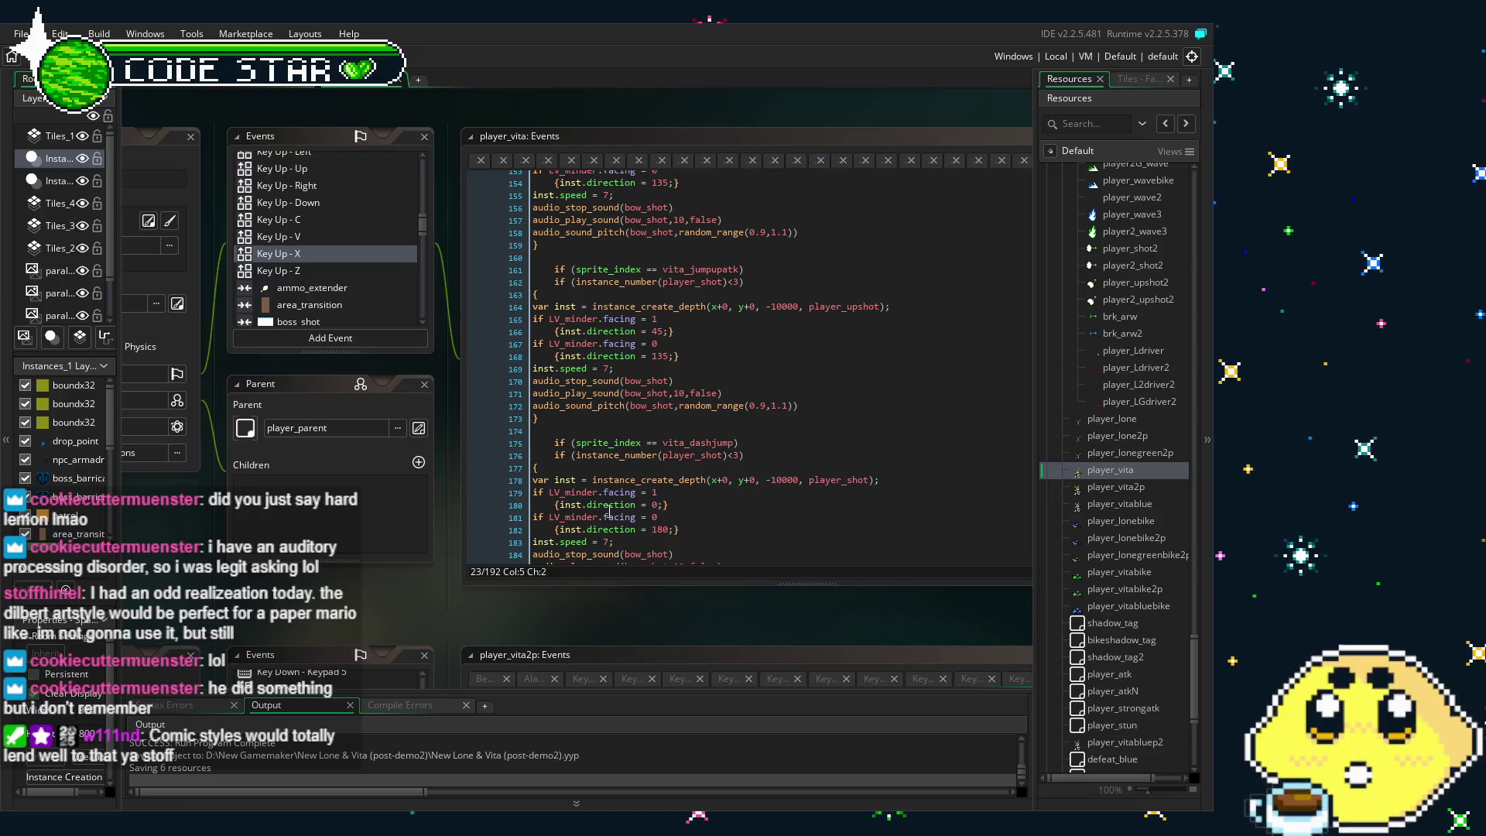
Step through player_vita's Key Up - Z and ammo_extender code, ending on the enemy_parent collision event
scroll(624, 499, "down", 3)
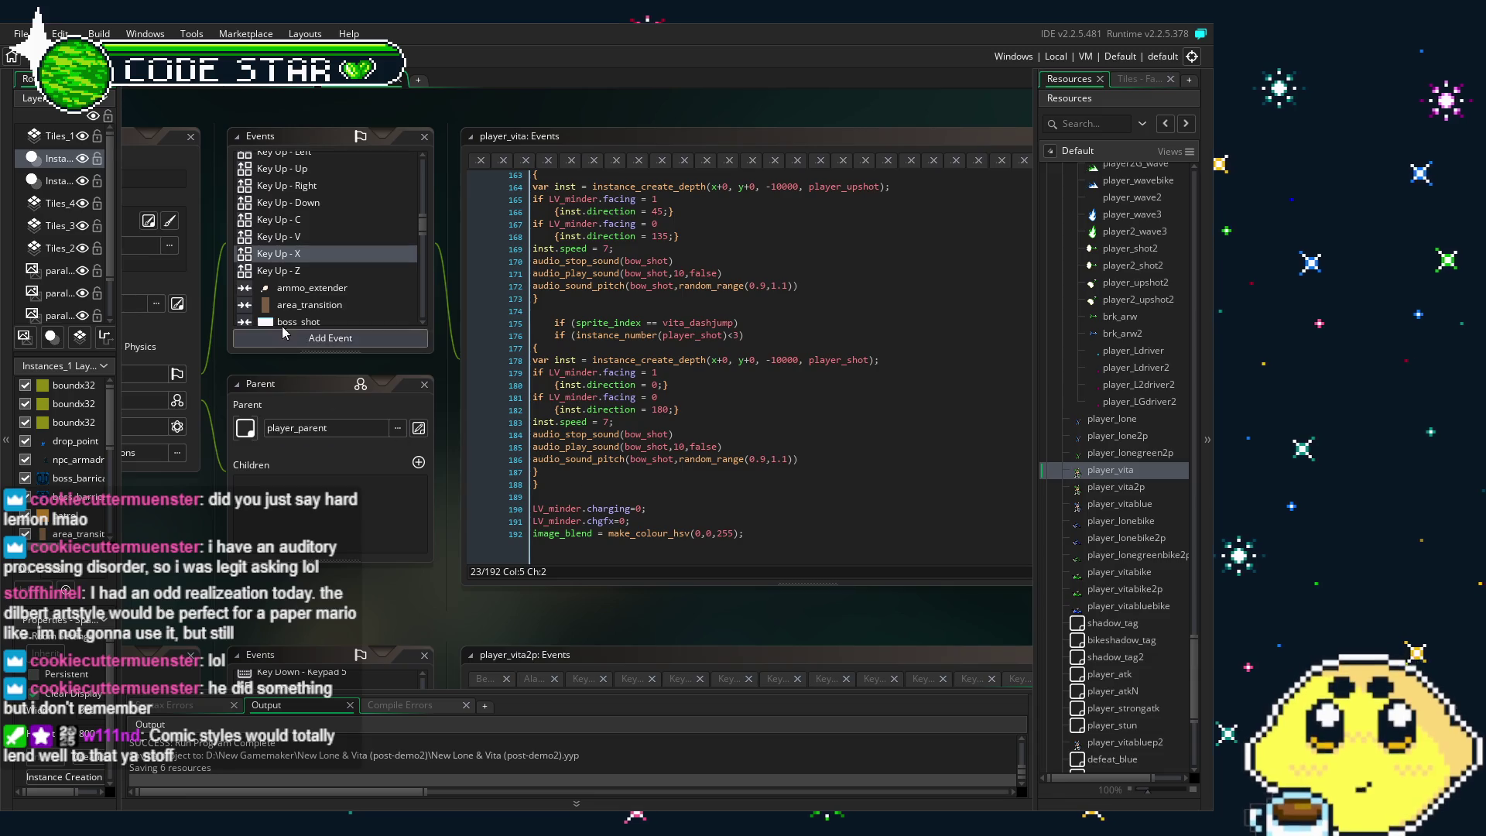
left_click(305, 273)
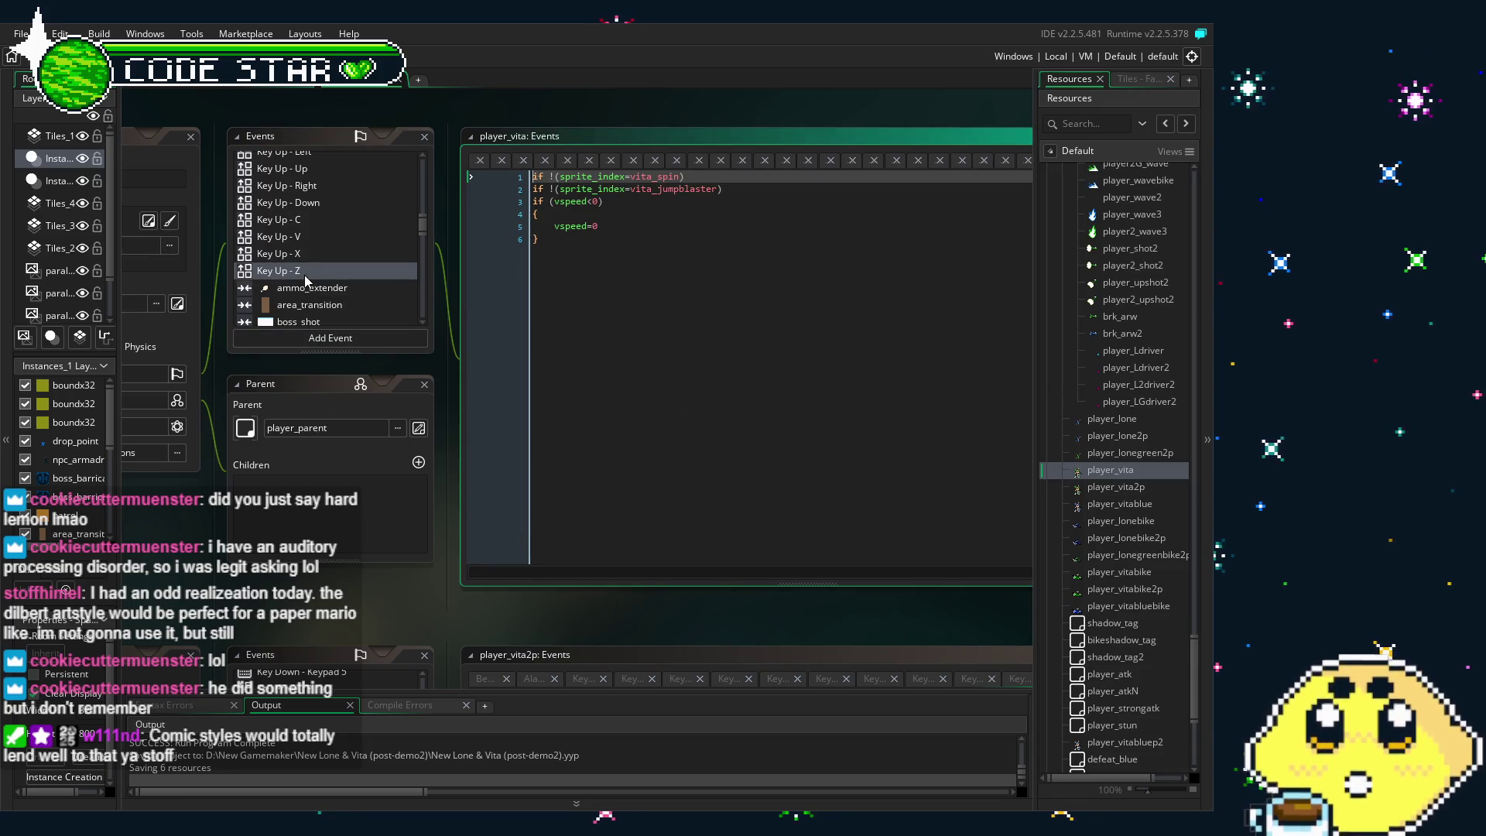
scroll(304, 275, "down", 1)
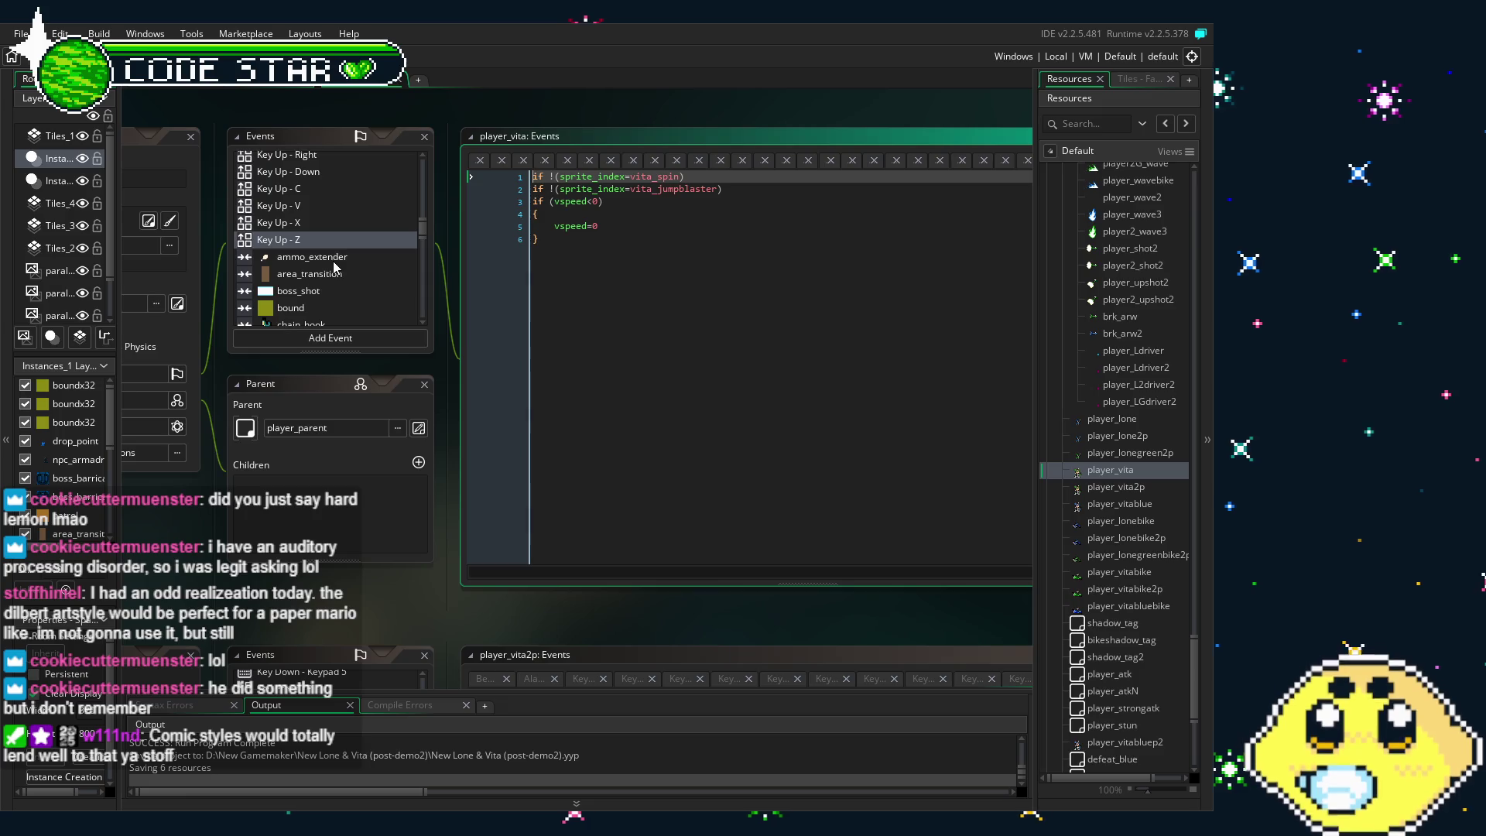
scroll(334, 267, "down", 2)
left_click(333, 198)
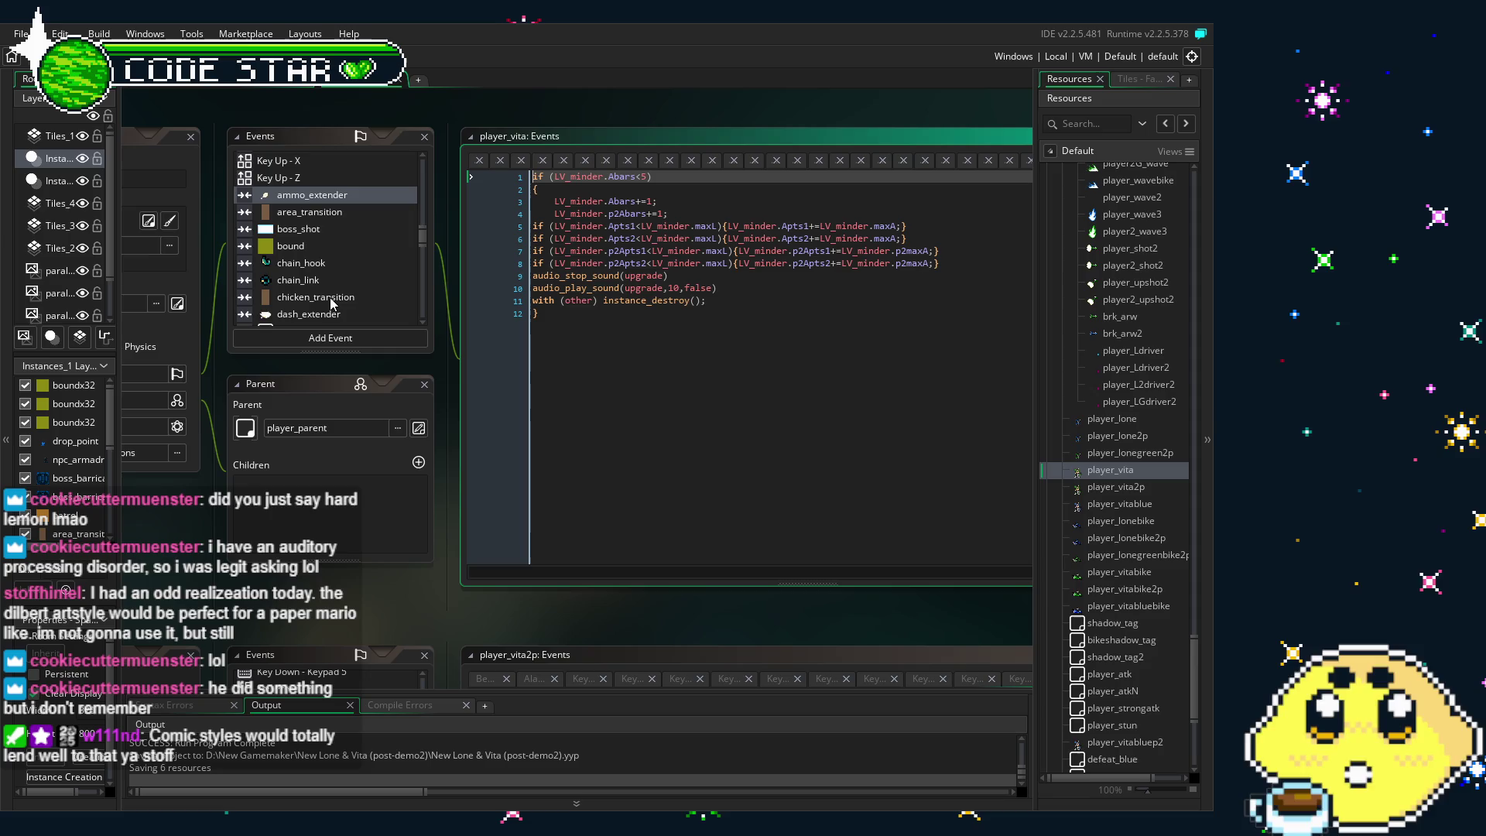
scroll(333, 302, "down", 2)
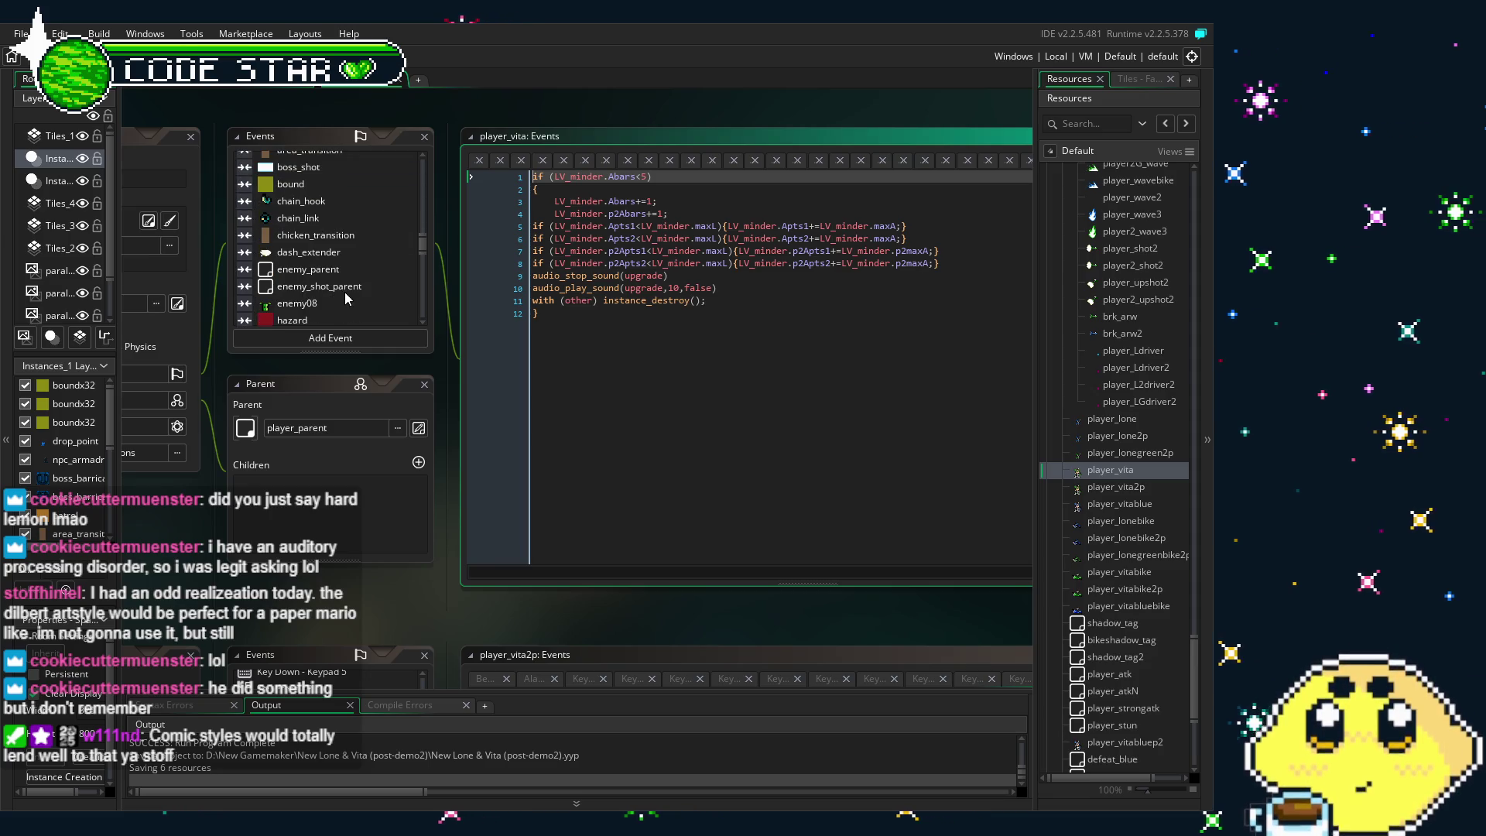
left_click(312, 270)
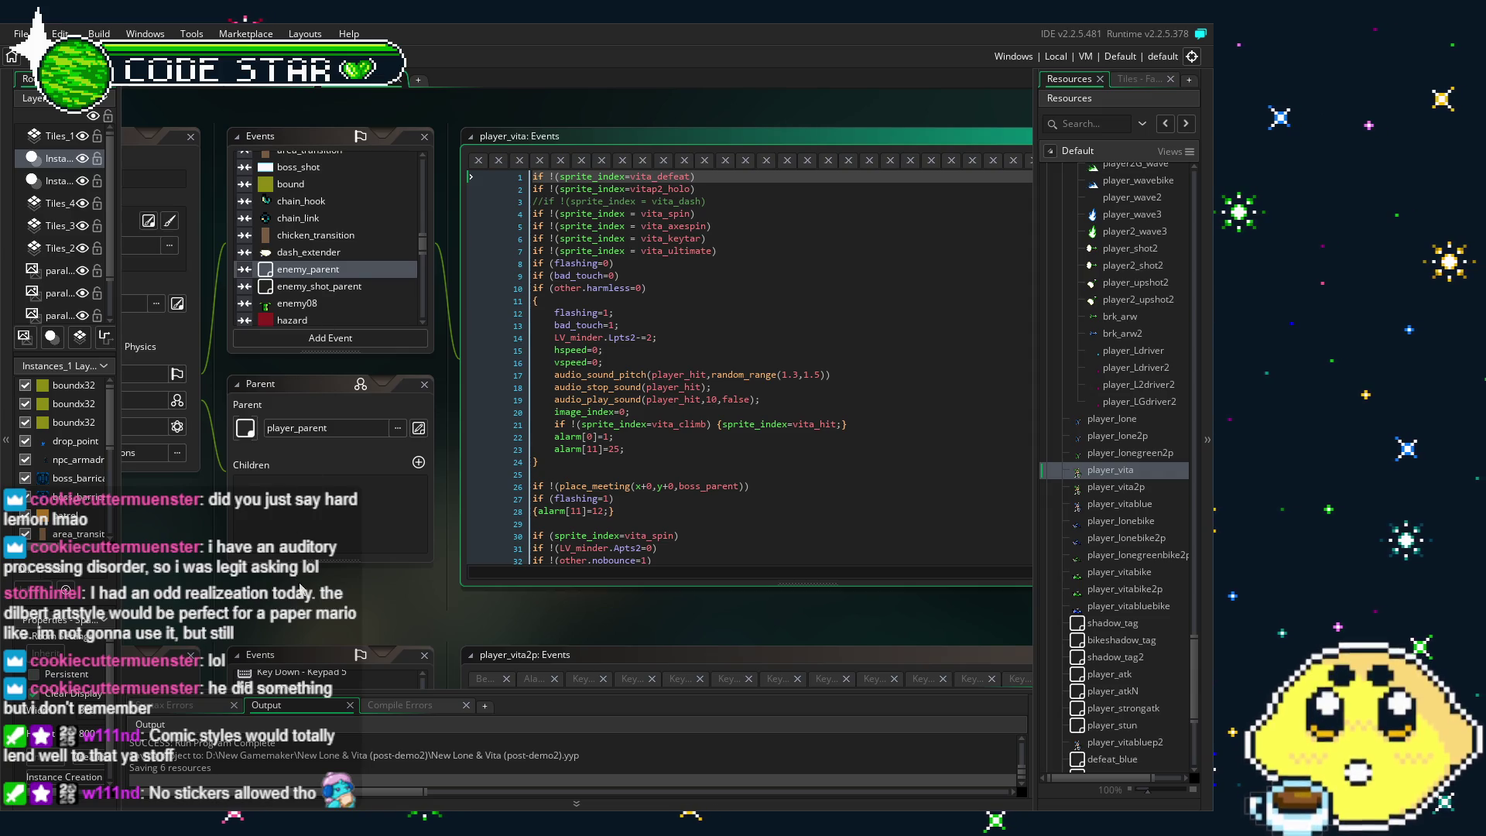
Check player_vita's enemy_shot_parent and enemy08 collision event code
left_click_drag(297, 586, 288, 581)
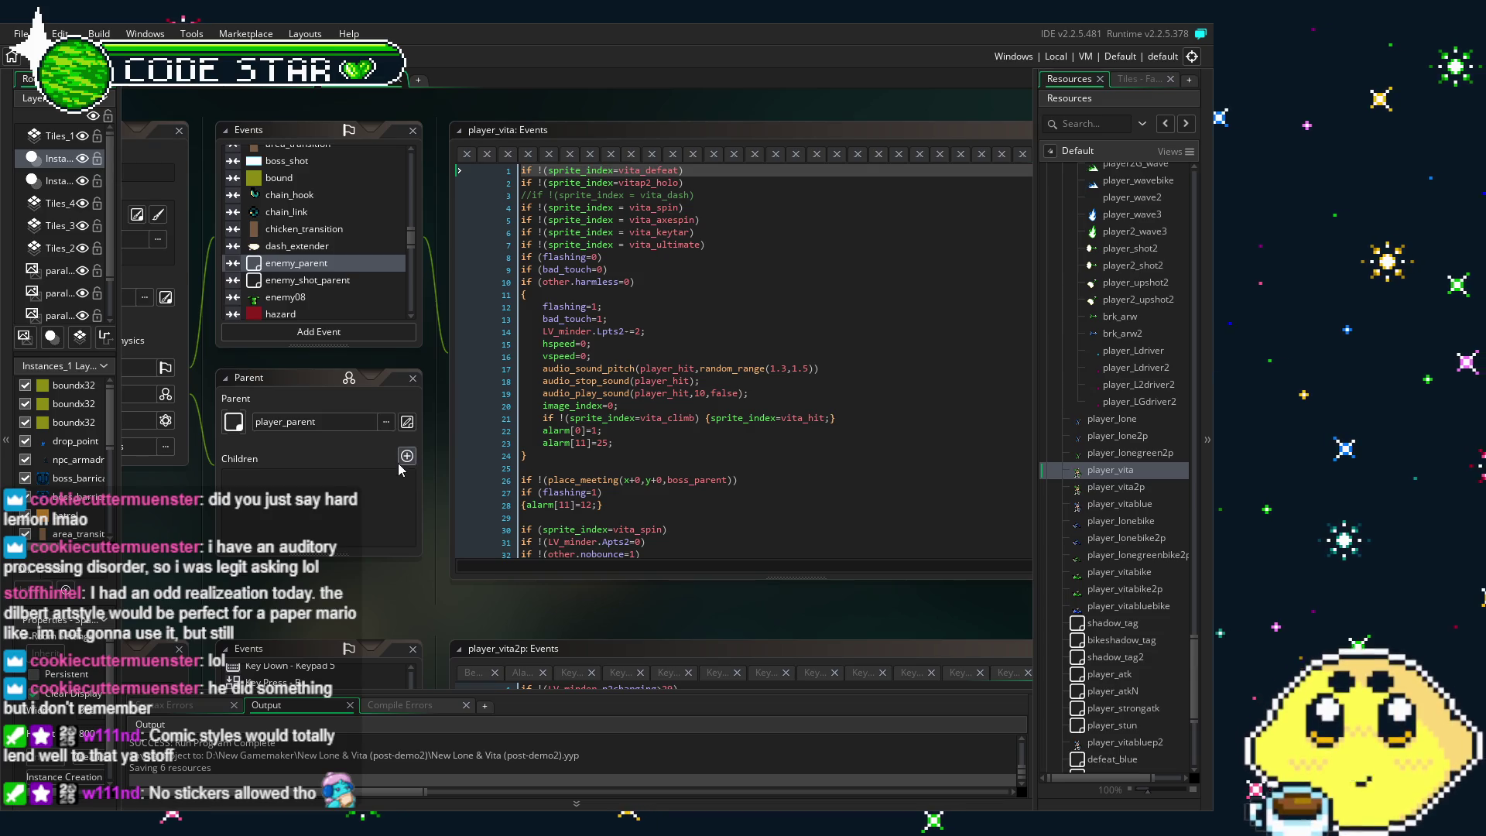
scroll(637, 394, "down", 2)
scroll(637, 394, "up", 2)
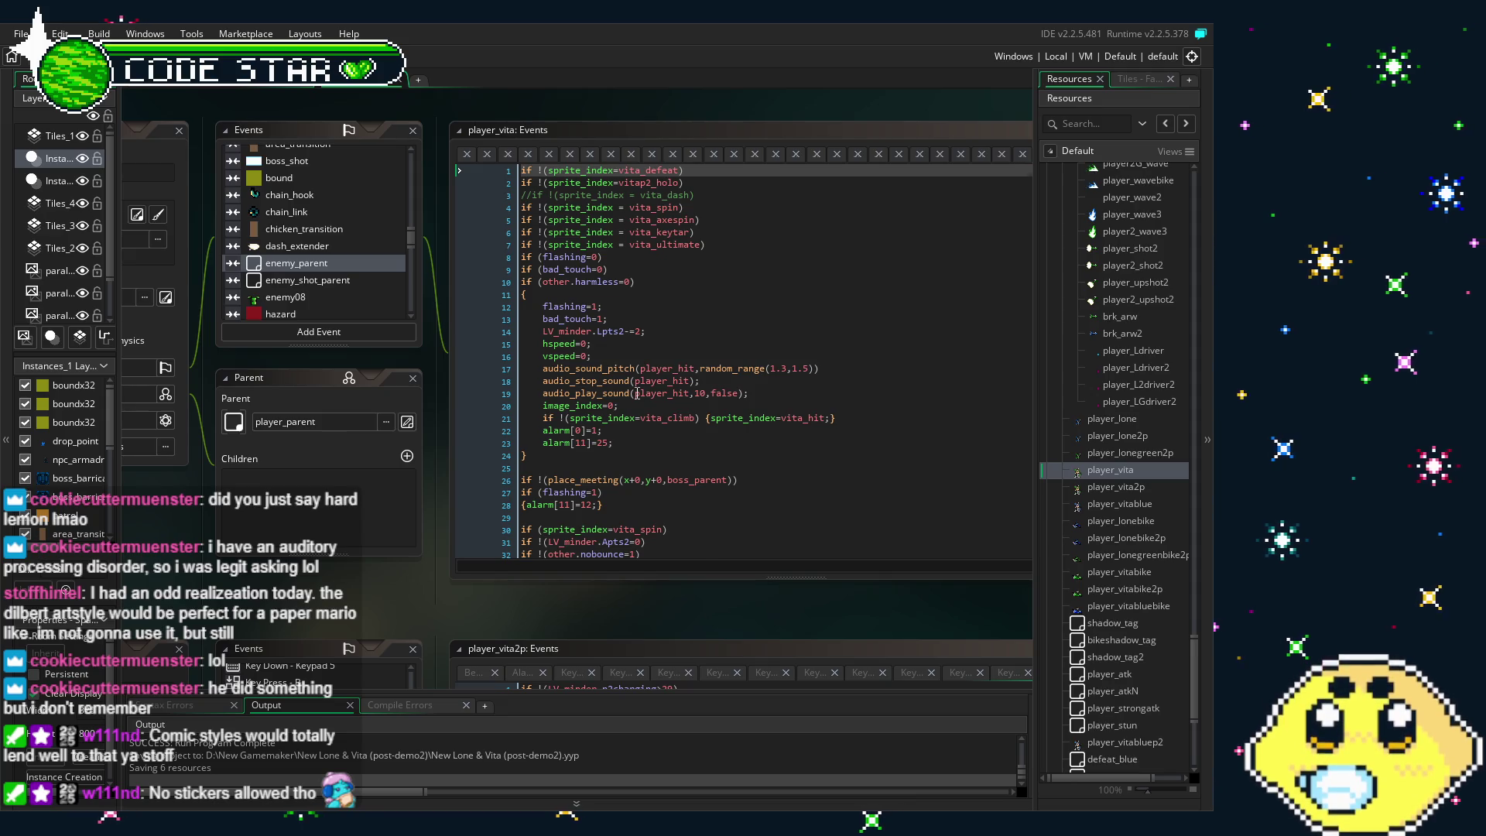
scroll(637, 393, "down", 2)
scroll(637, 393, "down", 1)
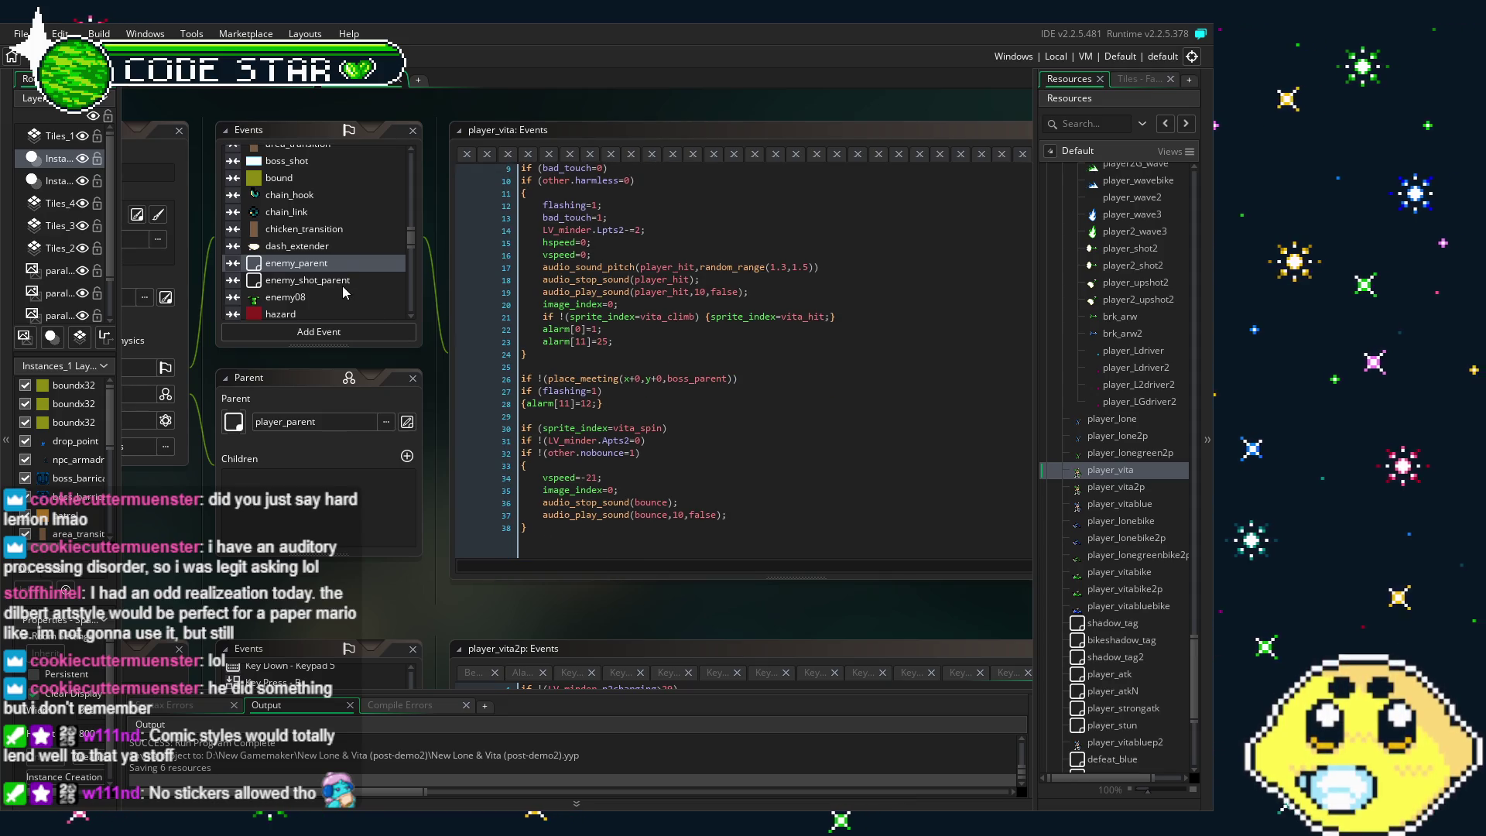
left_click(325, 281)
scroll(507, 382, "down", 1)
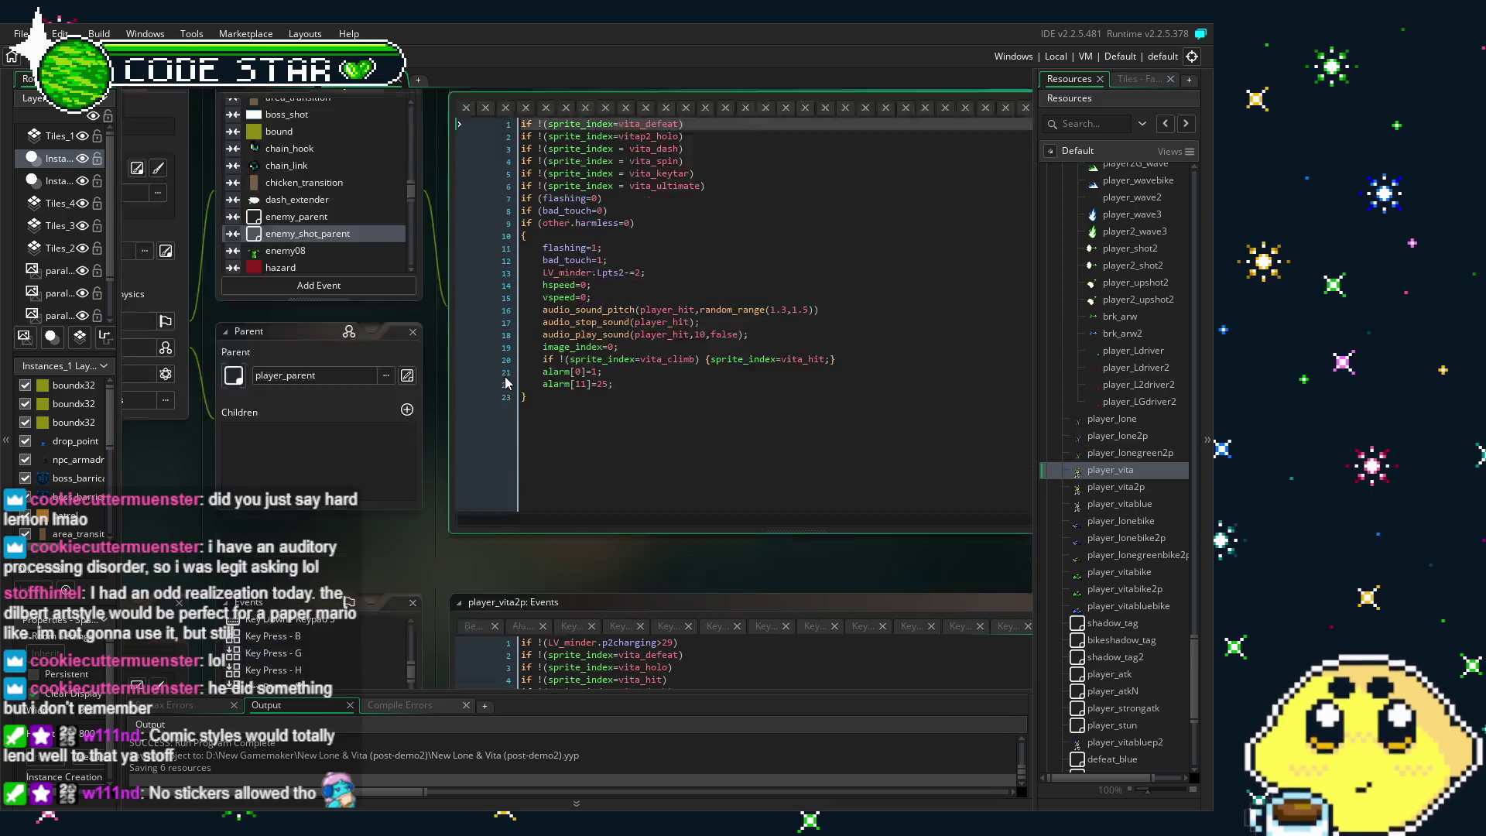
scroll(507, 382, "up", 1)
left_click(343, 301)
Check the player_lone, player_lone2p, player_lonegreen2p and player_vita2p collision events
scroll(338, 292, "down", 2)
scroll(337, 293, "down", 3)
scroll(337, 293, "down", 2)
scroll(338, 292, "down", 2)
scroll(337, 292, "down", 1)
scroll(337, 292, "down", 1)
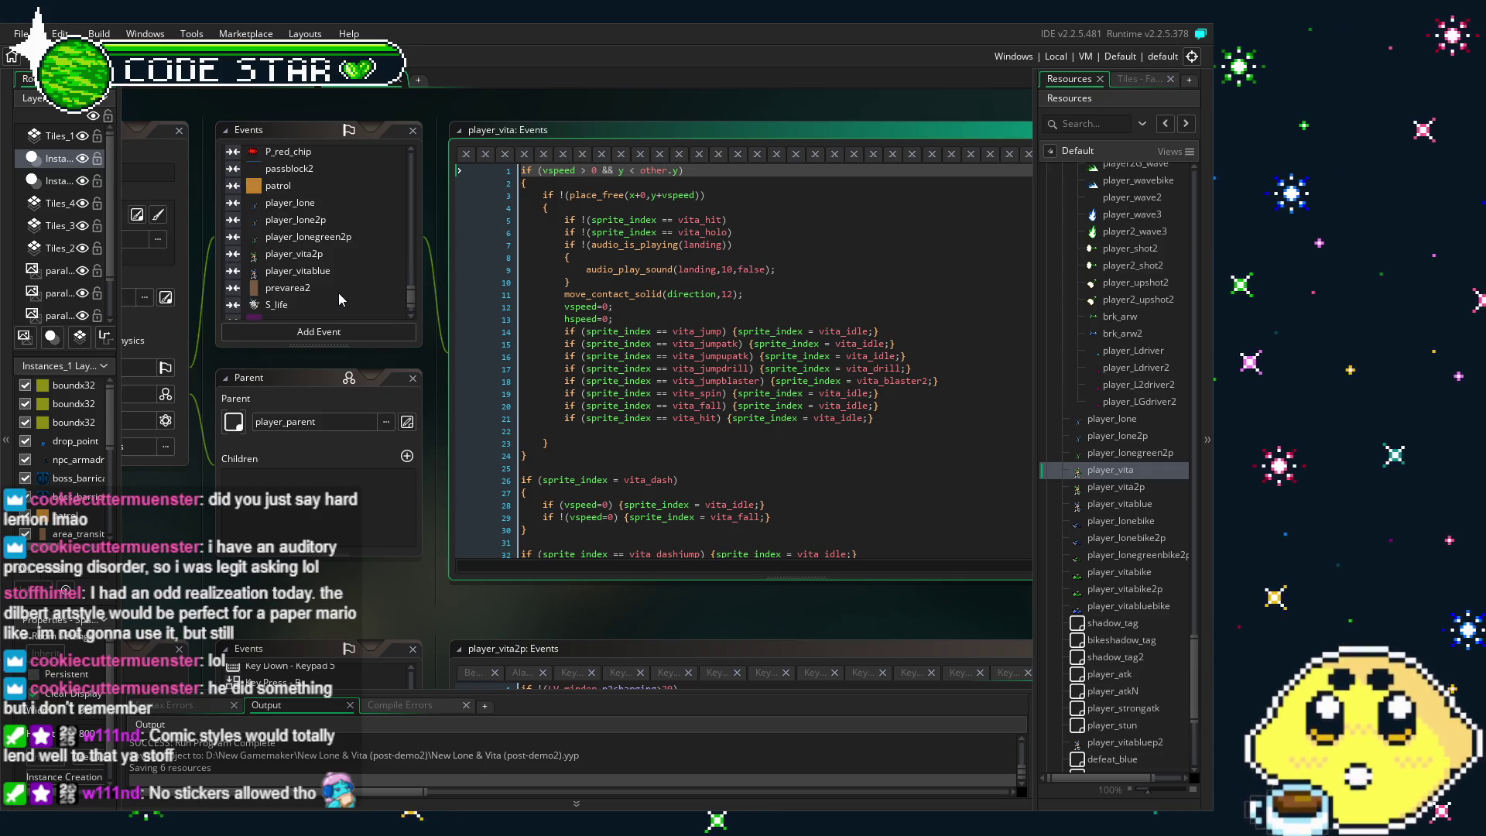
left_click(312, 203)
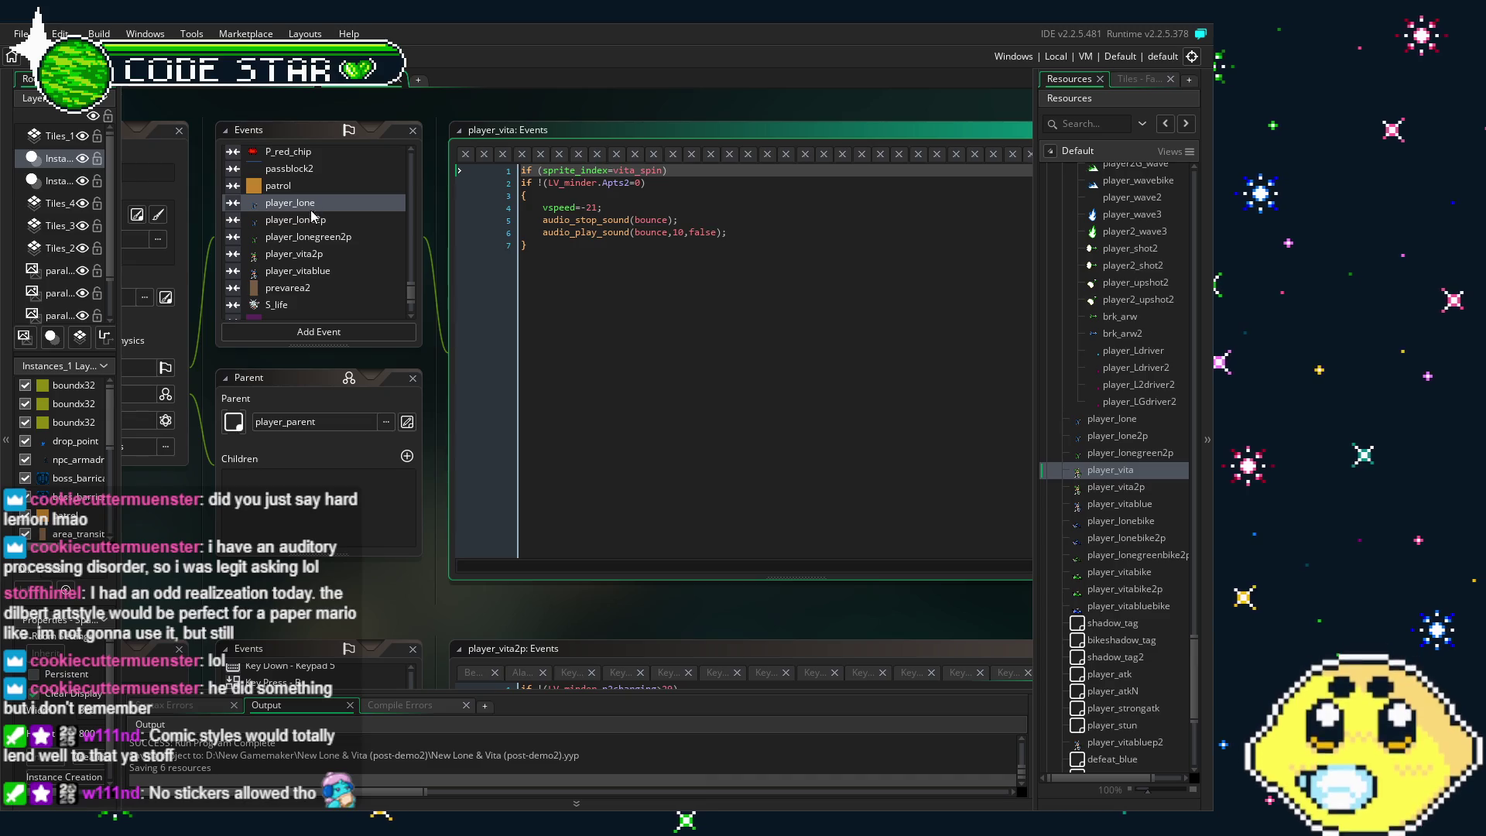
left_click(314, 220)
left_click(317, 237)
left_click(320, 256)
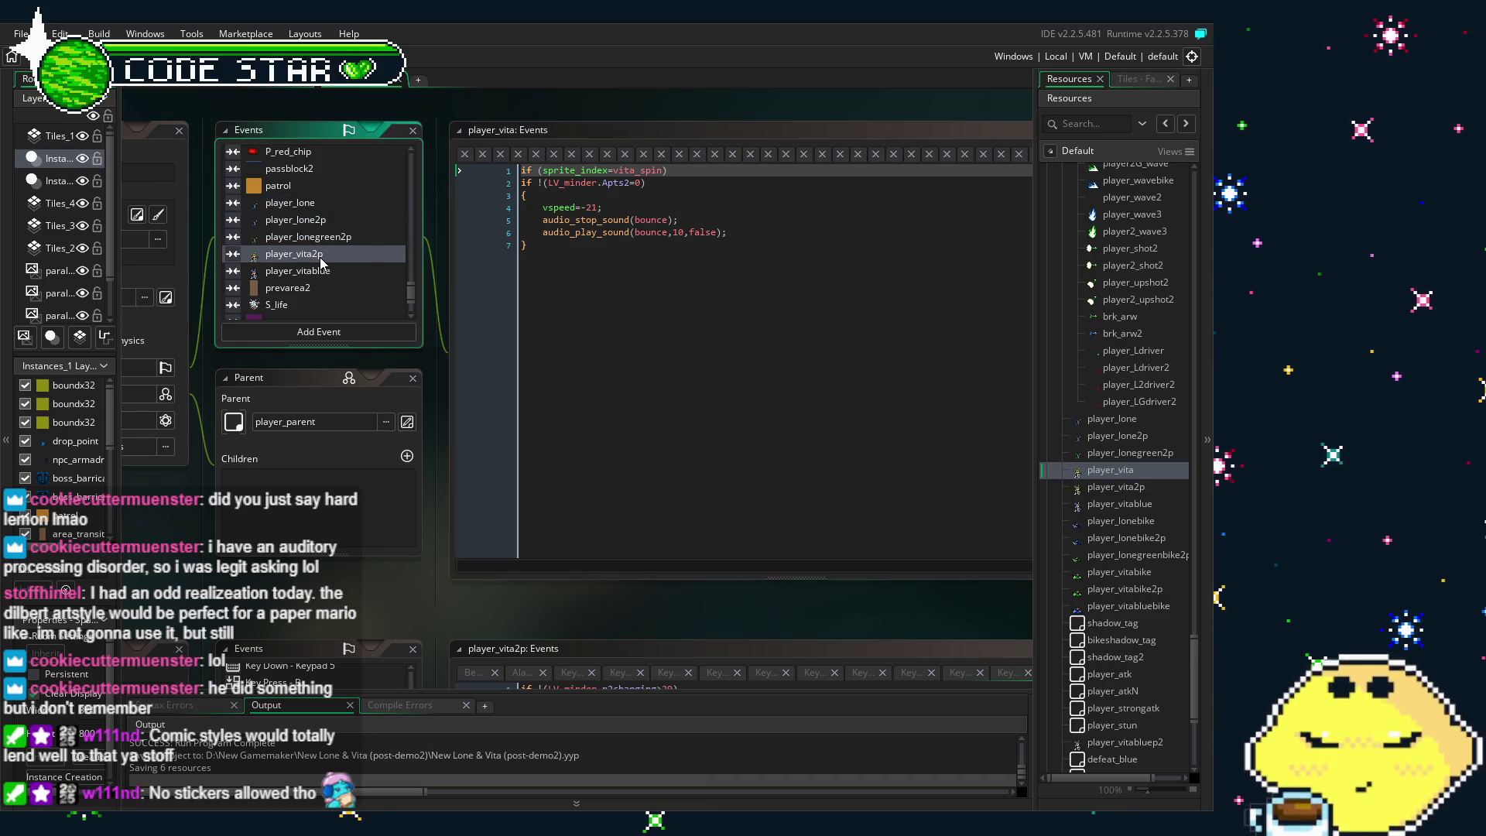
Look at the Room Start code, then show the Animation End event code
scroll(320, 262, "down", 2)
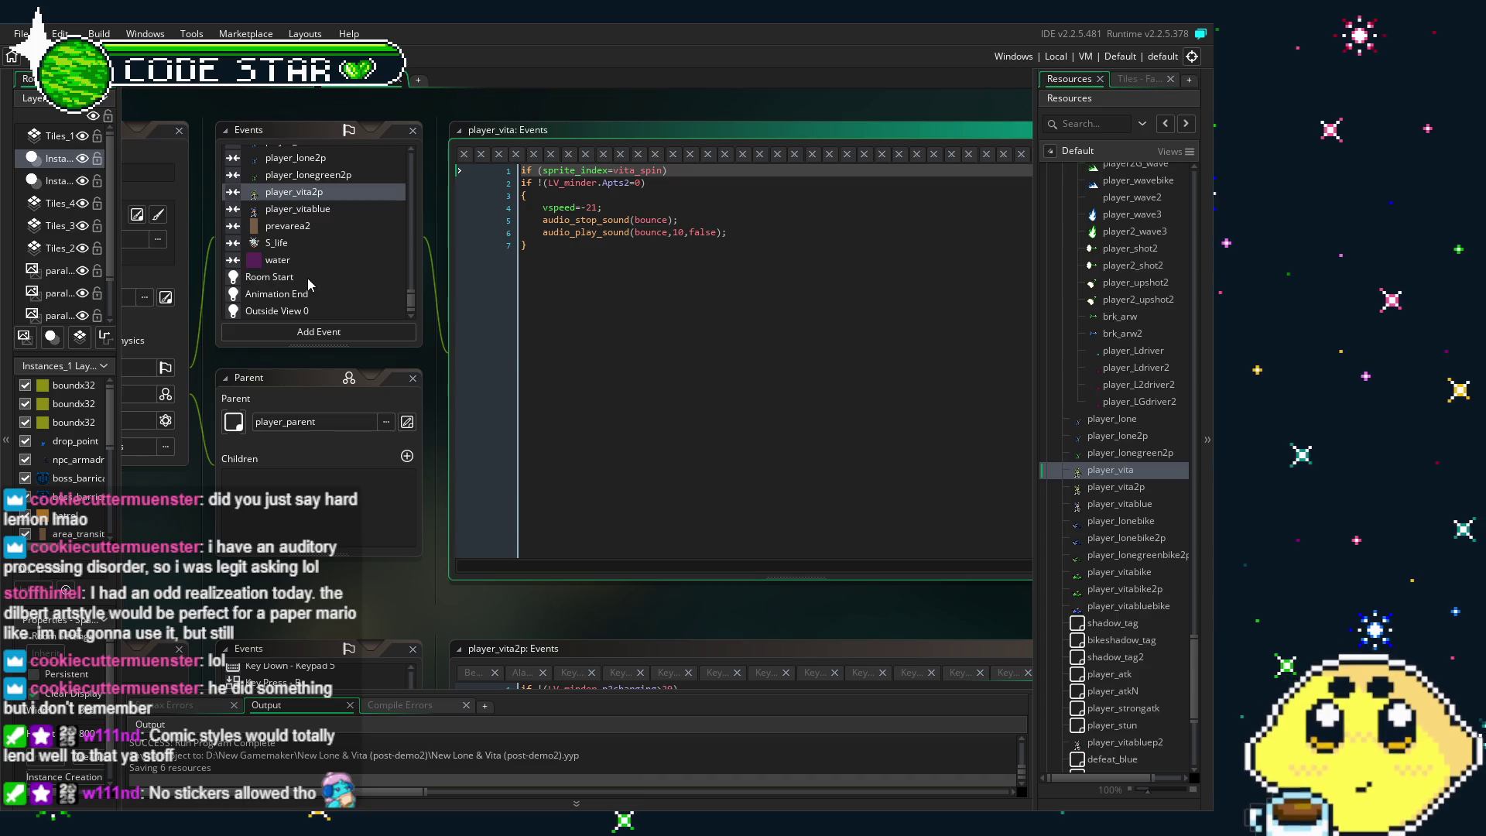
left_click(306, 279)
left_click(308, 293)
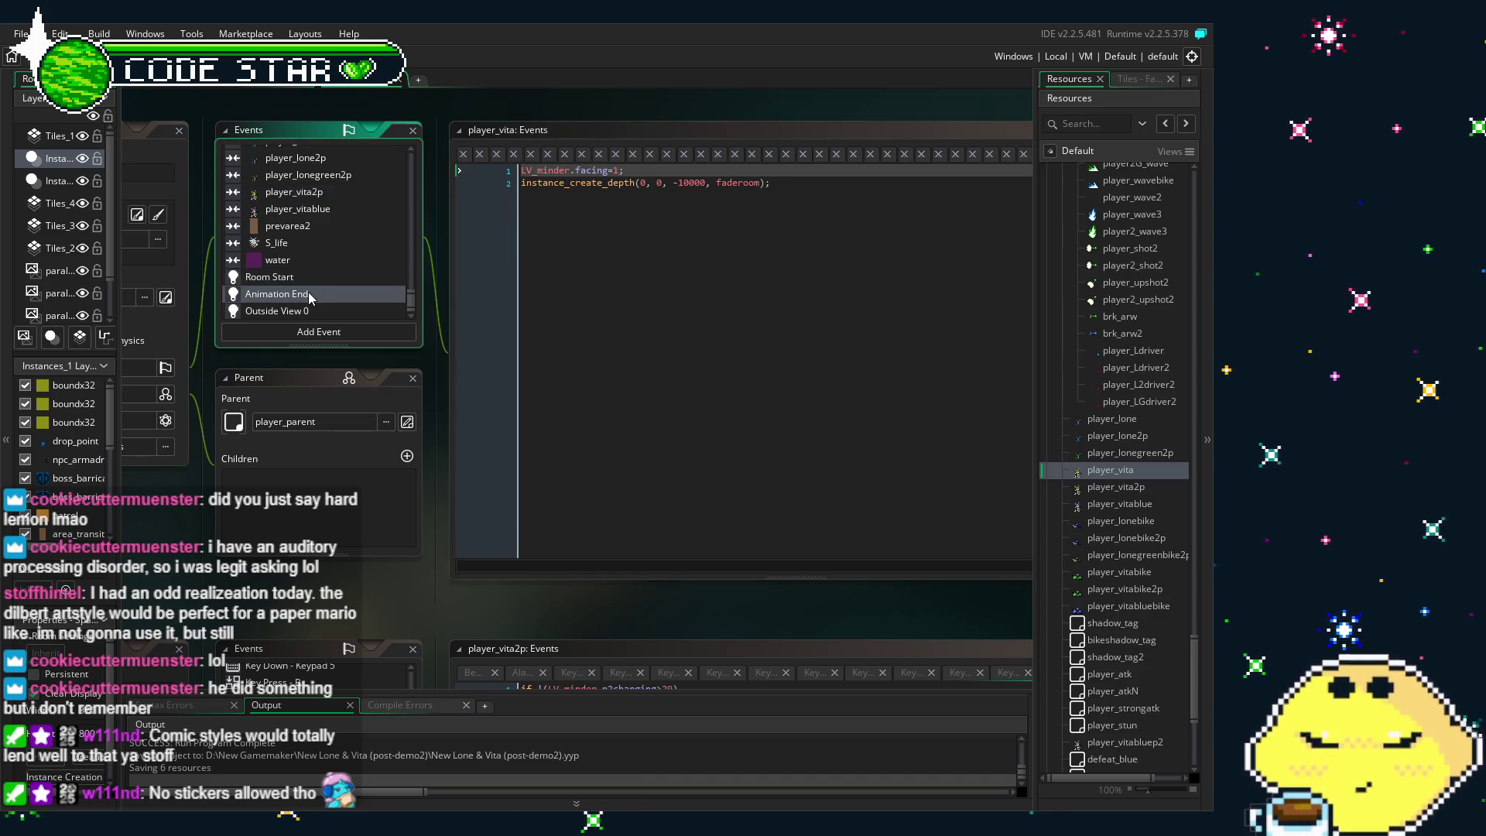
scroll(629, 316, "down", 3)
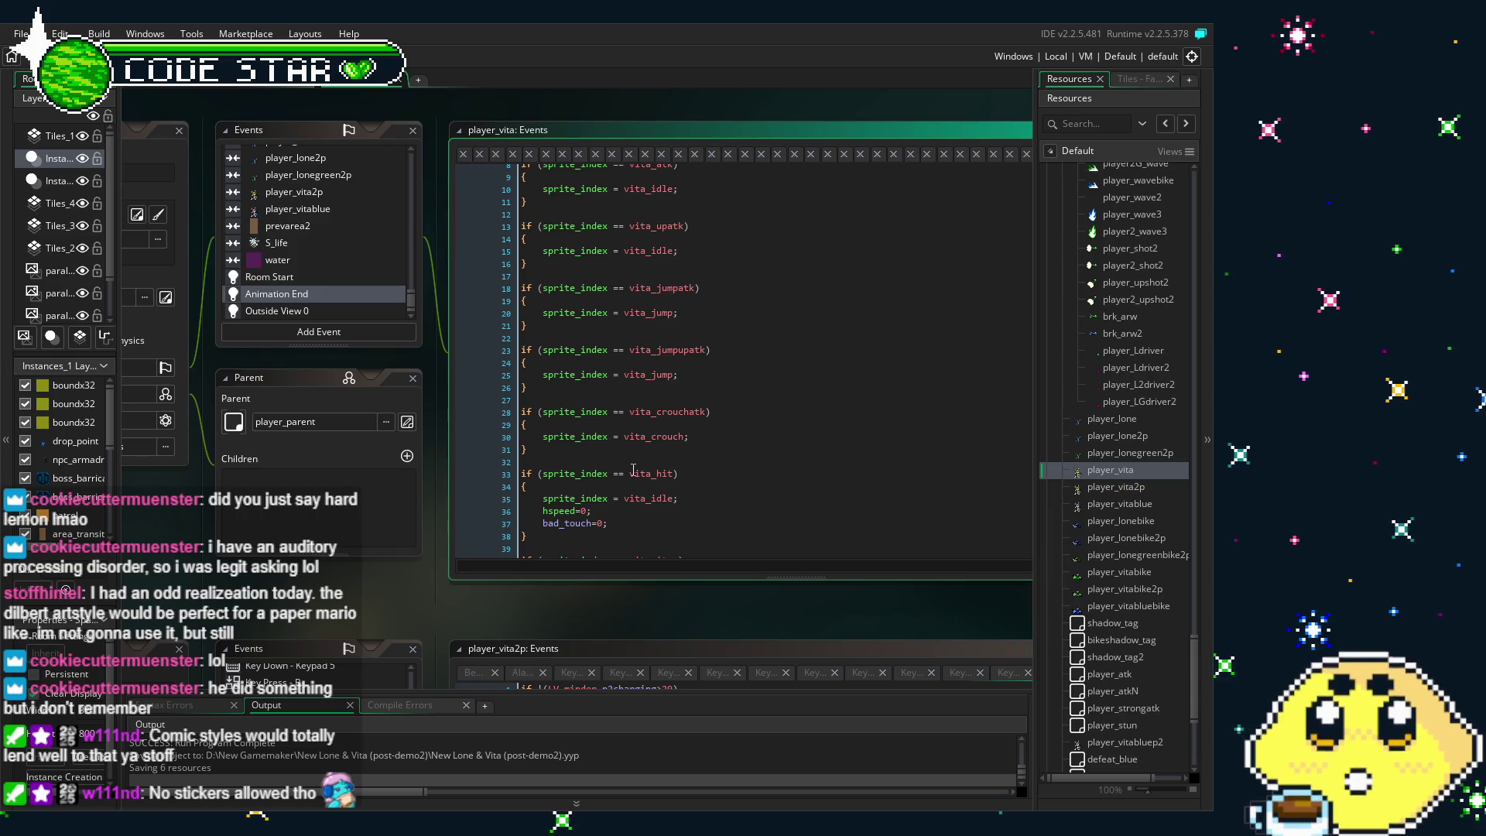
scroll(633, 470, "down", 3)
scroll(633, 470, "down", 3)
scroll(634, 470, "down", 2)
scroll(633, 470, "down", 2)
scroll(633, 470, "down", 2)
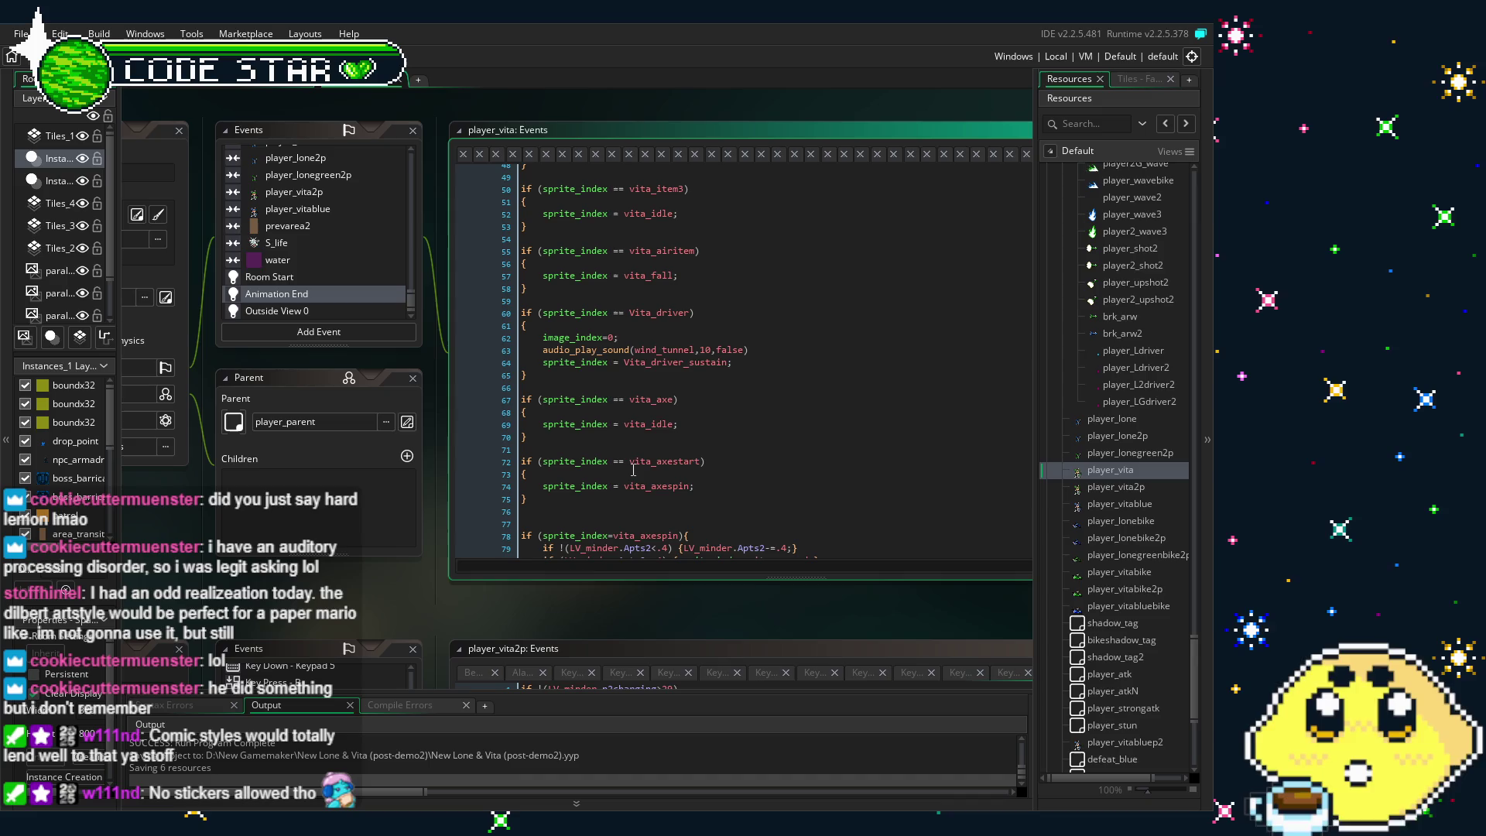
left_click_drag(518, 382, 507, 318)
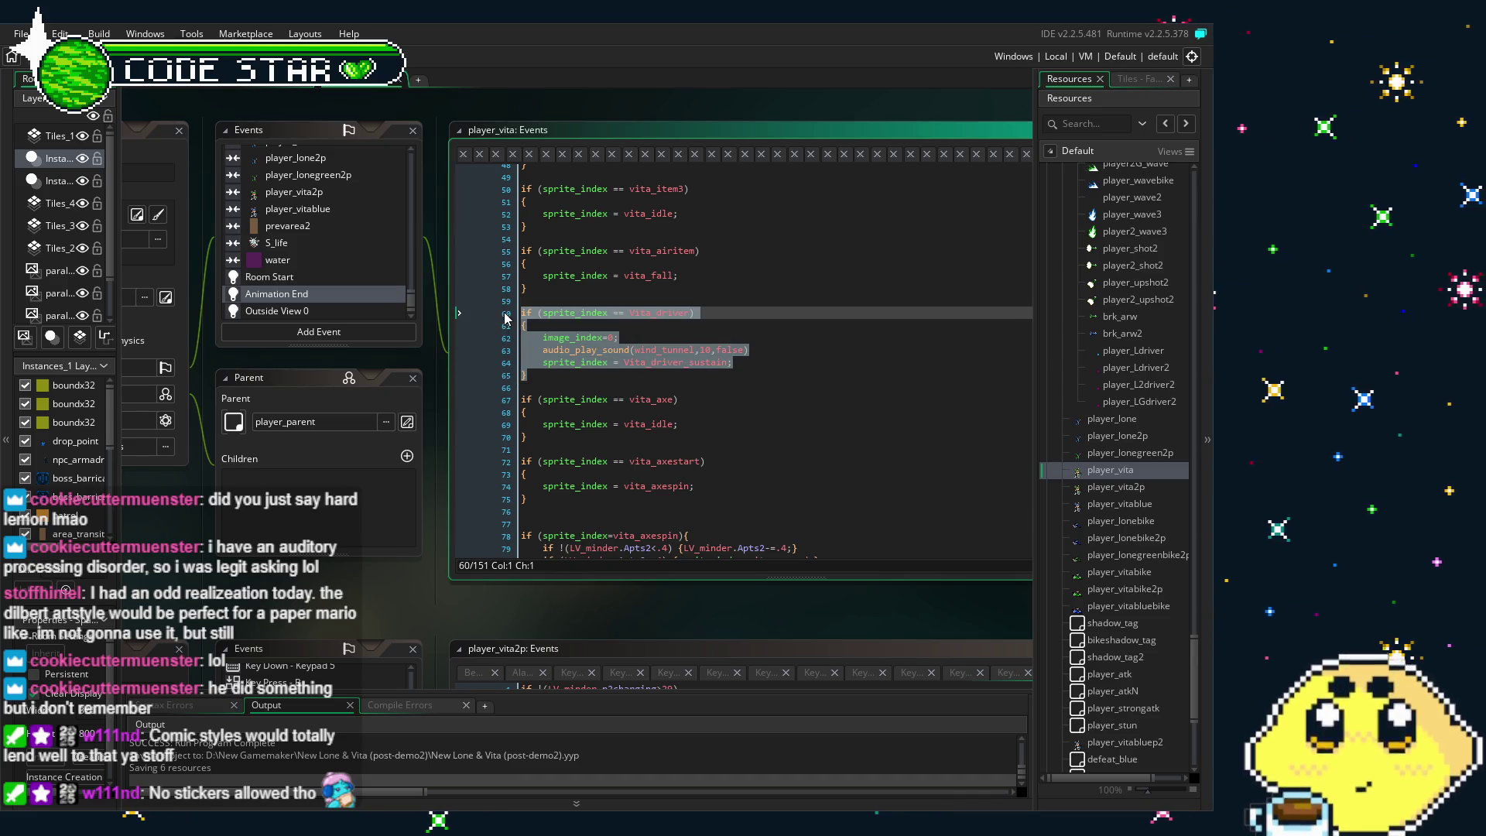
left_click(712, 389)
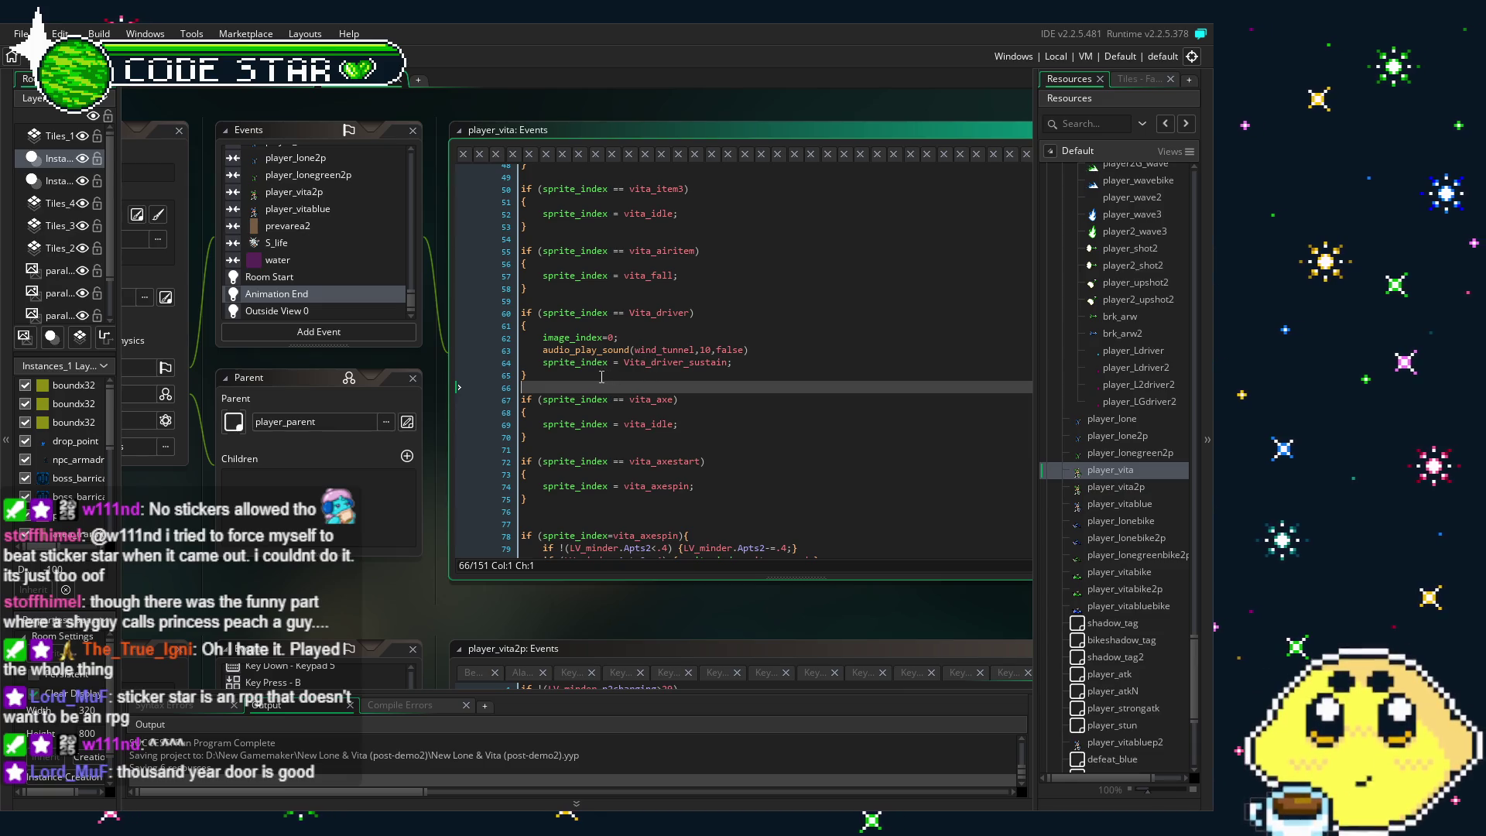
left_click(561, 374)
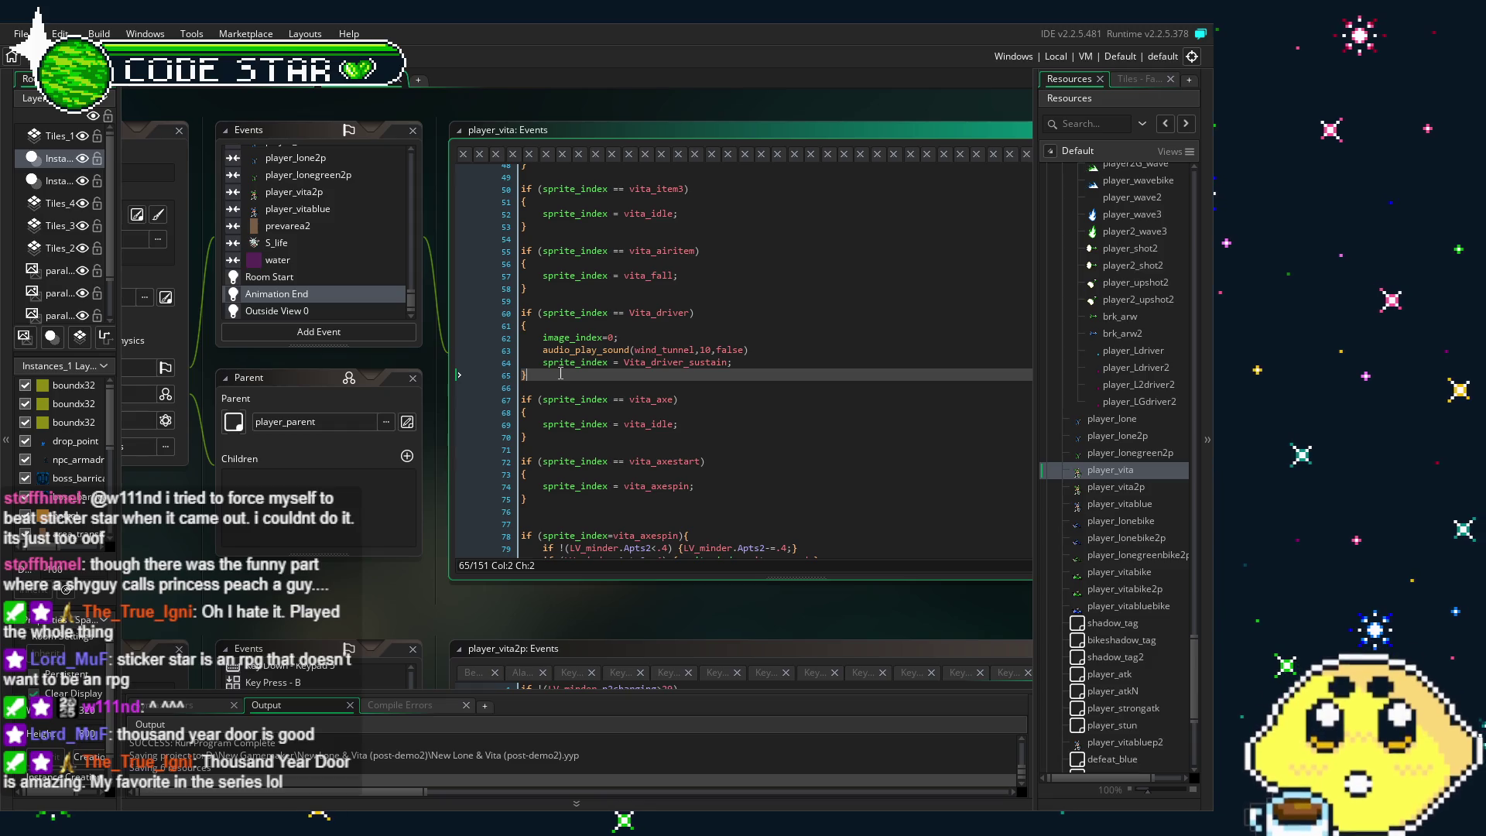
Reselect the Vita_driver block, then compare the Outside View 0 and Animation End code
left_click_drag(584, 371, 517, 318)
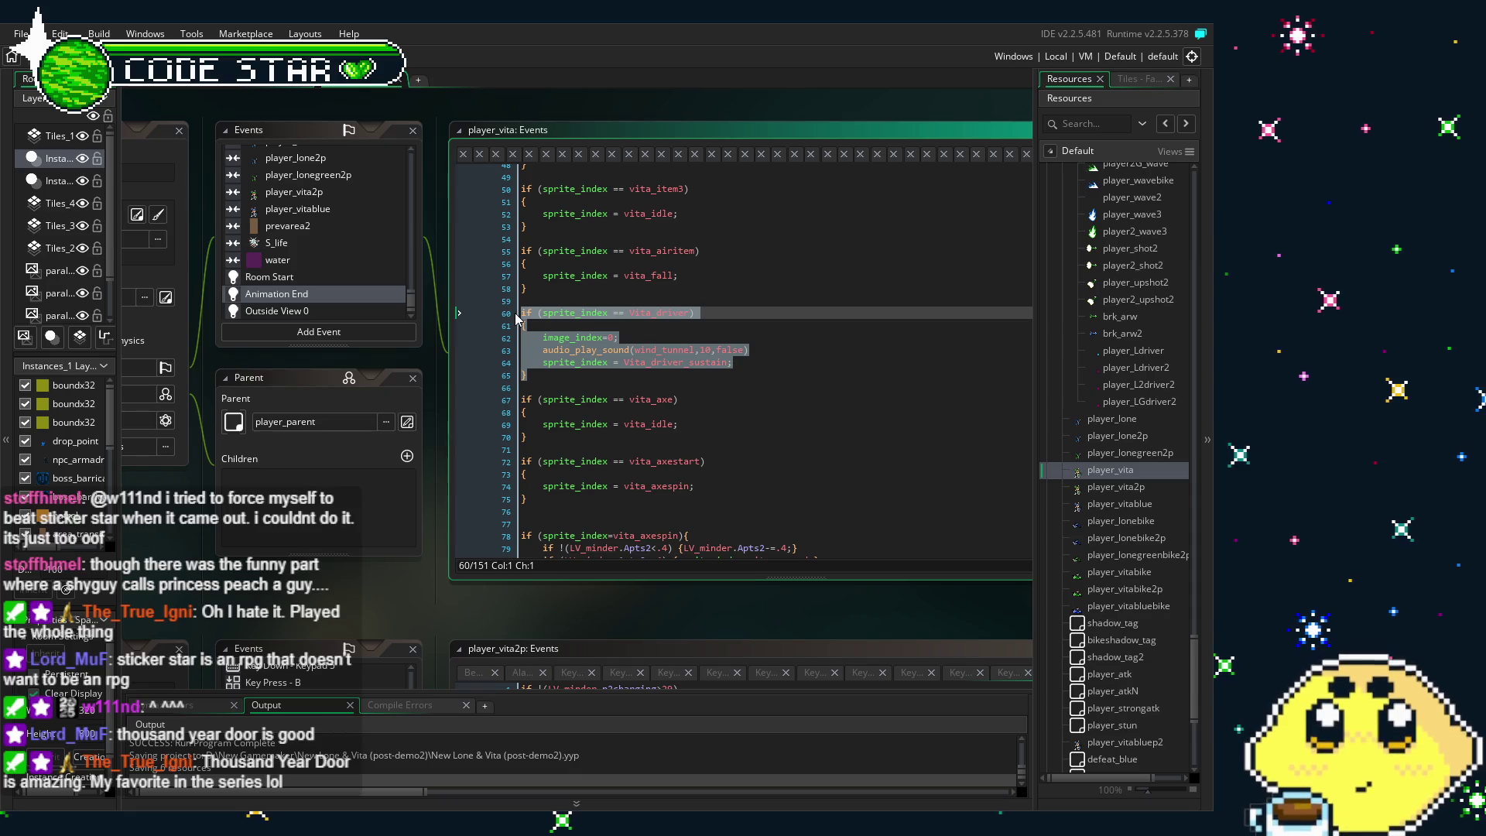
left_click(761, 404)
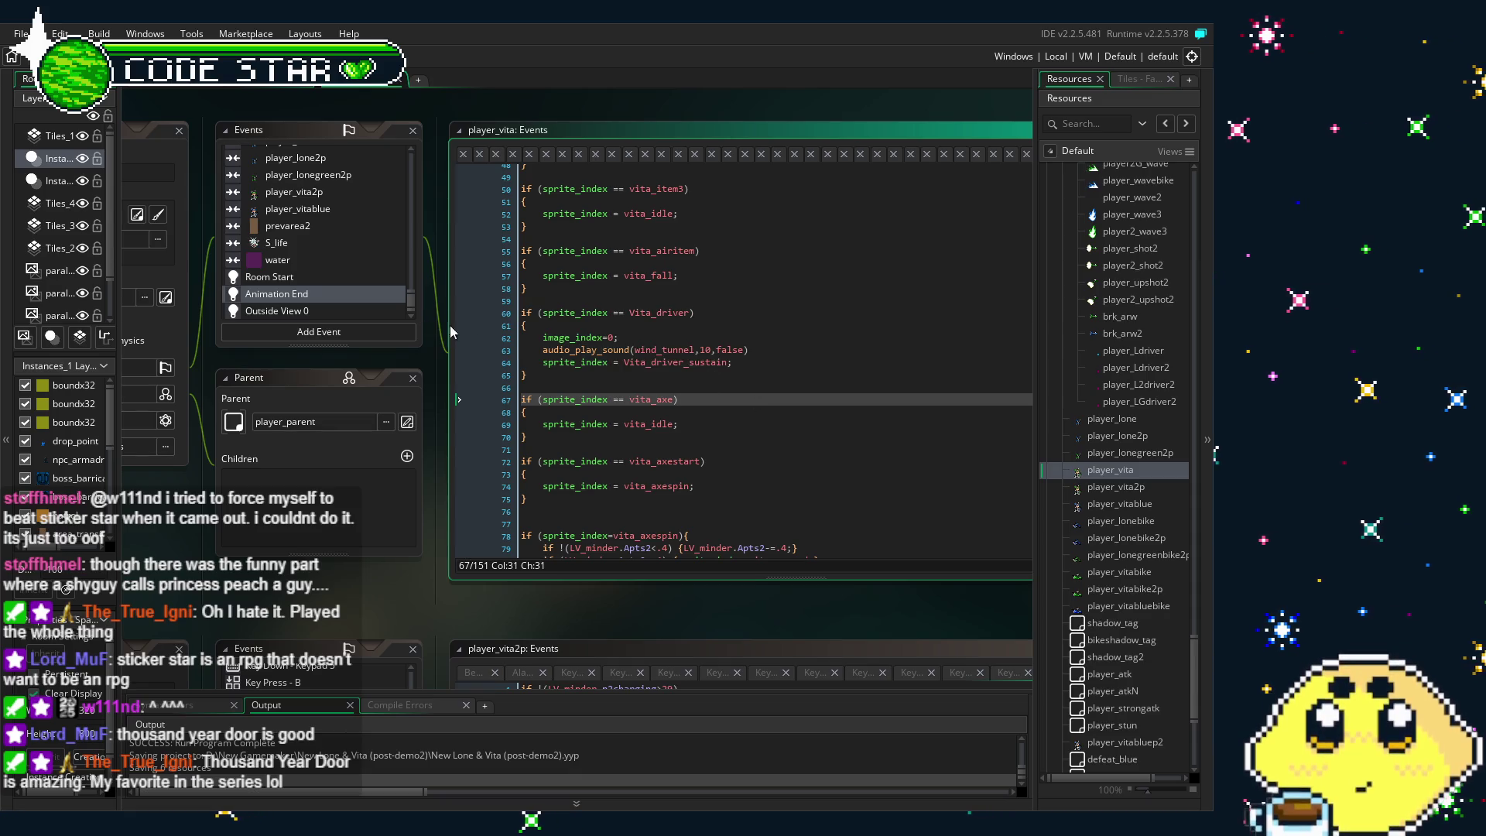
left_click(338, 311)
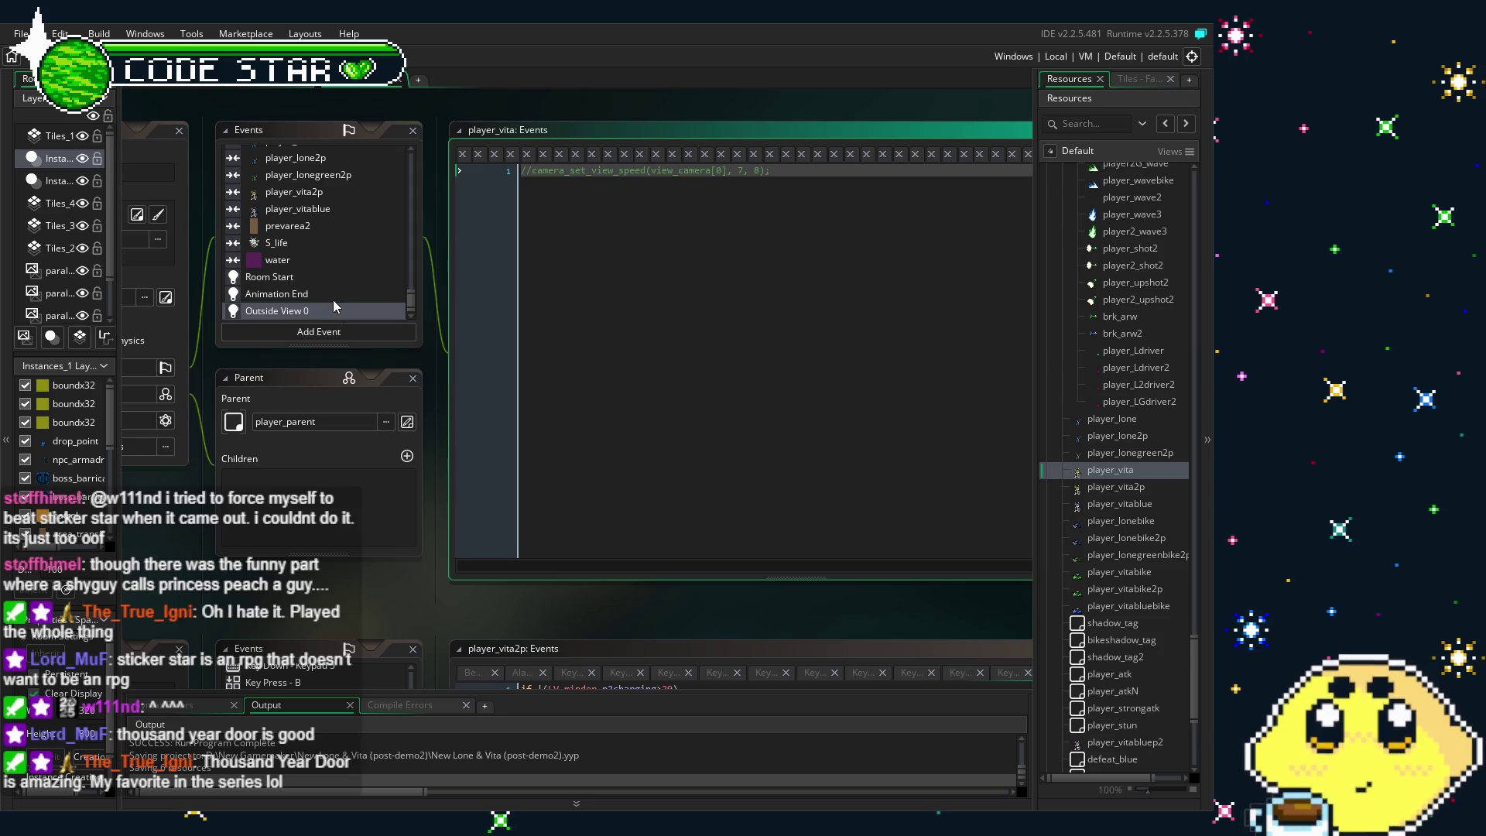
left_click(320, 294)
Scroll the Events list to the top and show player_vita's Begin Step code
scroll(319, 279, "up", 3)
scroll(320, 279, "up", 5)
scroll(320, 279, "up", 5)
scroll(320, 278, "up", 5)
scroll(322, 280, "up", 5)
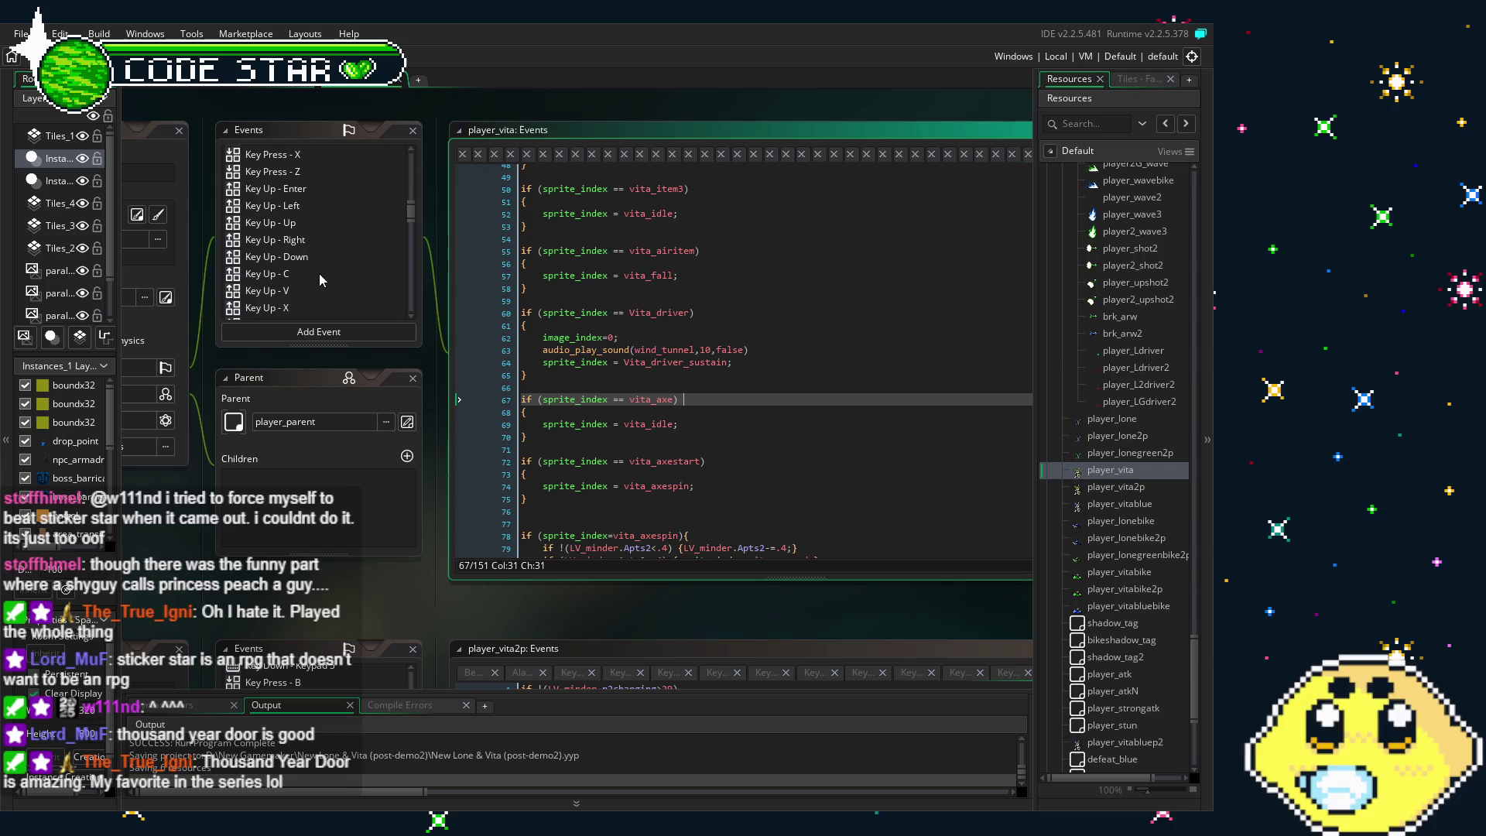
left_click_drag(415, 203, 416, 161)
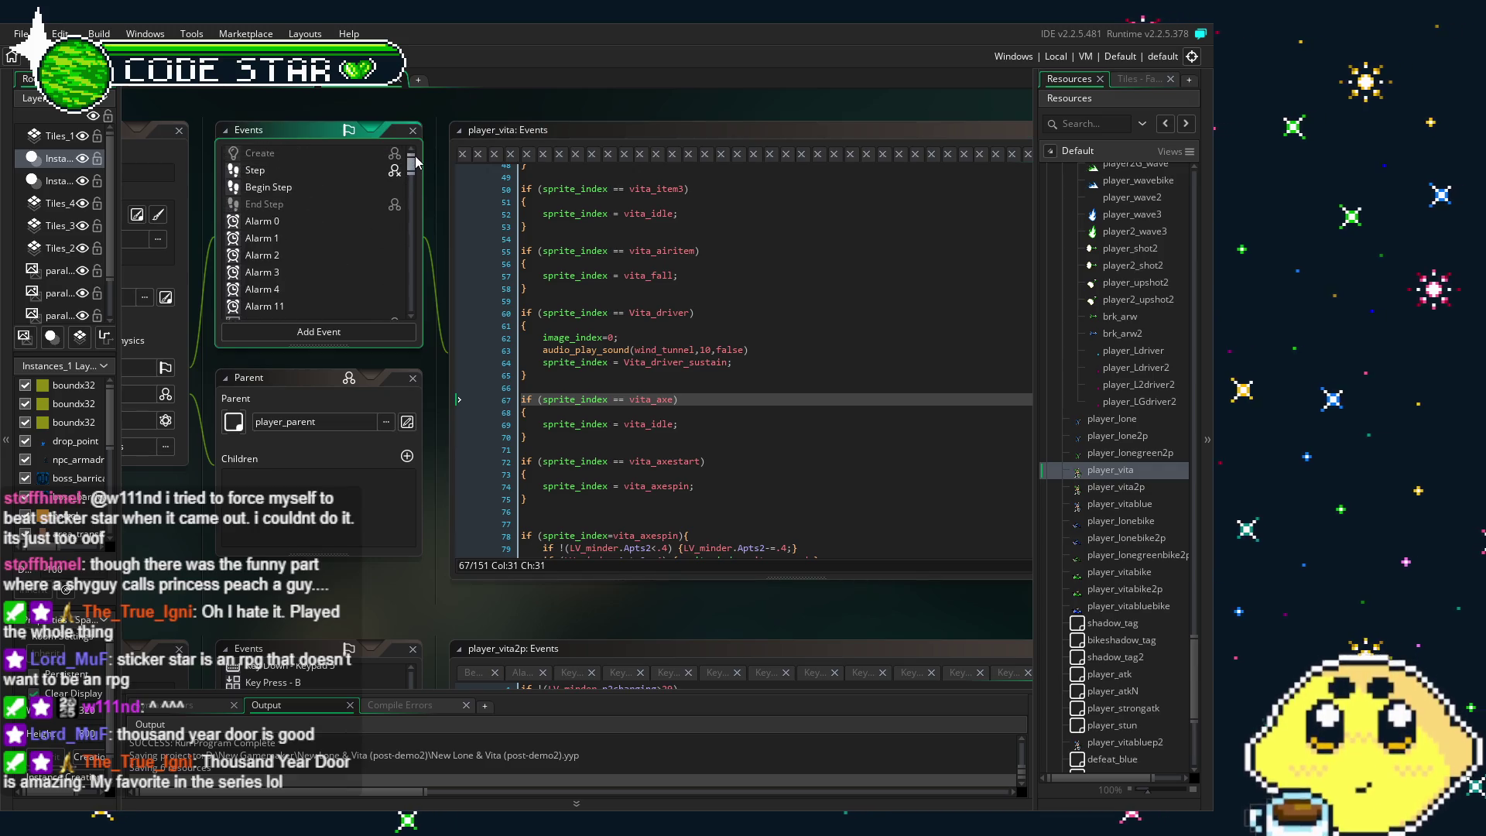
left_click(278, 190)
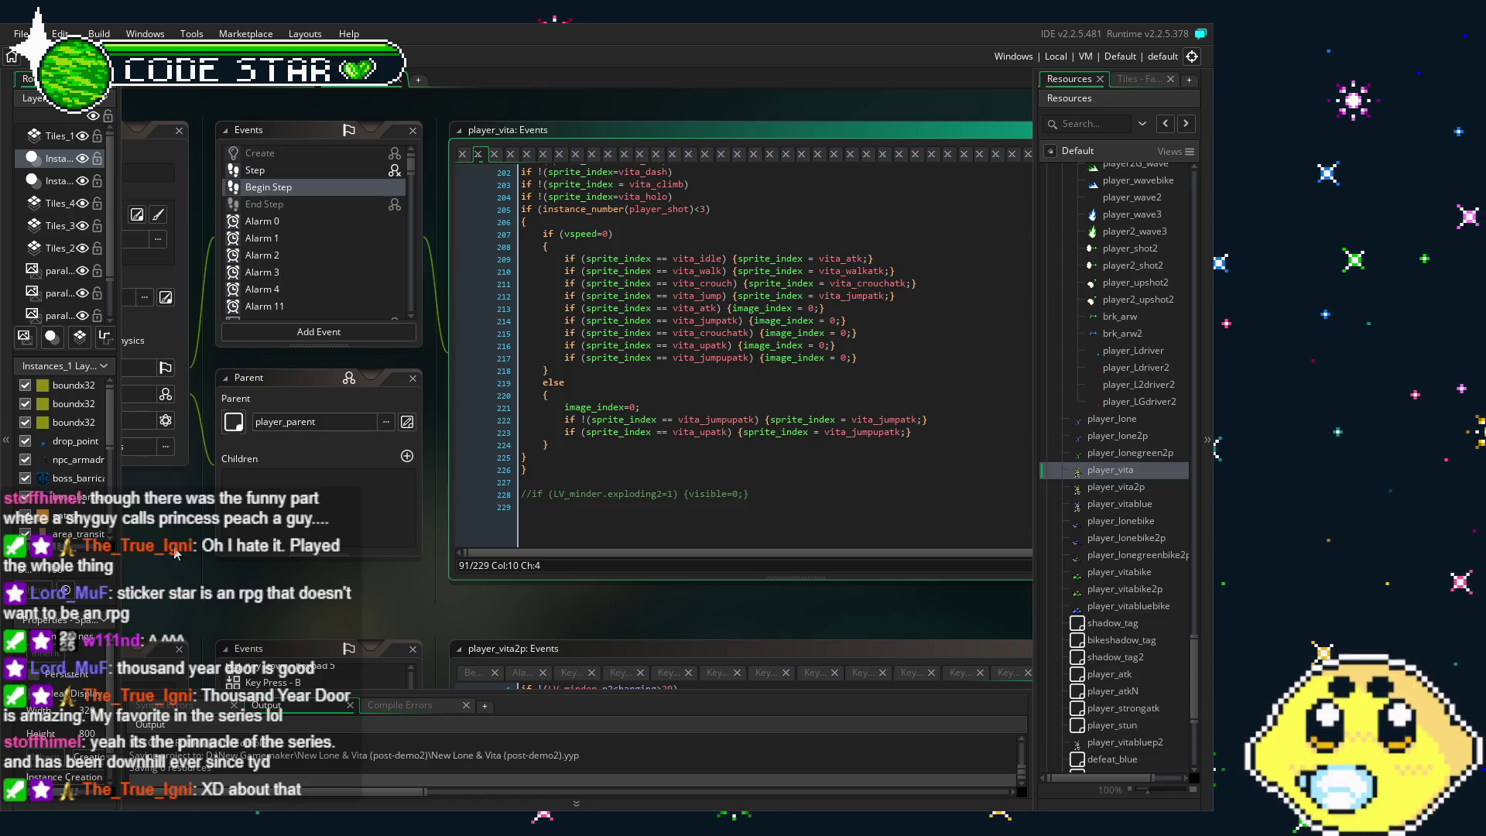
left_click_drag(177, 548, 219, 556)
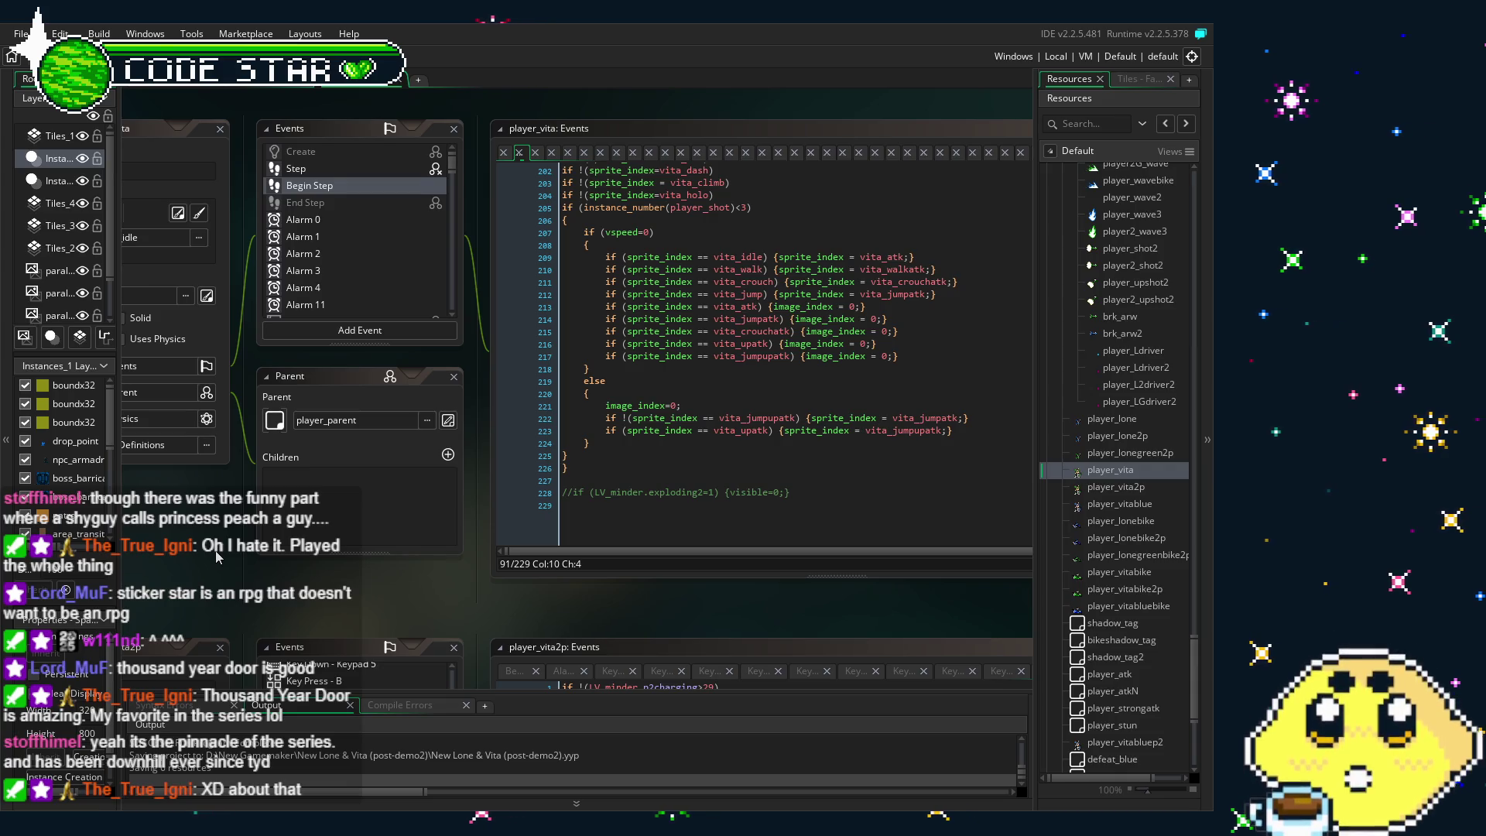
Open player_vita's Animation End code and select the Vita_driver if-block for copying
left_click_drag(217, 556, 262, 542)
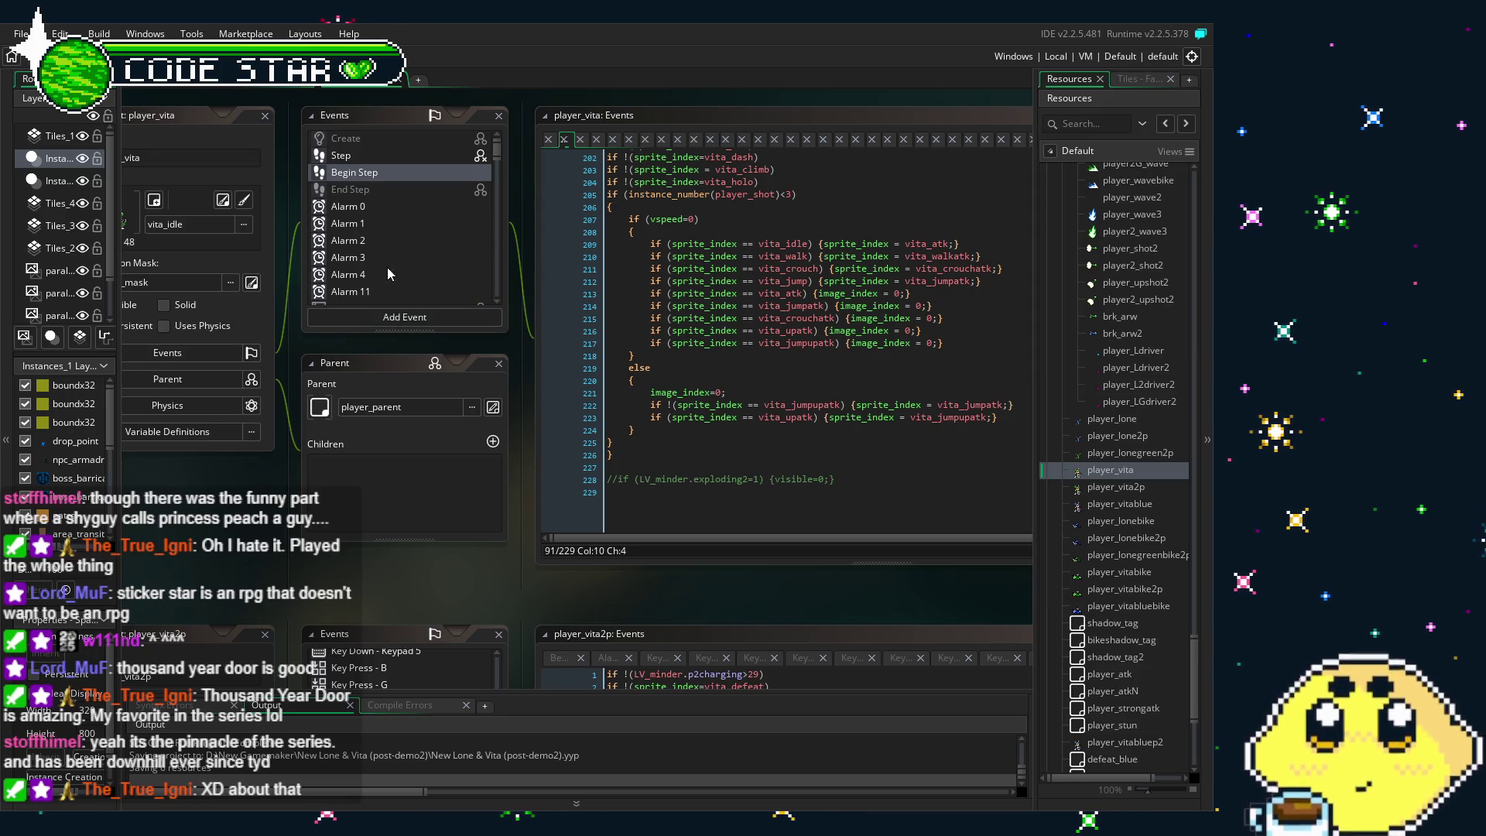
left_click_drag(290, 493, 360, 482)
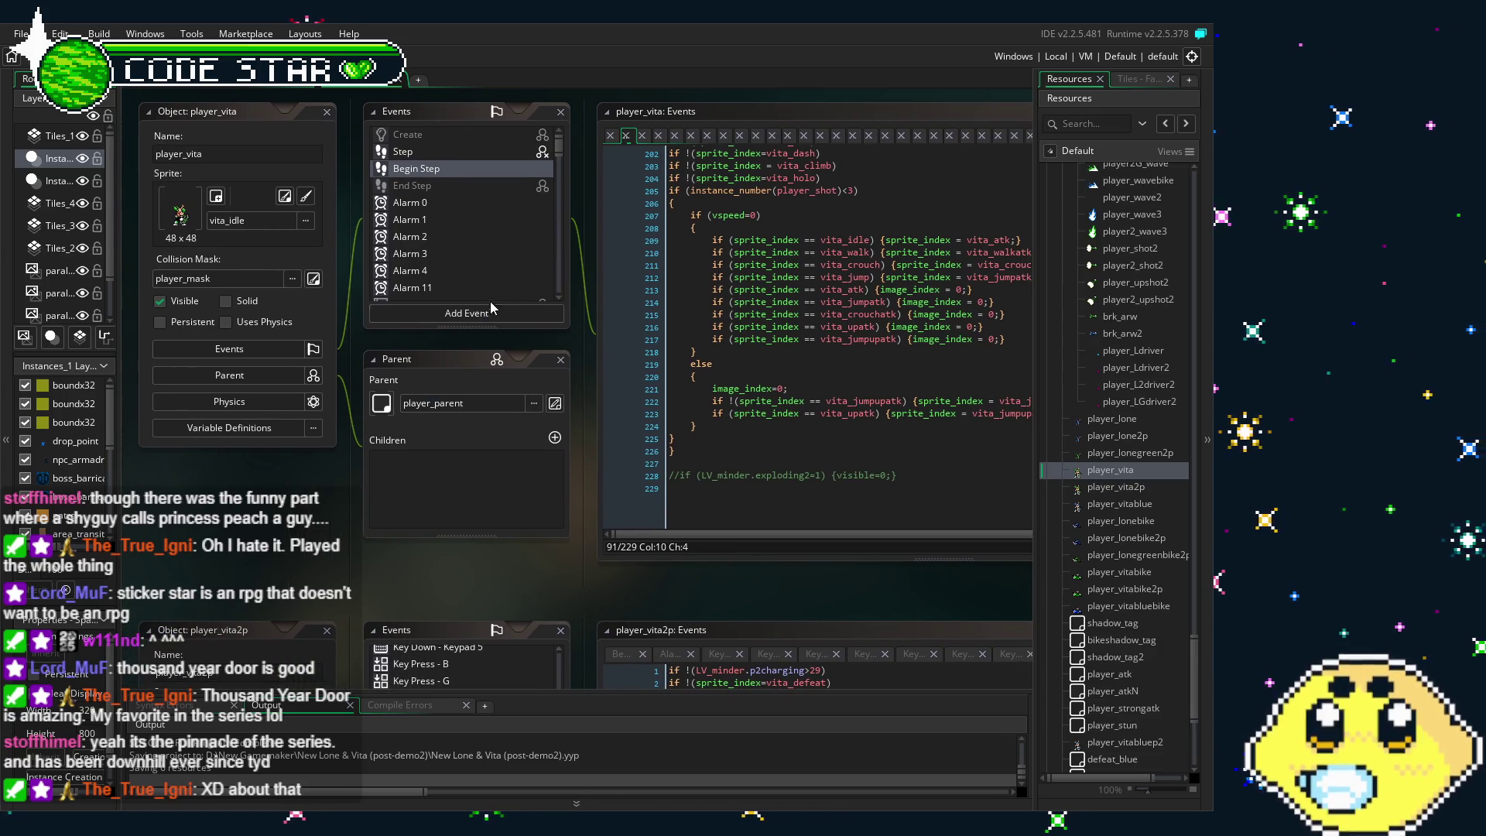
scroll(510, 288, "down", 3)
scroll(509, 288, "down", 3)
left_click(552, 177)
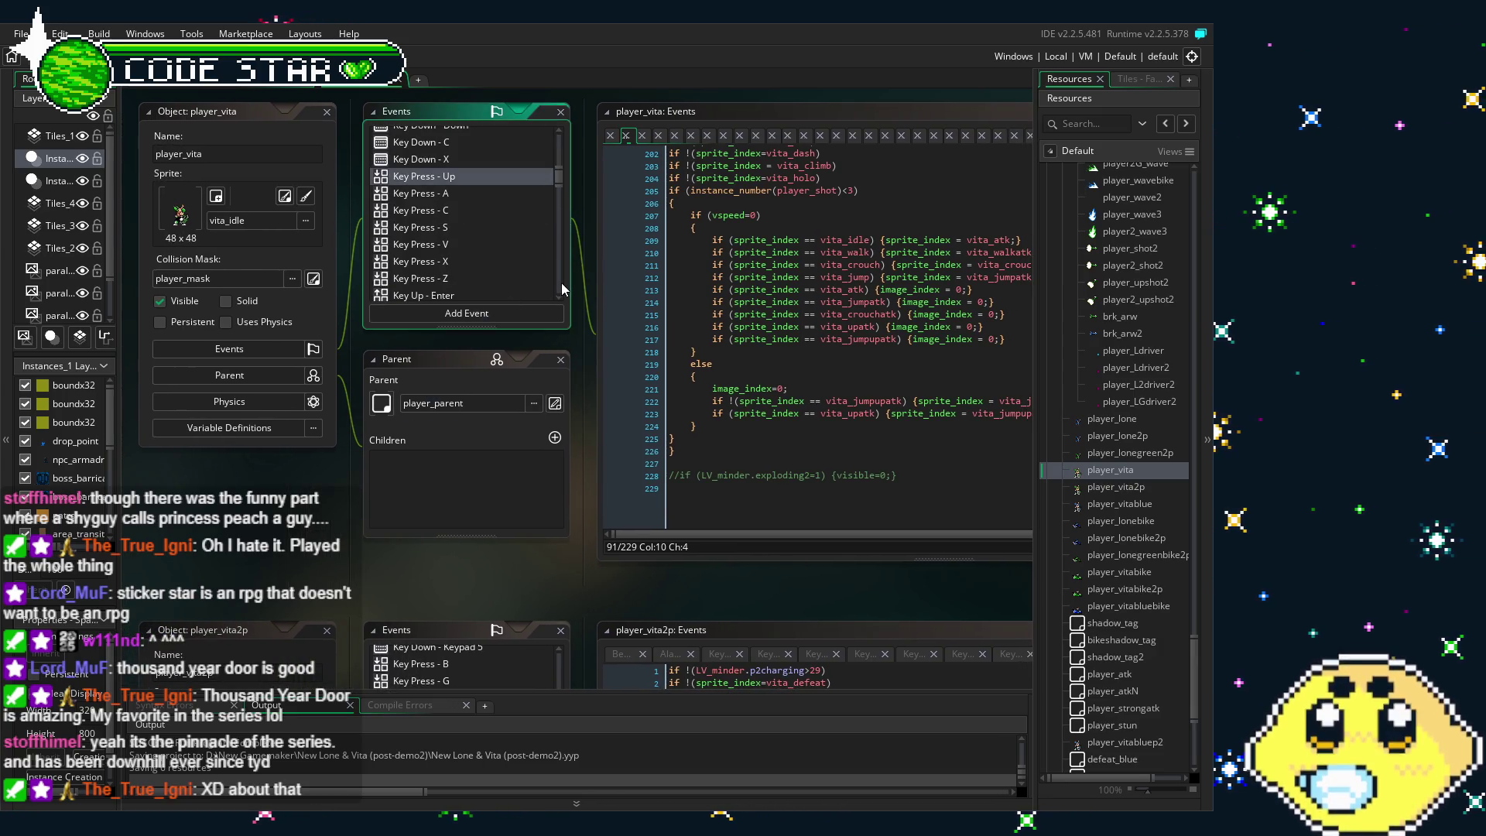
left_click_drag(557, 186, 558, 294)
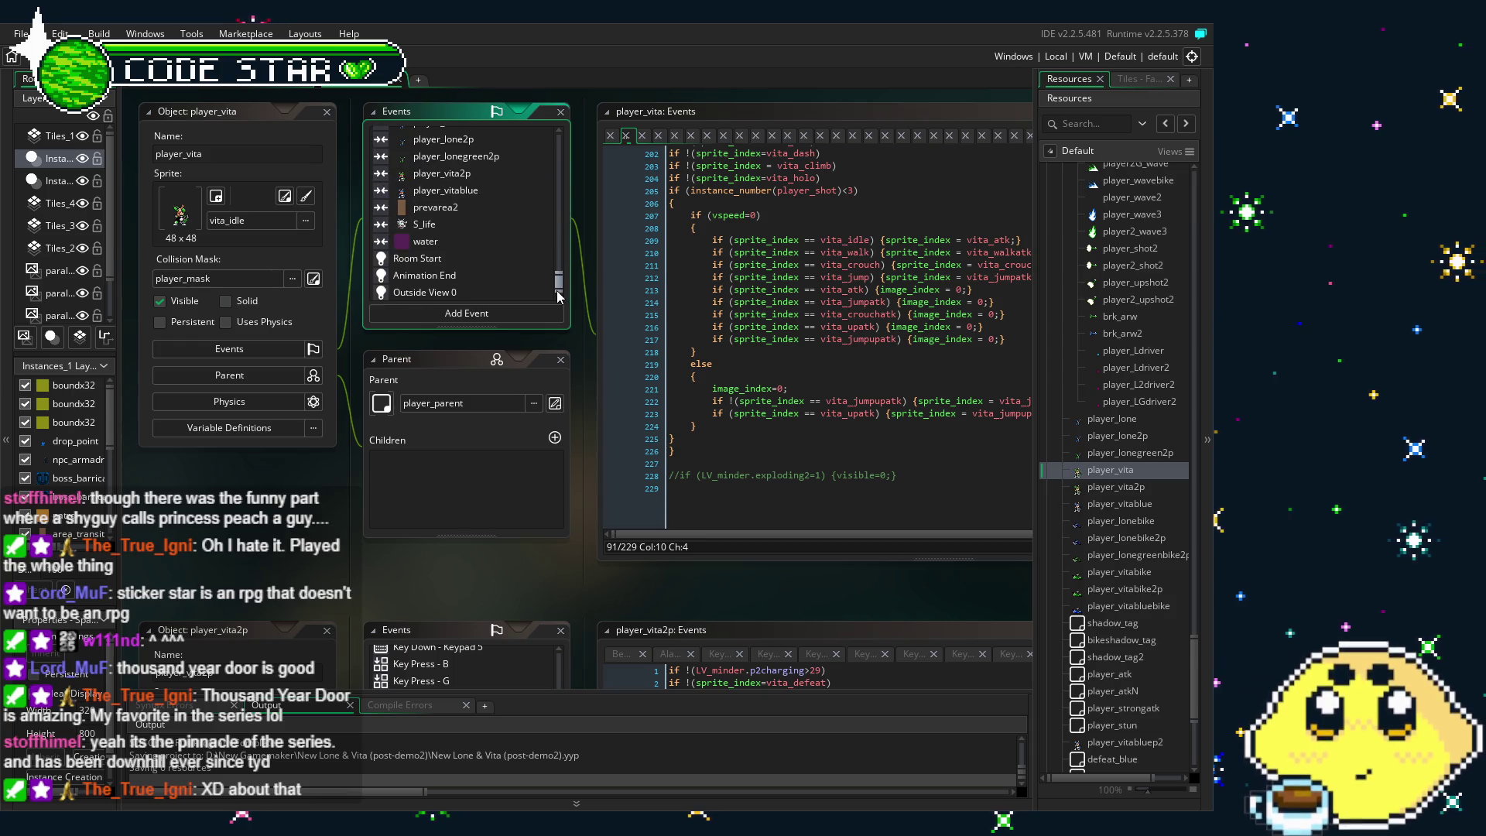
left_click(469, 277)
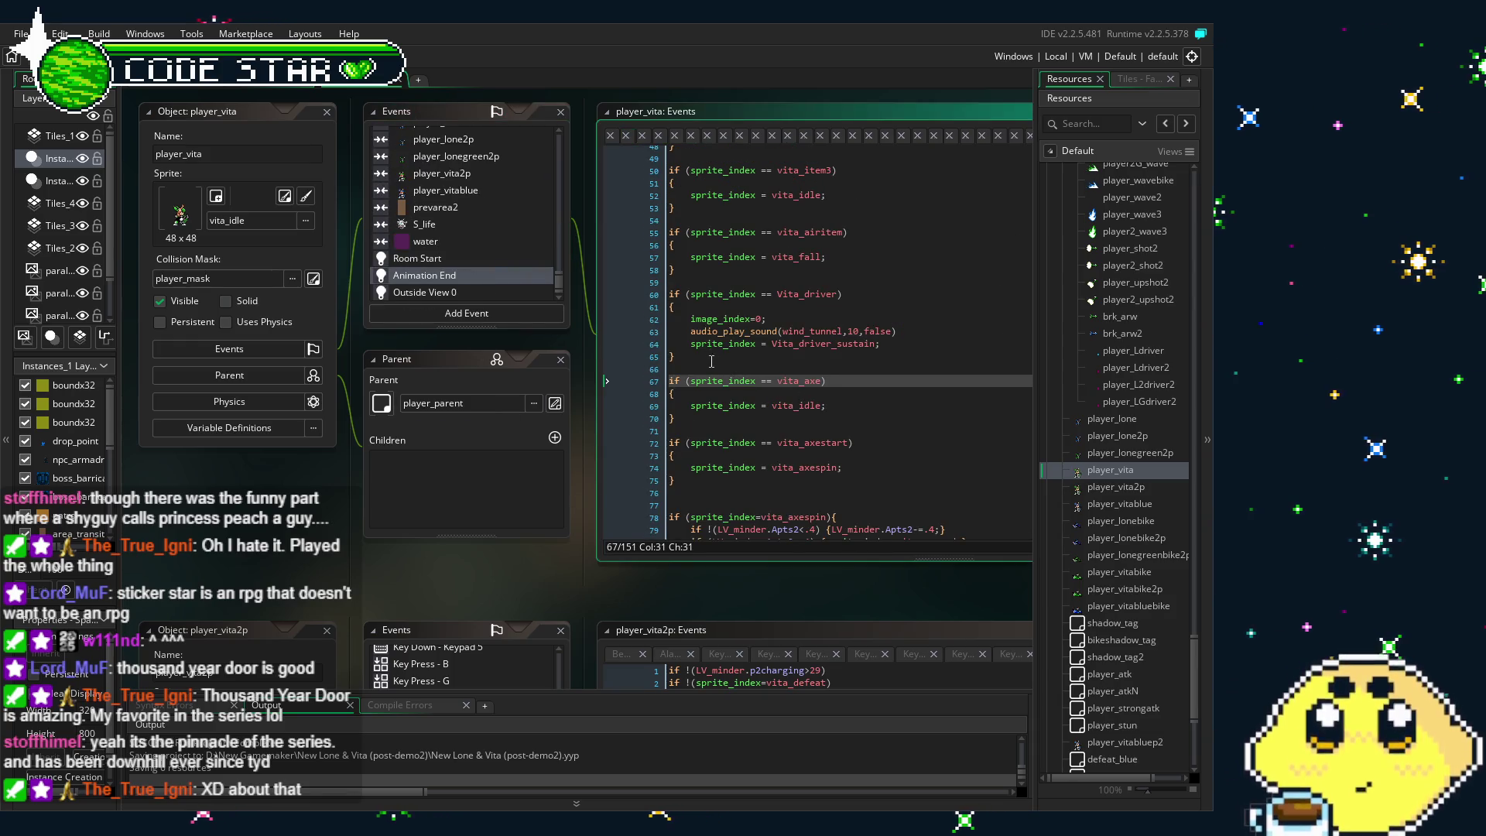
left_click_drag(716, 363, 660, 296)
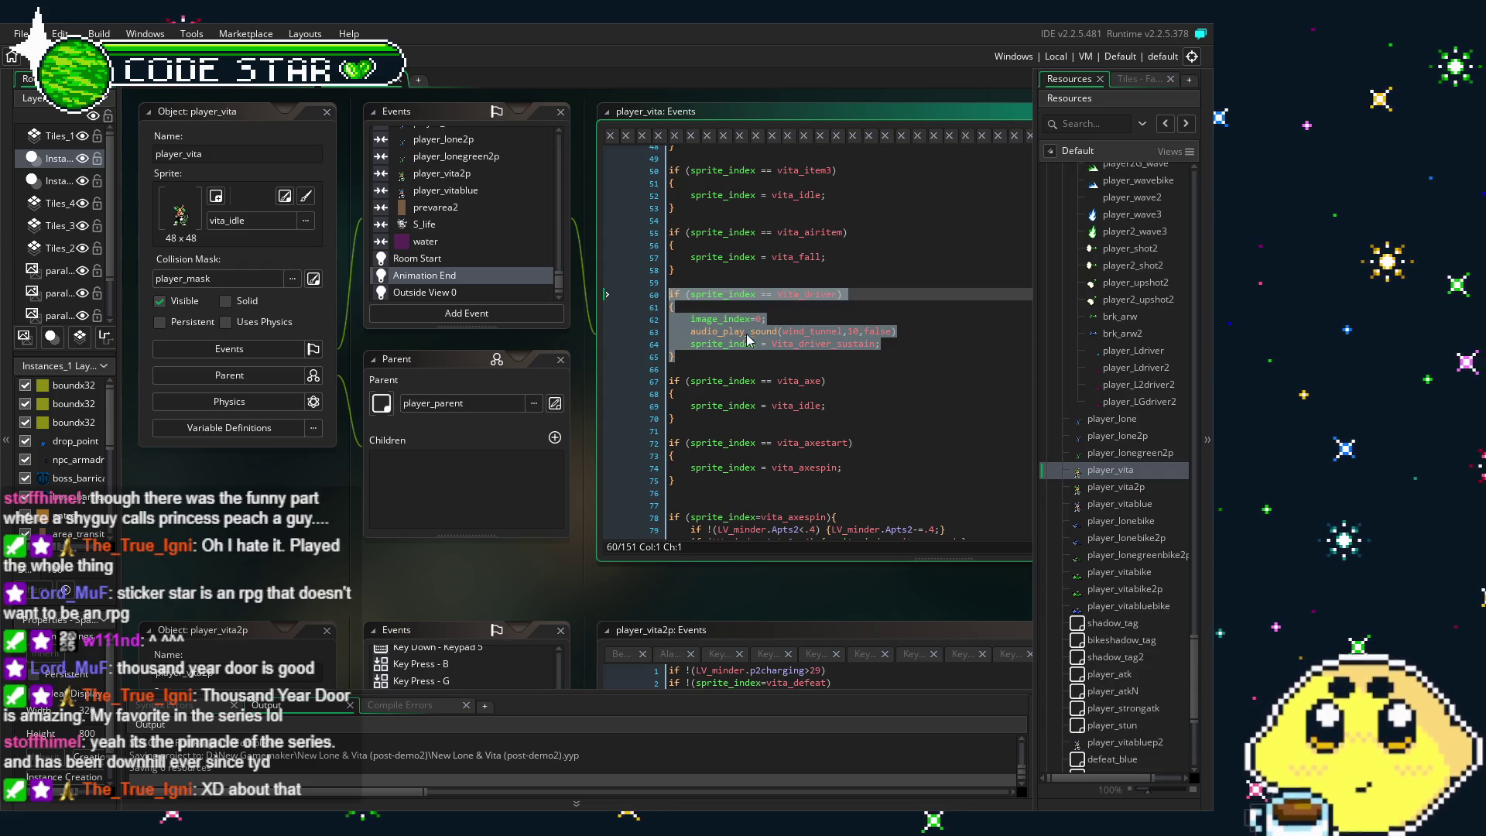
Scroll the workspace down to player_vita2p's events
scroll(559, 547, "down", 5)
scroll(475, 367, "down", 3)
scroll(474, 367, "down", 3)
scroll(464, 379, "down", 3)
scroll(453, 391, "down", 3)
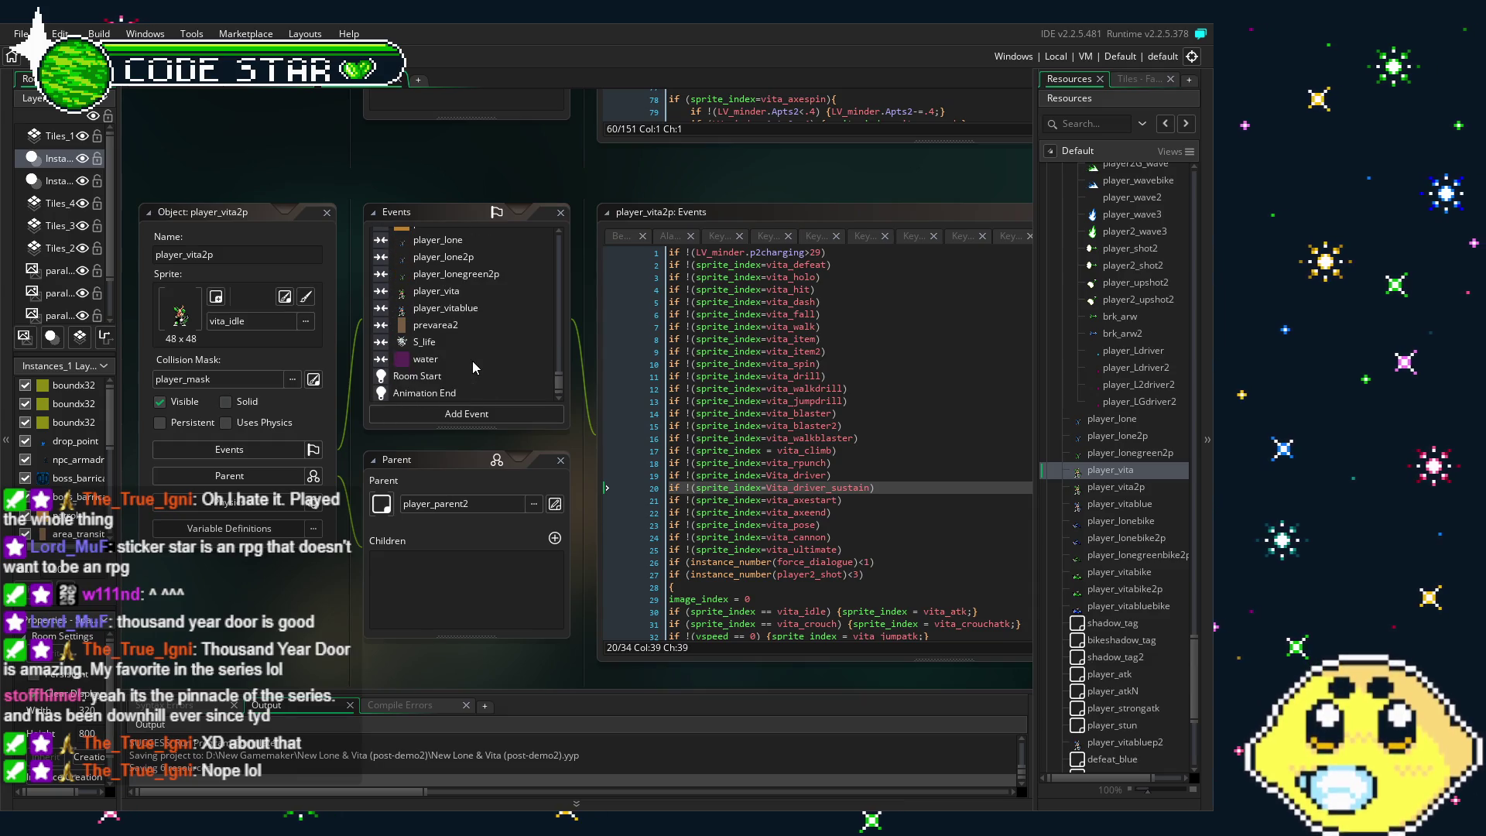
Review player_vita2p's Animation End code down to the vita_axe checks, then return to player_vita
left_click(444, 393)
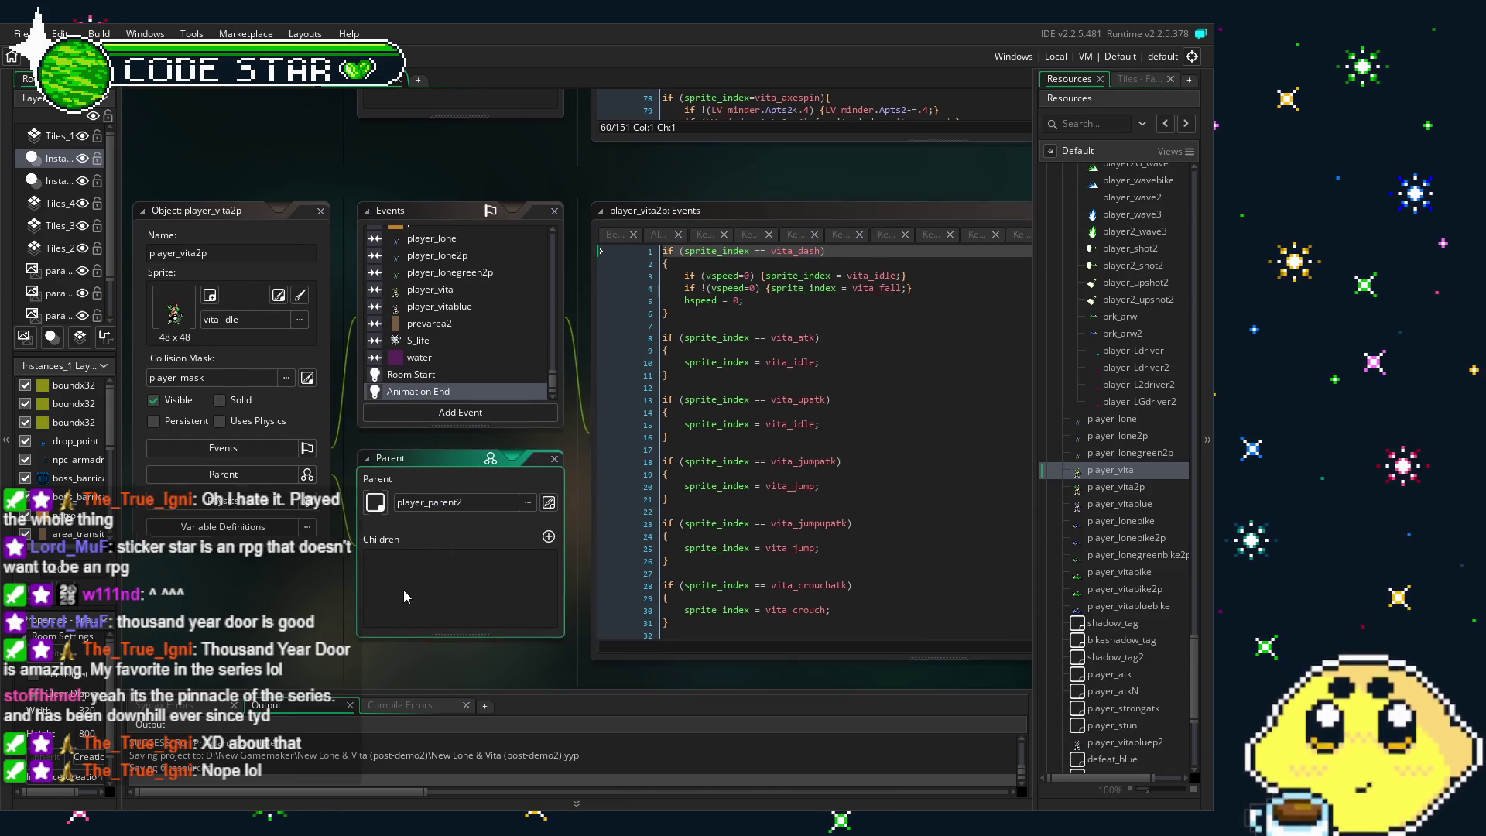
left_click_drag(428, 598, 323, 559)
scroll(619, 534, "down", 2)
scroll(619, 534, "down", 2)
scroll(648, 442, "down", 2)
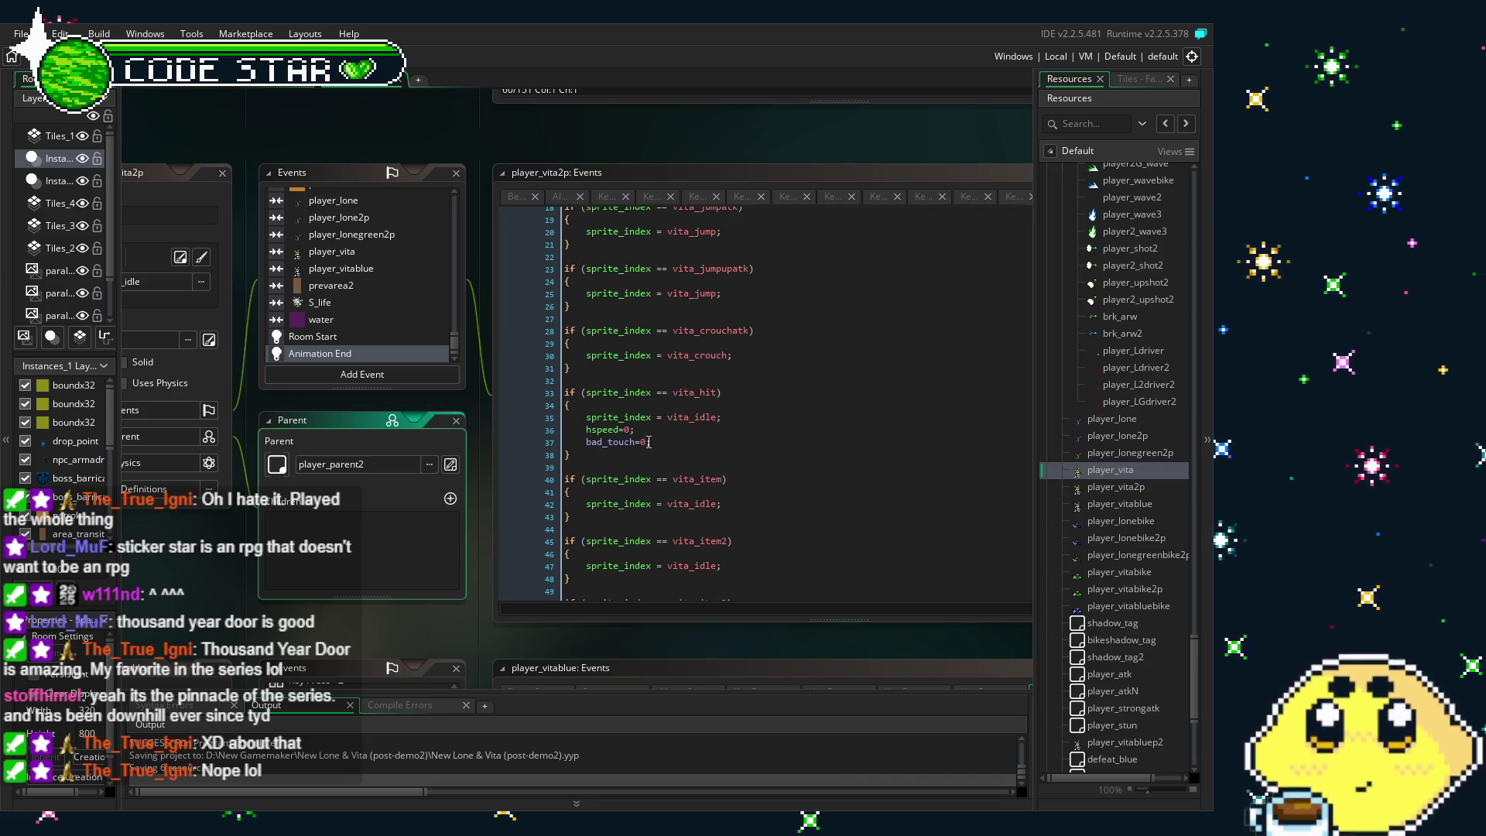
scroll(648, 442, "down", 1)
scroll(649, 442, "down", 1)
scroll(649, 442, "down", 3)
scroll(649, 442, "down", 3)
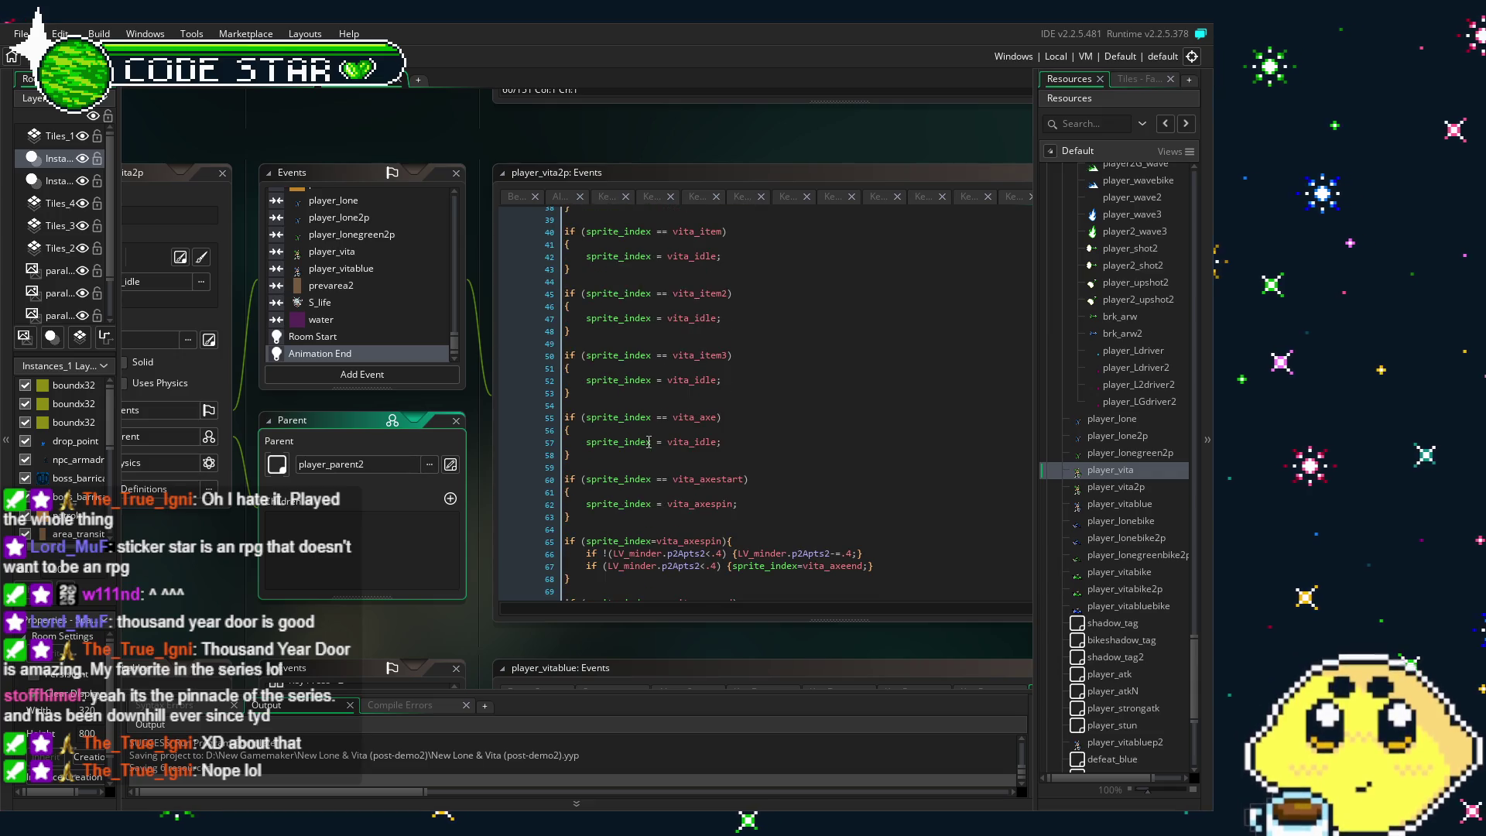
scroll(649, 442, "down", 1)
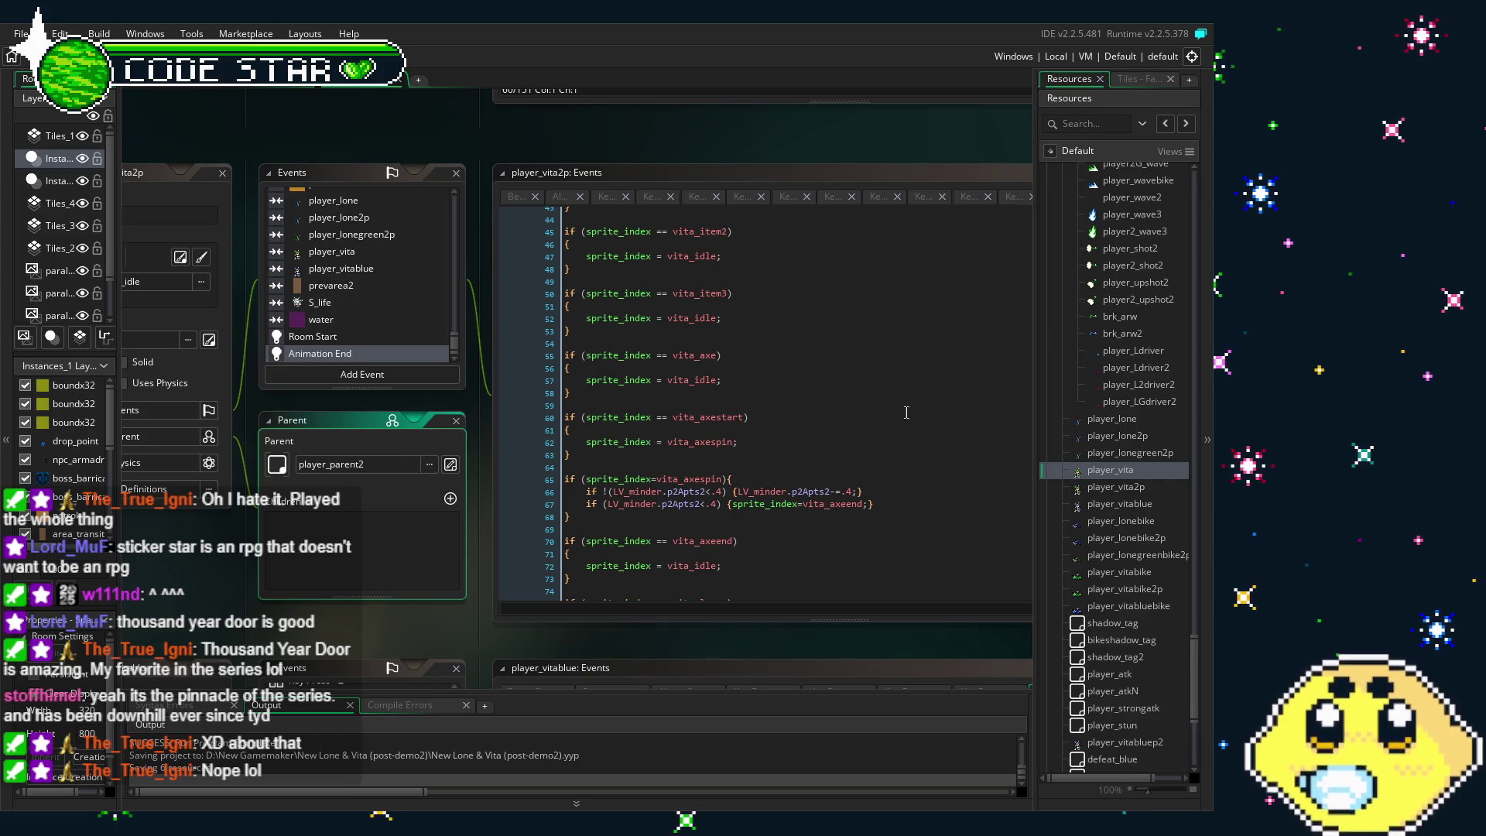
double_click(1121, 470)
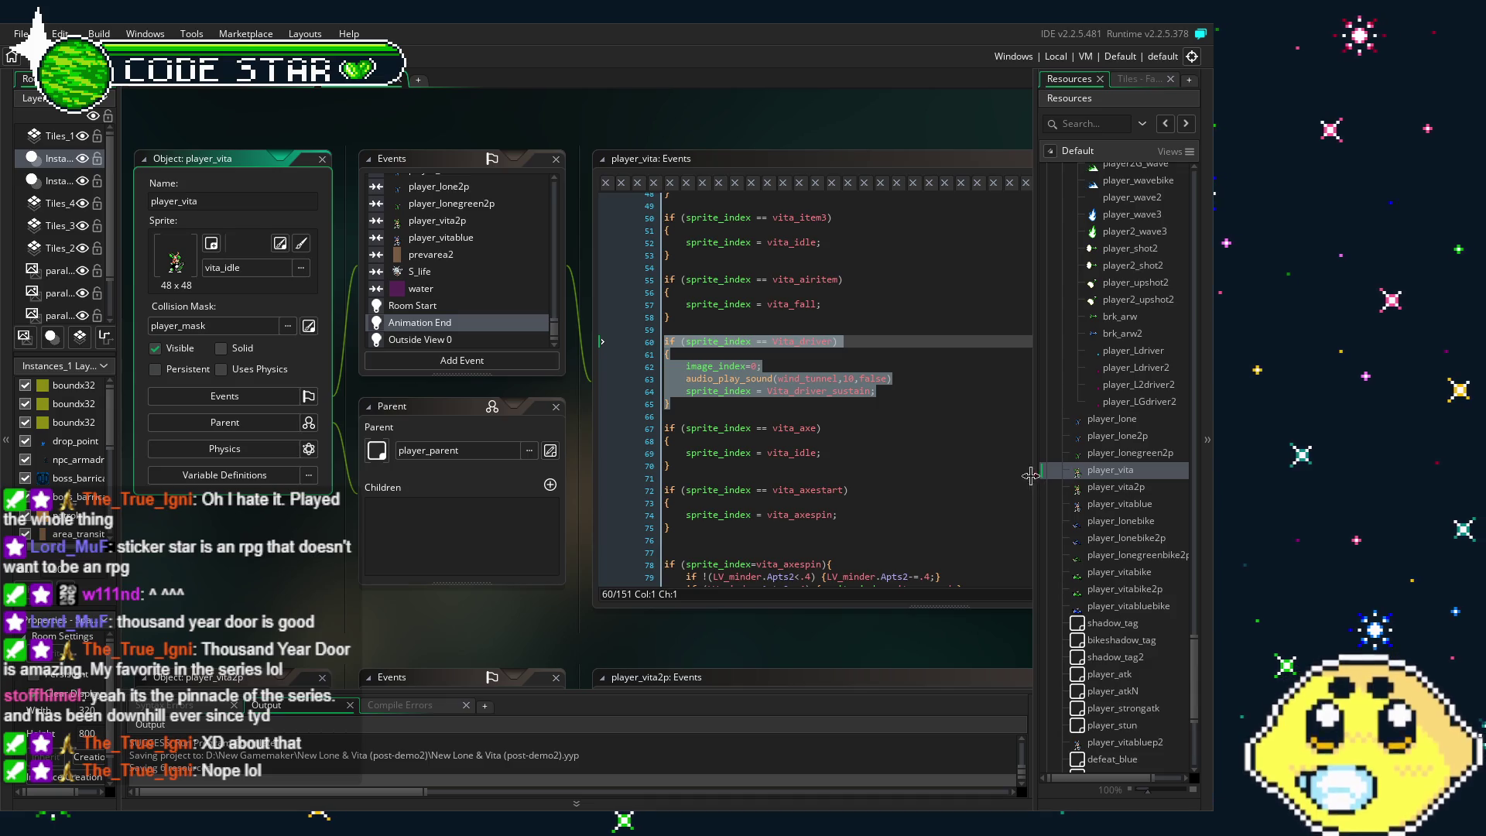
Paste the Vita_driver block after the vita_item3 check in player_vita2p's Animation End code
left_click(1004, 476)
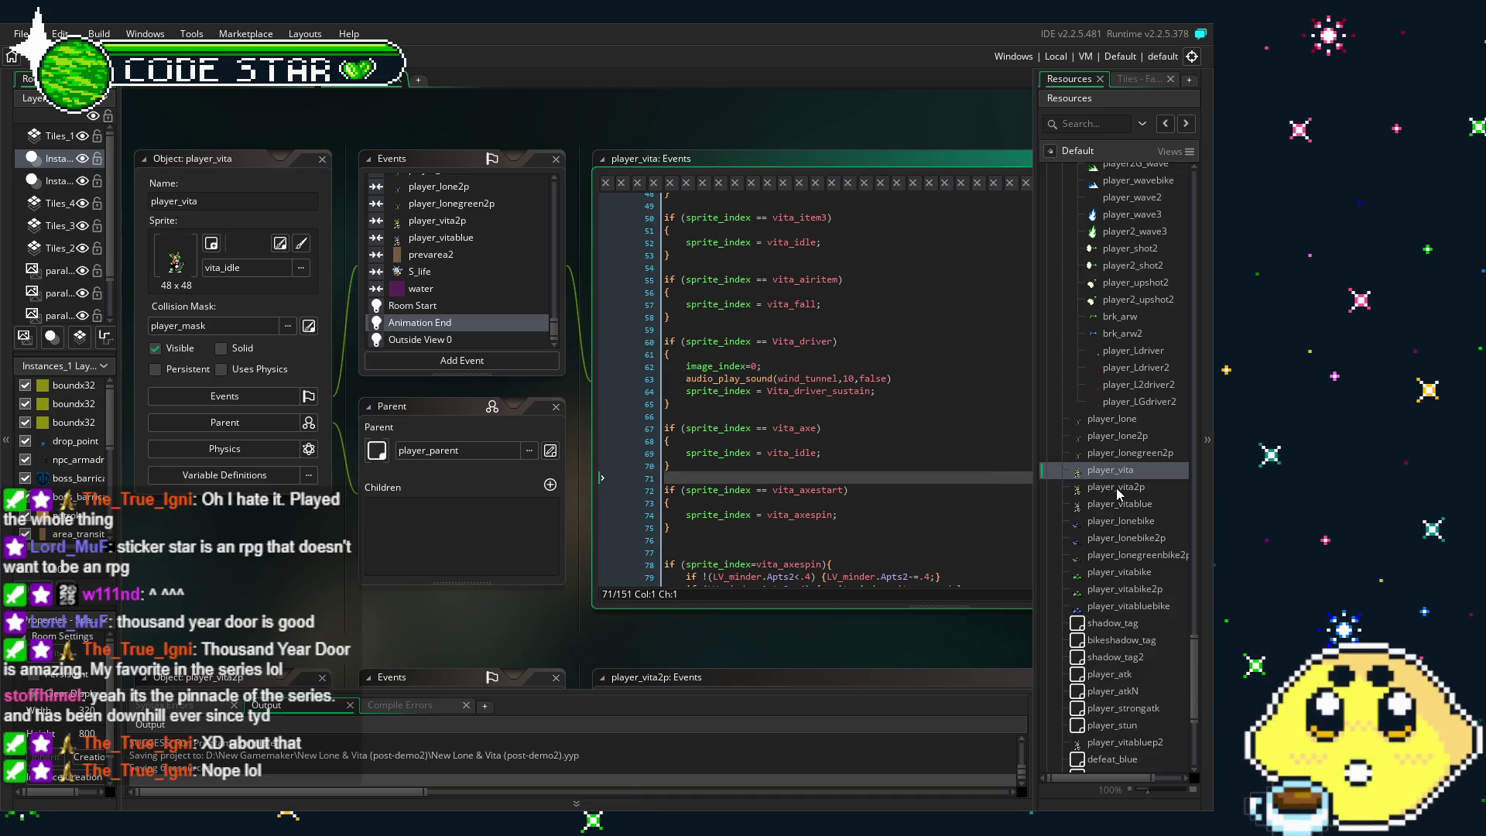
double_click(1118, 487)
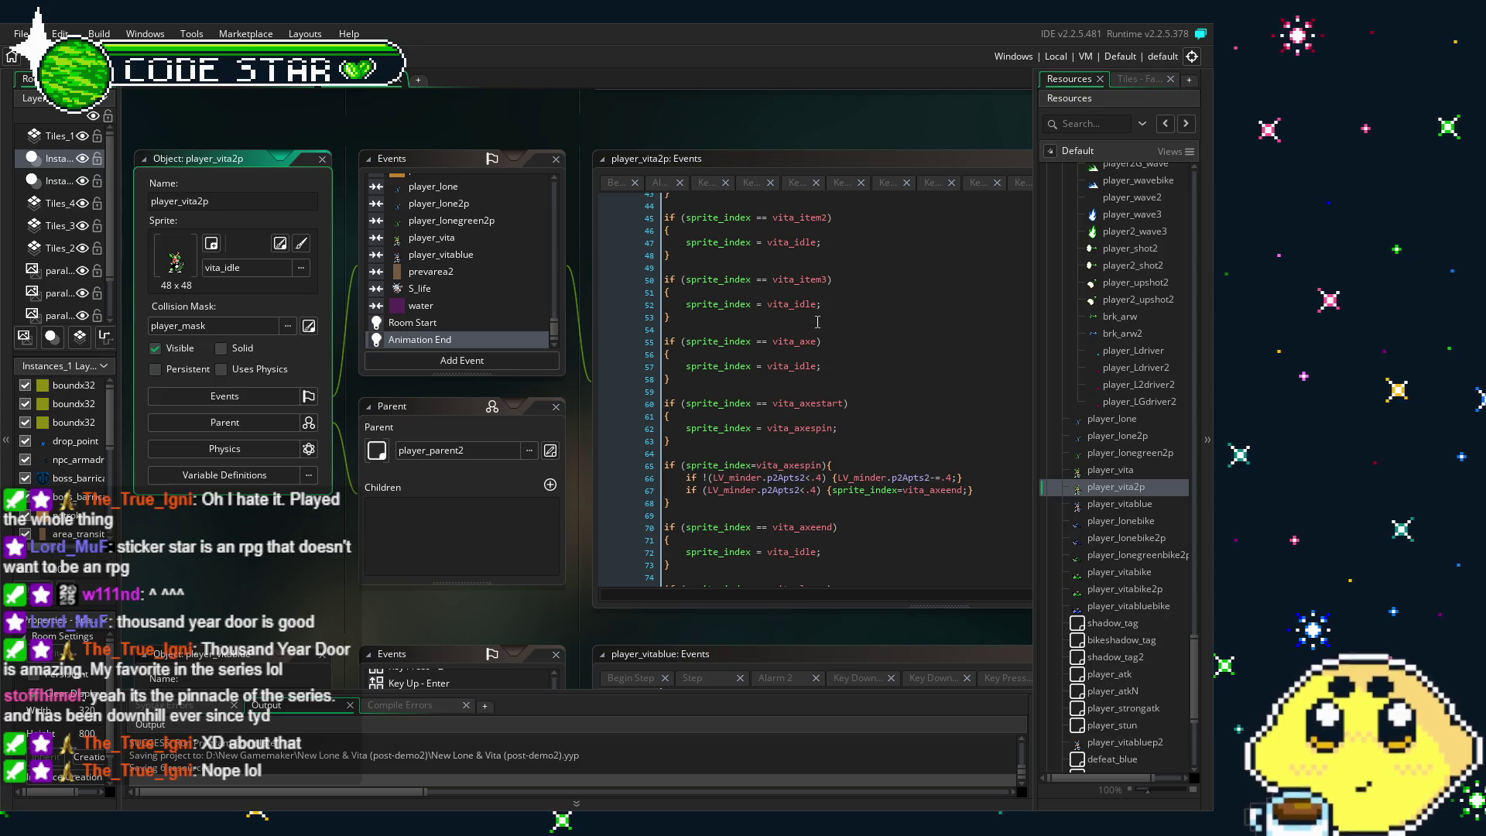
left_click(787, 321)
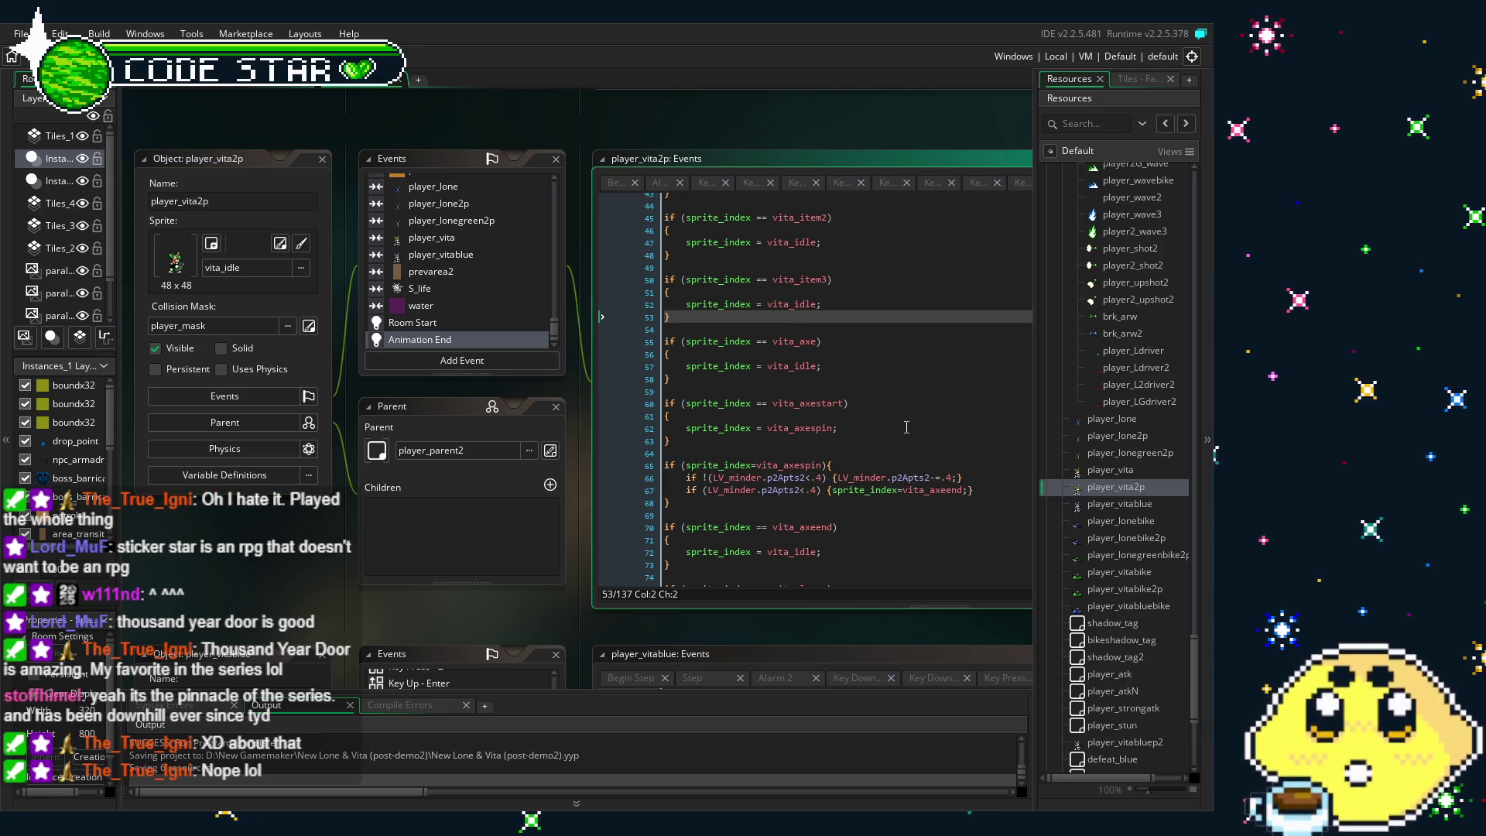
key("Return")
key("Return")
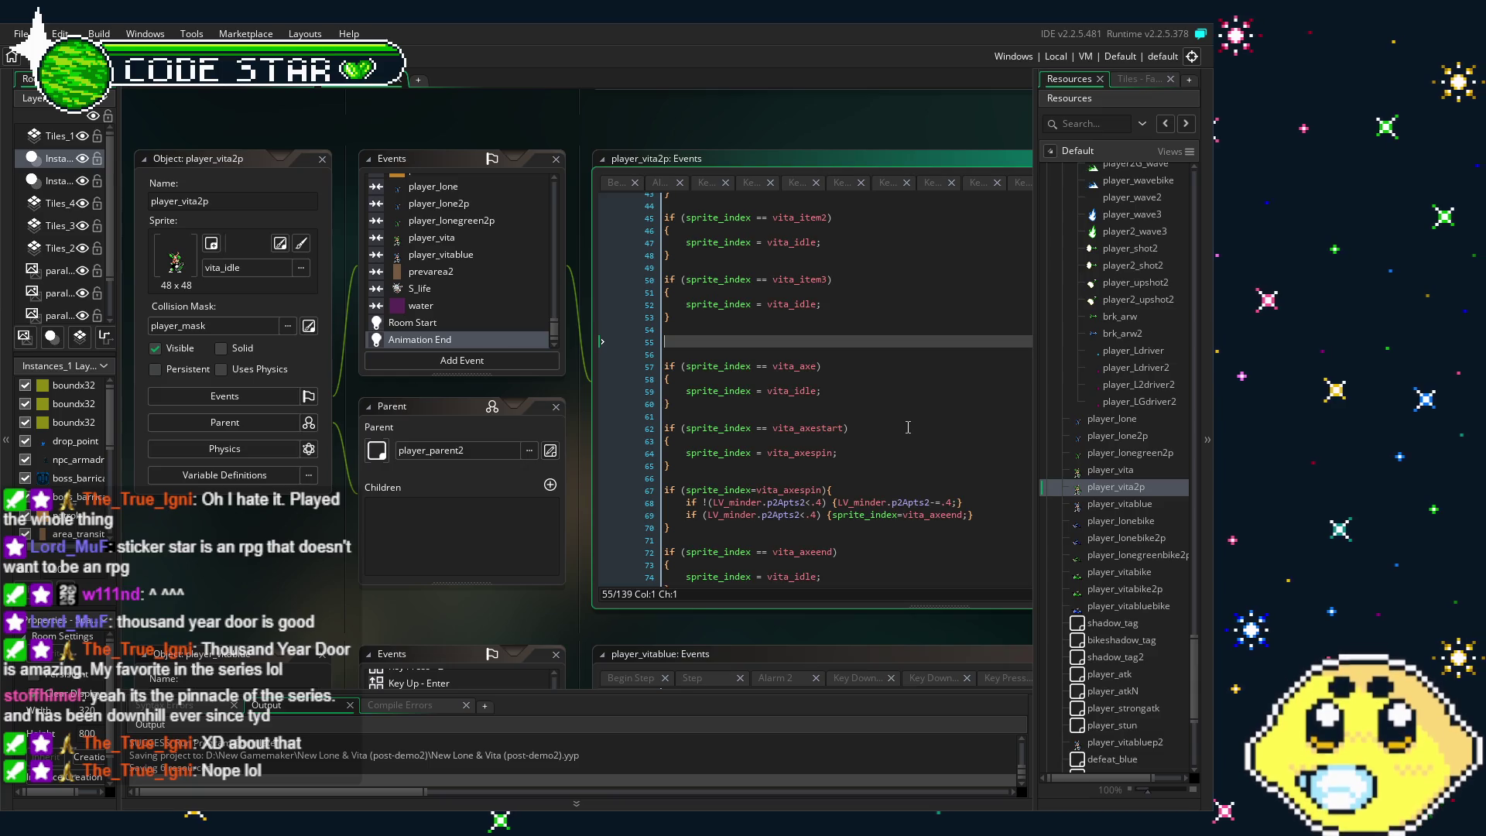
type("if (sprite_index == Vita_driver) {     image_index=0;     audio_play_sound(wind_tunnel,10,false)     sprite_index = Vita_driver_sustain; }")
Scroll through player_vita2p's Animation End code to review the pasted Vita_driver branch
left_click(946, 410)
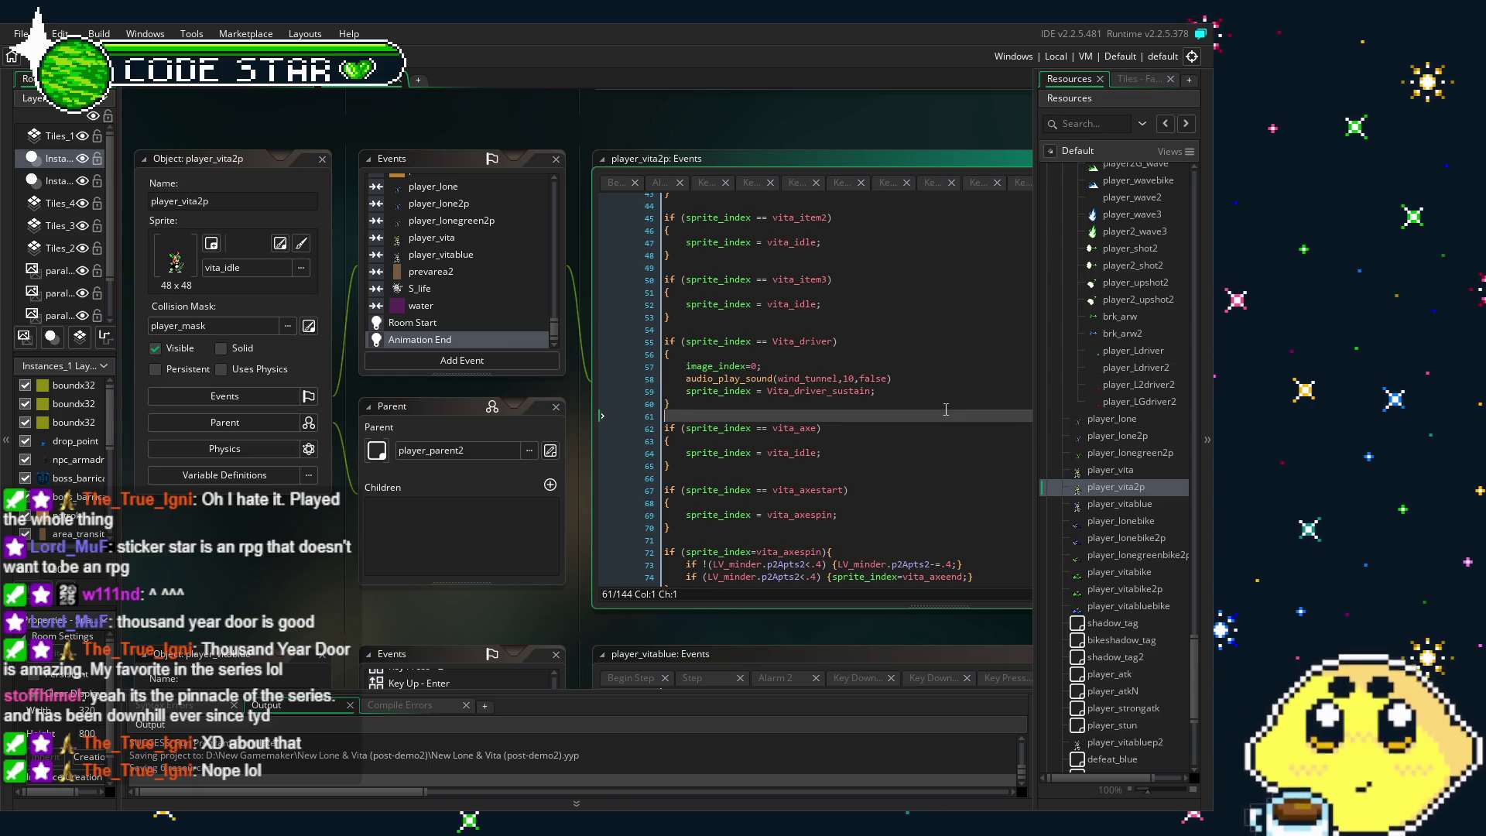
scroll(921, 414, "up", 4)
scroll(910, 417, "down", 1)
scroll(910, 417, "down", 2)
scroll(909, 417, "down", 1)
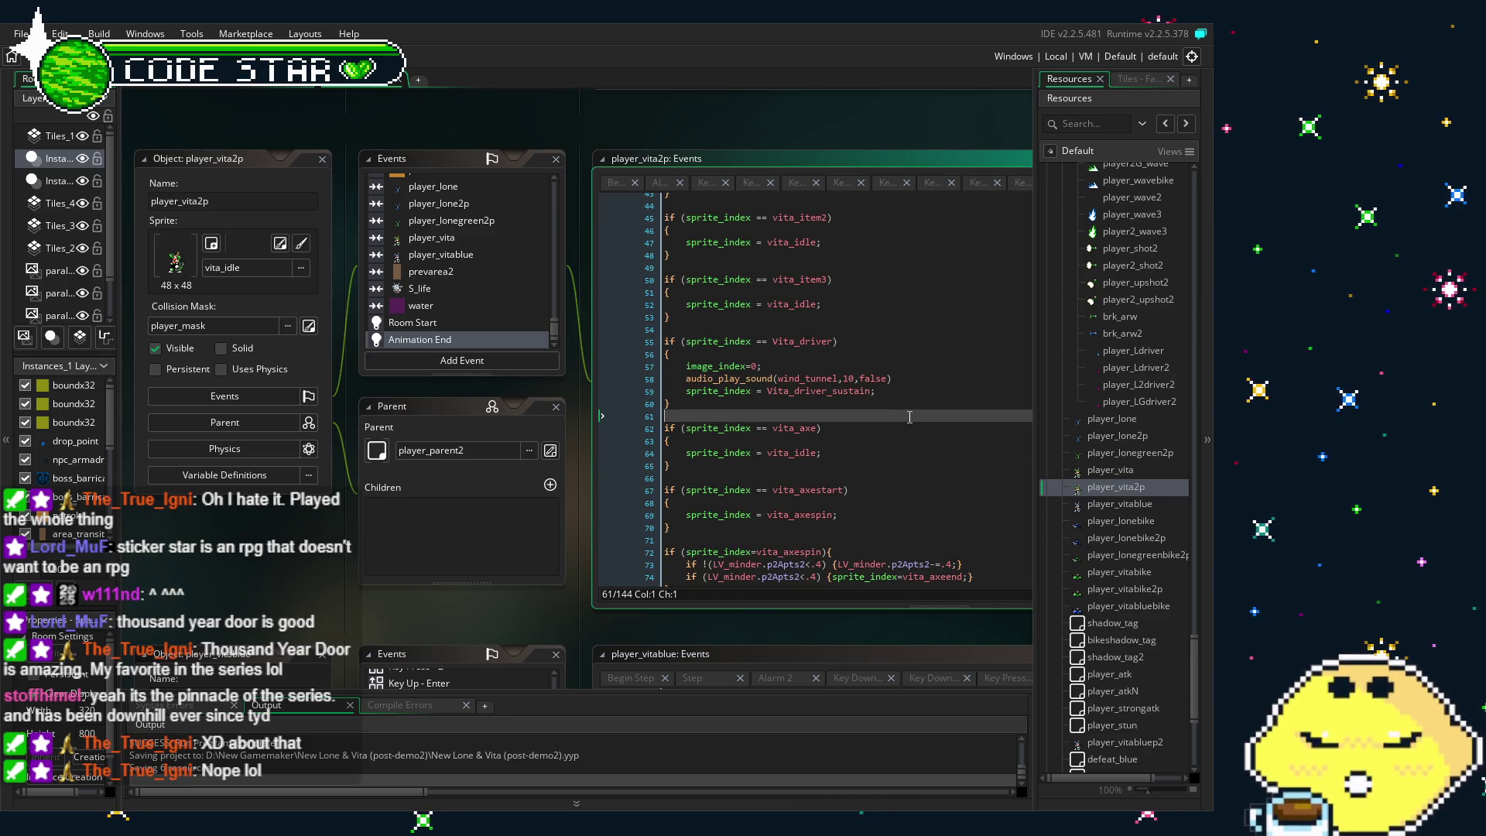
left_click(830, 408)
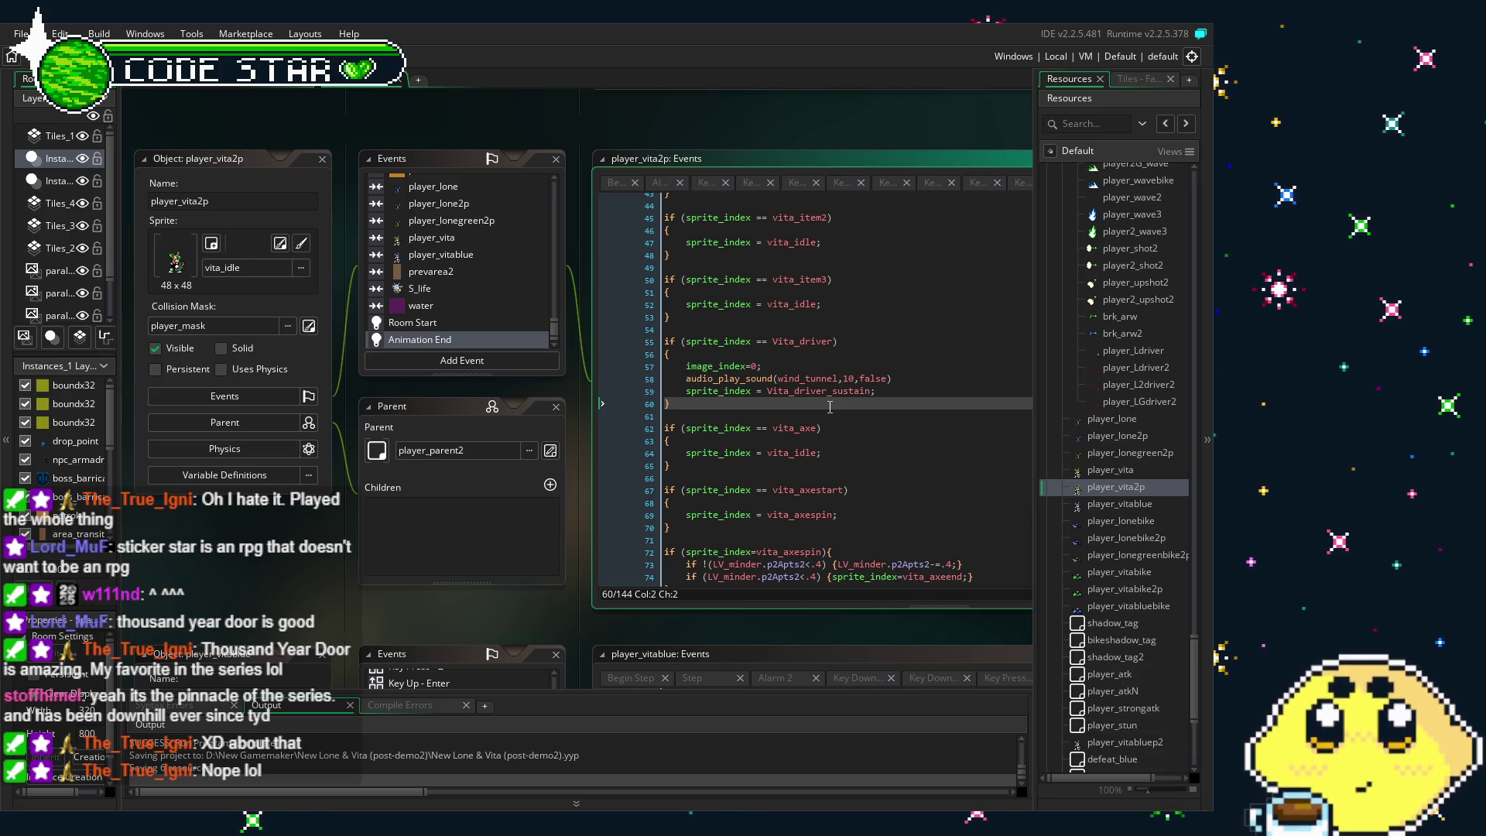
scroll(830, 407, "down", 4)
scroll(830, 407, "down", 2)
scroll(830, 407, "down", 2)
scroll(830, 408, "down", 2)
scroll(829, 407, "down", 3)
scroll(830, 407, "down", 3)
scroll(830, 407, "down", 3)
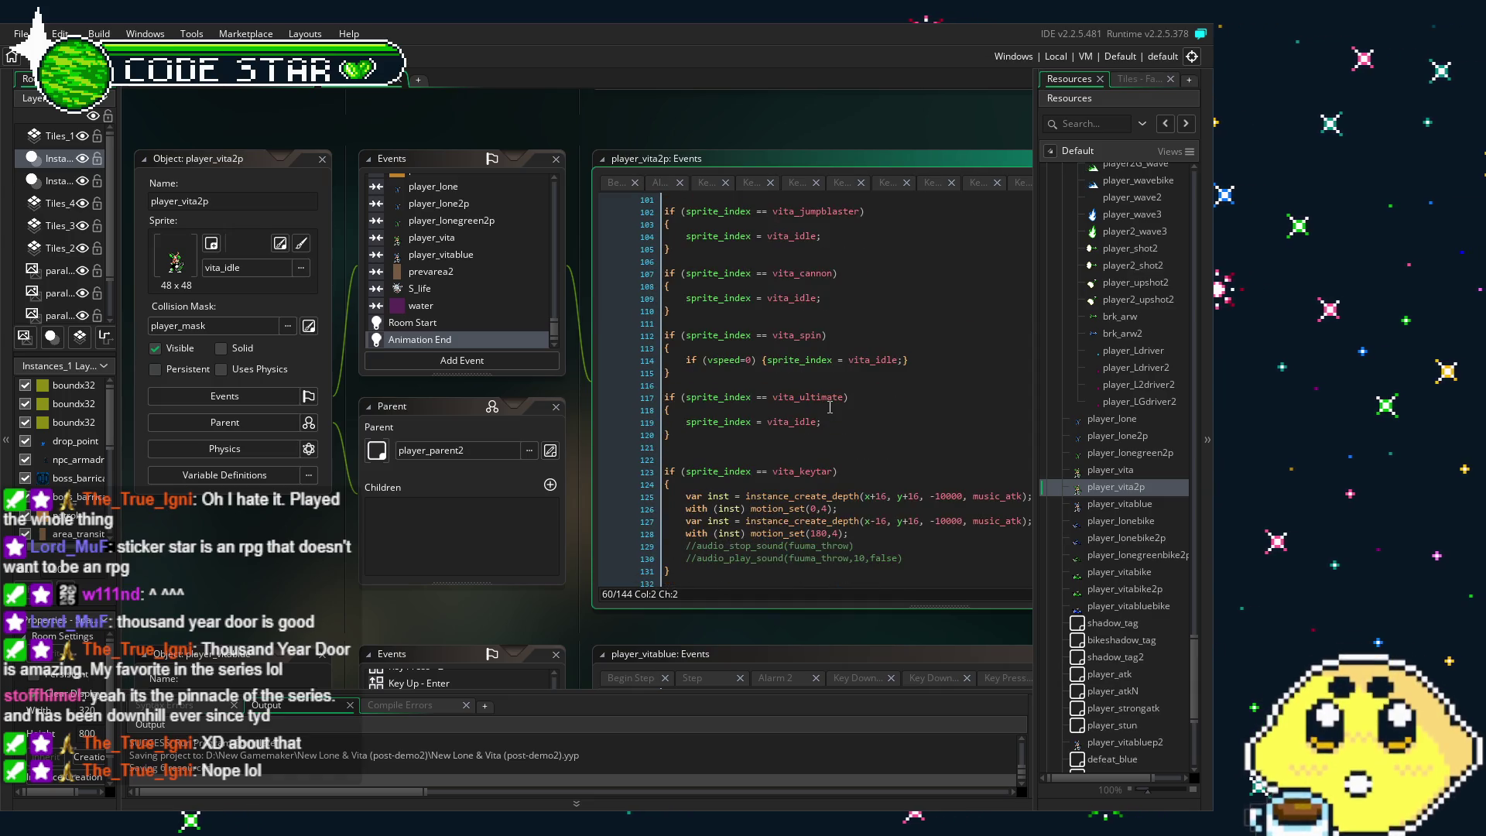
scroll(830, 408, "up", 5)
scroll(830, 408, "up", 2)
scroll(829, 407, "up", 4)
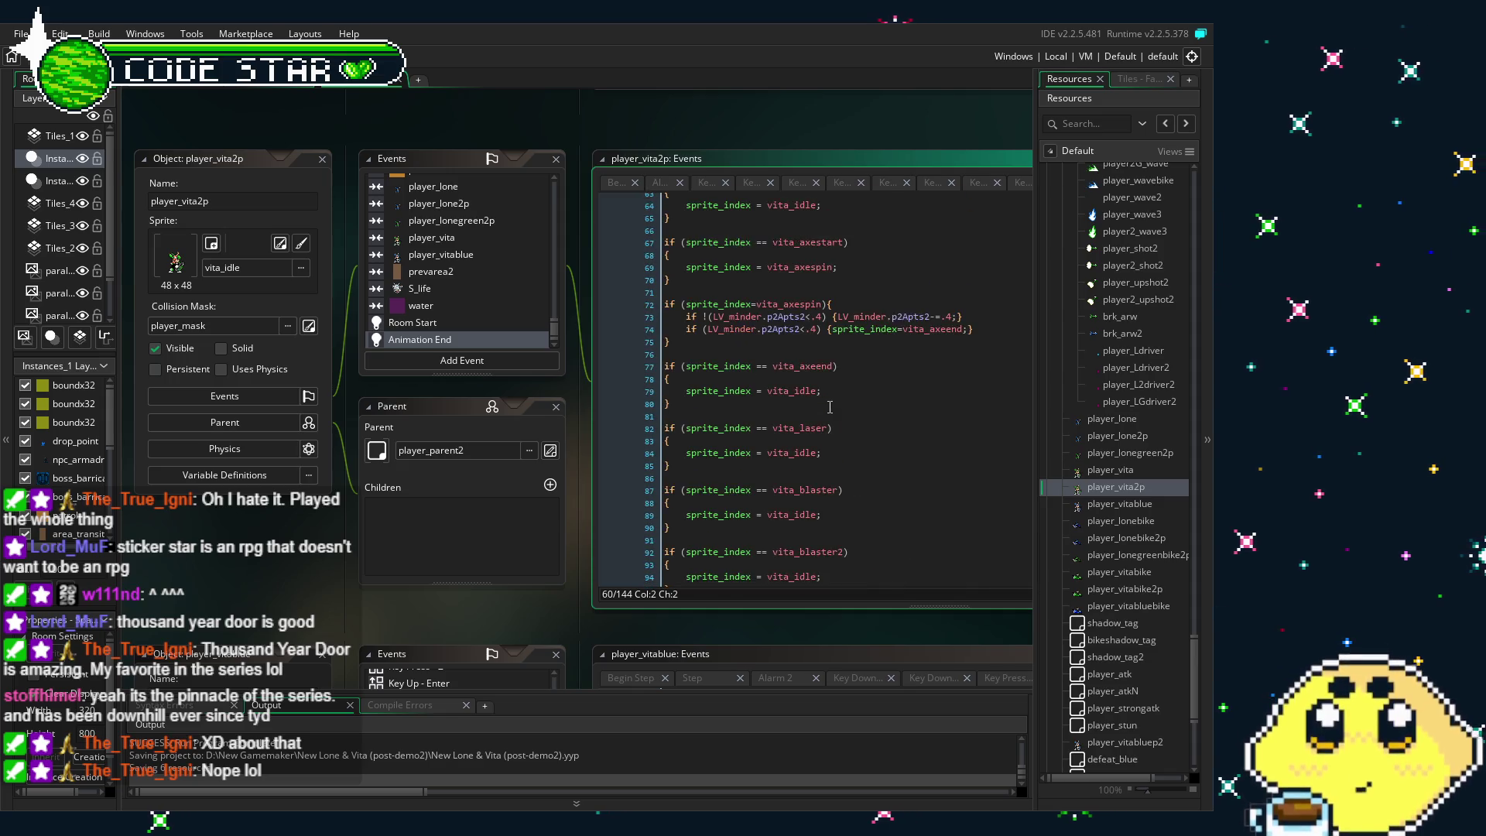
scroll(829, 407, "up", 4)
scroll(830, 407, "up", 2)
scroll(830, 407, "up", 3)
scroll(830, 407, "up", 2)
scroll(829, 407, "up", 1)
scroll(830, 407, "up", 1)
scroll(830, 407, "up", 1)
scroll(830, 407, "down", 3)
scroll(829, 407, "down", 2)
scroll(830, 408, "down", 2)
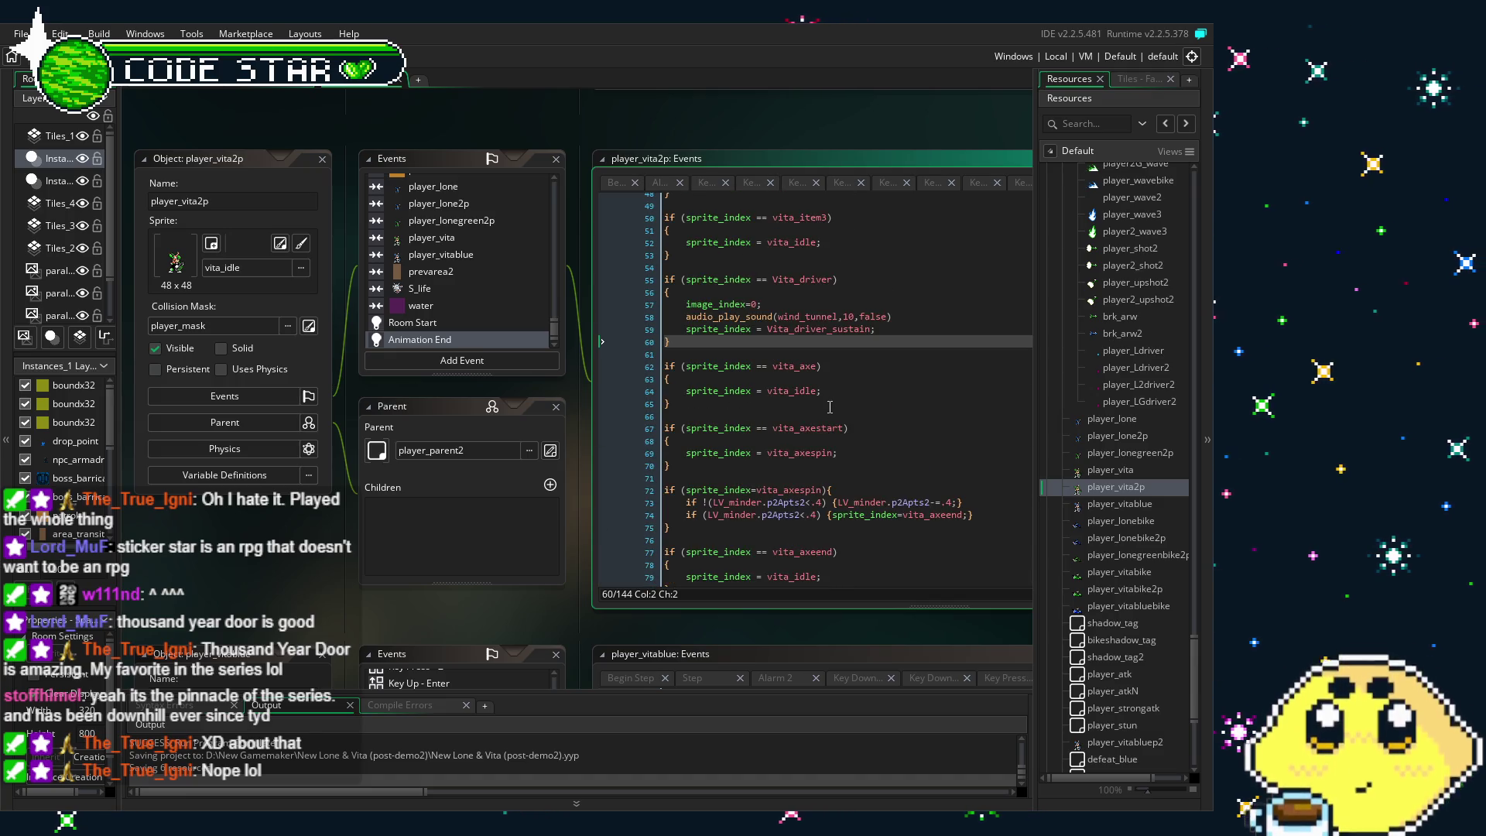
scroll(830, 407, "up", 2)
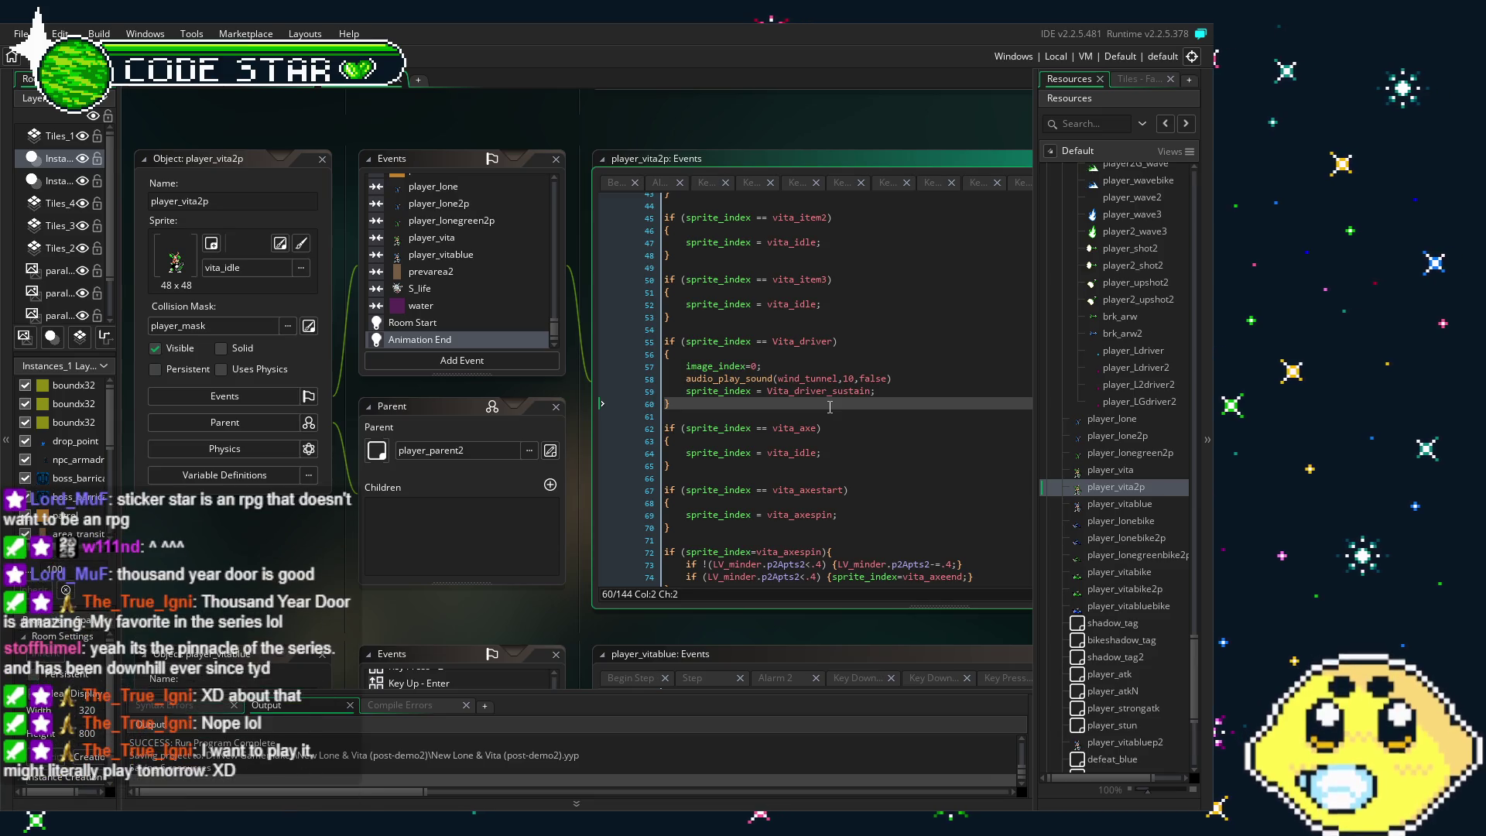
Open the player_vitablue object and its Animation End event code
double_click(1113, 504)
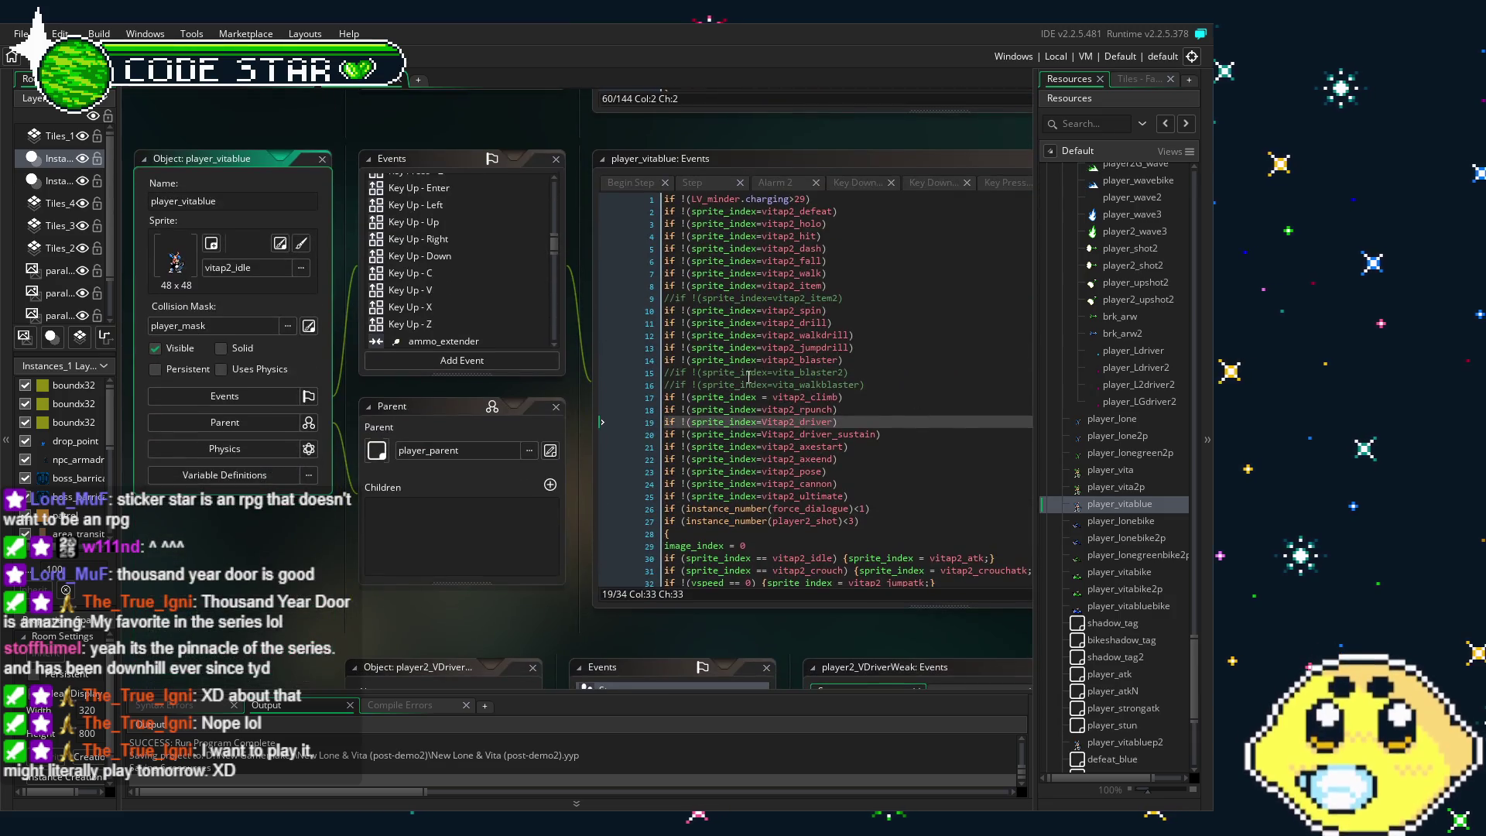
scroll(453, 313, "down", 3)
scroll(453, 313, "down", 3)
scroll(453, 313, "down", 2)
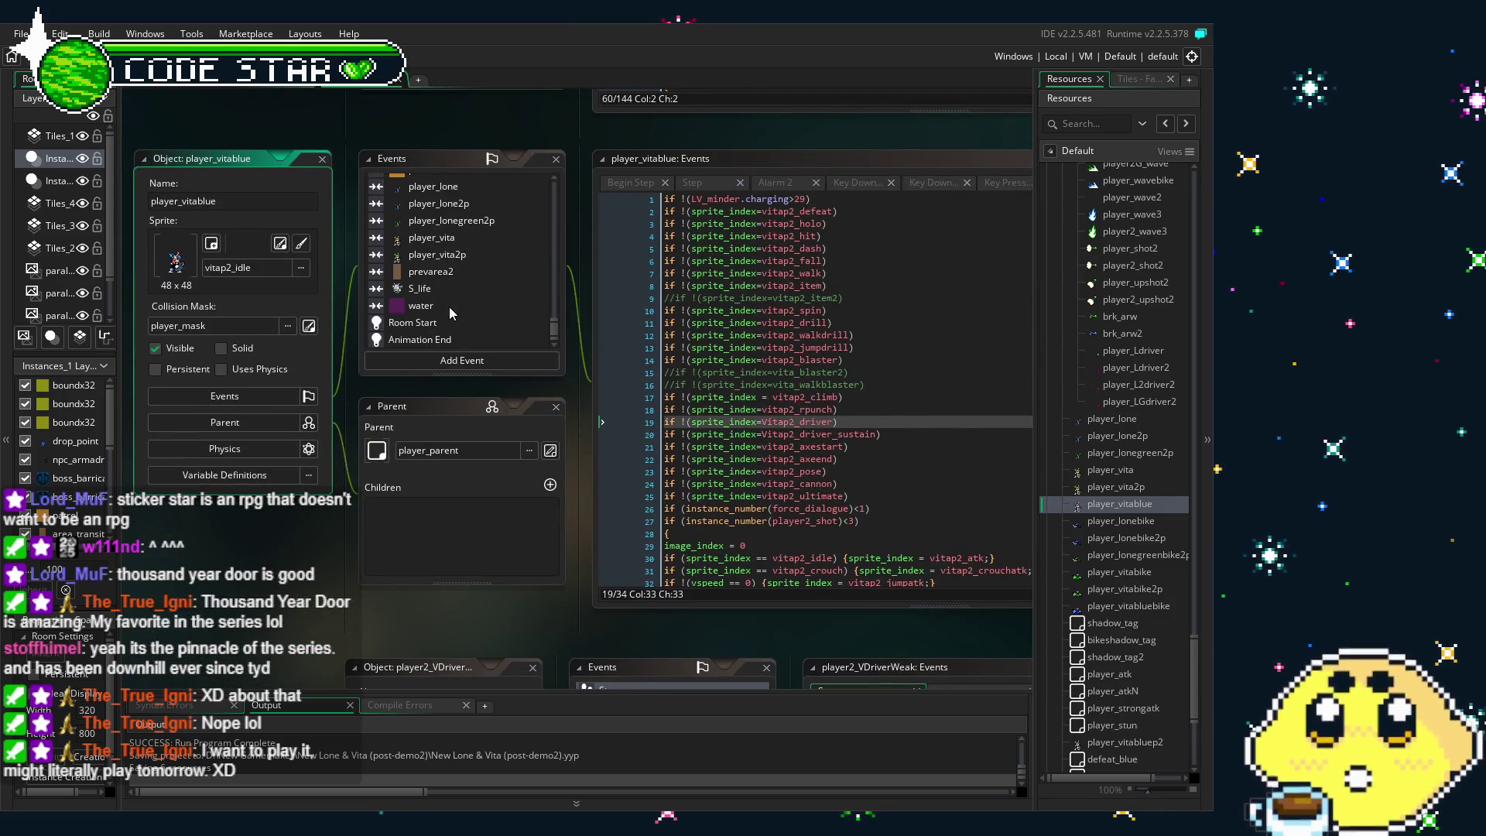
left_click(433, 339)
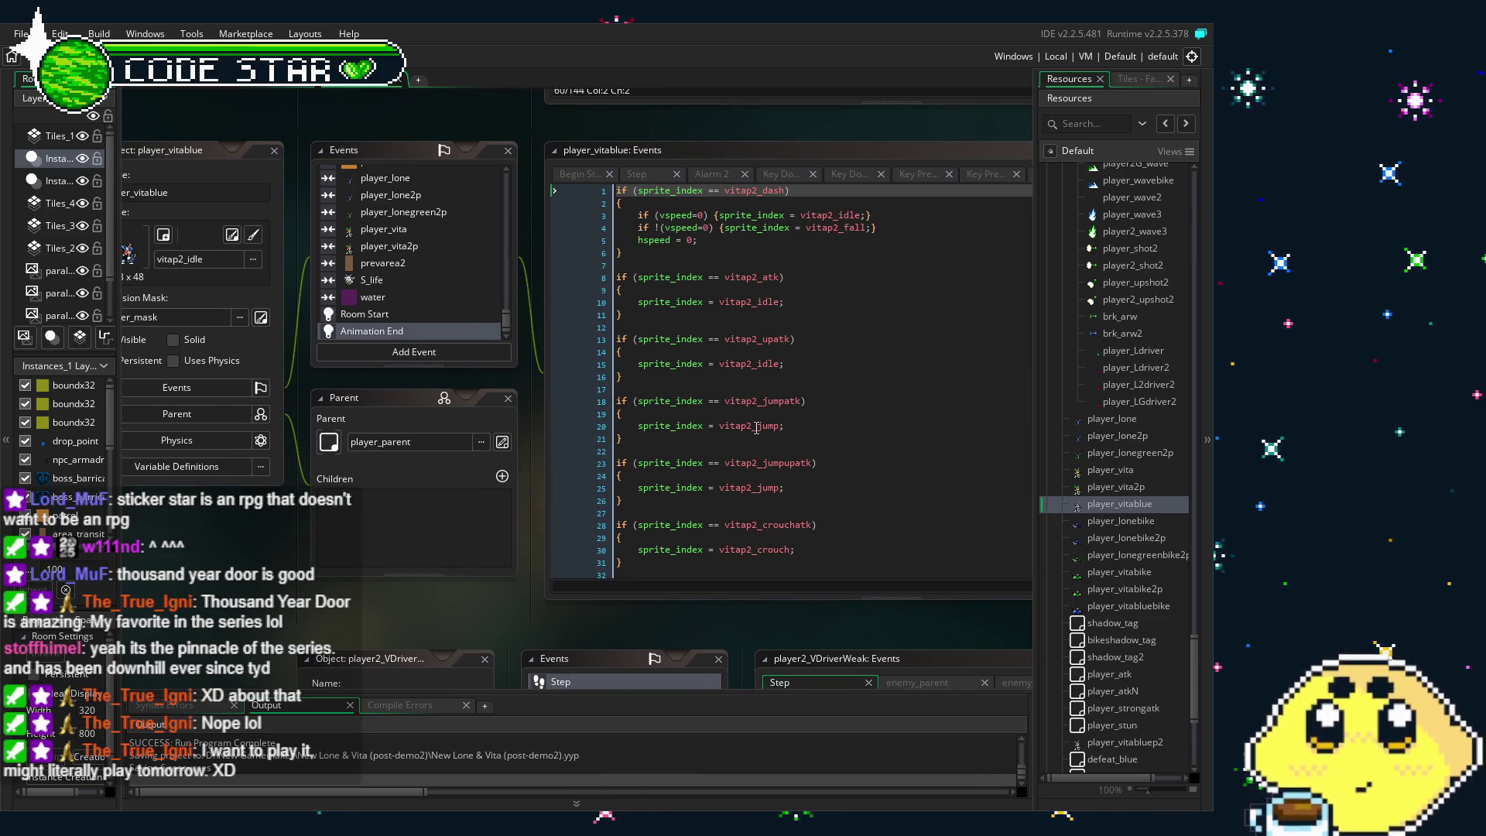
Scroll to line 53 and place the cursor after the vitap2_item3 block
scroll(757, 428, "down", 1)
scroll(757, 428, "down", 2)
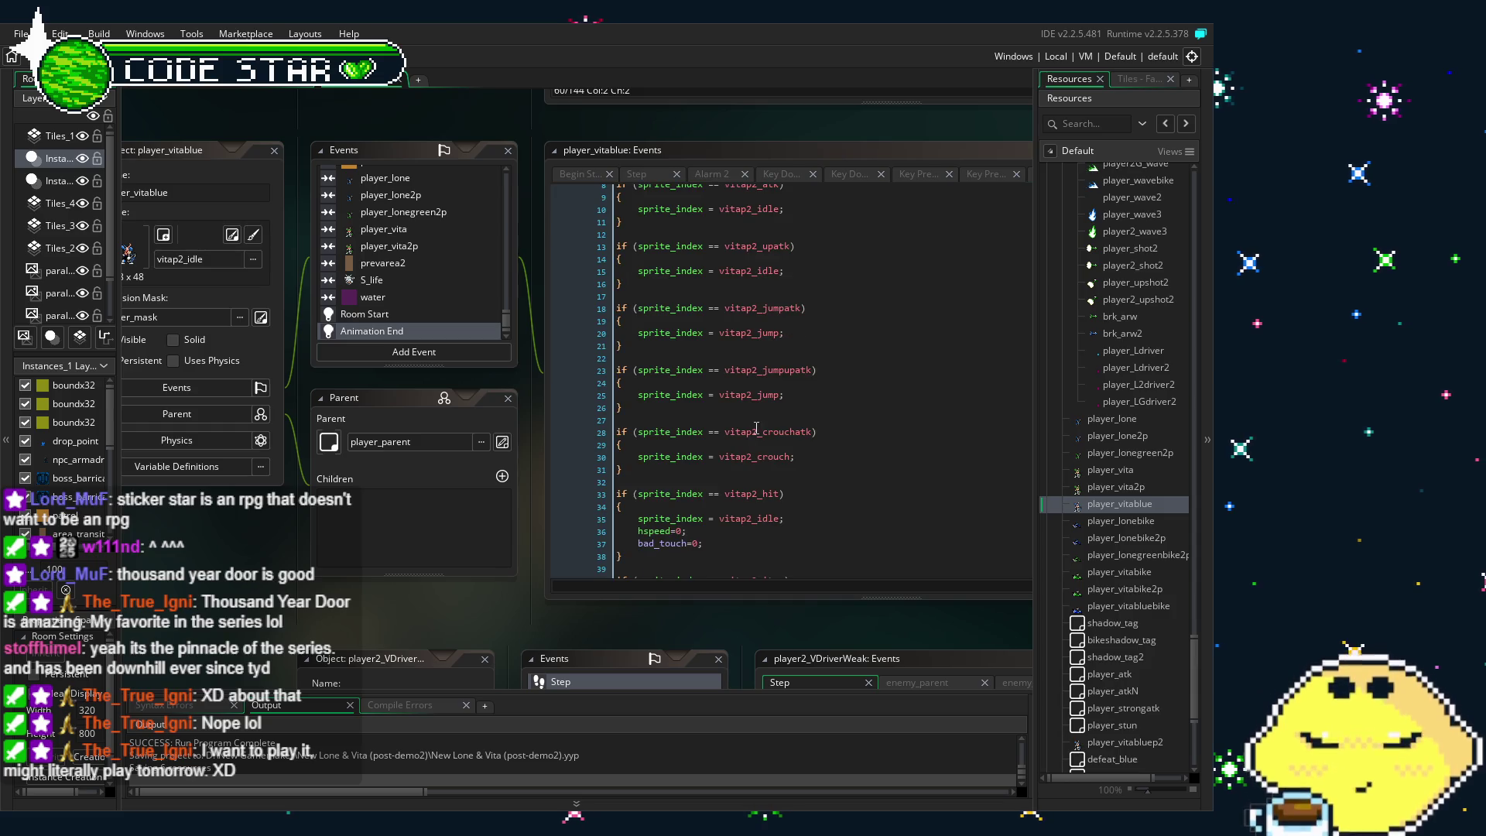
scroll(756, 428, "up", 3)
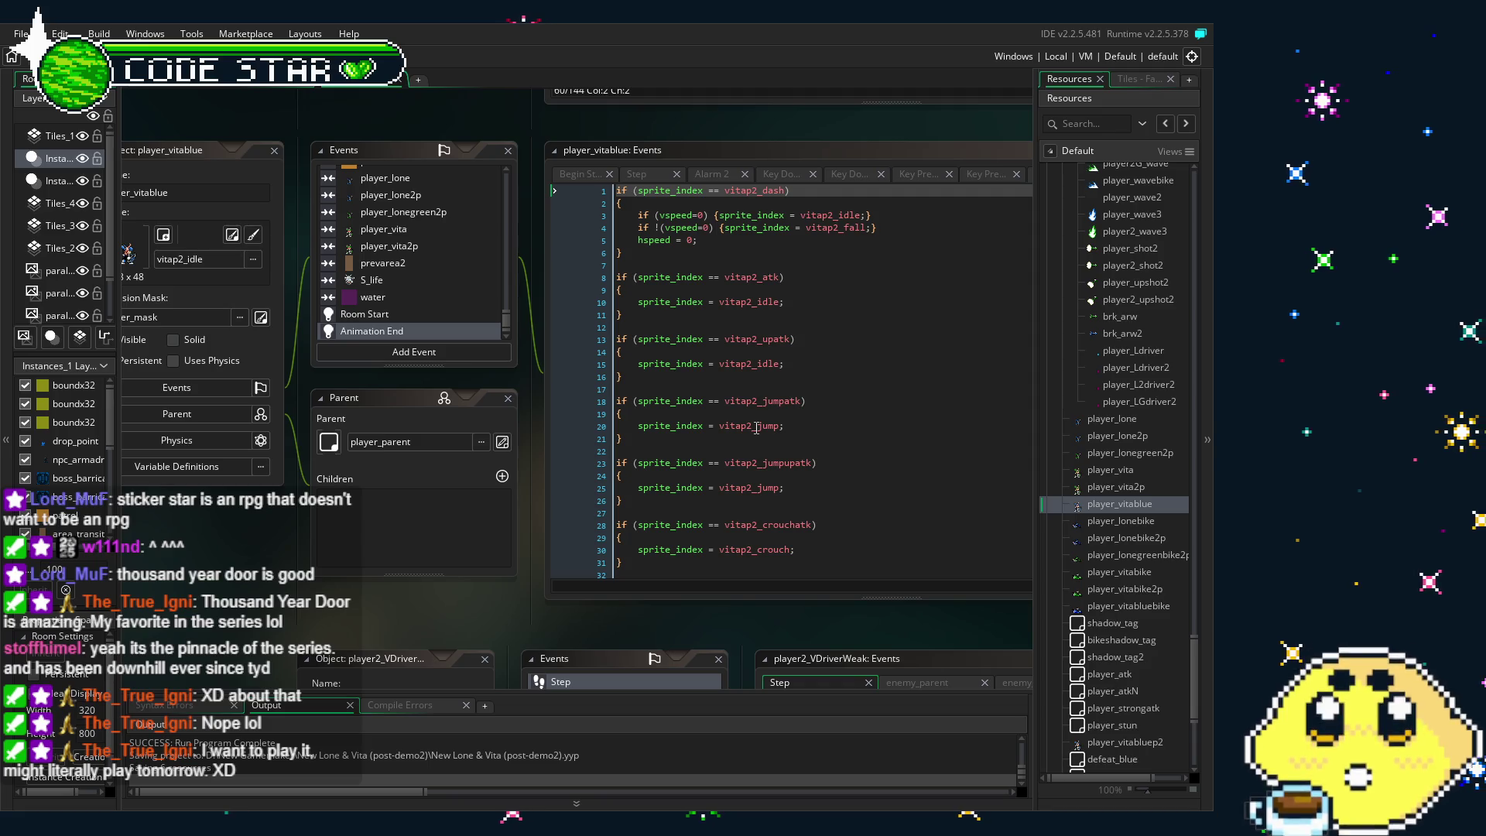
scroll(756, 428, "down", 3)
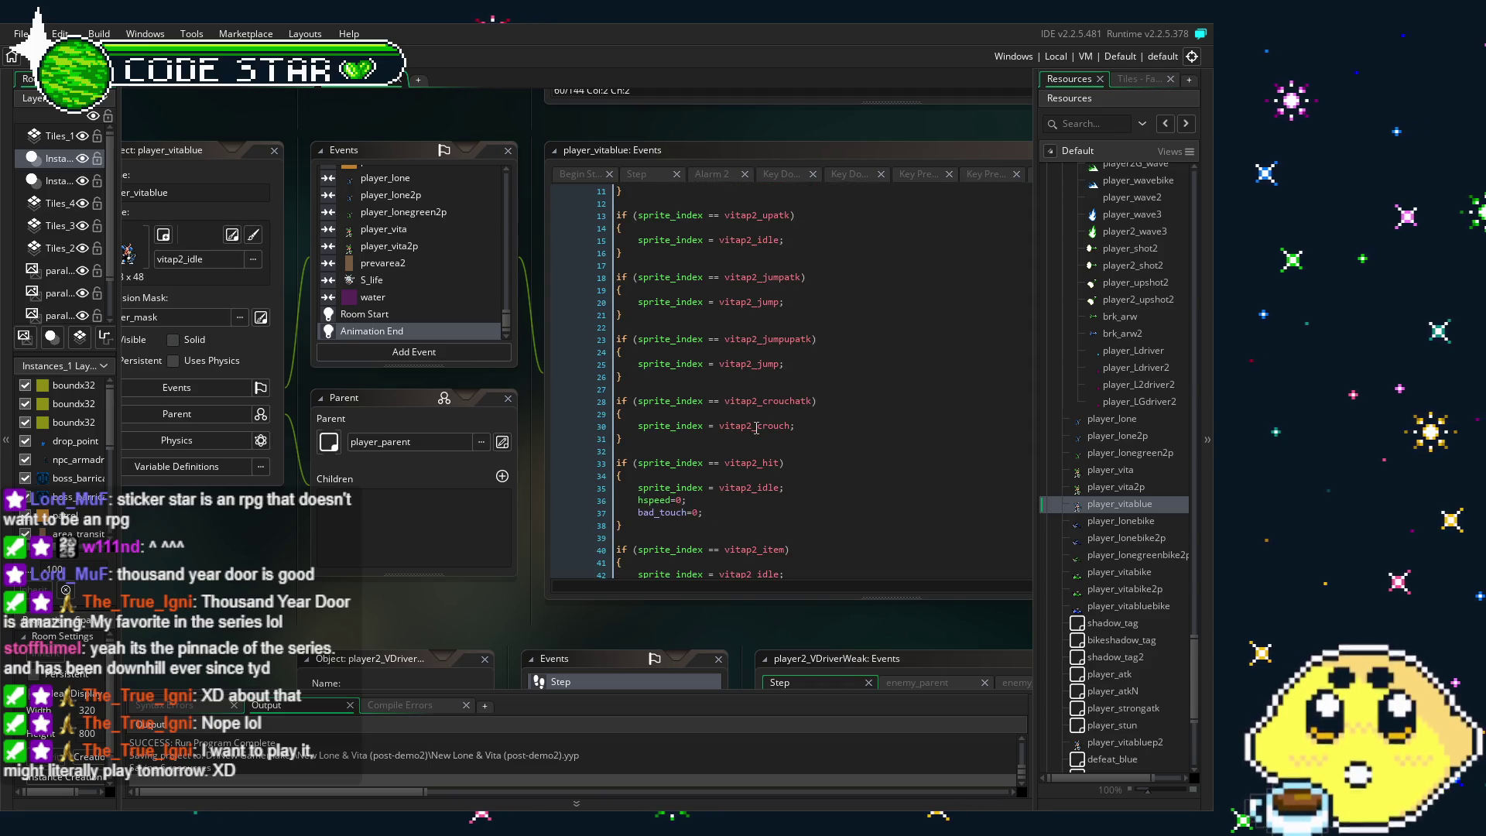
scroll(756, 428, "down", 3)
scroll(756, 428, "down", 3)
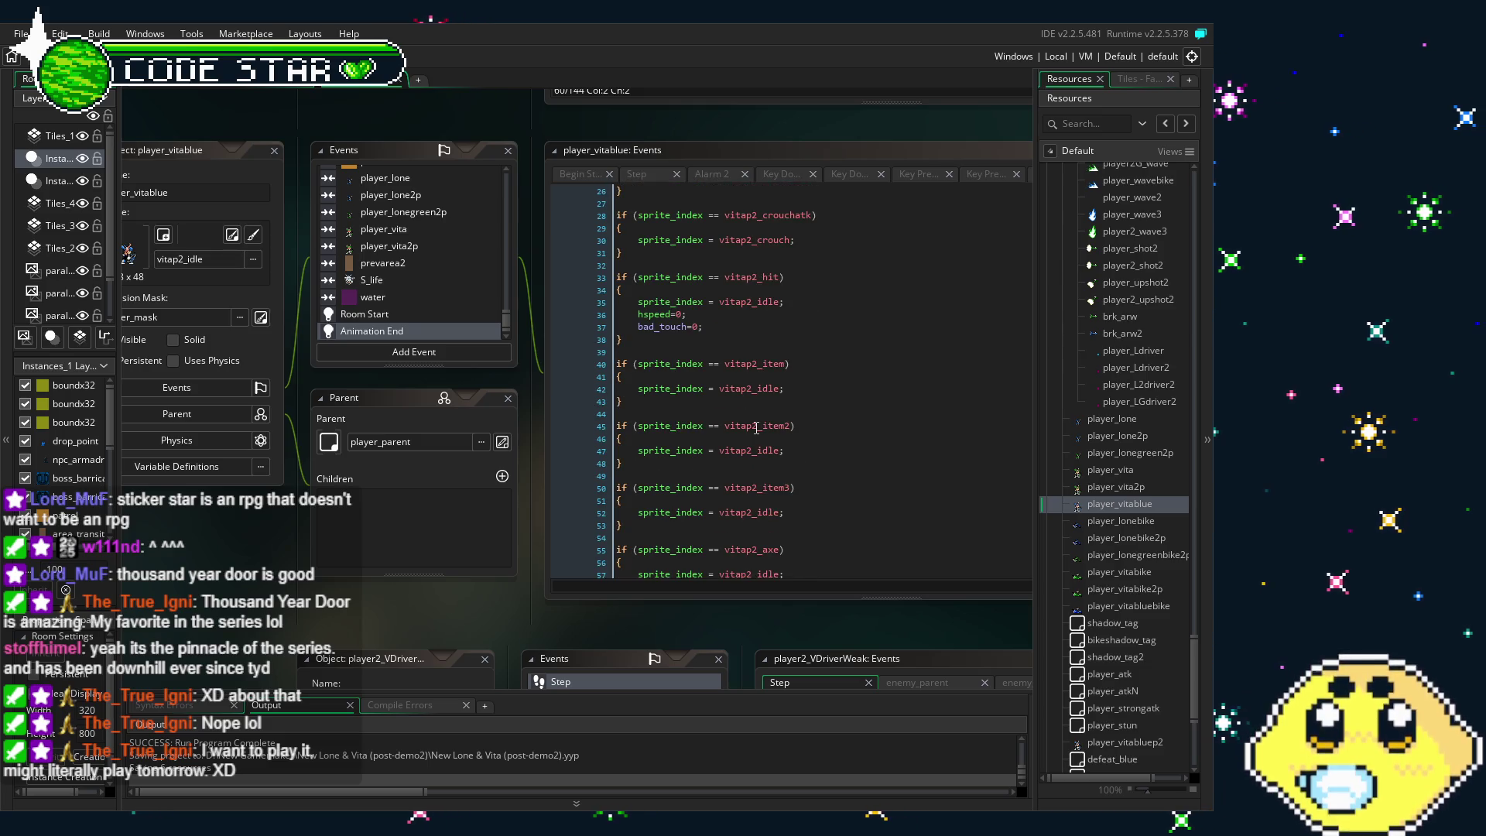
scroll(756, 428, "down", 3)
scroll(756, 429, "down", 2)
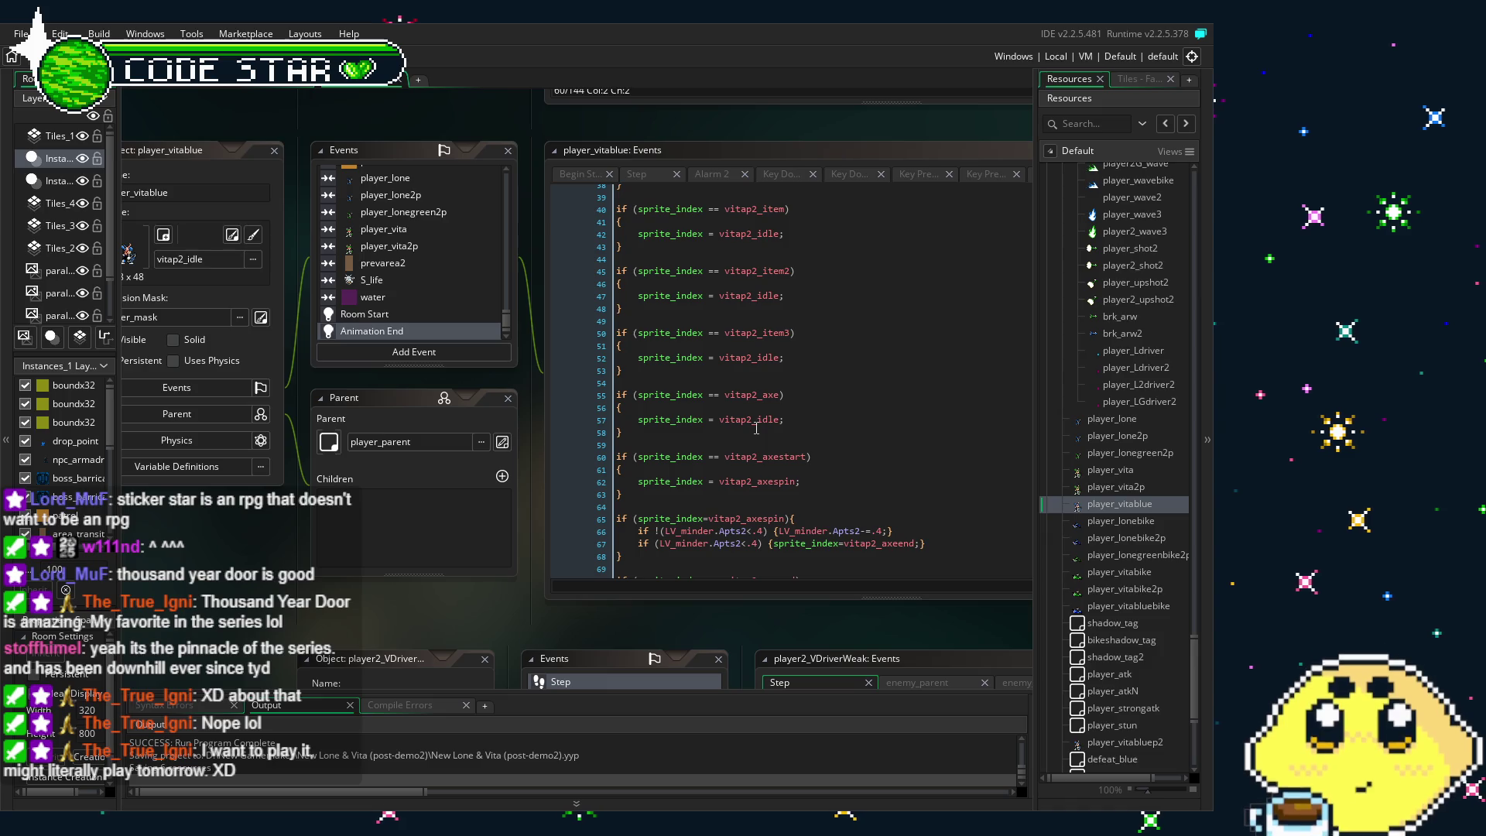
left_click(792, 375)
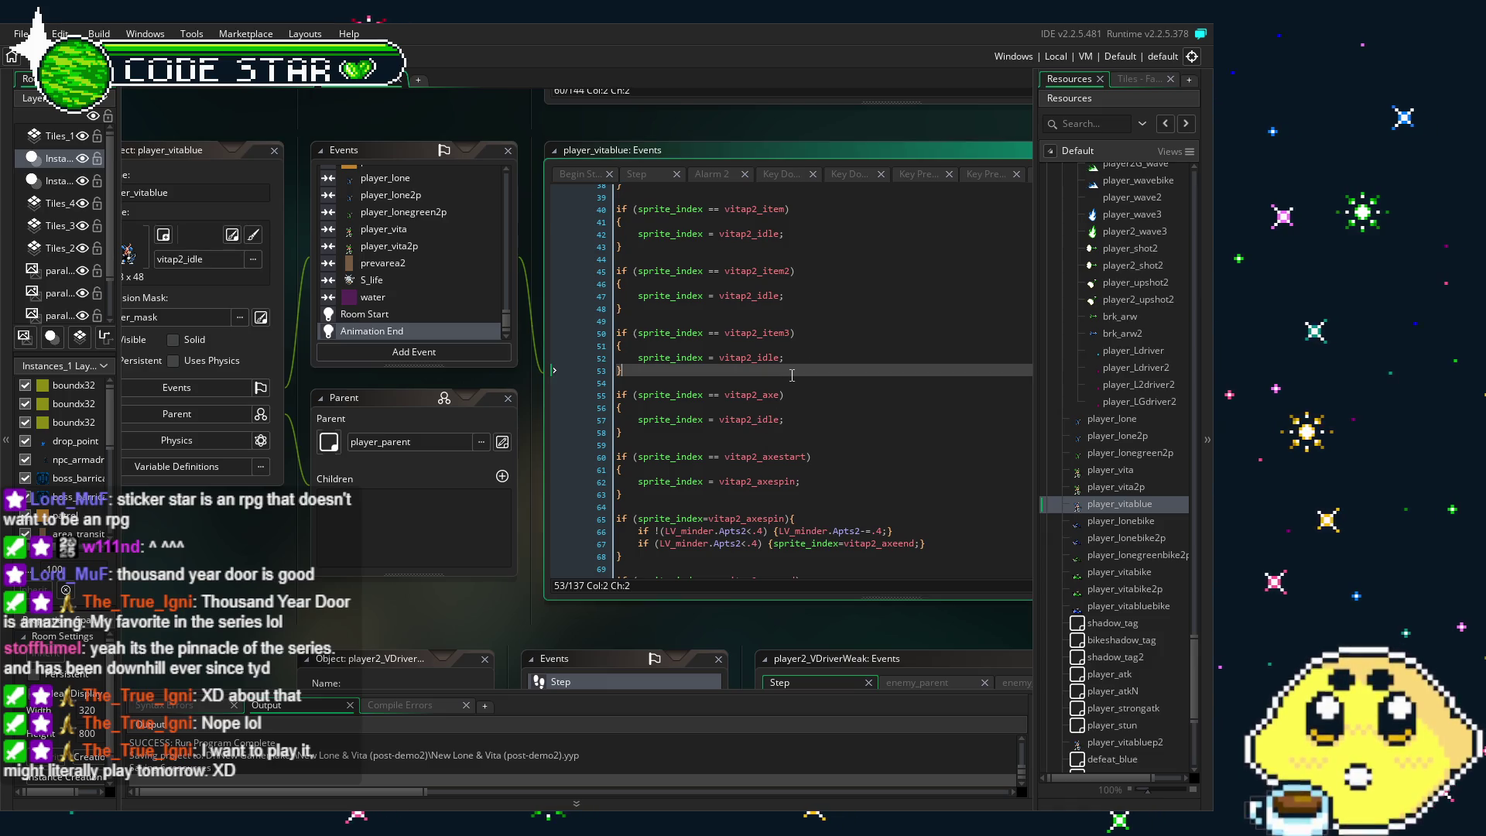
Paste the Vita_driver block after vitap2_item3 and rename its check to Vitap2_driver
key("Return")
key("Return")
type("if (sprite_index == Vita_driver) {     image_index=0;     audio_play_sound(wind_tunnel,10,false)     sprite_index = Vita_driver_sustain; }")
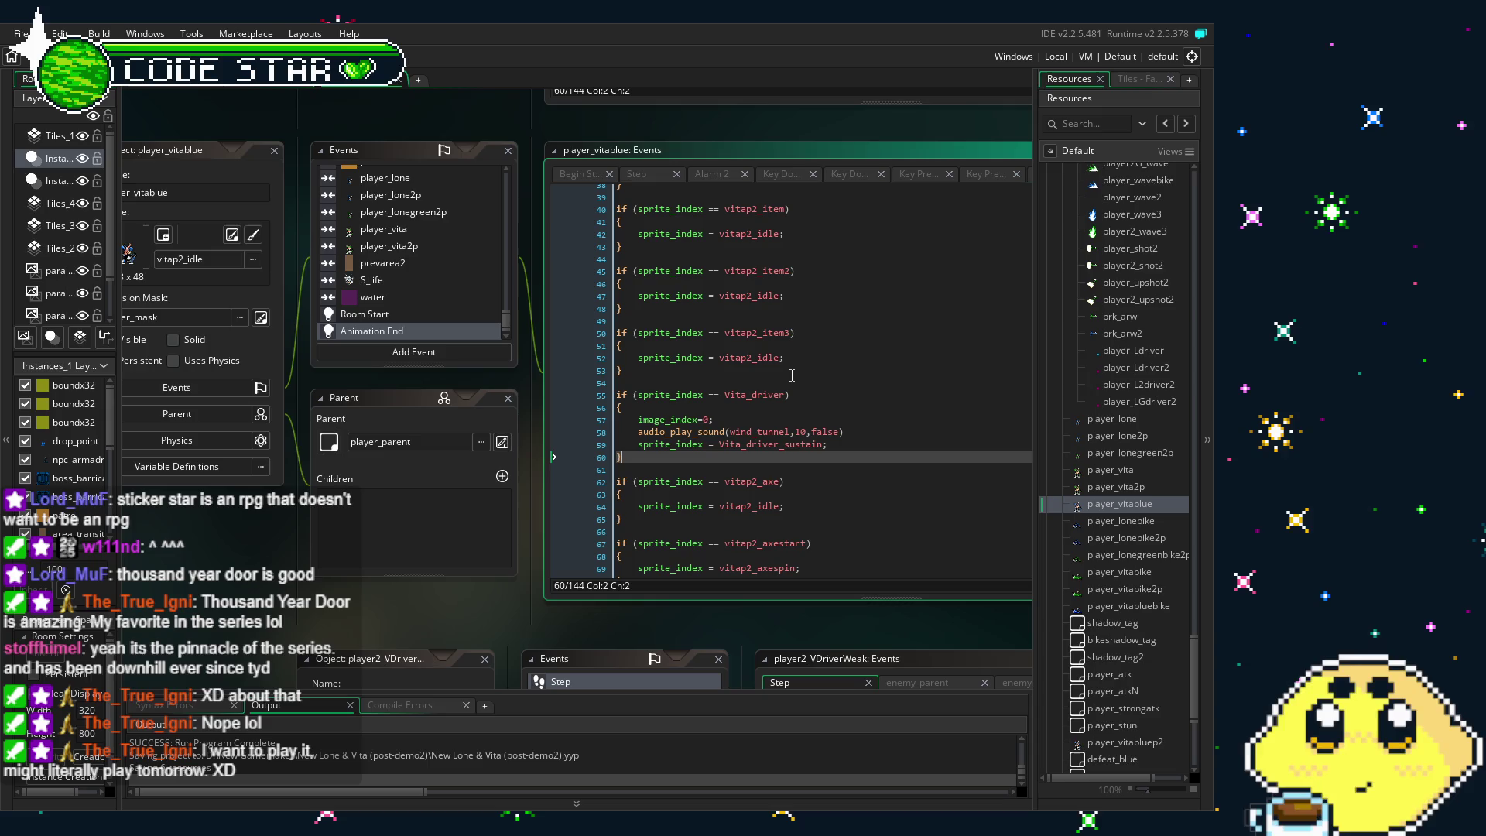
left_click(748, 395)
type("p")
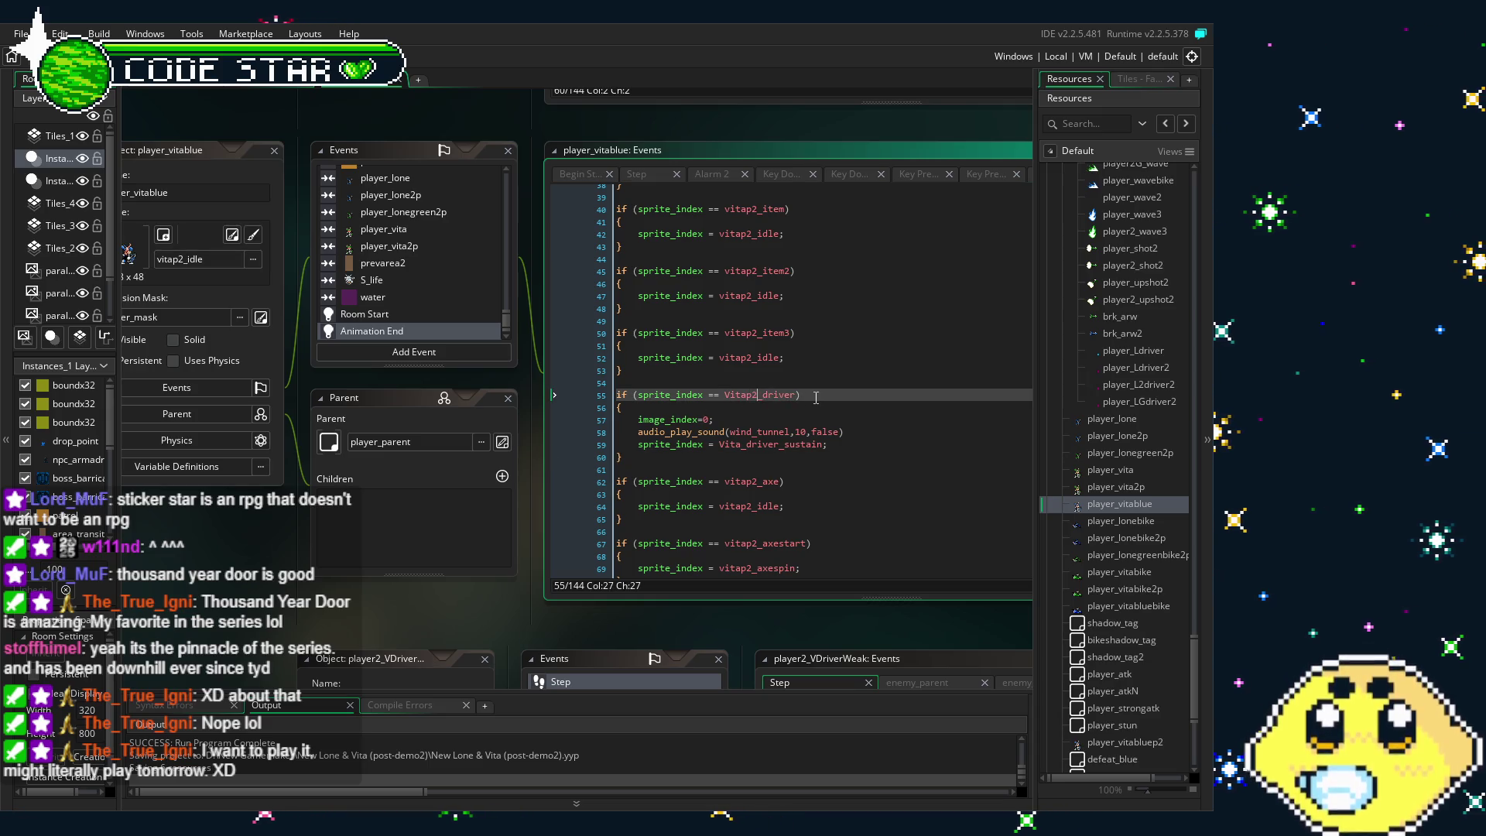
type("2")
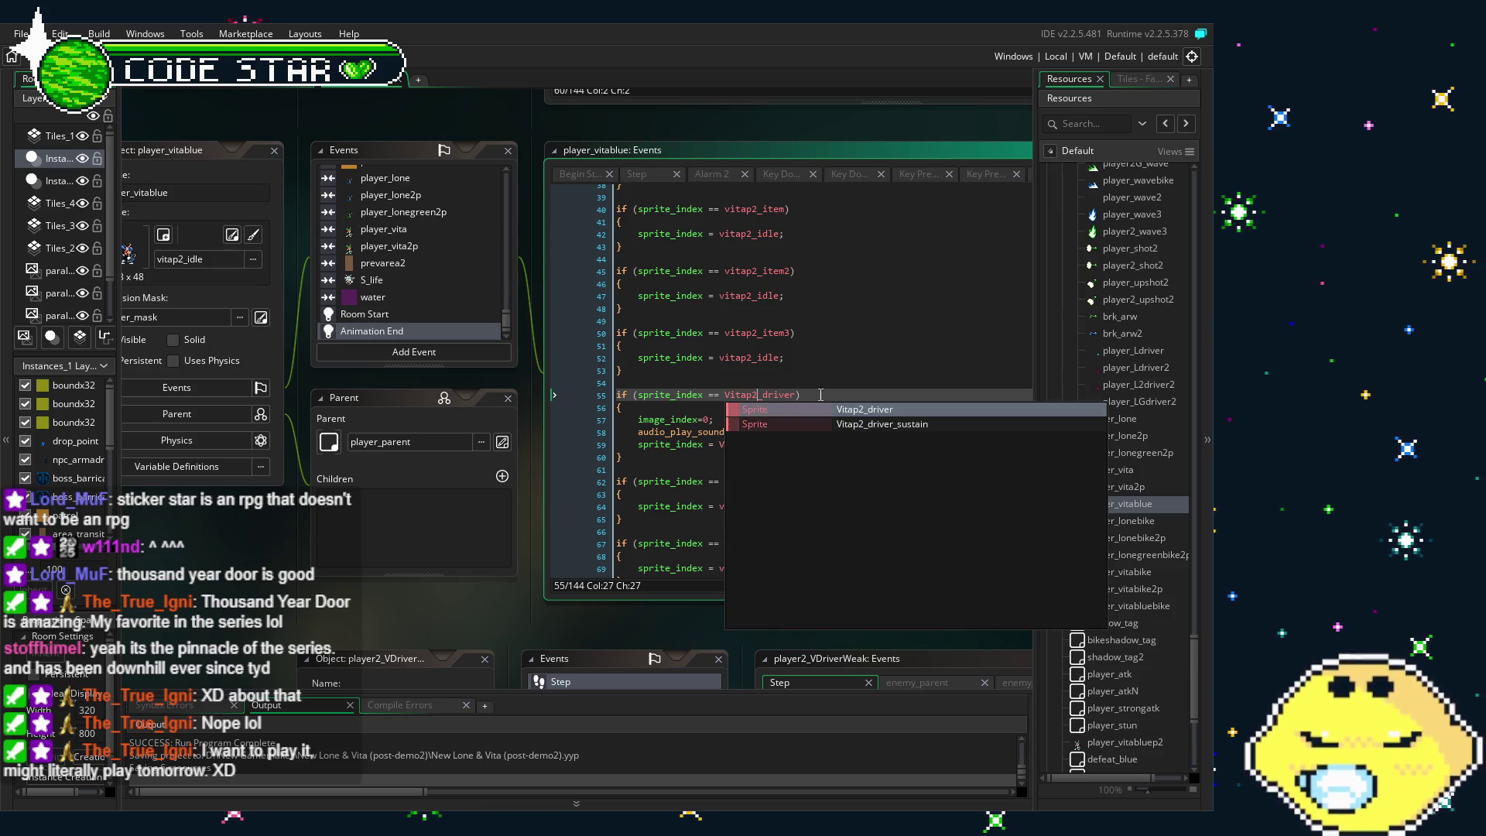
key("Up")
key("Up")
key("Up")
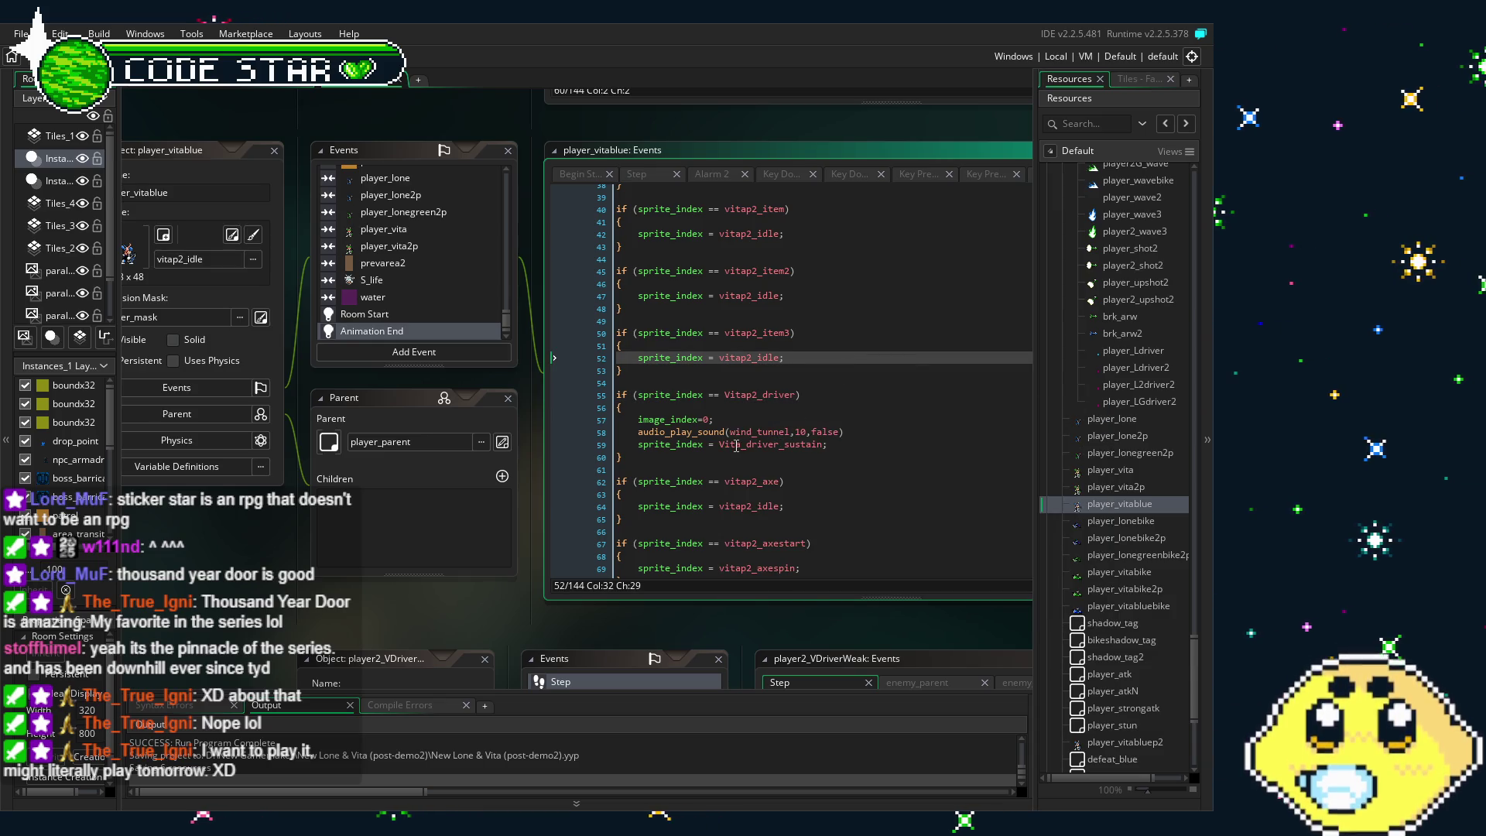
Change the sustain sprite to Vitap2_driver_sustain and save the project
left_click(742, 445)
type("p2")
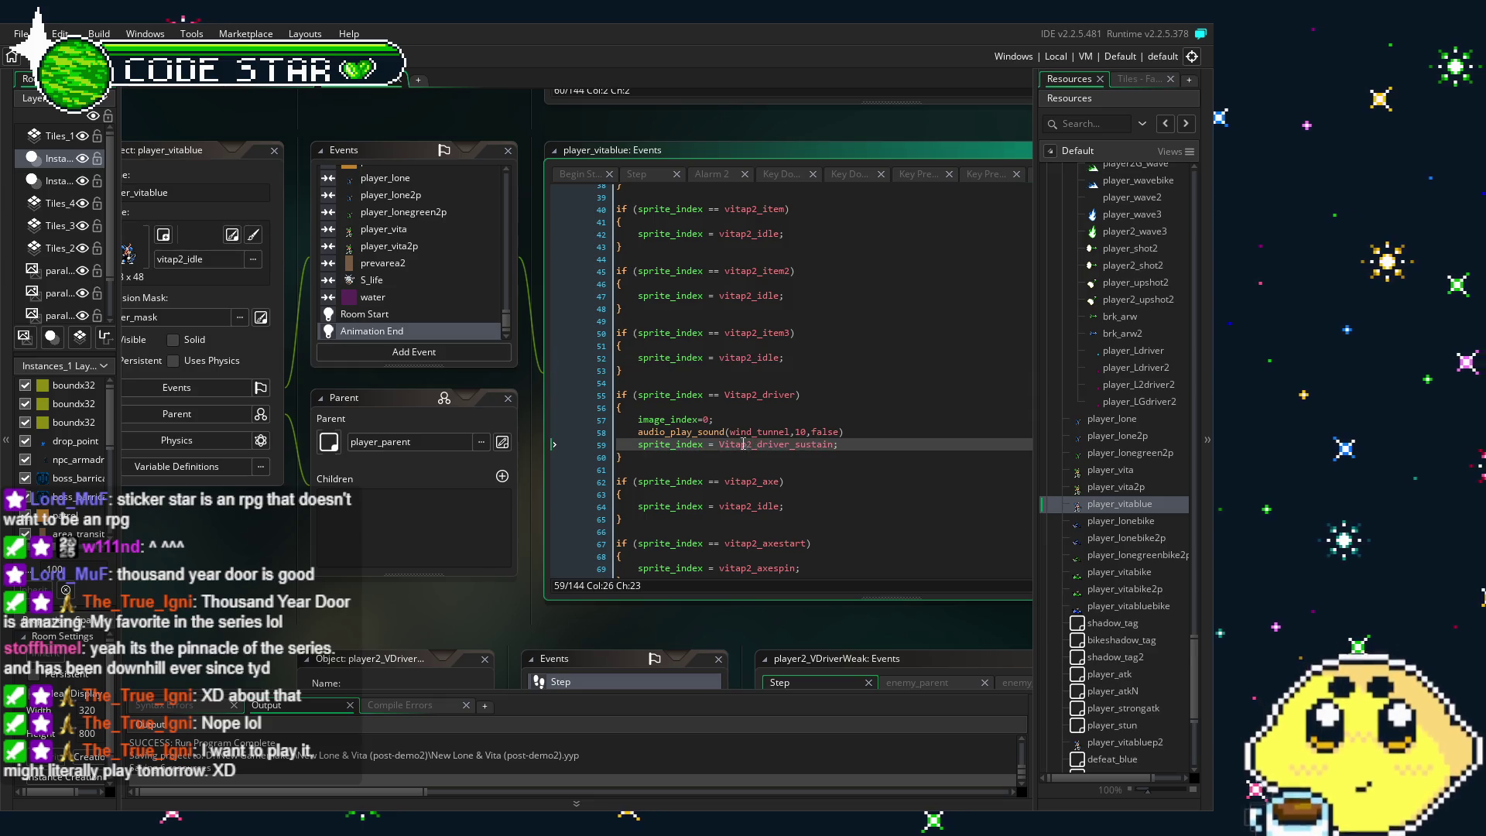
left_click(791, 394)
key("ctrl+s")
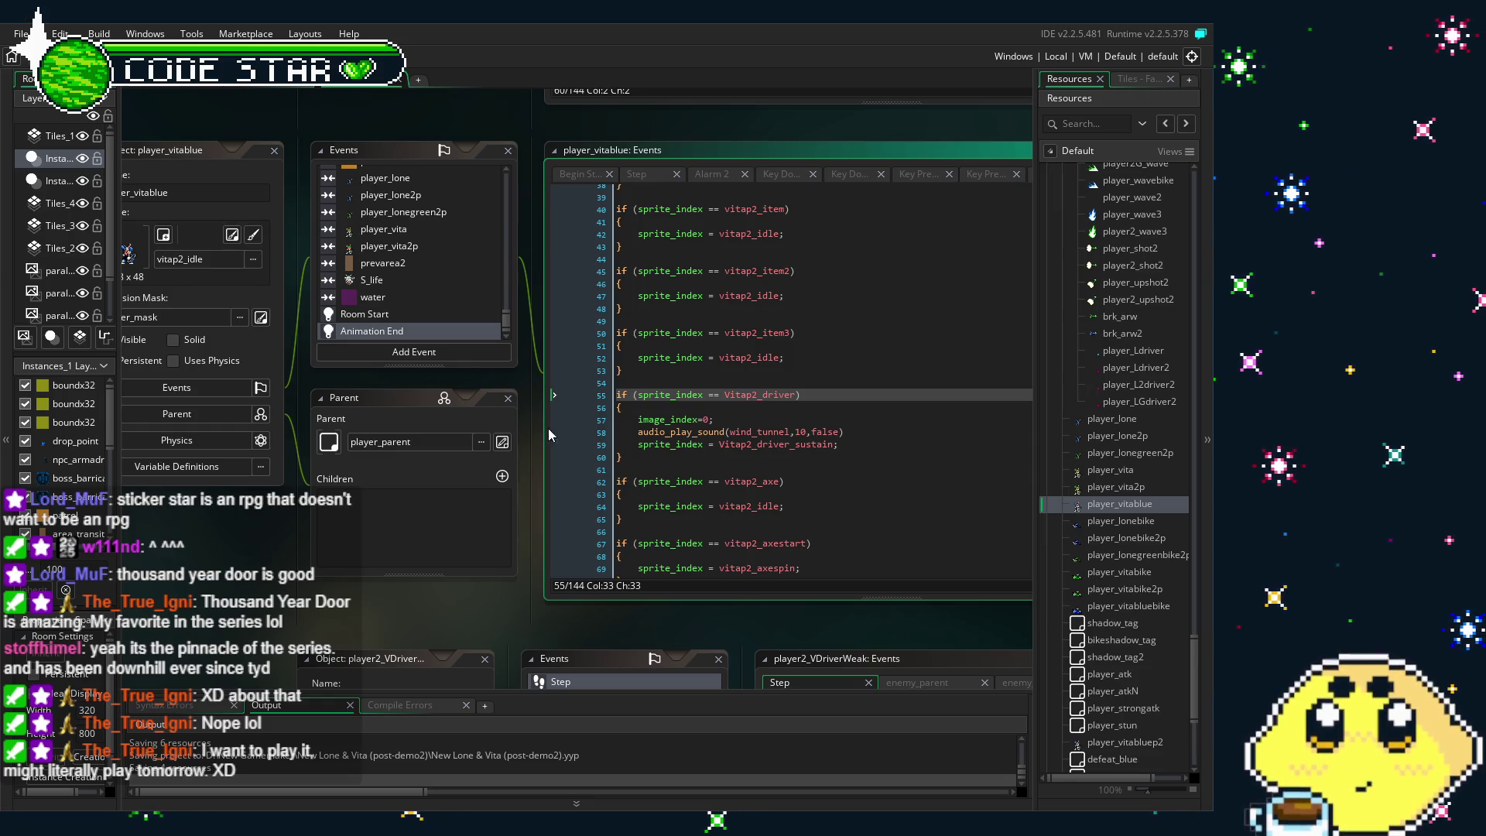
left_click(415, 313)
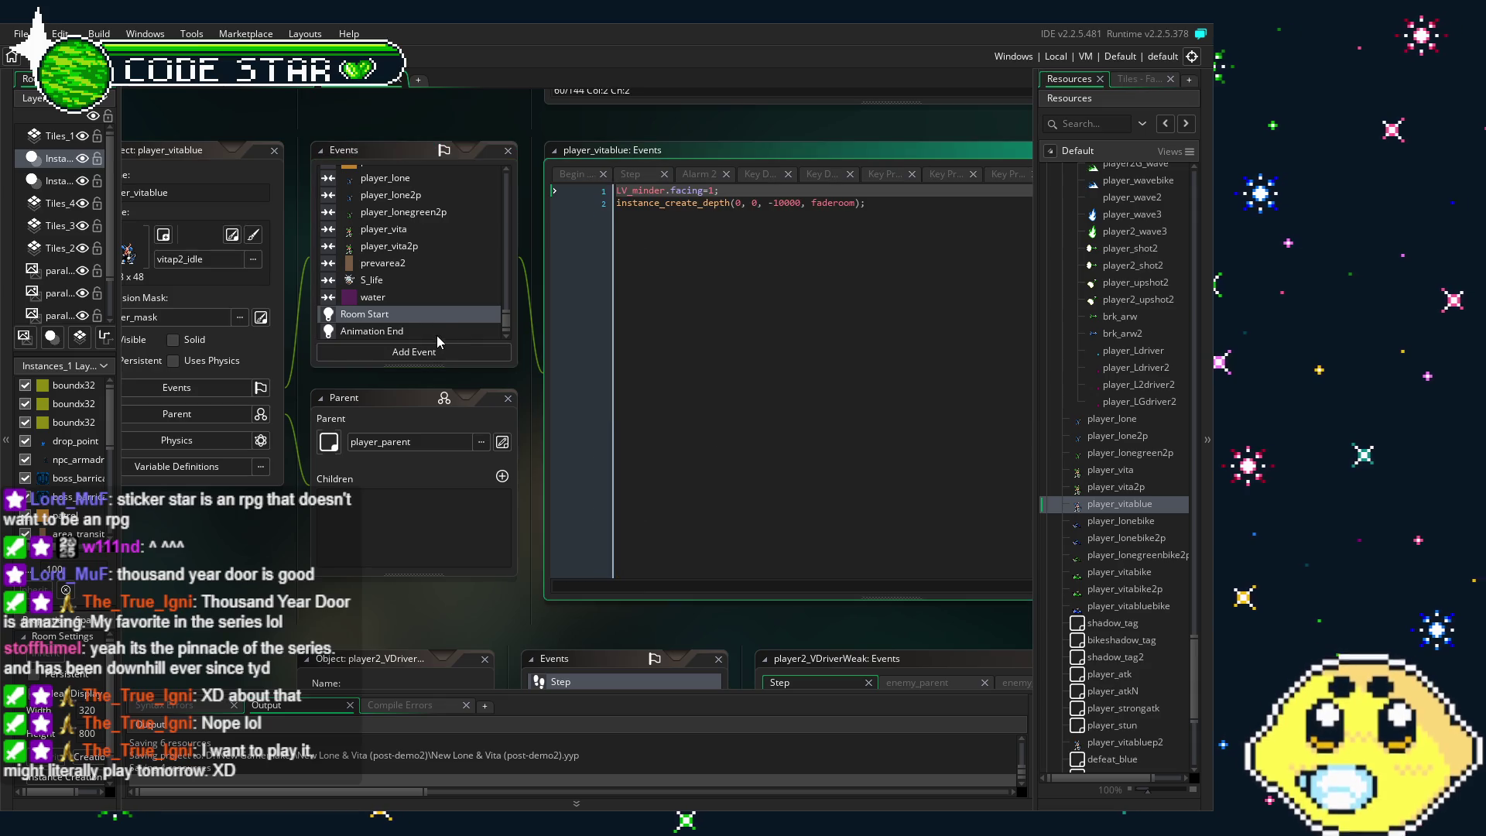
Go back to Animation End and reopen player_vita from Resources, showing its Vita_driver branch
left_click(437, 333)
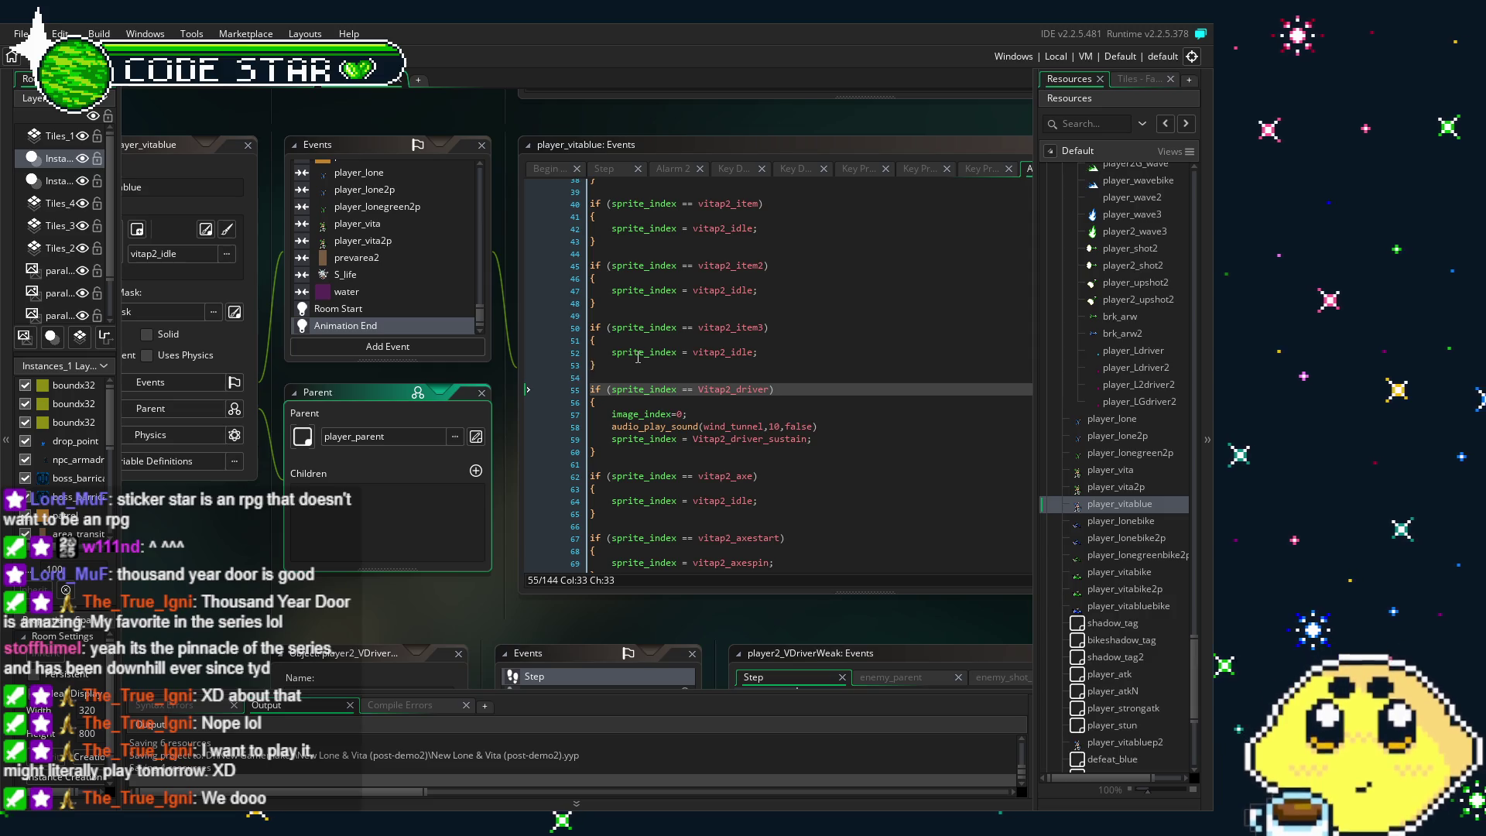
left_click_drag(369, 616, 413, 614)
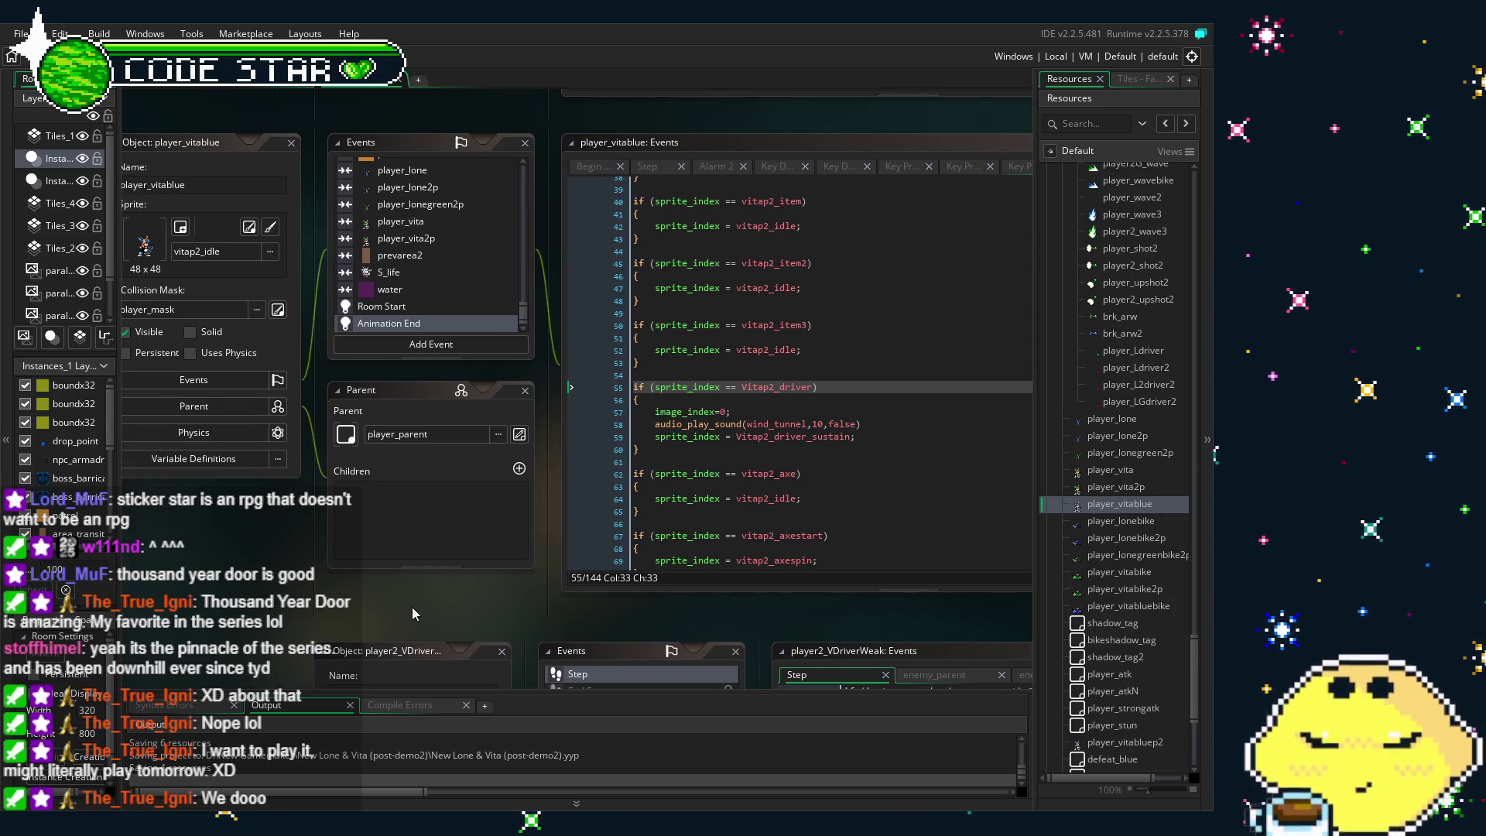
double_click(1134, 471)
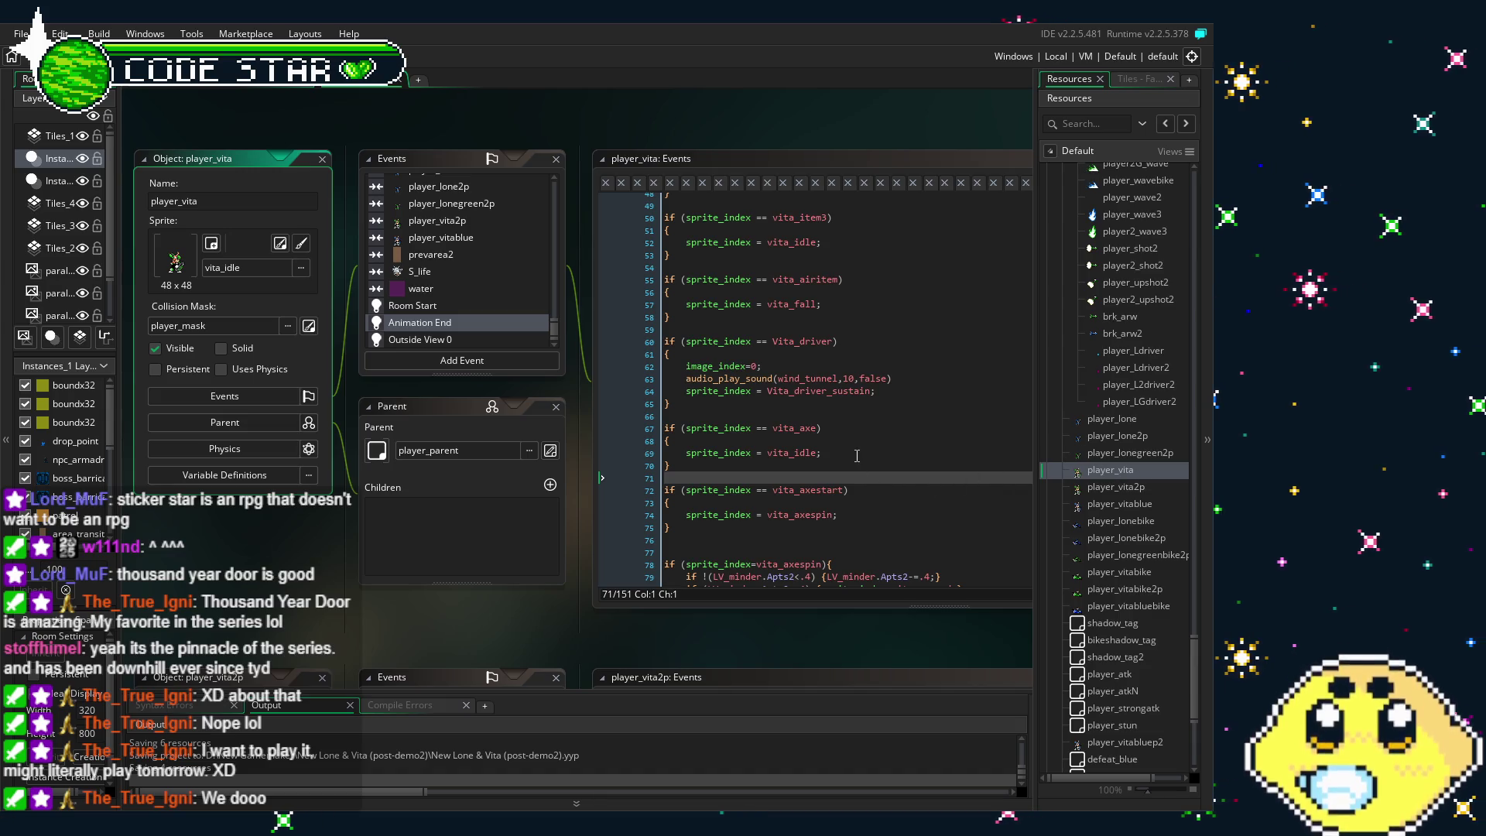
Copy player_vita's vita_airitem block and paste it after player_vita2p's item3 check
scroll(866, 478, "up", 1)
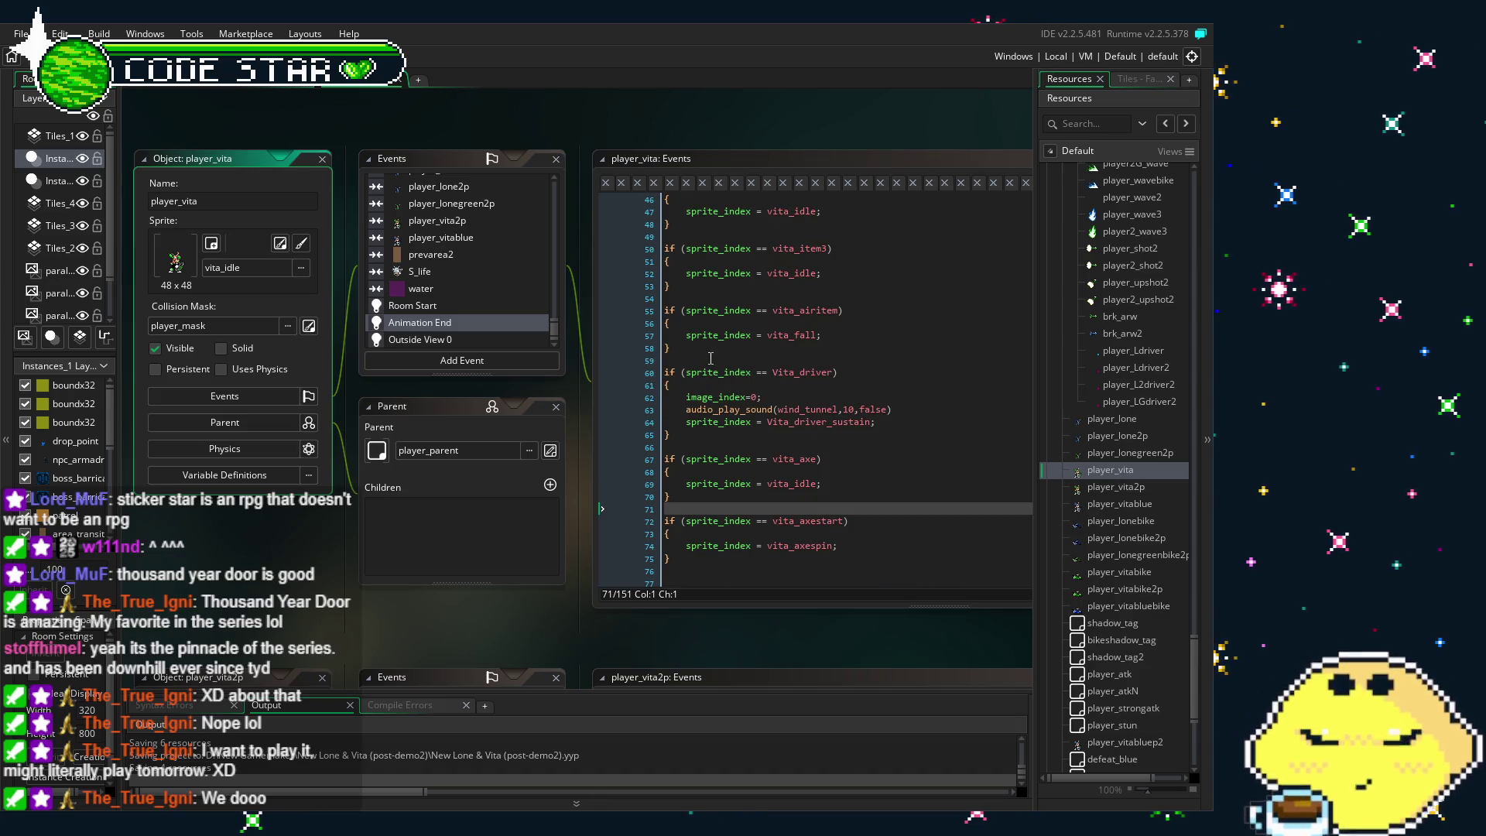
left_click_drag(672, 350, 649, 310)
key("ctrl+c")
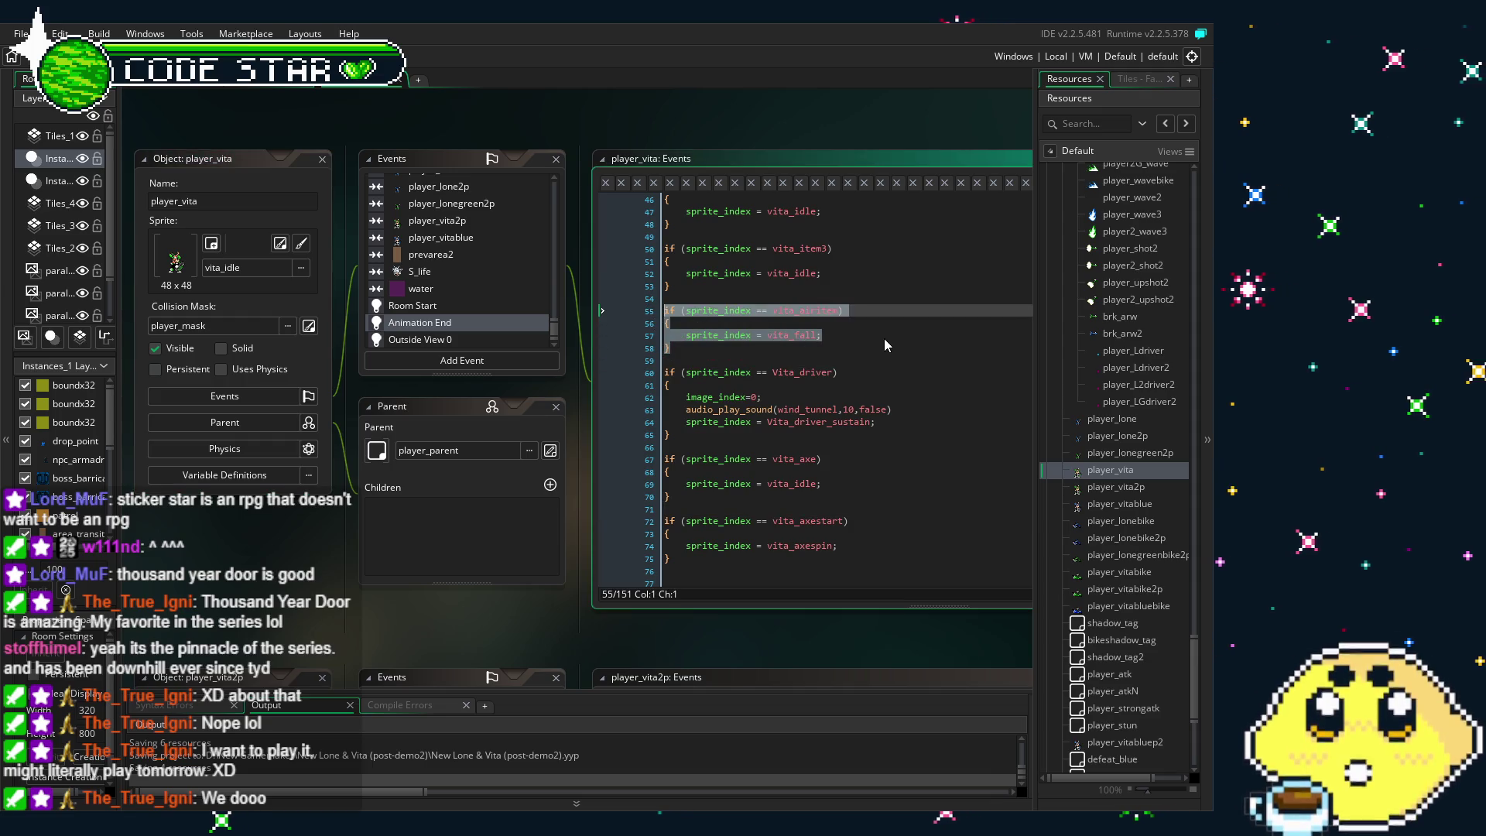
left_click(884, 338)
double_click(1100, 487)
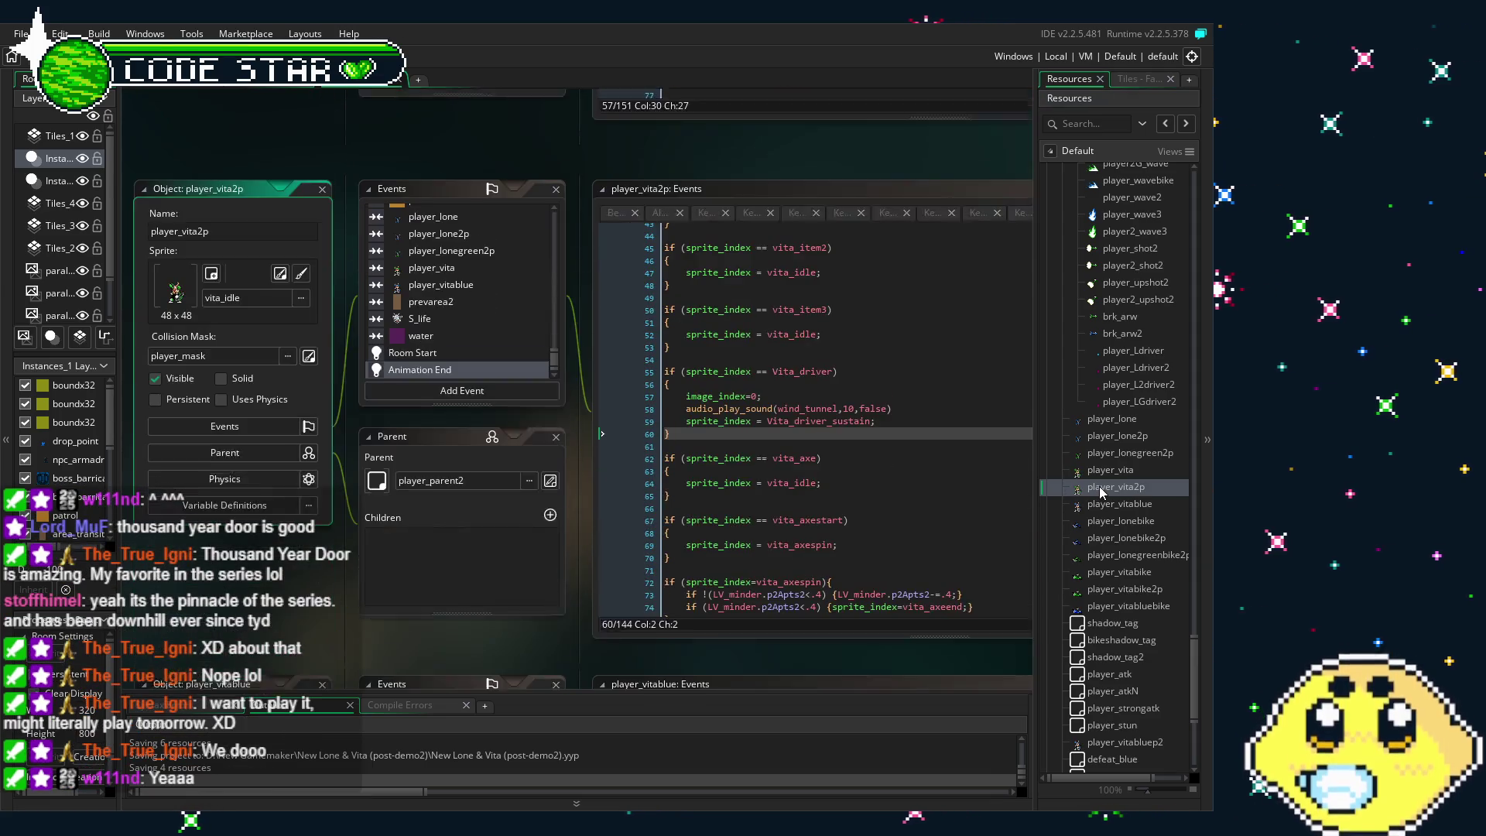
double_click(1110, 470)
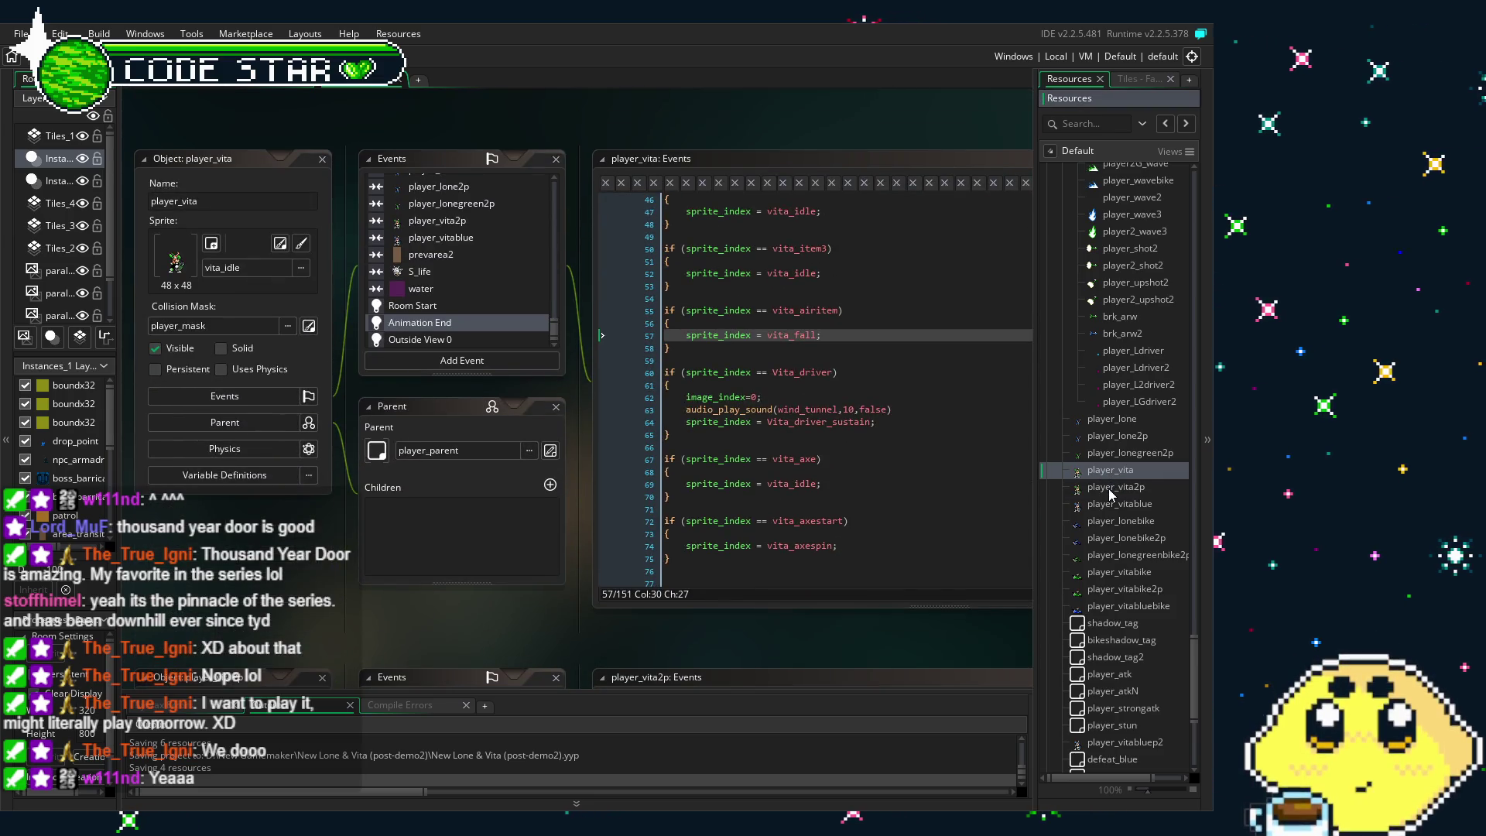
double_click(1108, 487)
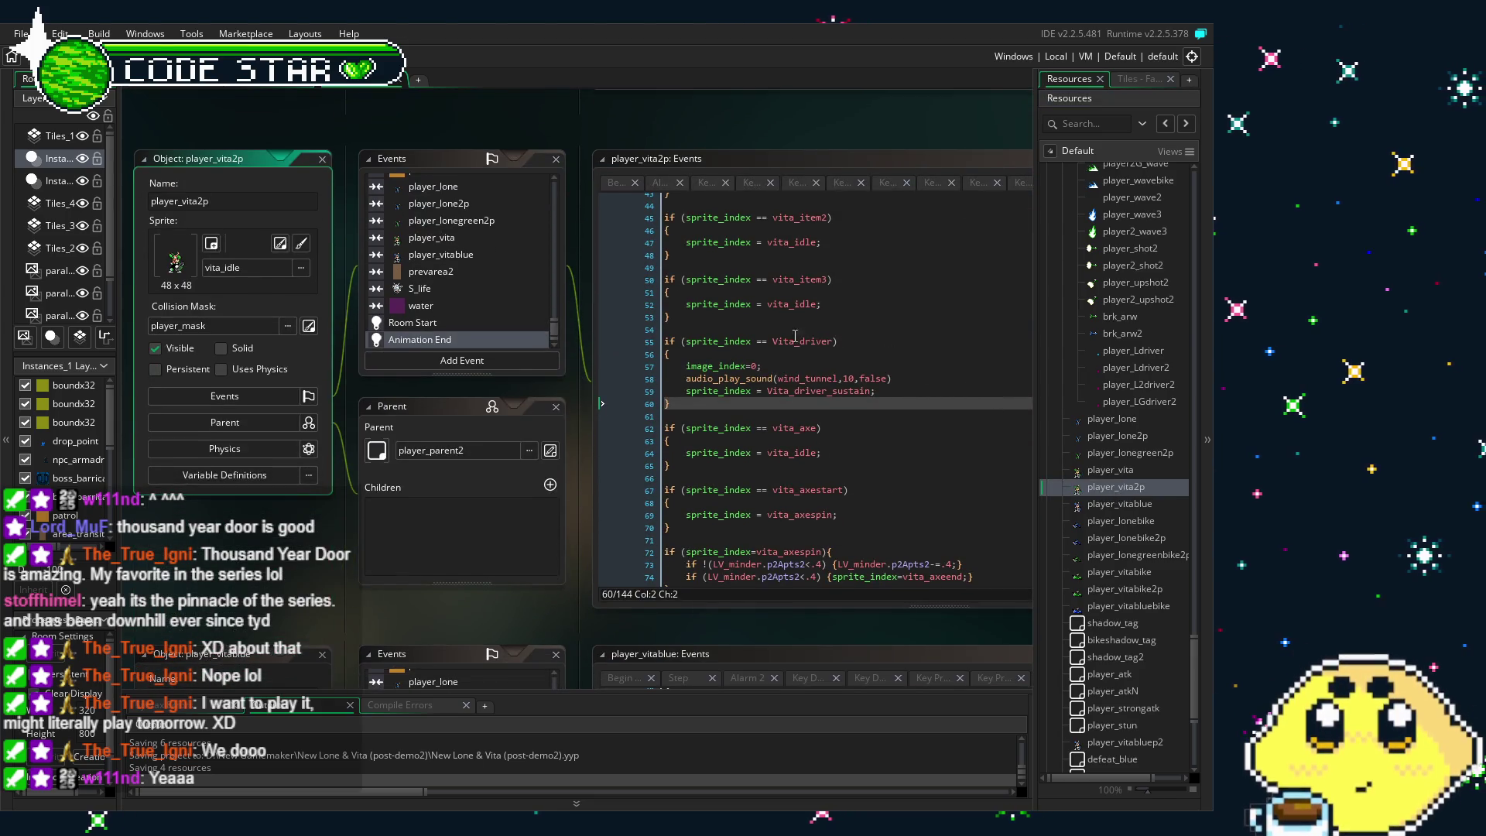
left_click(733, 325)
key("Return")
key("Return")
key("ctrl+v")
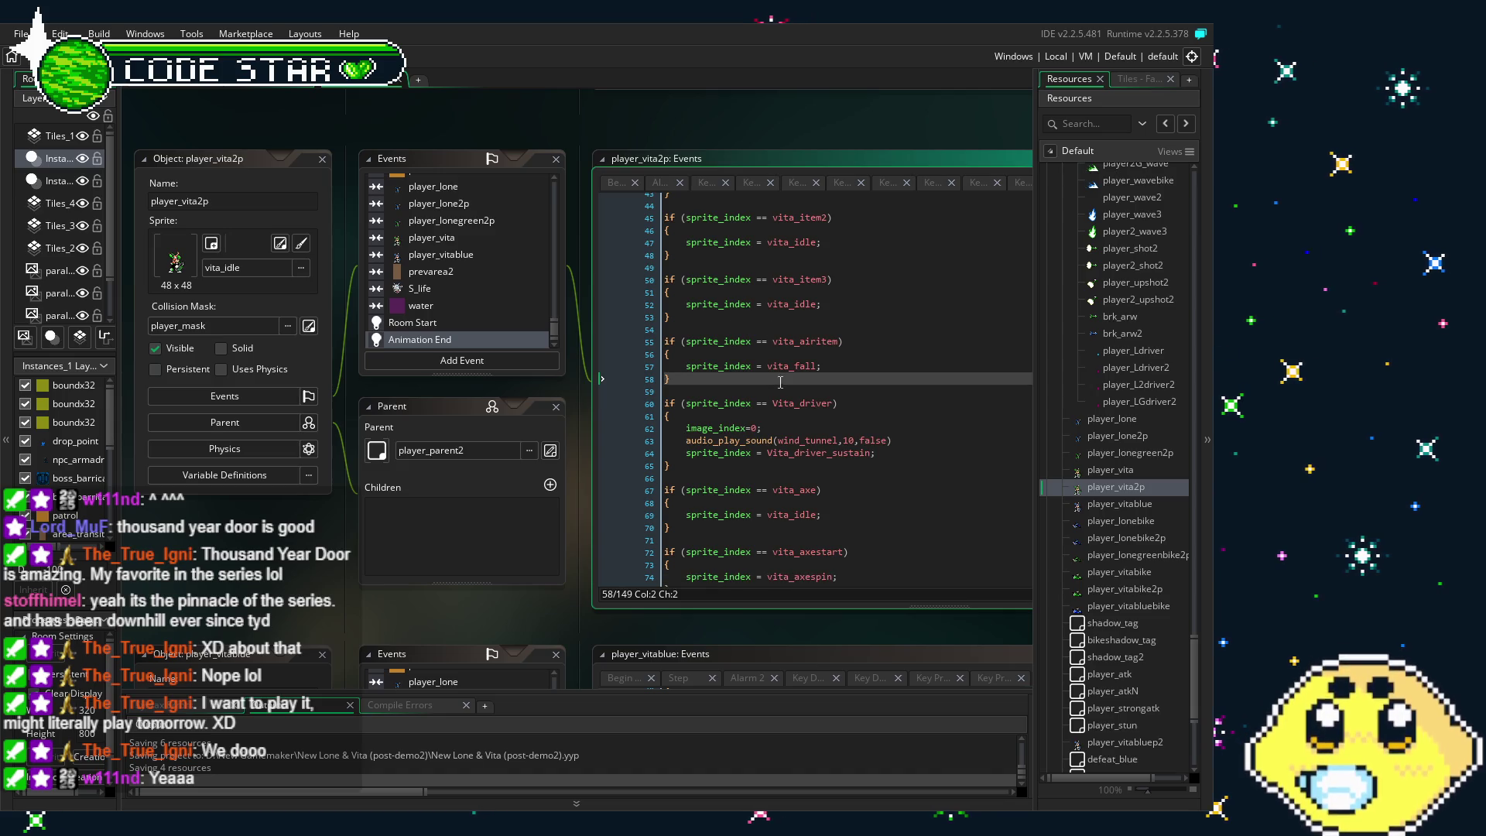
Open player_vitablue and scroll through its Animation End code
left_click(1110, 505)
double_click(1111, 505)
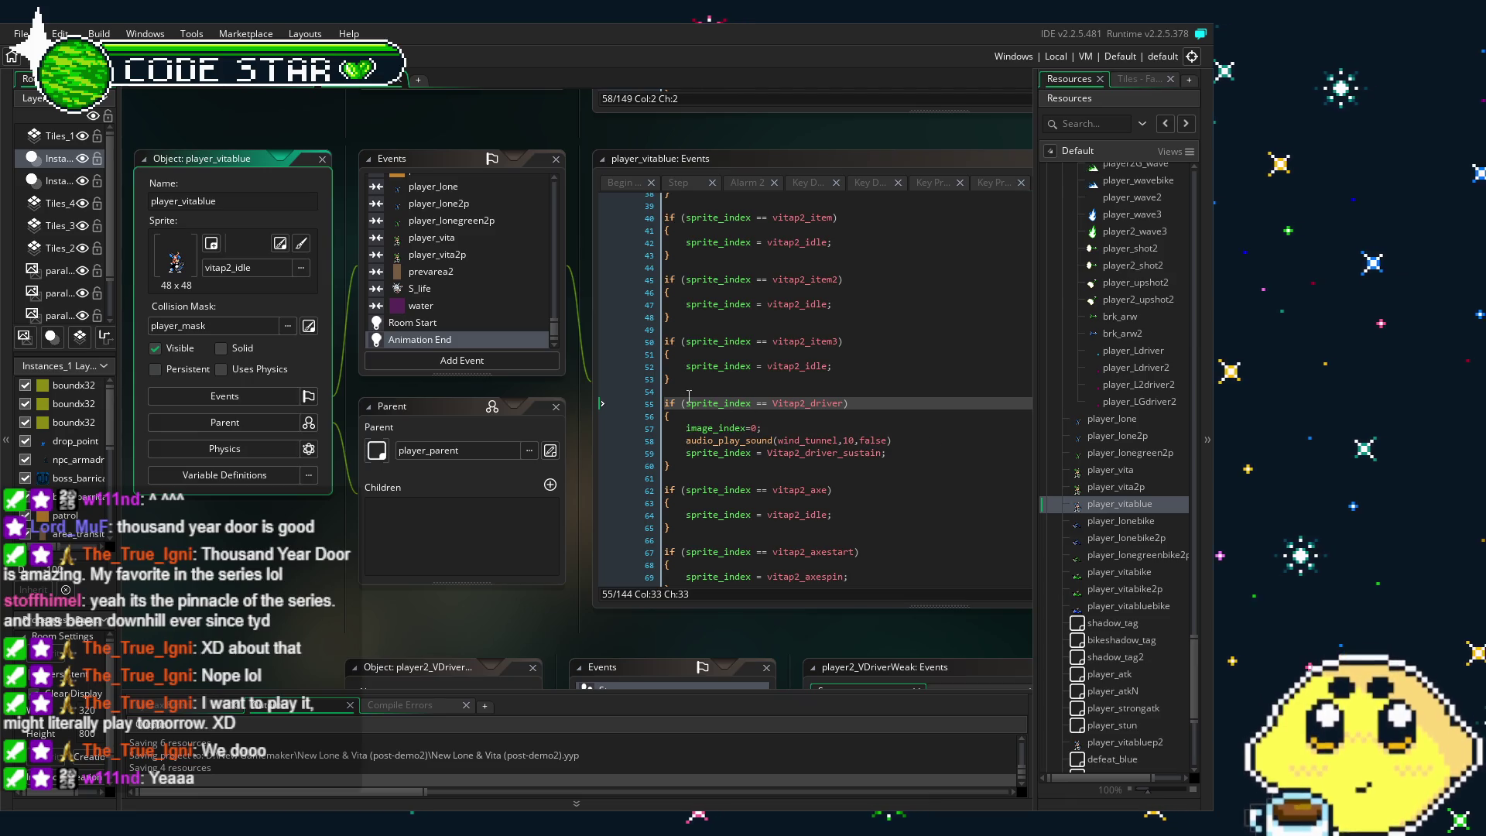
scroll(728, 443, "up", 1)
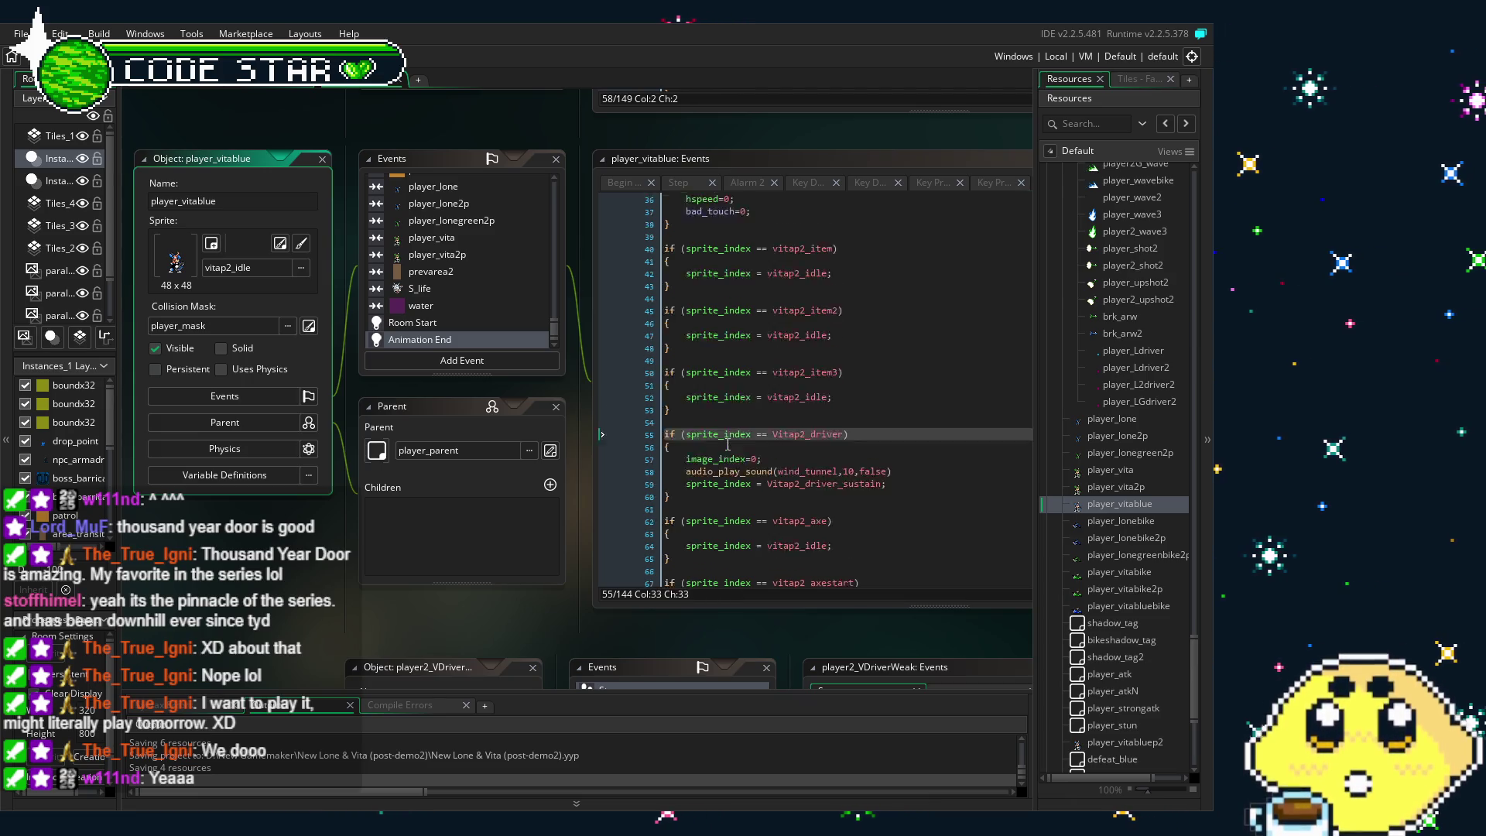
scroll(724, 437, "down", 1)
scroll(721, 431, "down", 1)
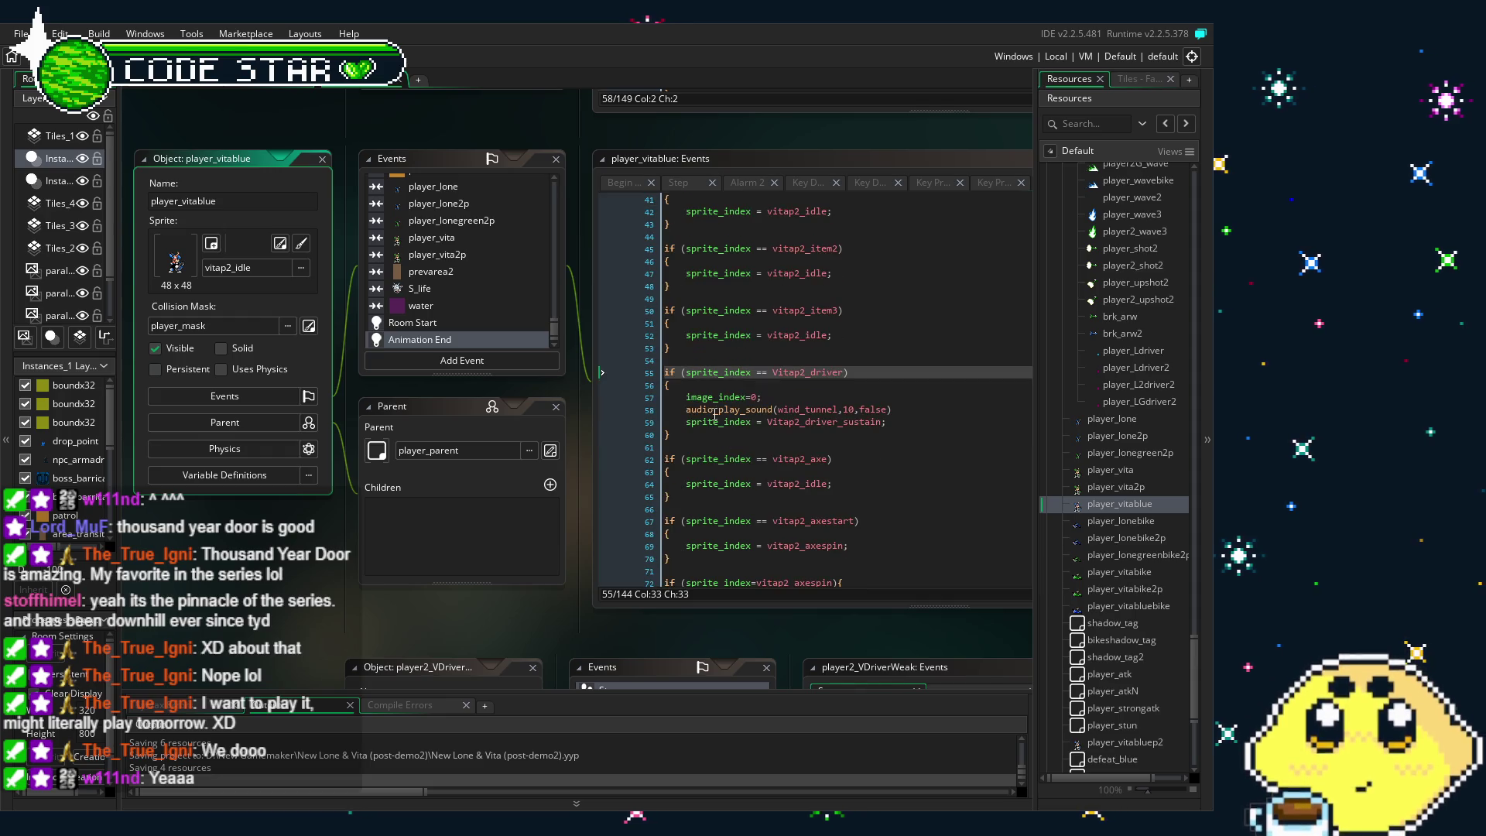
Paste the vita_airitem check block at line 54, remove the extra blank line, and save
left_click(663, 363)
key("ctrl+v")
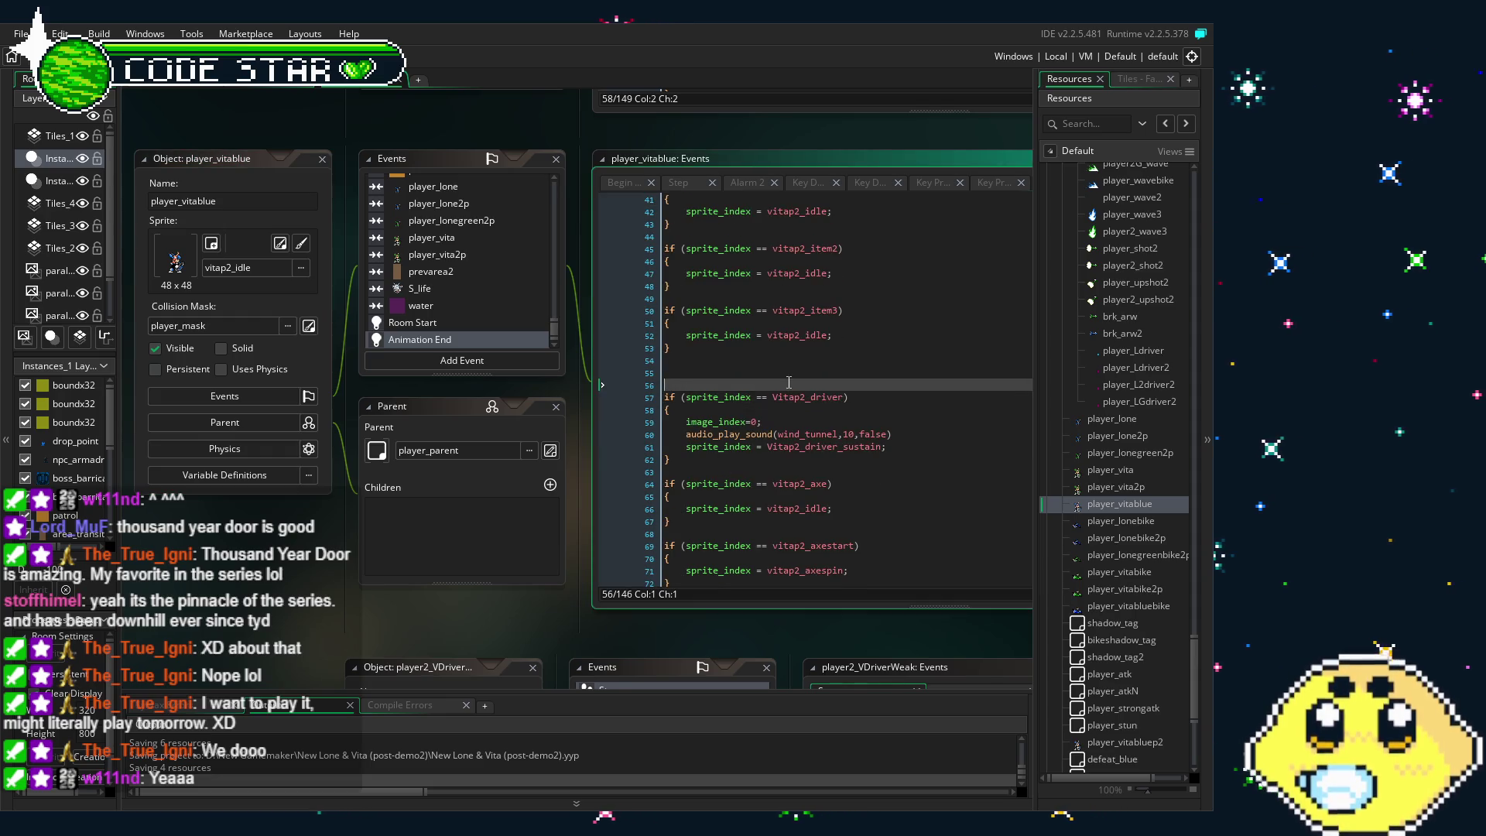
left_click(909, 363)
left_click(833, 421)
key("Delete")
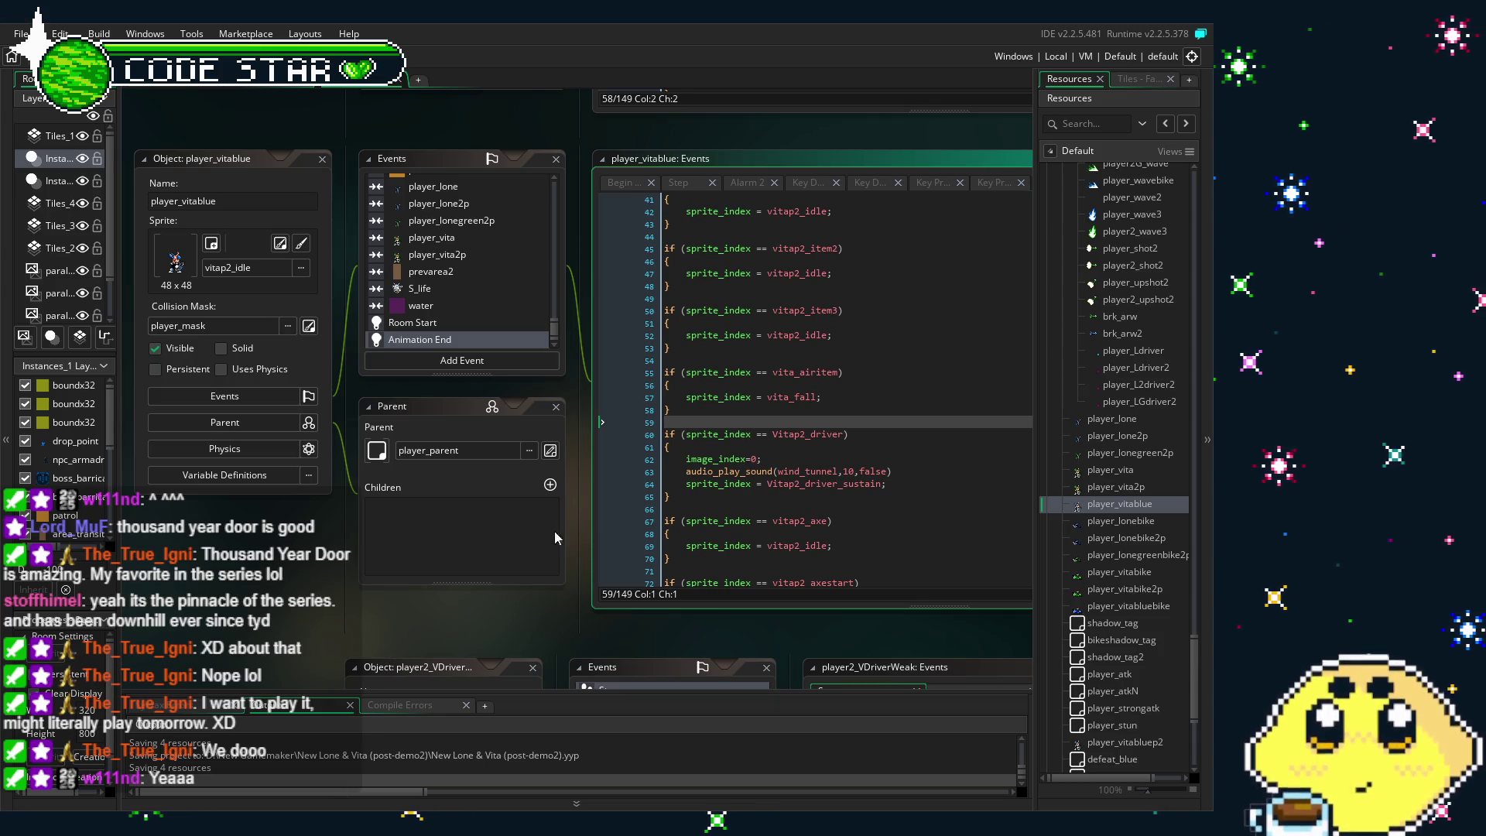
scroll(714, 489, "down", 5)
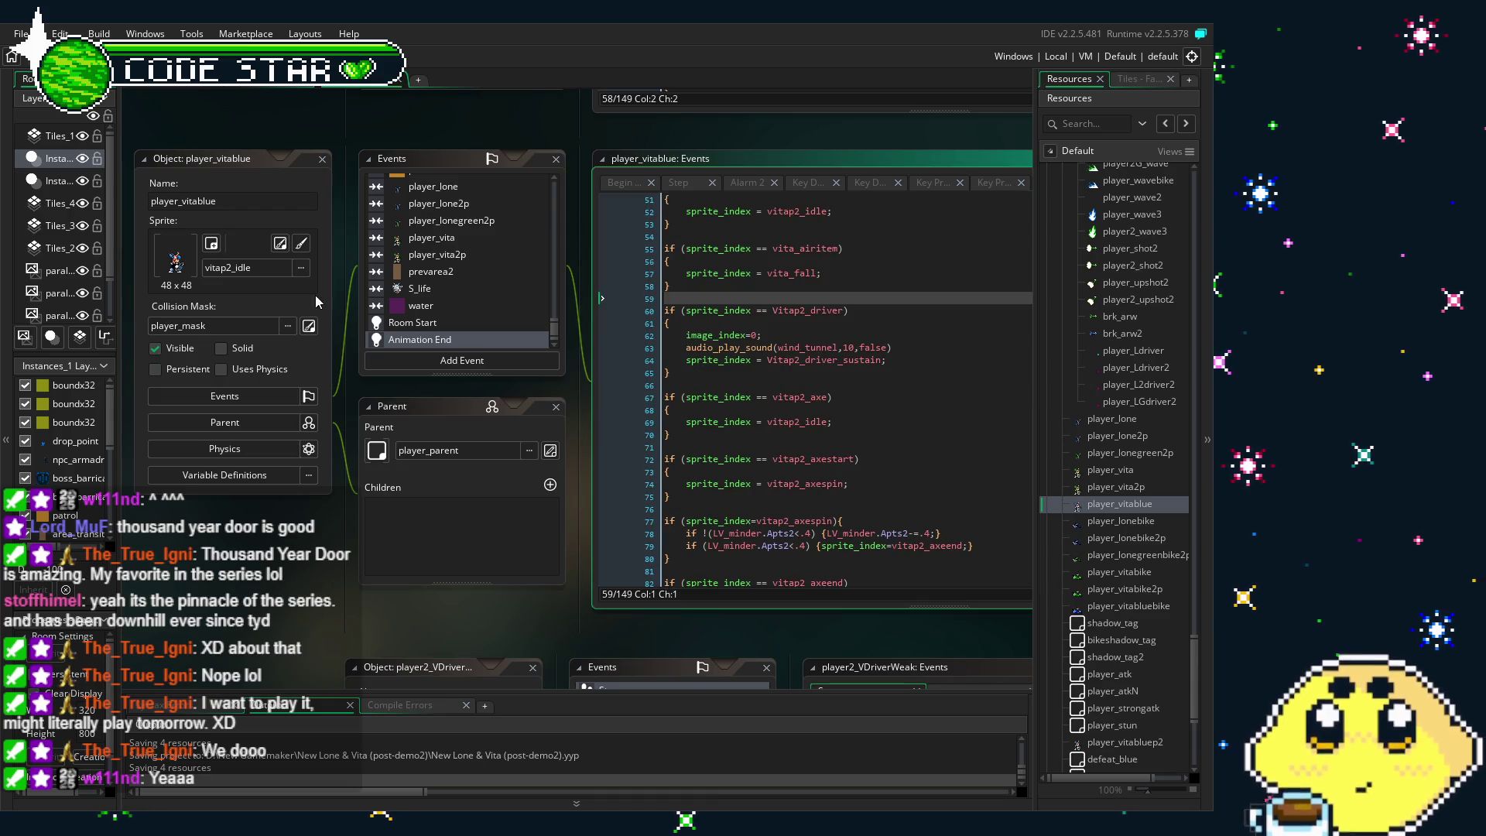
key("ctrl+s")
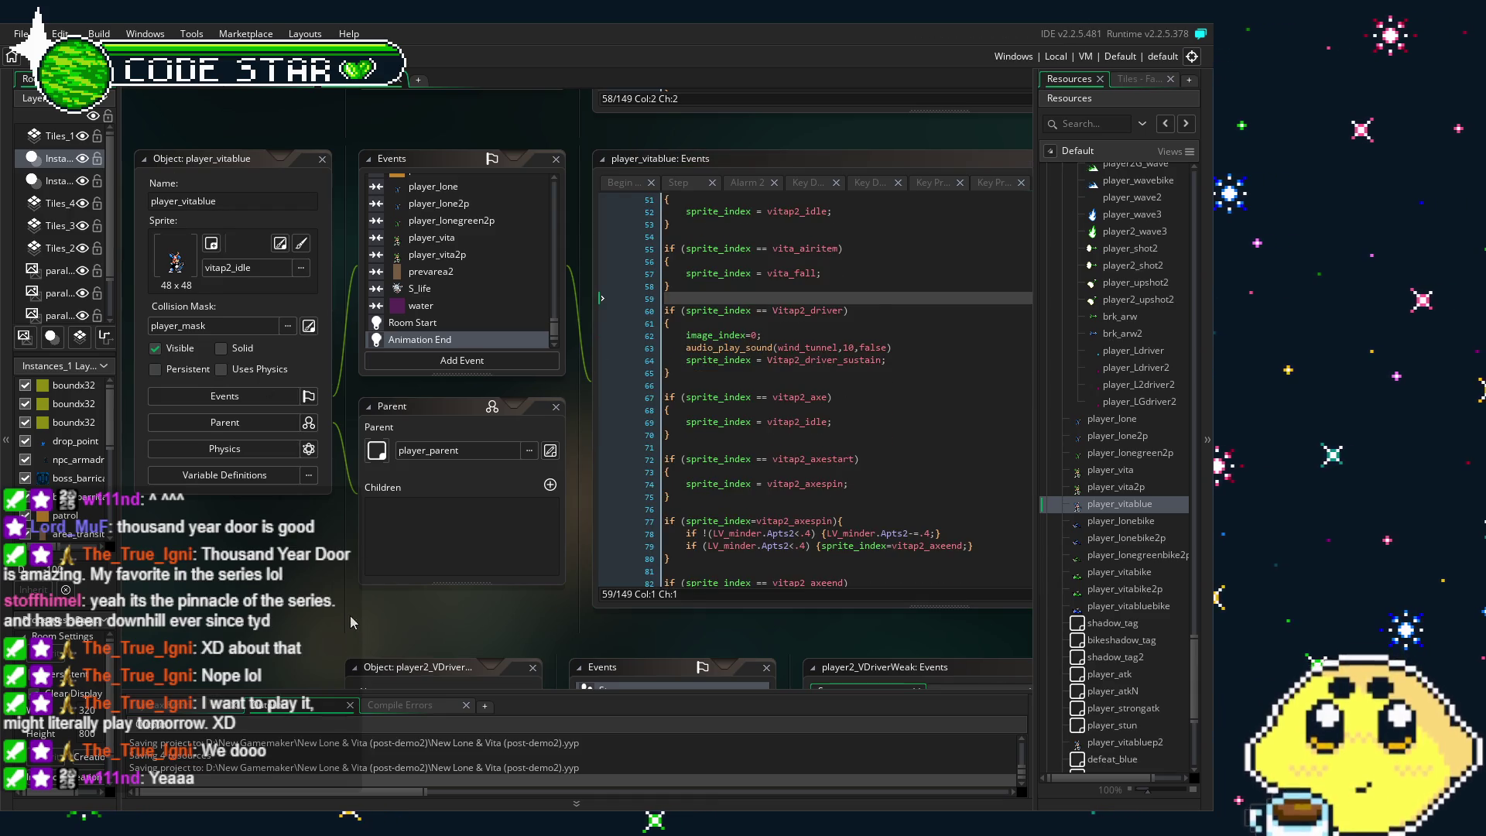
Go to the vita_airitem and vita_fall names to change them to vitap2, then open player_vita
left_click_drag(350, 625, 336, 579)
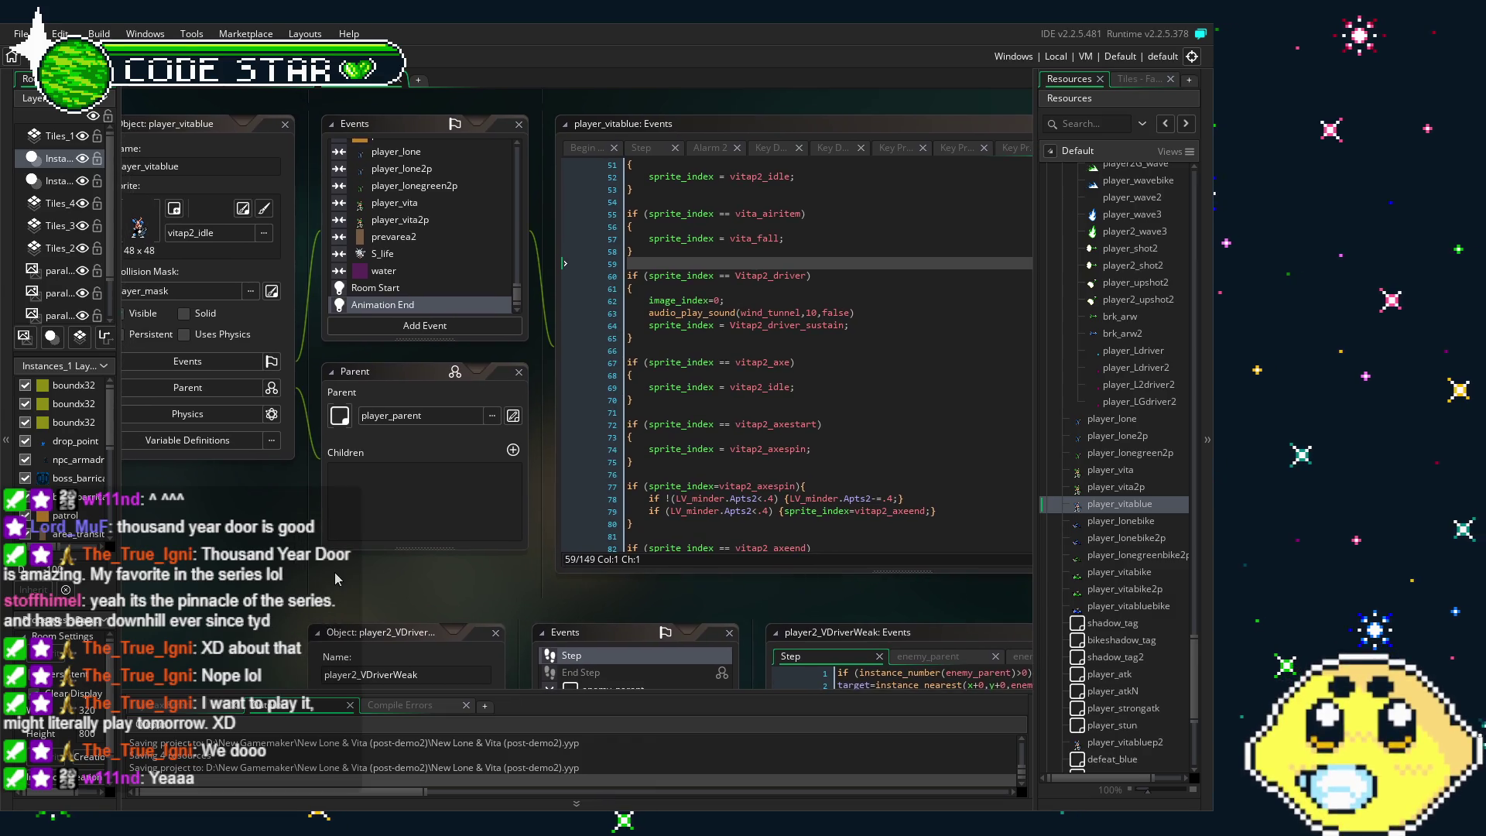
scroll(732, 449, "up", 2)
scroll(732, 449, "up", 2)
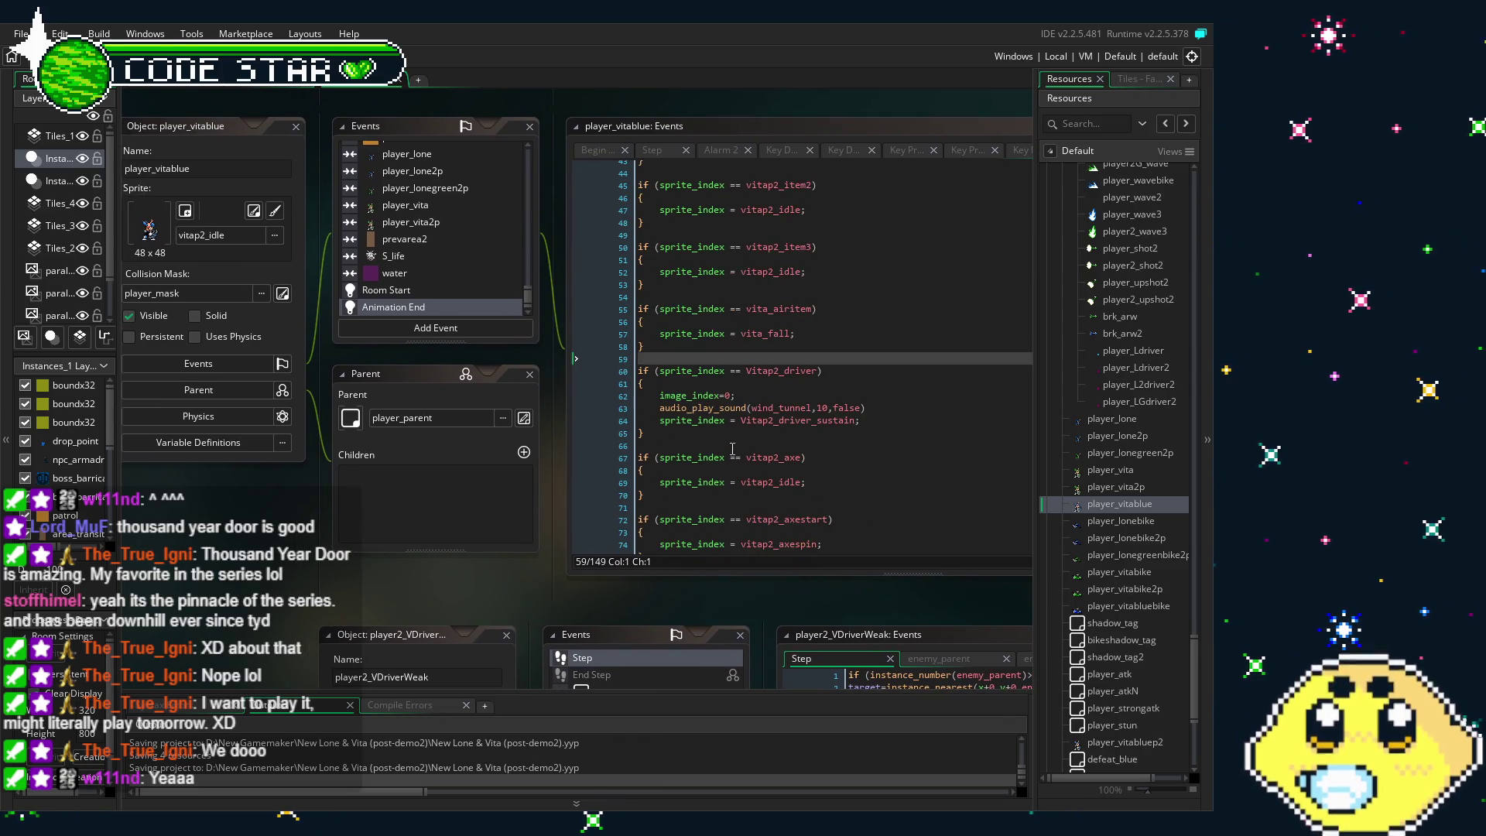
left_click(768, 310)
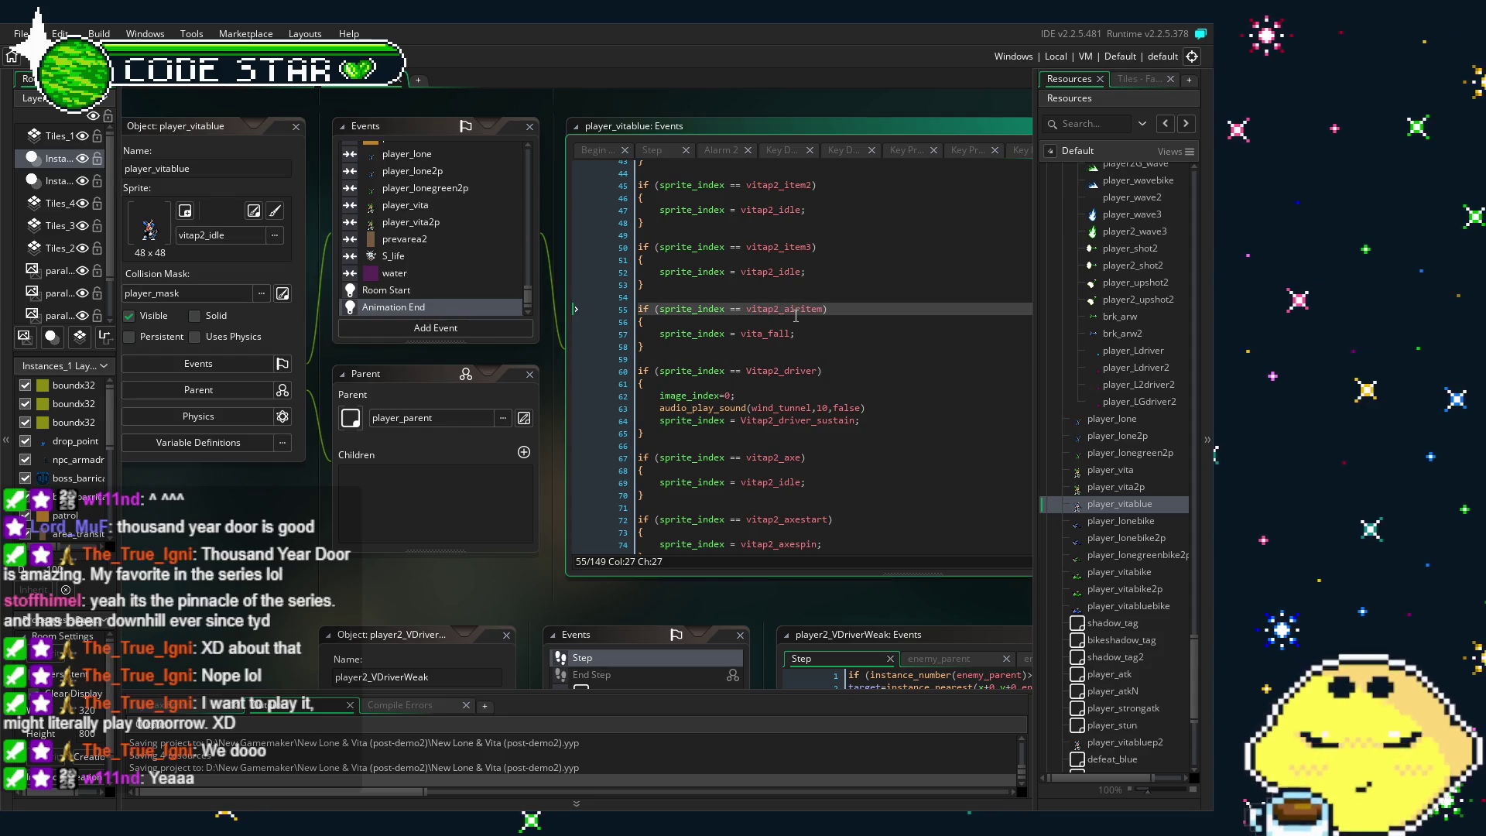
key("Down")
key("Down")
key("Down")
key("Up")
key("Up")
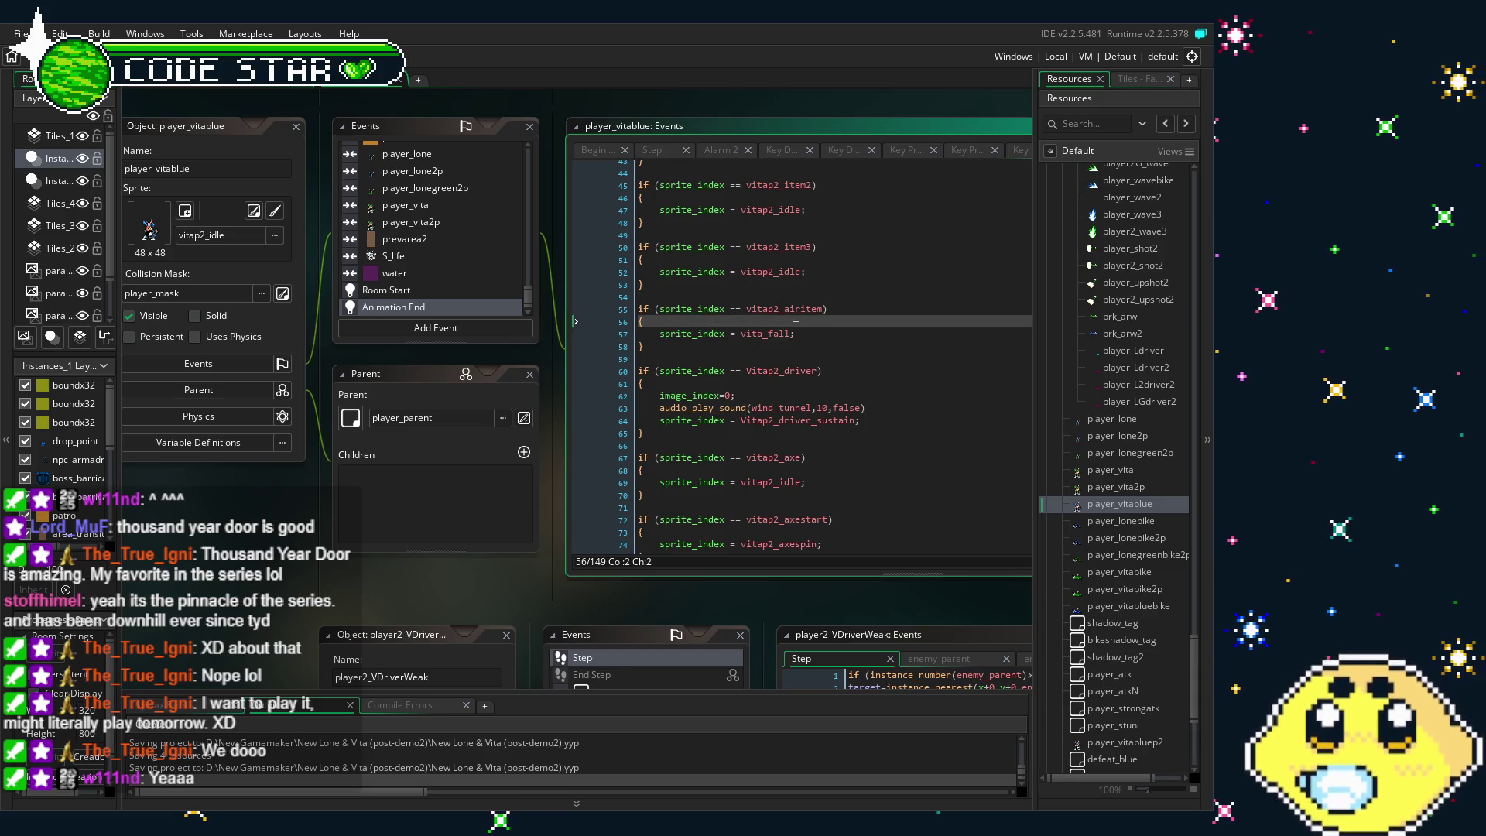
left_click(764, 336)
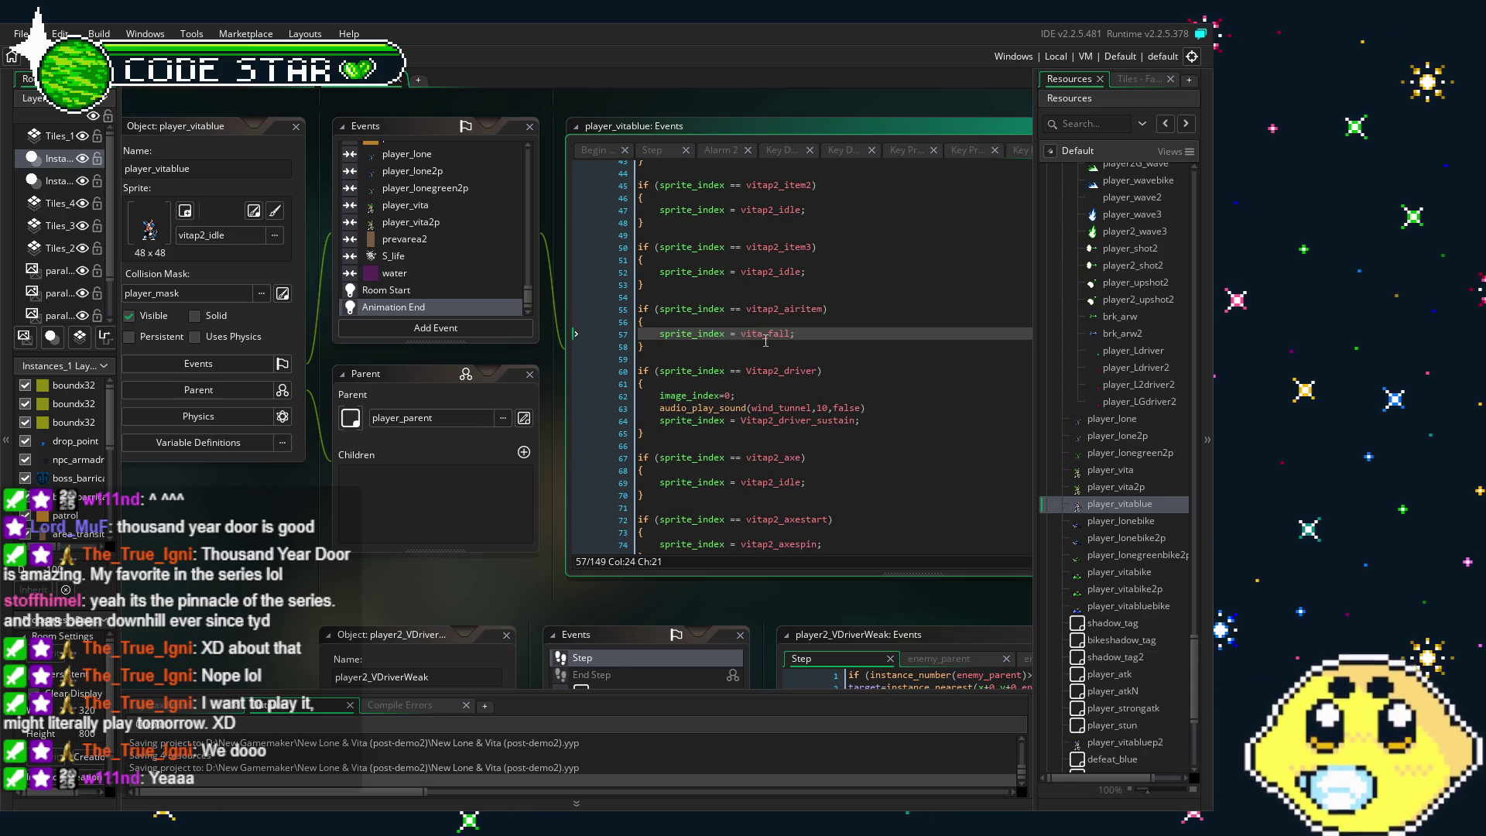
type("p2")
left_click(795, 420)
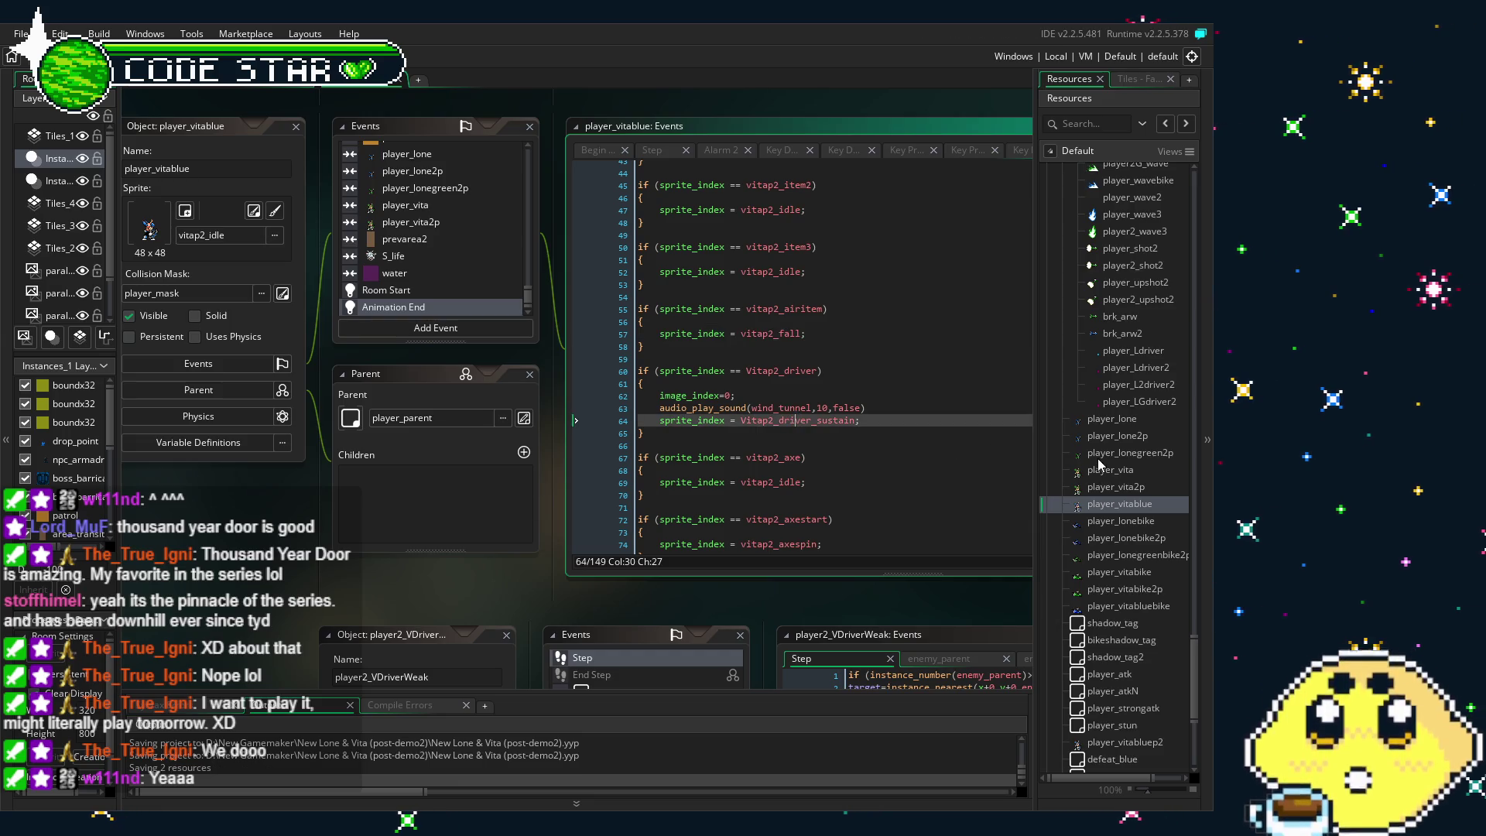
double_click(1100, 469)
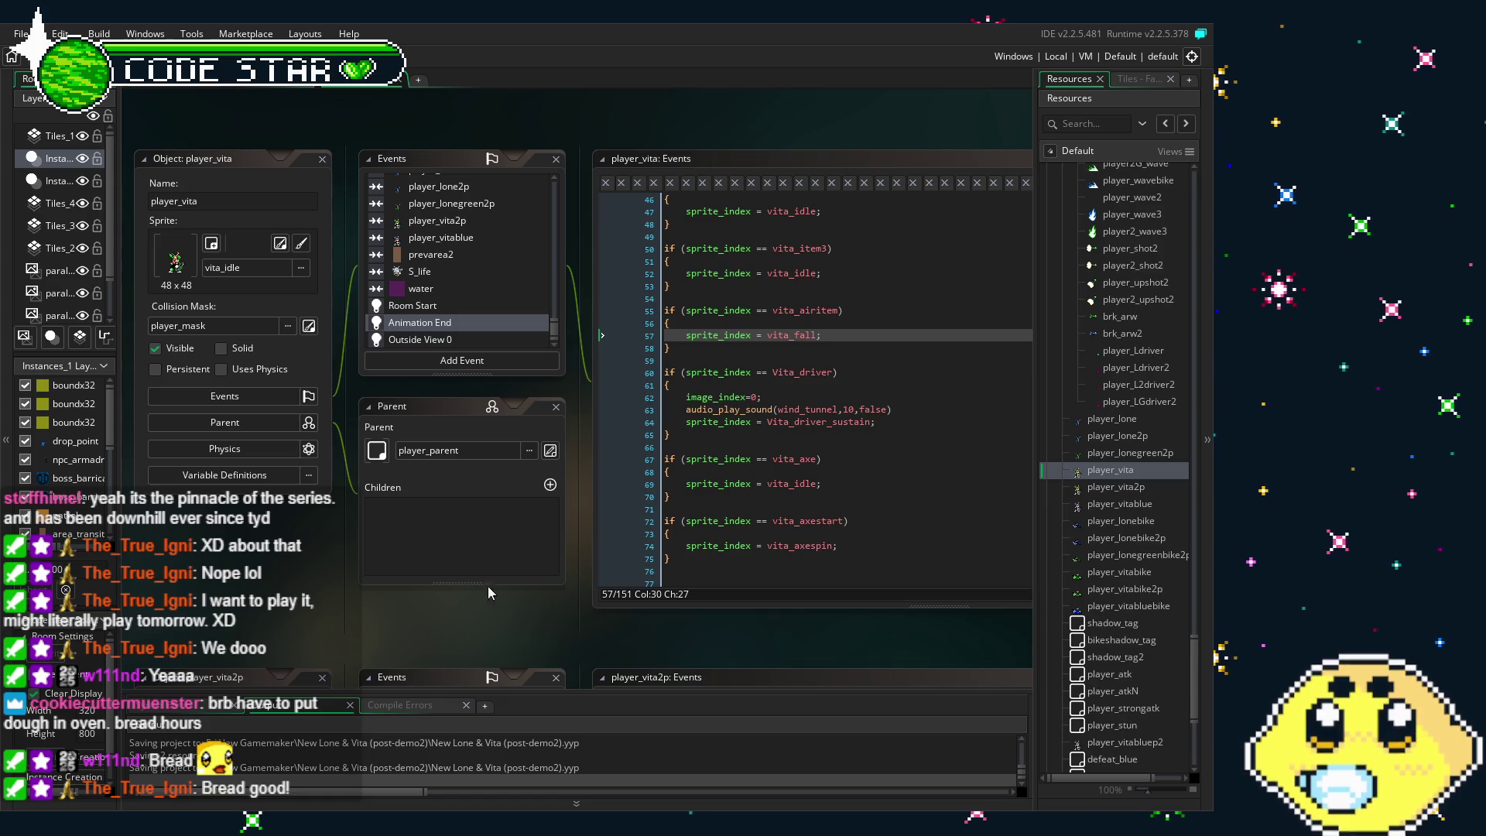
key("alt+F4")
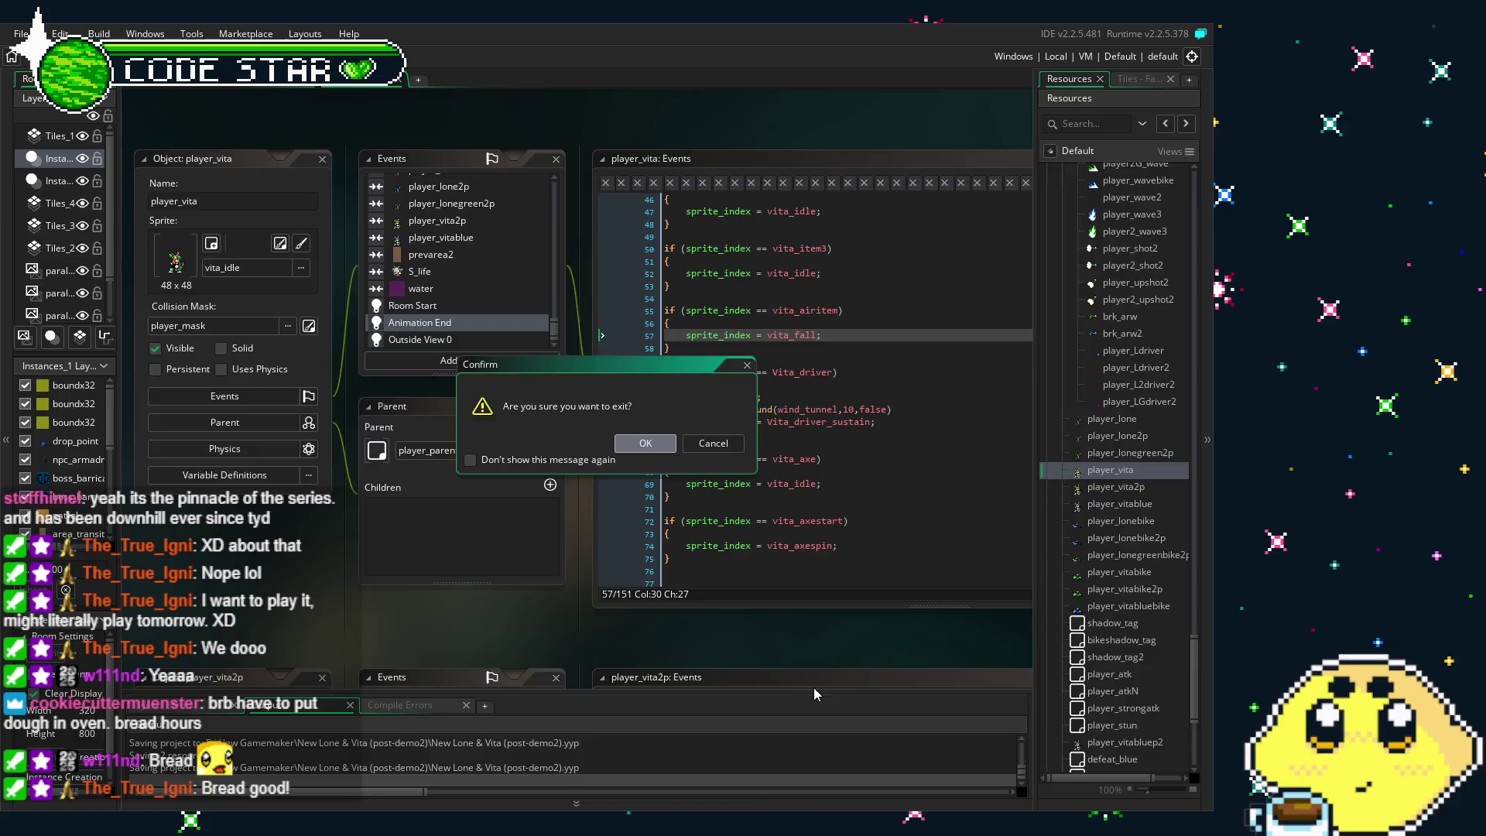
Confirm the exit prompt so GameMaker Studio 2 closes completely
key("Return")
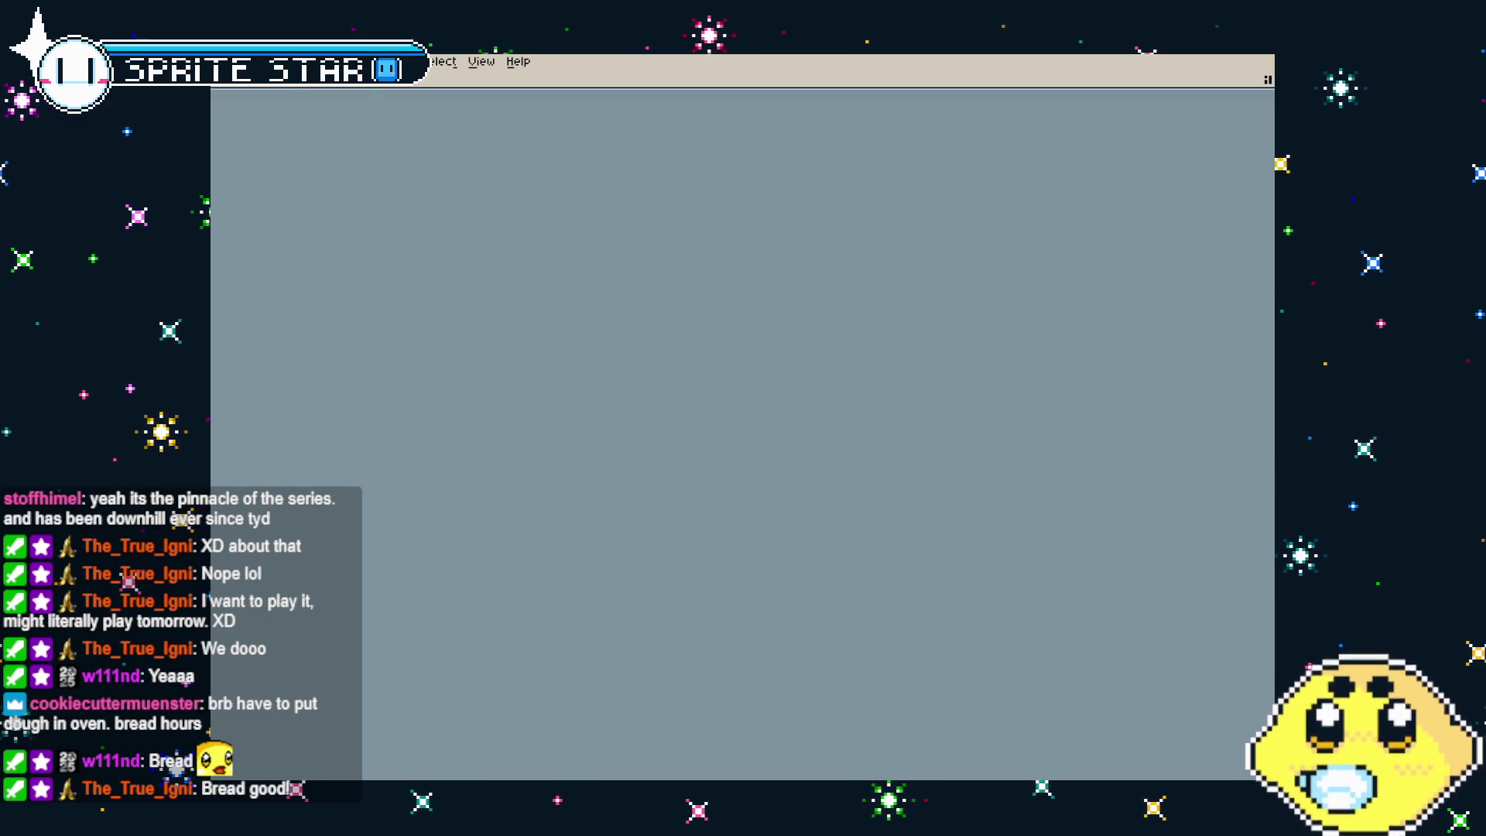
Start opening a file and browse up to aseprite work, looking inside the Lone & Vita folder
left_click(229, 62)
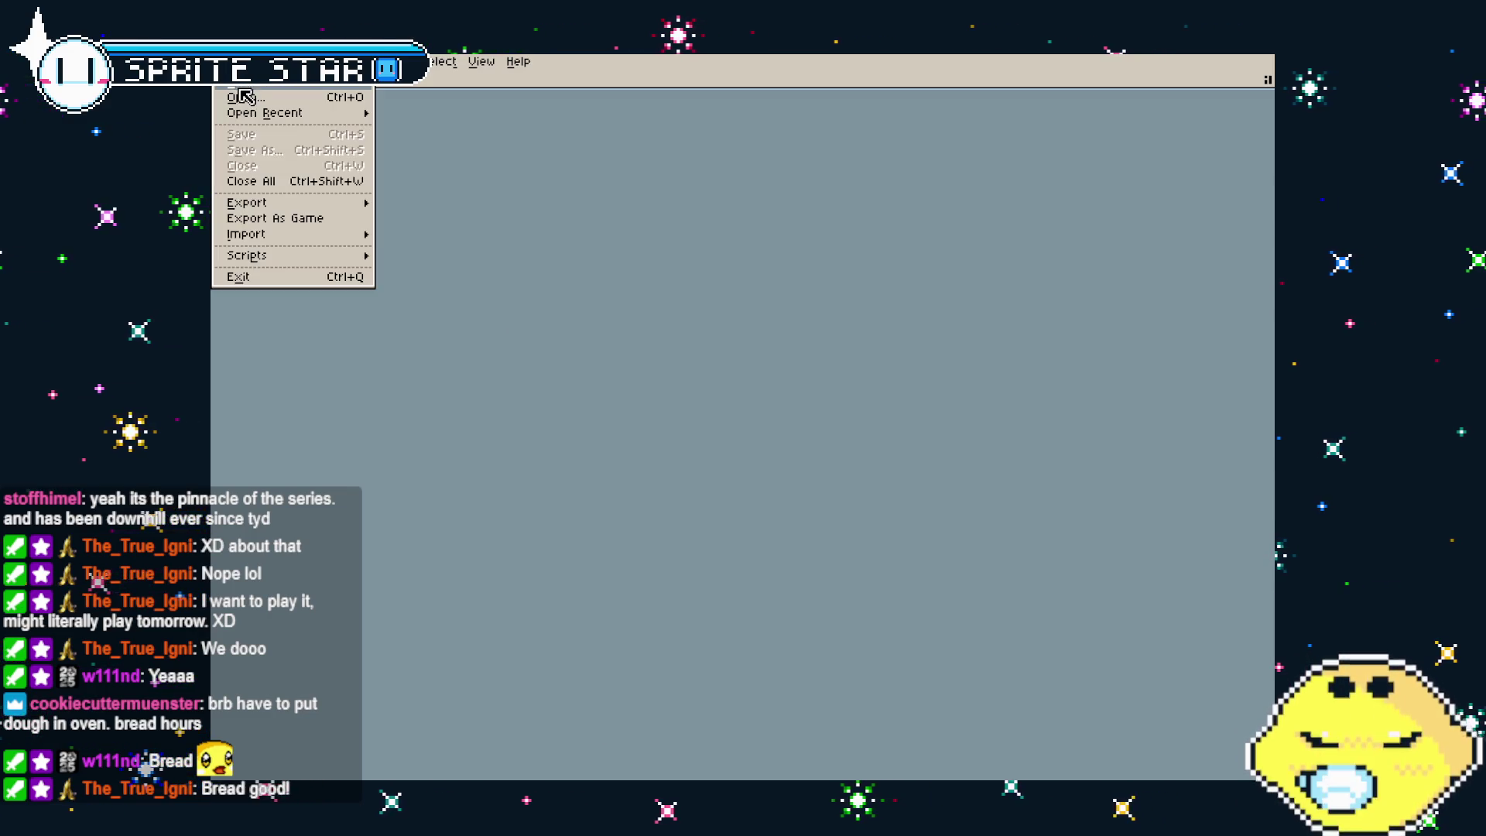
mouse_move(264, 113)
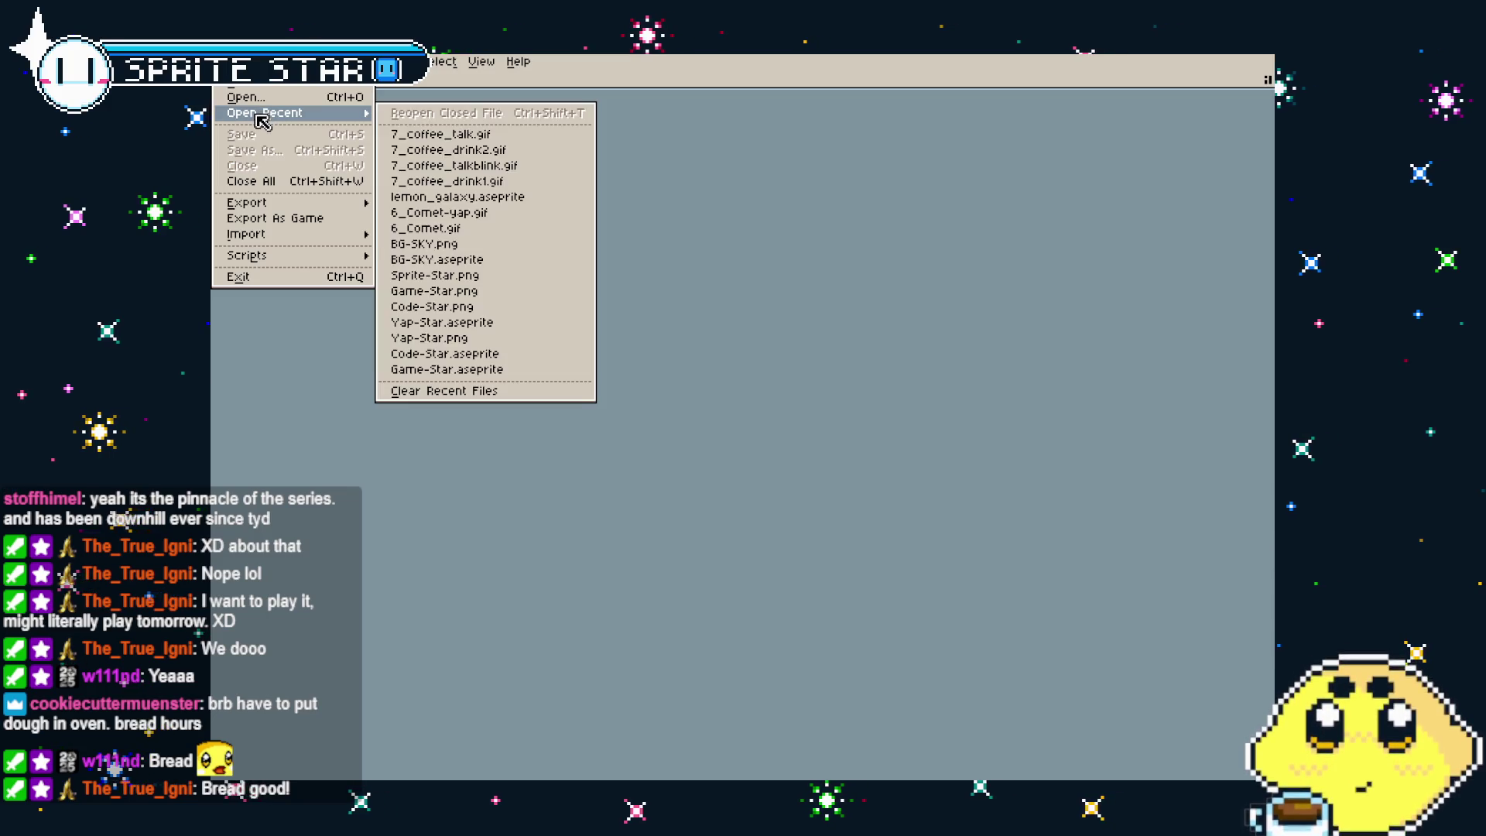
left_click(248, 98)
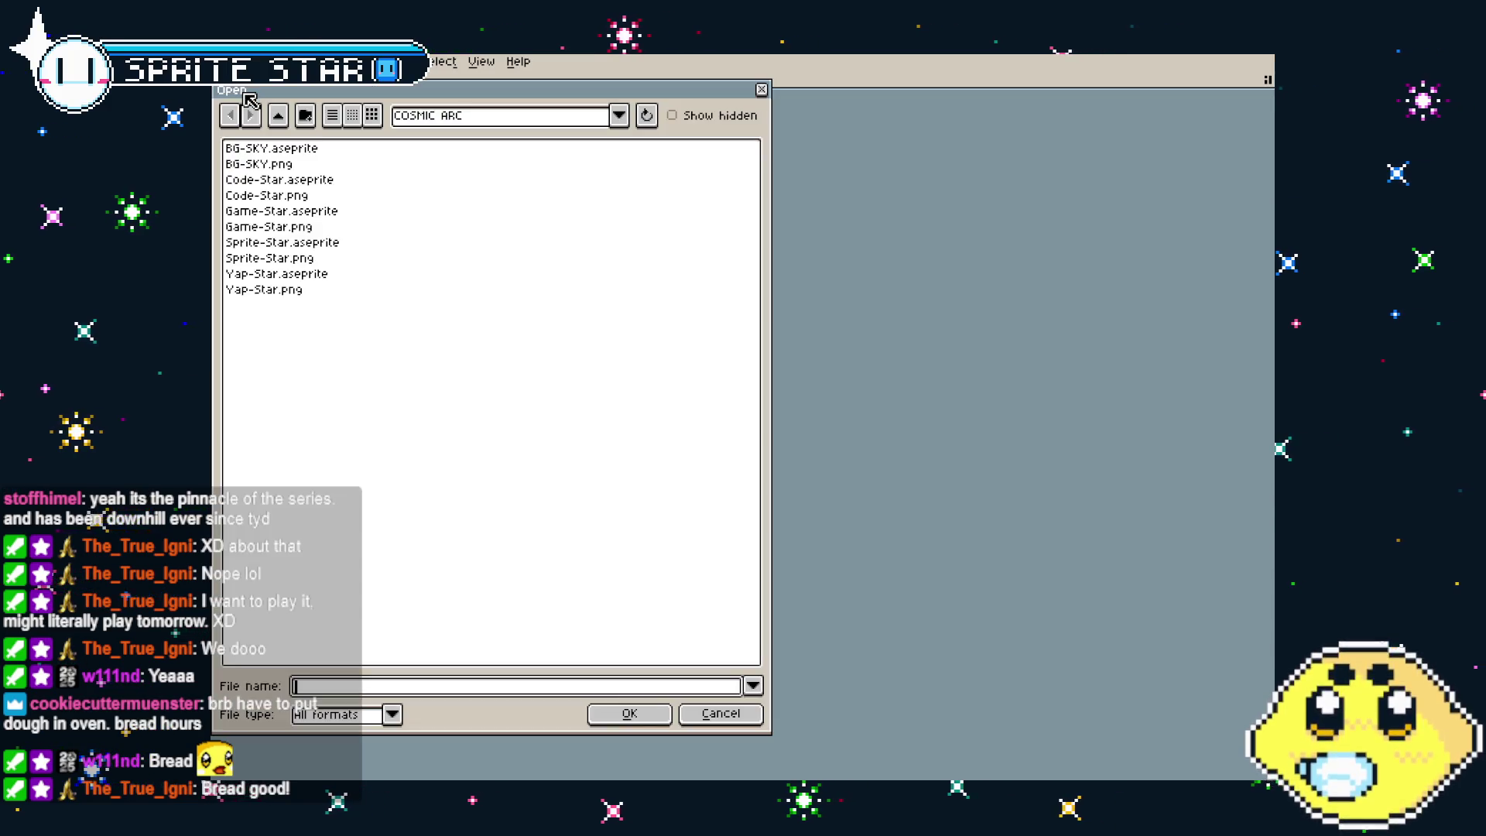
left_click(278, 116)
left_click(278, 116)
scroll(330, 340, "down", 3)
scroll(323, 418, "up", 2)
scroll(320, 469, "up", 2)
double_click(318, 499)
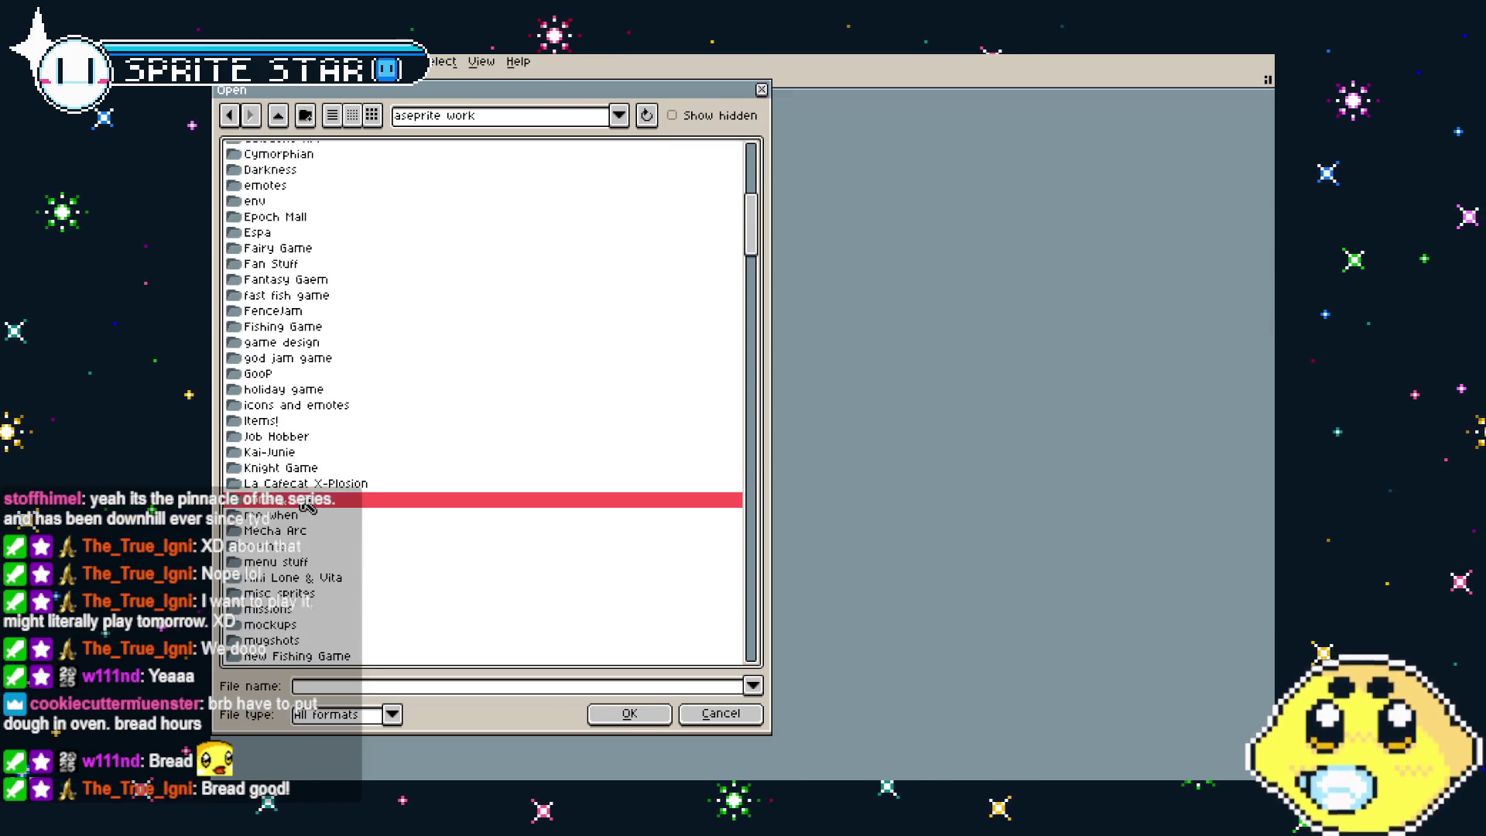
scroll(345, 419, "down", 3)
scroll(345, 419, "down", 3)
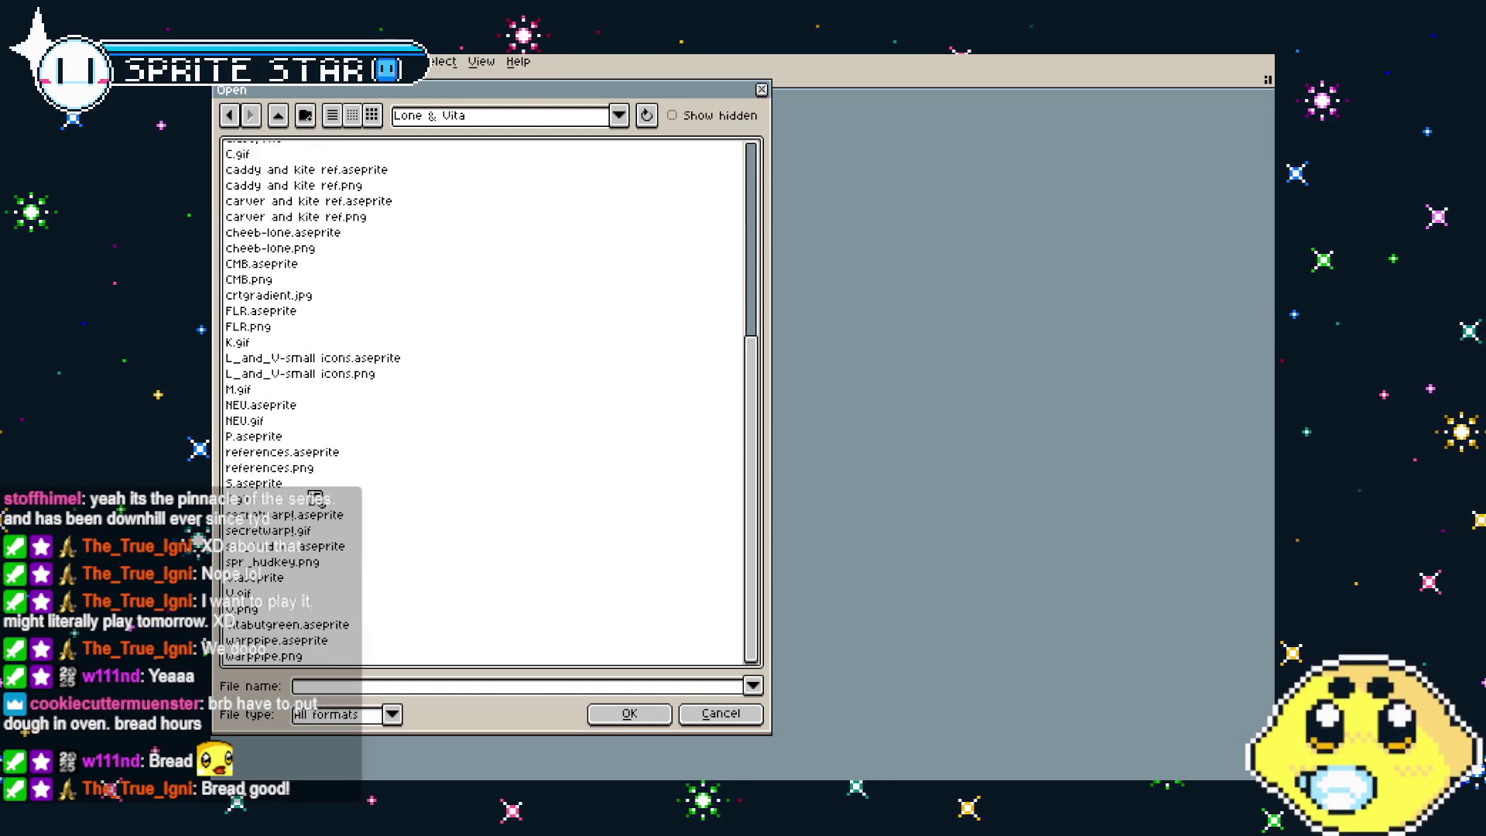
scroll(325, 325, "up", 5)
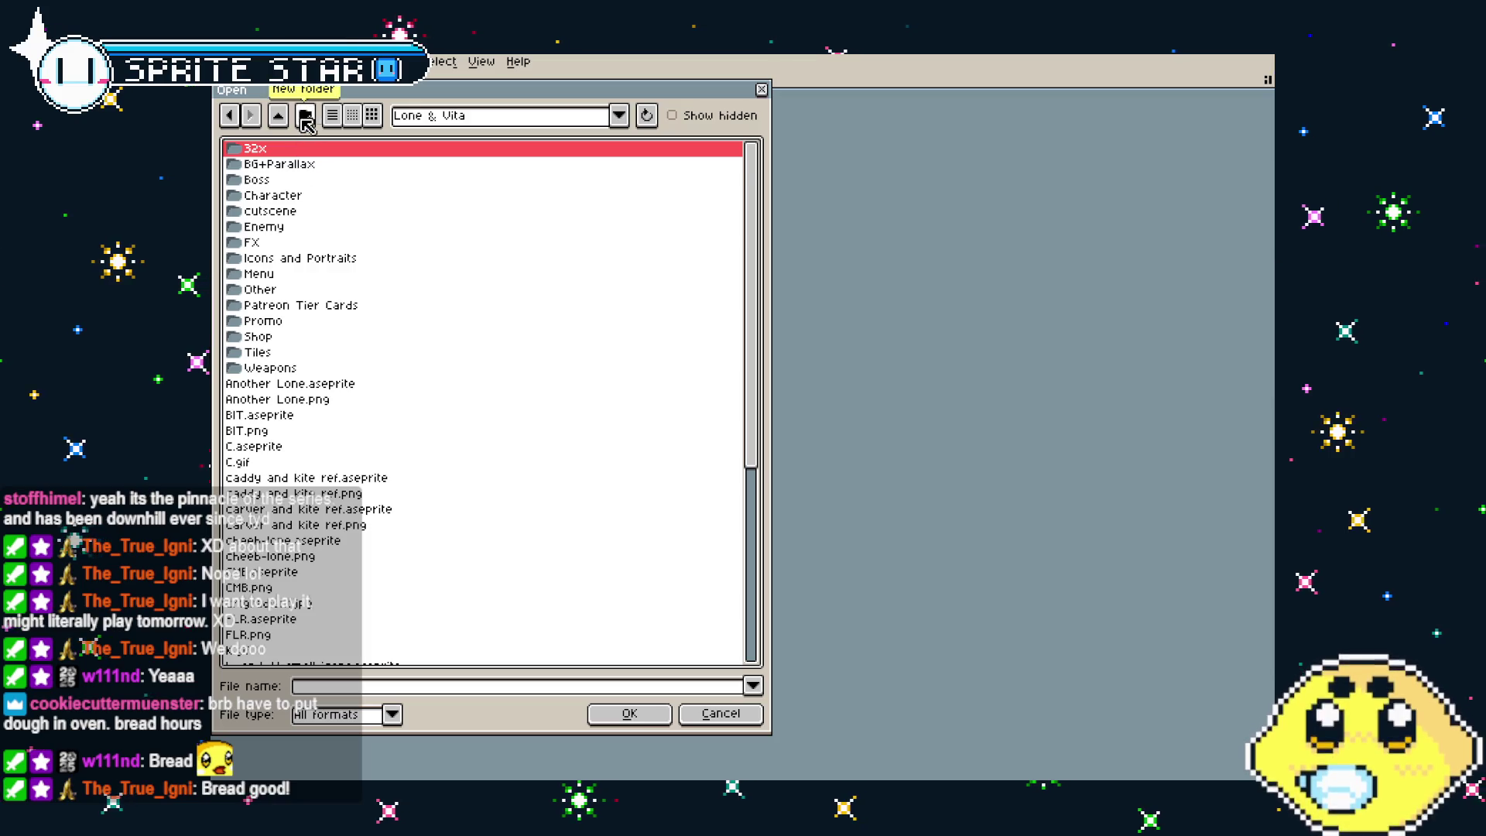
Open Lone Sheet.aseprite from the spritesheets folder in aseprite work
left_click(278, 115)
scroll(329, 371, "down", 3)
scroll(333, 376, "down", 4)
scroll(333, 376, "down", 1)
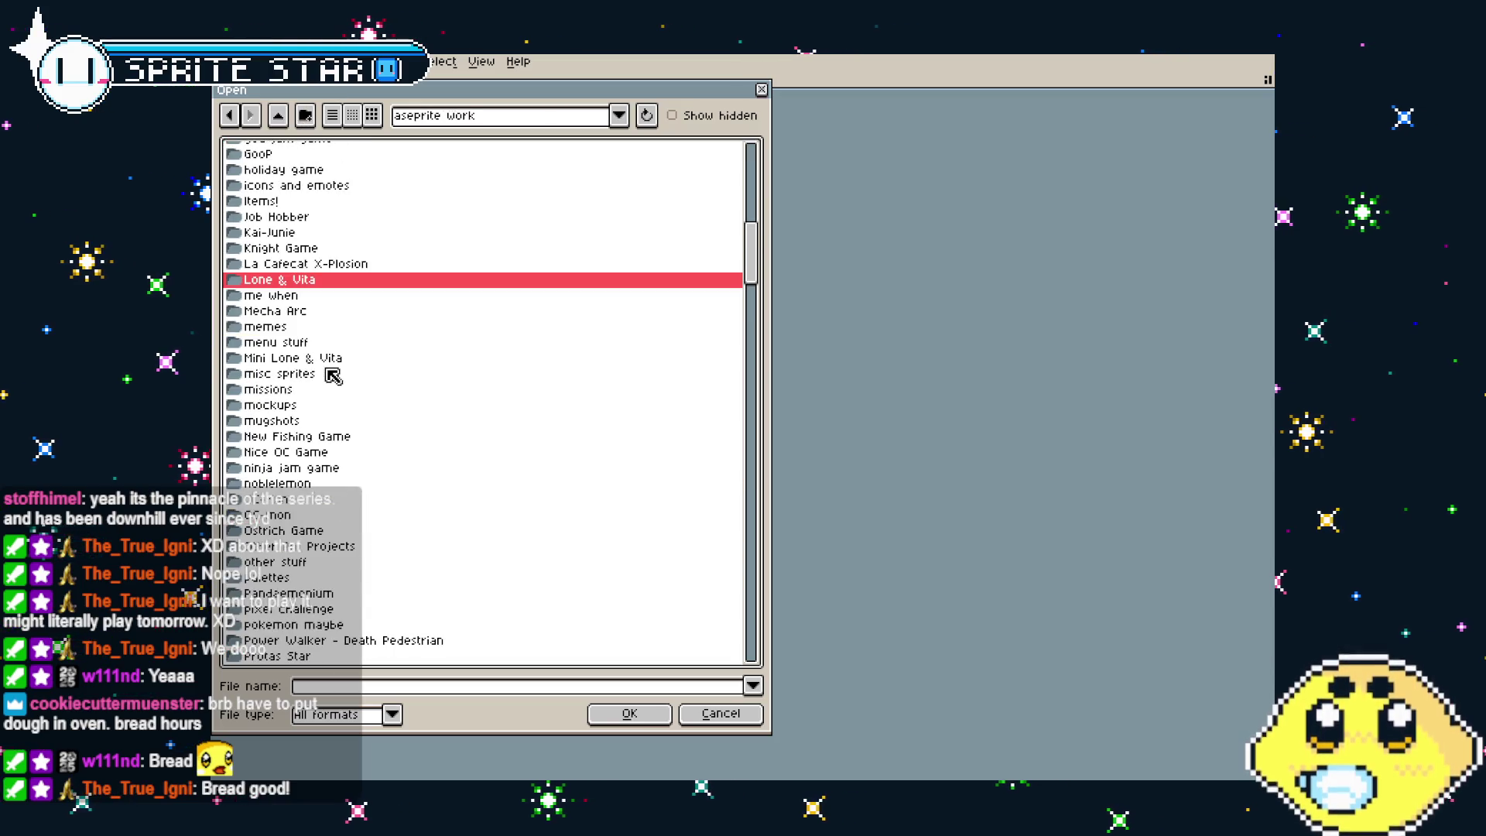
scroll(333, 376, "down", 3)
scroll(332, 377, "down", 6)
double_click(288, 408)
scroll(333, 416, "down", 5)
left_click_drag(762, 203, 754, 381)
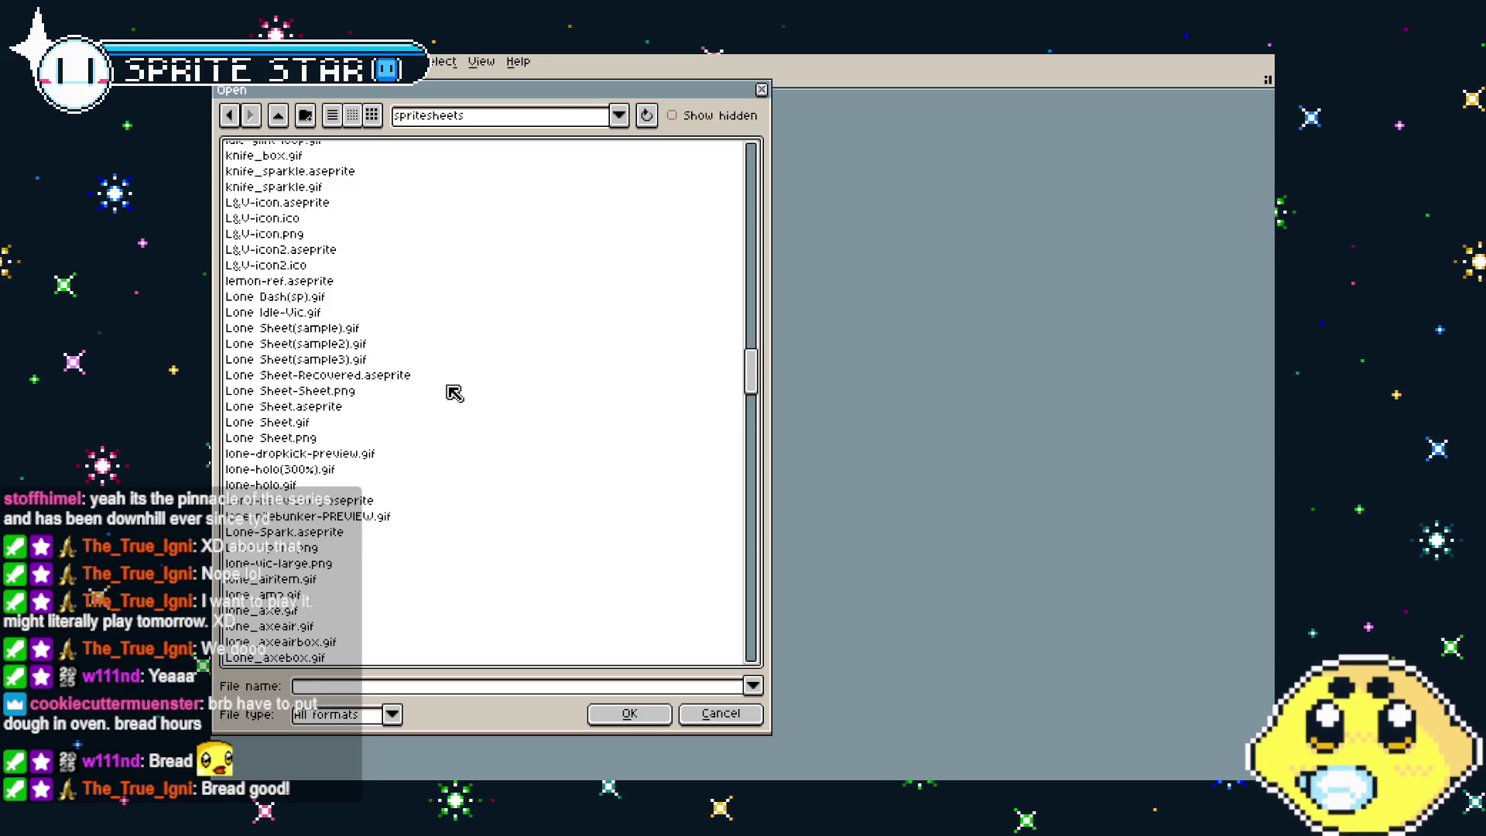
left_click(328, 393)
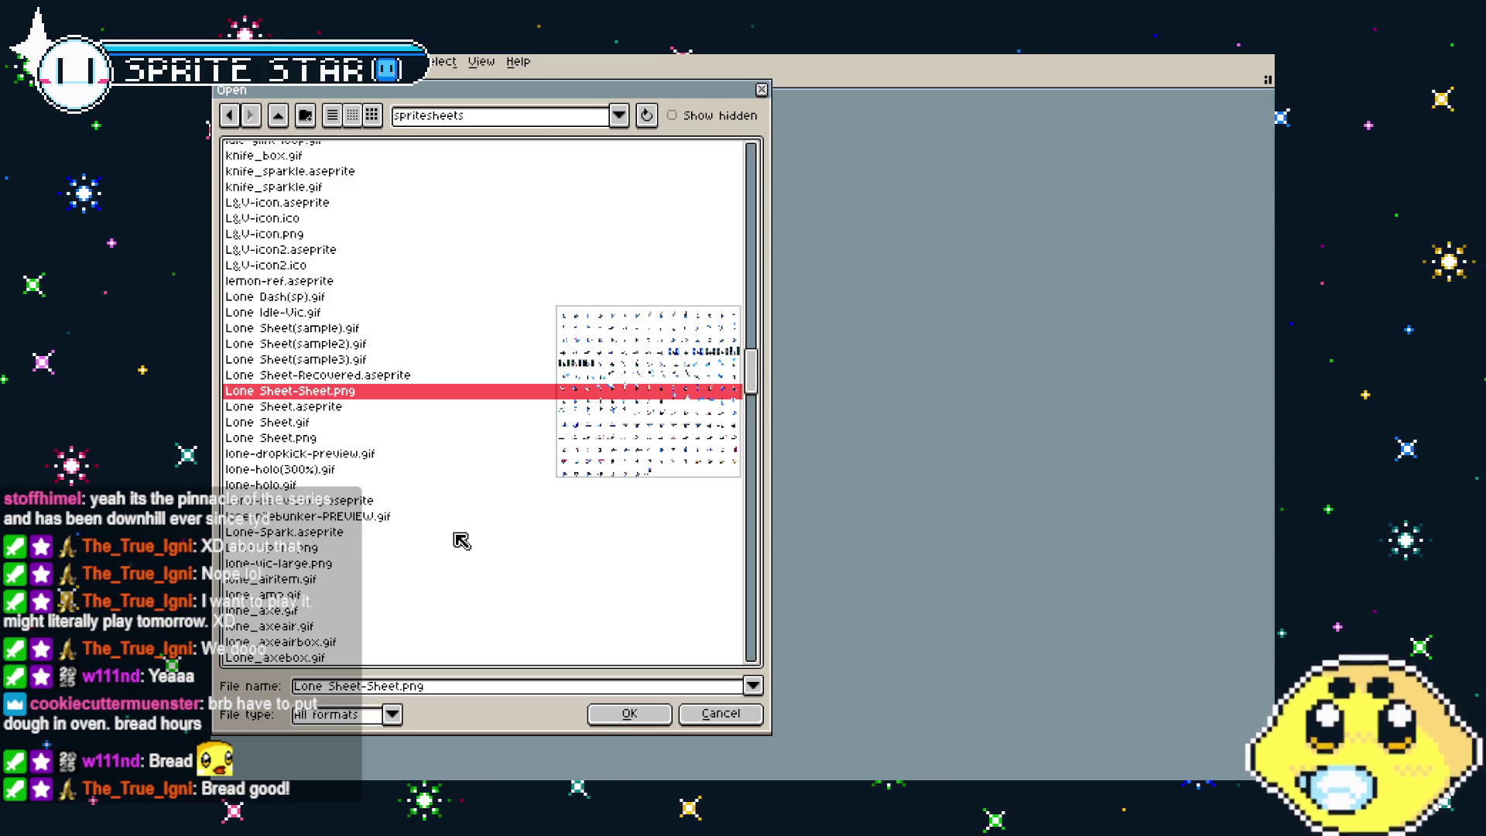
left_click(330, 411)
left_click(620, 713)
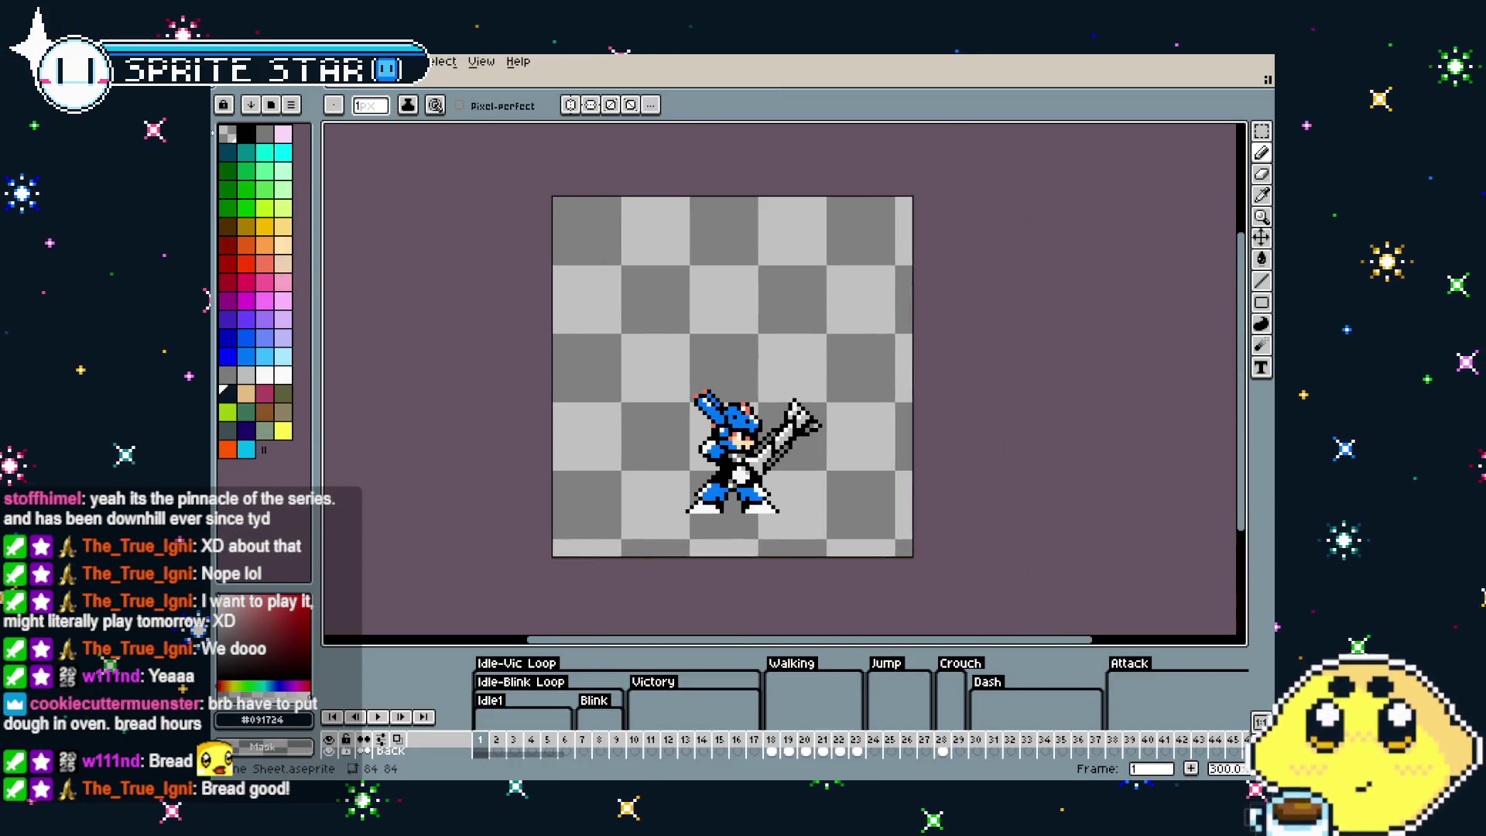
left_click(226, 61)
mouse_move(265, 113)
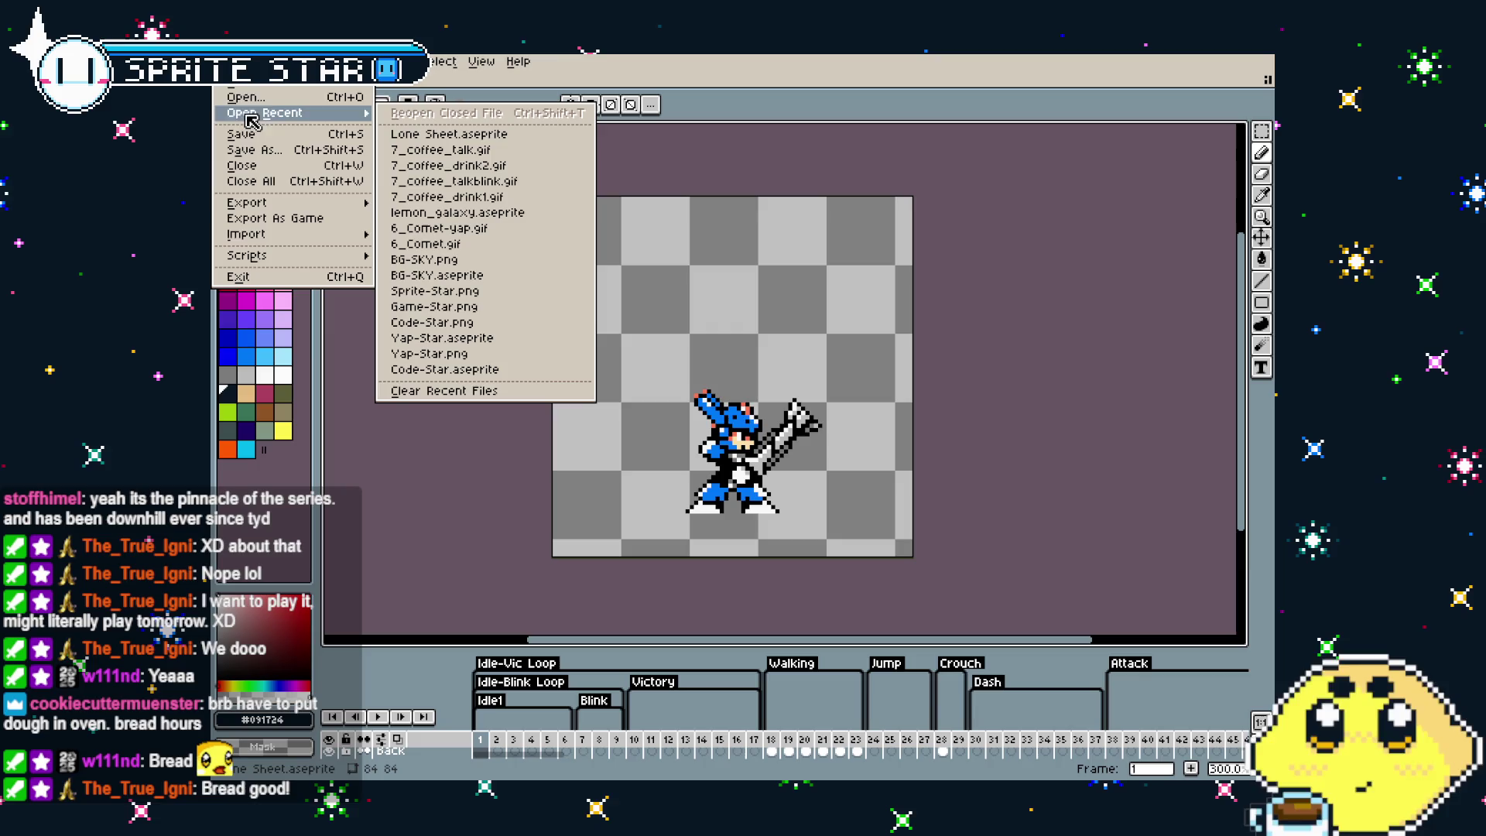
Open Vita Sheet.aseprite from the same spritesheets folder
left_click(245, 96)
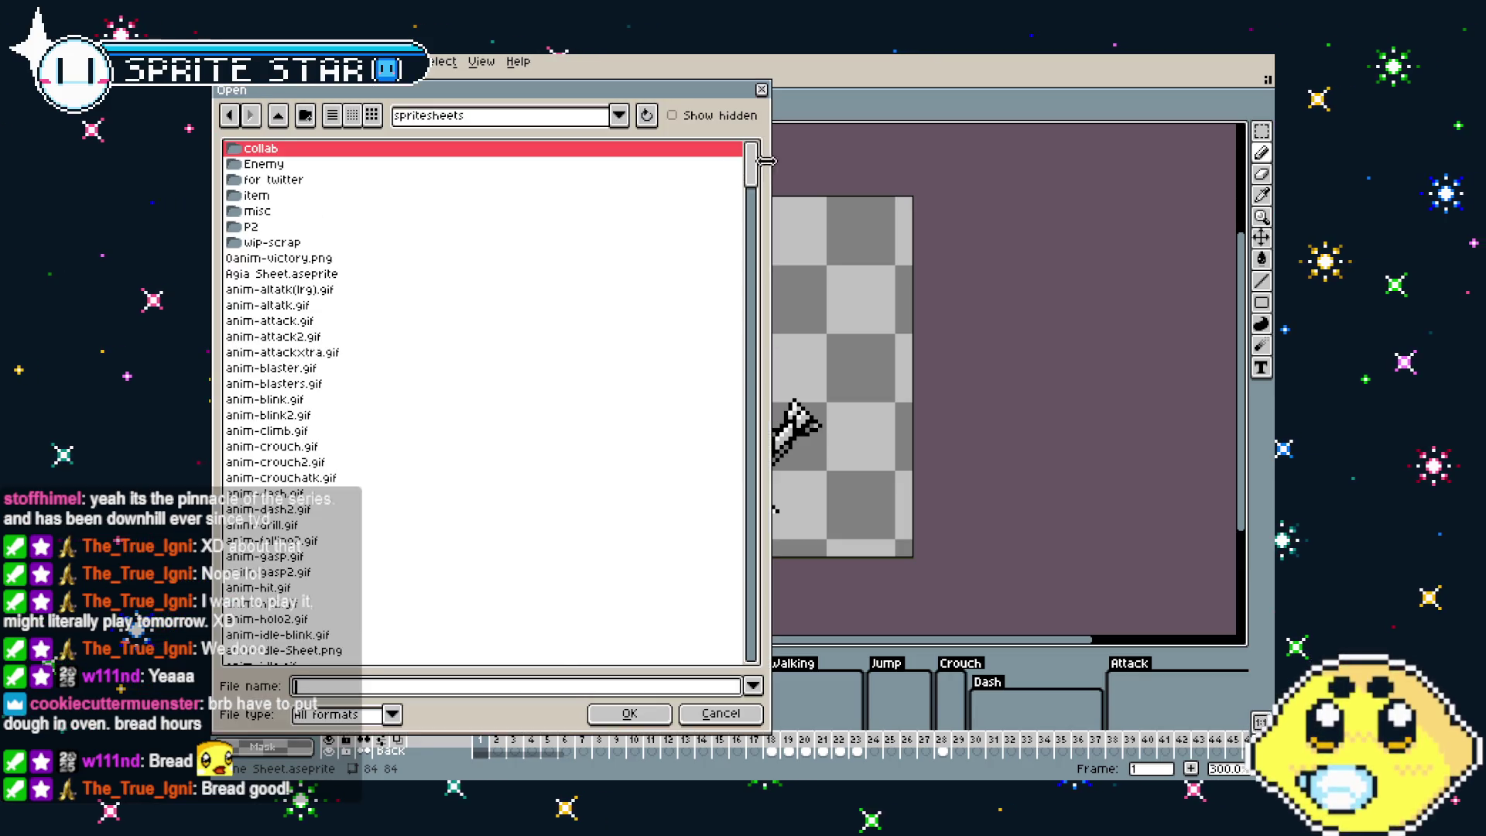
left_click_drag(765, 160, 784, 661)
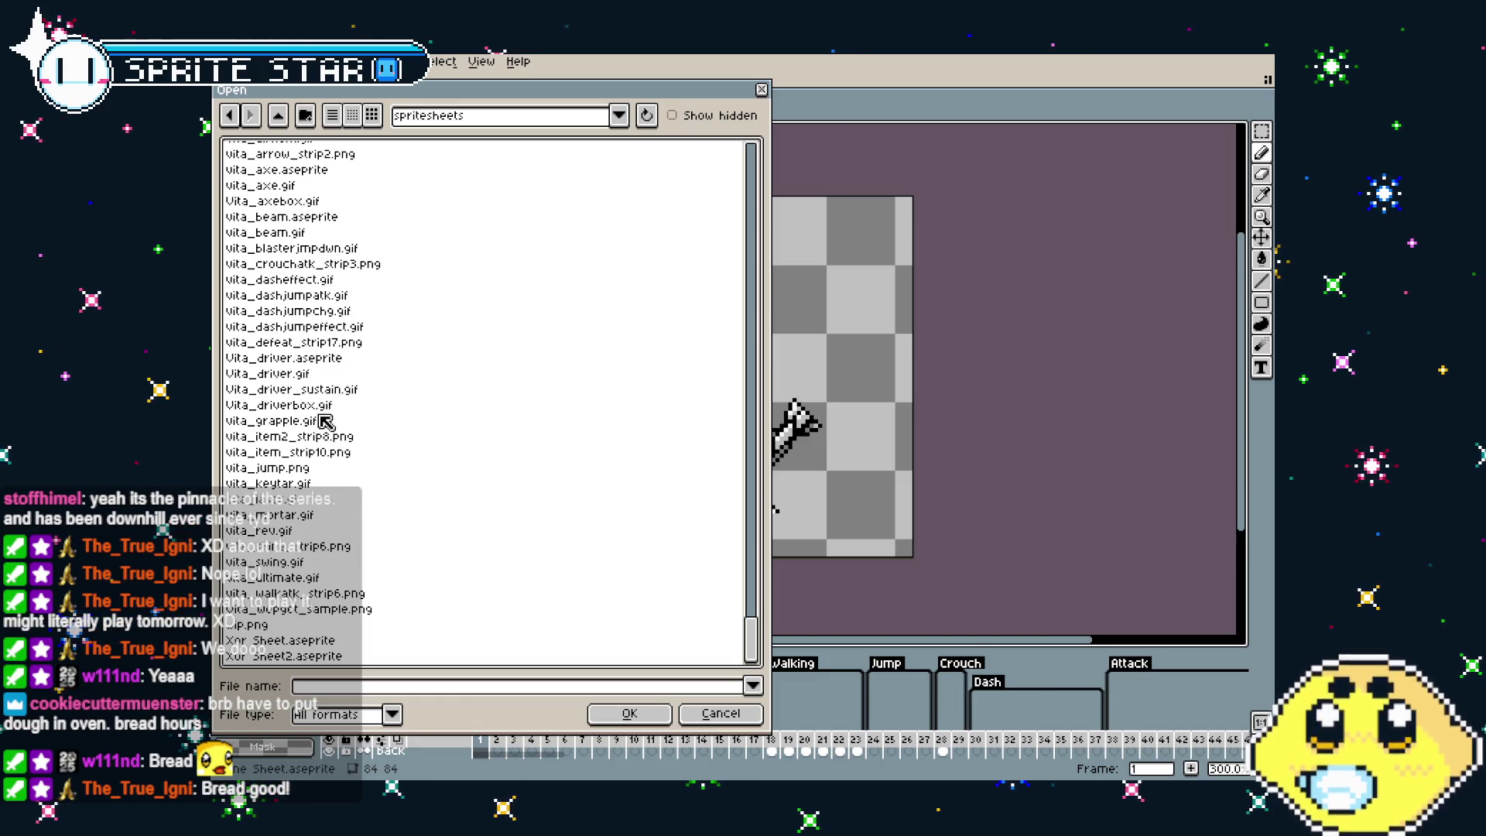
scroll(320, 445, "up", 1)
scroll(312, 500, "up", 1)
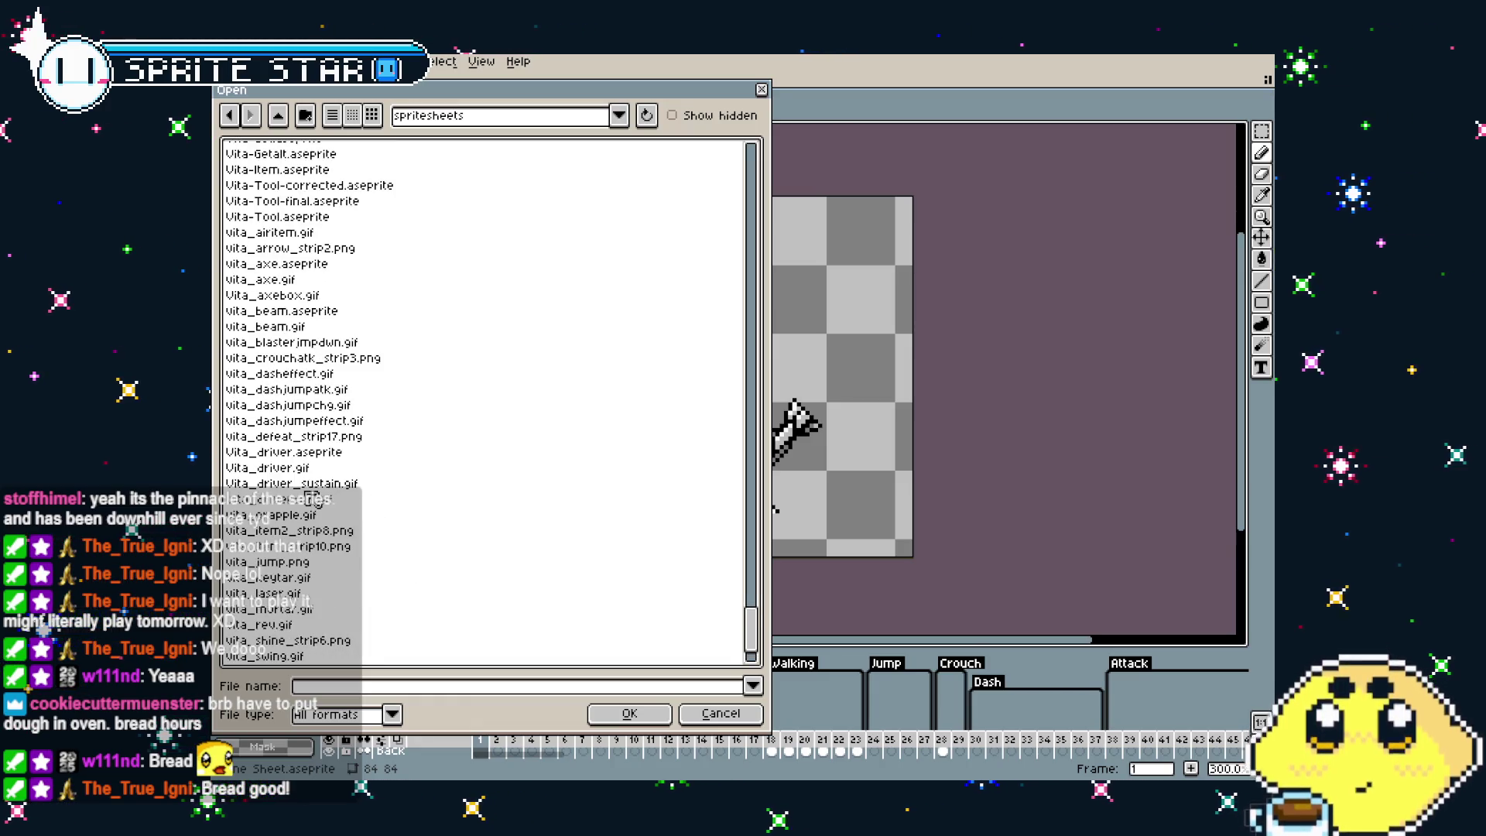
scroll(312, 499, "down", 2)
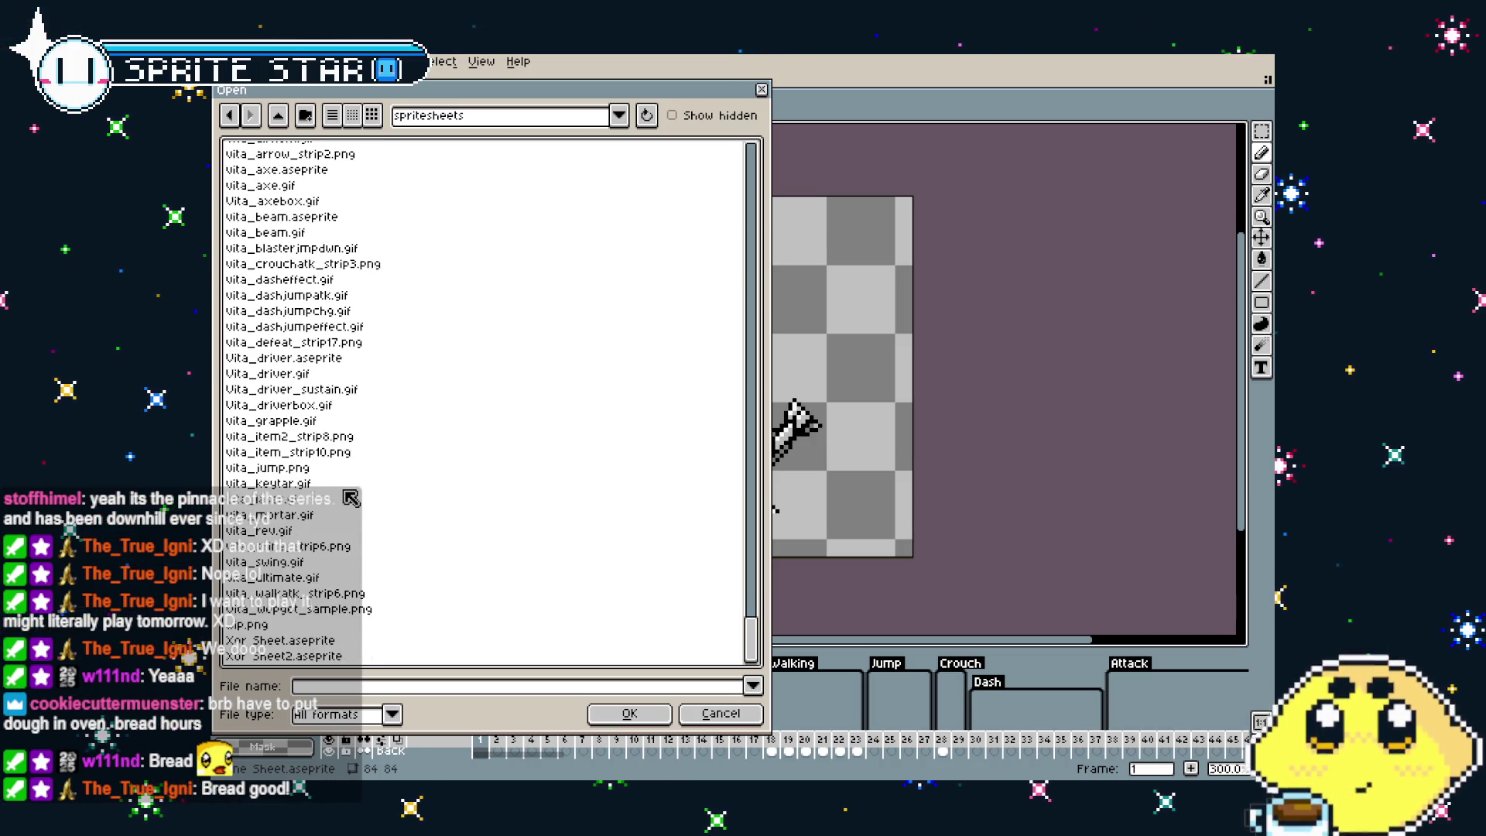
scroll(350, 498, "up", 1)
scroll(350, 497, "up", 2)
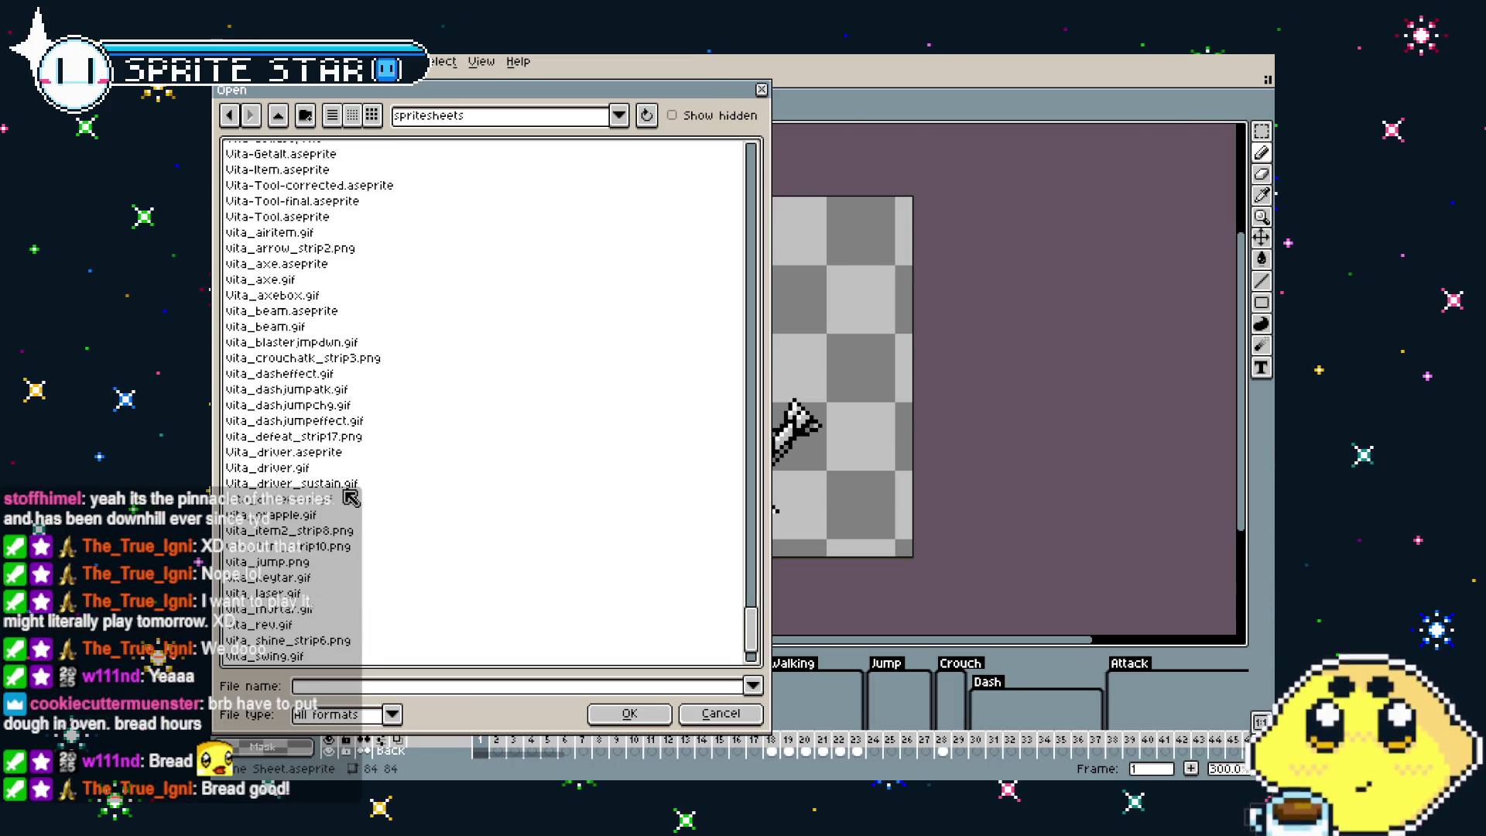
scroll(351, 498, "up", 2)
scroll(350, 497, "up", 1)
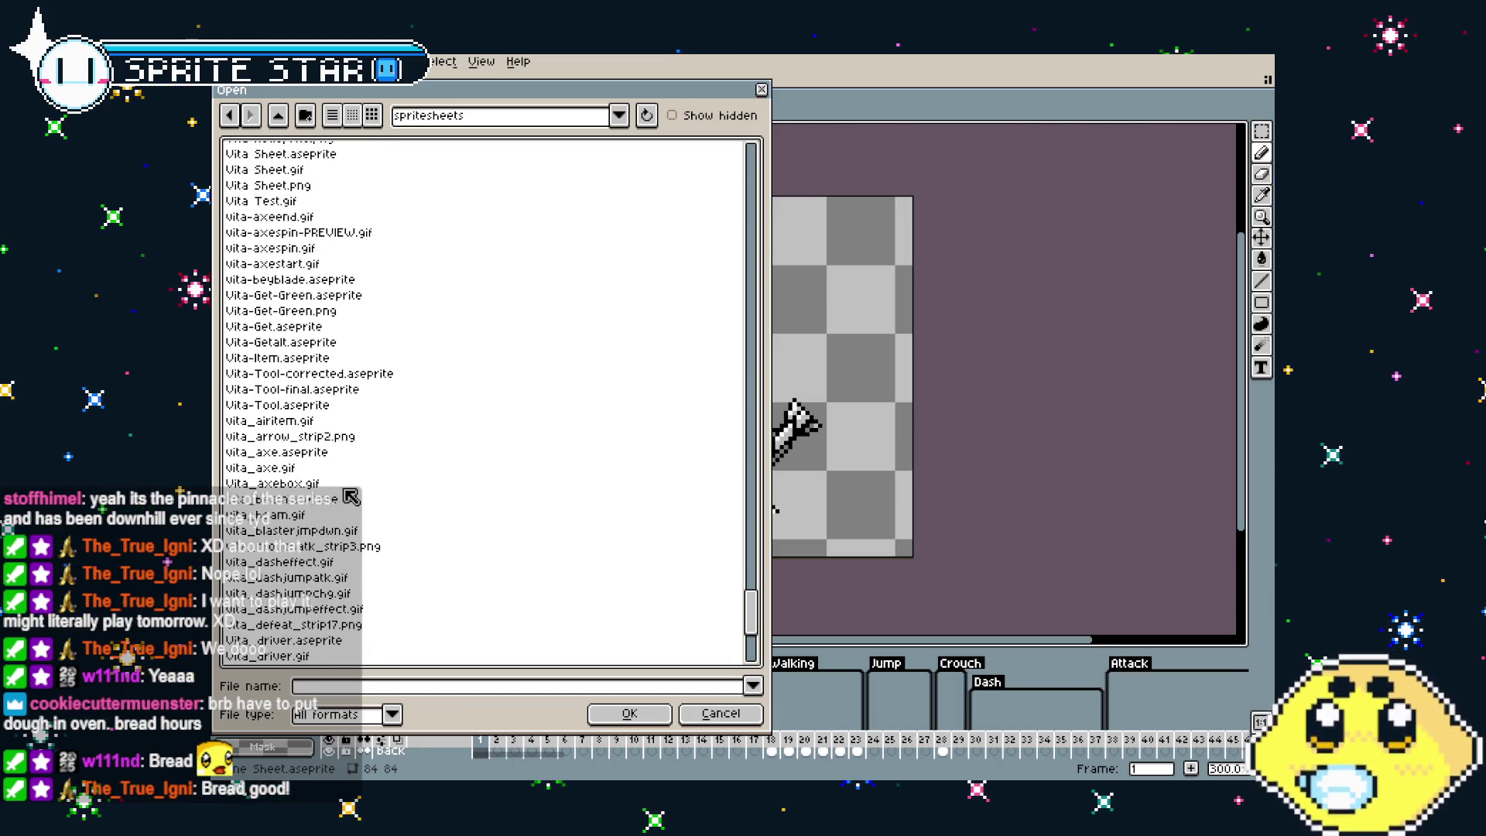
scroll(351, 498, "up", 1)
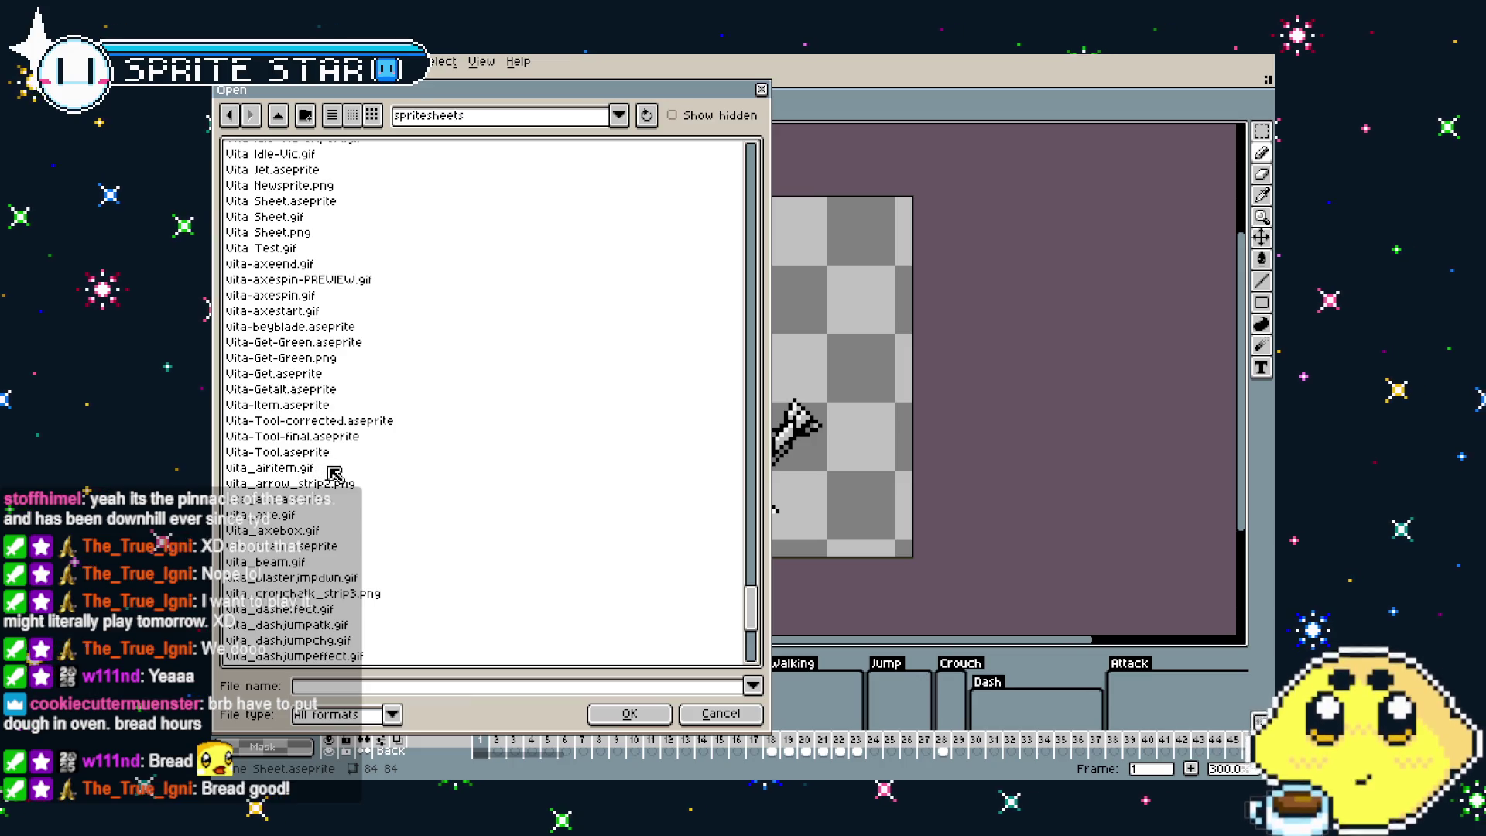
scroll(324, 407, "up", 2)
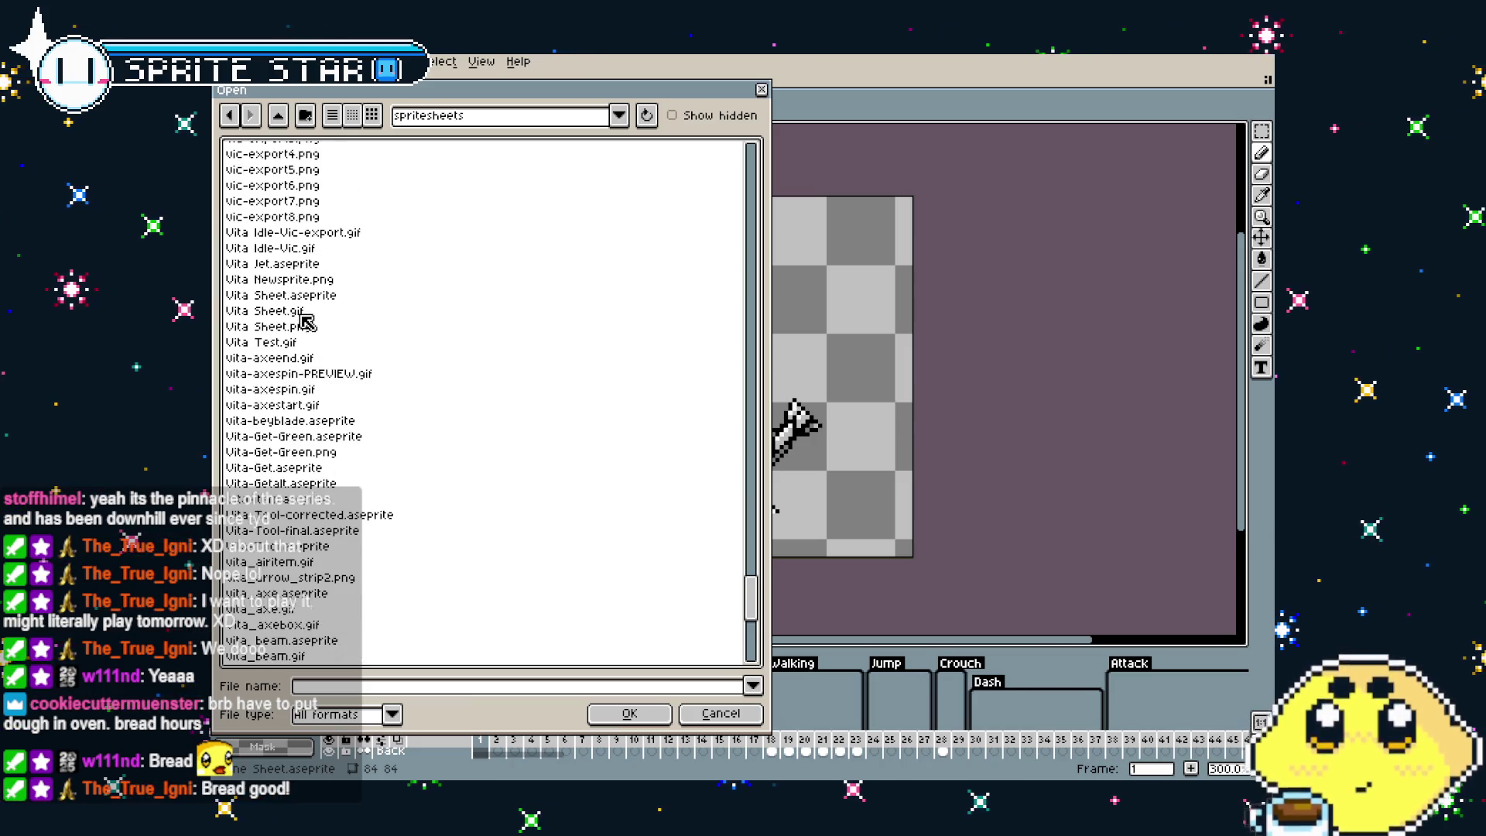
left_click(326, 298)
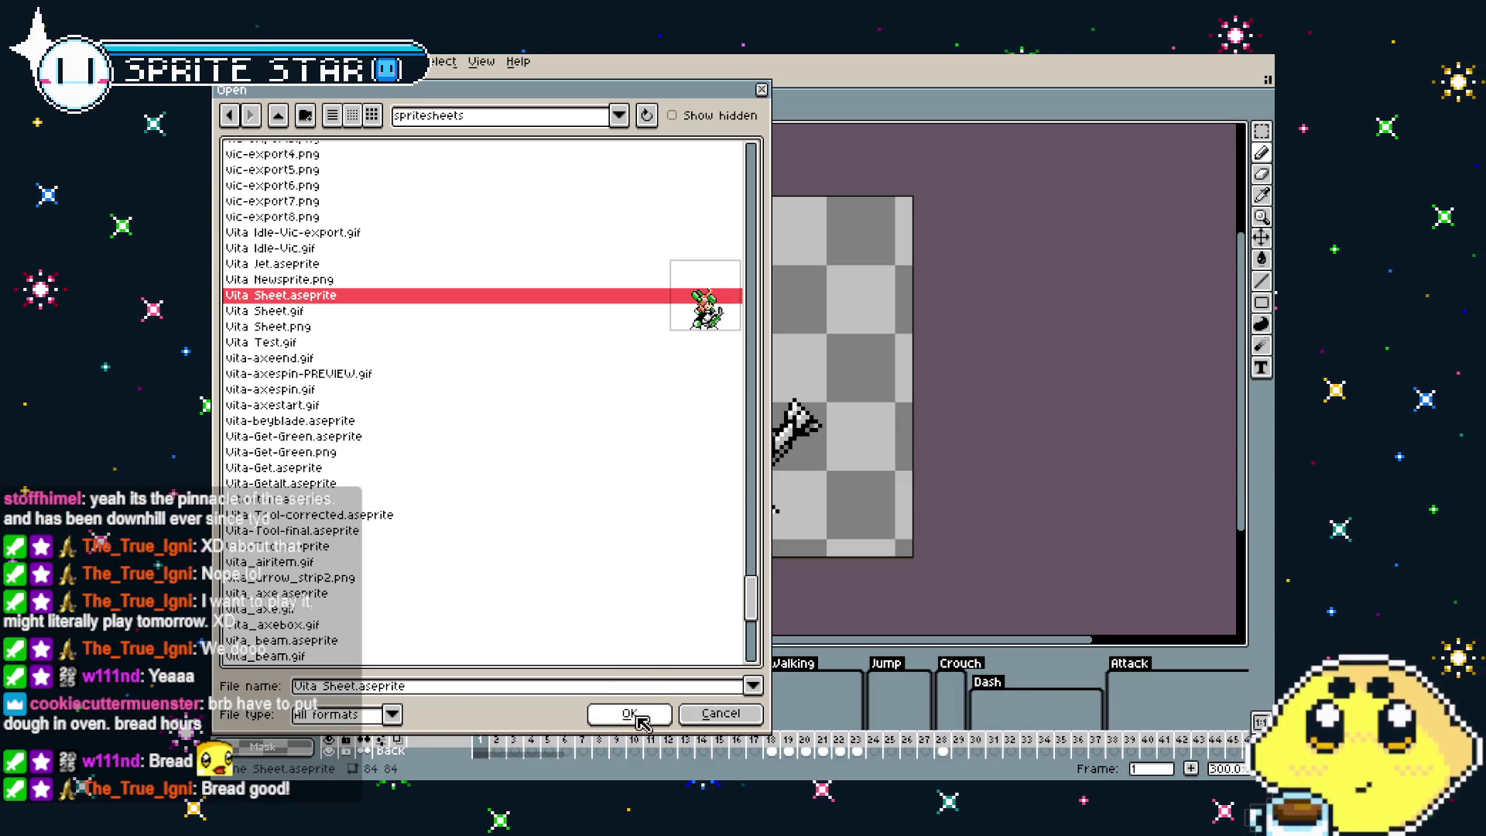
left_click(630, 712)
scroll(633, 426, "up", 1)
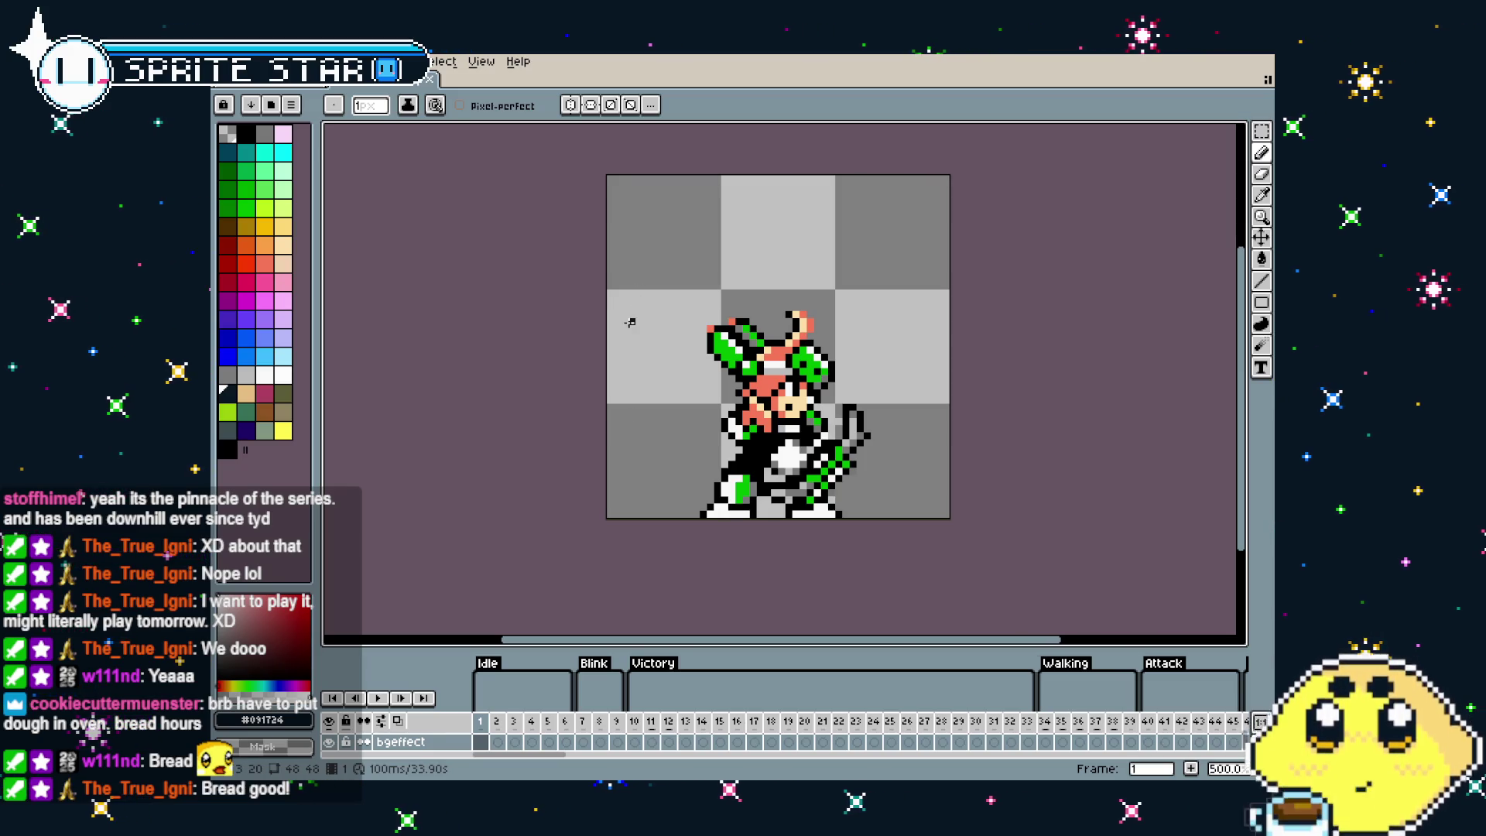
Toggle between the Lone Sheet and Vita Sheet documents to compare them, ending on Lone Sheet
scroll(588, 325, "right", 2)
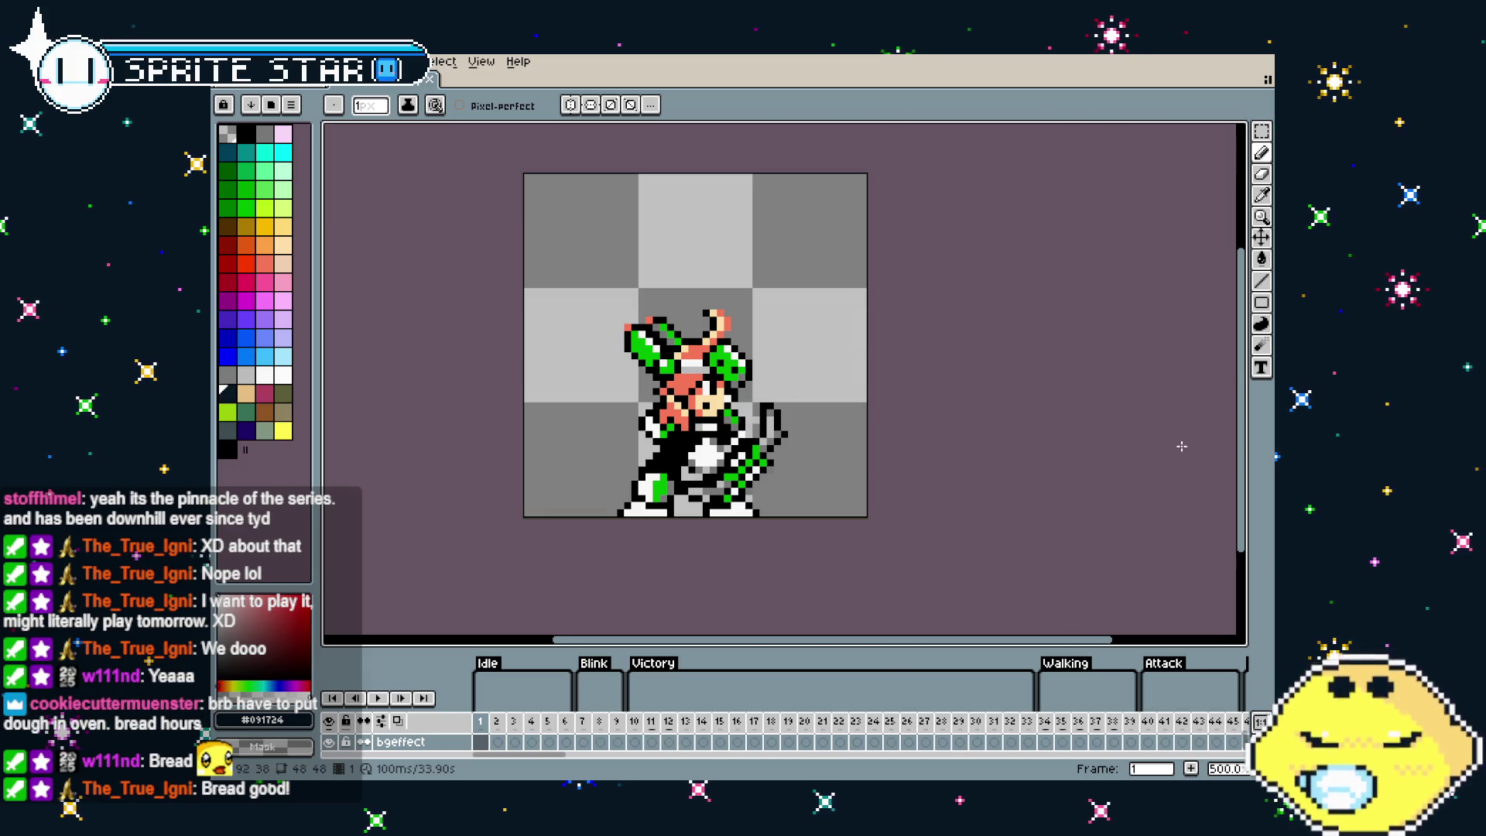
left_click(269, 83)
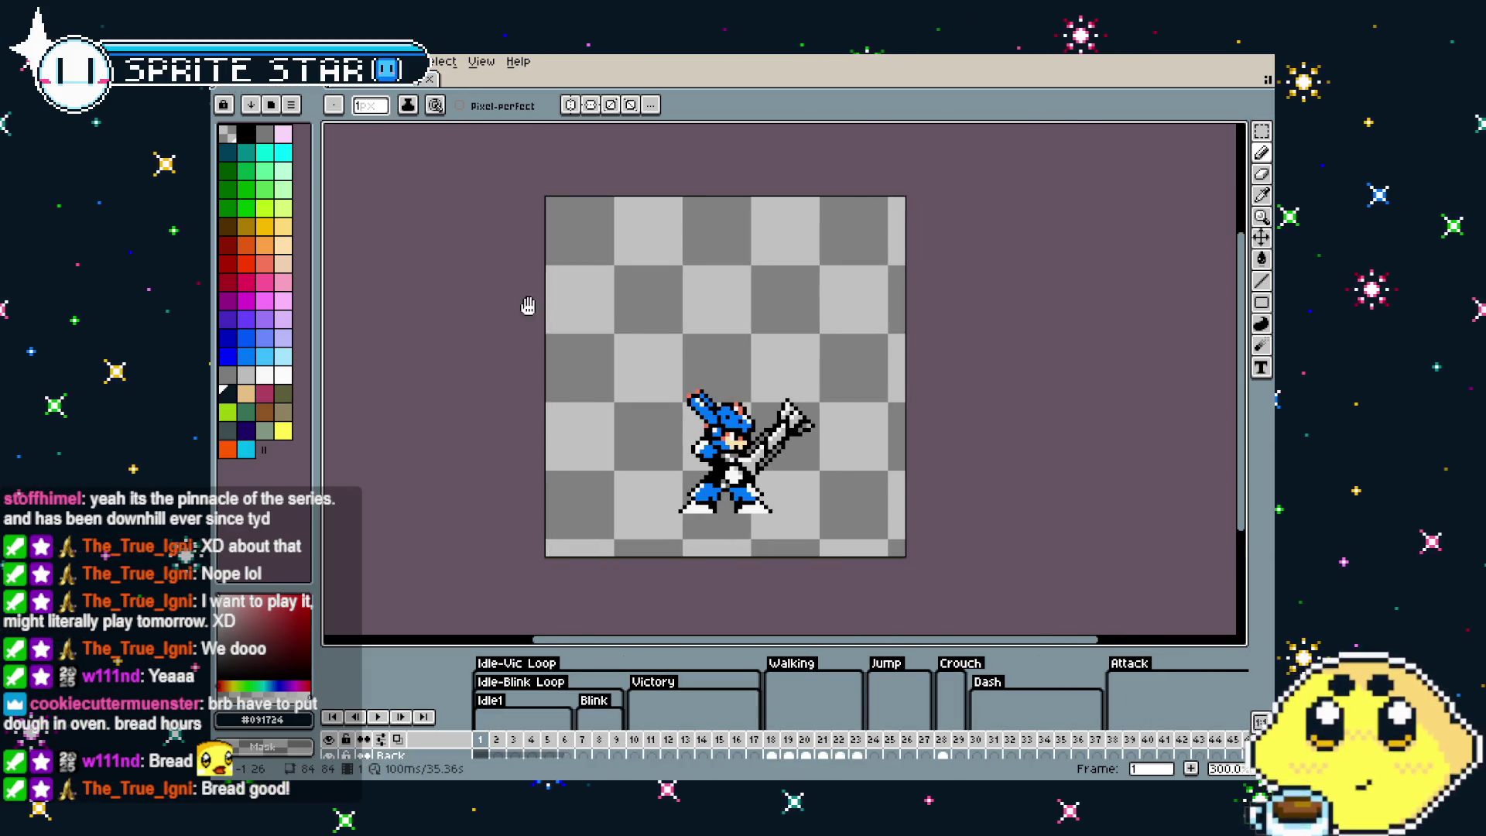
scroll(511, 317, "up", 1)
scroll(465, 294, "up", 1)
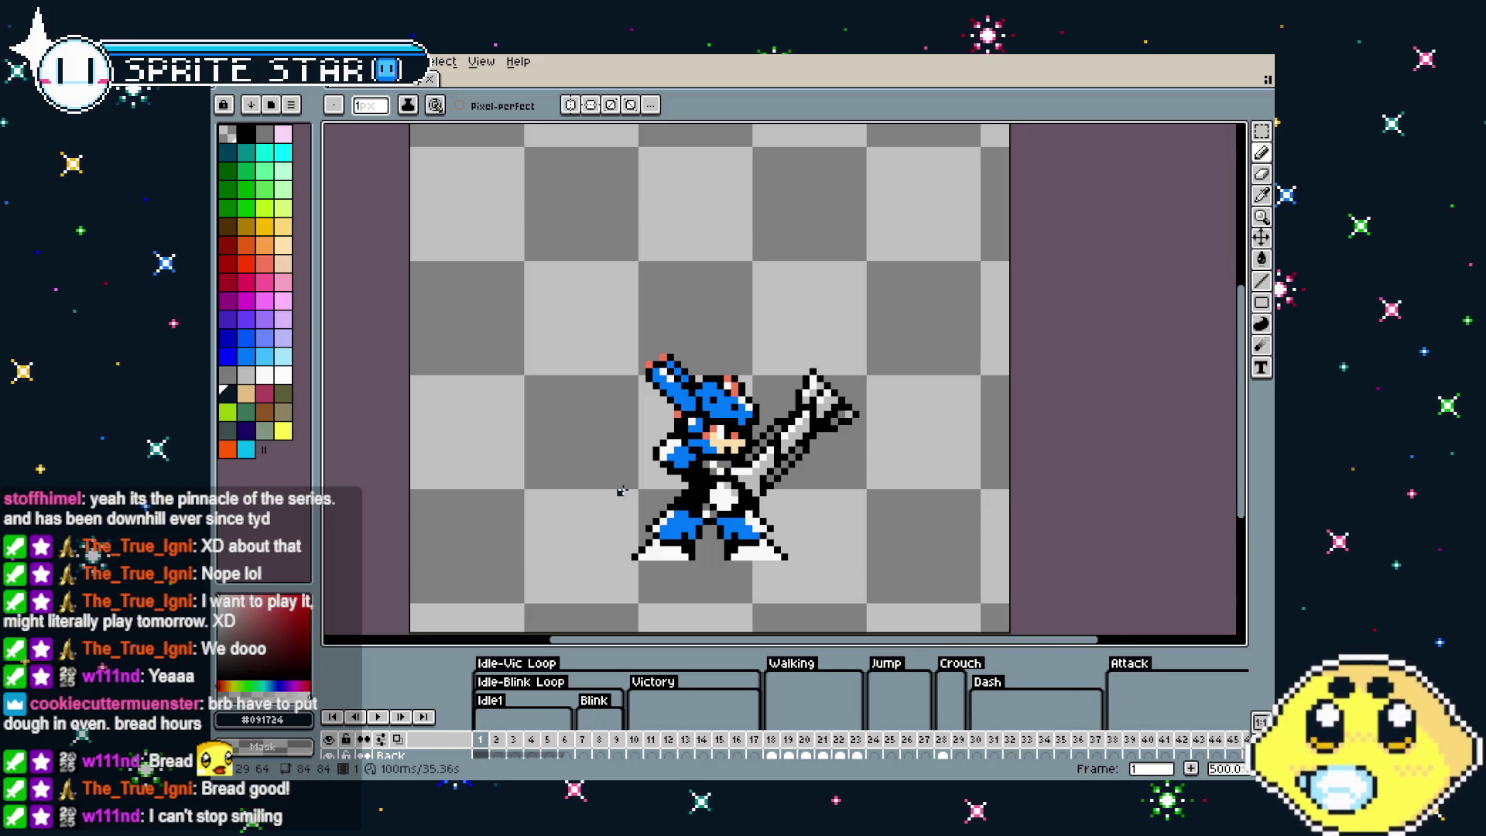
left_click_drag(627, 490, 581, 471)
key("ctrl+Tab")
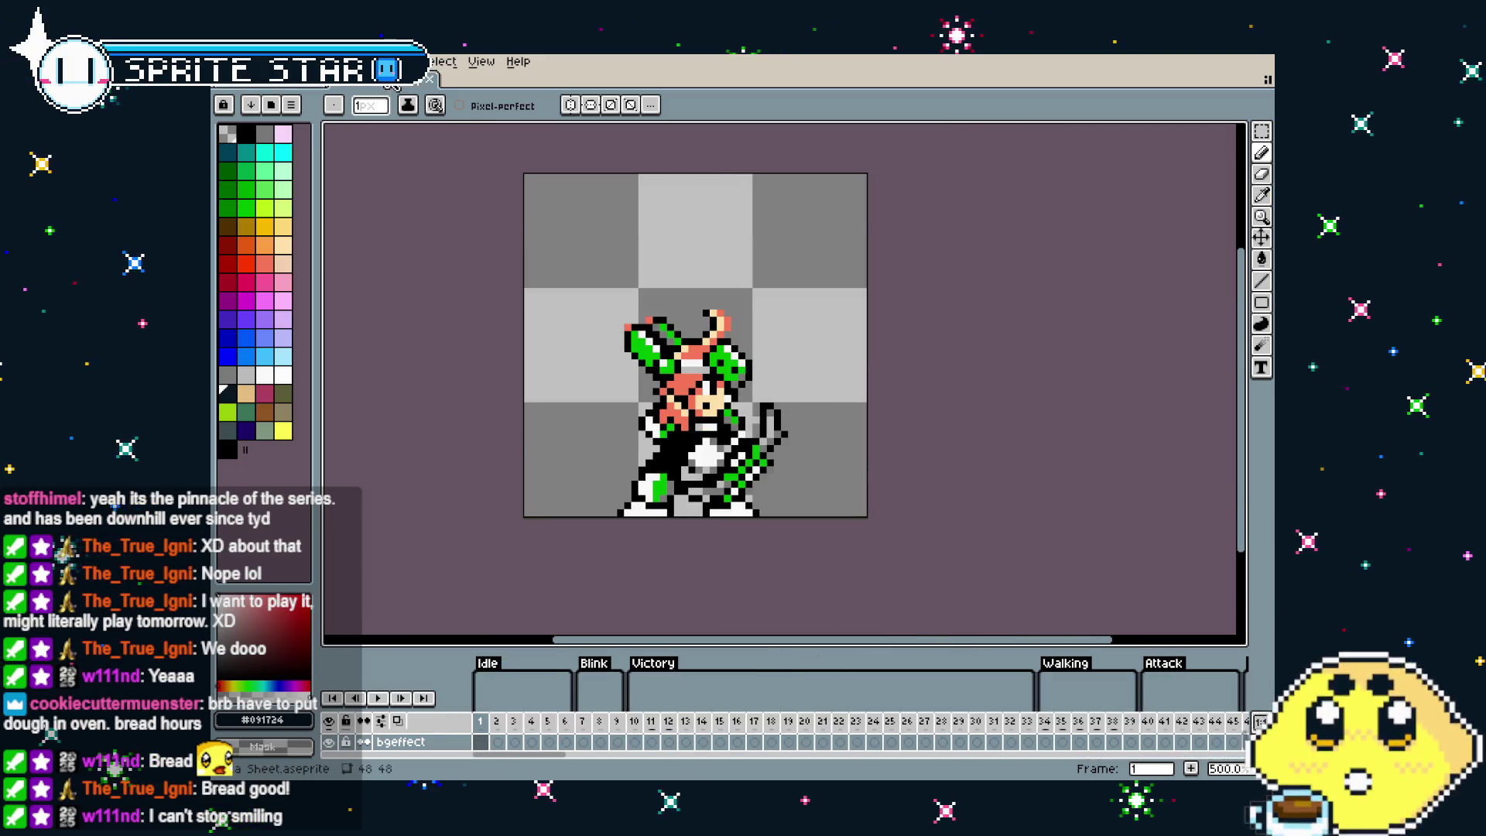
key("ctrl+Tab")
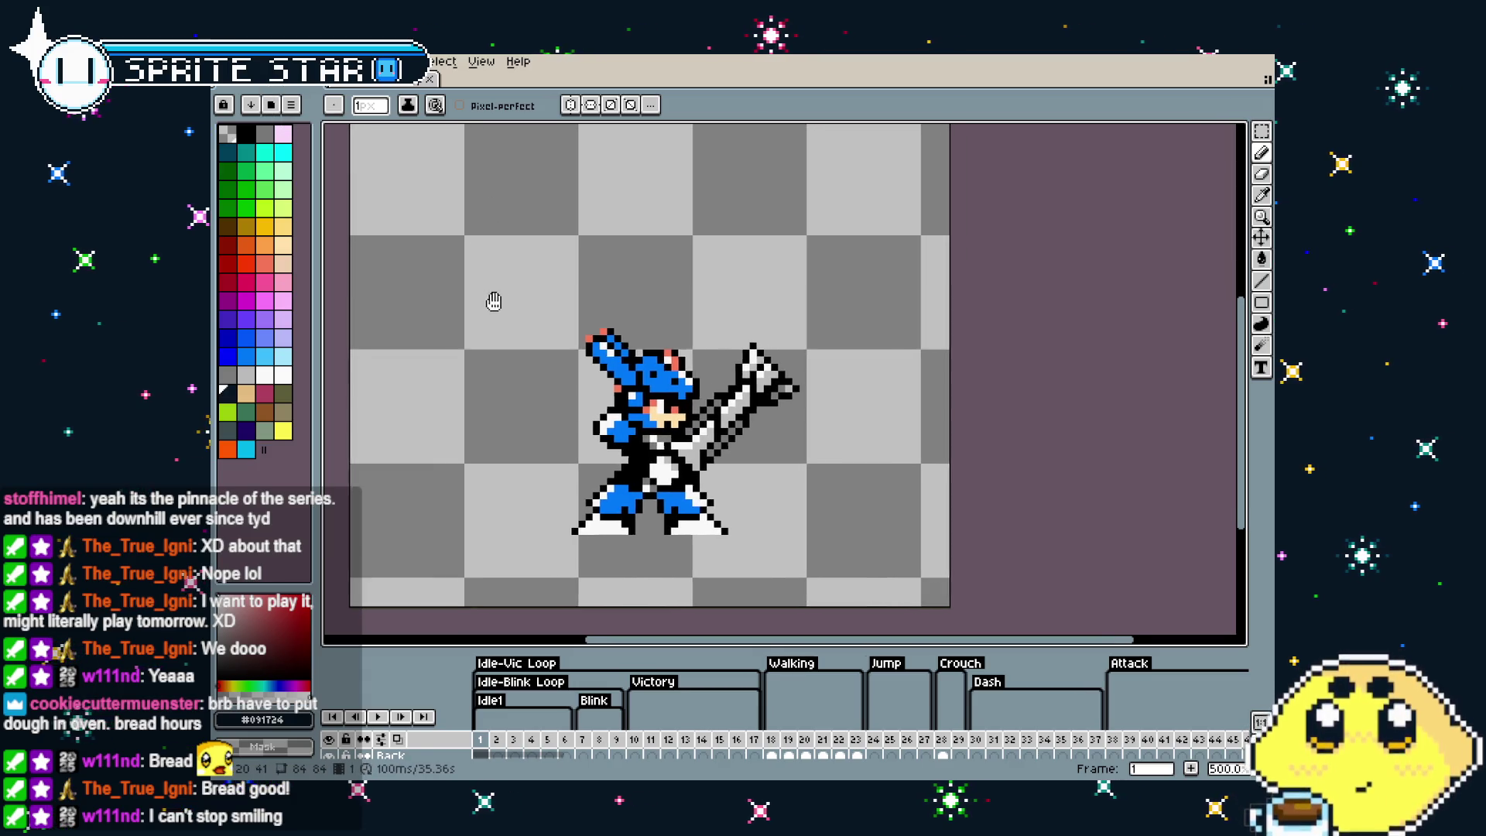
left_click(355, 83)
key("ctrl+Tab")
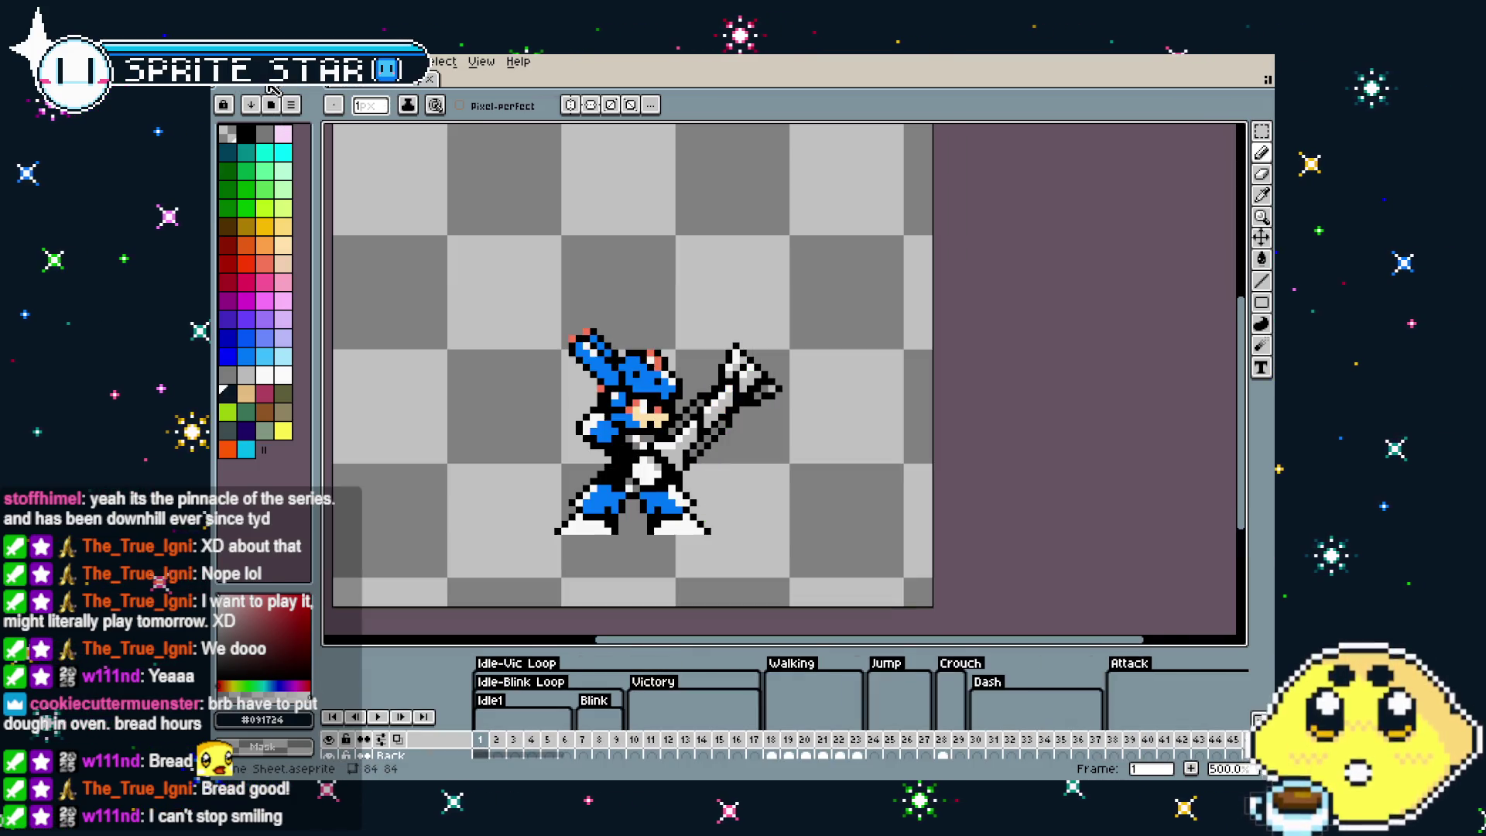
Expand the Lone Sheet timeline so every layer row is visible
key("alt+f")
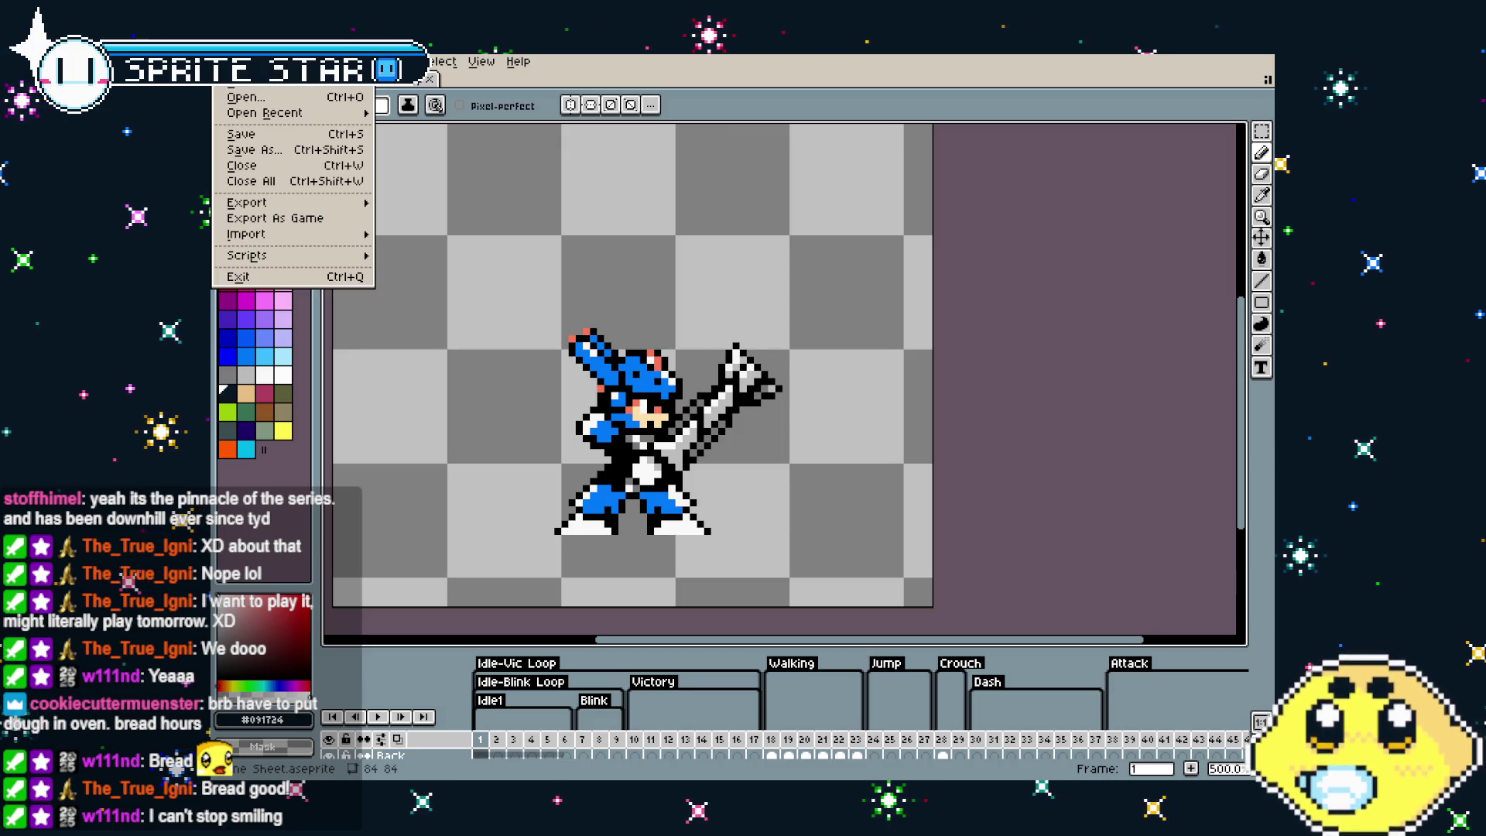
key("Escape")
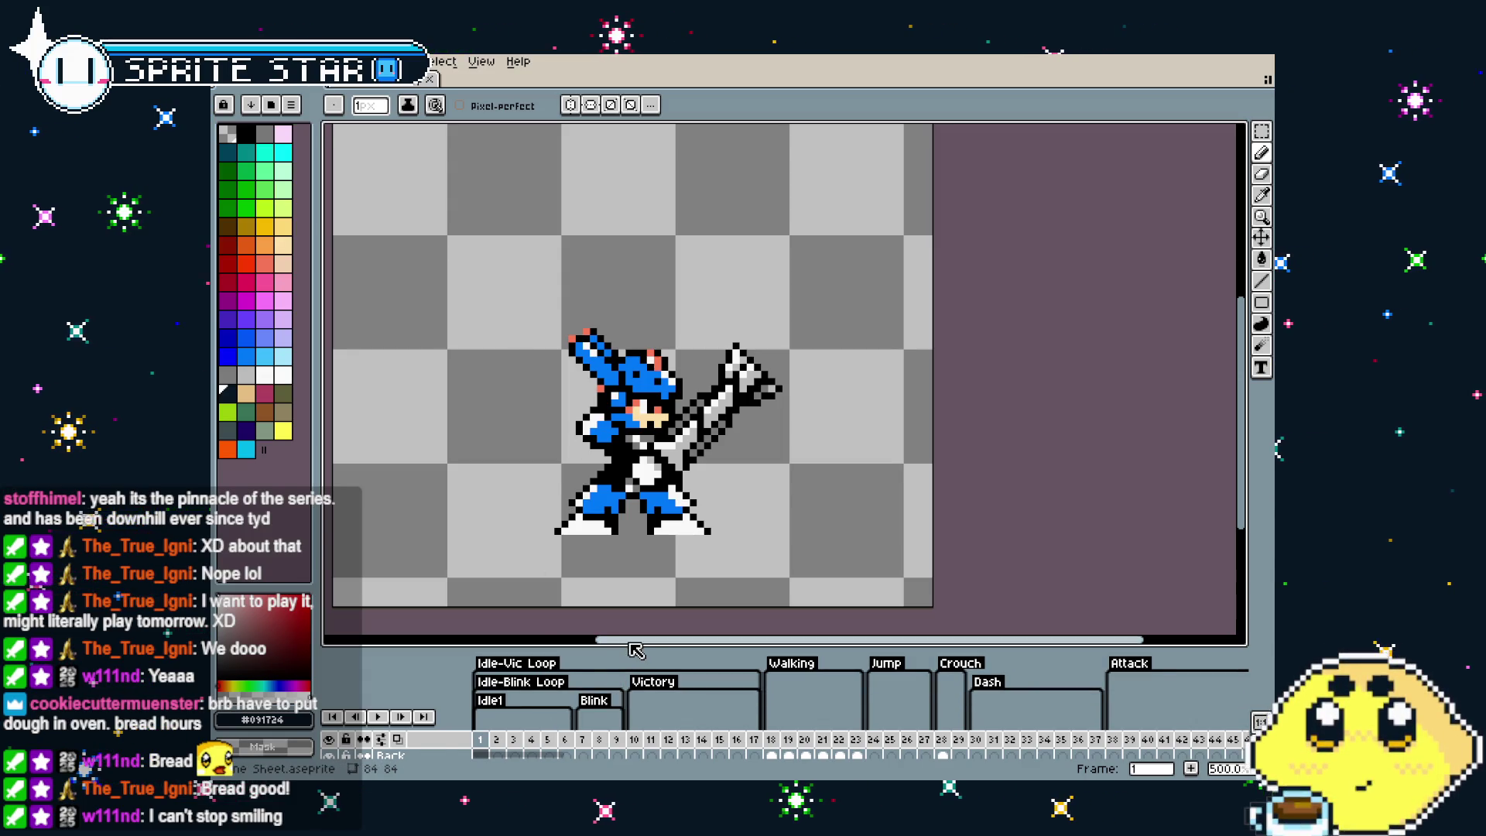
left_click_drag(638, 647, 638, 574)
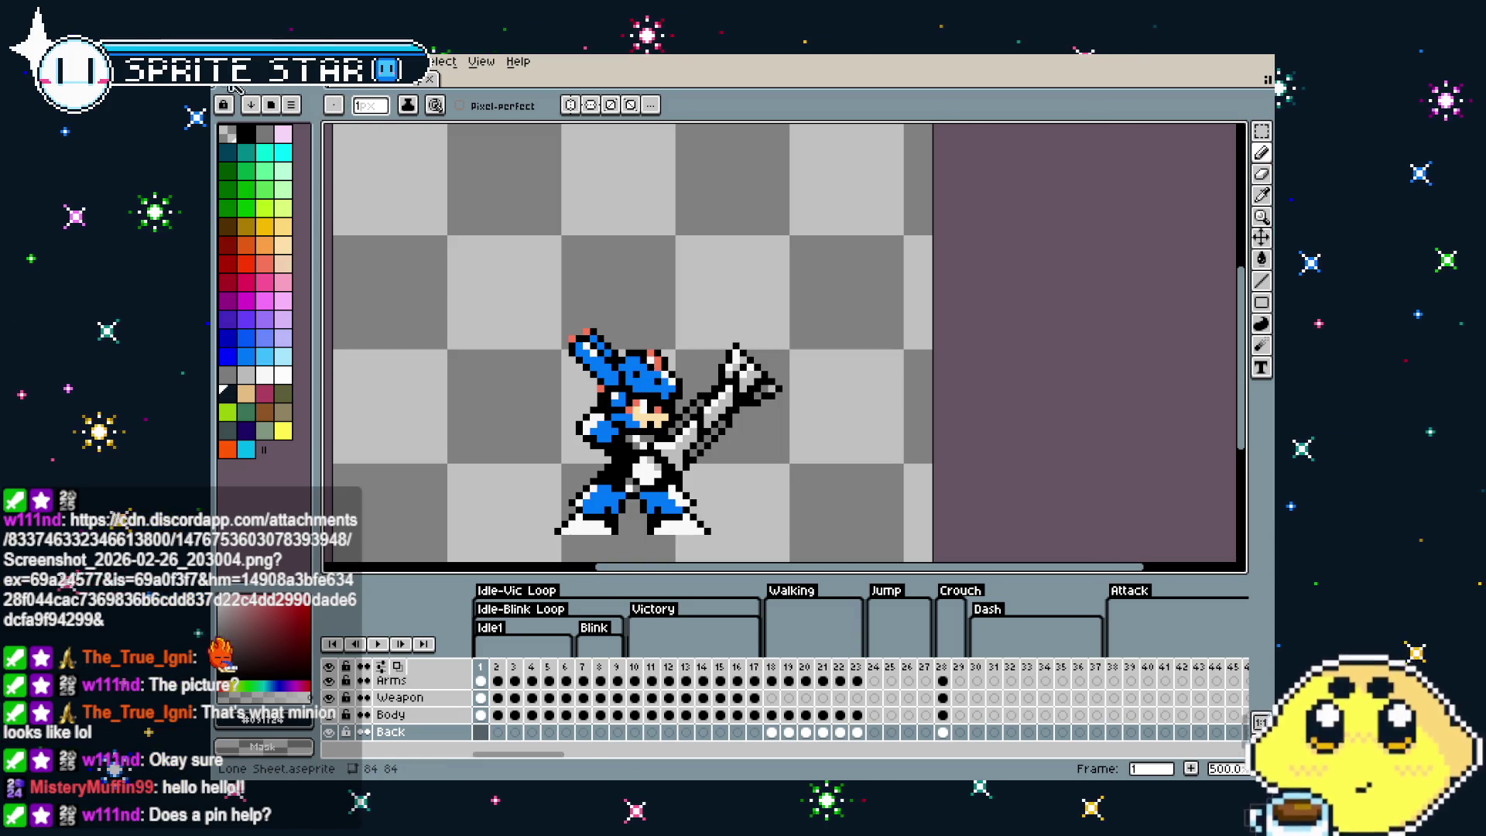
left_click(236, 62)
Create a new 1200×1920 sprite and paste the concept sketch, nudging it into place
left_click(249, 84)
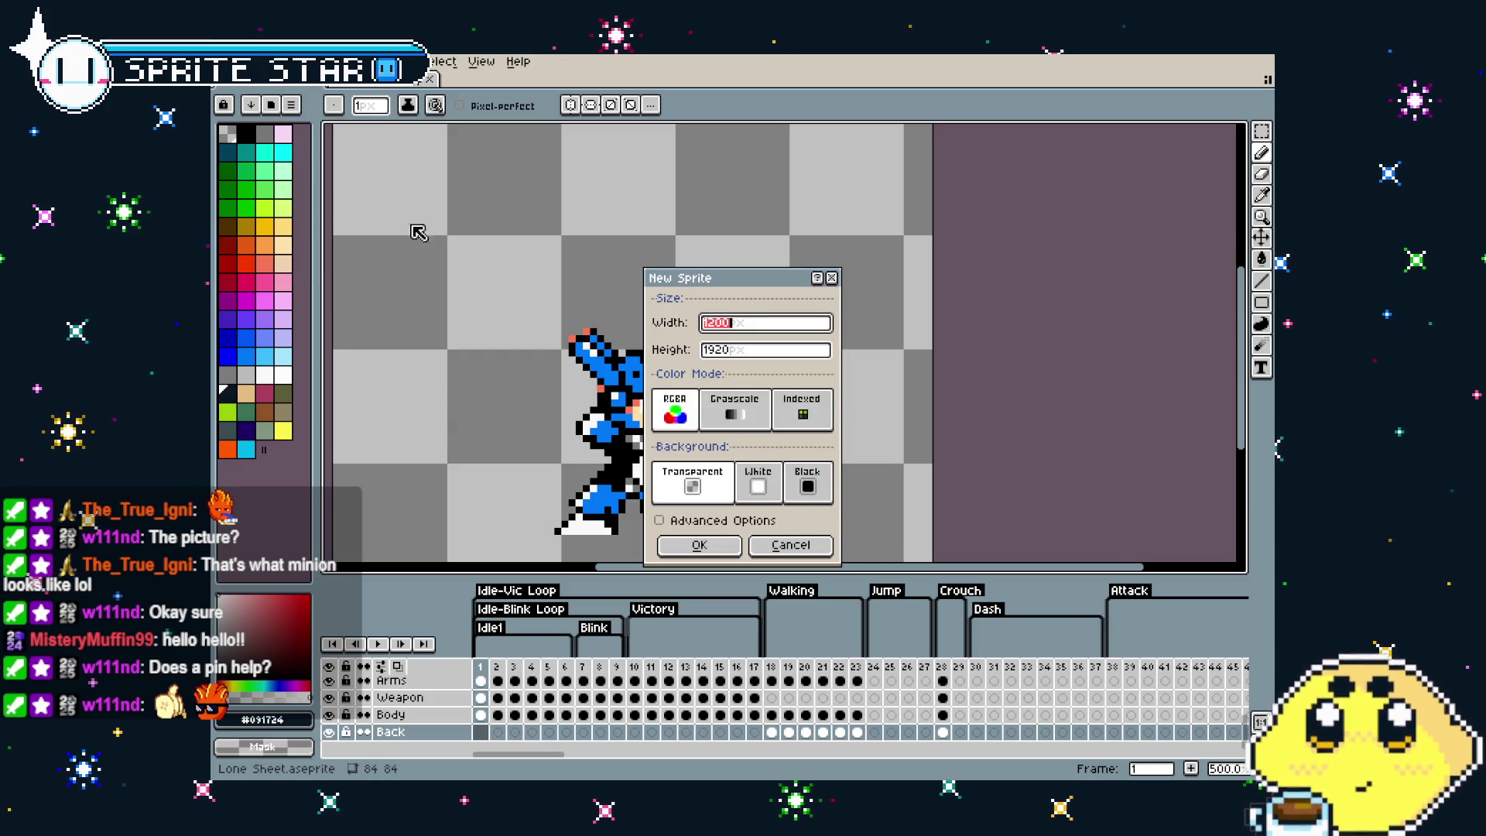
left_click(700, 540)
key("ctrl+v")
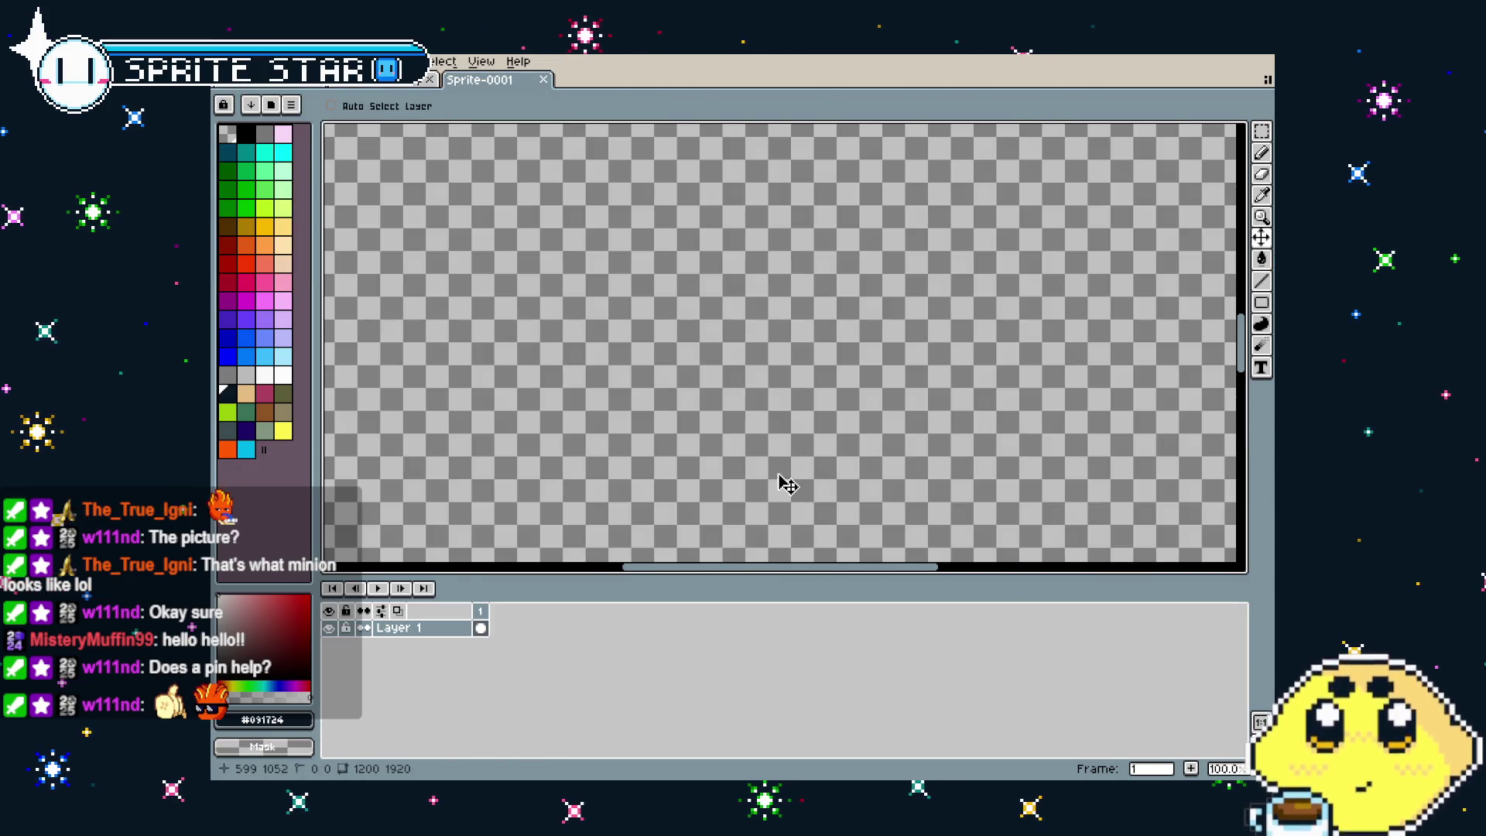
scroll(784, 464, "down", 3)
scroll(781, 401, "down", 1)
scroll(781, 401, "up", 2)
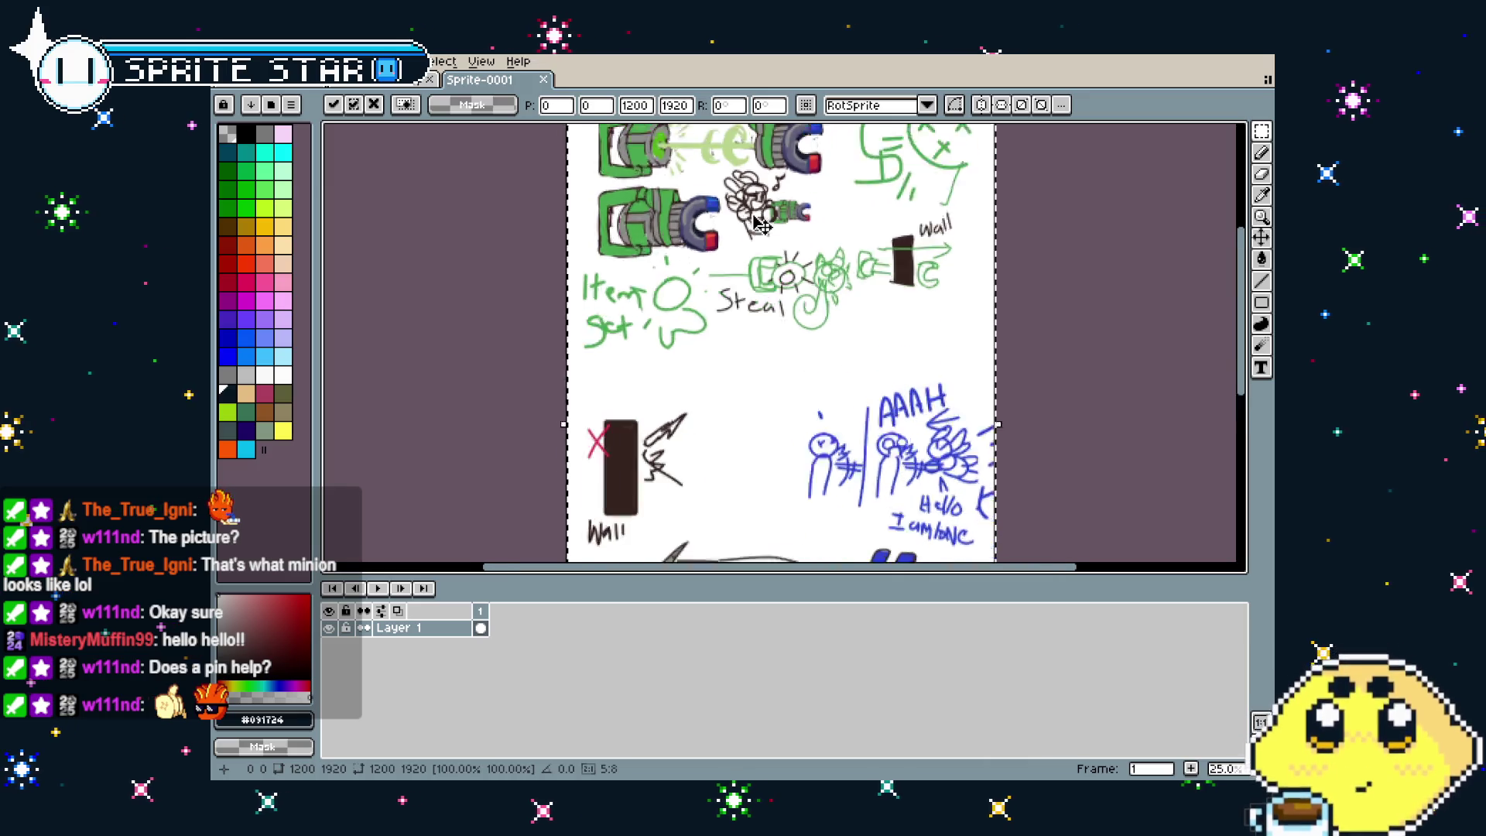
scroll(716, 394, "up", 1)
mouse_move(716, 395)
left_mouse_down()
mouse_move(689, 430)
mouse_move(822, 298)
left_mouse_up()
scroll(747, 403, "down", 2)
scroll(822, 298, "up", 1)
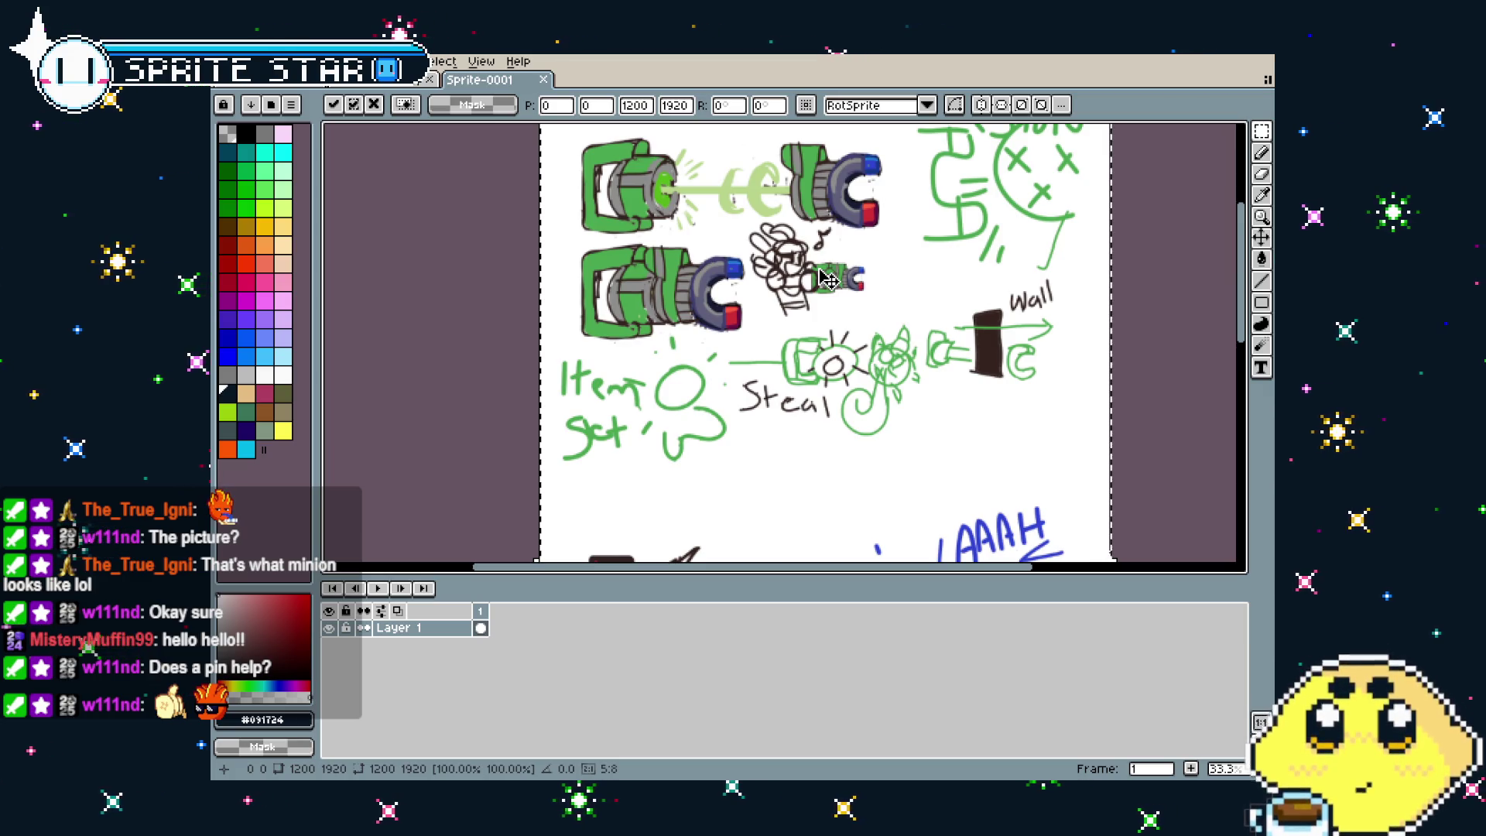
left_click_drag(805, 355, 775, 374)
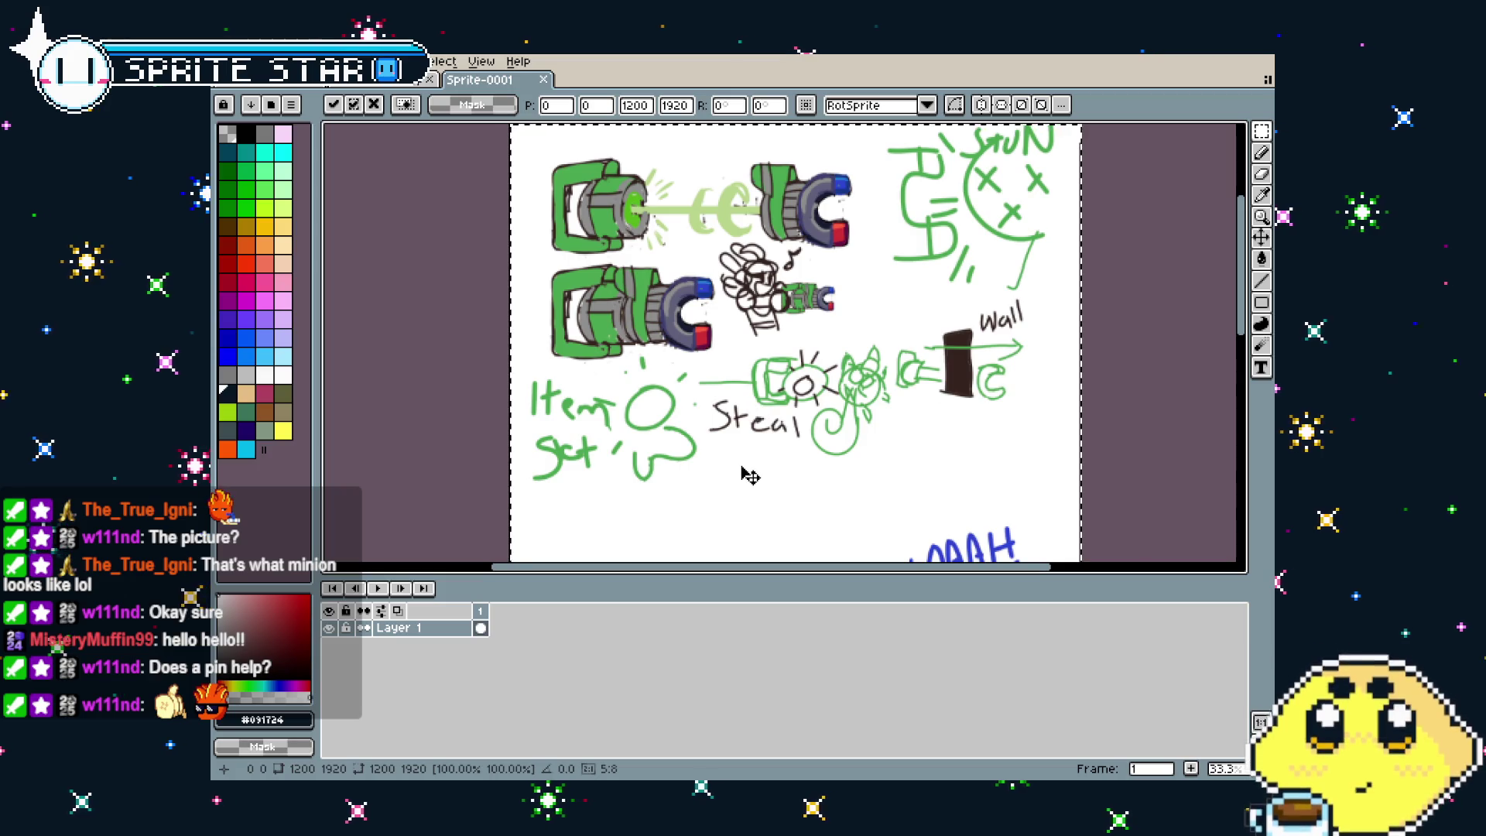
Pan around the pasted sketches to view the green, bone, wall and ship drawings
scroll(747, 387, "down", 3)
scroll(755, 337, "down", 3)
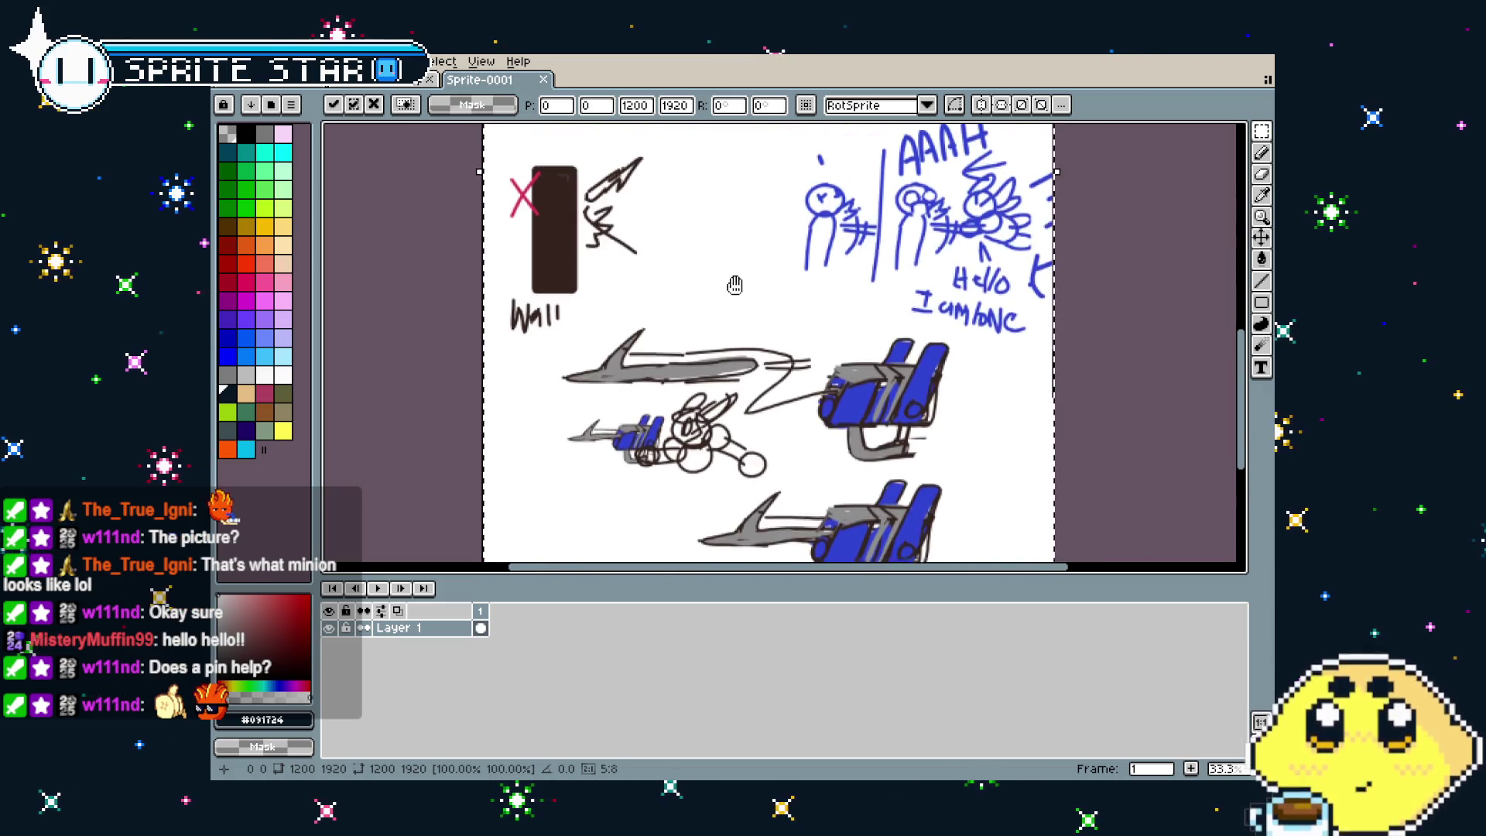
left_click_drag(730, 242, 662, 368)
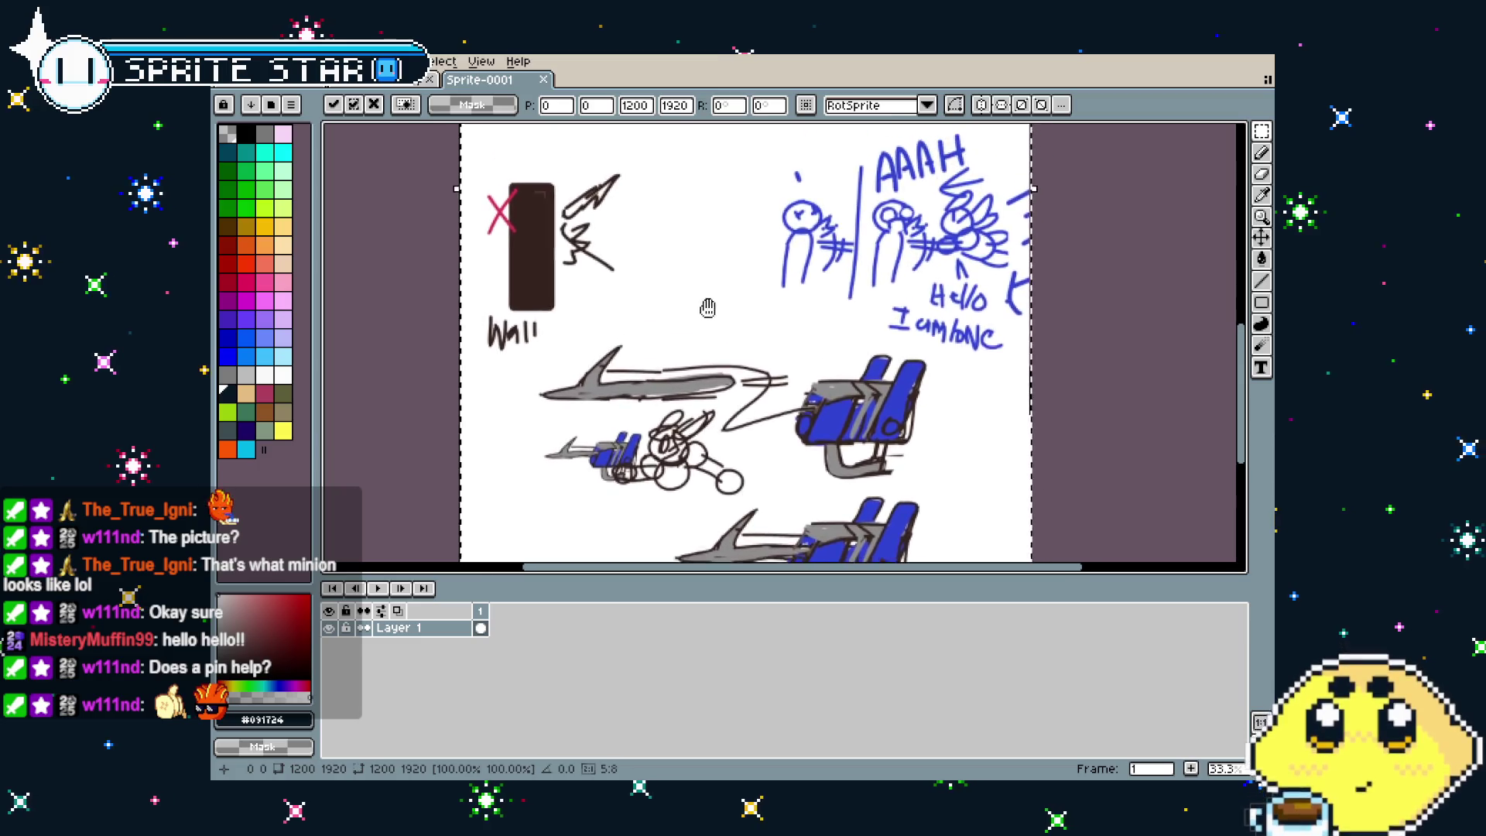
scroll(967, 377, "up", 2)
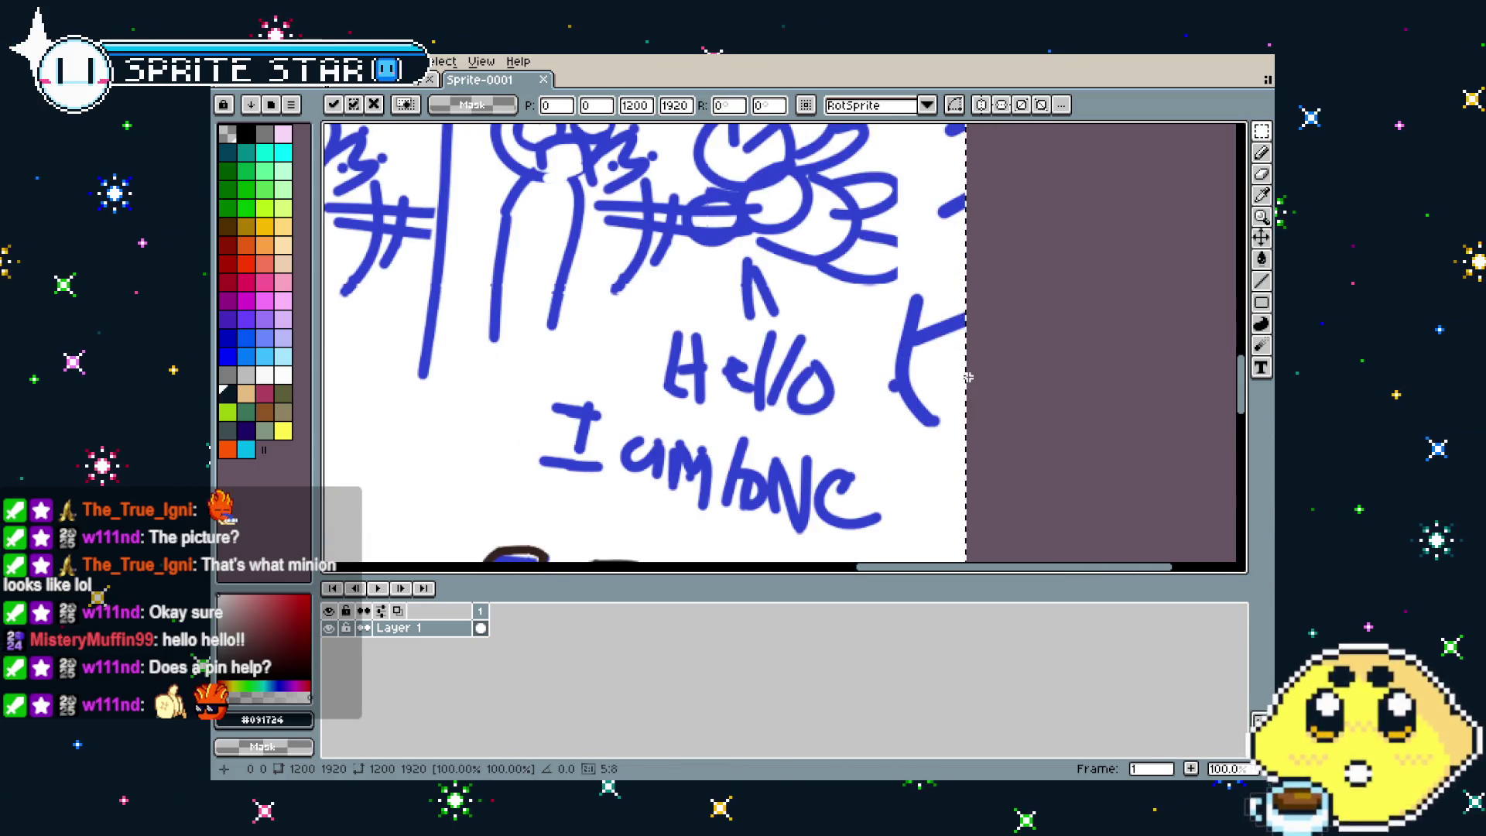
left_click_drag(967, 377, 995, 458)
scroll(995, 458, "down", 2)
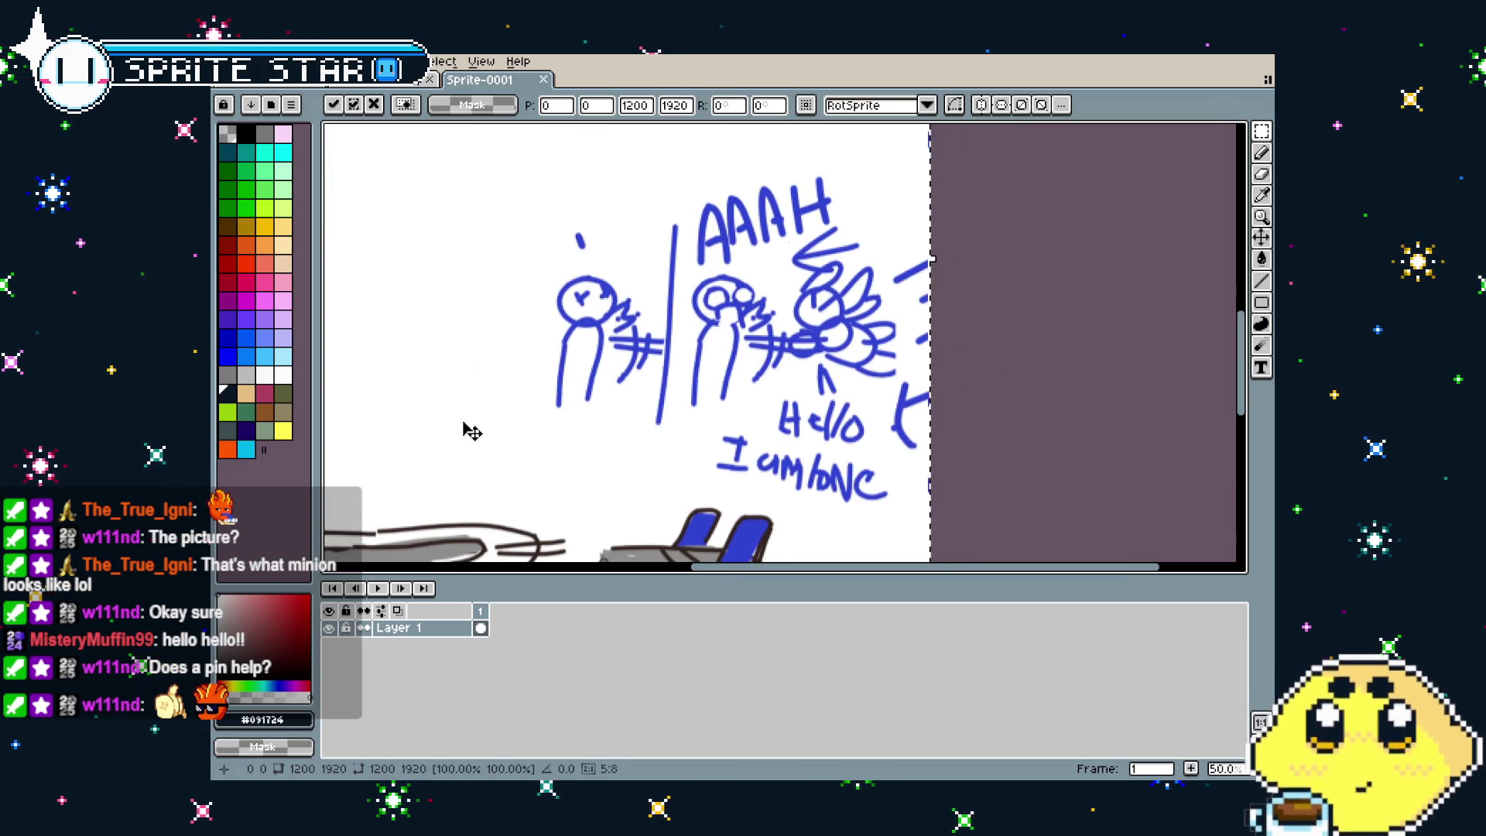
mouse_move(469, 431)
left_mouse_down()
mouse_move(689, 332)
mouse_move(684, 508)
left_mouse_up()
scroll(605, 395, "down", 1)
scroll(692, 334, "down", 1)
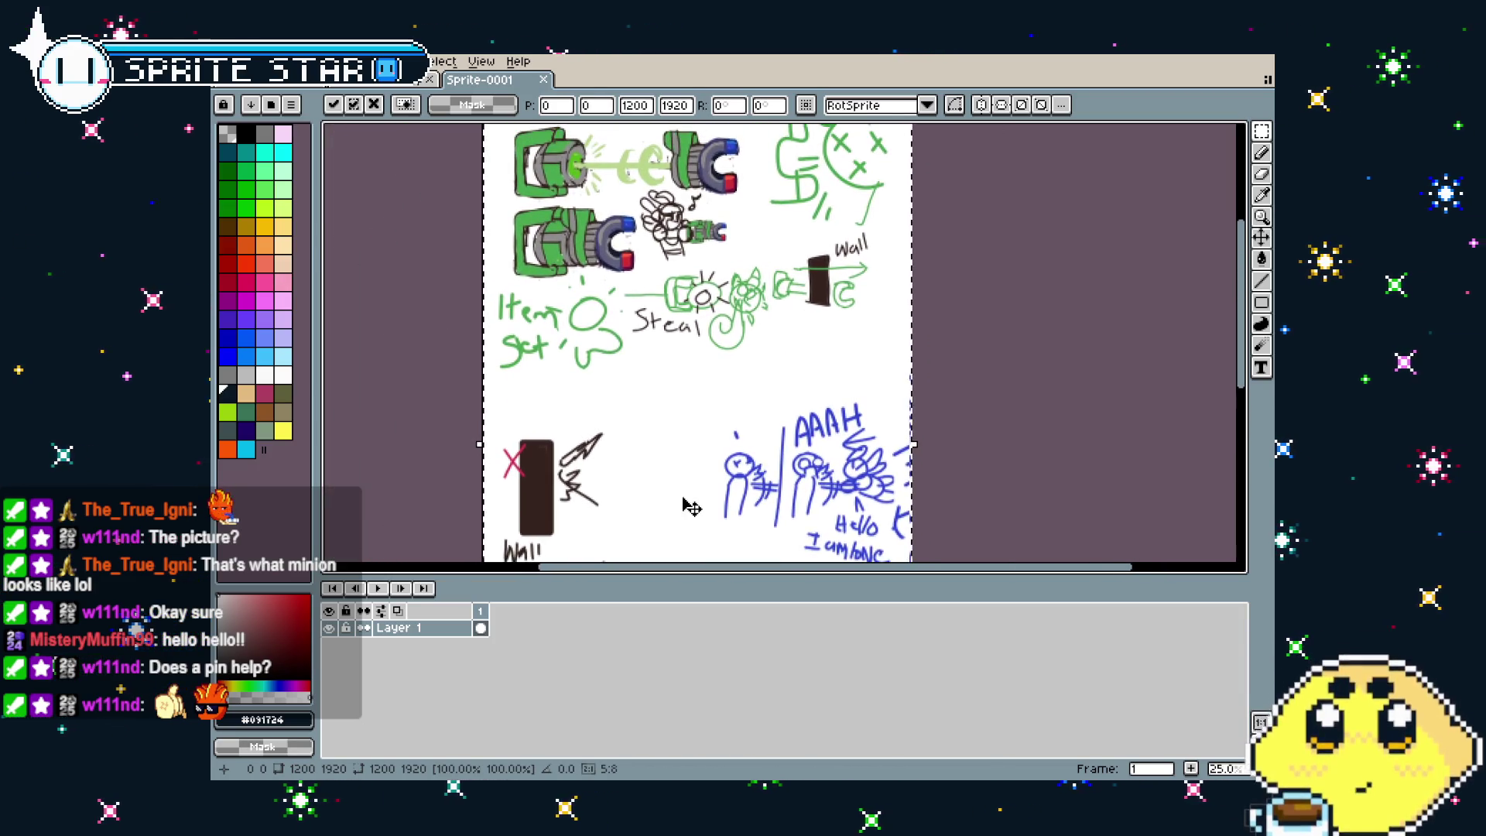
scroll(688, 329, "up", 1)
left_click_drag(703, 378, 704, 389)
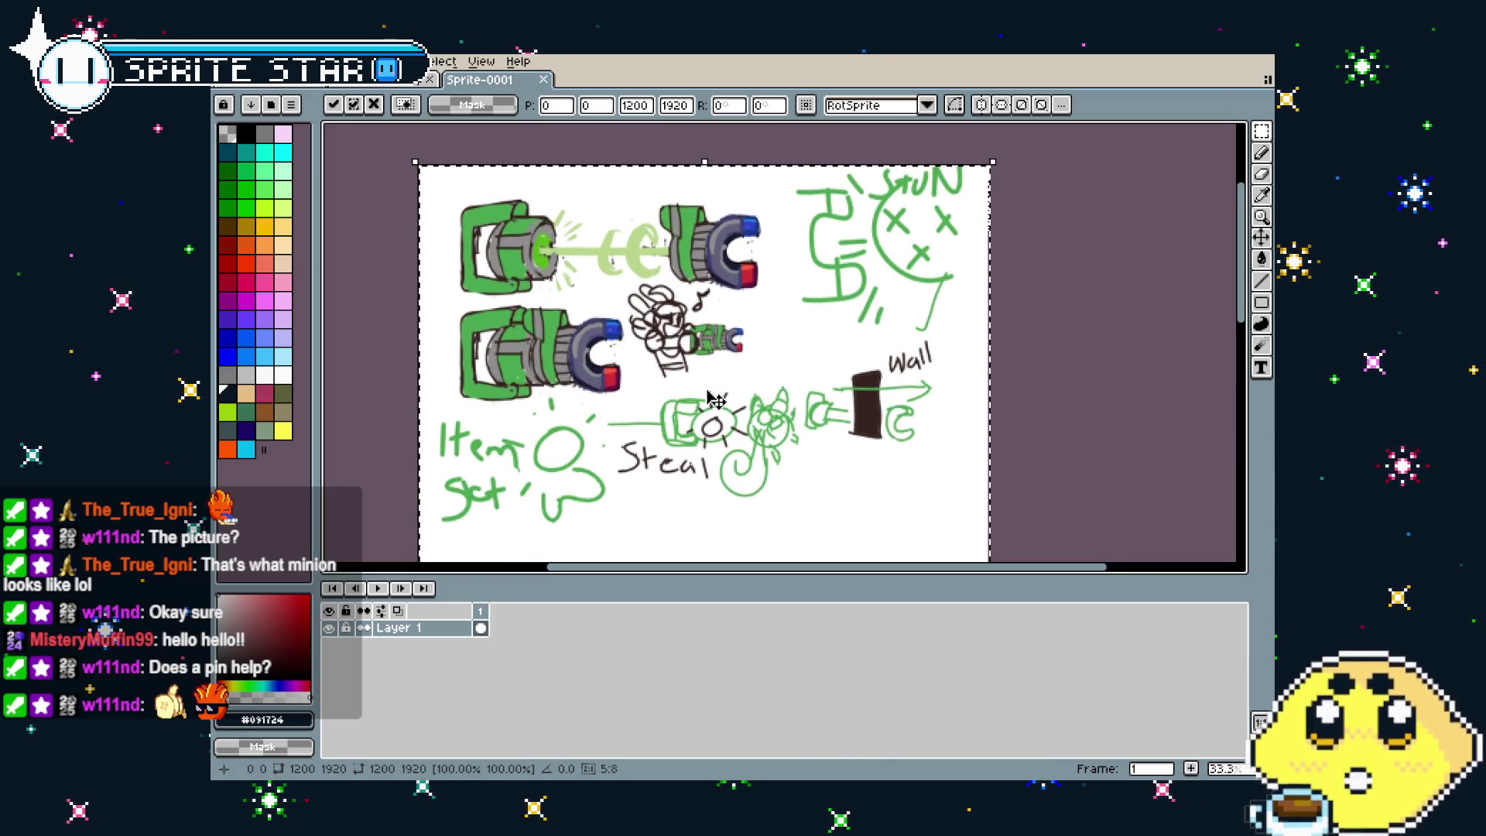
scroll(1046, 281, "up", 2)
scroll(1046, 280, "up", 2)
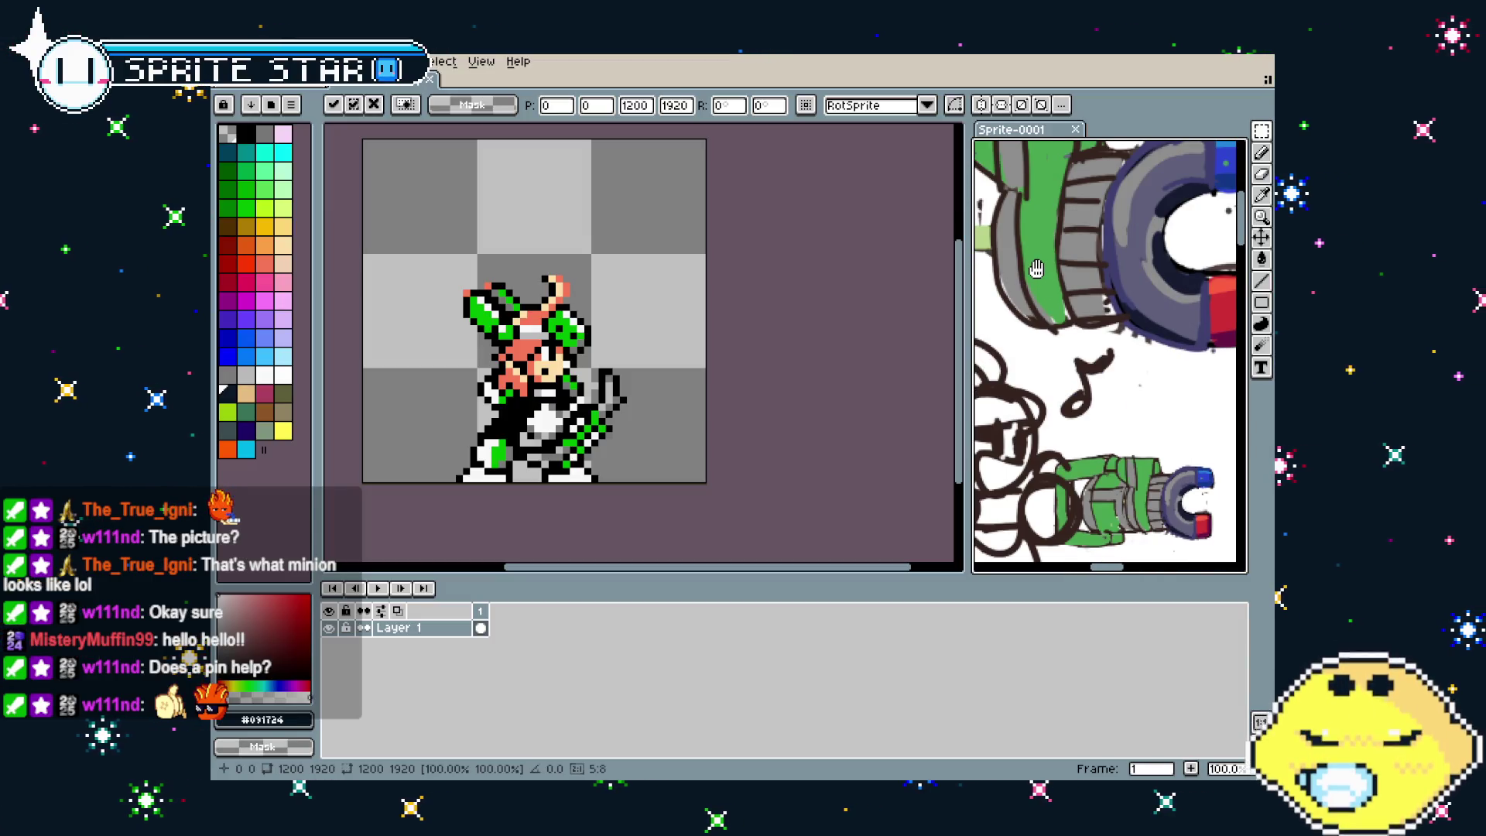
Return to the Vita Sheet and step through timeline frames 240 to 246
scroll(1052, 294, "down", 2)
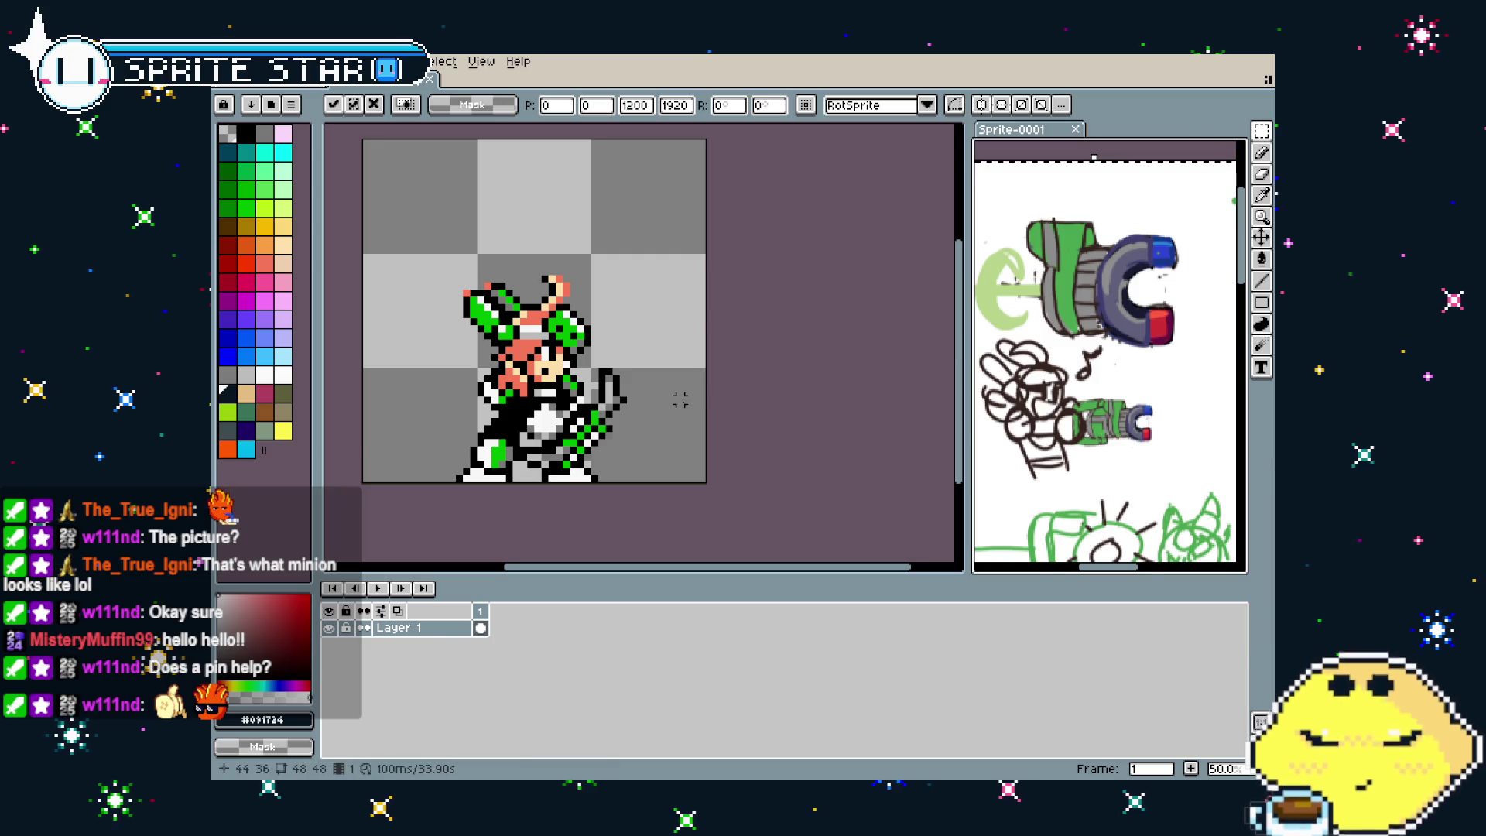
left_click(647, 436)
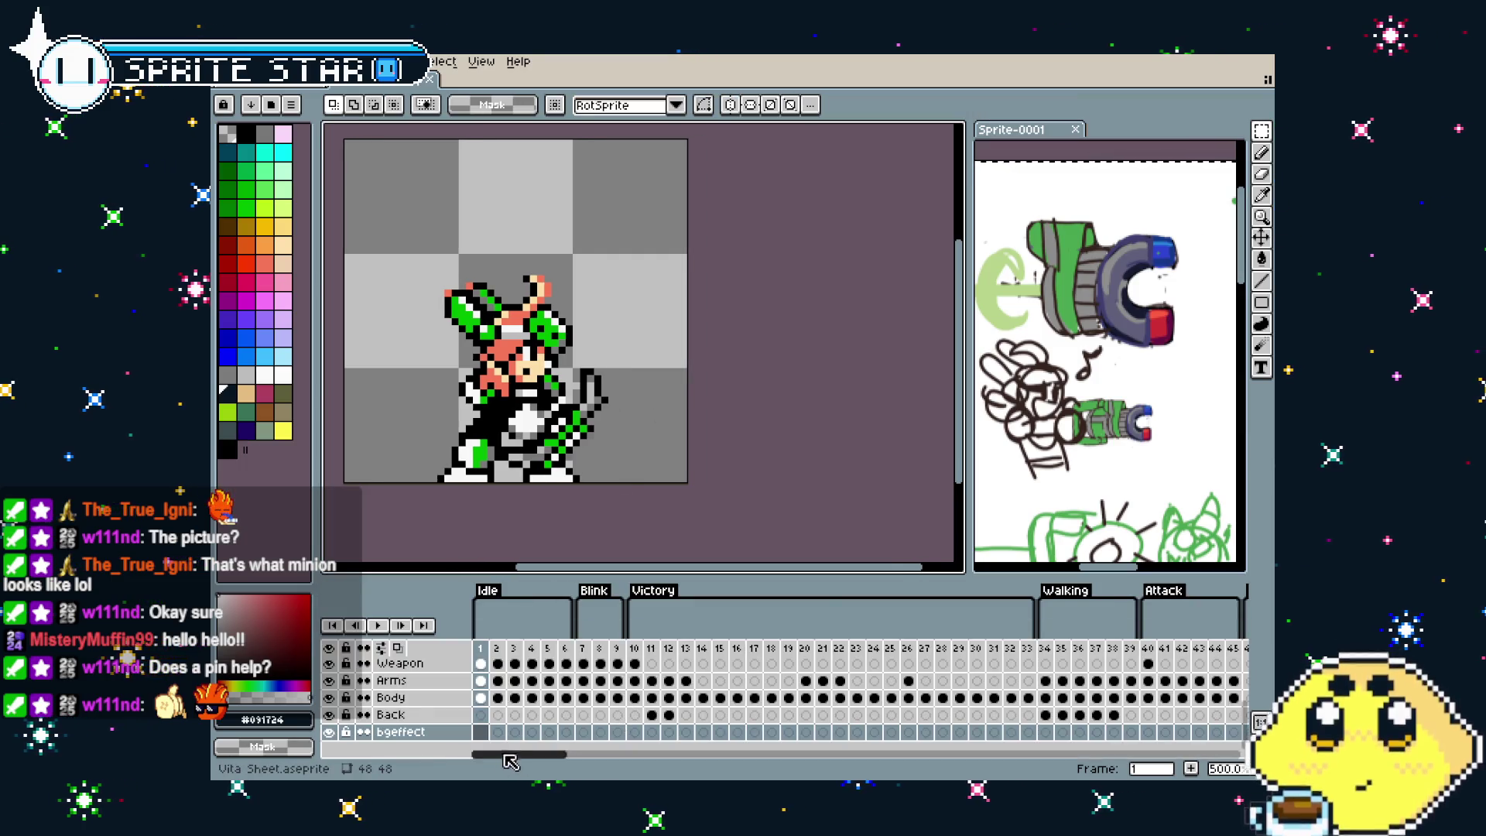
left_click_drag(531, 755, 799, 764)
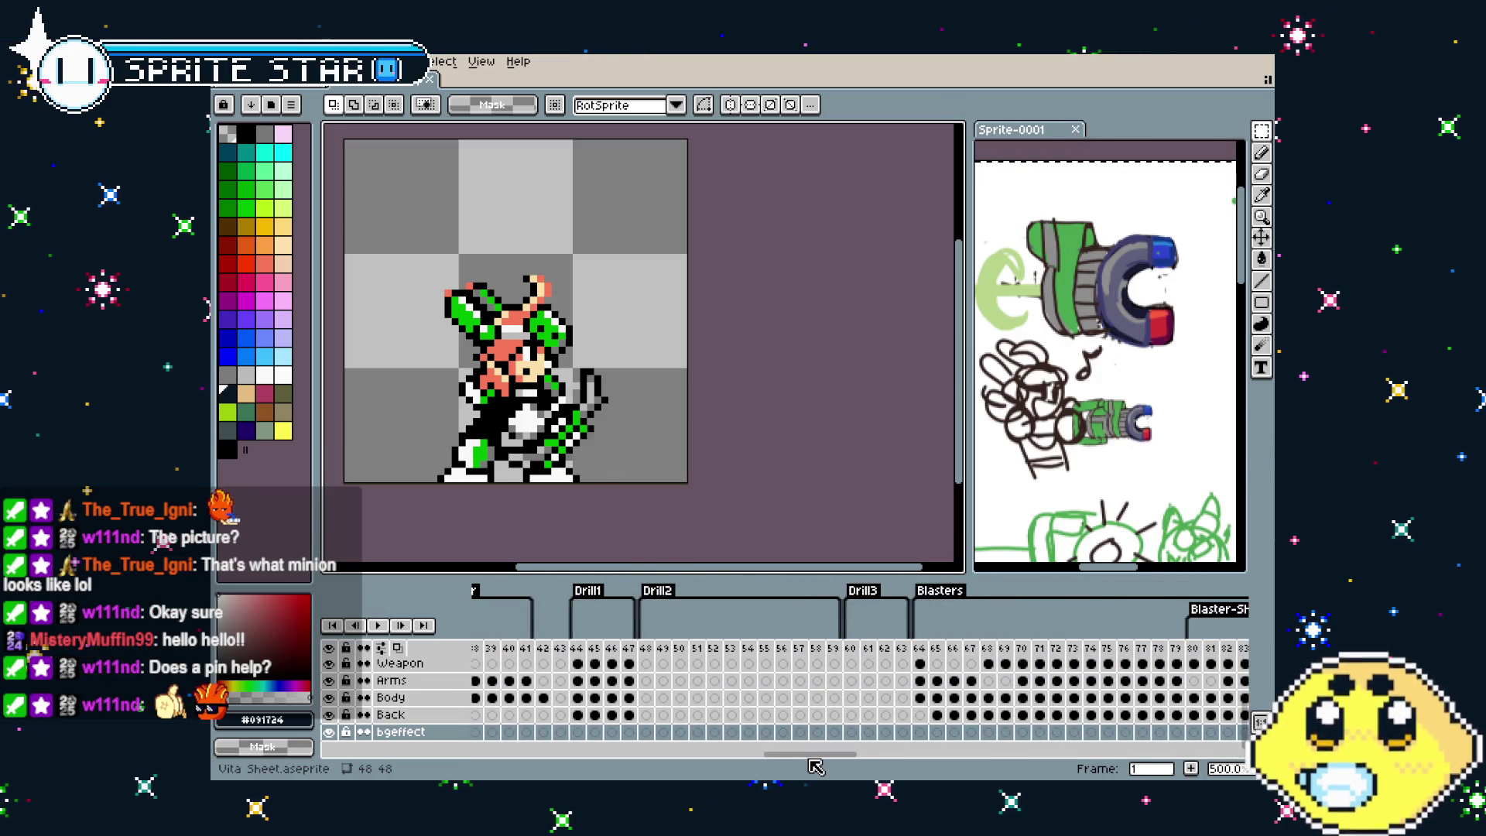
mouse_move(798, 760)
left_mouse_down()
mouse_move(1007, 759)
mouse_move(979, 760)
left_mouse_up()
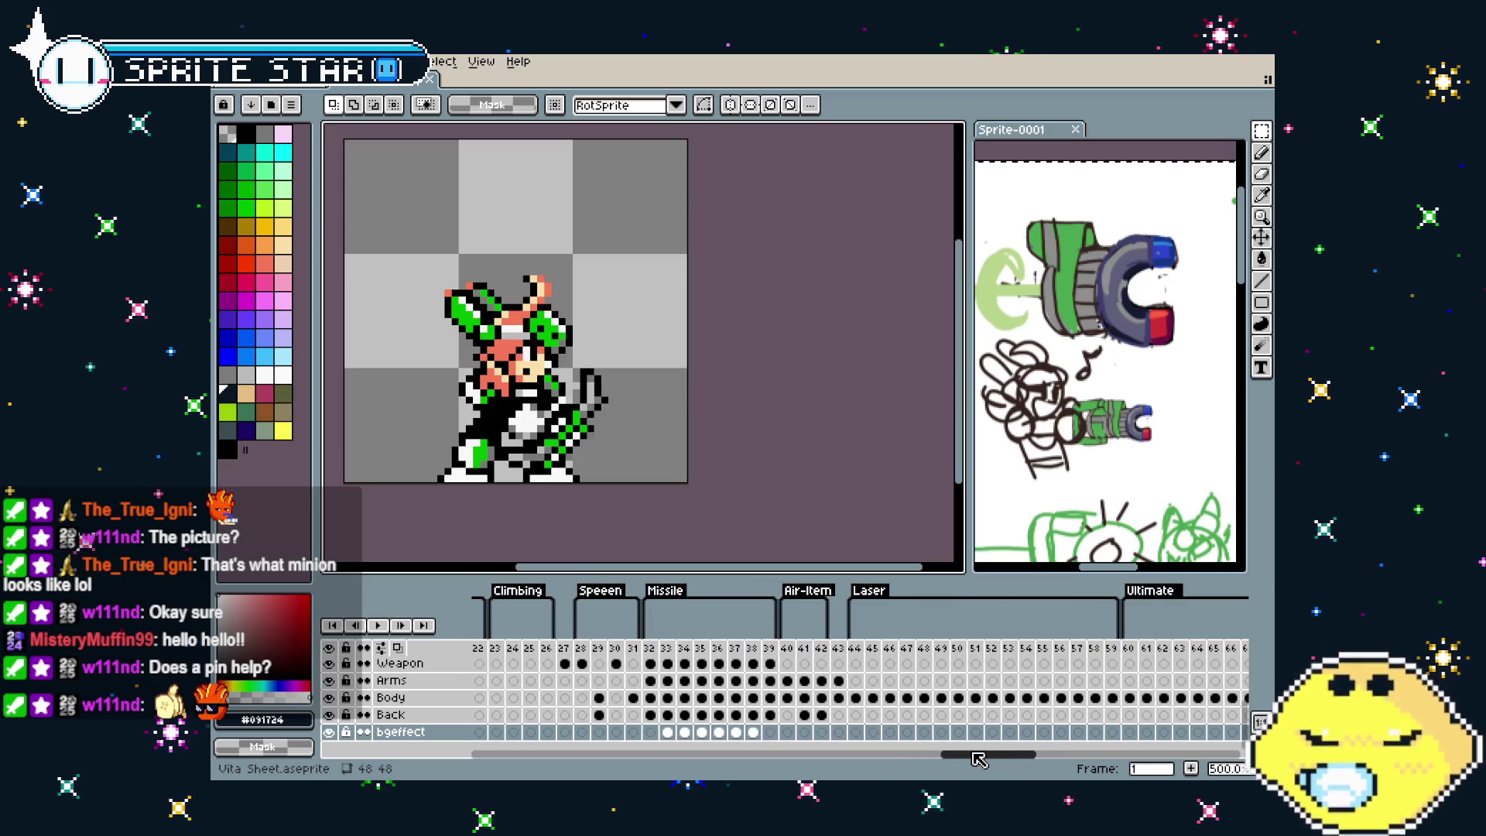
left_click(822, 663)
left_click(791, 655)
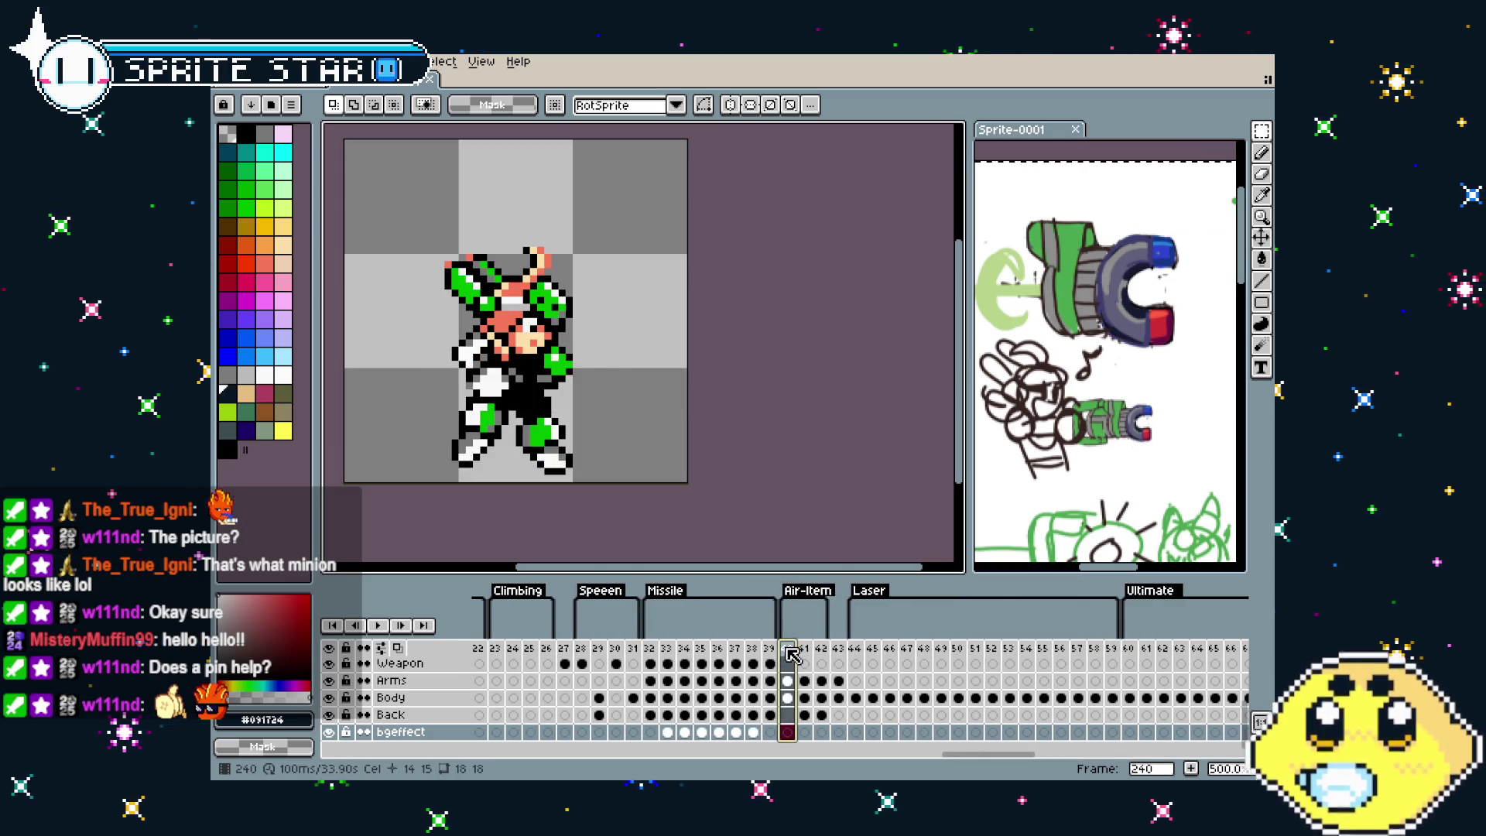
left_click_drag(791, 656, 893, 658)
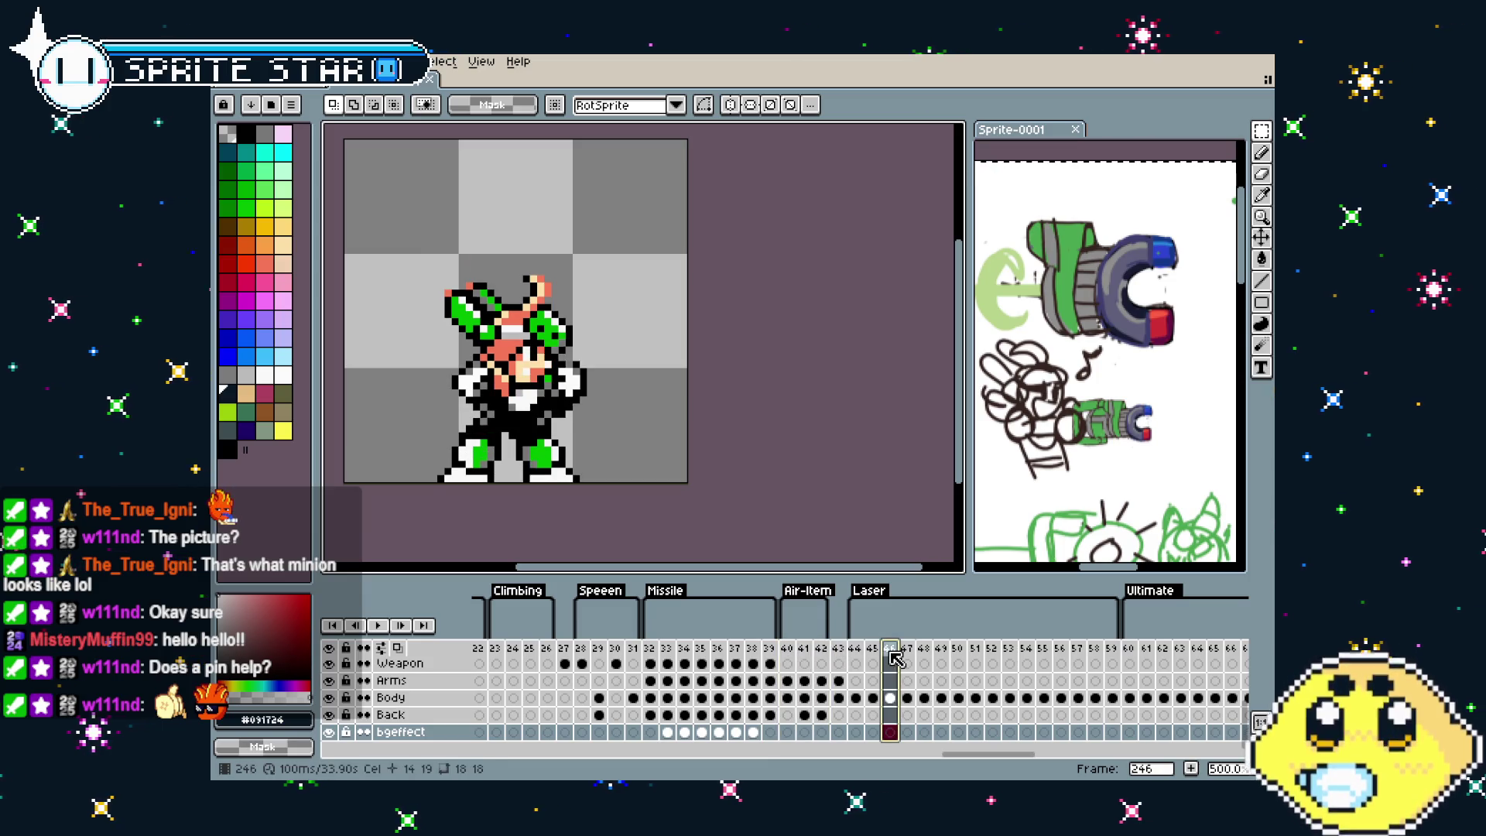
left_click_drag(980, 758, 1121, 756)
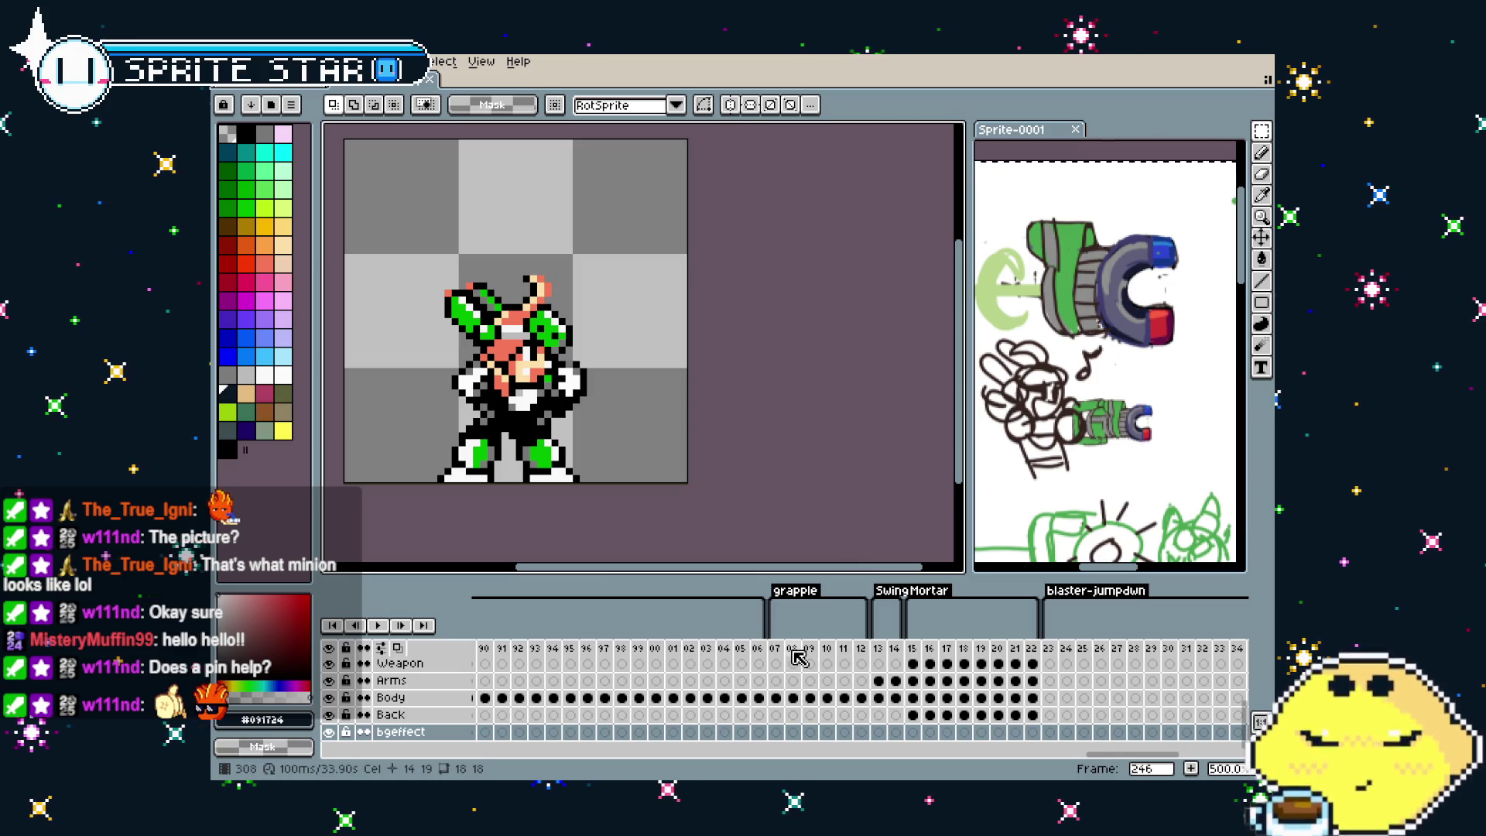
Play the grapple animation from frames 308 and 313, then stop on frame 315
left_click(793, 653)
left_click(780, 650)
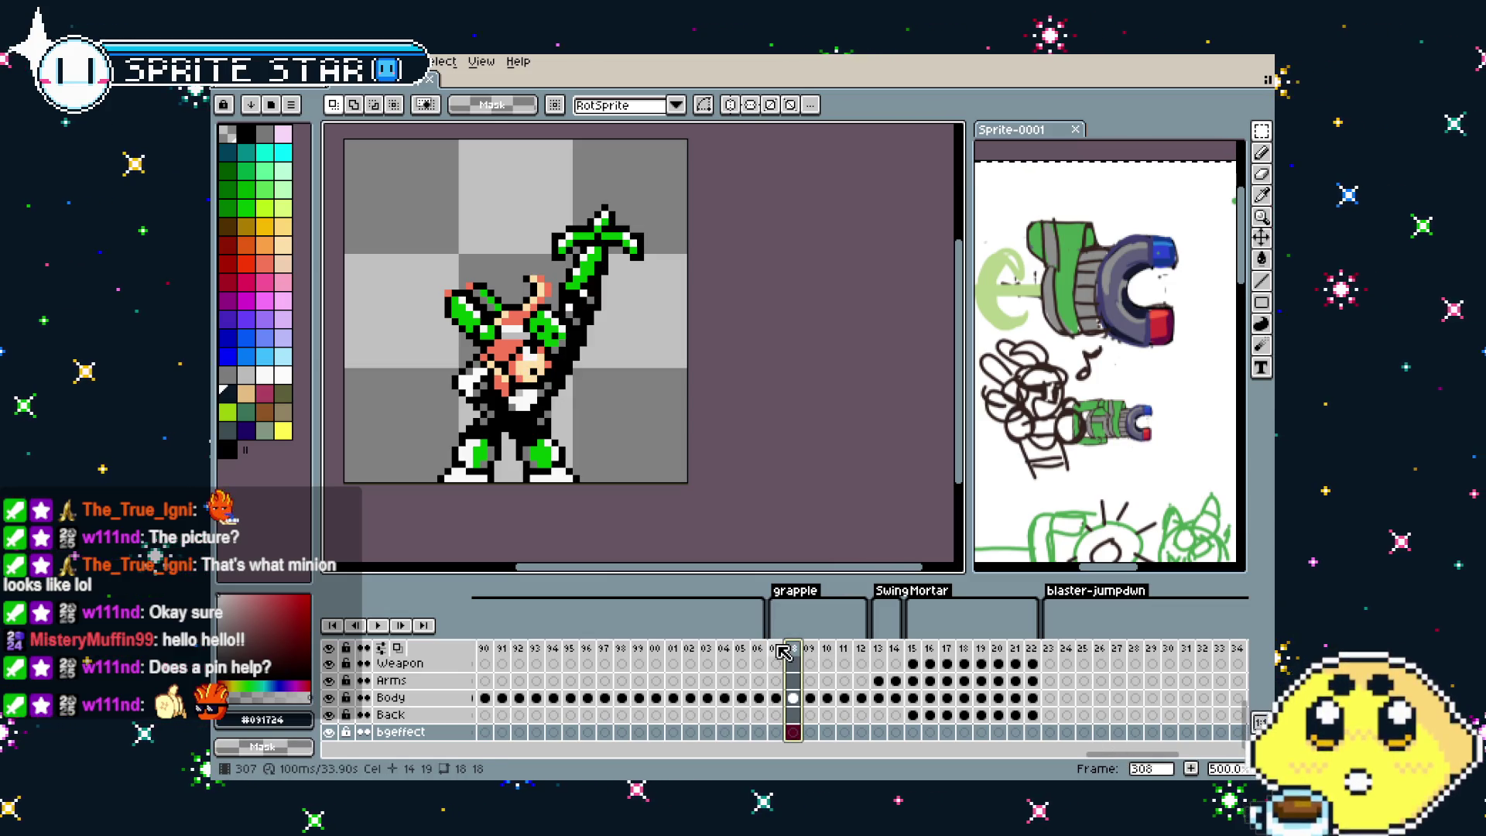
key("Return")
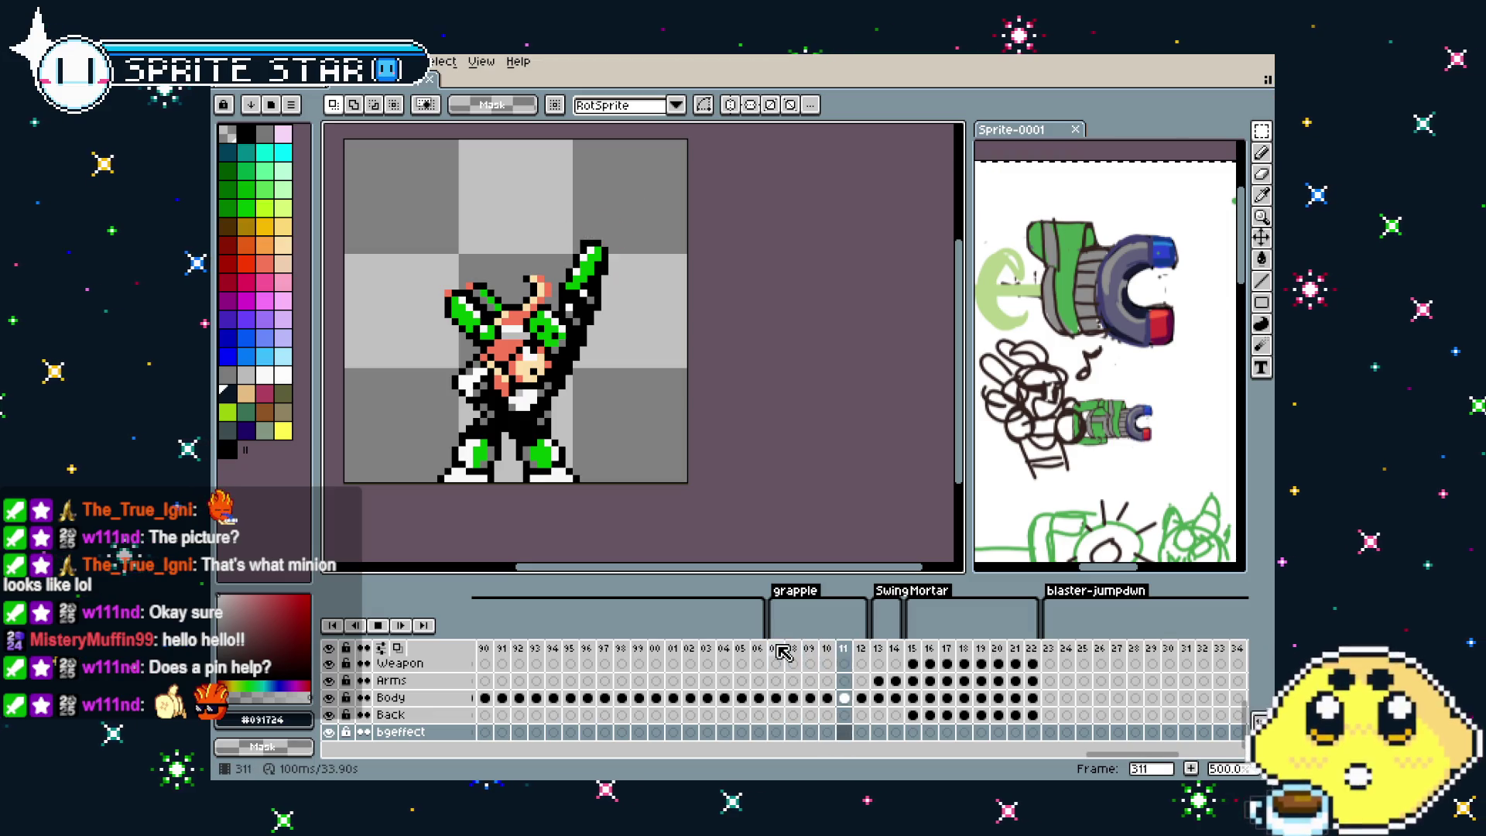
key("Return")
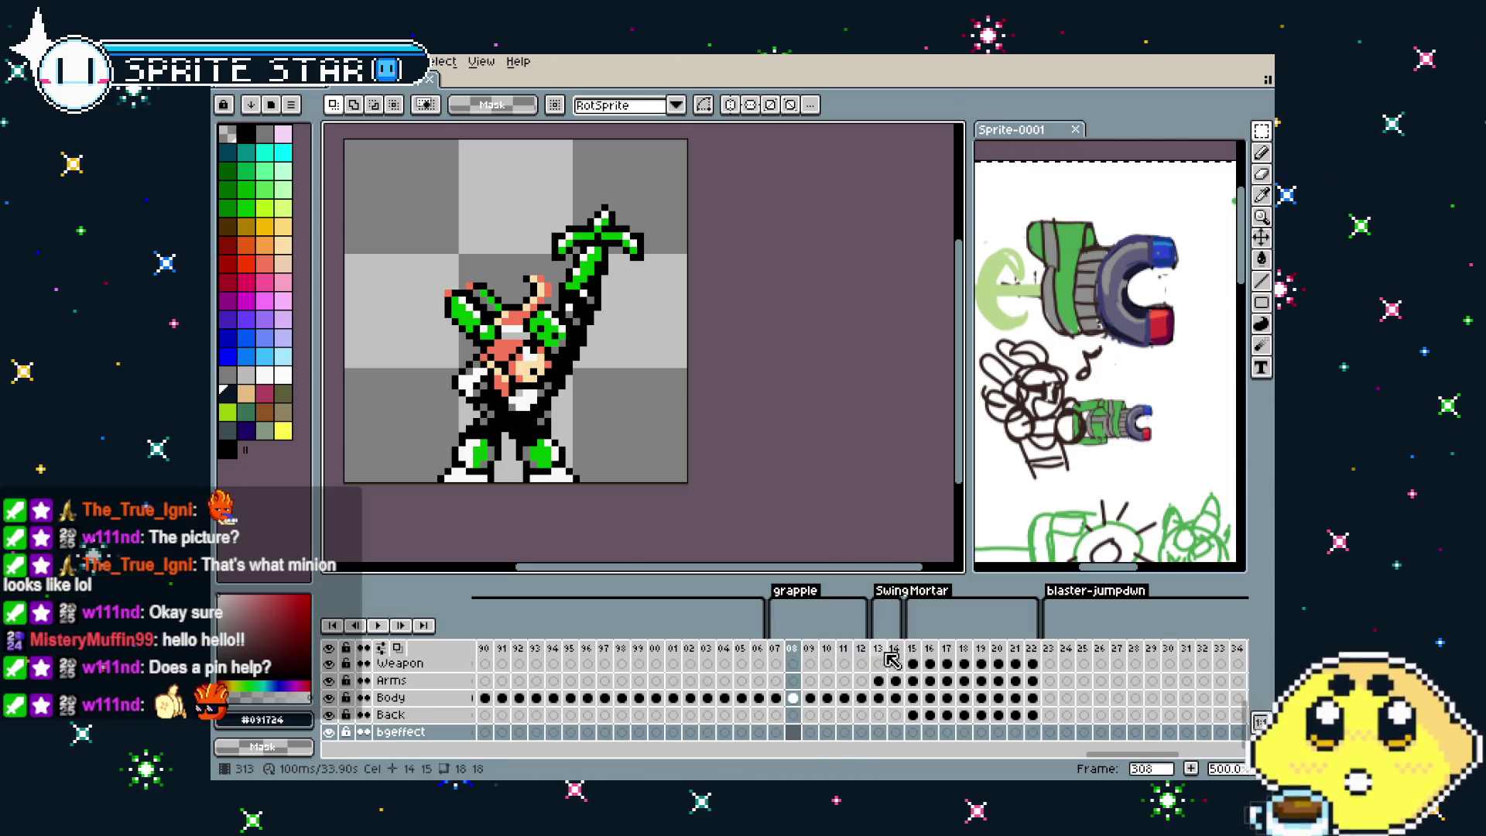
left_click(879, 652)
key("Return")
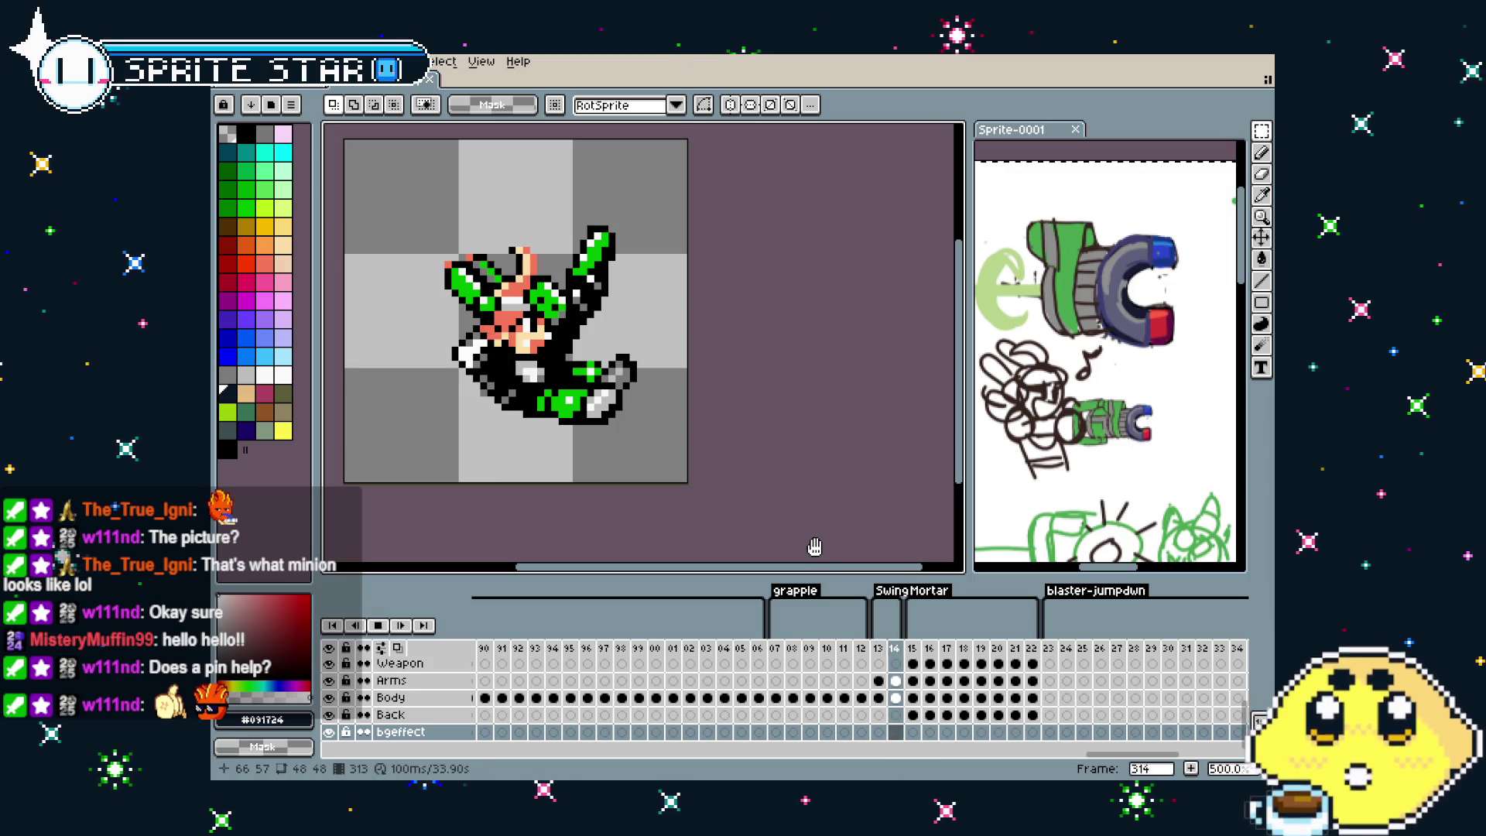
key("Return")
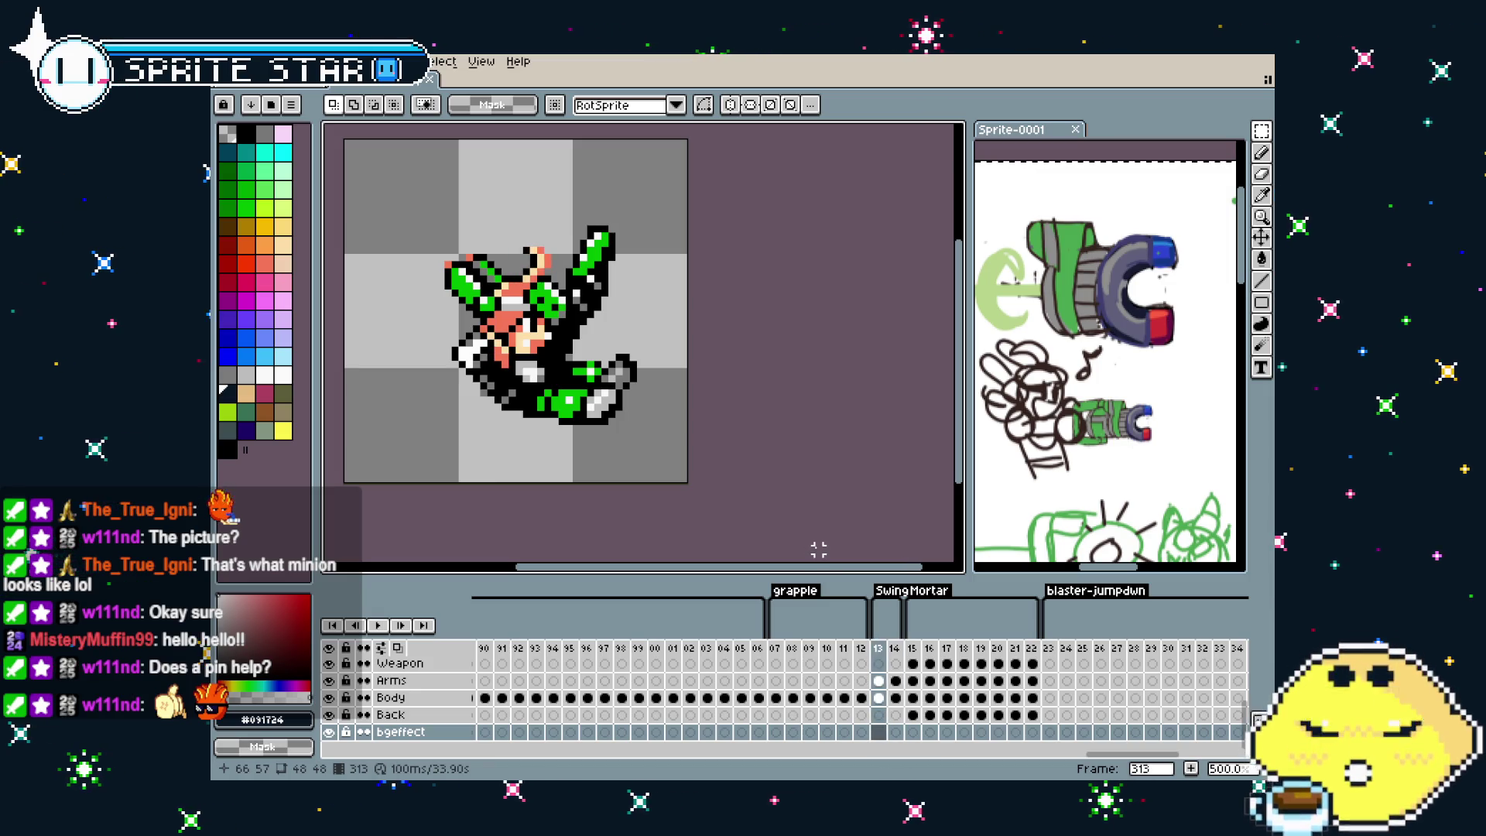
left_click(911, 648)
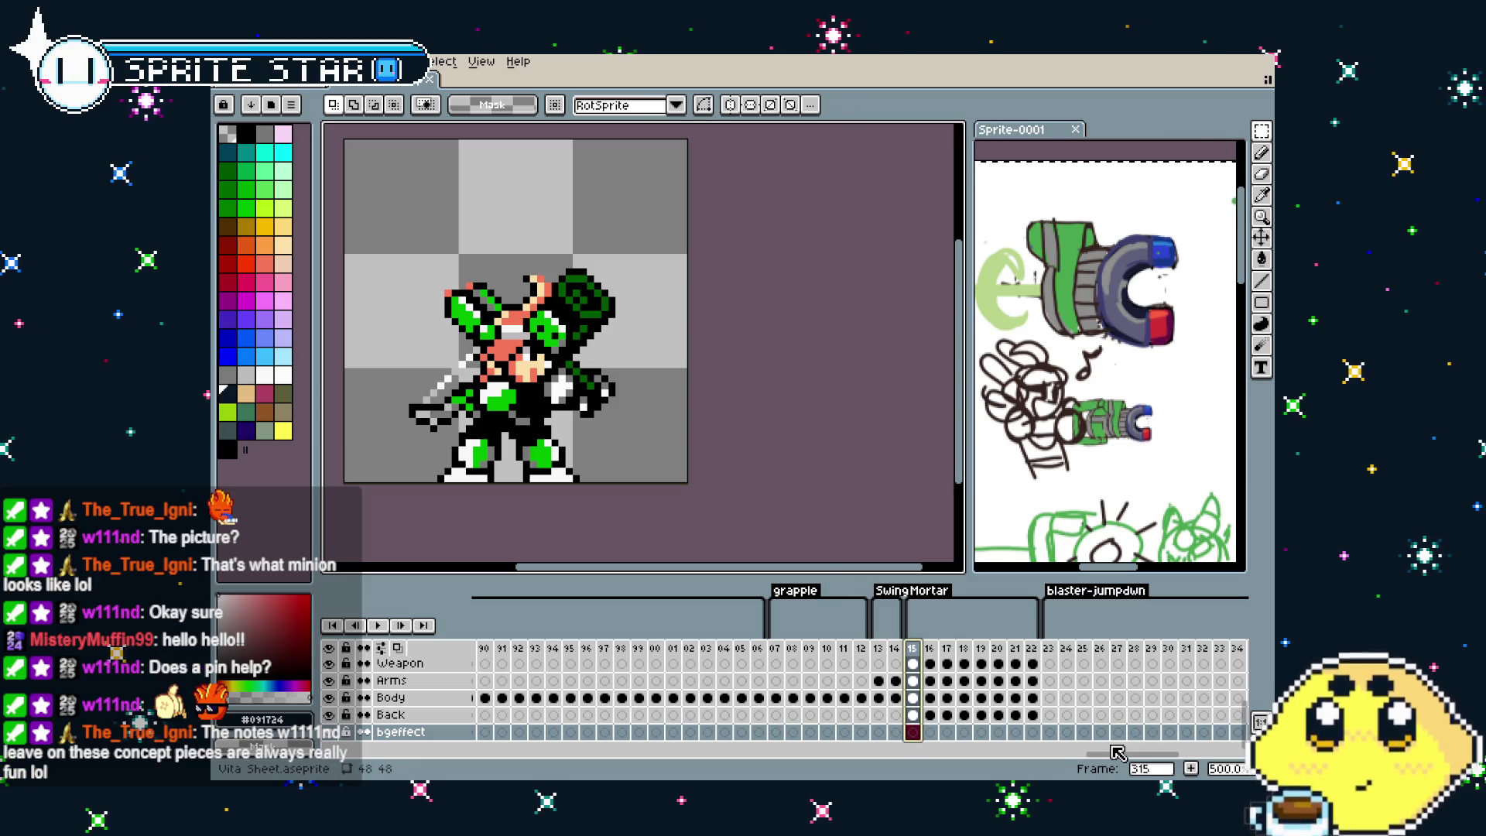
mouse_move(1112, 753)
left_mouse_down()
mouse_move(1182, 753)
mouse_move(688, 744)
left_mouse_up()
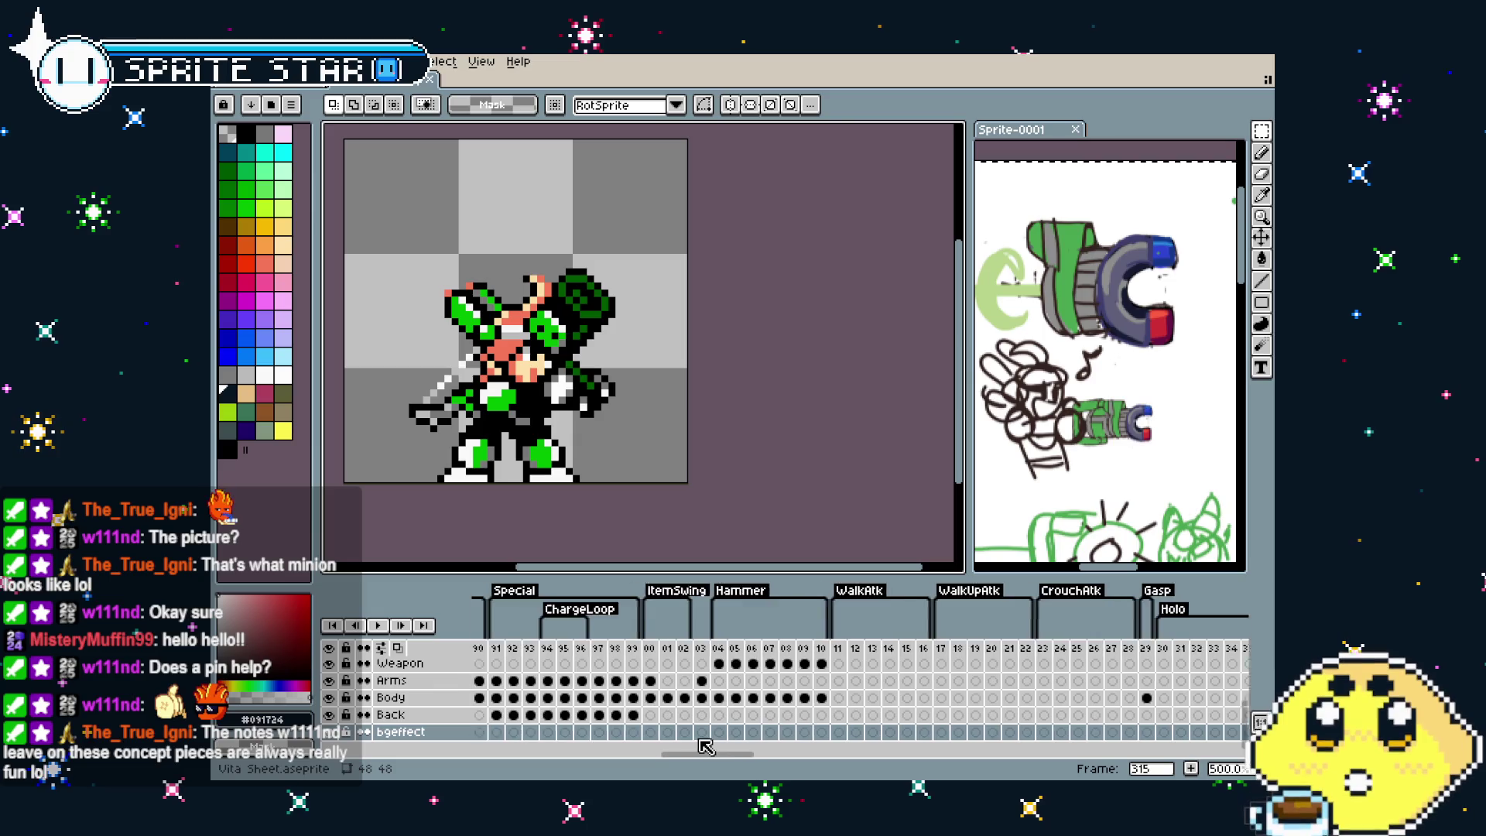
Scroll the timeline past the ItemSwing frames and select frame 181 in Blaster-Shoot
mouse_move(688, 745)
left_mouse_down()
mouse_move(614, 761)
mouse_move(649, 761)
left_mouse_up()
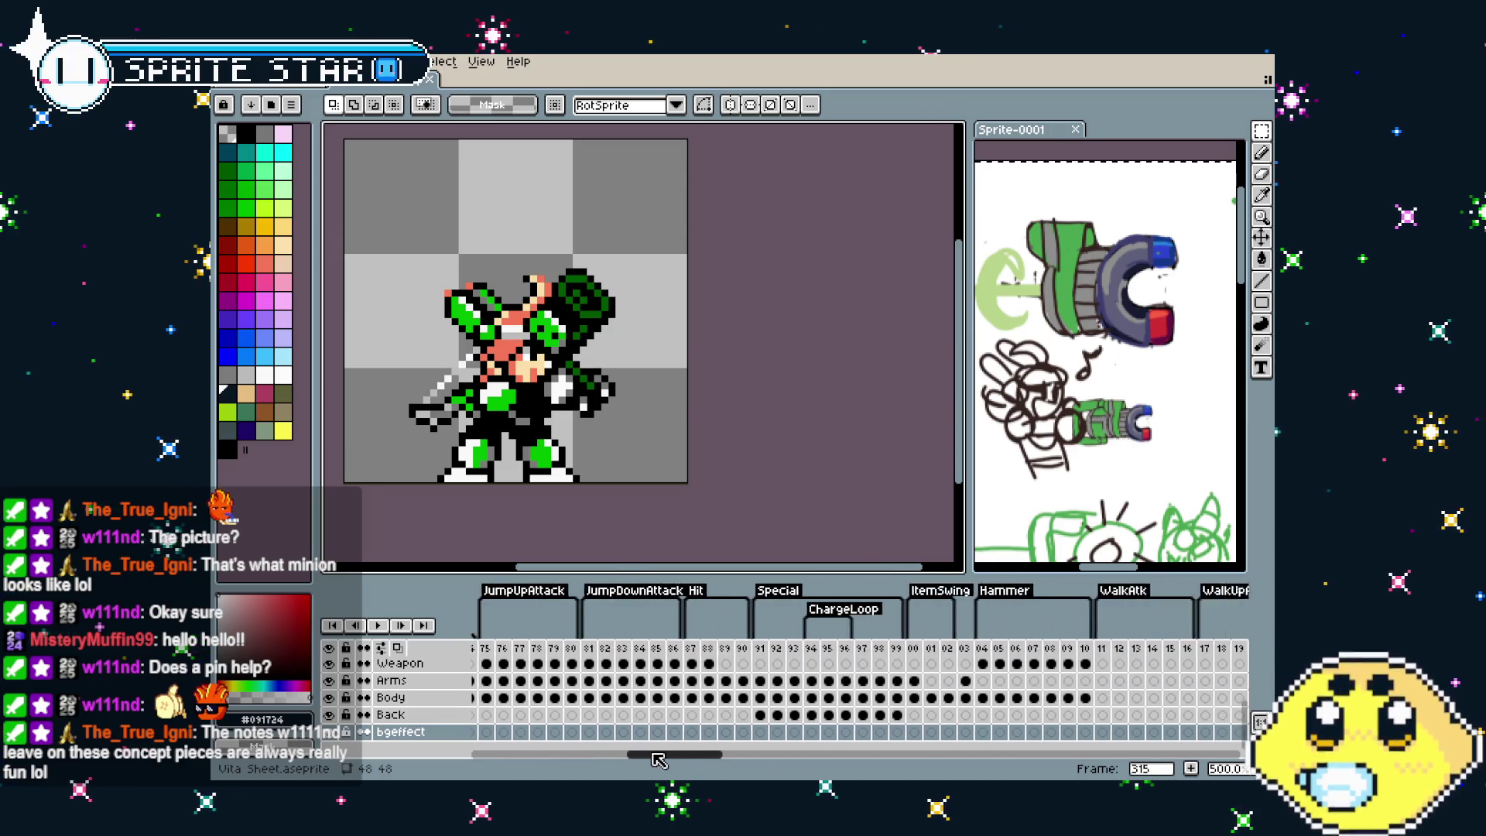
scroll(647, 681, "right", 6)
scroll(647, 682, "right", 6)
left_click(648, 681)
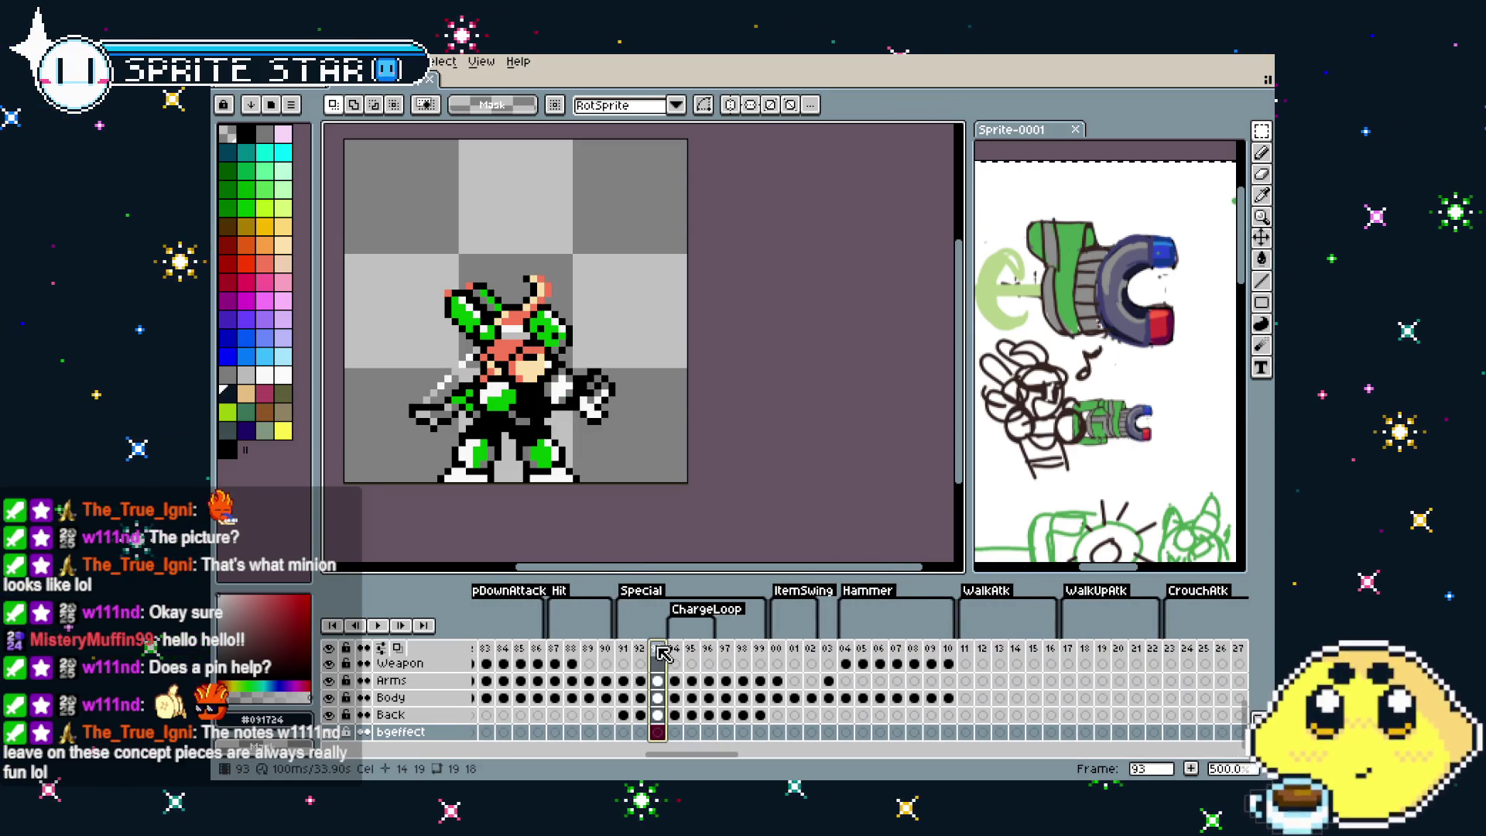
left_click(778, 648)
left_click(794, 654)
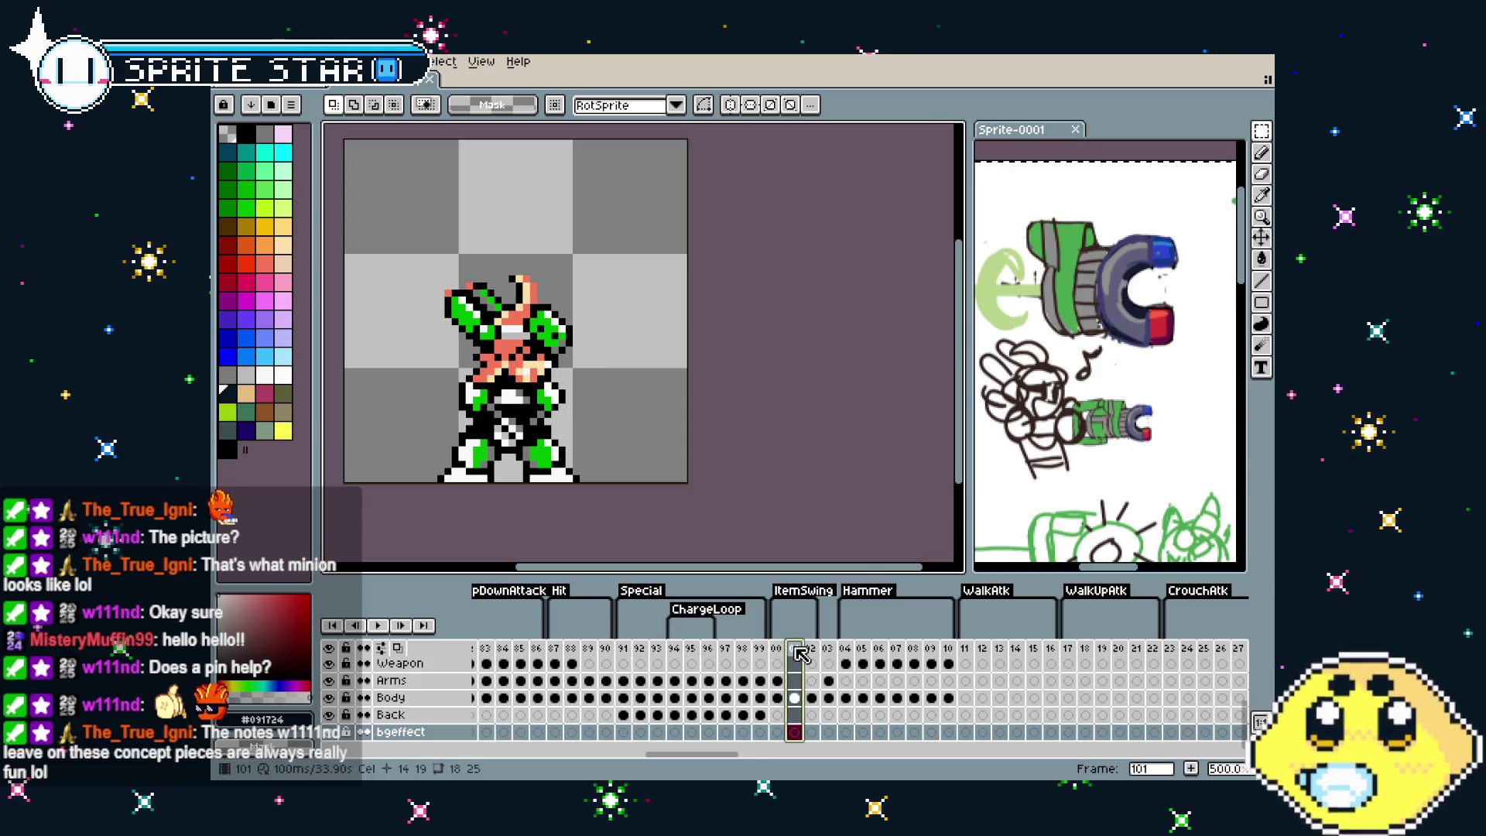
left_click(827, 681)
left_click(890, 748)
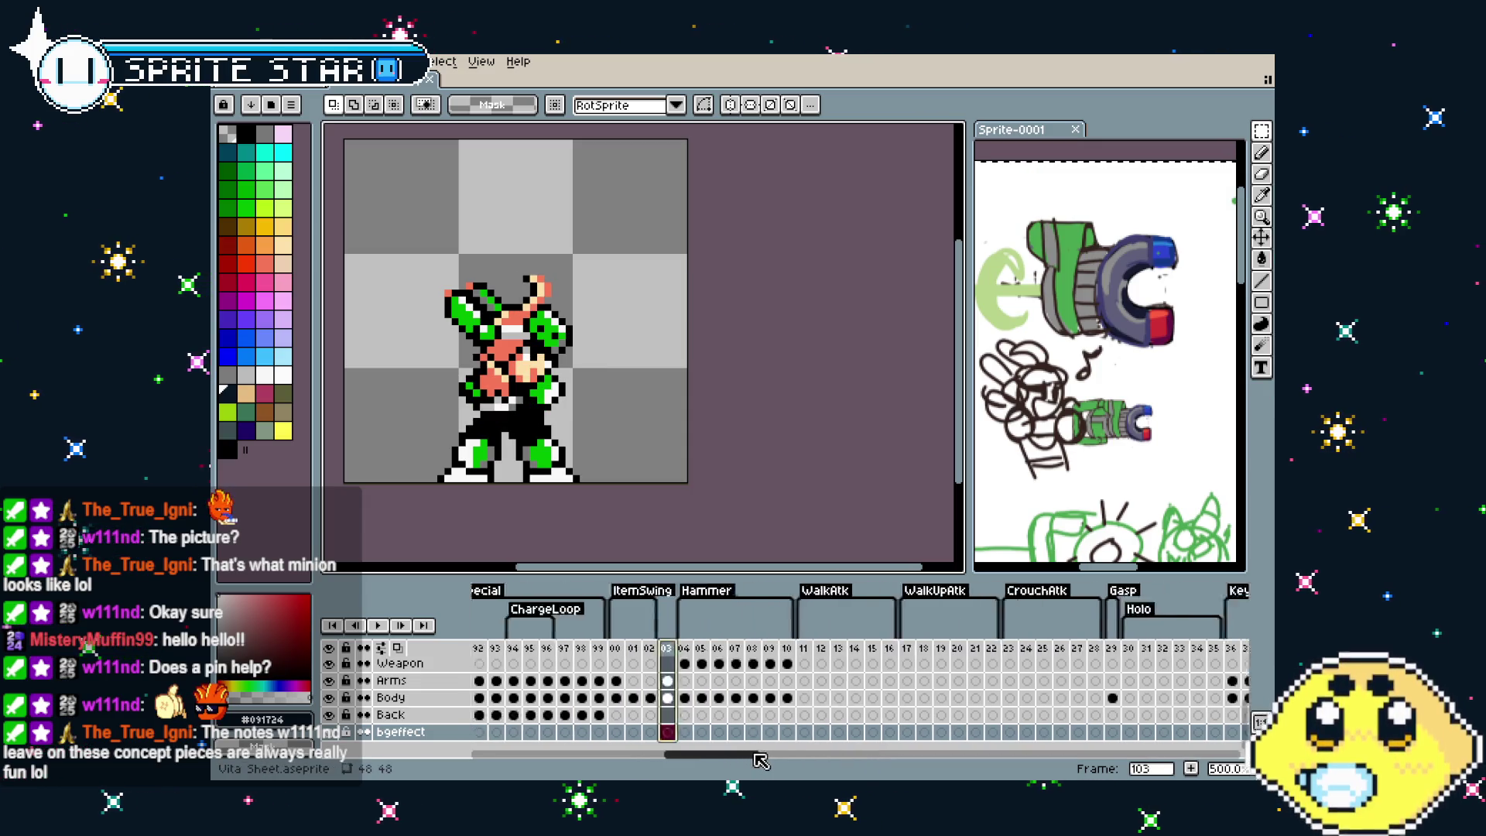
mouse_move(829, 761)
left_mouse_down()
mouse_move(1002, 750)
mouse_move(890, 753)
left_mouse_up()
left_click(754, 664)
left_click(667, 663)
left_click(582, 664)
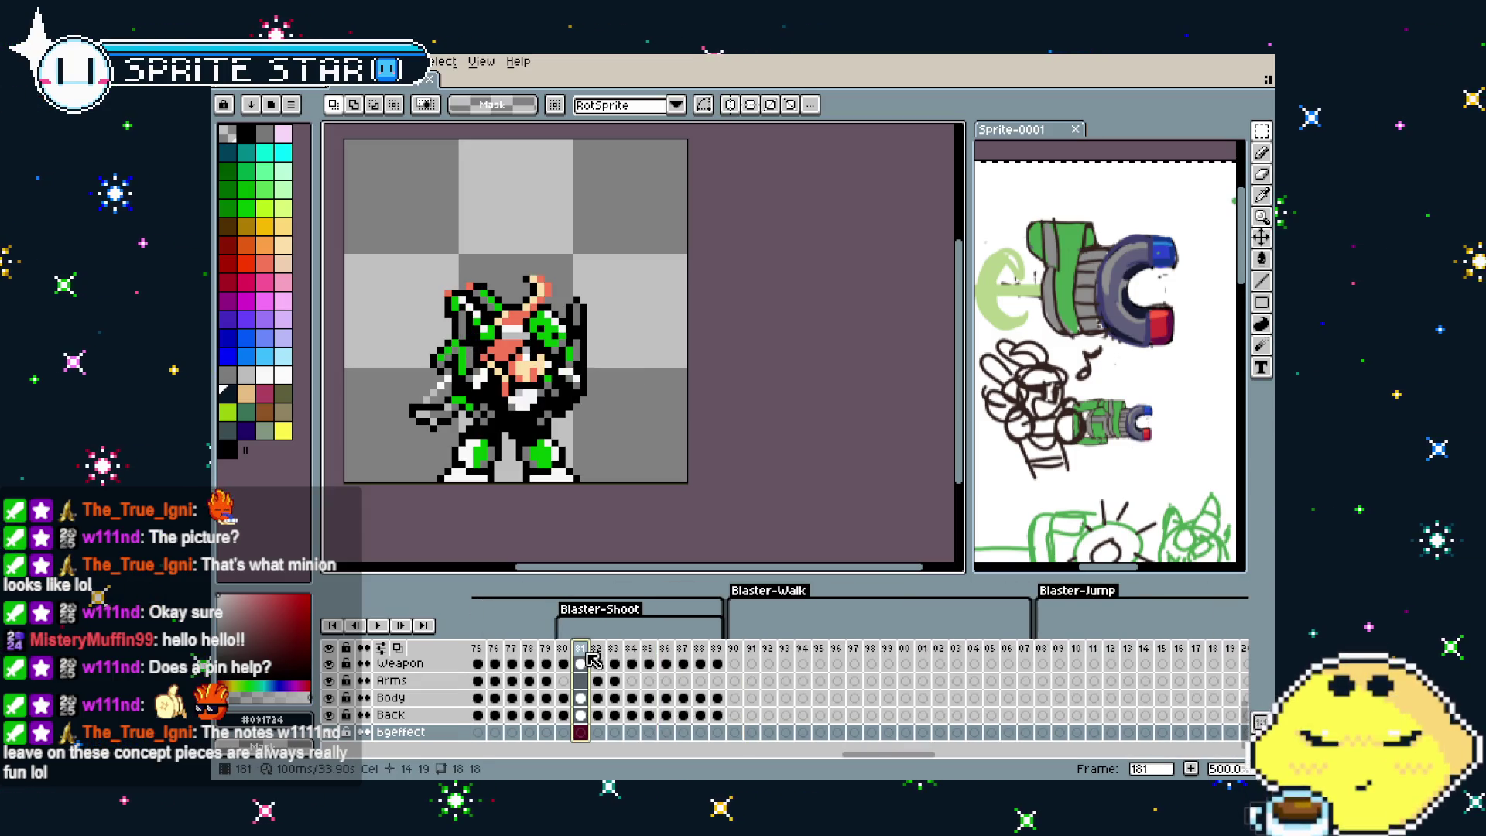
Scroll the timeline over to the Drill1 tag and select drill frame 144
mouse_move(845, 756)
left_mouse_down()
mouse_move(1095, 773)
mouse_move(1140, 756)
mouse_move(502, 755)
left_mouse_up()
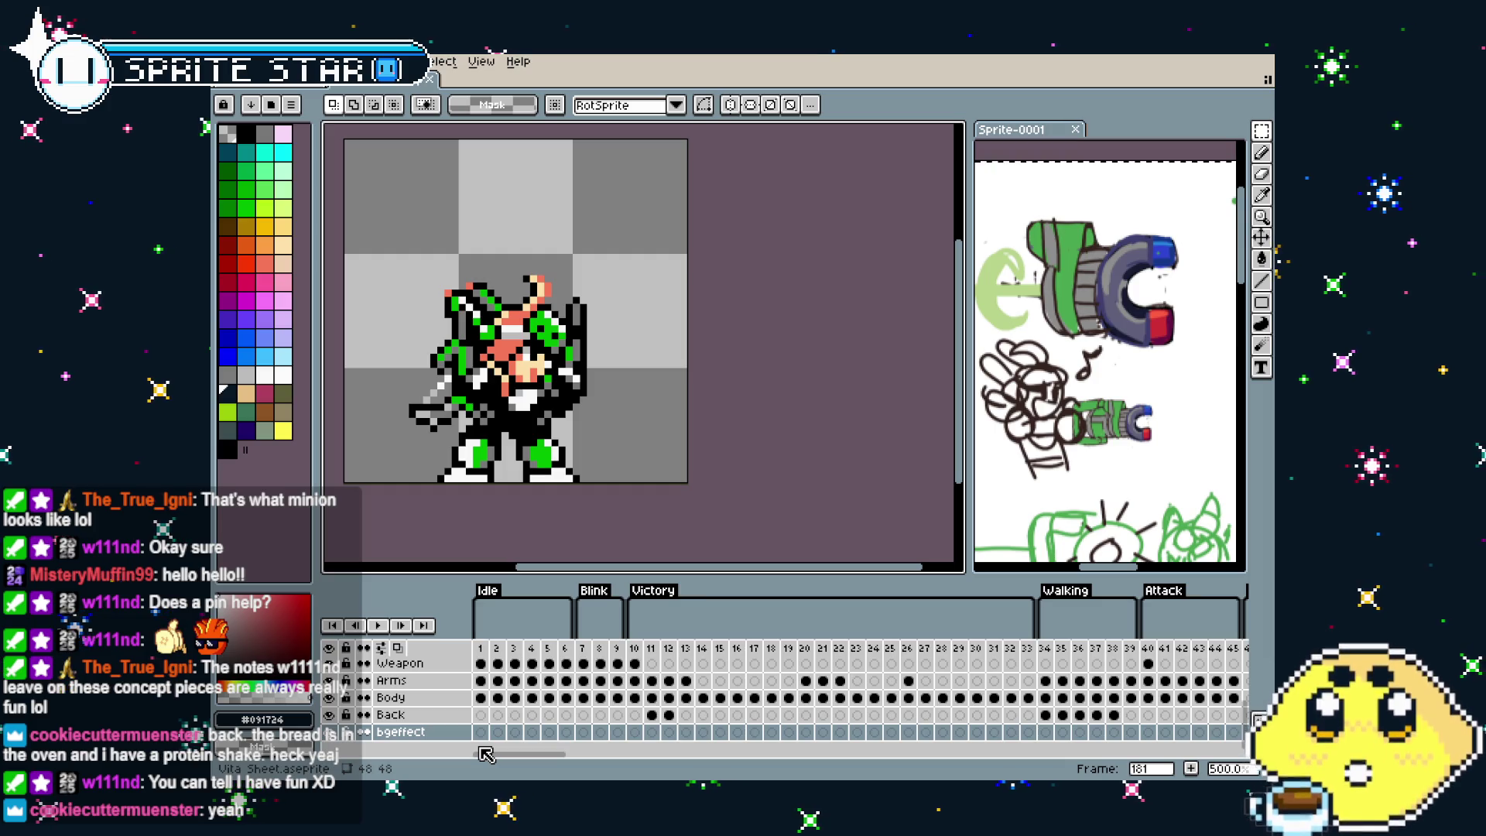
left_click_drag(501, 753, 552, 748)
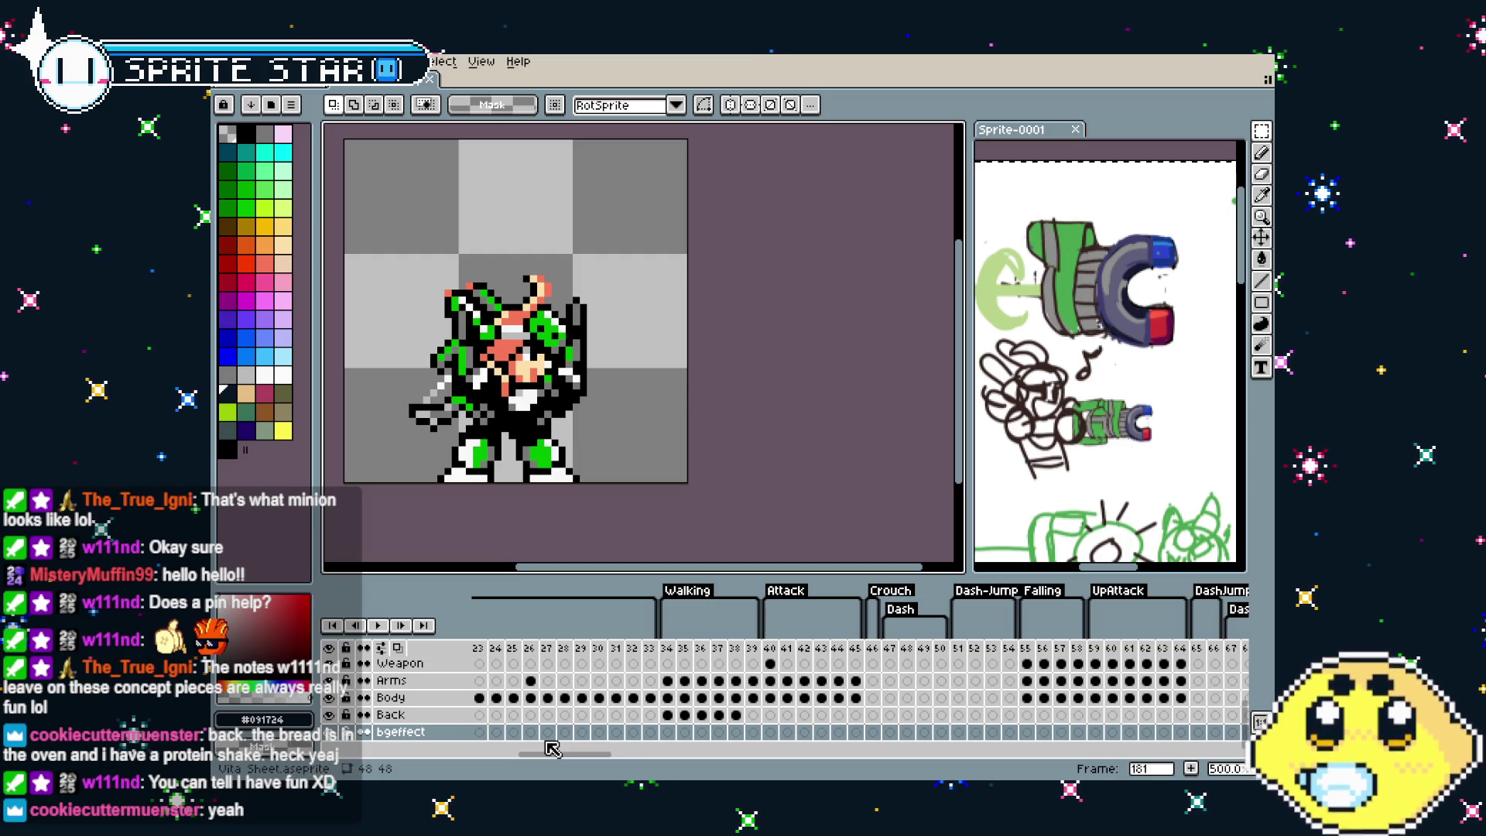
left_click_drag(787, 648, 822, 651)
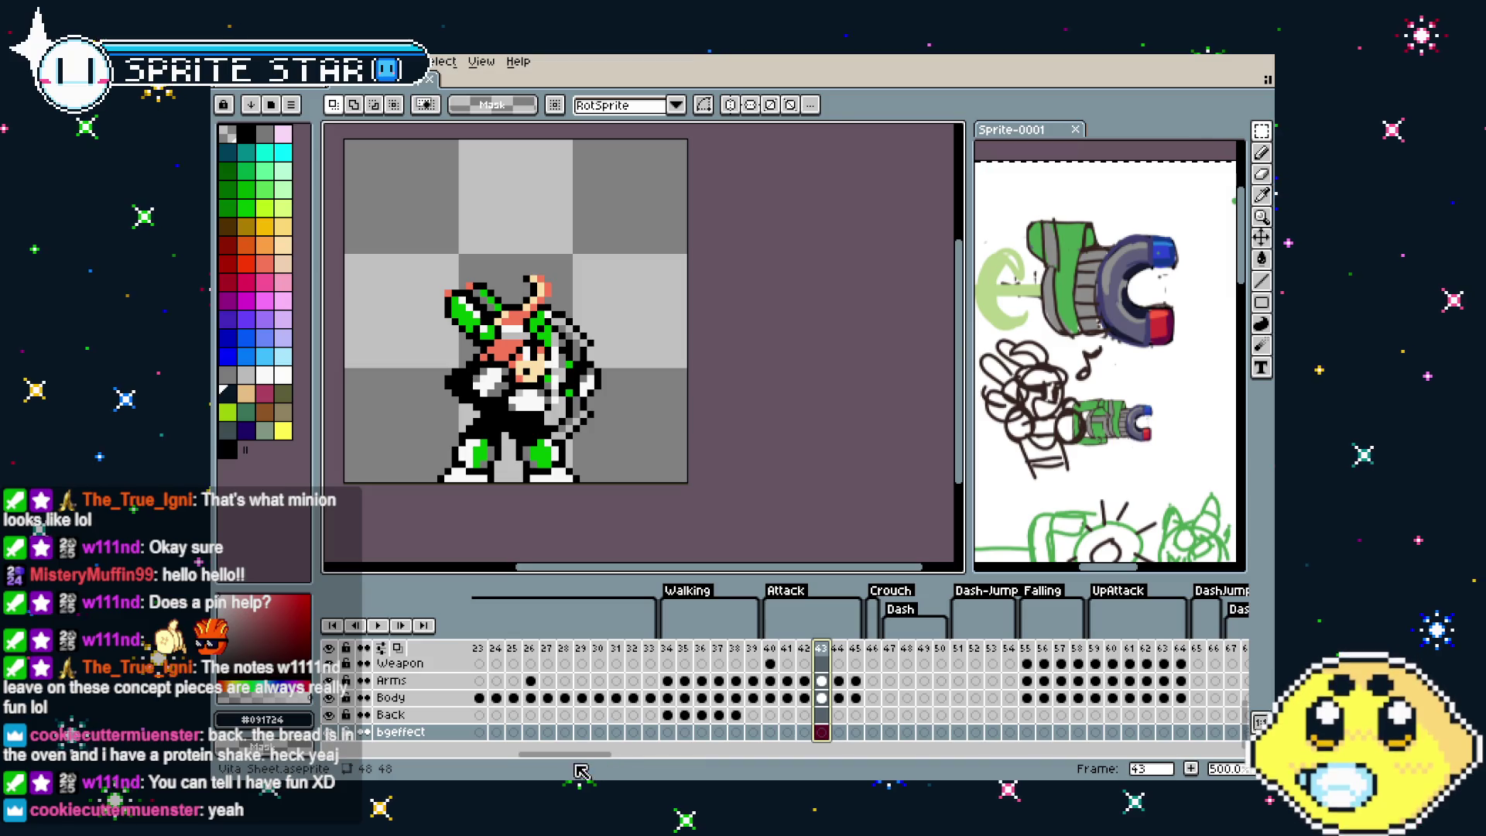
left_click_drag(576, 754, 783, 761)
left_click(813, 656)
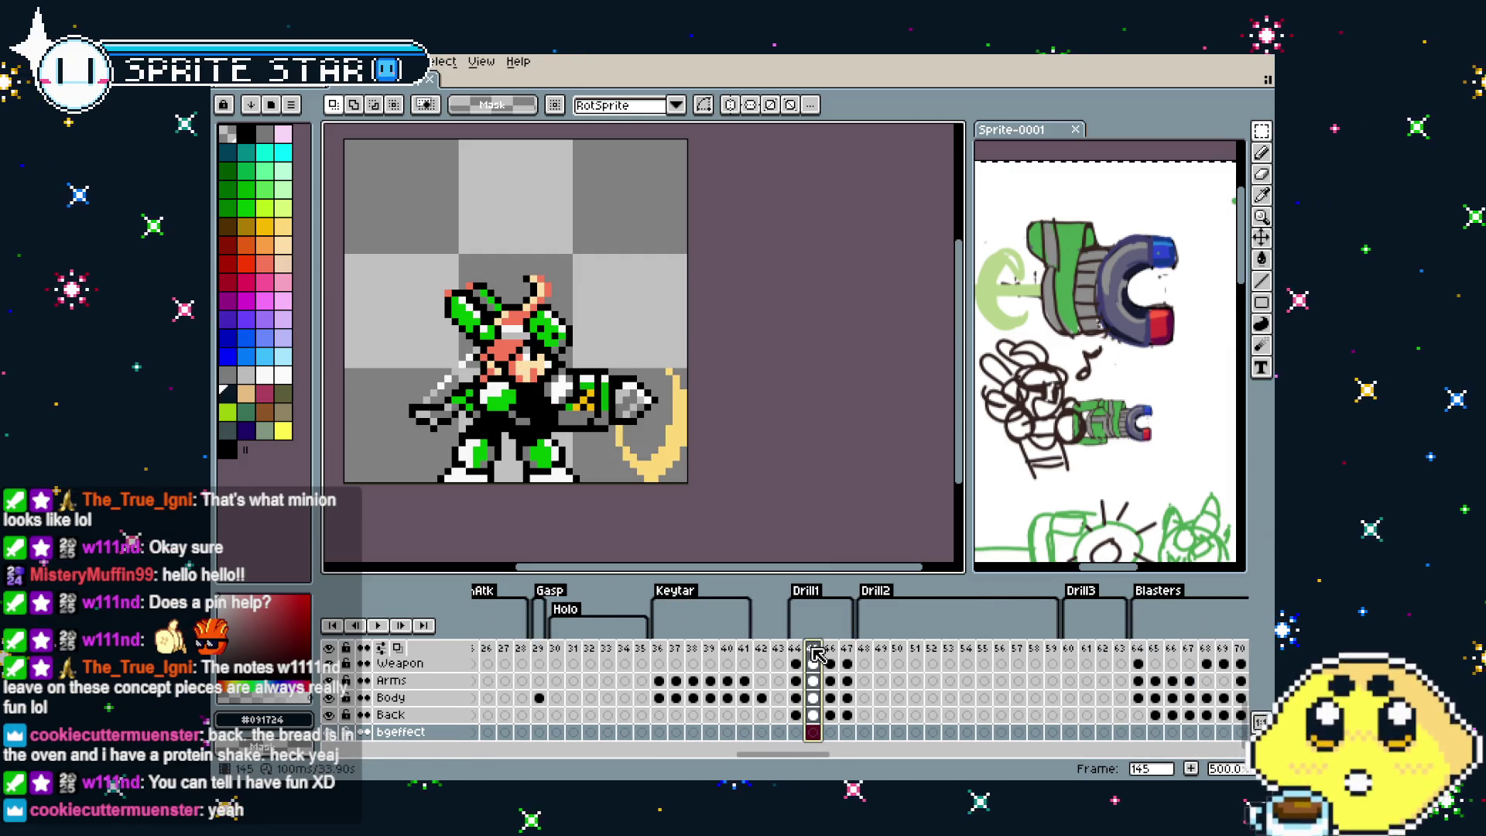
left_click(830, 656)
left_click(802, 656)
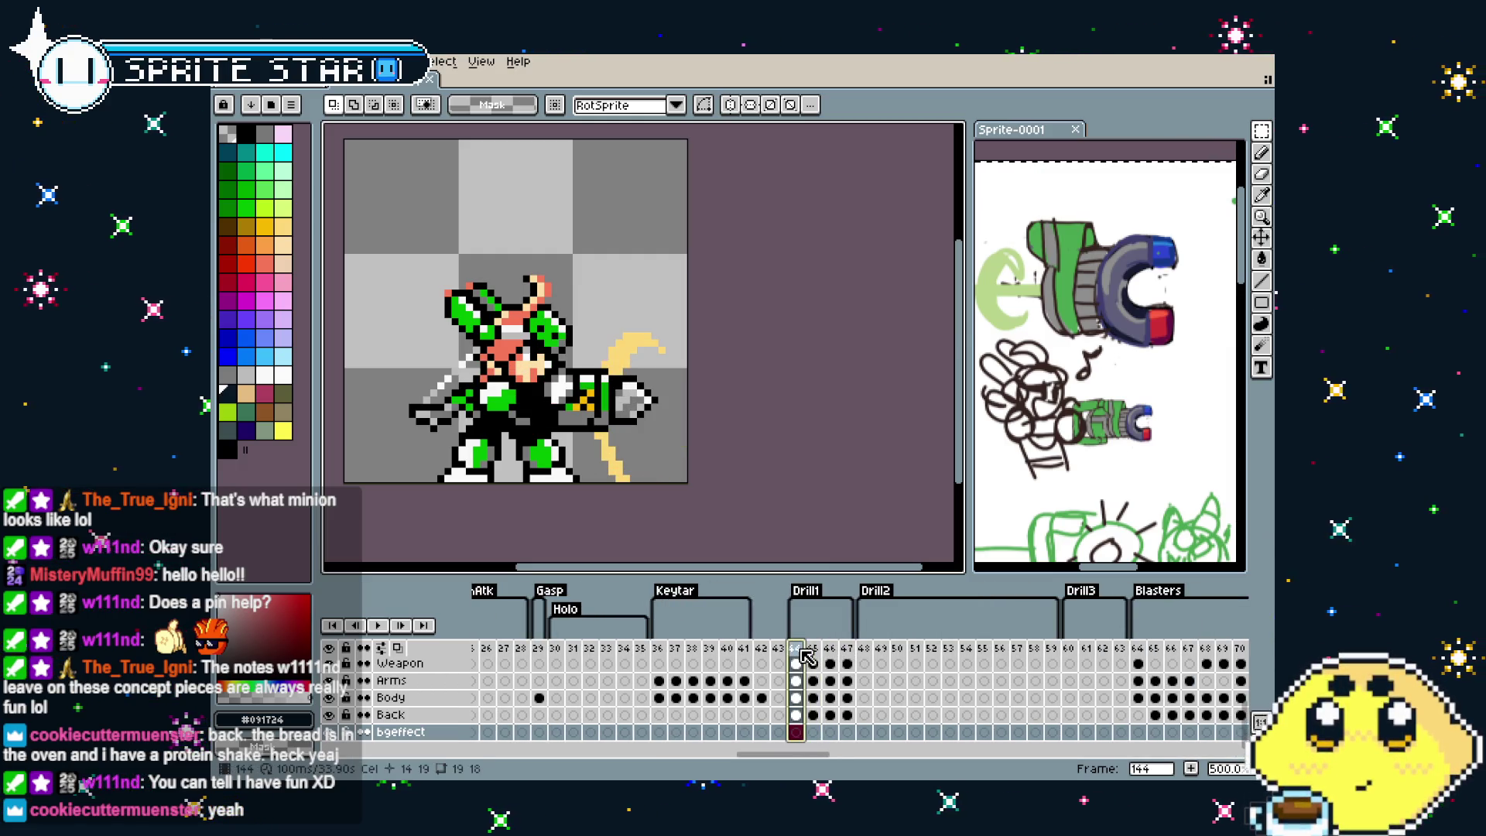
Duplicate drill frame 144 and move the copy to position 164
right_click(802, 655)
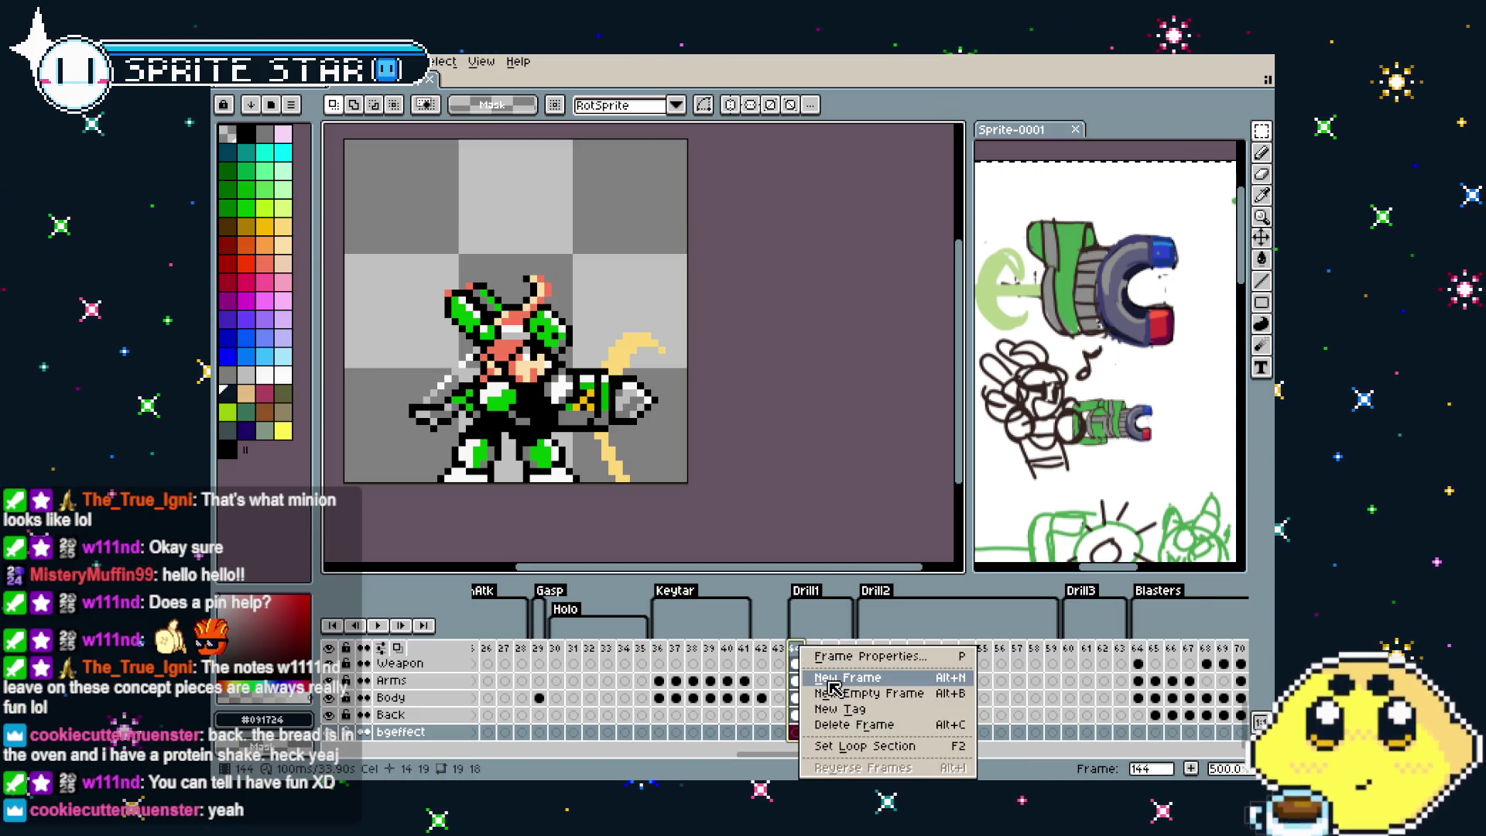
left_click(834, 681)
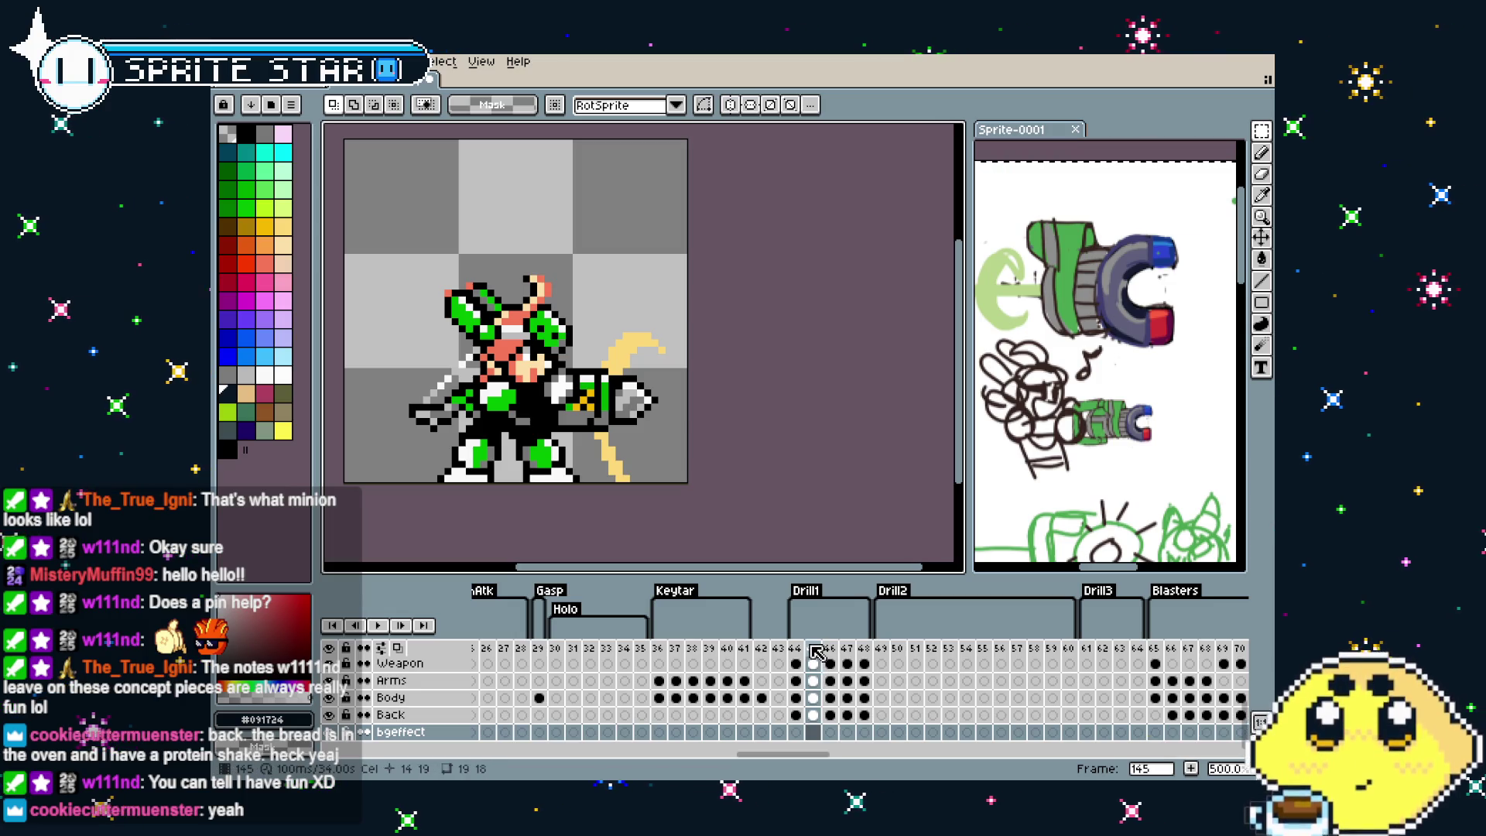
left_click(815, 649)
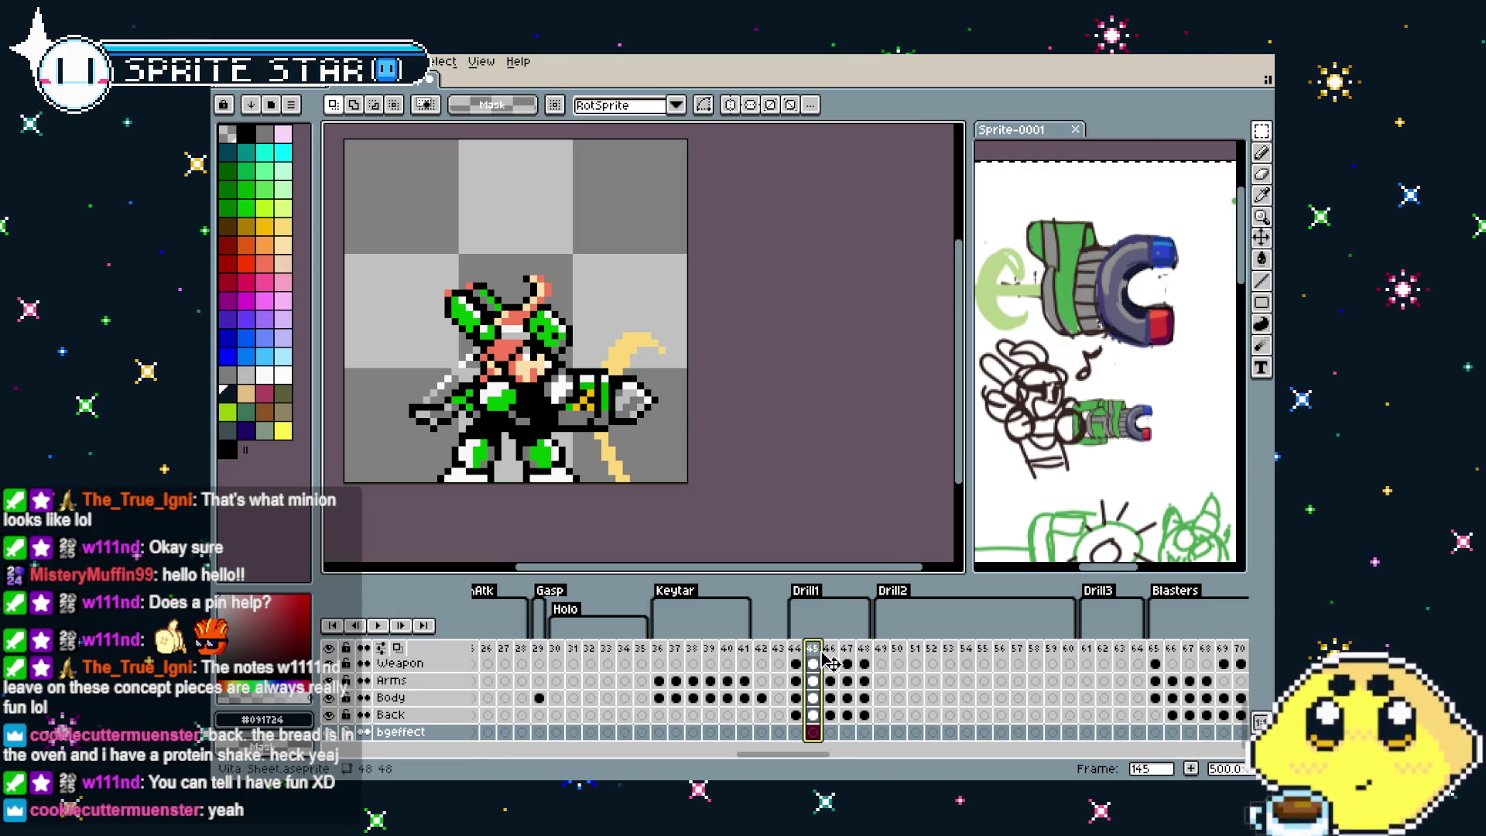
left_click_drag(829, 663, 1152, 671)
Add a new tag named Magnet on frame 164
right_click(1144, 659)
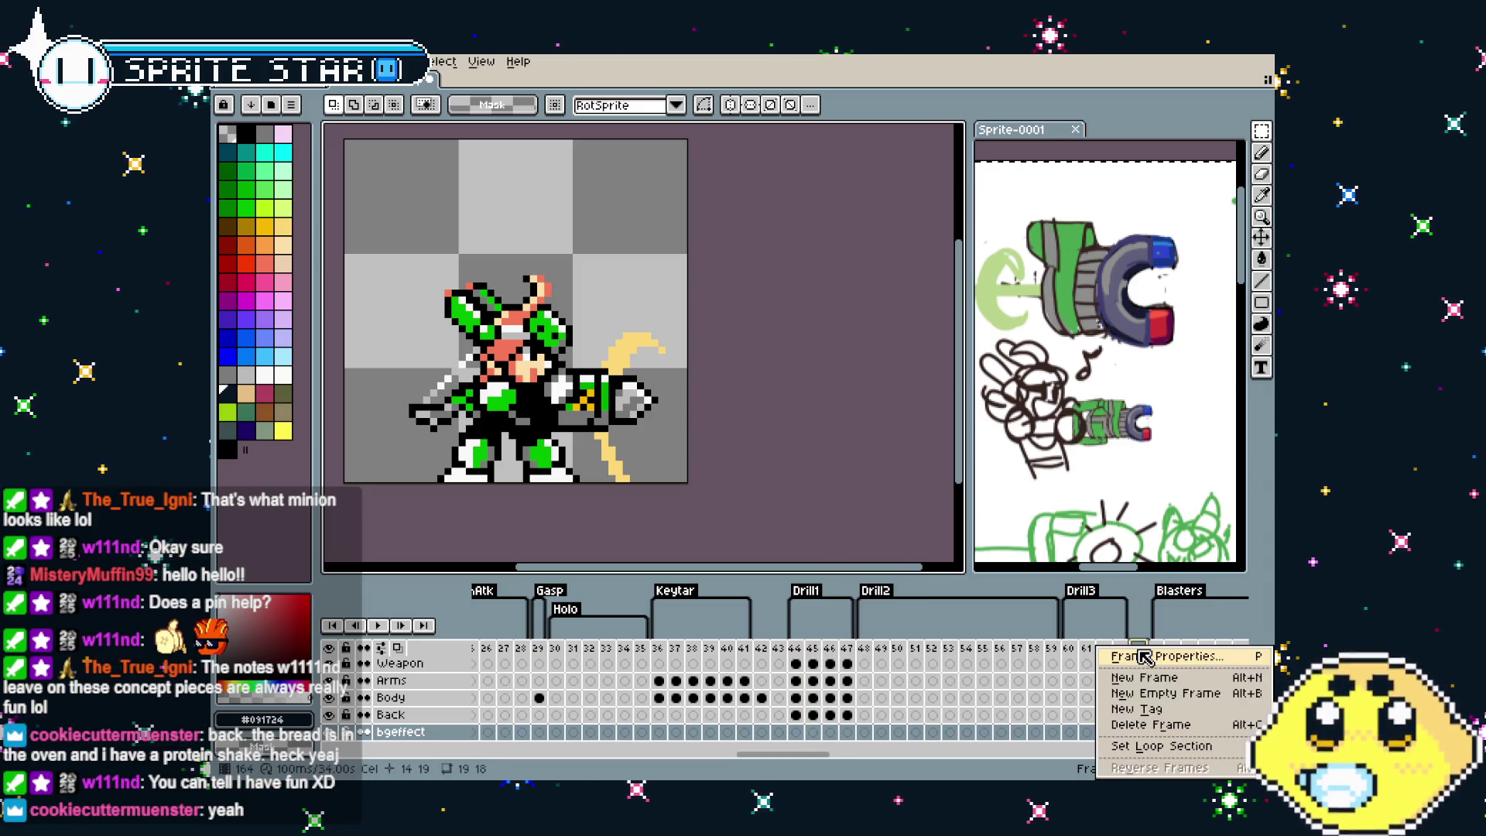
left_click(1155, 723)
type("Magnet")
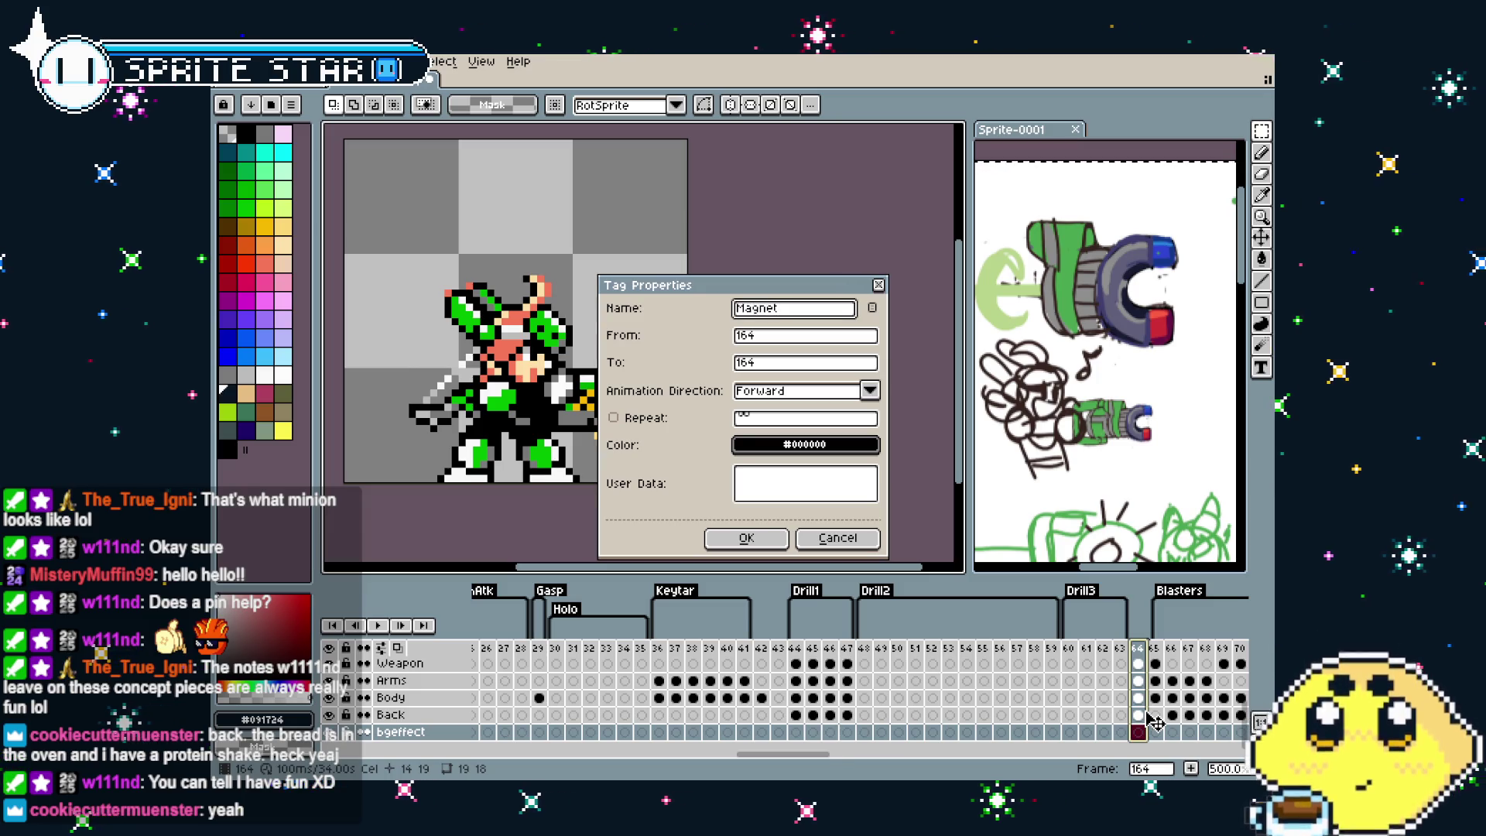
key("Return")
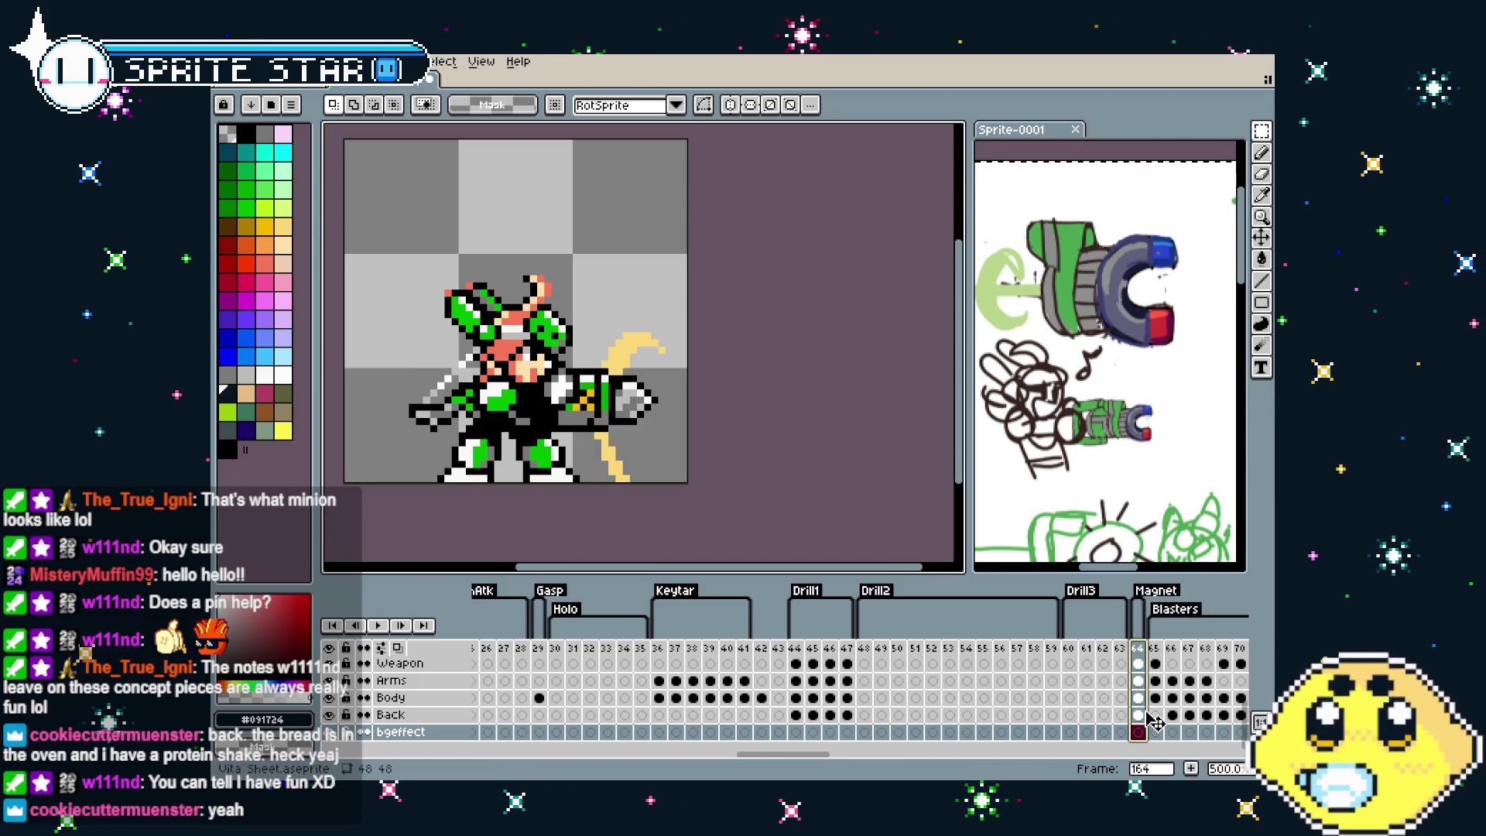
left_click_drag(1123, 433, 1103, 395)
Erase the drill head and both yellow strands on frame 164's Weapon layer
left_click_drag(767, 486, 824, 487)
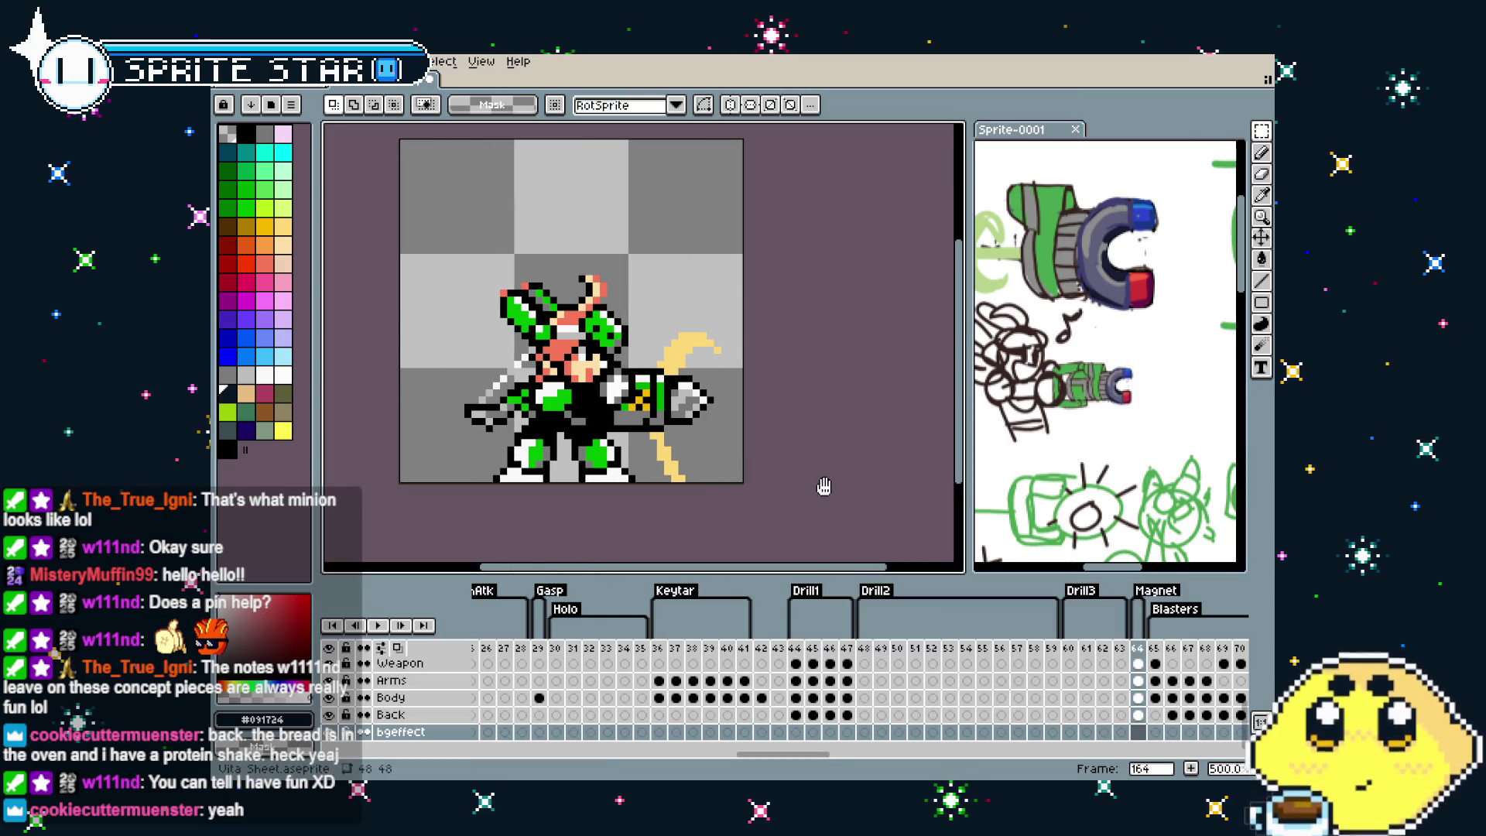
scroll(638, 449, "up", 1)
key("b")
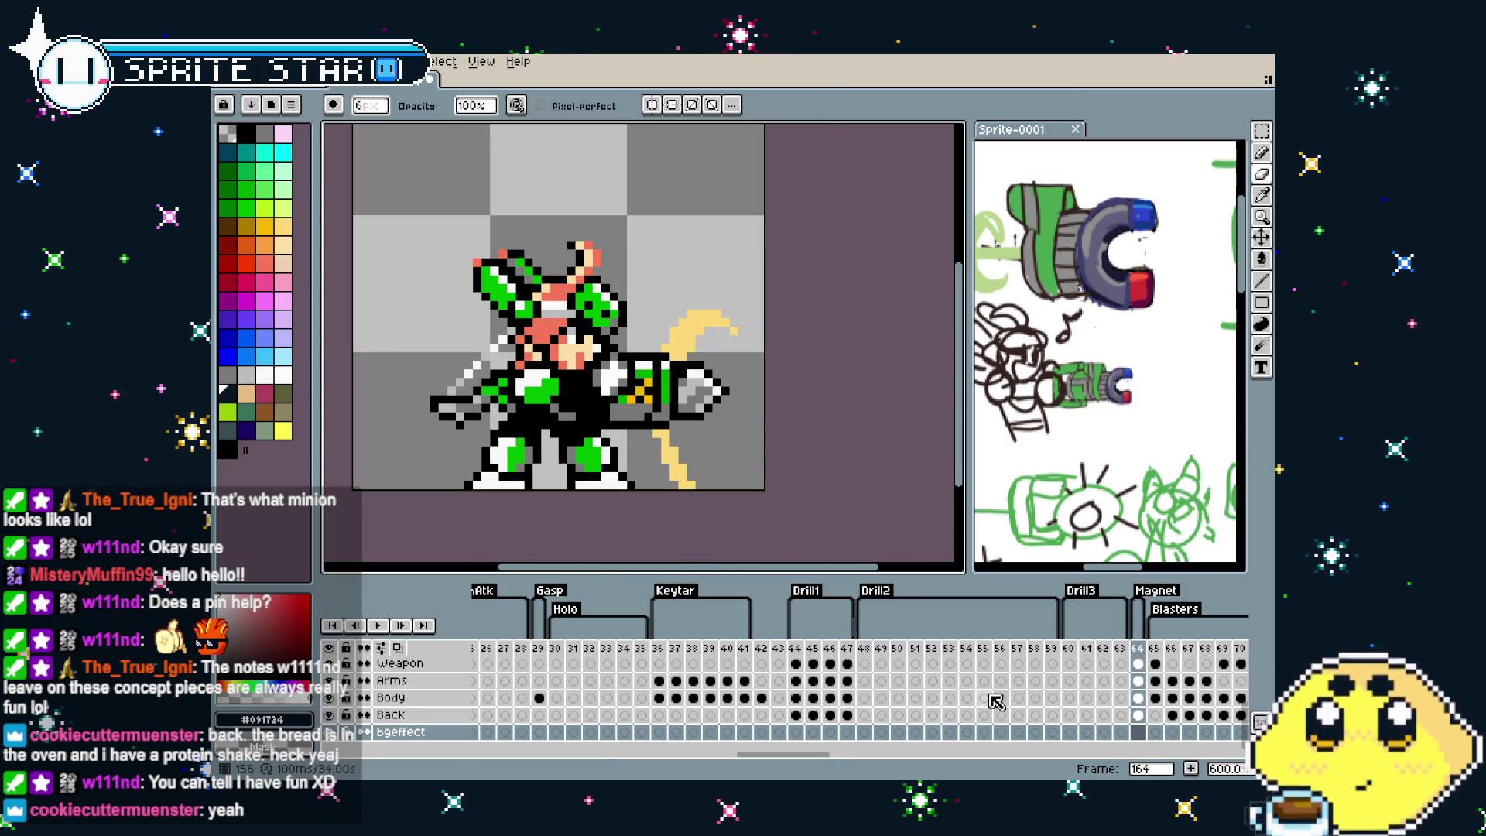
scroll(994, 701, "up", 3)
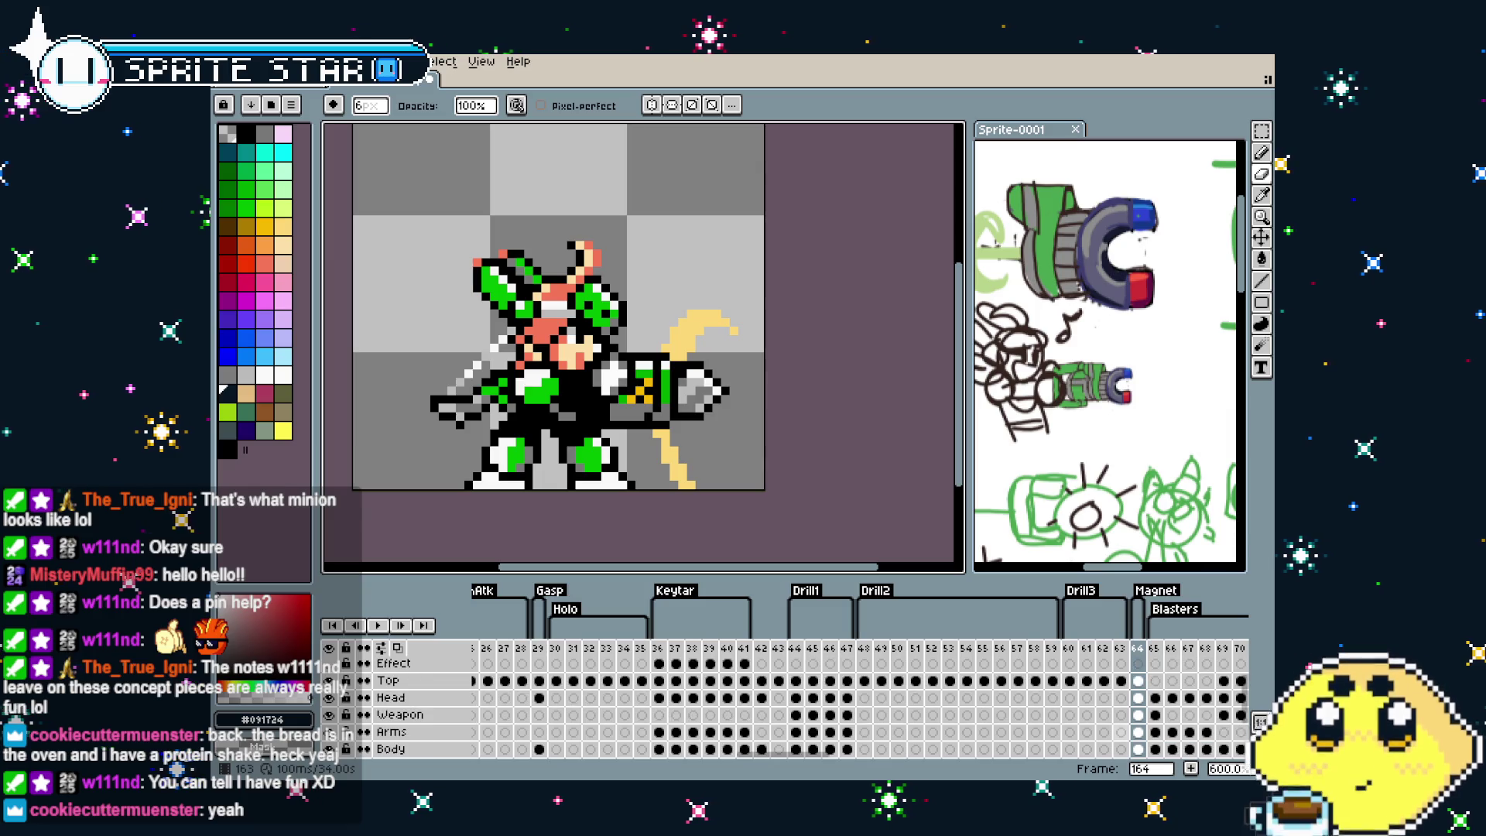
left_click(1138, 714)
mouse_move(661, 410)
left_mouse_down()
mouse_move(685, 341)
mouse_move(697, 395)
left_mouse_up()
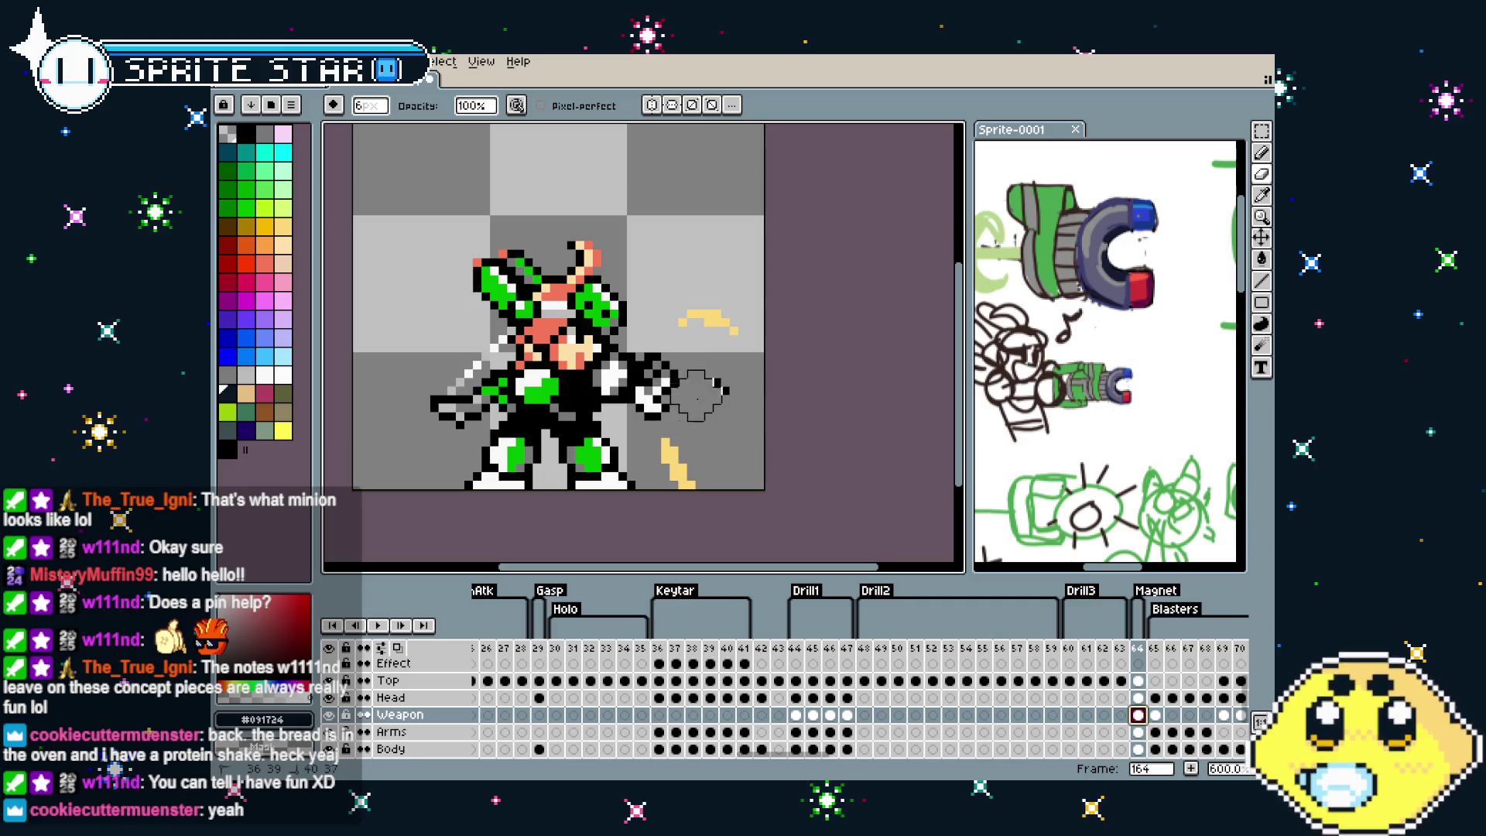
left_click_drag(685, 322, 735, 325)
left_click_drag(670, 441, 685, 484)
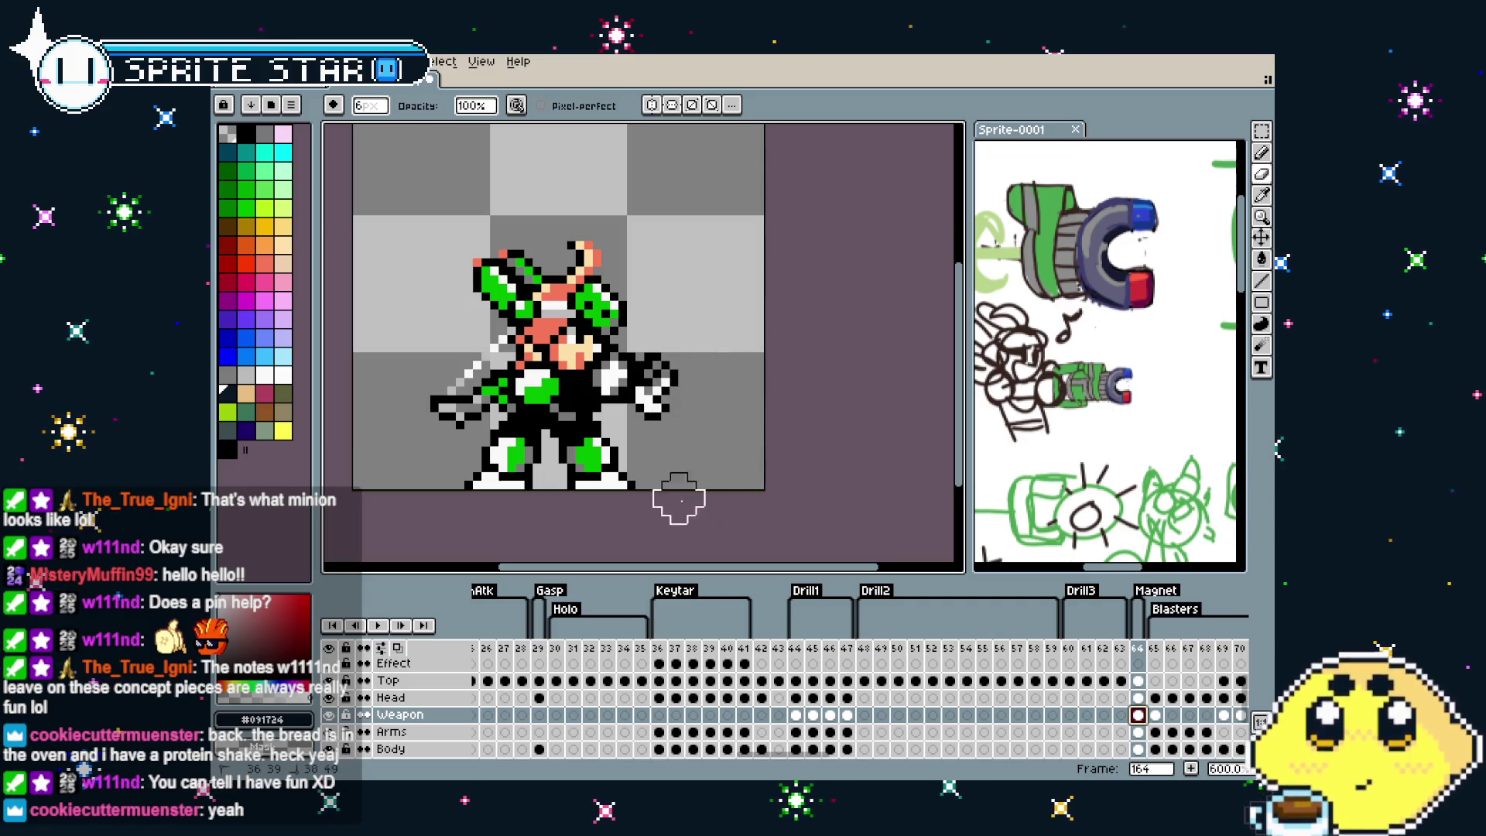
Zoom in on the magnet concept sketch for reference, then pick the Rectangle tool
scroll(681, 472, "up", 1)
scroll(611, 437, "up", 1)
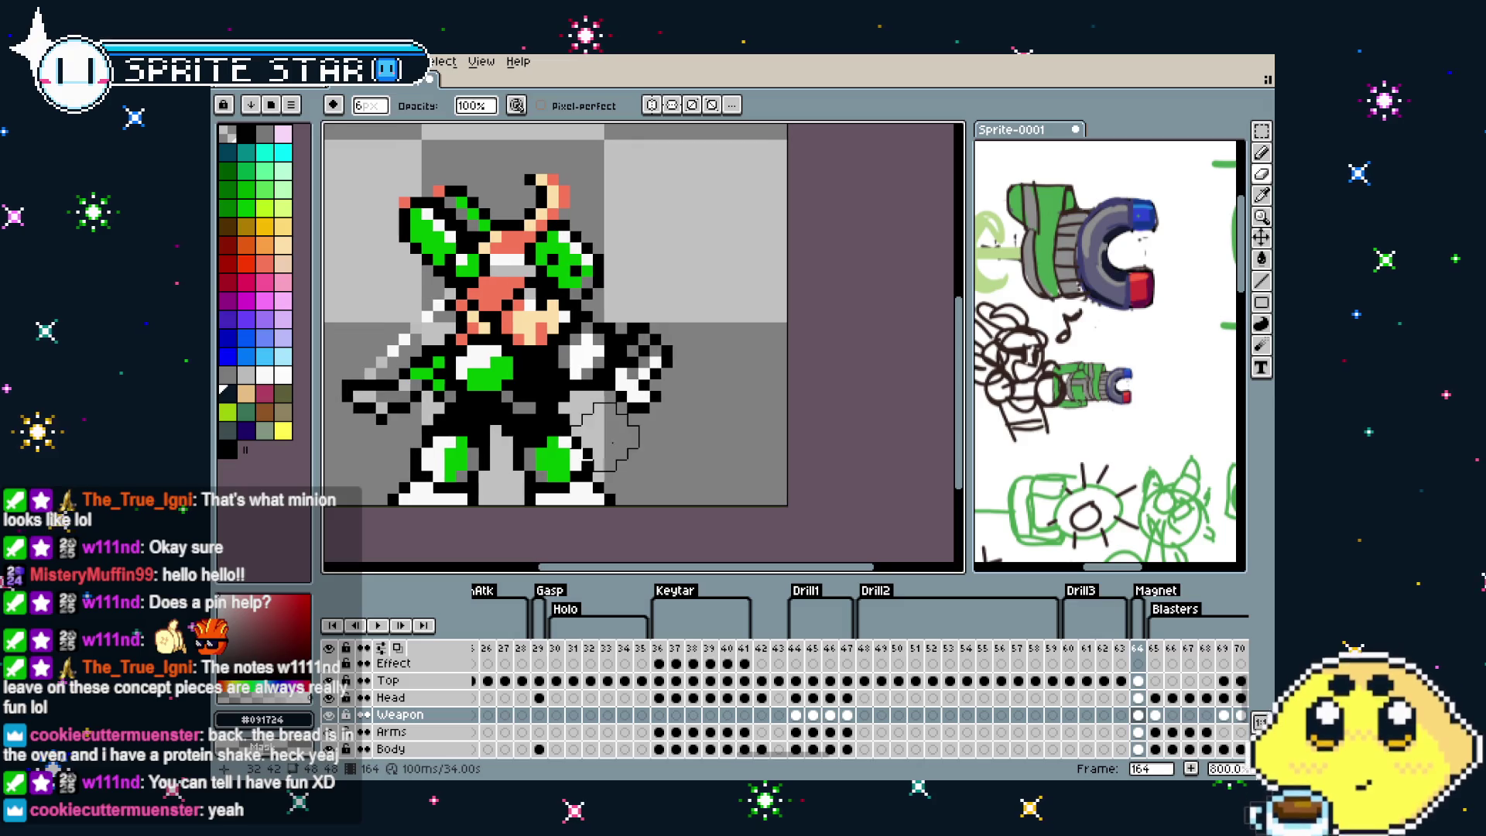
scroll(611, 437, "down", 1)
scroll(635, 418, "down", 1)
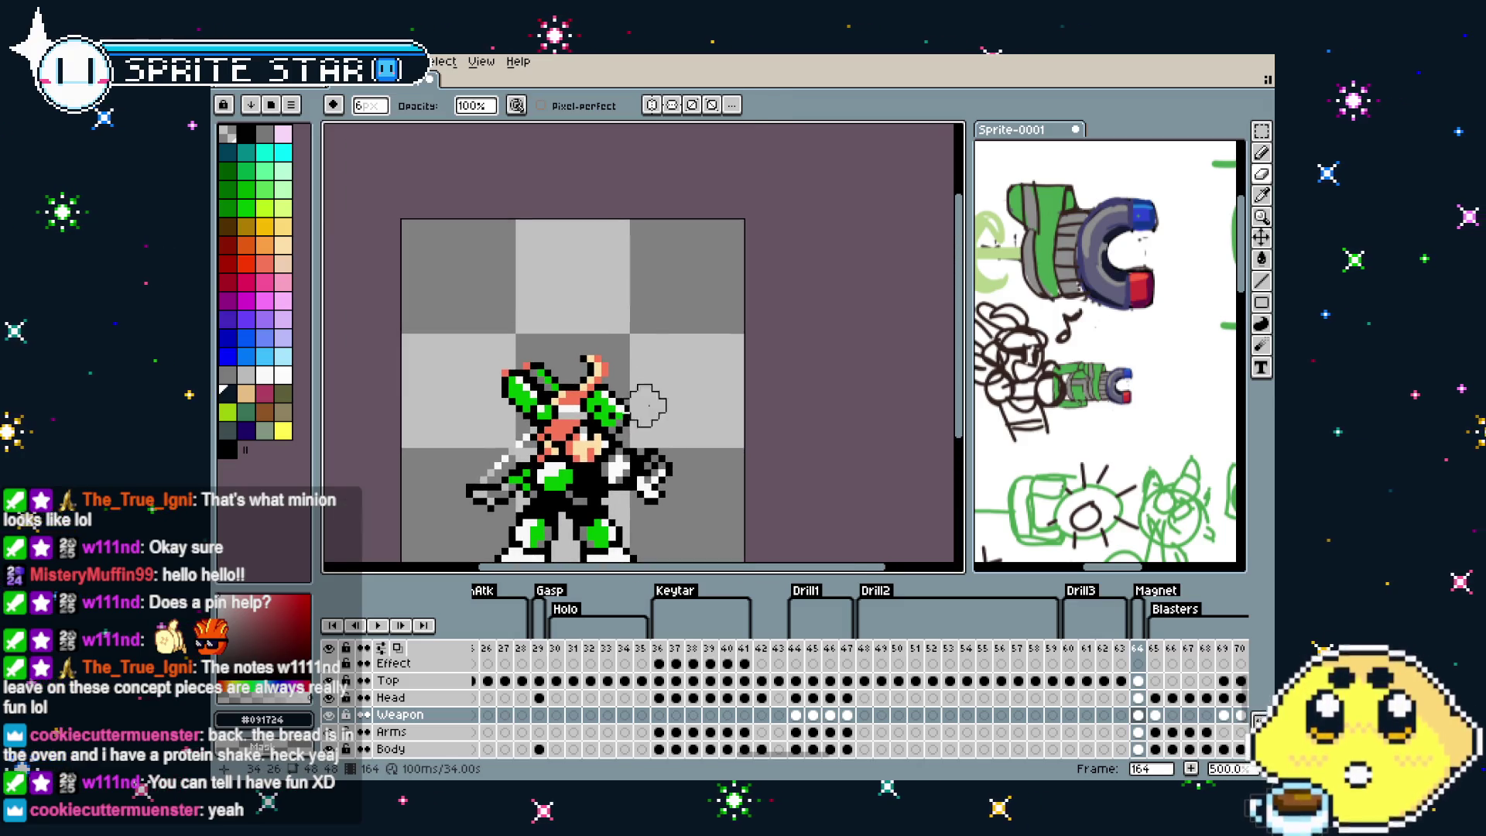
left_click(1051, 392)
scroll(1051, 392, "up", 1)
scroll(1051, 393, "up", 2)
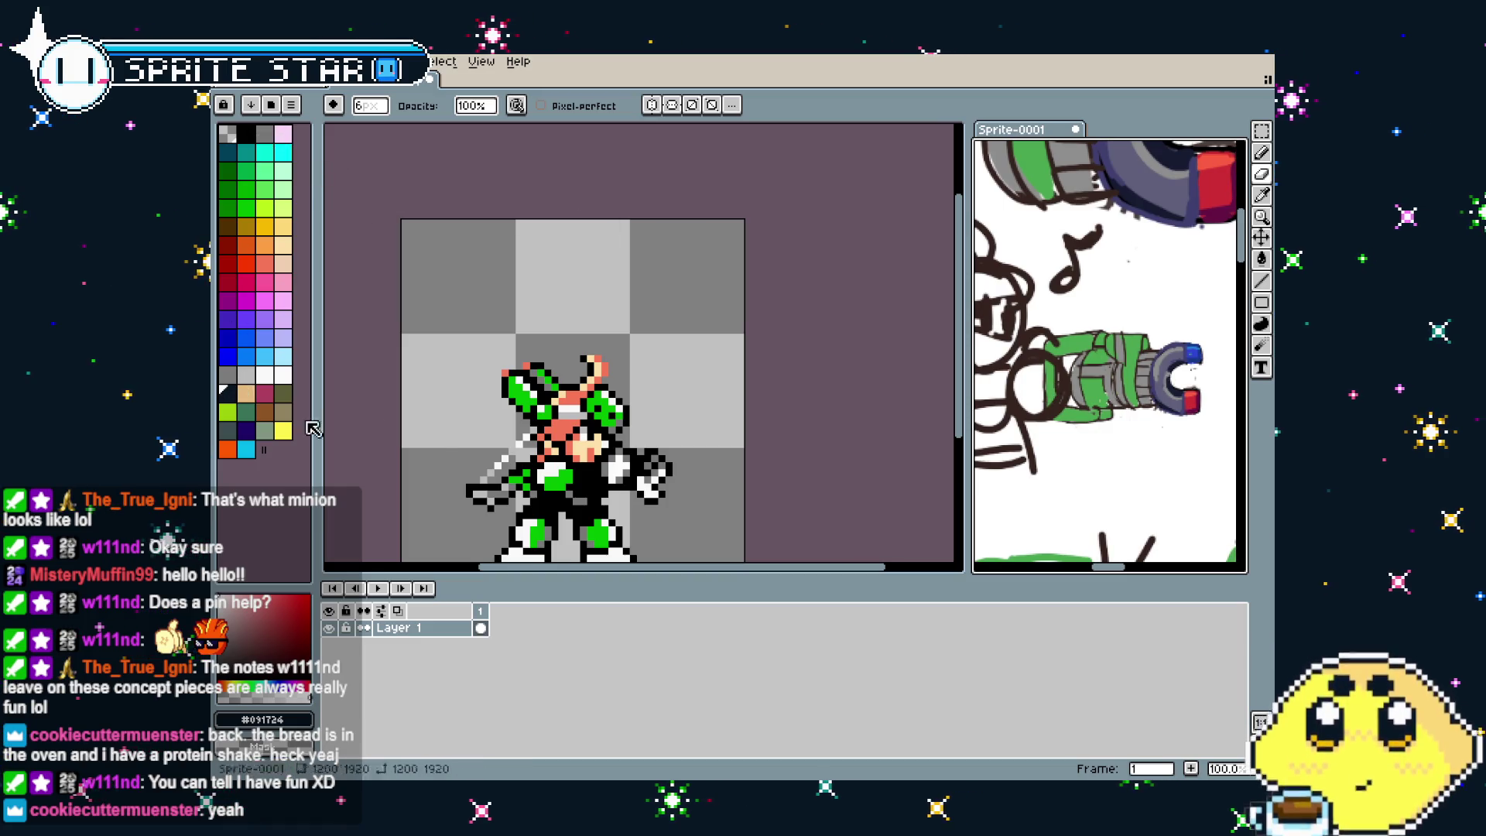
left_click(852, 348)
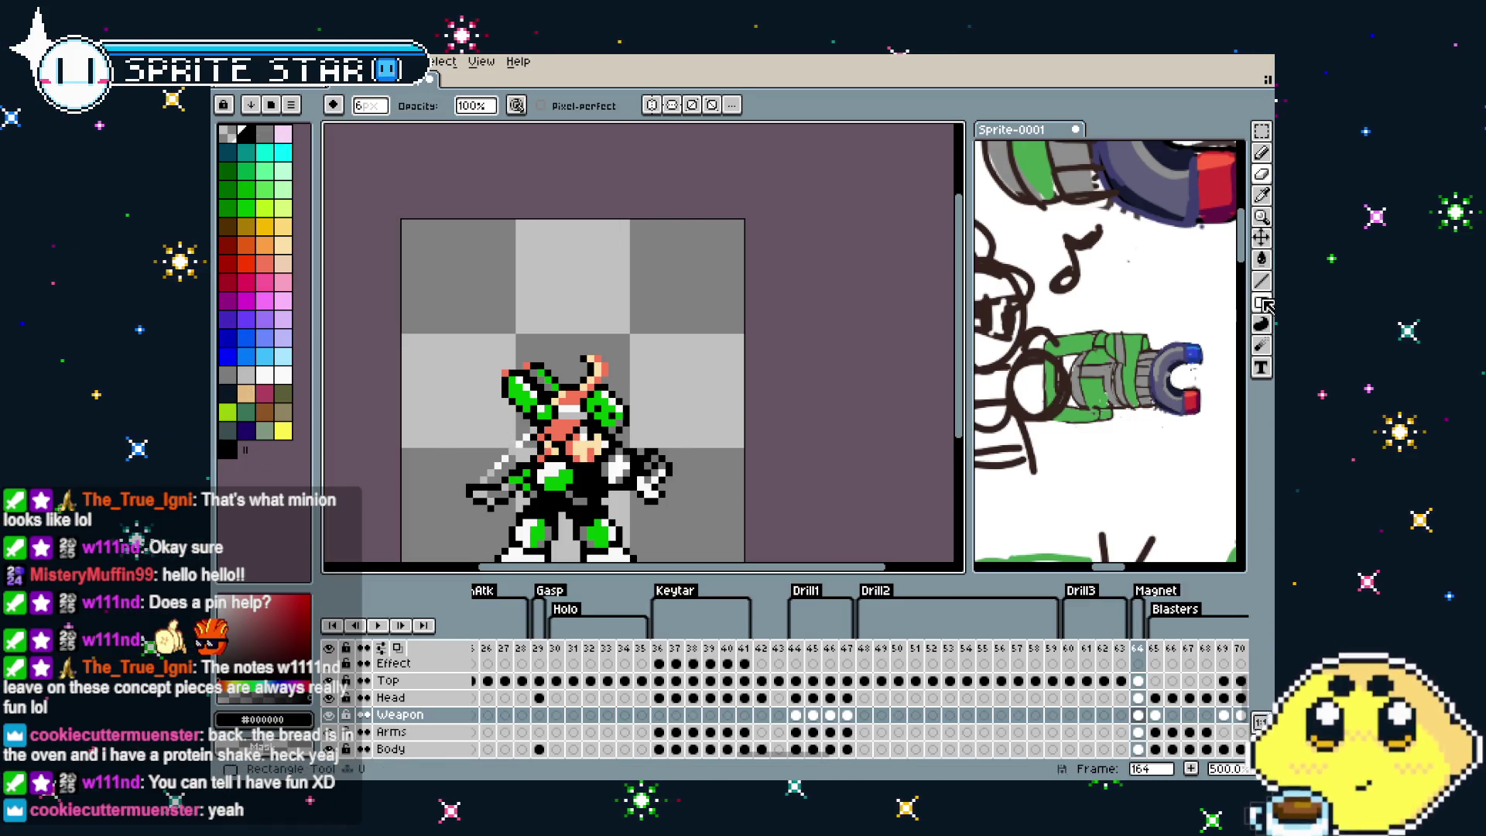
left_click(1261, 303)
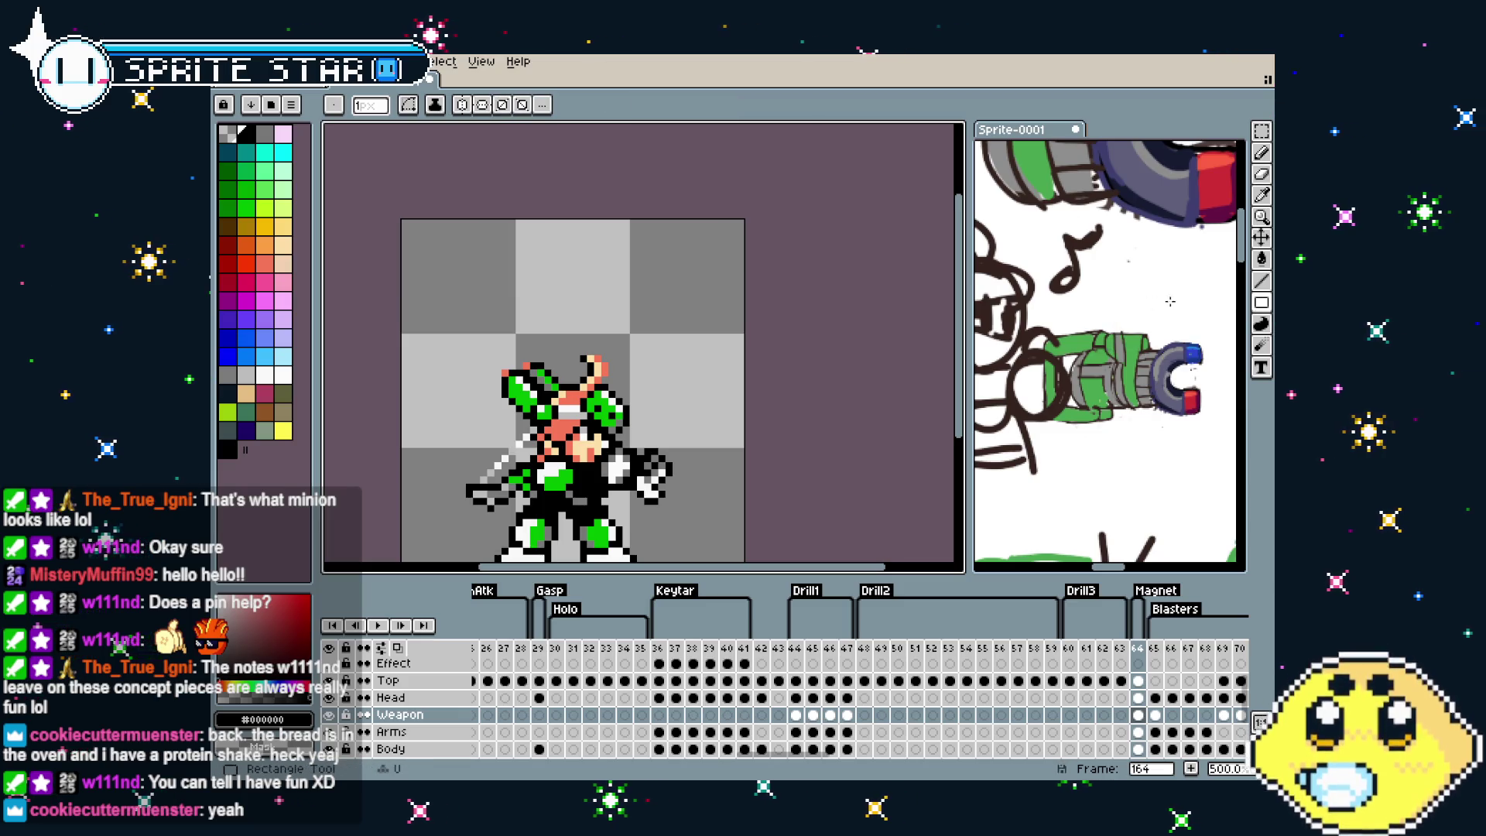
Draw a small black rectangle above the character and fill green bands inside it
scroll(631, 303, "up", 4)
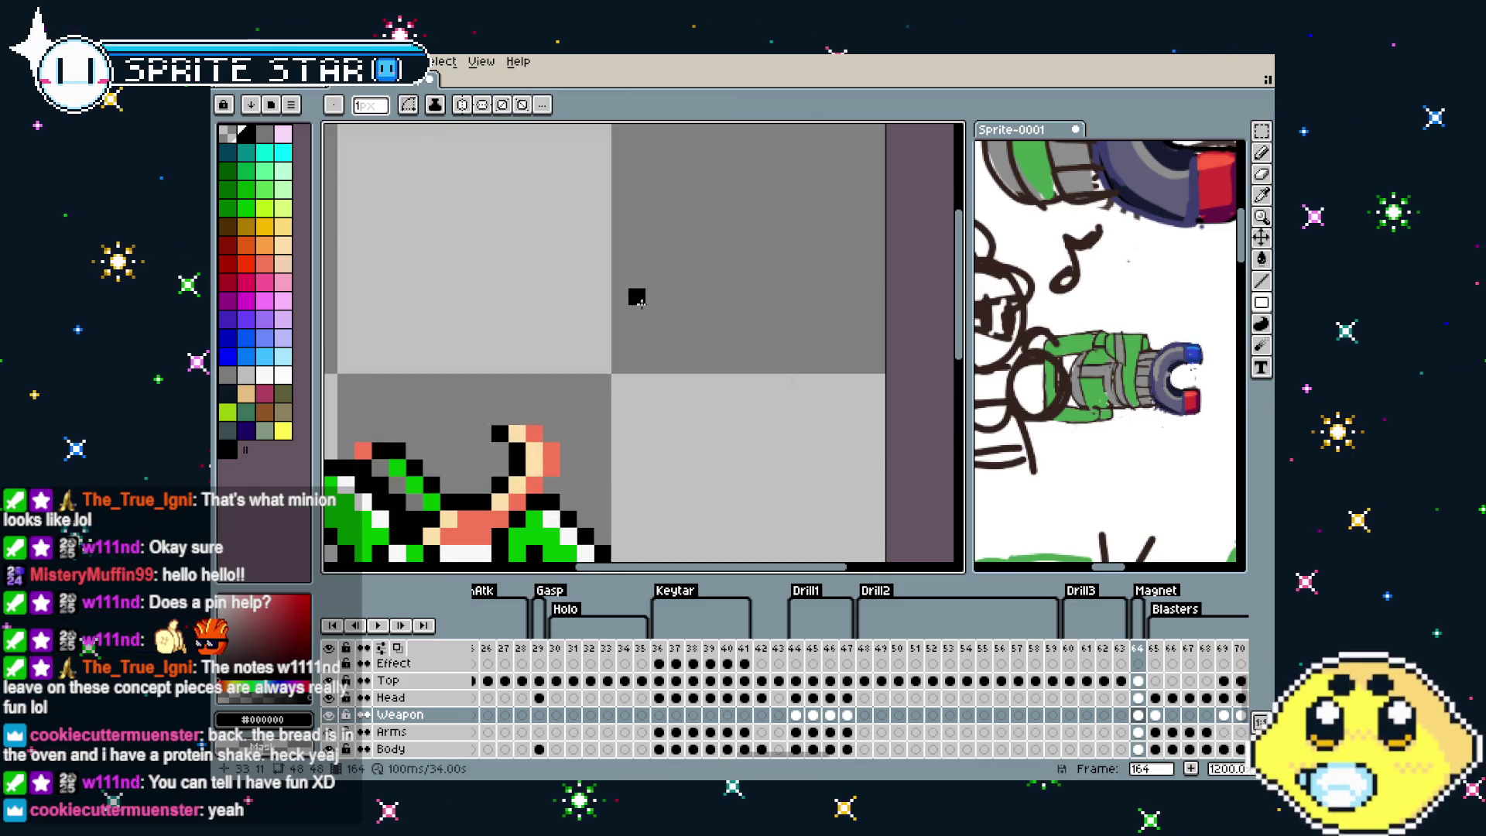
scroll(637, 302, "down", 2)
mouse_move(696, 289)
left_mouse_down()
mouse_move(672, 290)
mouse_move(673, 322)
left_mouse_up()
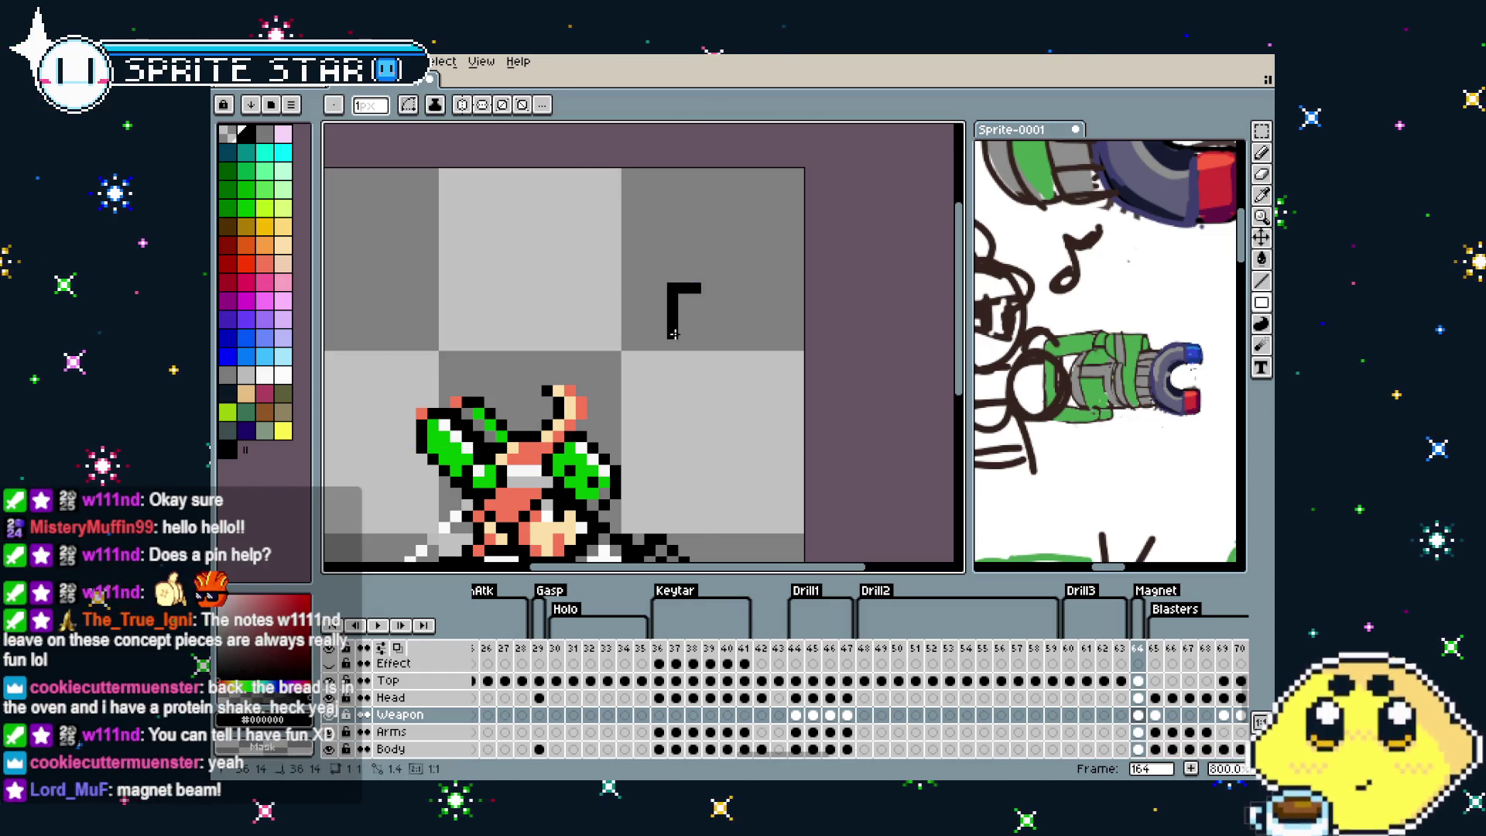
left_click_drag(694, 338, 657, 352)
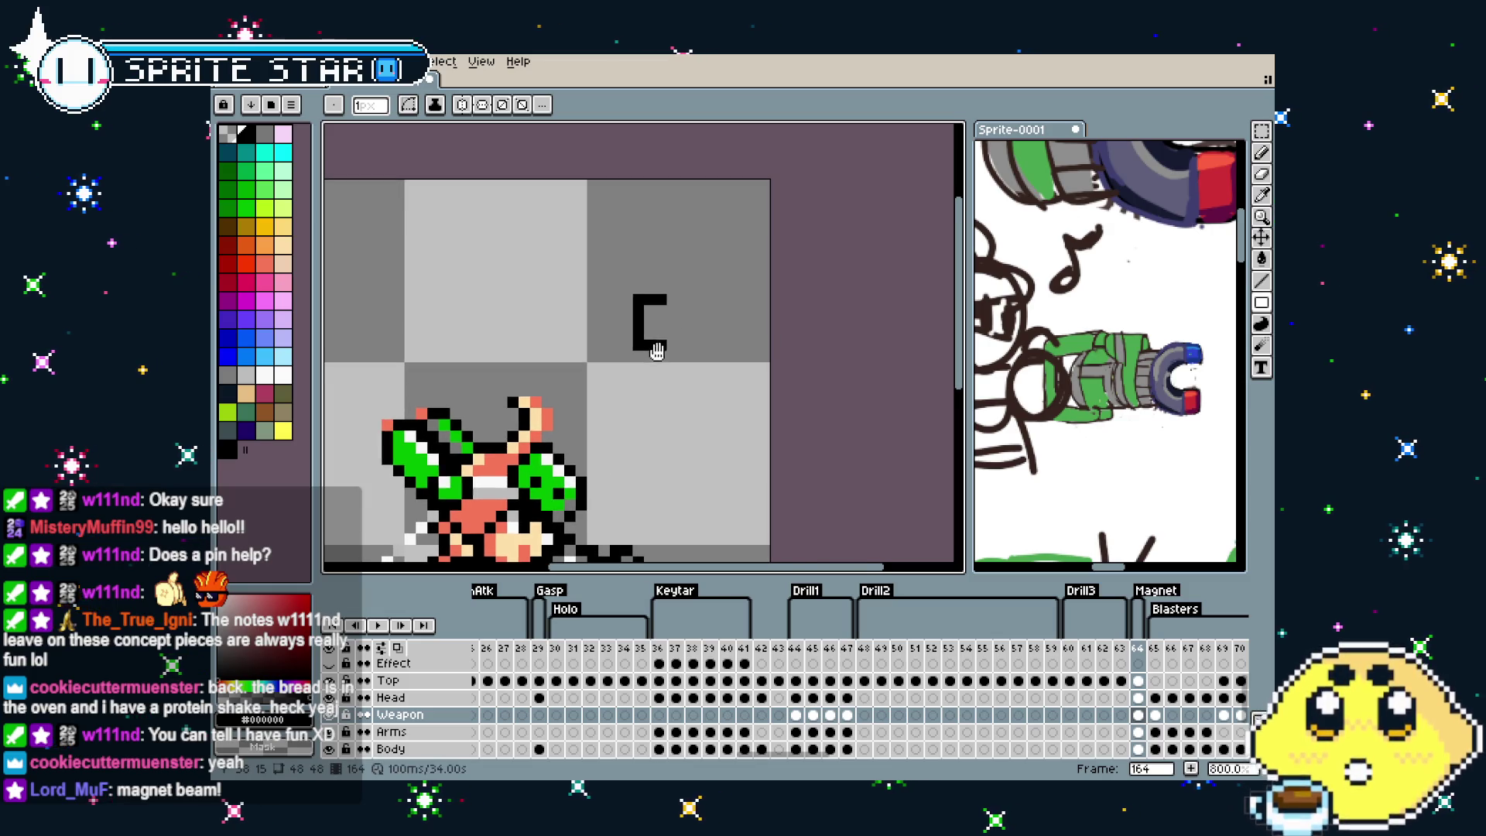
left_click(395, 480, "alt")
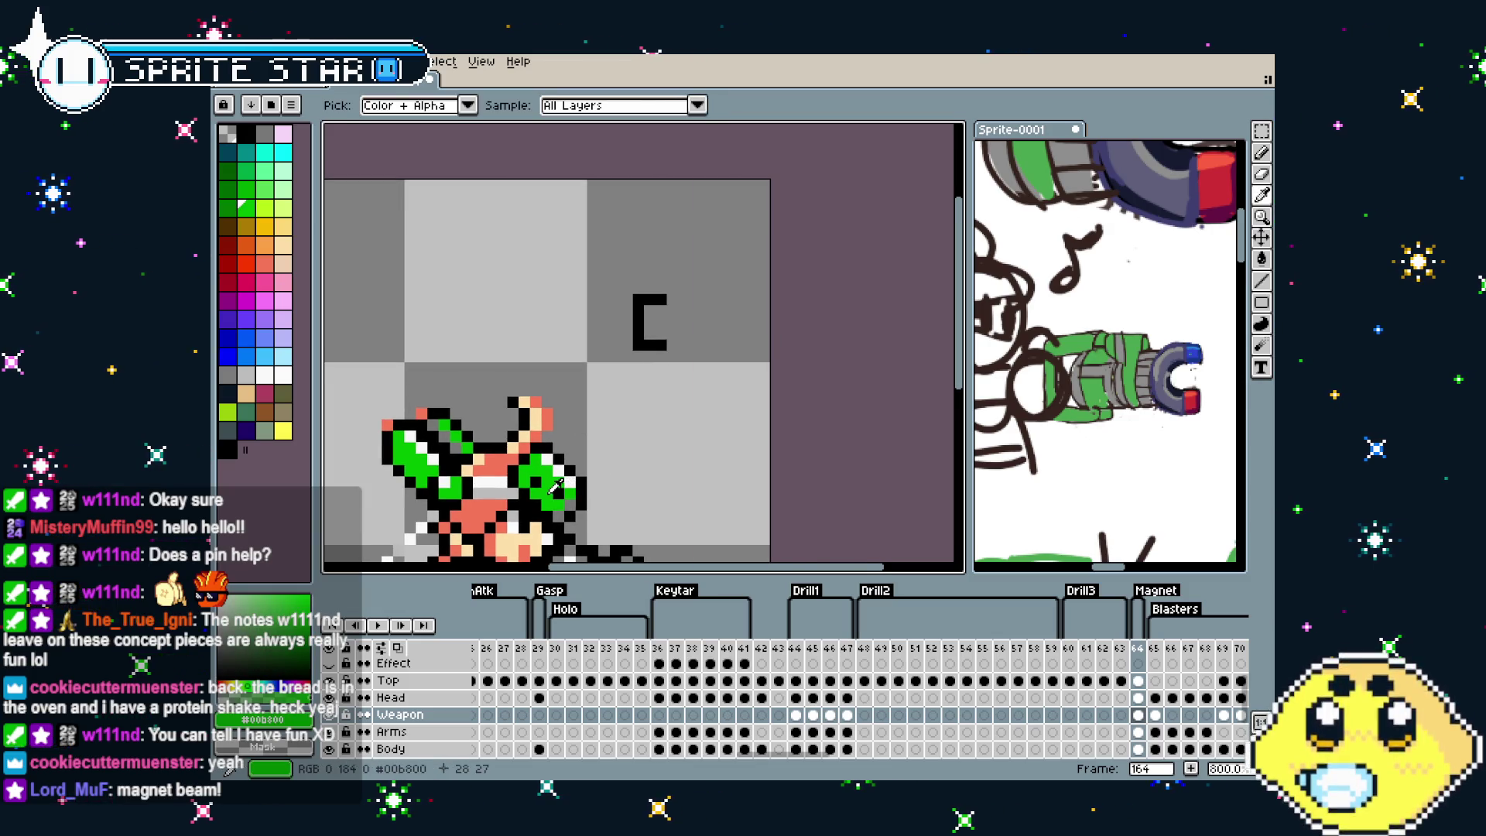
left_click_drag(649, 311, 659, 311)
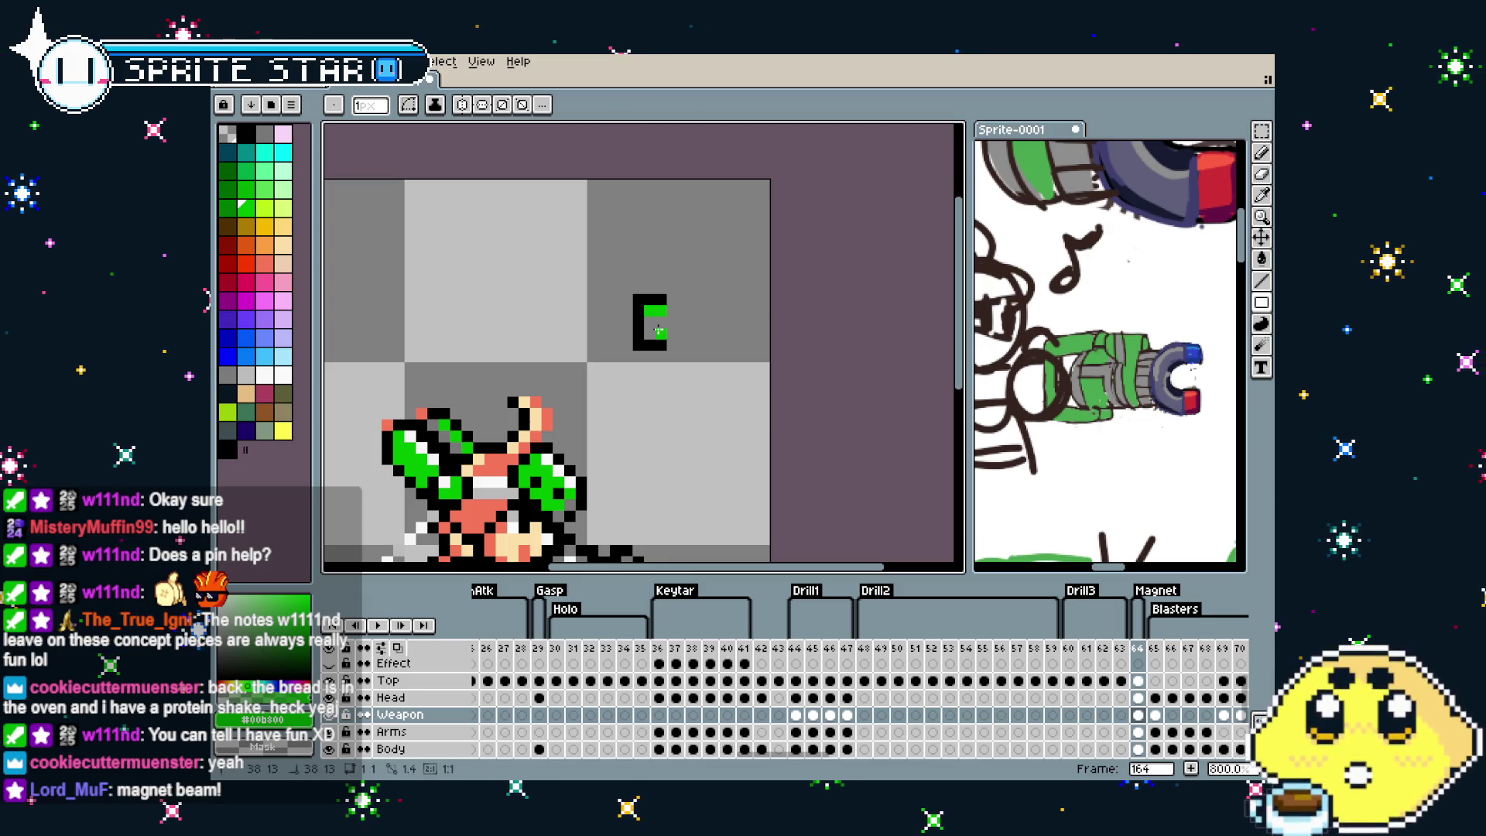
left_click(656, 325, "alt")
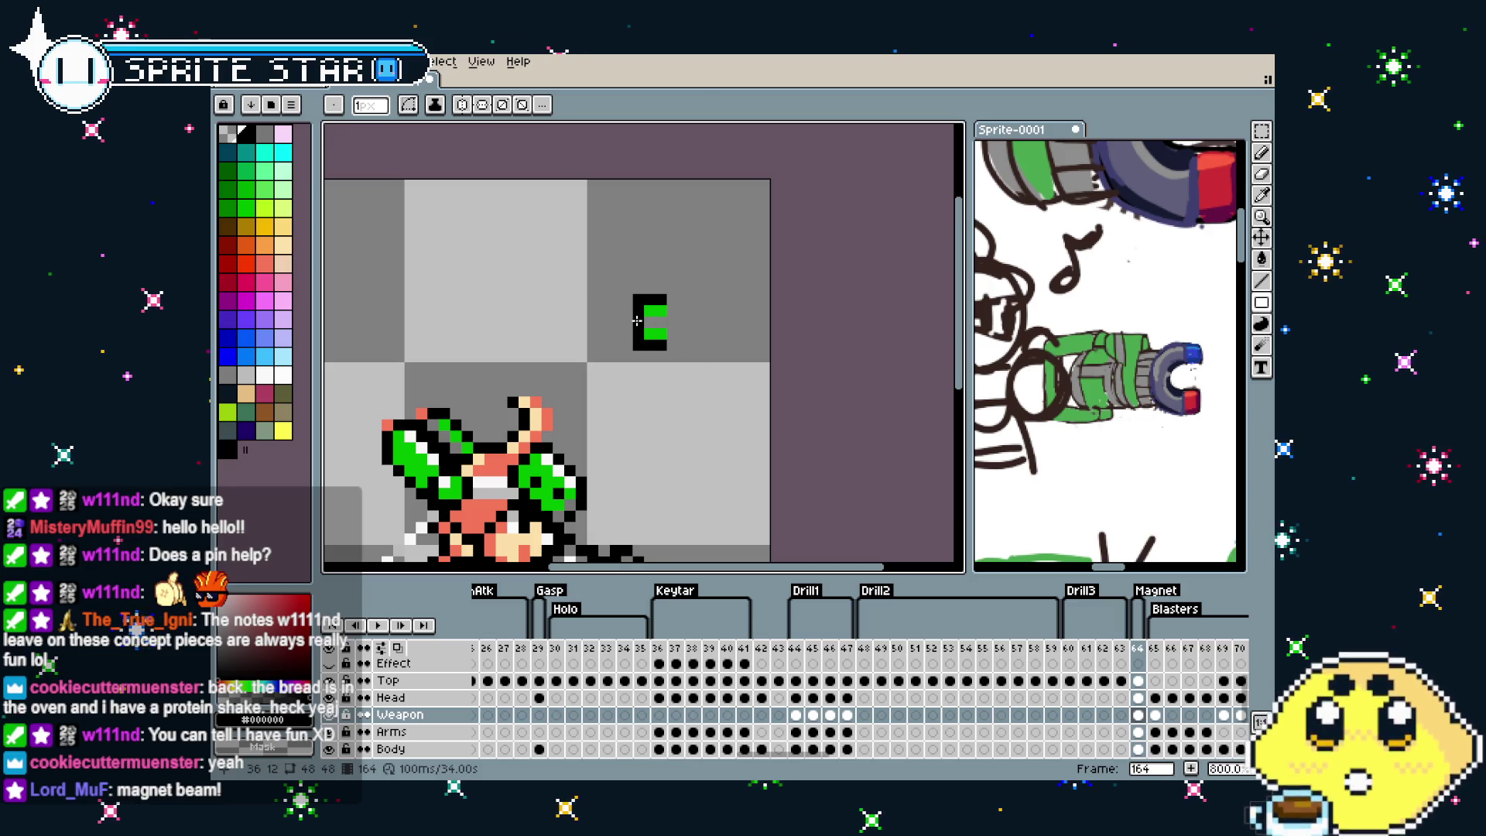
left_click(644, 312, "alt")
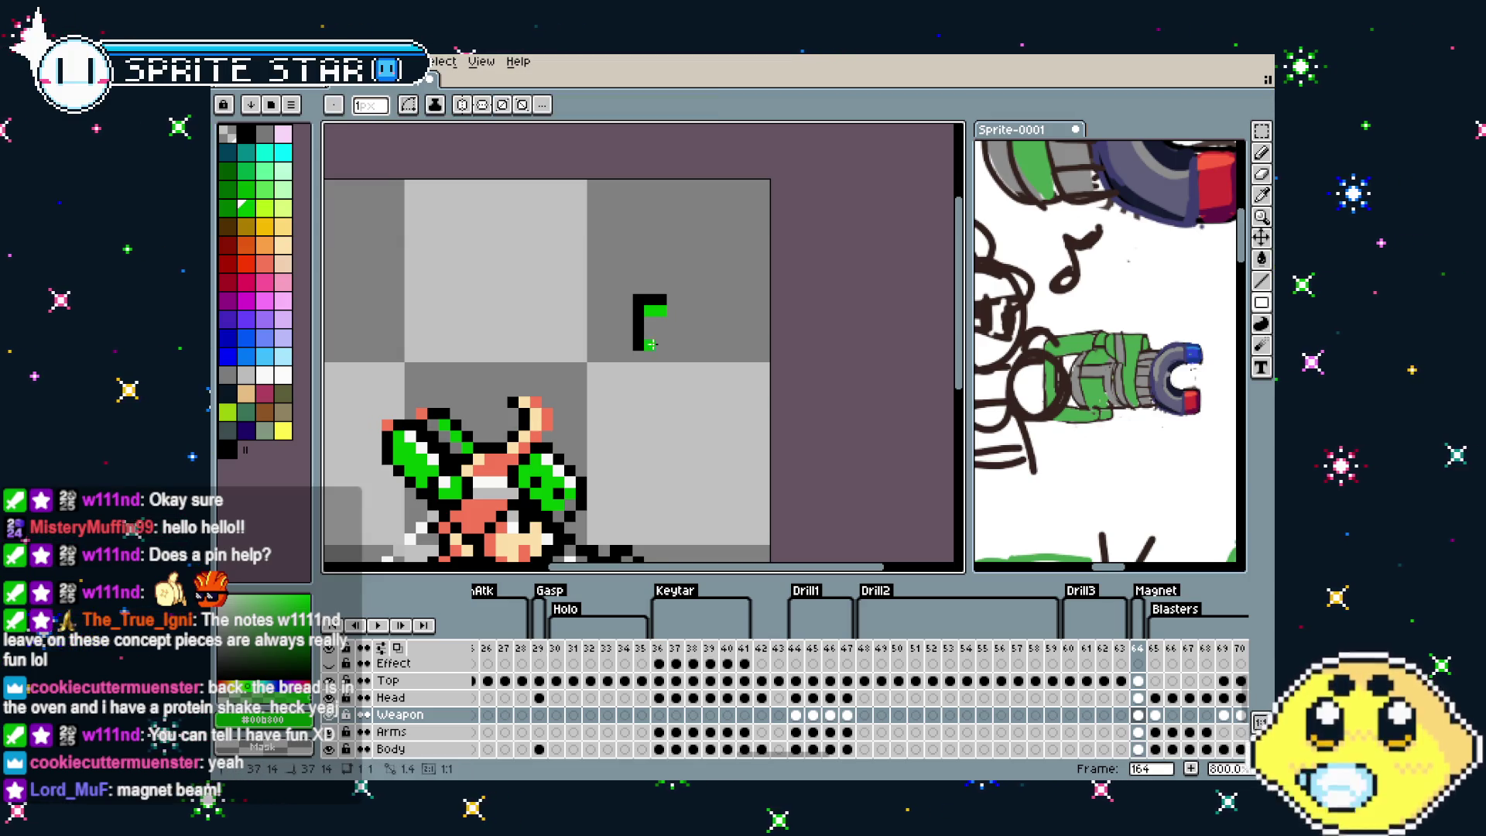
left_click(637, 350, "alt")
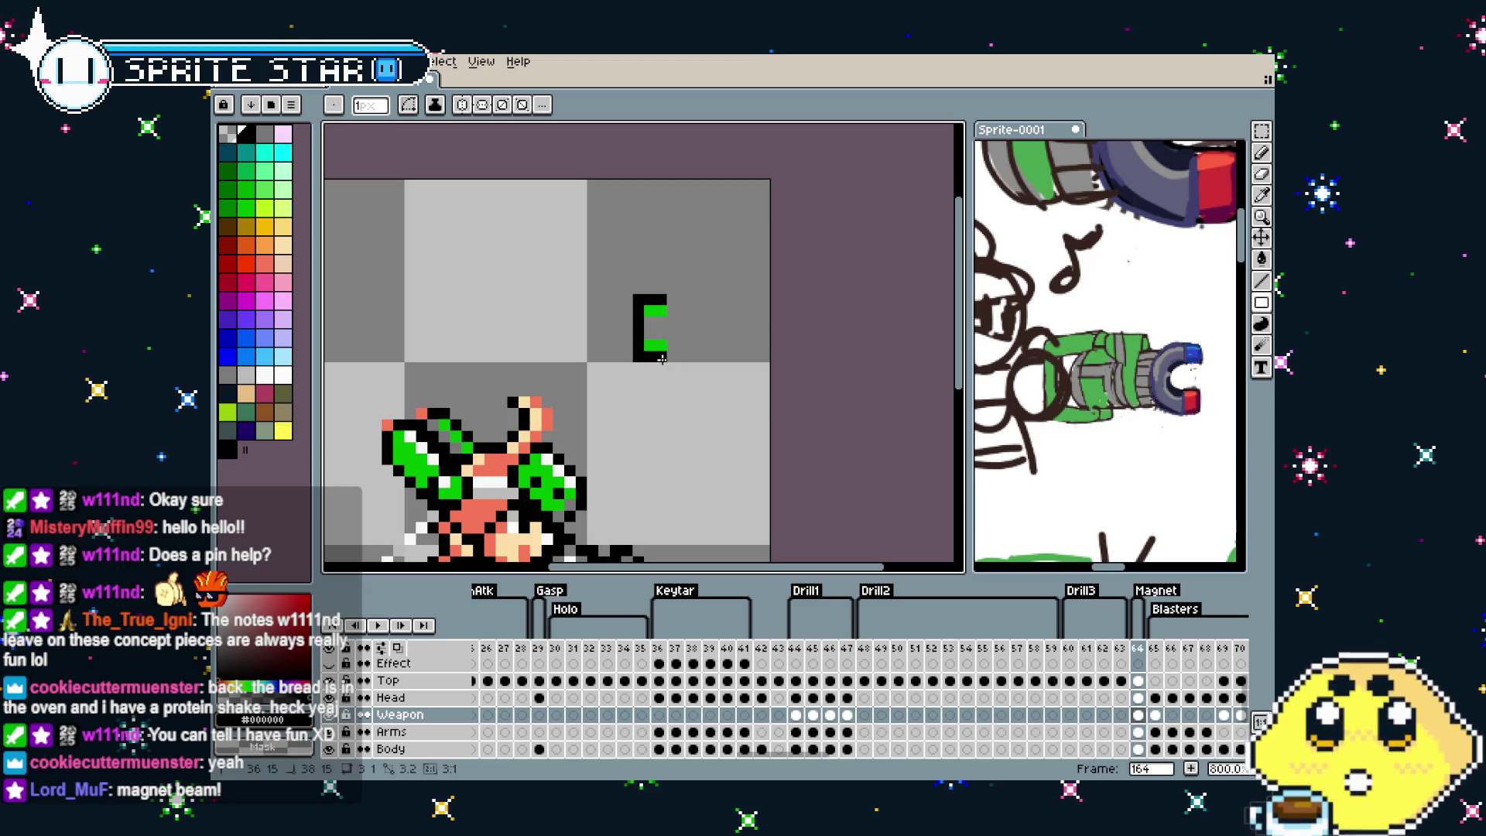
Undo the black rectangle fill and marquee-select the lower part of the E shape
scroll(637, 415, "down", 1)
scroll(634, 417, "up", 1)
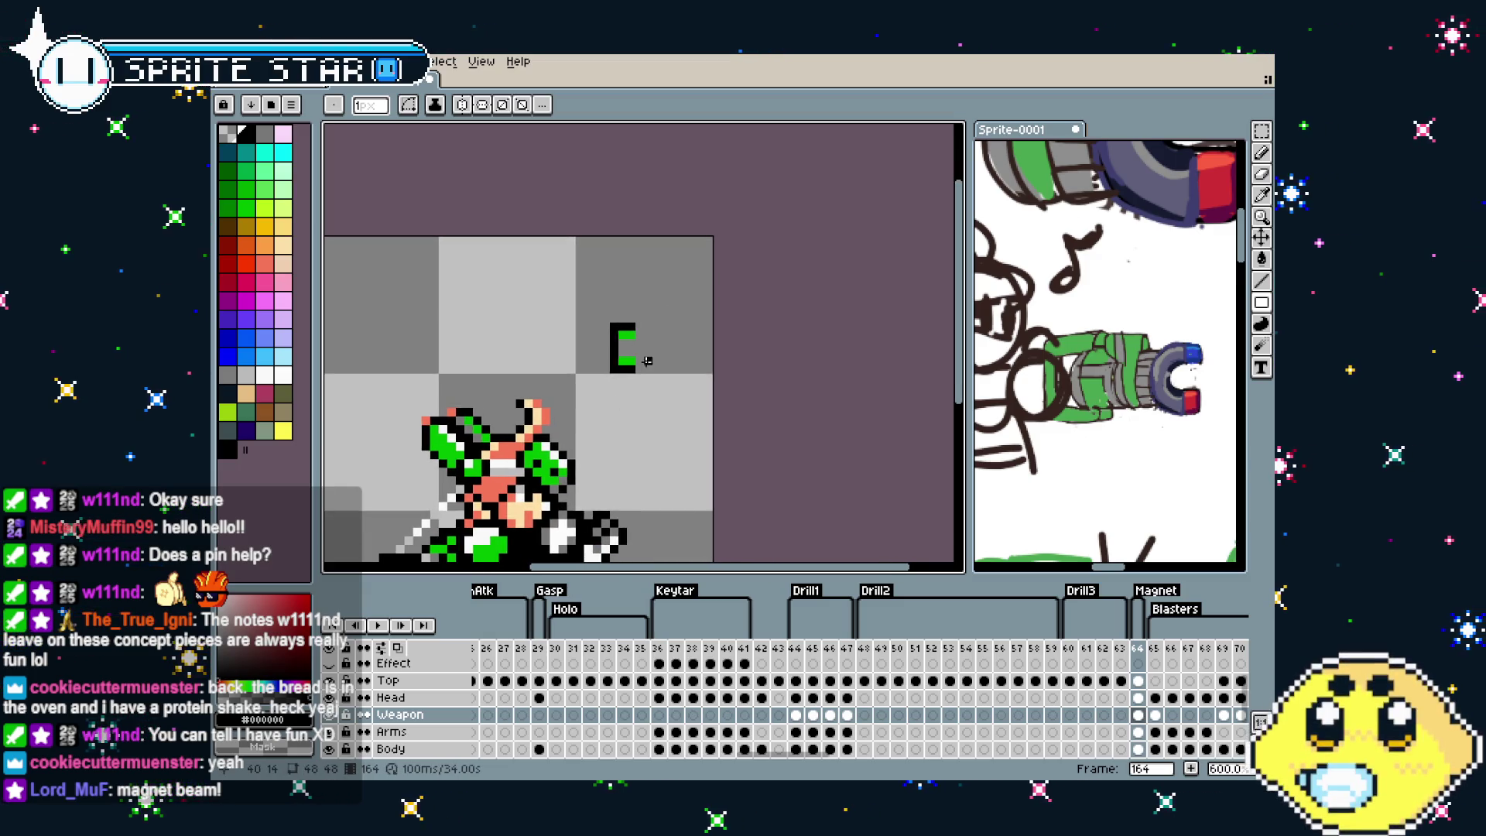
scroll(633, 412, "up", 1)
scroll(630, 406, "up", 1)
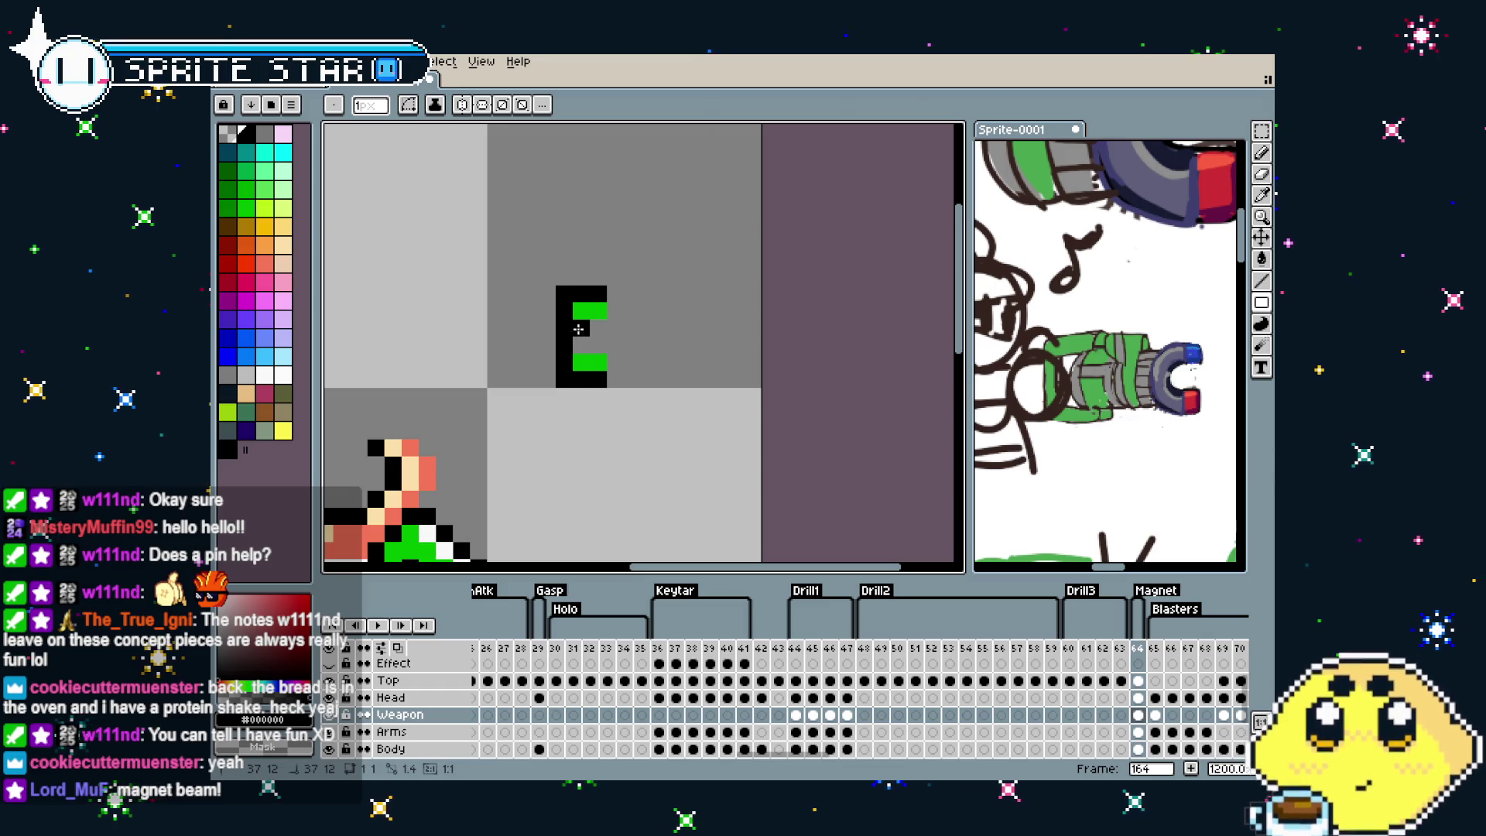
key("ctrl+z")
scroll(577, 434, "down", 2)
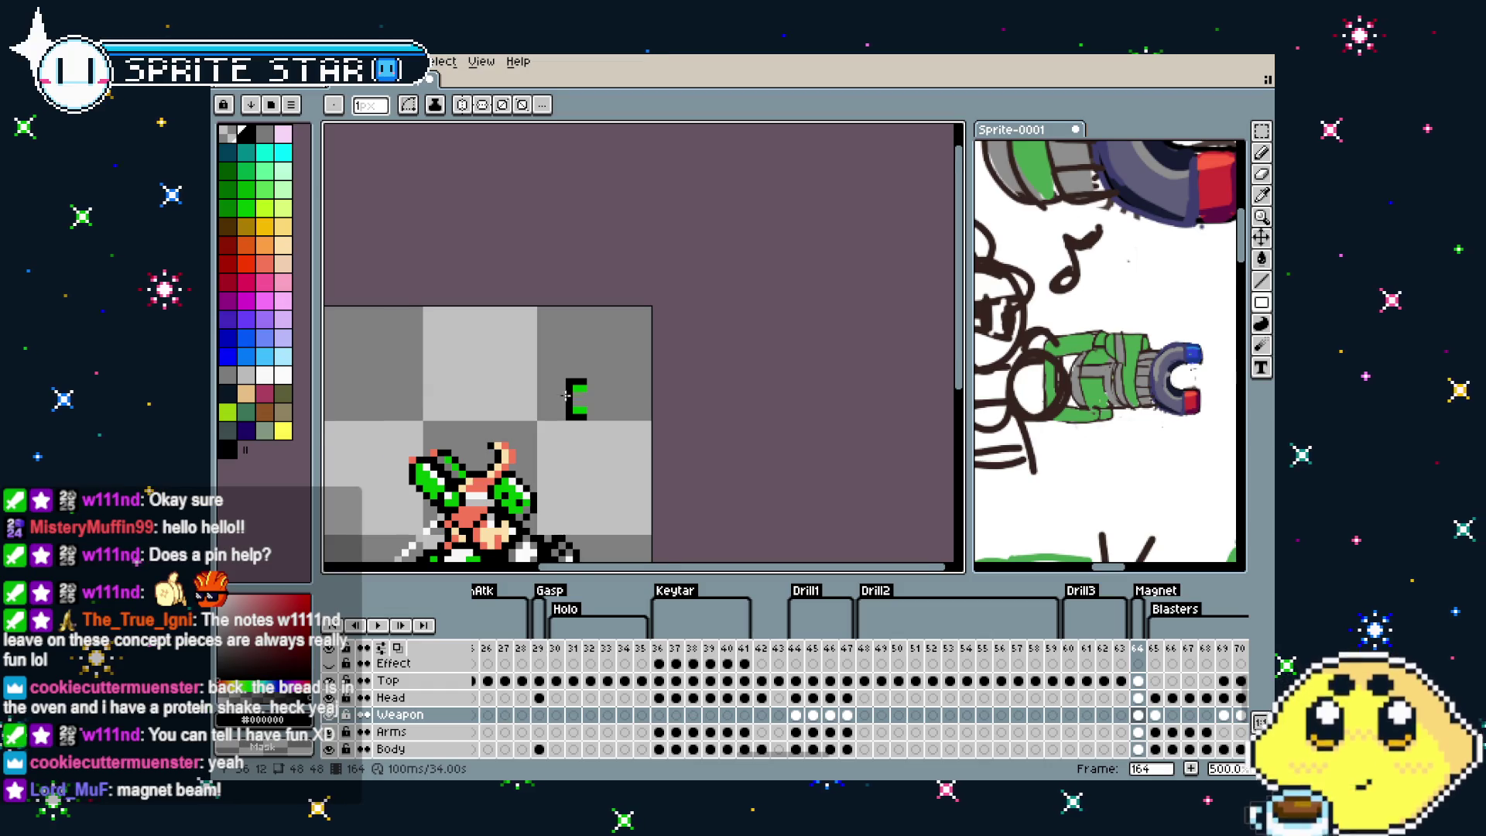
scroll(566, 396, "up", 2)
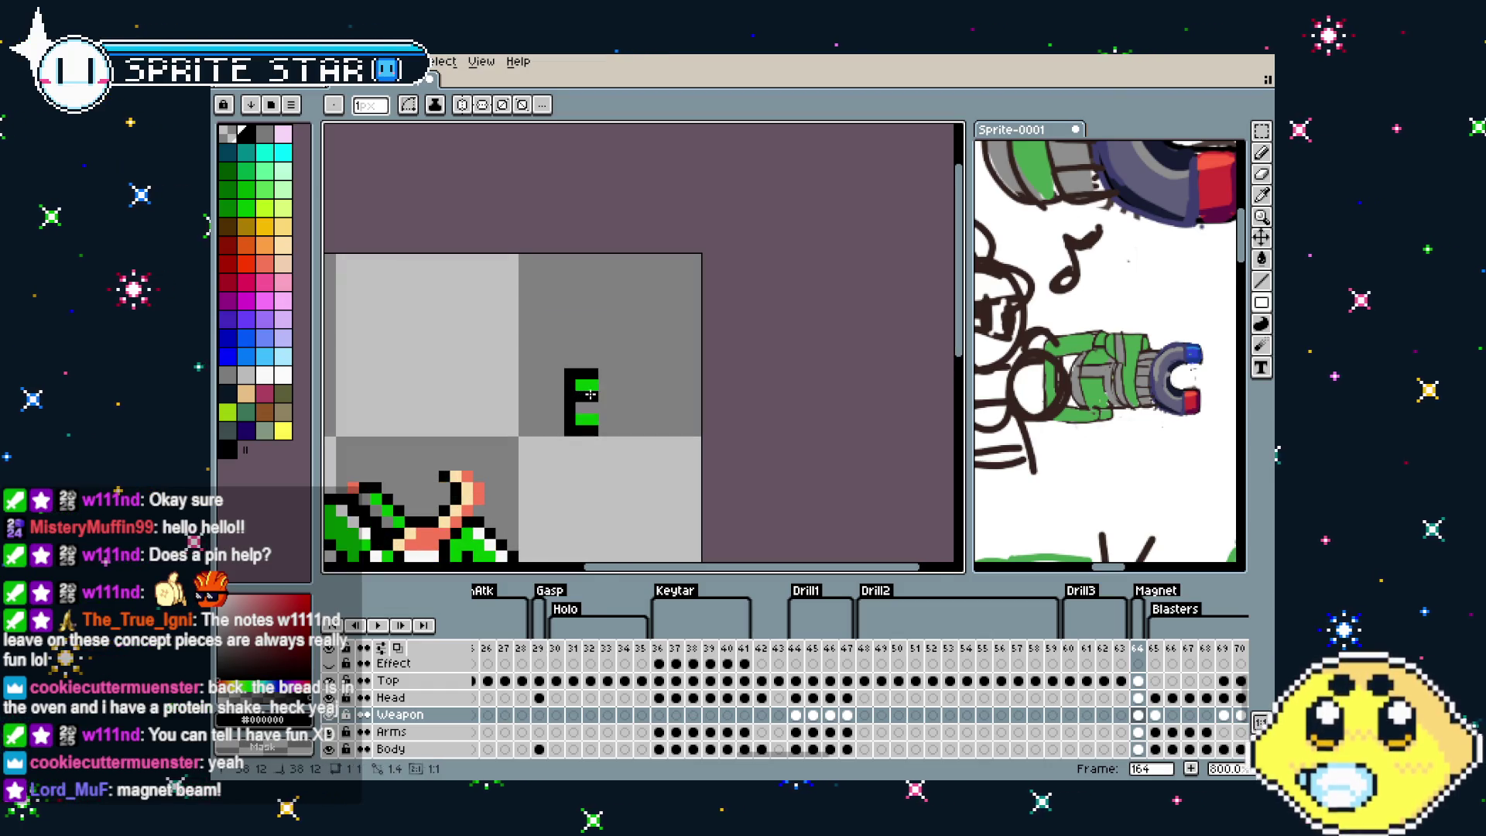
scroll(605, 452, "up", 2)
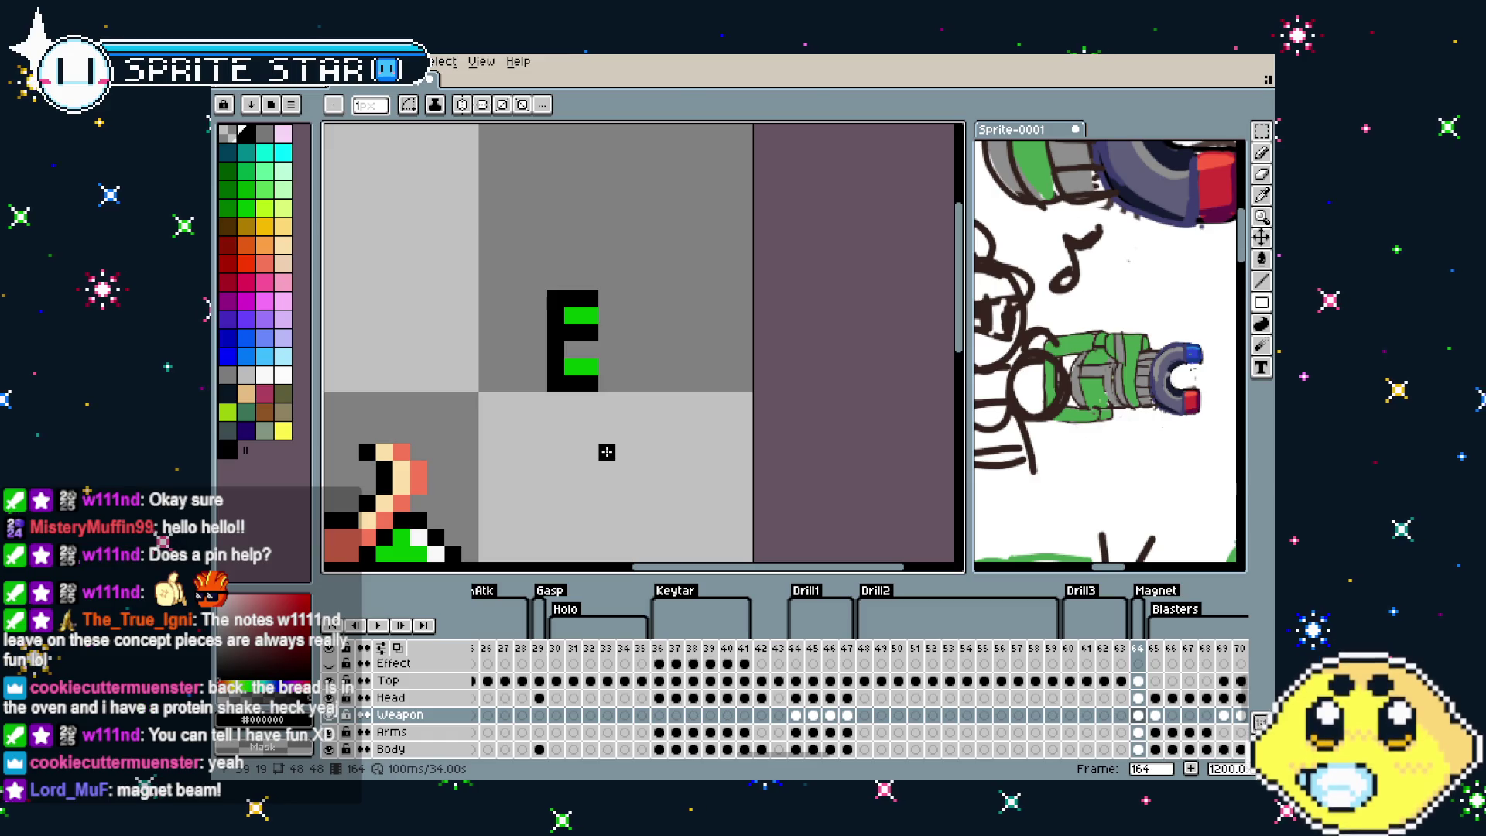
key("m")
left_click_drag(529, 349, 647, 442)
Nudge the lower arm down one pixel and fill the E's left and right sides with black
key("Down")
key("b")
left_click(577, 370)
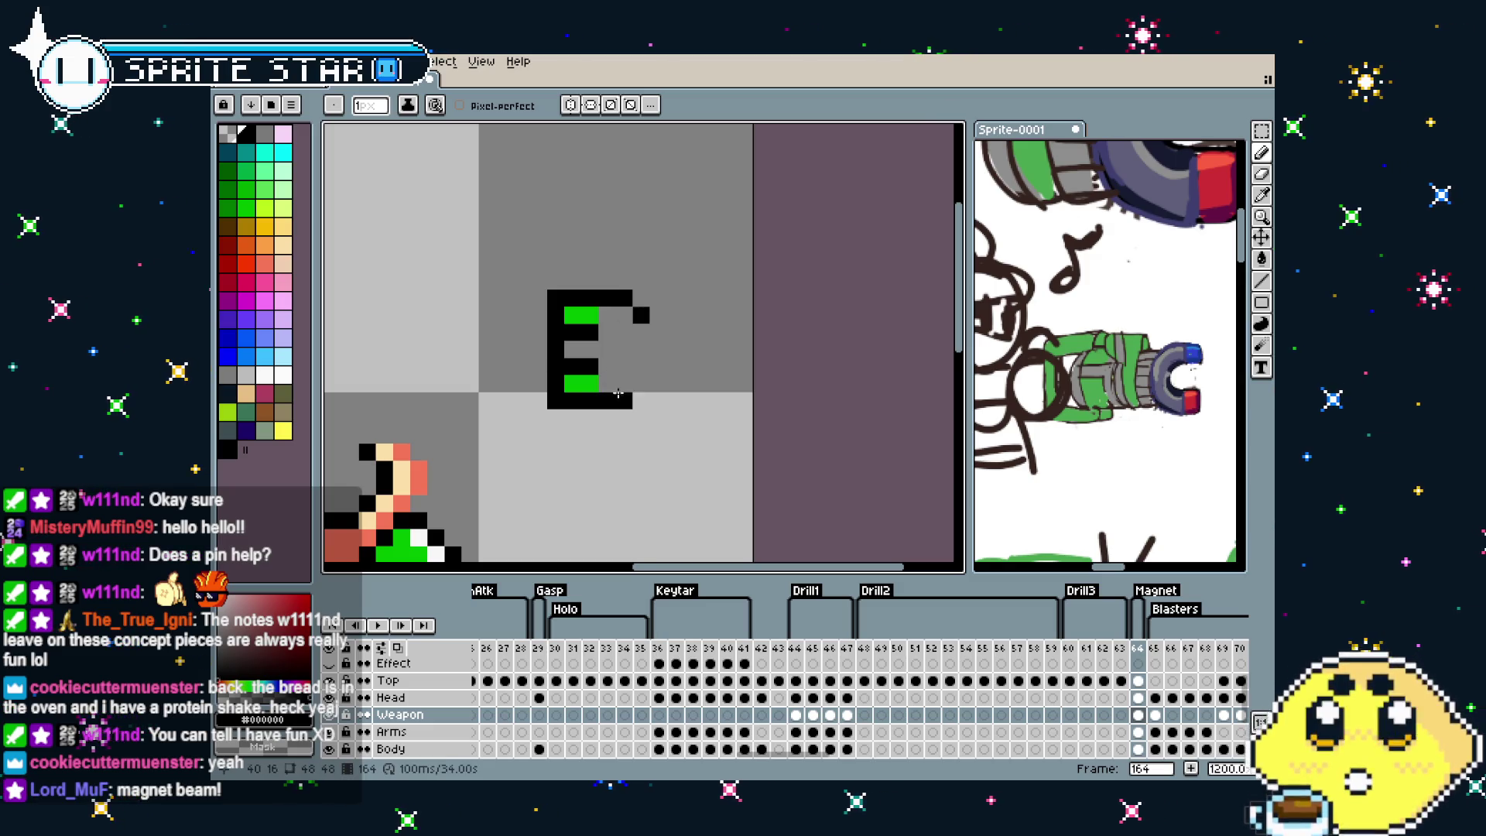
left_click(641, 385)
key("plus")
left_click(616, 341)
key("ctrl+z")
left_click(556, 348)
left_click_drag(571, 344, 626, 354)
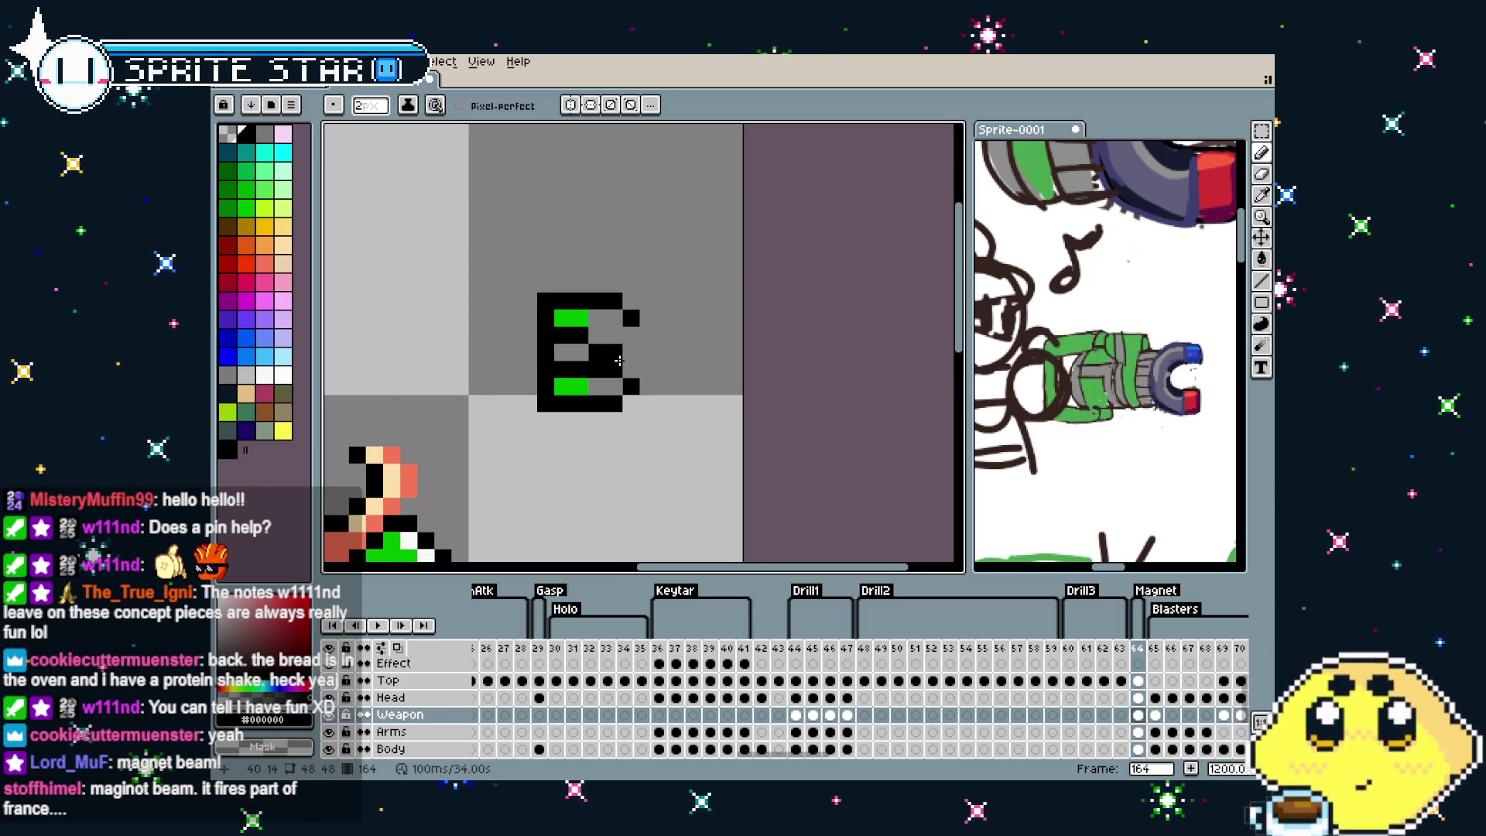
key("plus")
left_click(622, 349)
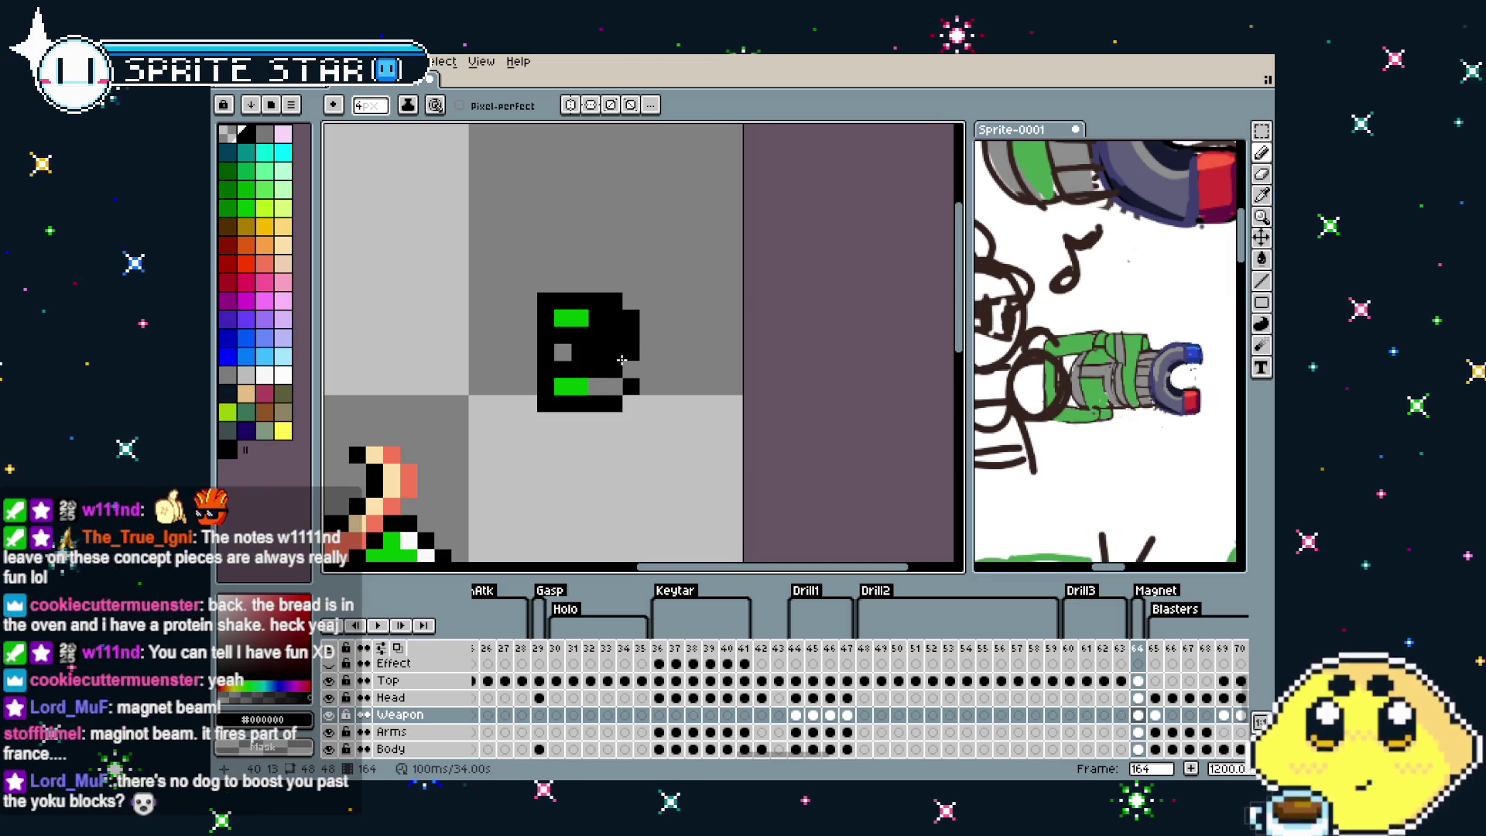
key("ctrl+z")
key("minus")
left_click(618, 358)
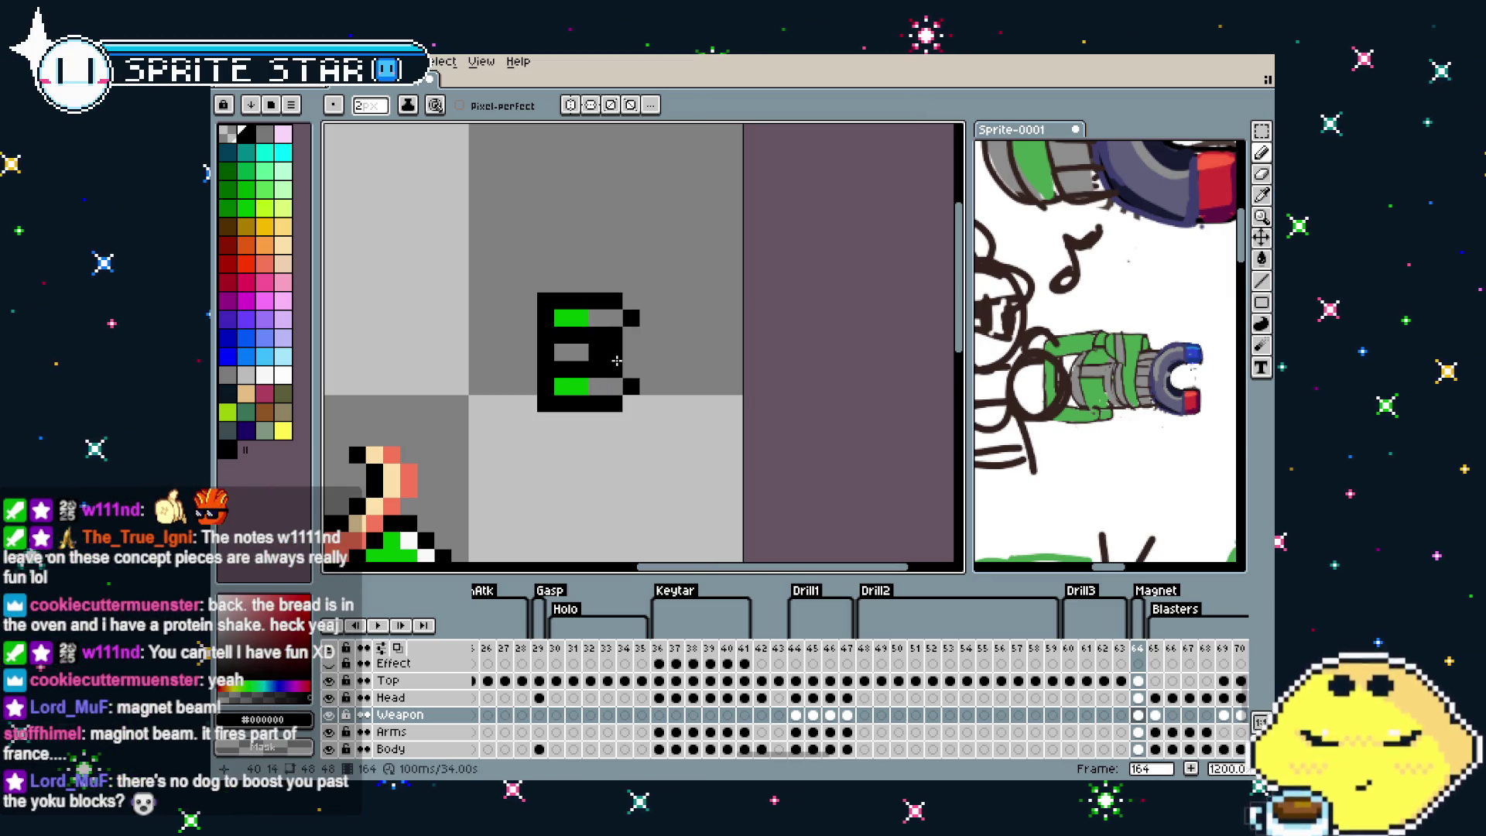
key("minus")
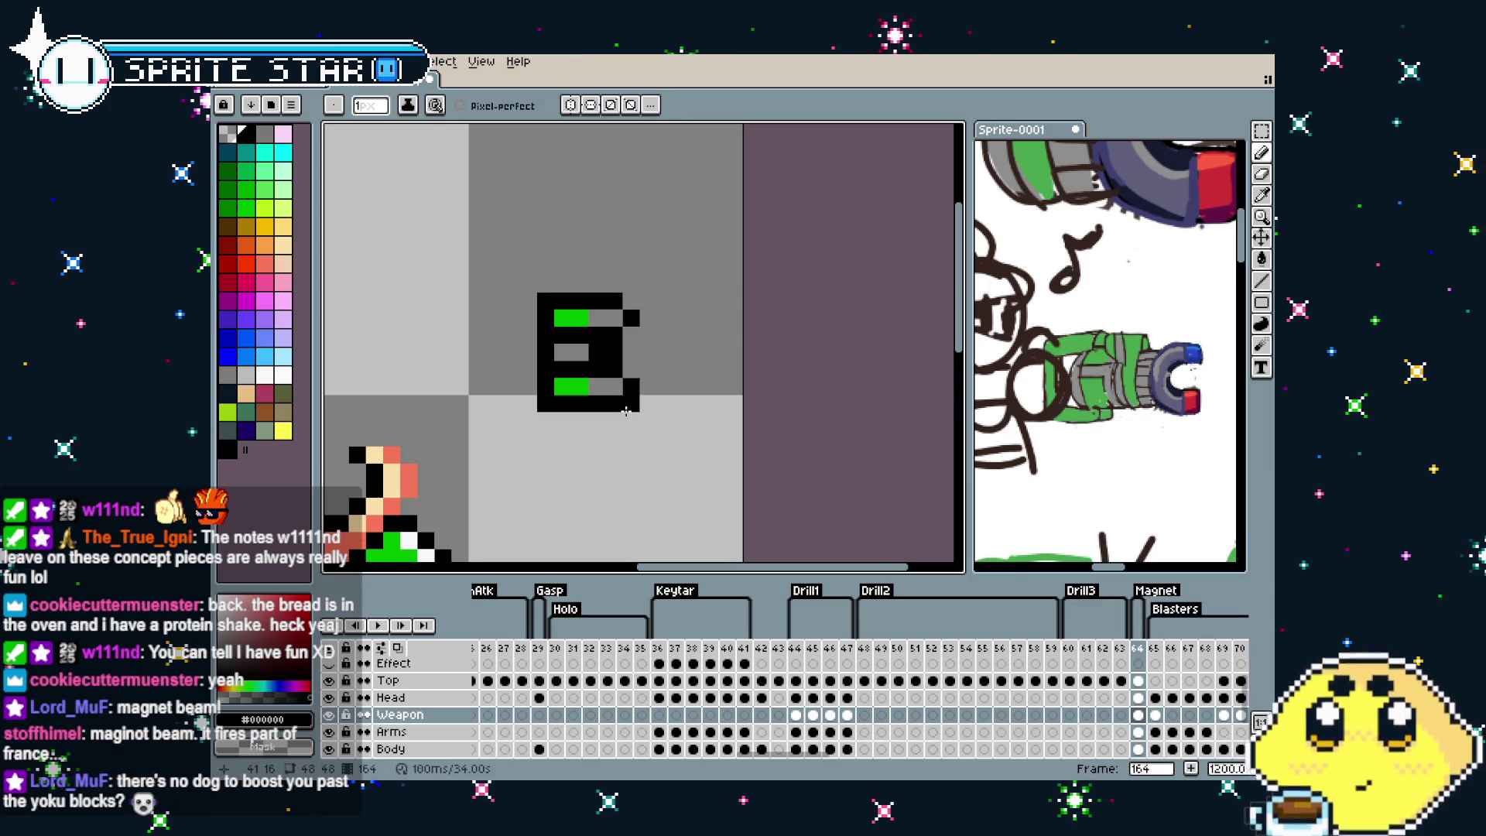
Extend both green bars to the right and paint the glyph's left column green
left_click_drag(624, 409, 610, 412)
scroll(608, 402, "up", 1)
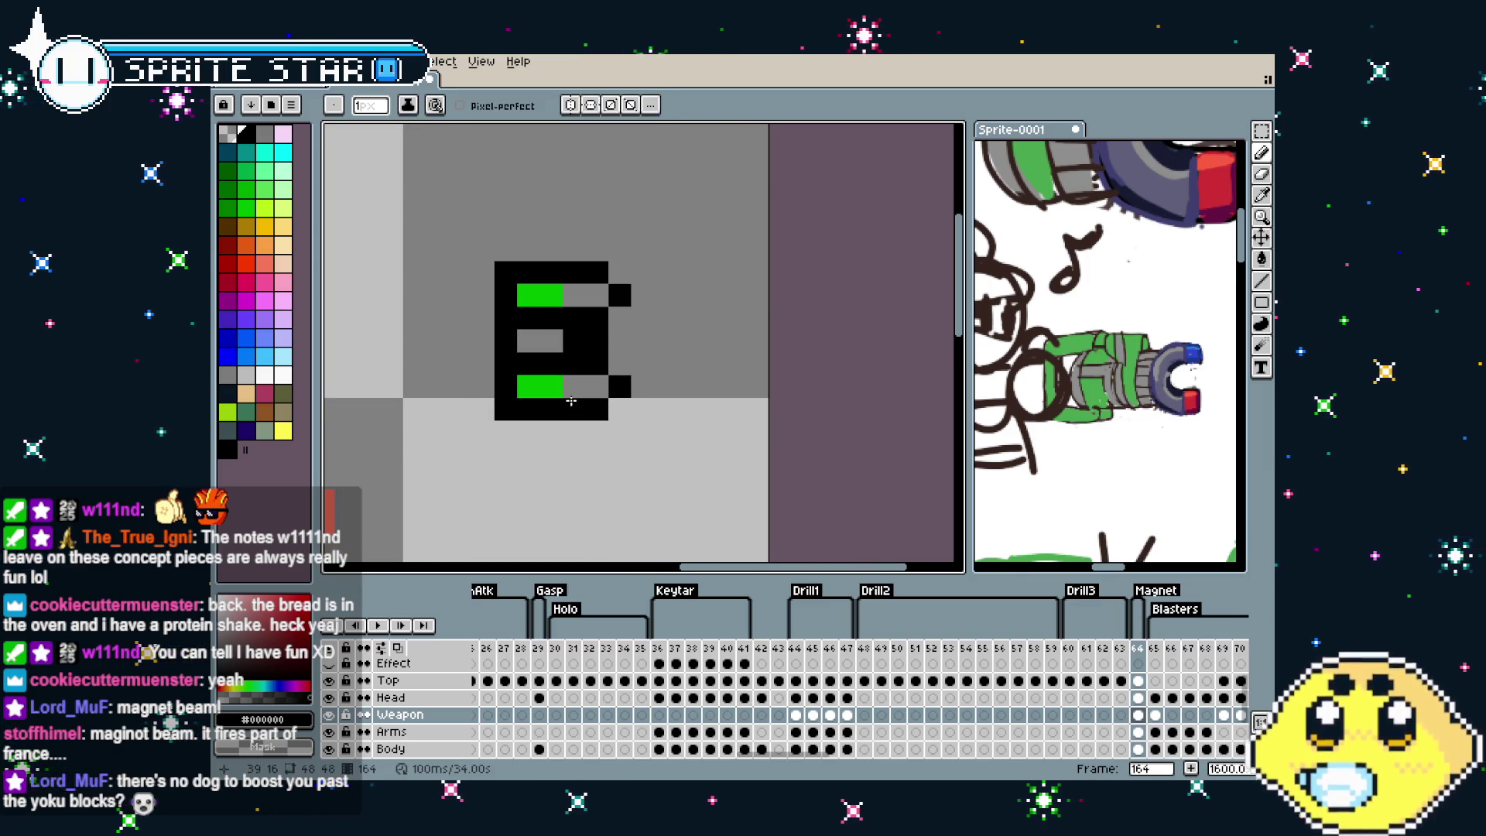
left_click(551, 294, "alt")
left_click_drag(569, 295, 602, 295)
mouse_move(569, 386)
left_mouse_down()
mouse_move(603, 386)
mouse_move(619, 341)
left_mouse_up()
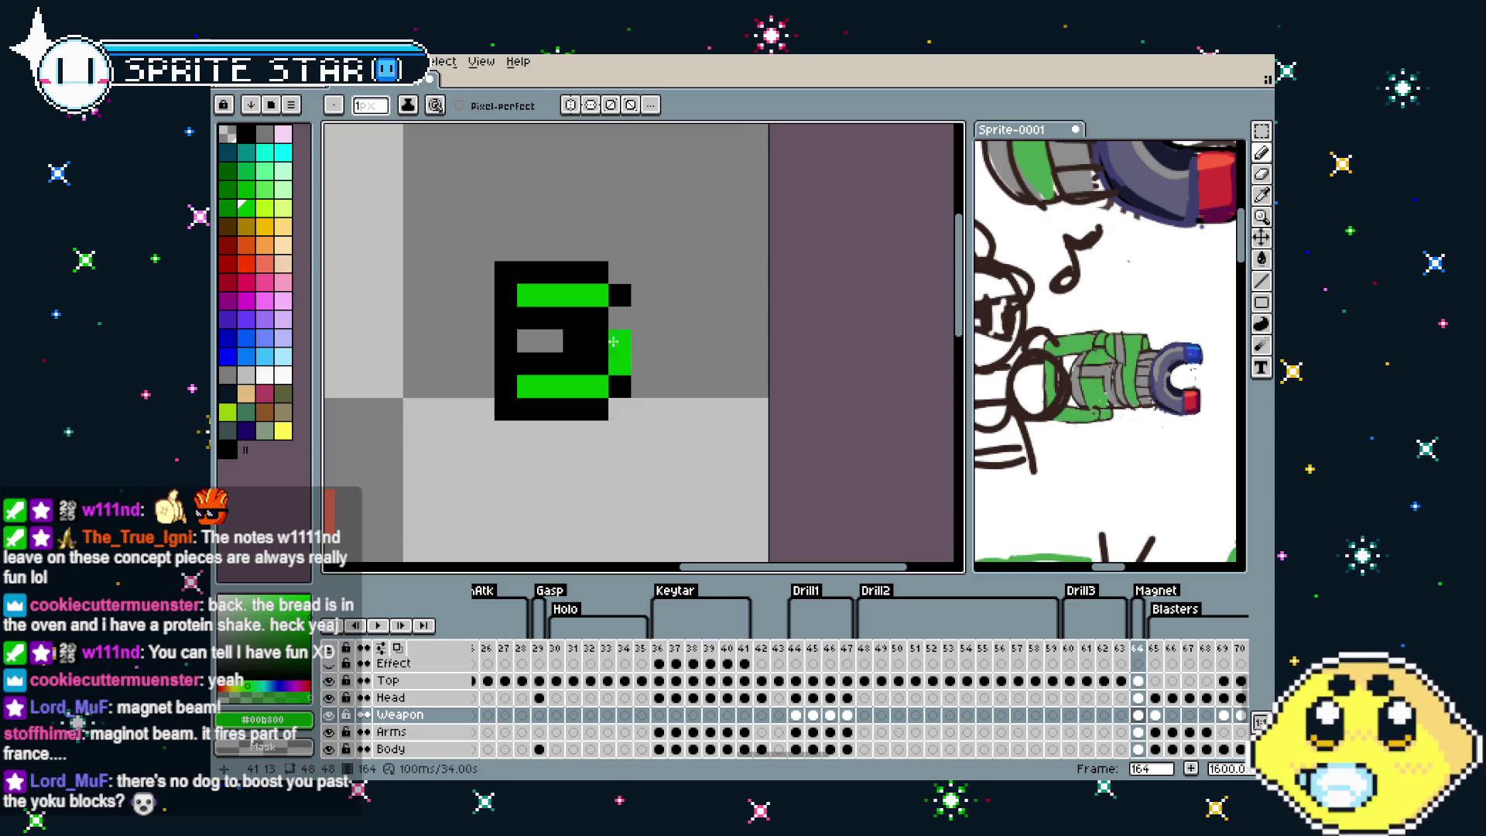
left_click(577, 410, "alt")
scroll(579, 440, "down", 5)
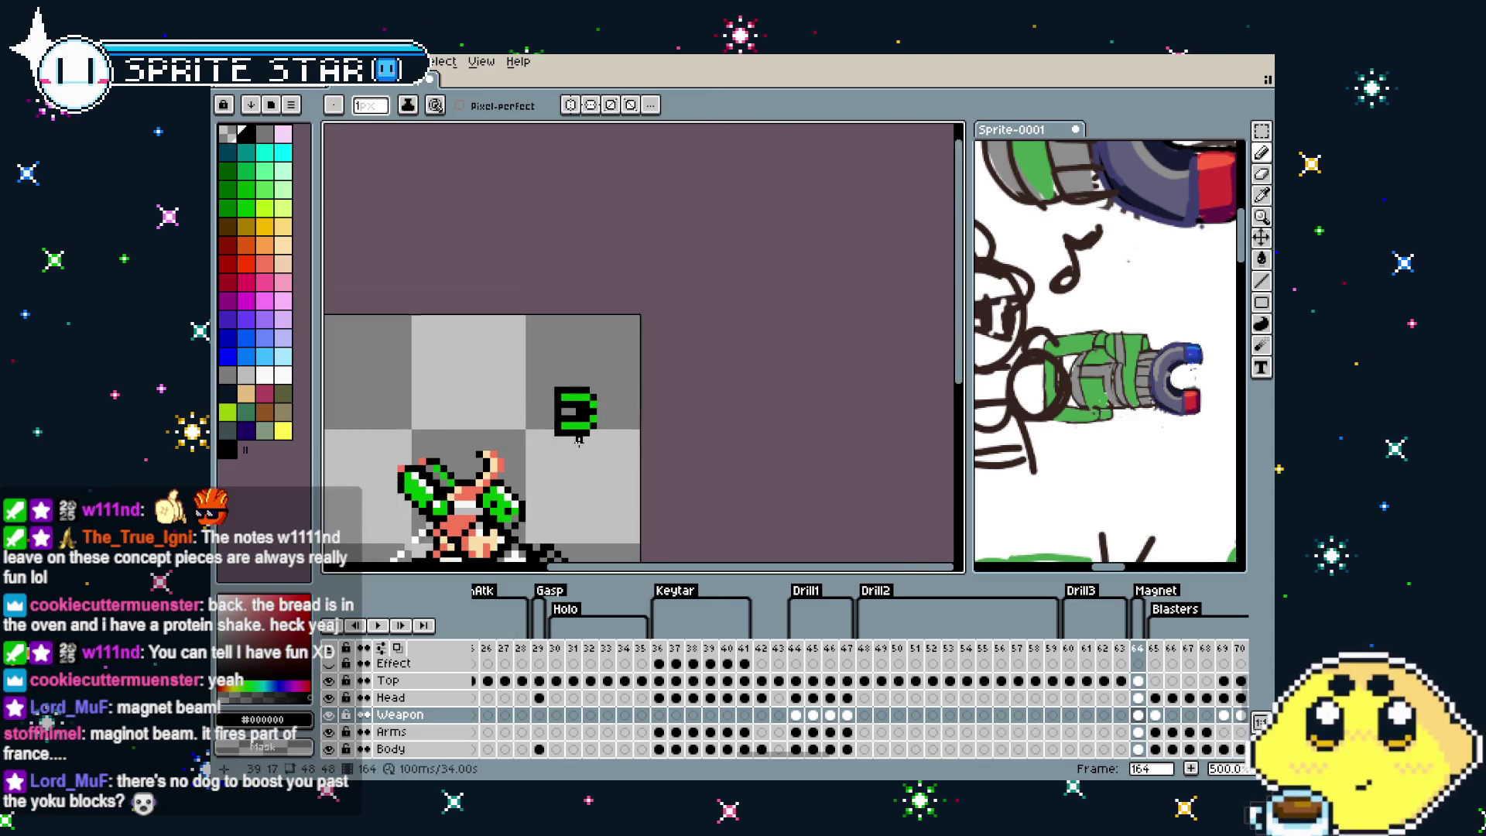
scroll(578, 440, "up", 4)
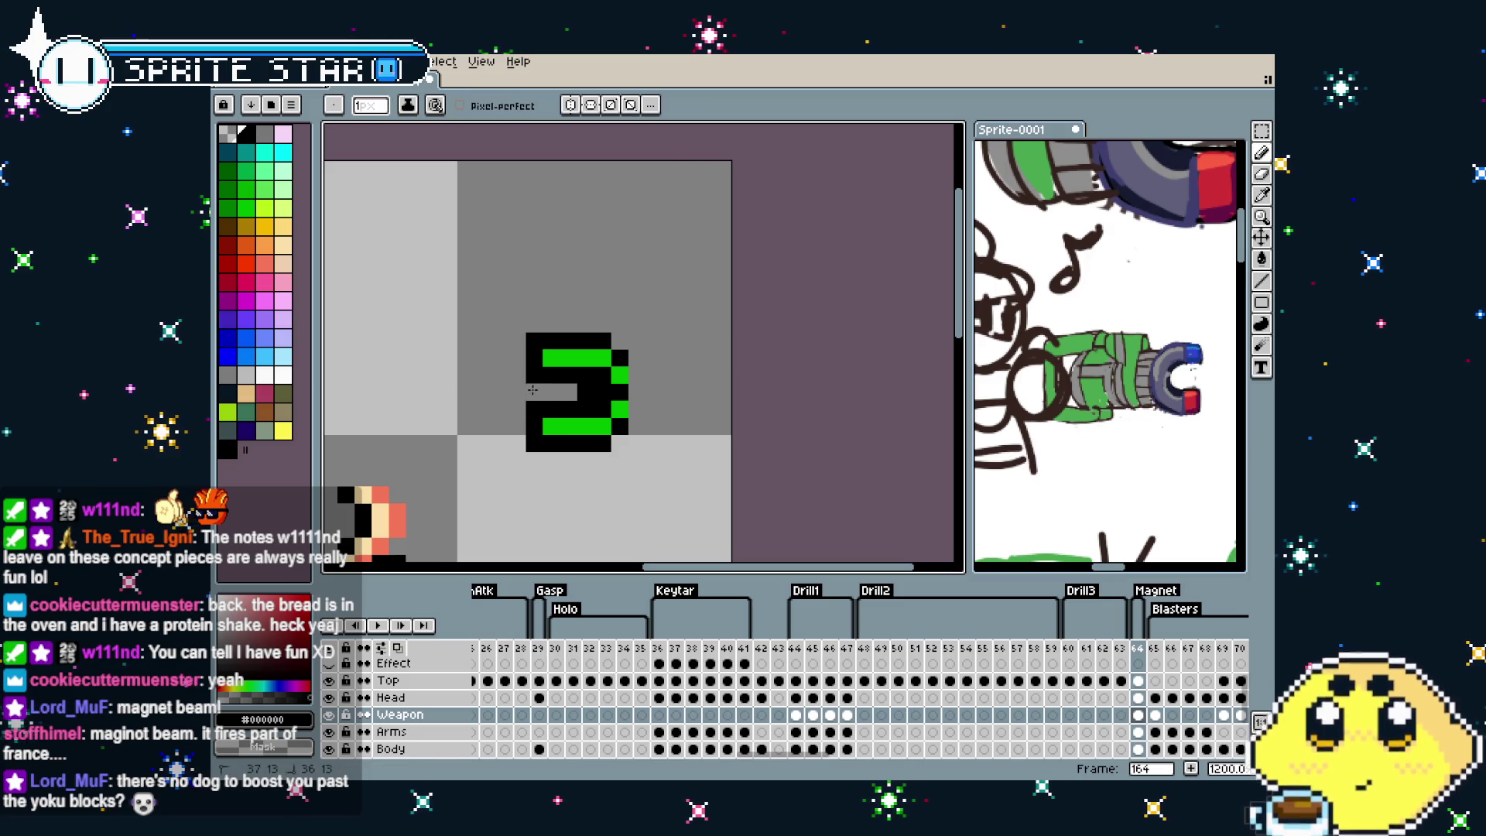
left_click(554, 354, "alt")
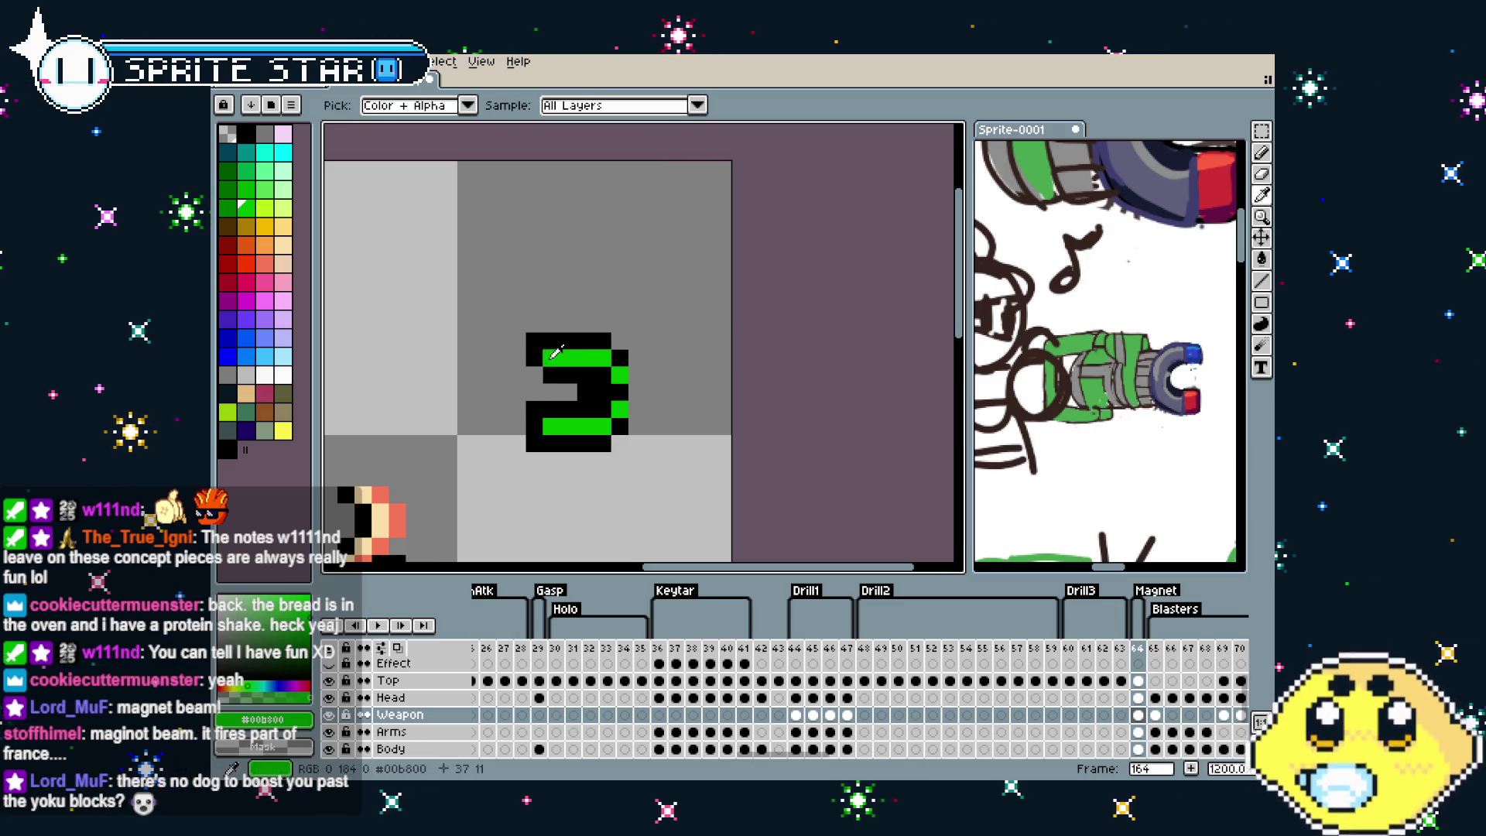
left_click_drag(535, 369, 535, 417)
left_click(544, 352, "alt")
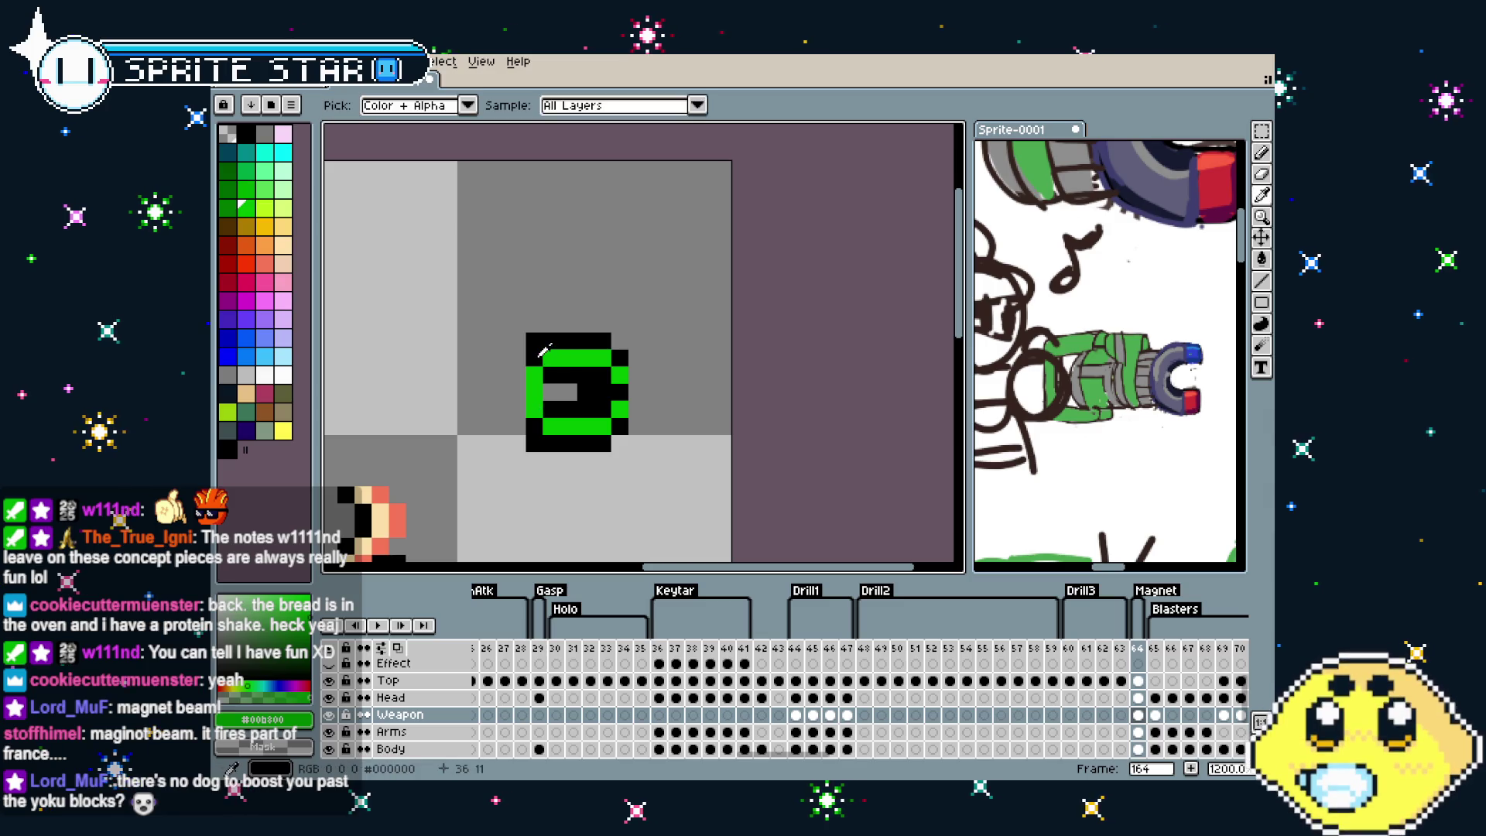
scroll(553, 412, "down", 3)
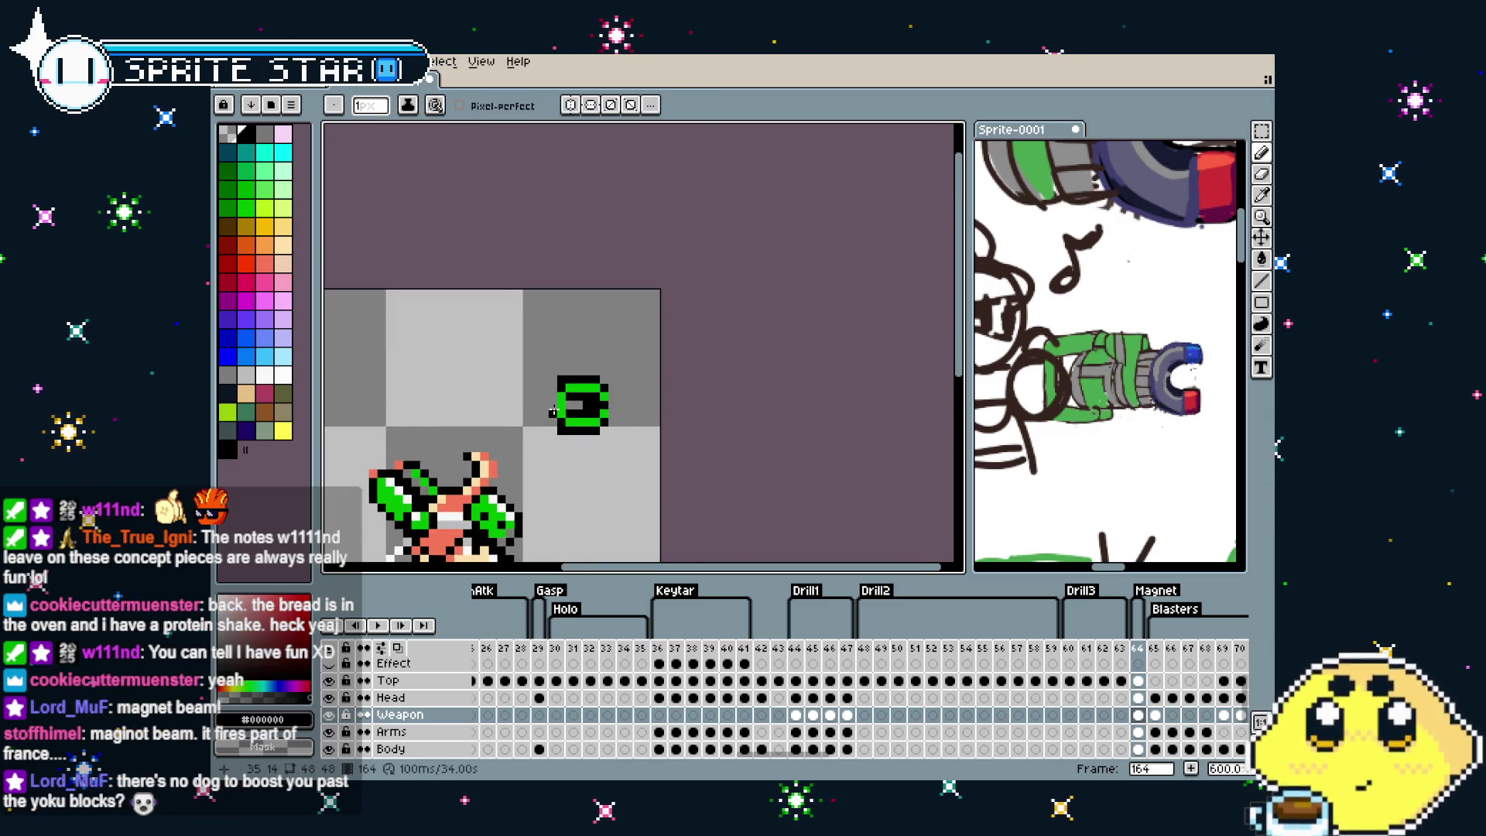
scroll(554, 412, "up", 3)
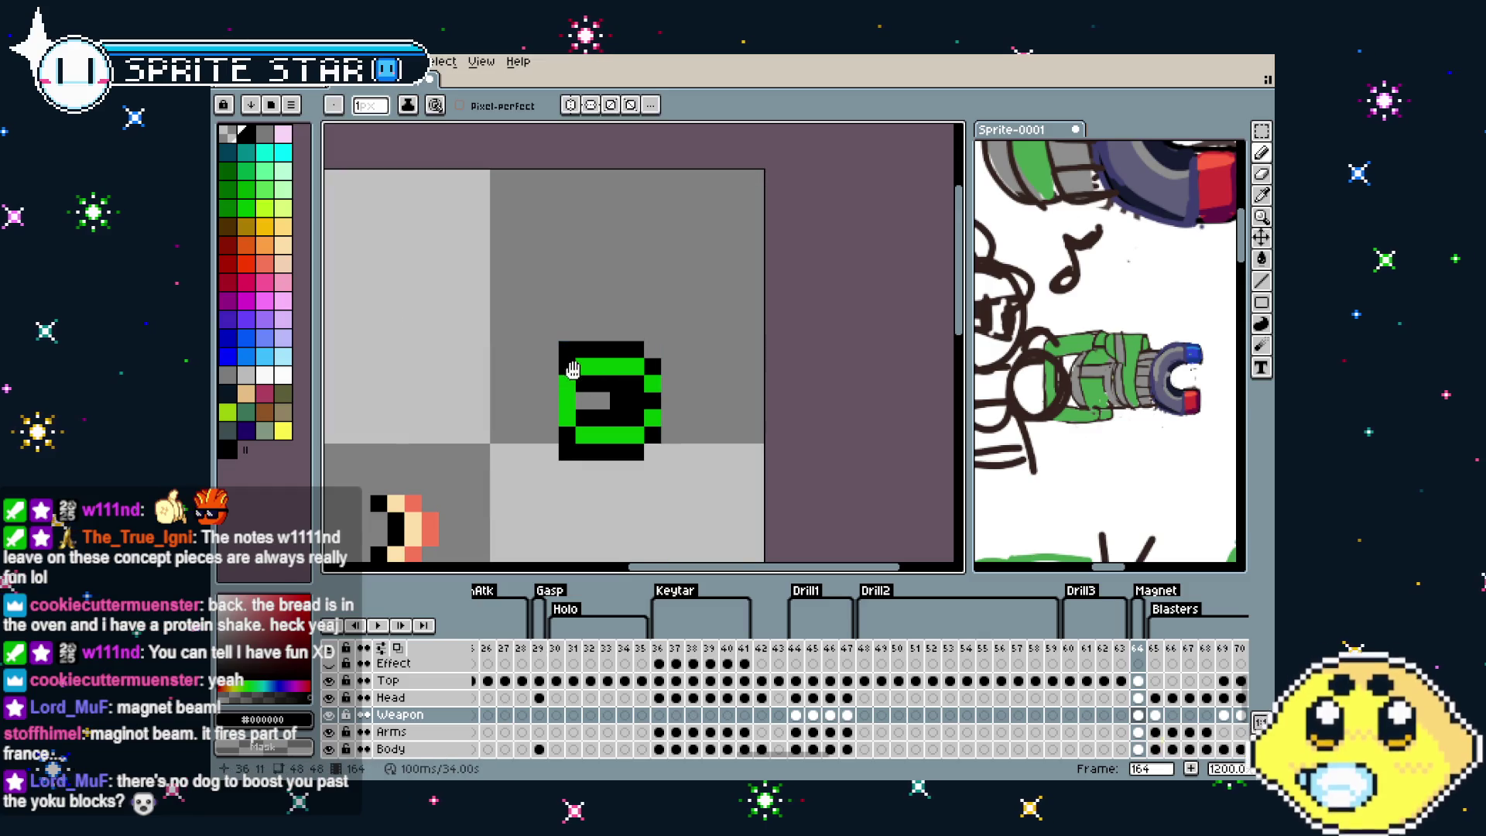
scroll(572, 370, "down", 3)
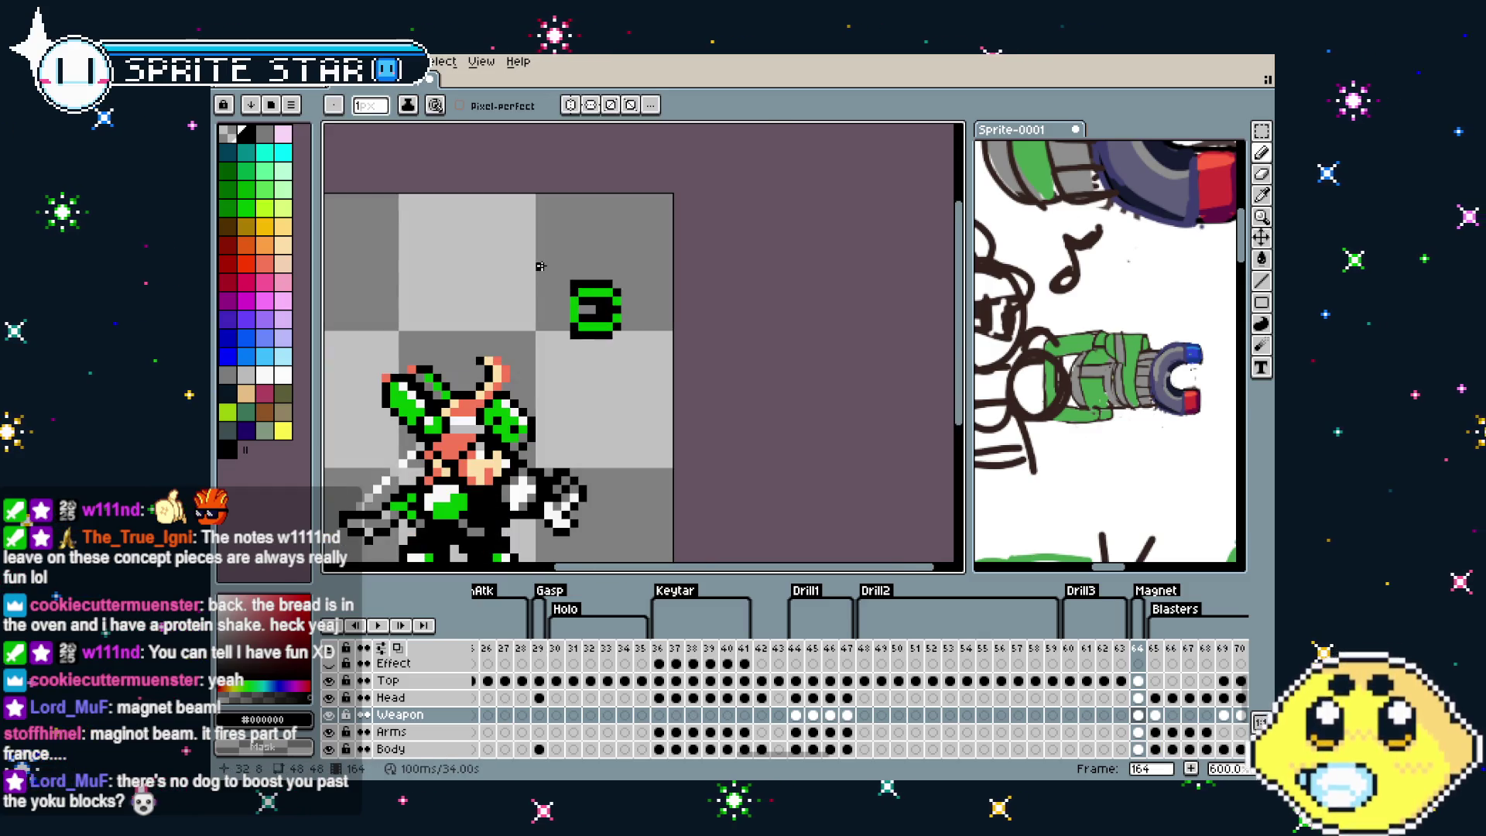
Marquee-select the magnet glyph and move it up and left, closer to the arm
key("m")
mouse_move(534, 242)
left_mouse_down()
mouse_move(652, 352)
mouse_move(592, 321)
left_mouse_up()
key("Return")
scroll(582, 265, "up", 1)
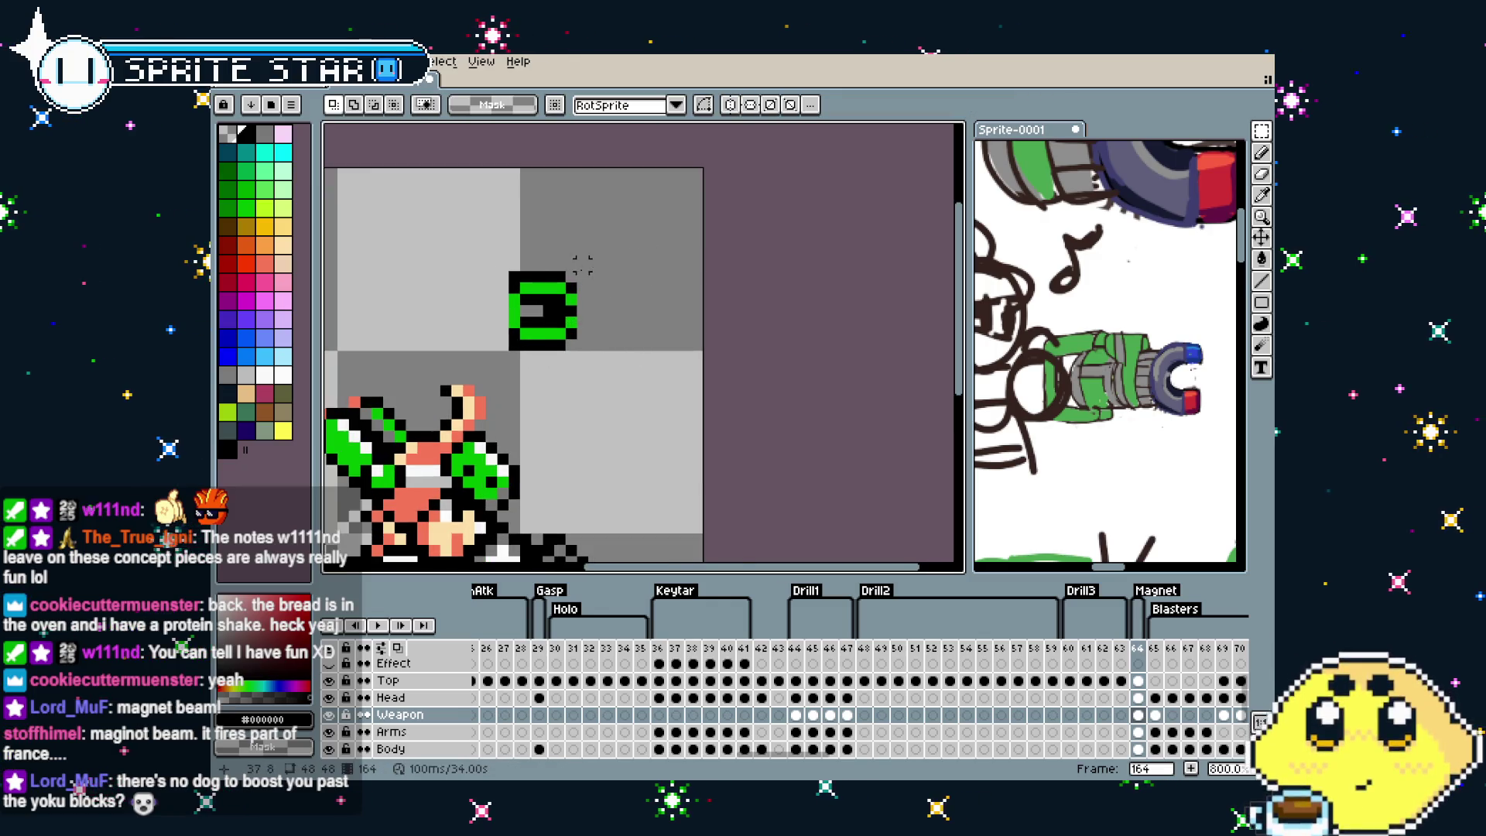
scroll(582, 264, "up", 1)
scroll(611, 315, "up", 1)
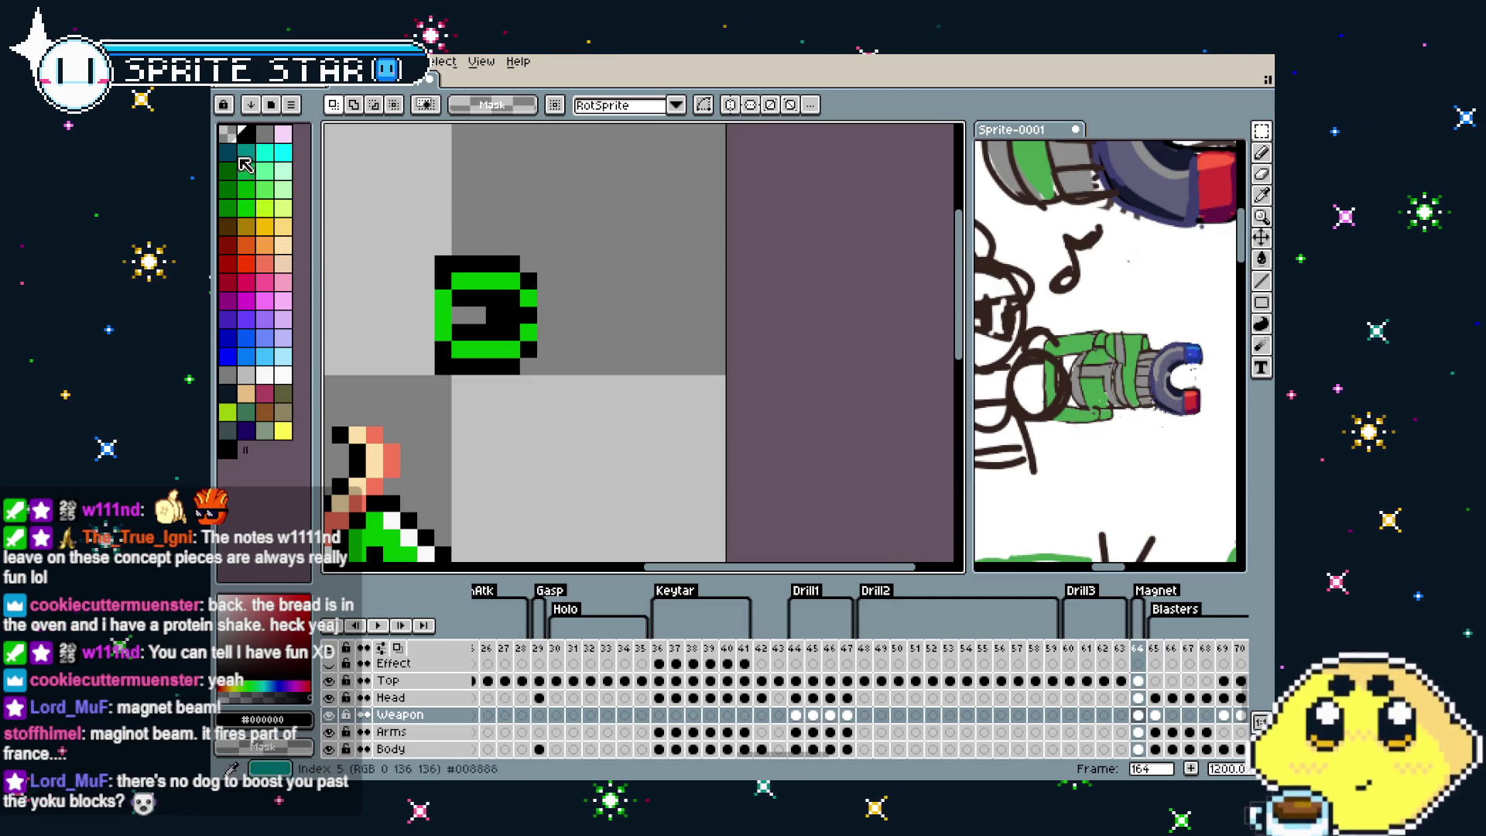
Paint the glyph's right-side and top-right pixels grey
left_click(227, 375)
key("b")
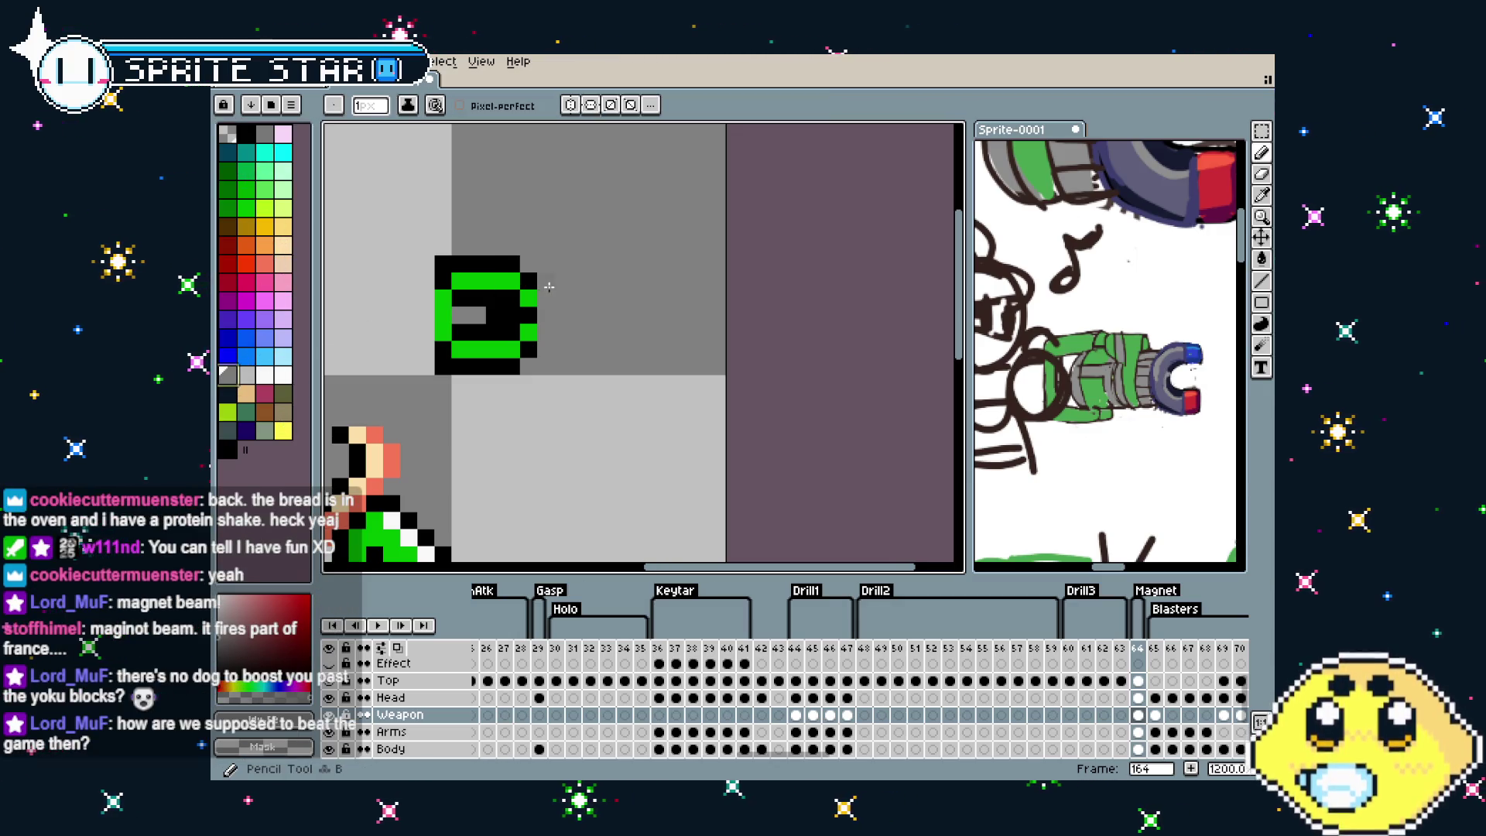
left_click_drag(534, 290, 529, 317)
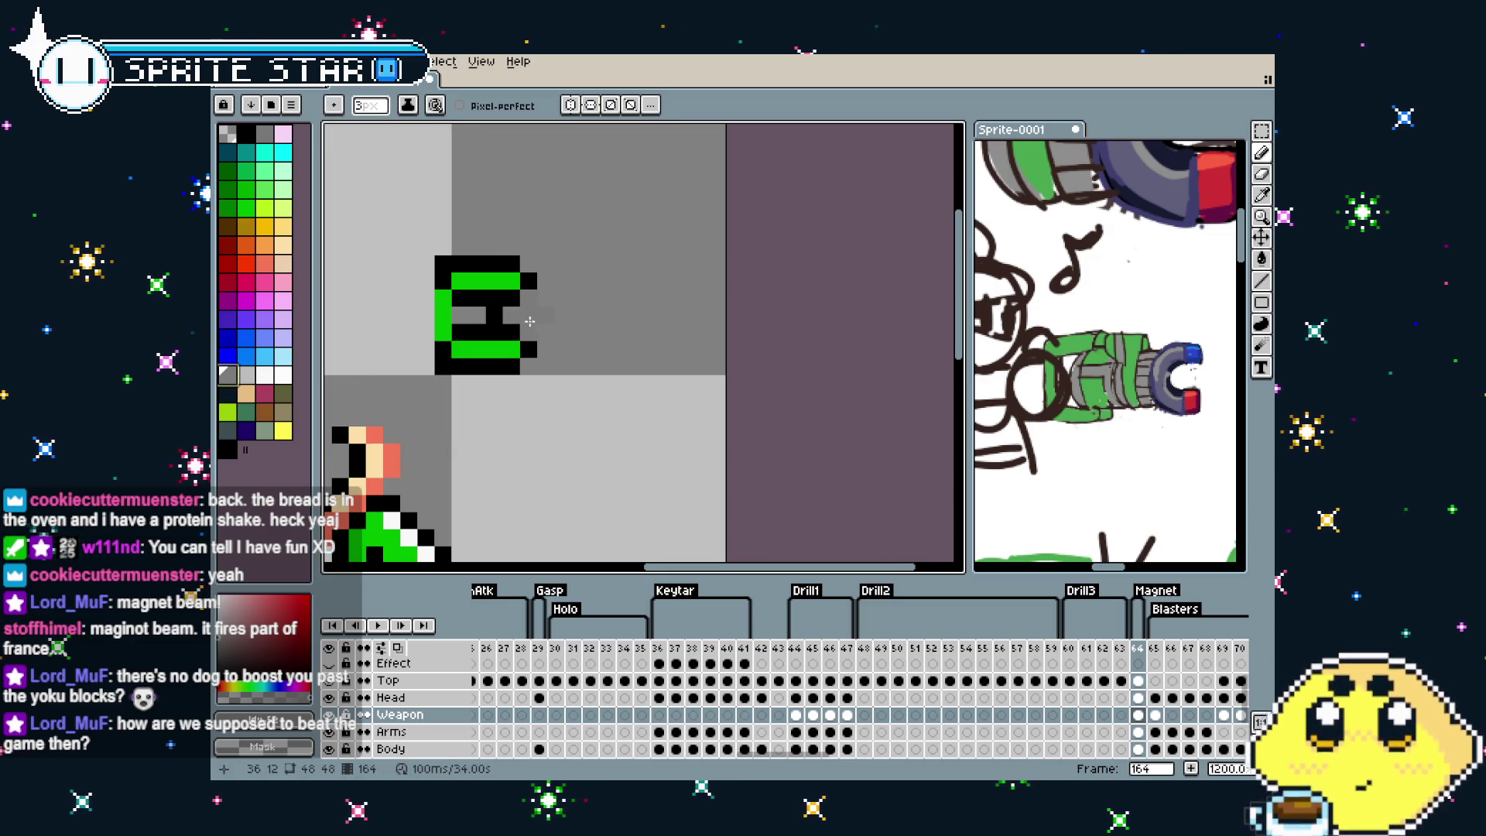
key("ctrl+z")
key("ctrl+y")
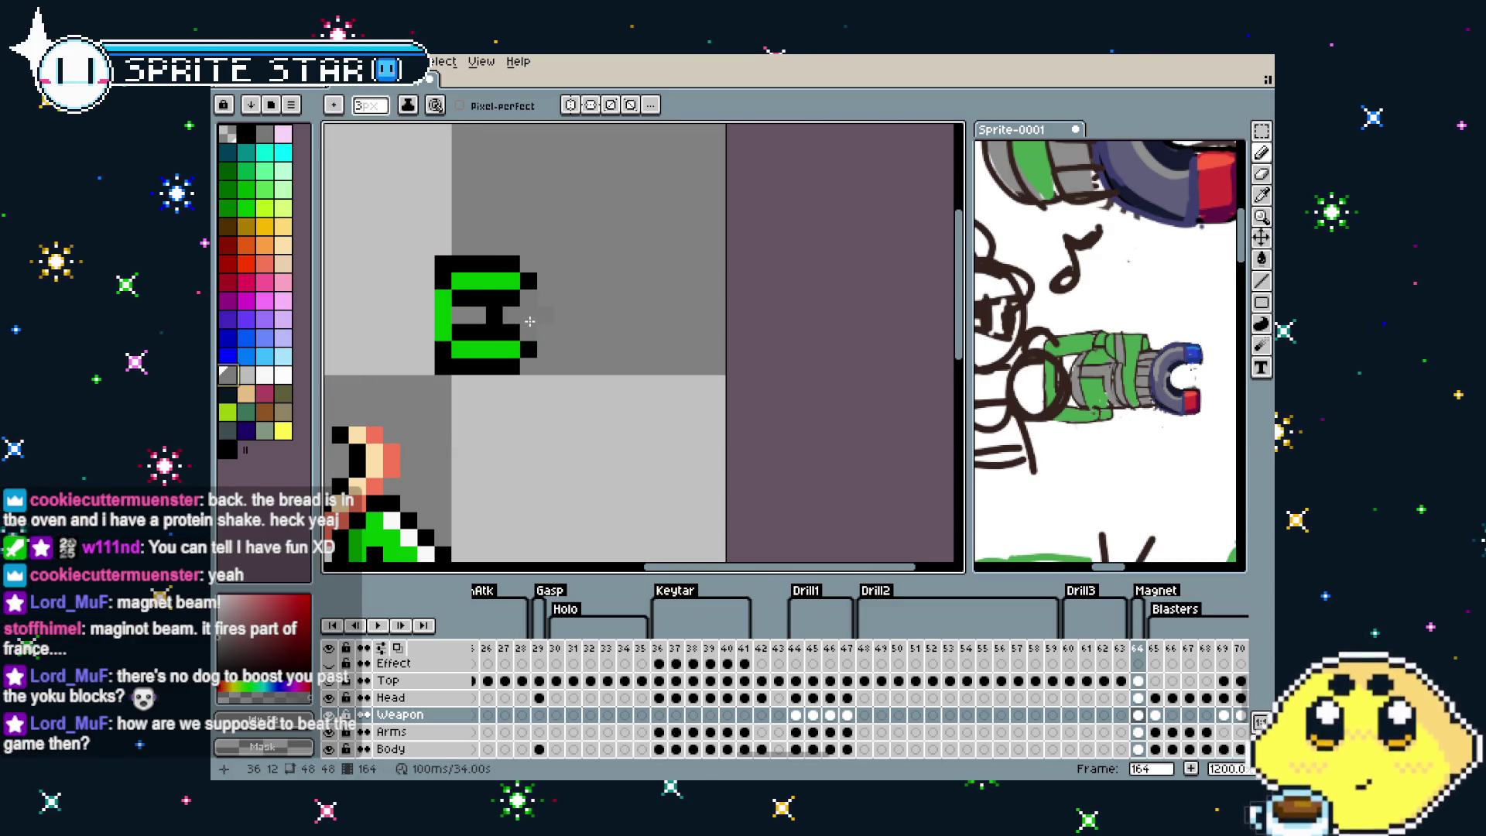
left_click_drag(541, 321, 504, 286)
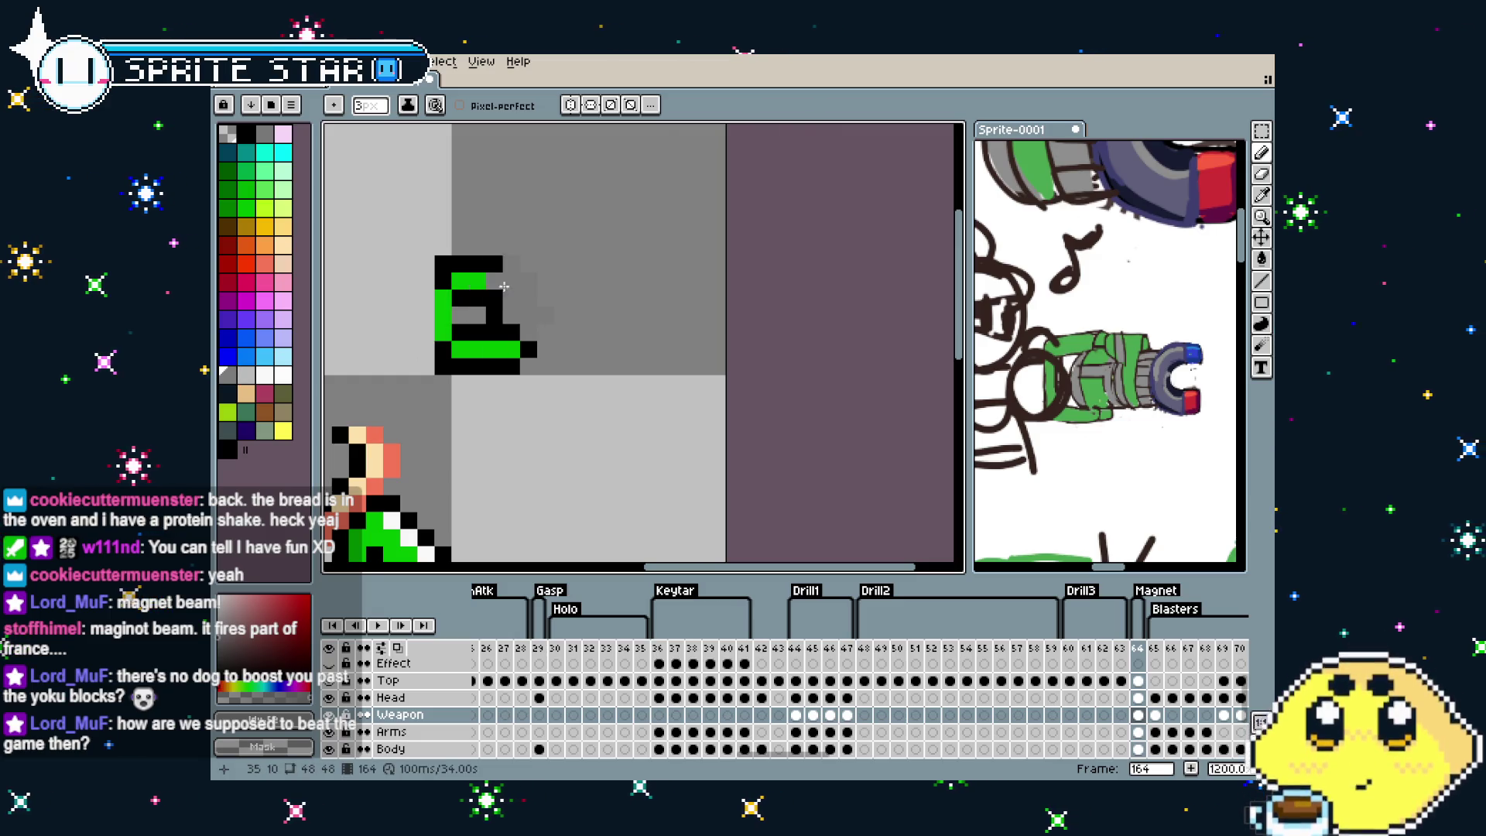
Add black pixels at the glyph's top-right corner and lower right
scroll(550, 287, "up", 1)
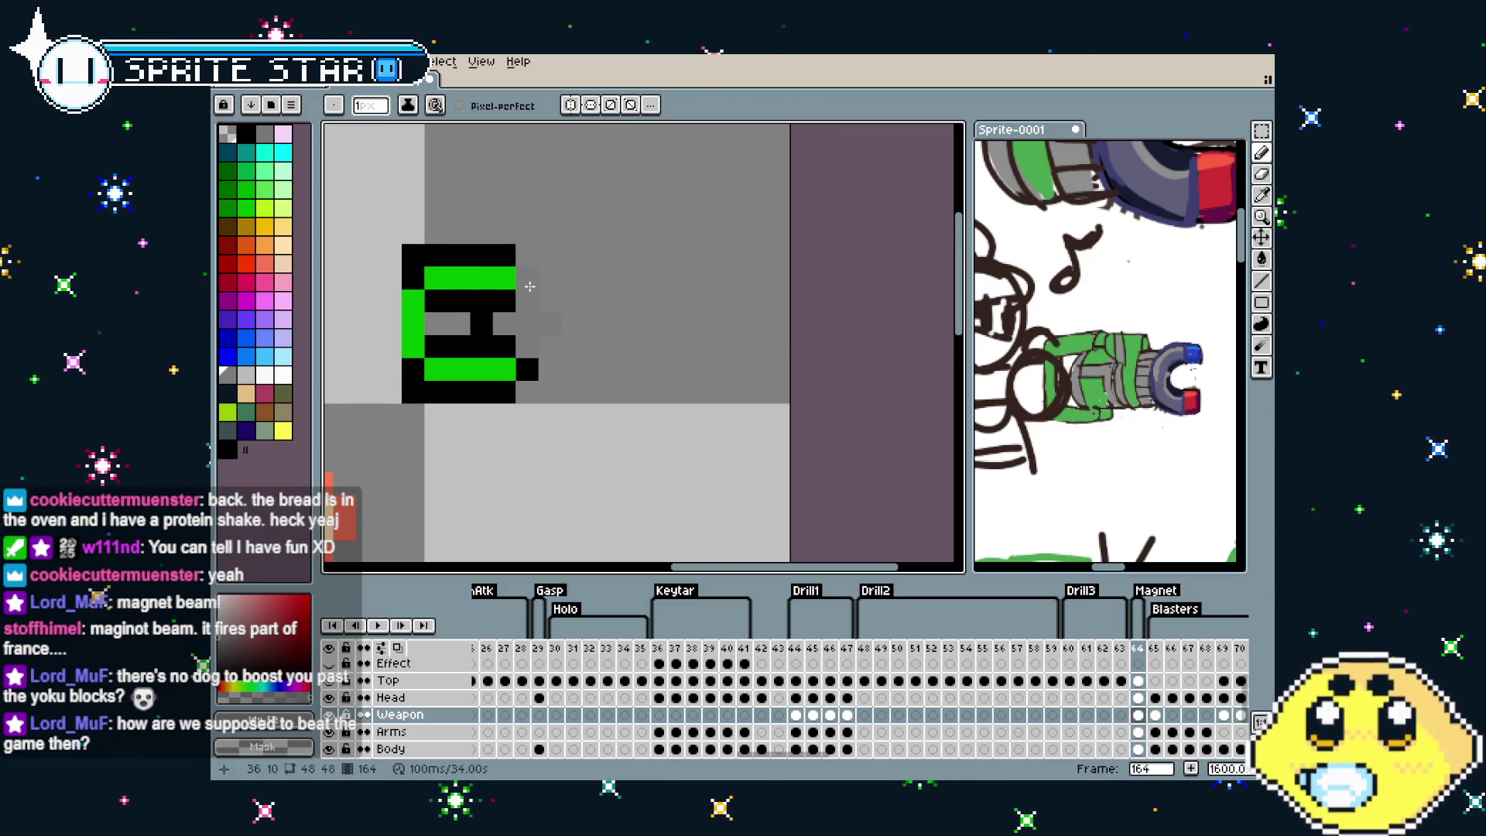
key("alt")
left_click(521, 254)
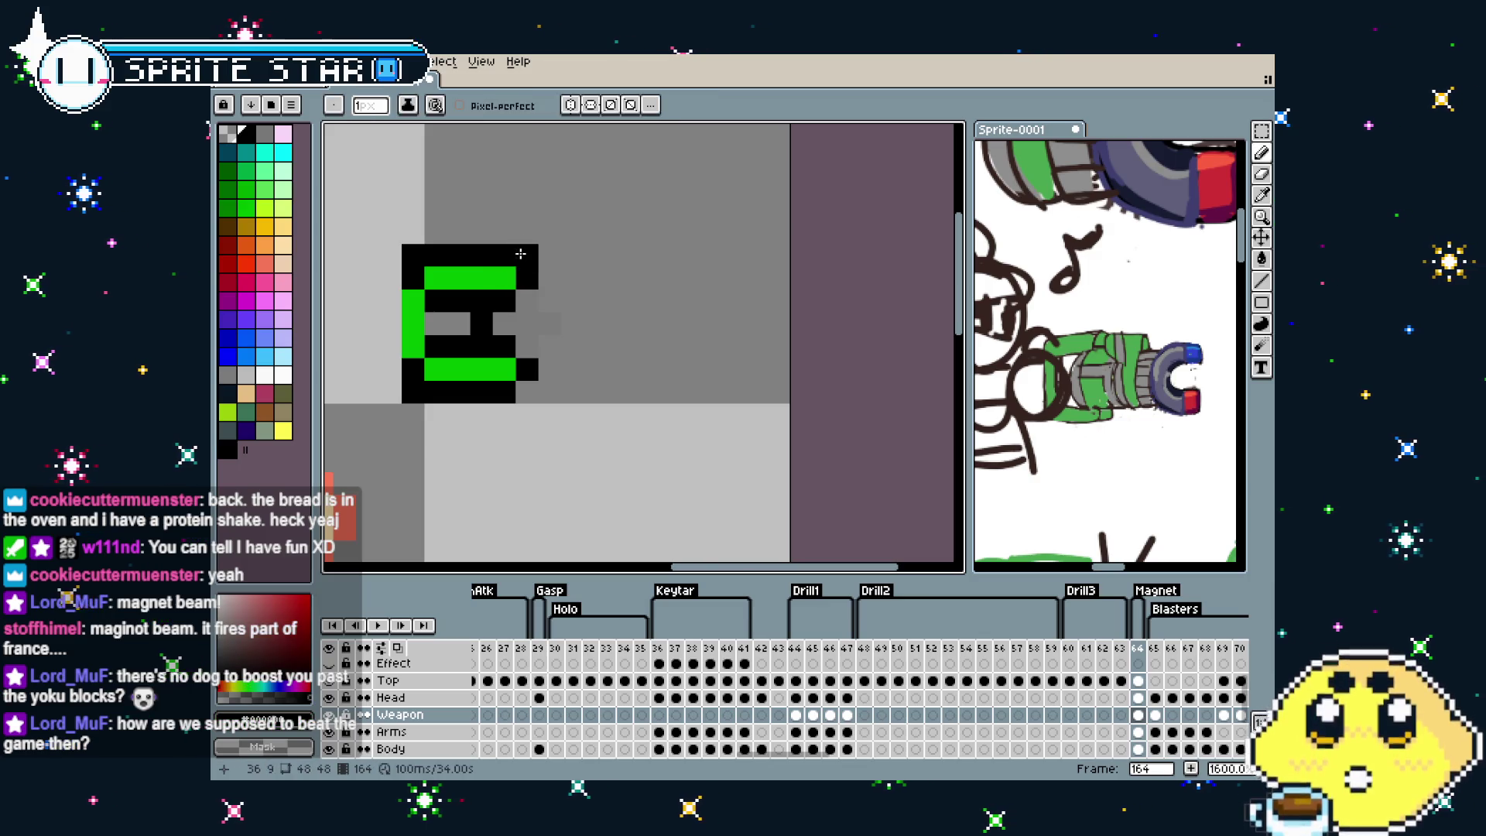
left_click(550, 390)
left_click(573, 369)
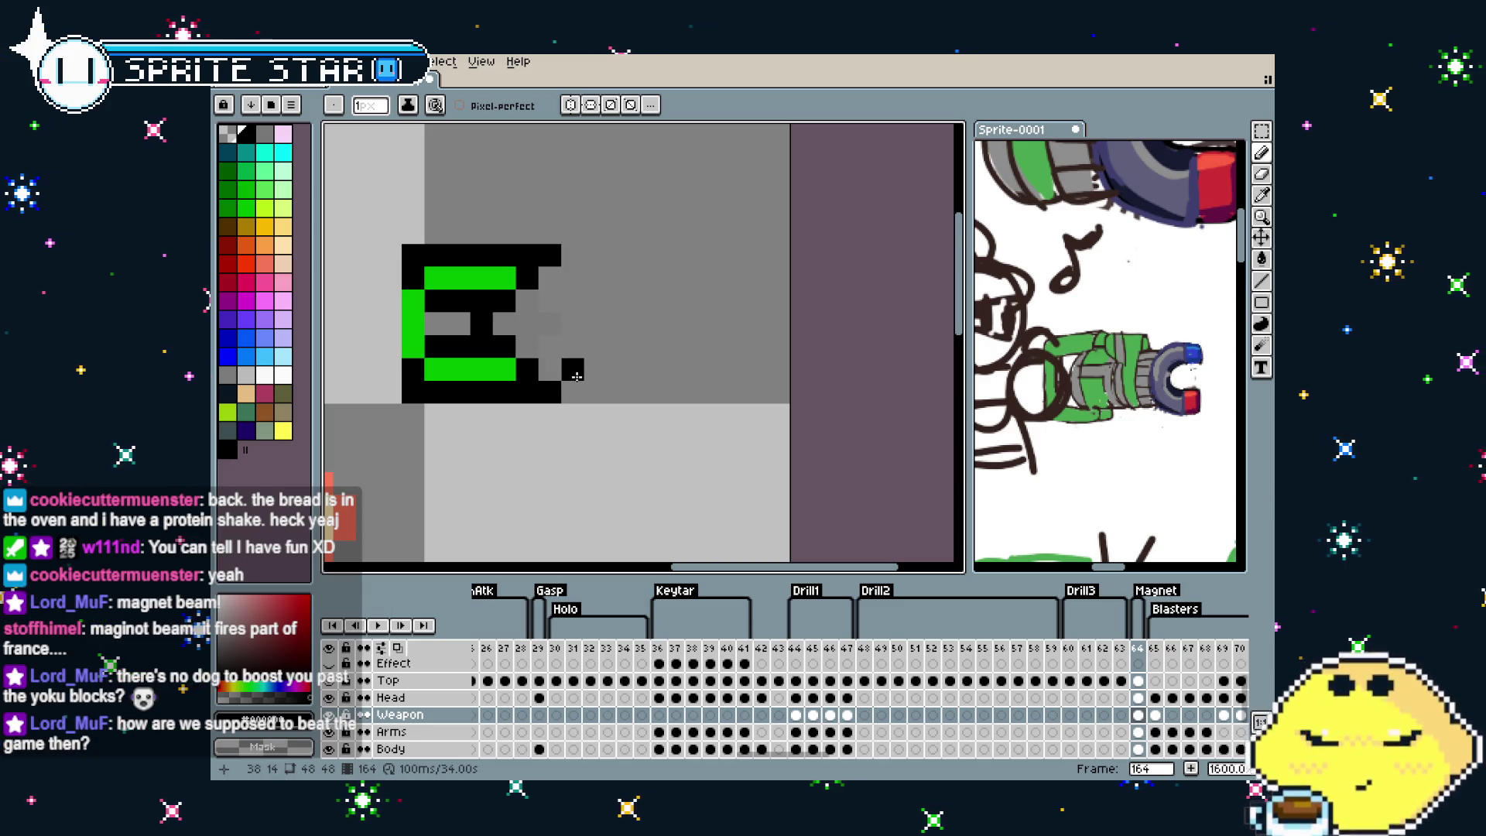
key("ctrl+z")
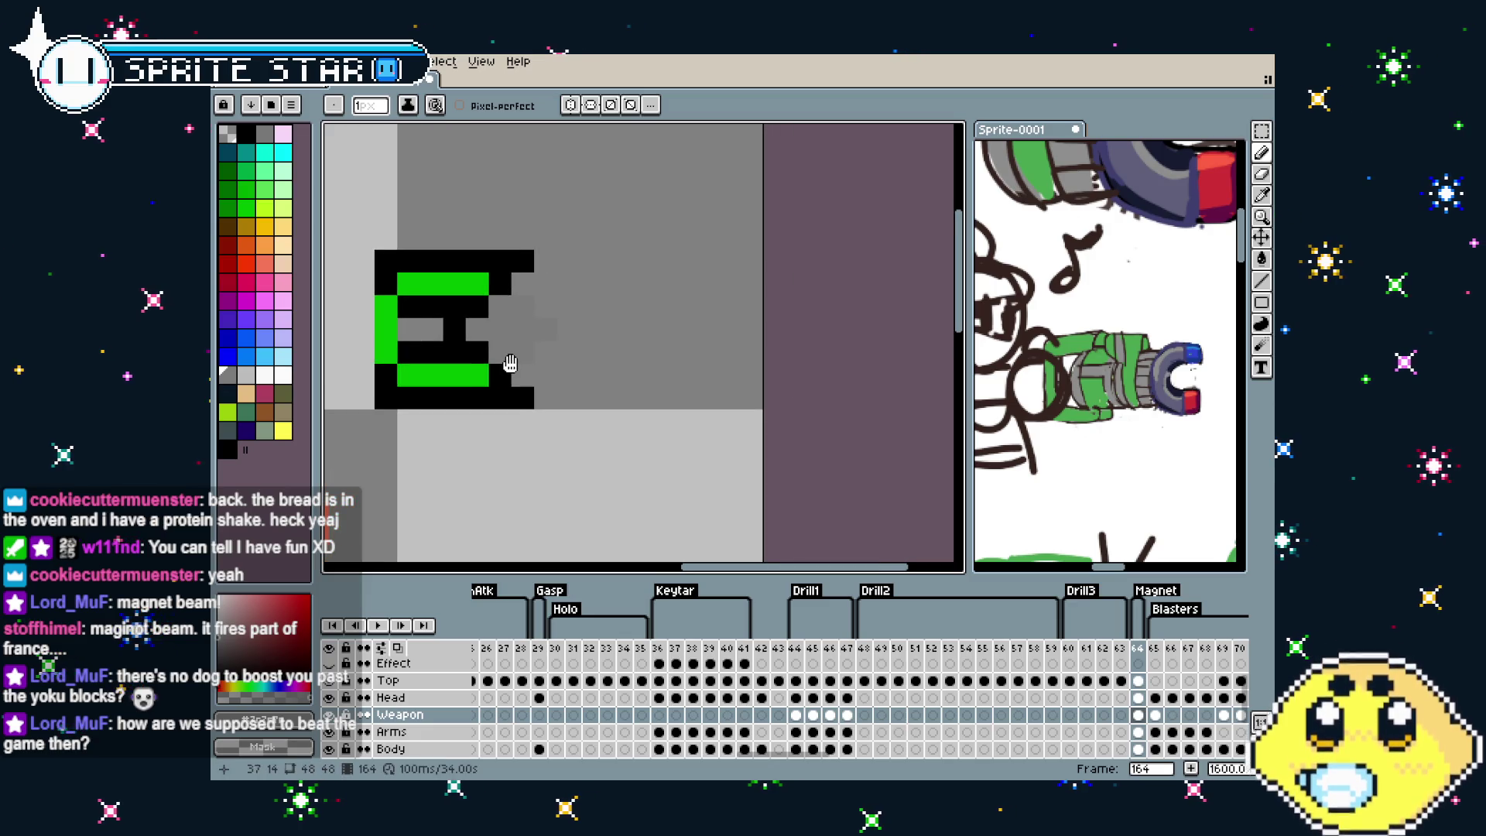
Place a bright green pixel on the weapon's right side
key("v")
key("b")
left_click(465, 375, "alt")
left_click(496, 352)
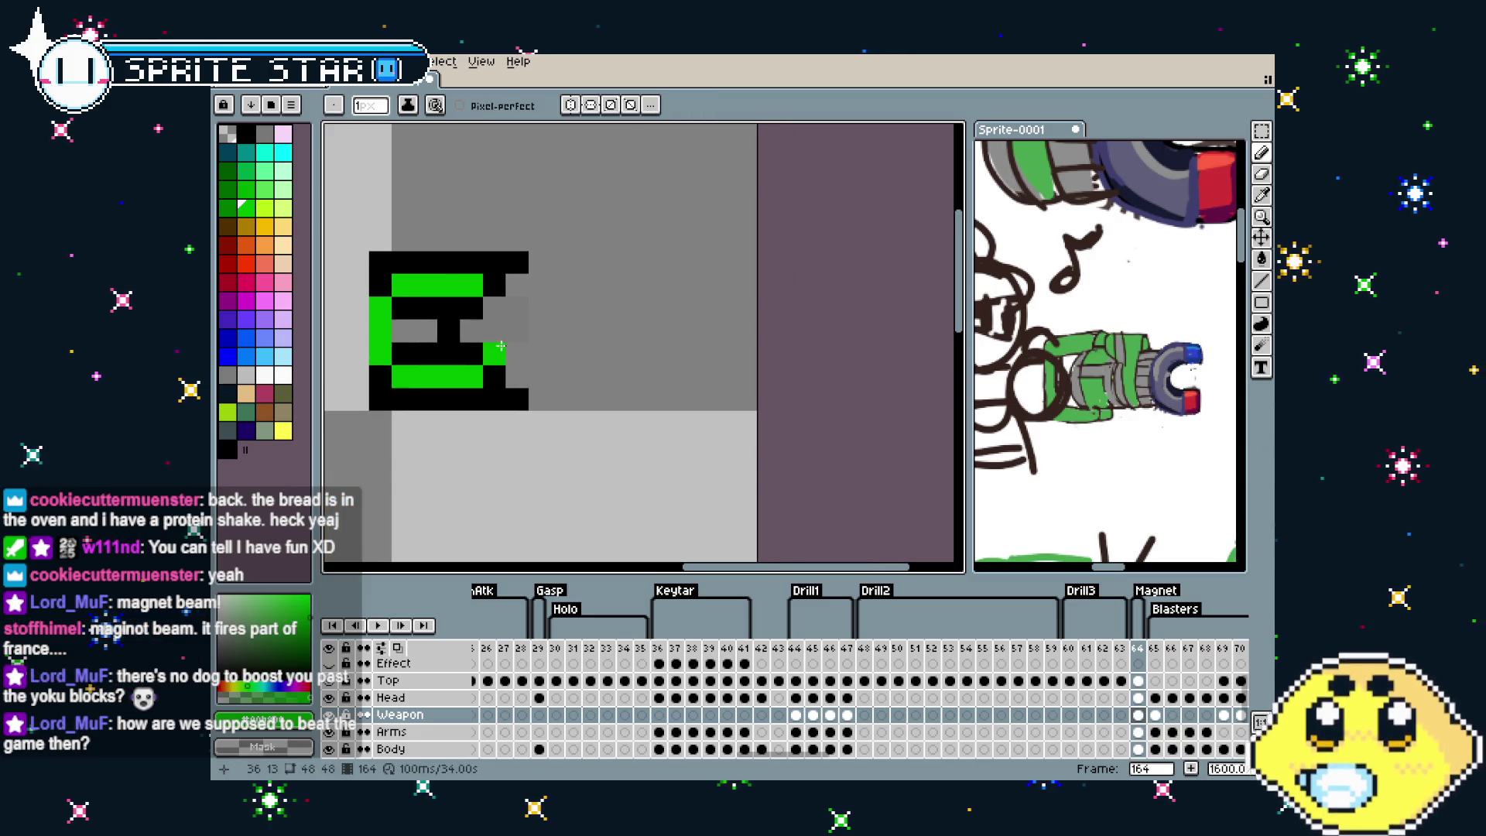
scroll(485, 360, "down", 3)
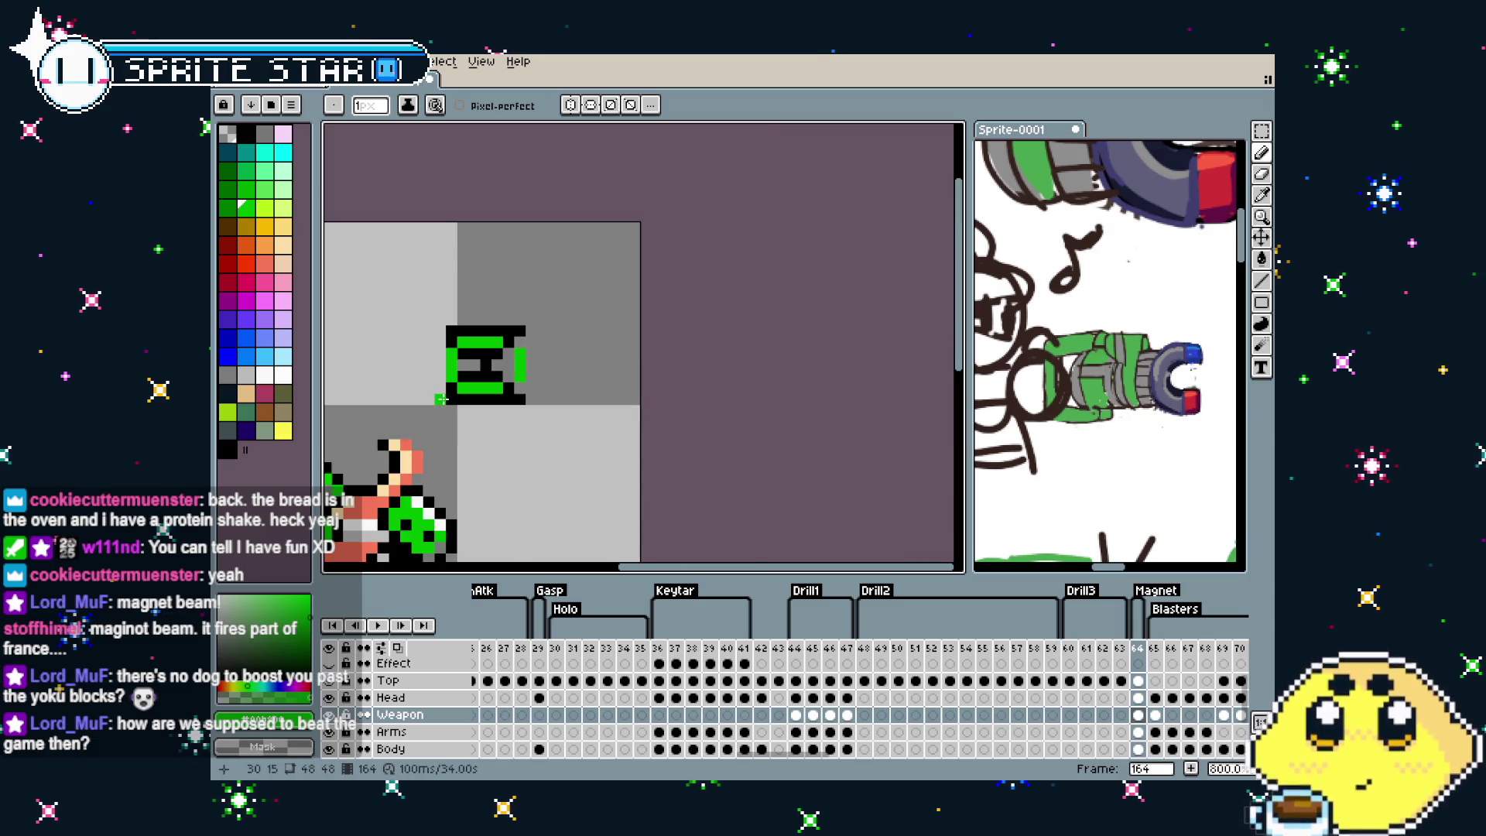
scroll(463, 348, "up", 3)
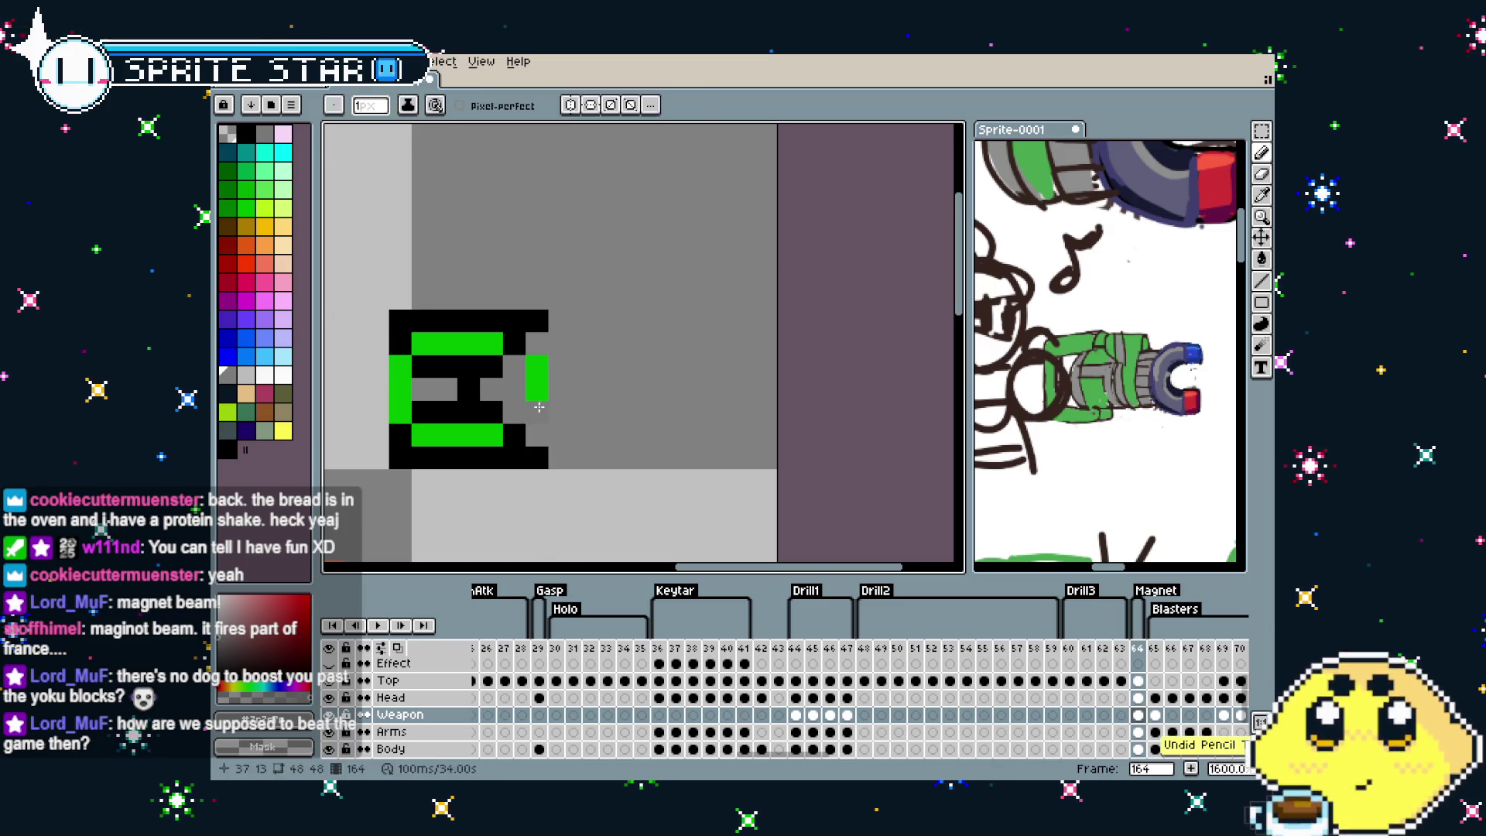
Extend the green right column, revert one pixel to grey, and add a black outline pixel
left_click(538, 391, "alt")
left_click(536, 345)
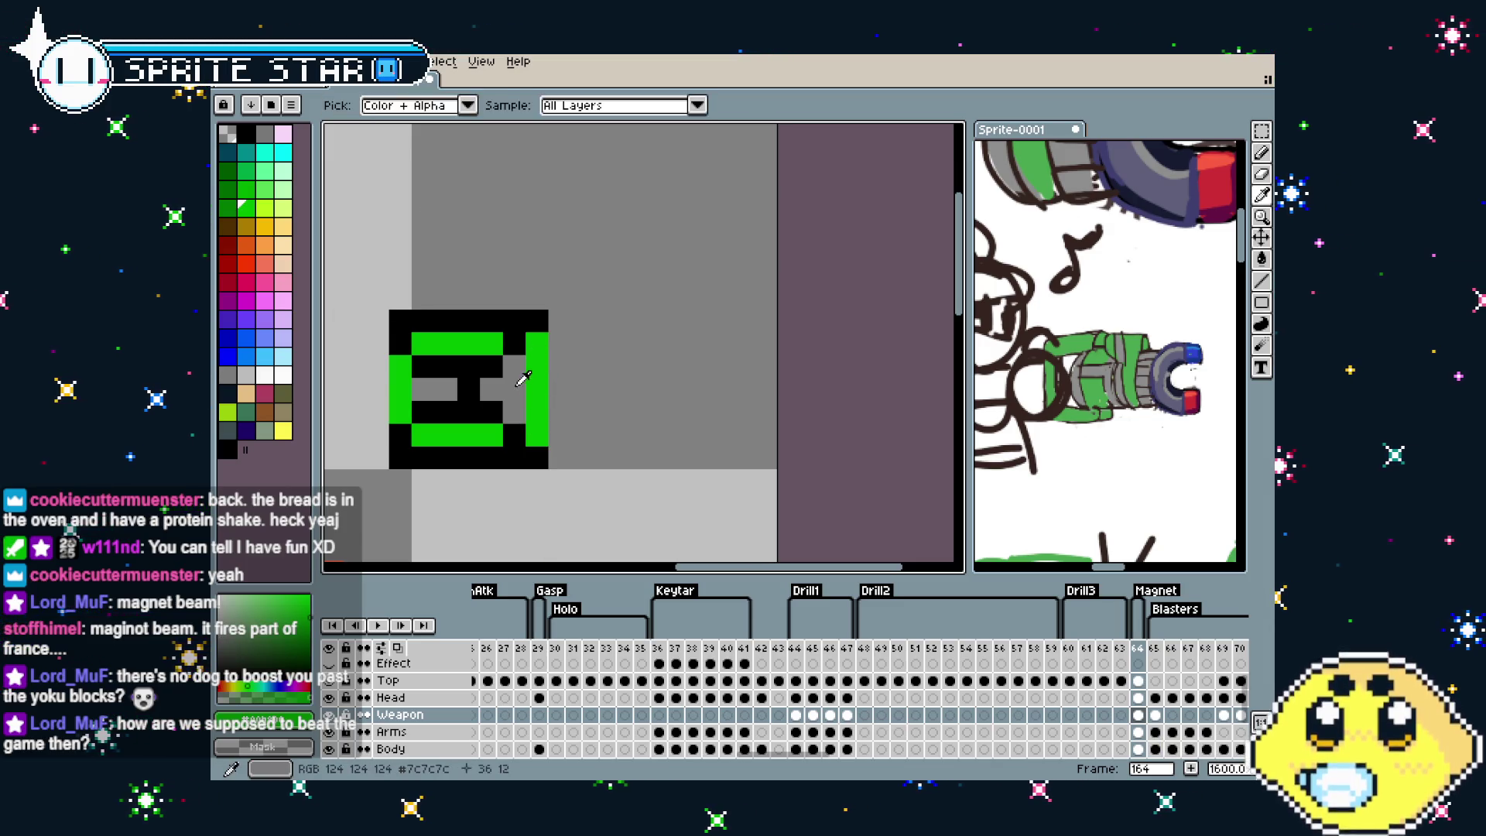
left_click(515, 389, "alt")
left_click(536, 390)
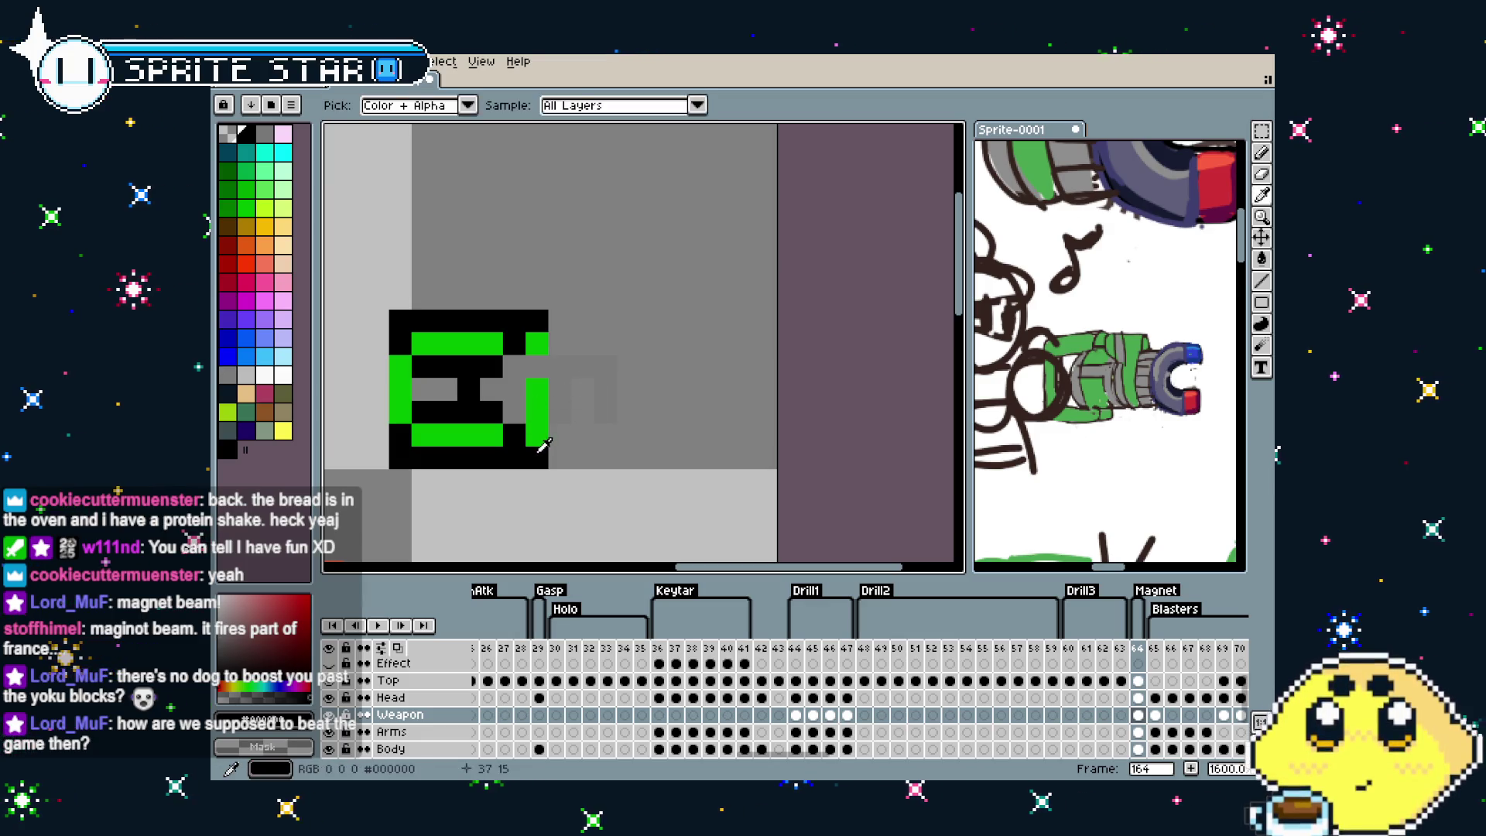
left_click(578, 396)
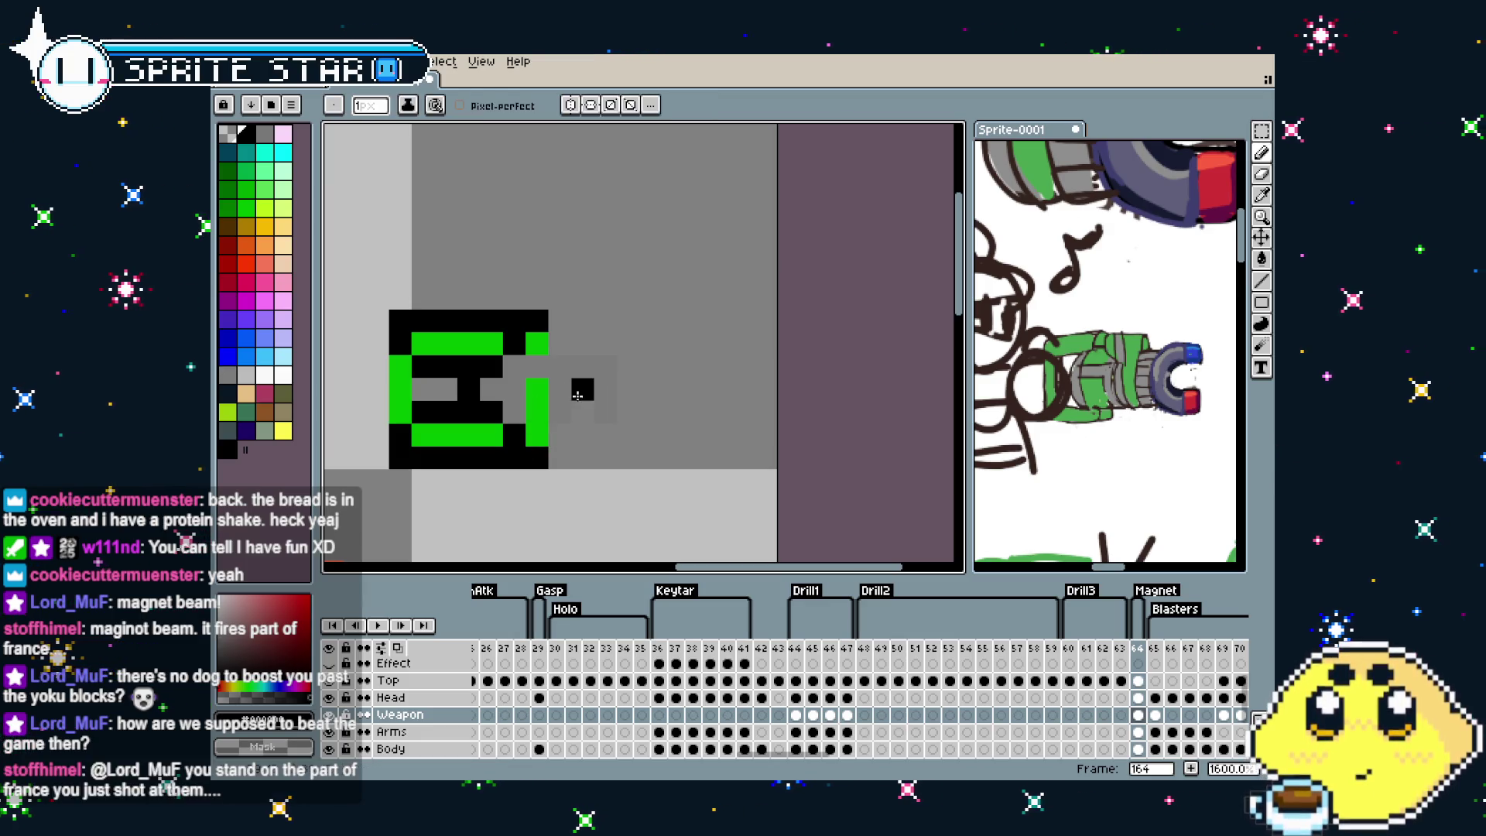
left_click(537, 432, "alt")
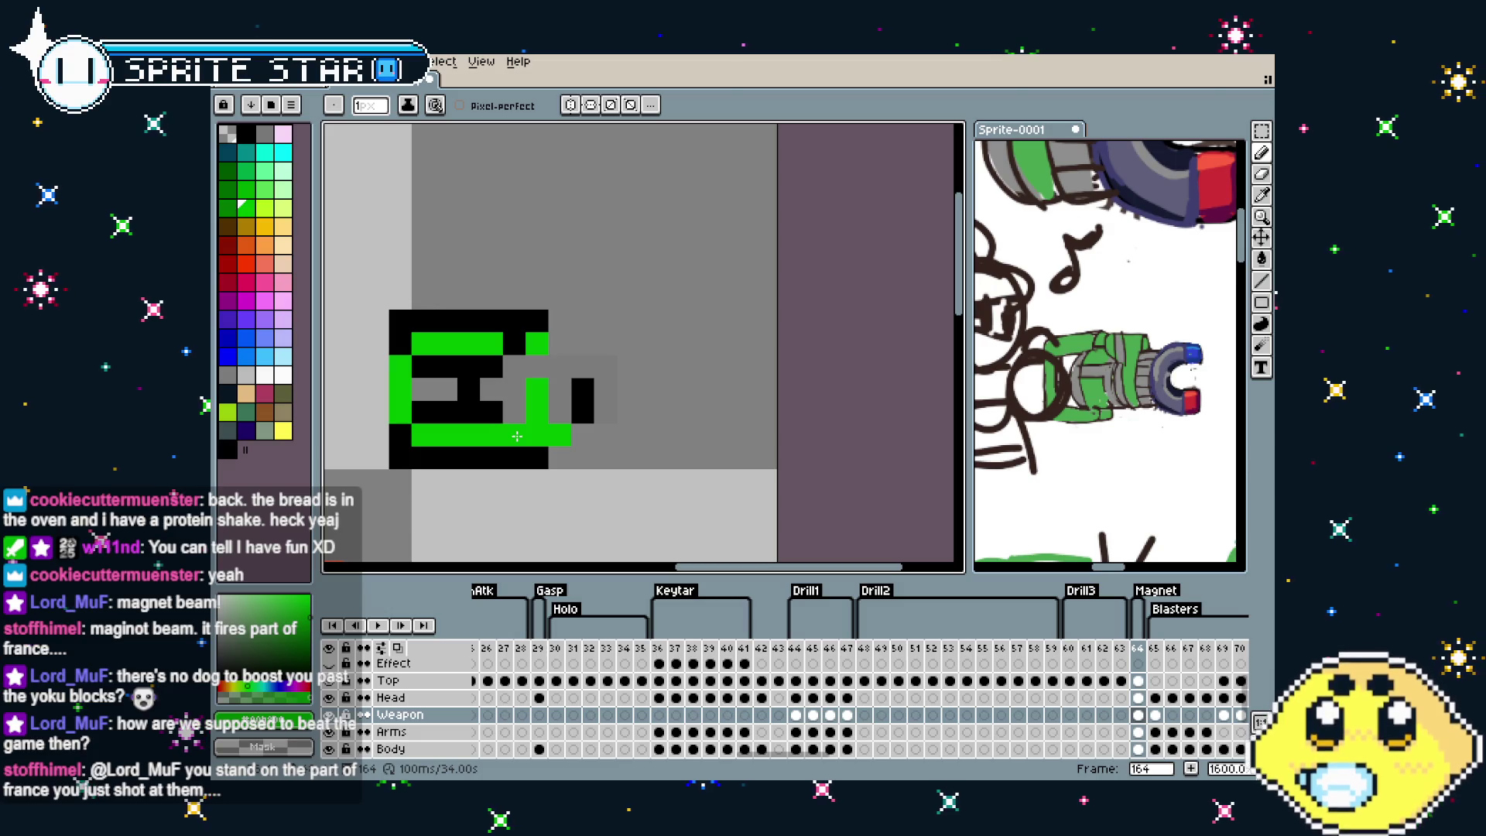
Extend the top black outline rightward and paint a green pixel into the top edge
key("alt")
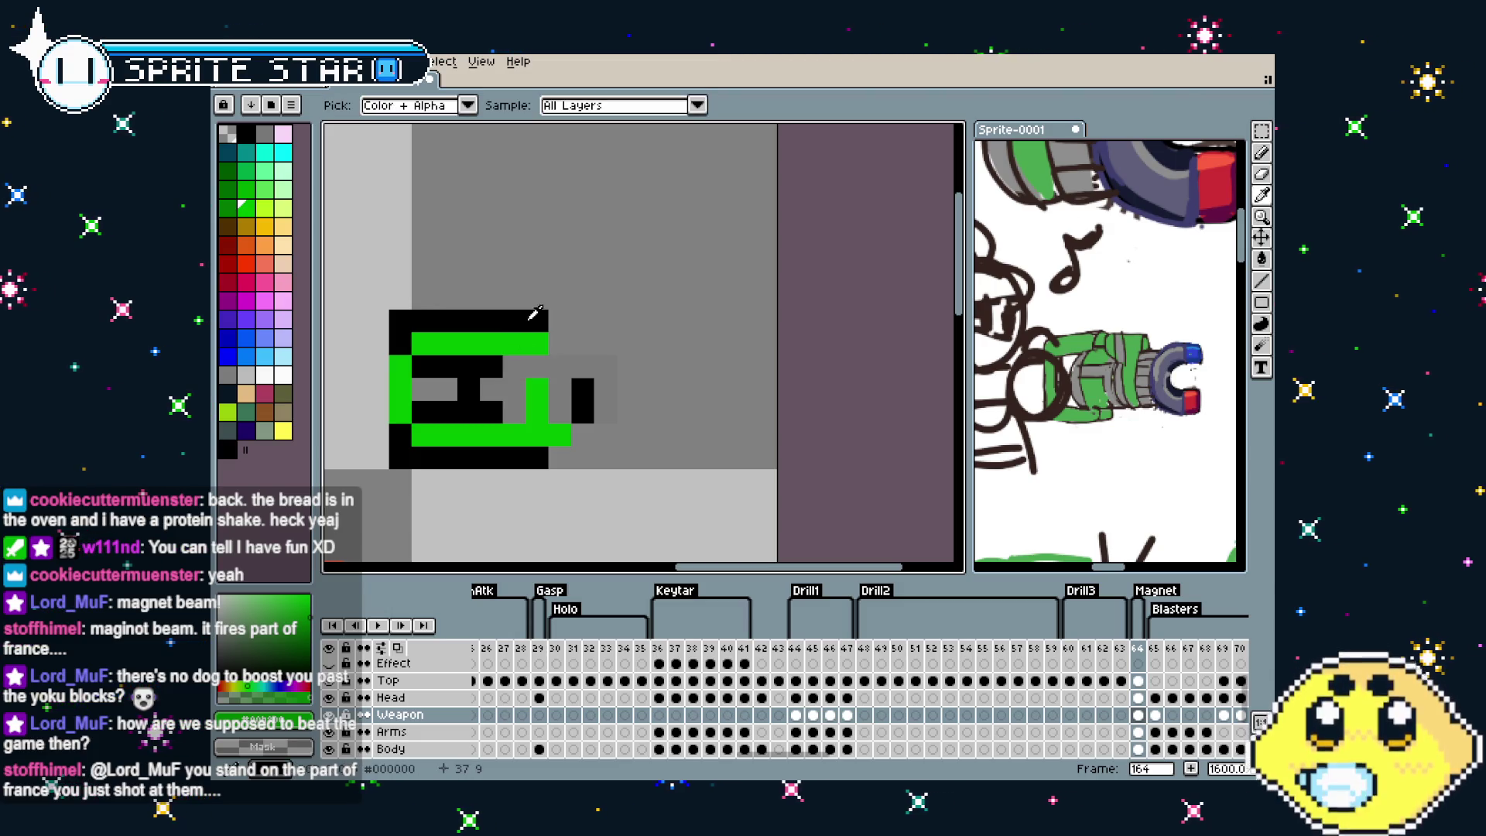
left_click(532, 312, "alt")
left_click(560, 343)
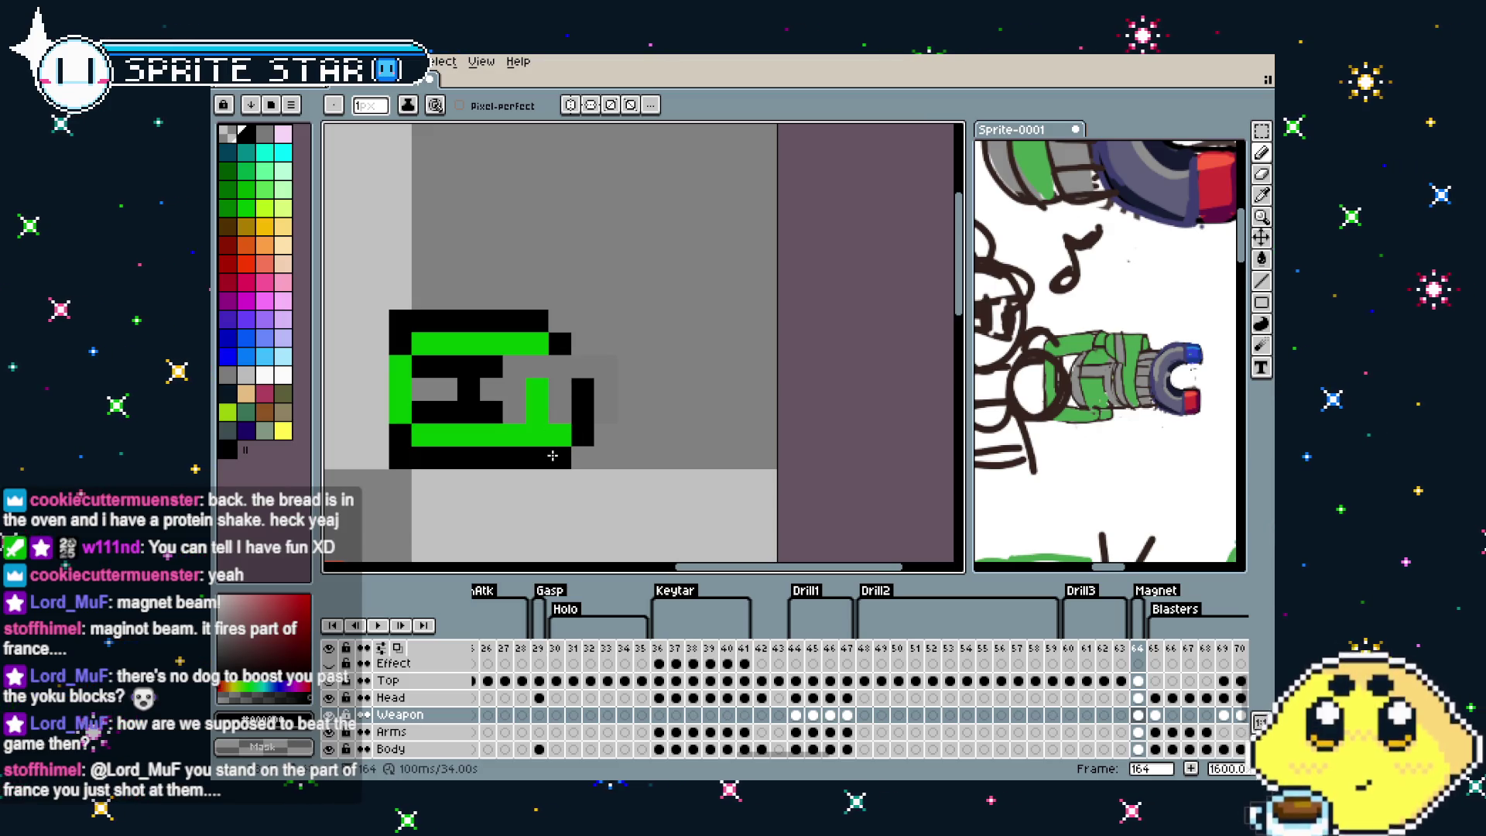
key("ctrl+z")
scroll(553, 436, "down", 3)
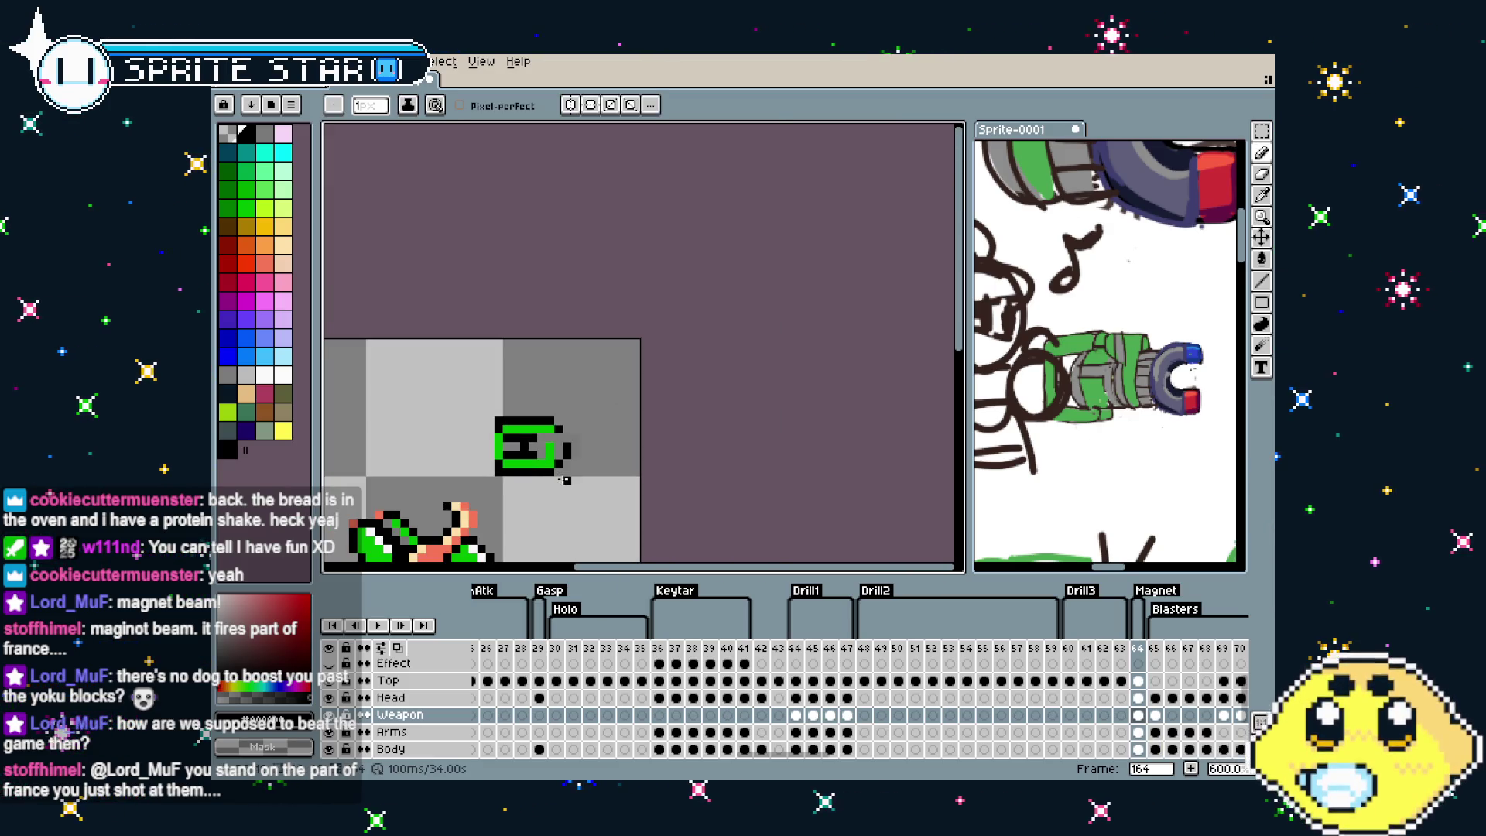
scroll(587, 428, "up", 1)
scroll(560, 391, "up", 2)
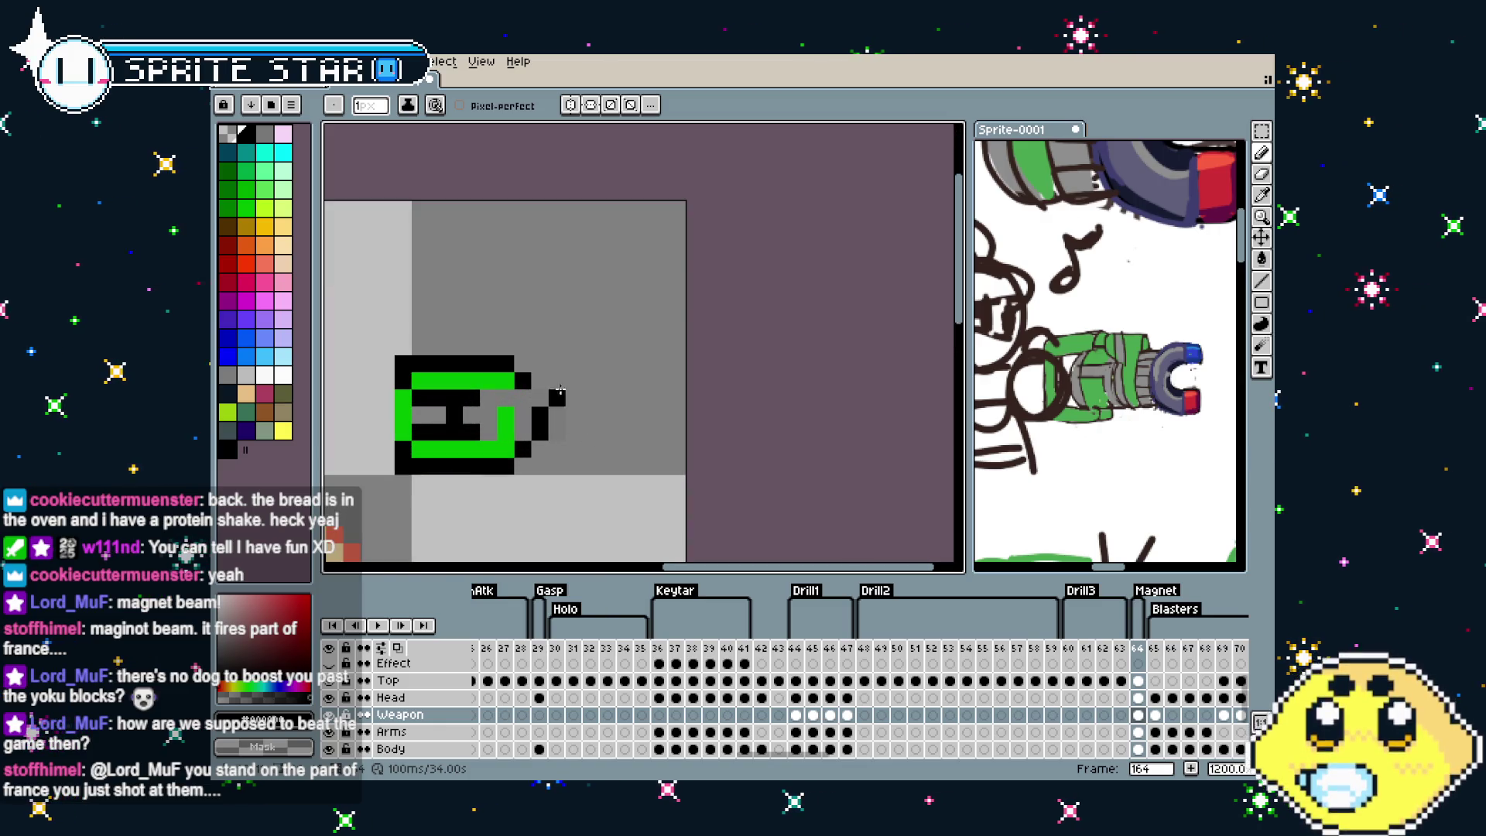
left_click_drag(532, 379, 573, 377)
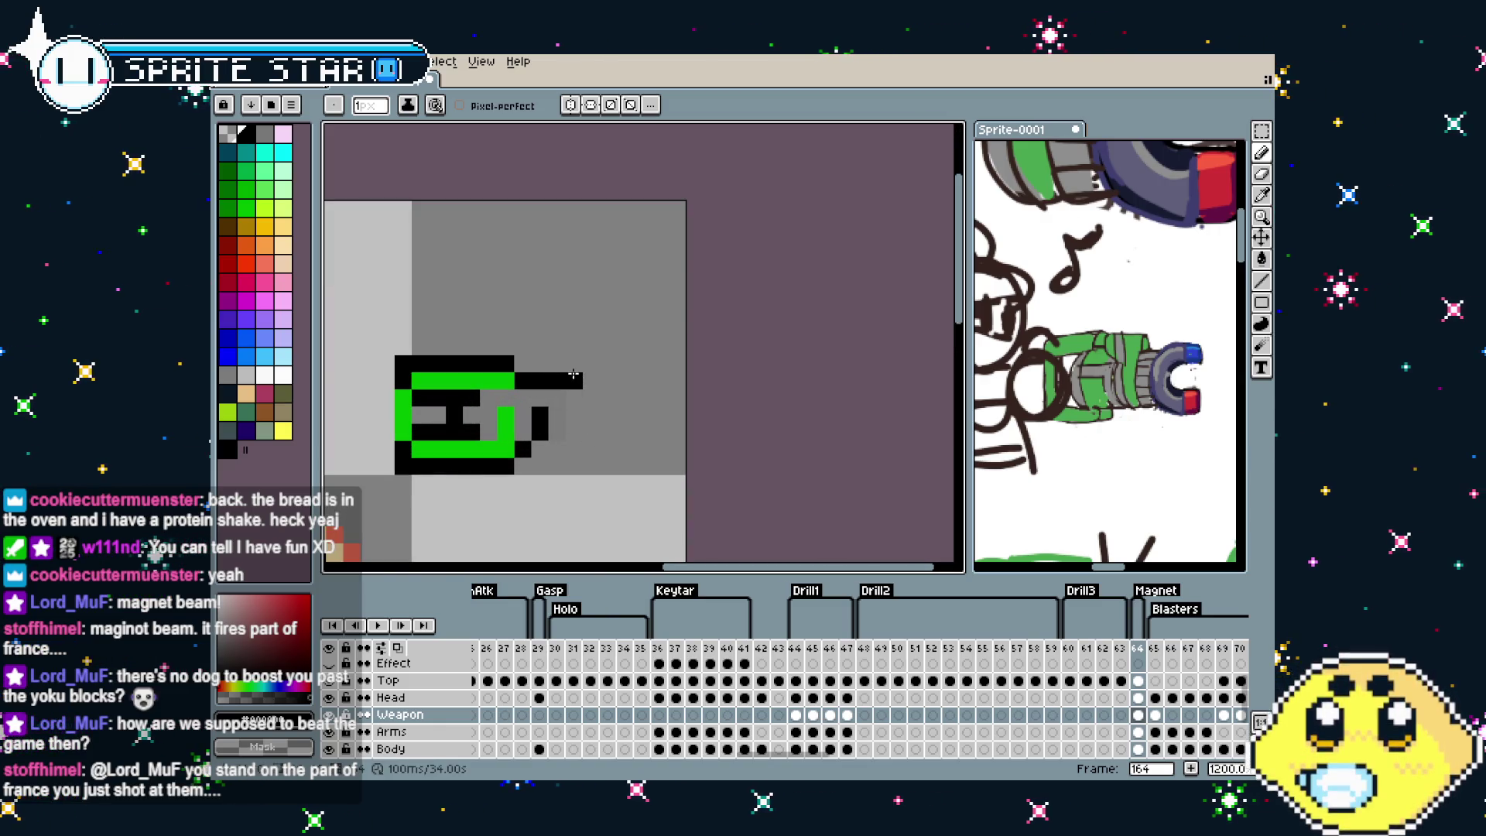
left_click(503, 380, "alt")
left_click(556, 379)
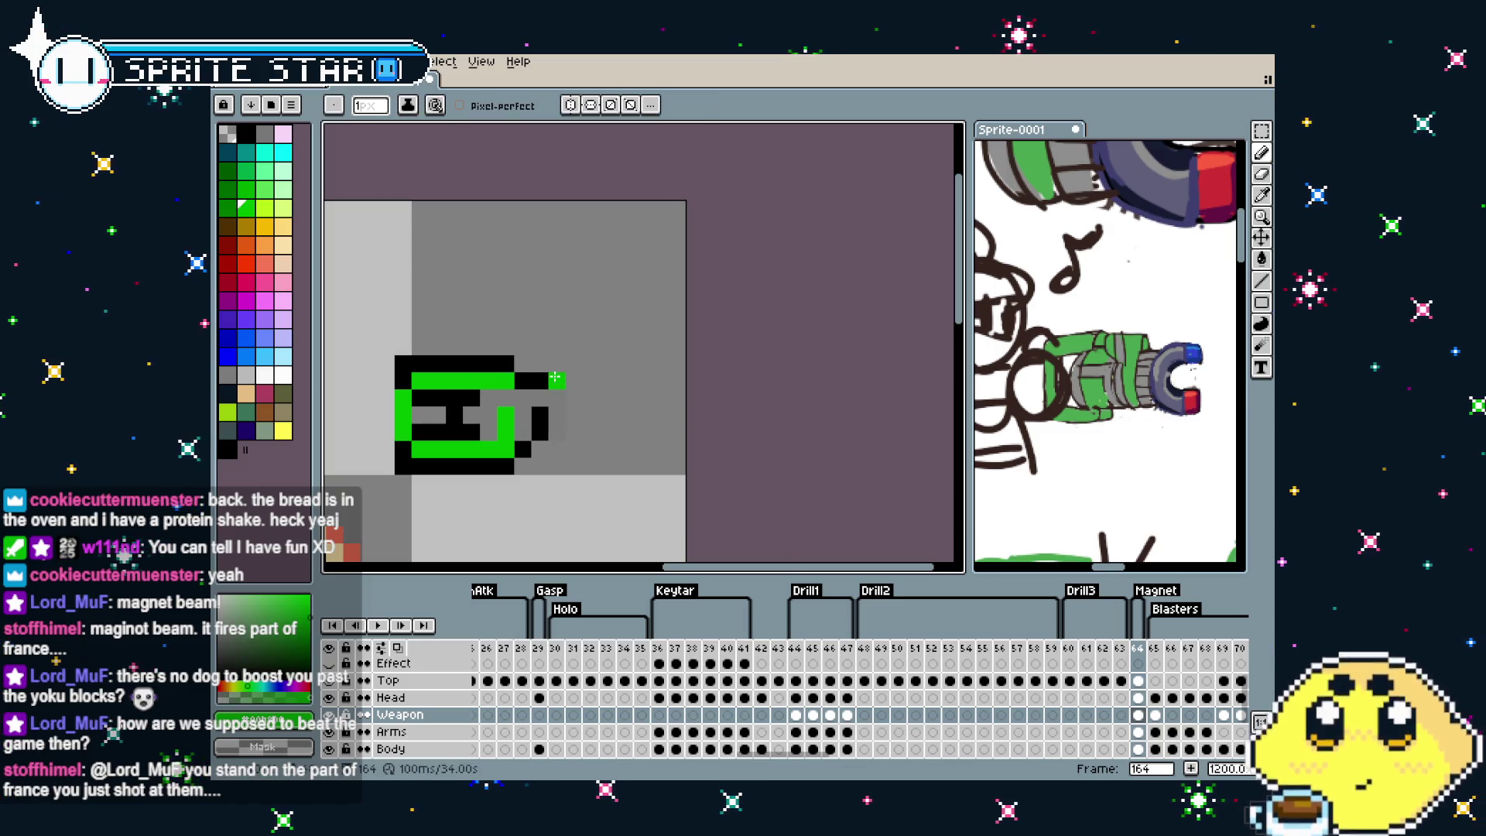
Finish the black top and bottom outlines of the right section and fill it green
key("i")
left_click(562, 370)
key("b")
left_click(540, 379)
left_click(523, 379, "alt")
left_click(556, 363)
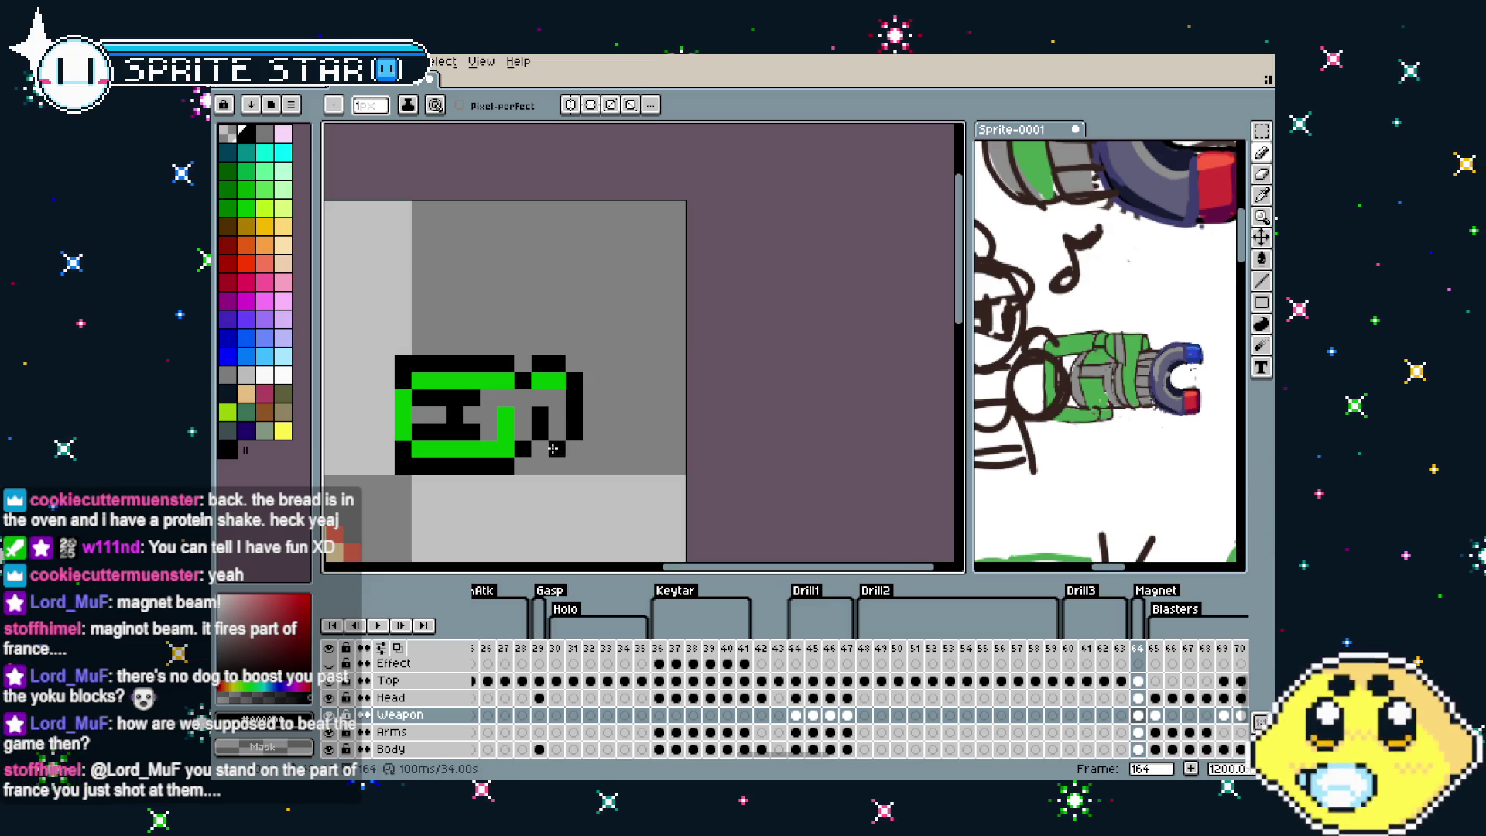
left_click_drag(539, 451, 523, 449)
key("i")
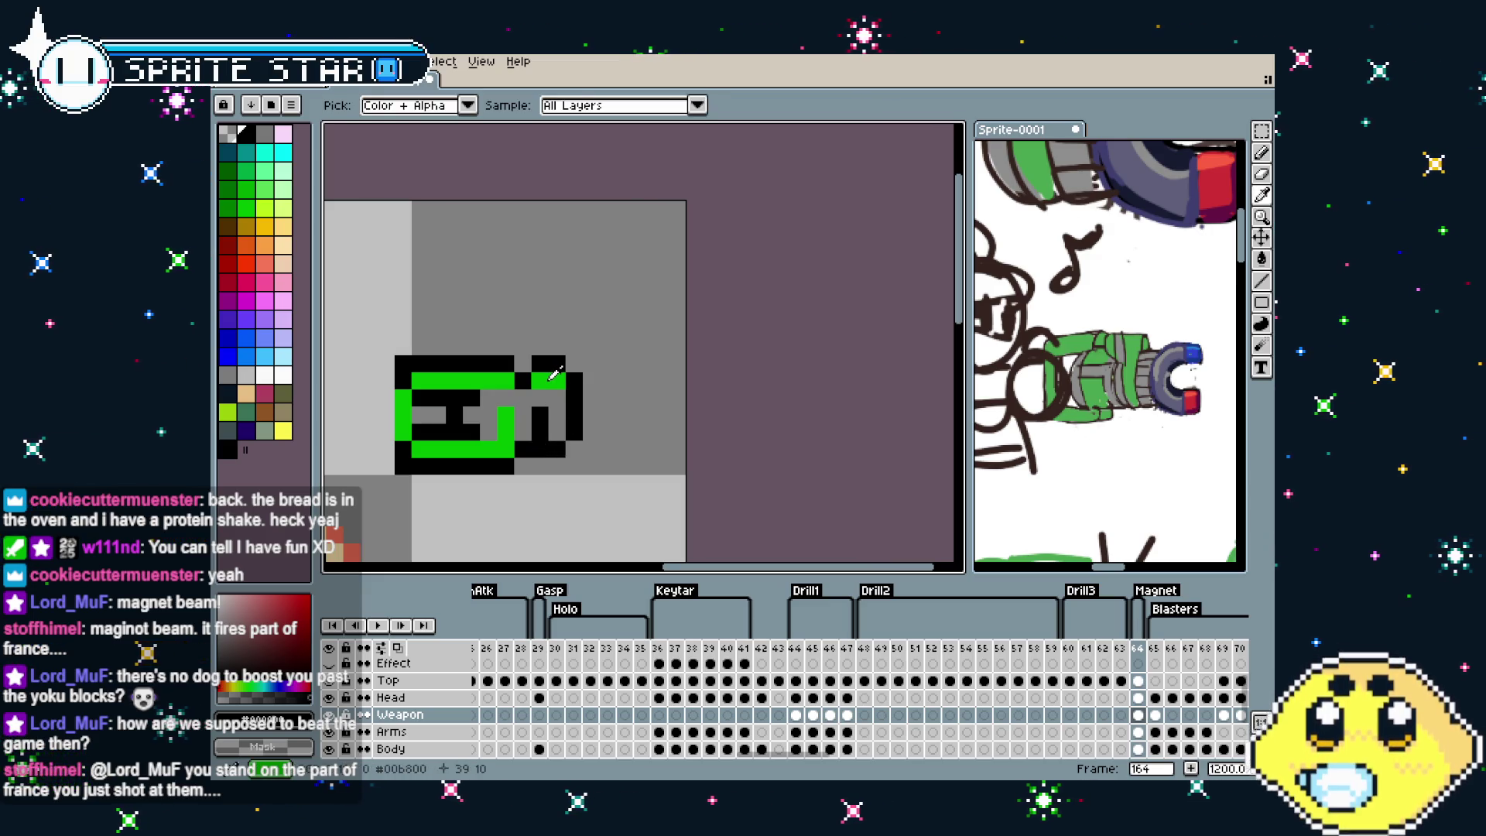
left_click(513, 430, "alt")
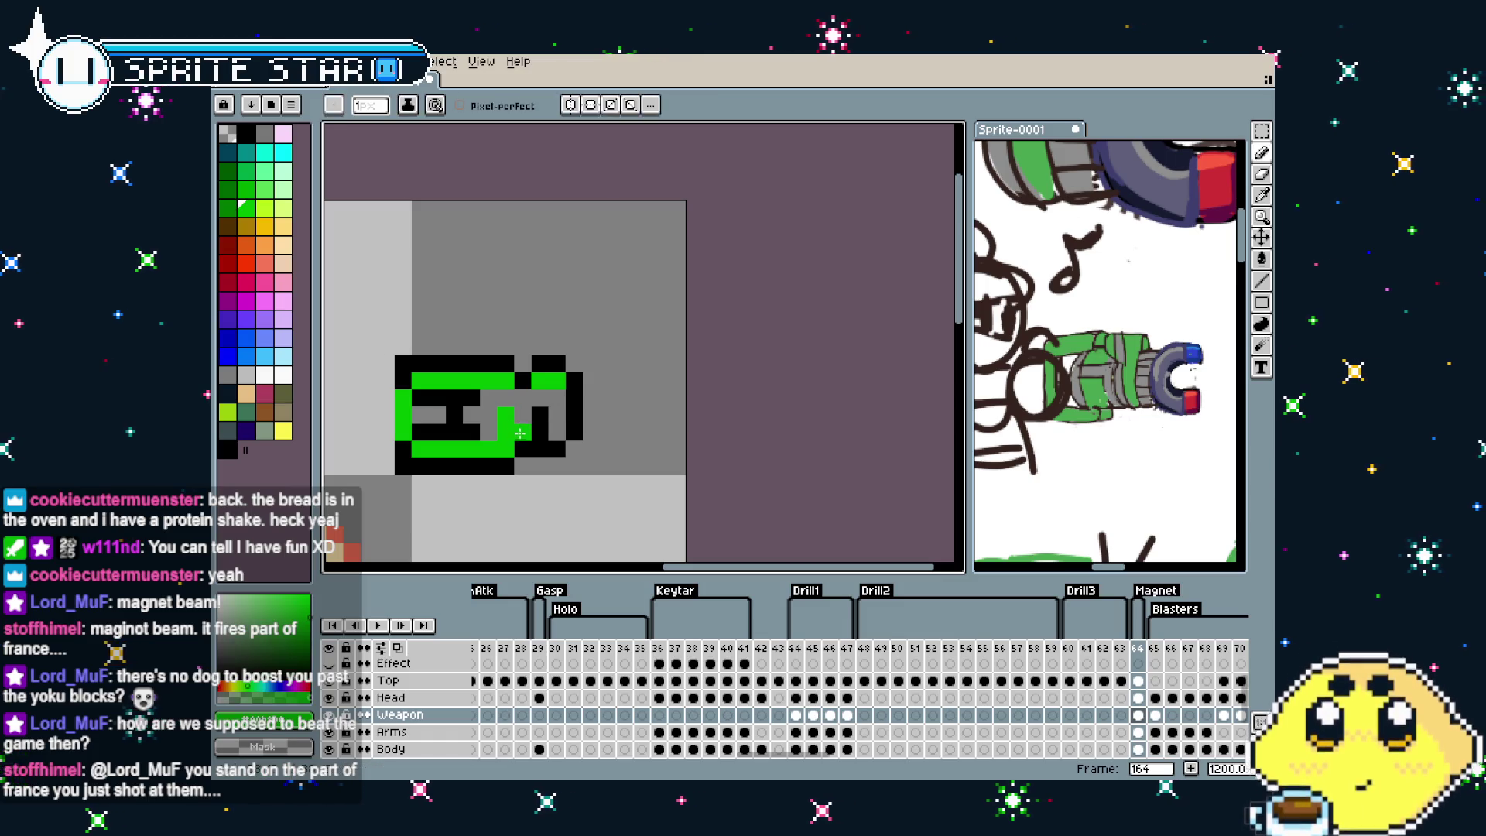
left_click_drag(555, 422, 555, 409)
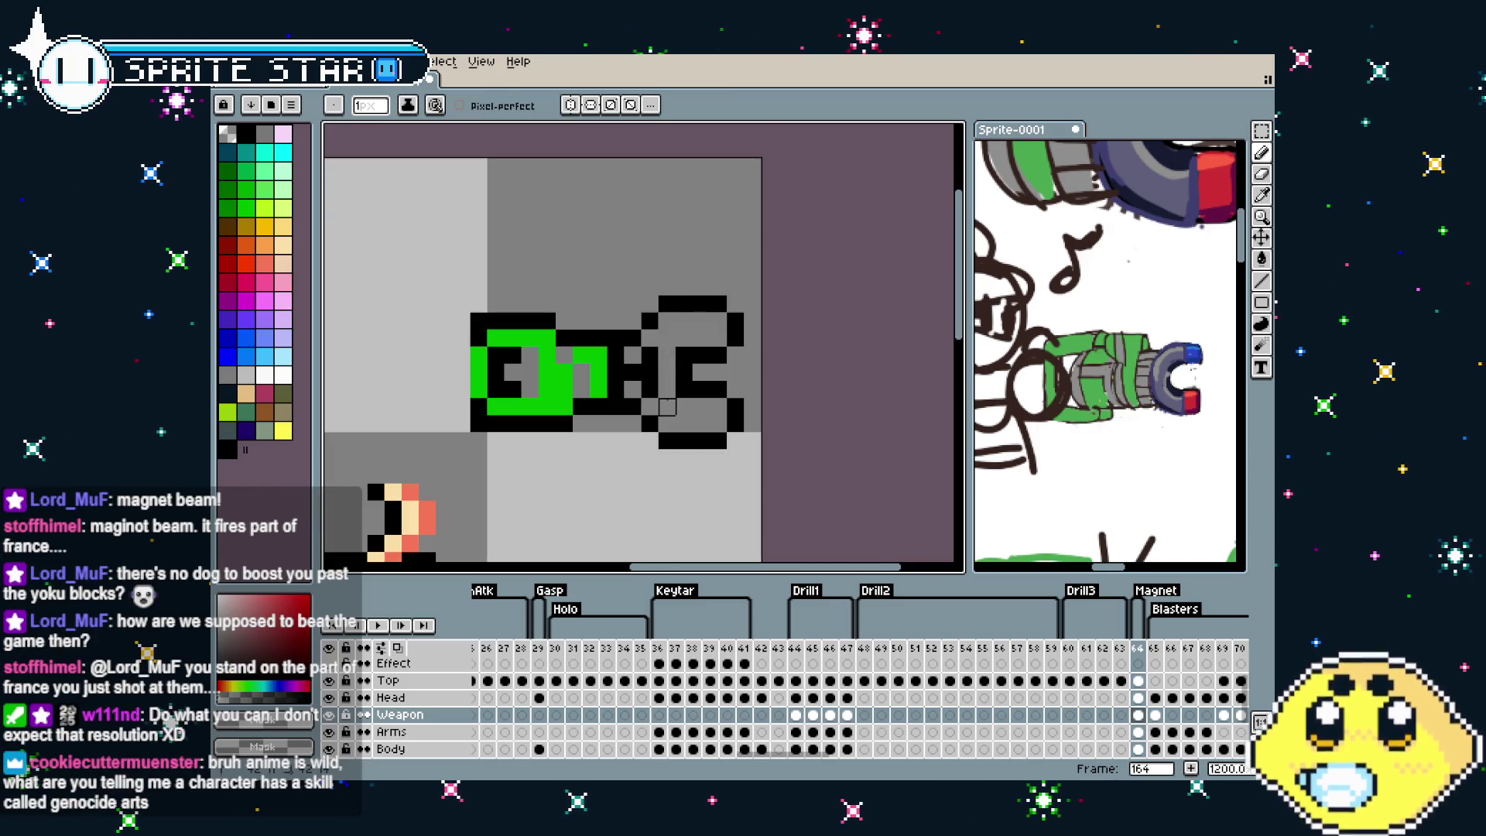
Paint the magnet's top prong tip blue and its bottom tip red
scroll(667, 458, "down", 4)
scroll(685, 473, "up", 4)
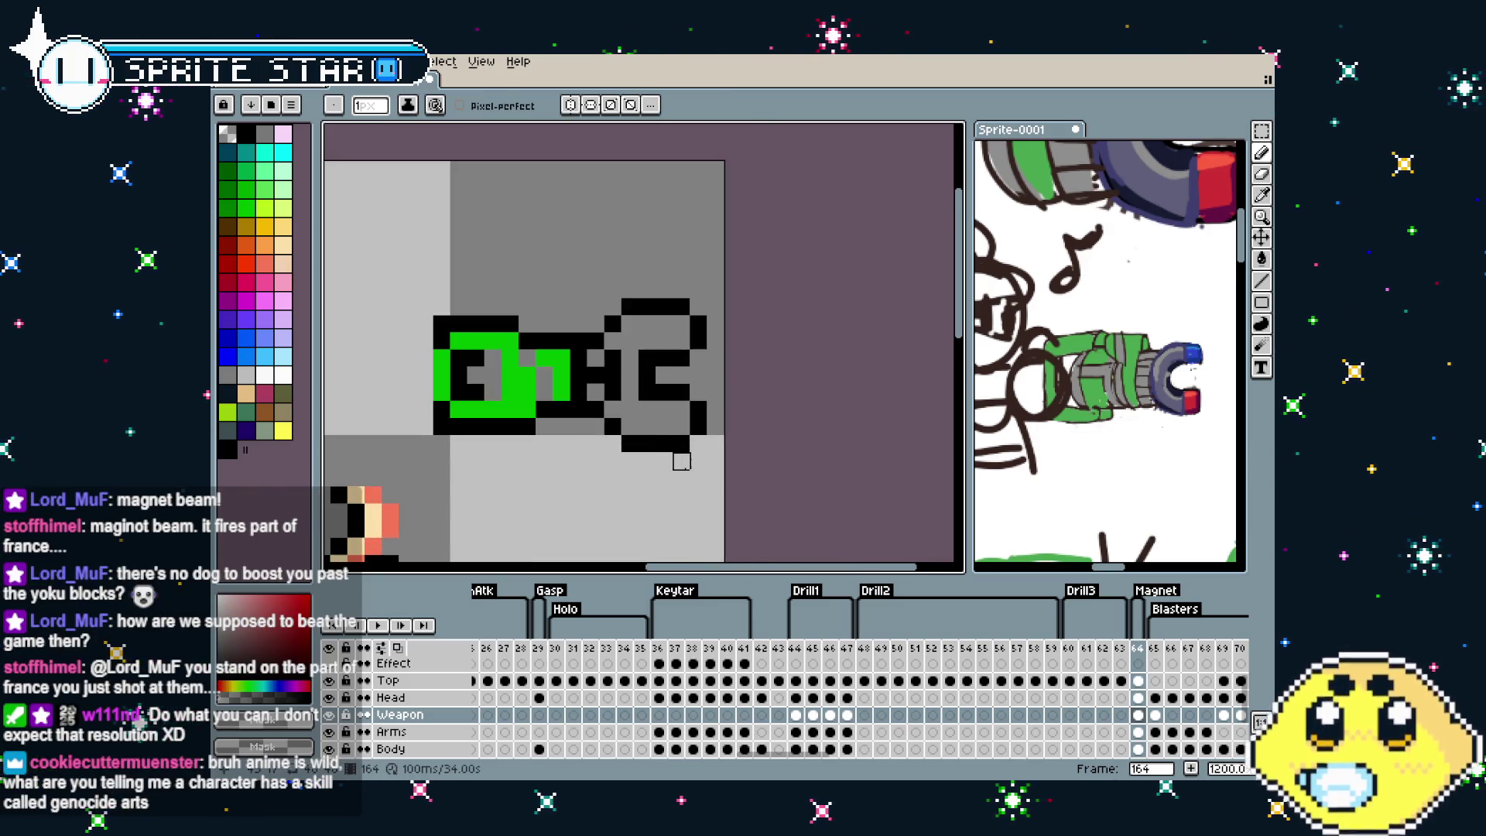
scroll(647, 461, "up", 1)
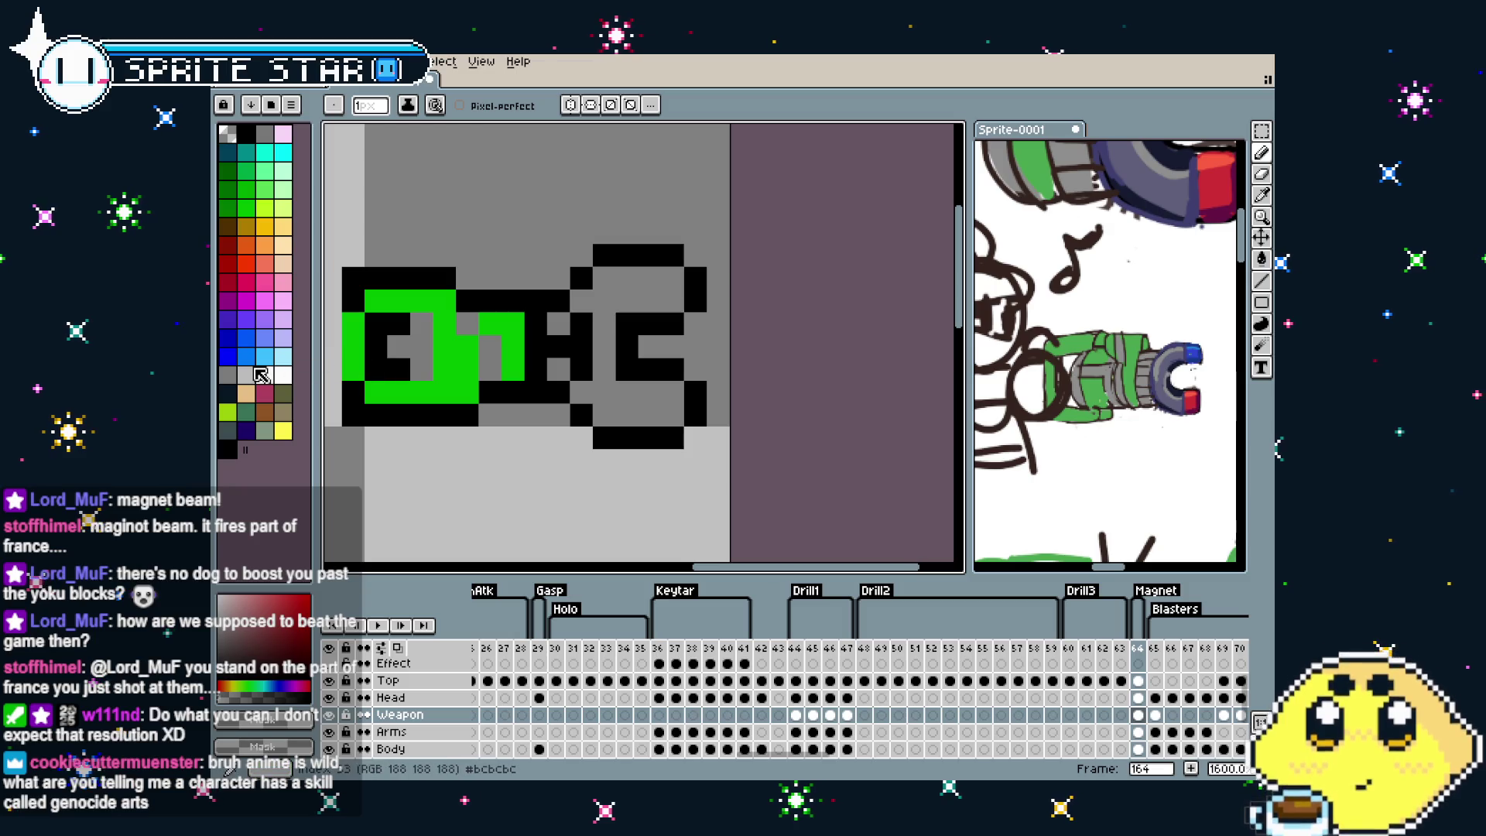
left_click(244, 348)
left_click_drag(670, 279, 670, 300)
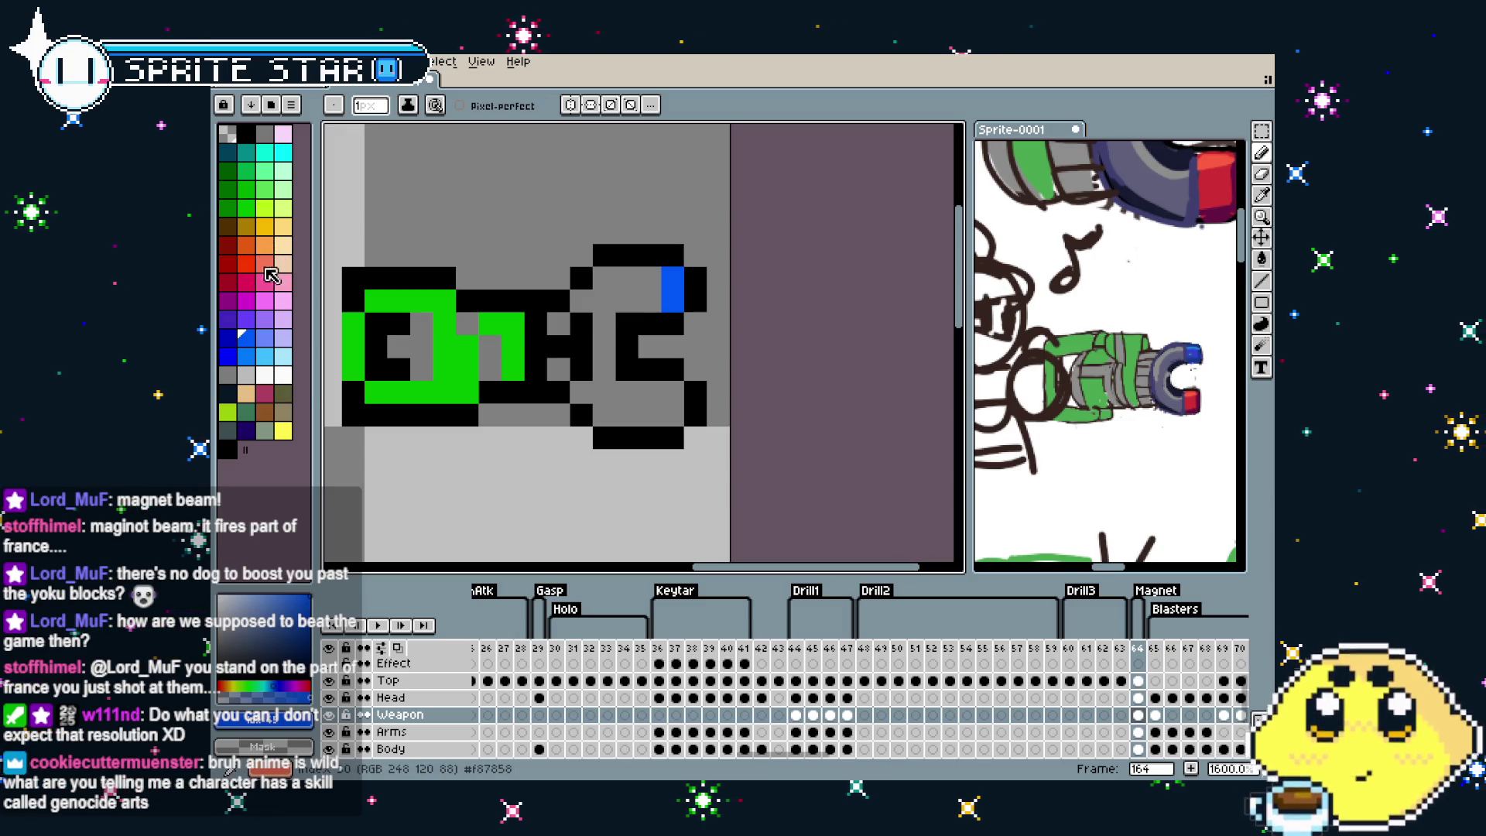
left_click(252, 284)
left_click_drag(670, 389, 671, 406)
Touch up the connector with a grey pixel and black pixels at its top and bottom
key("i")
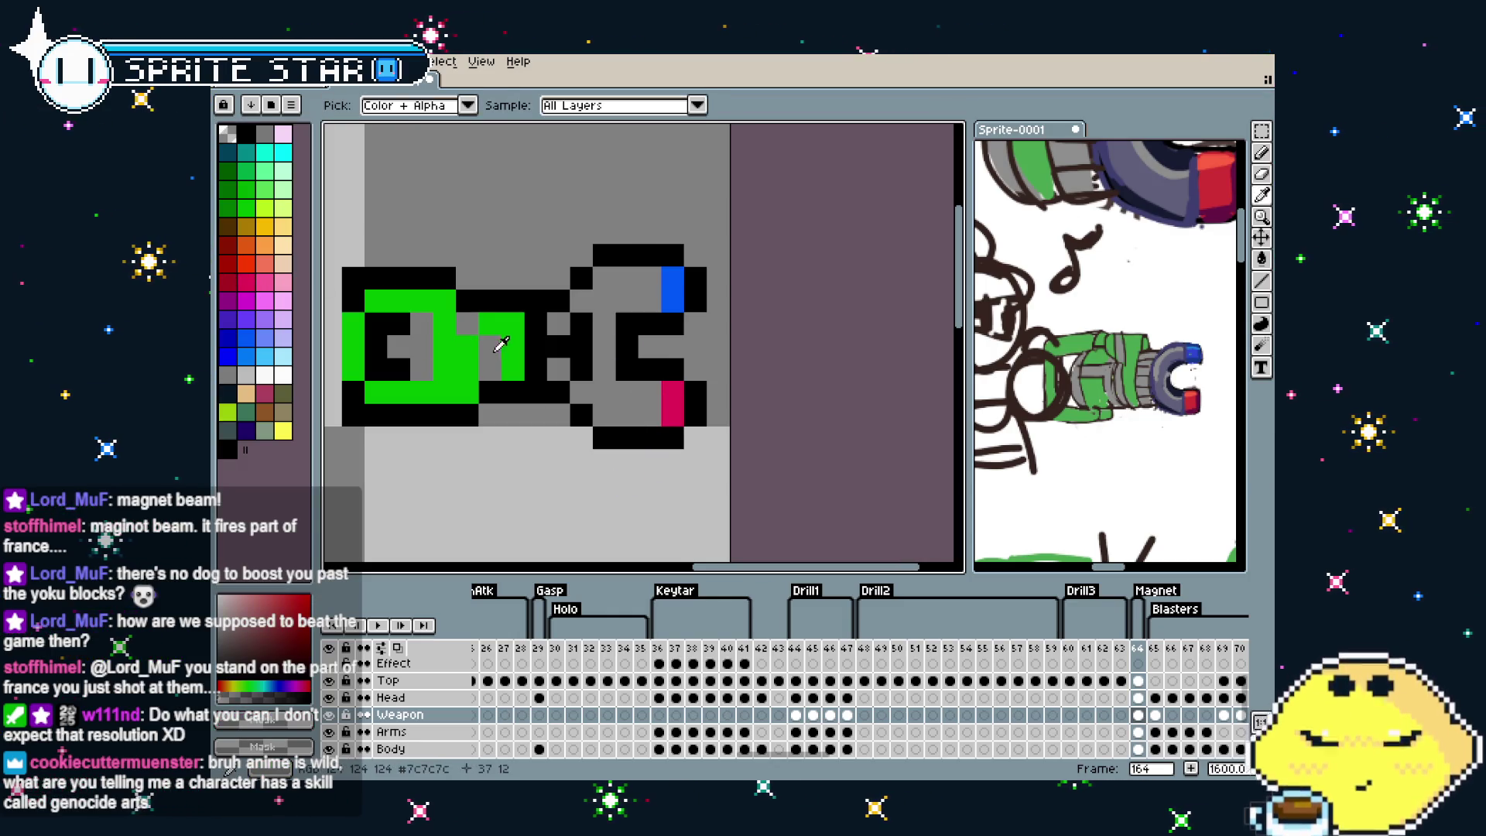
key("g")
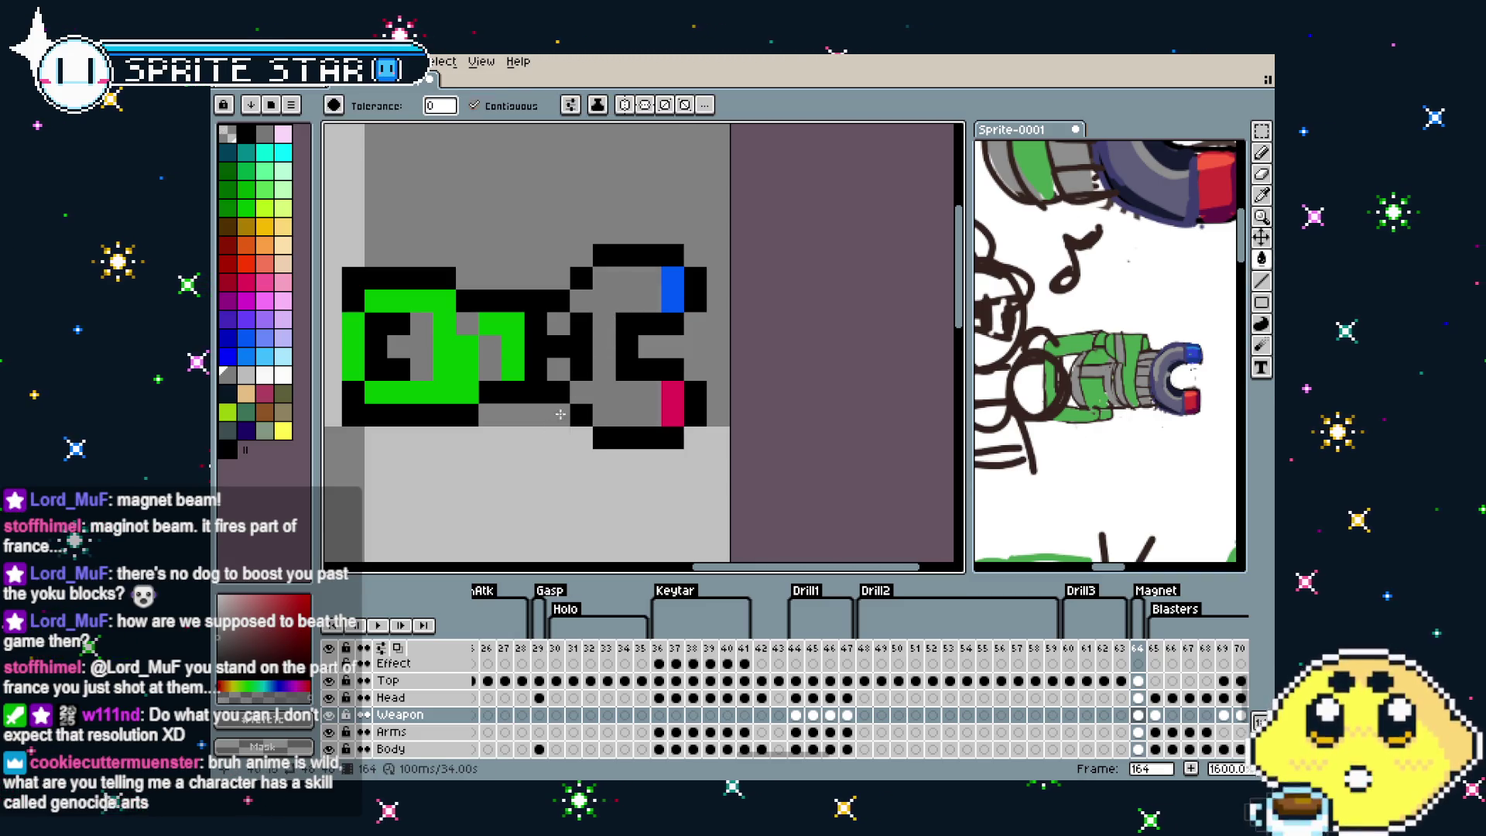
scroll(561, 414, "down", 1)
scroll(573, 434, "up", 1)
key("b")
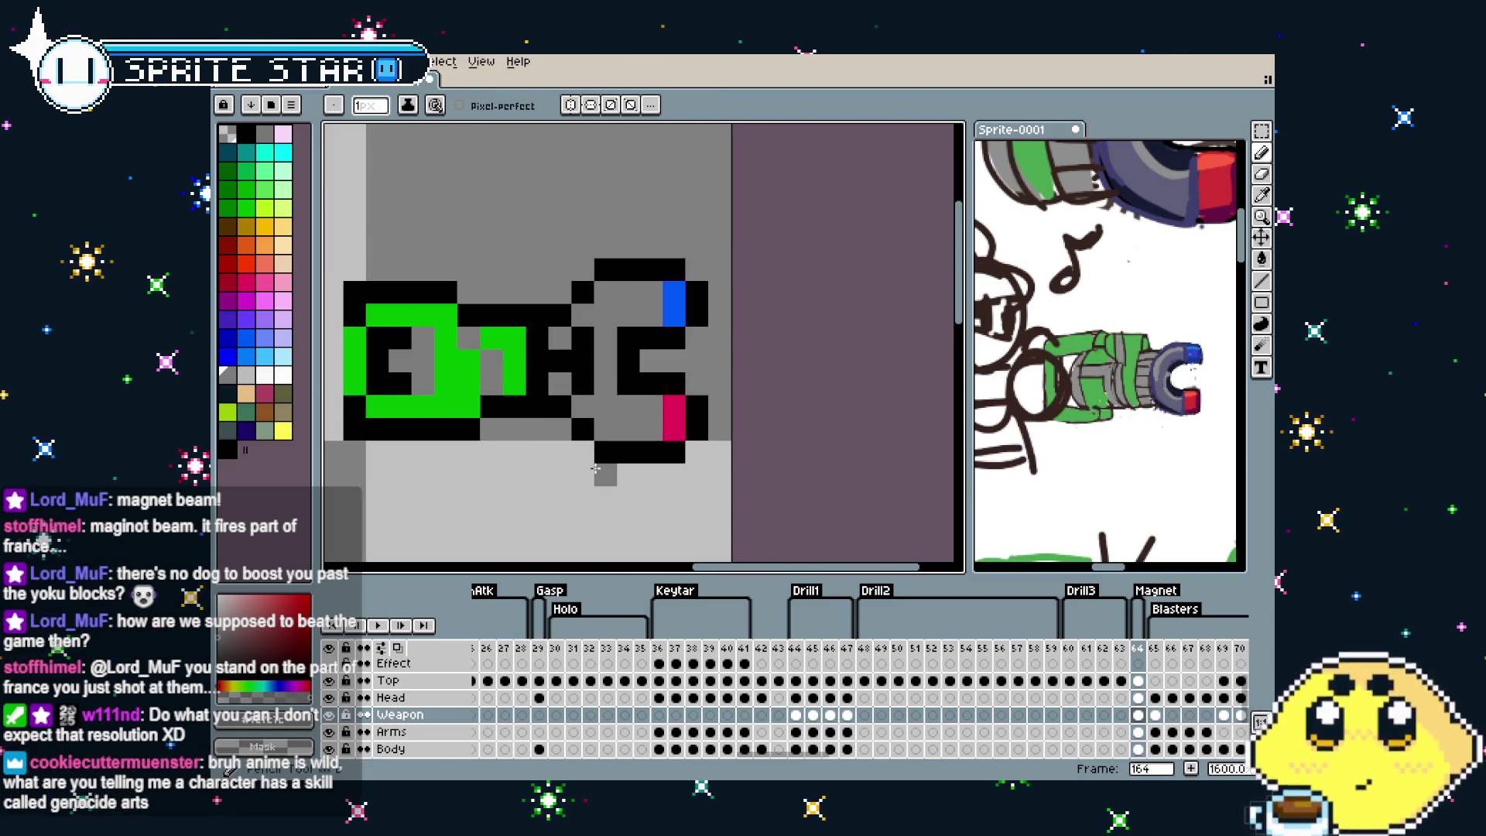
left_click(581, 408)
left_click(566, 422)
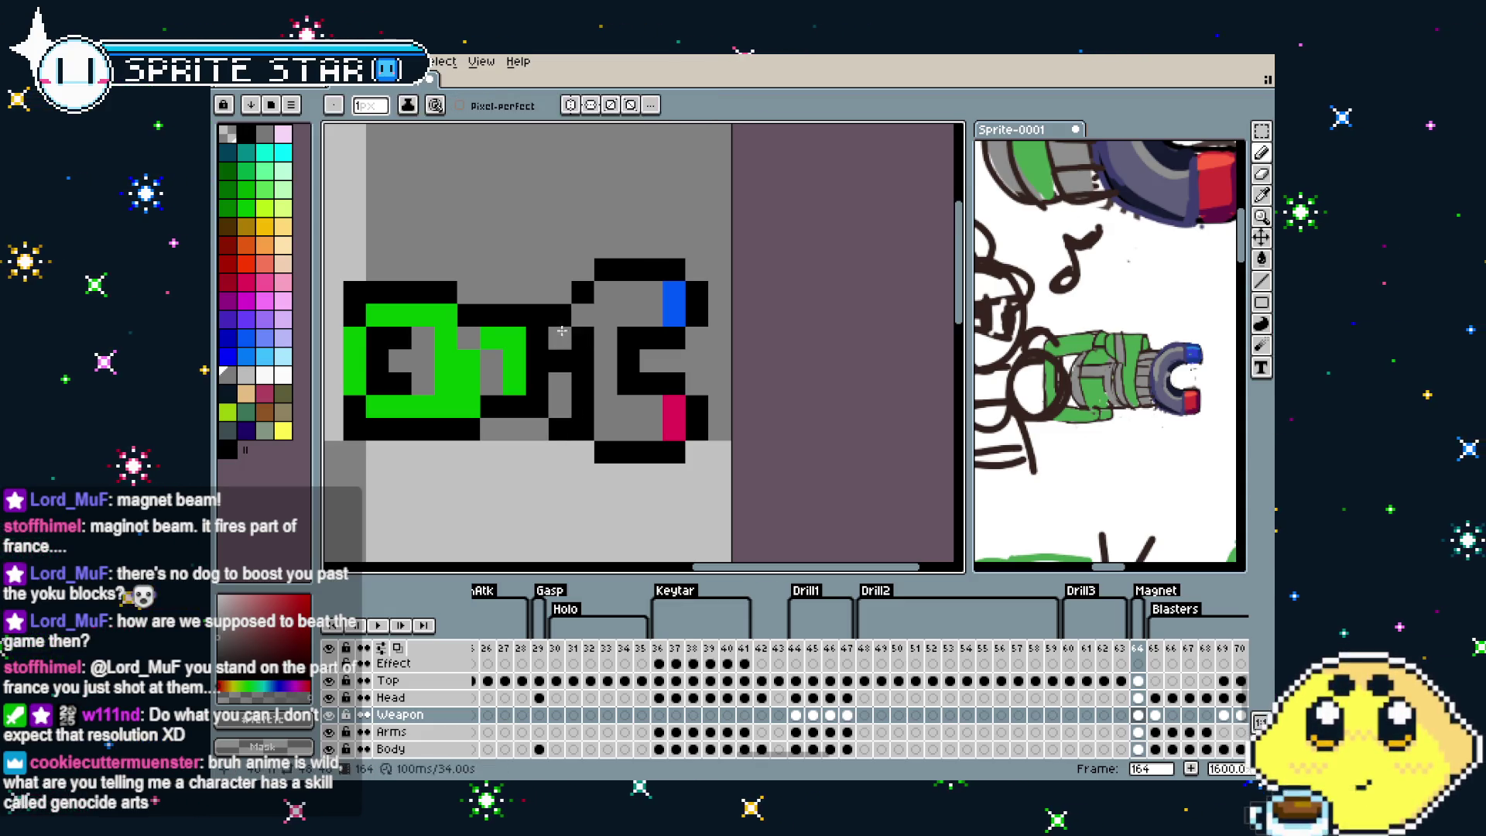
left_click(559, 292)
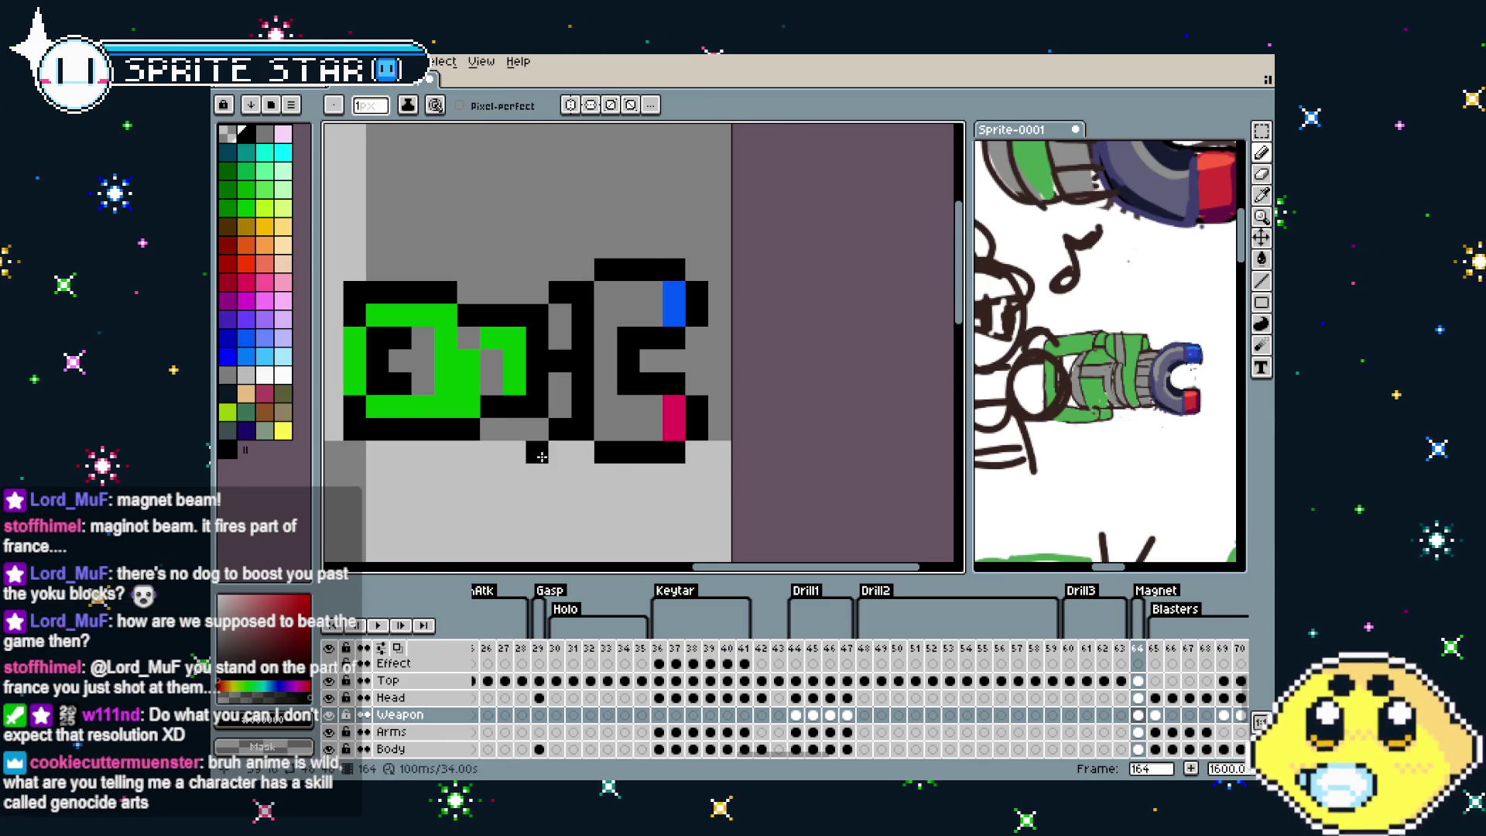
Shade three connector pixels dark teal at the green-to-gray joint
scroll(541, 457, "down", 4)
scroll(573, 460, "up", 2)
scroll(609, 463, "up", 3)
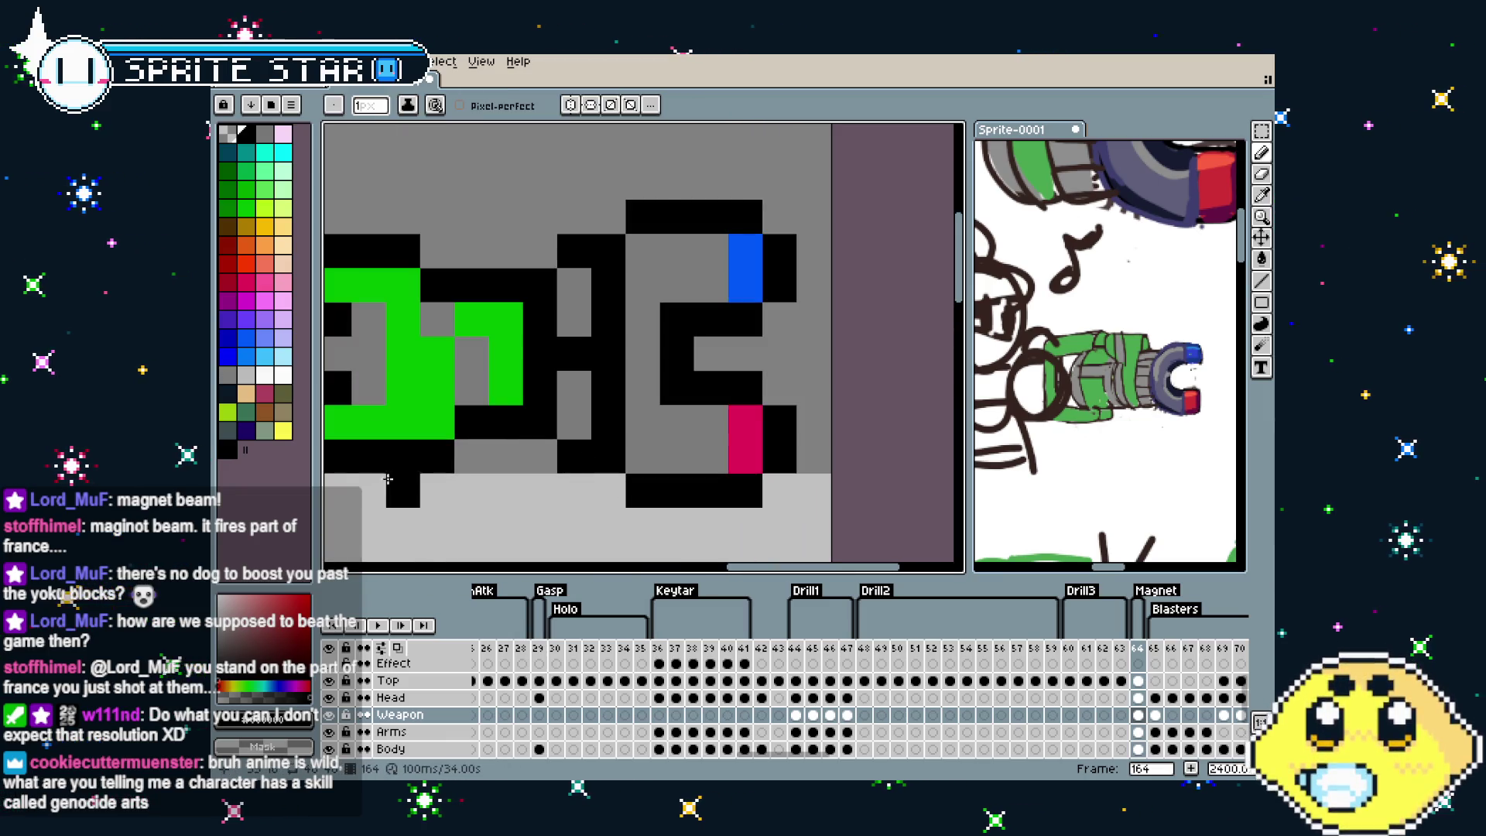
left_click(227, 152)
left_click(530, 334)
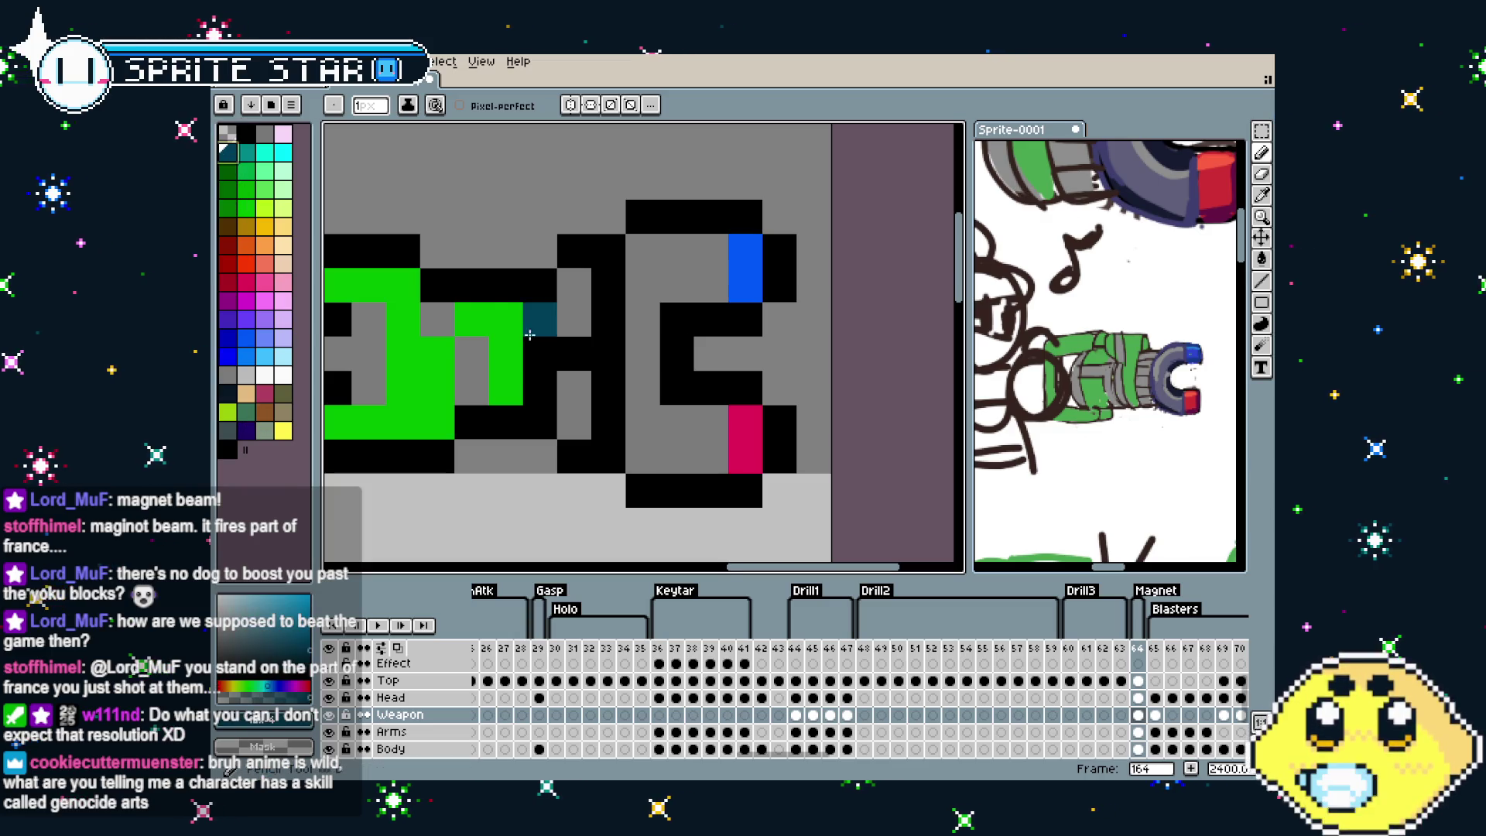
left_click(574, 387)
left_click(574, 319)
Sample black from the sprite and place a black pixel on the magnet head
scroll(531, 465, "down", 5)
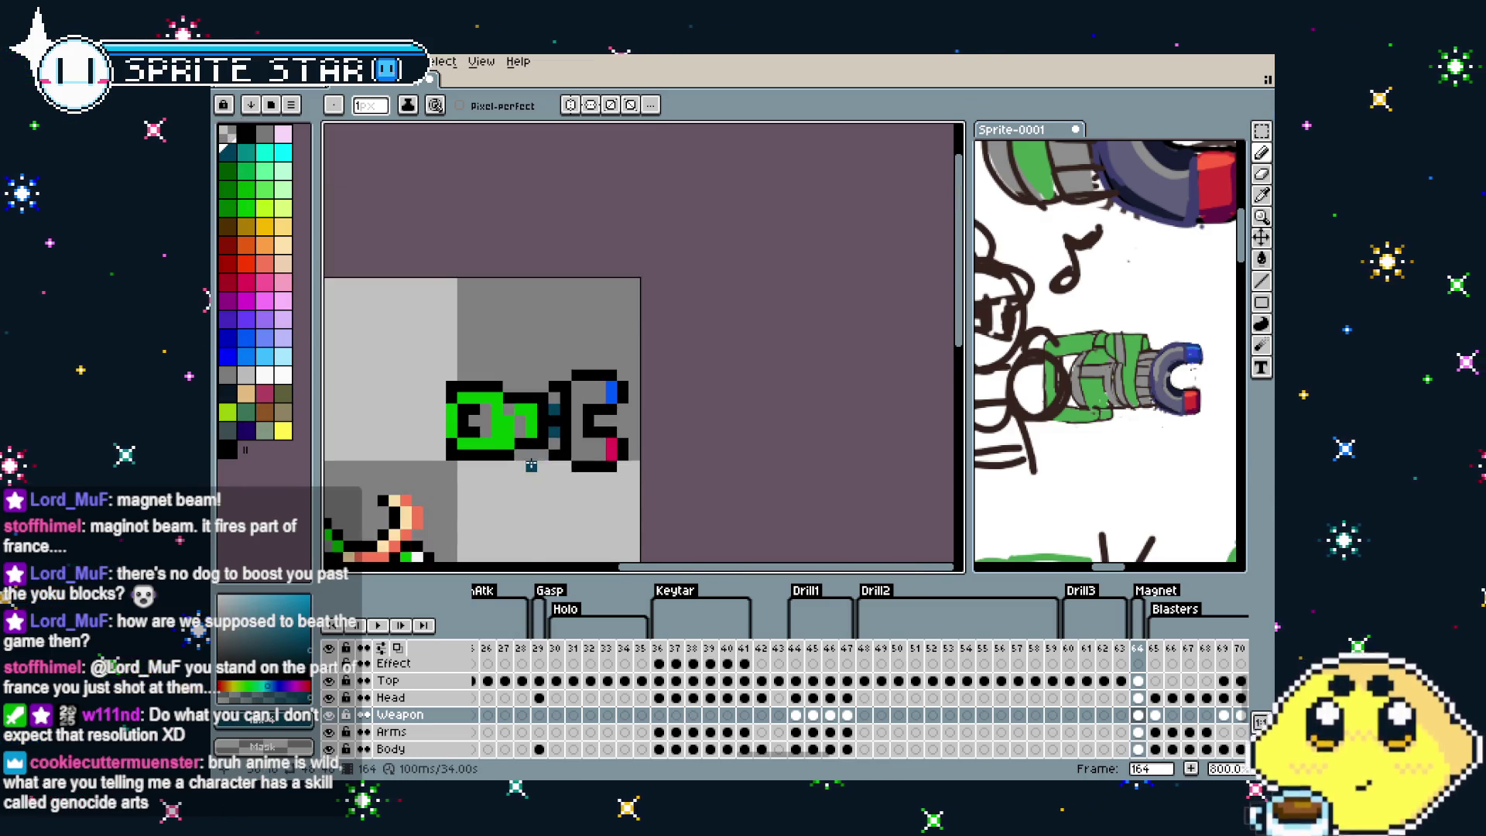
scroll(531, 465, "down", 3)
scroll(608, 334, "up", 5)
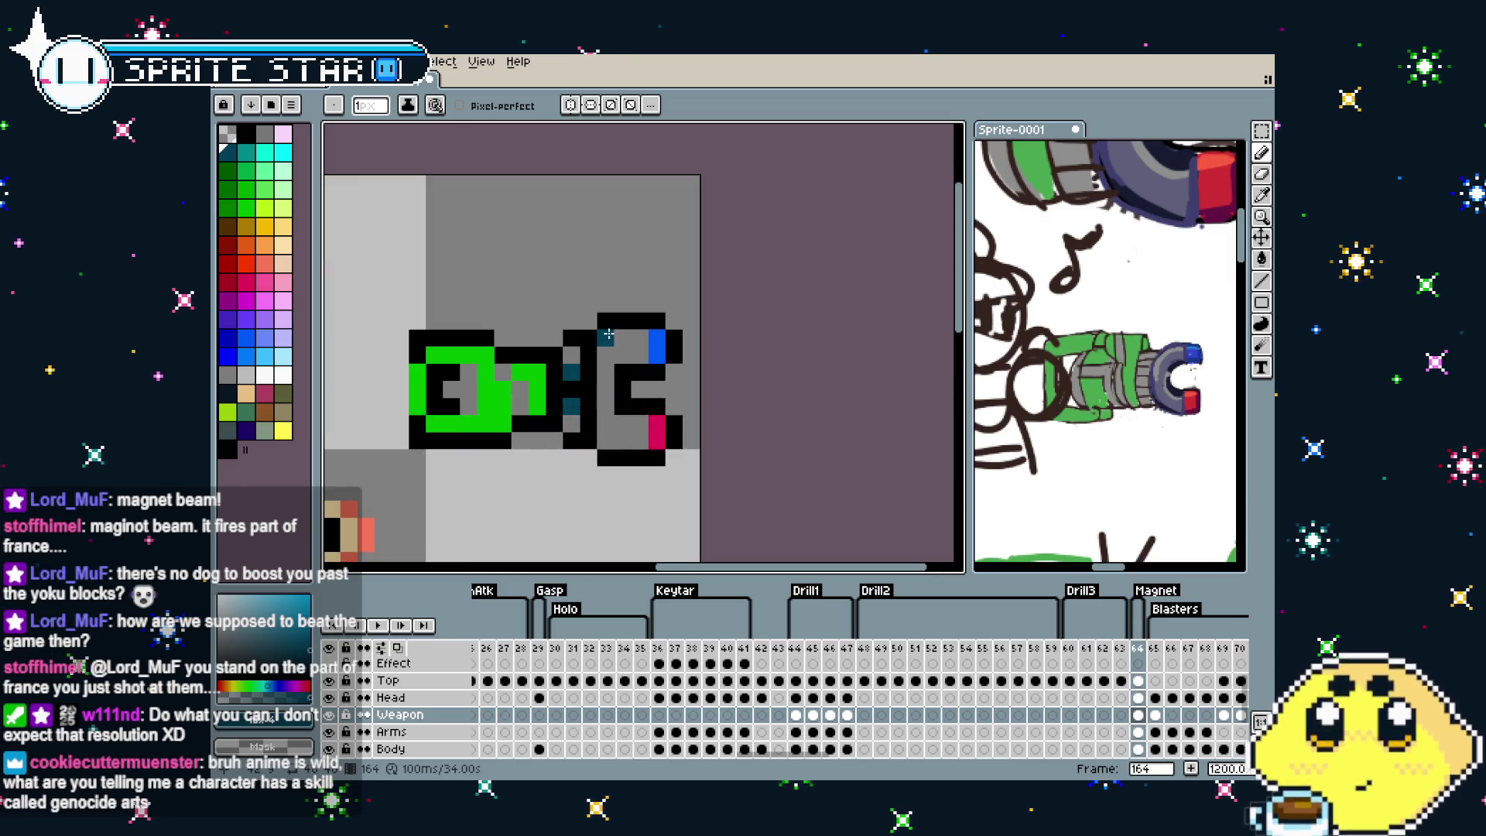
scroll(598, 428, "down", 2)
scroll(582, 485, "down", 2)
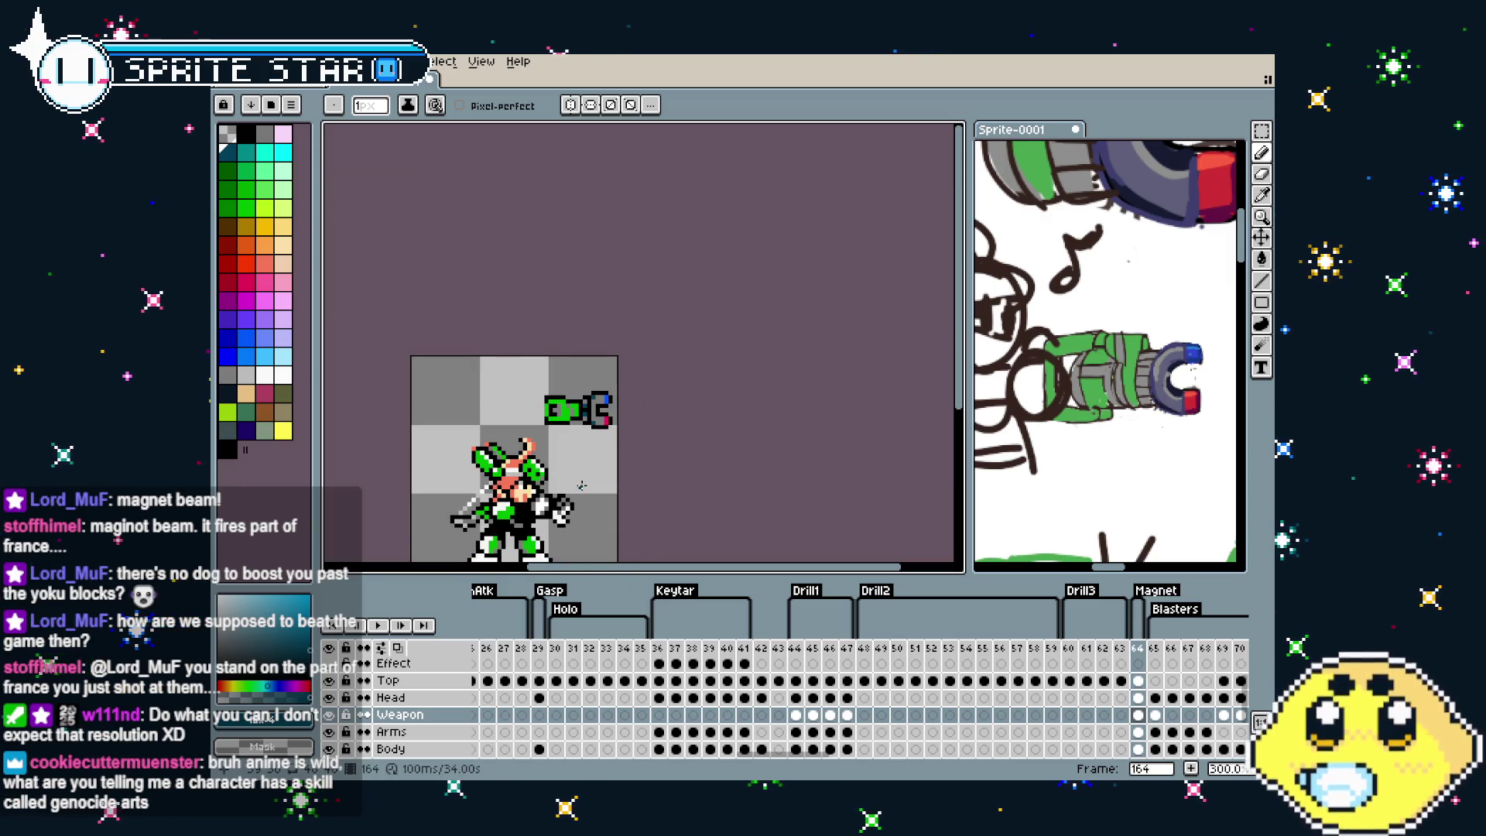
scroll(589, 418, "up", 2)
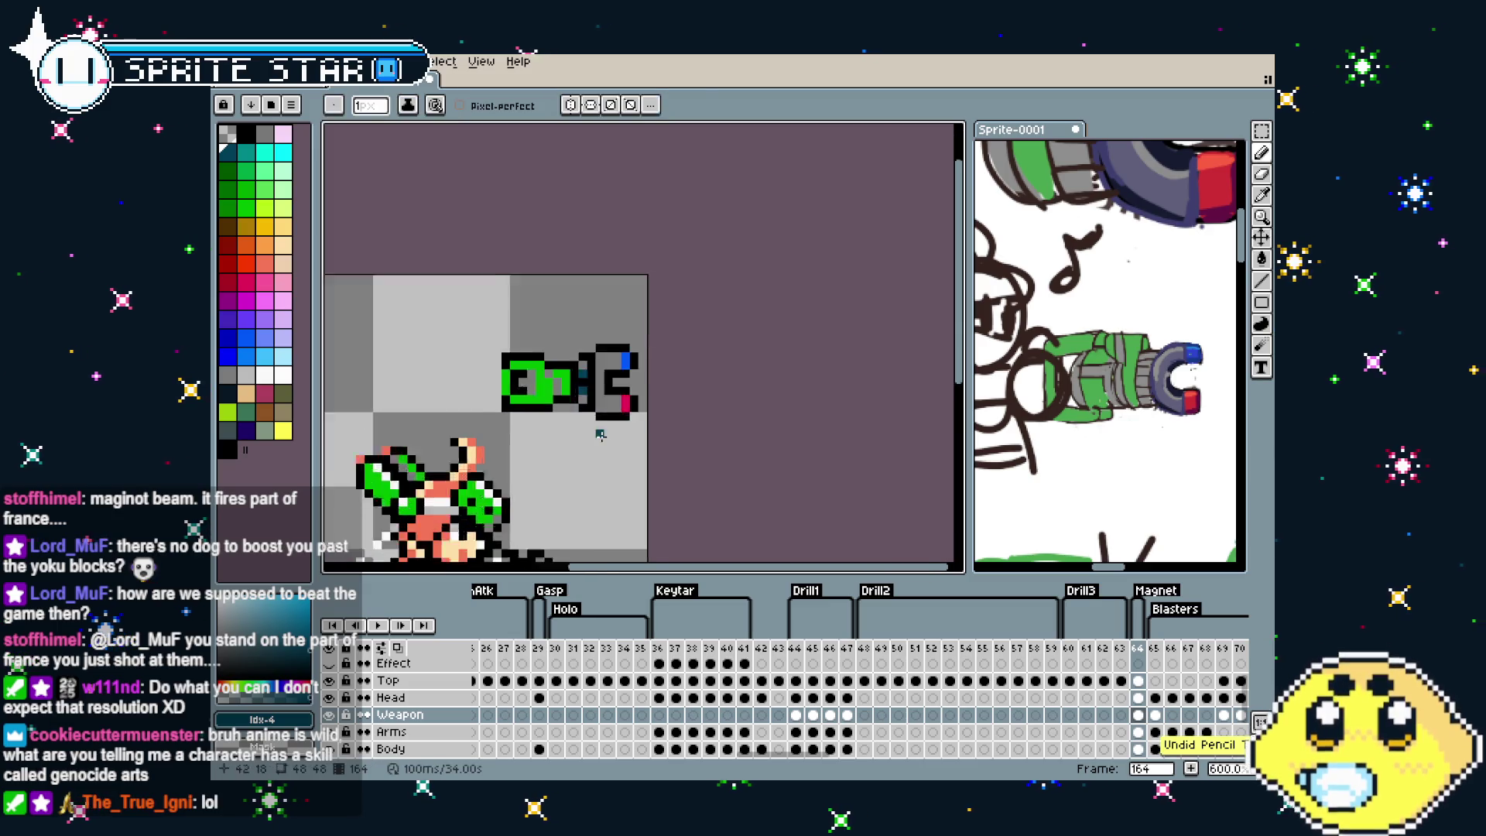
scroll(598, 389, "up", 2)
key("i")
left_click(598, 390, "alt")
left_click(597, 326, "alt")
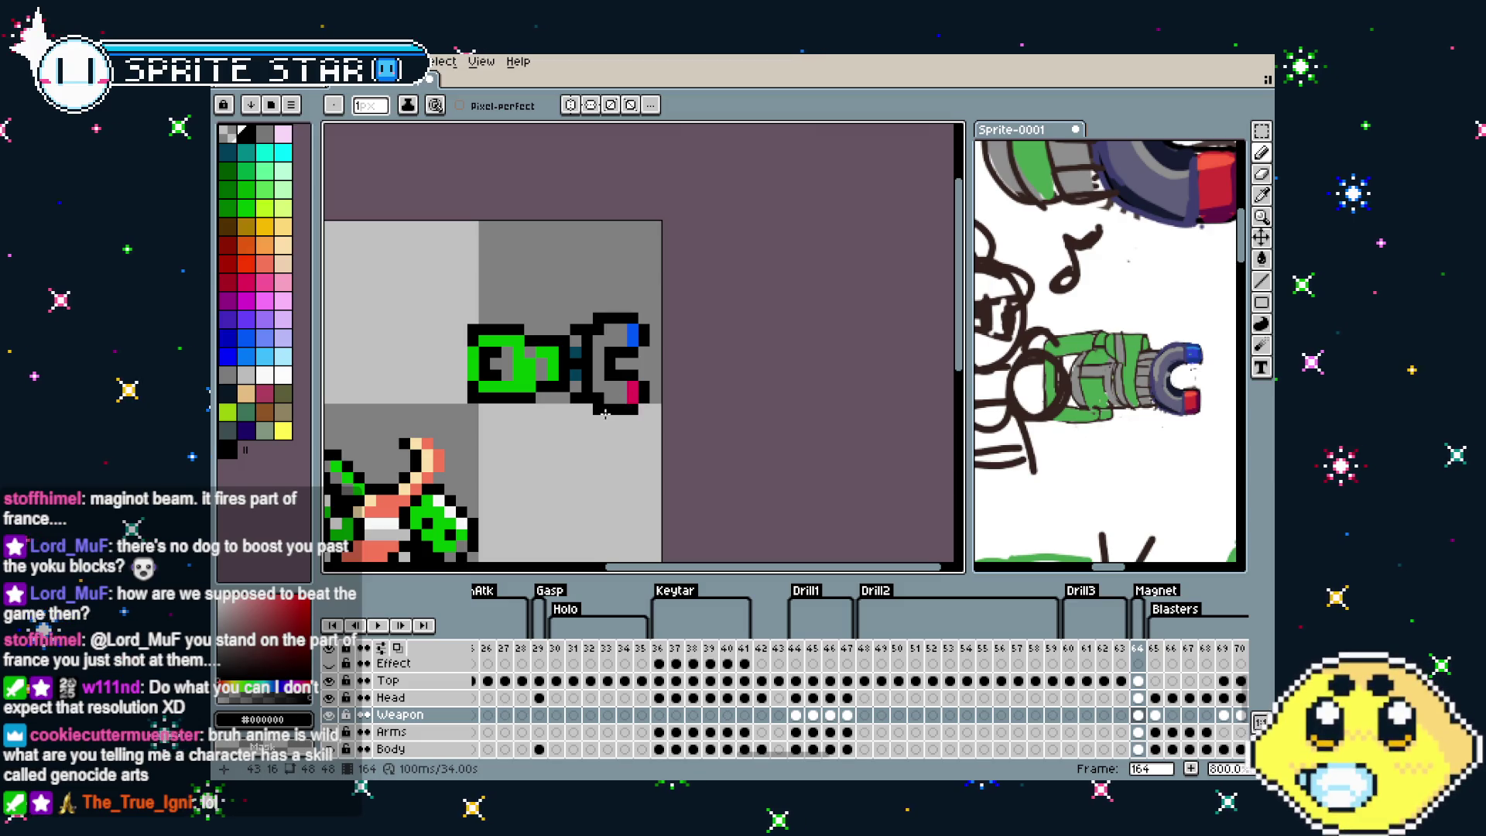
scroll(552, 475, "down", 4)
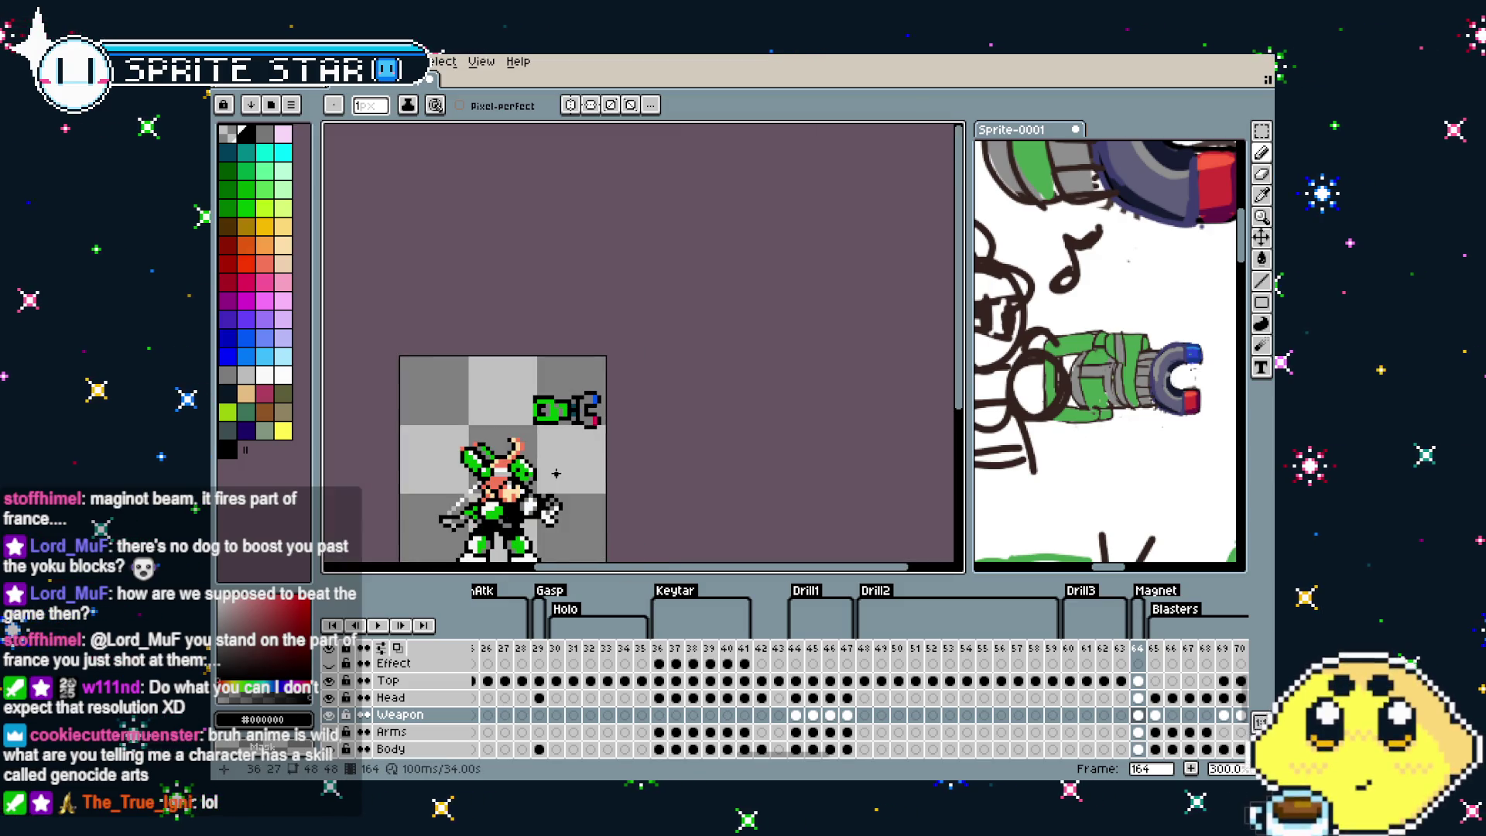
scroll(601, 400, "up", 4)
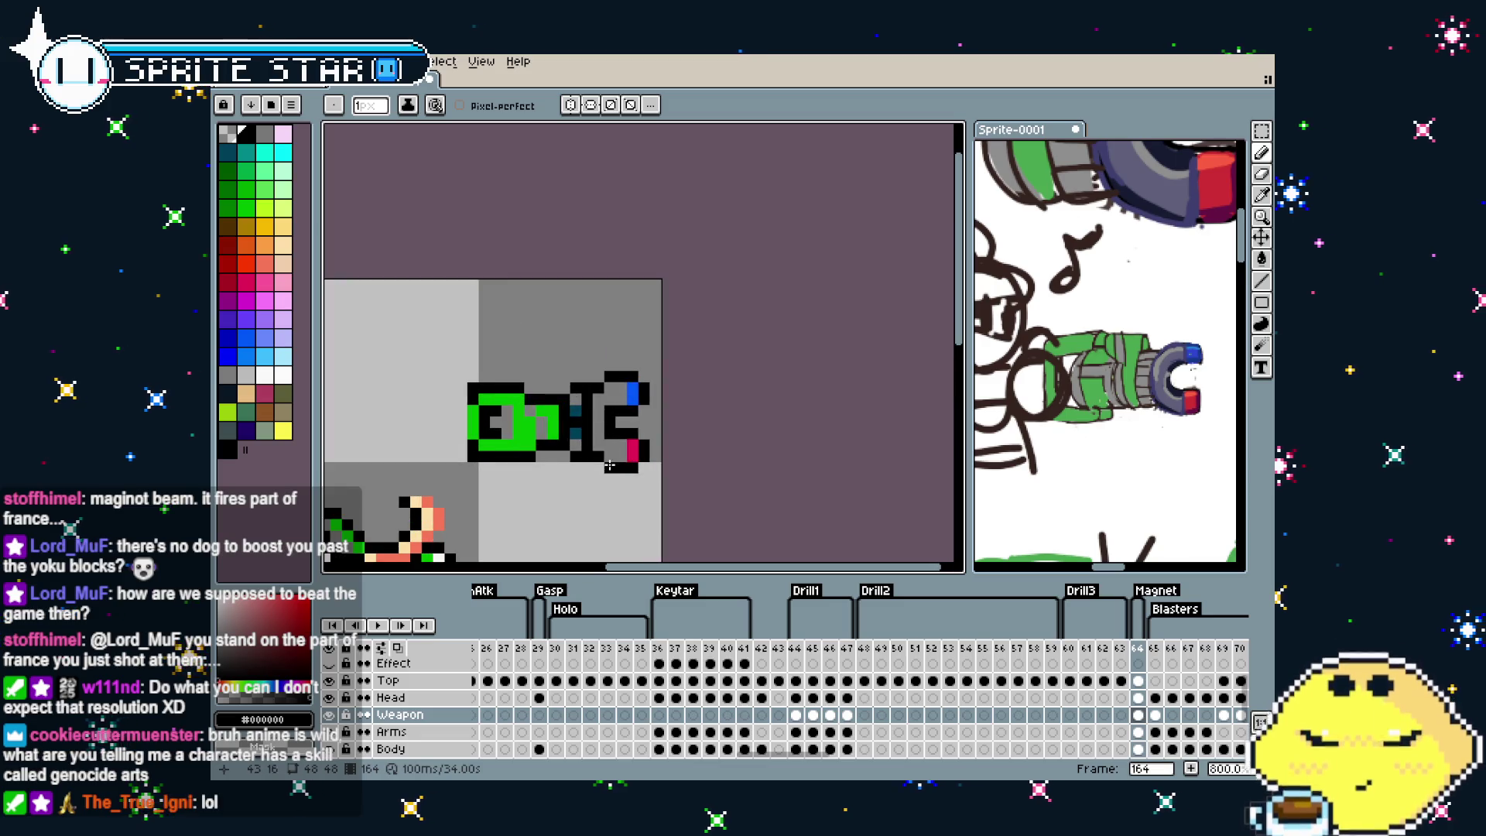
scroll(603, 464, "up", 2)
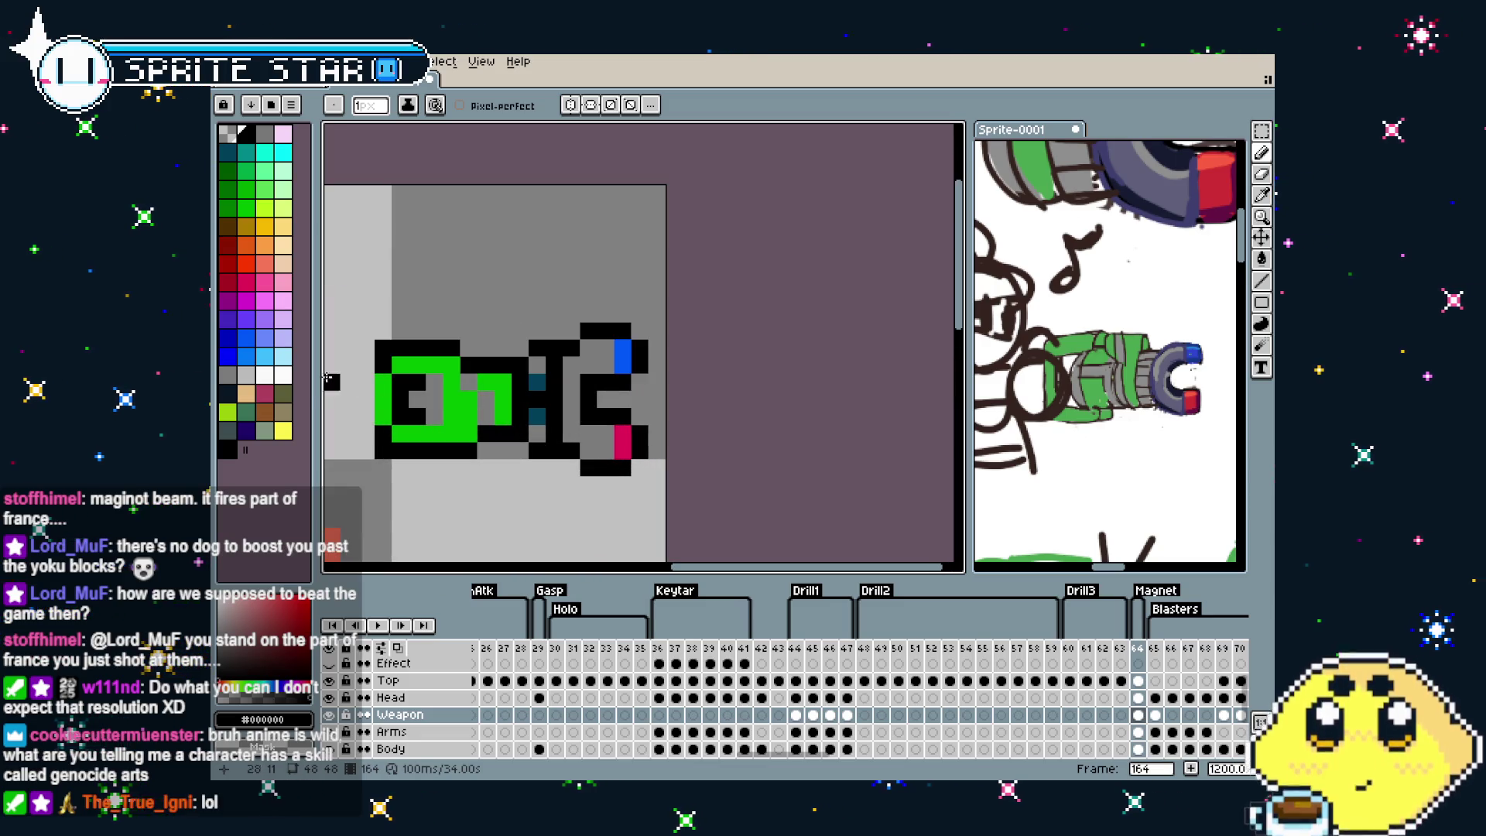
Paint a white highlight pixel beside the magnet's blue tip, then return to the pencil
left_click(283, 377)
left_click(643, 345)
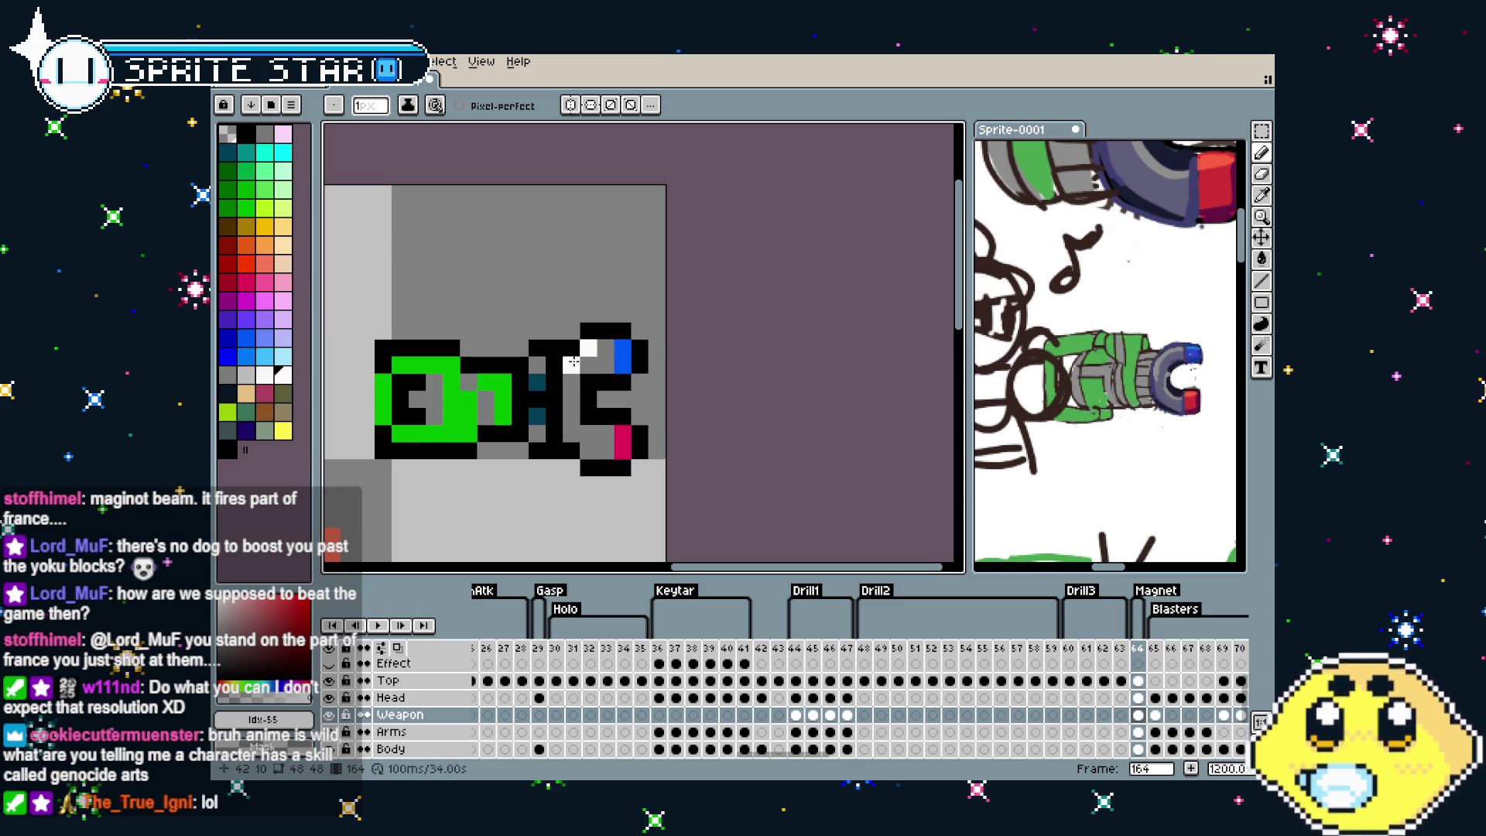
scroll(548, 491, "down", 6)
scroll(586, 471, "up", 3)
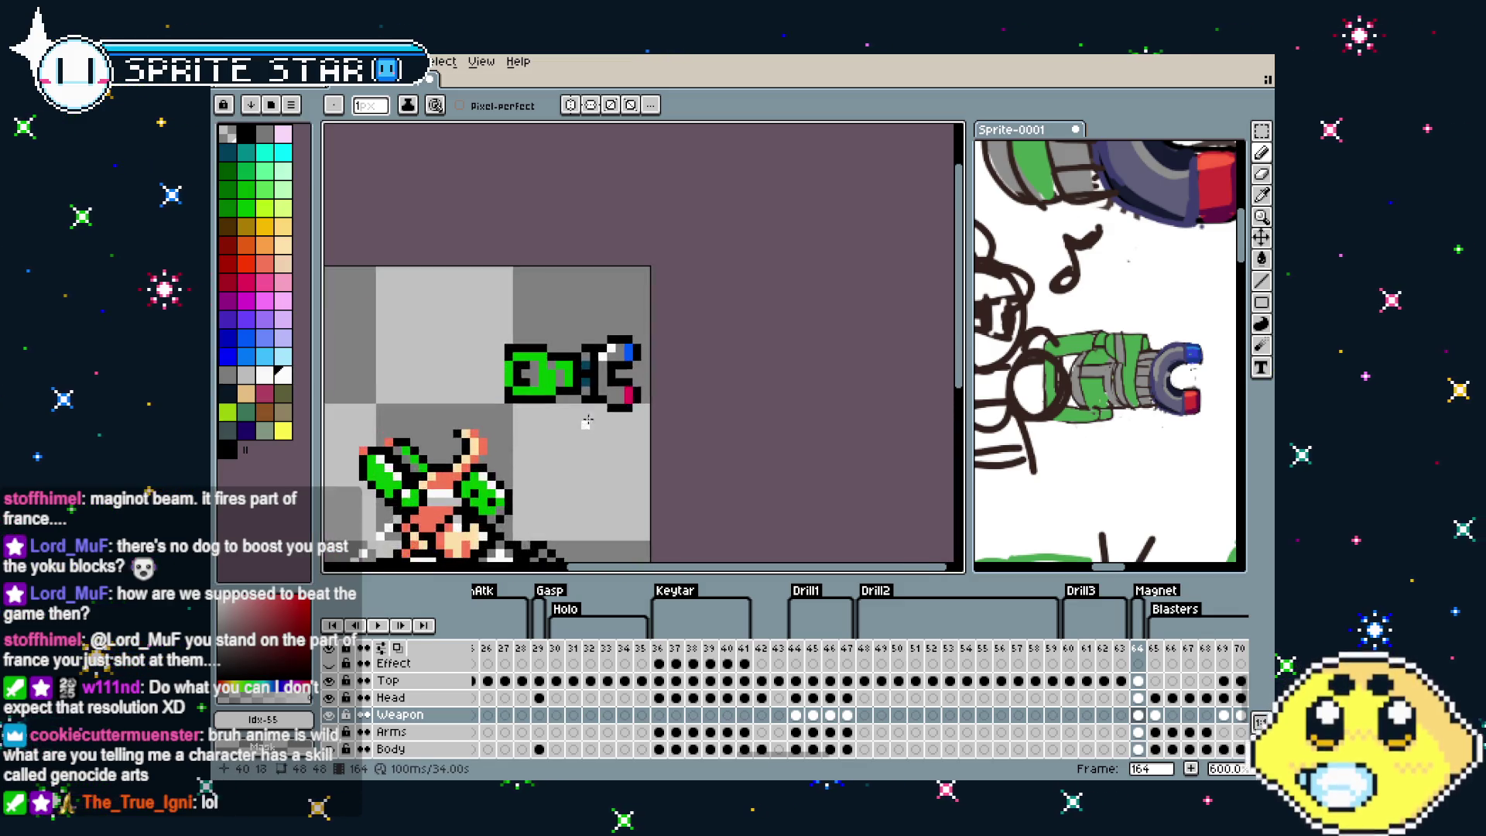
scroll(638, 357, "up", 3)
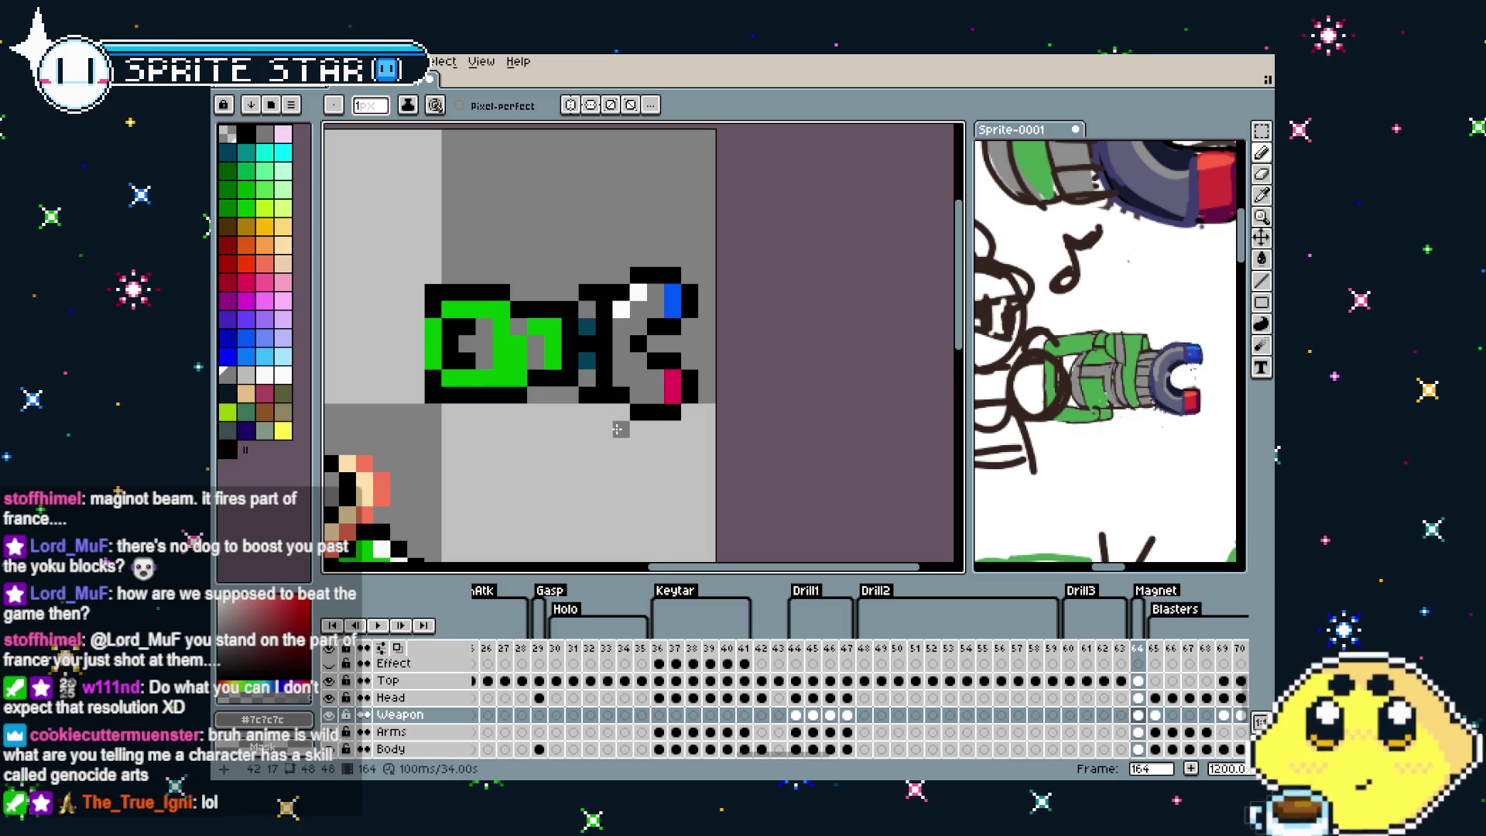
scroll(619, 429, "down", 7)
scroll(617, 413, "up", 4)
scroll(608, 404, "up", 3)
key("i")
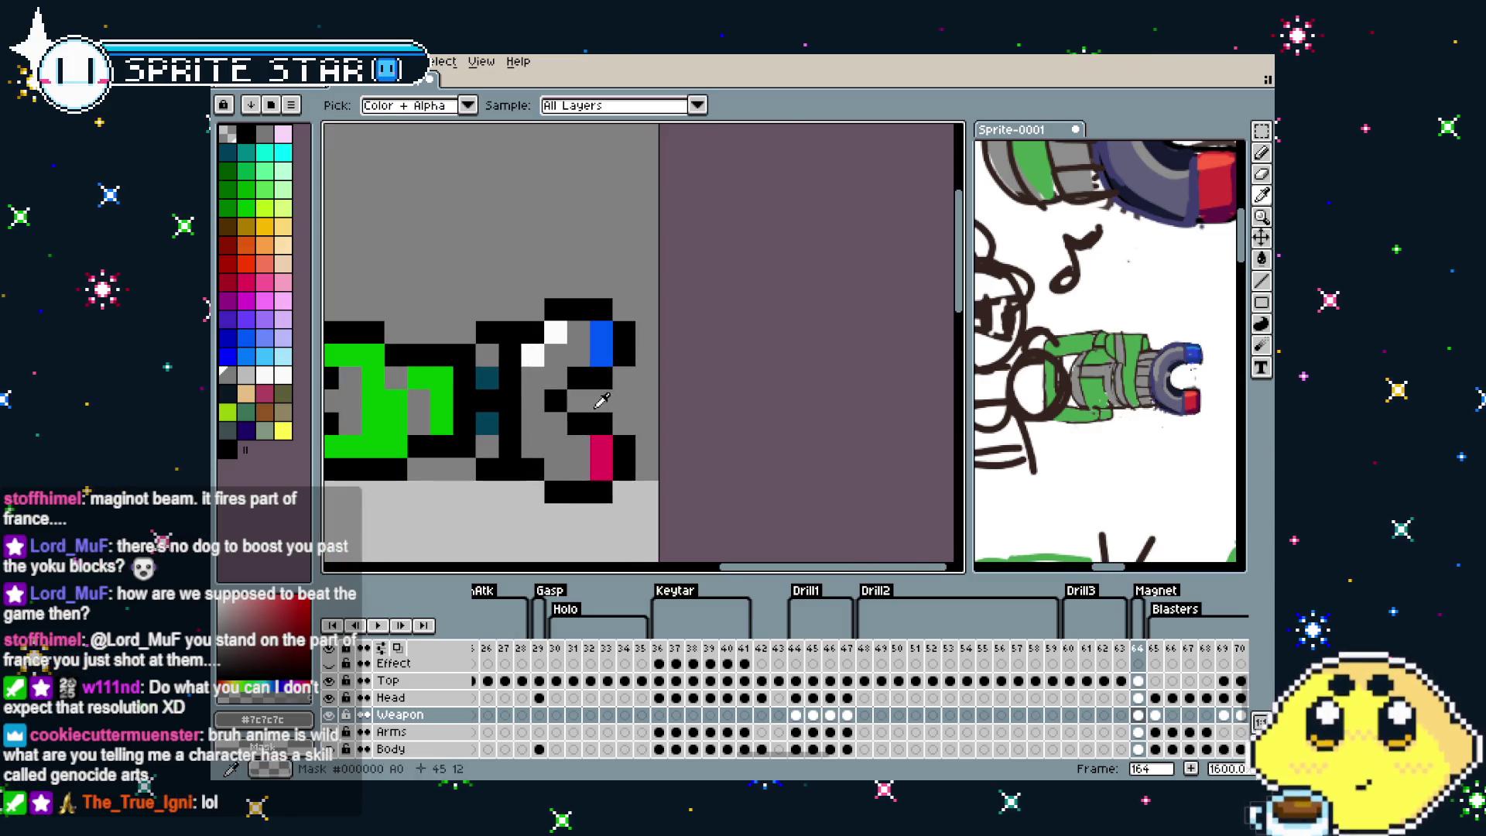
key("b")
scroll(569, 434, "down", 6)
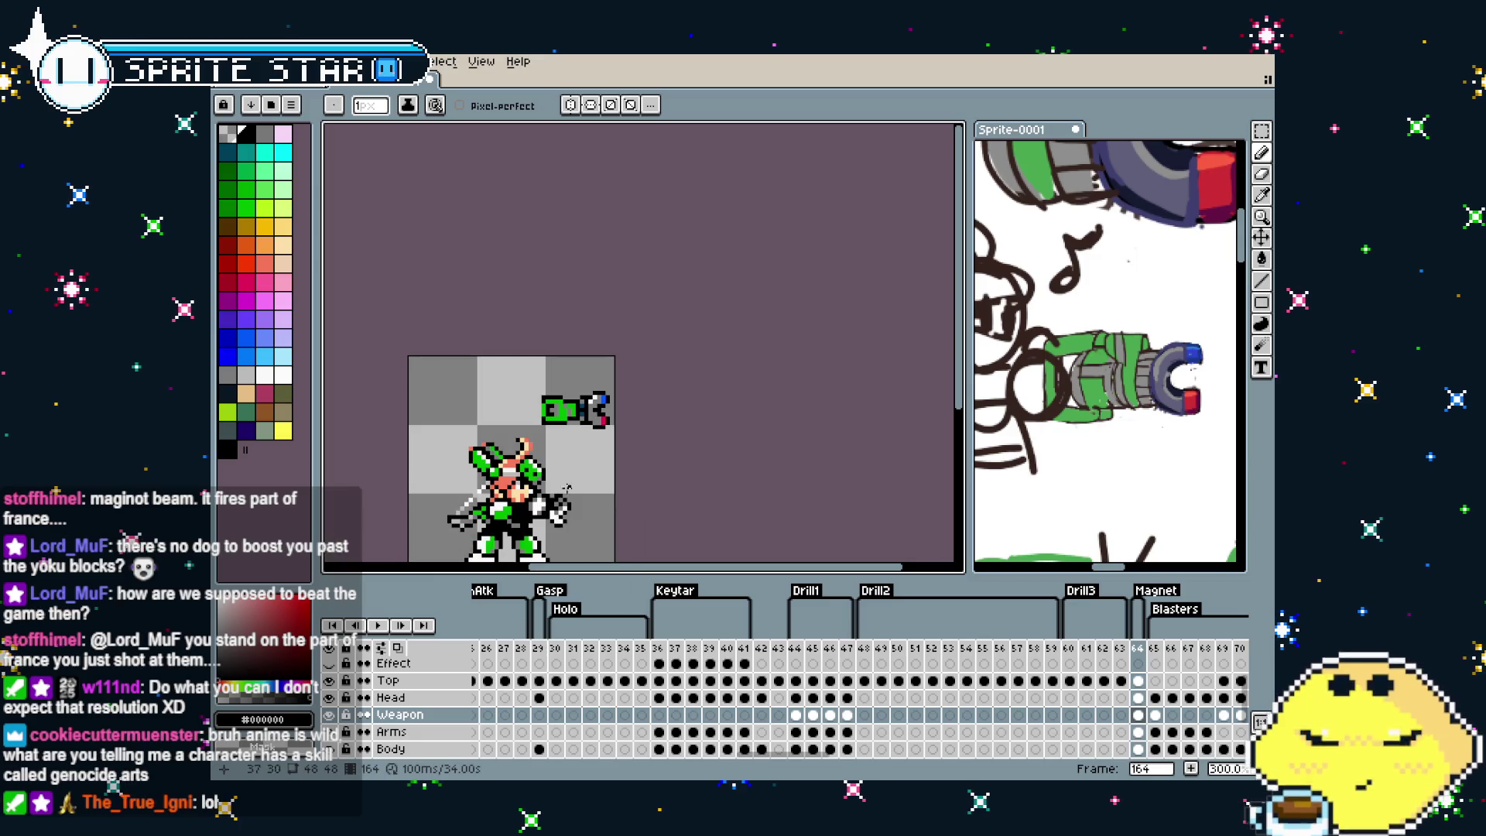
scroll(596, 399, "up", 2)
scroll(609, 384, "up", 2)
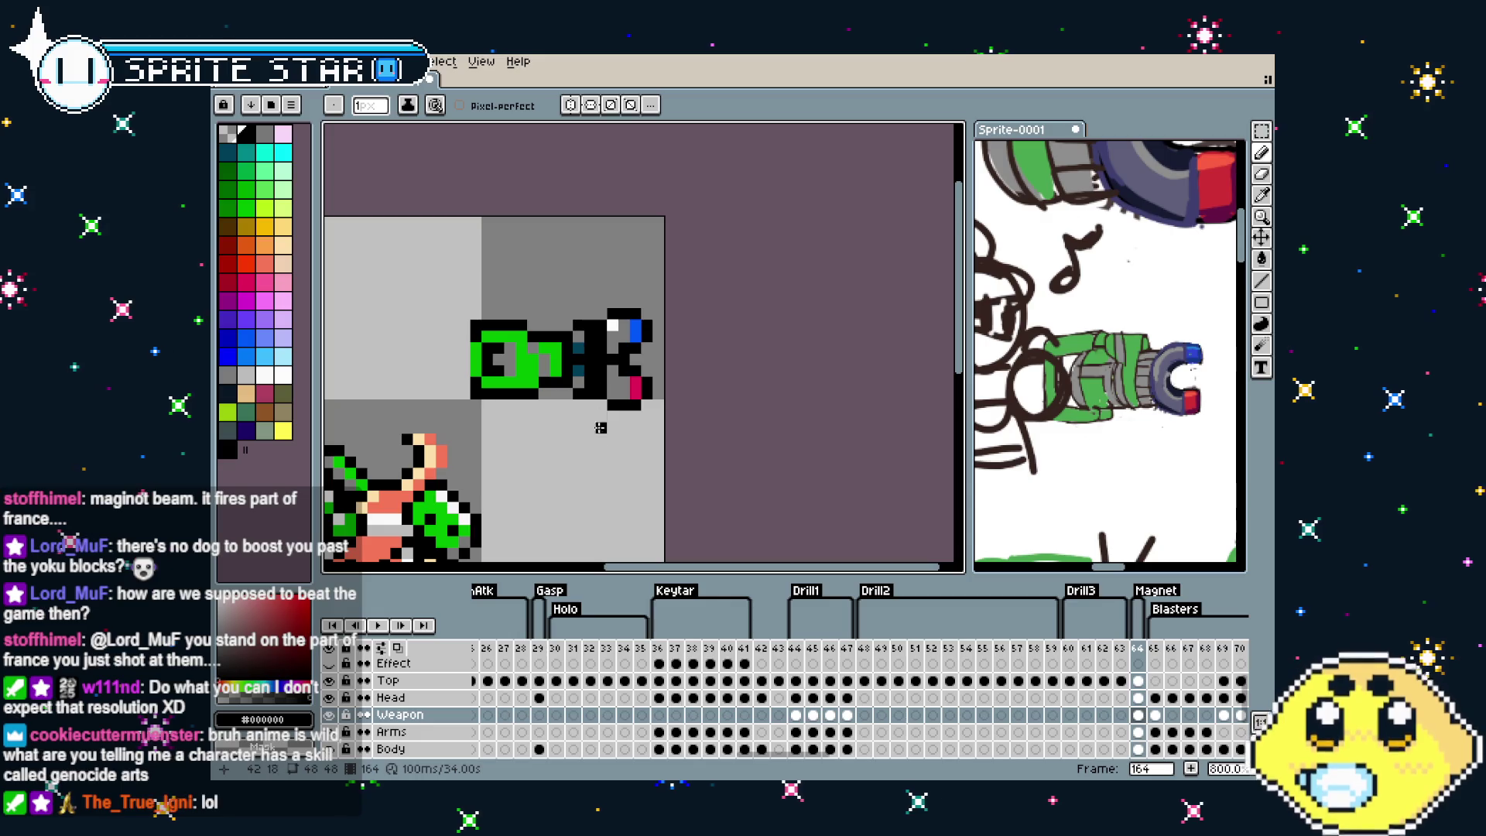
scroll(601, 463, "down", 5)
scroll(601, 465, "up", 2)
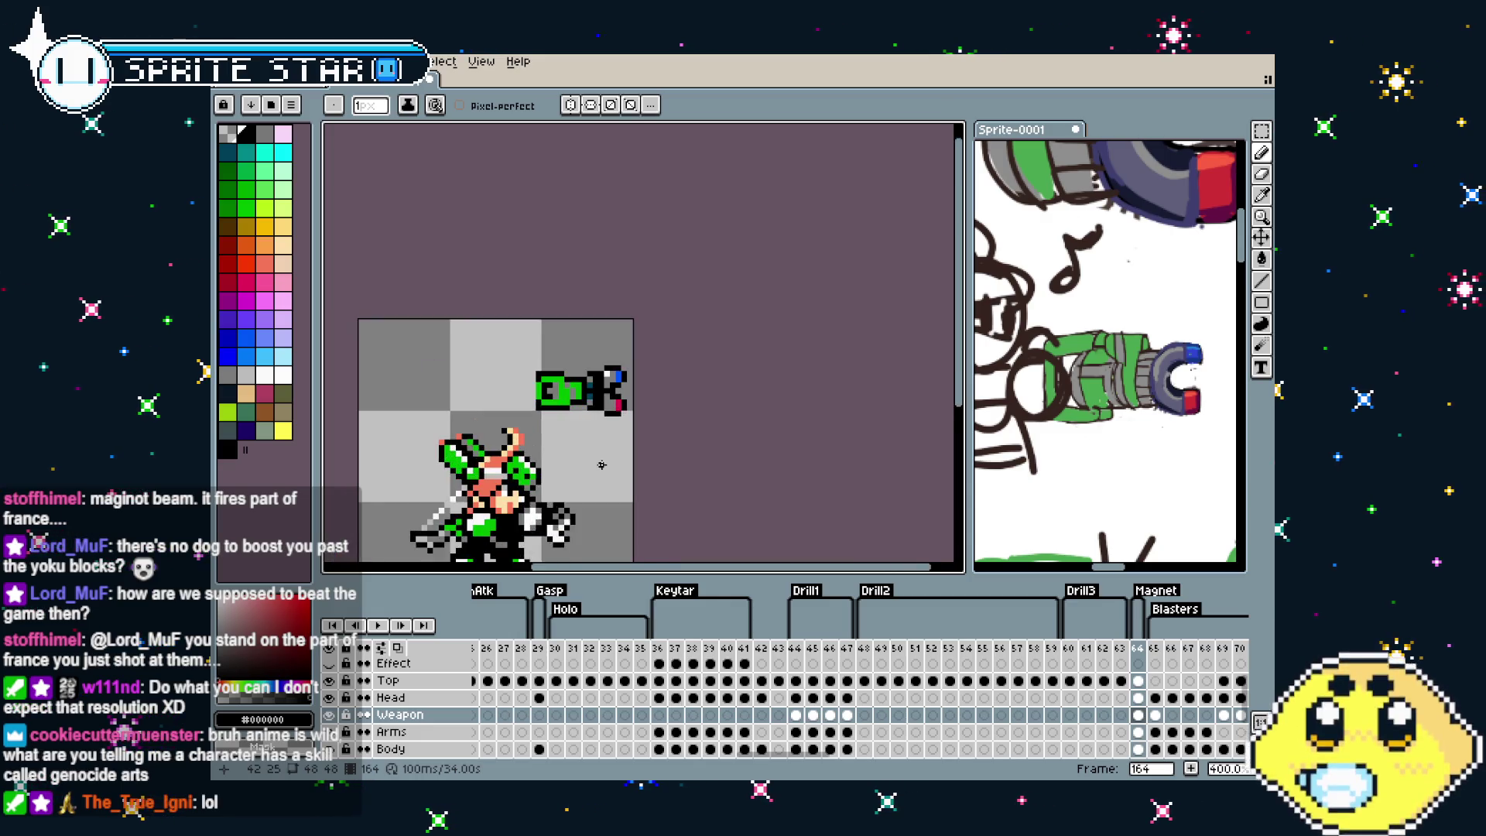
scroll(601, 464, "up", 2)
scroll(566, 438, "up", 1)
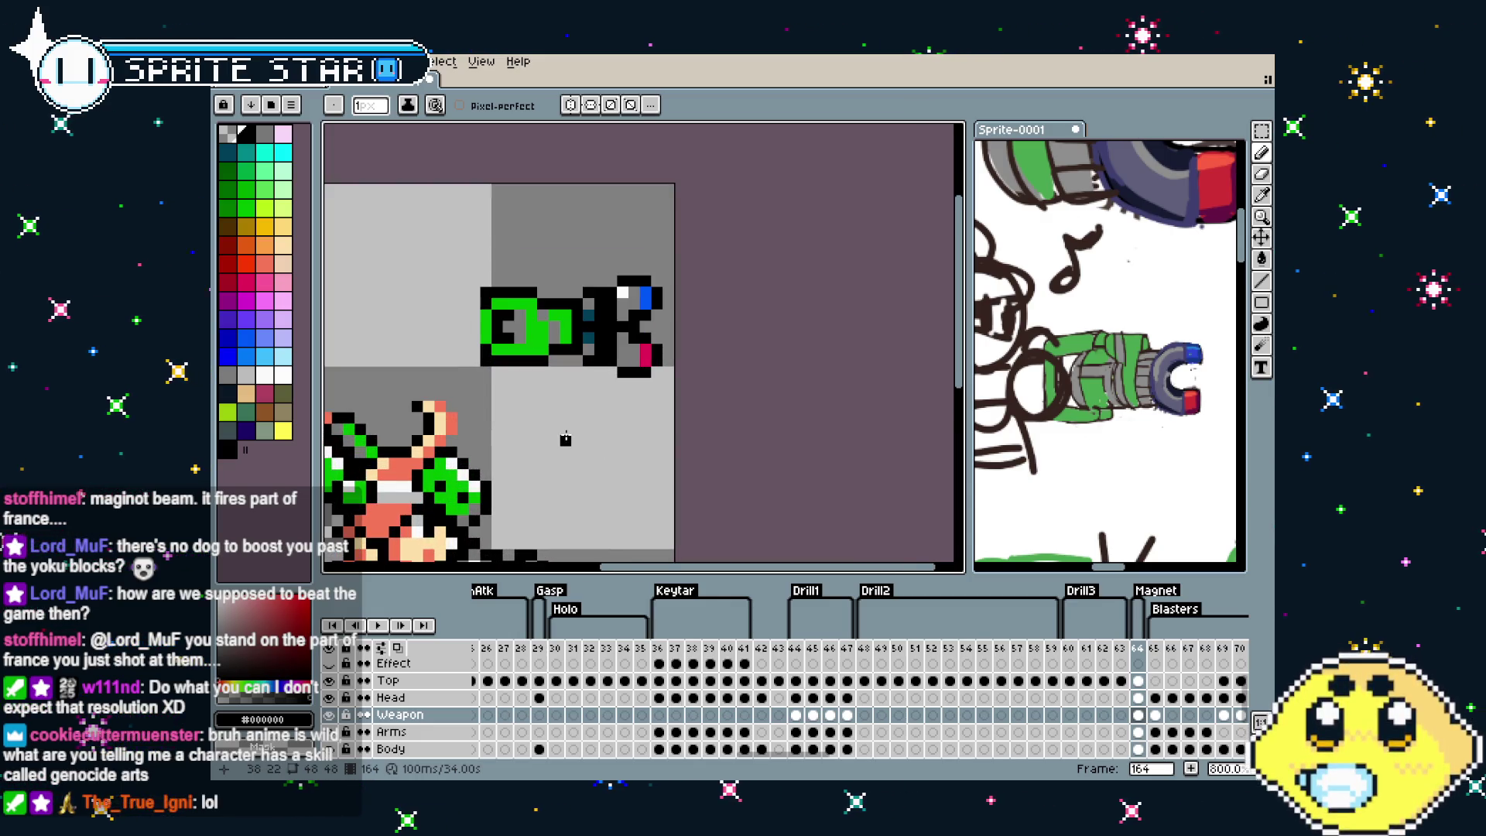
scroll(566, 438, "down", 2)
scroll(565, 438, "up", 1)
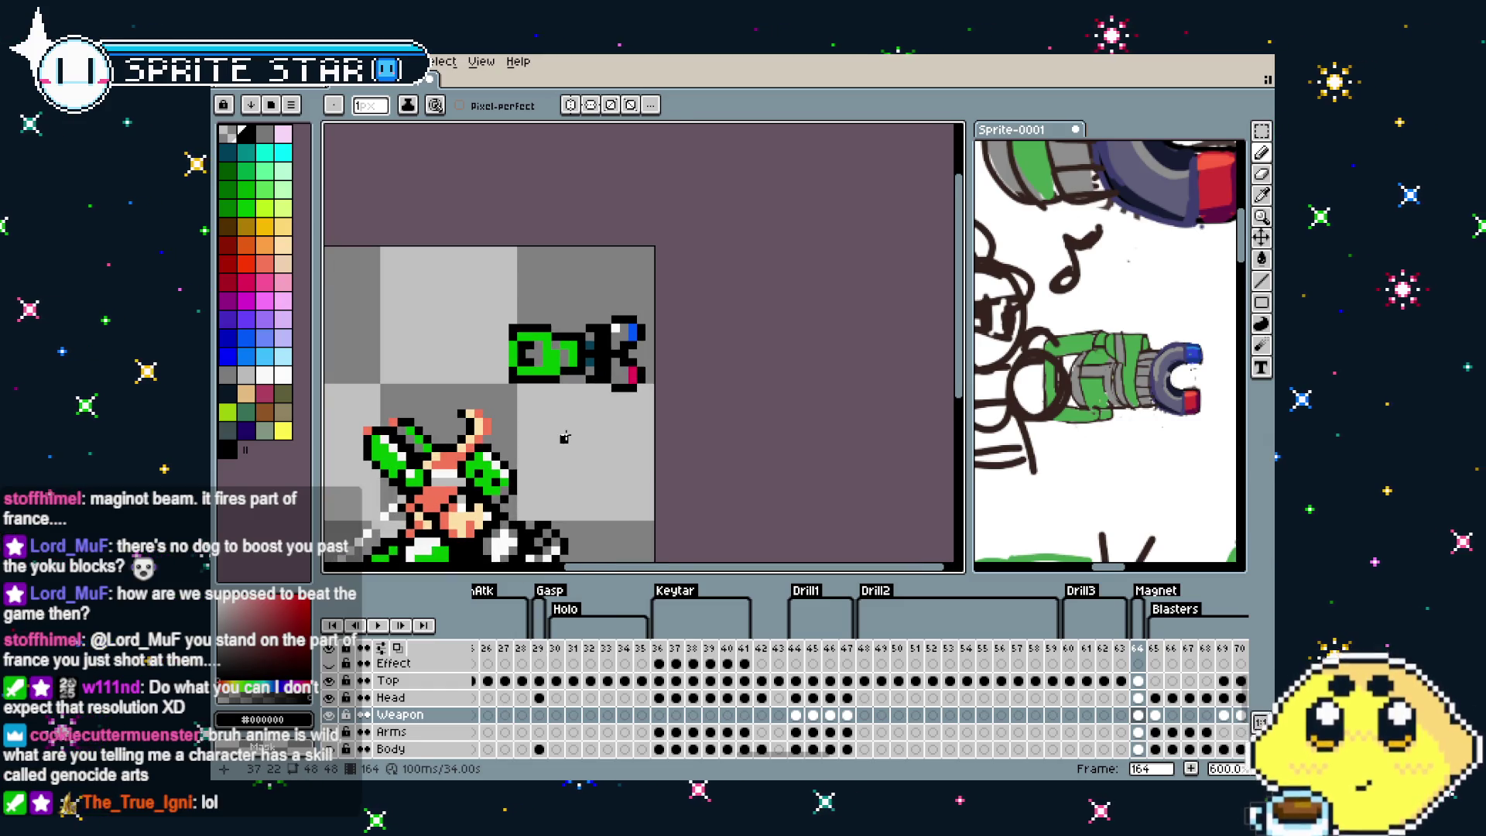
scroll(554, 341, "up", 2)
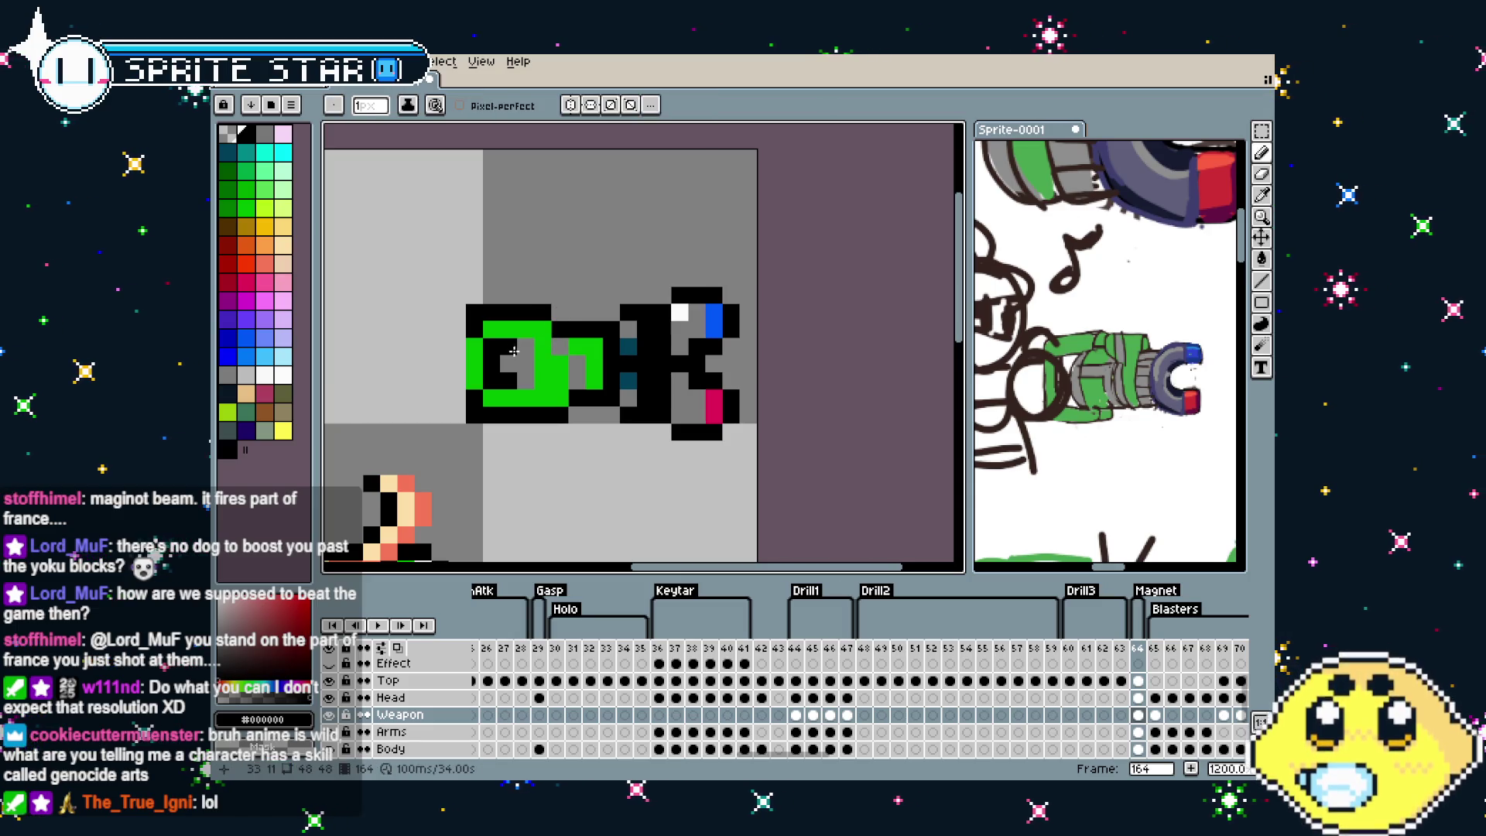
Undo a stray black pixel left of the weapon and place one inside the green body
left_click(453, 365)
key("ctrl+z")
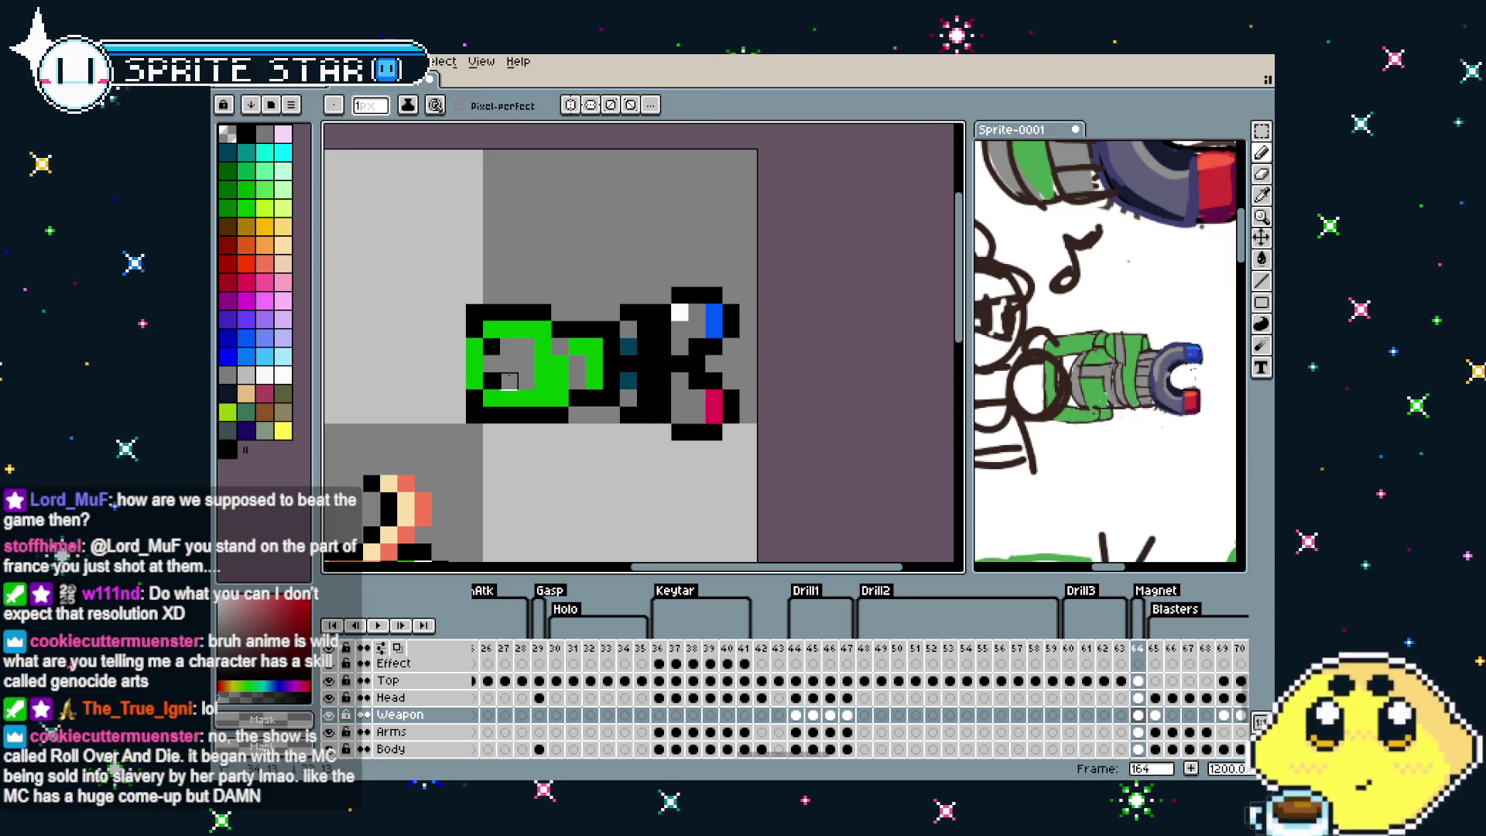
left_click(524, 348)
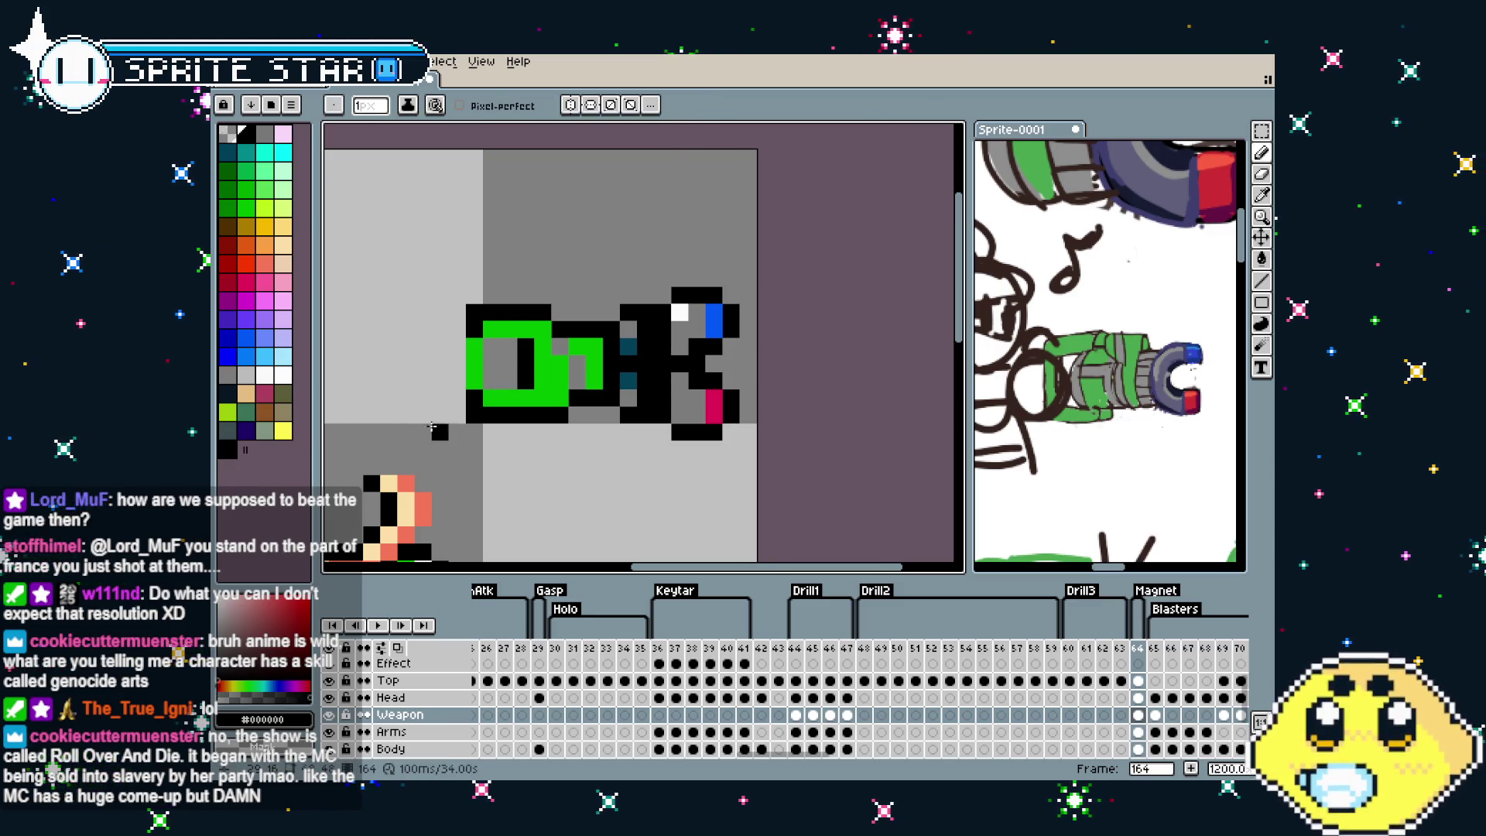
scroll(518, 383, "down", 1)
scroll(507, 395, "down", 1)
scroll(495, 409, "down", 1)
scroll(495, 410, "up", 2)
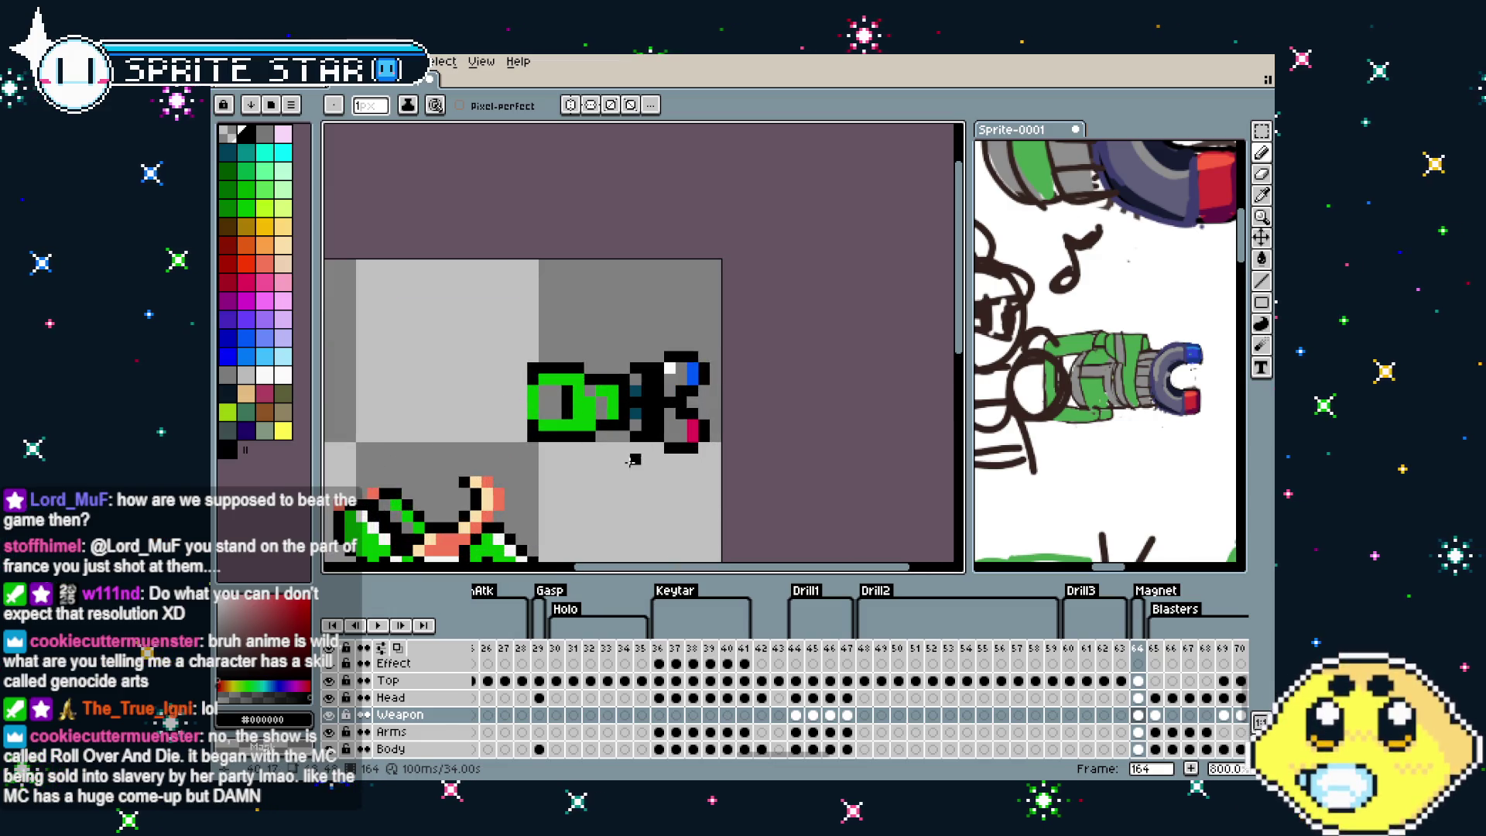
key("alt")
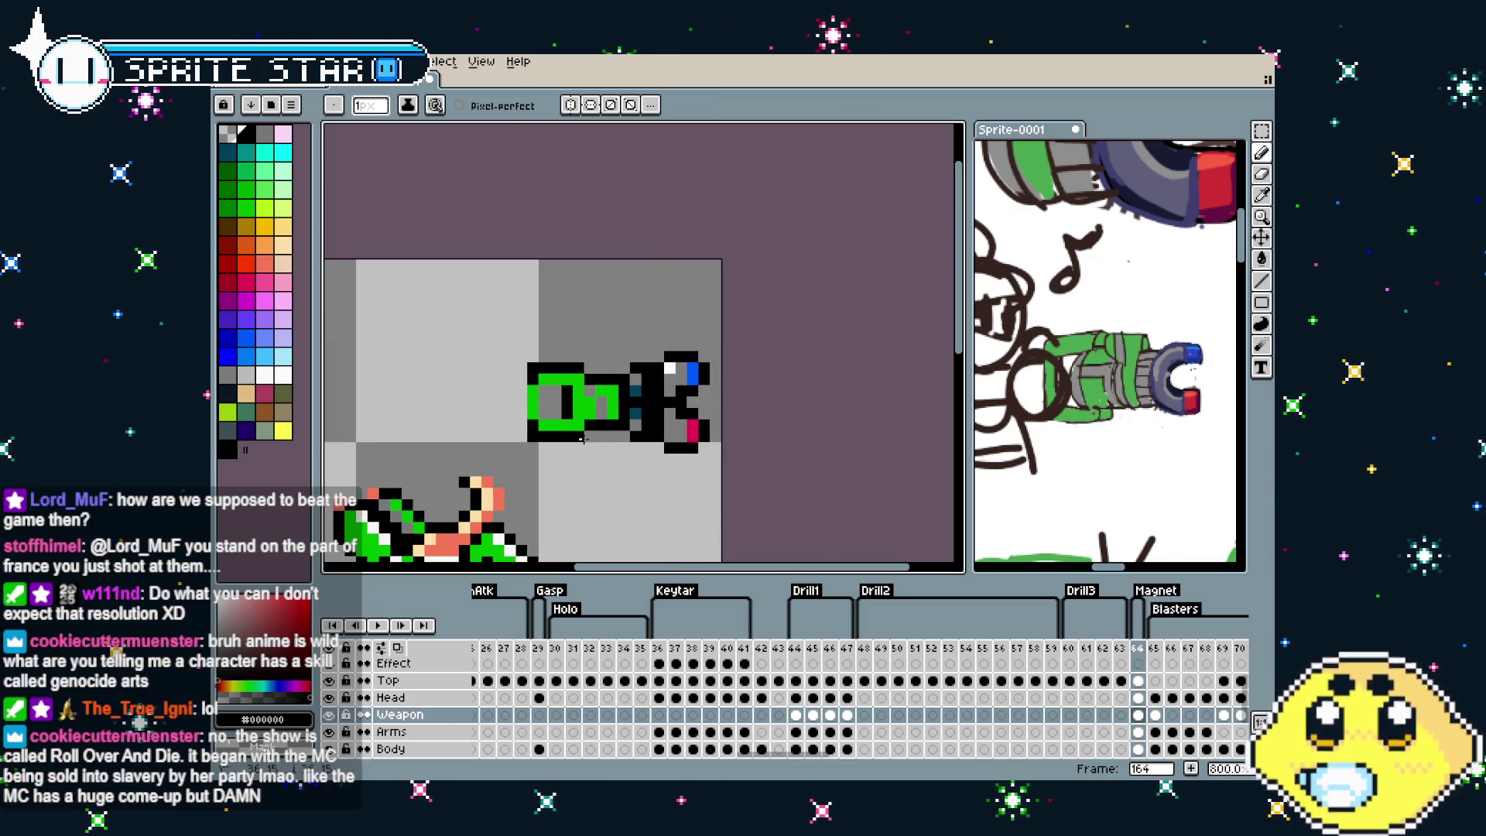
scroll(589, 460, "down", 2)
scroll(570, 483, "down", 2)
scroll(576, 475, "up", 1)
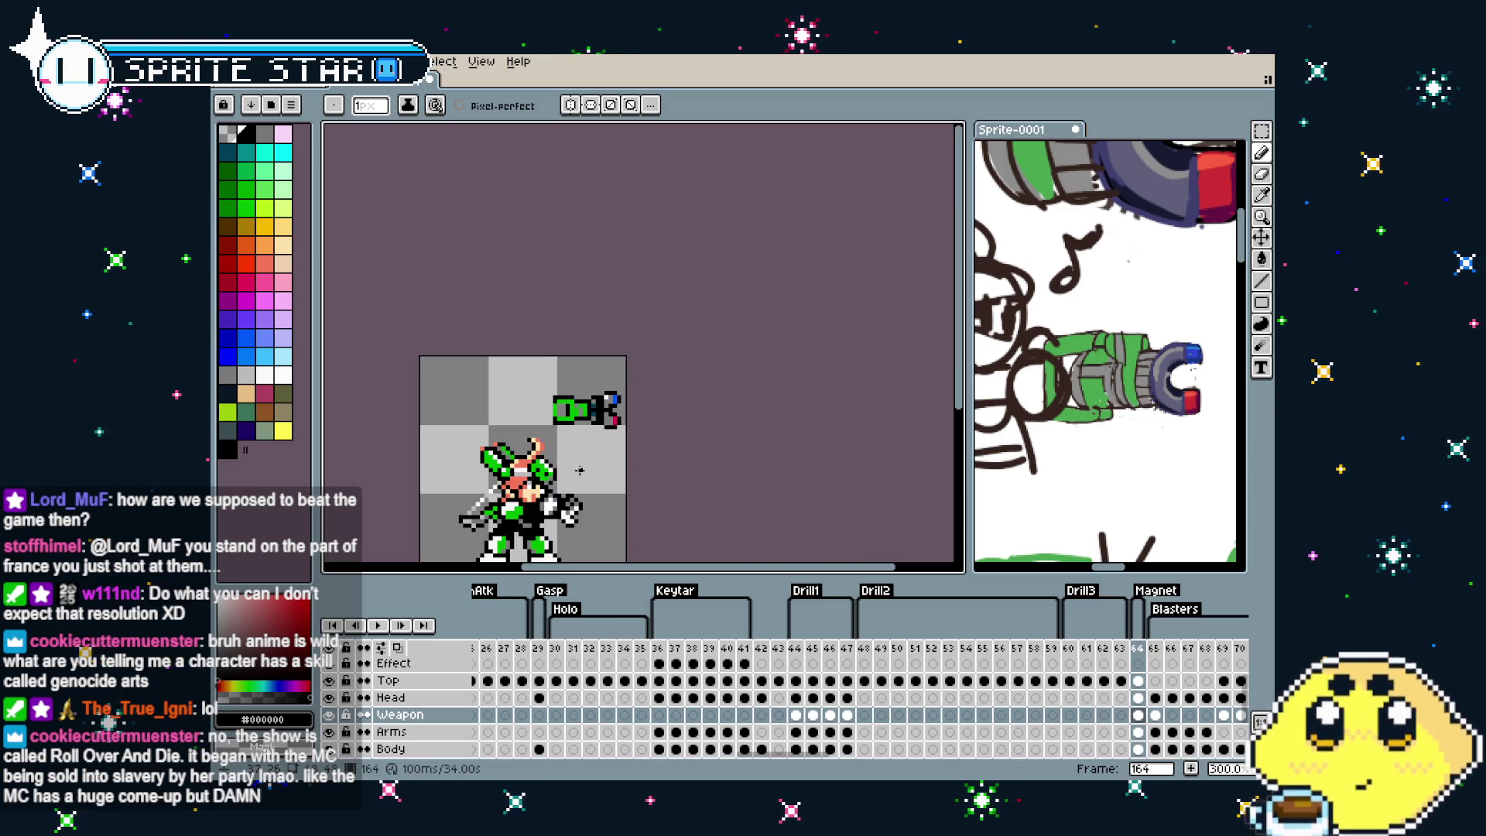
scroll(581, 469, "up", 2)
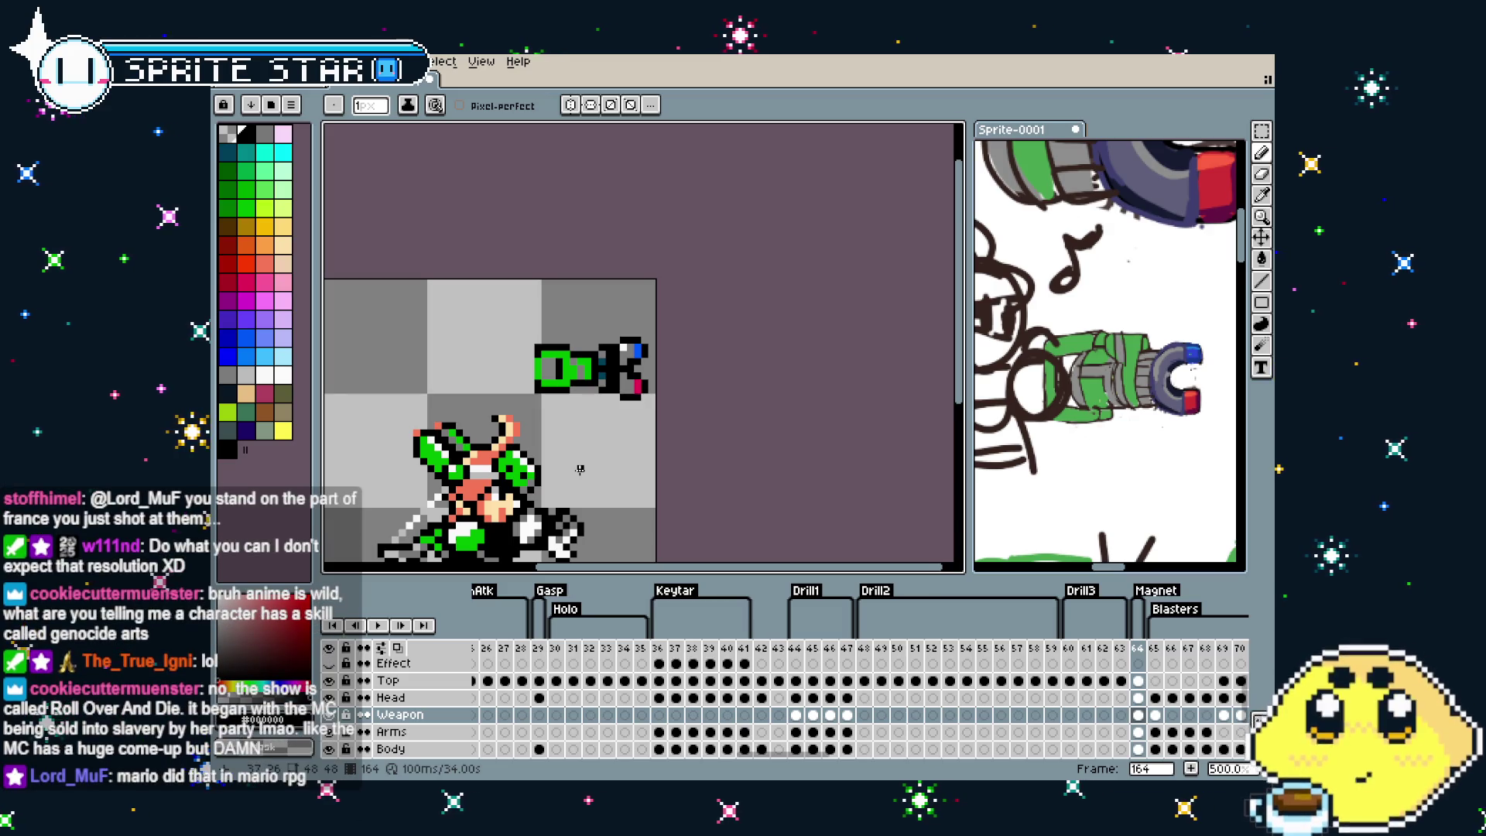
scroll(584, 368, "up", 3)
Draw a black outline stroke above the green body's top edge, undoing and redoing it
left_click_drag(582, 366, 557, 354)
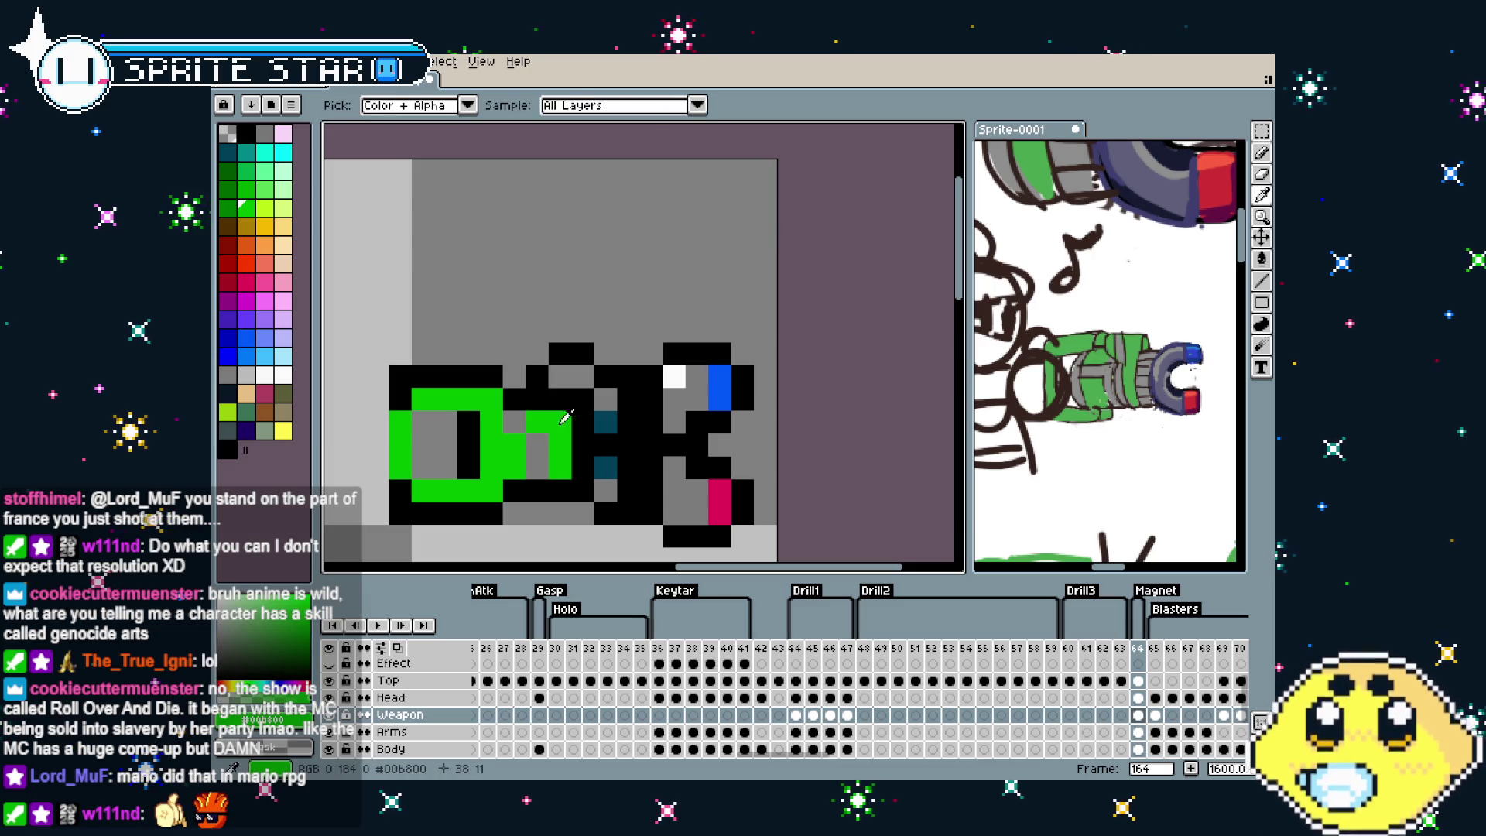
scroll(551, 452, "down", 3)
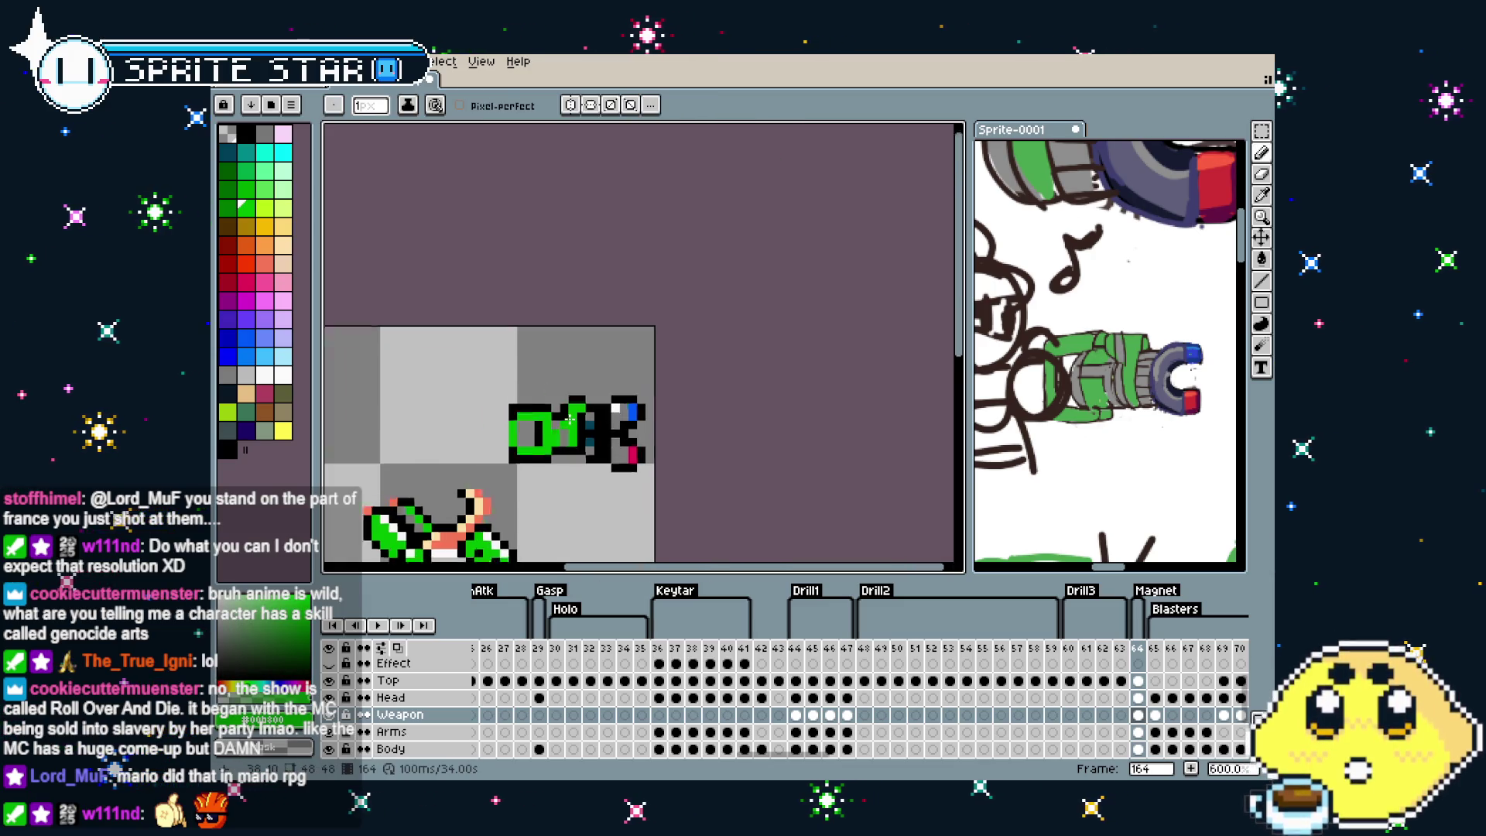
scroll(550, 452, "up", 5)
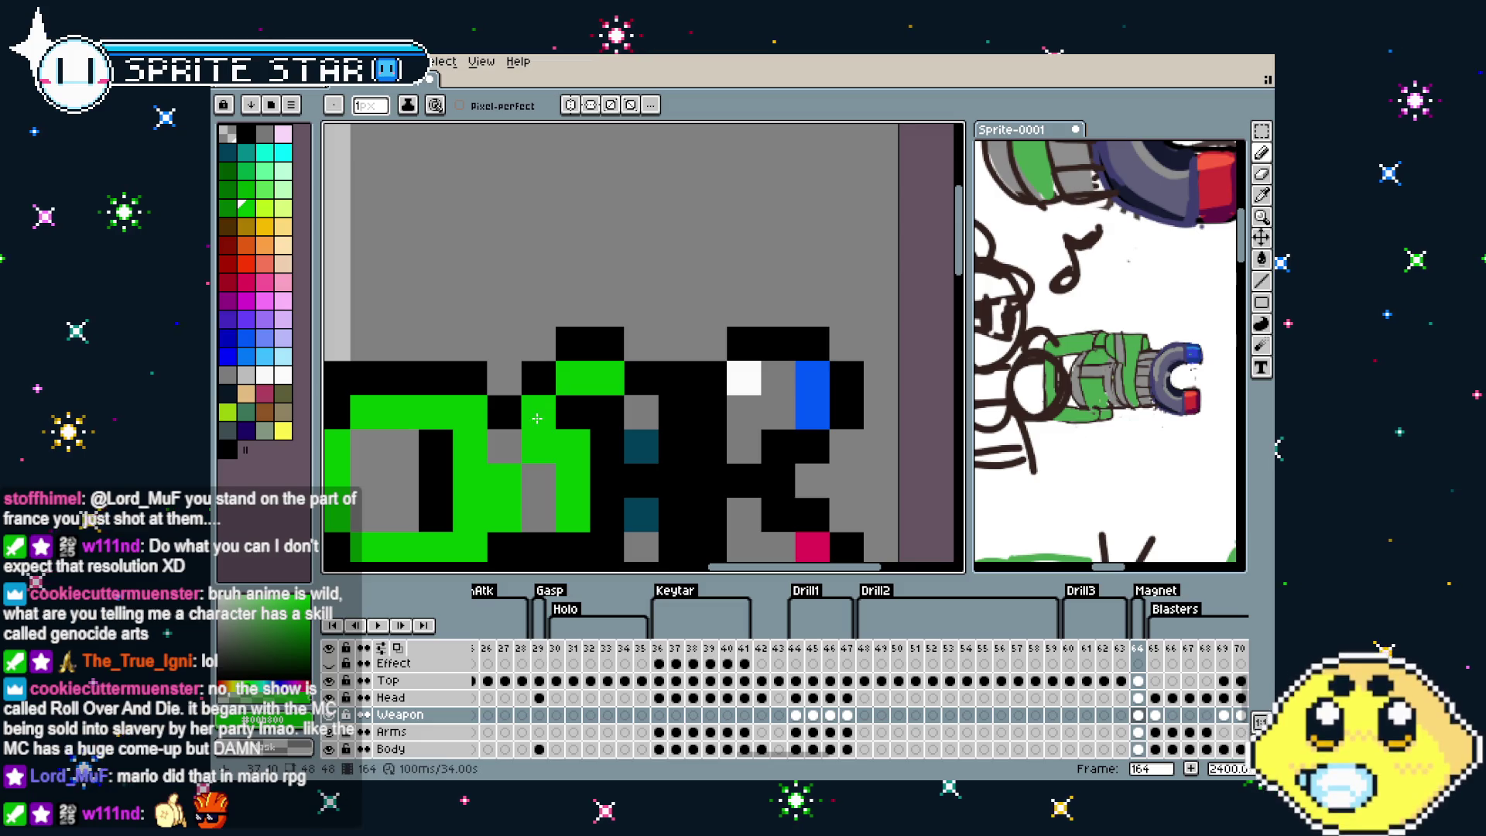
scroll(537, 418, "down", 8)
scroll(553, 487, "up", 3)
scroll(554, 487, "up", 3)
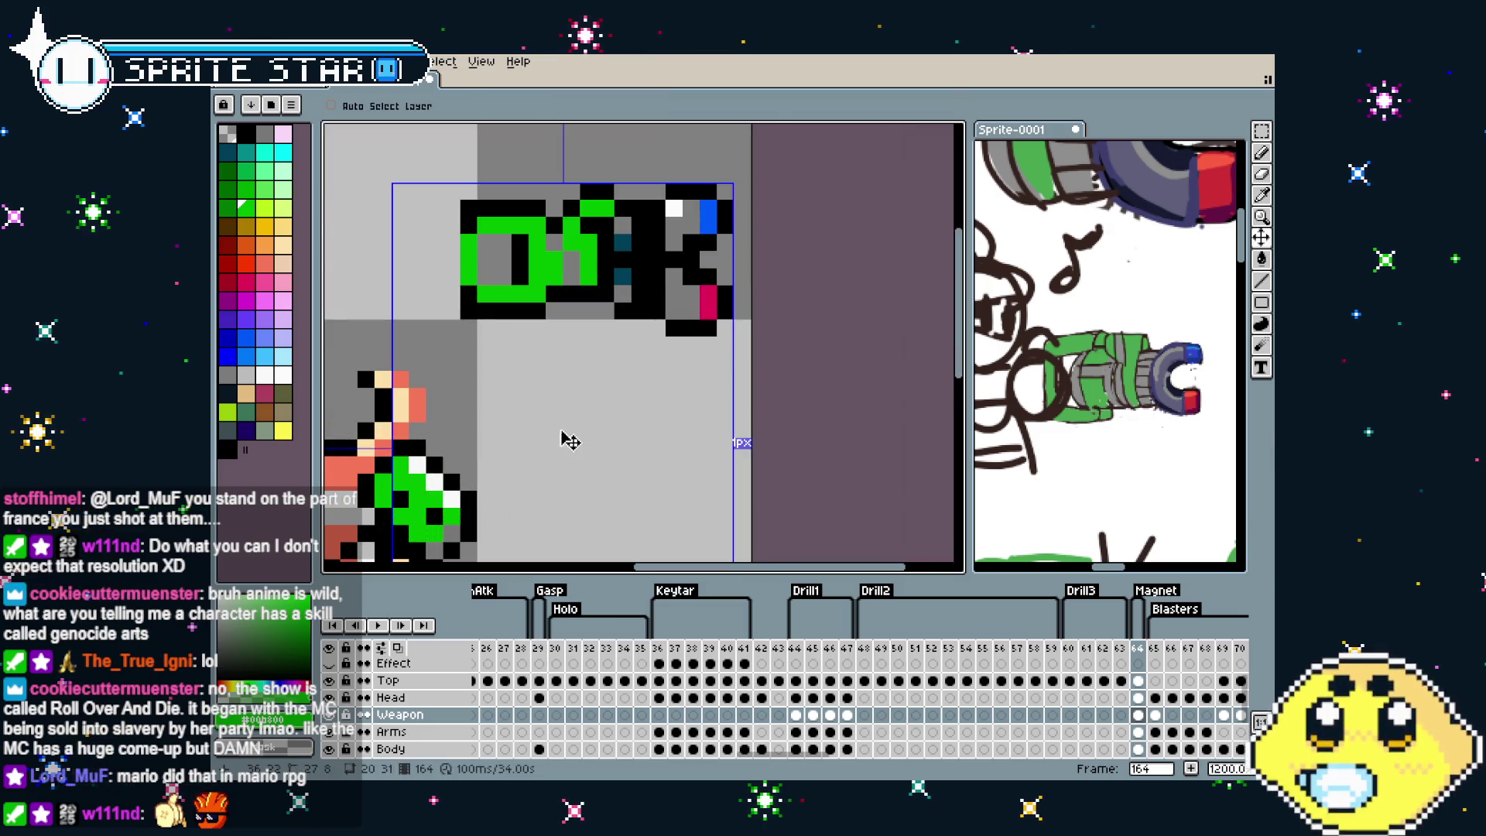
key("ctrl+z")
key("ctrl+y")
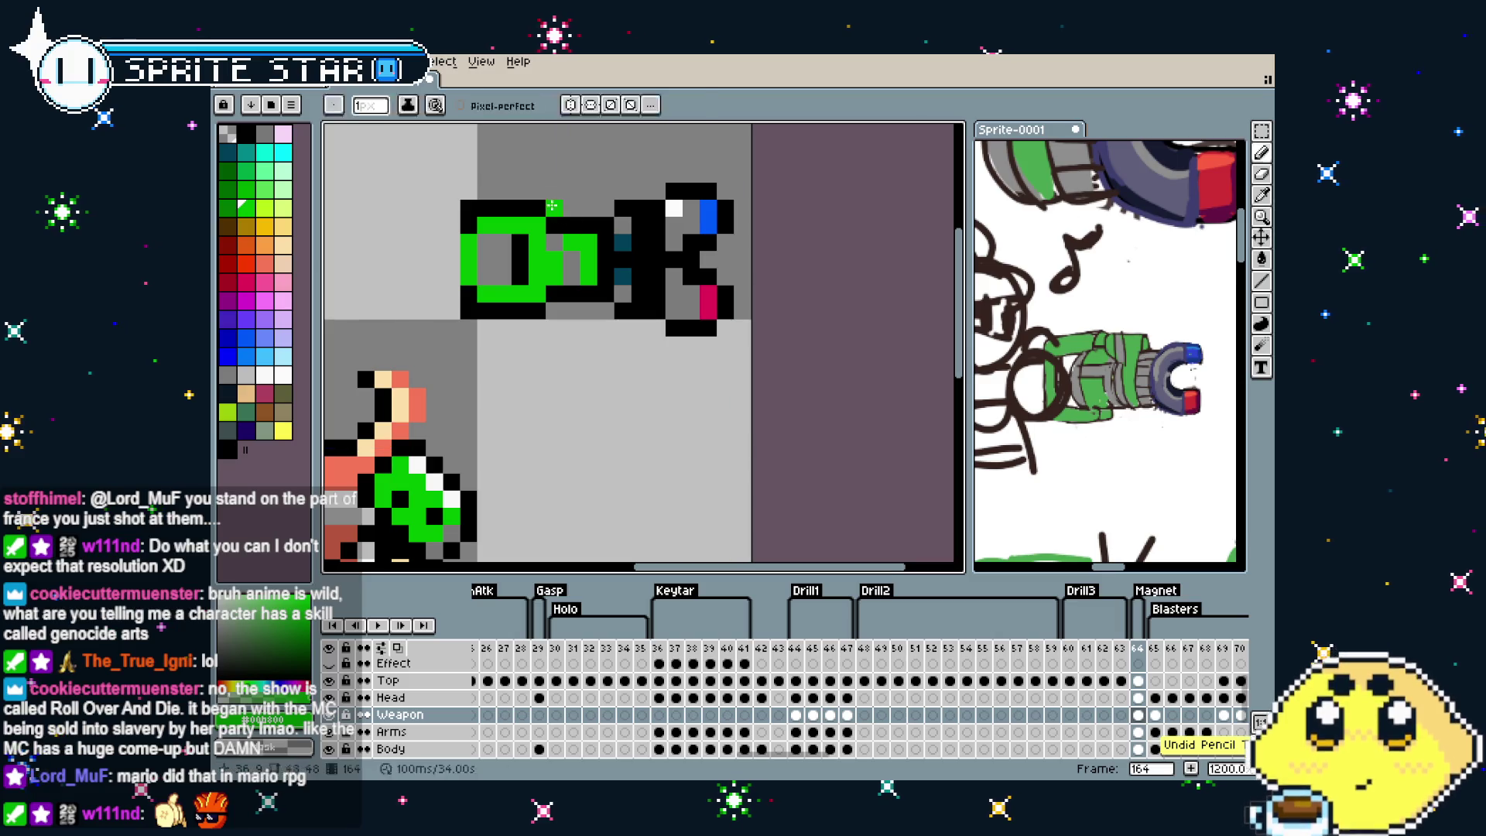
Fill the new bump on top of the body with green
left_click(569, 191, "alt")
left_click(503, 224, "alt")
left_click(553, 209)
scroll(553, 210, "down", 3)
scroll(553, 210, "down", 2)
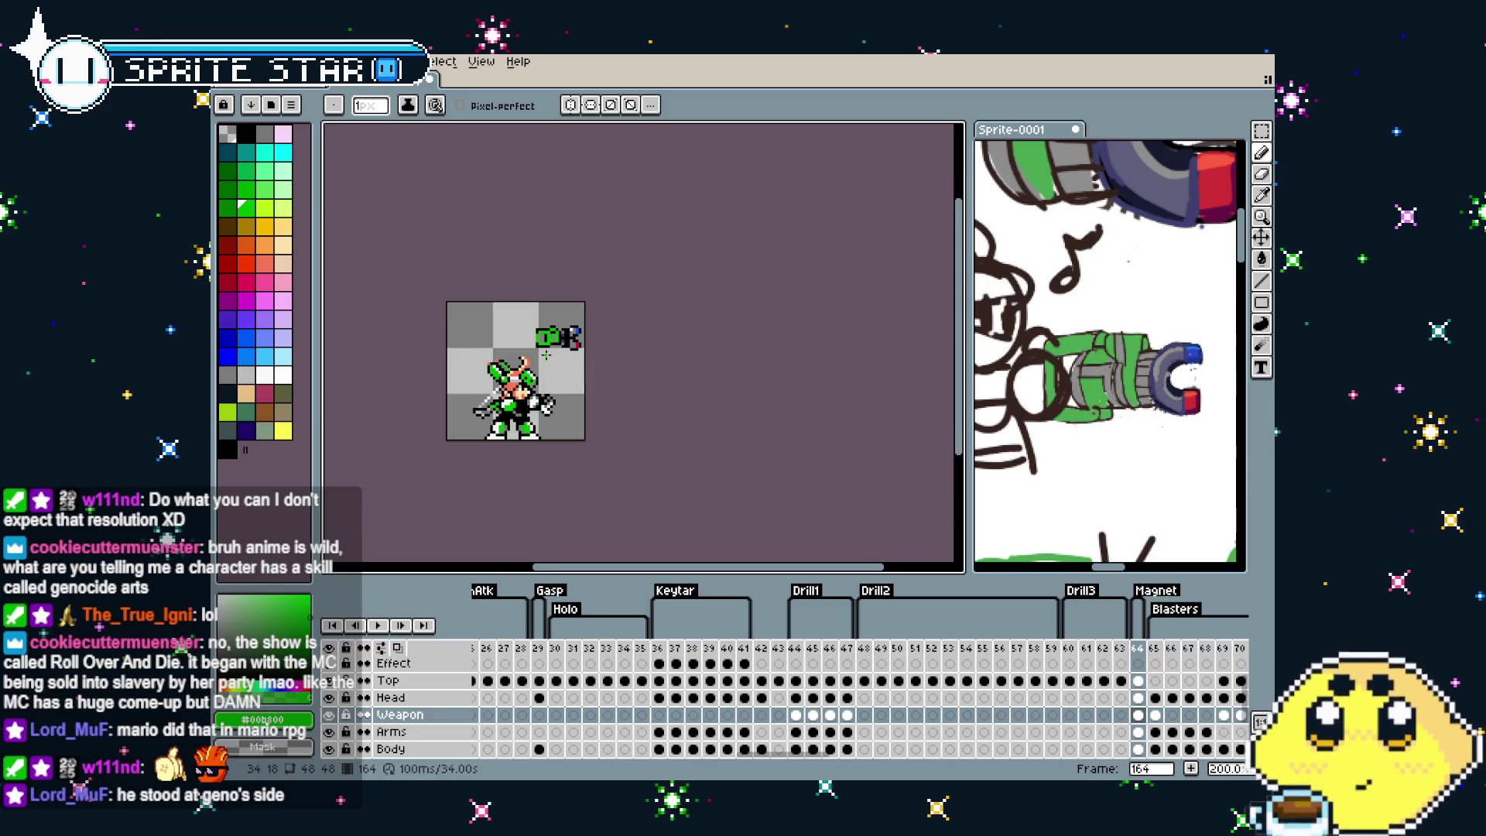
scroll(547, 320, "up", 2)
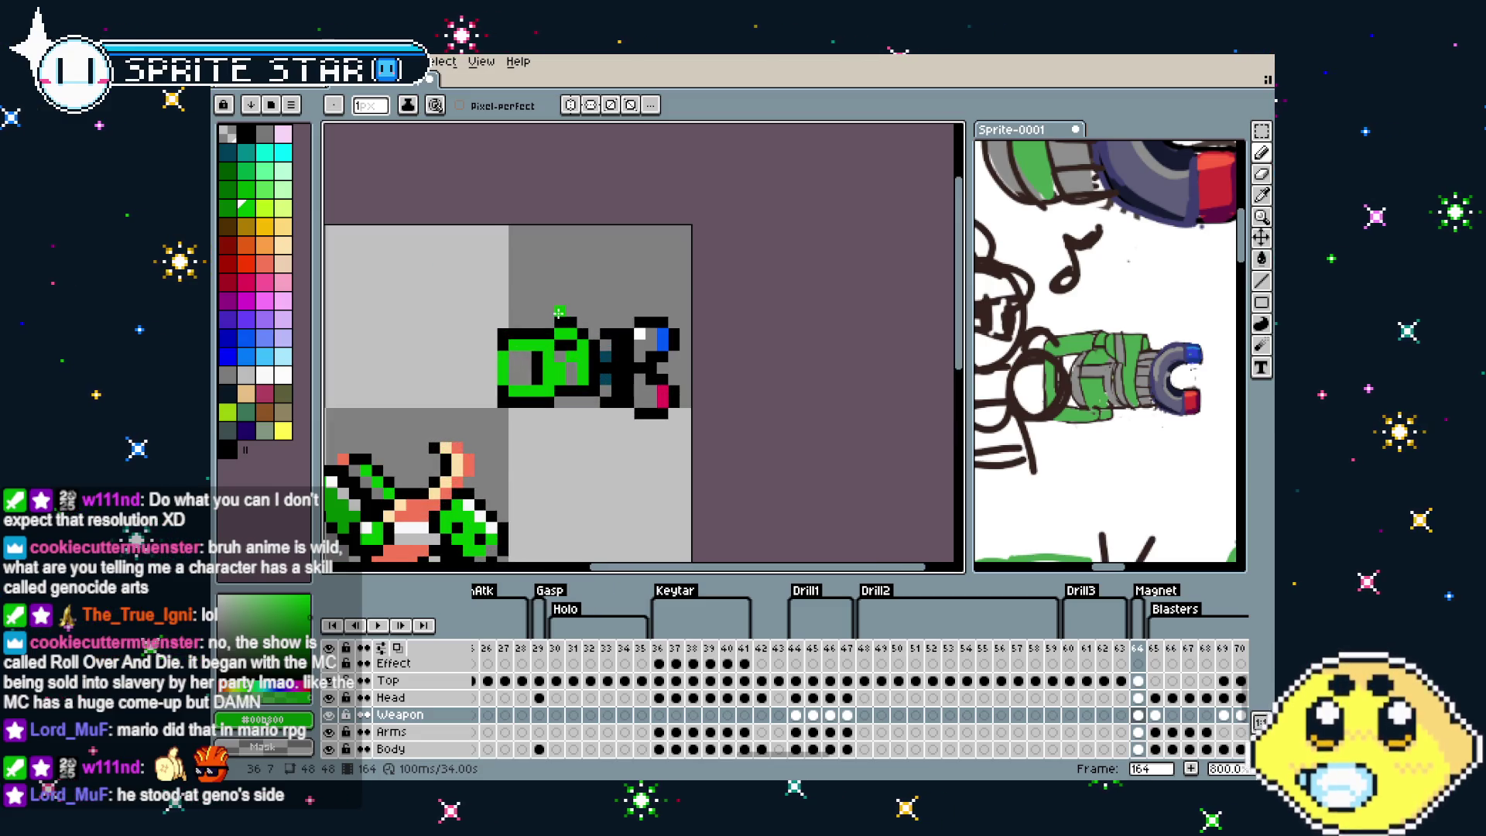
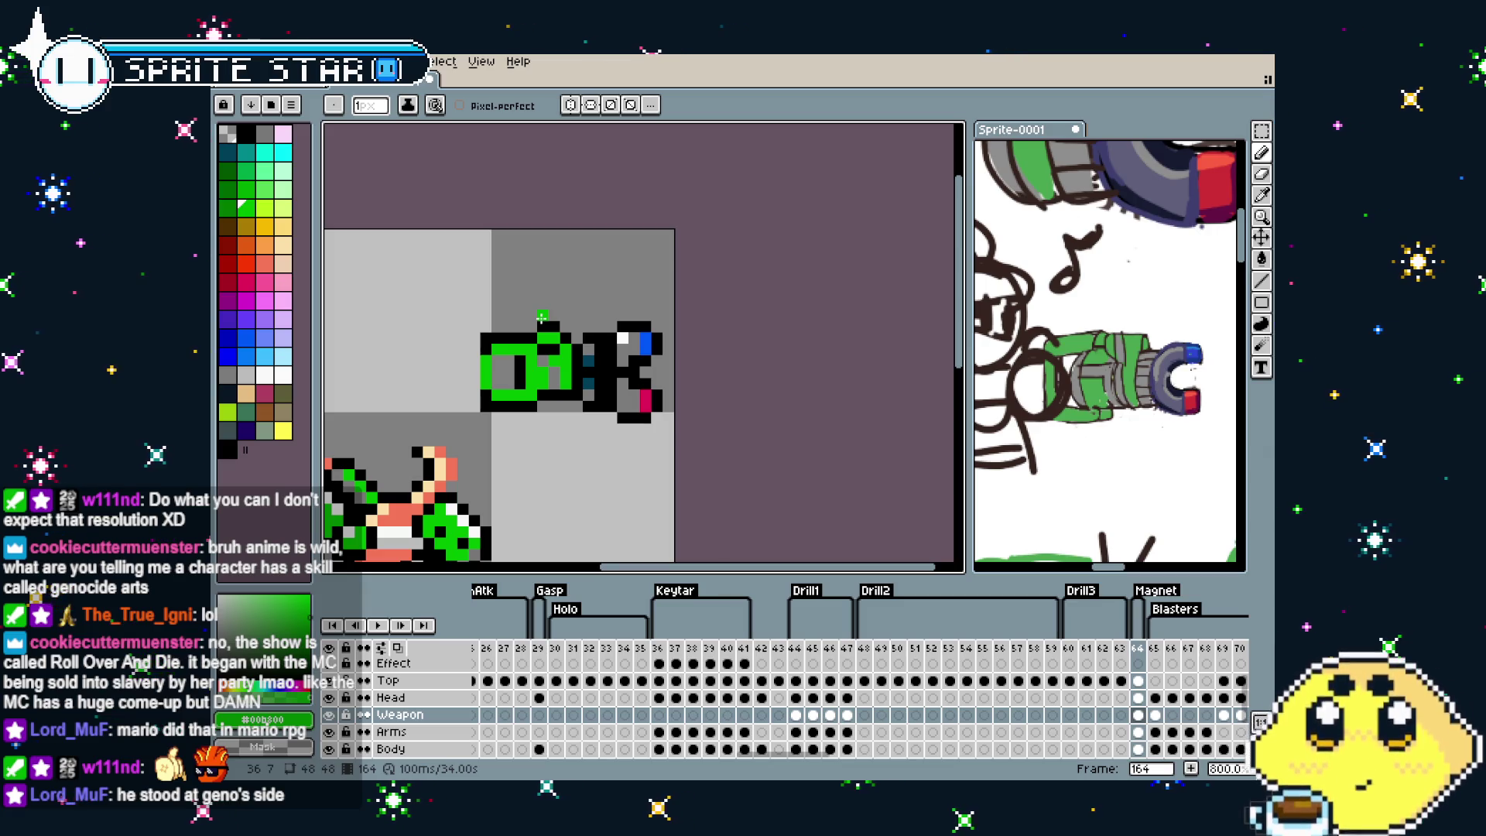
Touch up the cannon's left edge by erasing stray pixels and adding green, undoing the last stroke
scroll(542, 317, "up", 2)
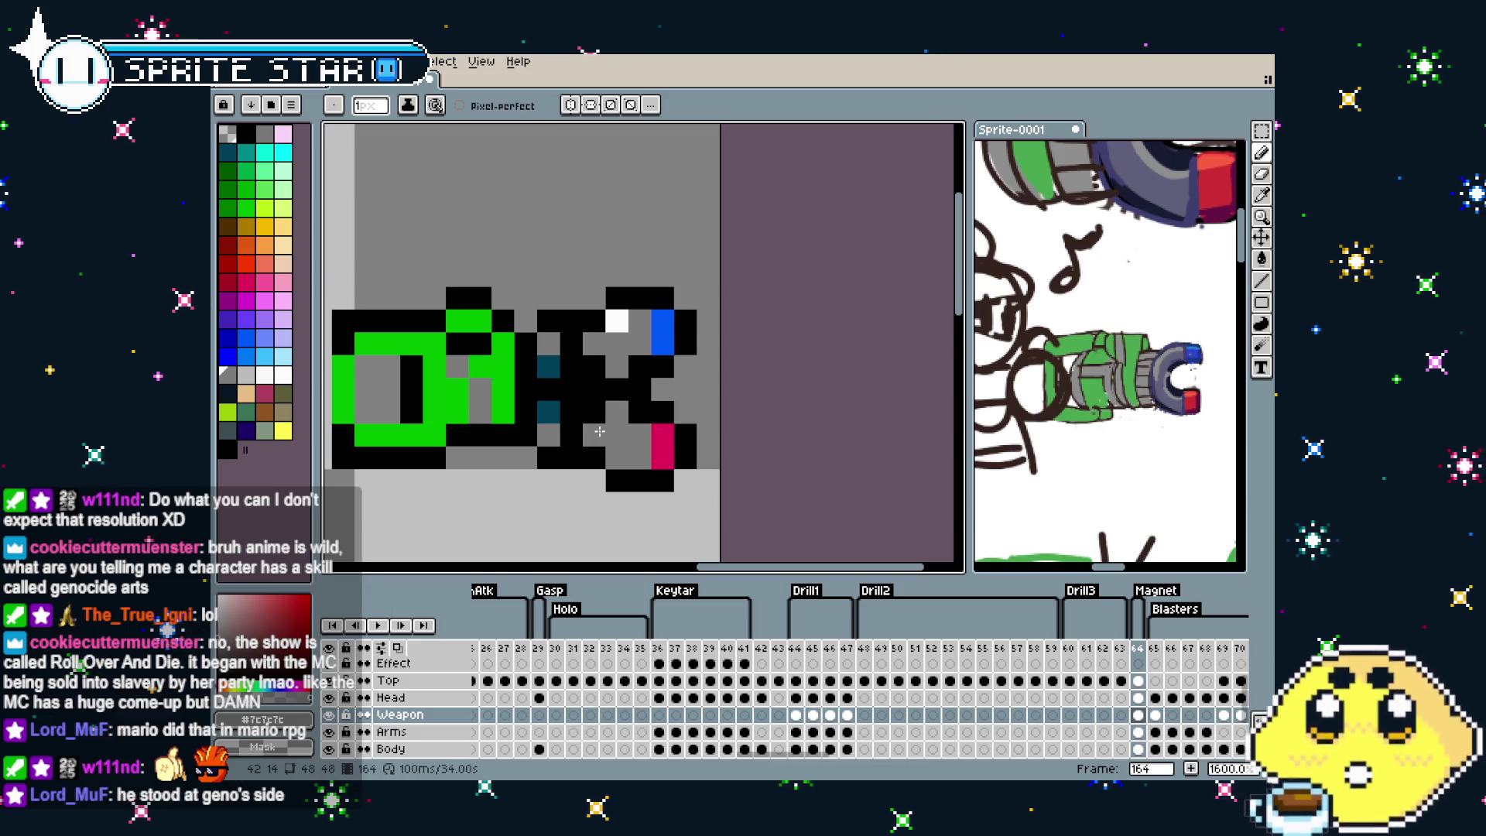
scroll(591, 536, "down", 4)
scroll(591, 536, "up", 1)
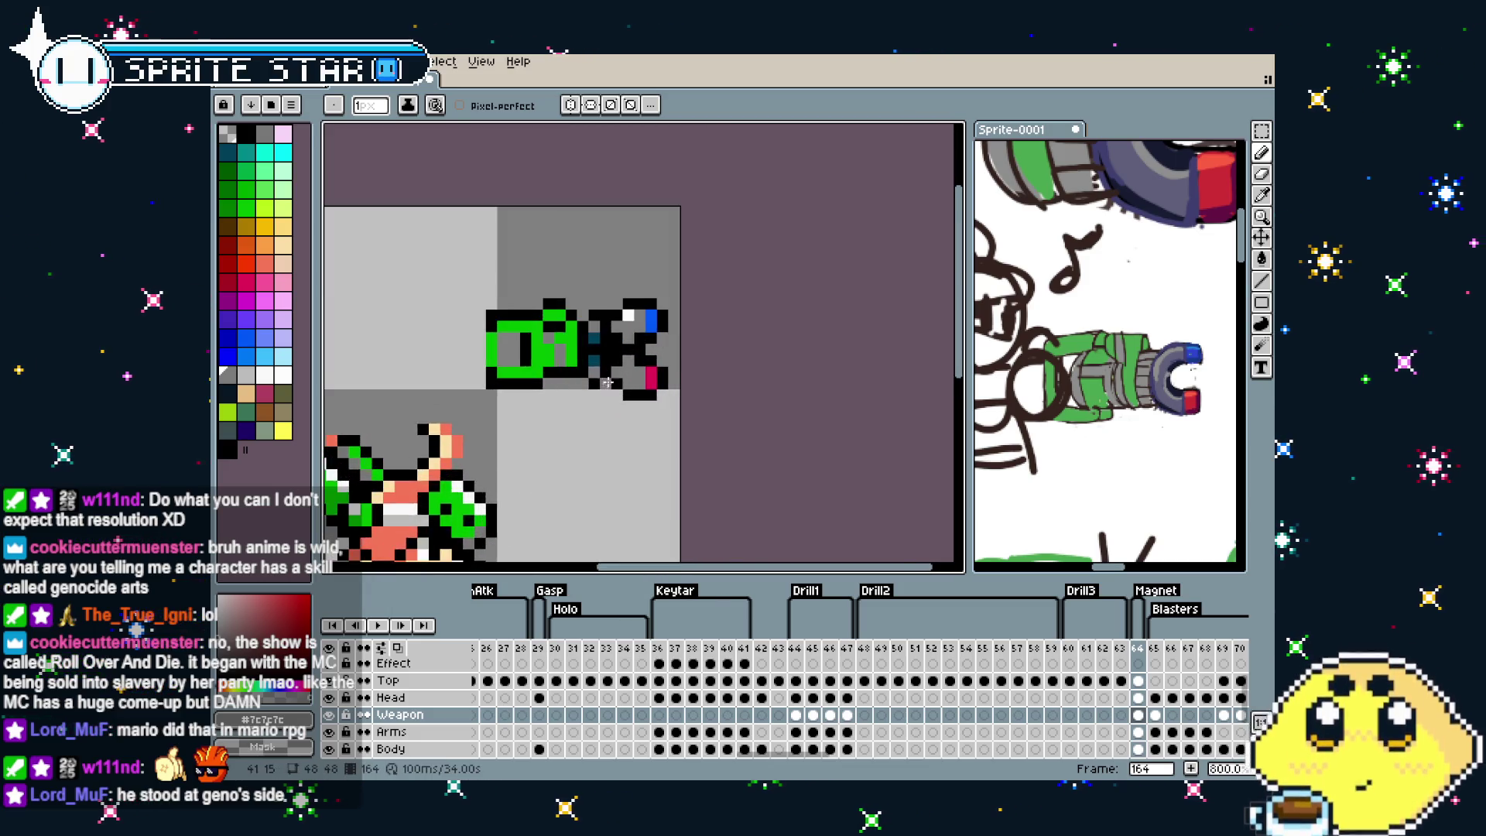
scroll(622, 288, "up", 3)
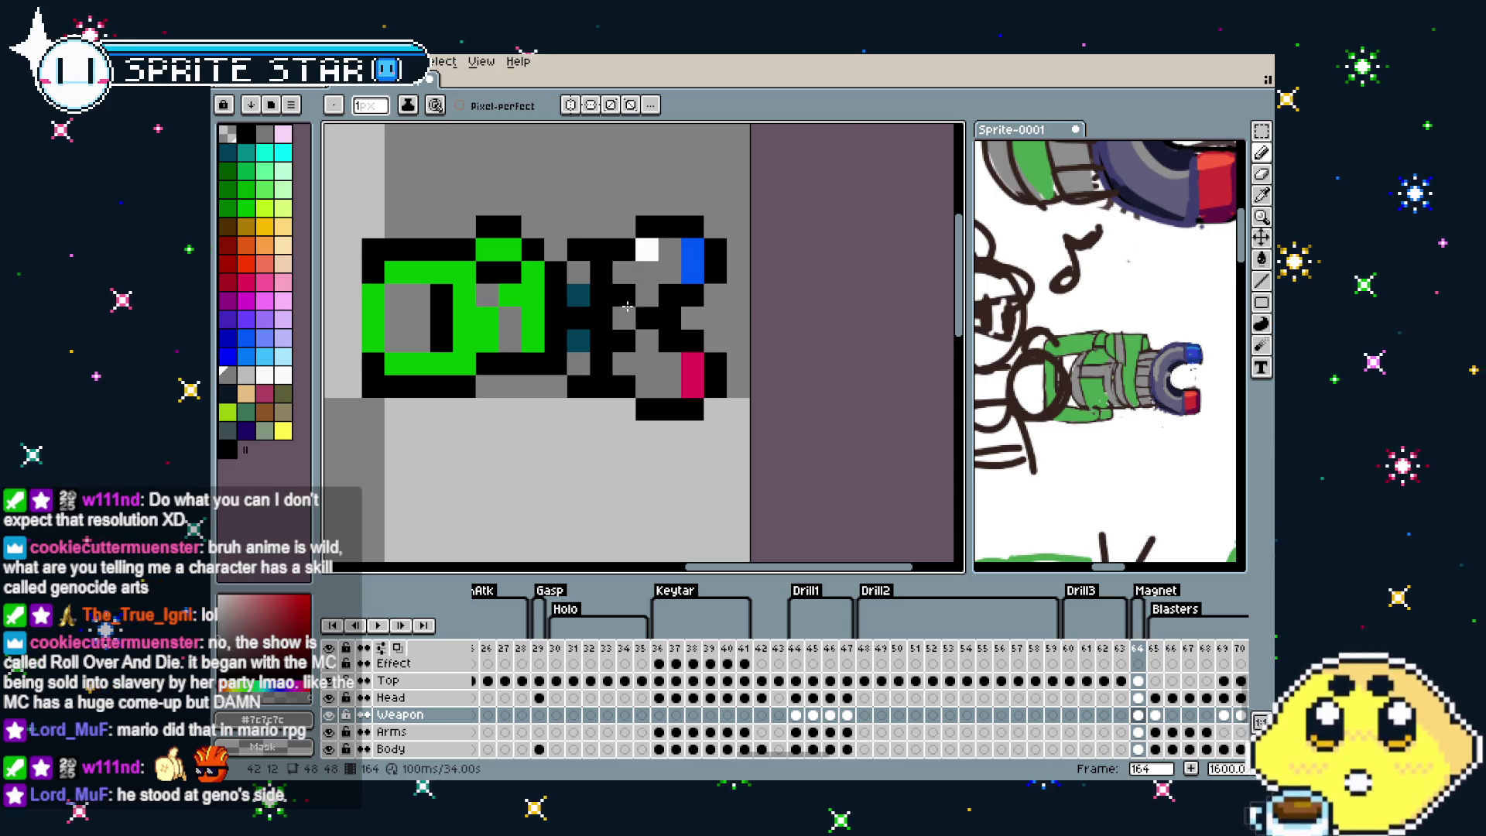
scroll(642, 413, "down", 1)
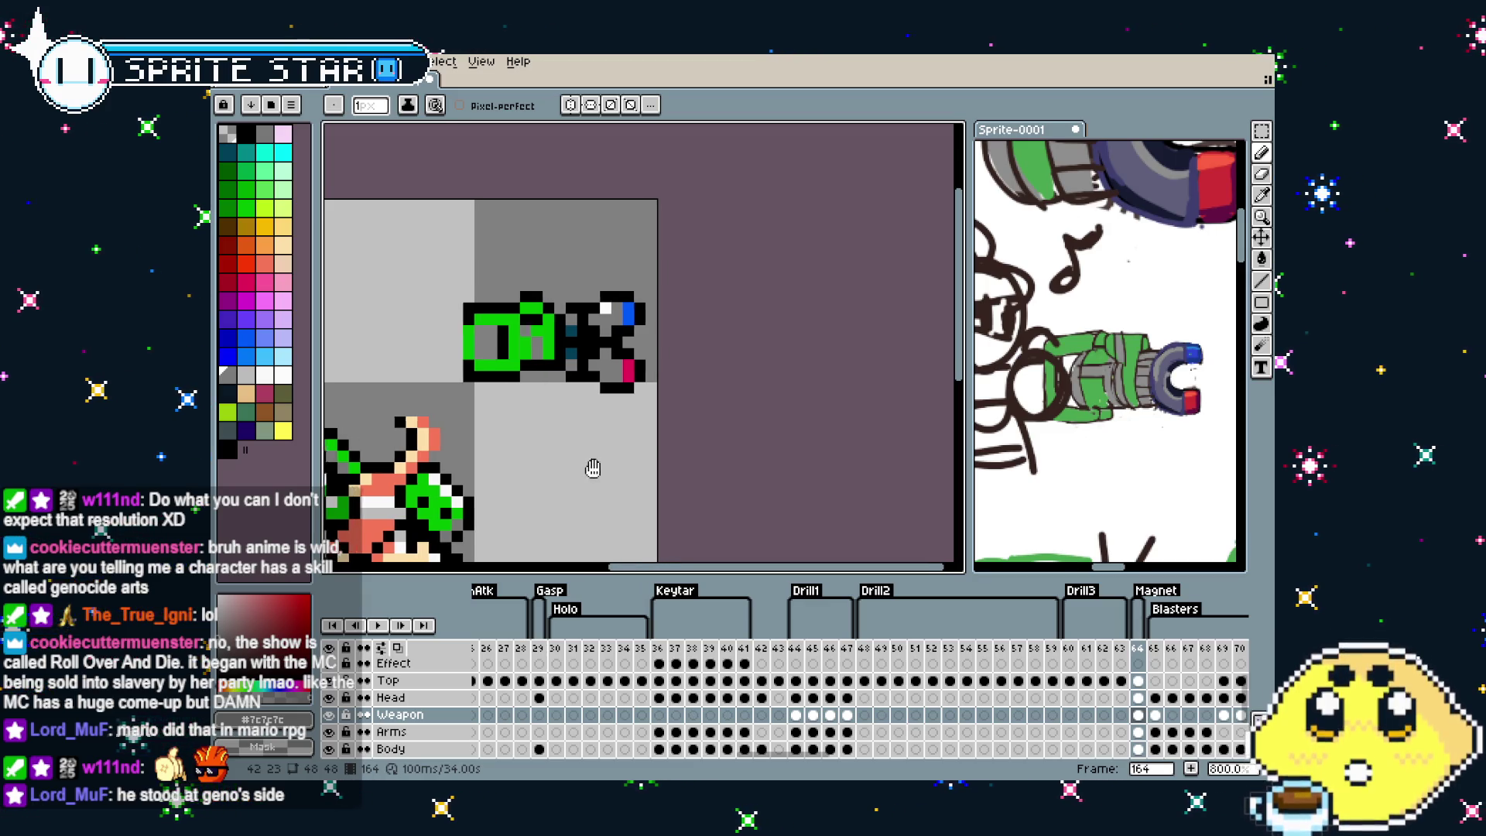
scroll(480, 399, "up", 1)
key("i")
key("b")
left_click(445, 347)
left_click_drag(446, 256, 447, 233)
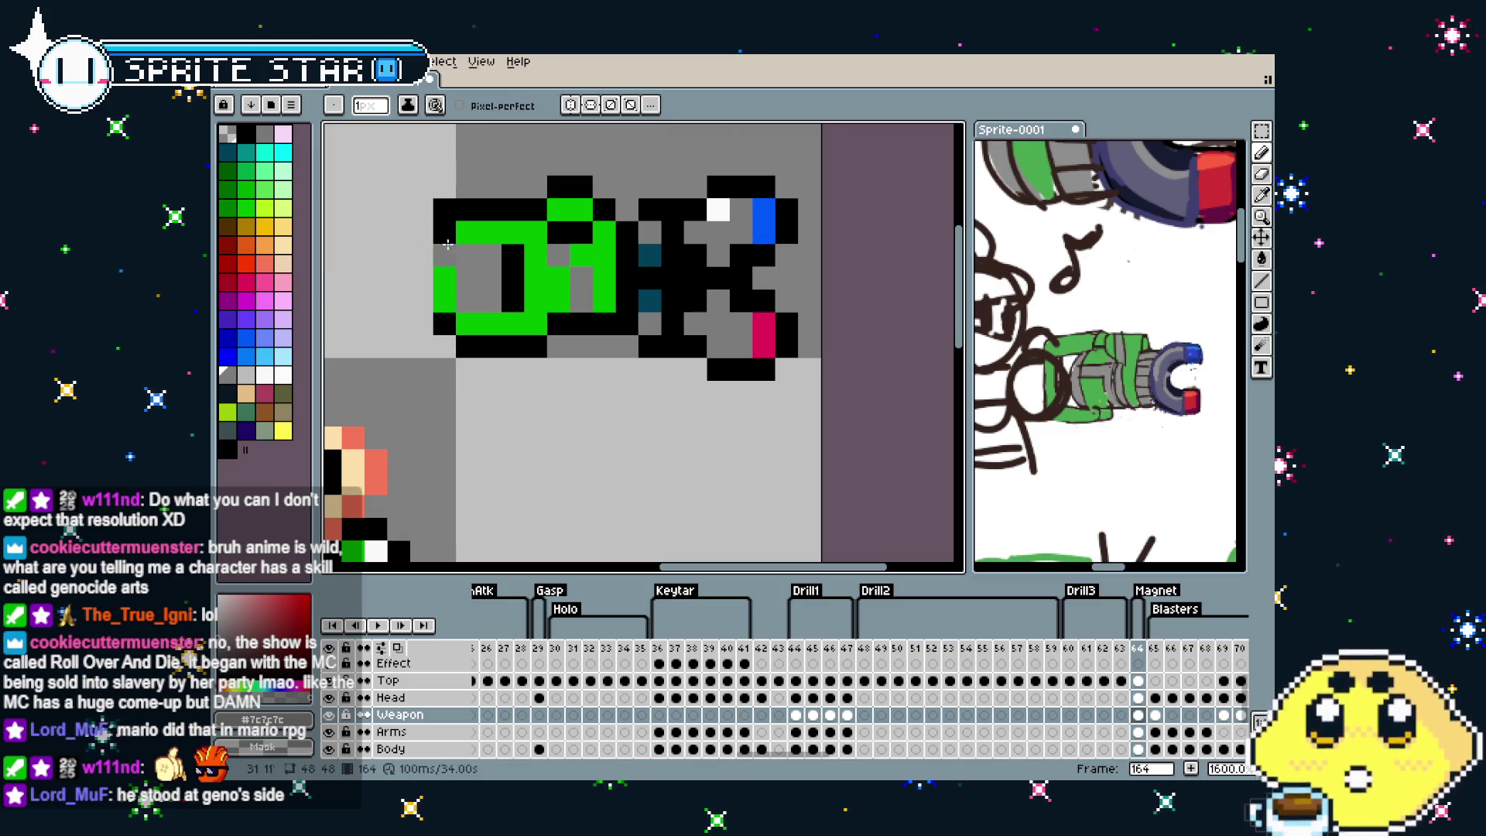
left_click(450, 297)
right_click(462, 227)
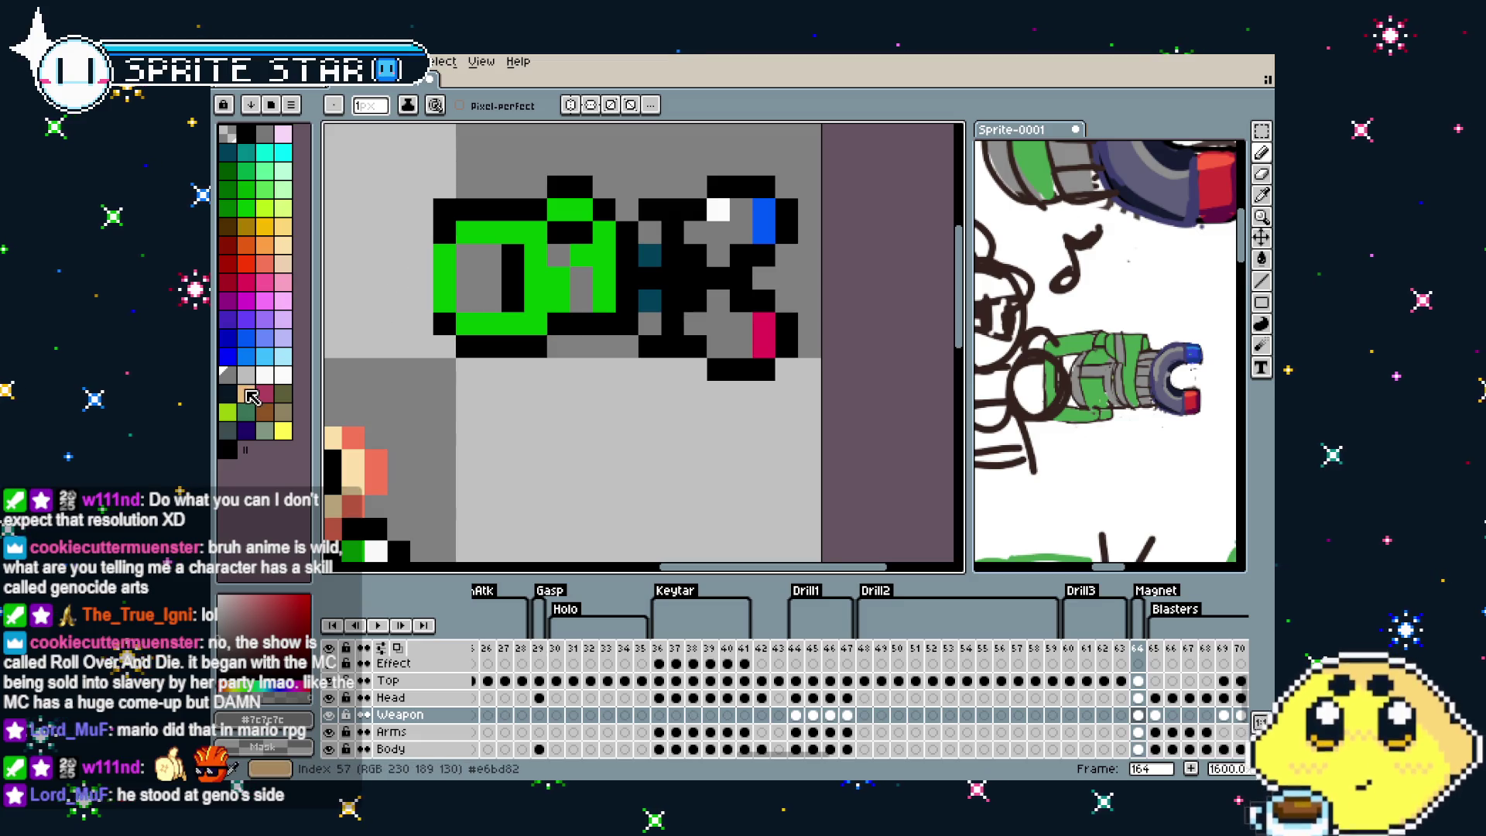
right_click(467, 231)
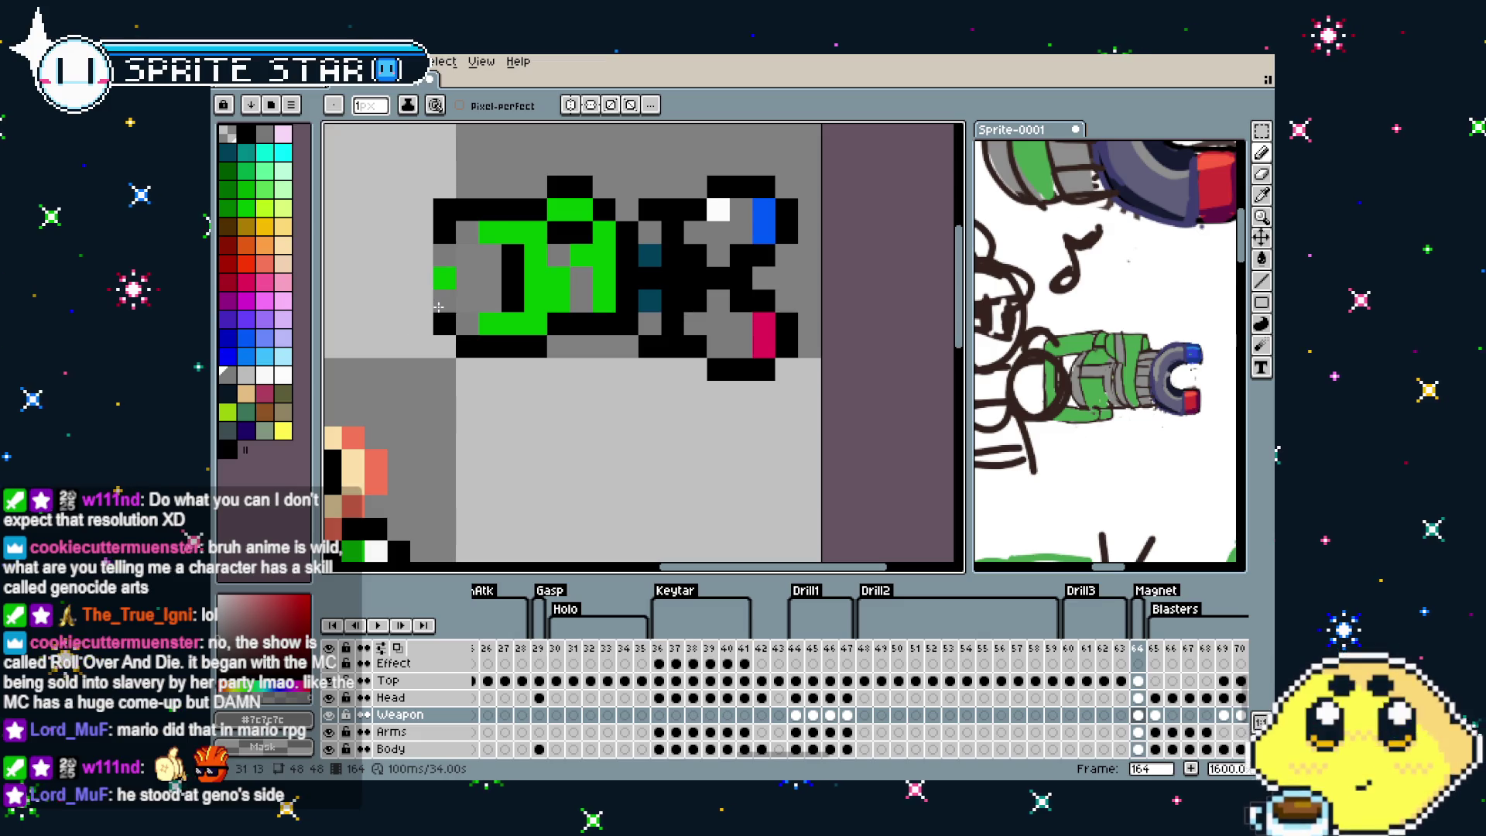
scroll(425, 399, "down", 3)
scroll(449, 393, "down", 2)
key("ctrl+z")
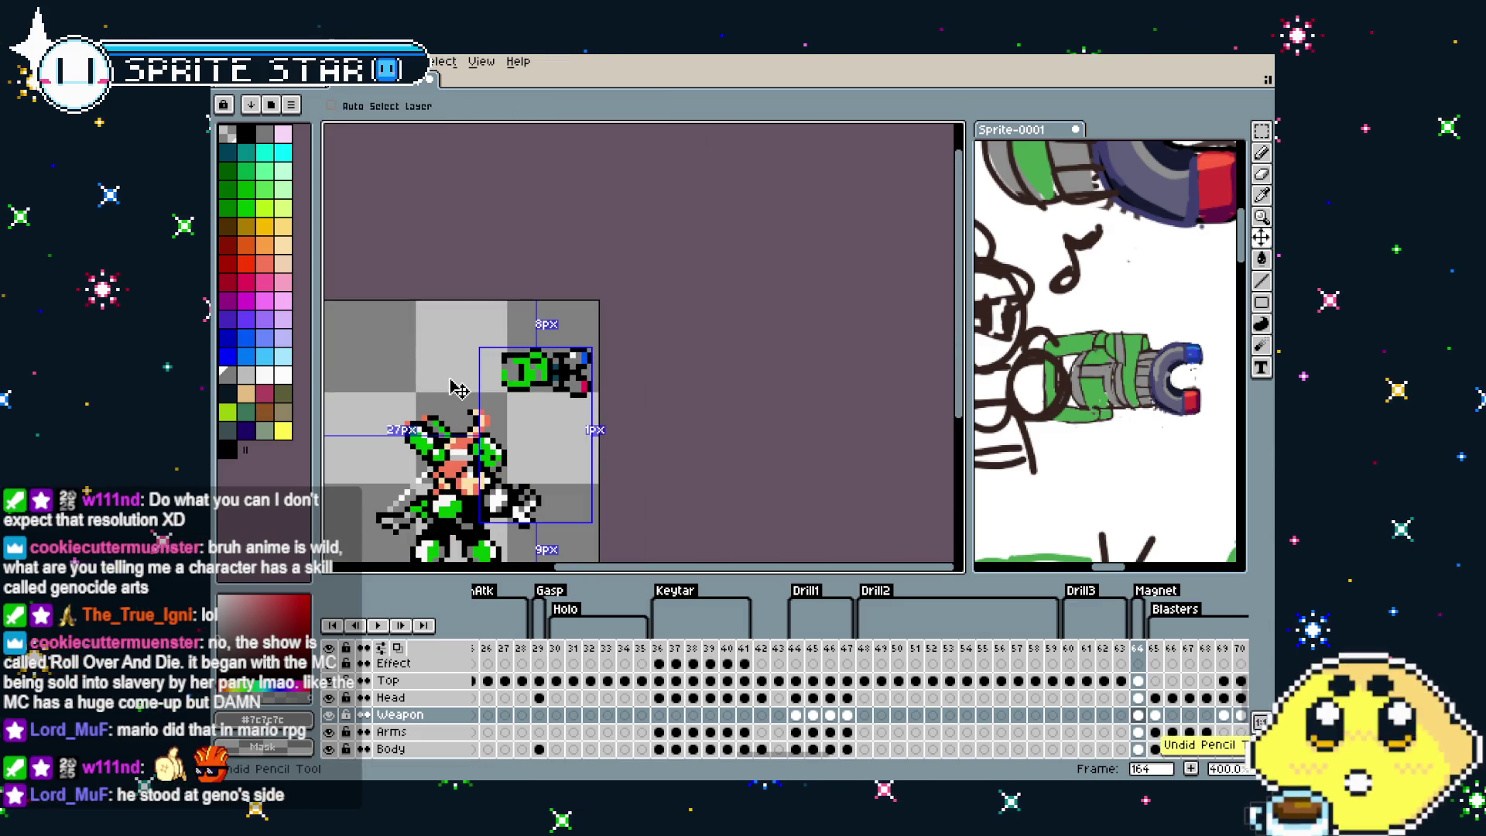
scroll(456, 389, "up", 2)
scroll(465, 387, "up", 3)
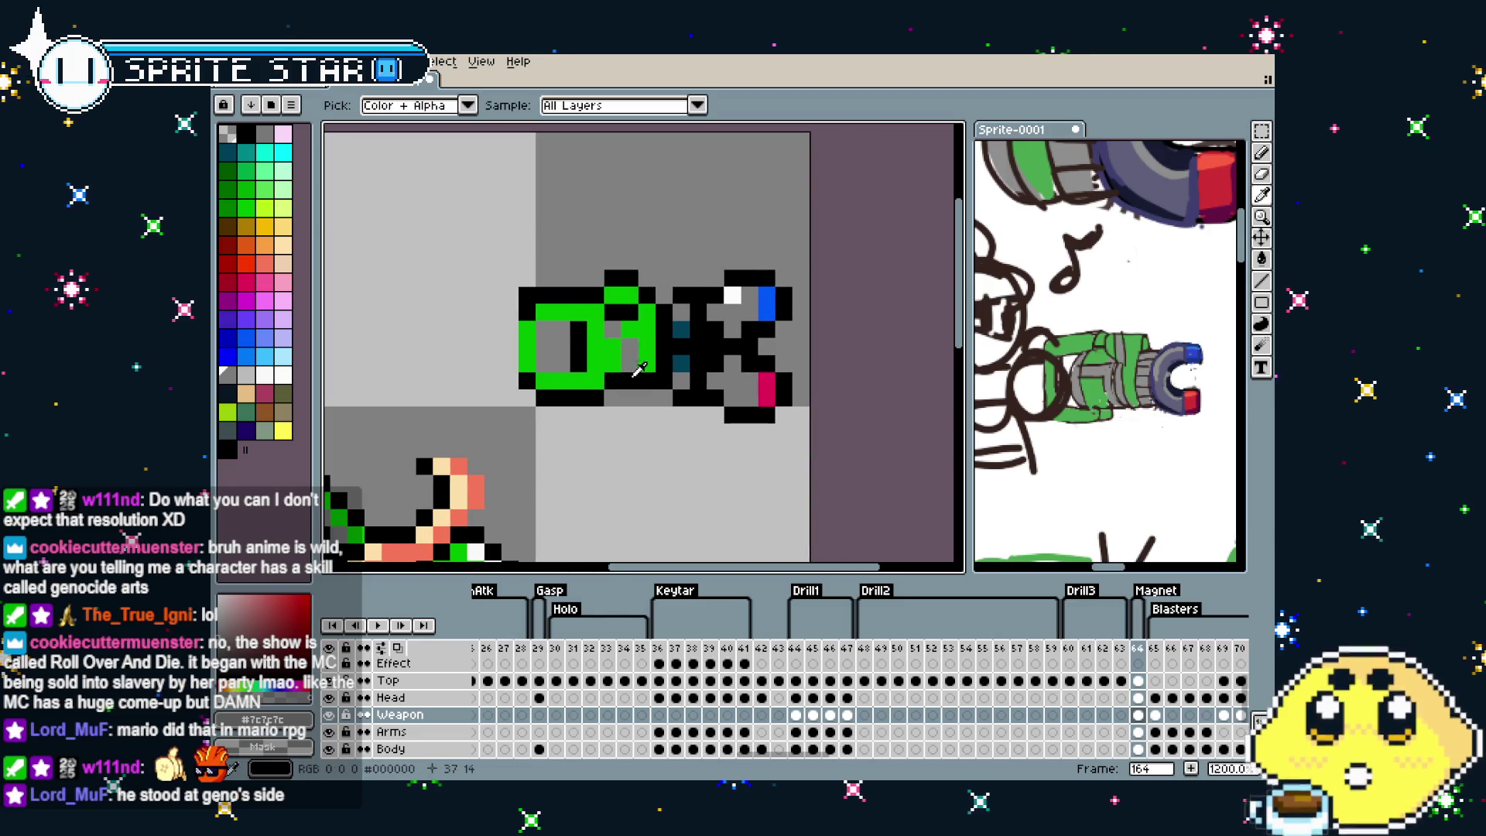
Eyedrop dark teal #004058 and pencil it onto the cannon's left end, undoing misplaced strokes
left_click(675, 358, "alt")
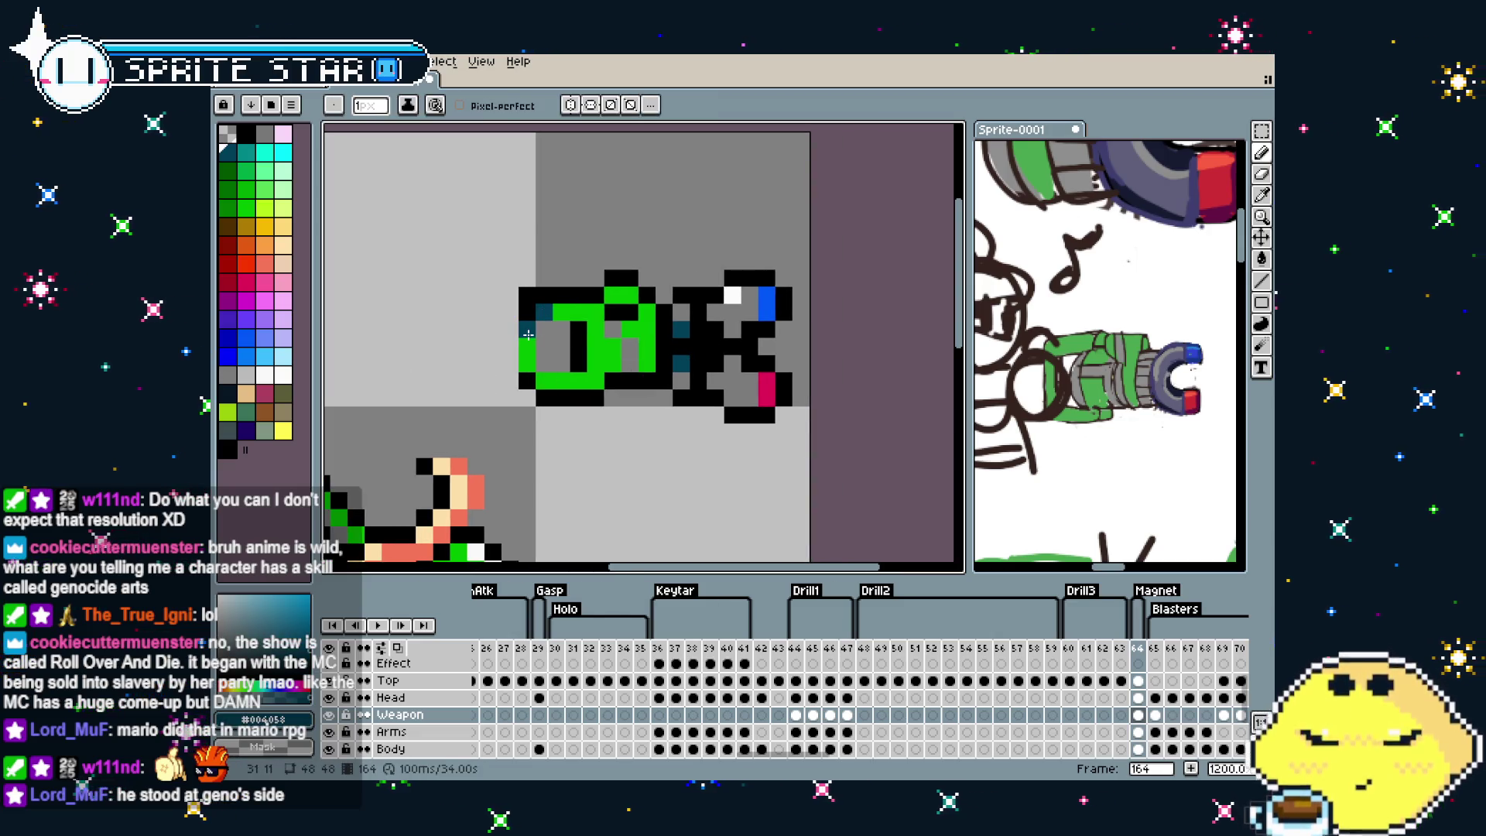
scroll(519, 395, "down", 4)
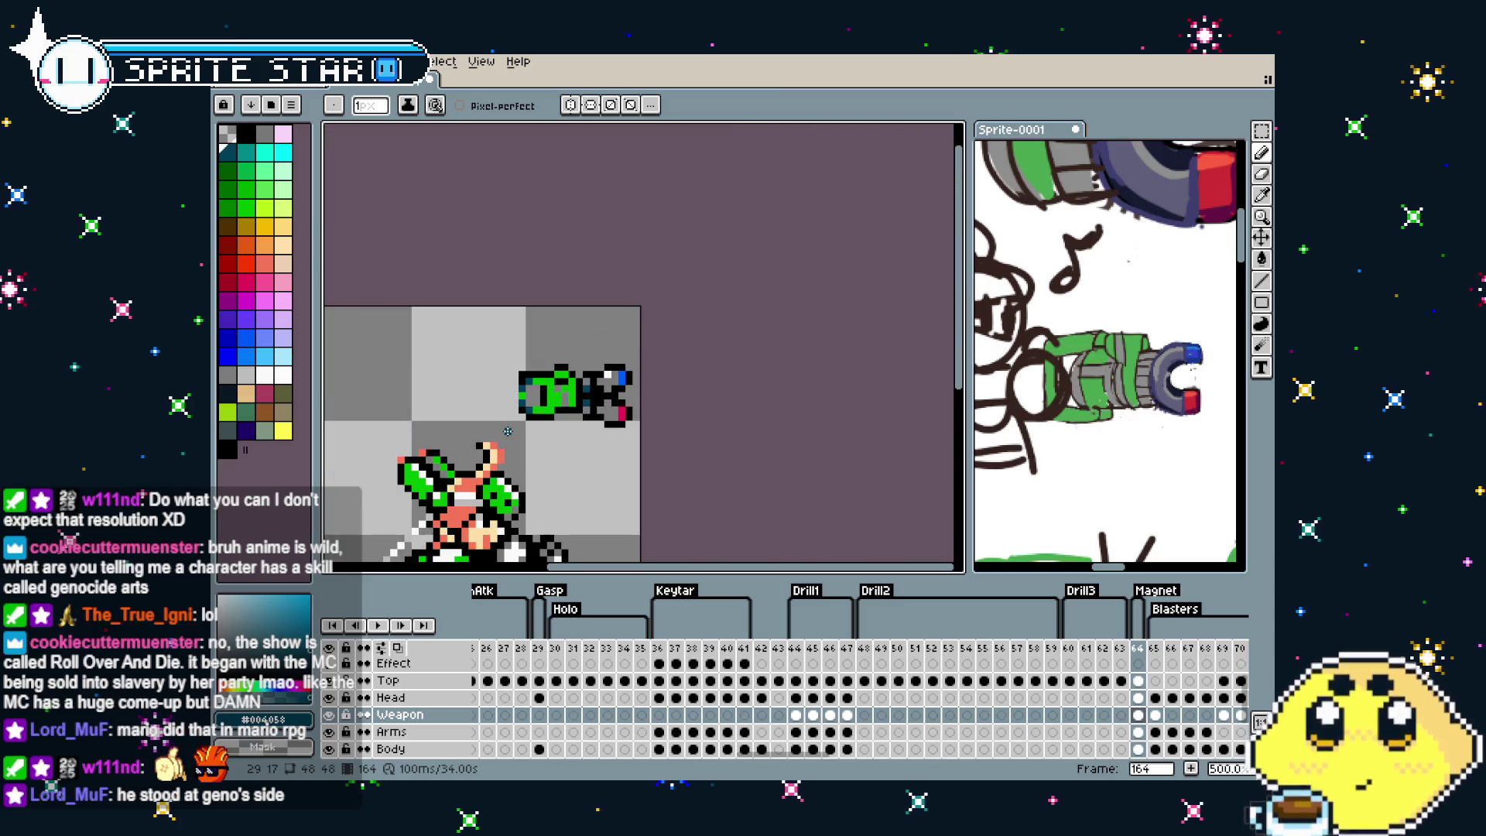
scroll(511, 430, "up", 4)
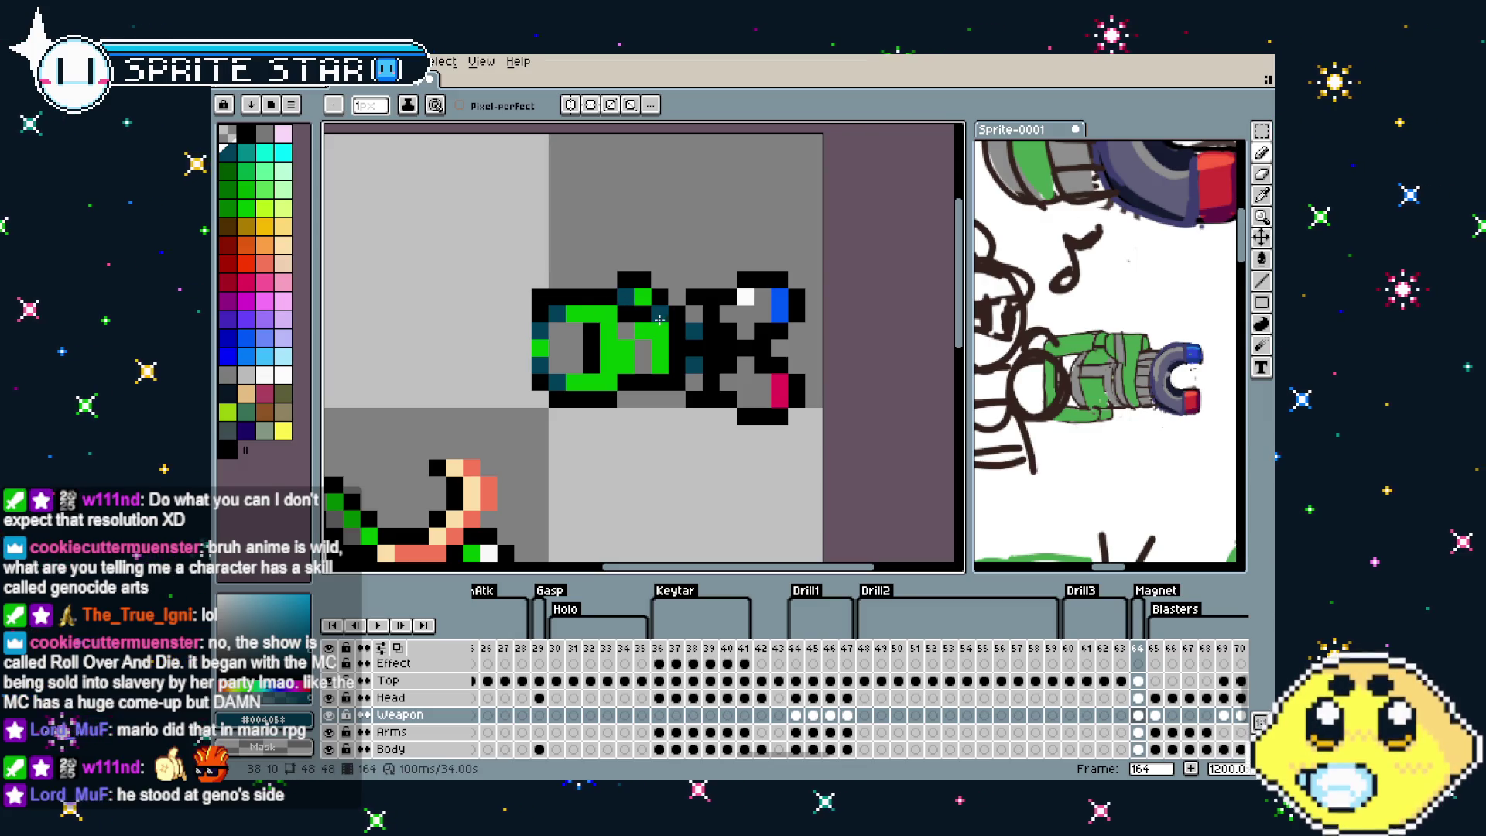
scroll(542, 371, "down", 2)
scroll(523, 397, "down", 2)
scroll(523, 397, "up", 1)
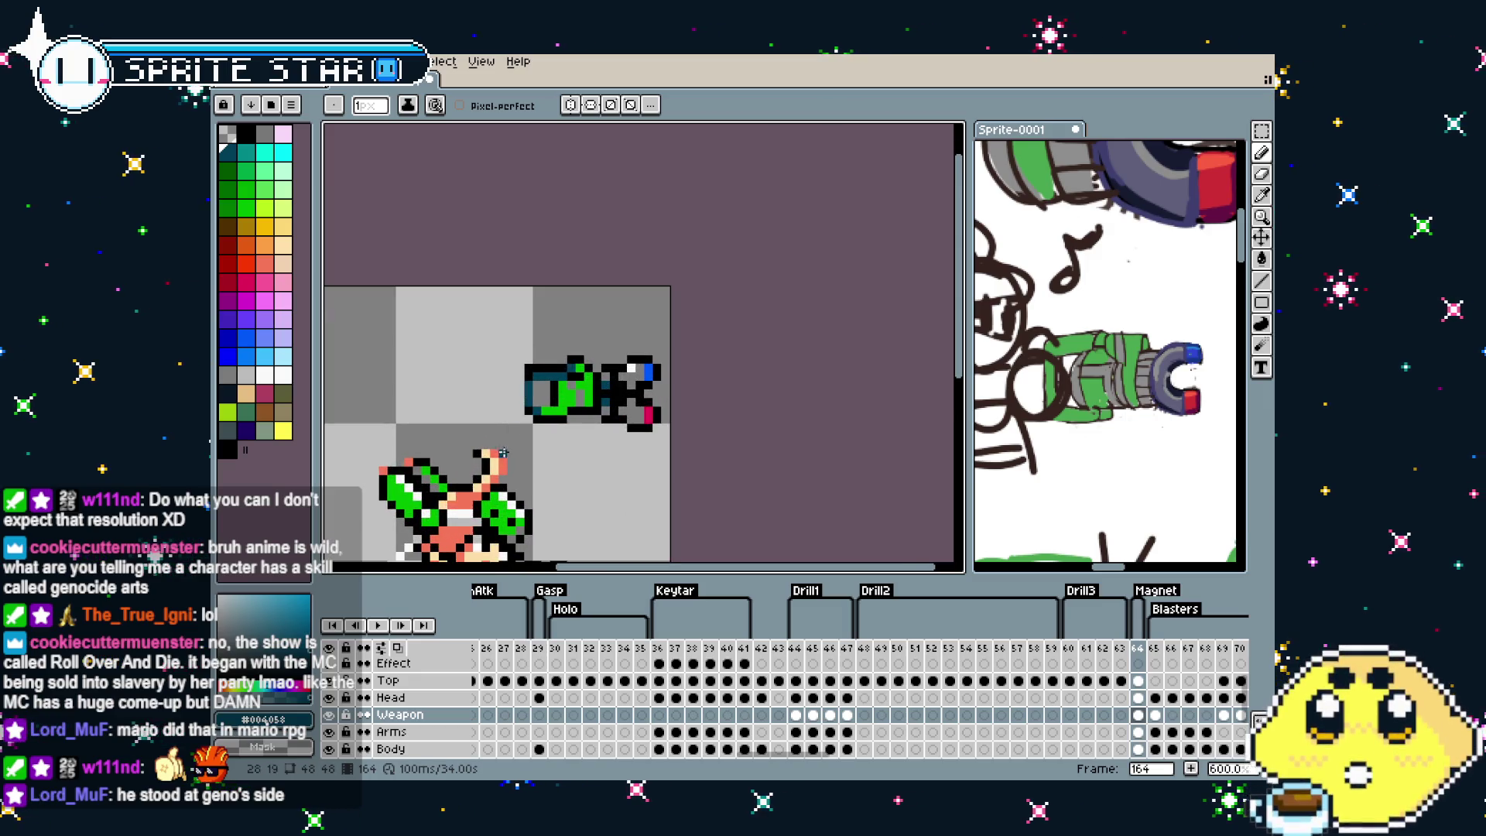
scroll(526, 410, "down", 2)
scroll(534, 431, "up", 2)
scroll(534, 431, "up", 1)
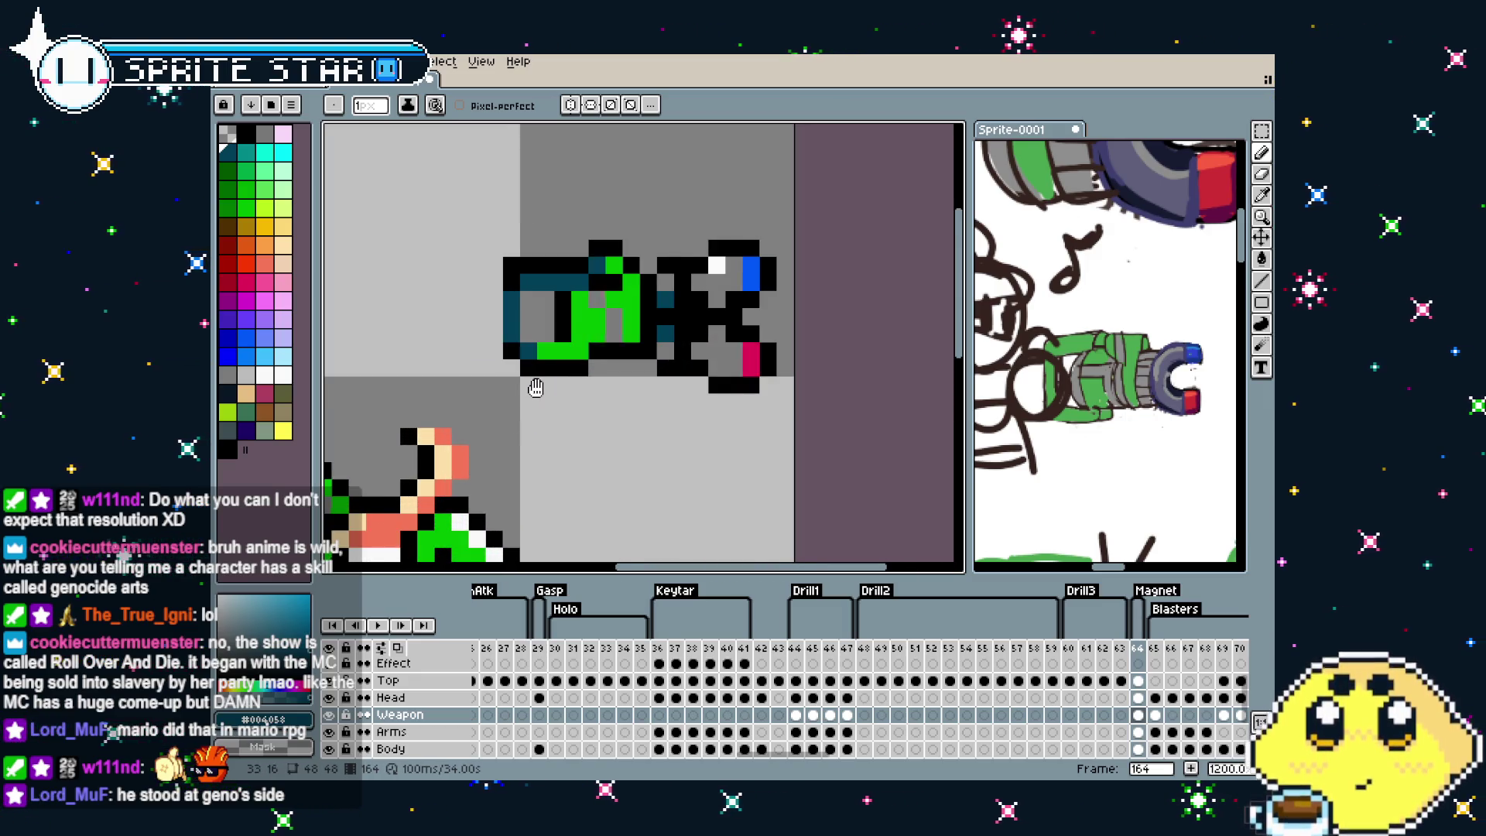
scroll(503, 410, "up", 1)
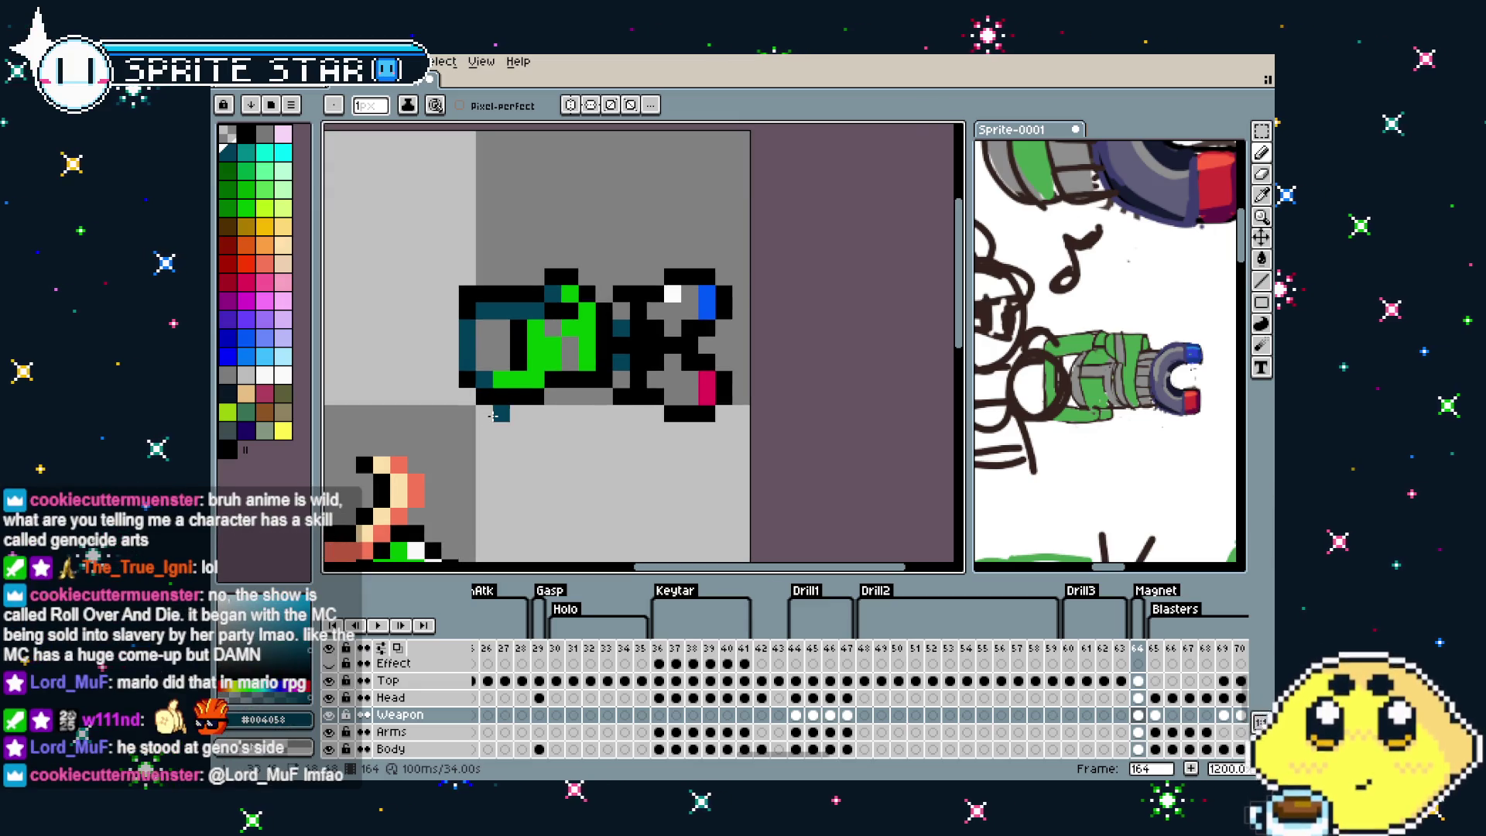
left_click(498, 377)
scroll(585, 357, "down", 2)
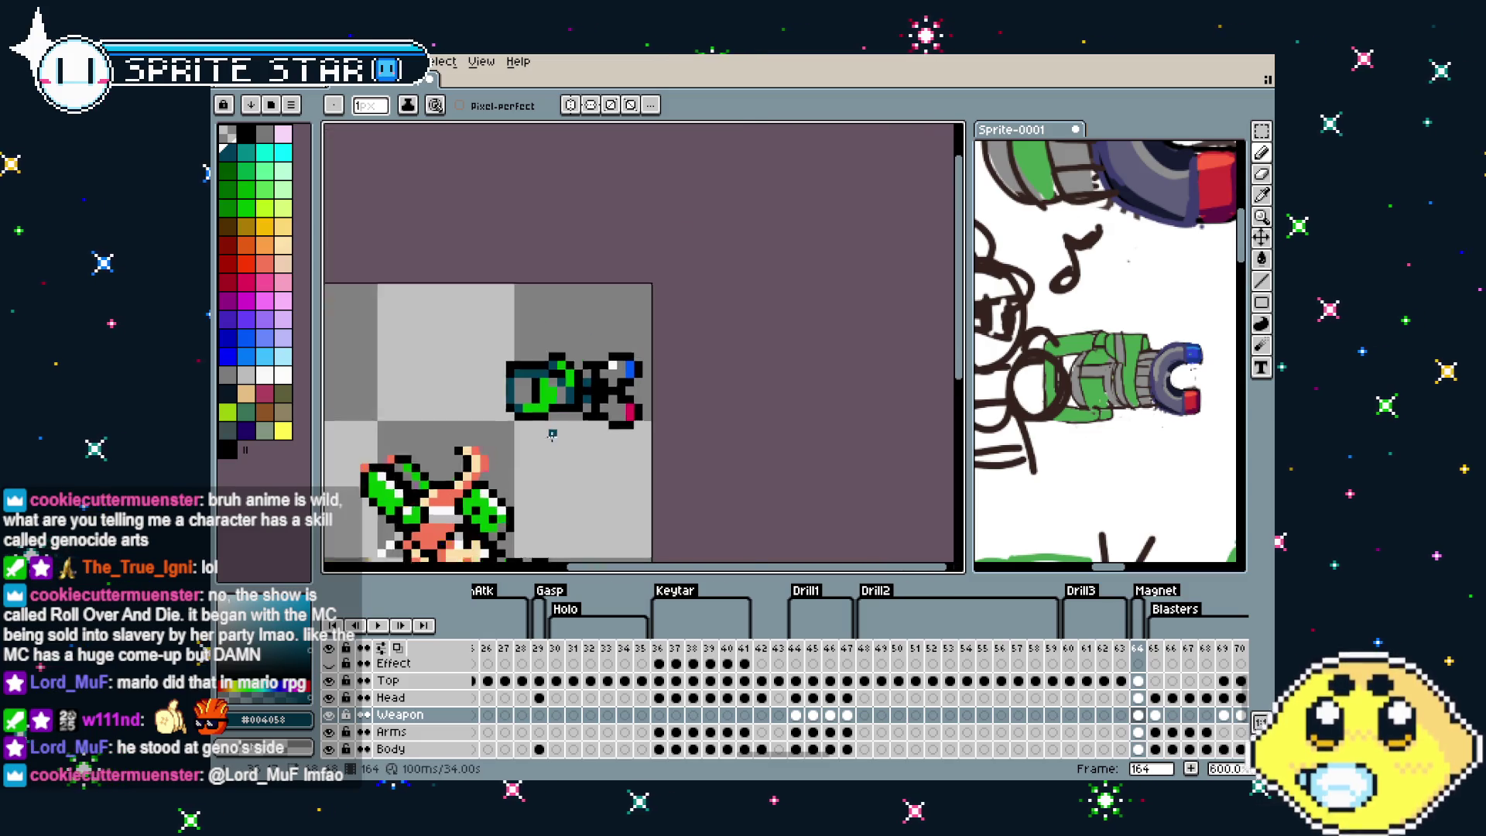
scroll(573, 403, "down", 2)
key("v")
key("ctrl+z")
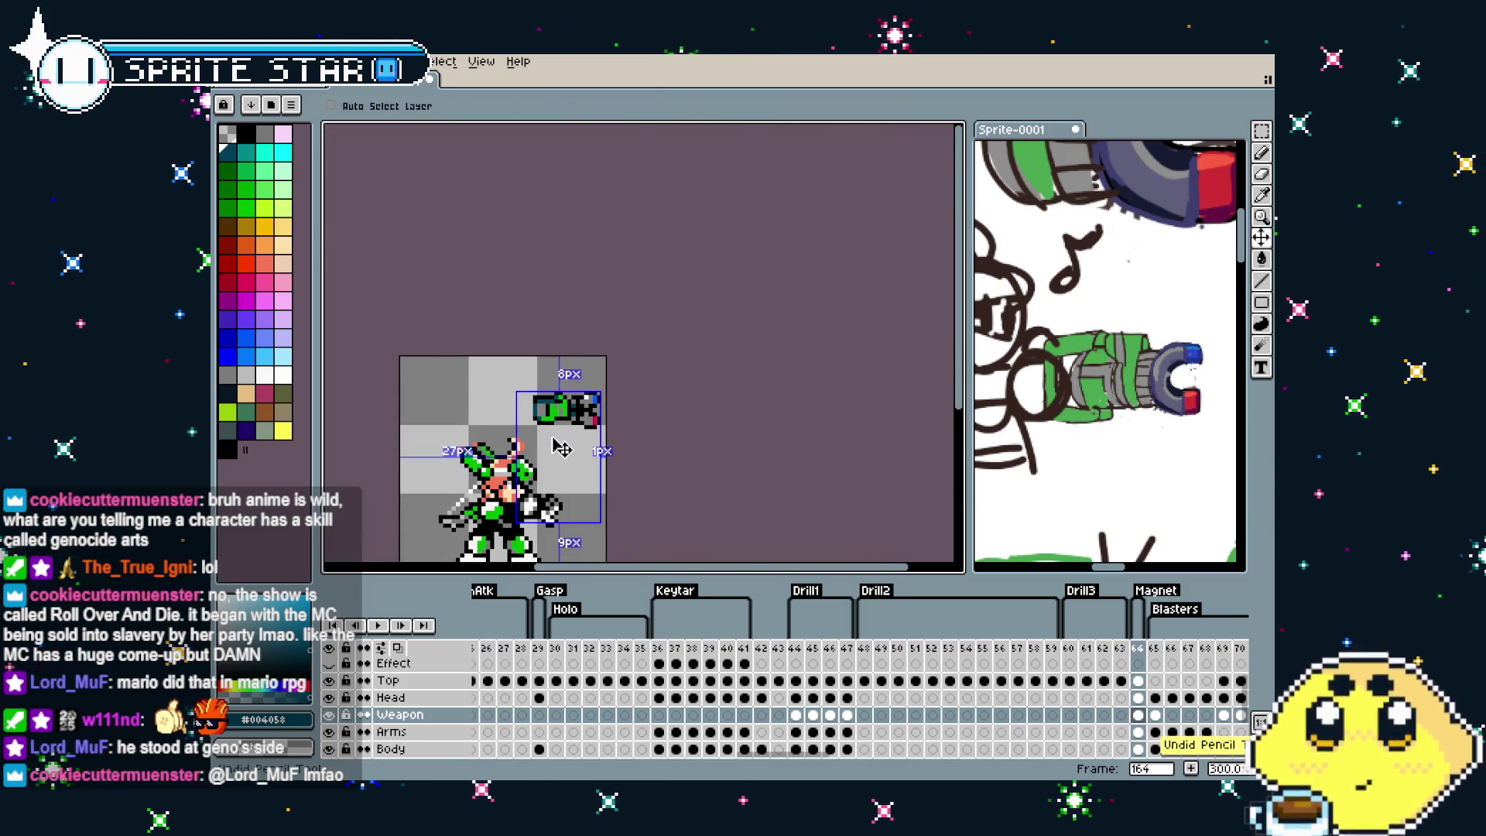
key("b")
scroll(552, 436, "up", 1)
scroll(552, 435, "up", 1)
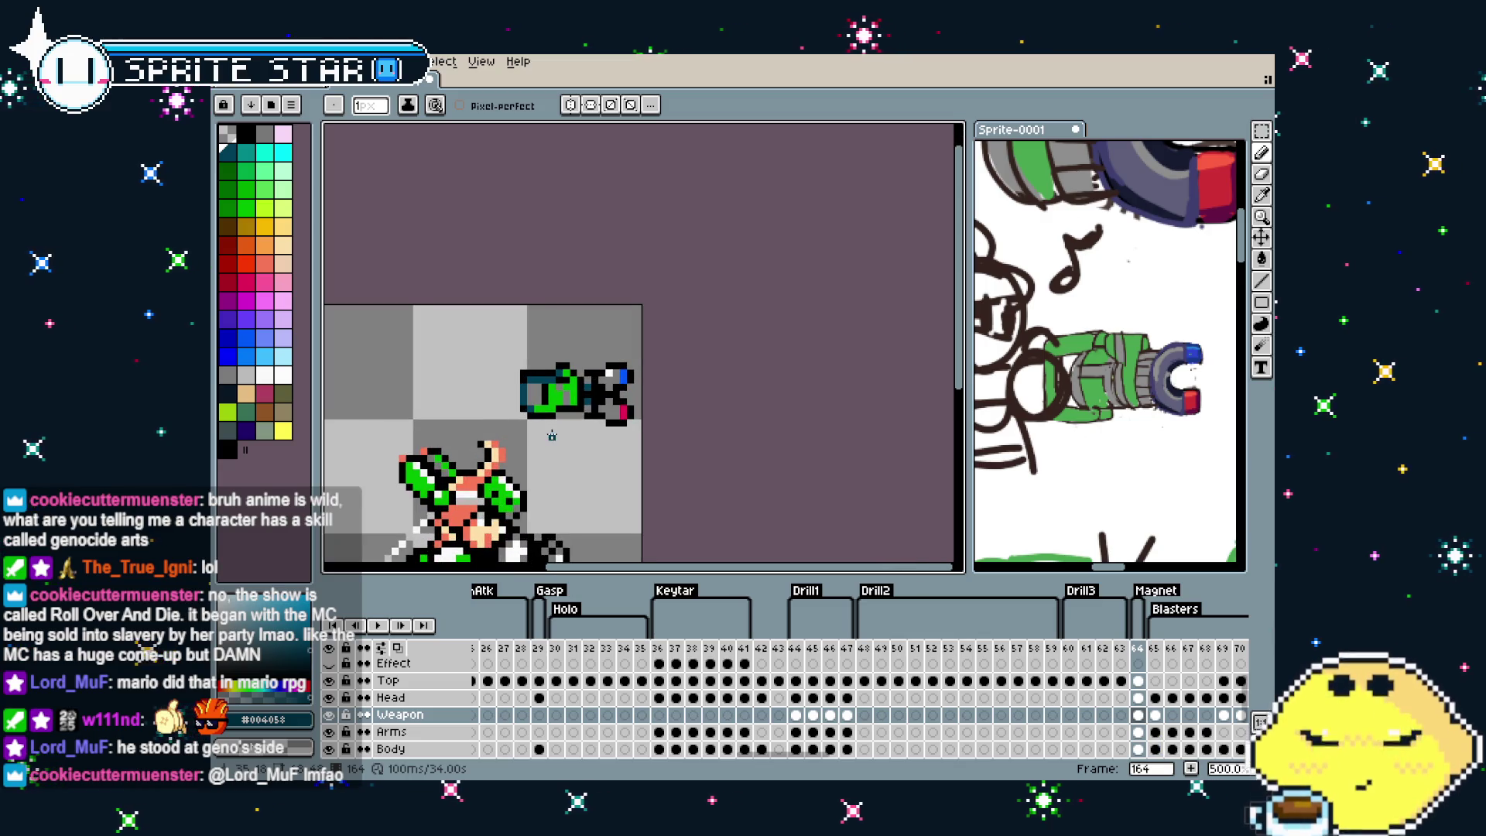
scroll(553, 422, "up", 2)
scroll(552, 423, "up", 3)
left_click(558, 310, "alt")
left_click(520, 279)
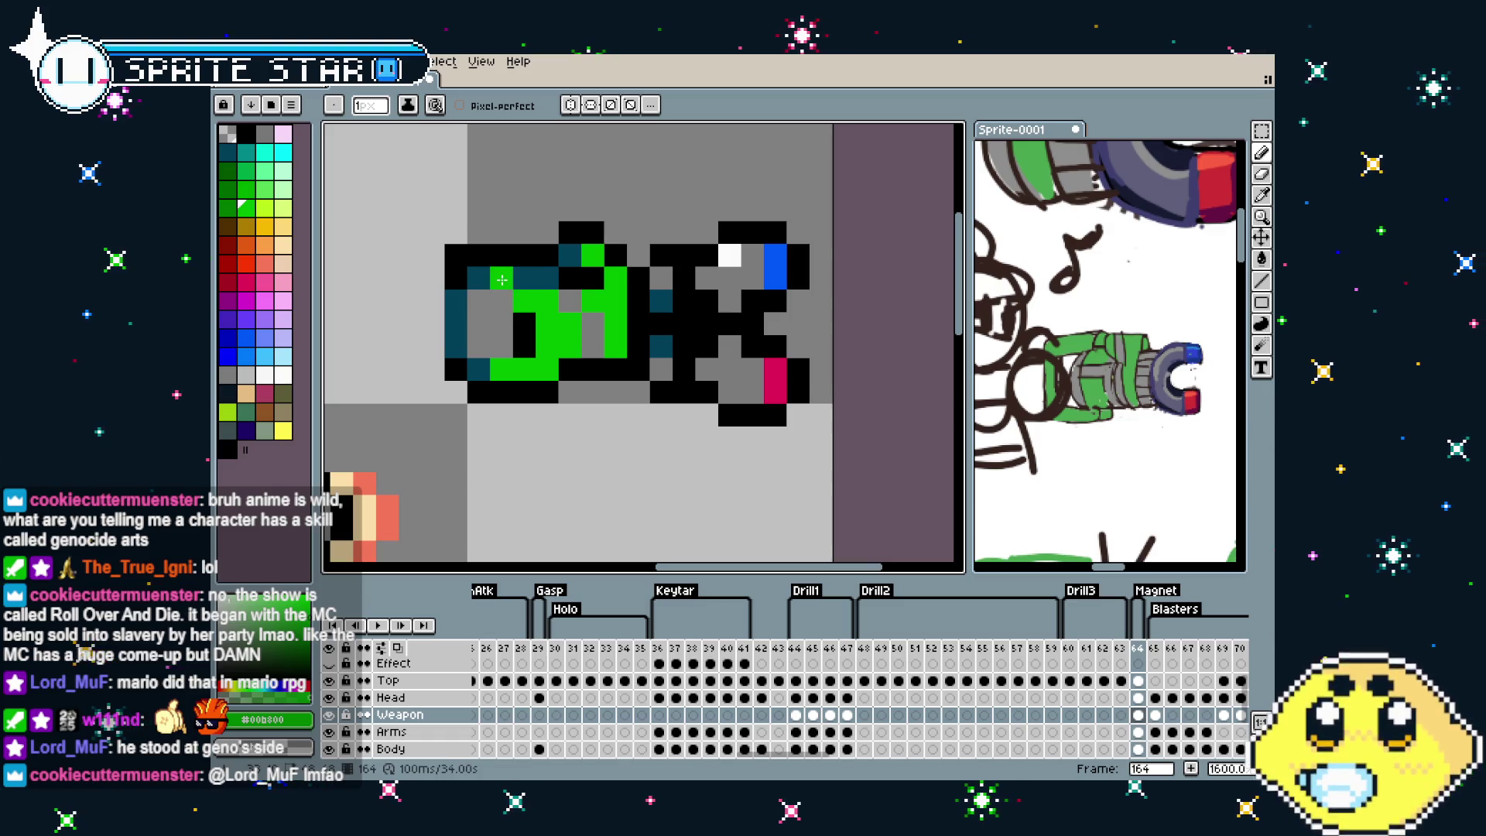
scroll(497, 275, "down", 4)
scroll(469, 392, "down", 2)
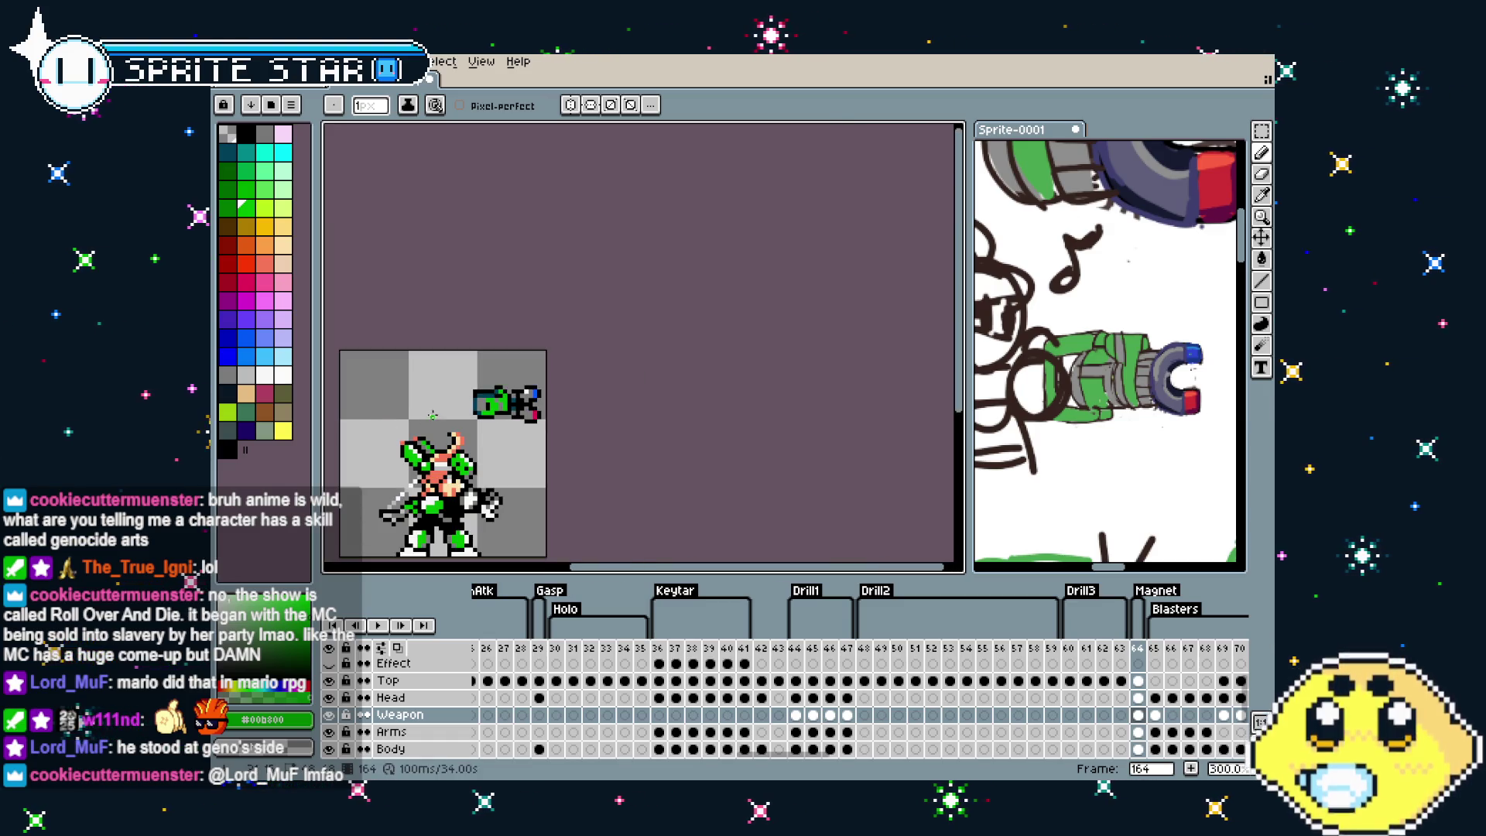
scroll(470, 391, "up", 1)
scroll(535, 384, "up", 2)
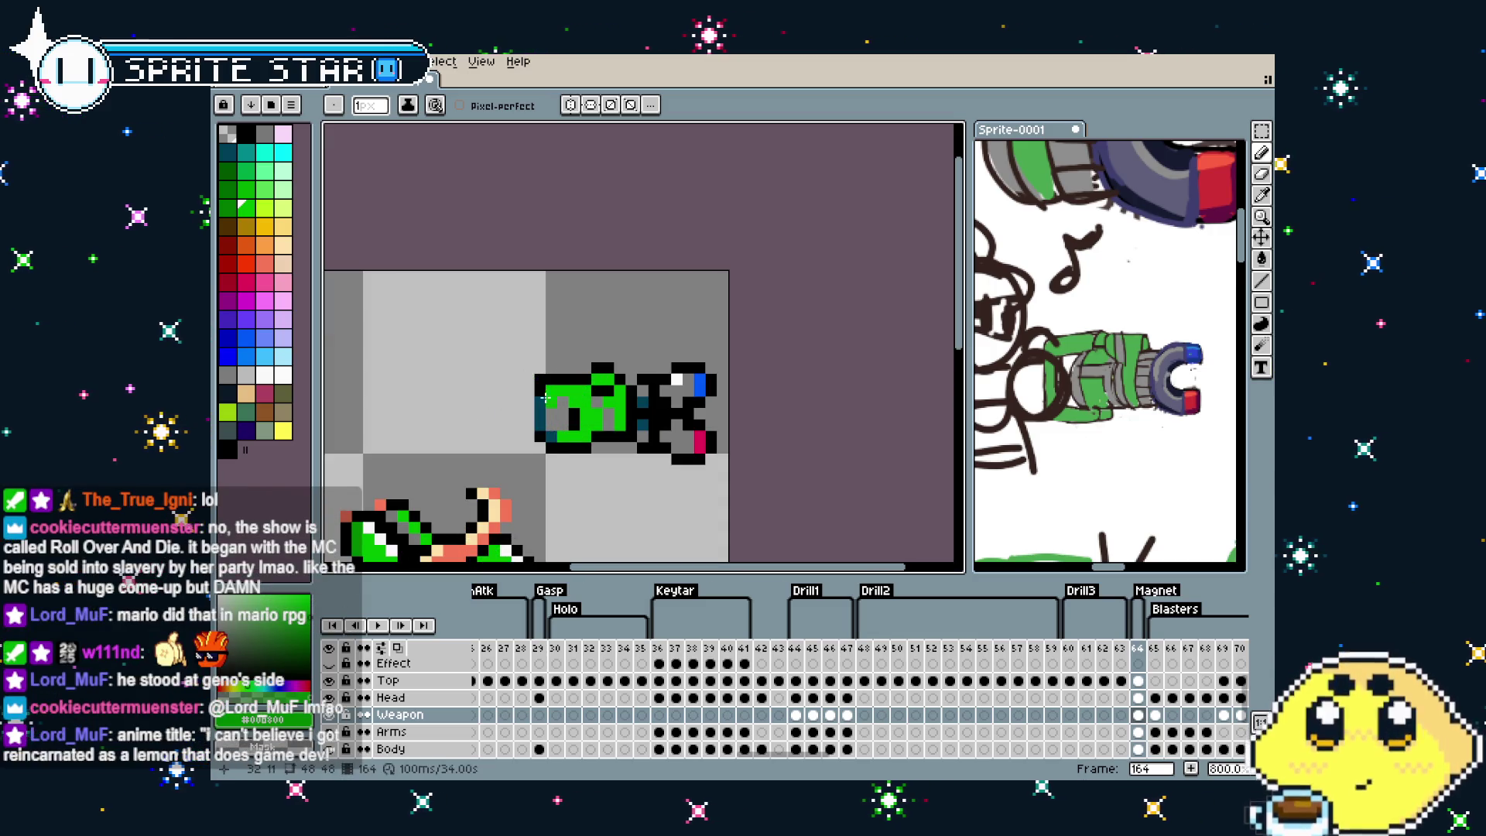
scroll(601, 377, "down", 3)
scroll(529, 506, "down", 1)
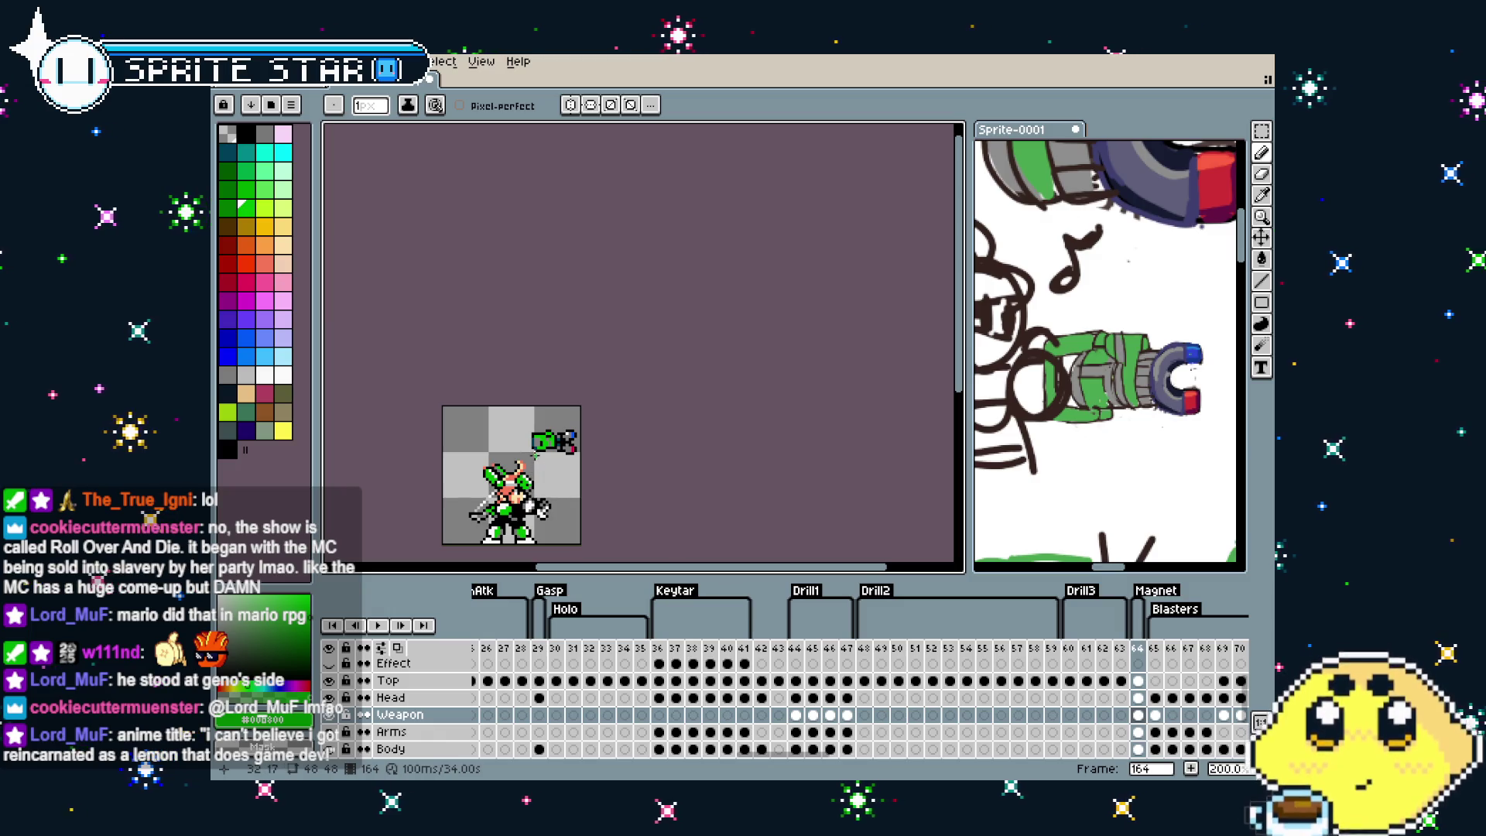
scroll(542, 456, "up", 2)
scroll(548, 339, "up", 3)
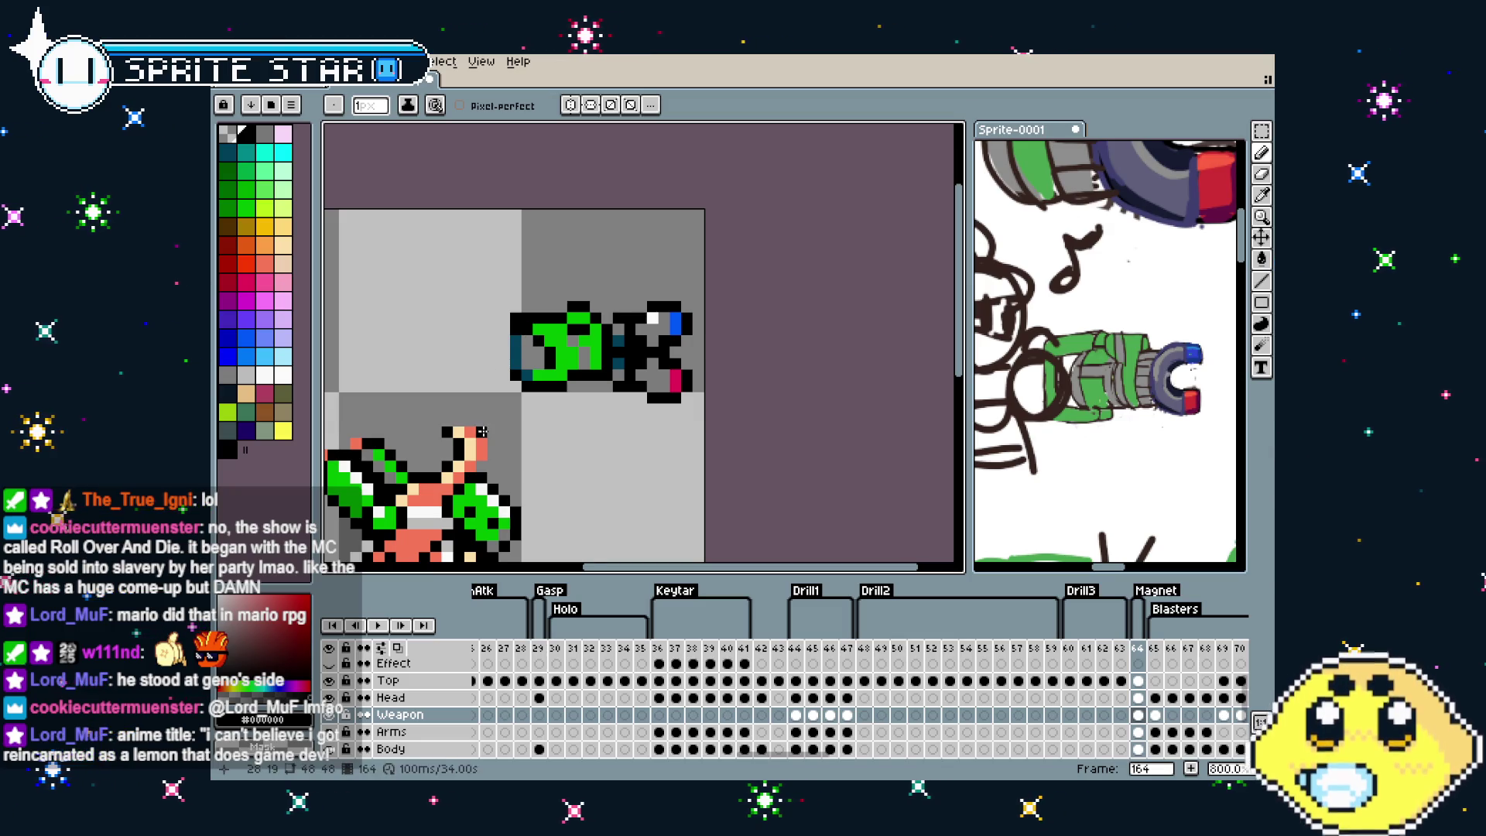
scroll(517, 341, "up", 1)
left_click(517, 342, "alt")
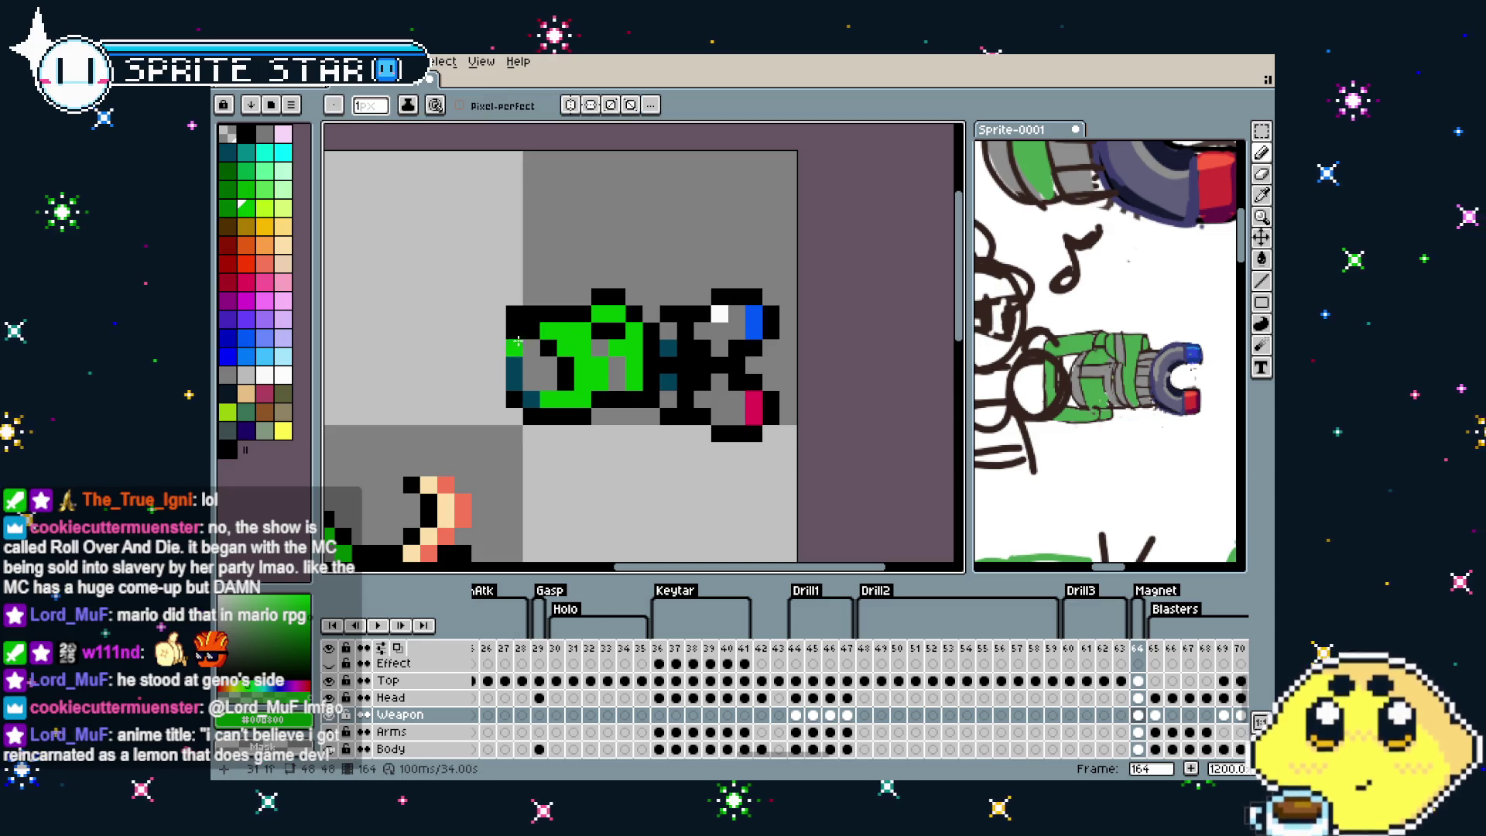
left_click_drag(516, 345, 532, 399)
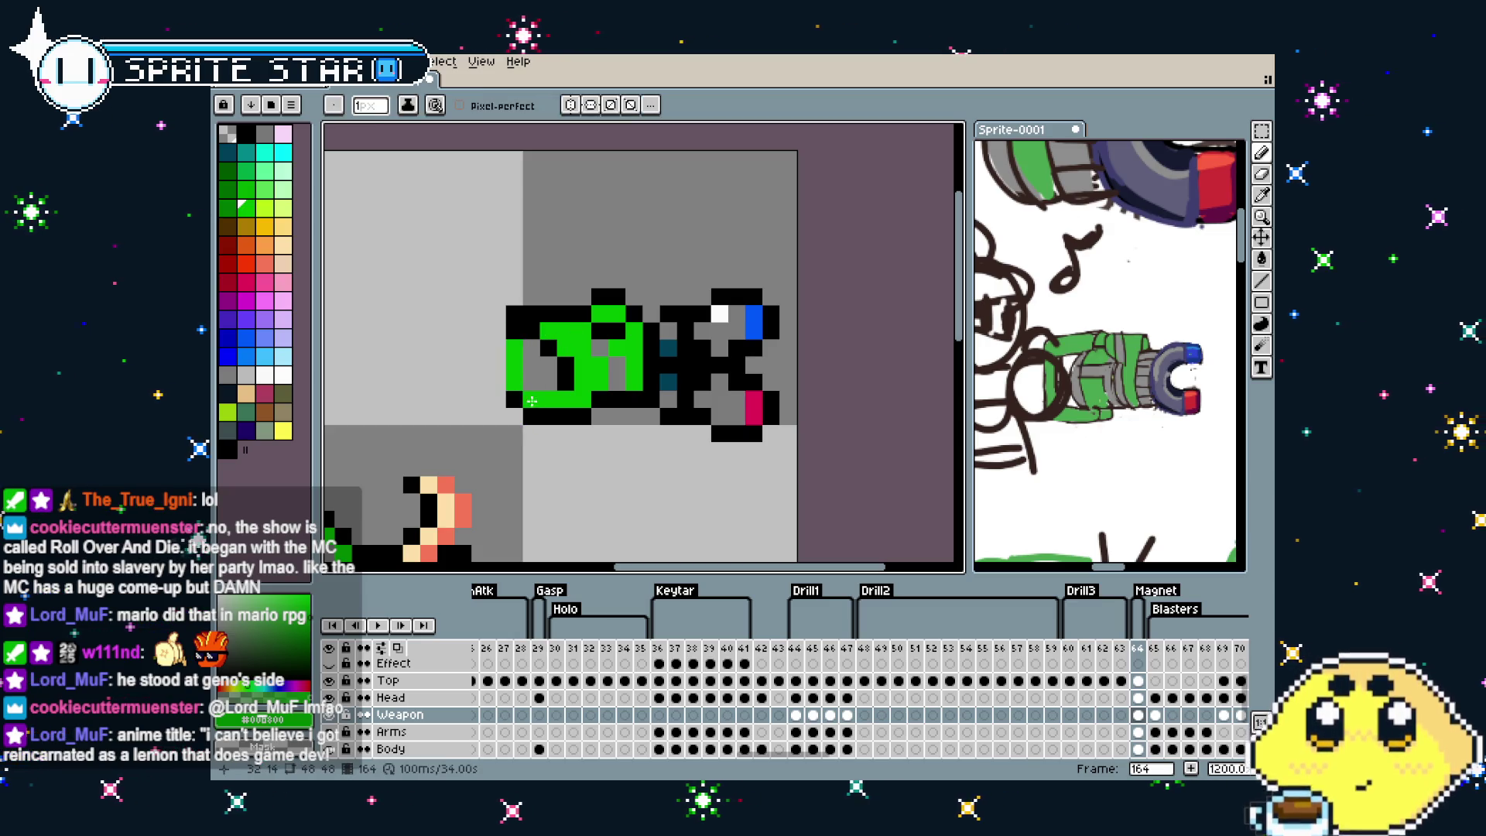
scroll(517, 448, "down", 1)
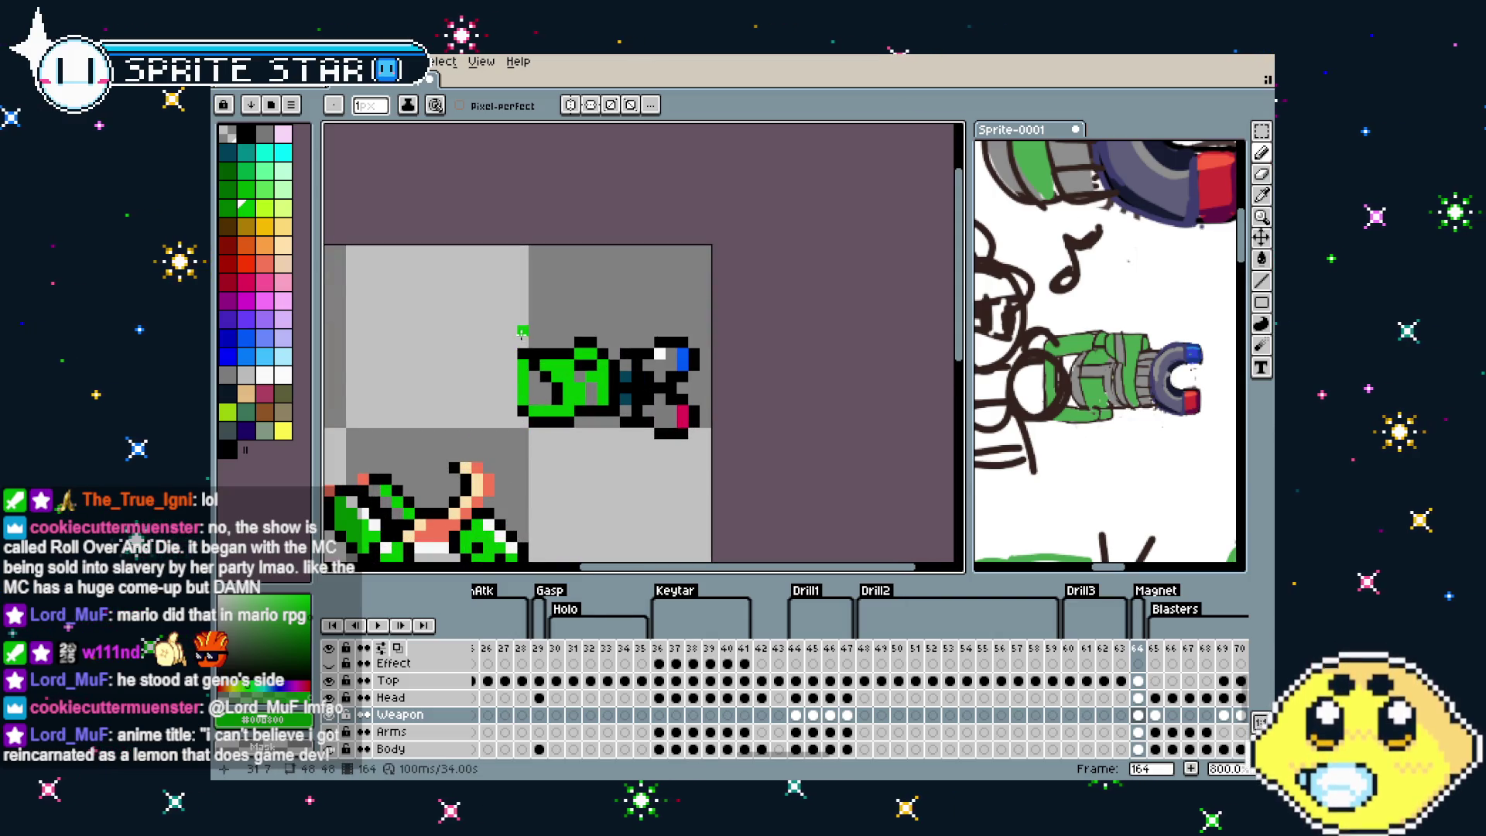
scroll(509, 439, "down", 1)
scroll(499, 461, "up", 2)
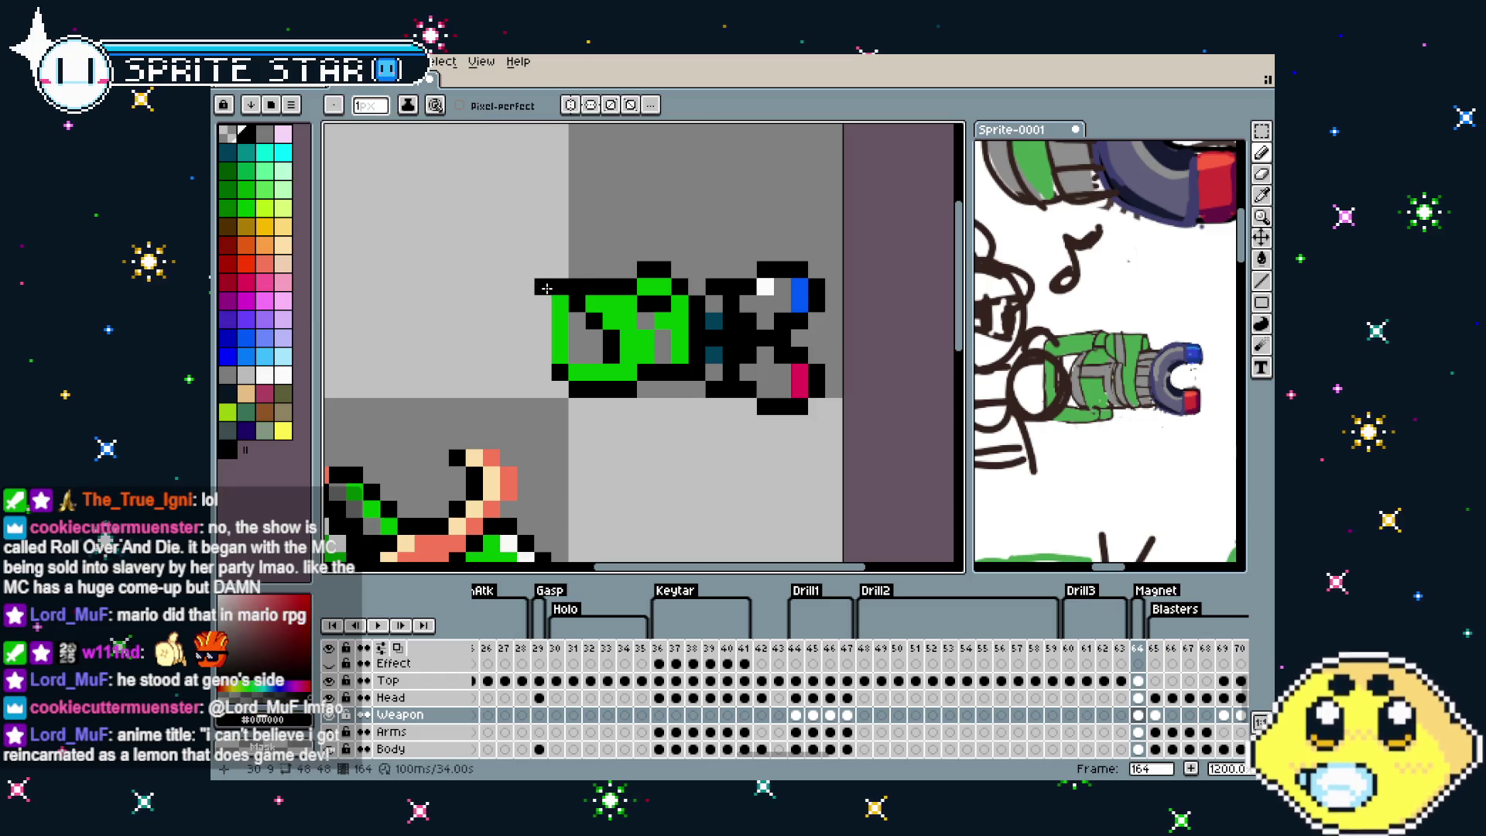
scroll(539, 337, "down", 1)
scroll(532, 441, "down", 2)
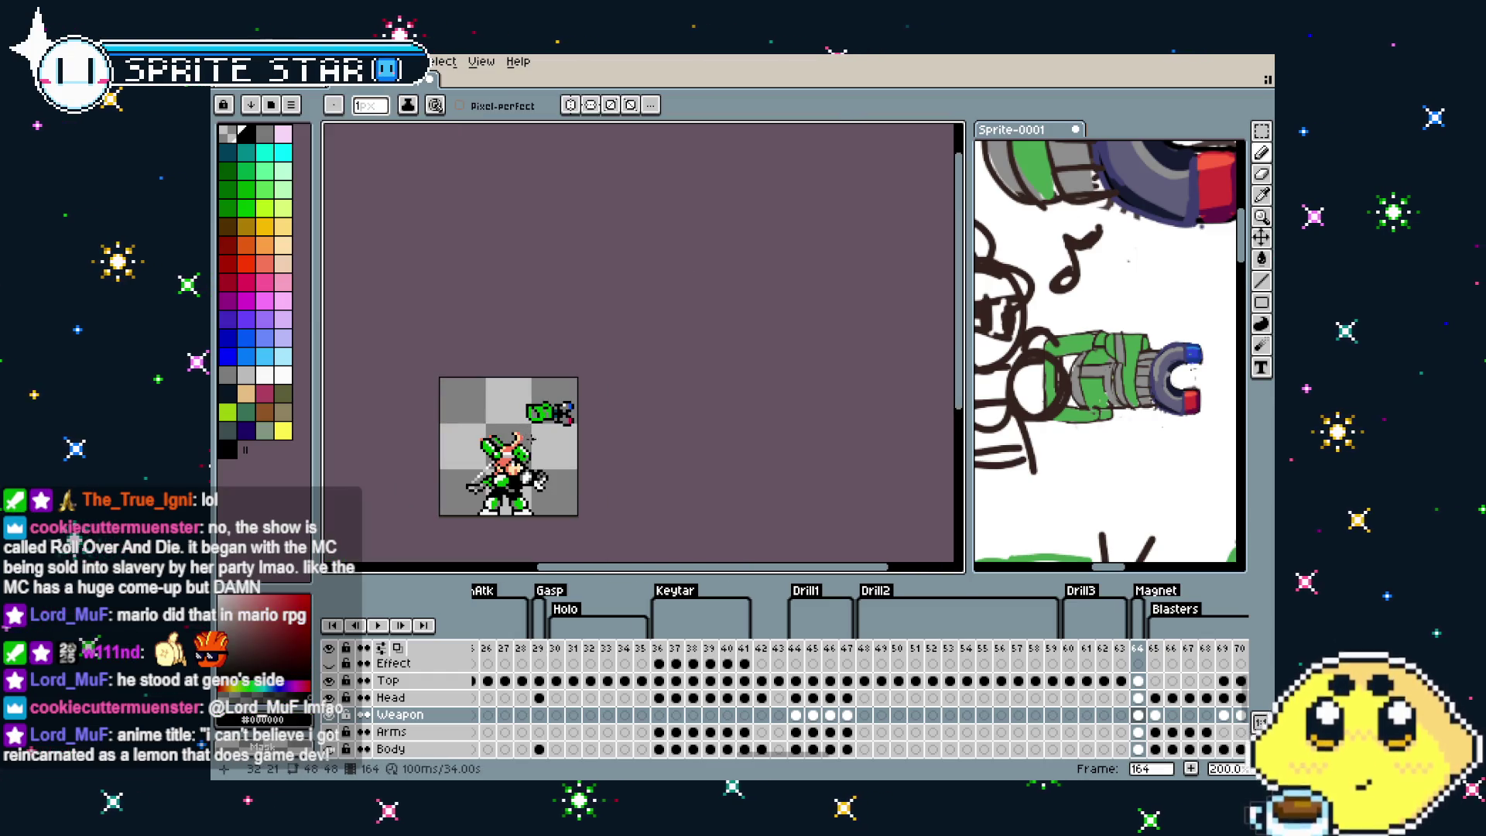
scroll(531, 439, "up", 1)
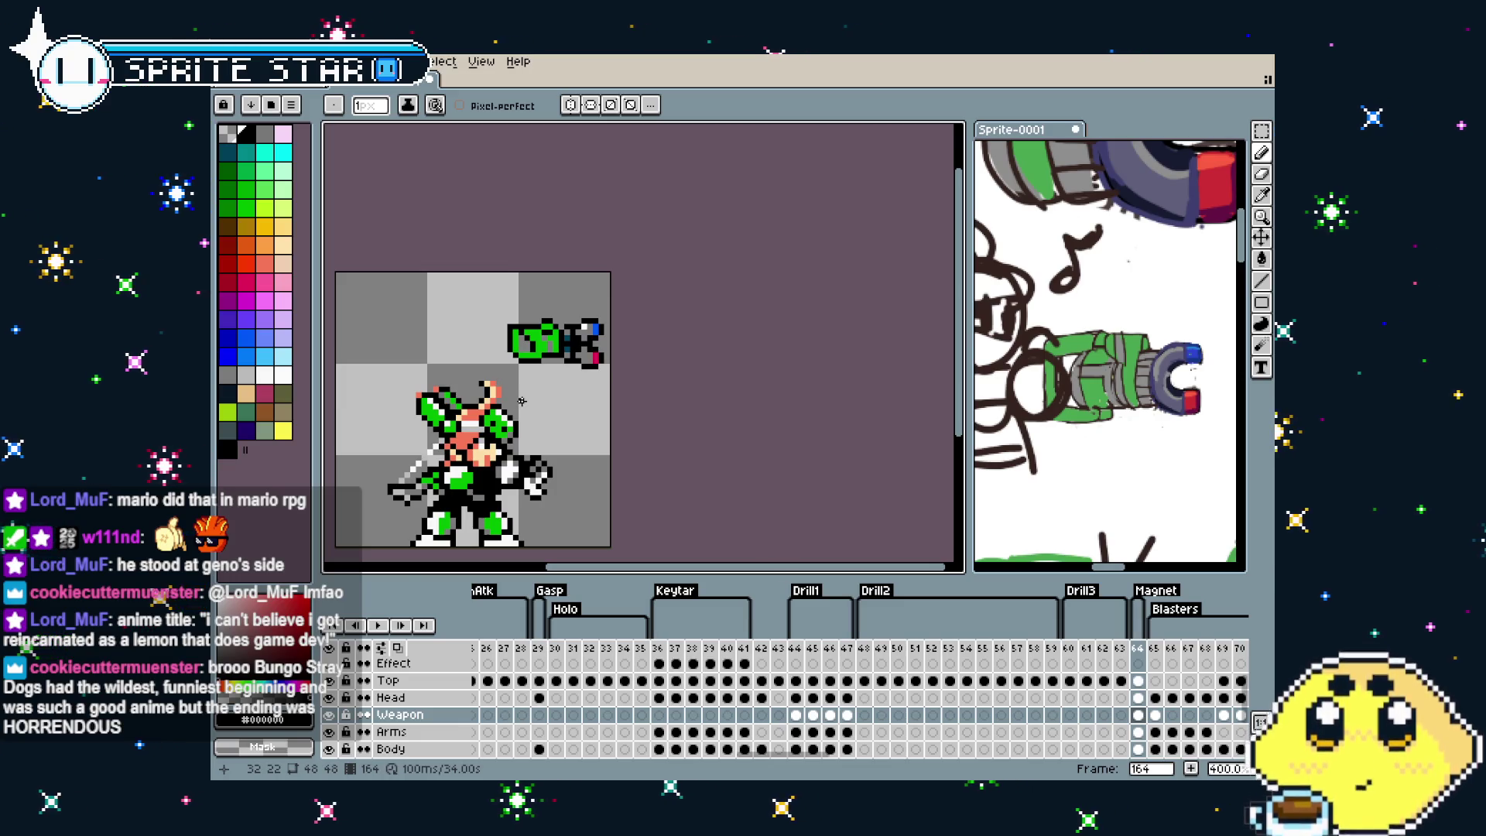
scroll(555, 358, "up", 2)
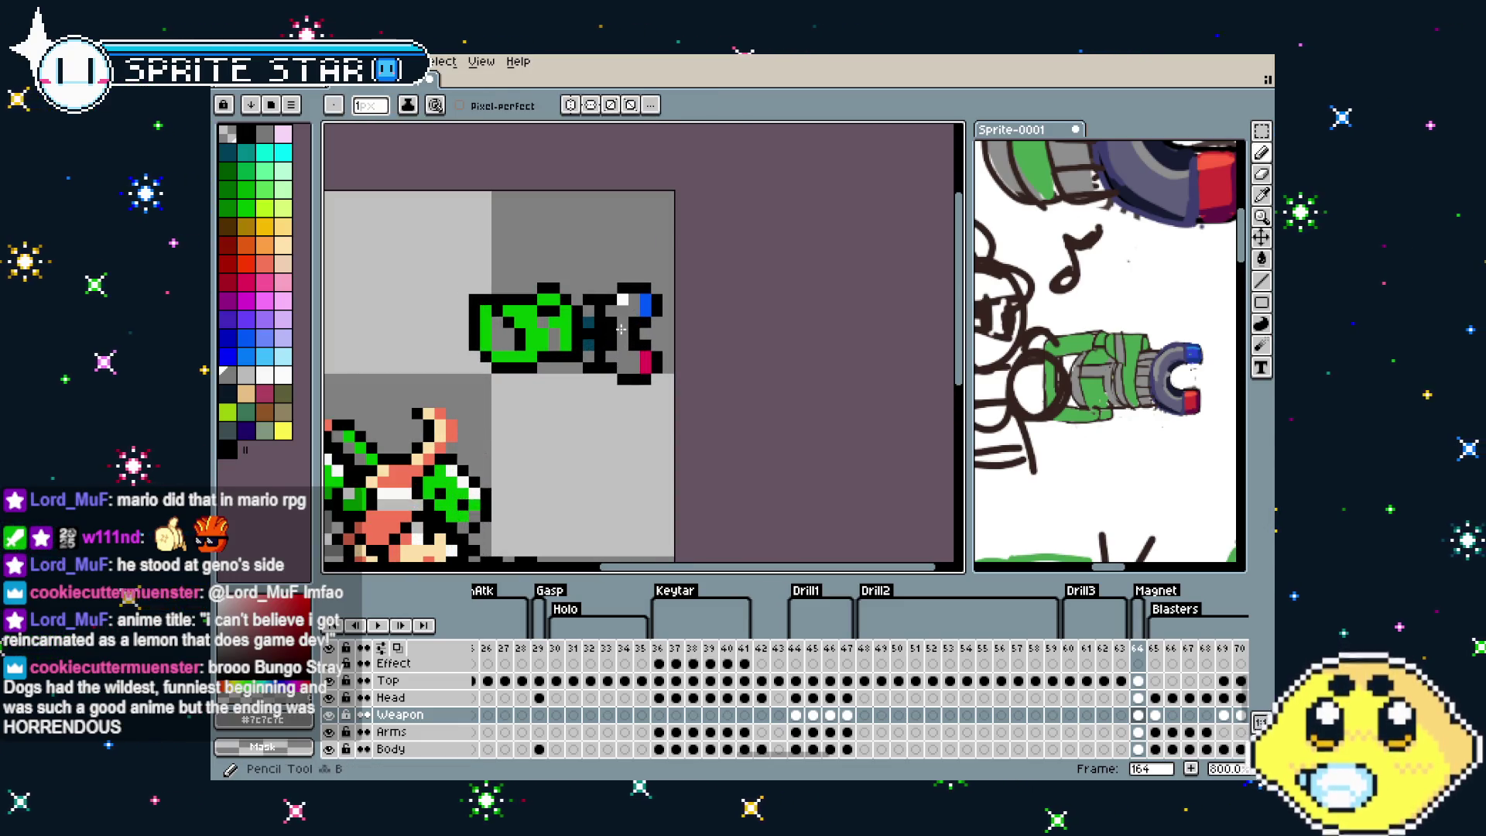
scroll(573, 395, "down", 1)
scroll(546, 448, "down", 1)
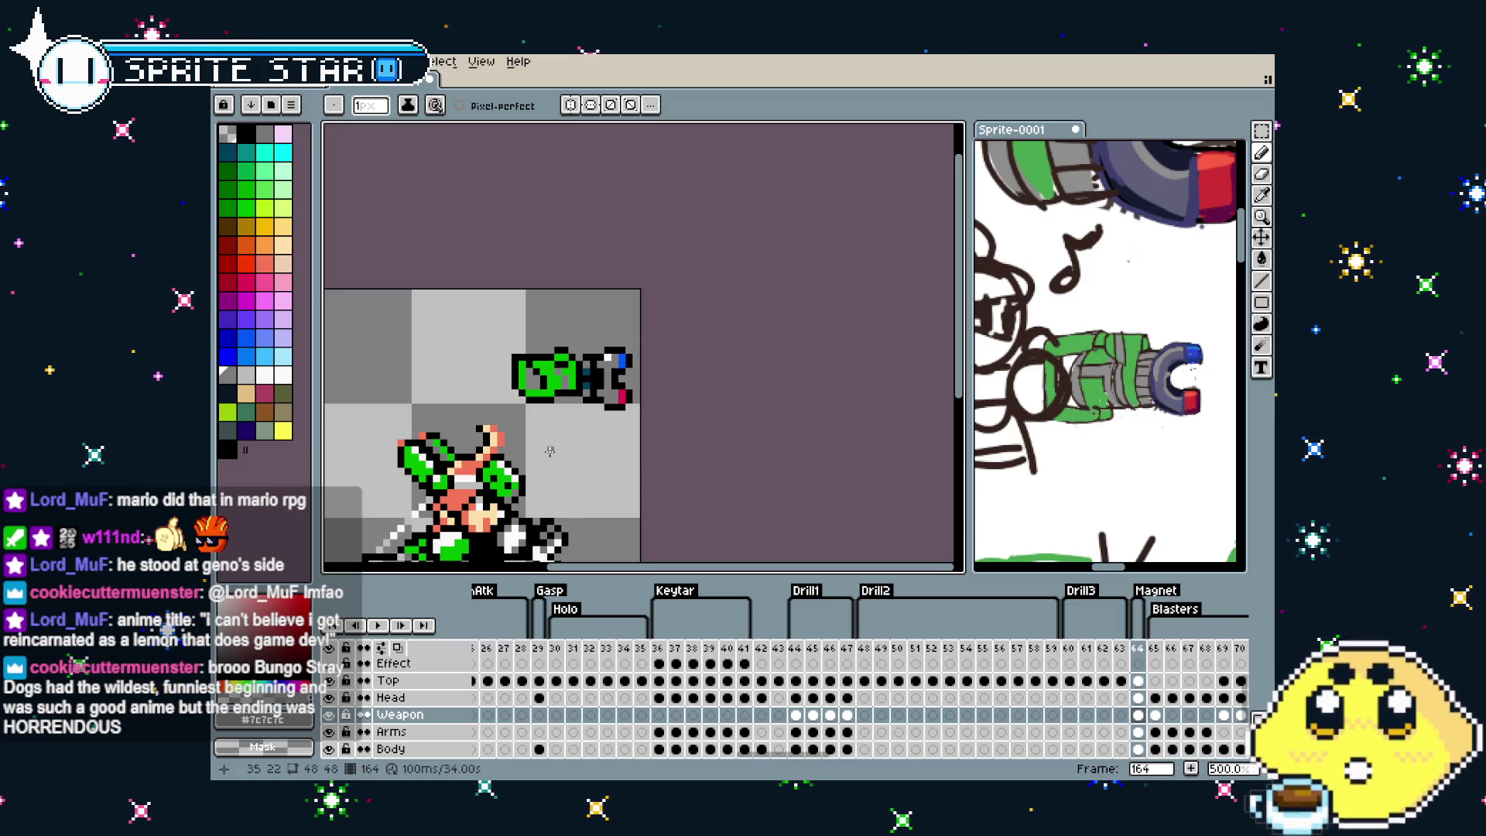
scroll(550, 451, "down", 1)
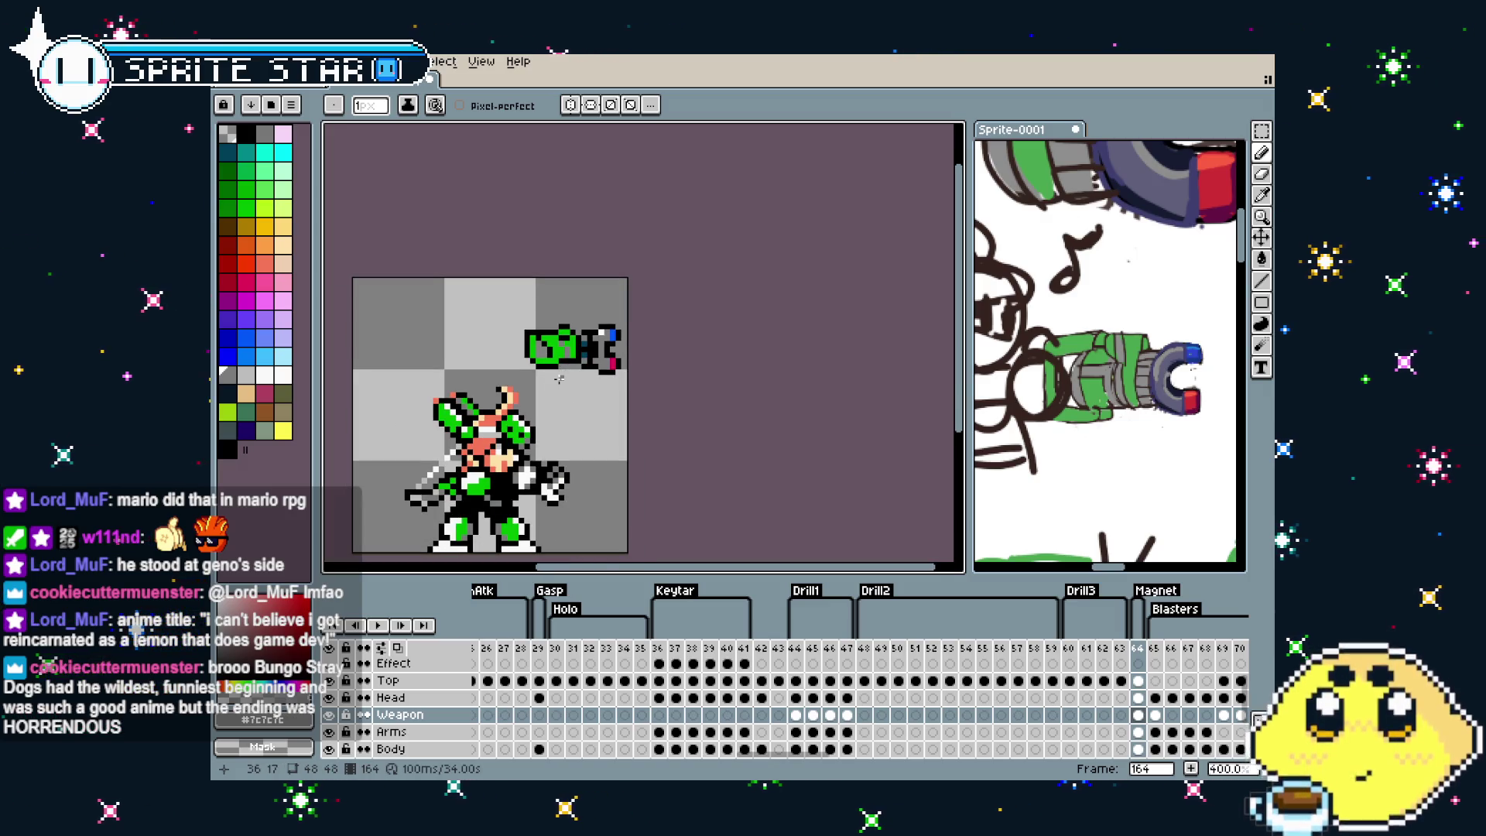
key("m")
scroll(545, 387, "up", 2)
mouse_move(489, 257)
left_mouse_down()
mouse_move(643, 373)
mouse_move(625, 551)
left_mouse_up()
Drag the selected cannon from the arm up to the canvas top at 21,4 and commit
scroll(570, 349, "up", 1)
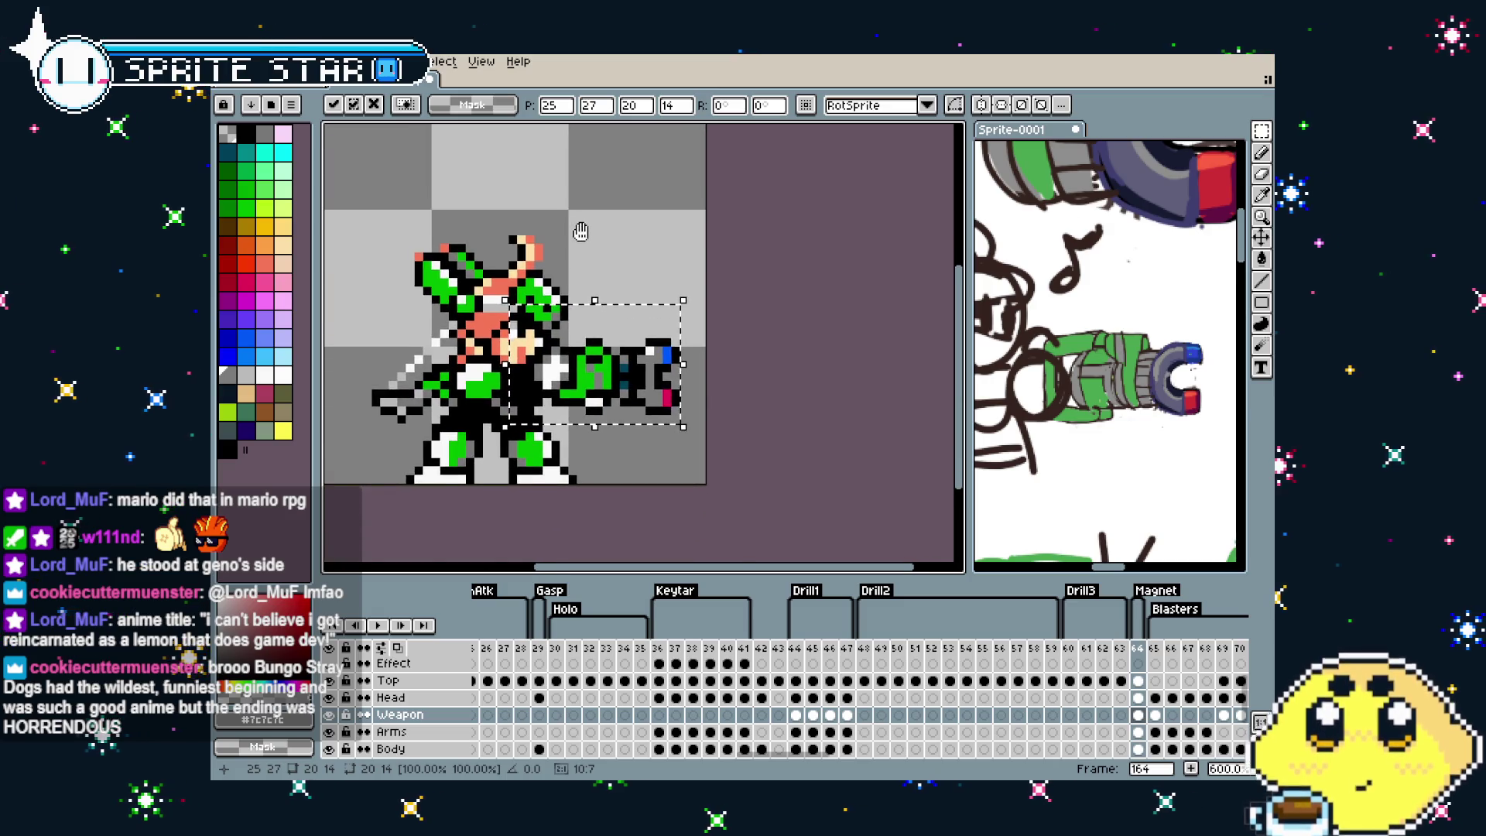
scroll(581, 230, "up", 1)
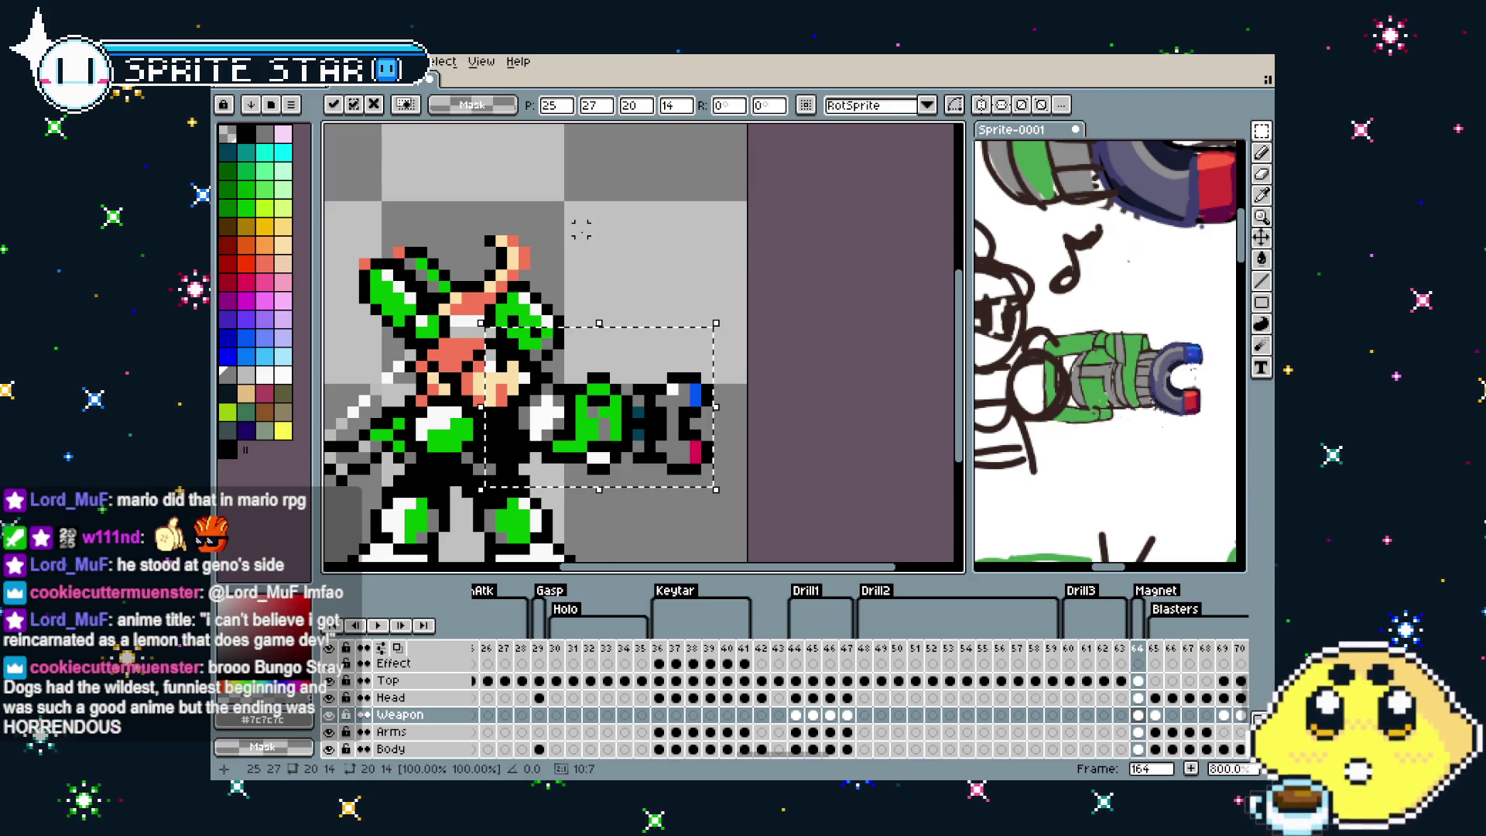
left_click_drag(658, 476, 603, 275)
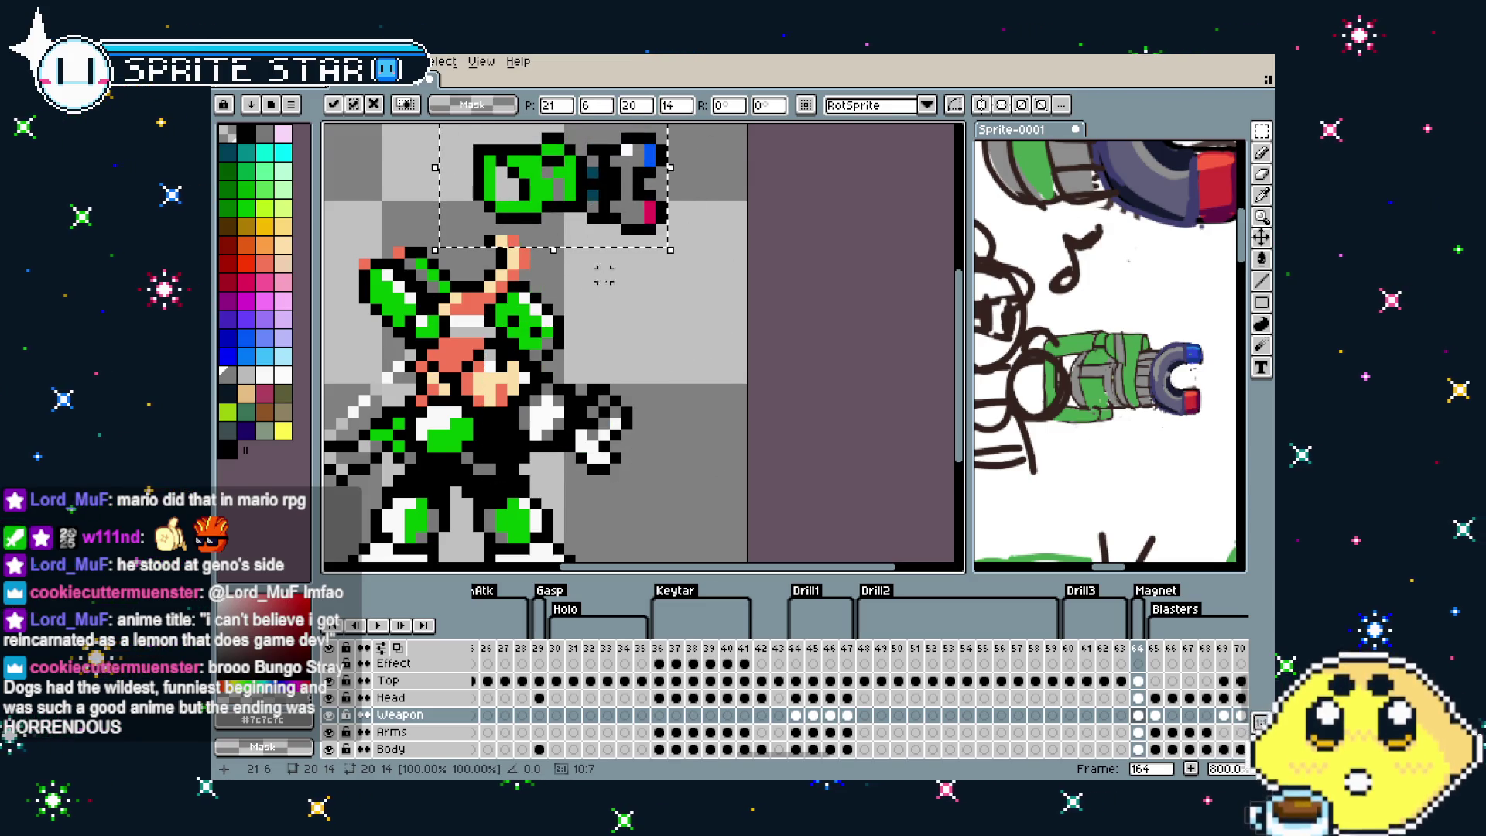
scroll(548, 355, "up", 3)
left_click_drag(530, 329, 531, 310)
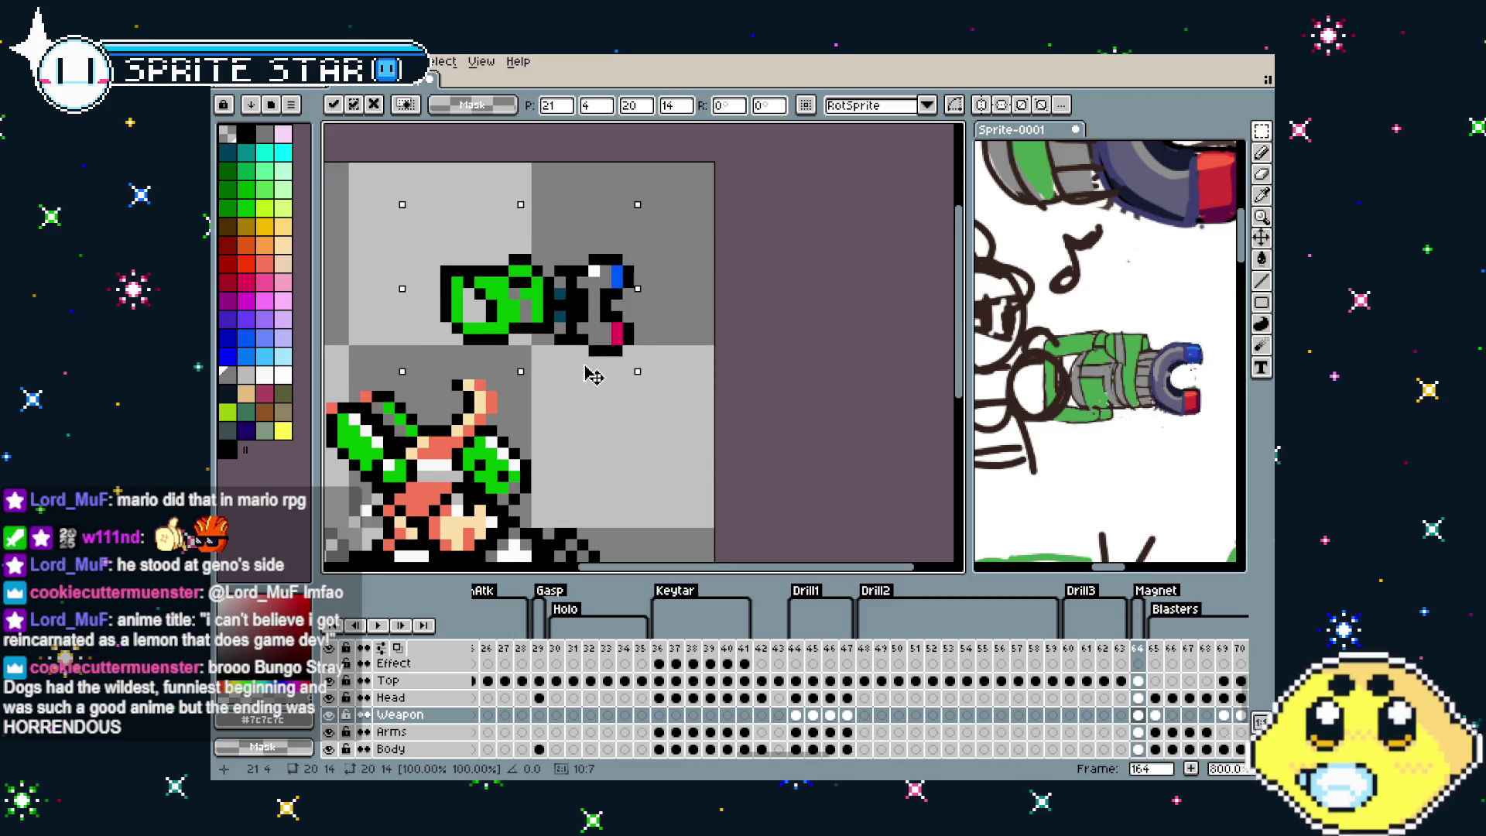
key("Return")
scroll(556, 334, "up", 3)
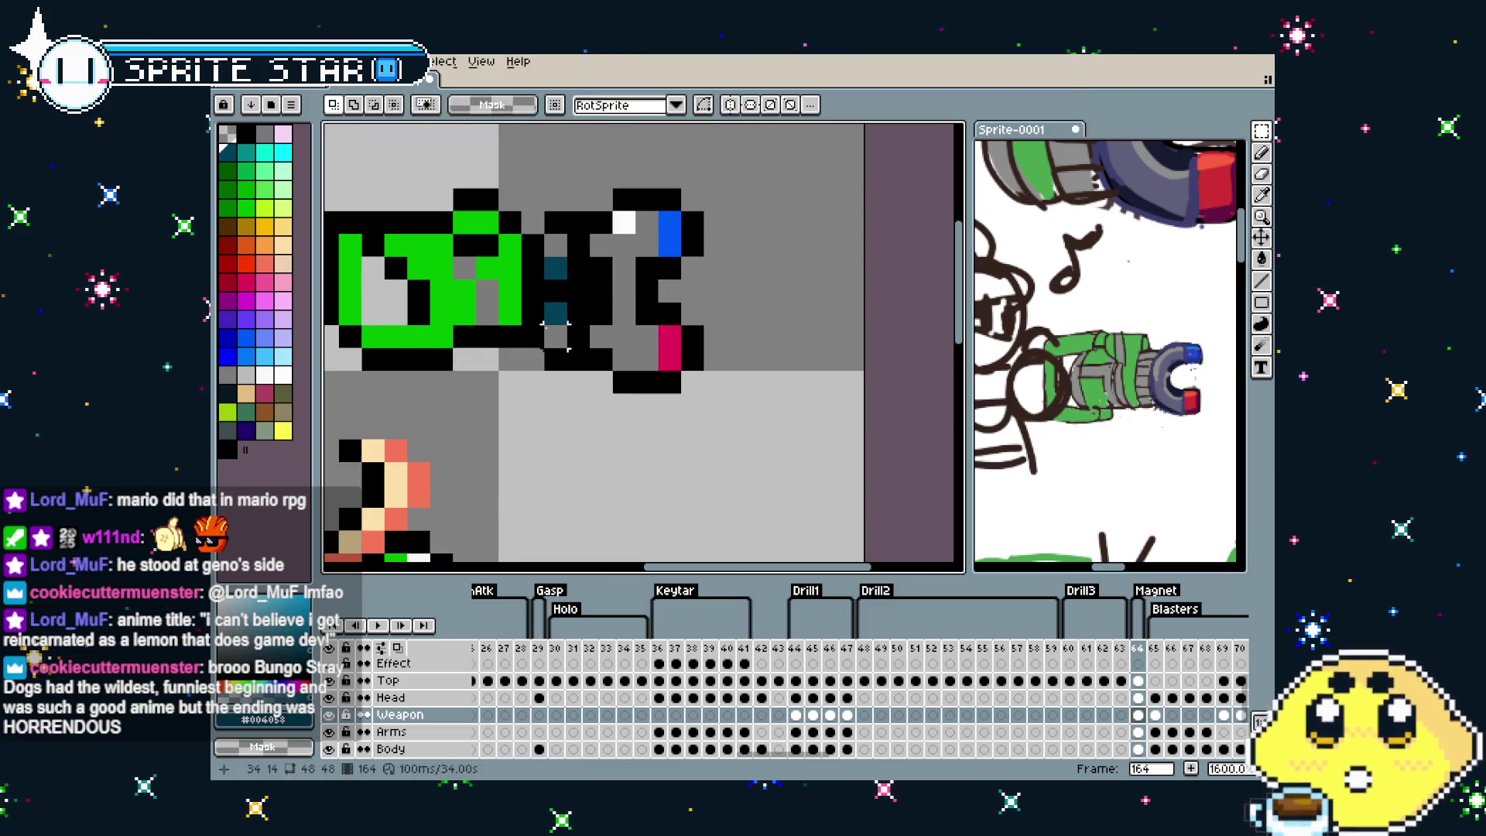
Recolour a dark teal pixel on the cannon black, with dark teal on the pixel below
key("b")
left_click(552, 291)
left_click(559, 281, "alt")
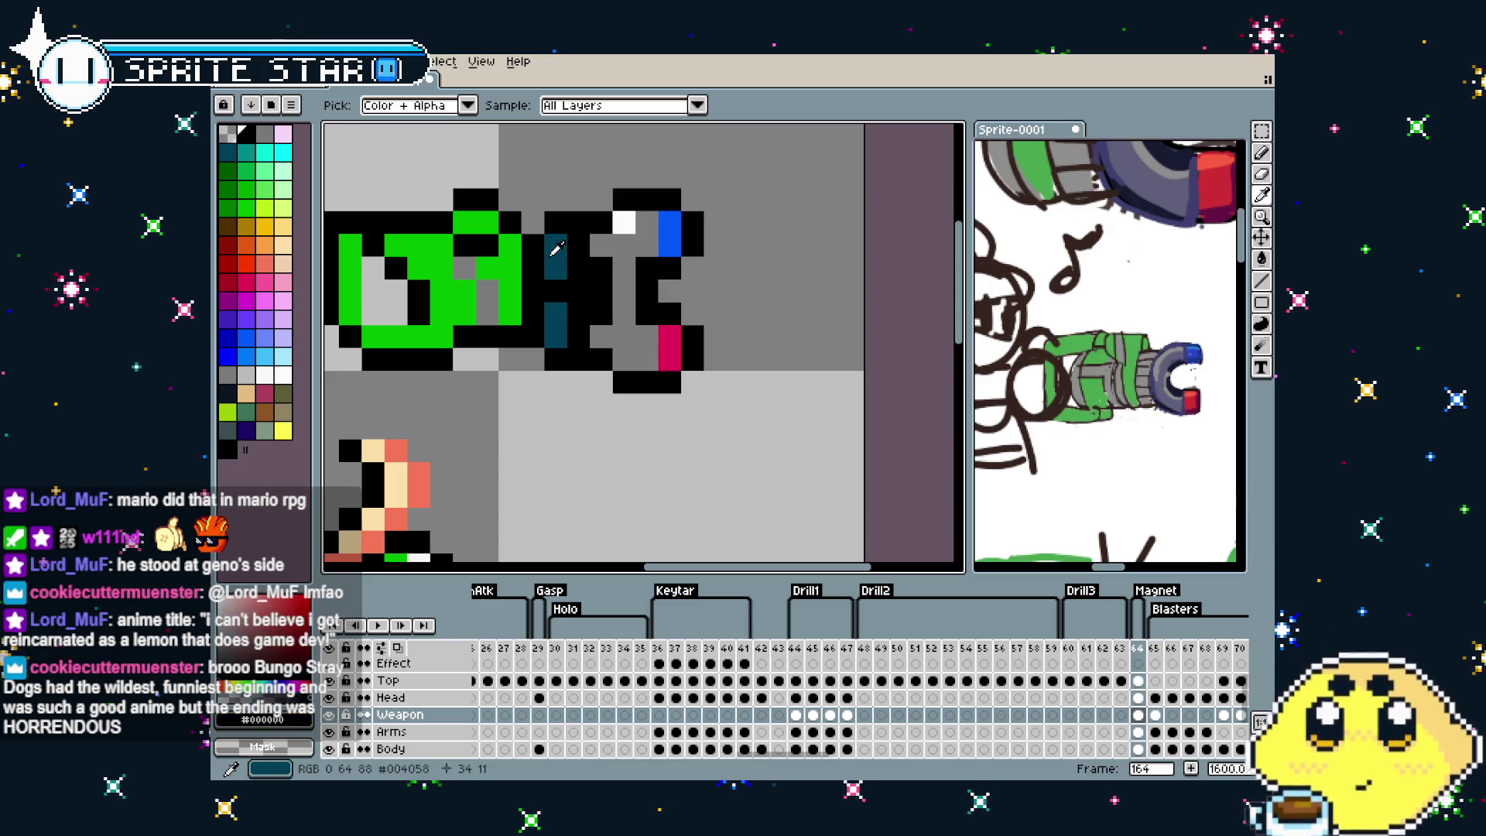
left_click(554, 291)
right_click(554, 268)
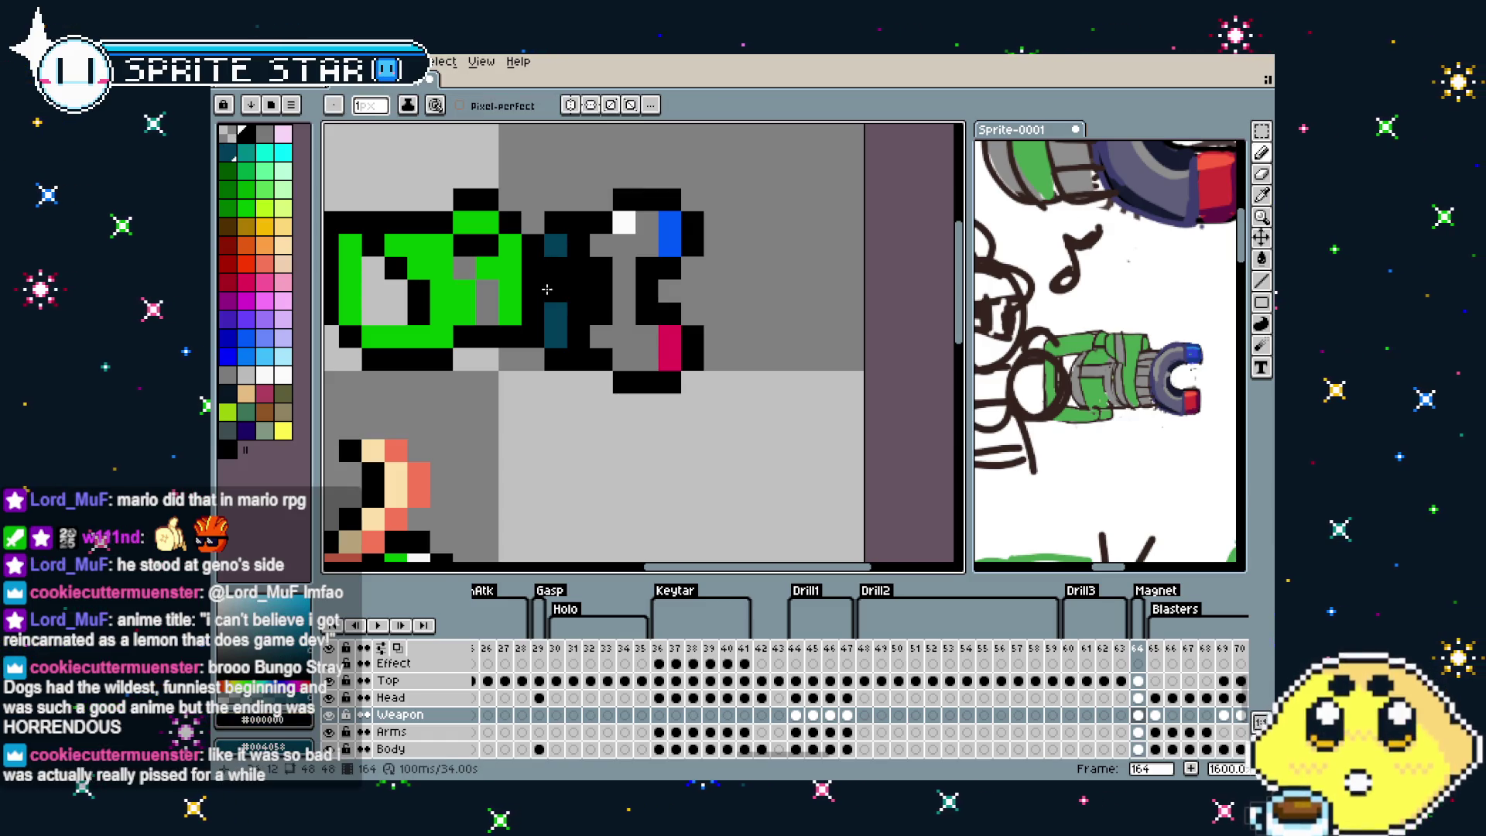
Repaint the cannon's black column grey, then try two black pixels in it and undo them
scroll(549, 312, "down", 3)
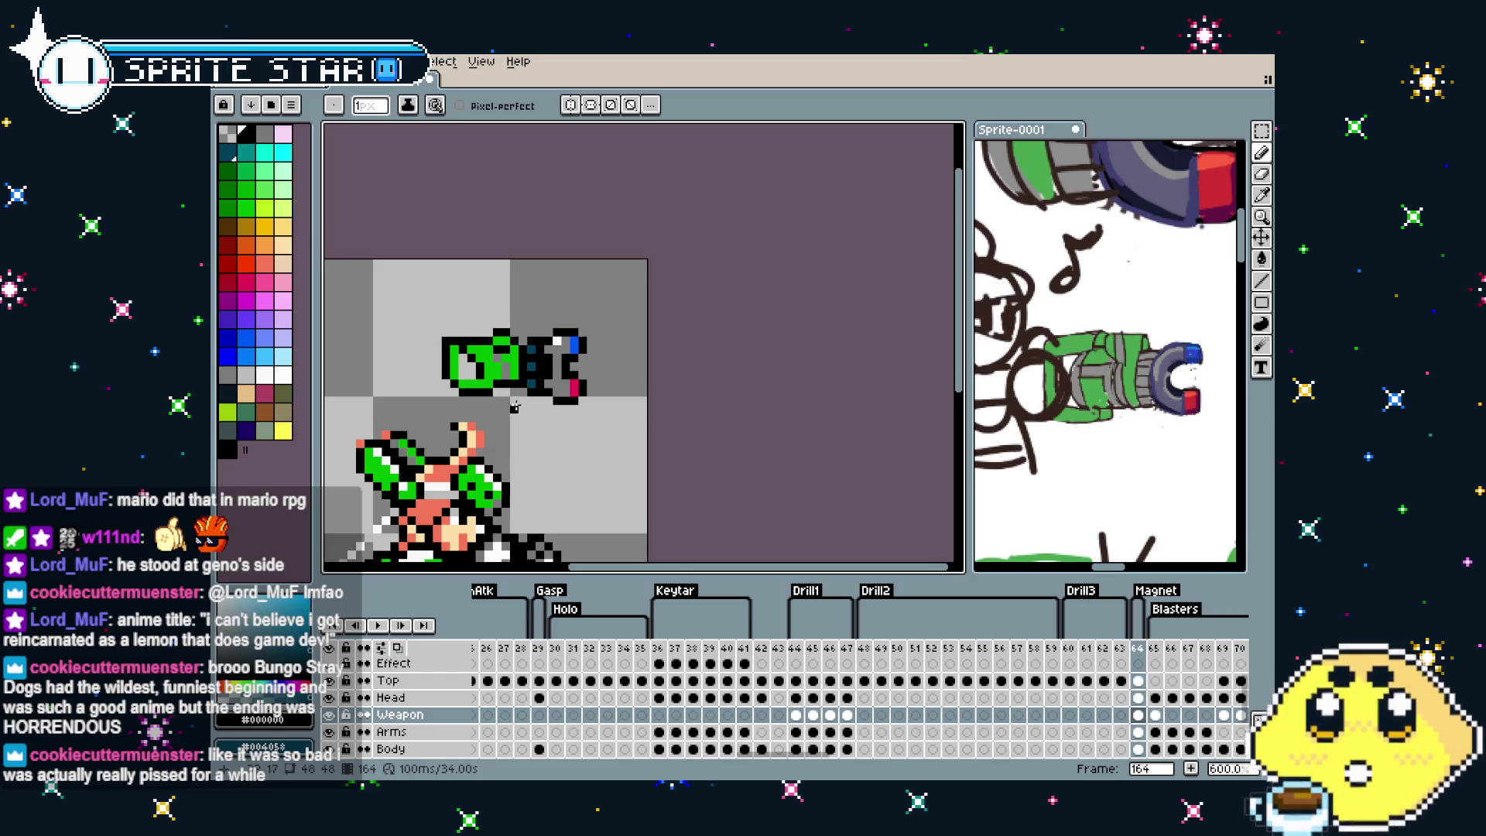
scroll(514, 407, "up", 2)
scroll(513, 407, "up", 2)
key("alt")
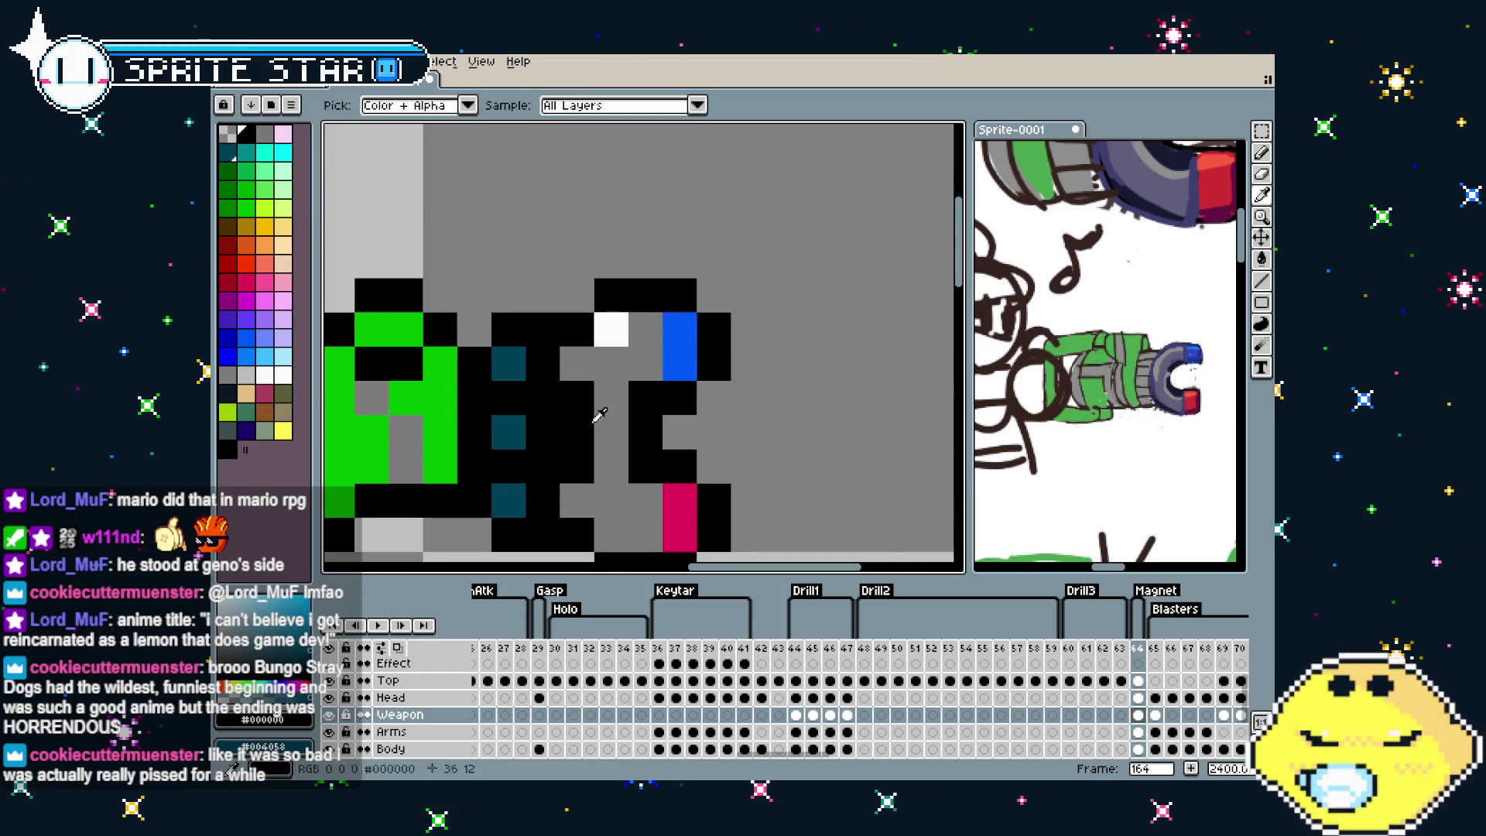
left_click(600, 414, "alt")
left_click_drag(576, 394, 586, 458)
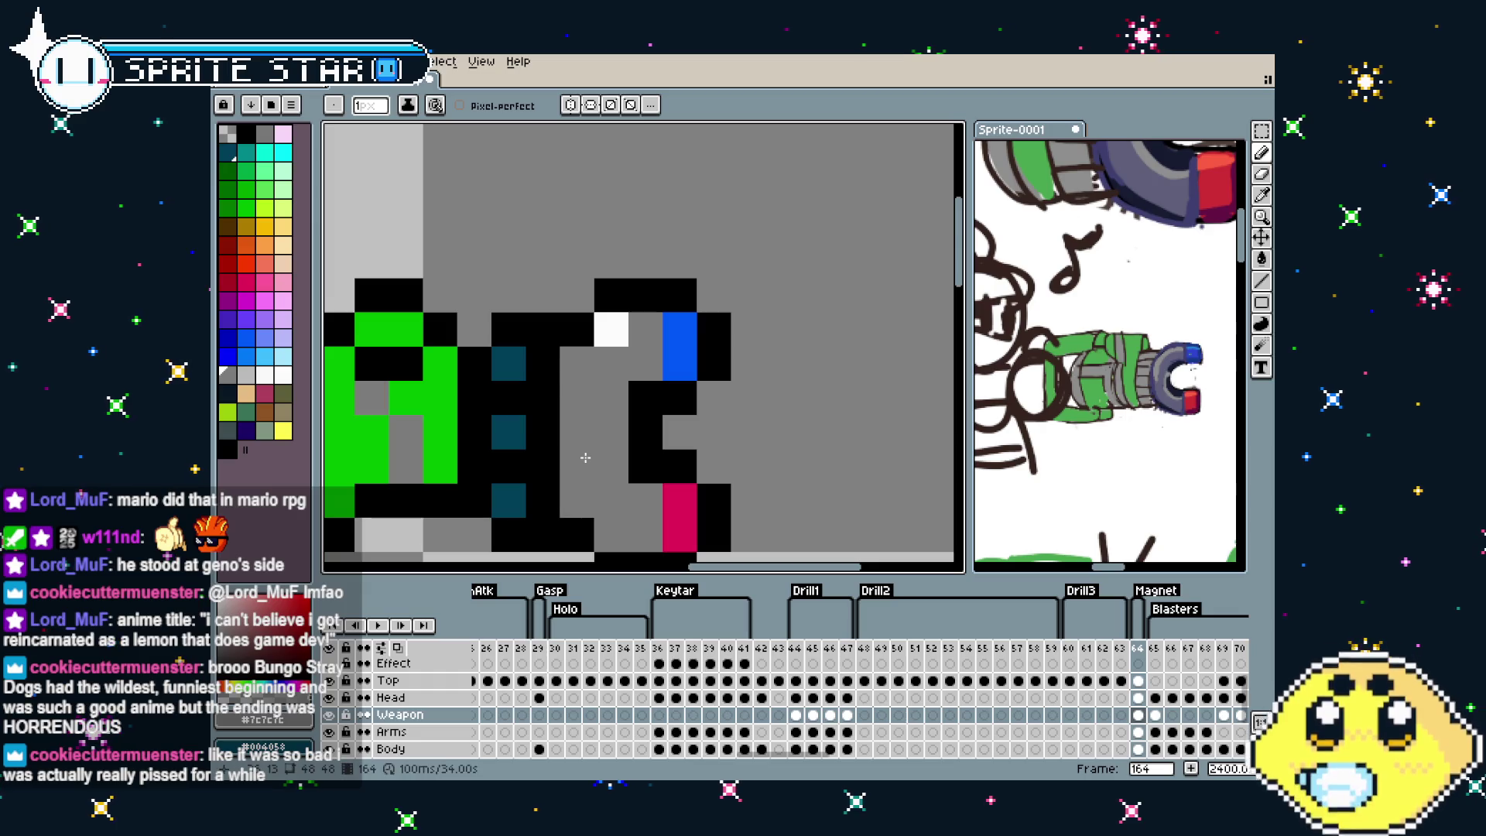
scroll(585, 457, "down", 1)
scroll(571, 418, "down", 1)
scroll(571, 418, "down", 3)
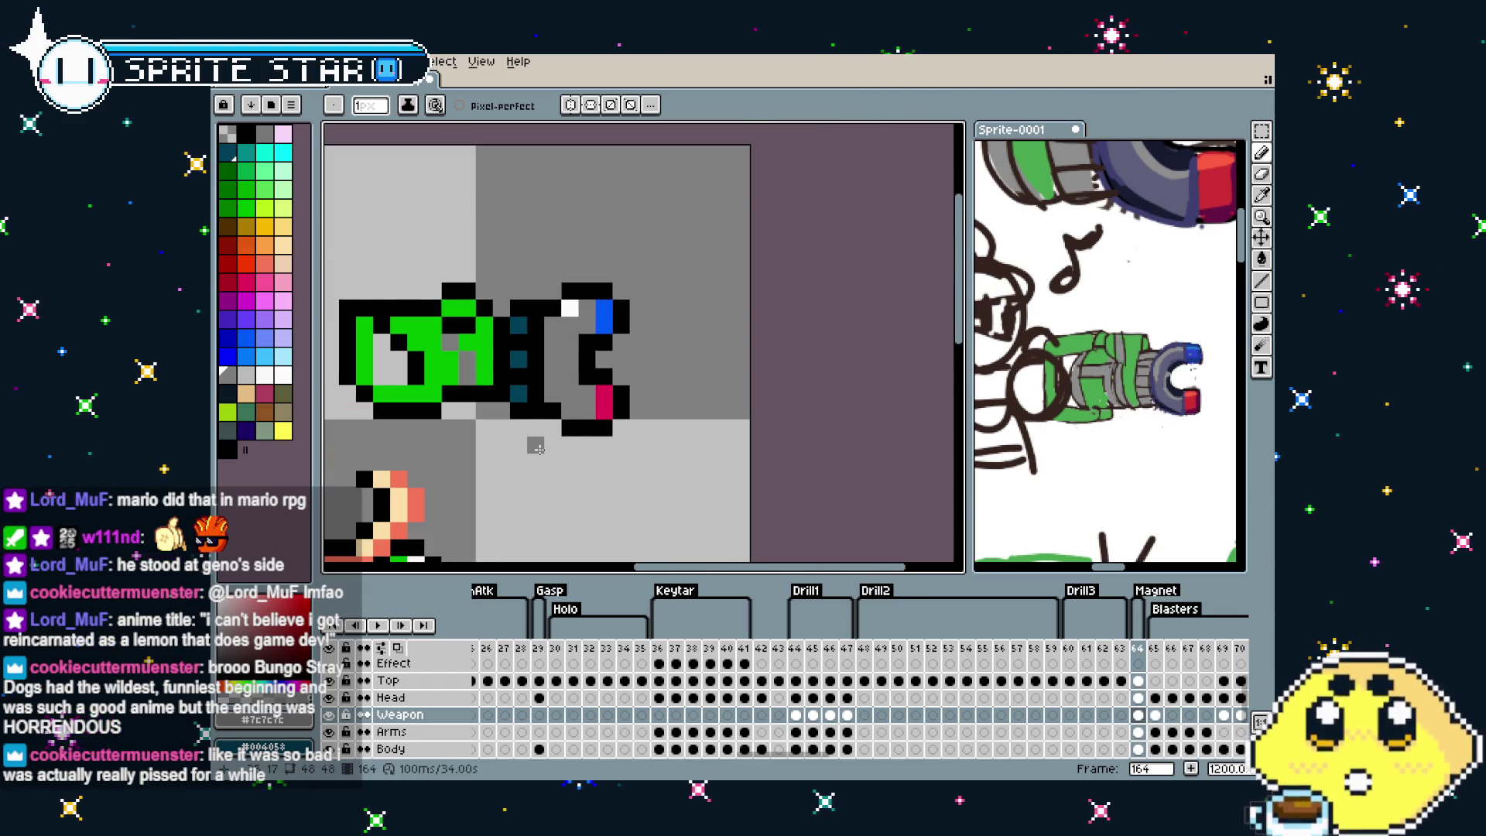
scroll(531, 441, "down", 2)
scroll(541, 447, "up", 2)
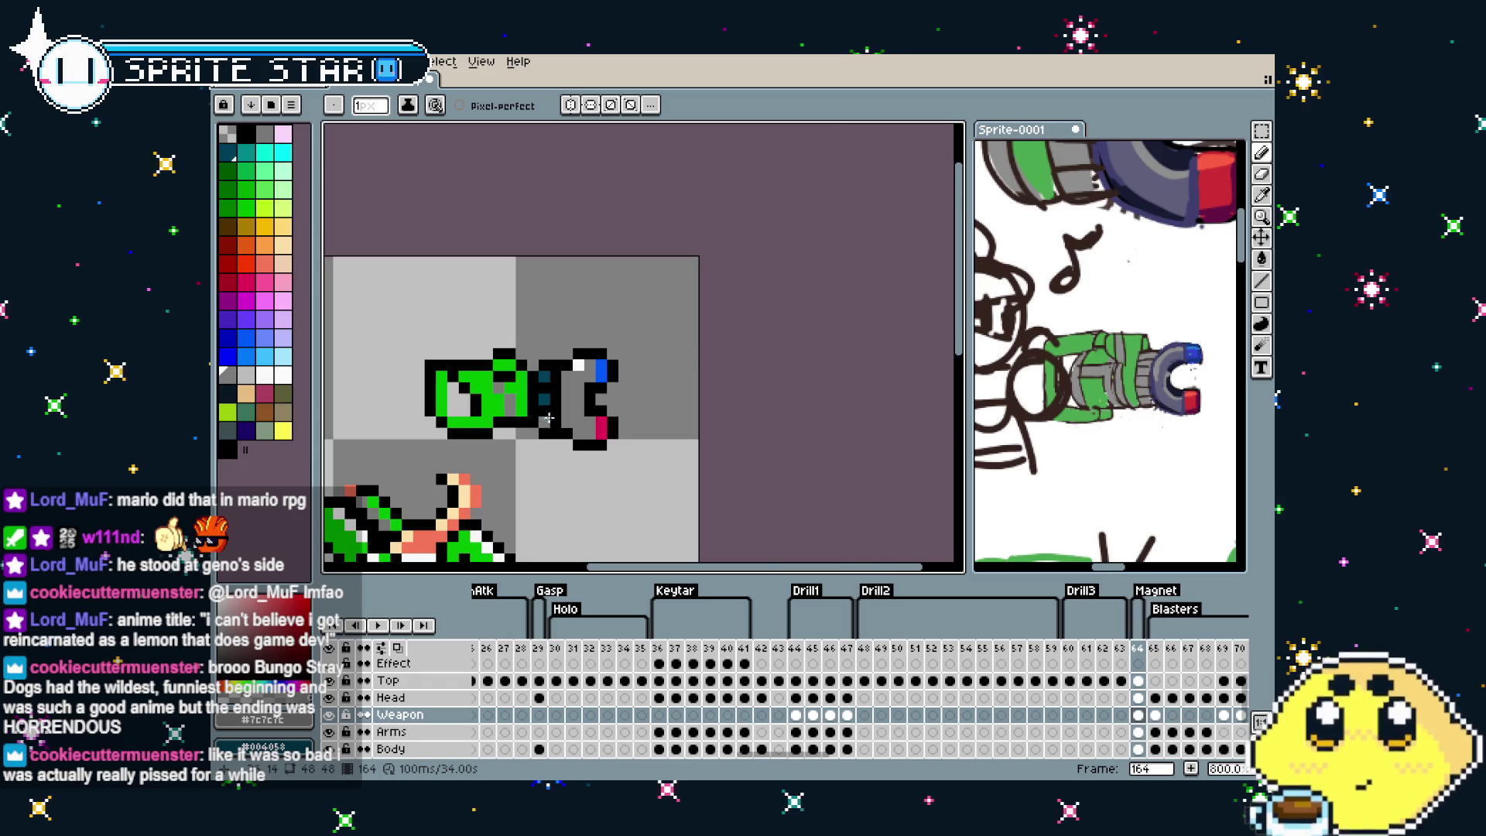
scroll(541, 447, "up", 2)
left_click(609, 382, "alt")
left_click_drag(607, 361, 607, 406)
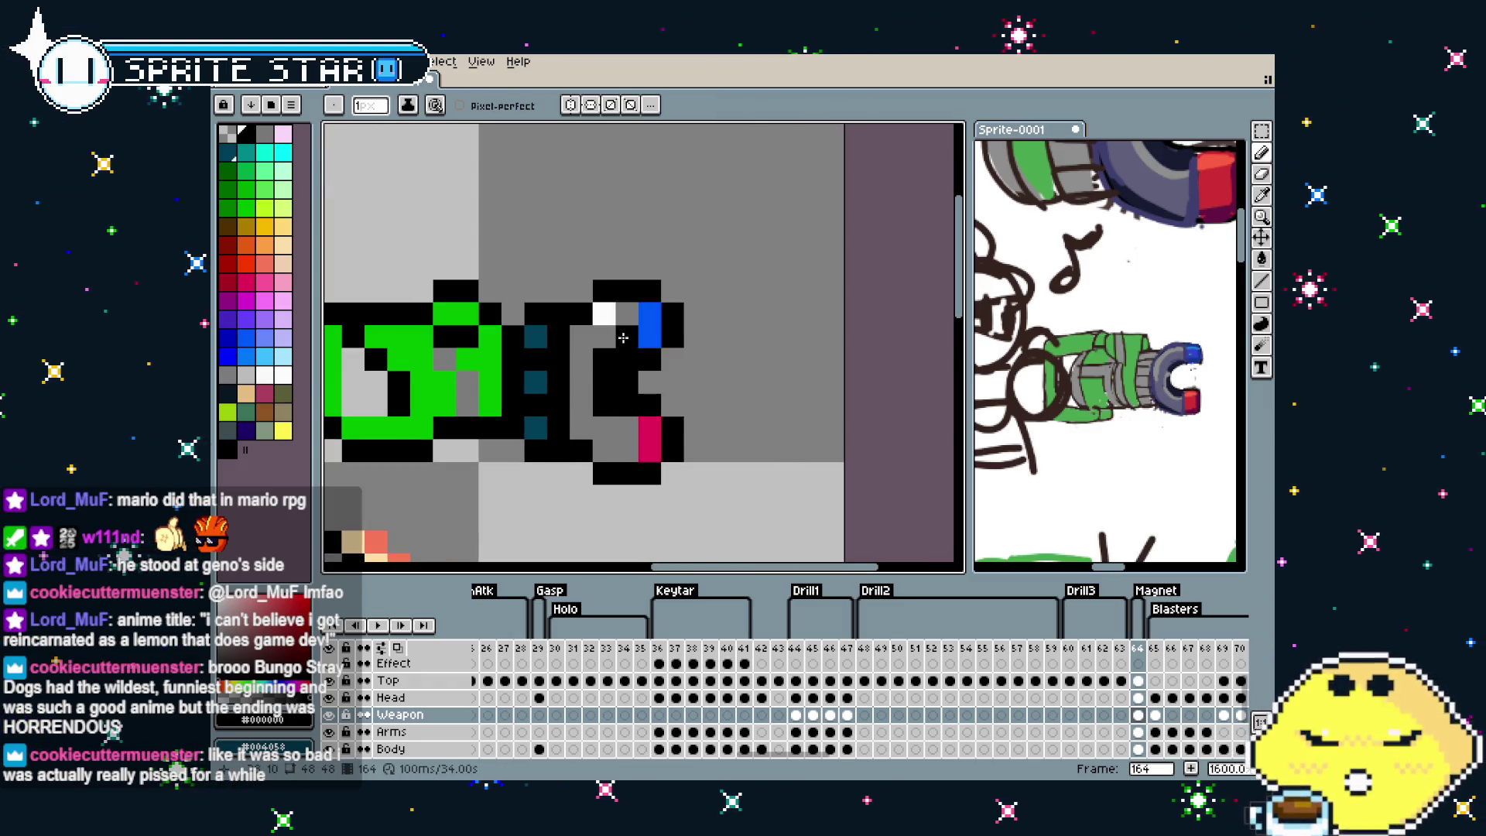
key("v")
key("ctrl+z")
key("b")
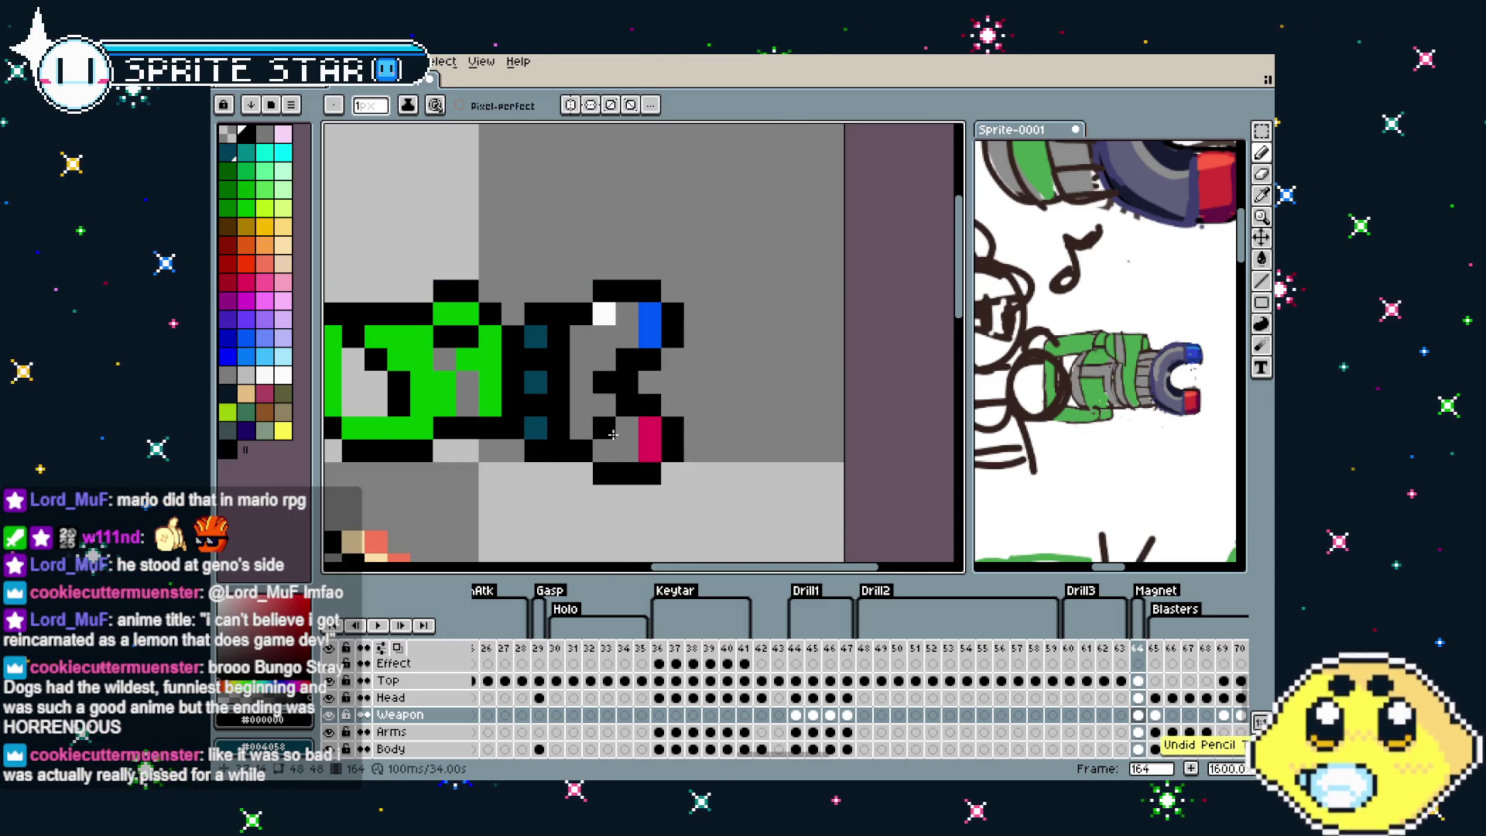
Undo the latest pencil strokes on the cannon
scroll(611, 418, "down", 5)
scroll(611, 395, "up", 5)
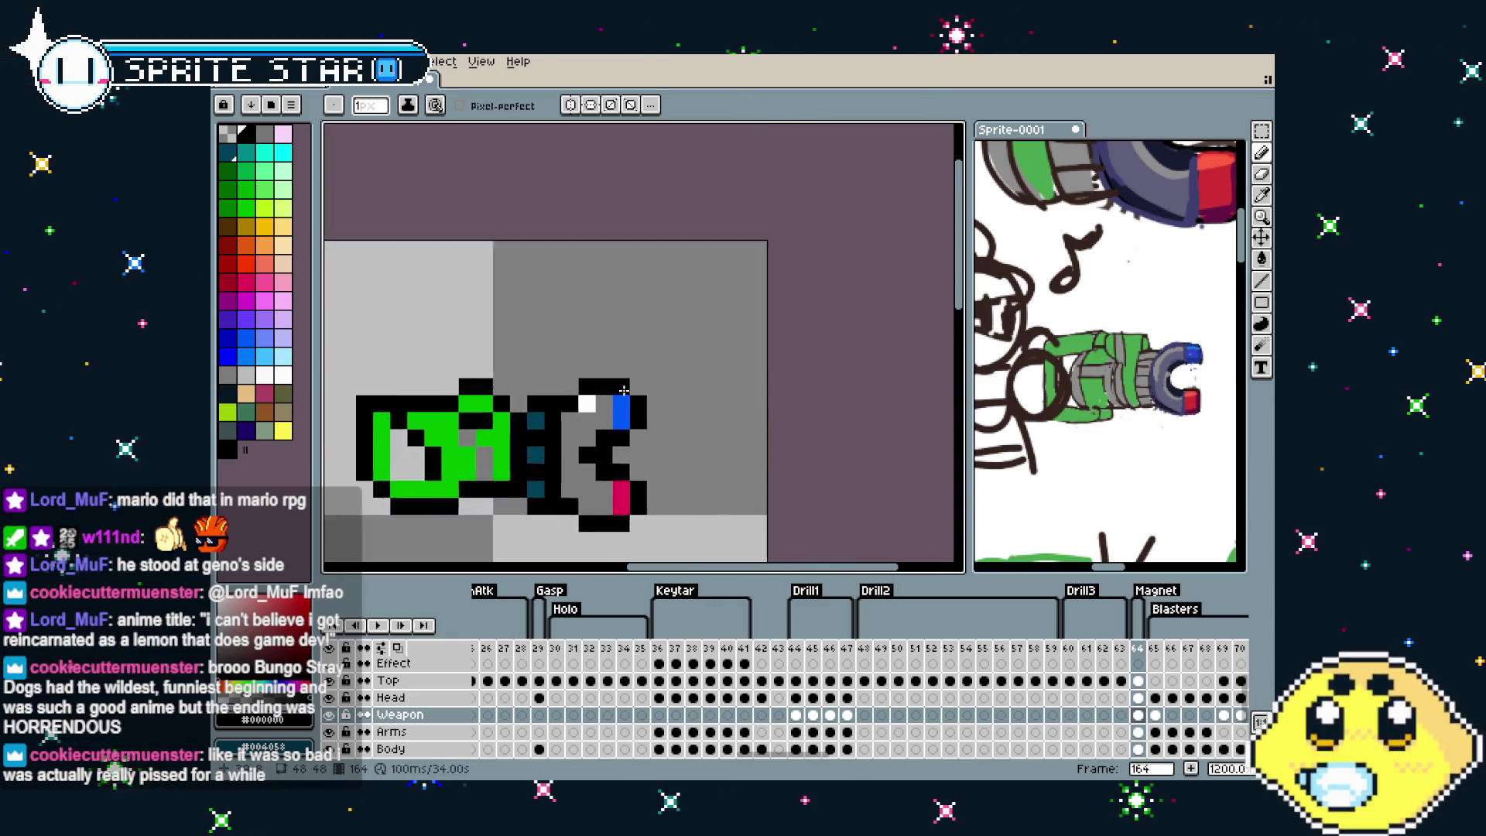
left_click_drag(654, 389, 654, 386)
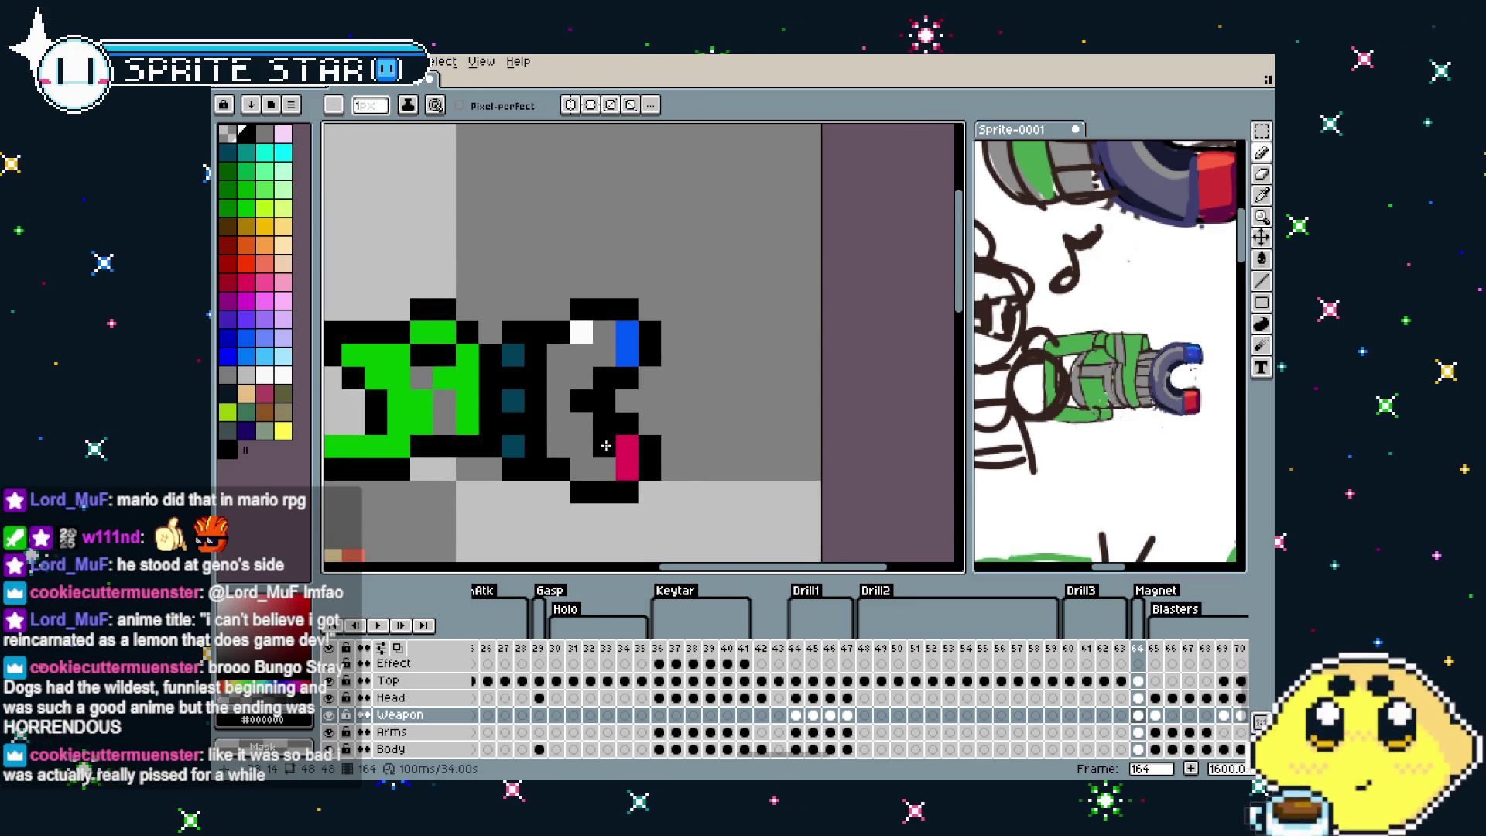
key("ctrl+z")
scroll(514, 477, "down", 3)
key("v")
key("b")
scroll(530, 497, "up", 3)
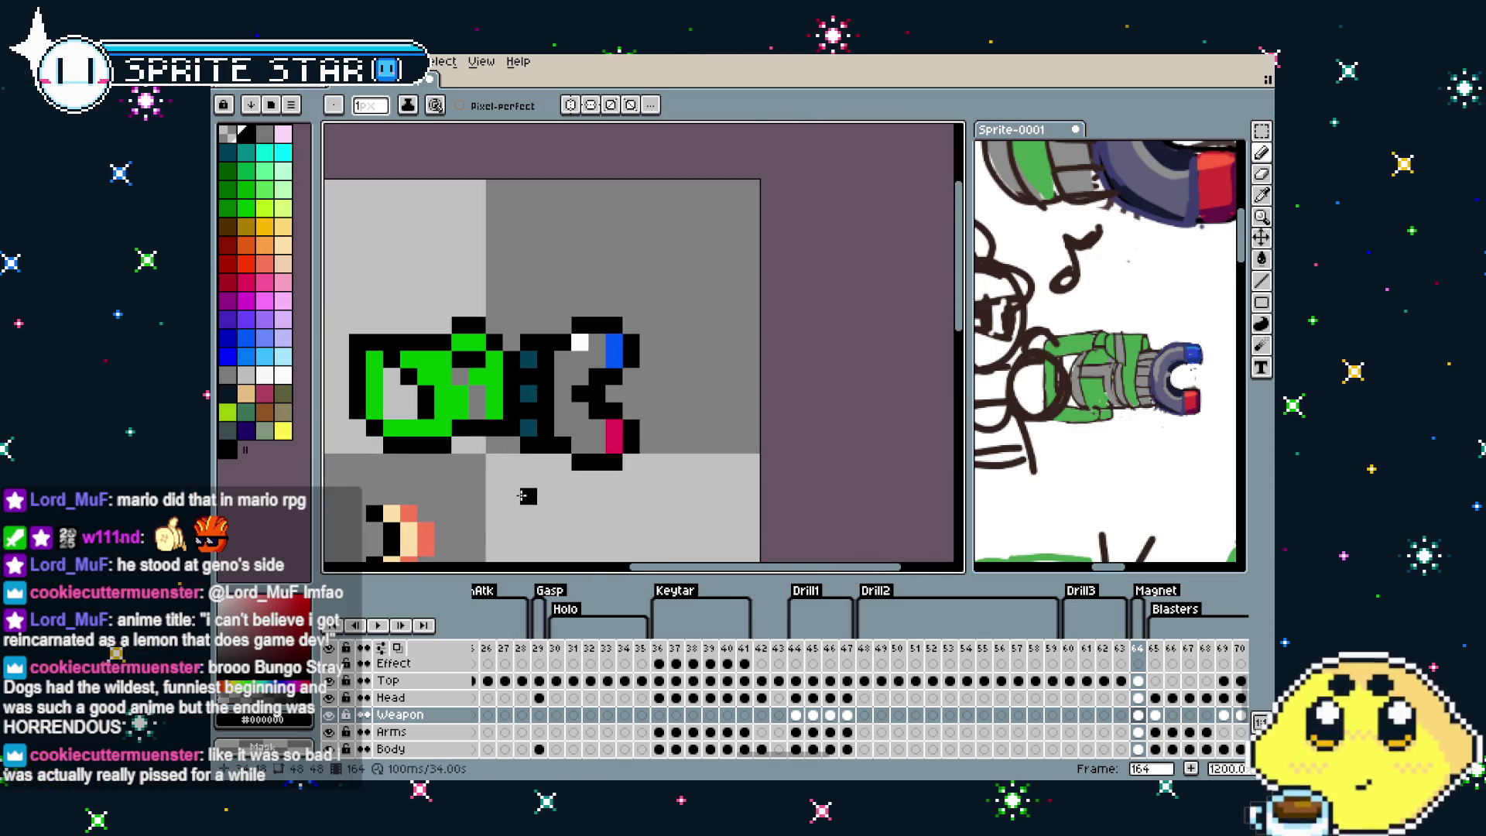
scroll(488, 457, "up", 1)
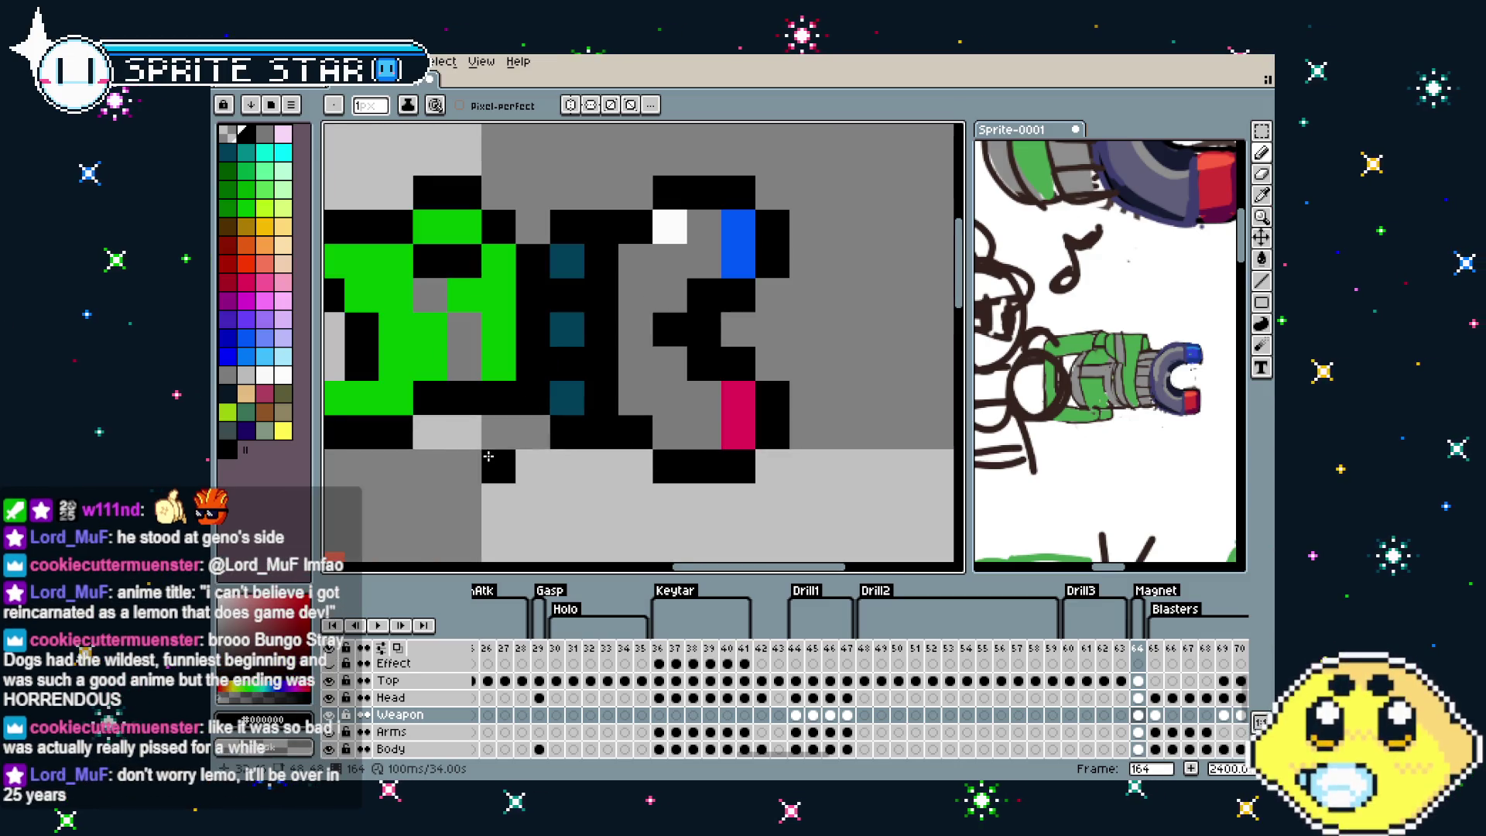
scroll(511, 476, "up", 1)
scroll(511, 477, "down", 1)
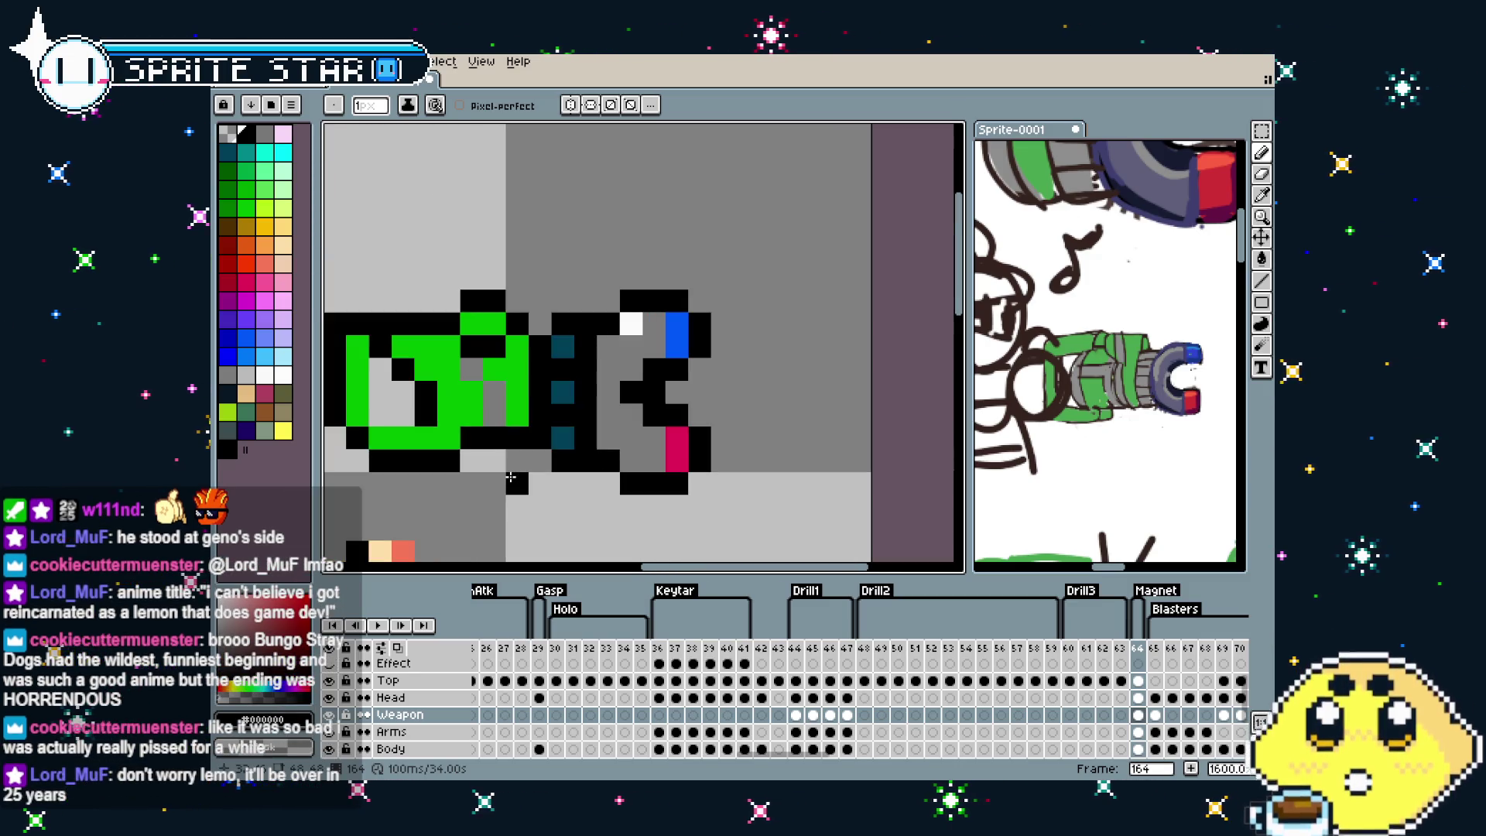
scroll(588, 434, "down", 1)
Add two blue pixels beside the blue tip block and two pink pixels beside the pink block
key("i")
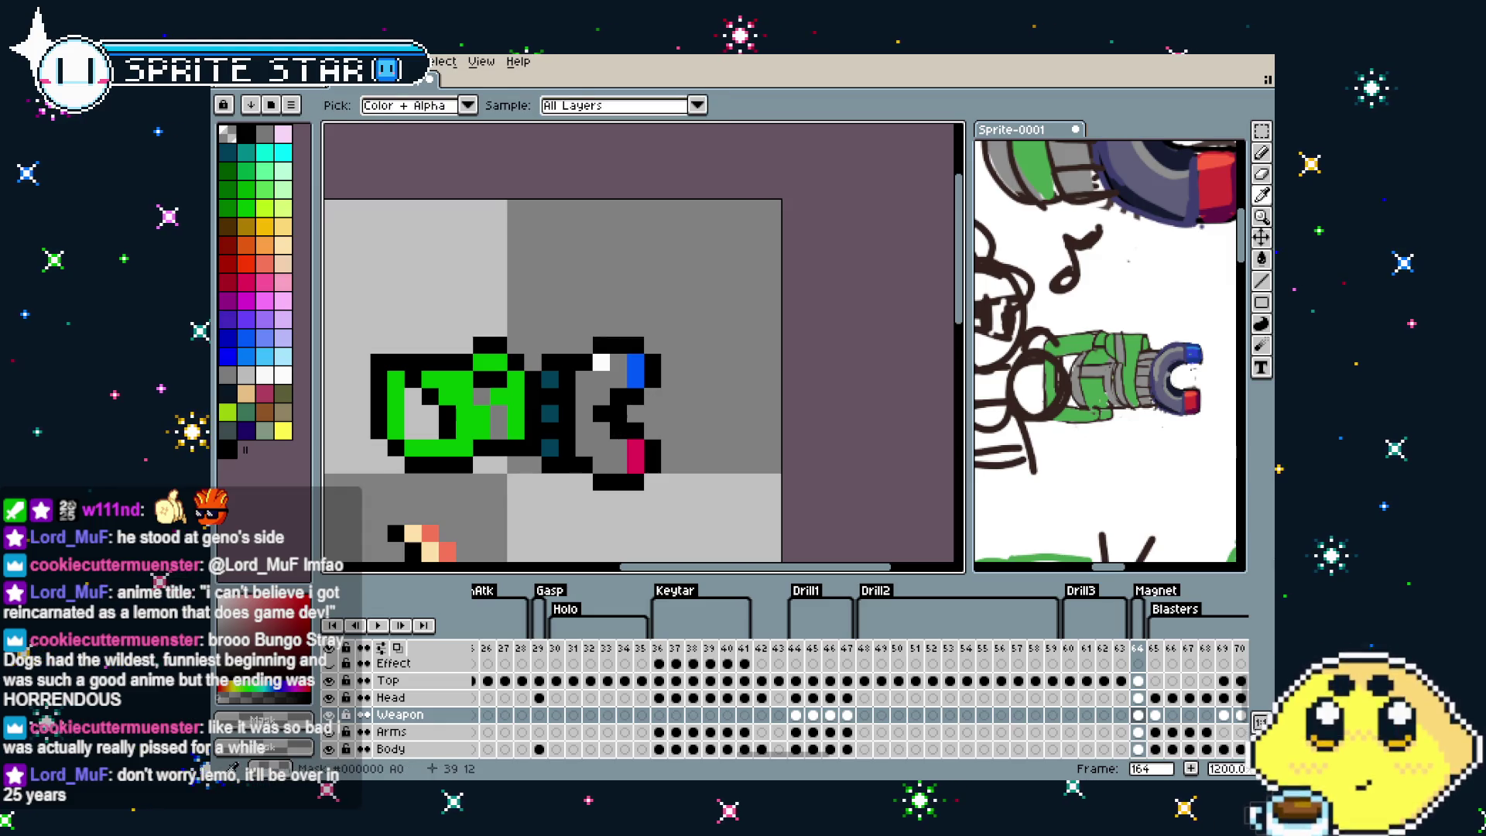
key("b")
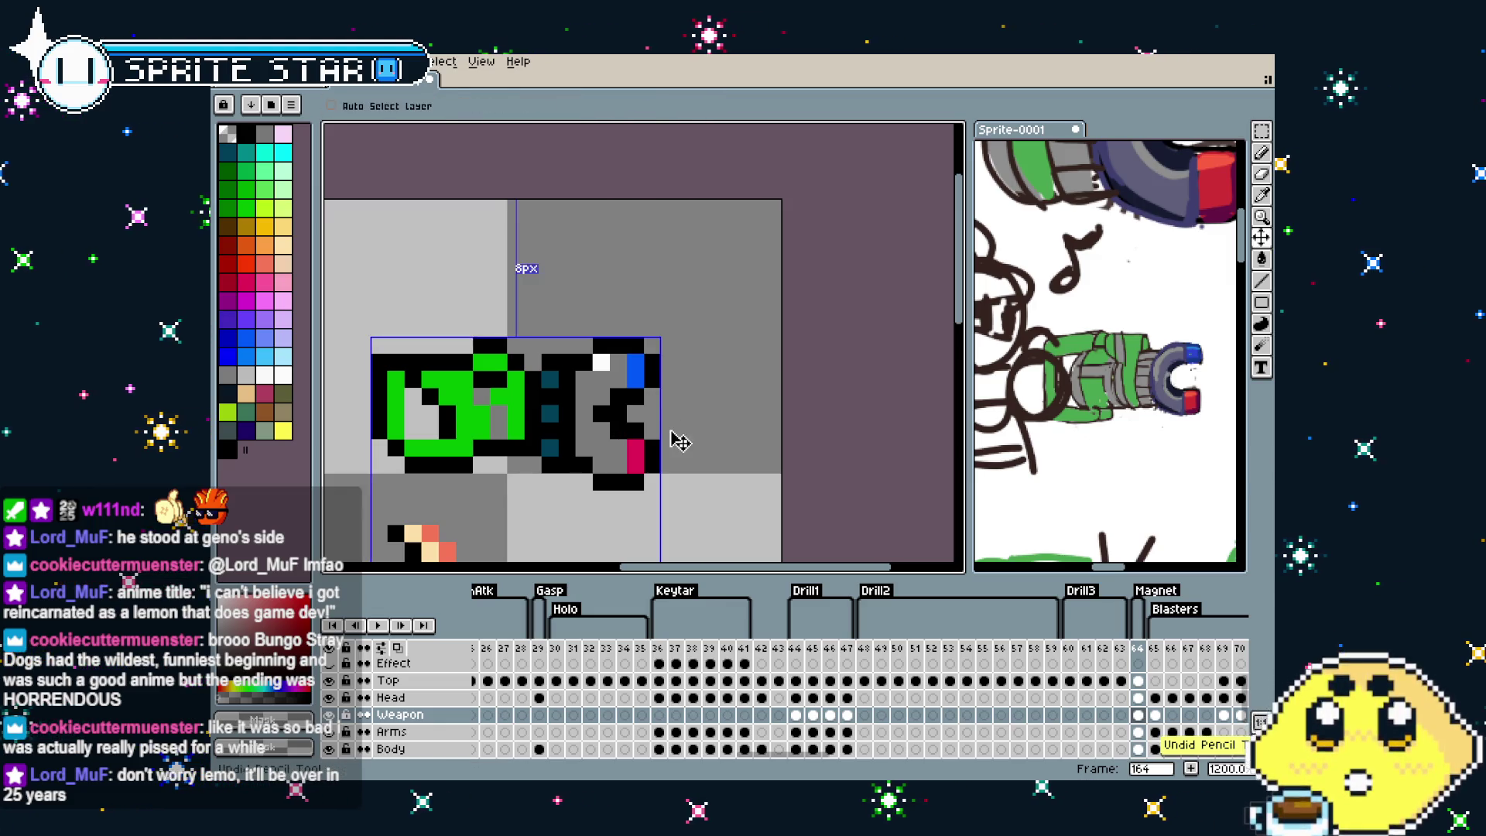
scroll(658, 418, "up", 1)
scroll(619, 411, "up", 1)
key("alt")
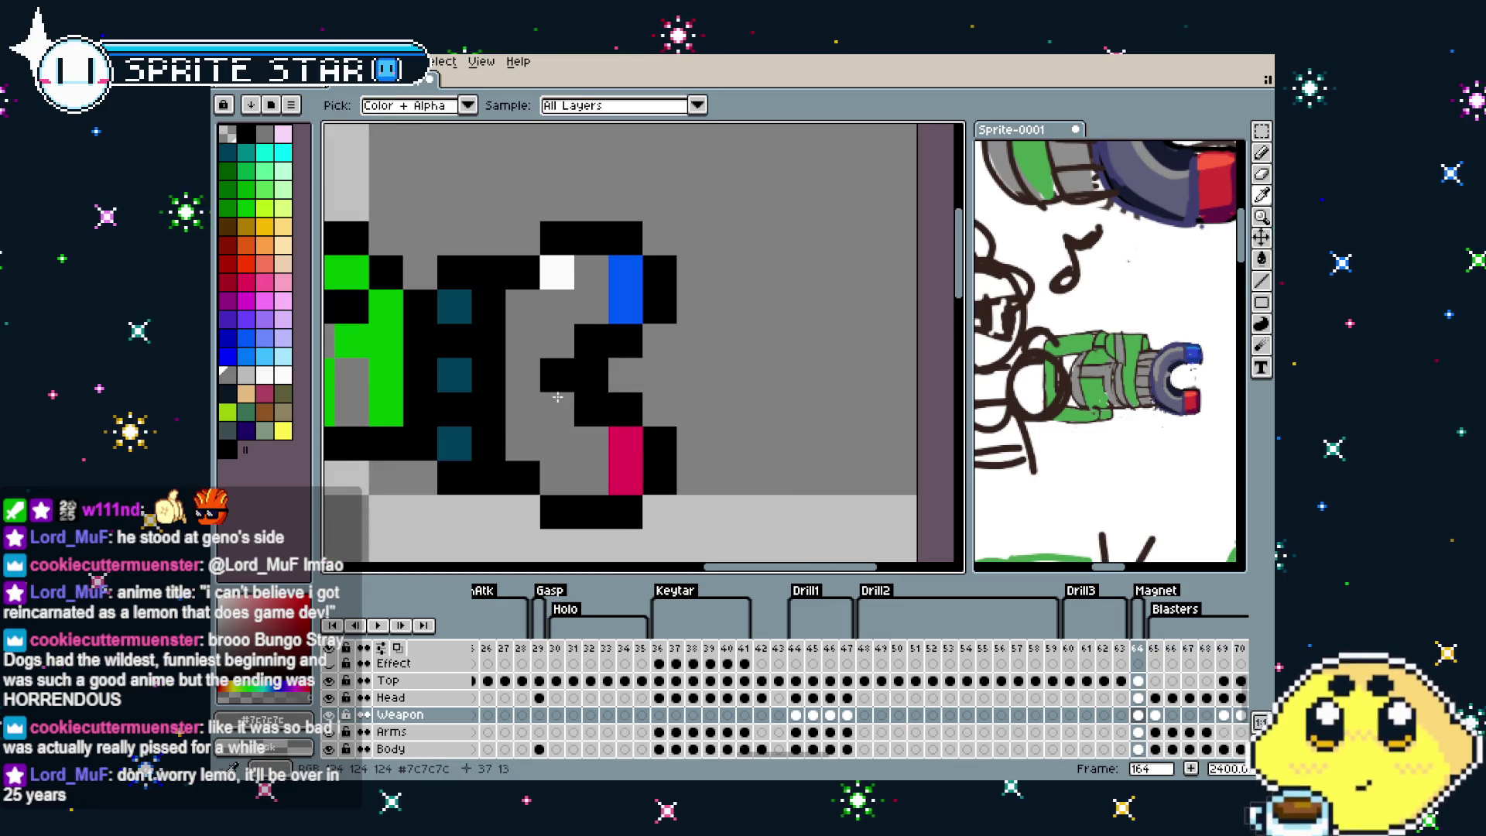
scroll(492, 449, "down", 1)
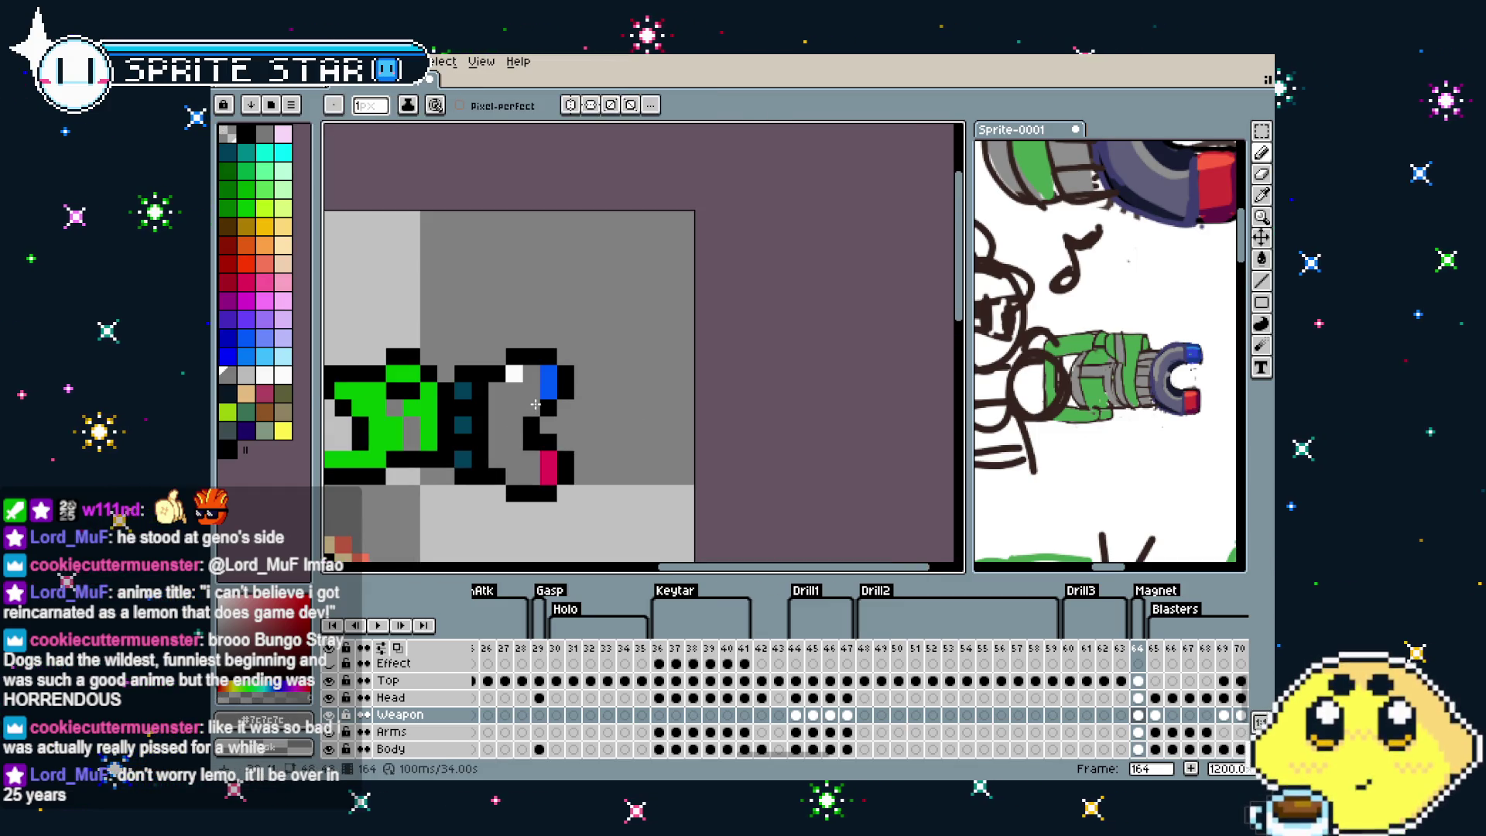
scroll(493, 449, "down", 3)
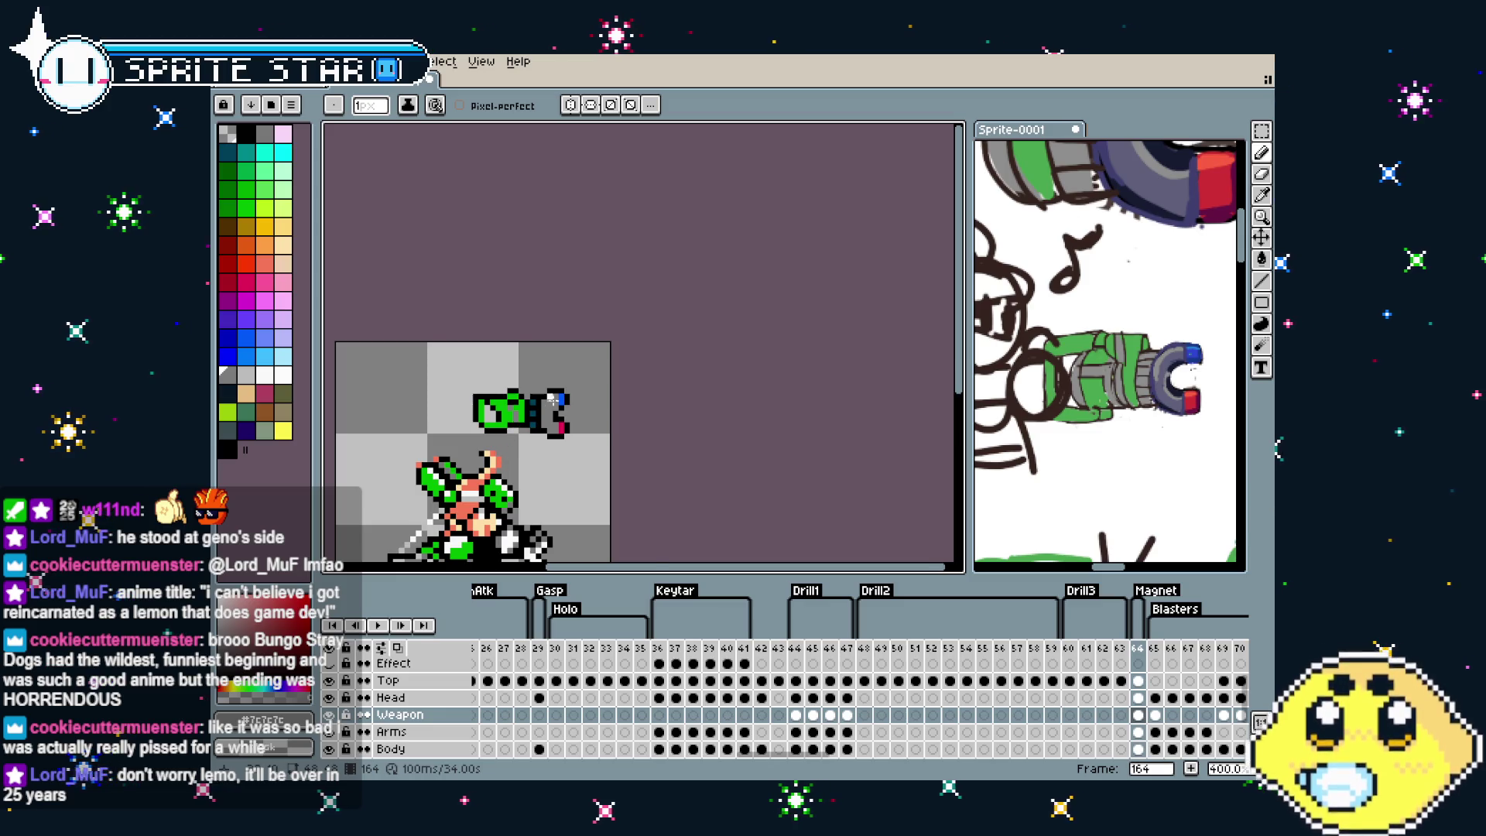
scroll(536, 401, "up", 3)
left_click(612, 395, "alt")
left_click_drag(597, 384, 598, 400)
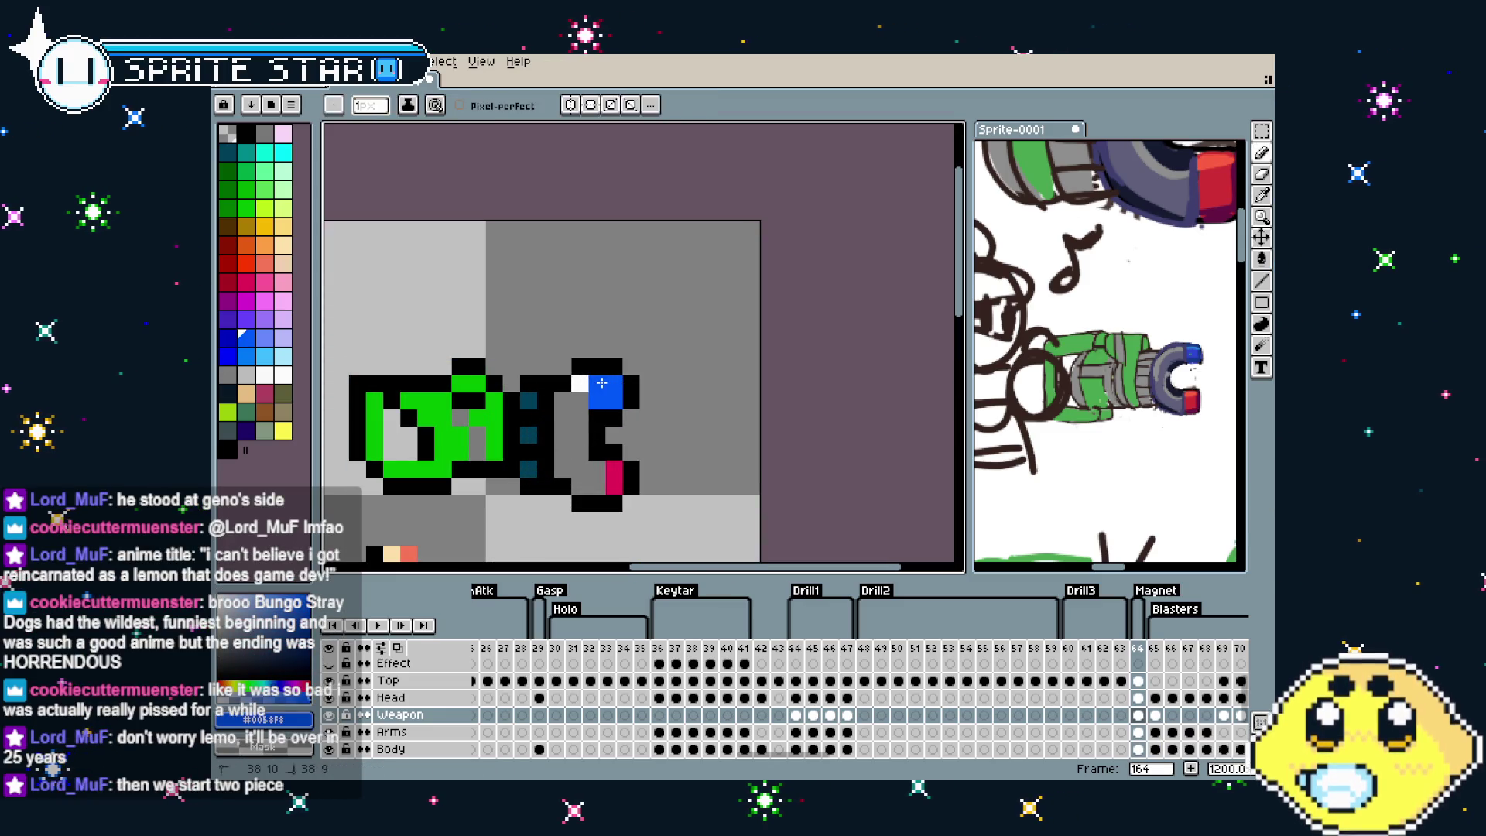
left_click(614, 476, "alt")
left_click_drag(598, 470, 597, 485)
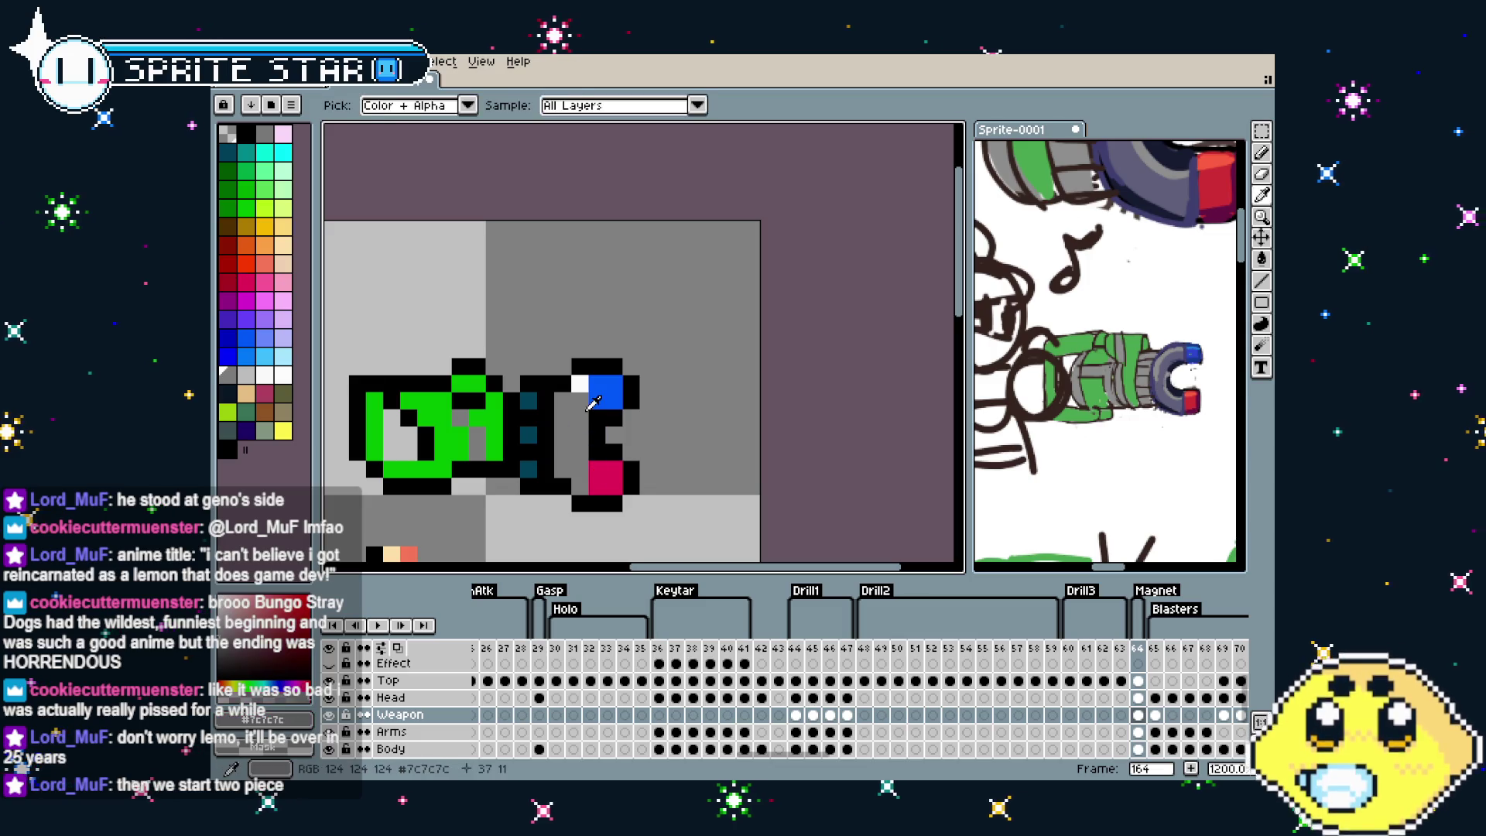
Add one black pixel at the left end of the cannon's bottom outline
scroll(543, 522, "down", 4)
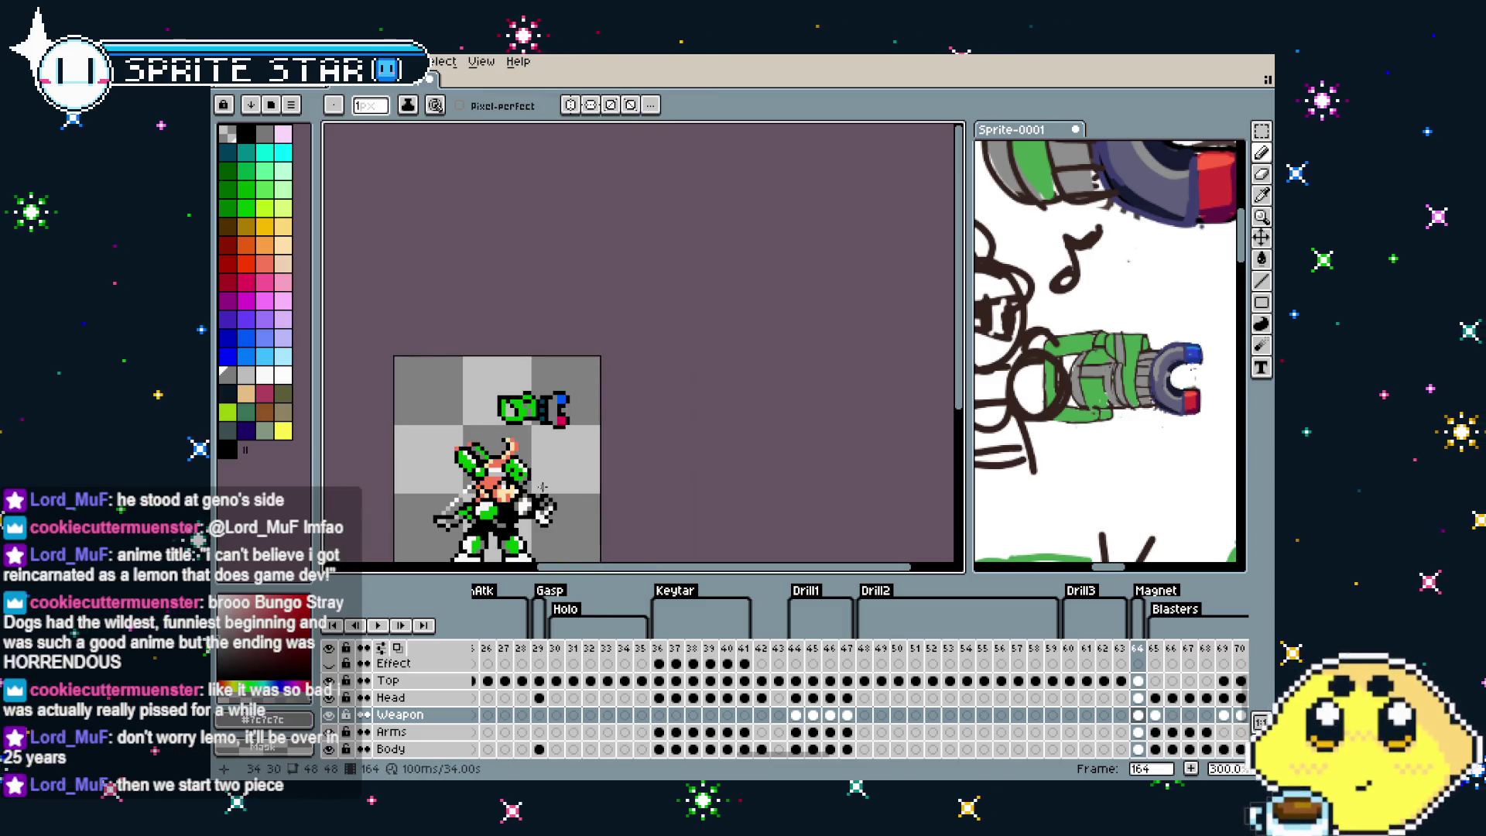
scroll(559, 409, "up", 2)
scroll(612, 392, "up", 5)
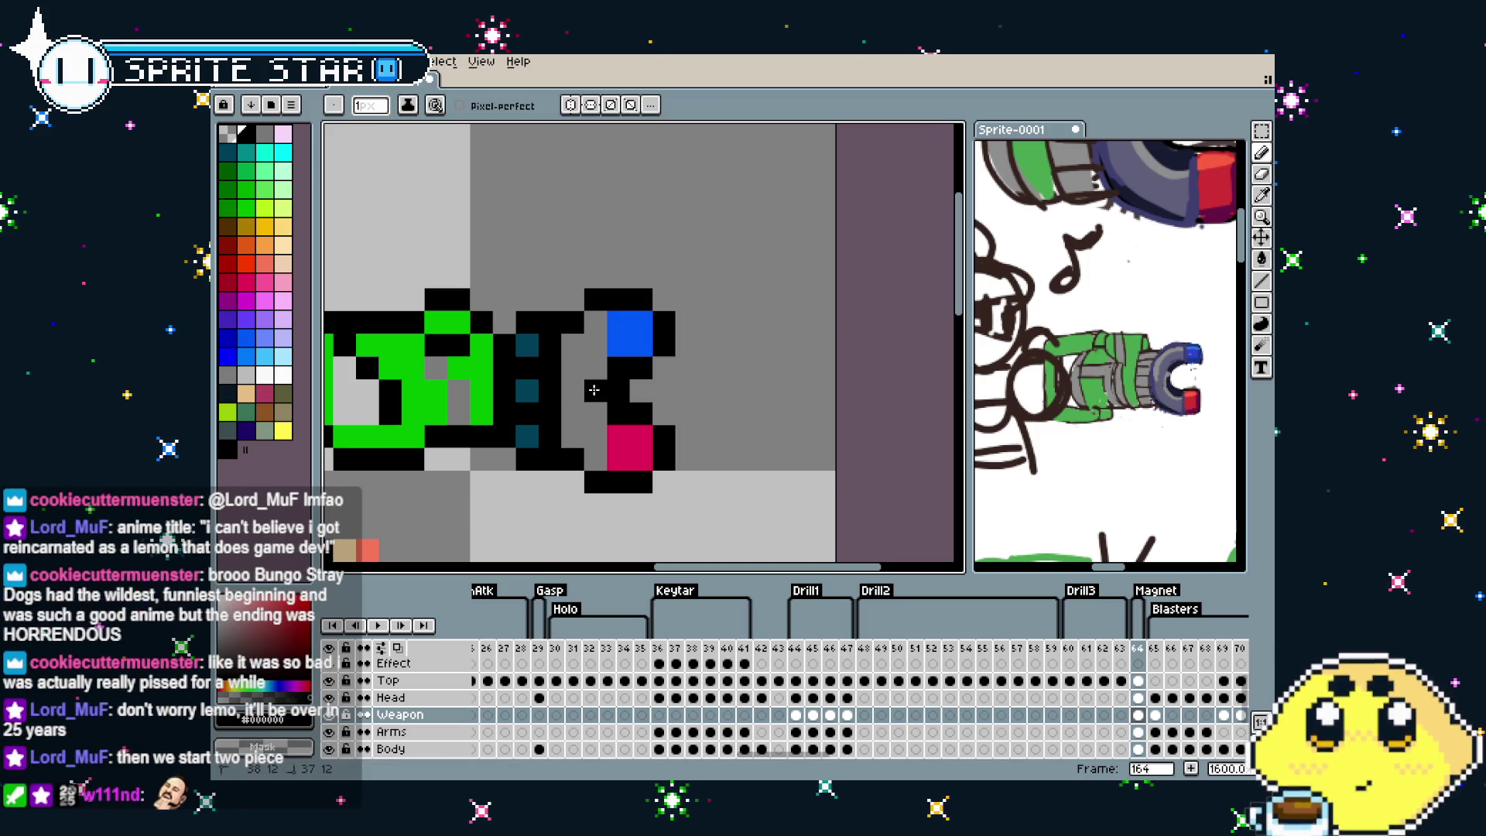
scroll(554, 422, "down", 5)
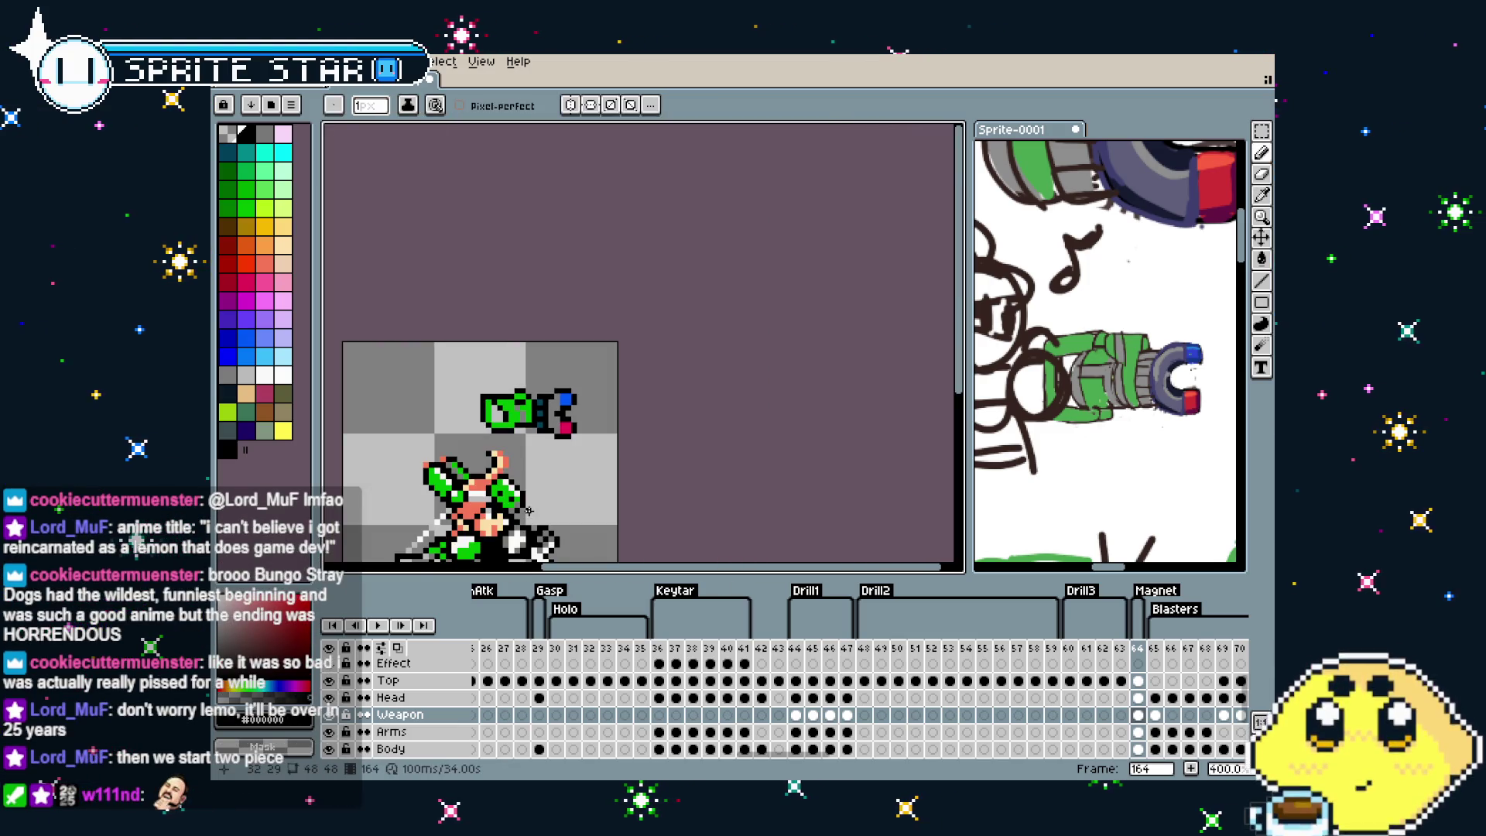
scroll(553, 457, "up", 2)
scroll(569, 426, "up", 3)
left_click(571, 443)
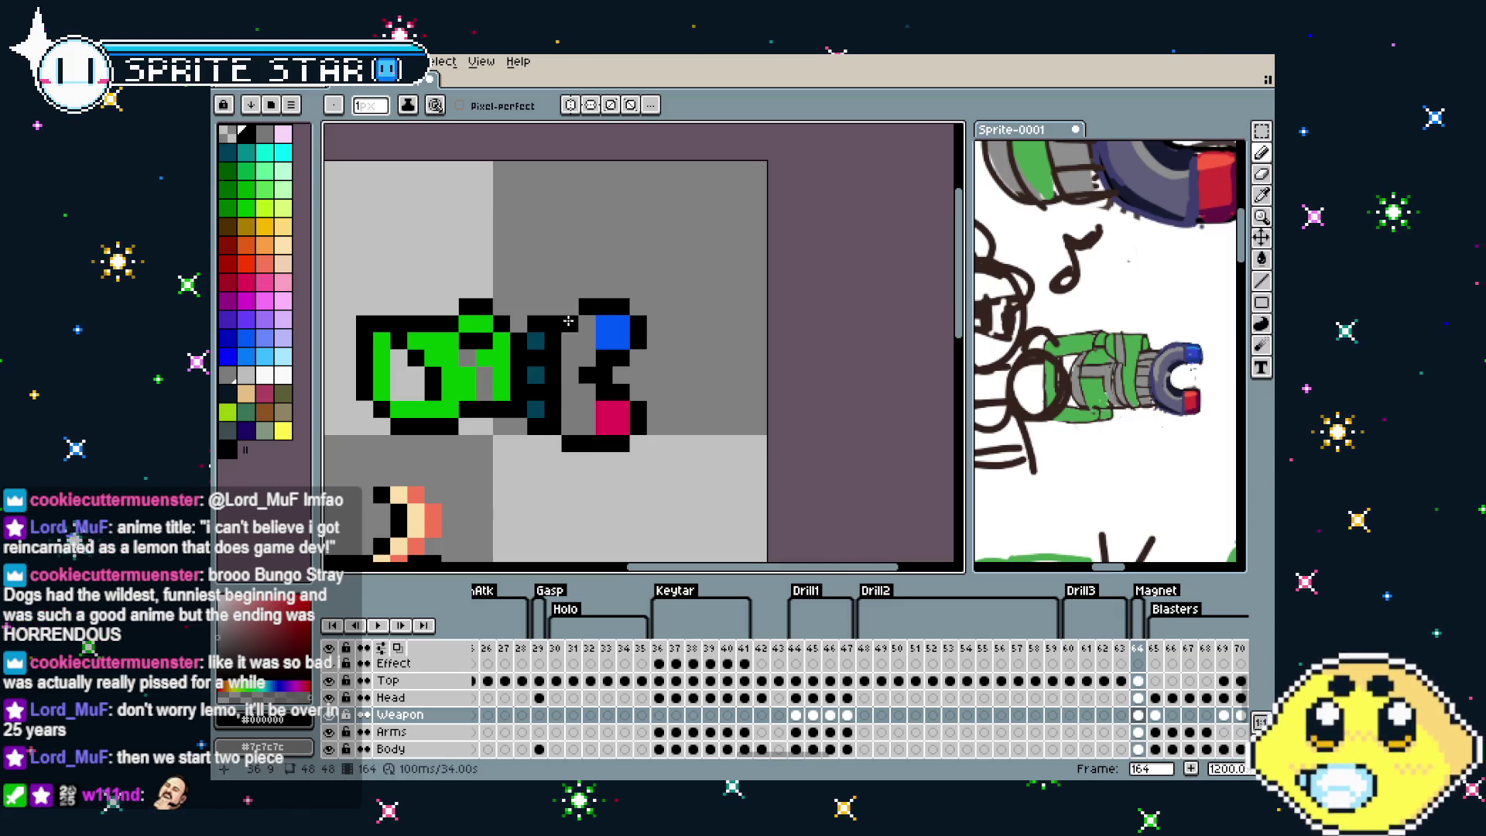
scroll(538, 420, "down", 6)
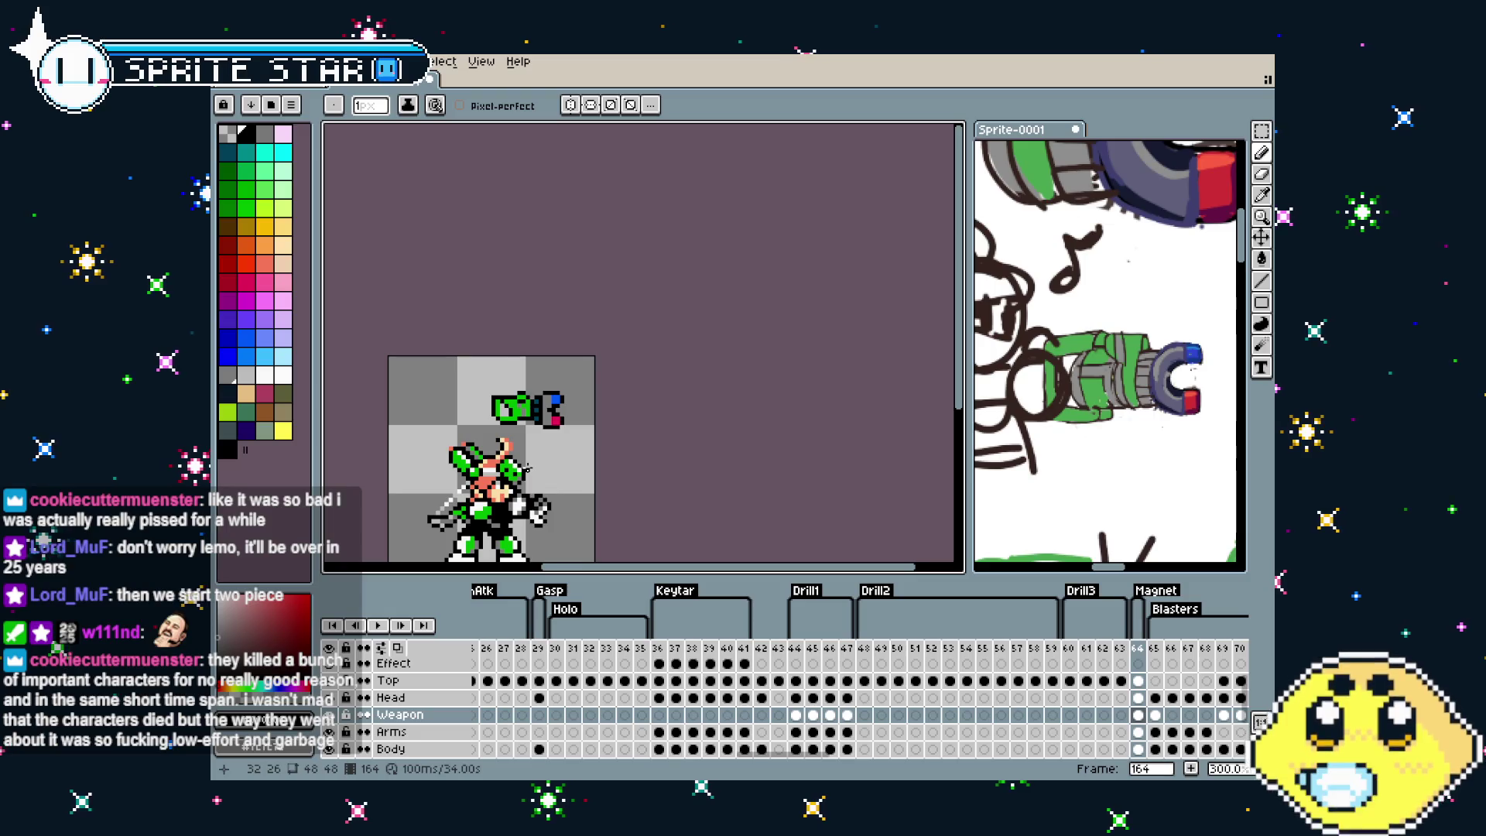
scroll(528, 468, "up", 2)
scroll(522, 470, "up", 4)
left_click_drag(519, 473, 515, 474)
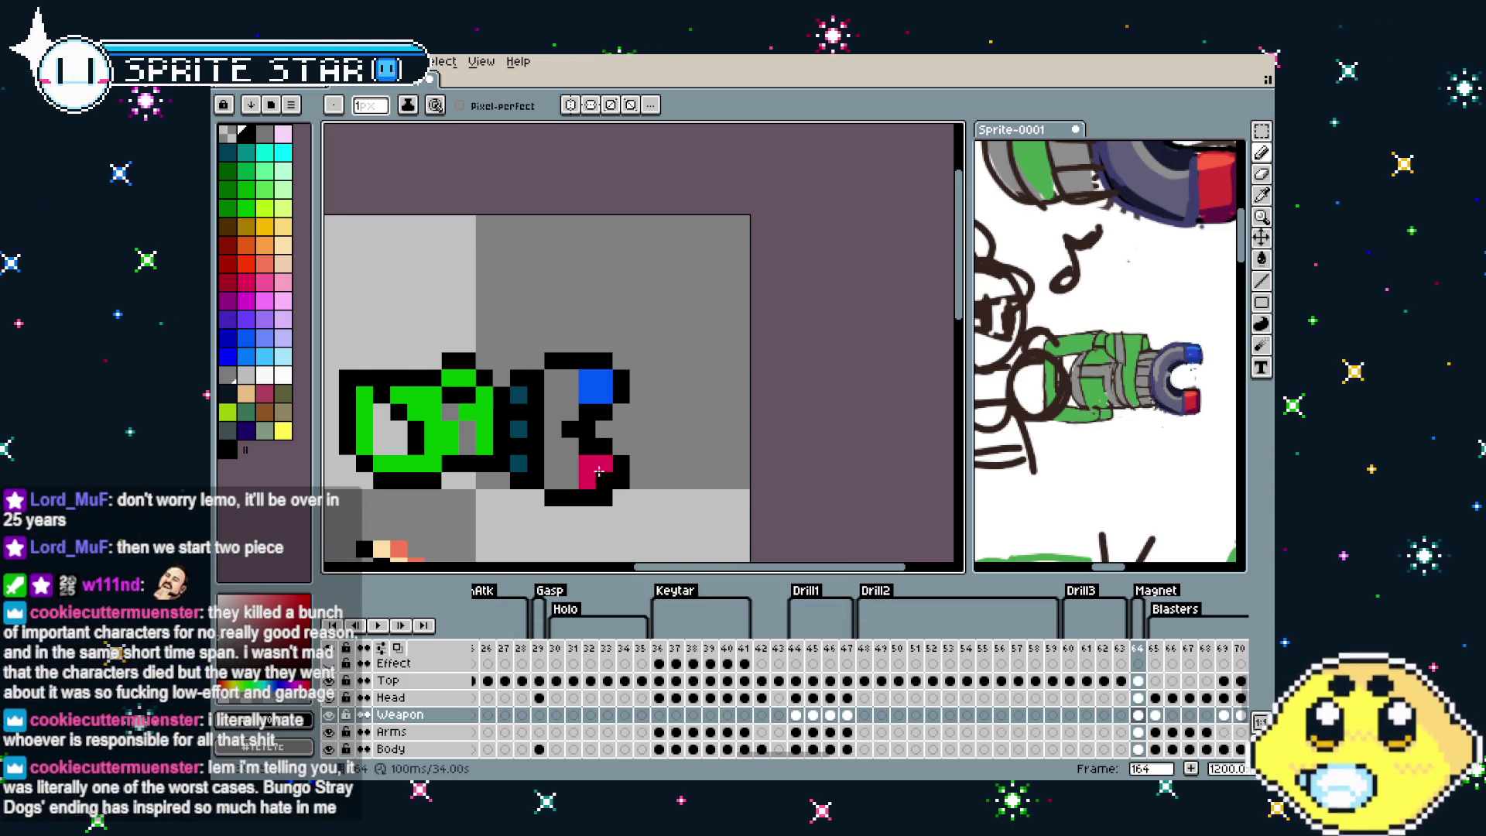
Paint a white highlight next to the blue tip and recolour one tip pixel light blue
left_click_drag(599, 380, 632, 358)
key("i")
key("b")
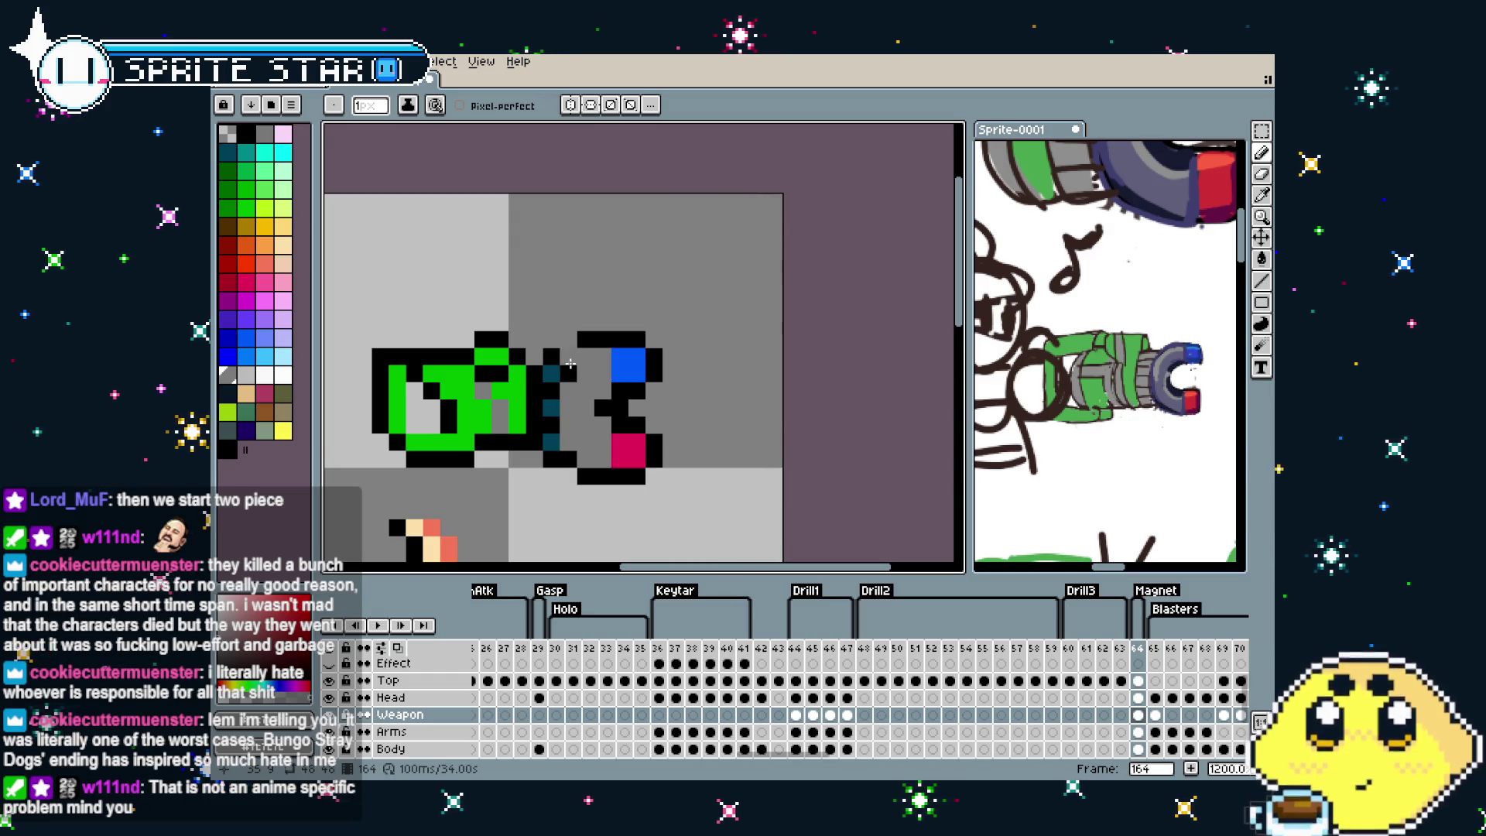
scroll(570, 425, "down", 5)
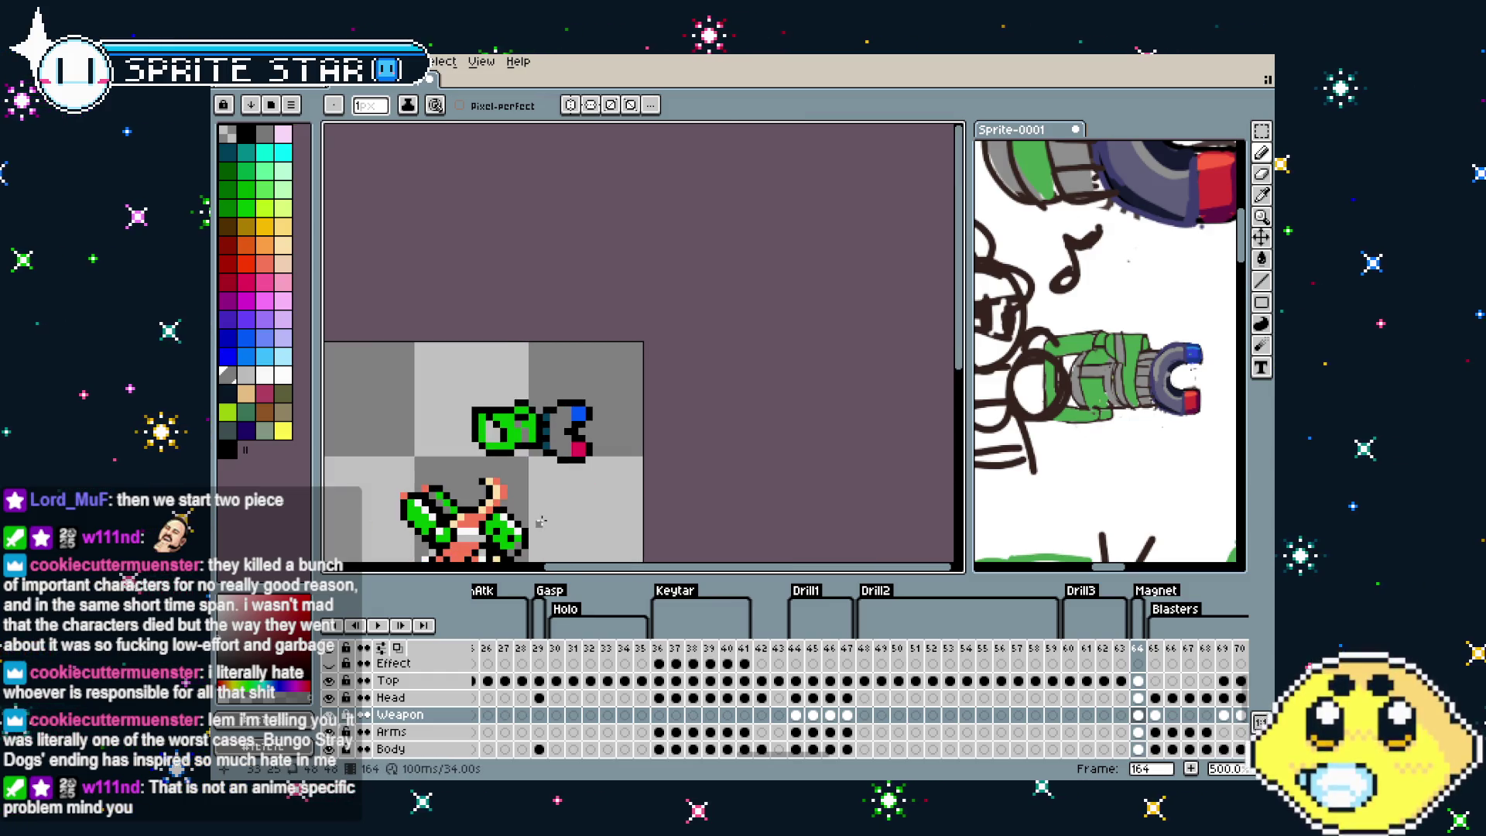
scroll(557, 464, "up", 2)
scroll(570, 420, "up", 3)
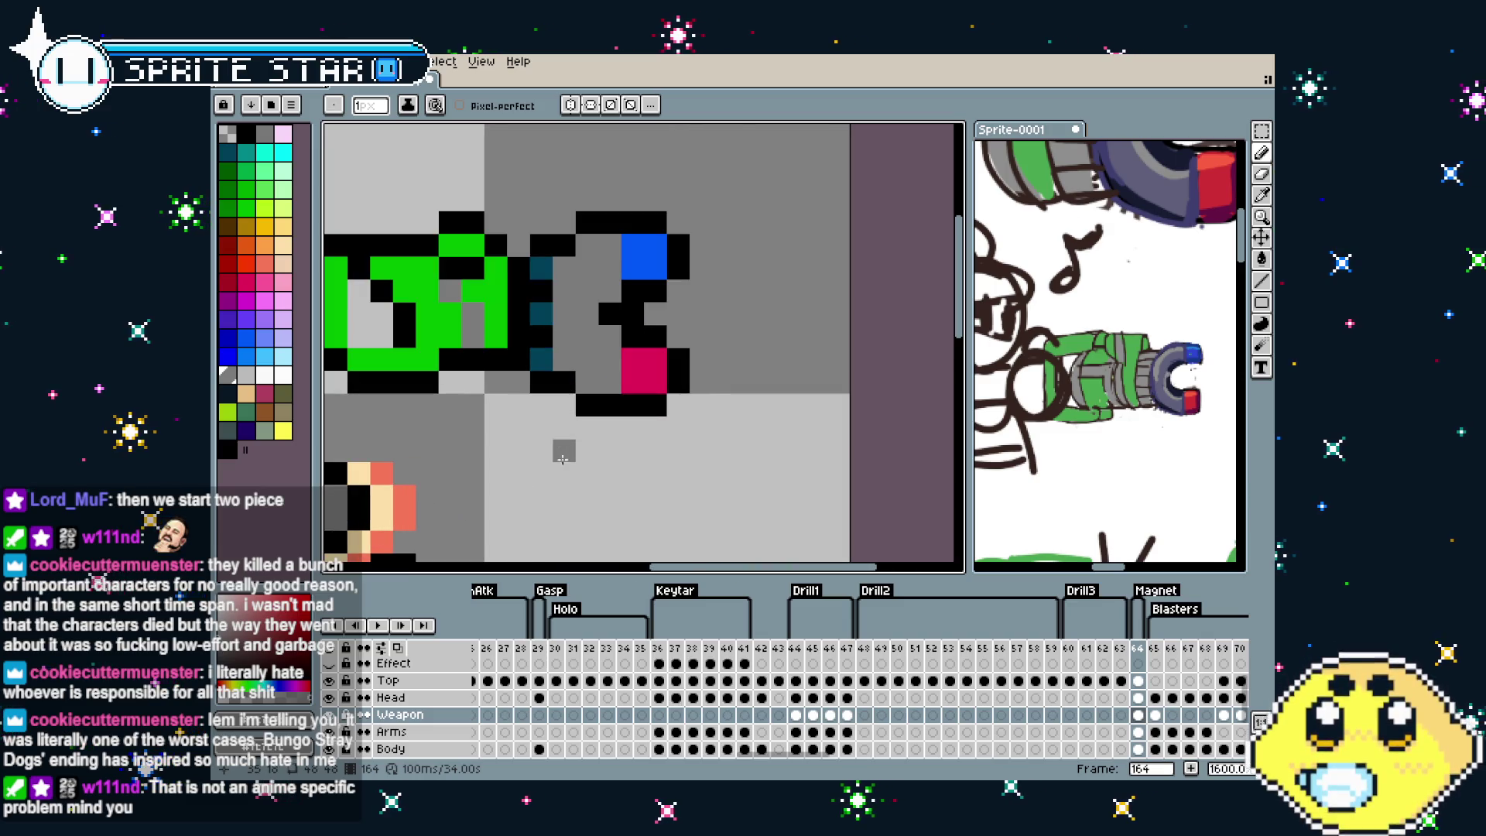
left_click(283, 374)
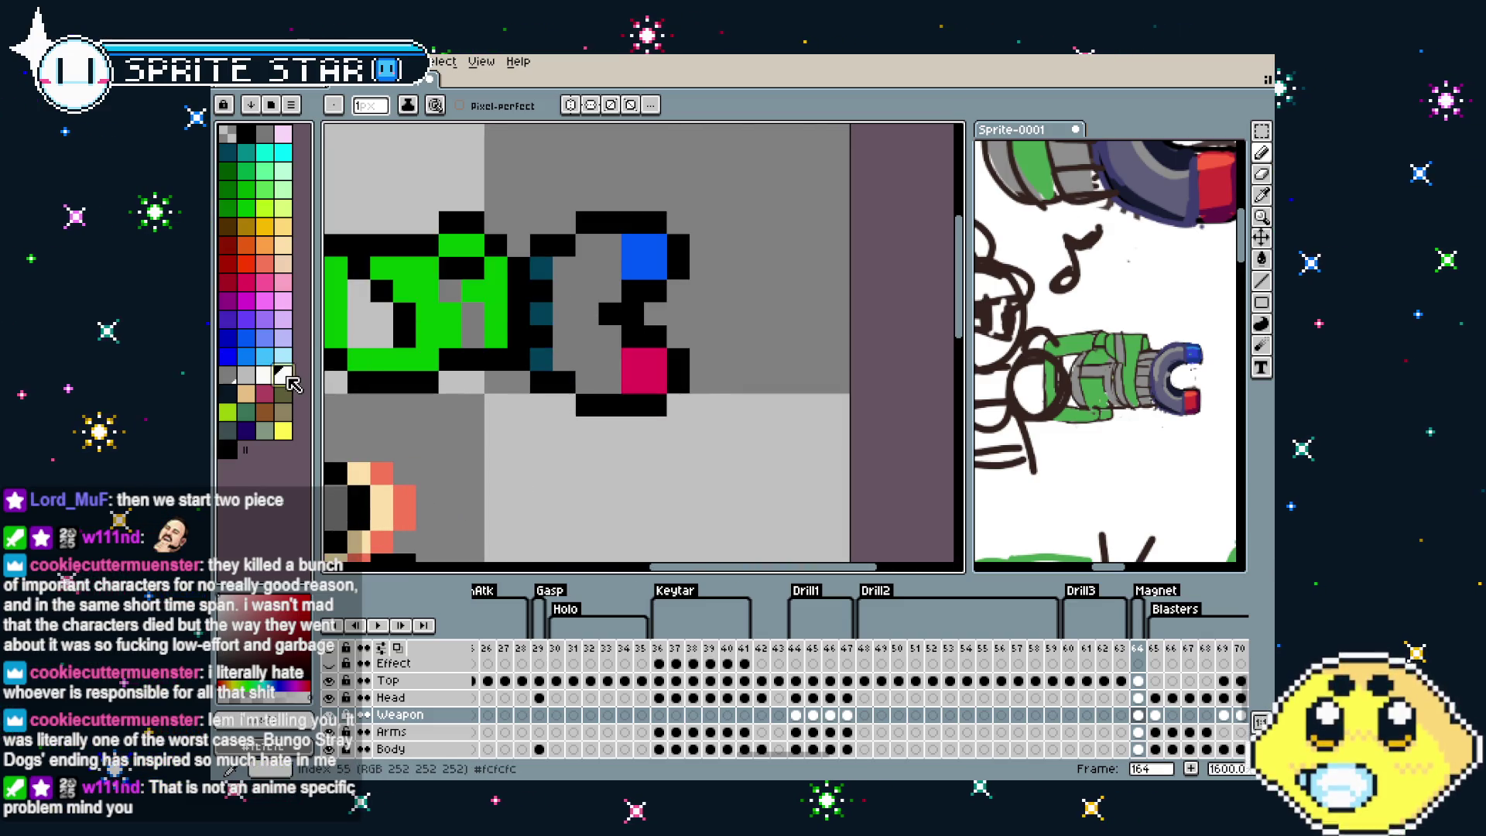
left_click(598, 267)
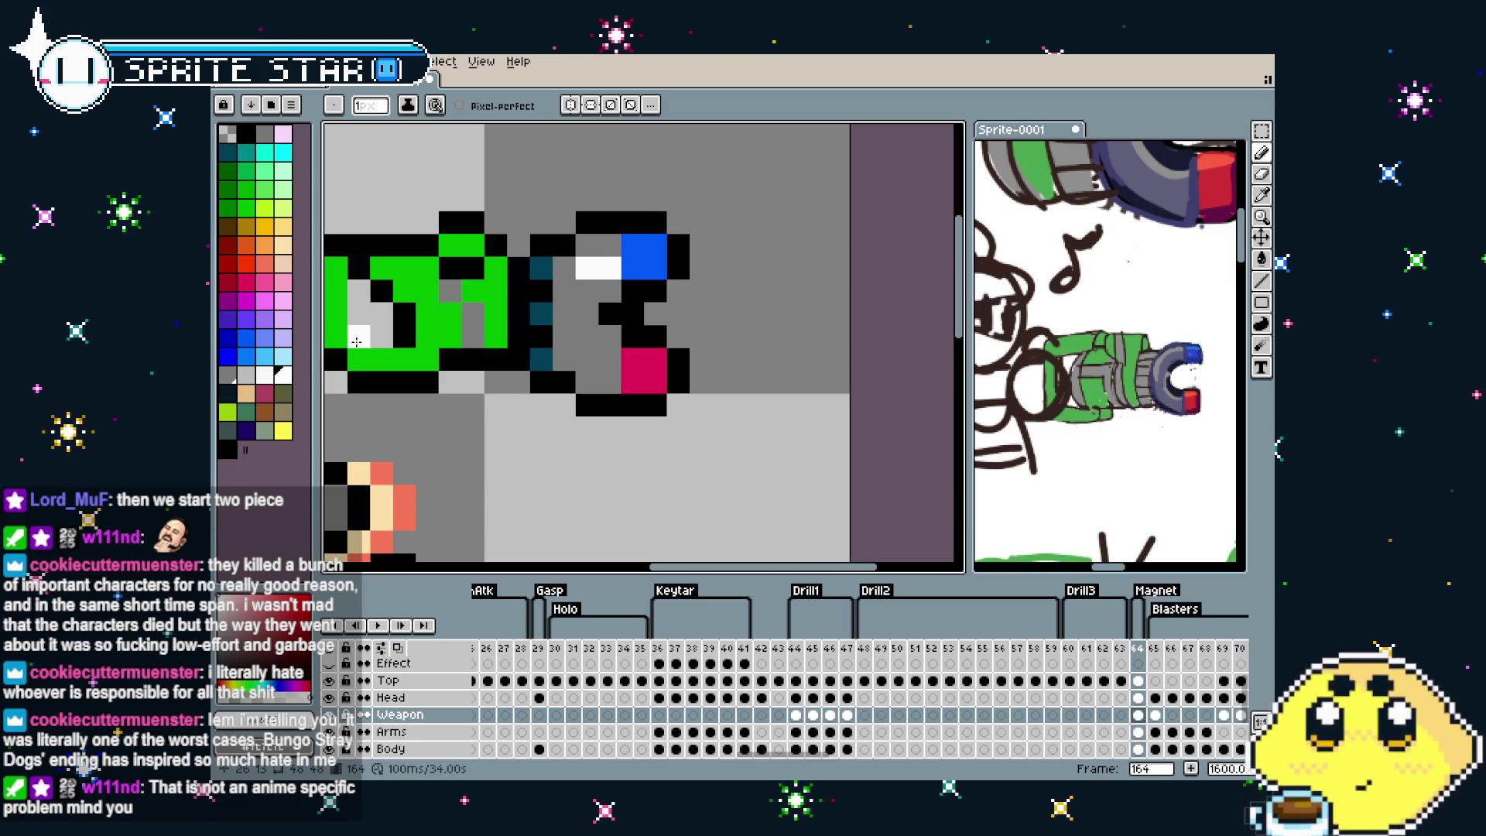
left_click(264, 356)
left_click(633, 263)
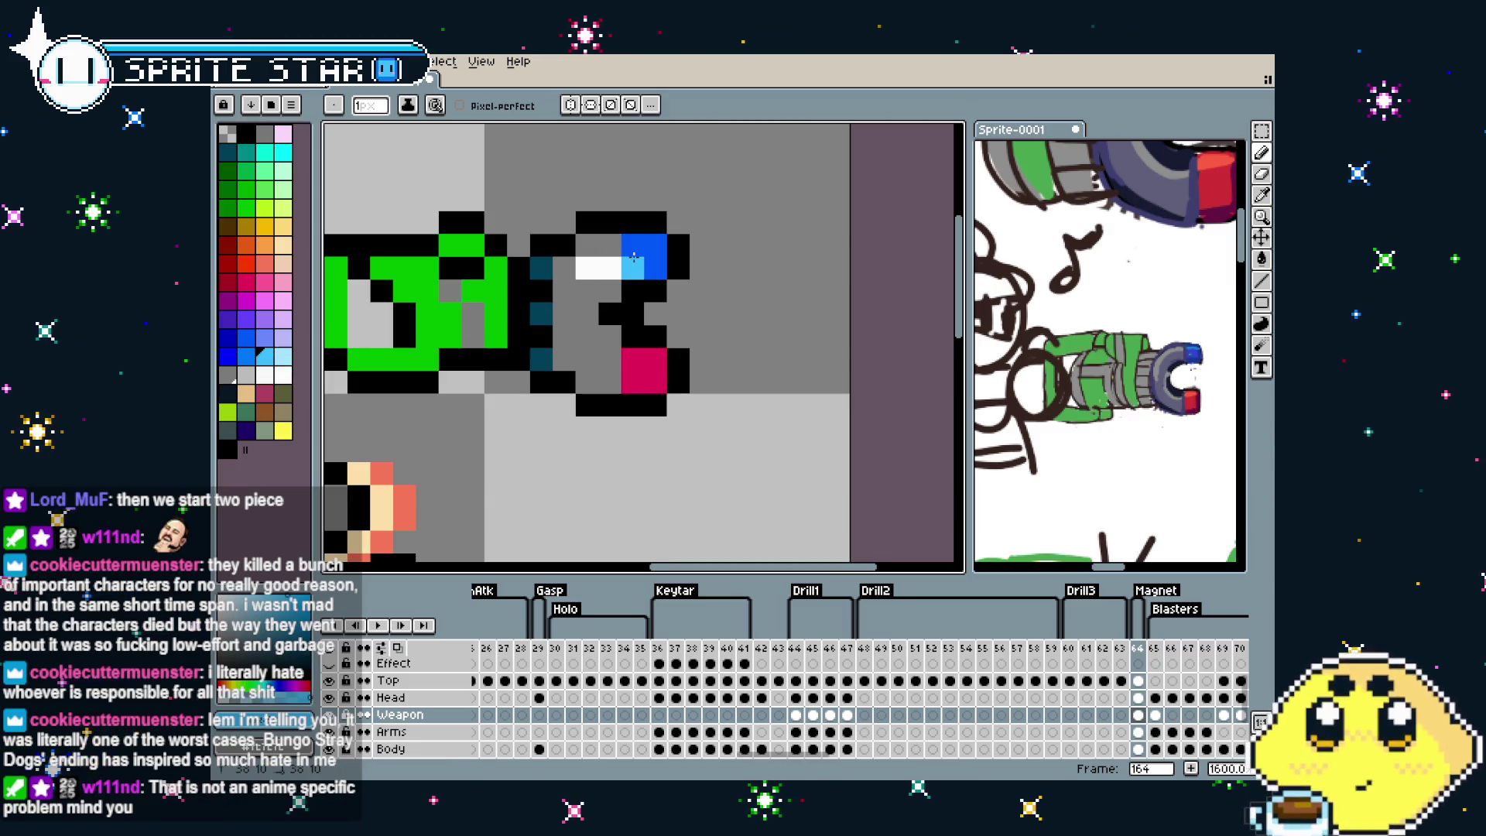
Repaint stray light-blue pixels grey and add two more white highlight pixels around the tip
scroll(581, 405, "down", 5)
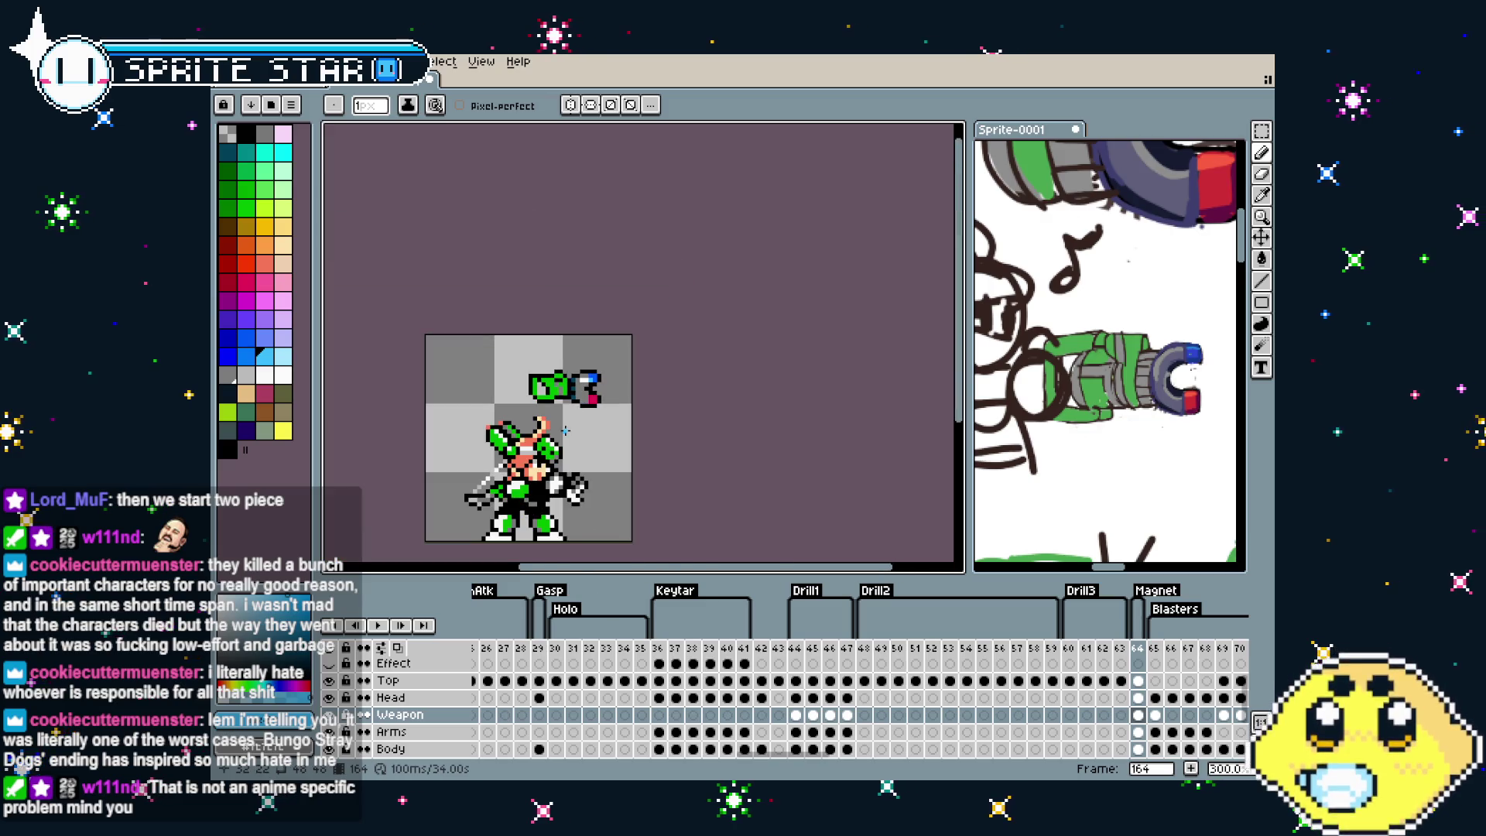
scroll(582, 404, "up", 2)
scroll(576, 408, "up", 1)
scroll(580, 397, "up", 3)
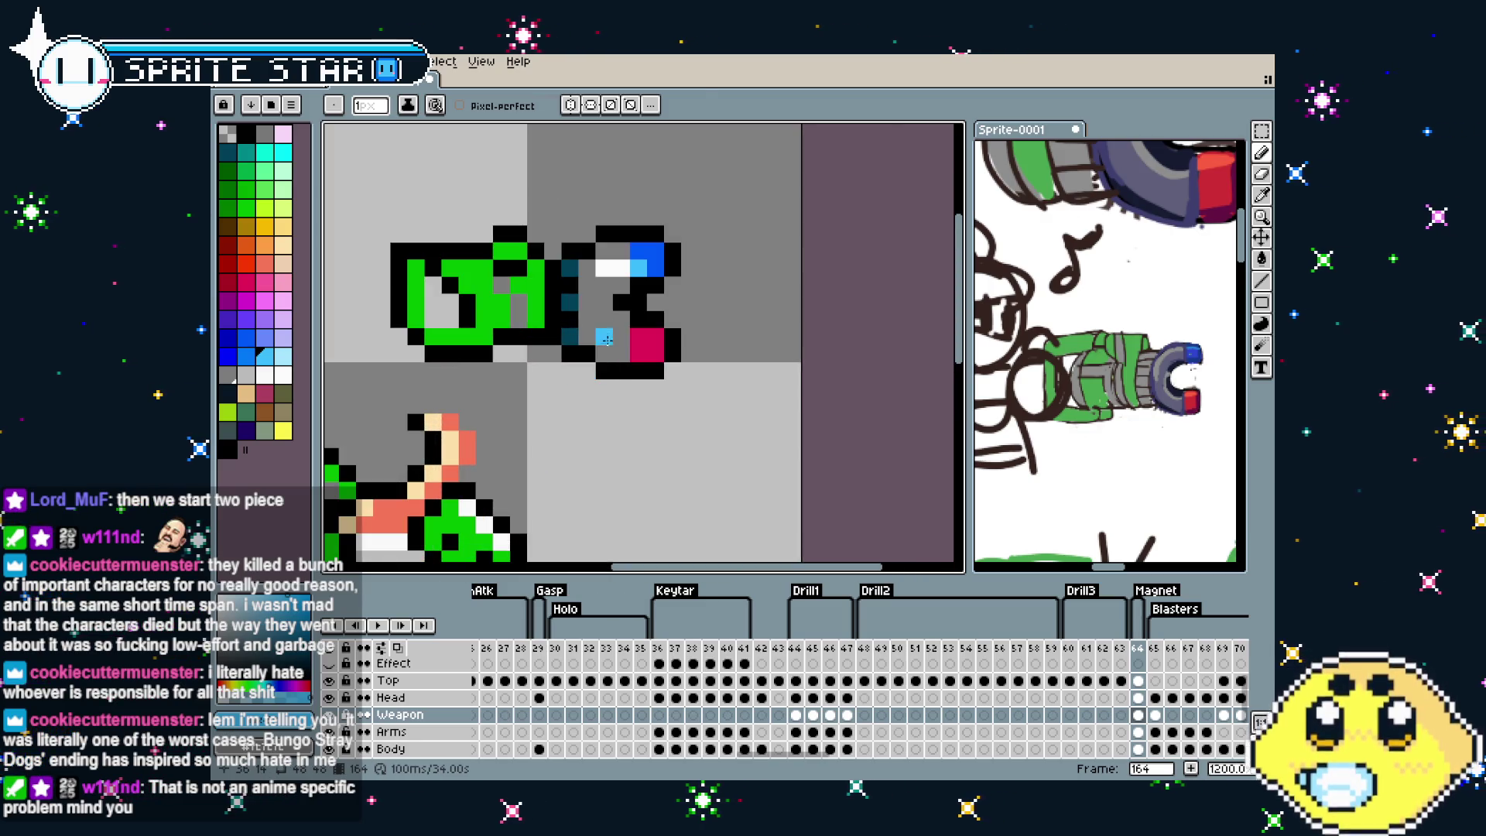
left_click(612, 294, "alt")
left_click_drag(621, 269, 642, 269)
left_click(604, 268, "alt")
left_click(621, 252)
left_click(604, 286)
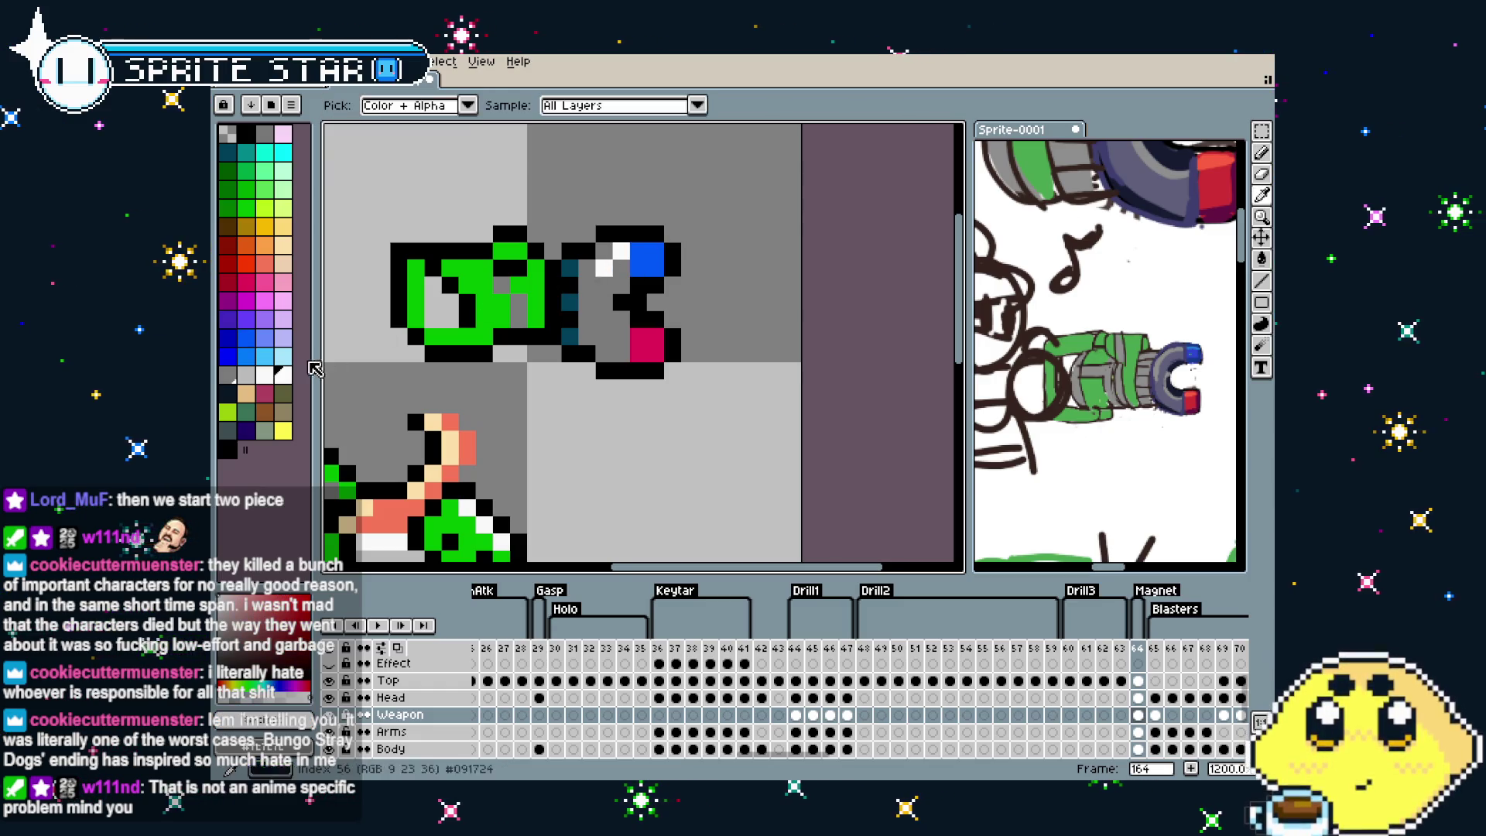
left_click(263, 356)
scroll(643, 251, "down", 2)
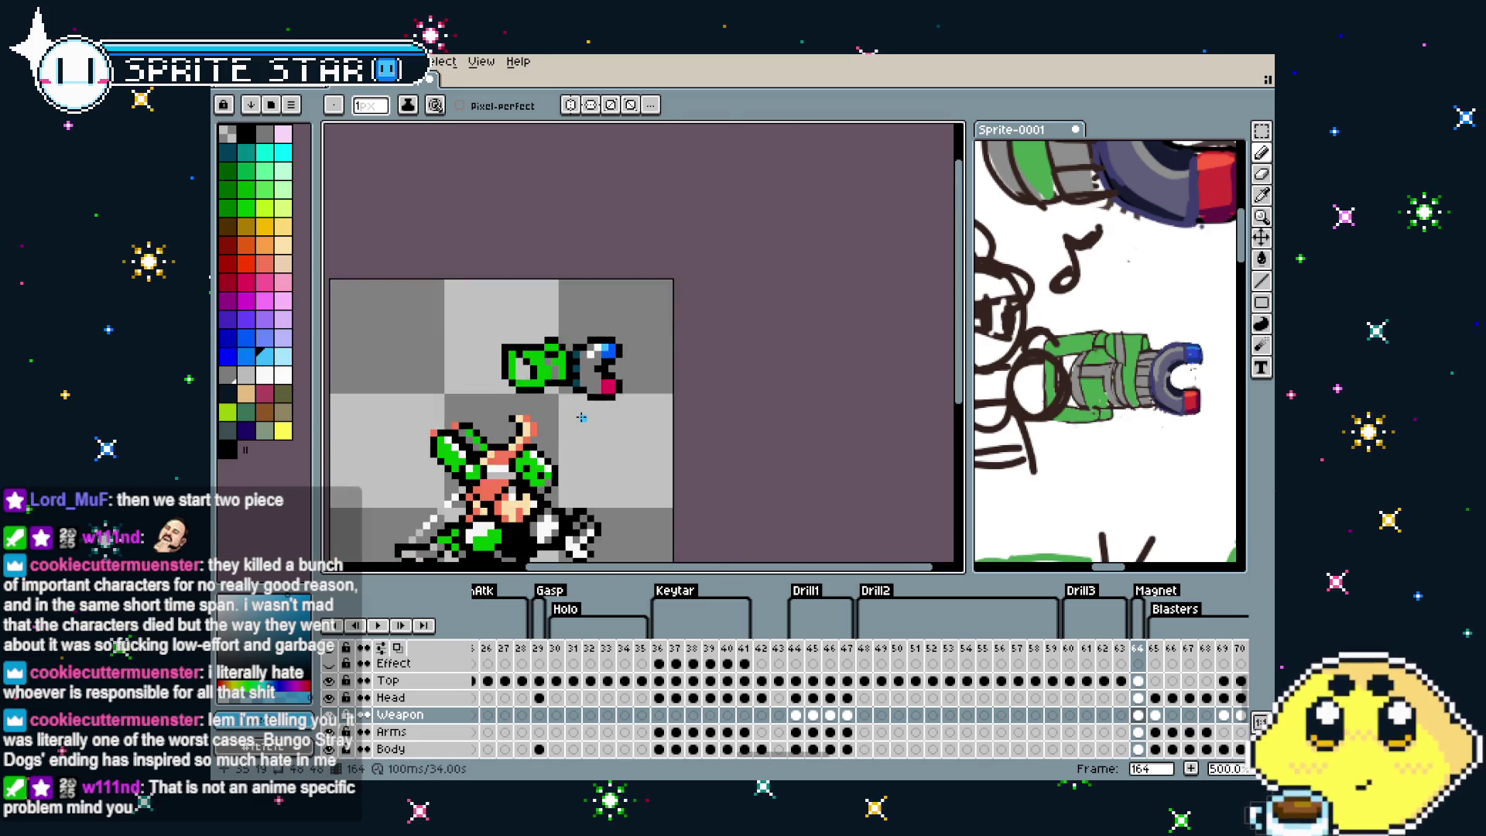
scroll(659, 370, "down", 2)
scroll(659, 370, "up", 5)
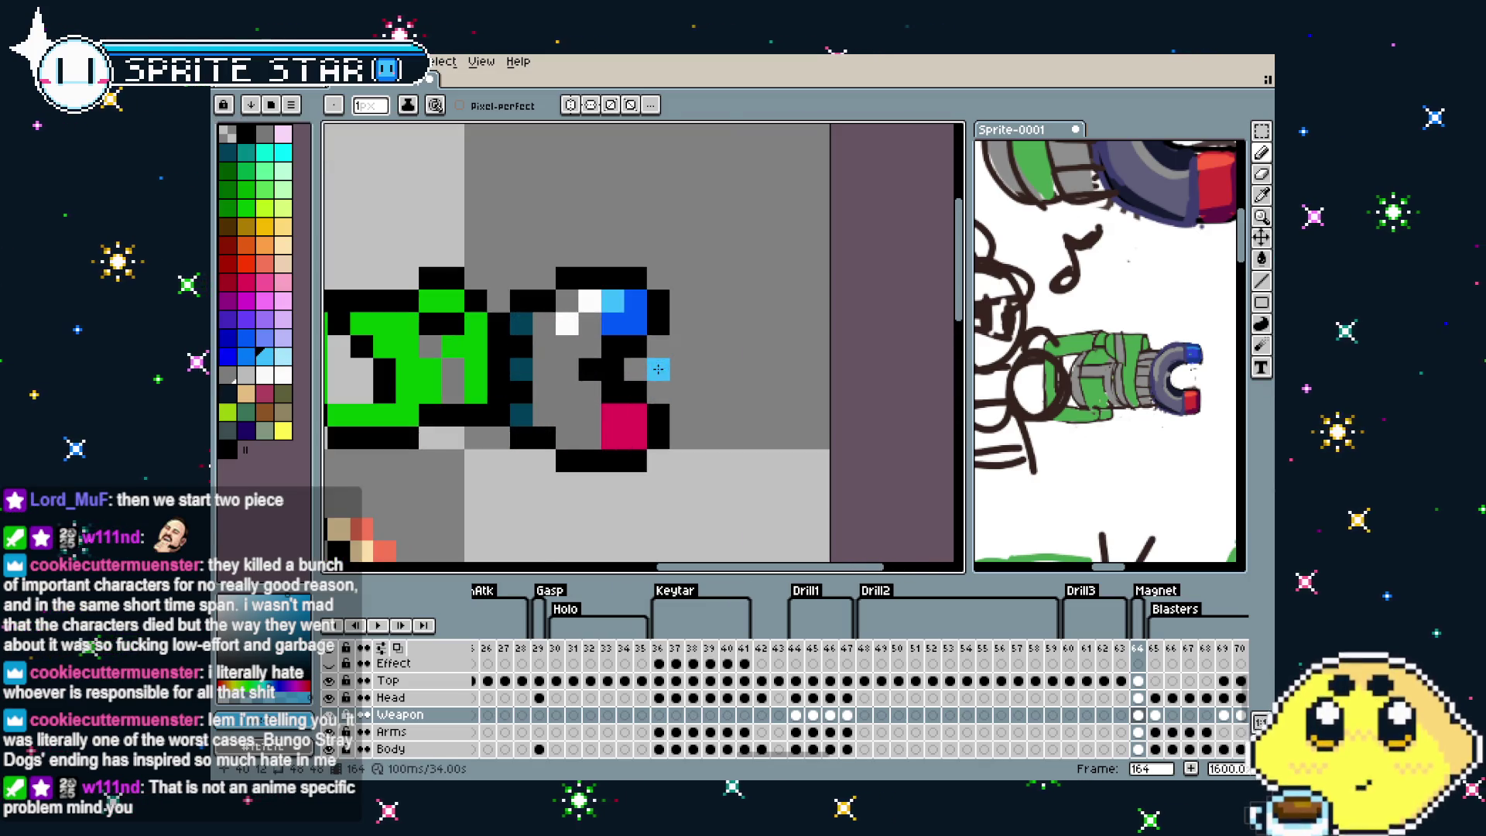
Eyedrop the dark teal and dot four shading pixels onto the cannon's grey body
left_click(229, 350)
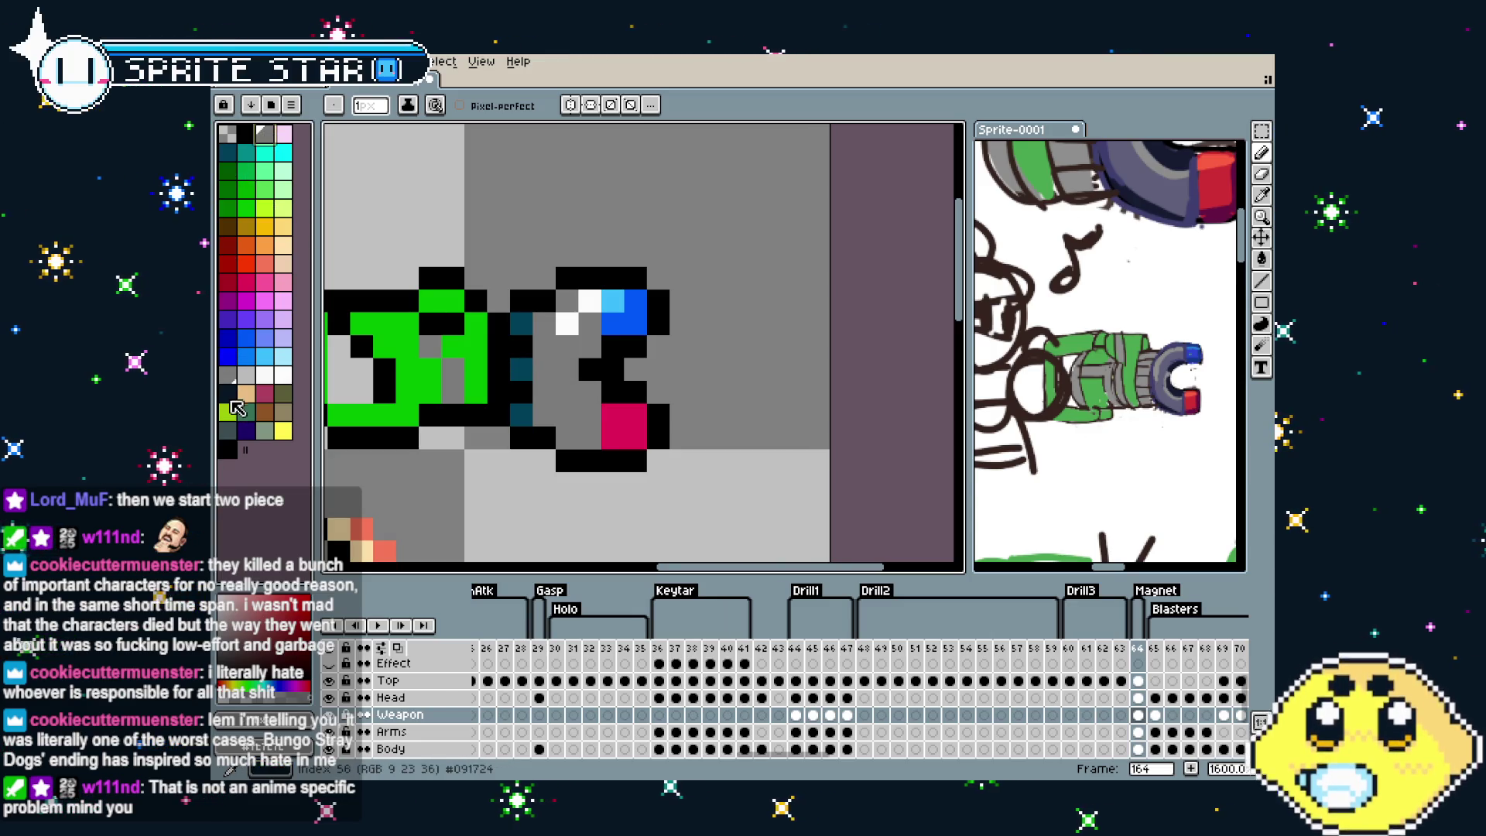
left_click(523, 416, "alt")
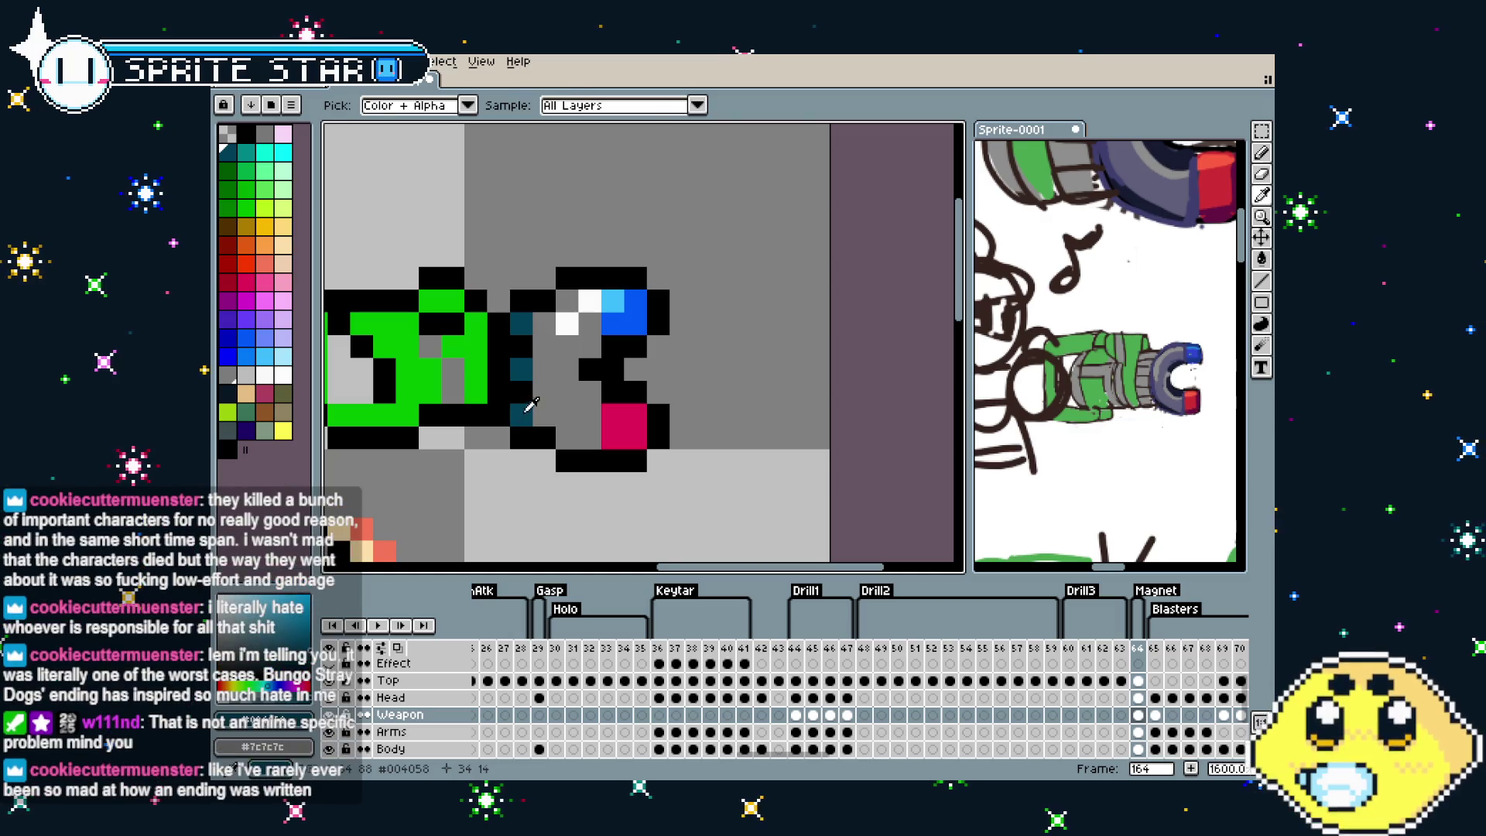
left_click(589, 346)
left_click(568, 369)
left_click(590, 392)
left_click(567, 437)
scroll(571, 438, "down", 5)
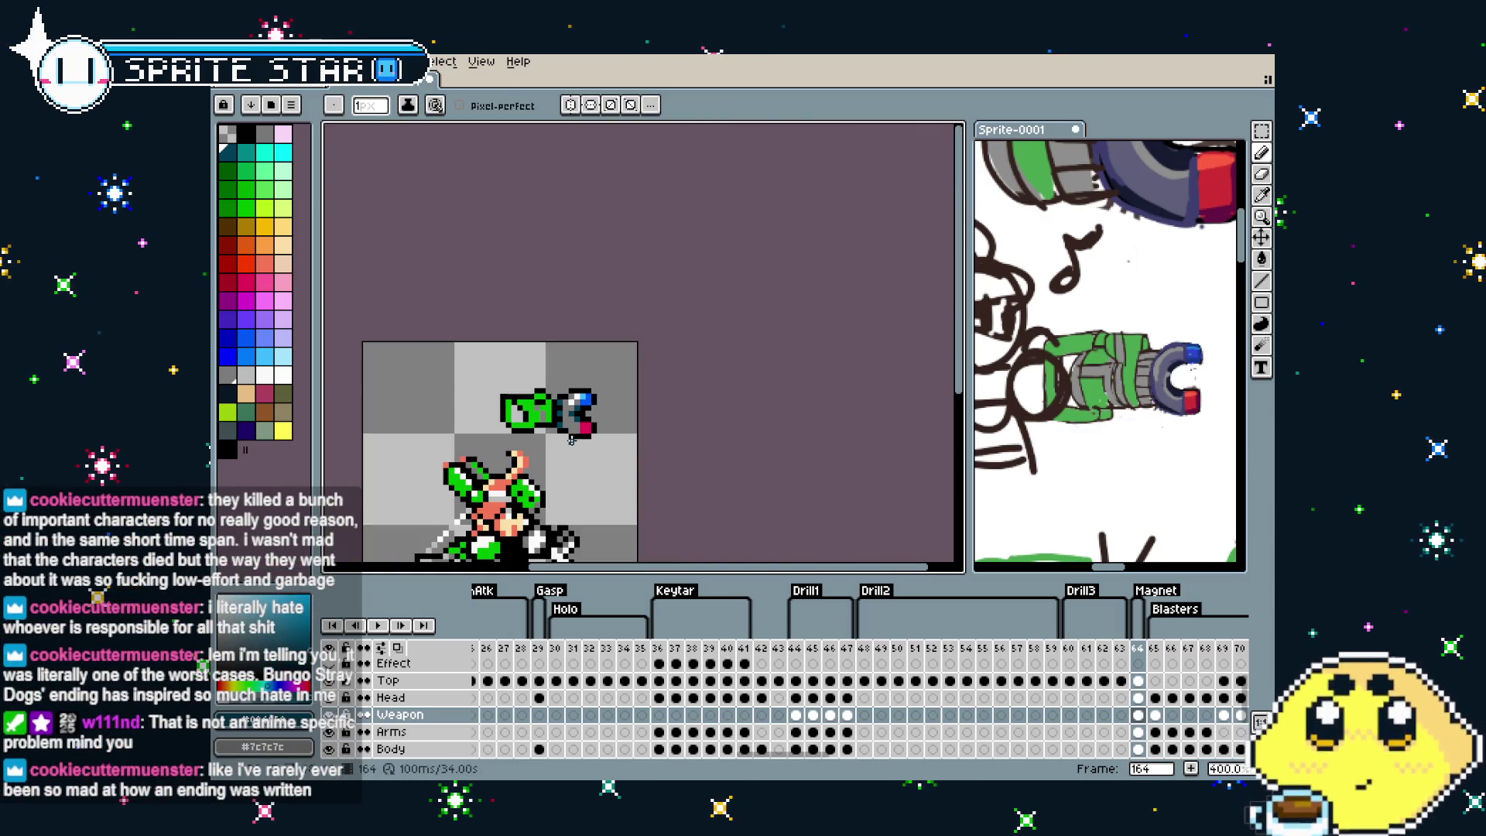
left_click_drag(566, 471, 630, 408)
scroll(642, 379, "up", 1)
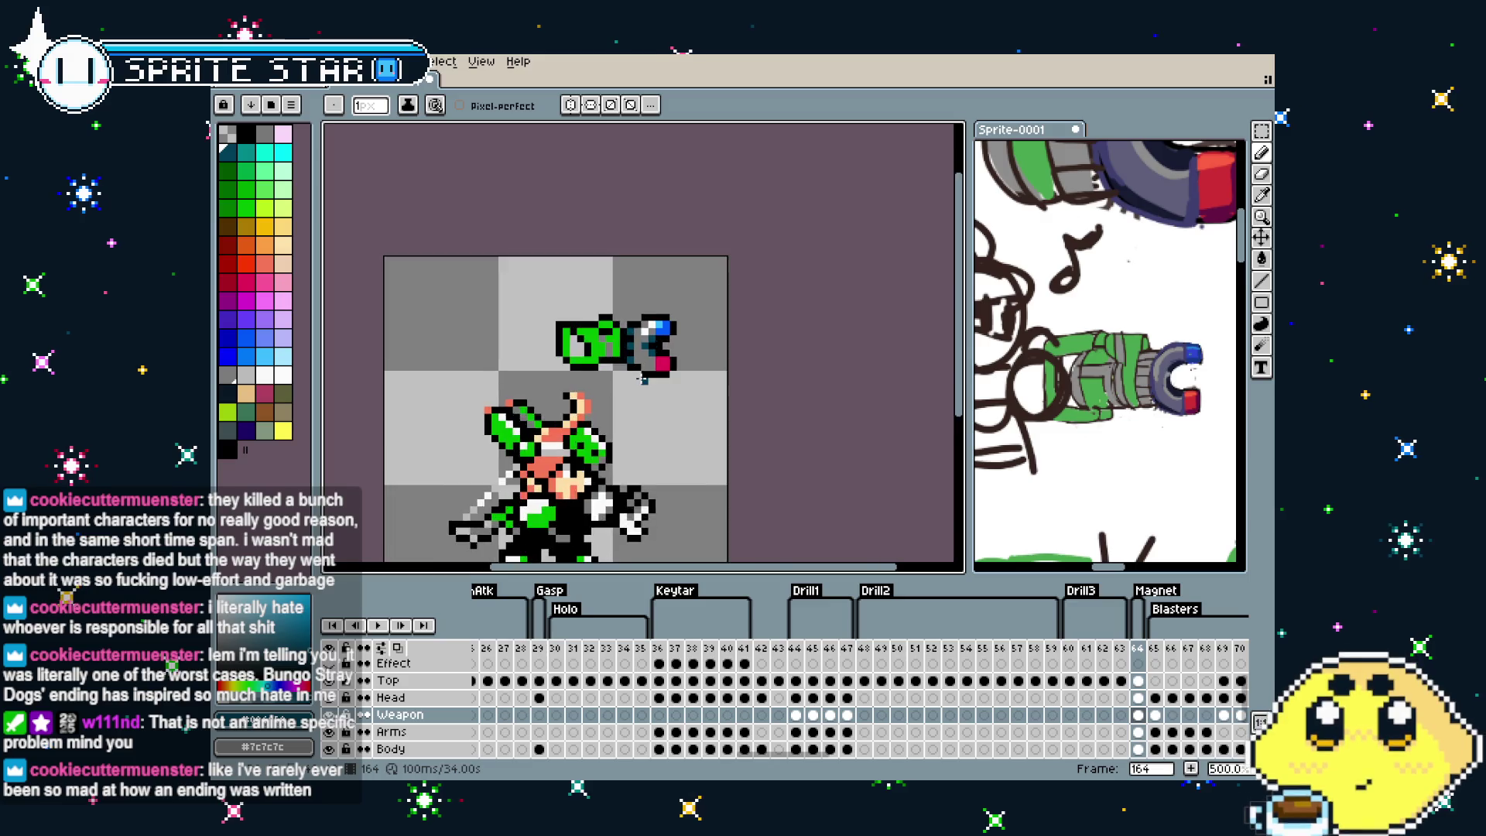
scroll(647, 372, "up", 1)
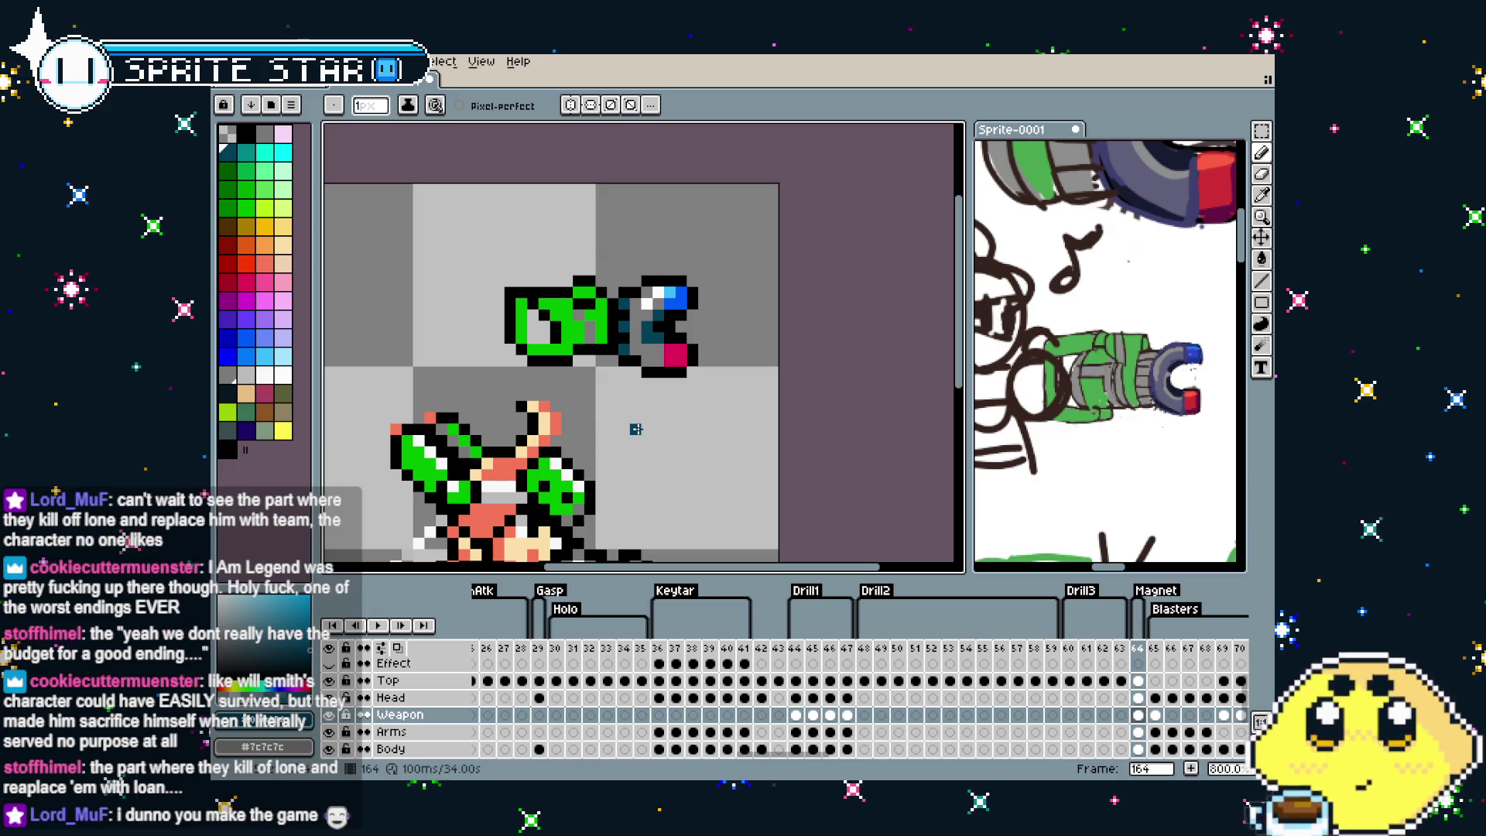
Paint a white pixel beside the magenta block and a crimson pixel below it
scroll(636, 406, "up", 3)
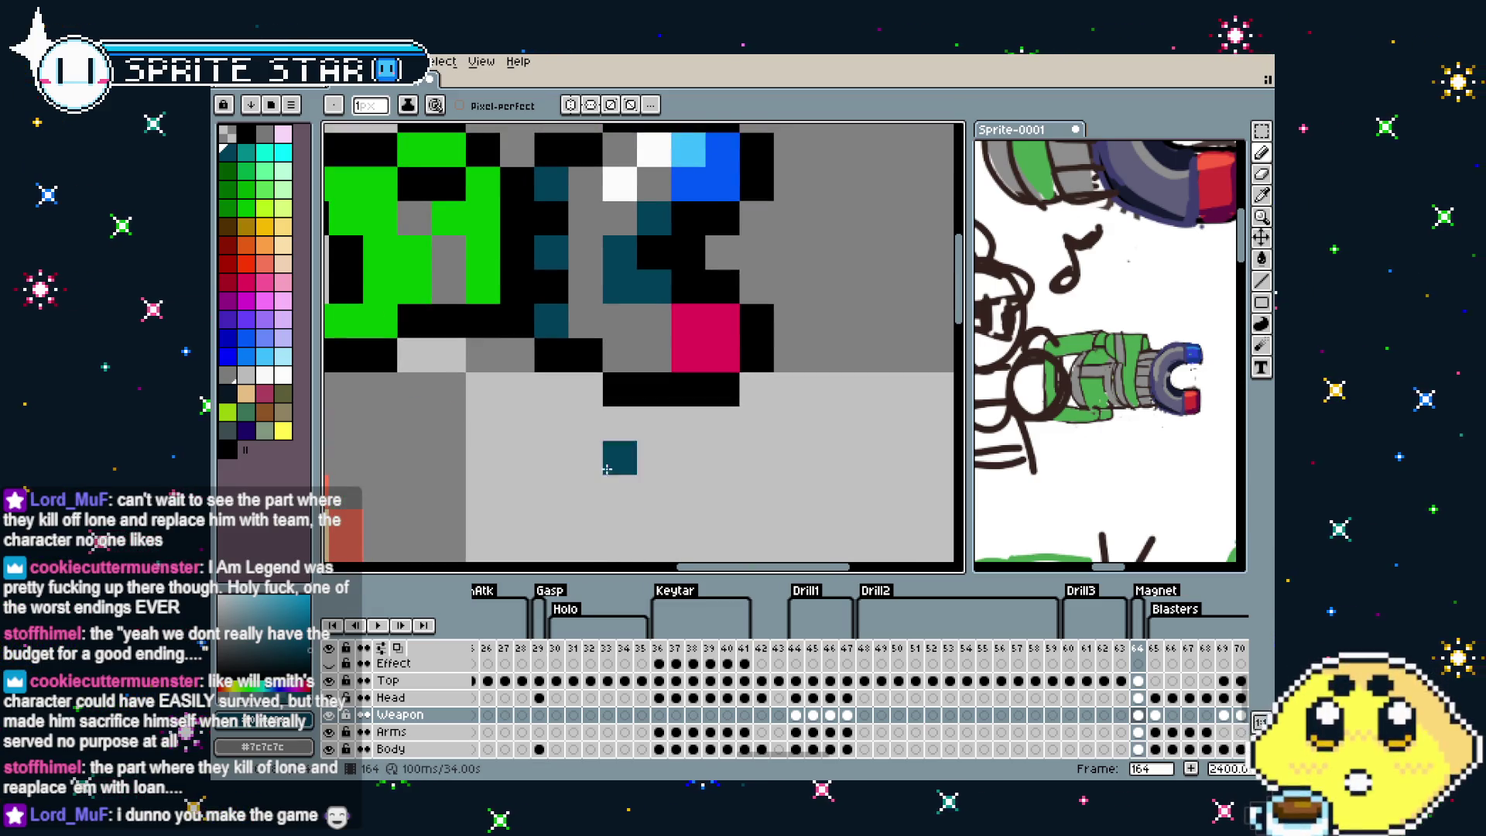
left_click(284, 374)
left_click(628, 370)
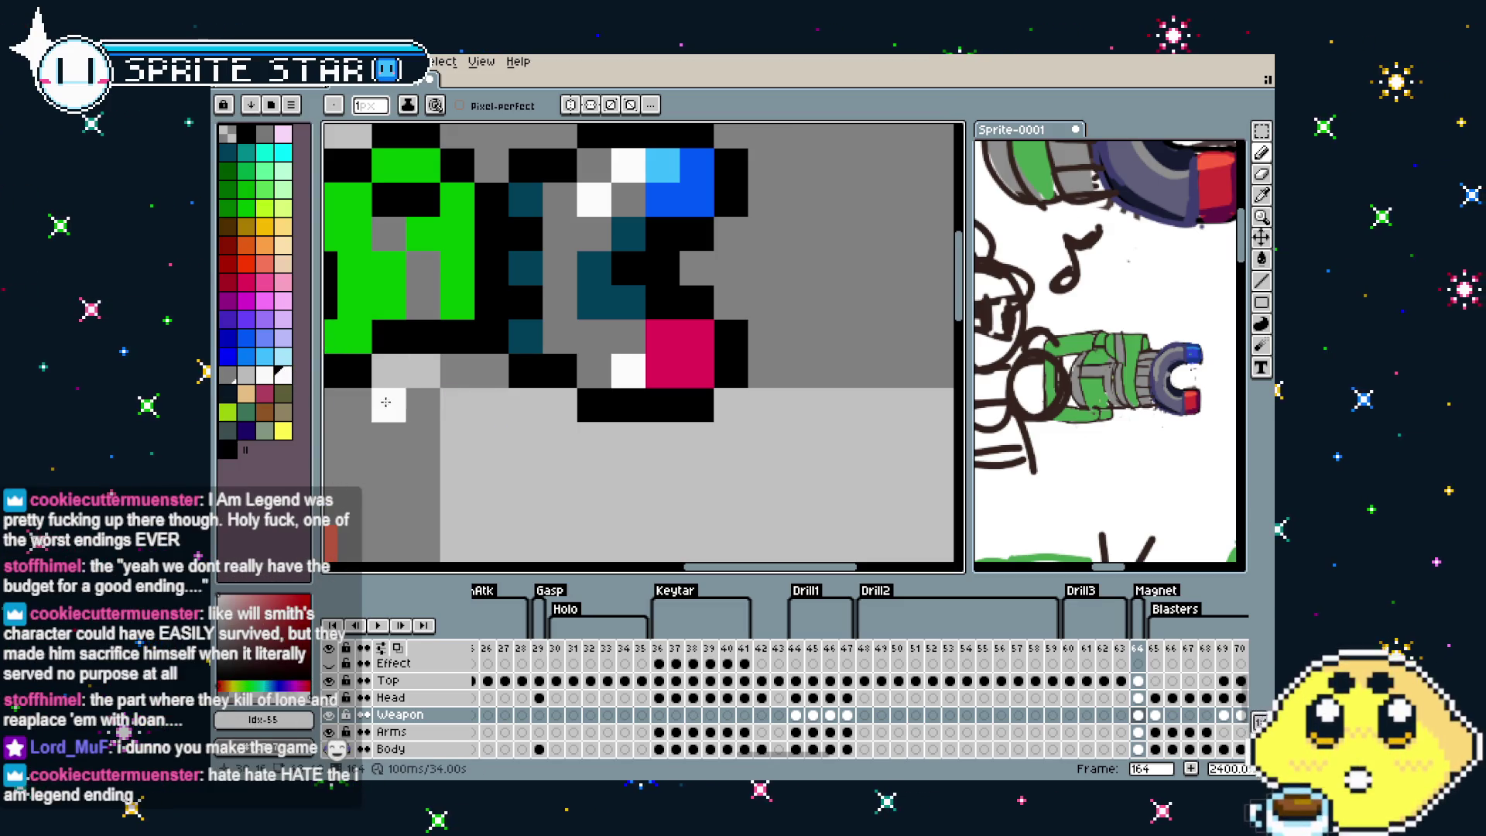
left_click(247, 281)
left_click(696, 404)
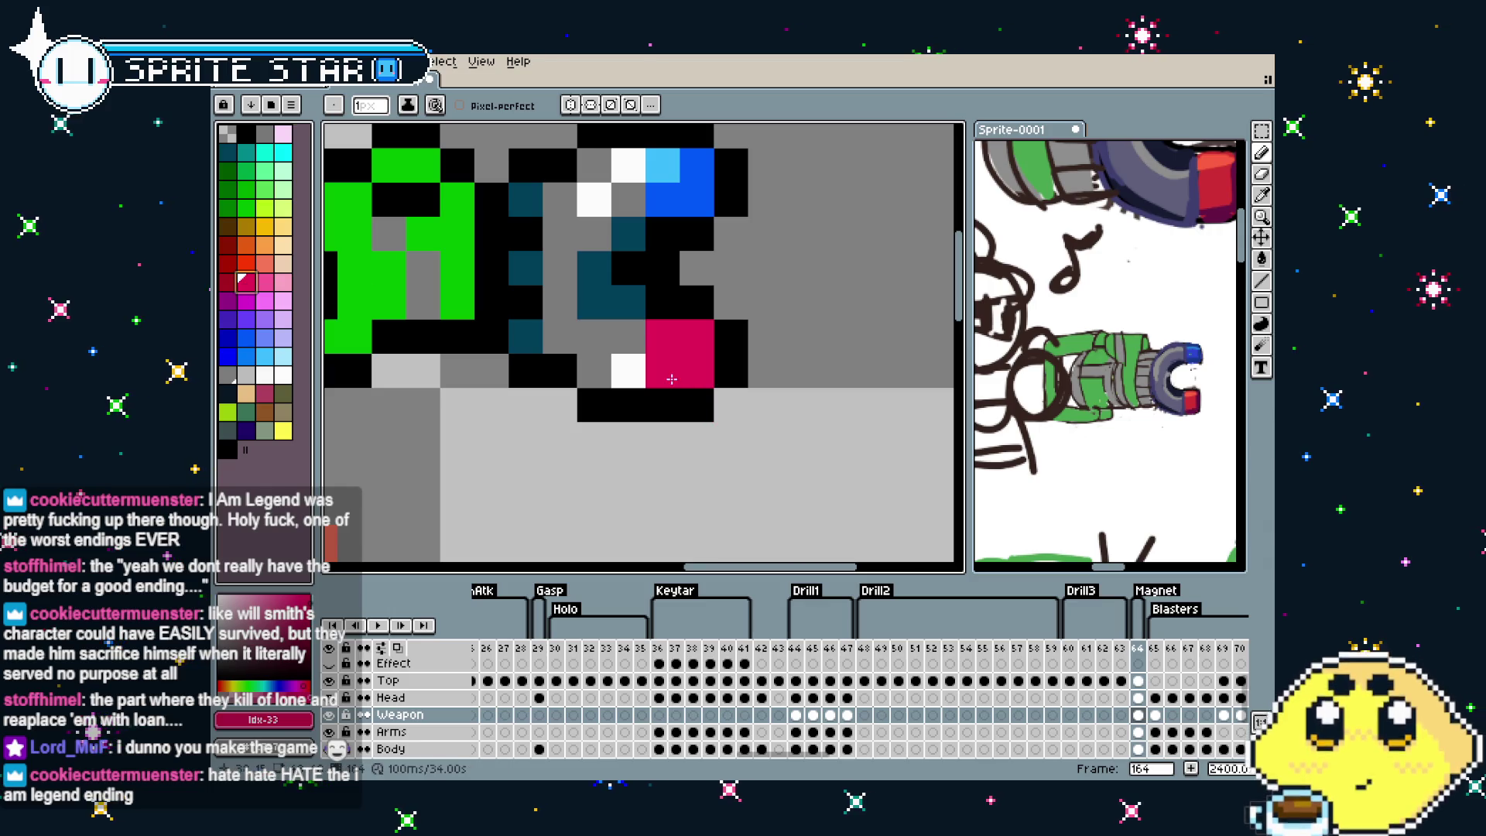
left_click(283, 281)
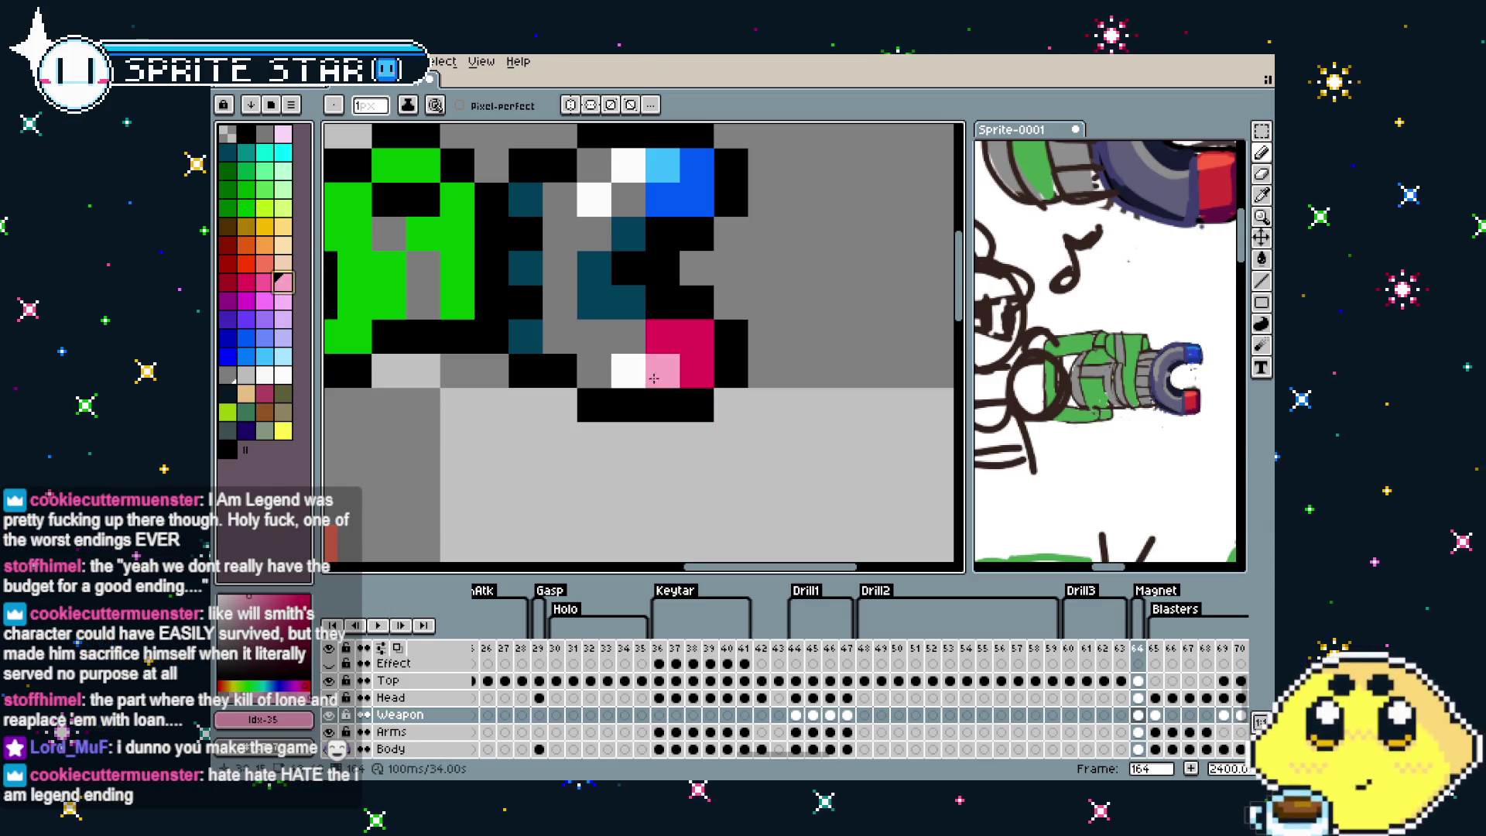
Add dark-teal pixels inside the magnet bracket and below the cannon outline, undoing the stray one
scroll(591, 471, "down", 5)
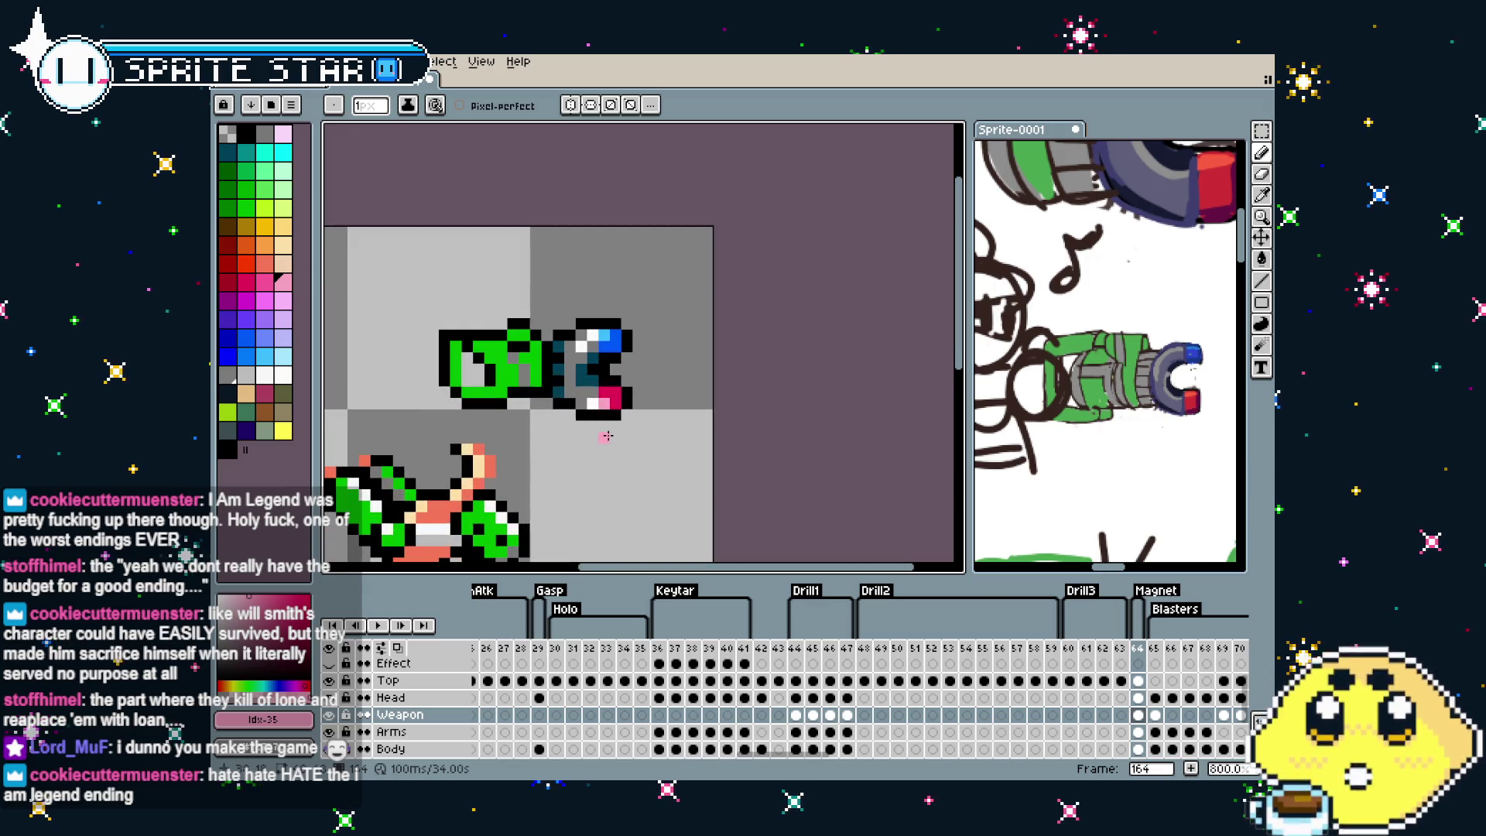
left_click_drag(593, 449, 623, 435)
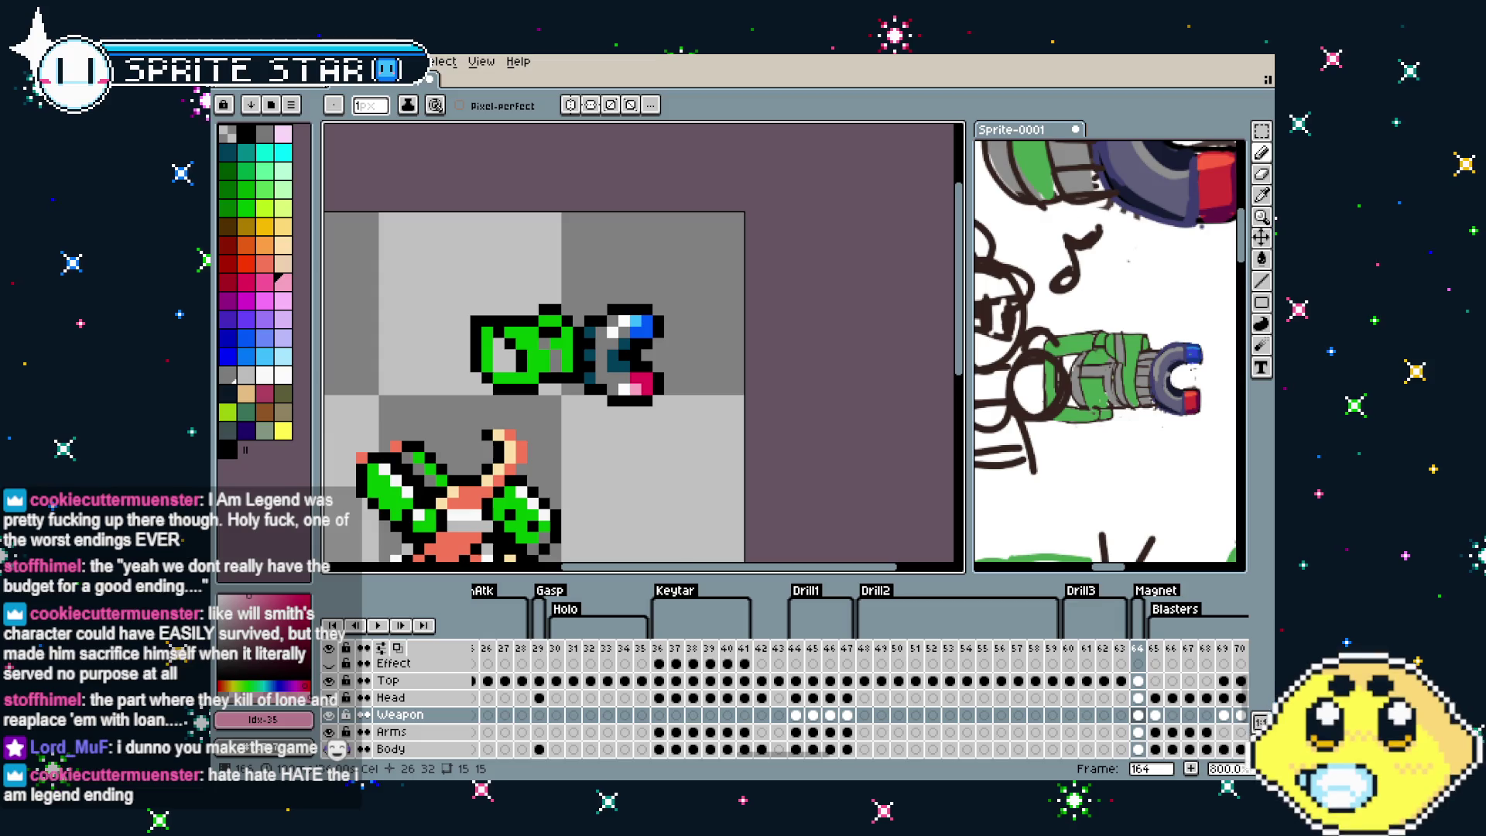
left_click_drag(609, 434, 661, 411)
scroll(660, 411, "up", 3)
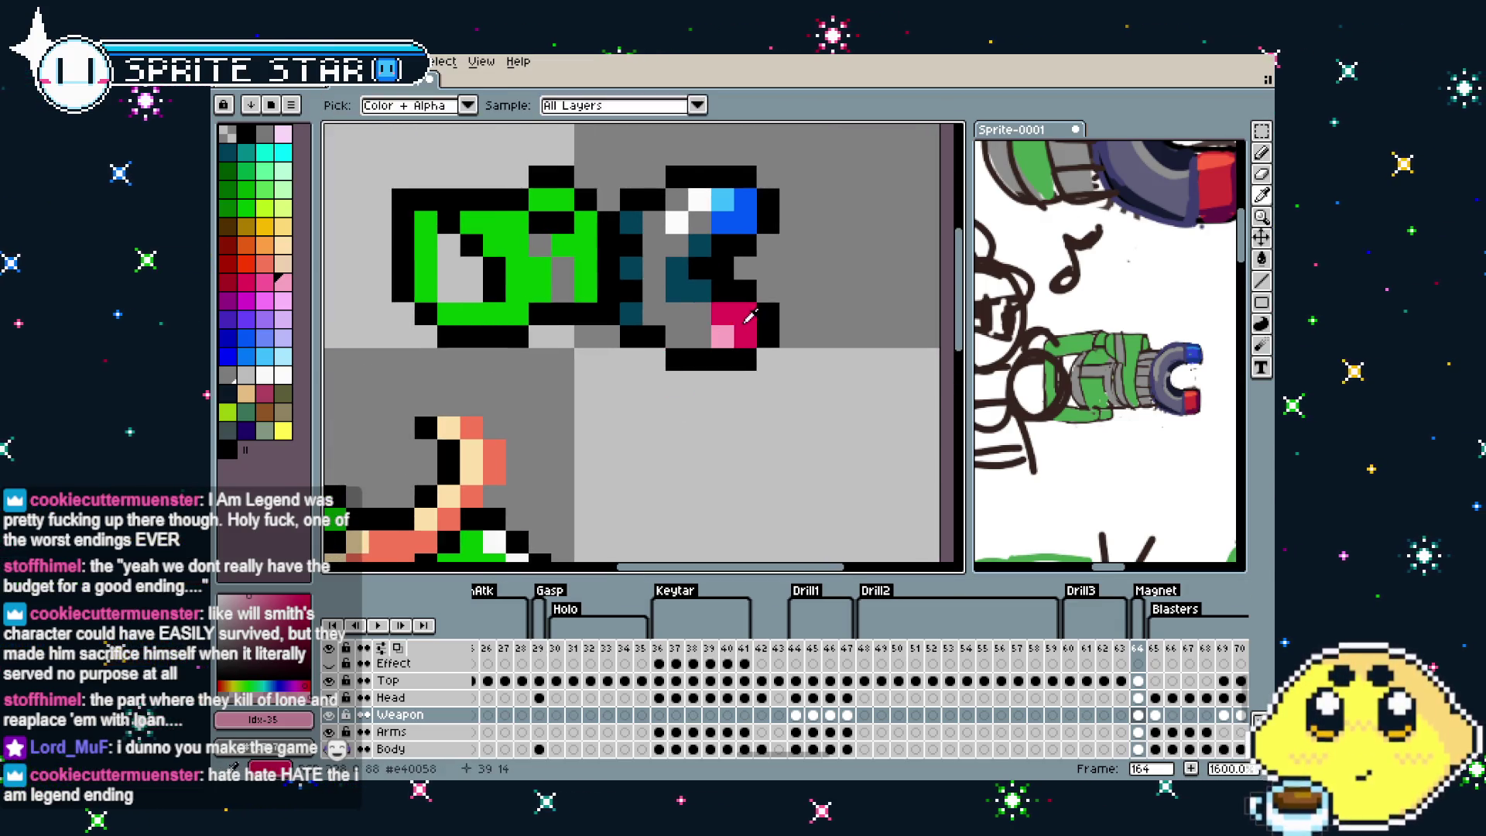
left_click(699, 333, "alt")
left_click(708, 287, "alt")
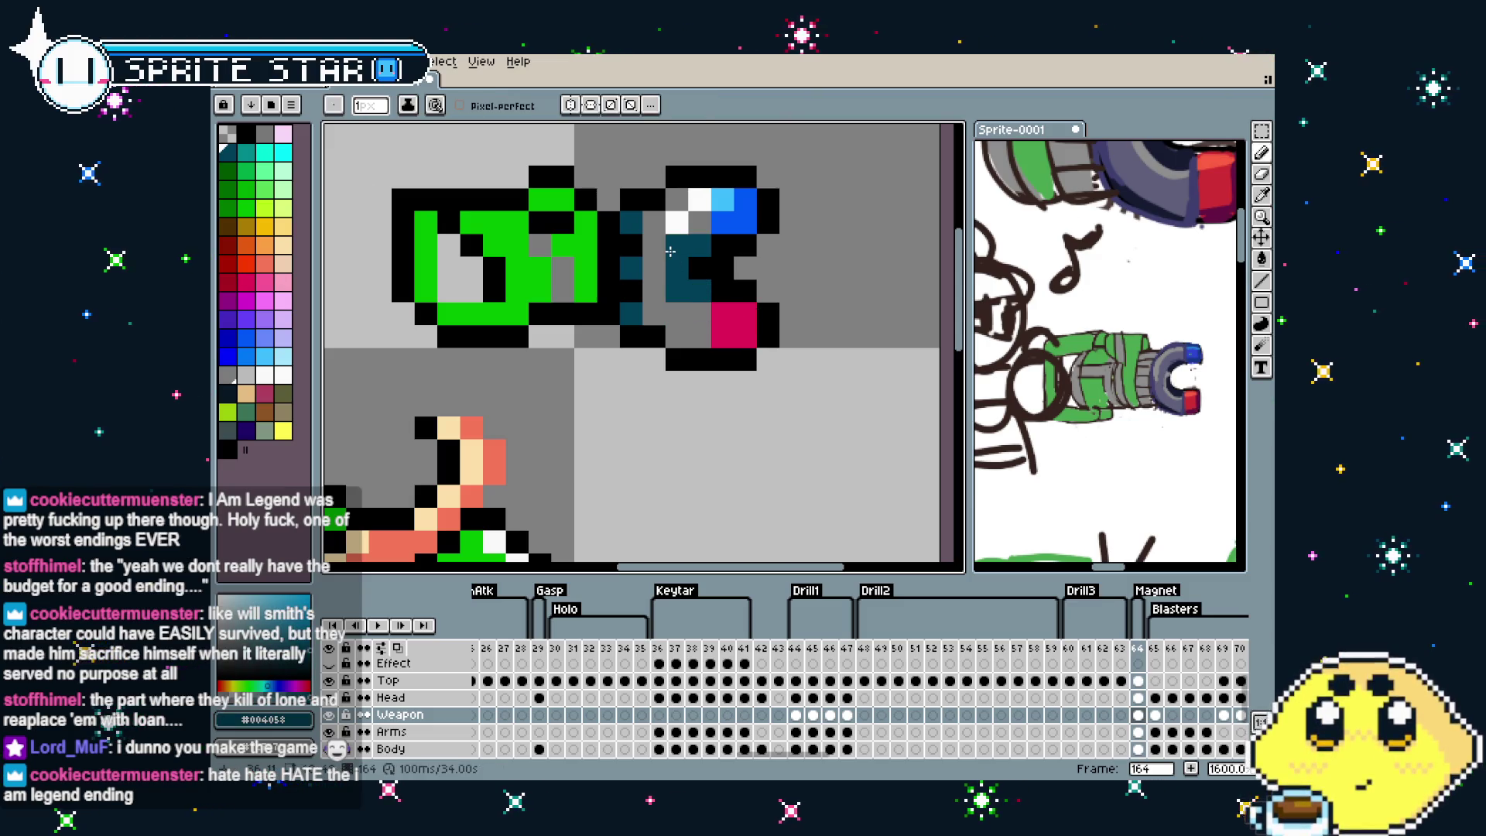
left_click(722, 268)
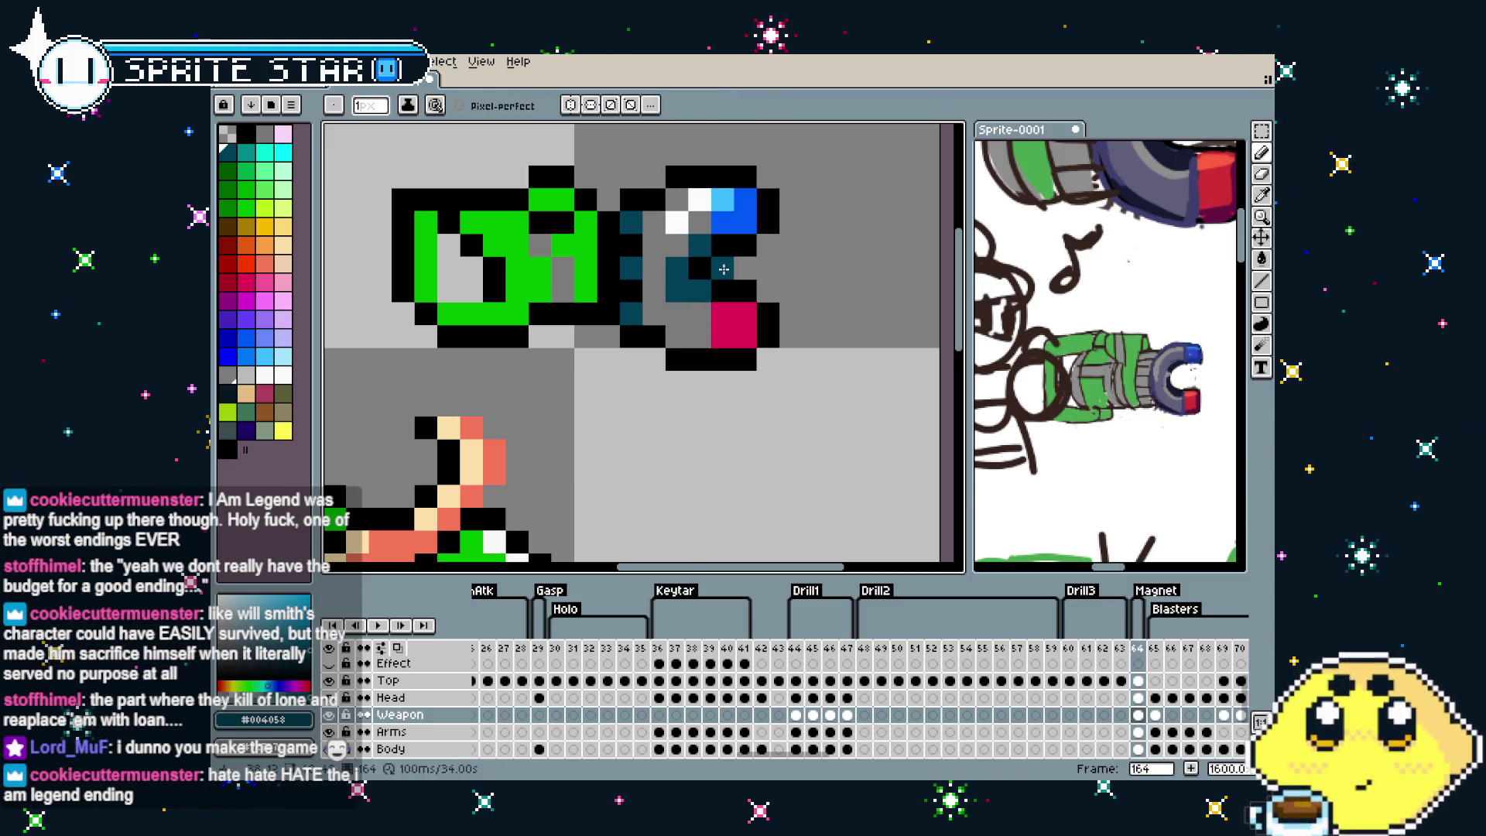
left_click(700, 373)
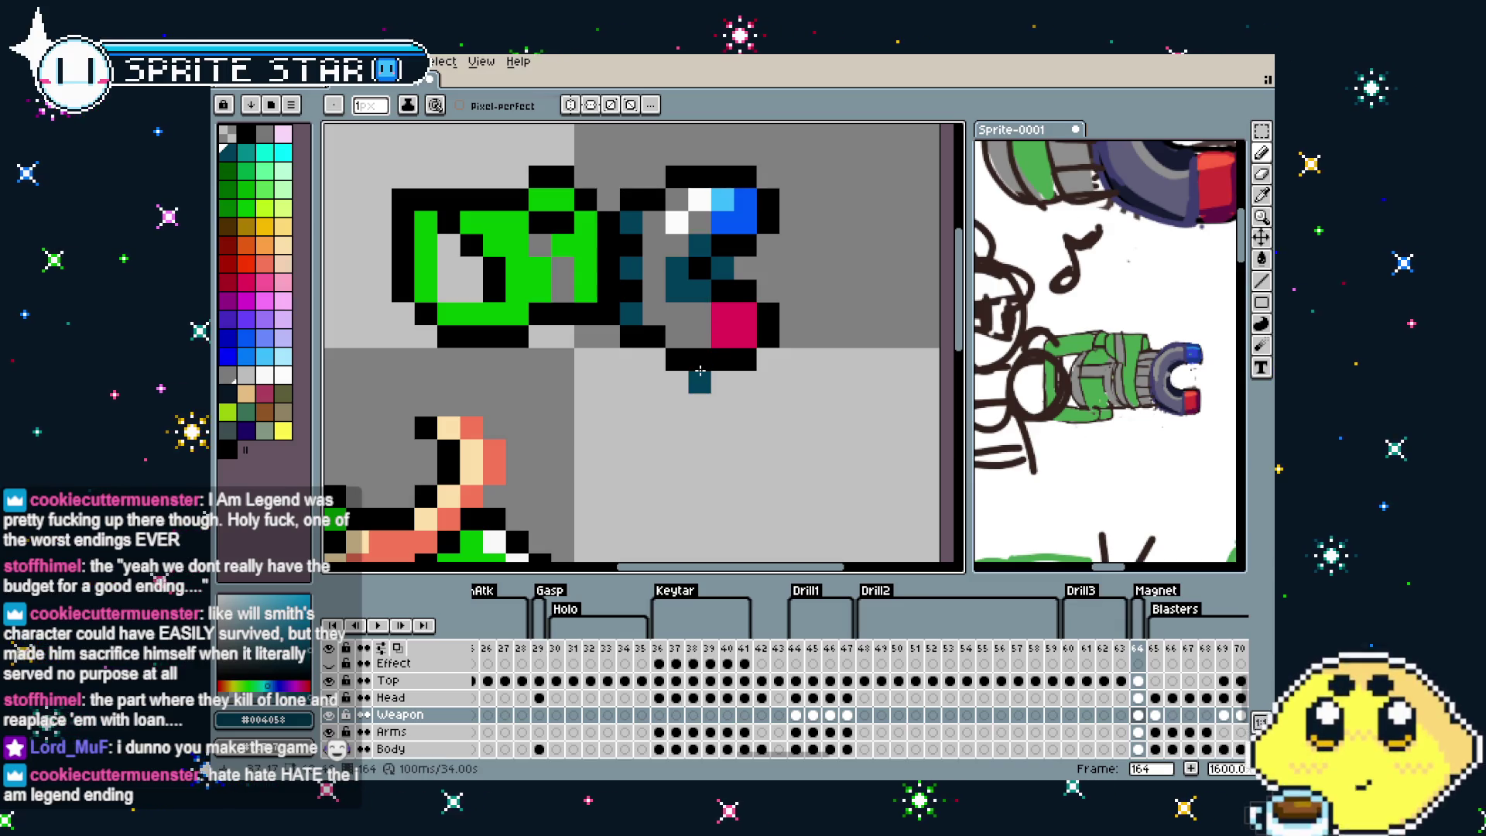
key("ctrl+z")
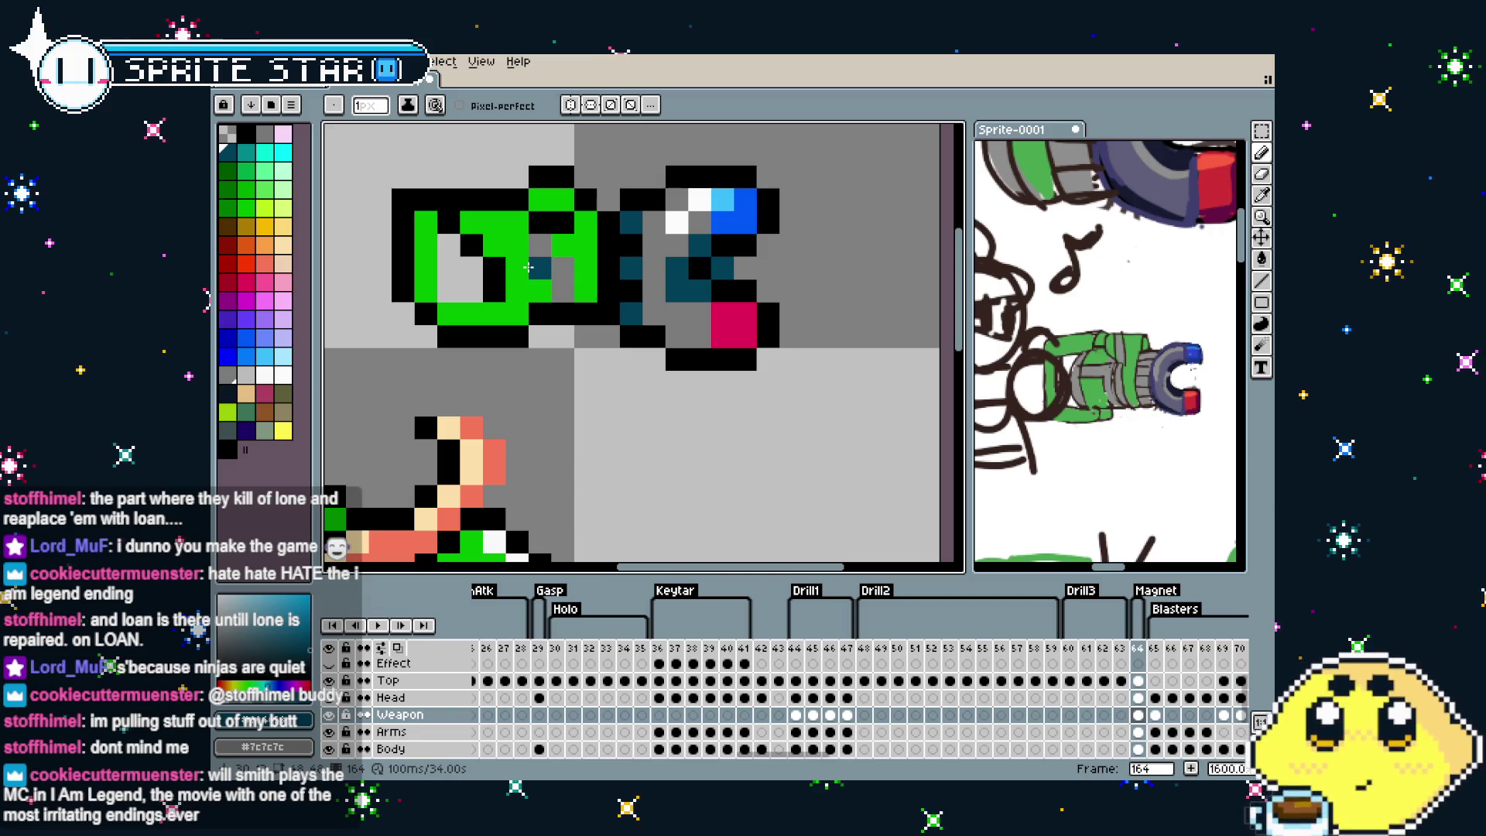
Sample black from the outline and try a black pixel on the cannon, then undo it and the stray teal pixel
key("i")
left_click(552, 293)
key("b")
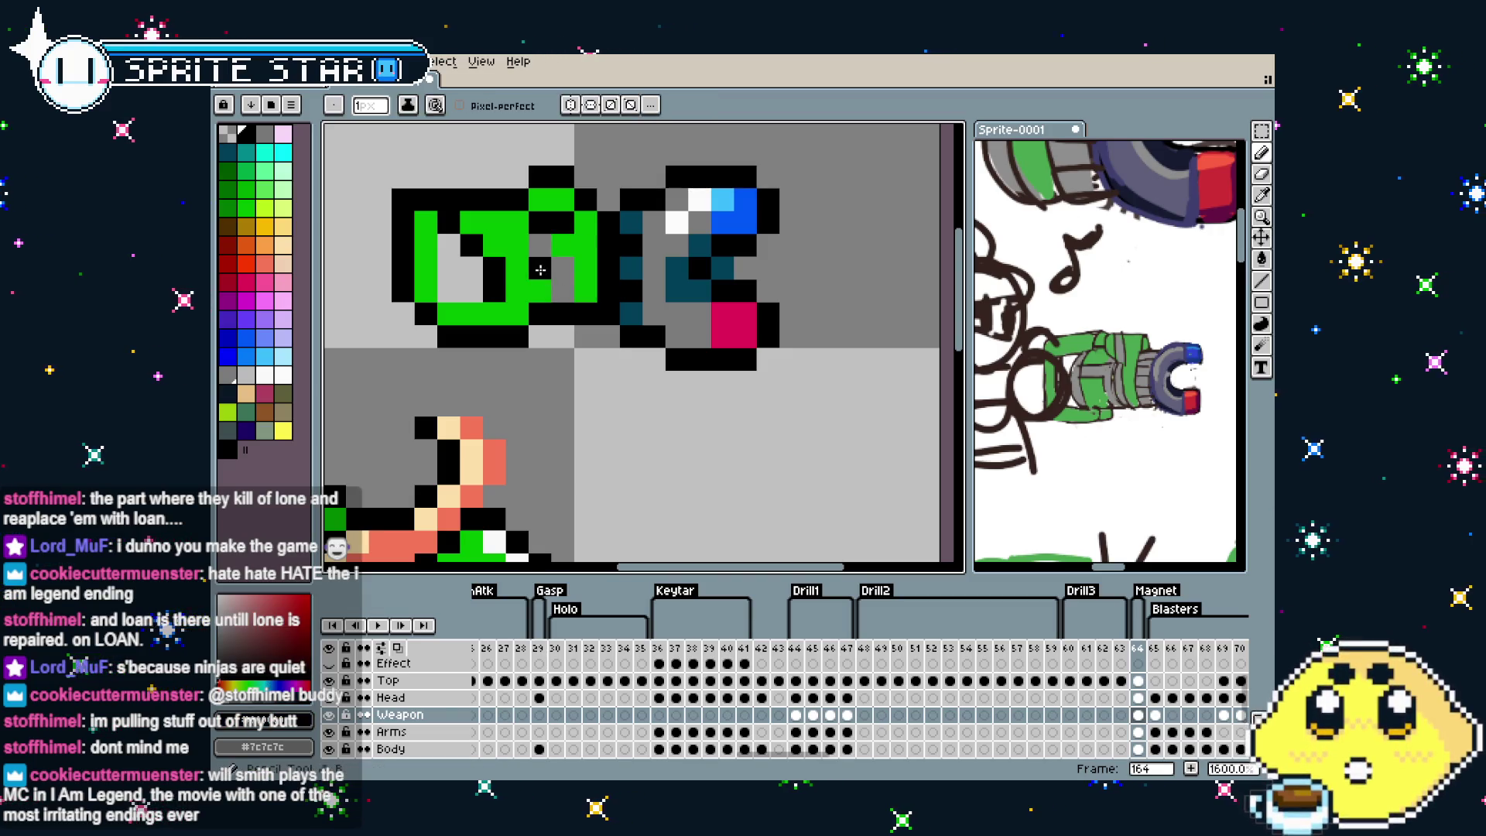
left_click(564, 246)
key("ctrl+z")
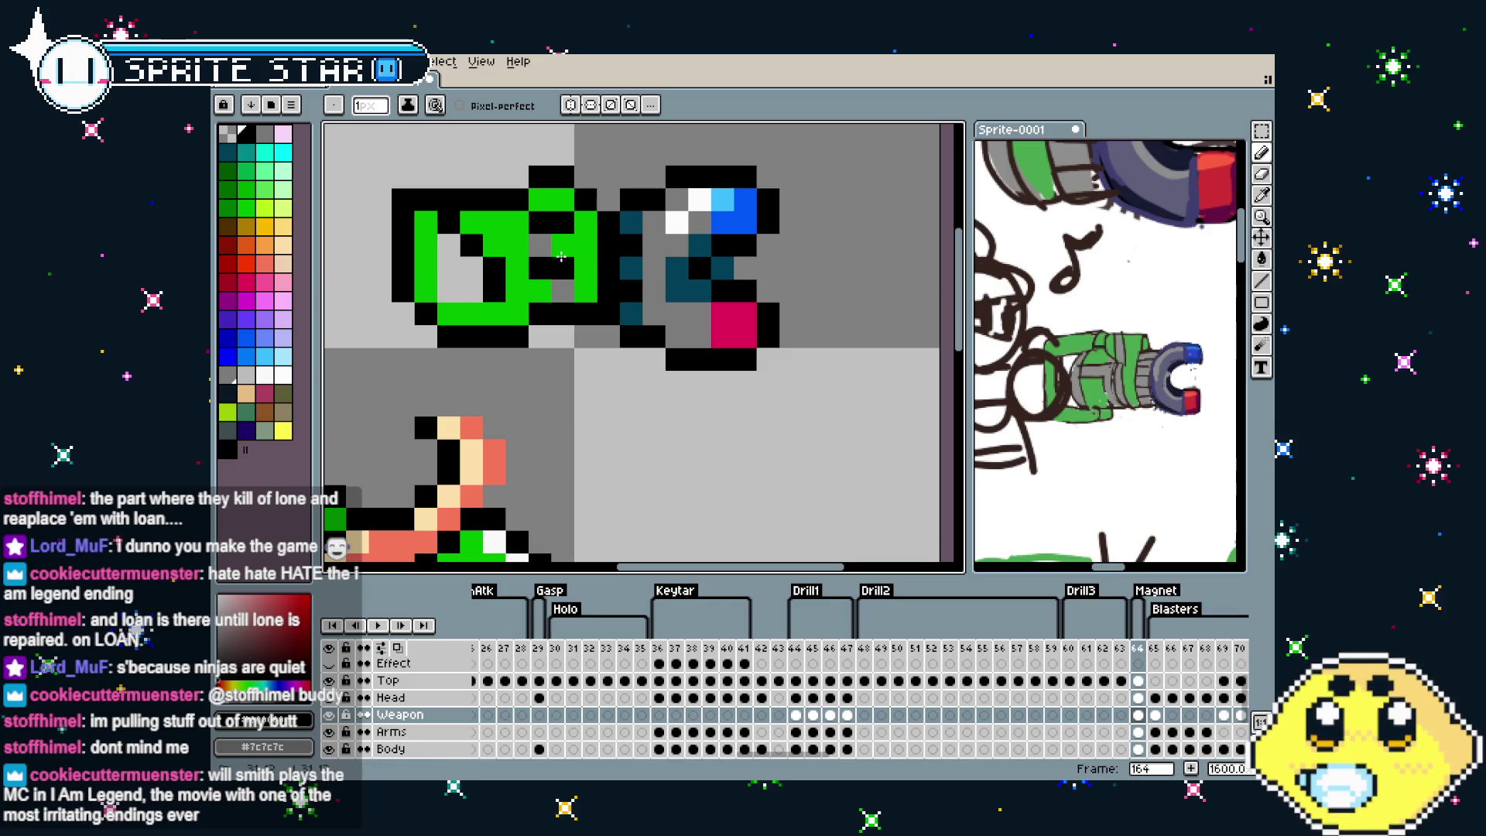
key("ctrl+z")
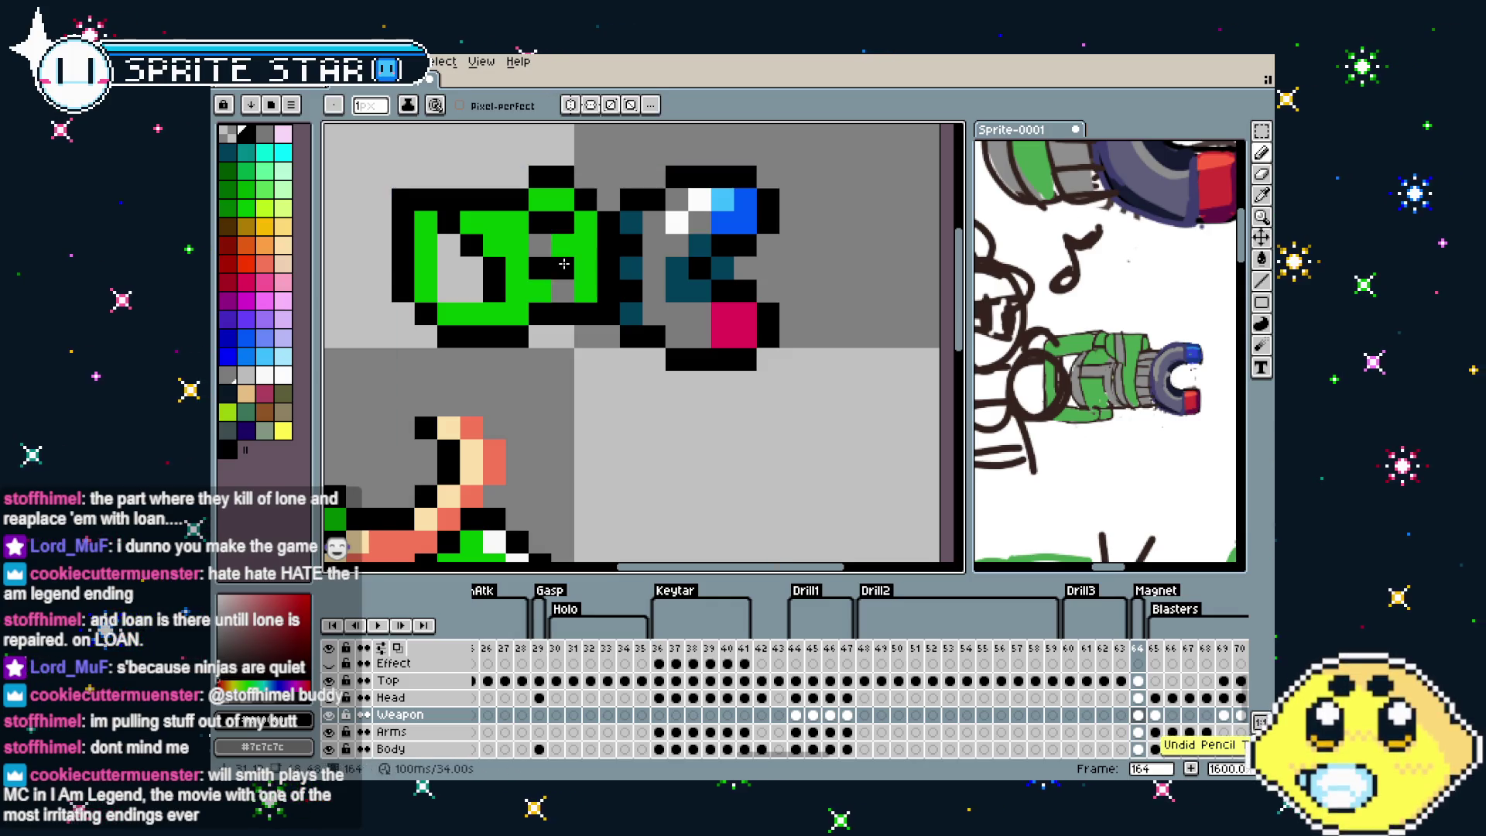
scroll(561, 245, "down", 4)
scroll(500, 395, "down", 2)
scroll(500, 394, "up", 2)
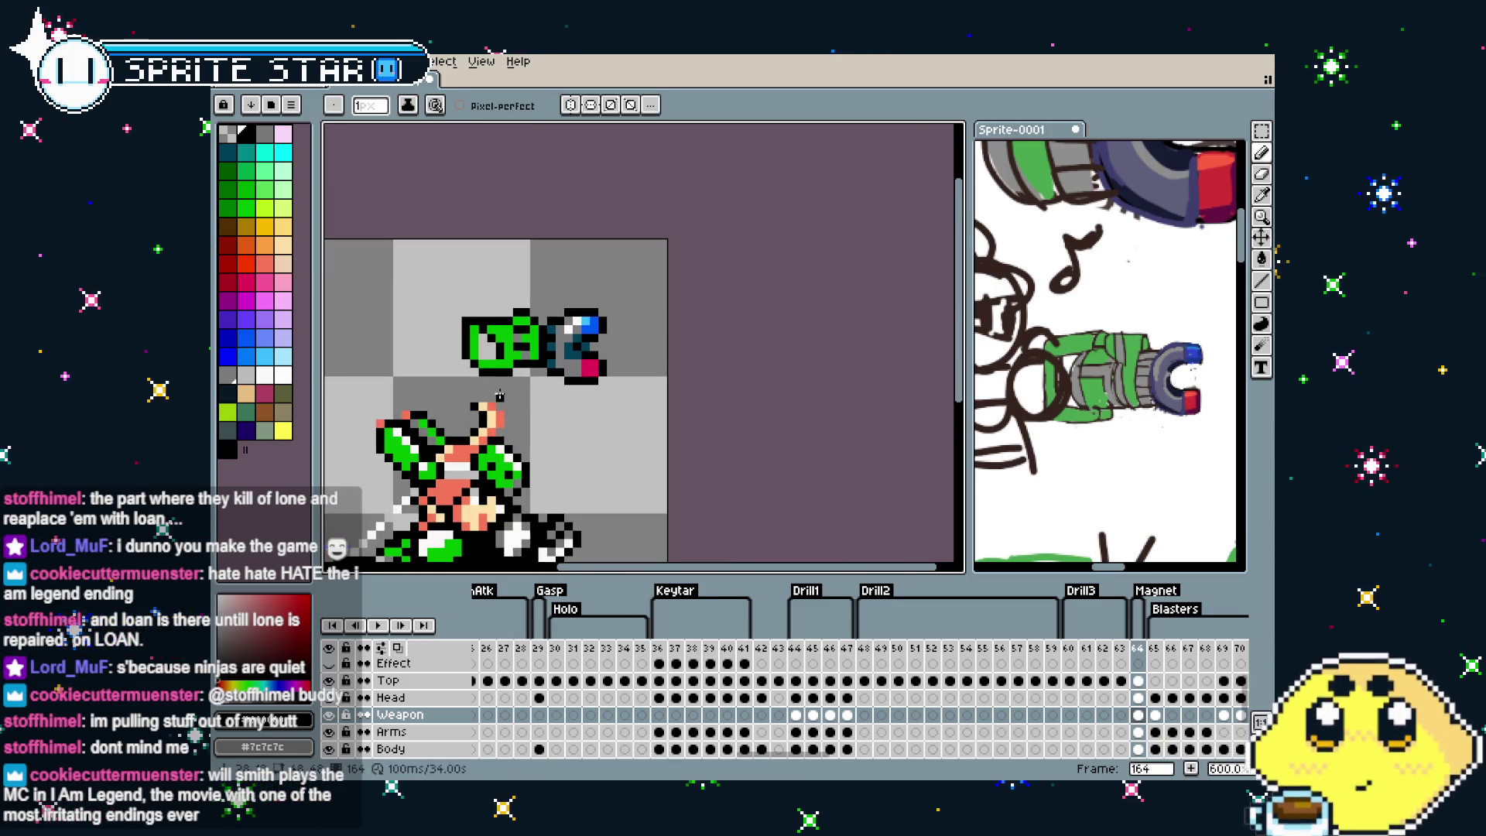
scroll(500, 394, "up", 2)
scroll(500, 396, "up", 2)
scroll(500, 394, "down", 4)
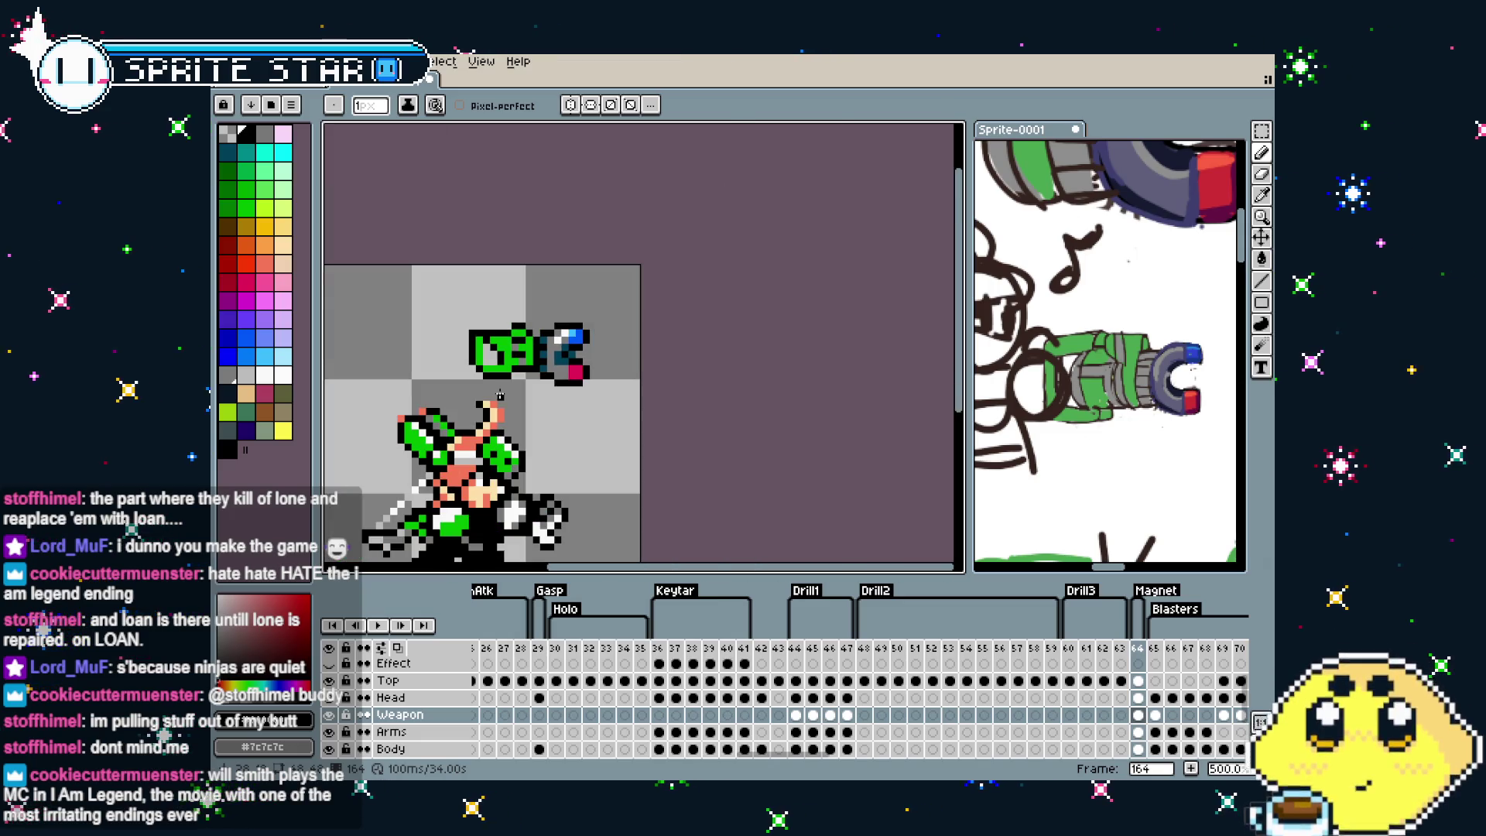
scroll(500, 395, "up", 4)
Paint a lighter pink highlight pixel onto the magnet's red tip
key("i")
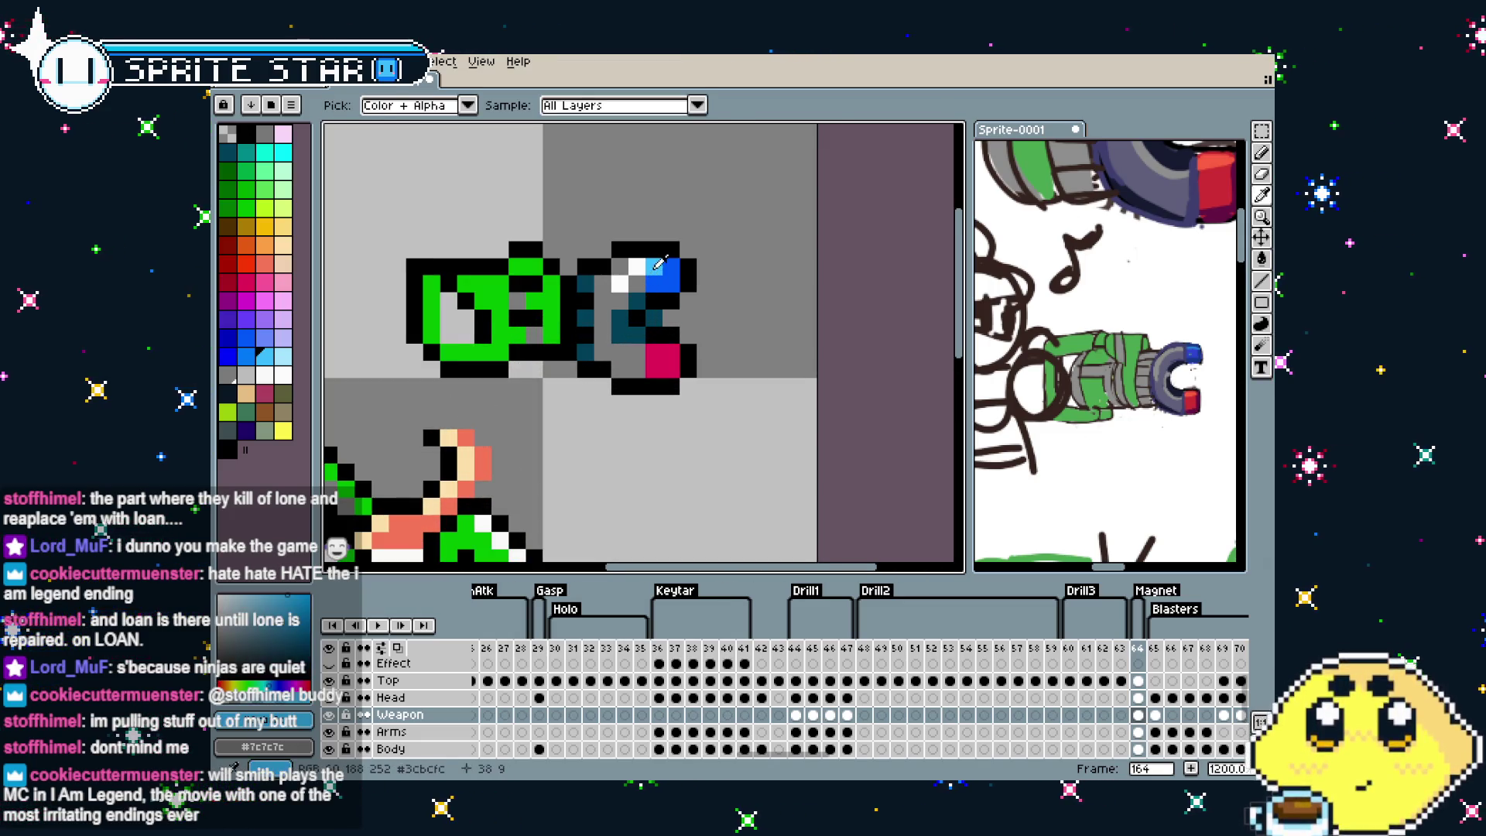
key("b")
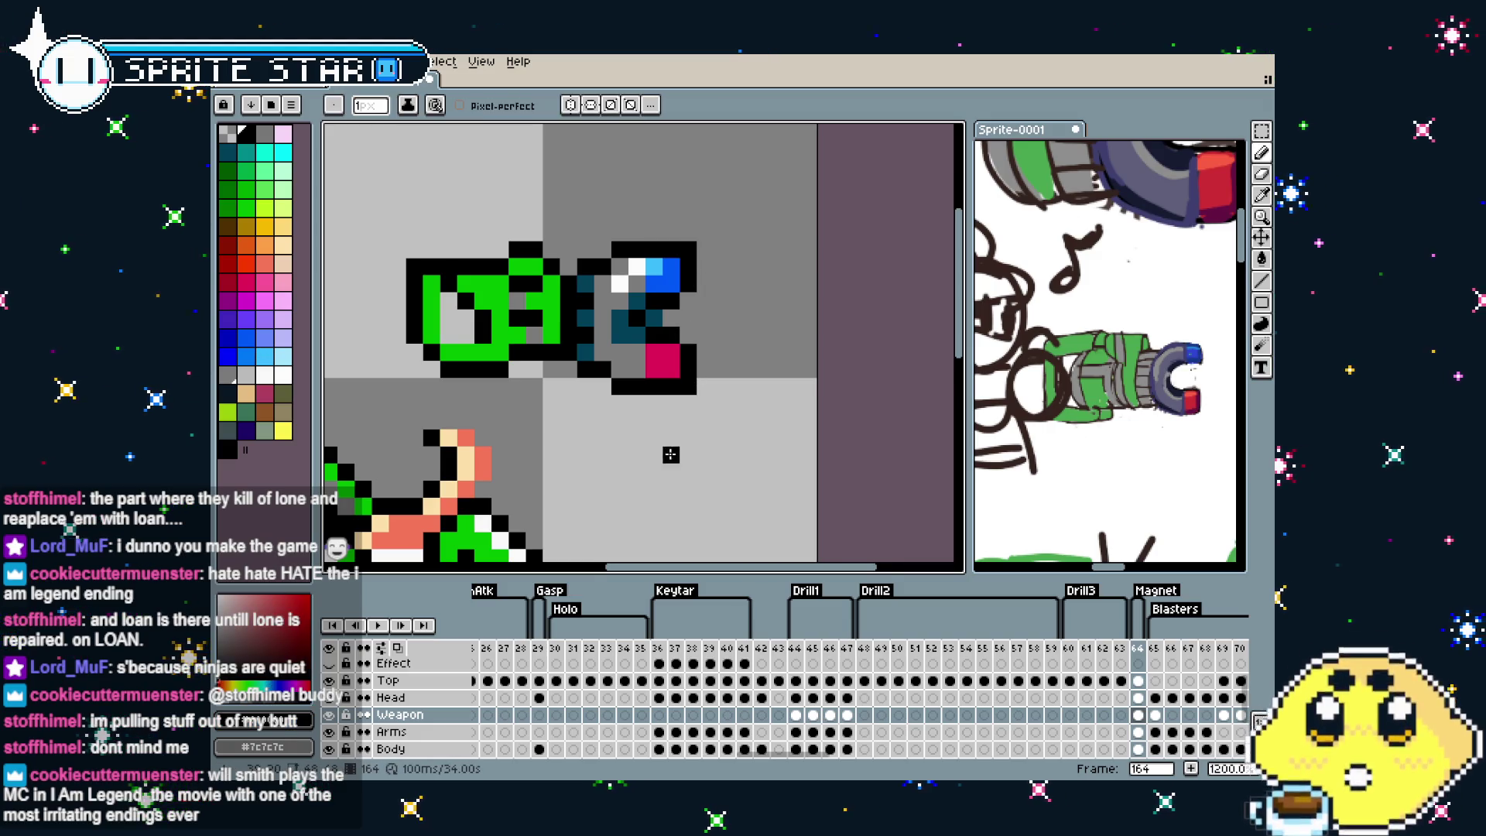
scroll(670, 455, "down", 3)
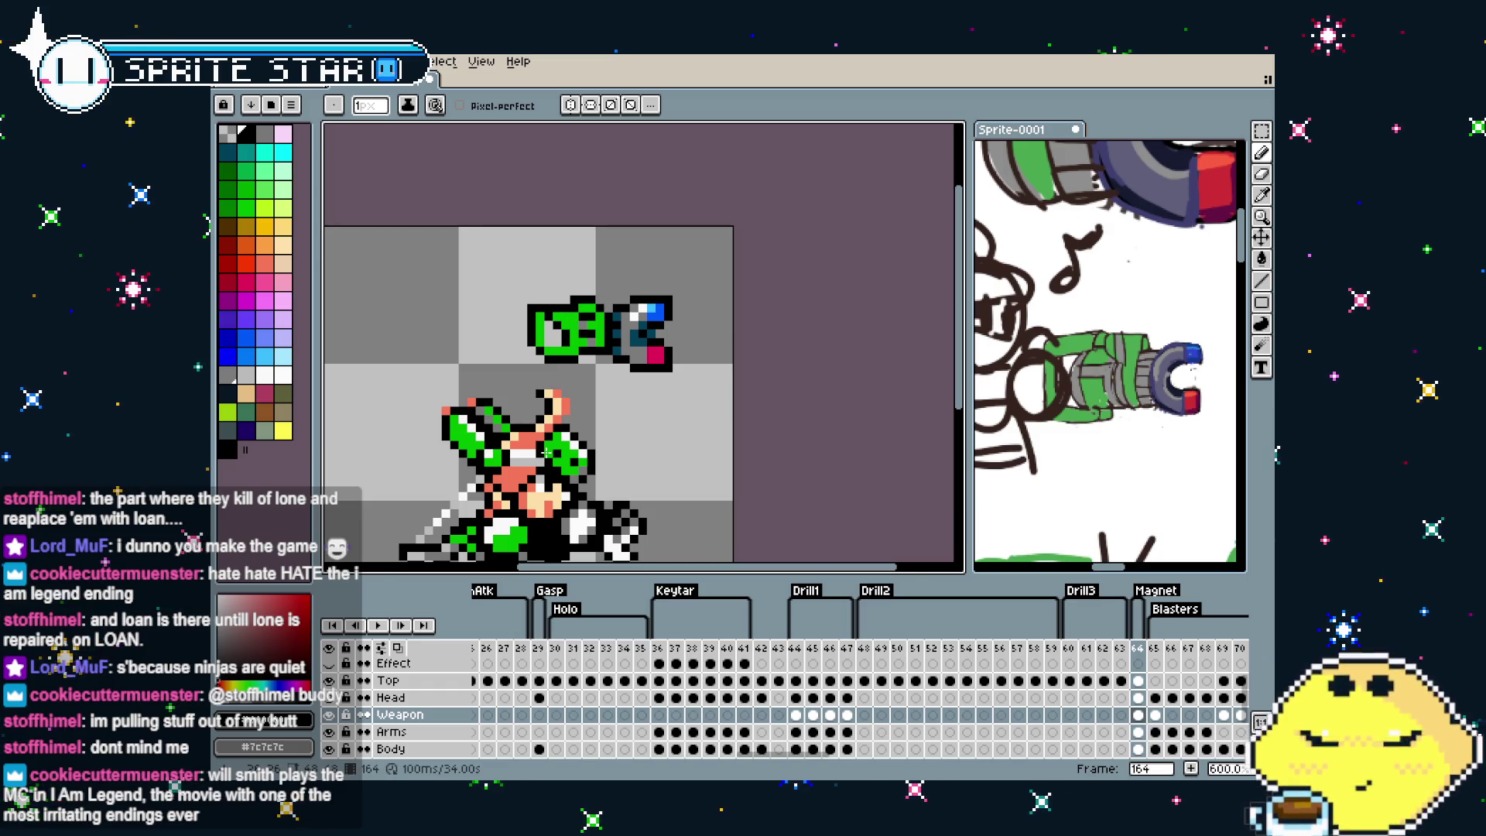
scroll(547, 452, "down", 1)
scroll(547, 452, "up", 1)
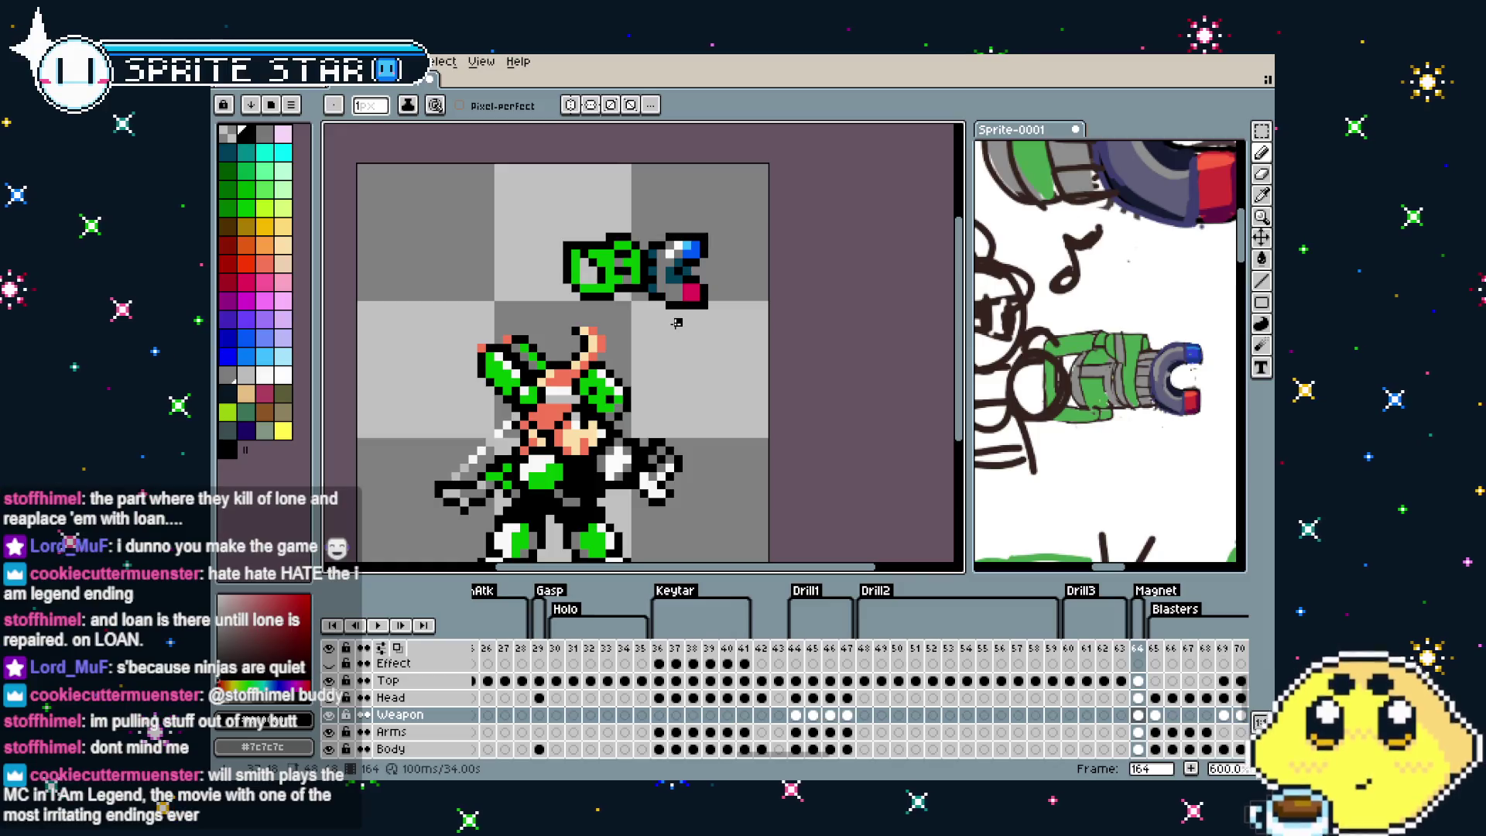
scroll(679, 314, "down", 1)
scroll(663, 370, "up", 2)
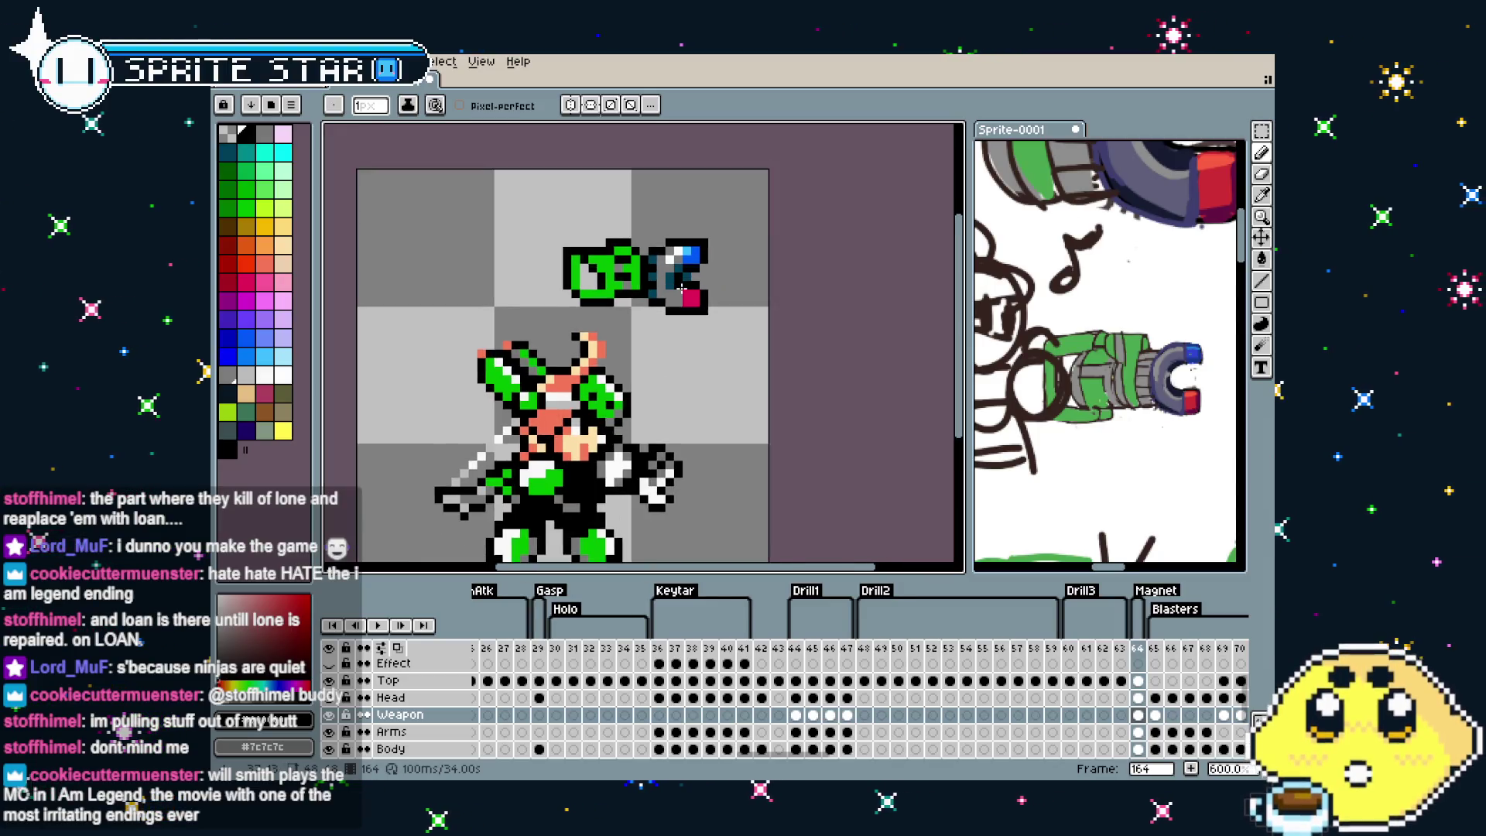
scroll(680, 289, "up", 2)
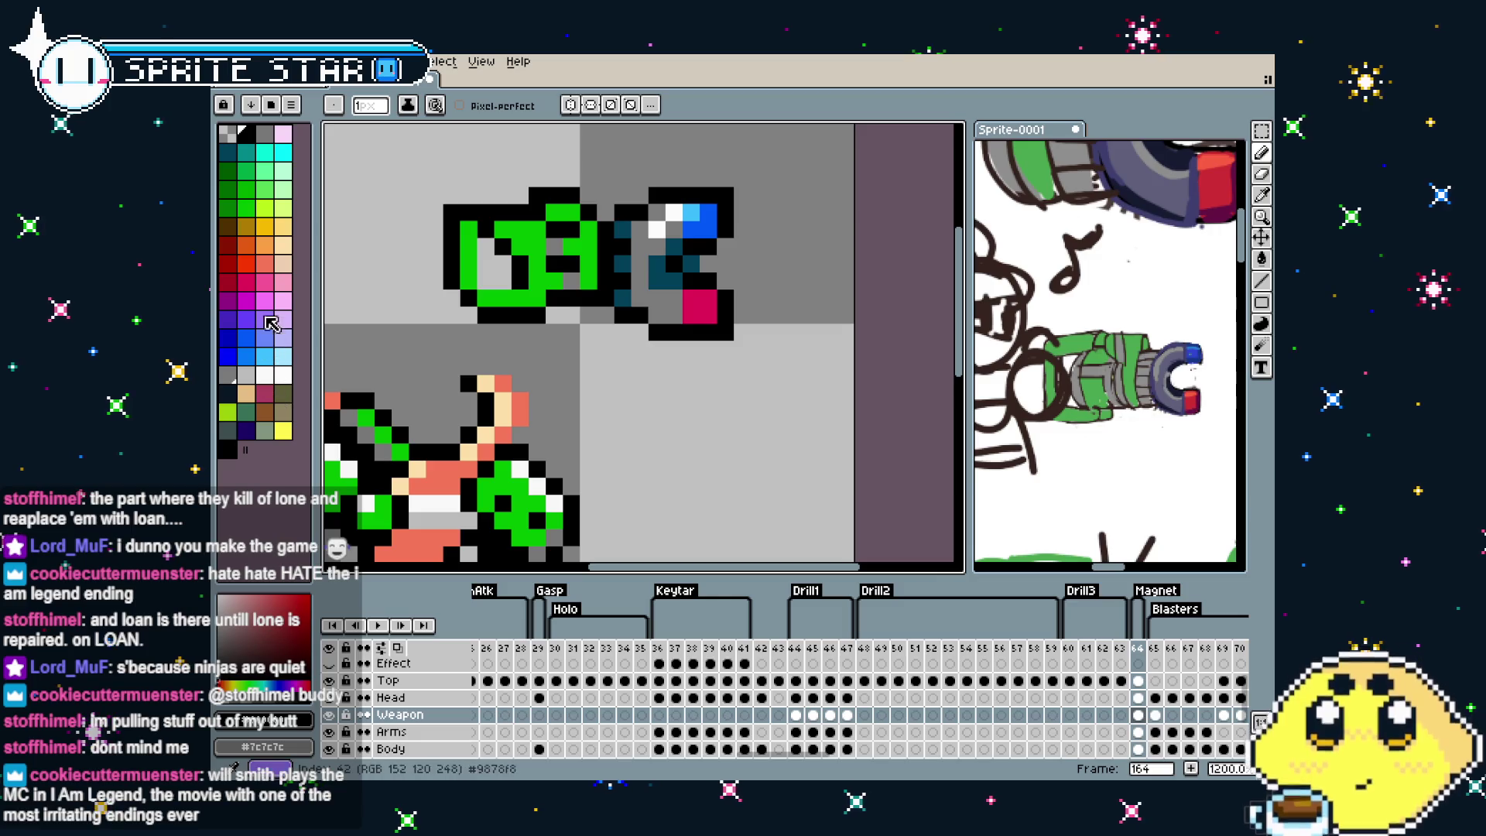
left_click(264, 282)
left_click(589, 296)
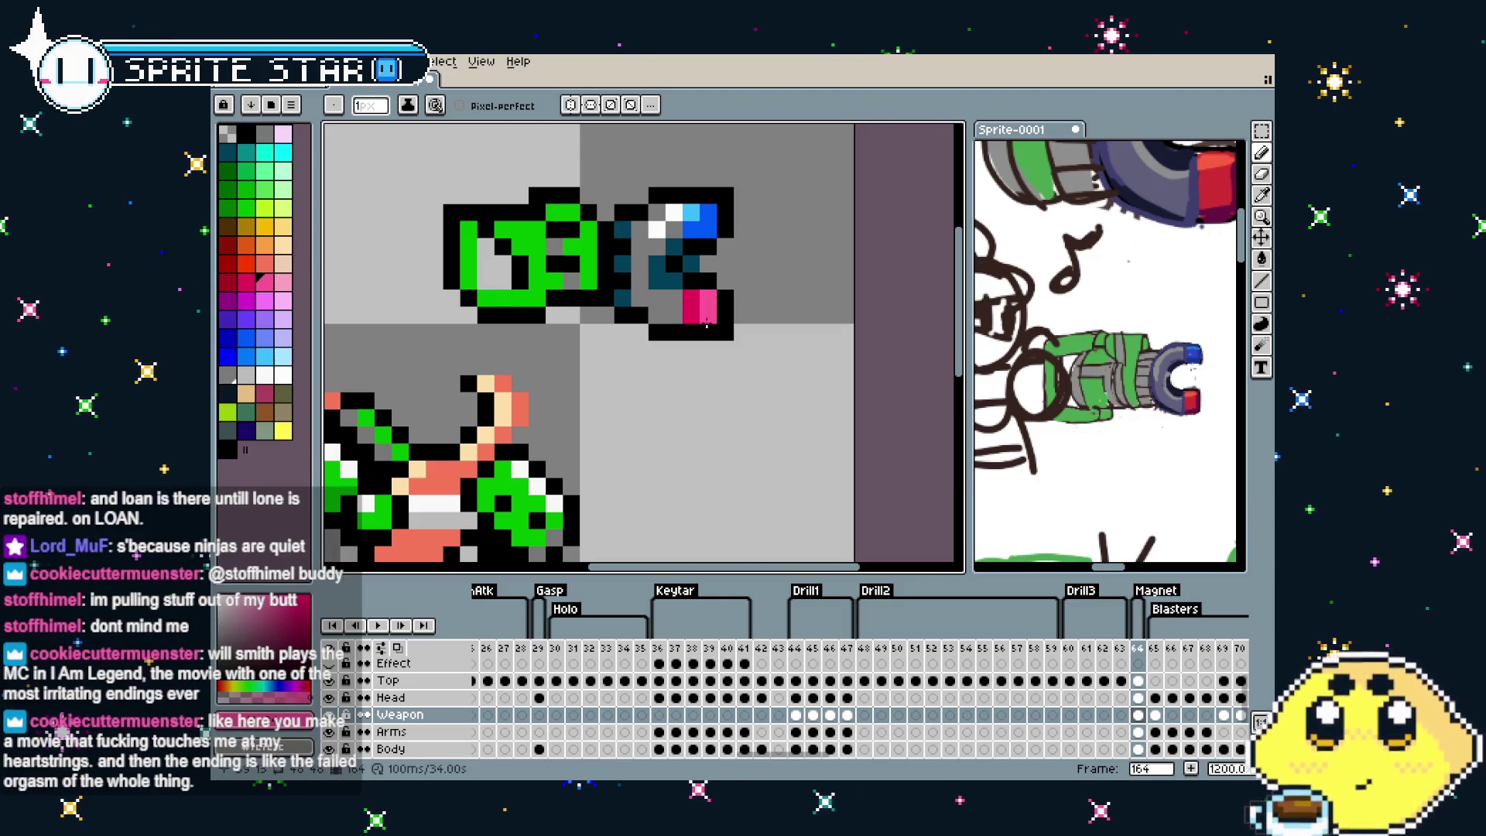
scroll(652, 472, "down", 5)
scroll(652, 472, "down", 1)
scroll(652, 472, "up", 1)
scroll(658, 457, "up", 1)
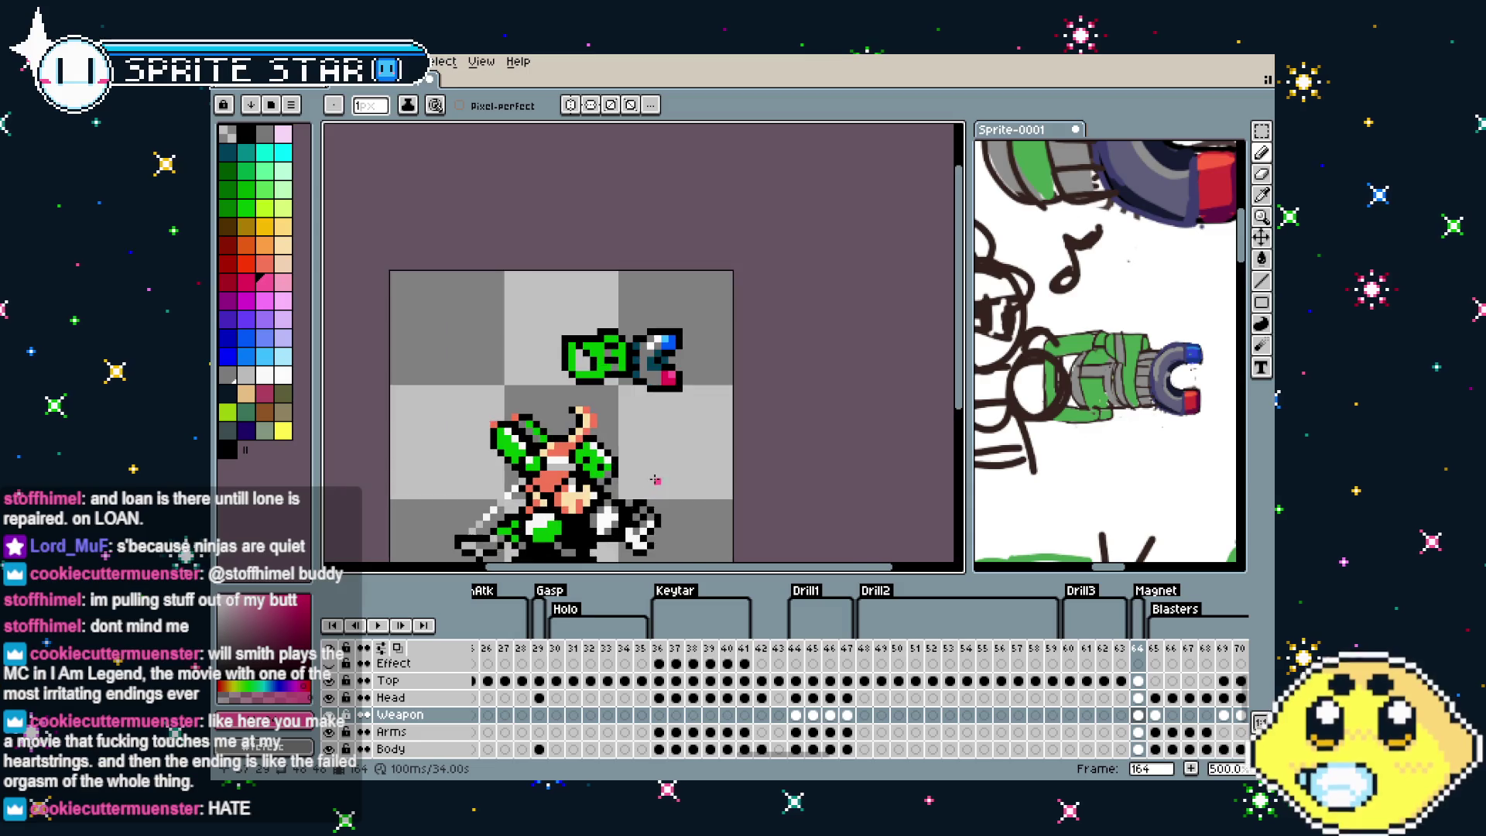
scroll(674, 426, "up", 2)
Sample black and add black pixels among the dark-teal shading inside the bracket
key("alt")
left_click(658, 333, "alt")
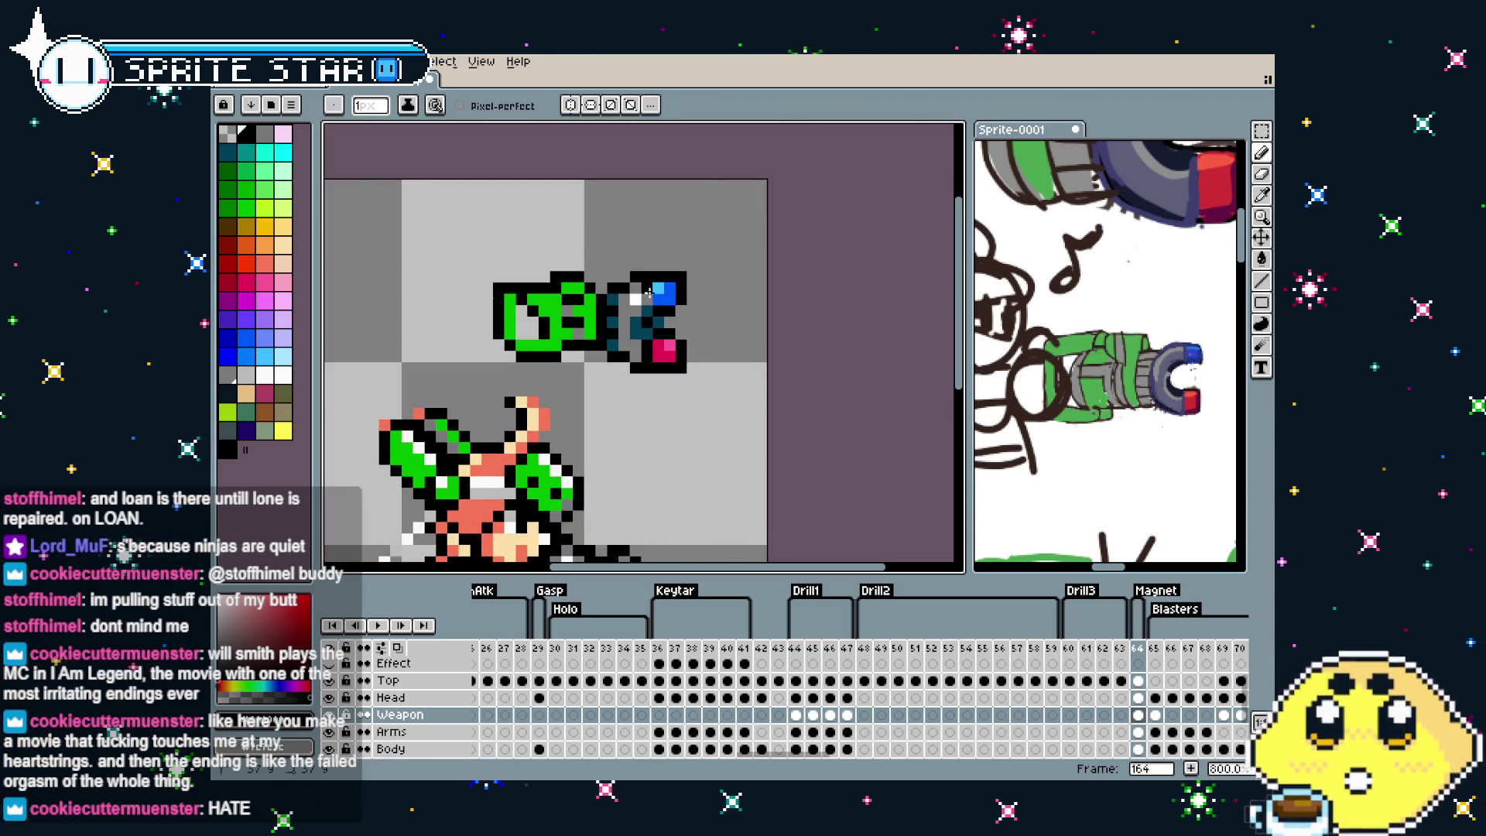
scroll(648, 290, "down", 2)
scroll(636, 426, "down", 3)
key("v")
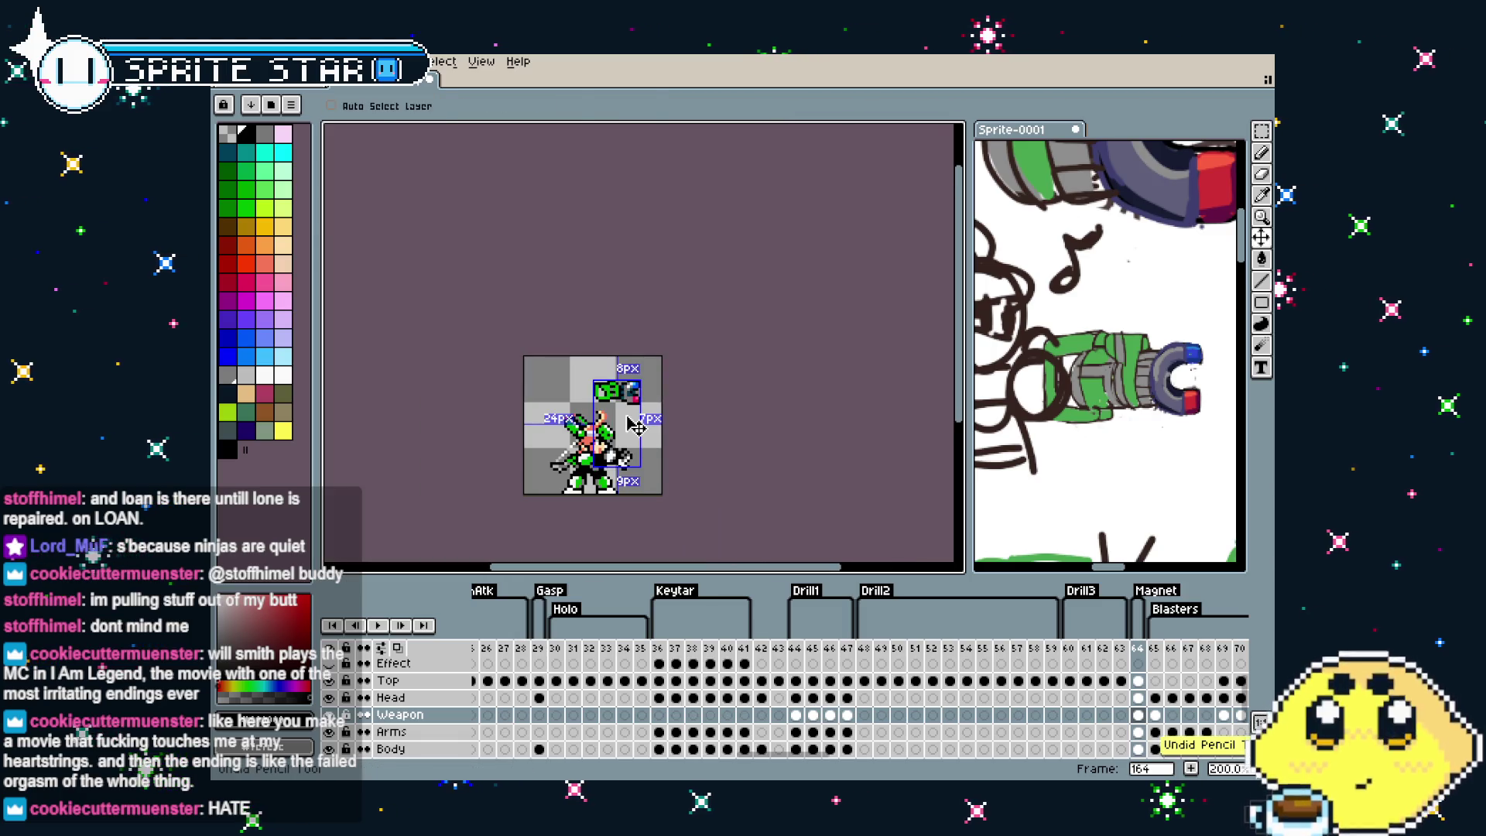
key("b")
scroll(630, 422, "up", 2)
scroll(626, 416, "up", 1)
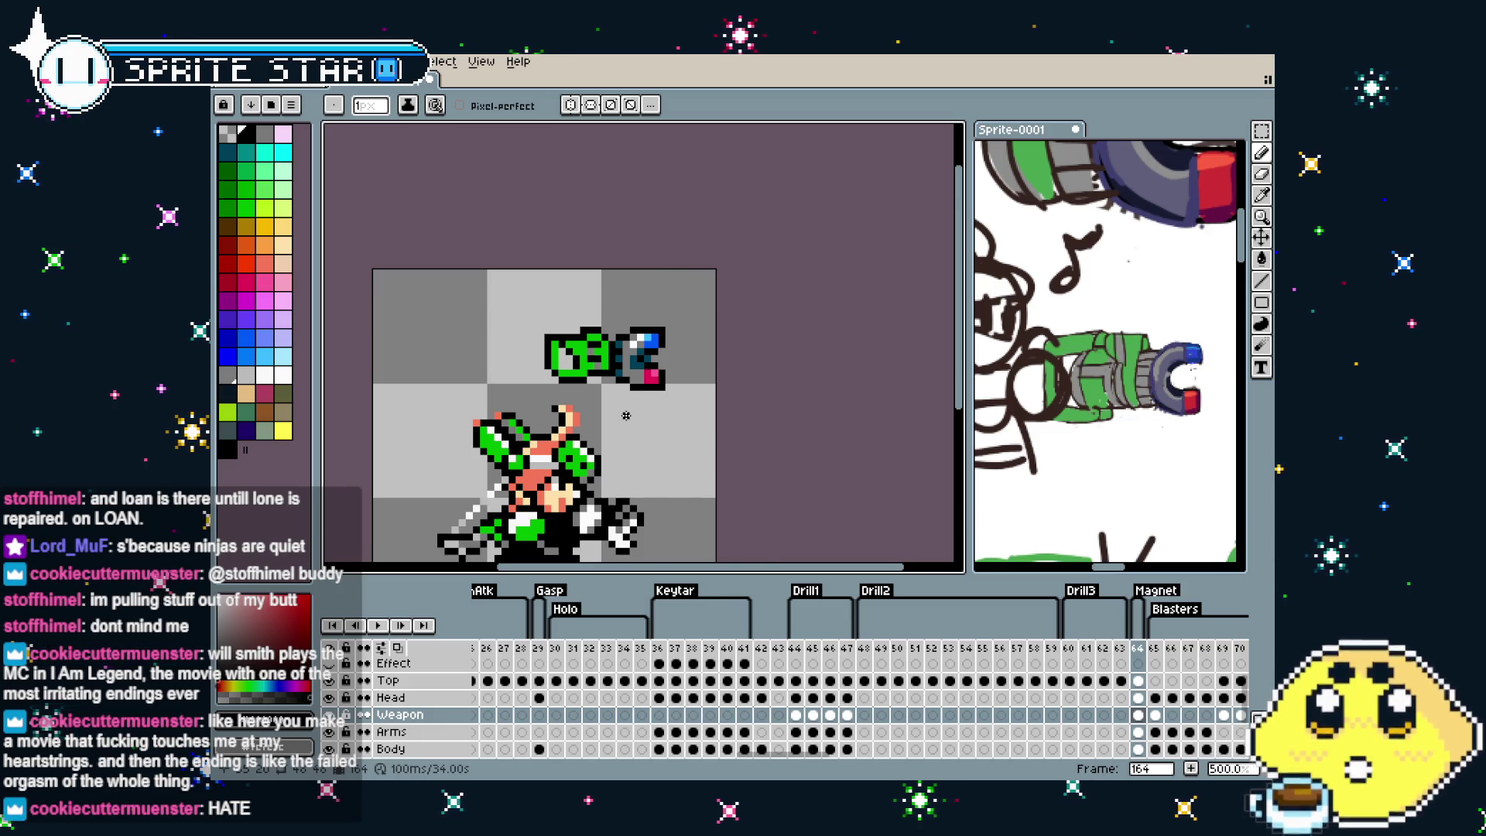
scroll(626, 416, "up", 2)
scroll(600, 398, "up", 1)
scroll(601, 372, "up", 1)
key("i")
key("b")
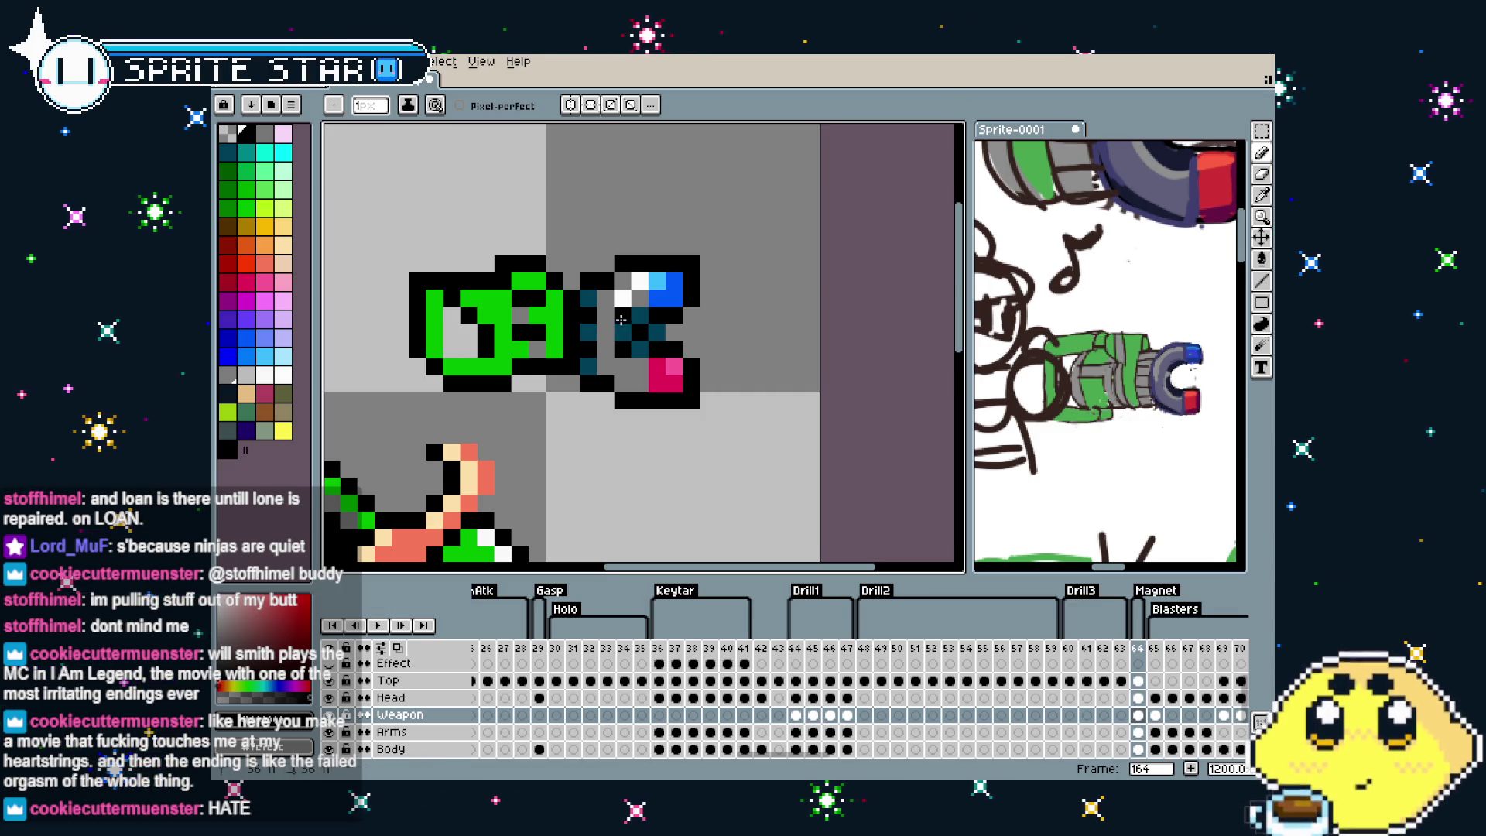
scroll(621, 319, "down", 3)
scroll(612, 348, "down", 3)
key("ctrl+z")
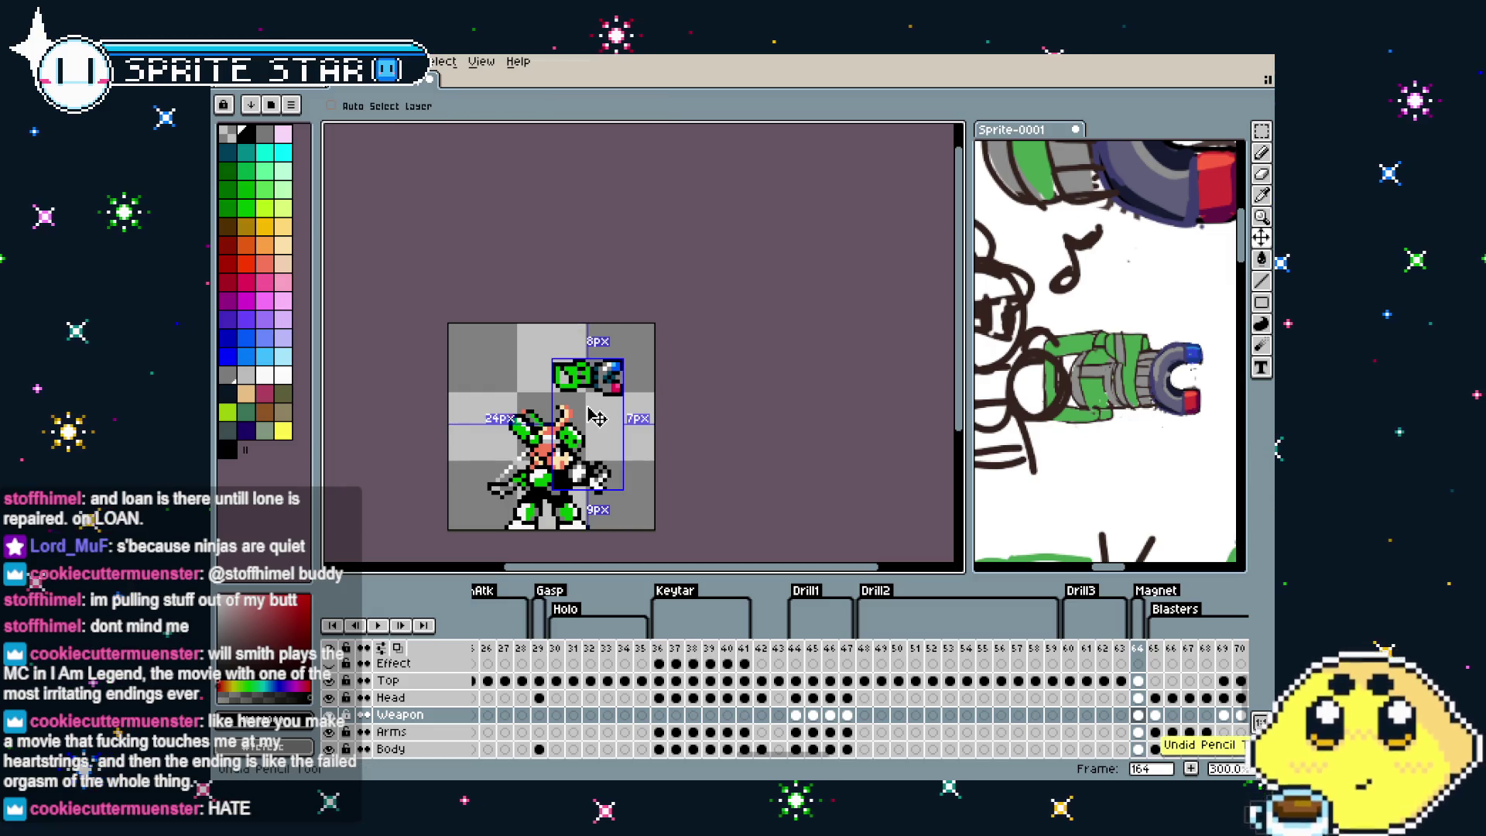
key("ctrl")
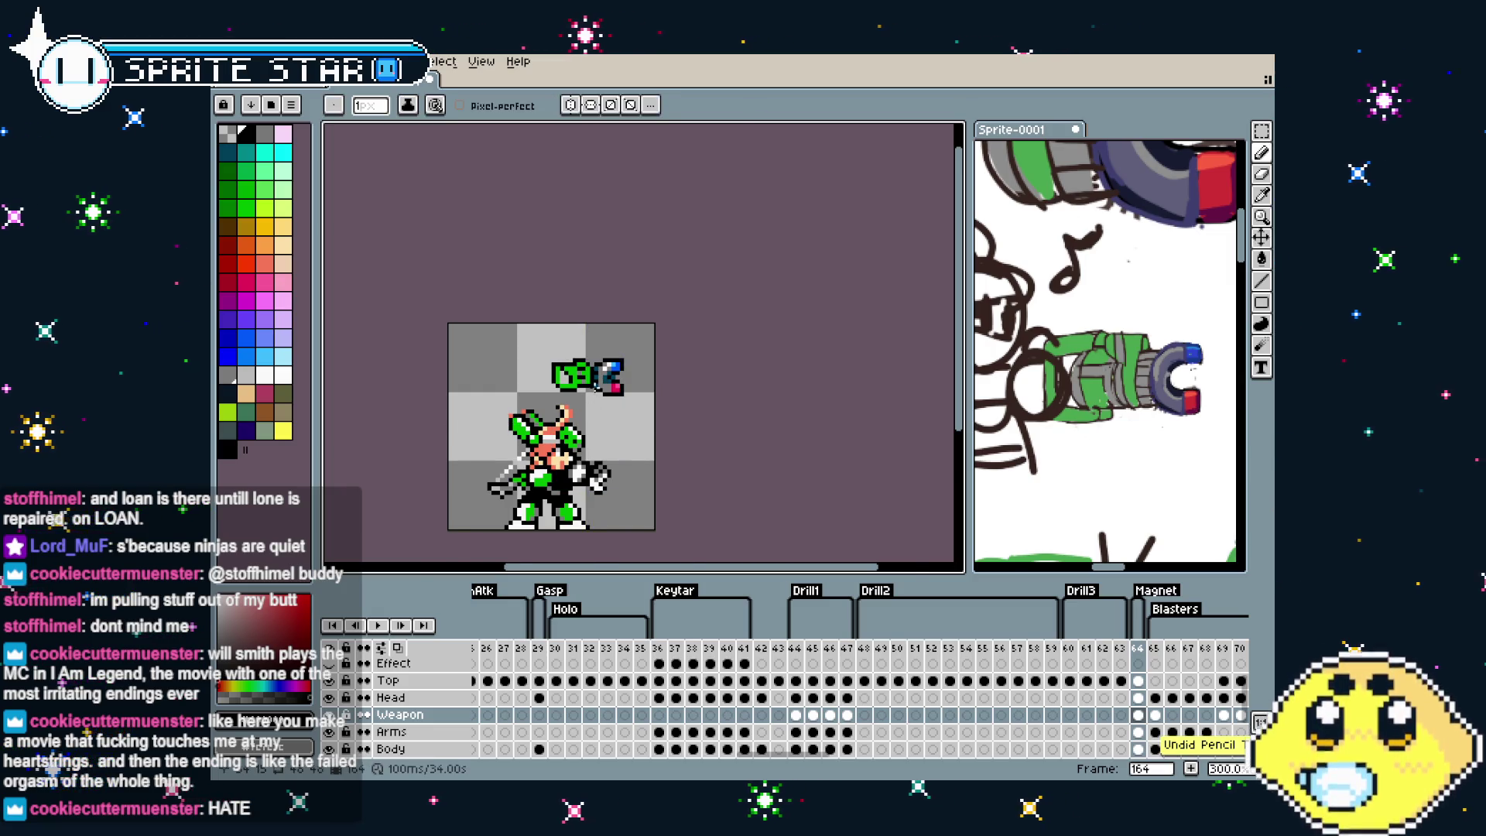
scroll(606, 384, "up", 6)
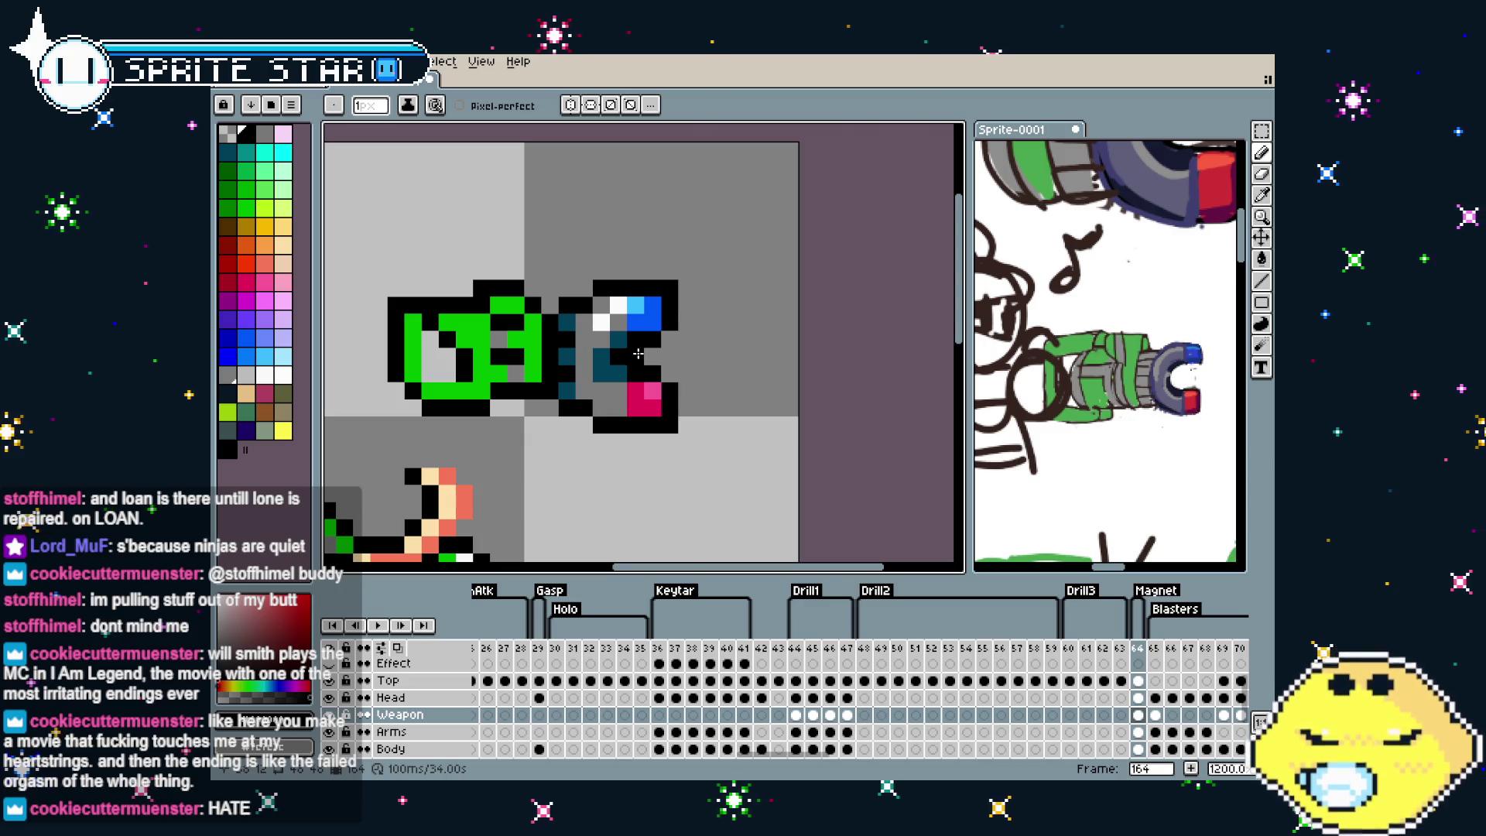
scroll(623, 445, "down", 5)
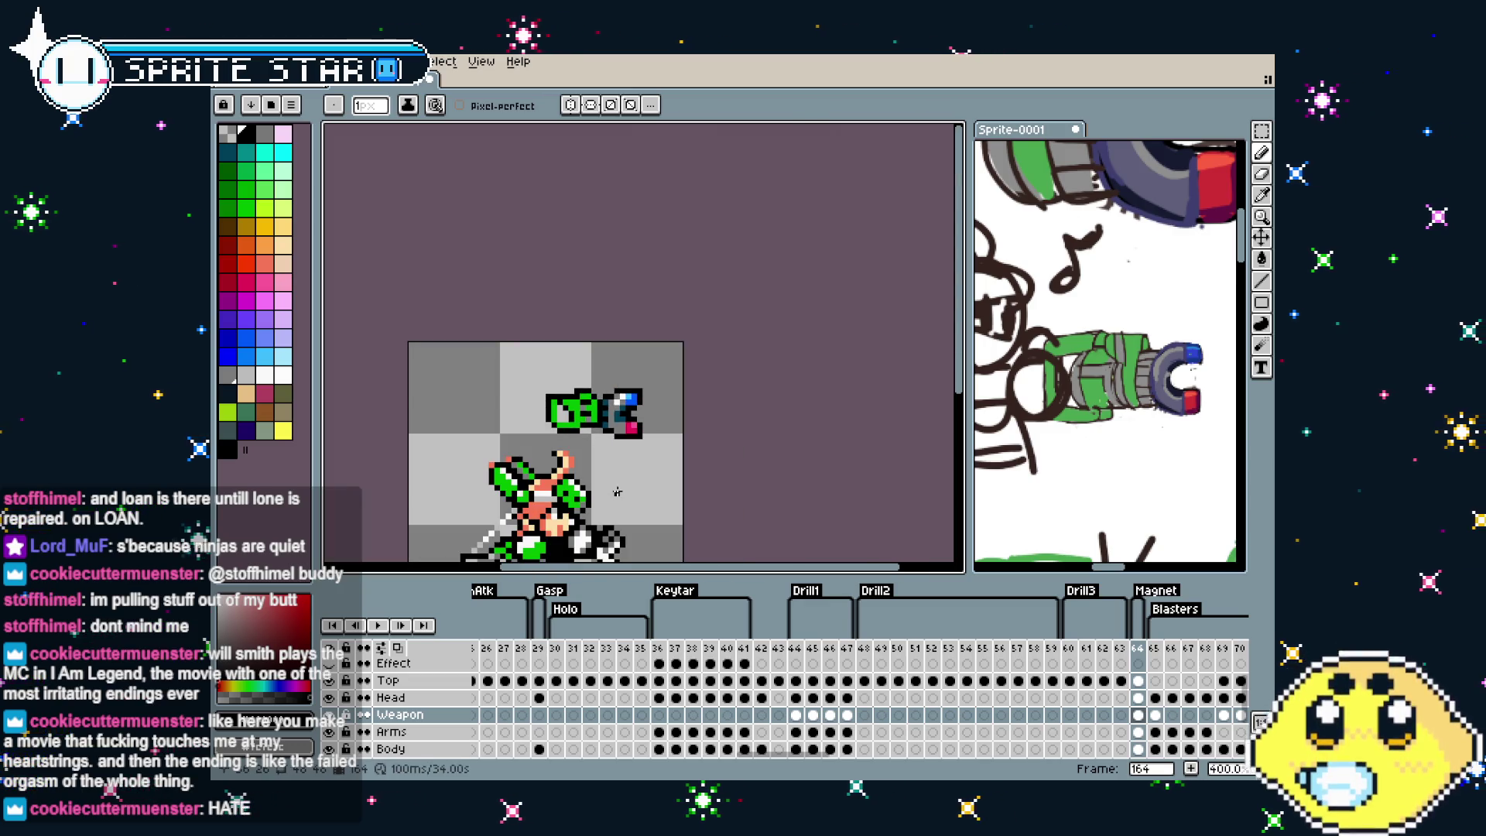
scroll(616, 481, "up", 2)
scroll(616, 384, "up", 4)
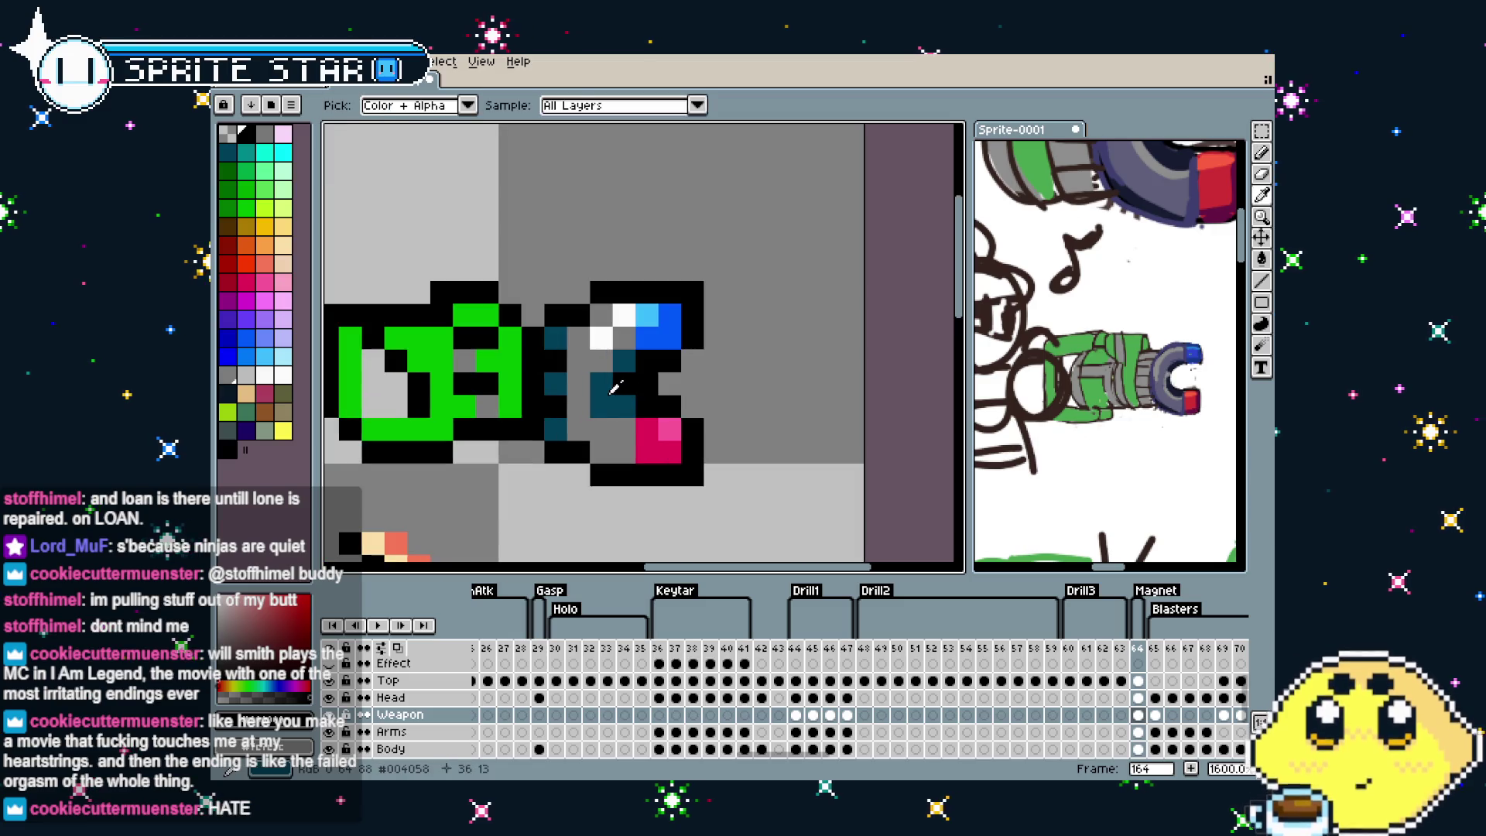
left_click(607, 394, "alt")
left_click_drag(603, 384, 611, 410)
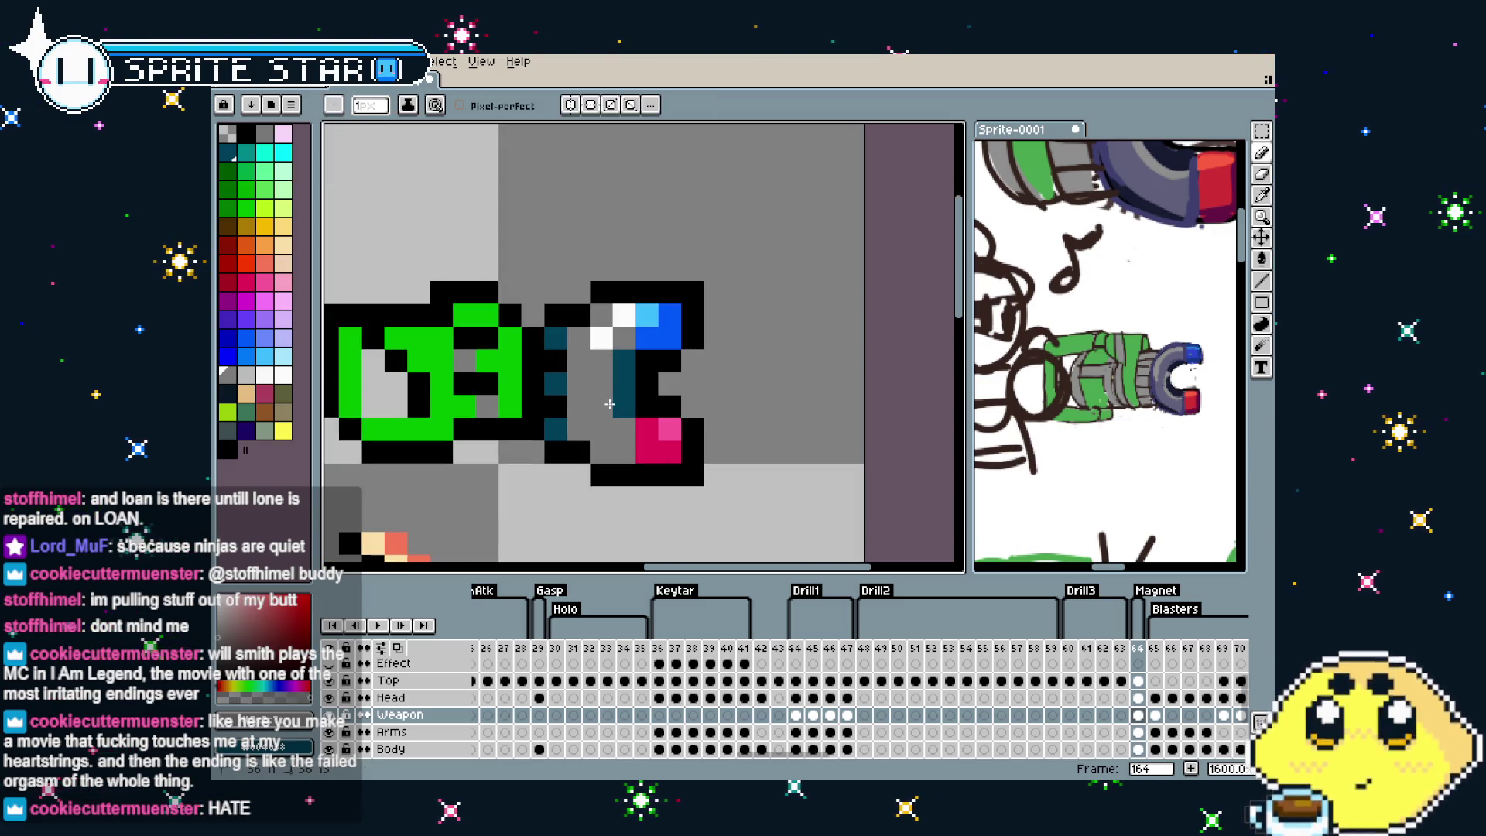
scroll(542, 430, "down", 3)
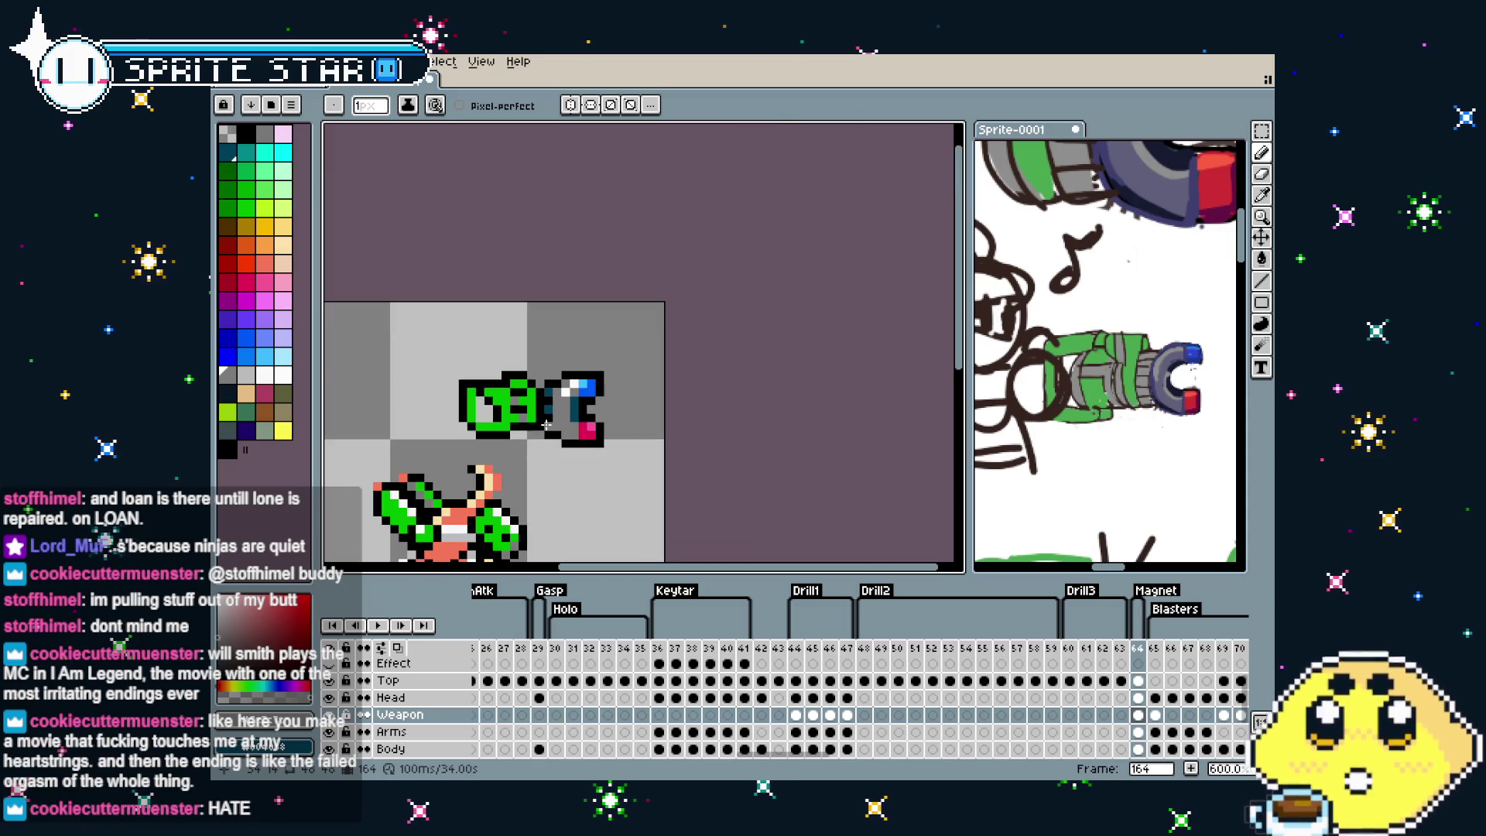
scroll(559, 439, "up", 4)
key("alt")
left_click_drag(554, 375, 569, 333)
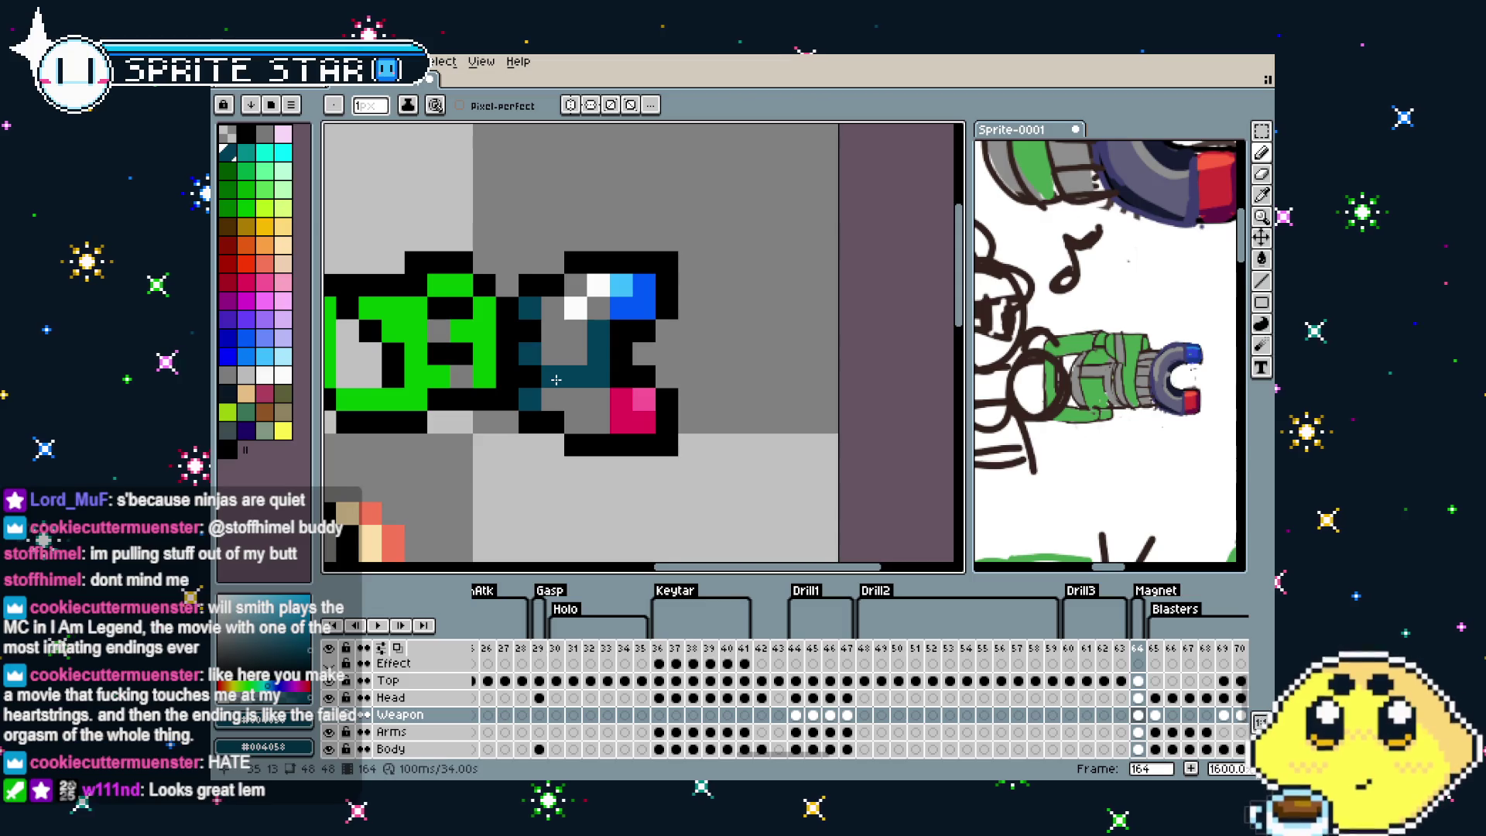
scroll(554, 403, "down", 4)
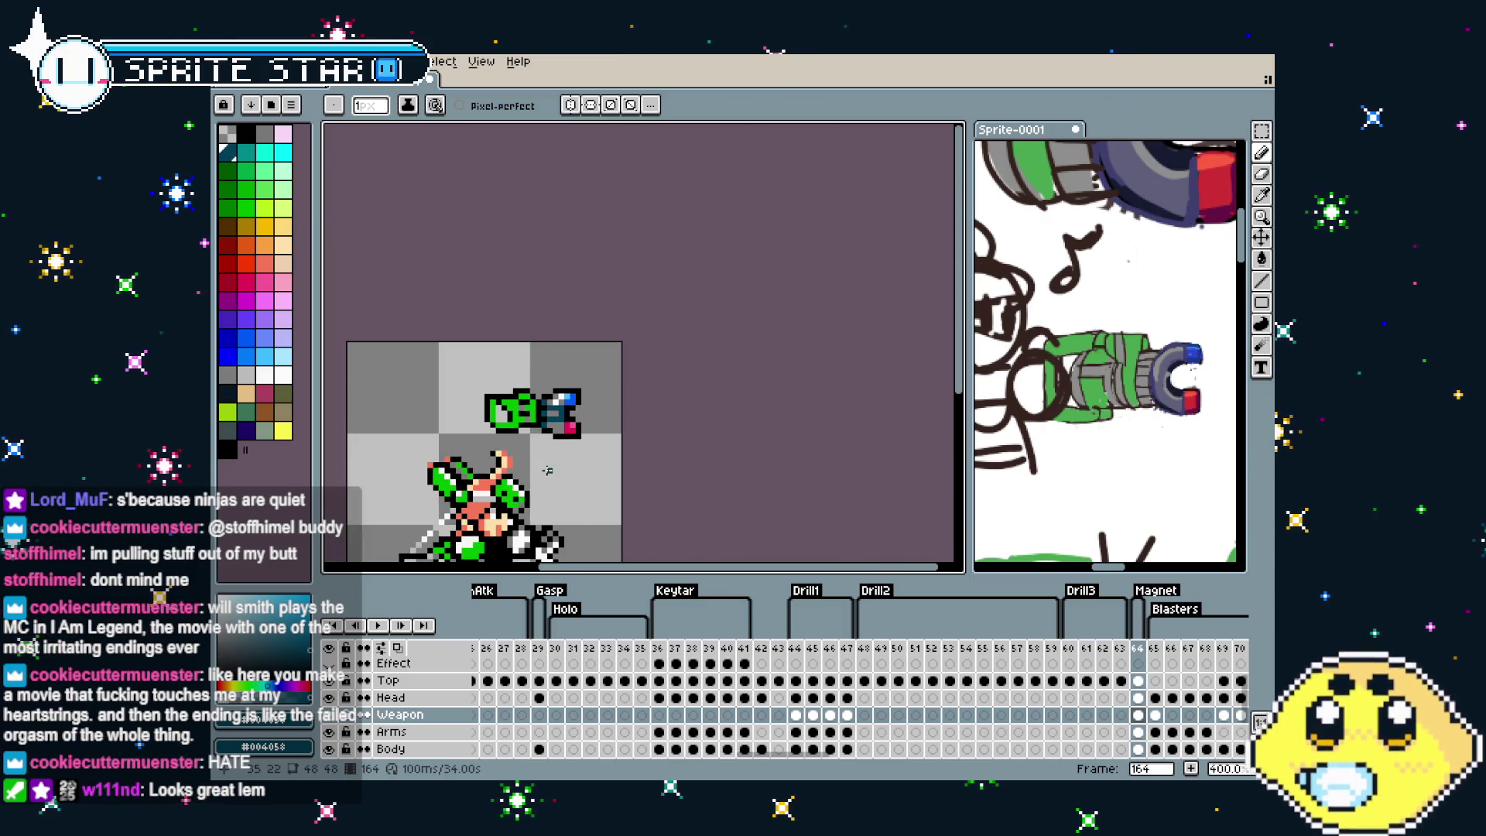
key("ctrl+z")
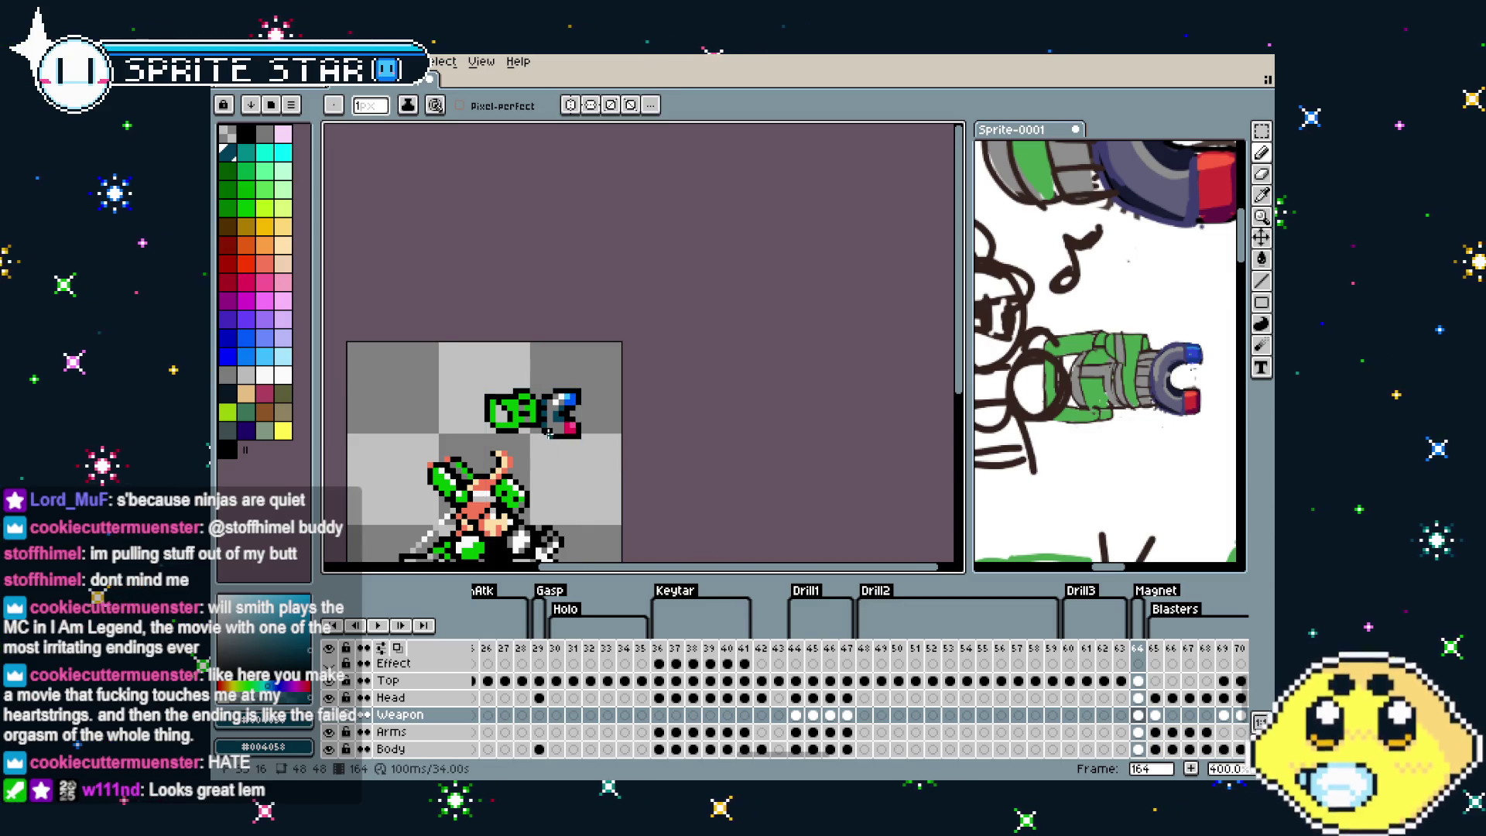
scroll(548, 434, "up", 3)
scroll(548, 433, "down", 1)
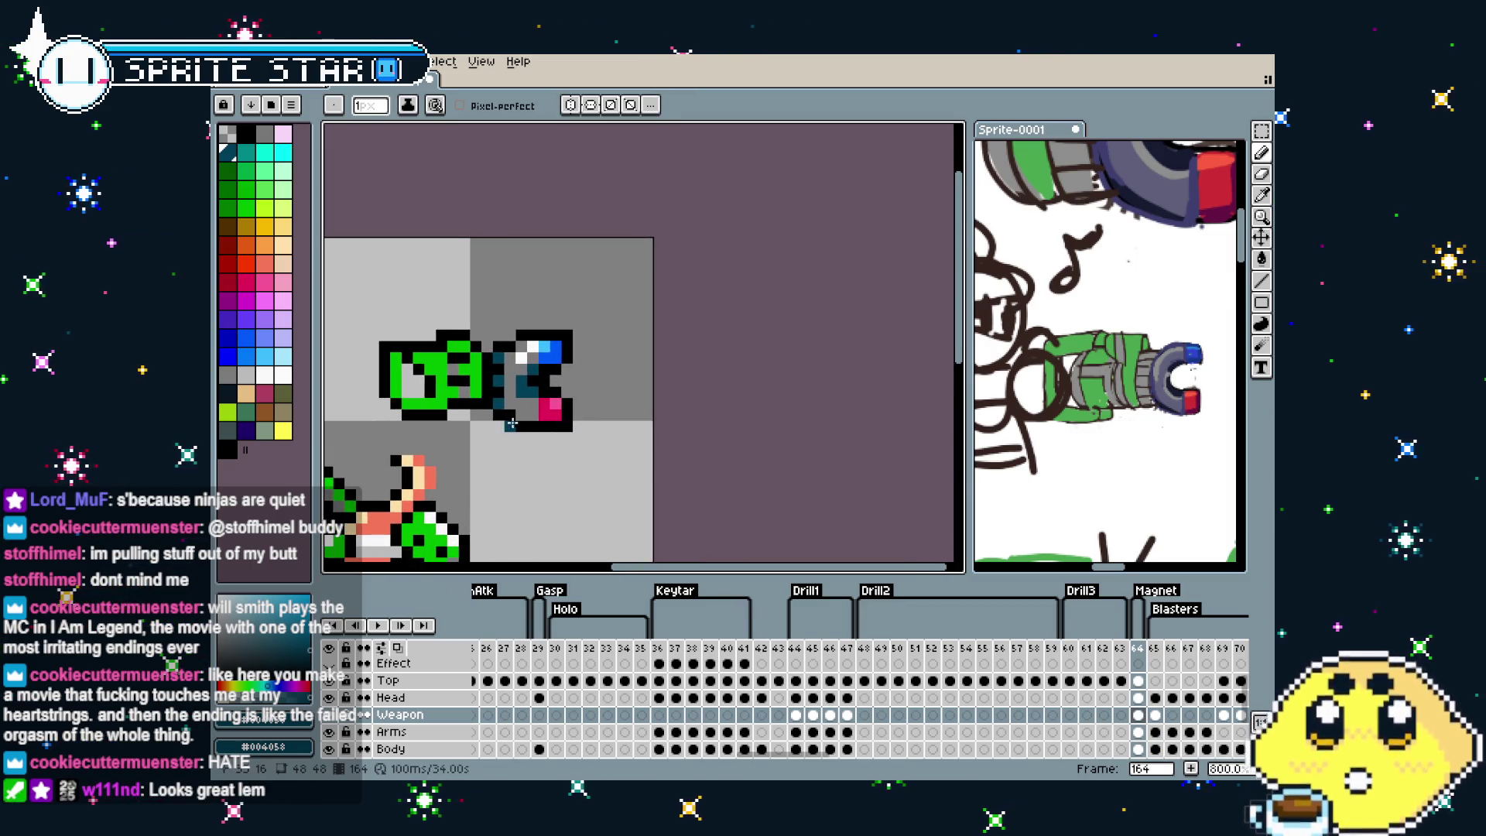
scroll(544, 504, "down", 1)
left_click_drag(565, 474, 593, 435)
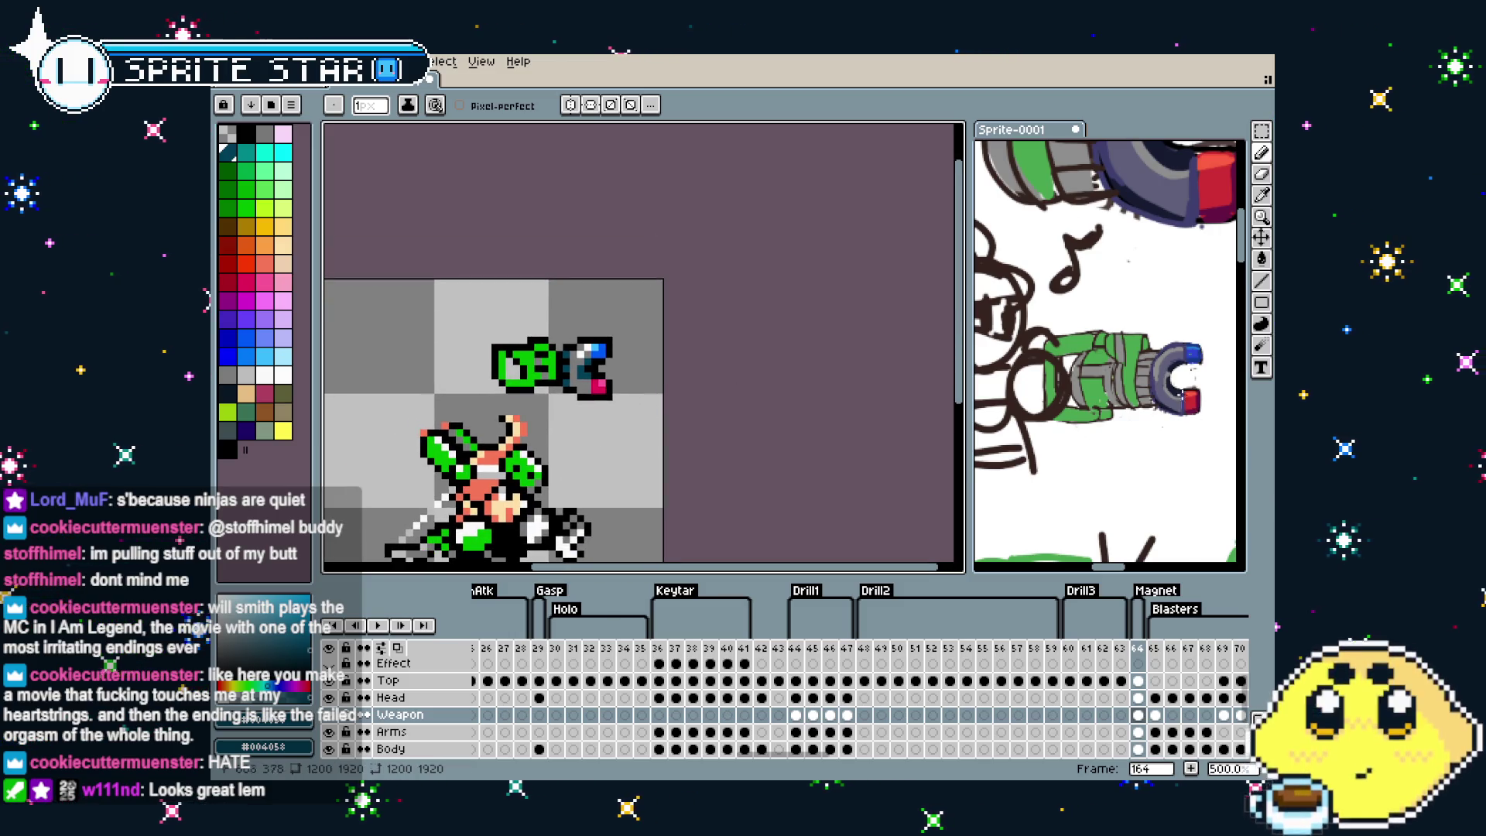
scroll(622, 495, "down", 3)
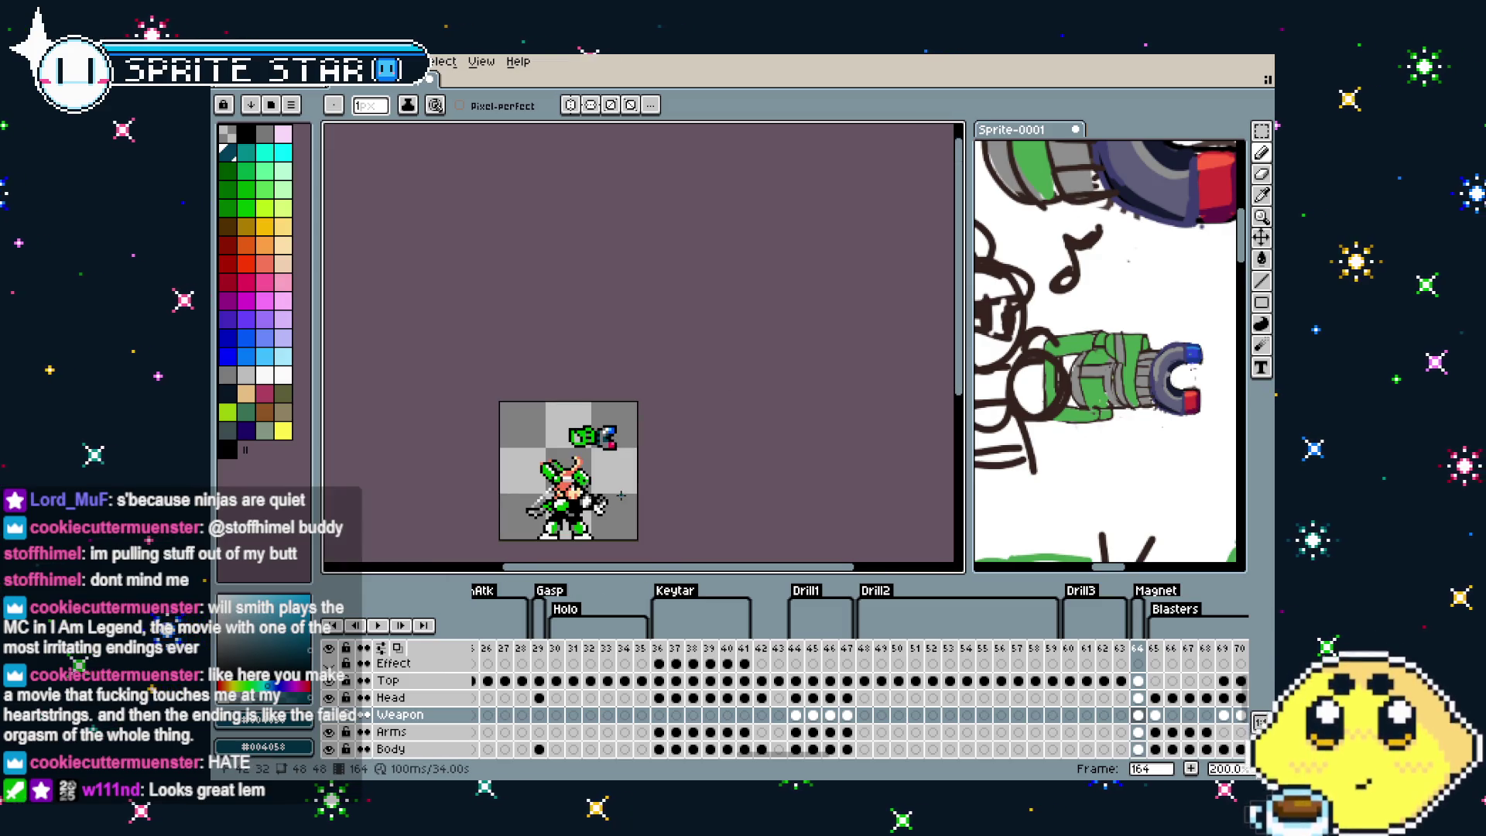
scroll(621, 495, "up", 2)
scroll(627, 480, "up", 1)
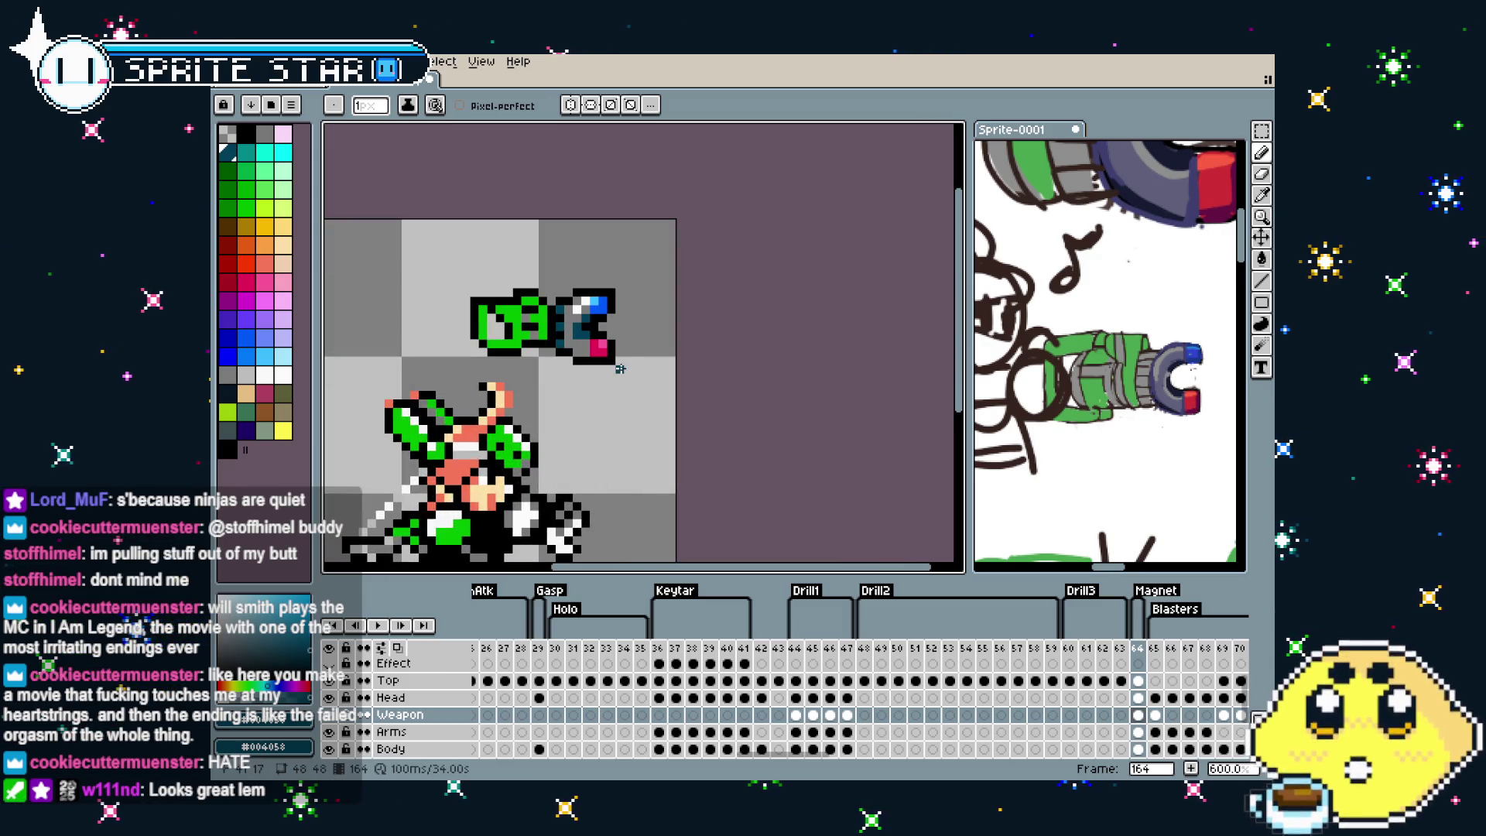
scroll(635, 464, "up", 2)
scroll(643, 450, "up", 1)
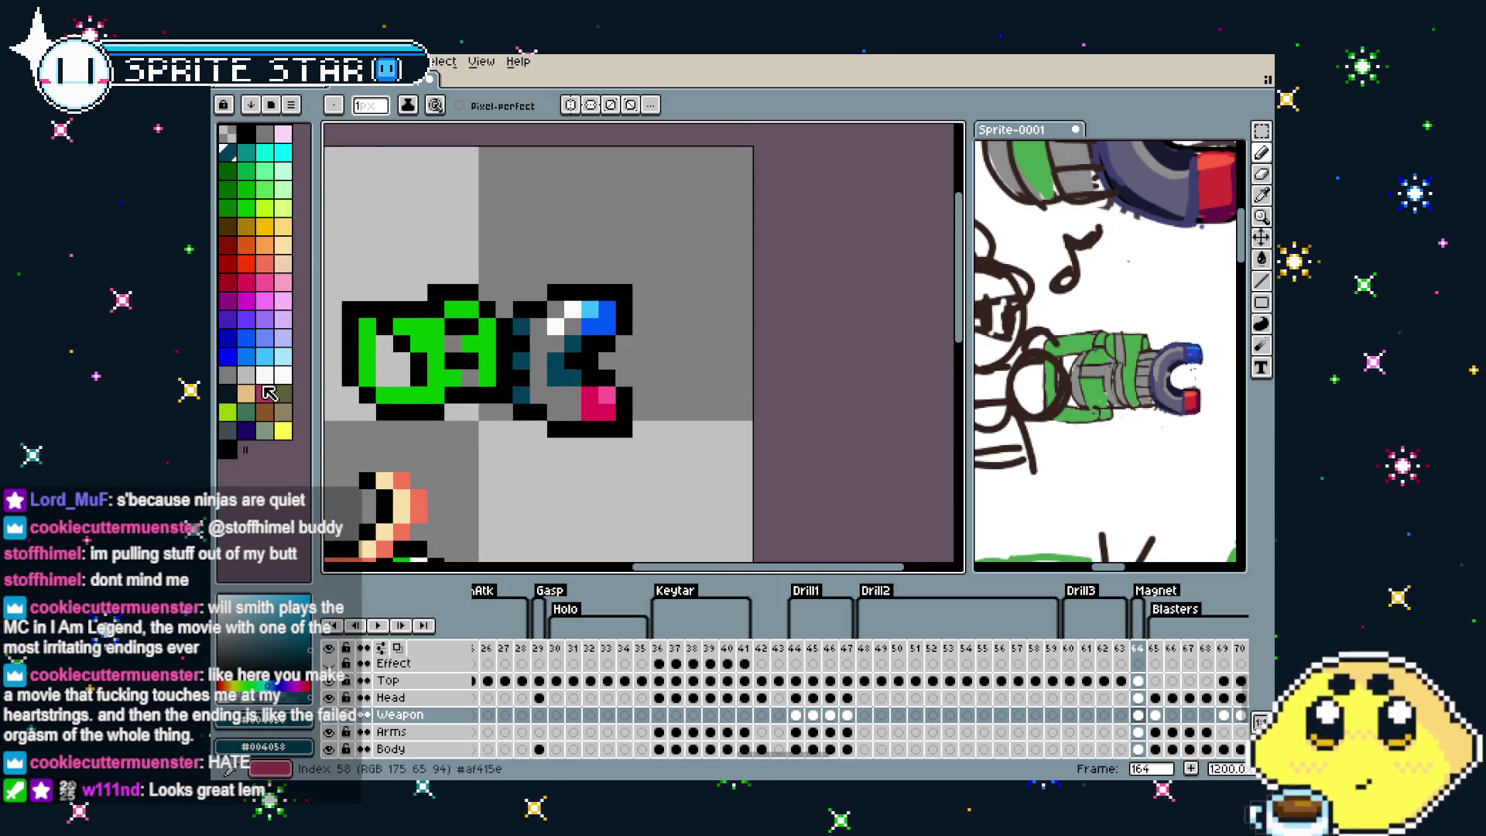
left_click(247, 383)
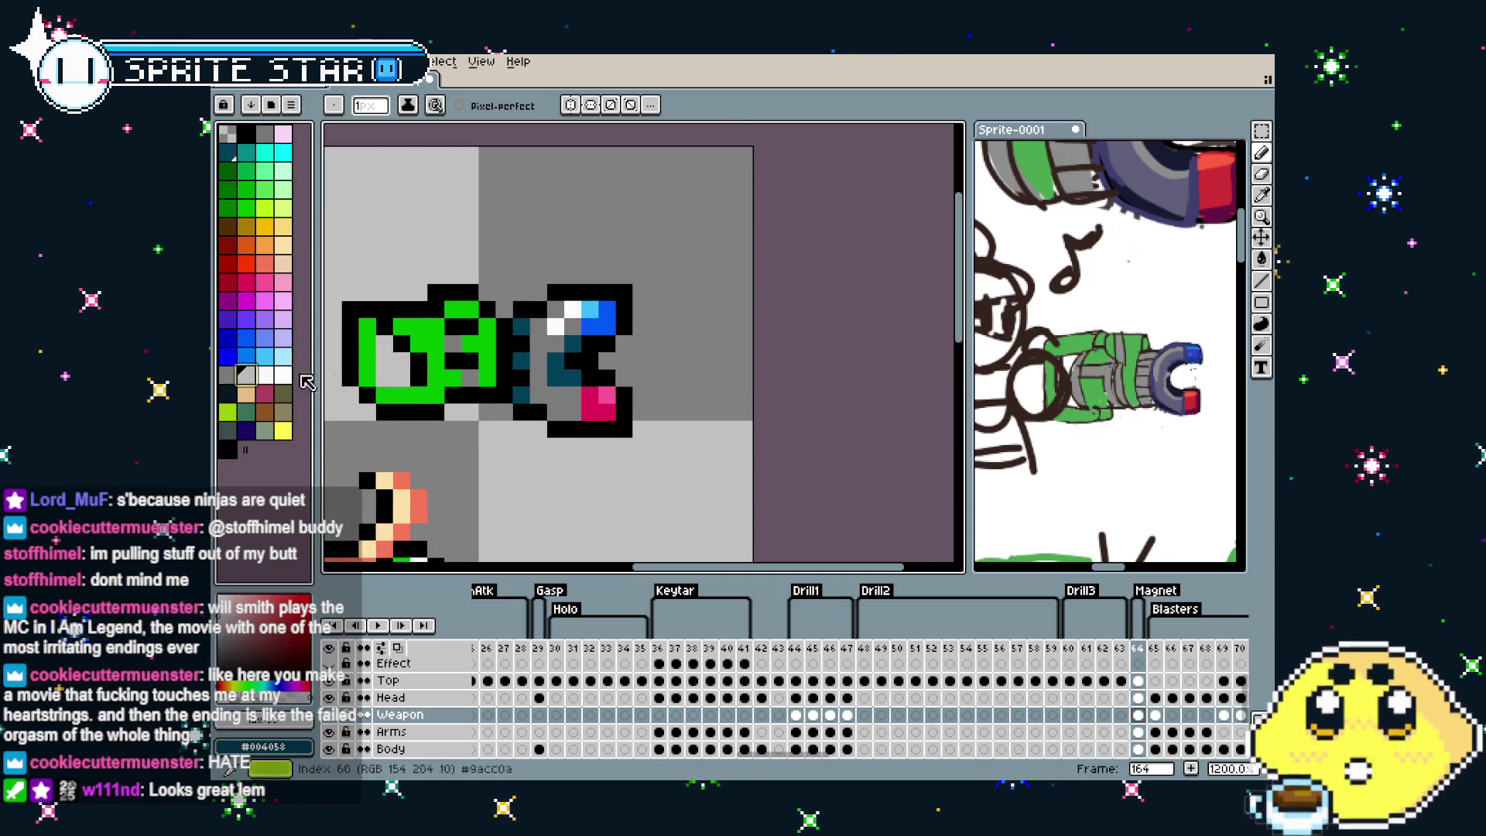
key("g")
left_click(554, 390)
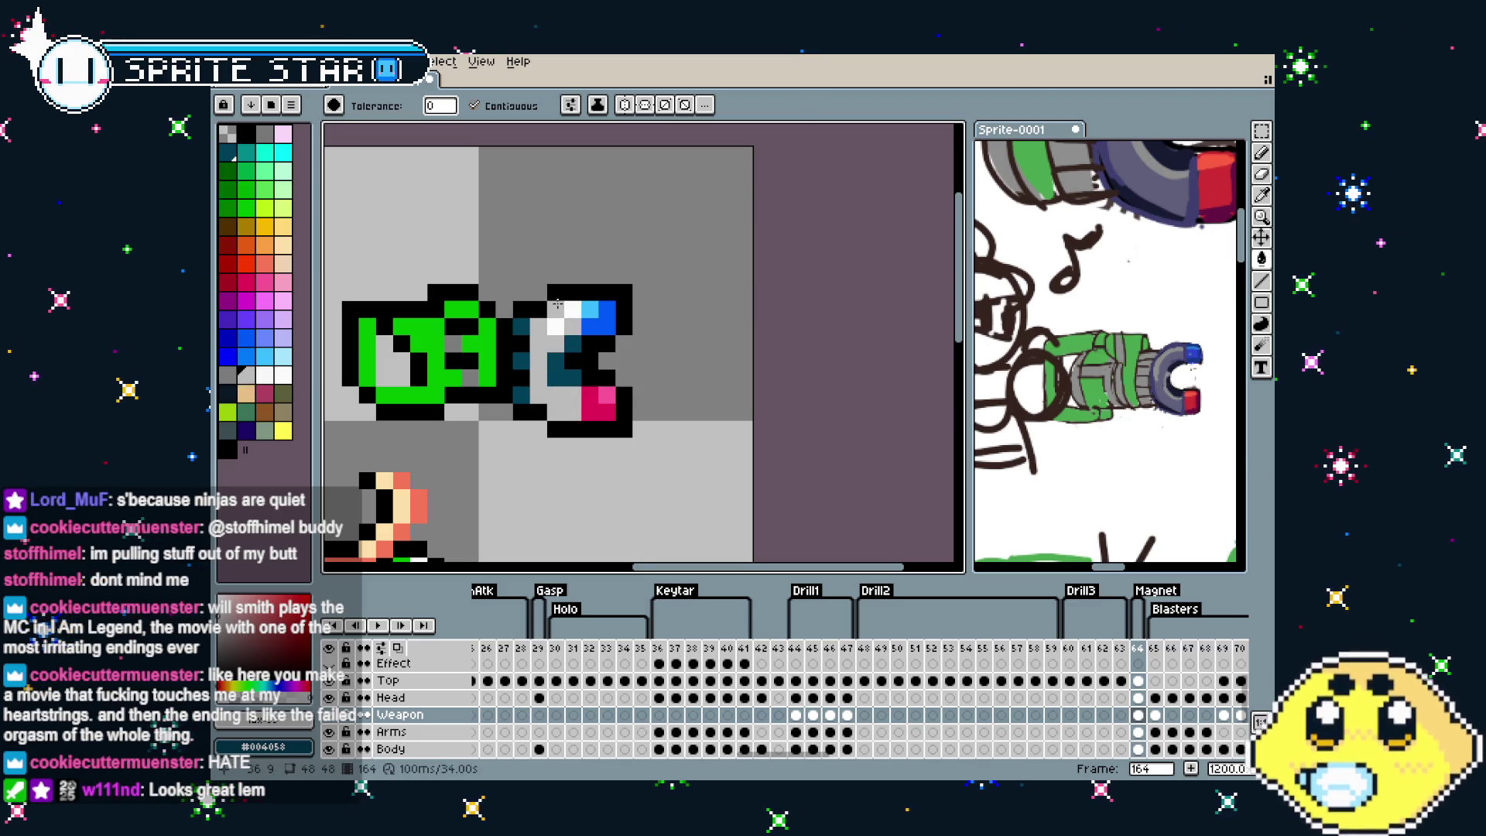
scroll(551, 363, "down", 4)
scroll(542, 434, "down", 2)
scroll(540, 444, "up", 2)
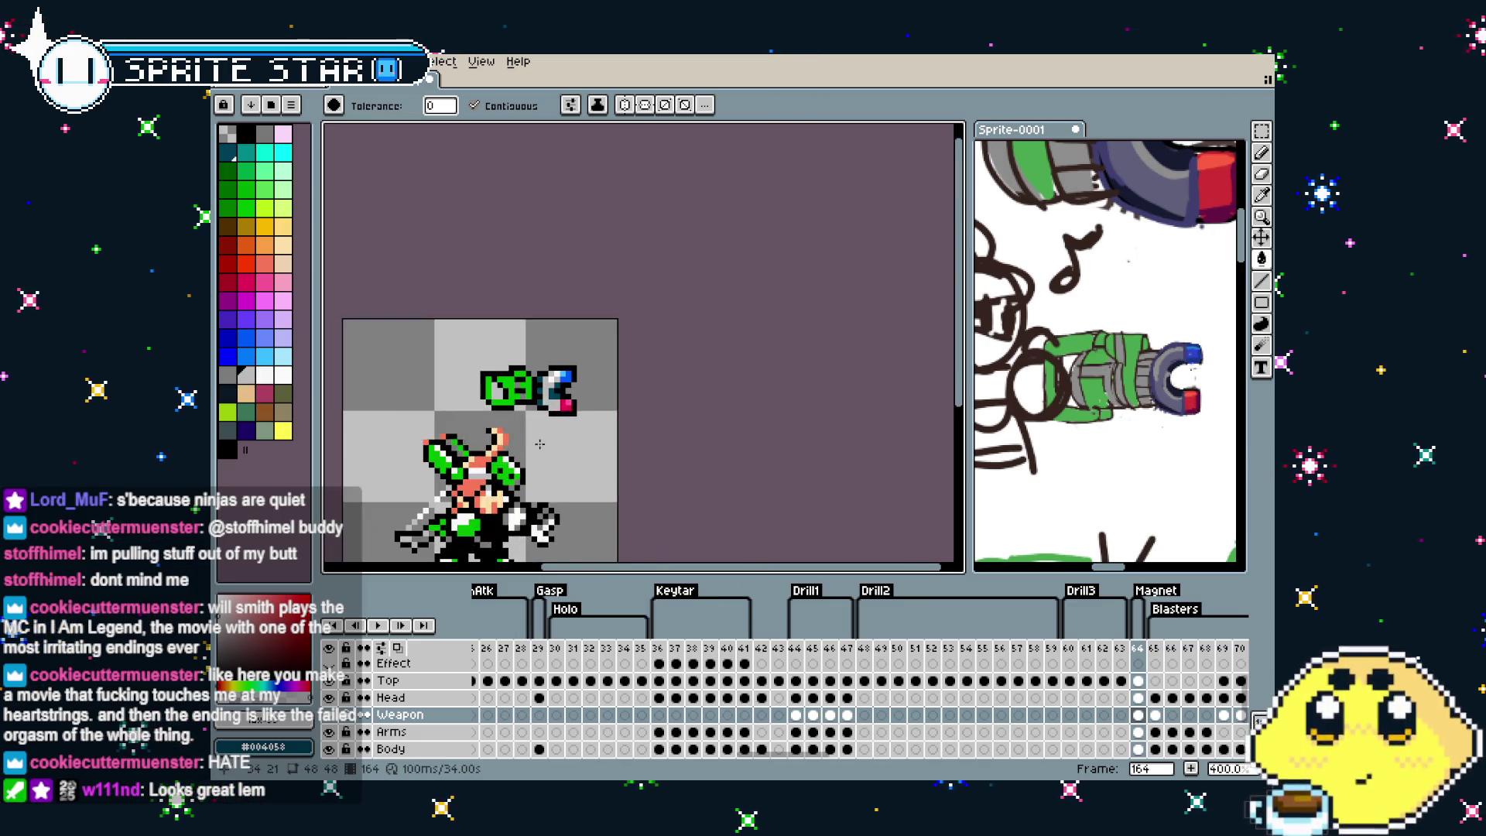
scroll(539, 443, "up", 2)
key("ctrl+z")
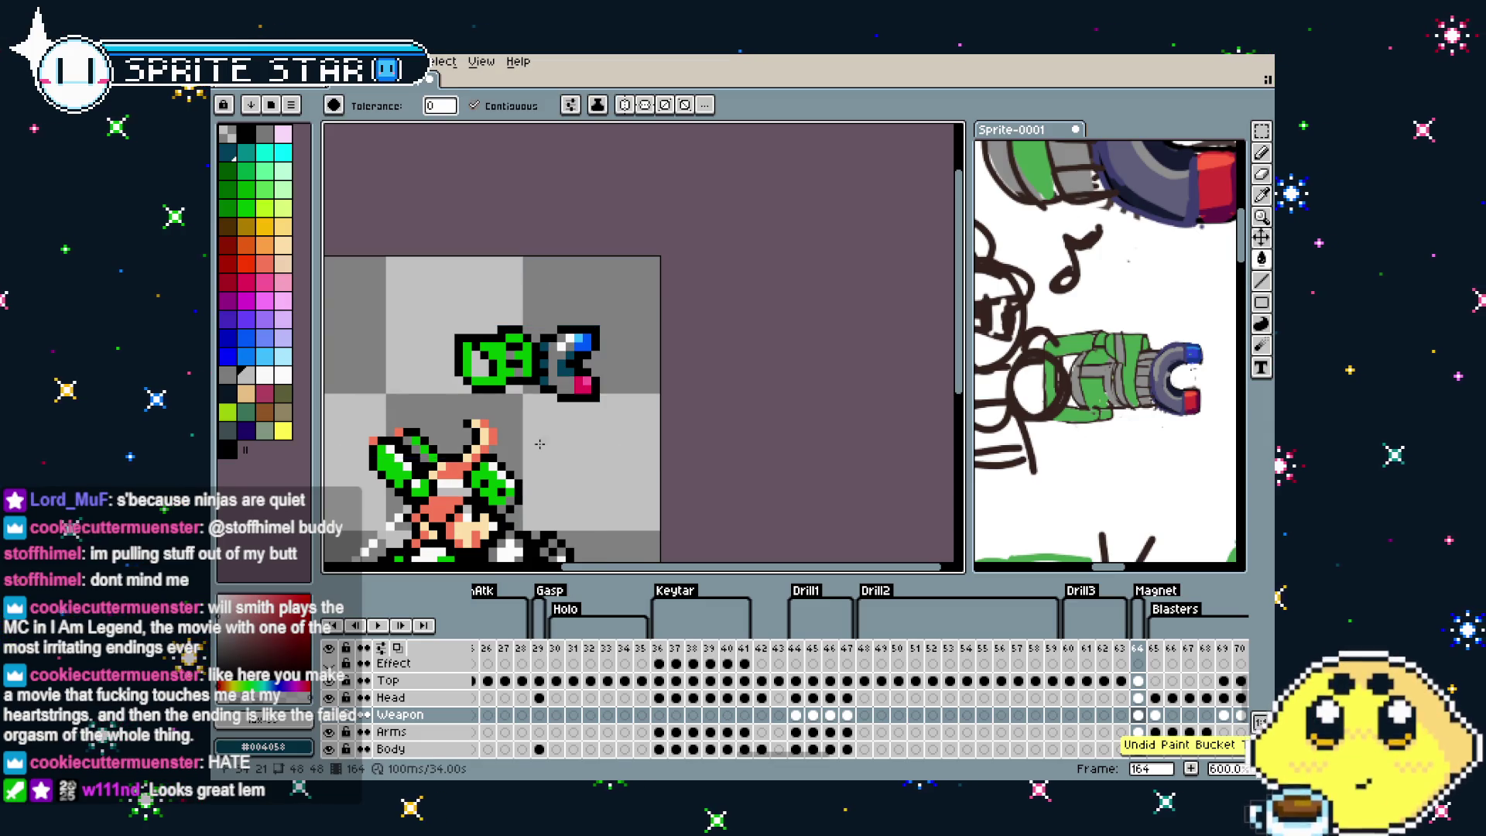
scroll(546, 433, "up", 1)
left_click_drag(546, 433, 528, 453)
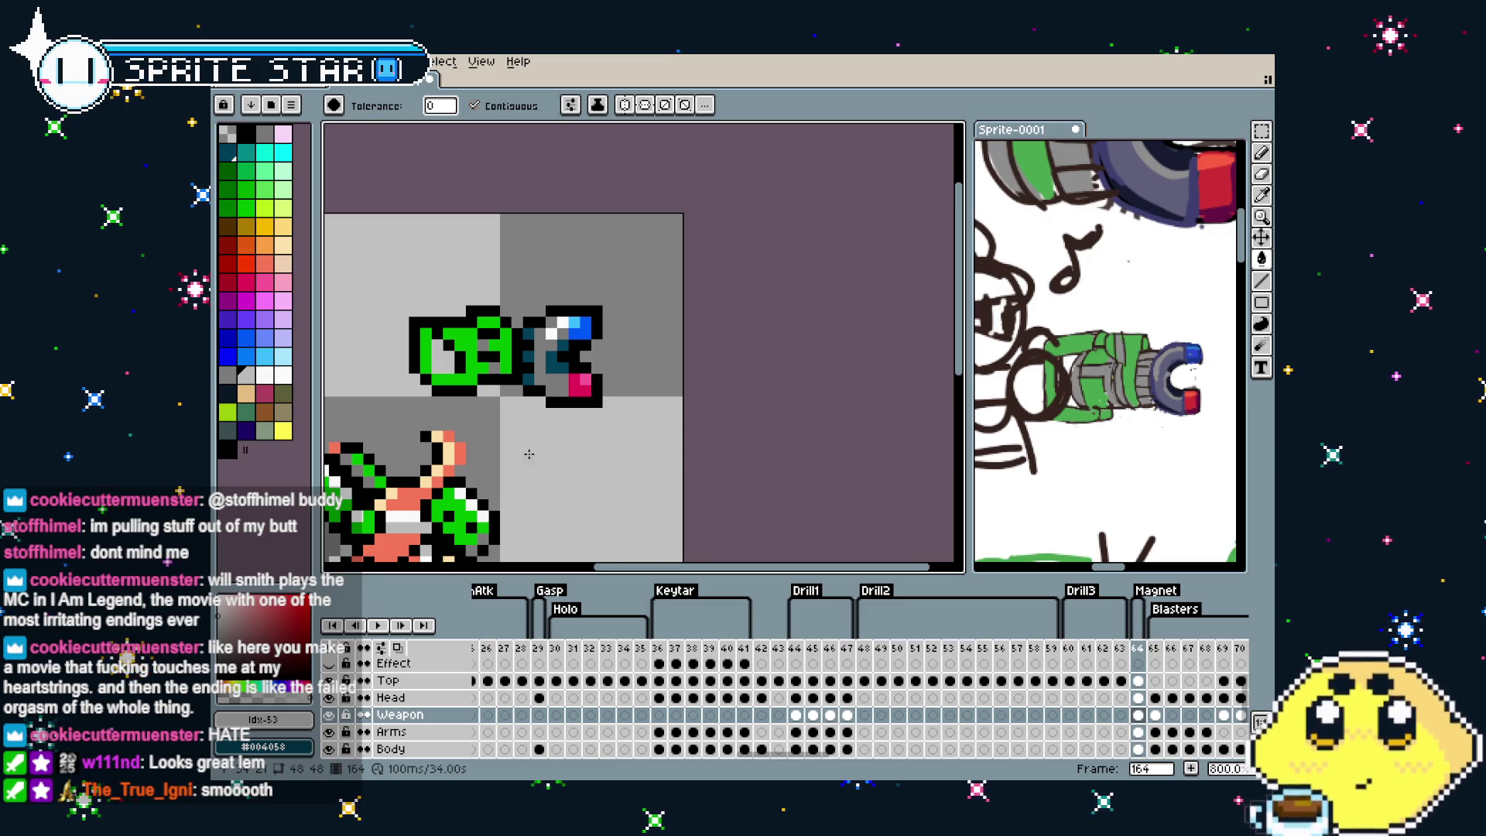
scroll(529, 454, "down", 1)
left_click_drag(529, 453, 623, 366)
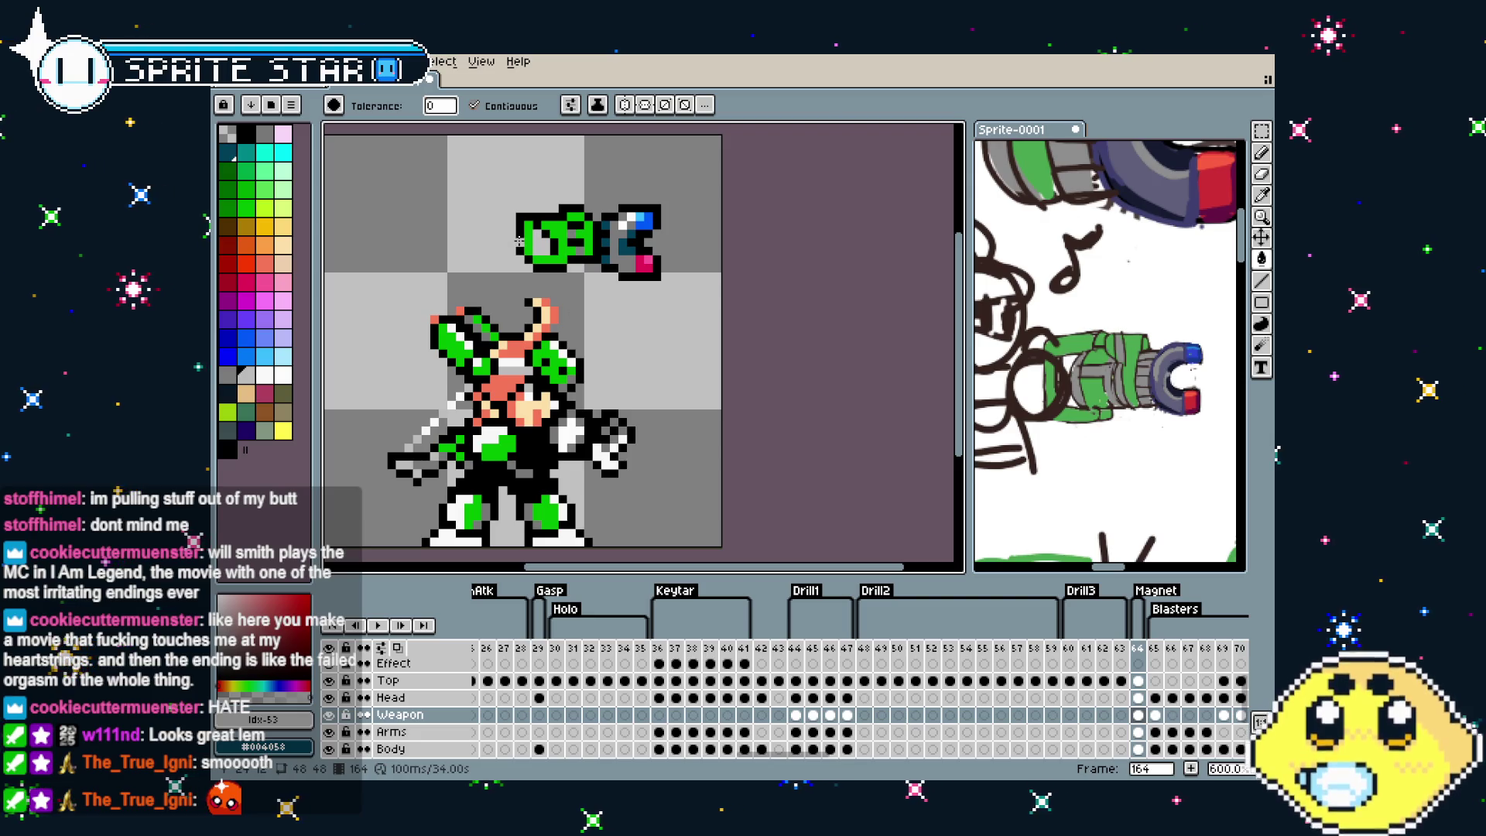
key("m")
Drag the selected magnet cannon into the character's hand, nudge it one pixel right, and commit
left_click_drag(474, 171, 686, 285)
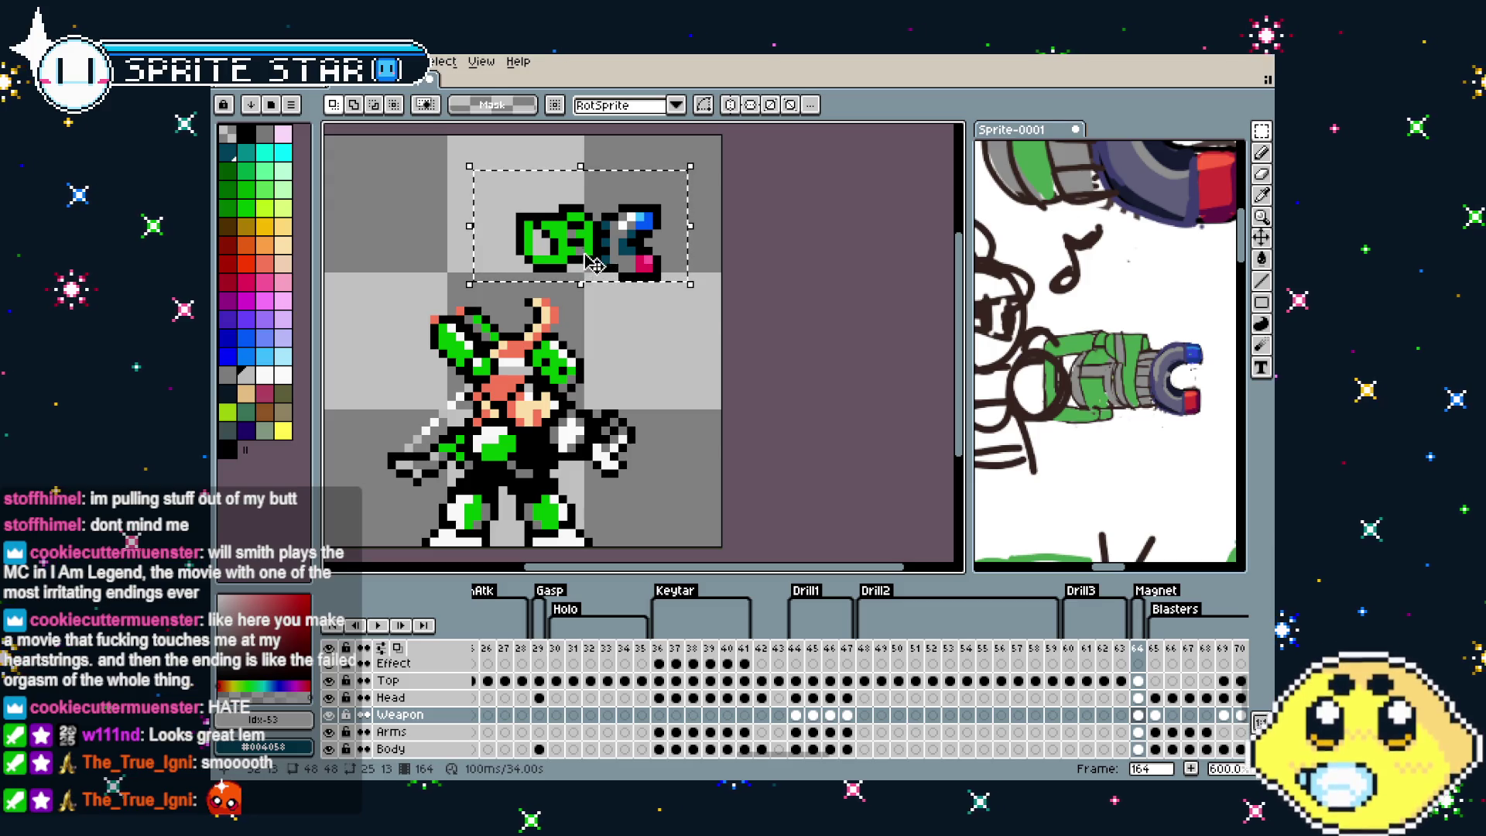
left_click_drag(592, 263, 629, 459)
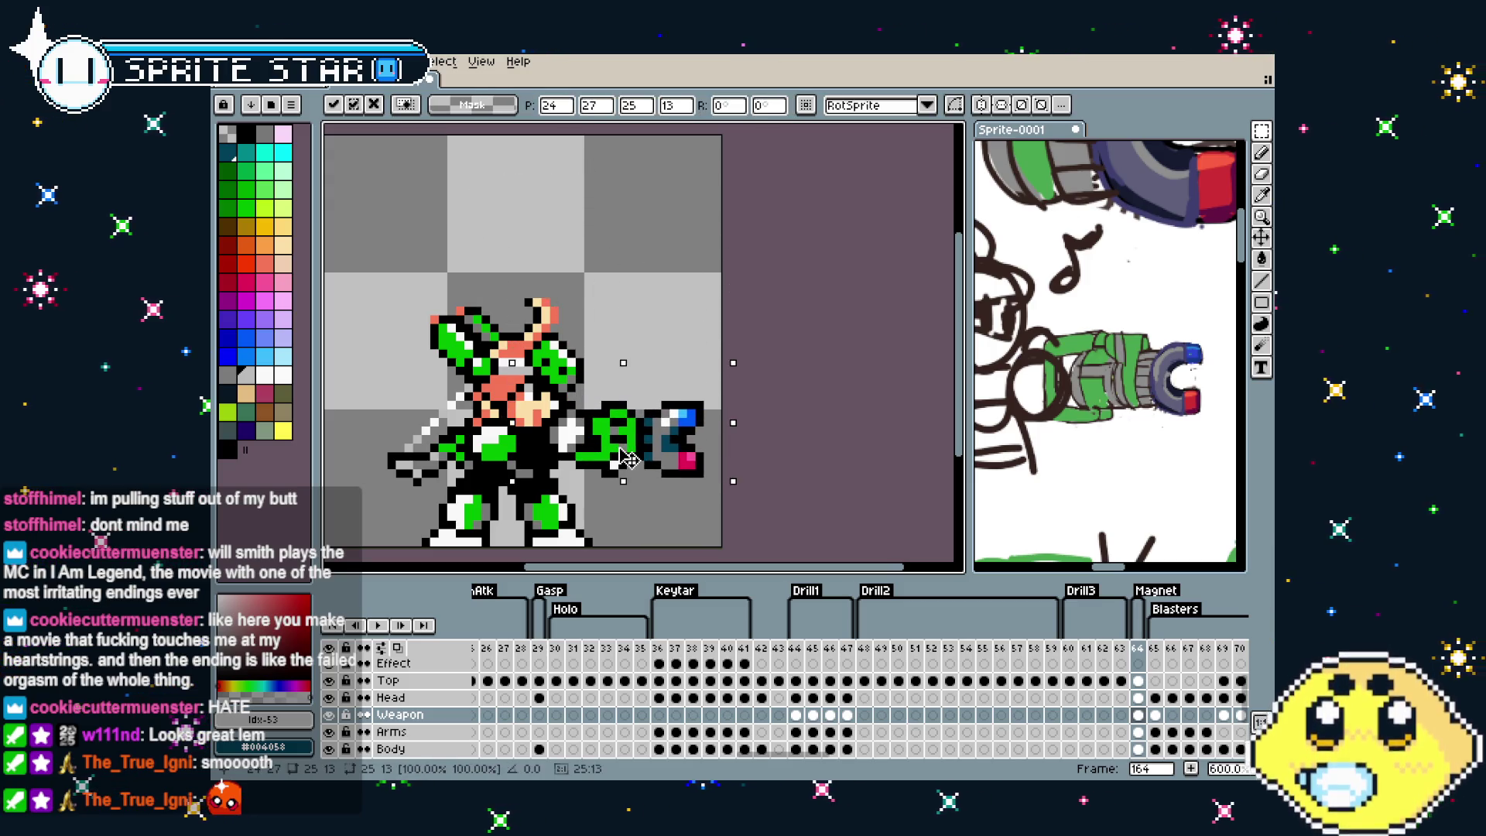
left_click_drag(636, 457, 633, 458)
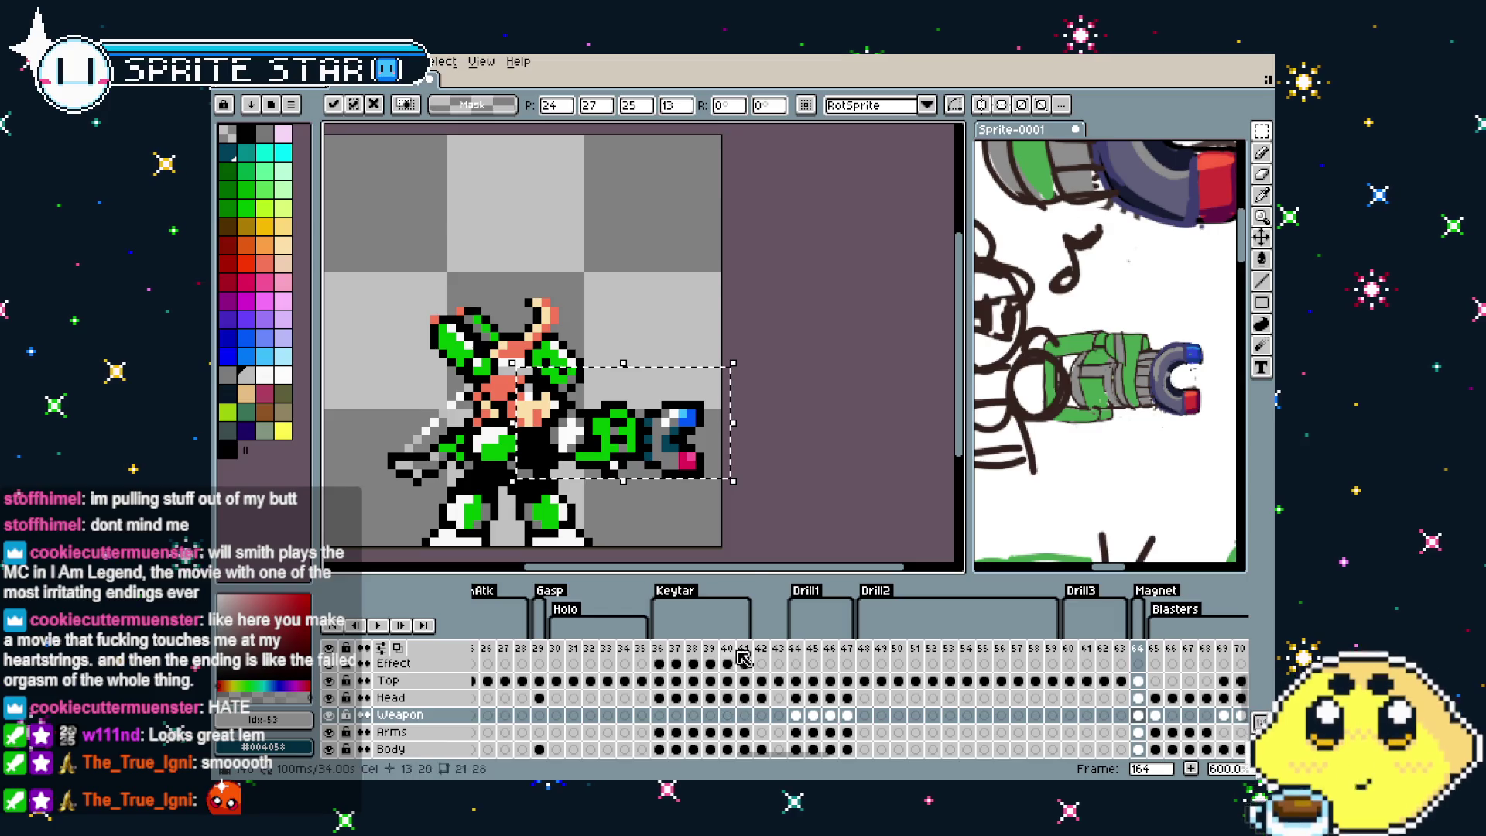
left_click_drag(714, 541, 787, 511)
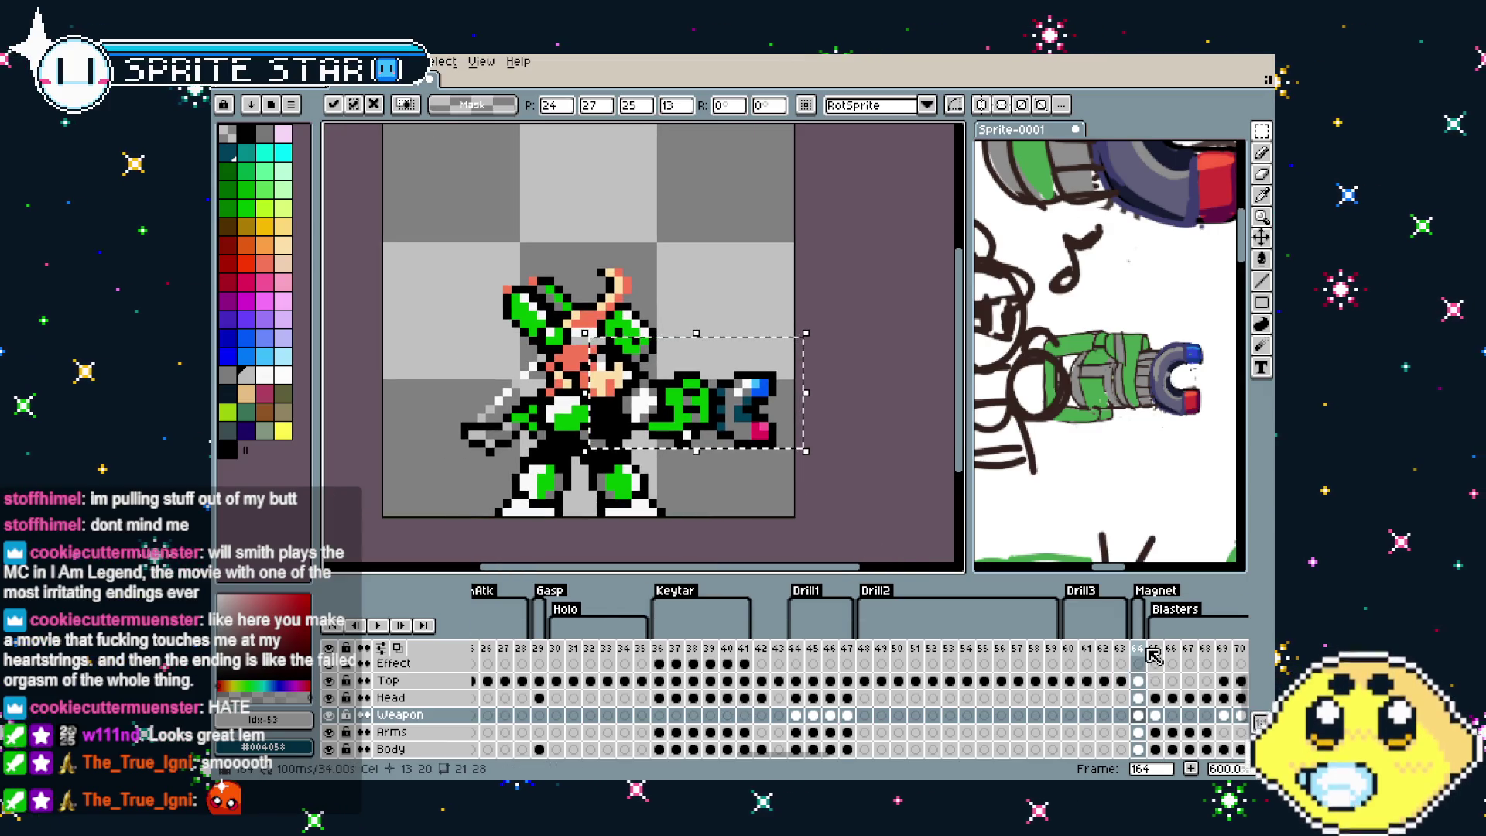
left_click(1146, 649)
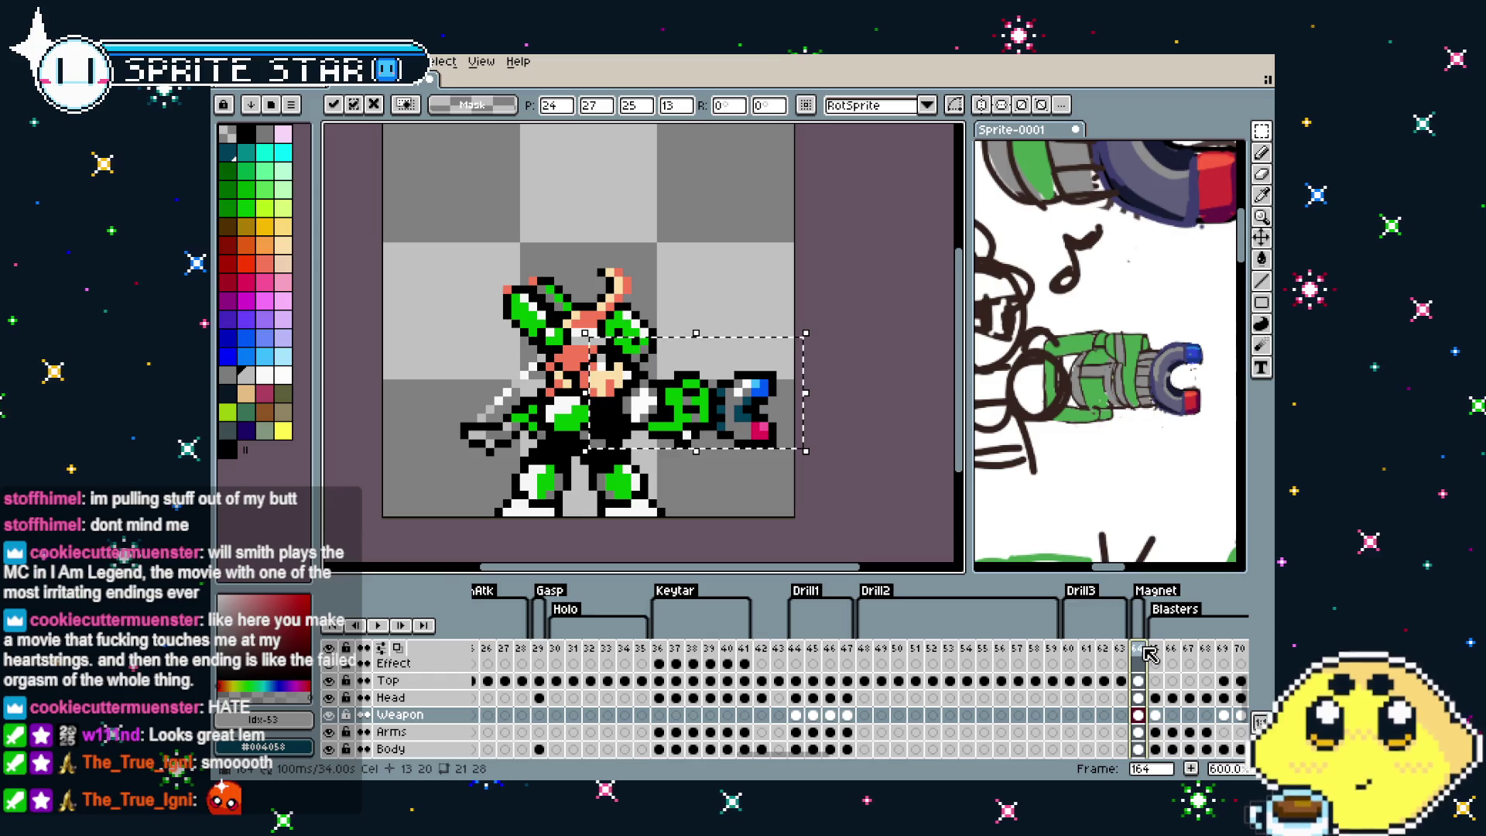
left_click(858, 537)
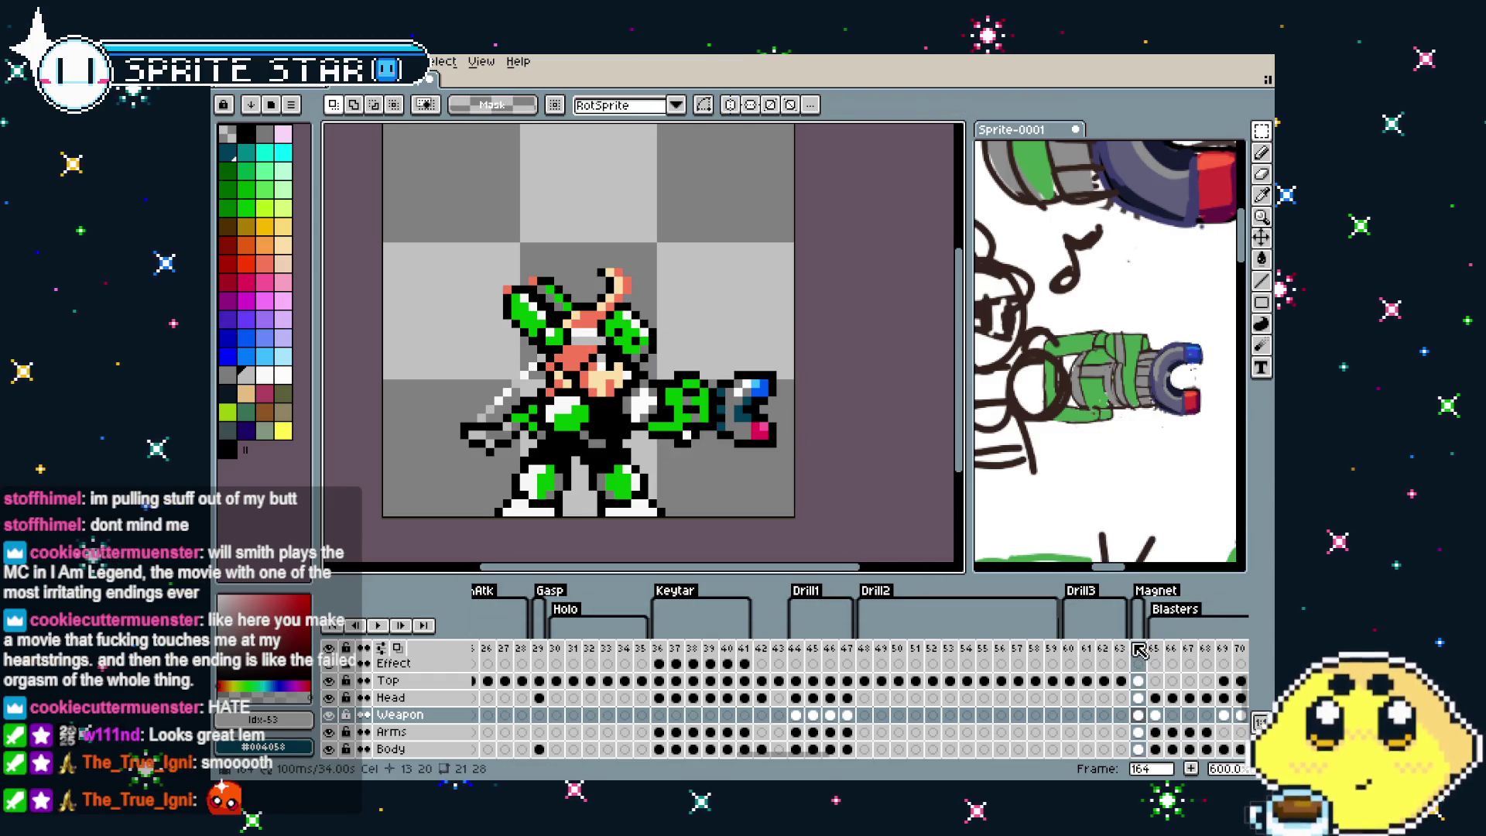
right_click(1142, 652)
Insert frame 165 after the blast frame and erase the cannon's tip
left_click(1161, 684)
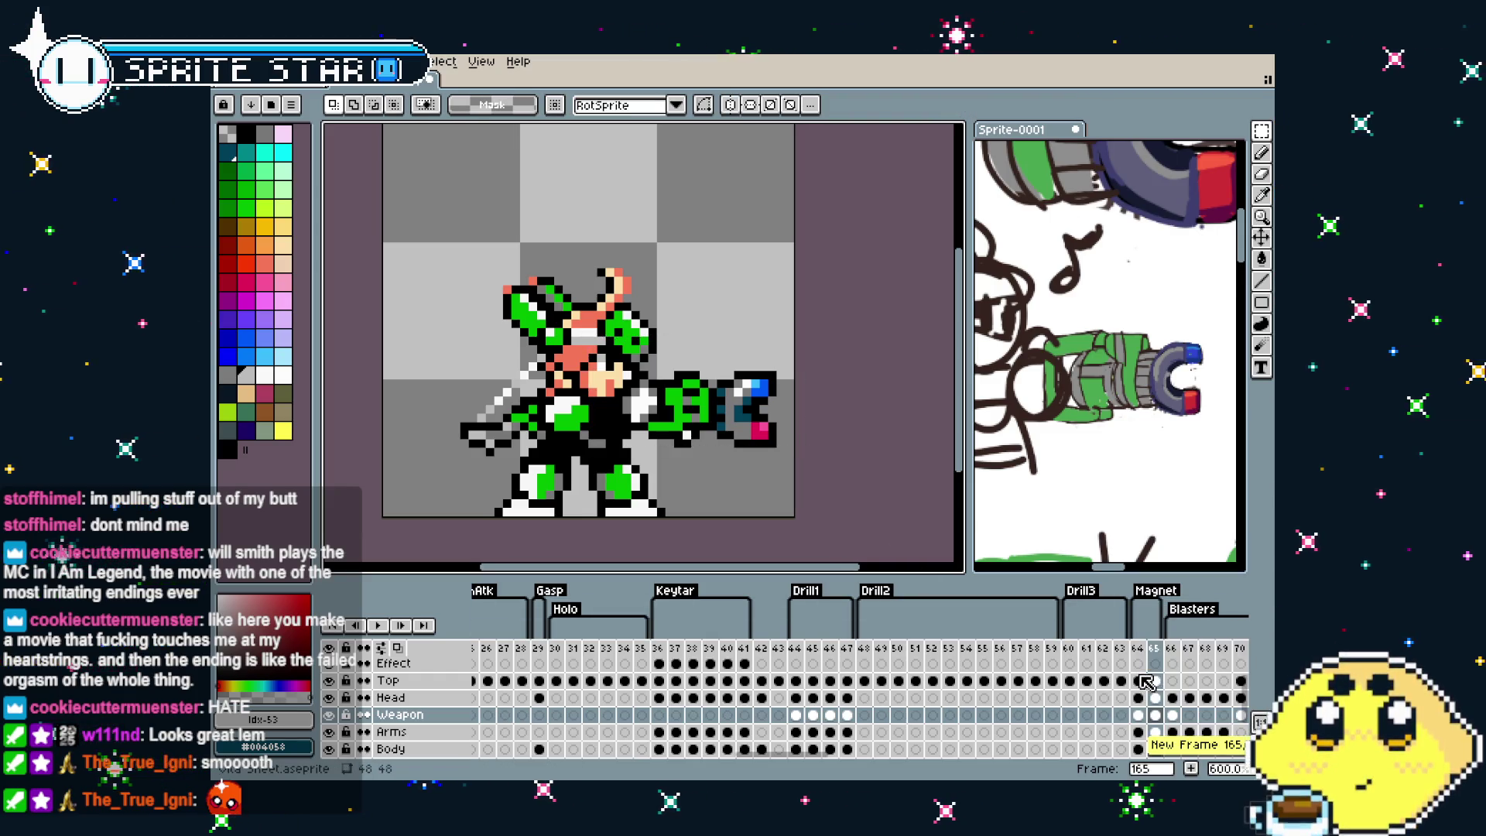
left_click_drag(662, 486, 597, 486)
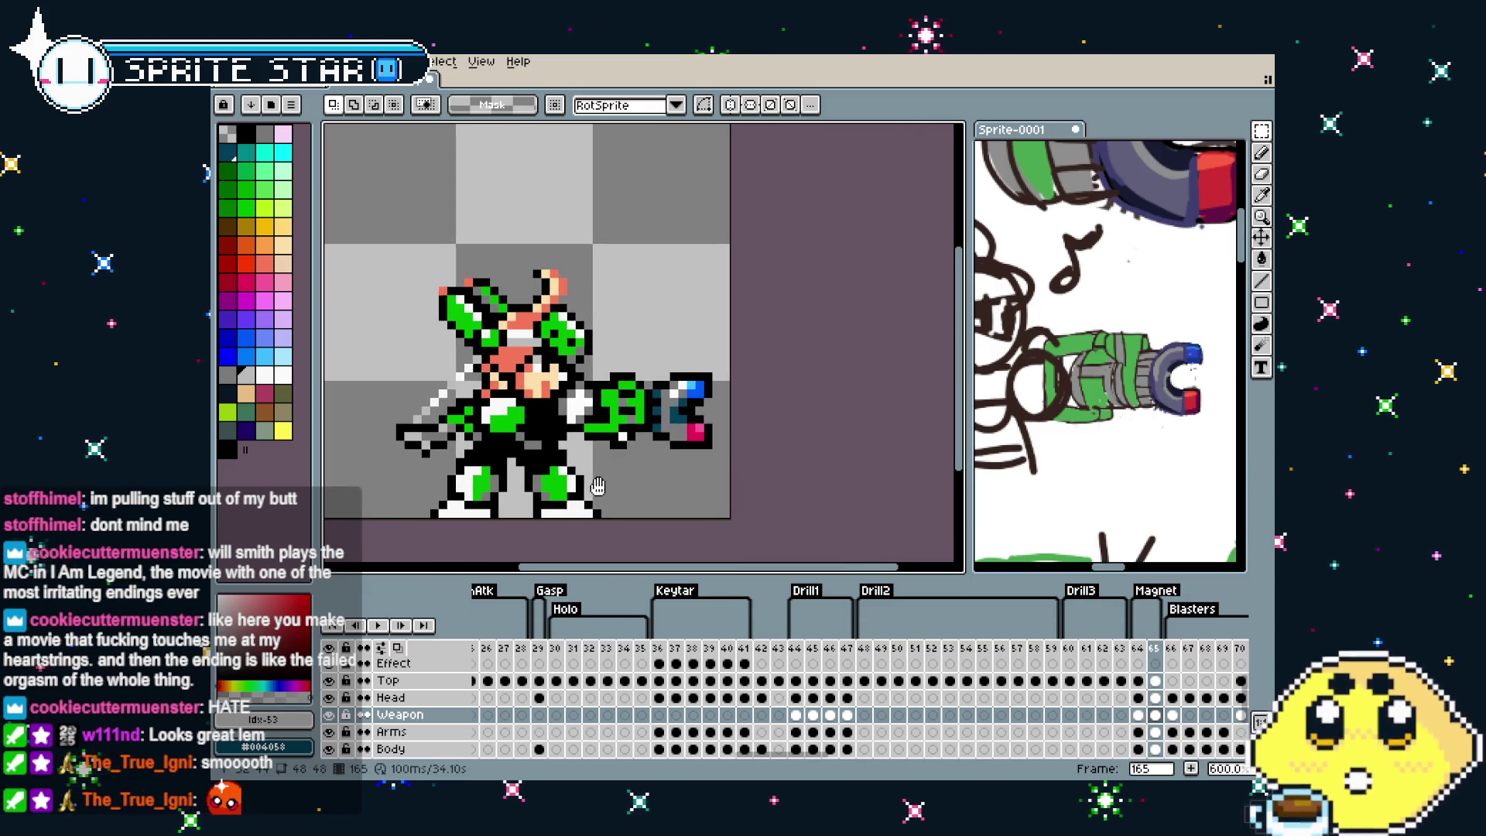
scroll(623, 478, "up", 1)
key("b")
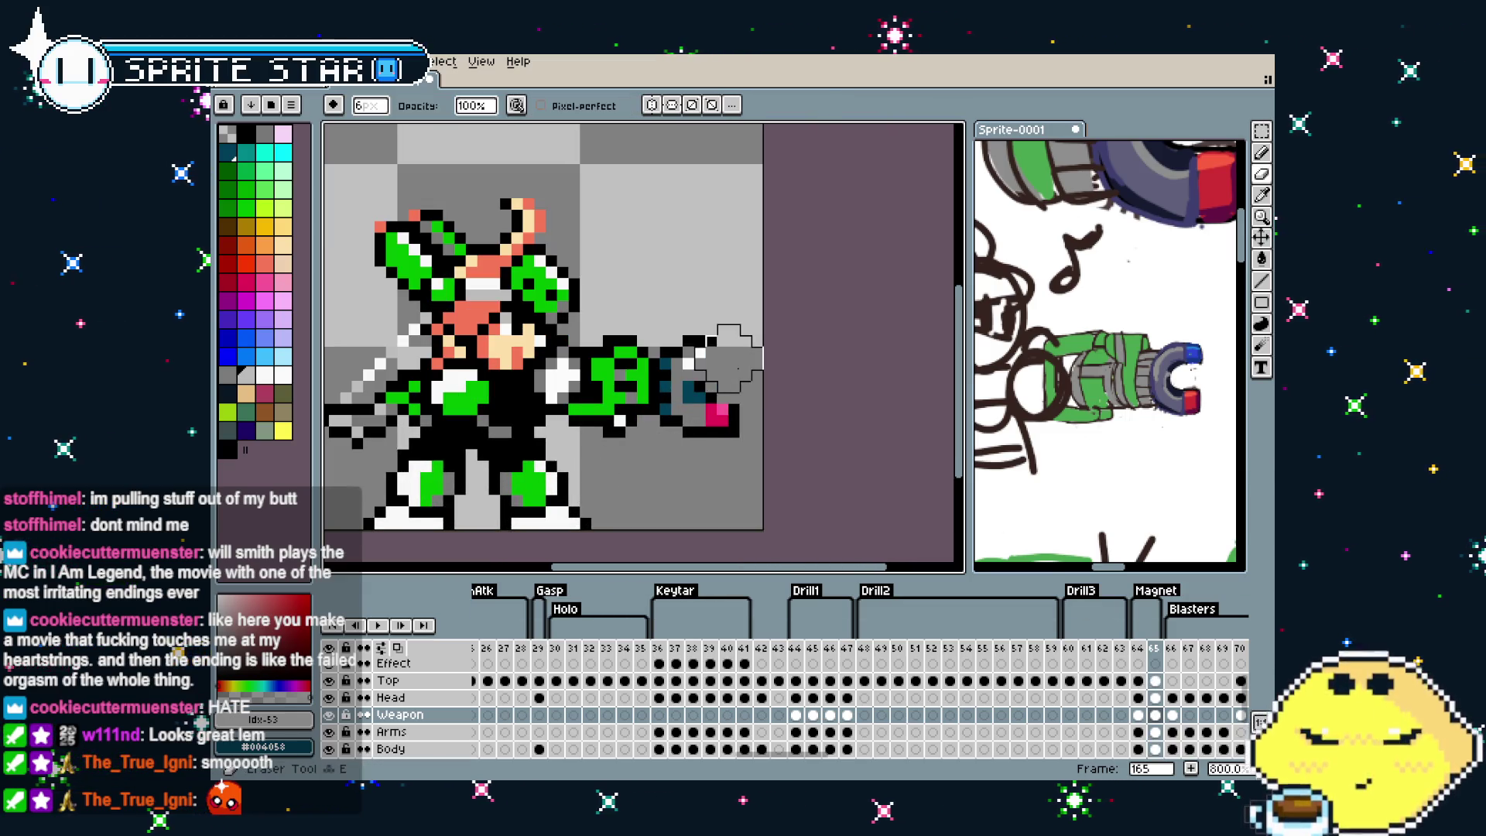
left_click_drag(706, 376, 706, 429)
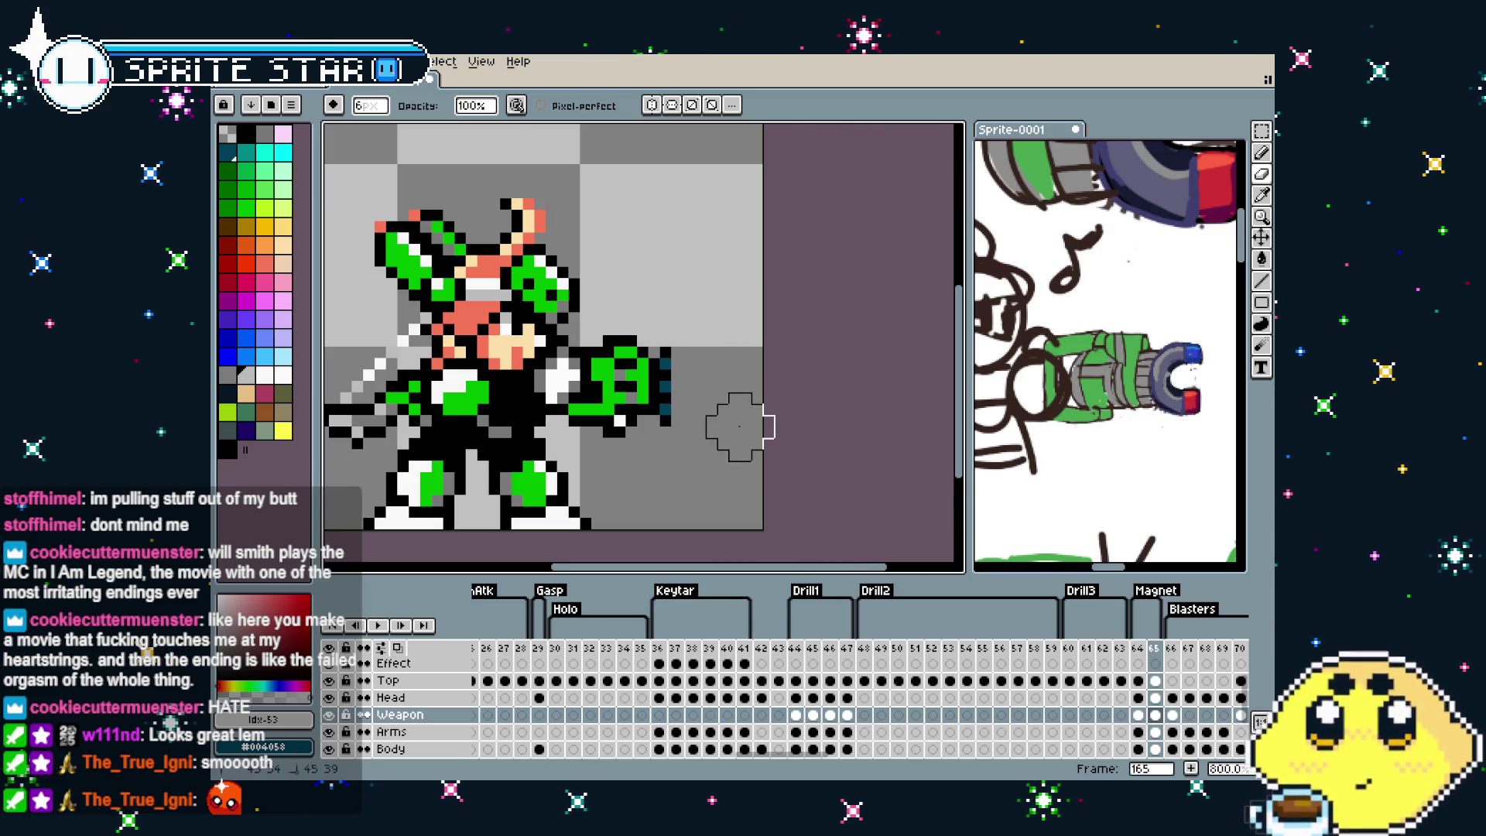
Cap the cannon's cut end with black outline pixels
scroll(691, 403, "up", 2)
key("b")
mouse_move(669, 424)
left_mouse_down()
mouse_move(669, 368)
mouse_move(688, 407)
left_mouse_up()
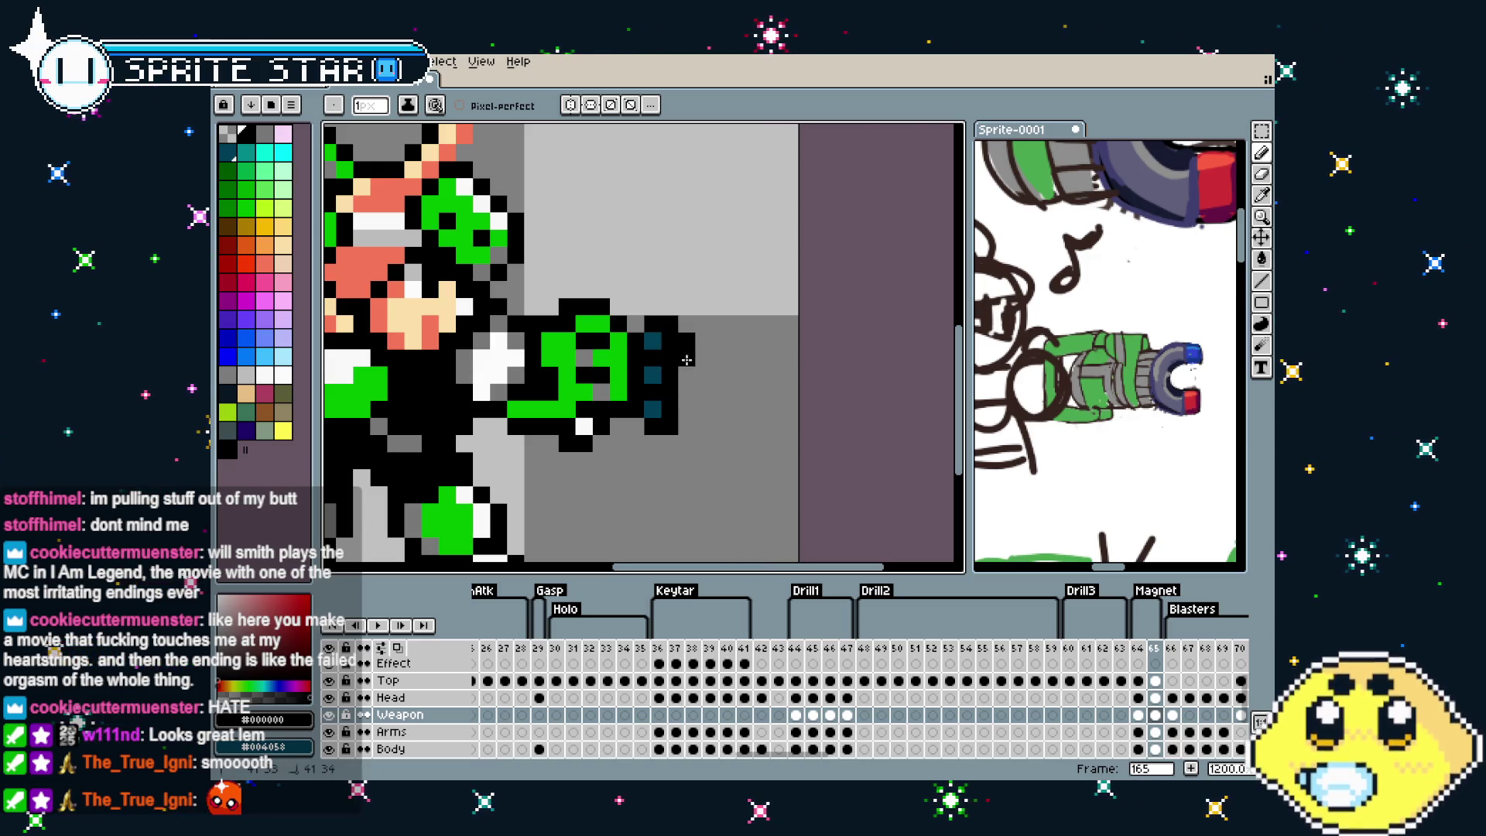
scroll(688, 406, "down", 2)
scroll(685, 407, "down", 2)
scroll(679, 406, "up", 2)
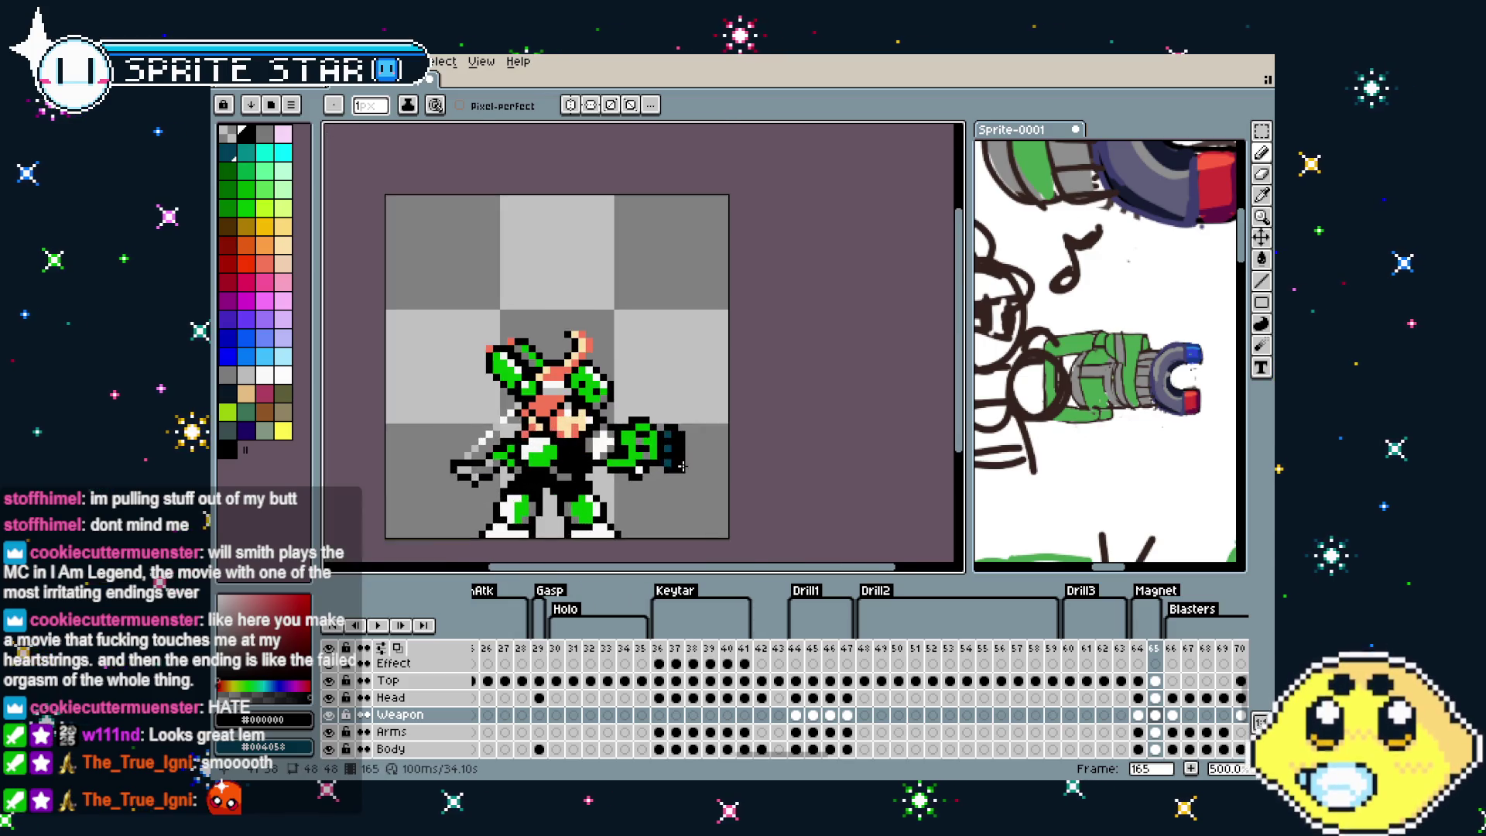
scroll(675, 406, "up", 1)
scroll(674, 406, "down", 1)
scroll(666, 457, "down", 2)
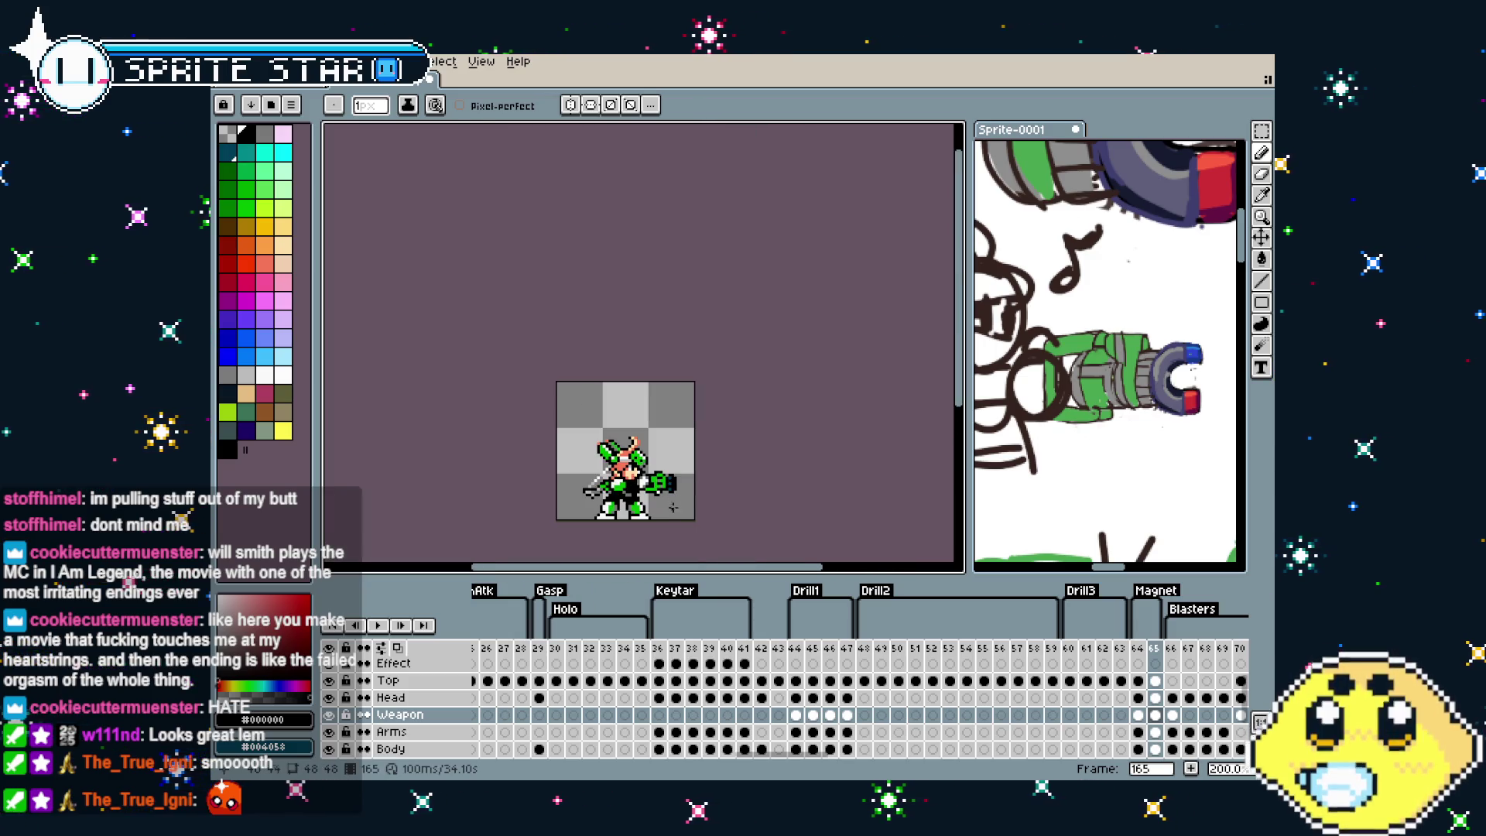
scroll(656, 503, "up", 2)
left_click_drag(669, 496, 602, 481)
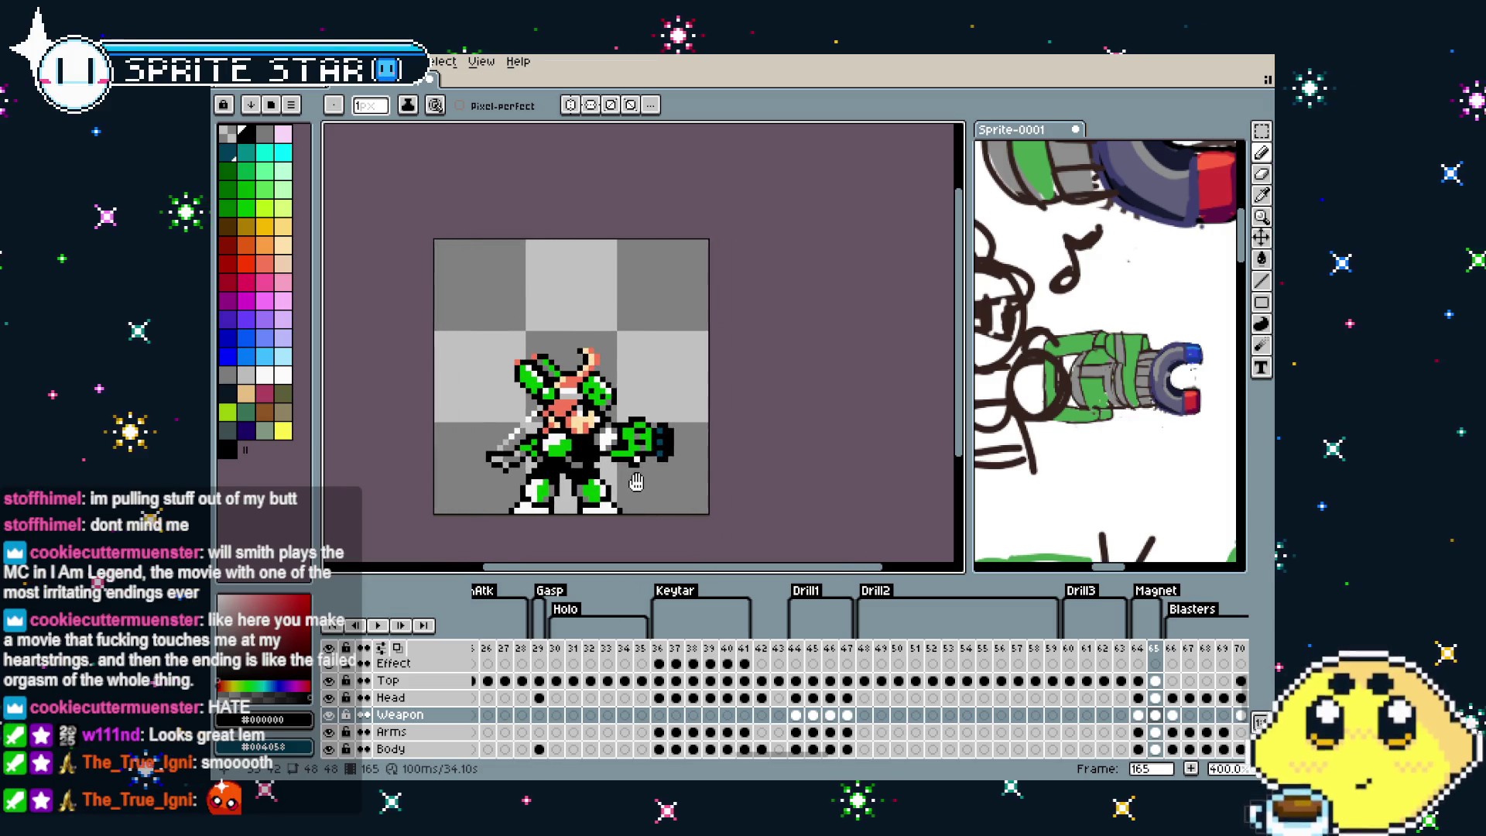
scroll(602, 481, "up", 1)
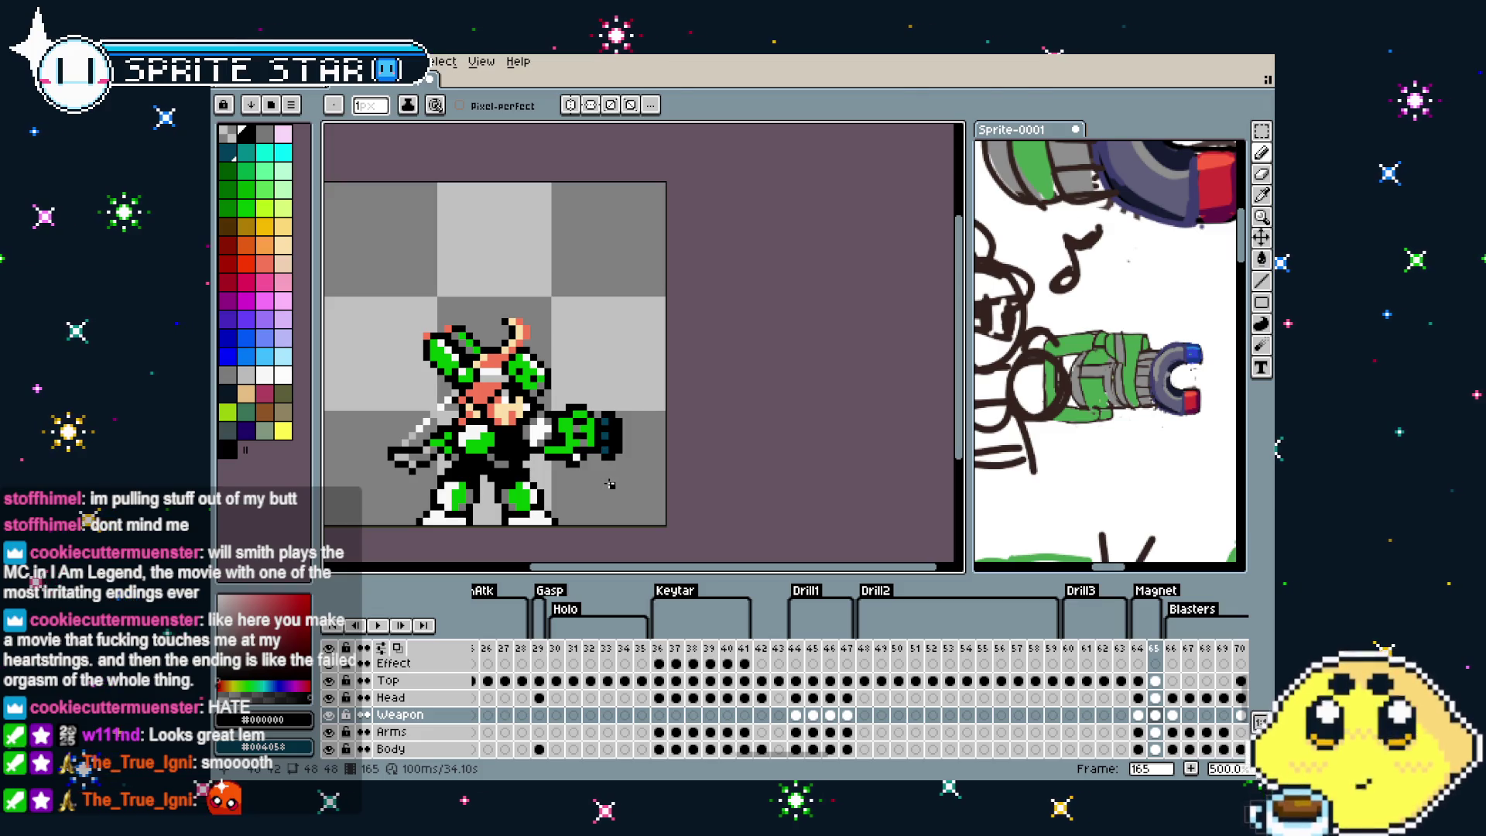
Select all and paint a light-orange/yellow glow over the cannon tip with a 12px brush
key("w")
key("ctrl+a")
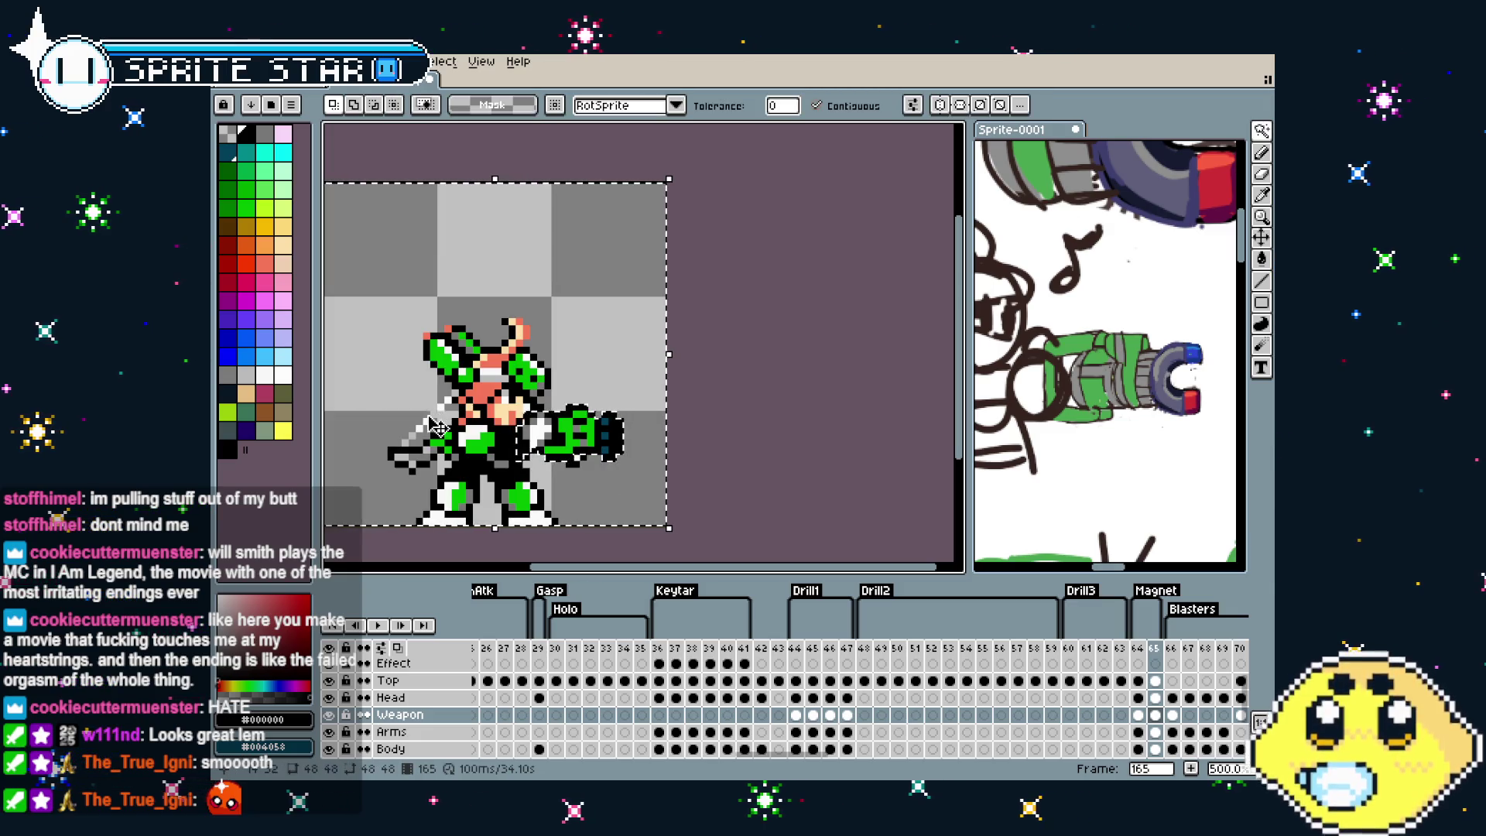
left_click(283, 226)
key("b")
left_click_drag(600, 421, 627, 435)
key("plus")
key("plus")
key("plus")
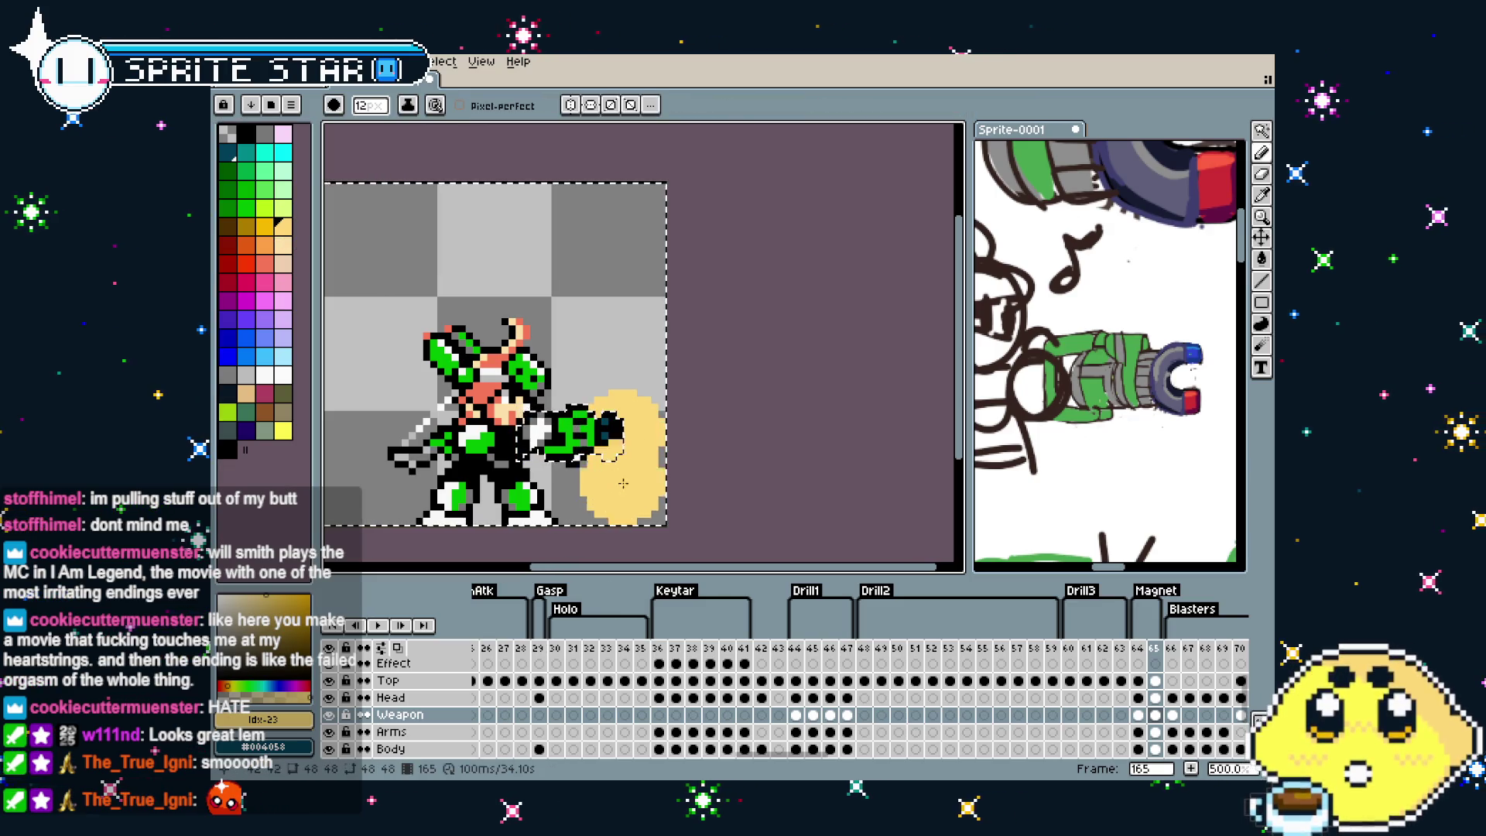
left_click_drag(367, 447, 341, 444)
key("ctrl+z")
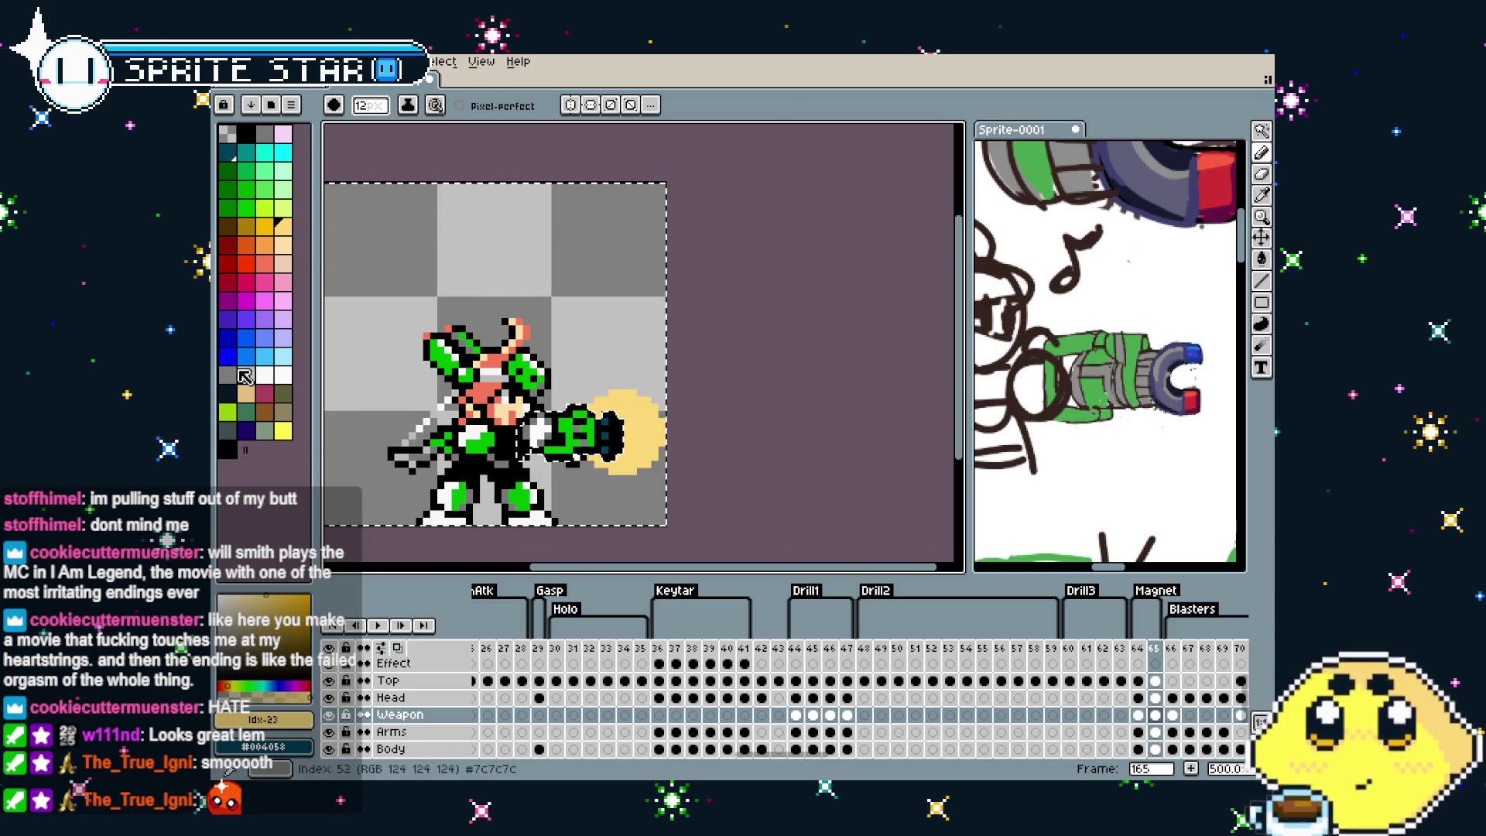
Paint a white core inside the glow with an 8px brush and drop the selection
left_click(284, 375)
key("minus")
key("minus")
key("minus")
left_click_drag(602, 428, 621, 439)
key("plus")
key("plus")
key("ctrl+z")
key("ctrl+z")
left_click(575, 521)
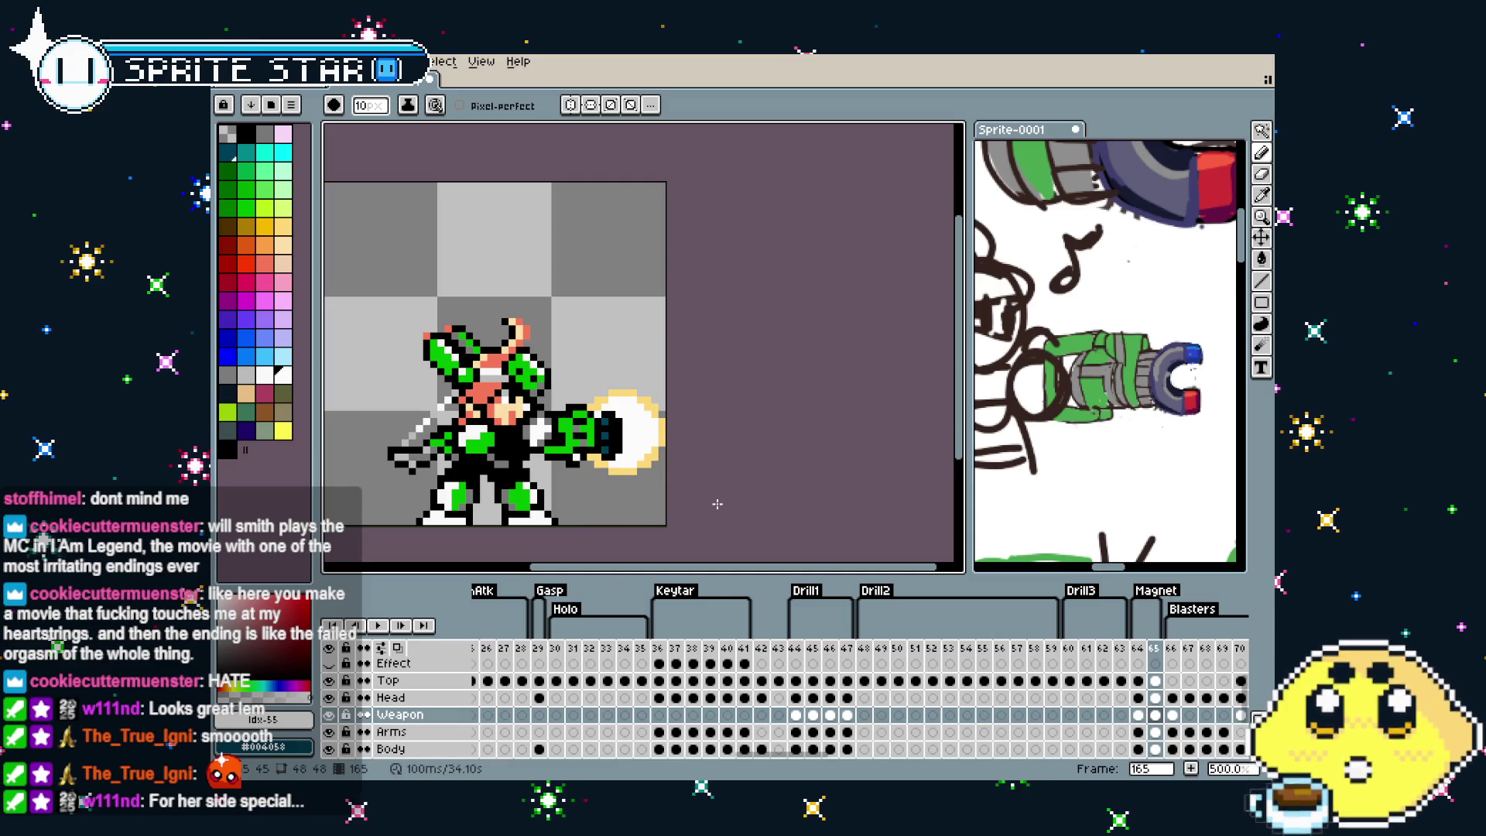
View the sprite at actual size and compare frames 164 and 165
key("1")
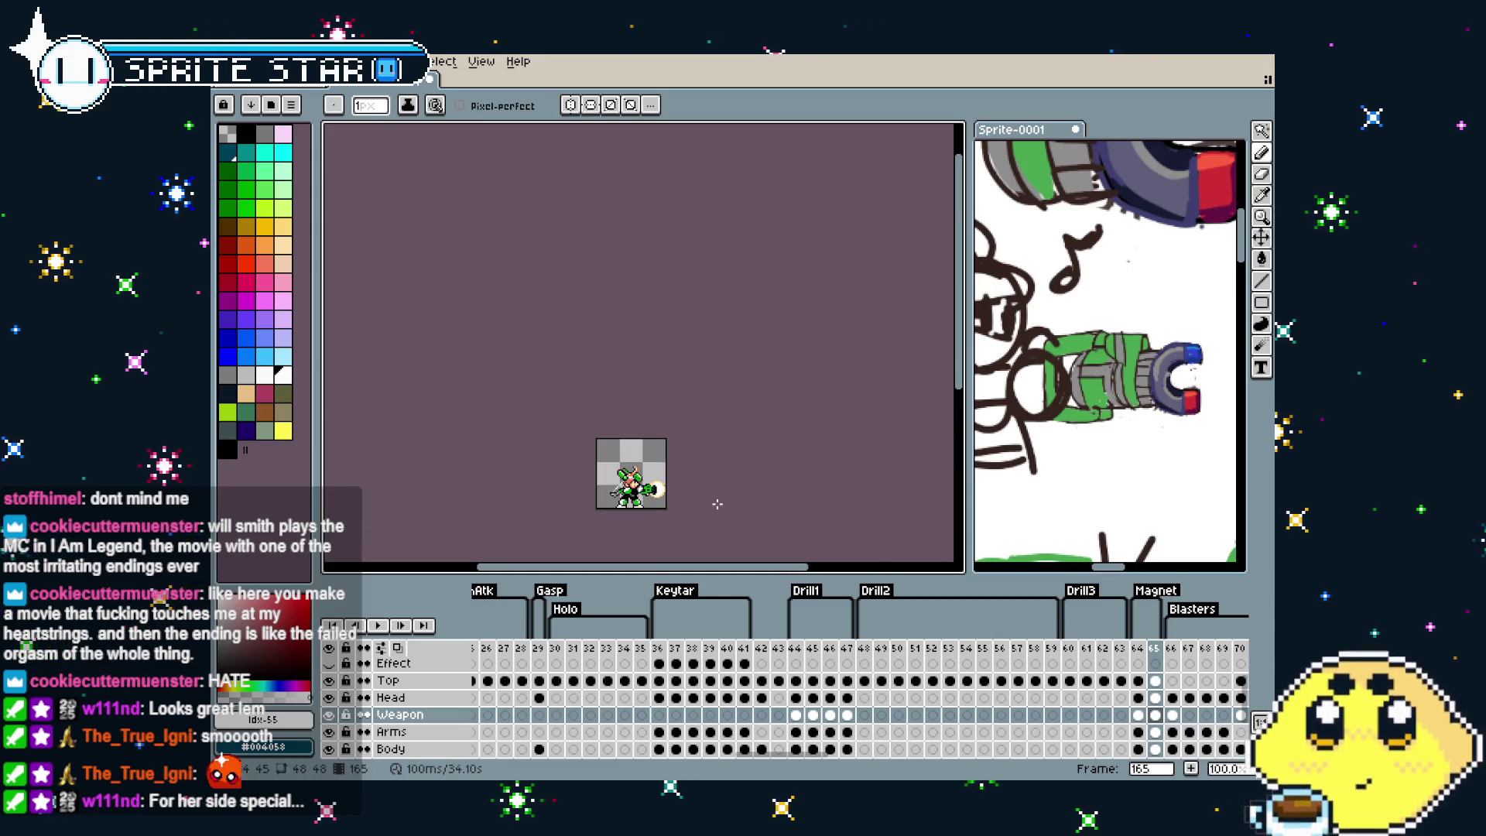
scroll(653, 514, "up", 2)
left_click_drag(654, 517, 626, 511)
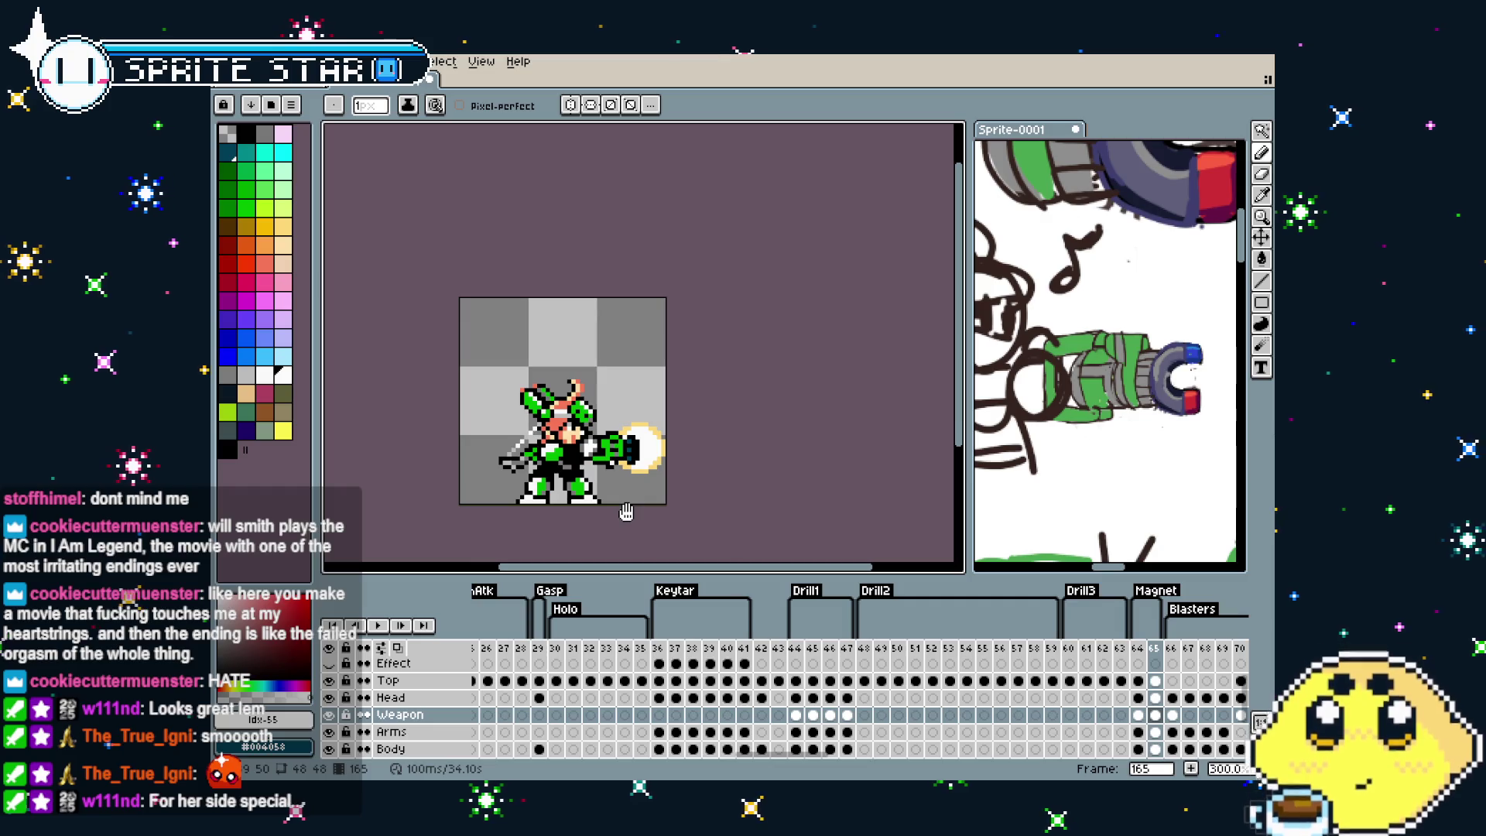
key("comma")
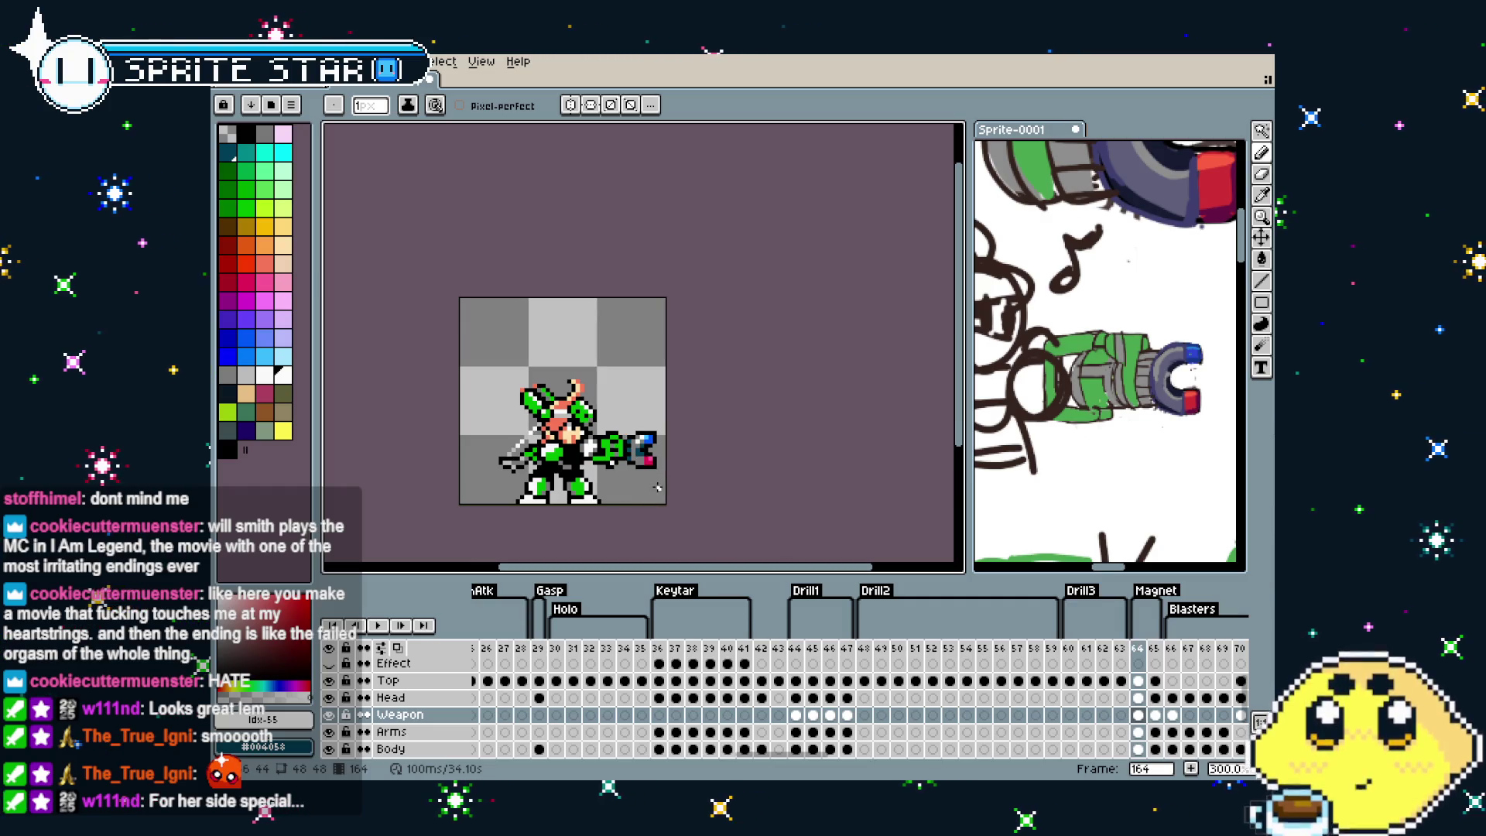
key("period")
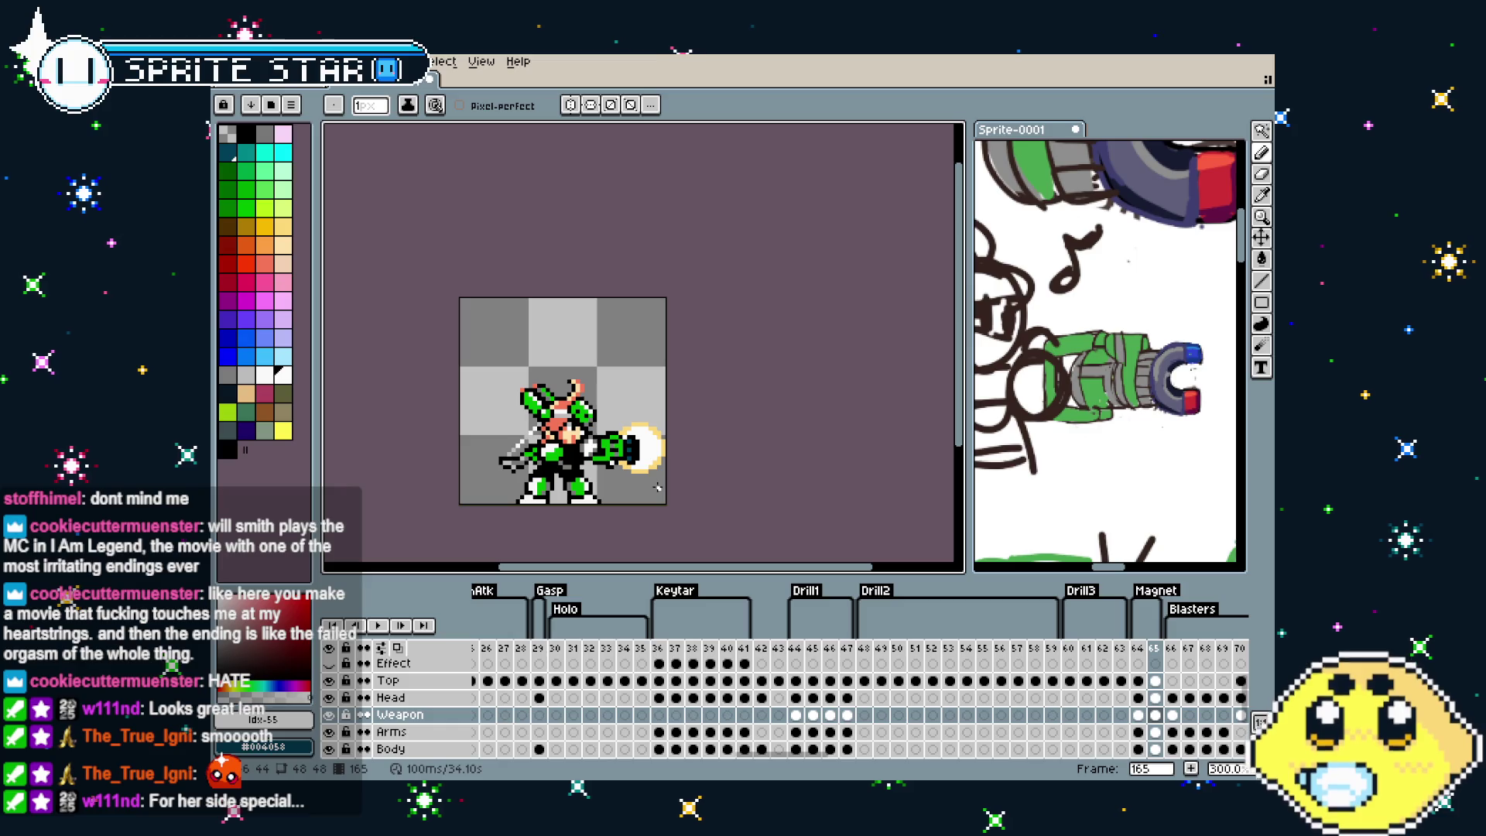
Shift the whole of frame 165 one pixel left and commit
key("m")
scroll(510, 445, "up", 1)
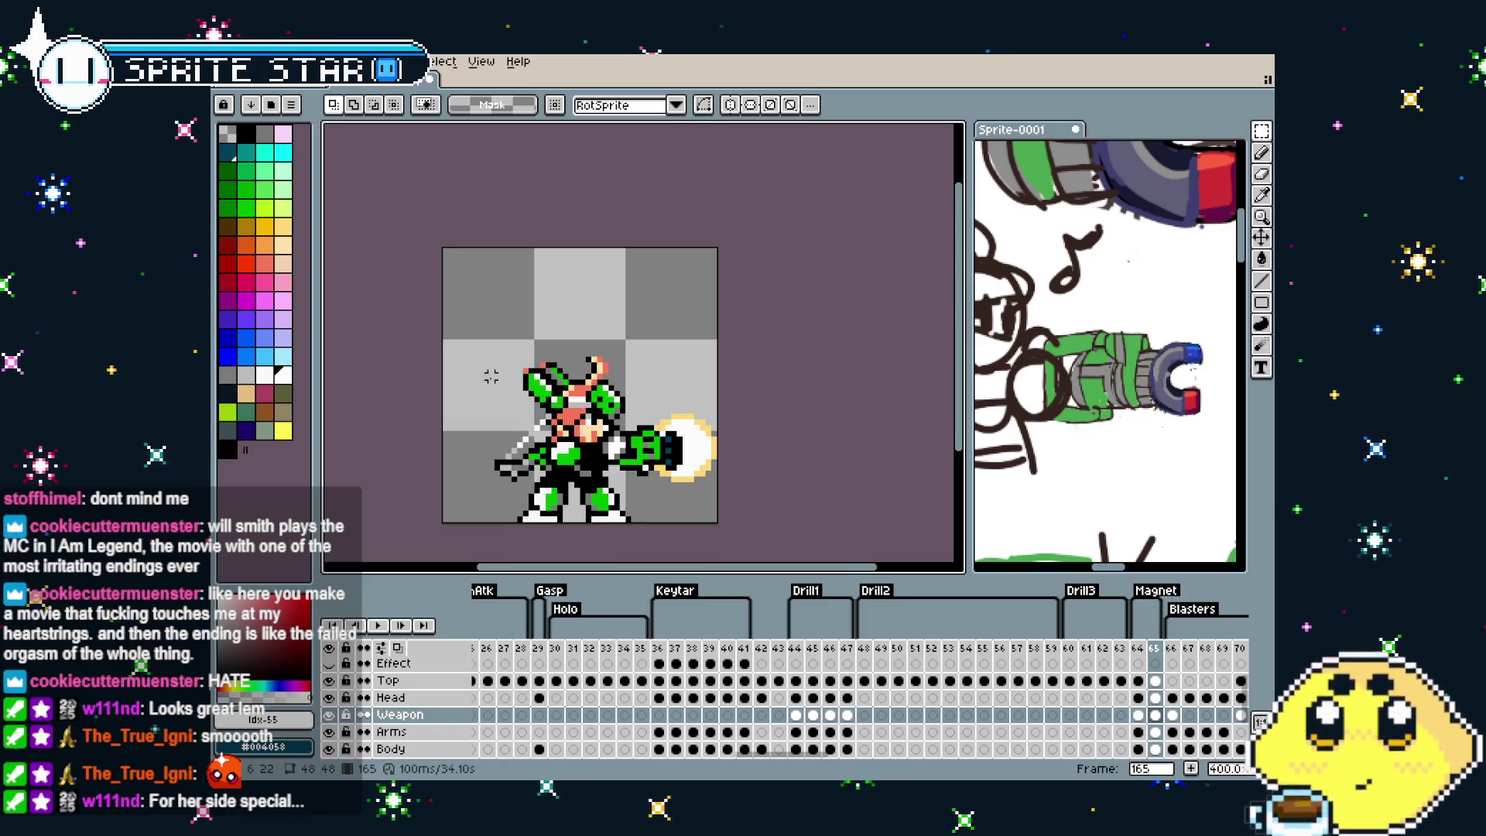
key("ctrl+a")
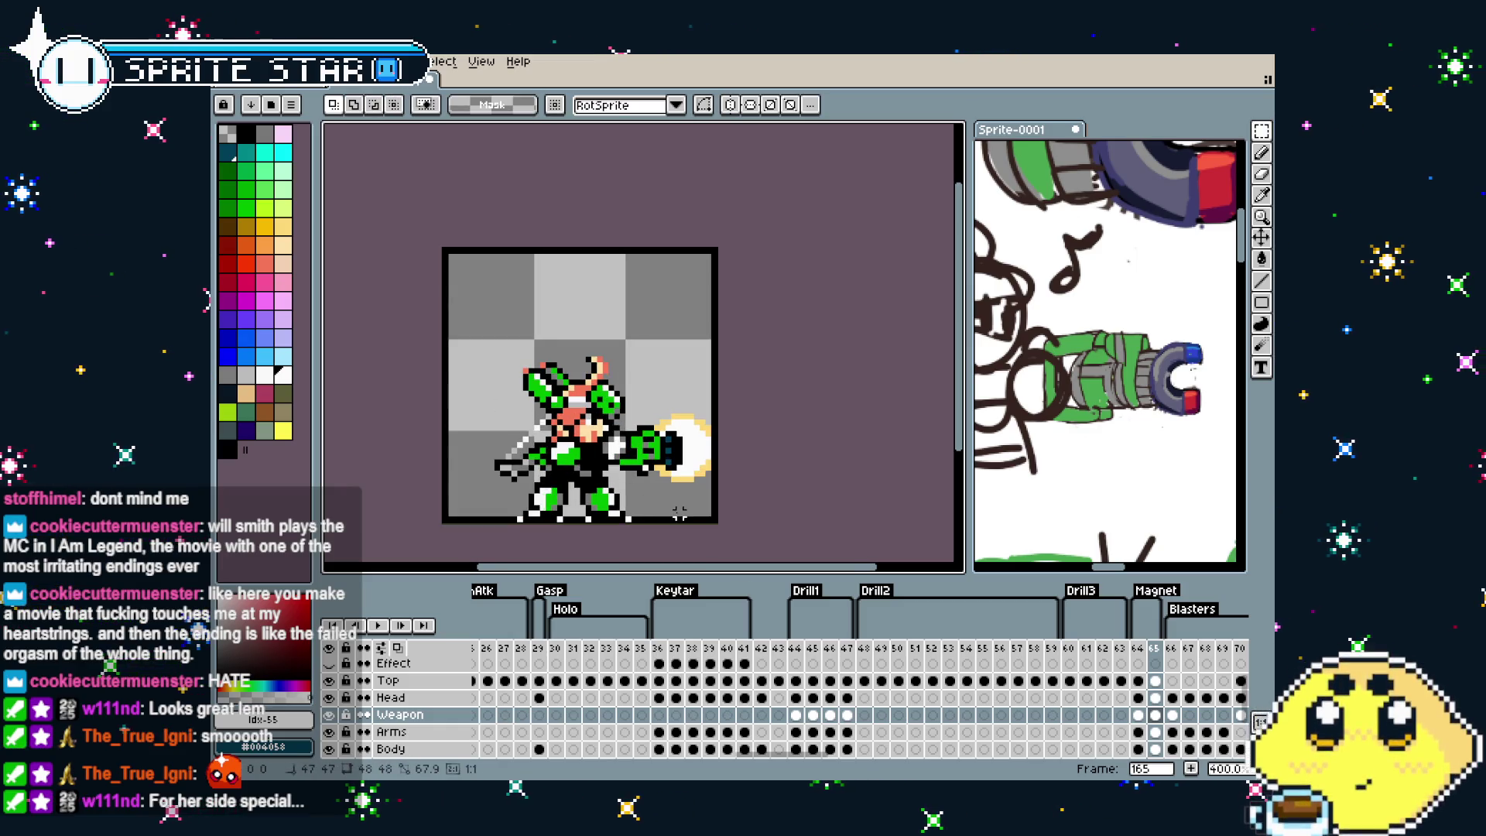
key("ctrl+d")
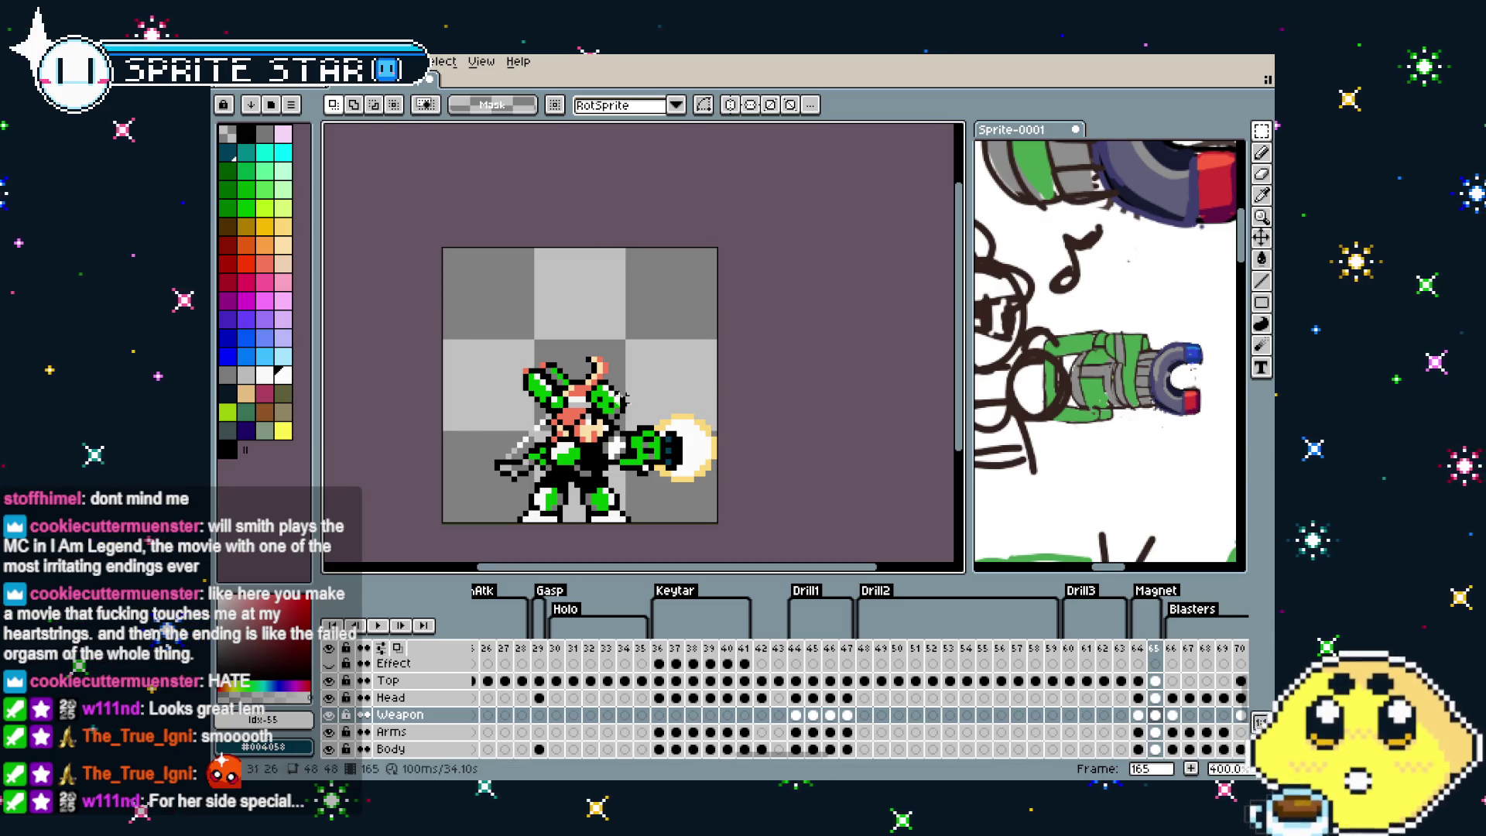
key("ctrl+a")
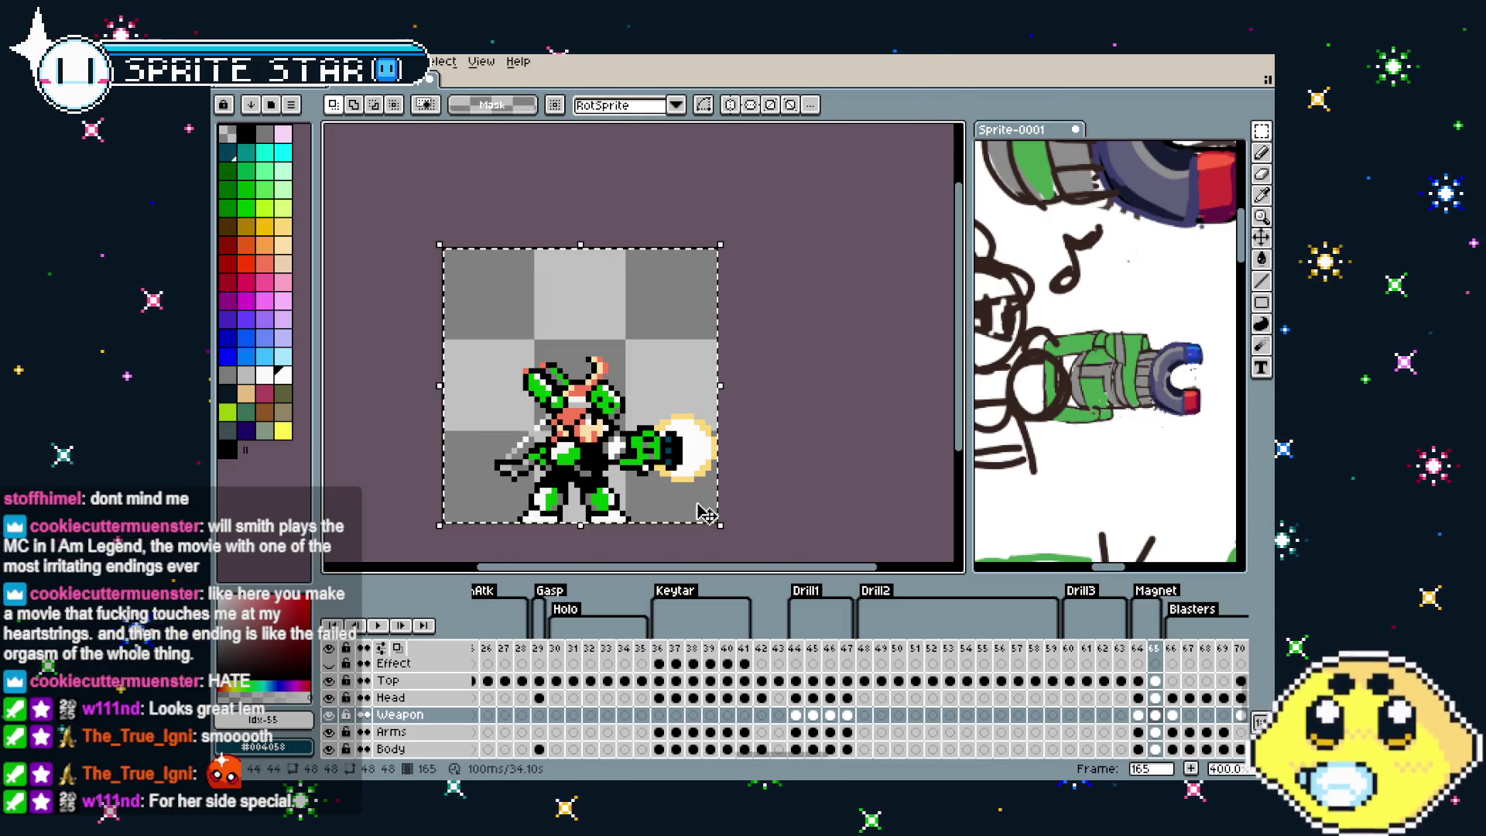
key("Left")
key("Return")
scroll(644, 474, "up", 2)
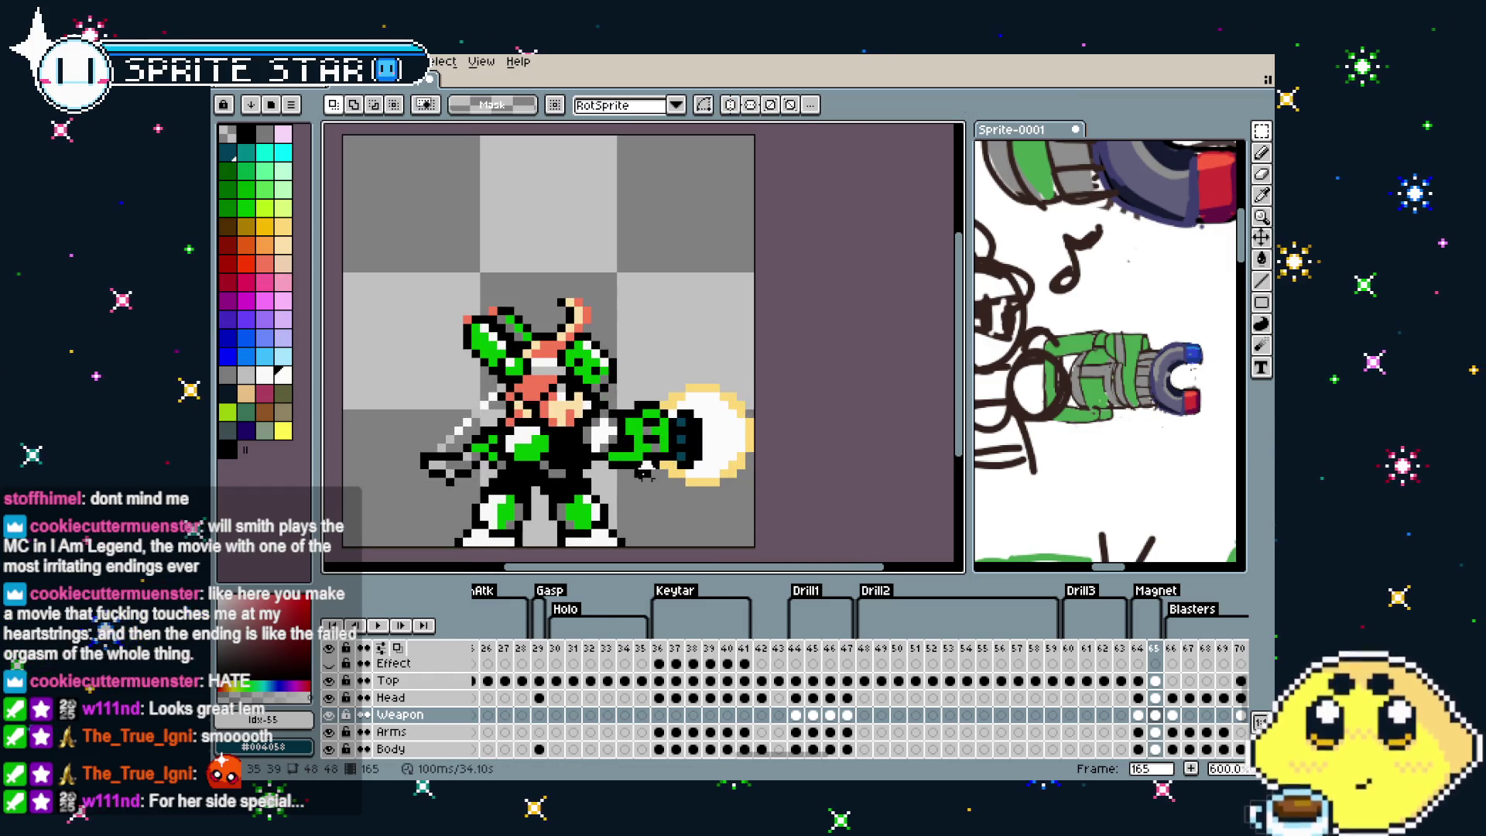
left_click_drag(443, 262, 723, 546)
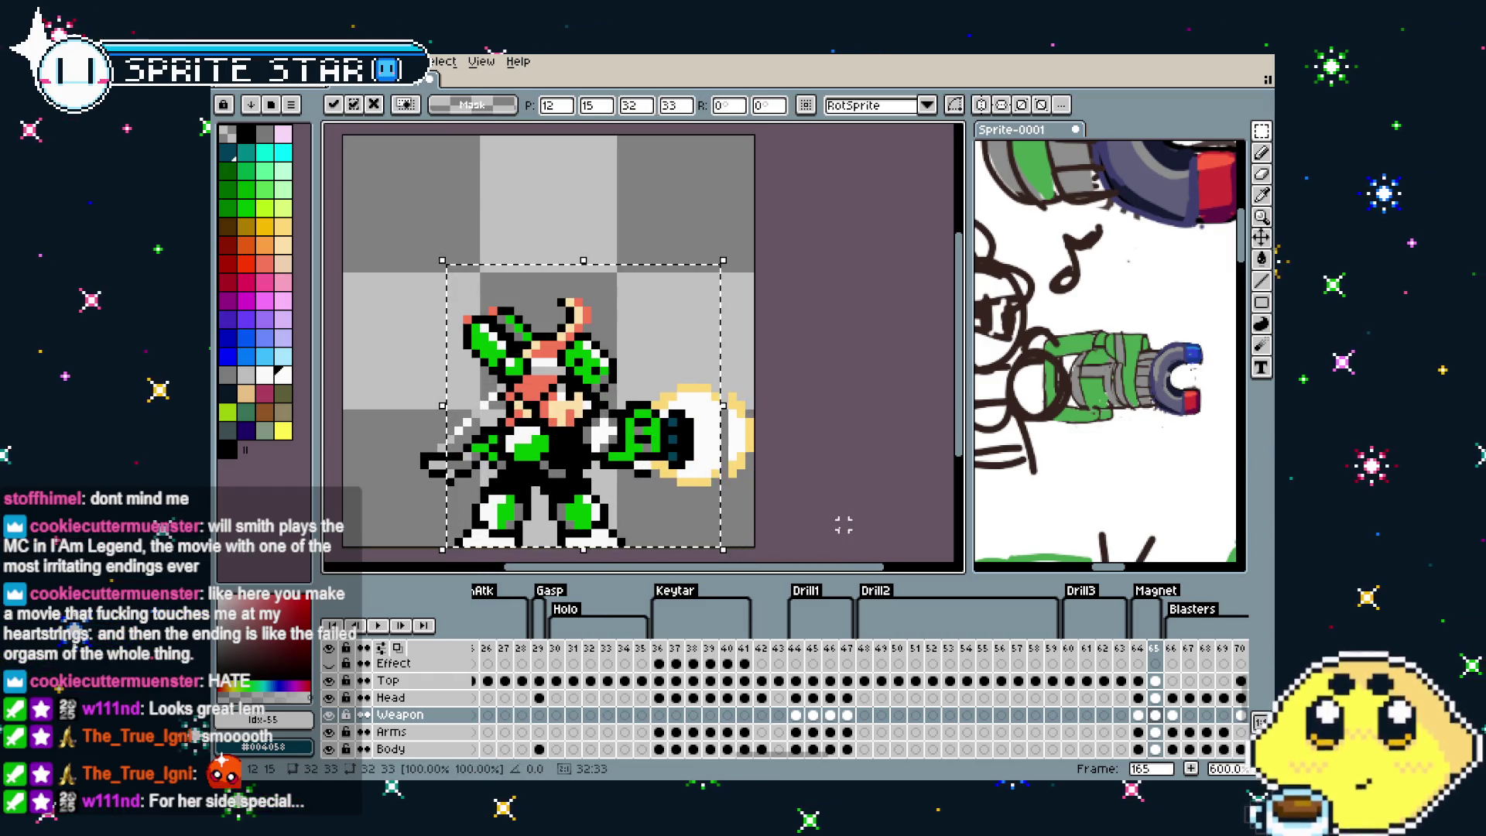
Nudge the selected cannon one pixel right and commit
key("Right")
key("Return")
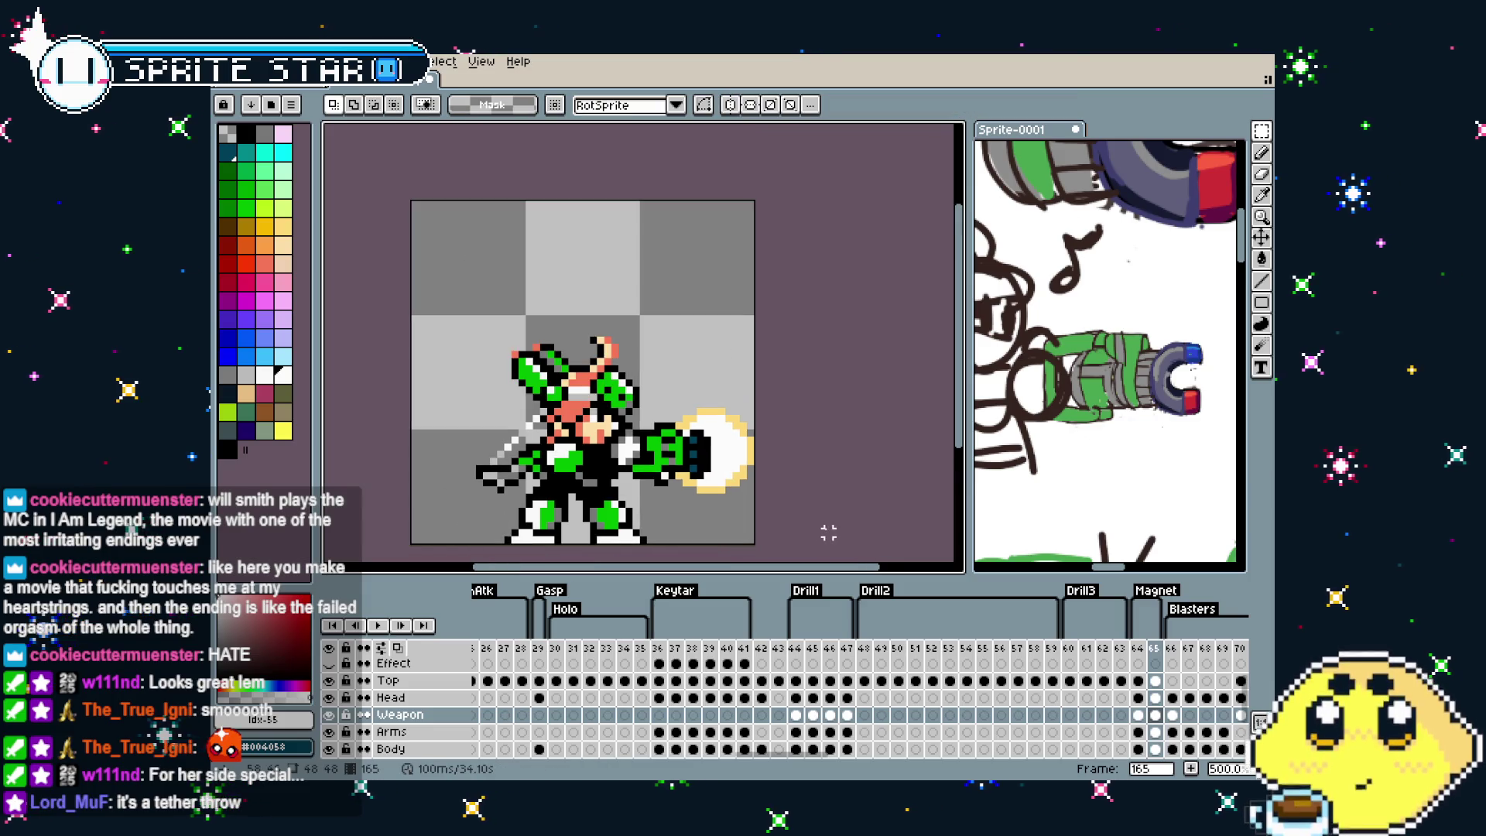
scroll(796, 524, "down", 1)
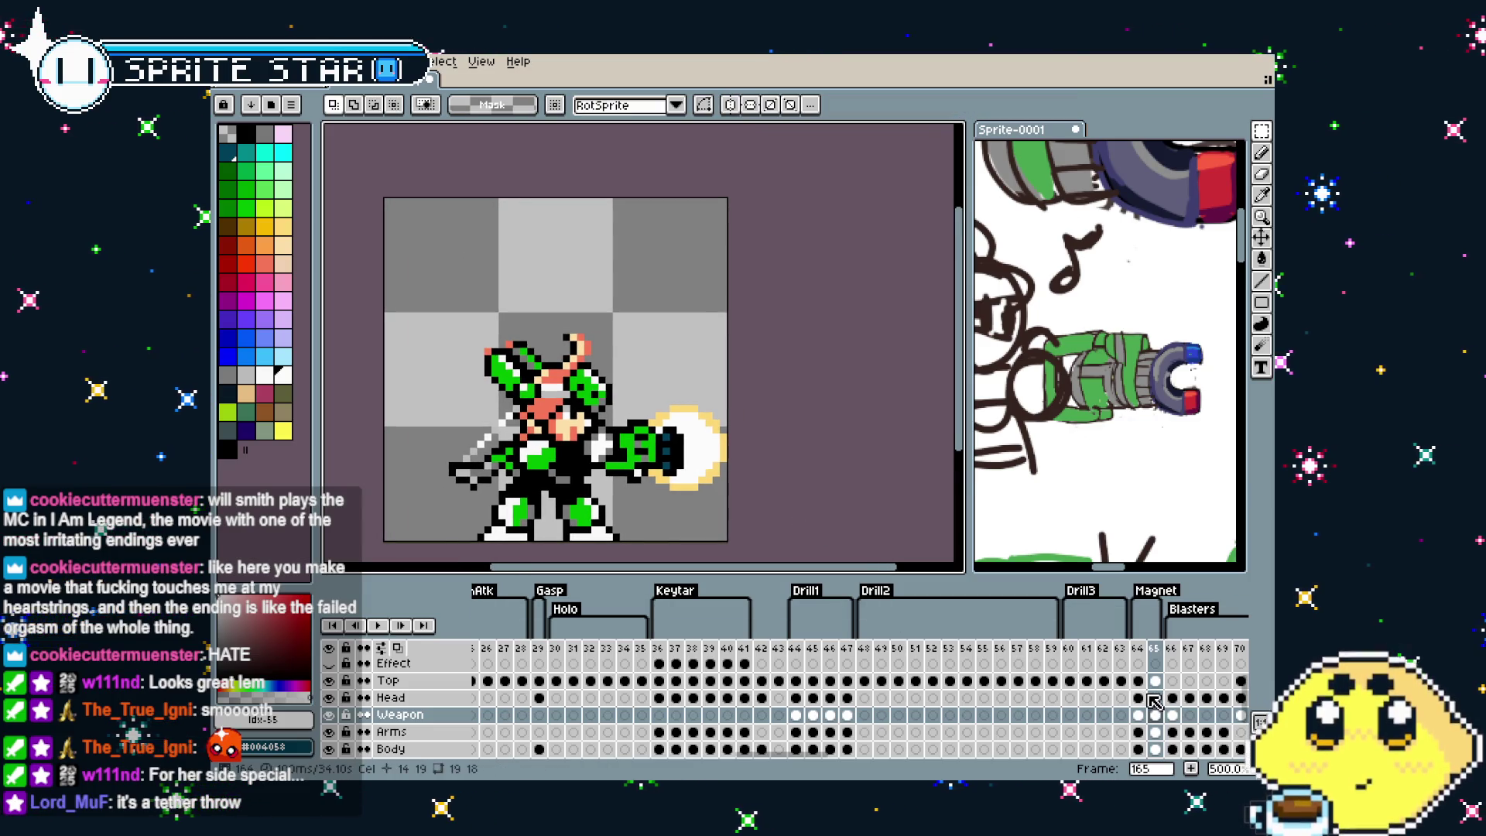
scroll(1165, 724, "down", 2)
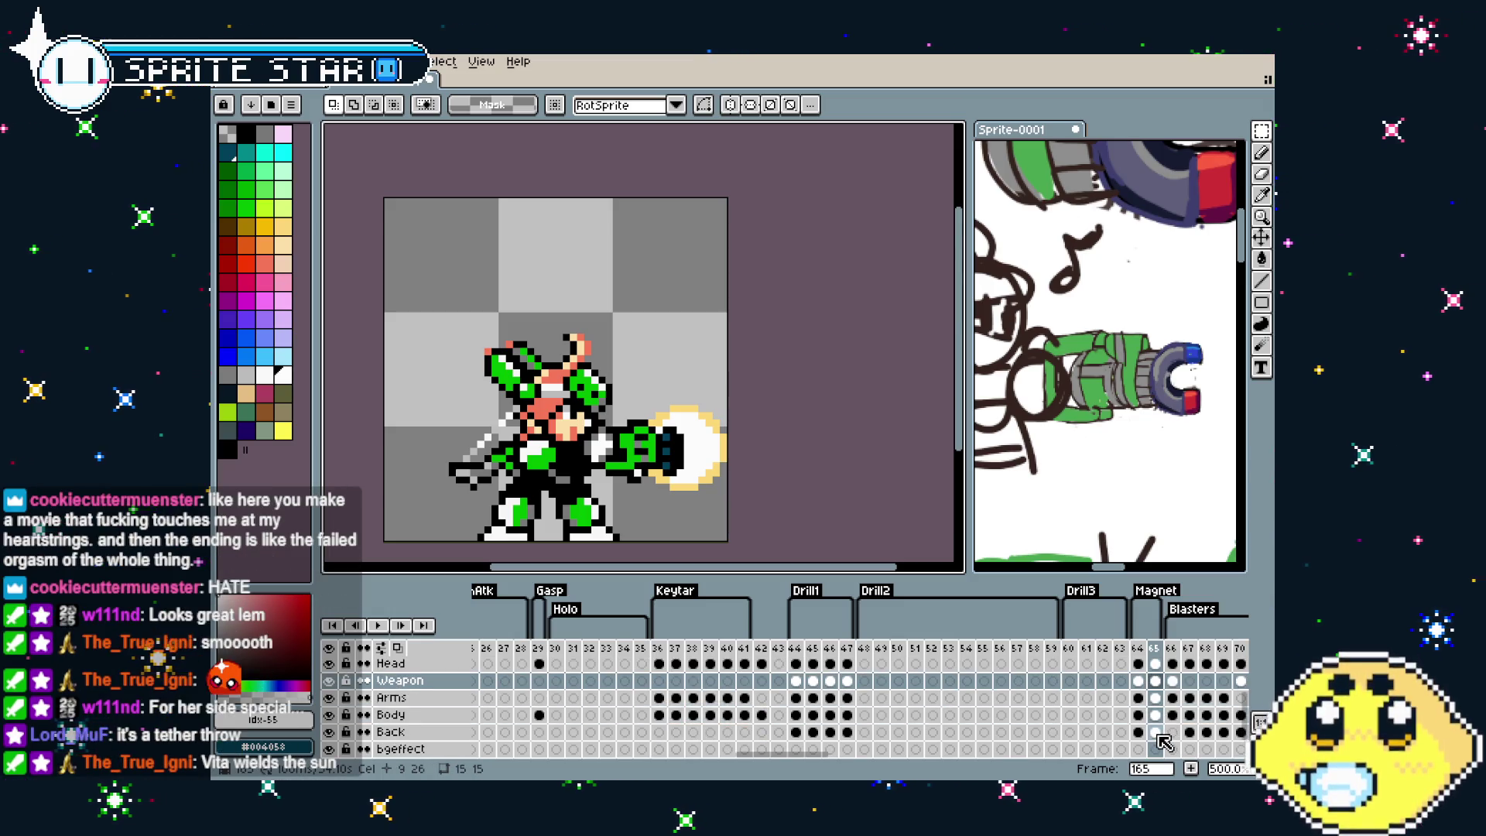
Adjust the Back, Body, Arms and Head cels in frame 165, nudging the head slightly
left_click(1158, 734)
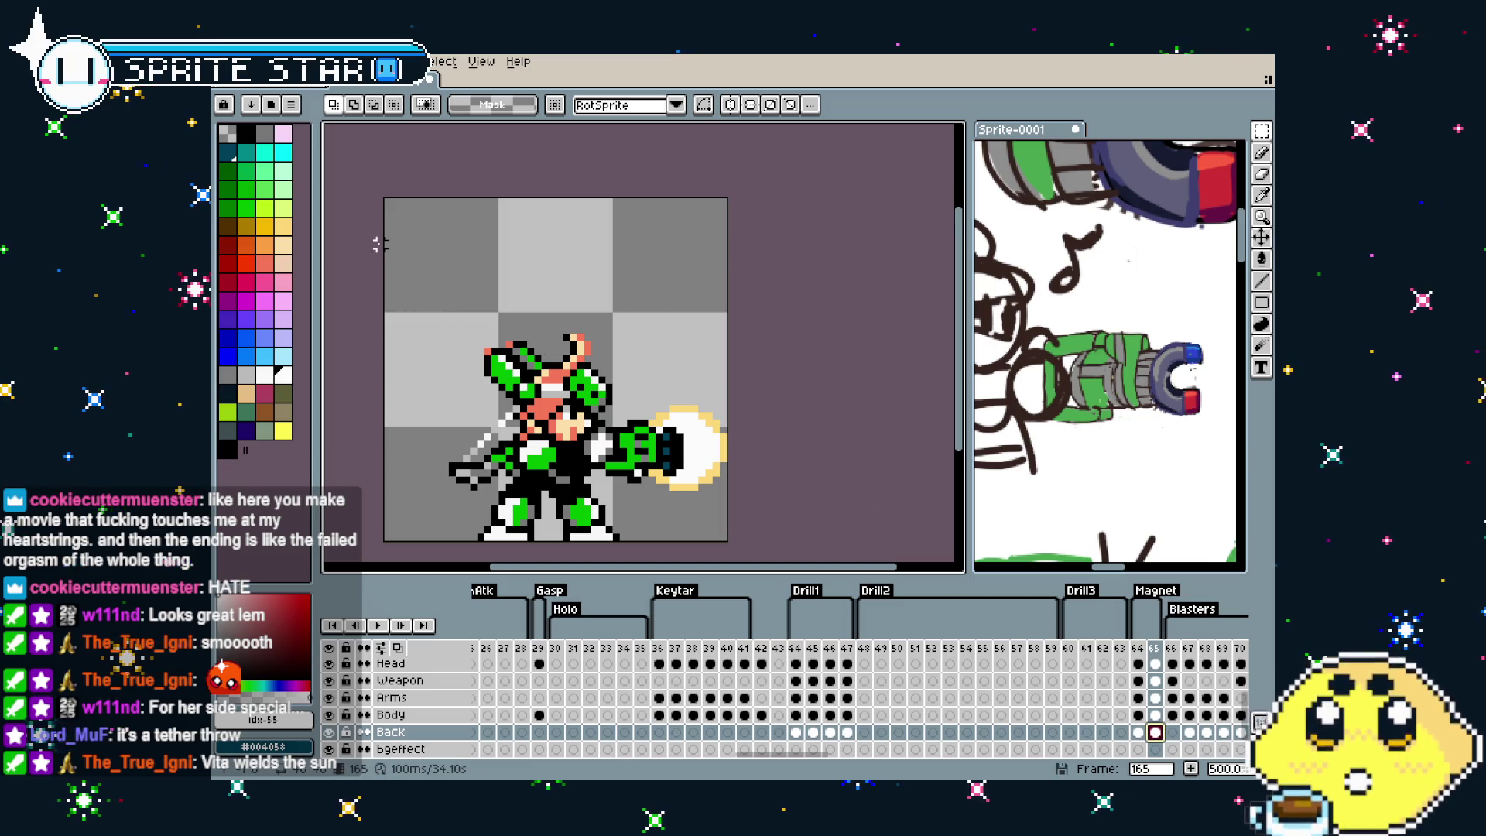
scroll(410, 222, "down", 1)
key("ctrl+t")
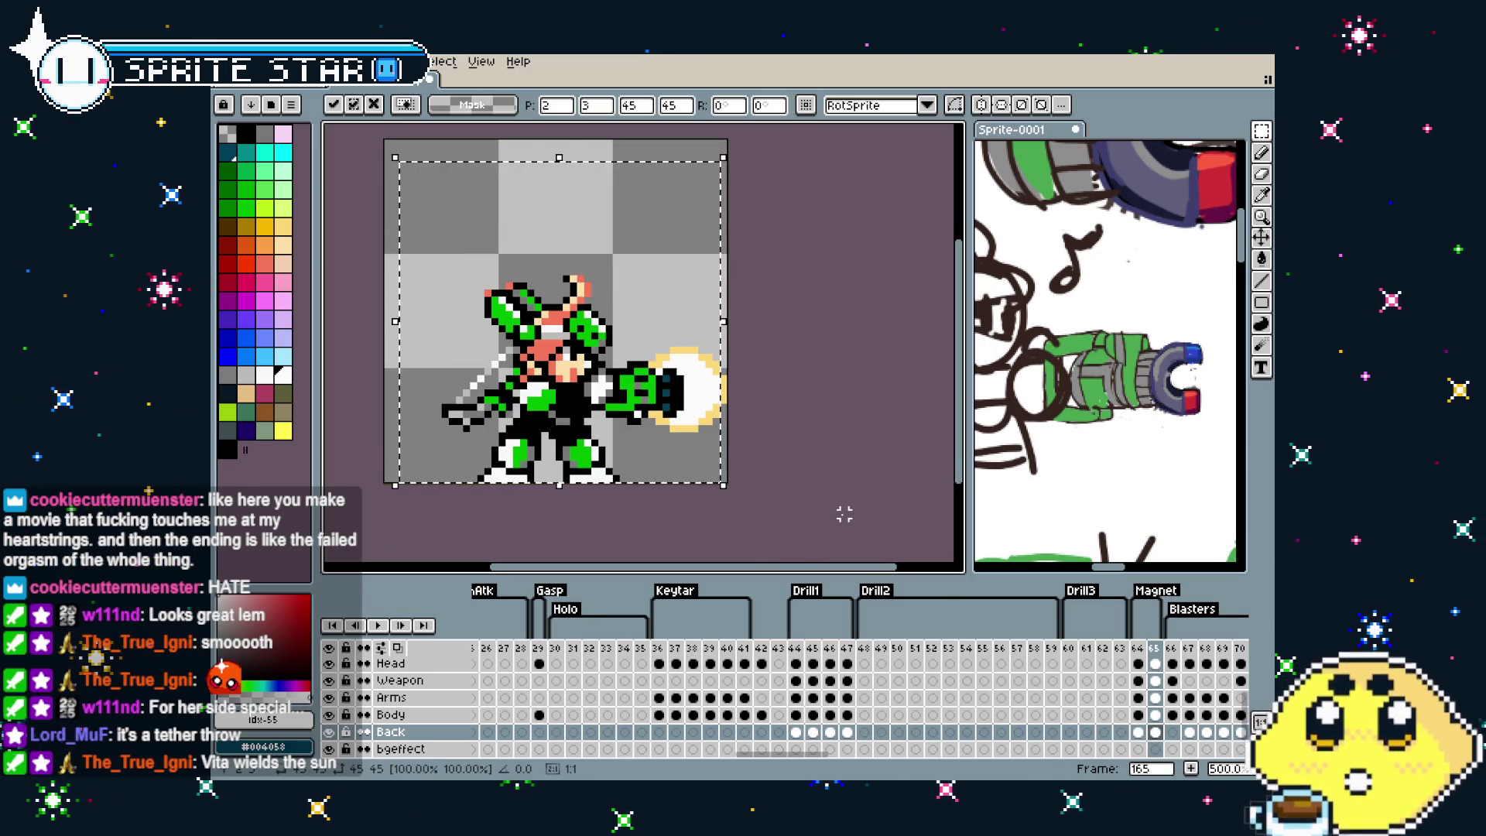
key("Return")
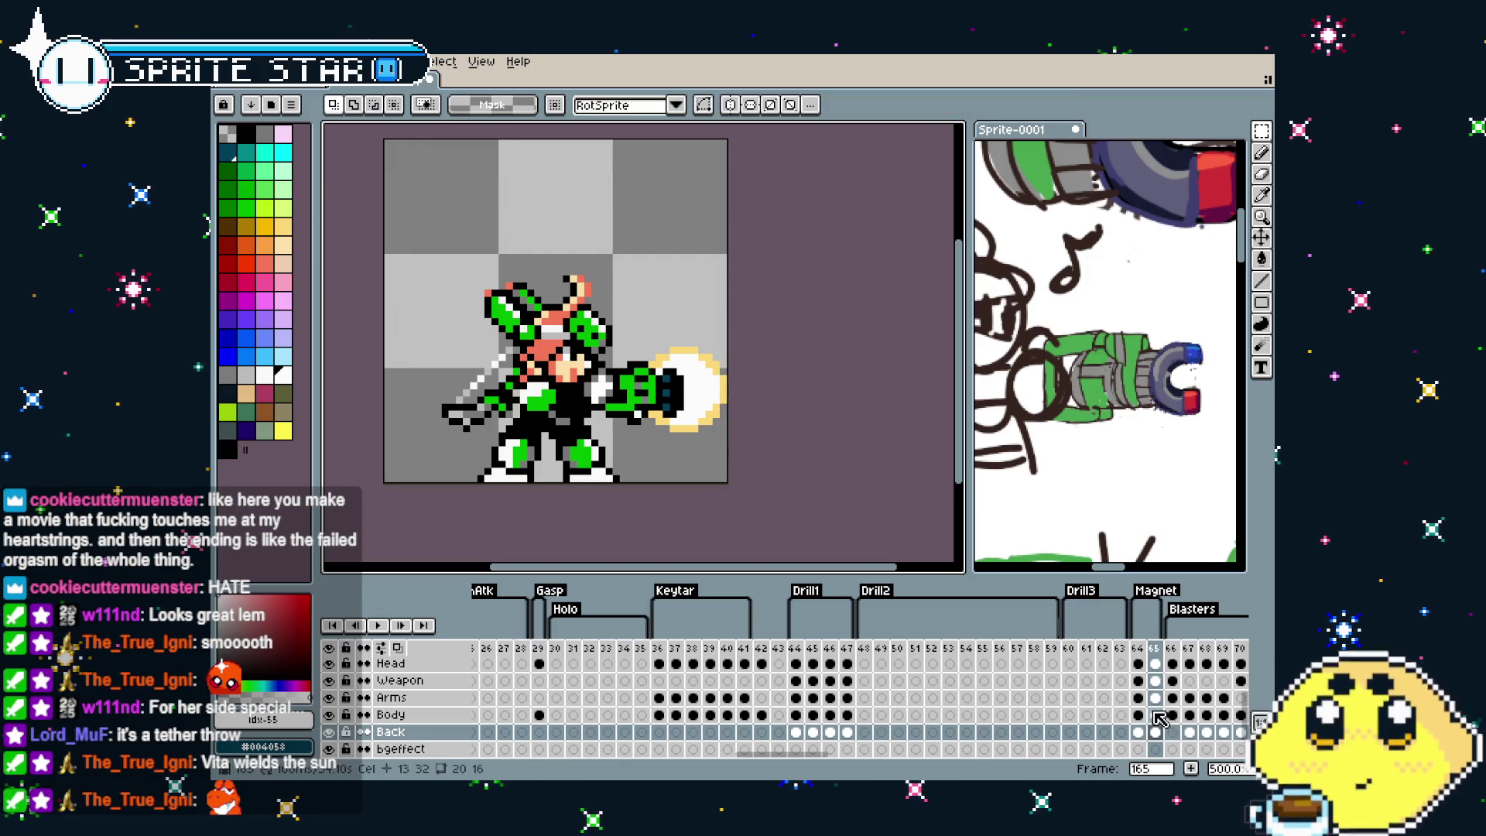
left_click(1157, 714)
key("ctrl+t")
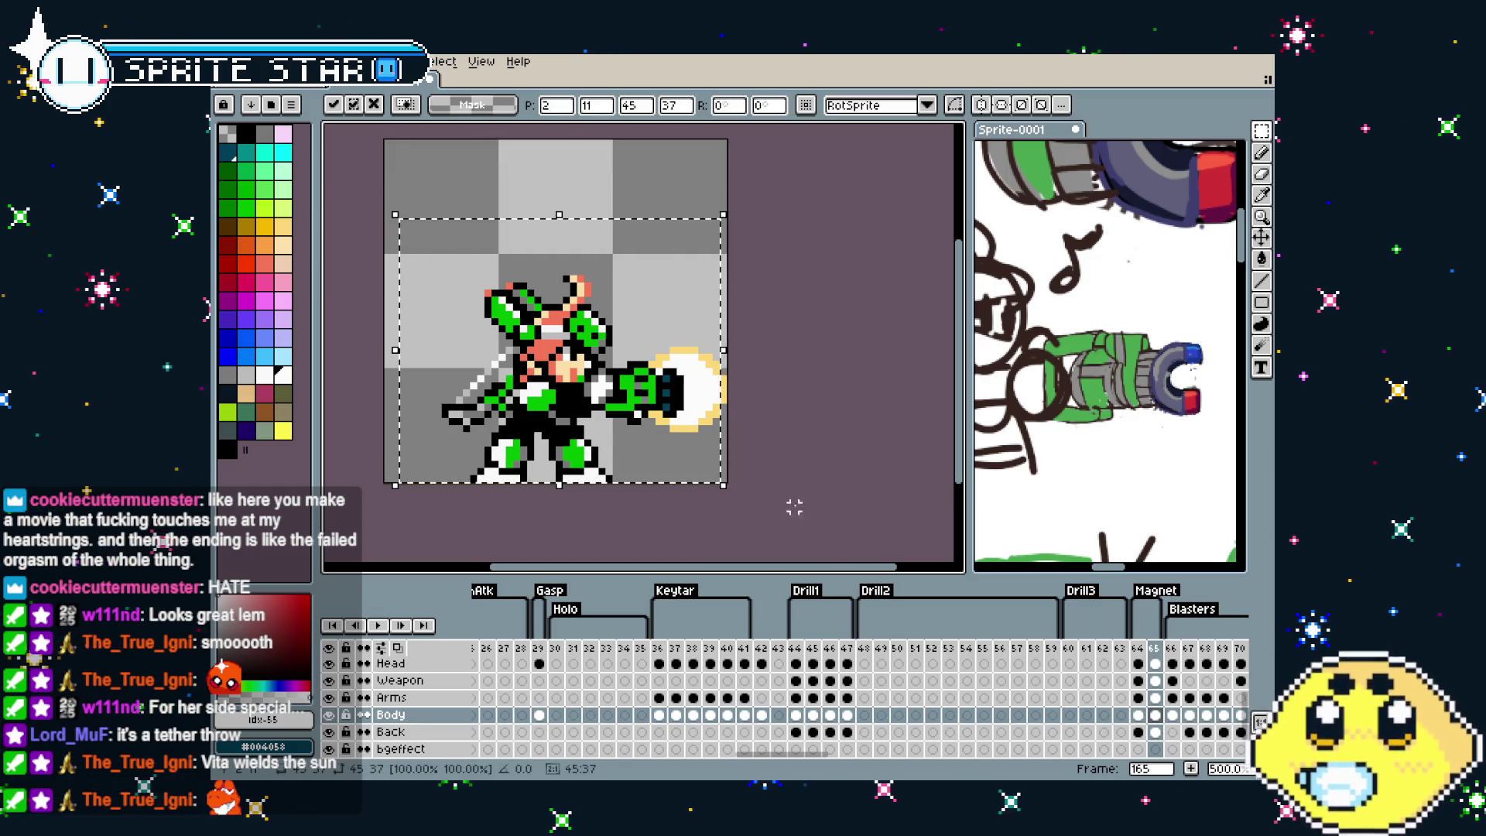
key("Return")
left_click(1156, 698)
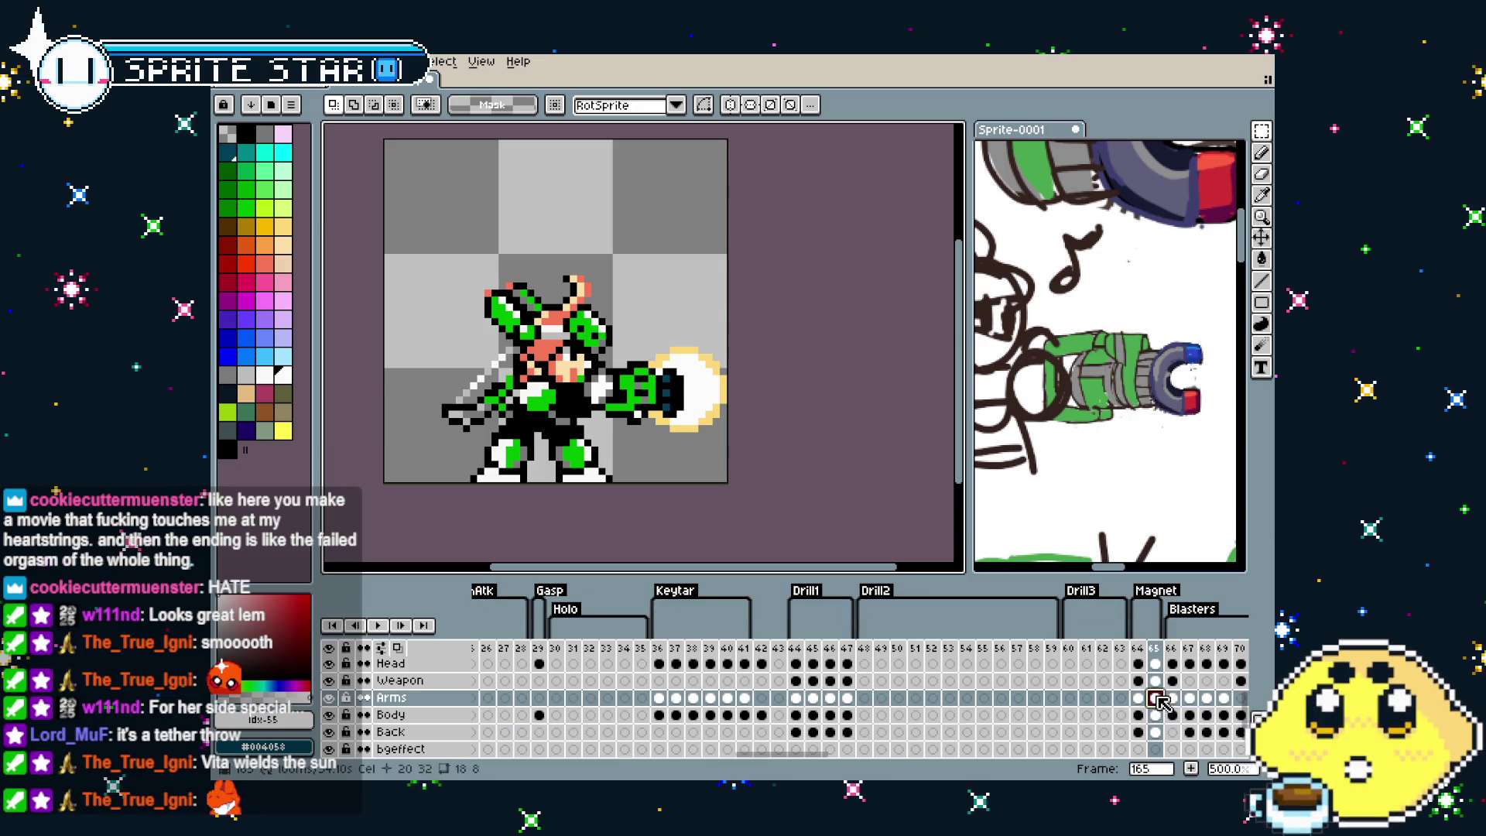
left_click_drag(579, 275, 880, 529)
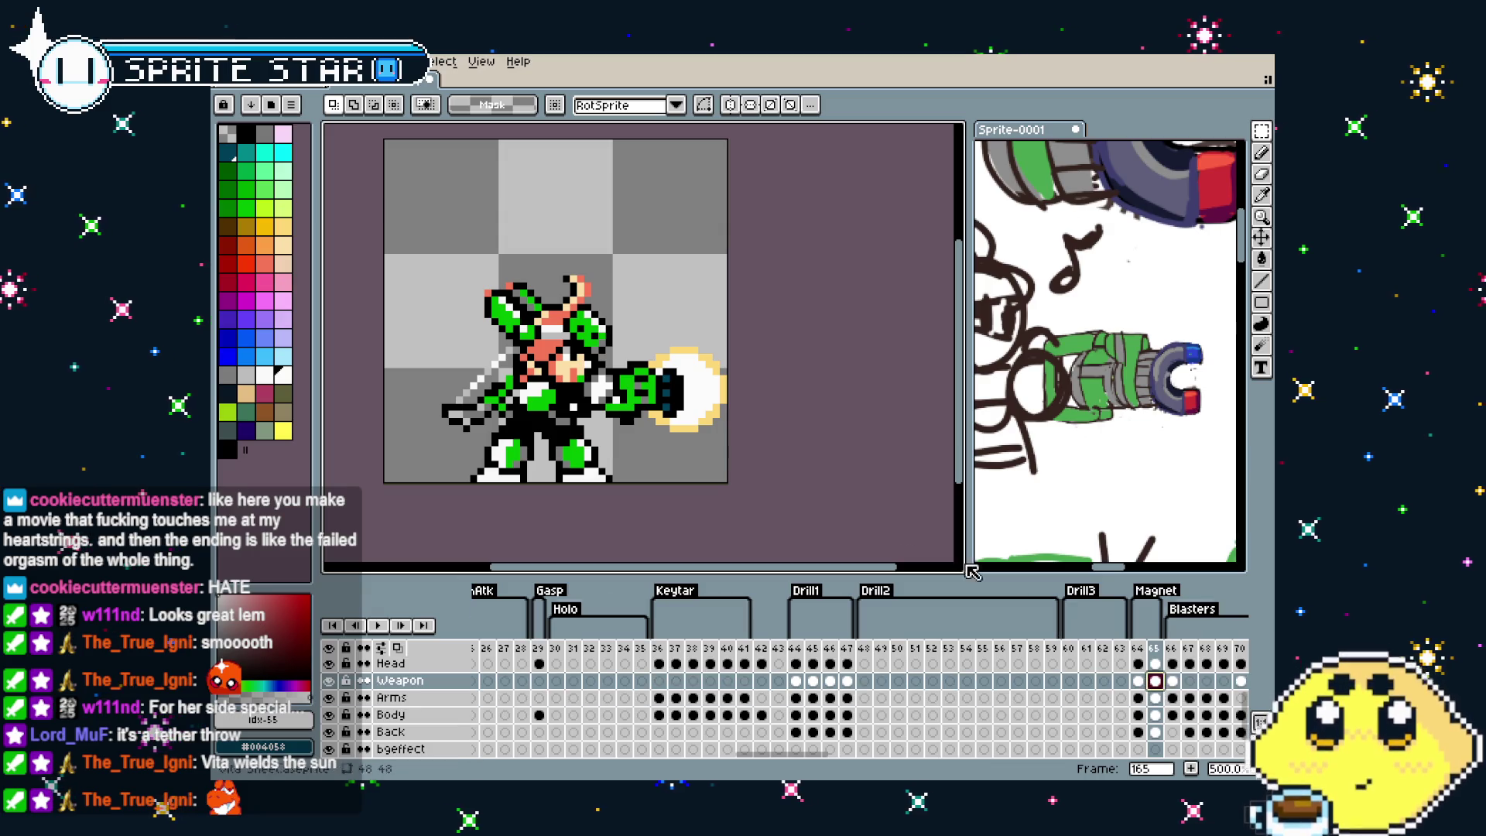
left_click(1157, 665)
left_click_drag(377, 203, 779, 550)
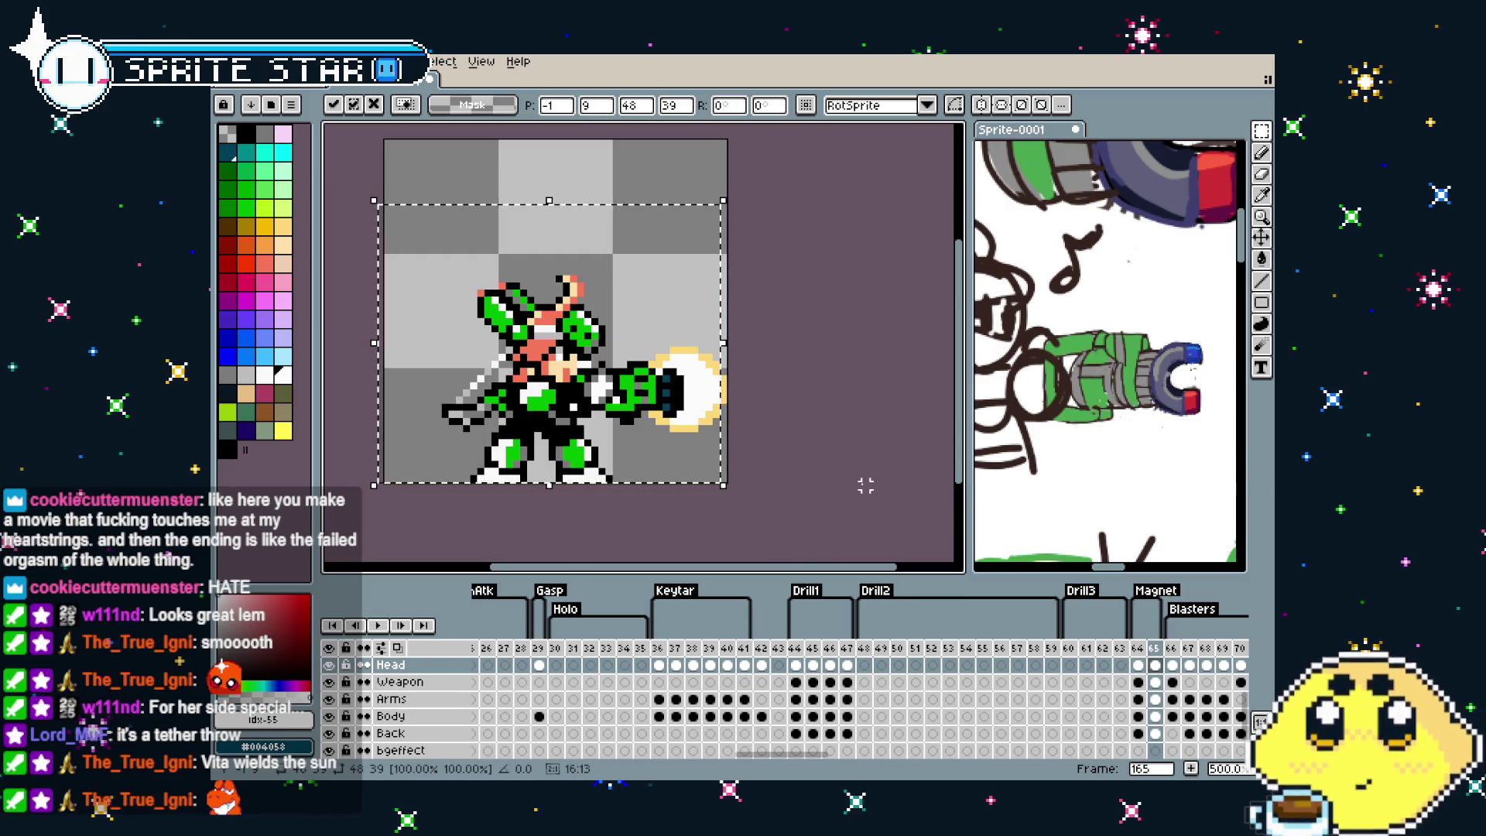
key("ctrl+d")
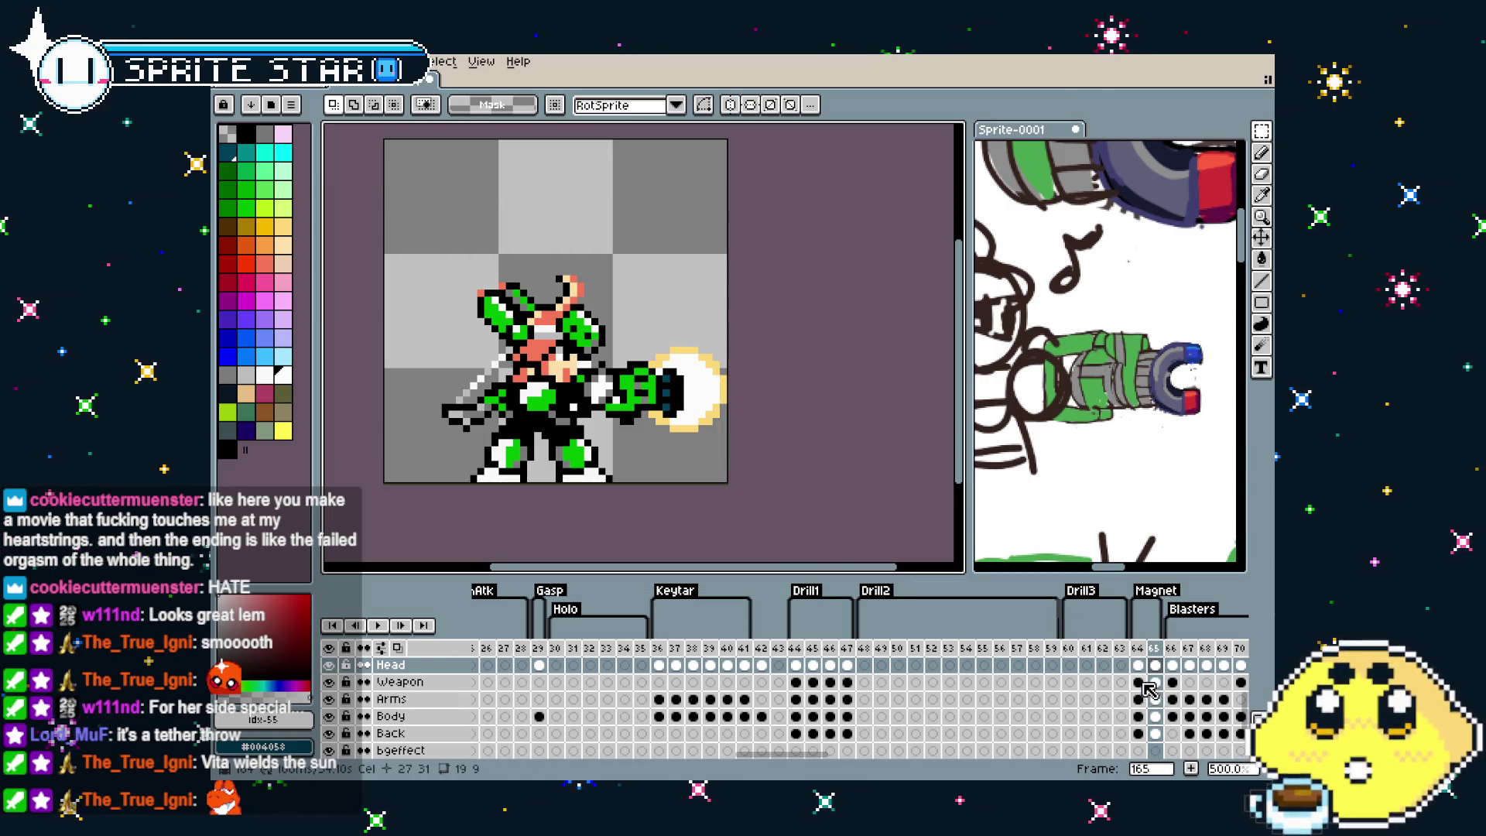
Move the Weapon layer's cannon one pixel left and commit
left_click(1156, 682)
left_click_drag(382, 208, 730, 550)
key("Left")
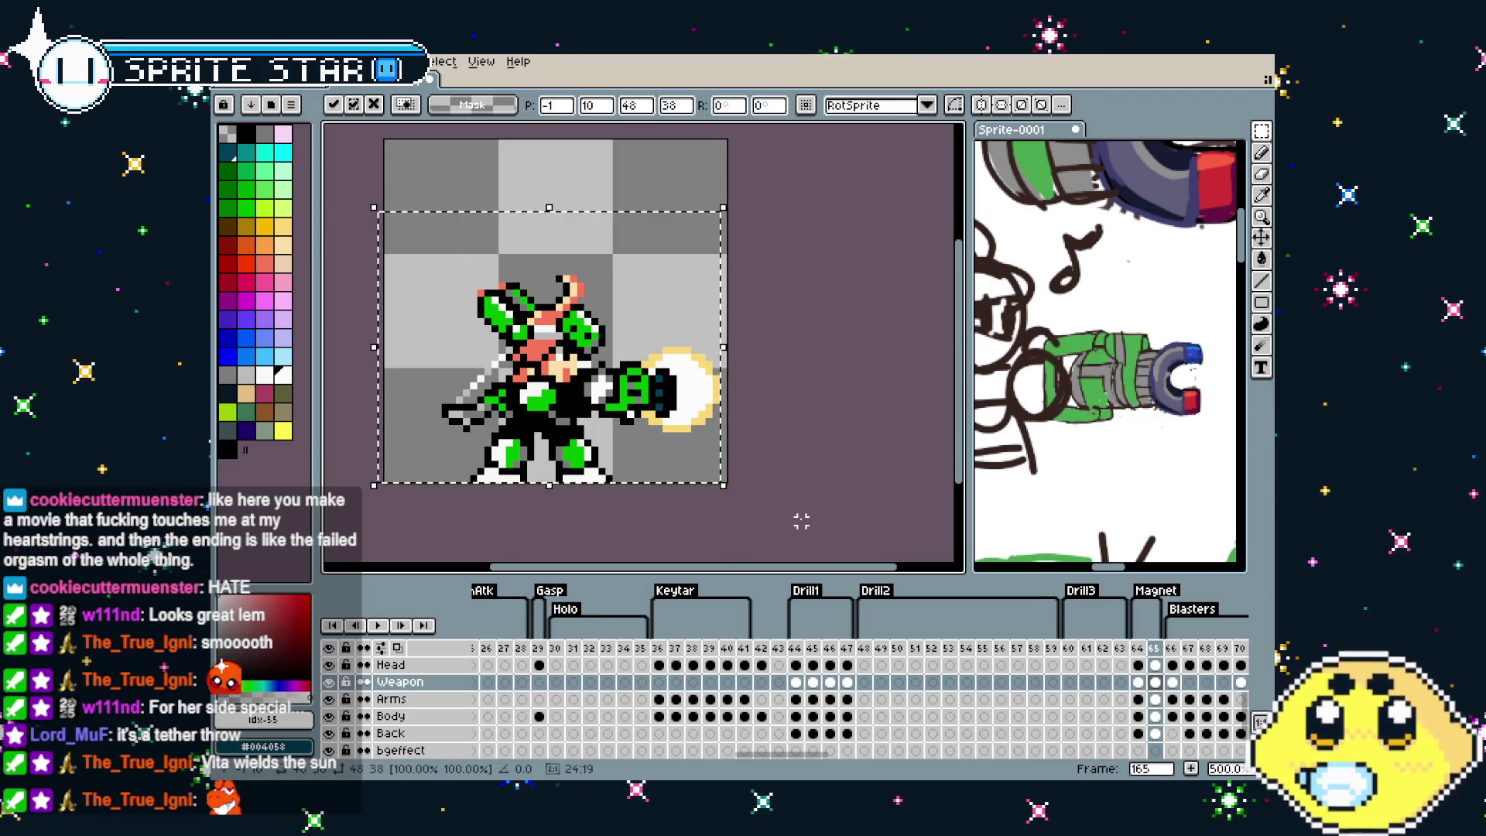
key("Return")
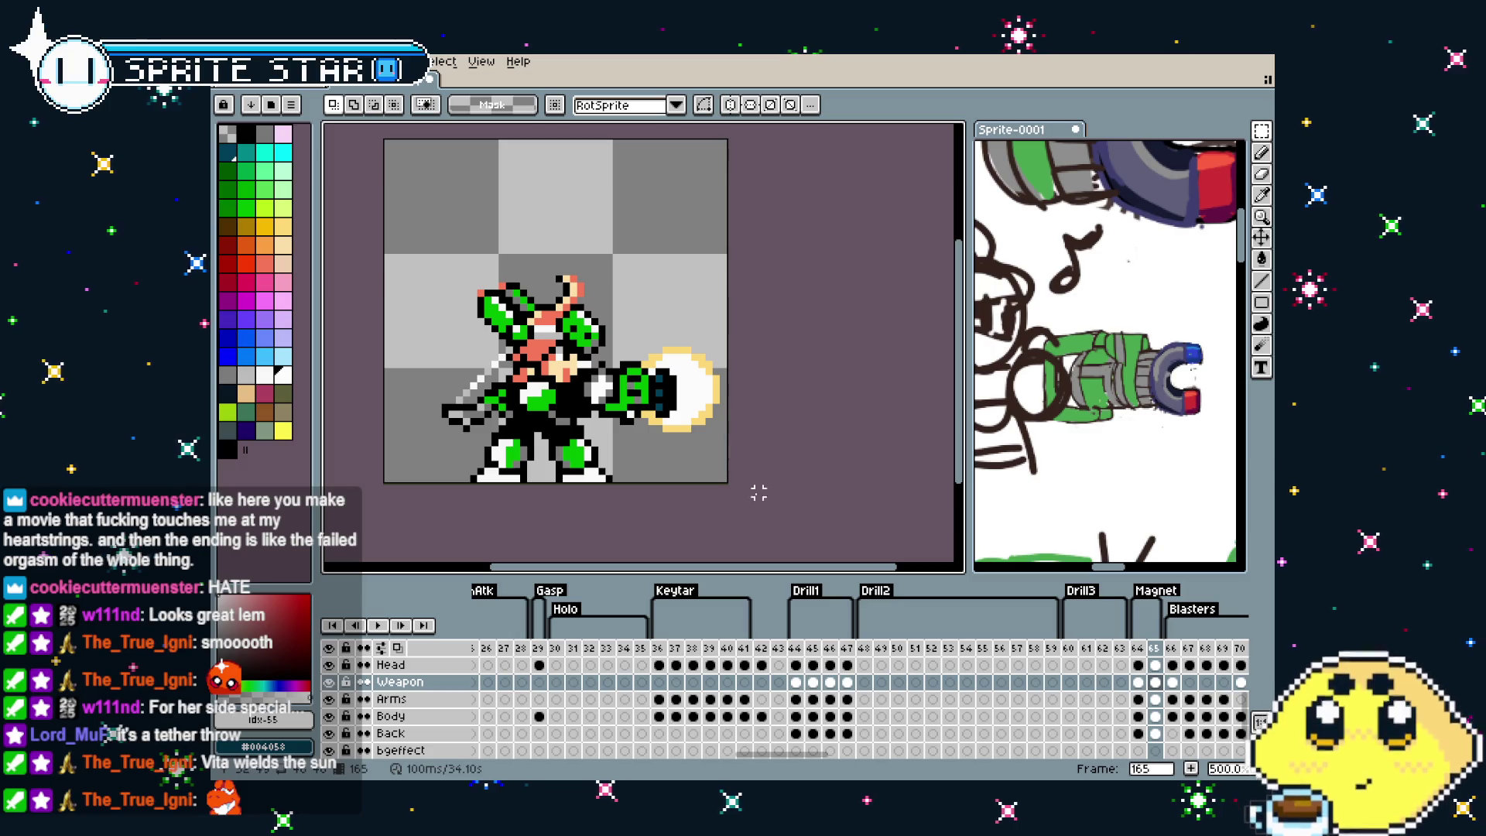
scroll(596, 356, "up", 2)
scroll(606, 353, "up", 2)
left_click(598, 350, "alt")
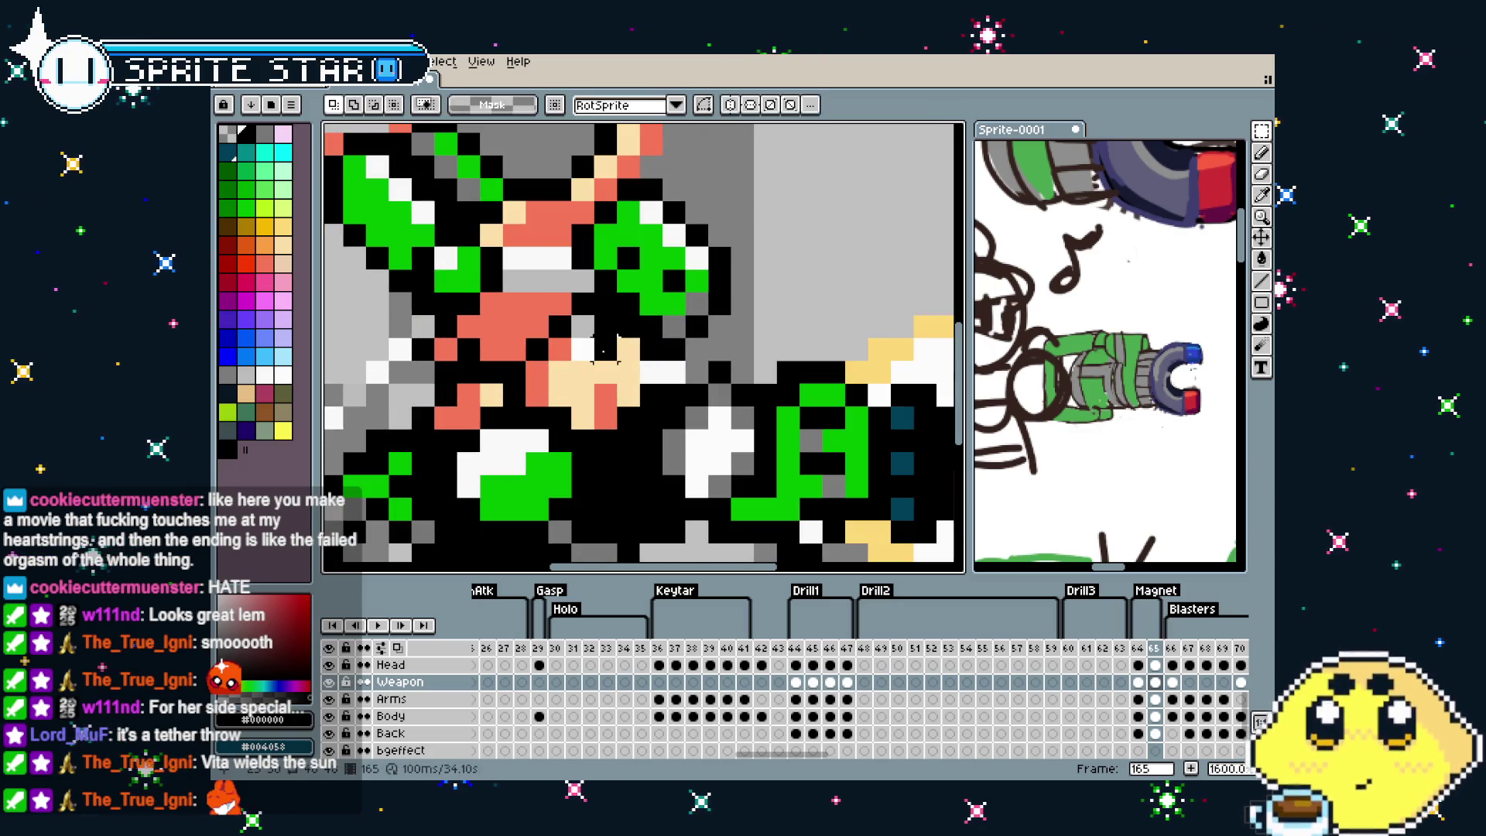
key("b")
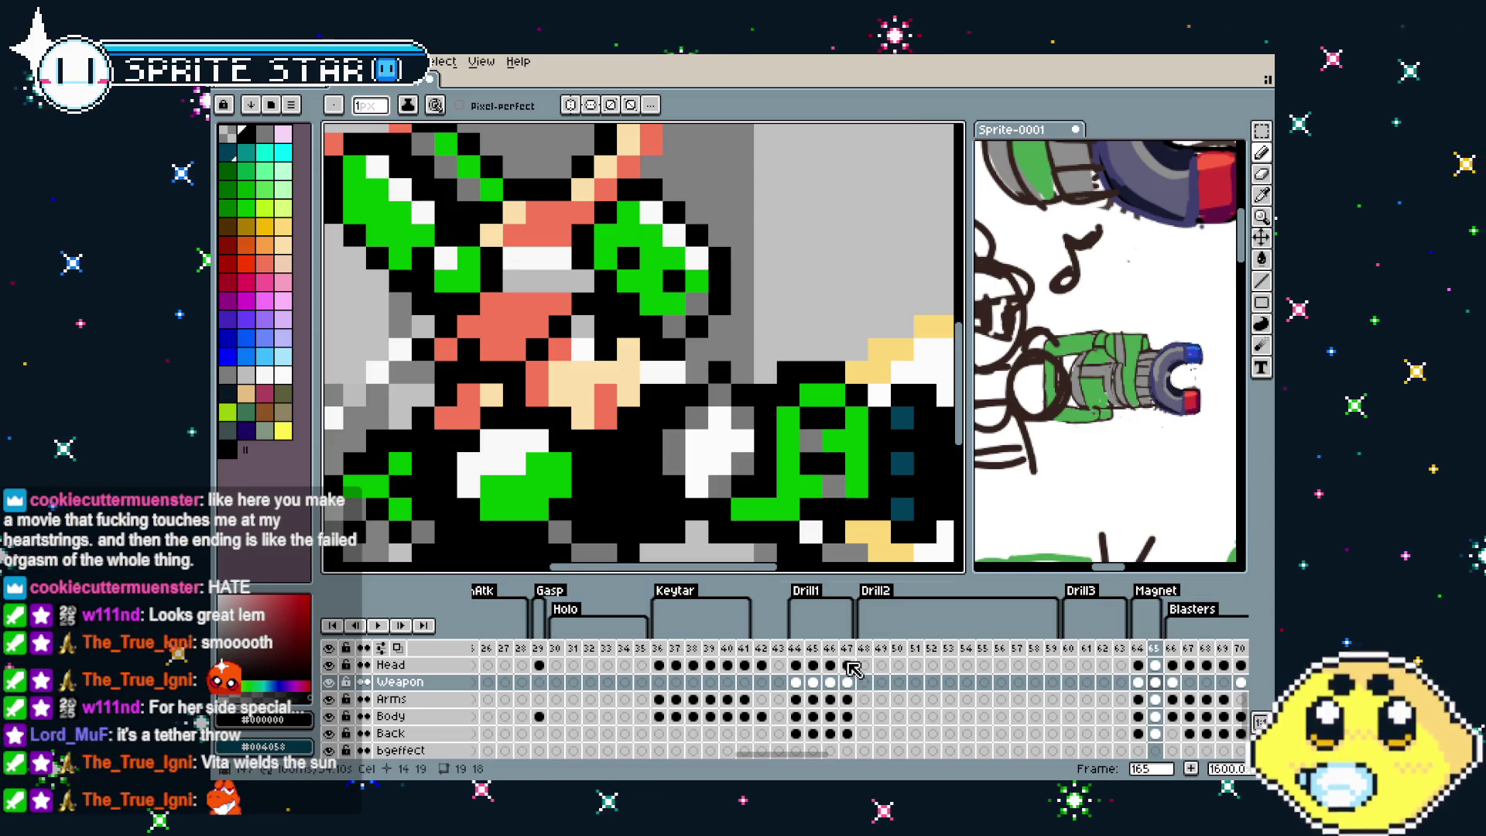
left_click(848, 665)
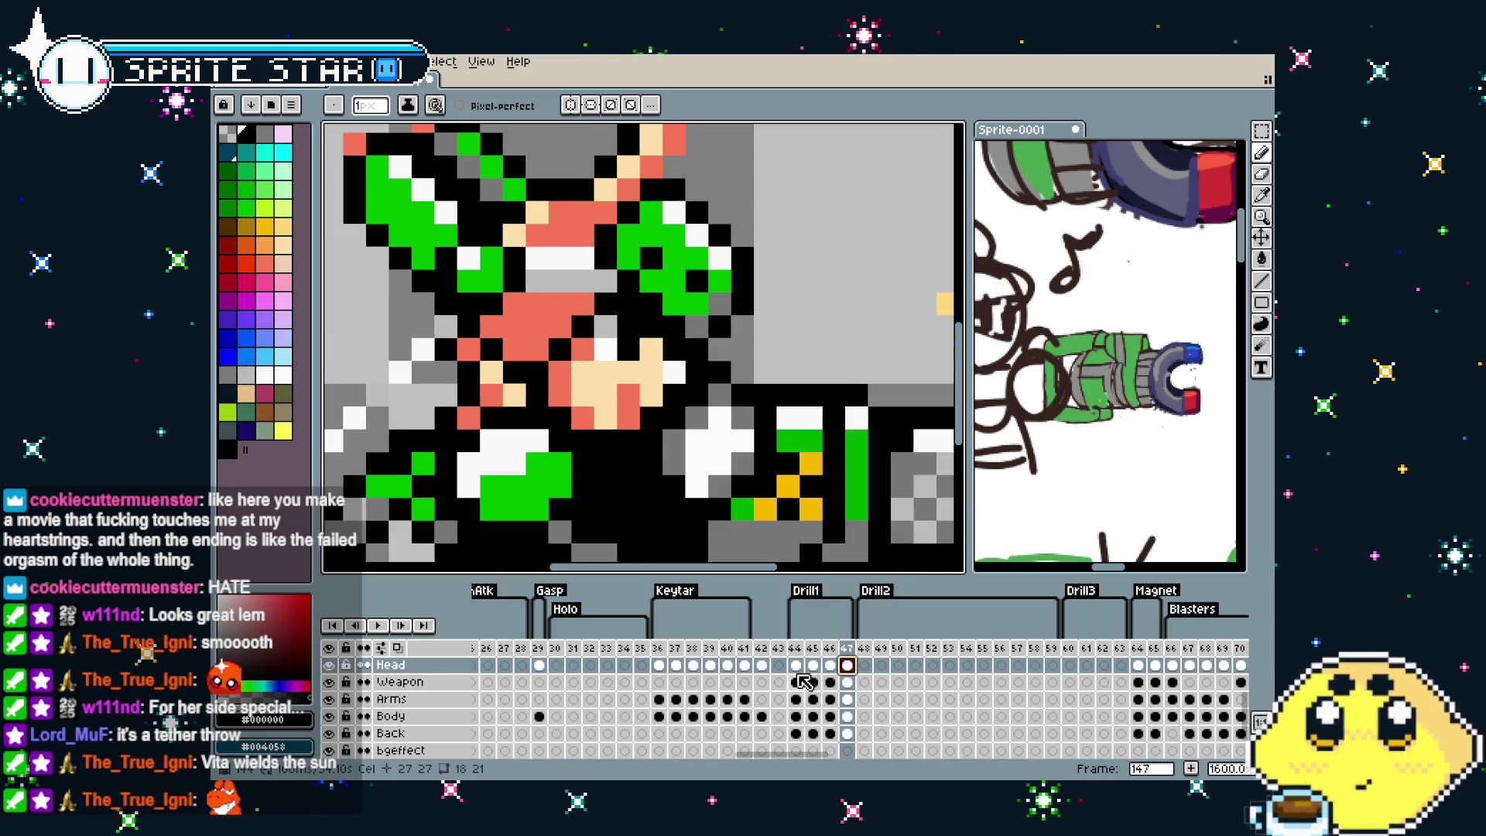
left_click(1155, 665)
scroll(702, 463, "down", 1)
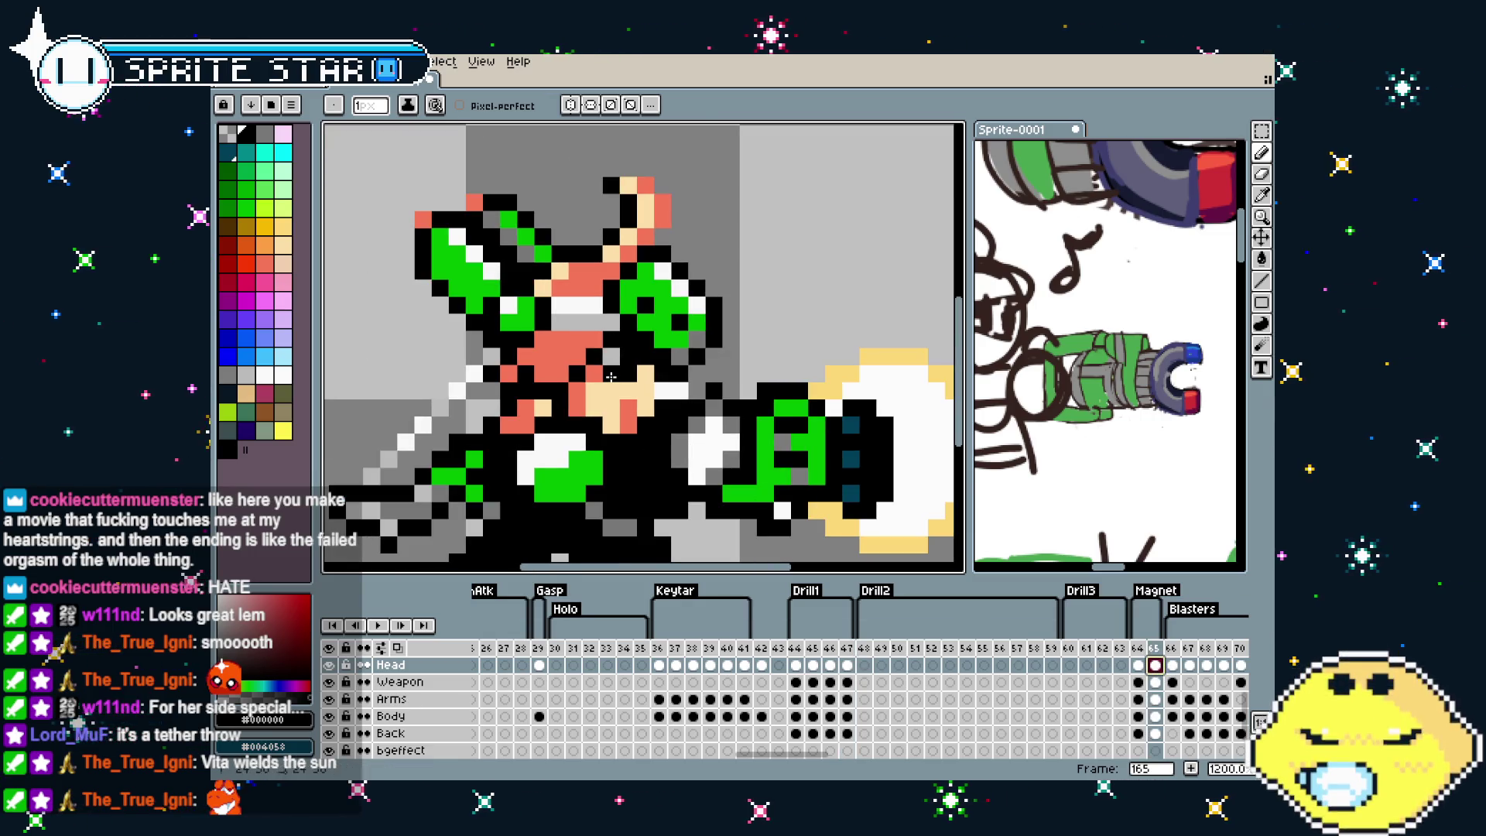
key("alt")
left_click(625, 357, "alt")
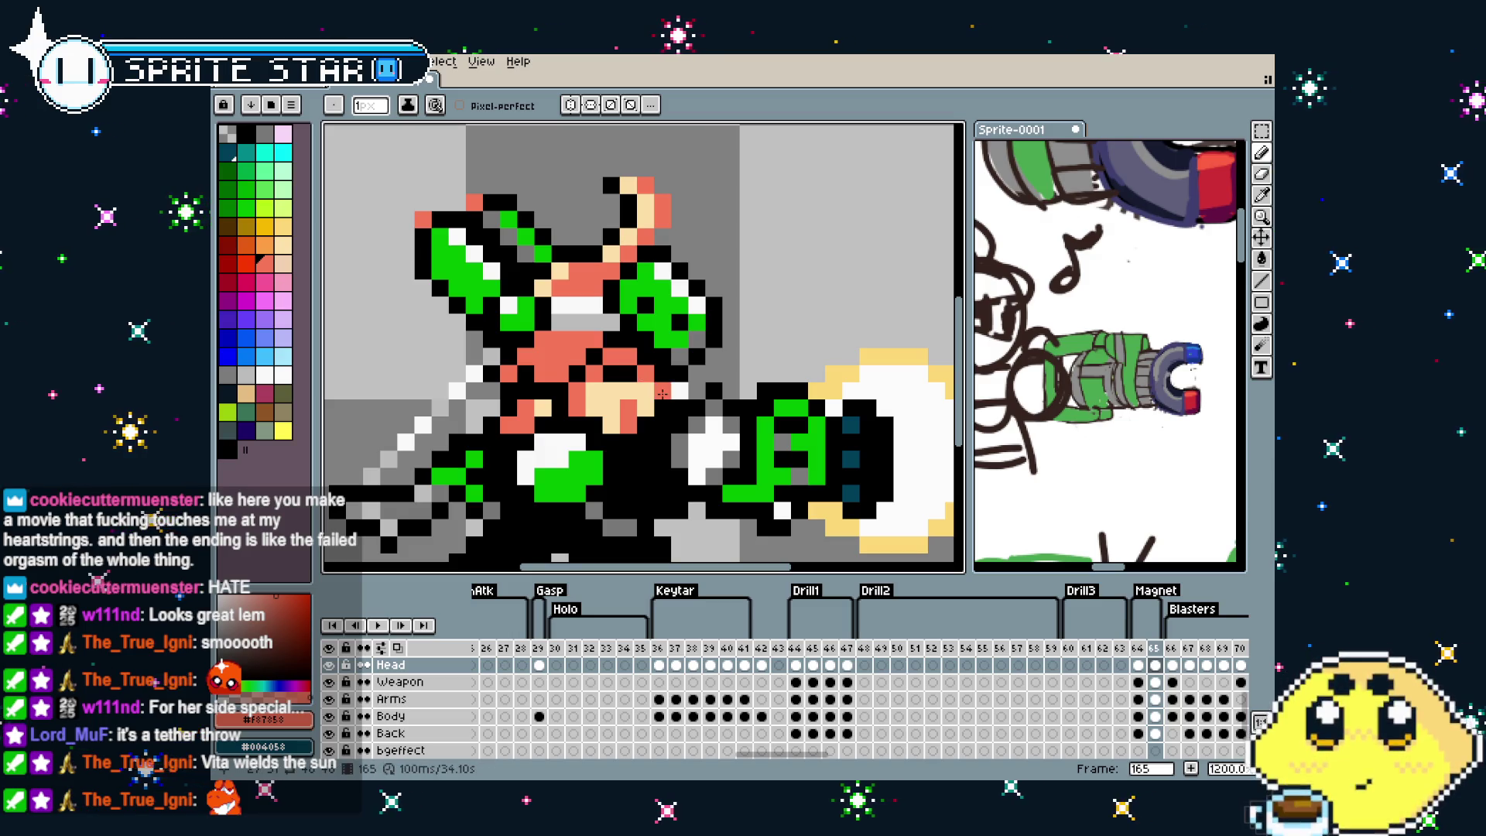
scroll(661, 395, "down", 6)
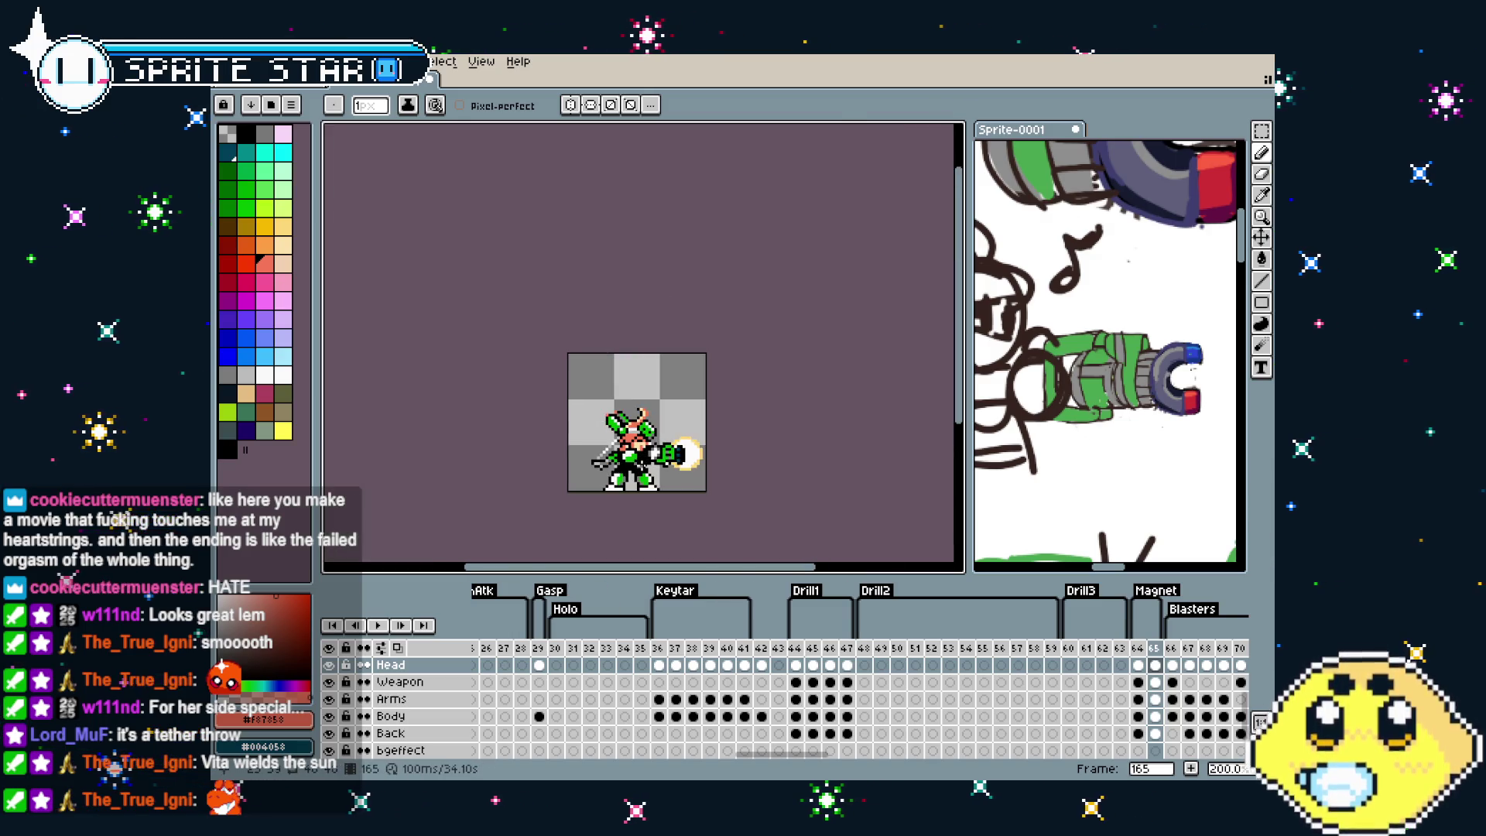
key("ctrl+z")
scroll(654, 456, "up", 4)
scroll(664, 414, "up", 1)
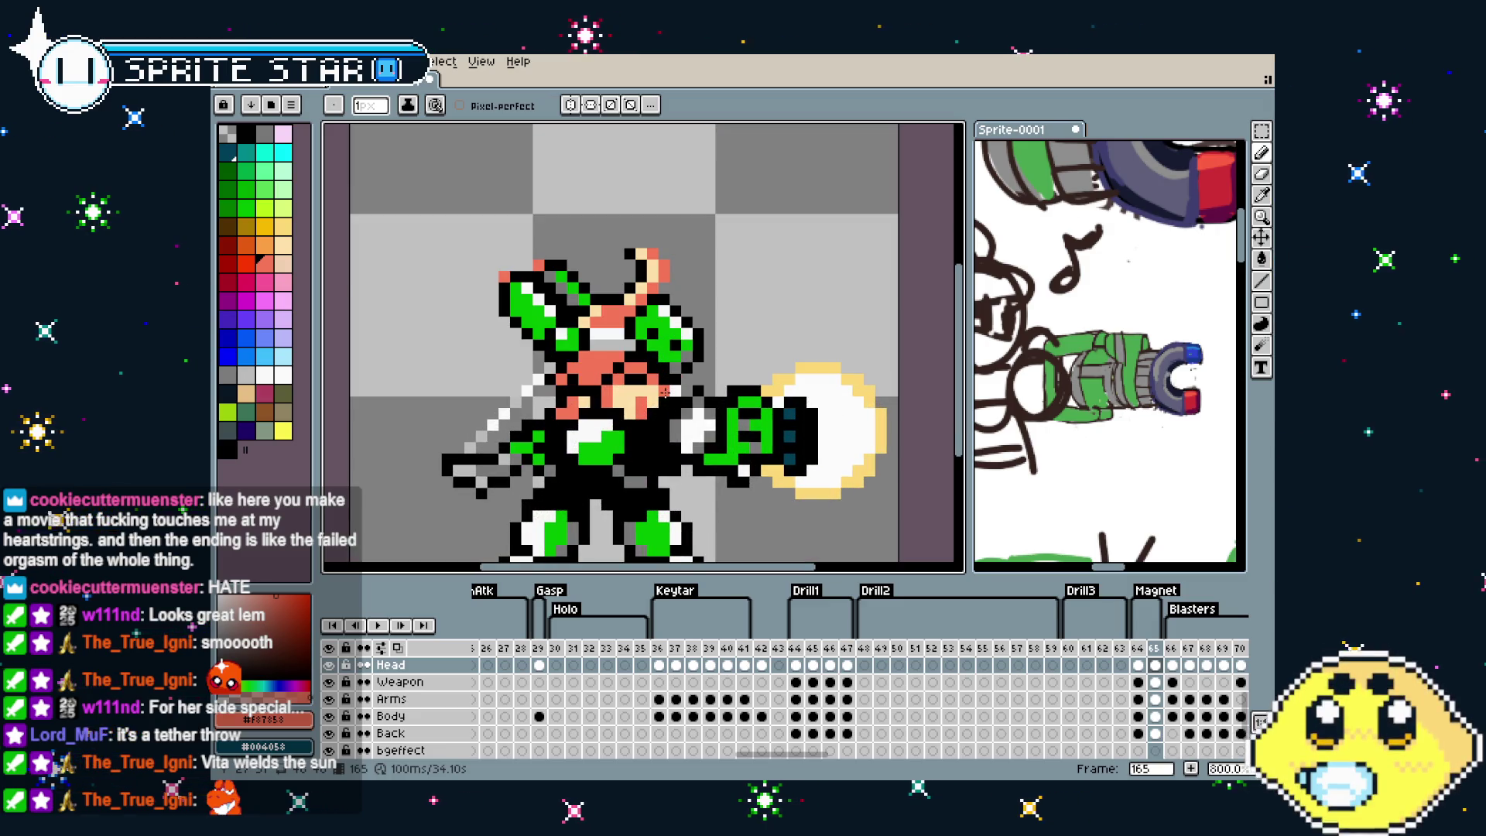
scroll(646, 449, "up", 5)
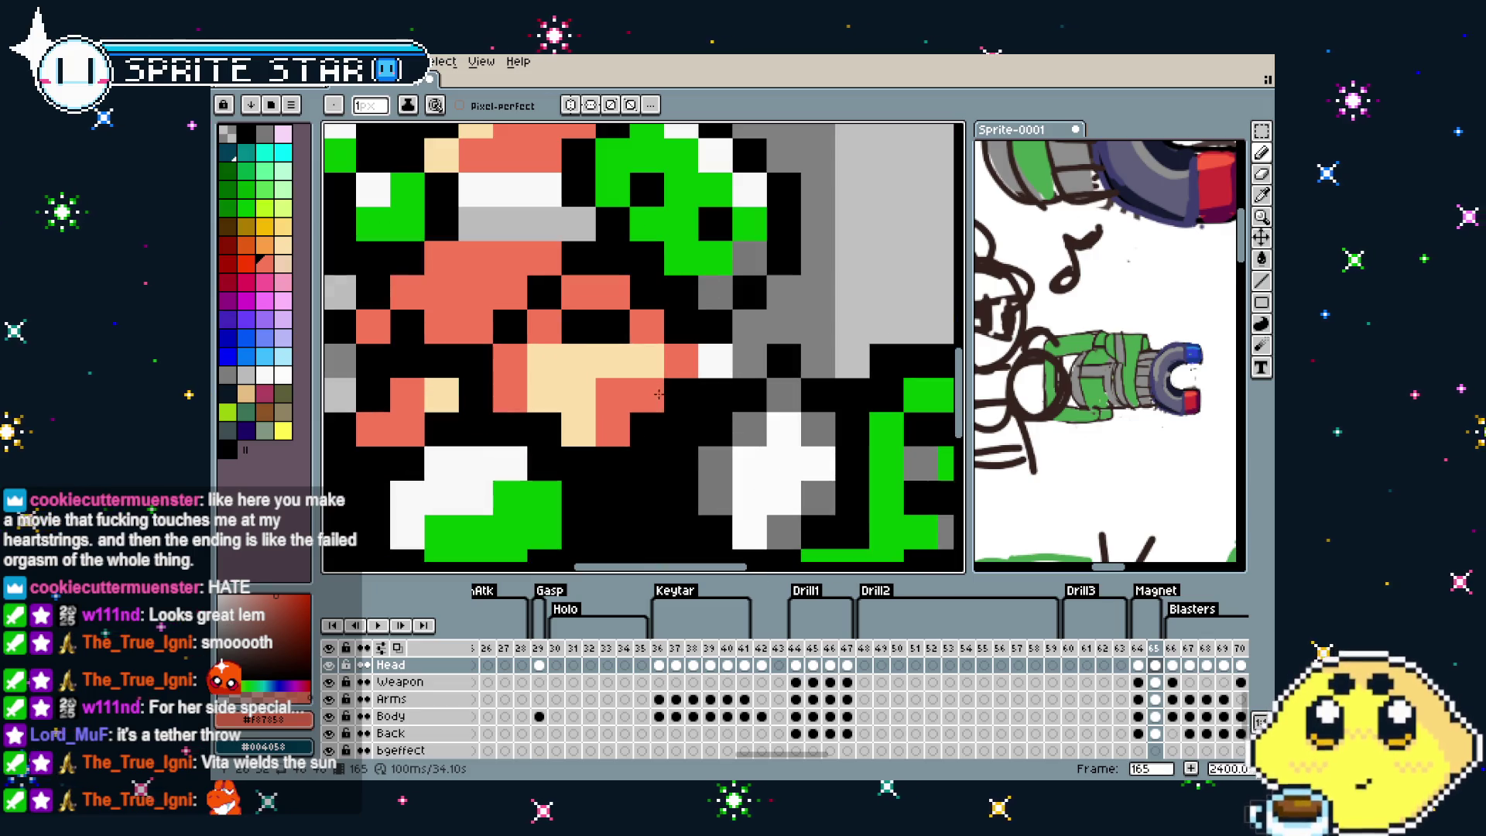
left_click(723, 360, "alt")
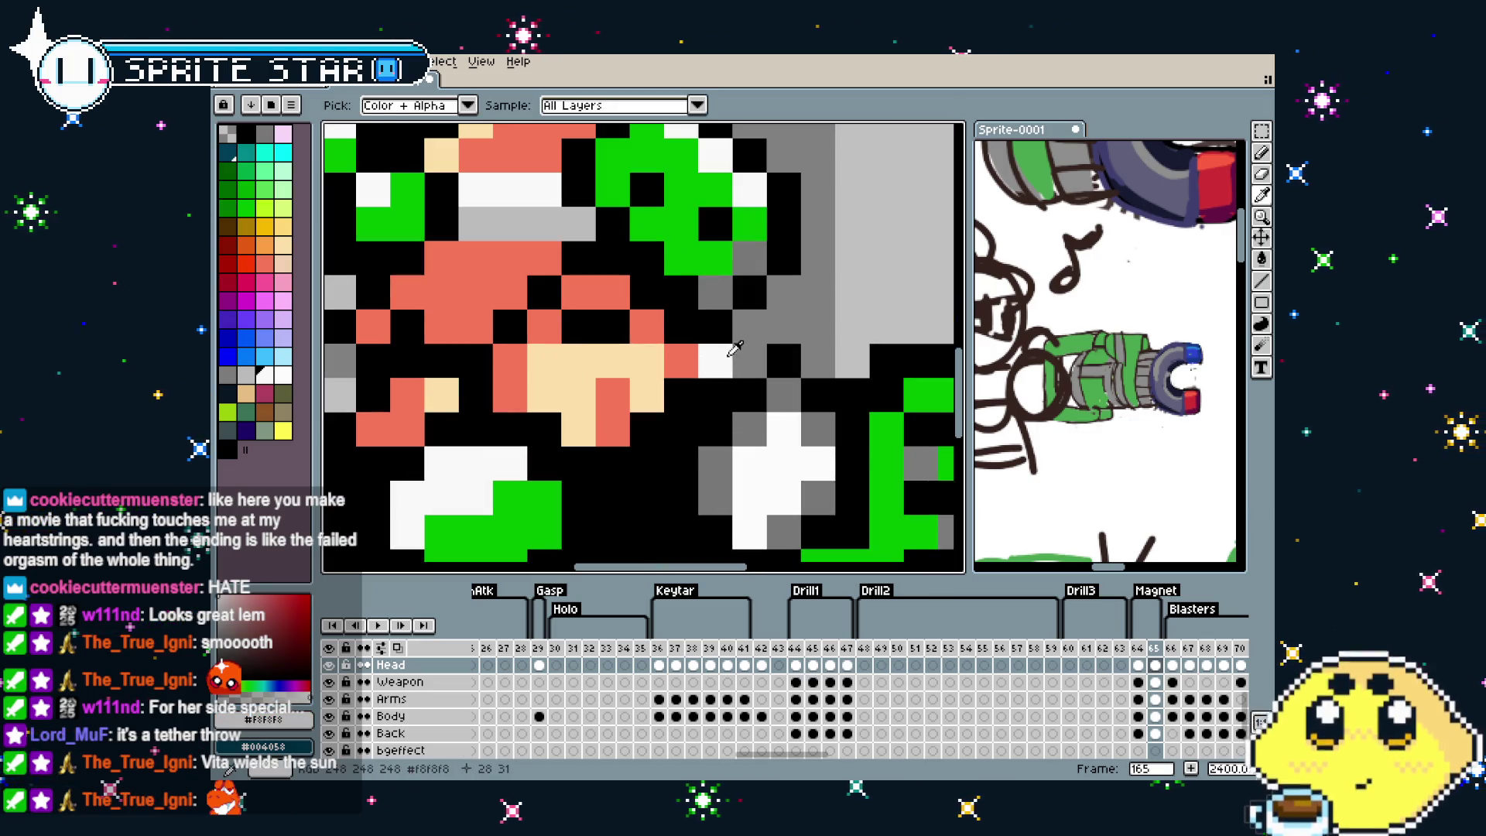
left_click(330, 665)
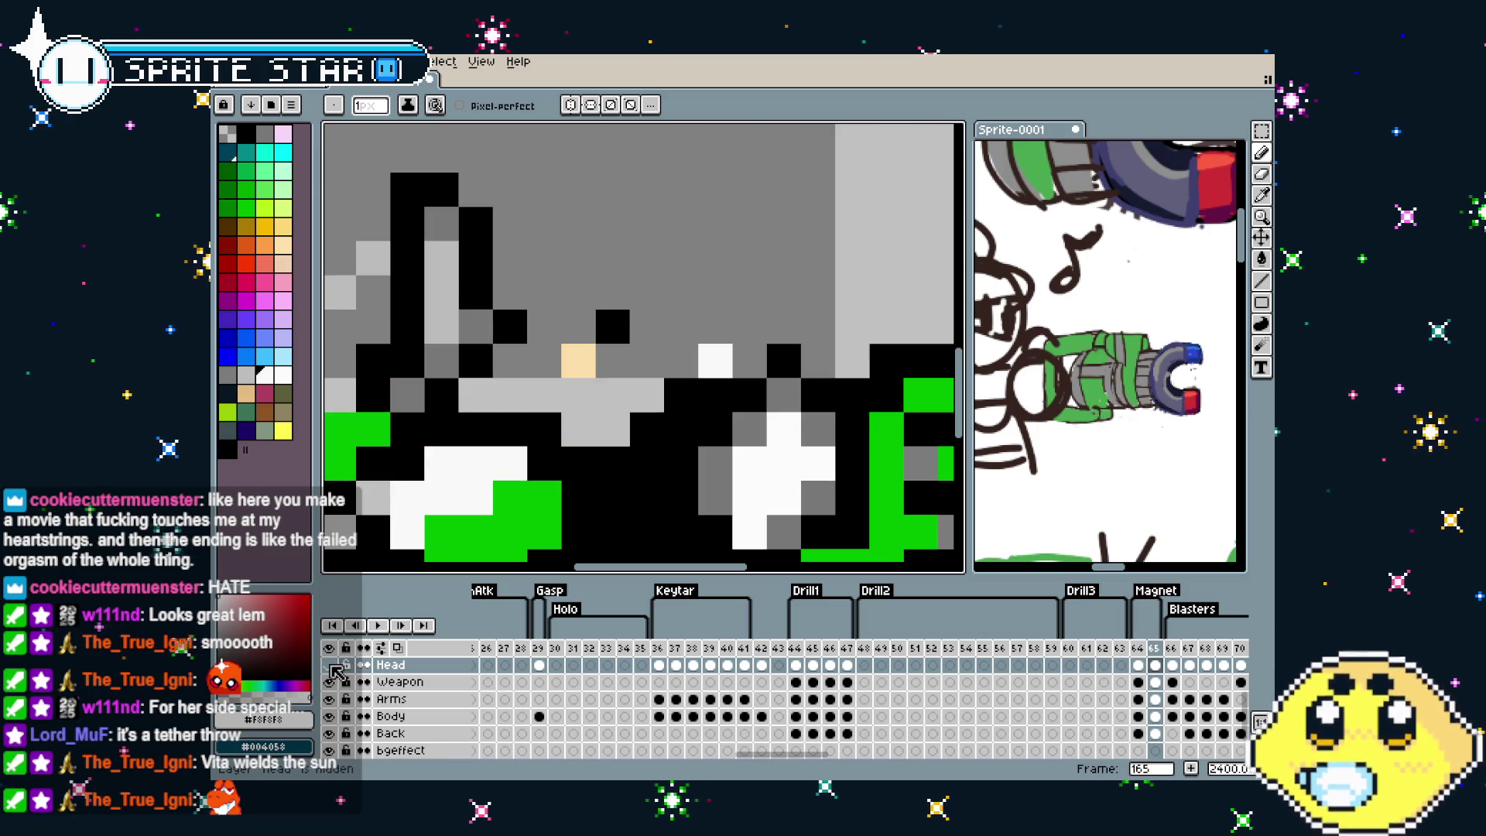
left_click(330, 666)
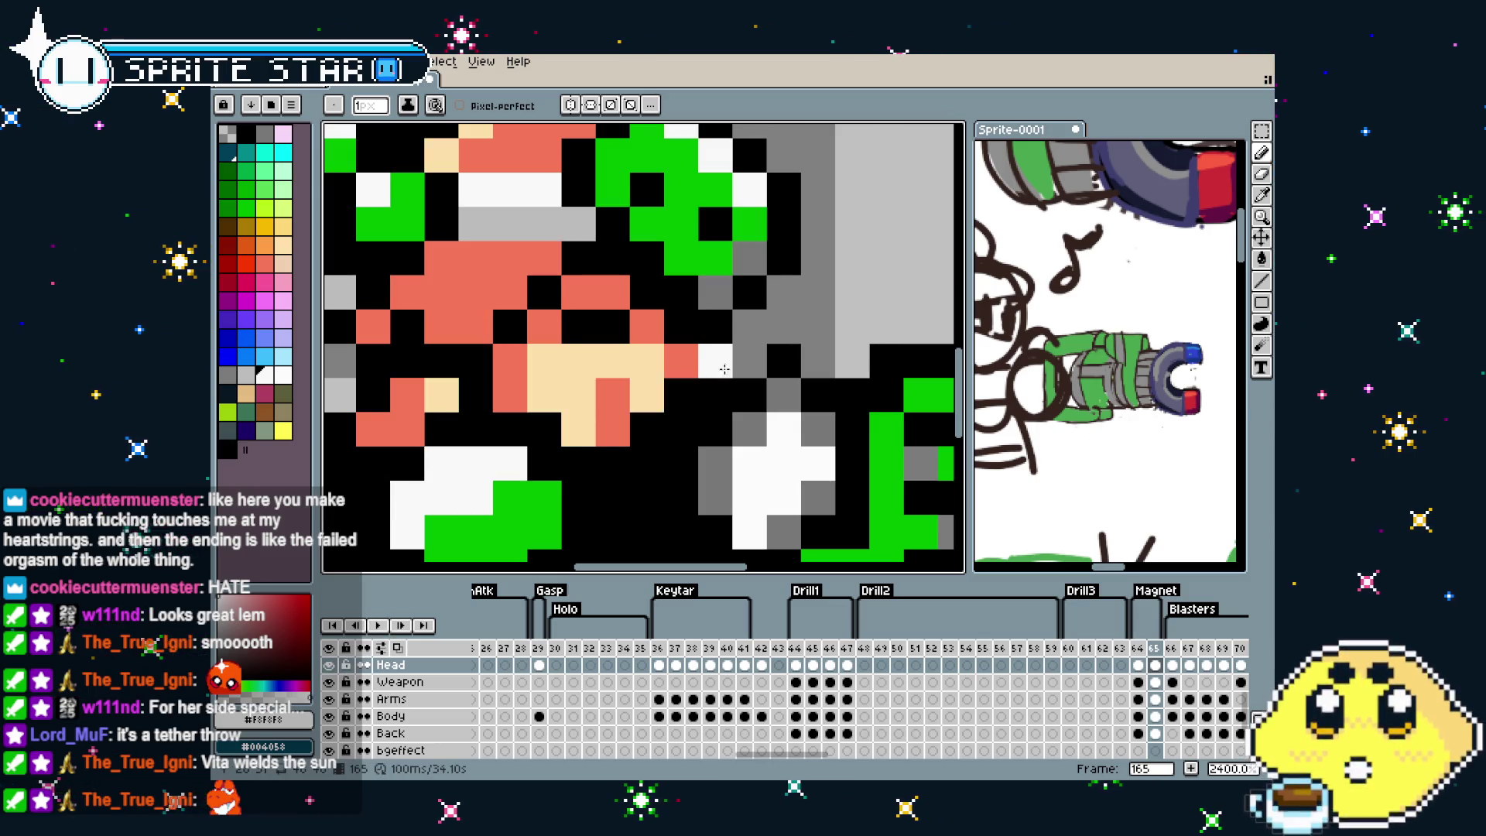
scroll(751, 351, "down", 3)
scroll(752, 352, "down", 3)
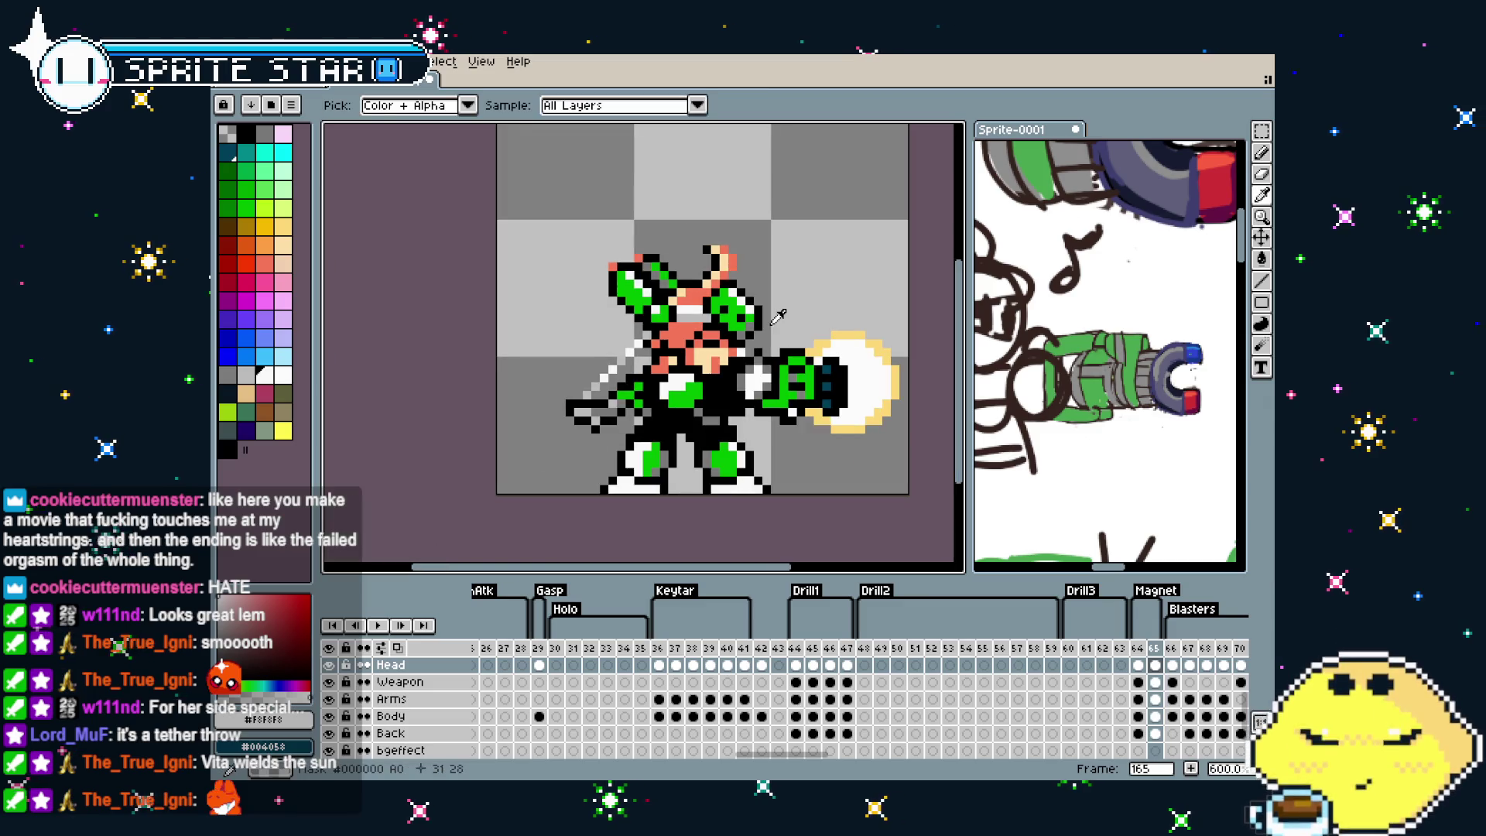
left_click(329, 700)
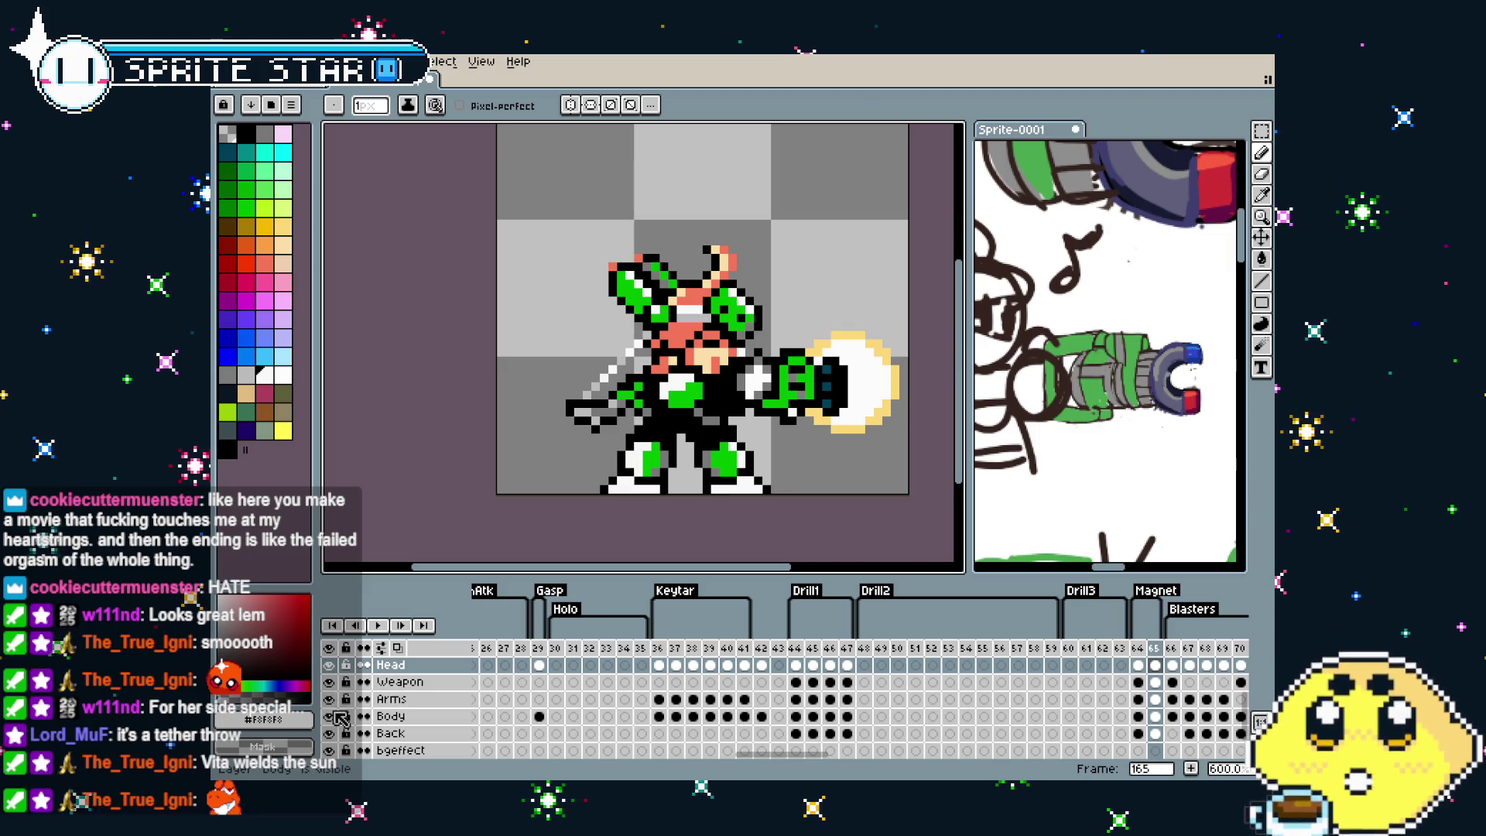
left_click(330, 715)
left_click(329, 716)
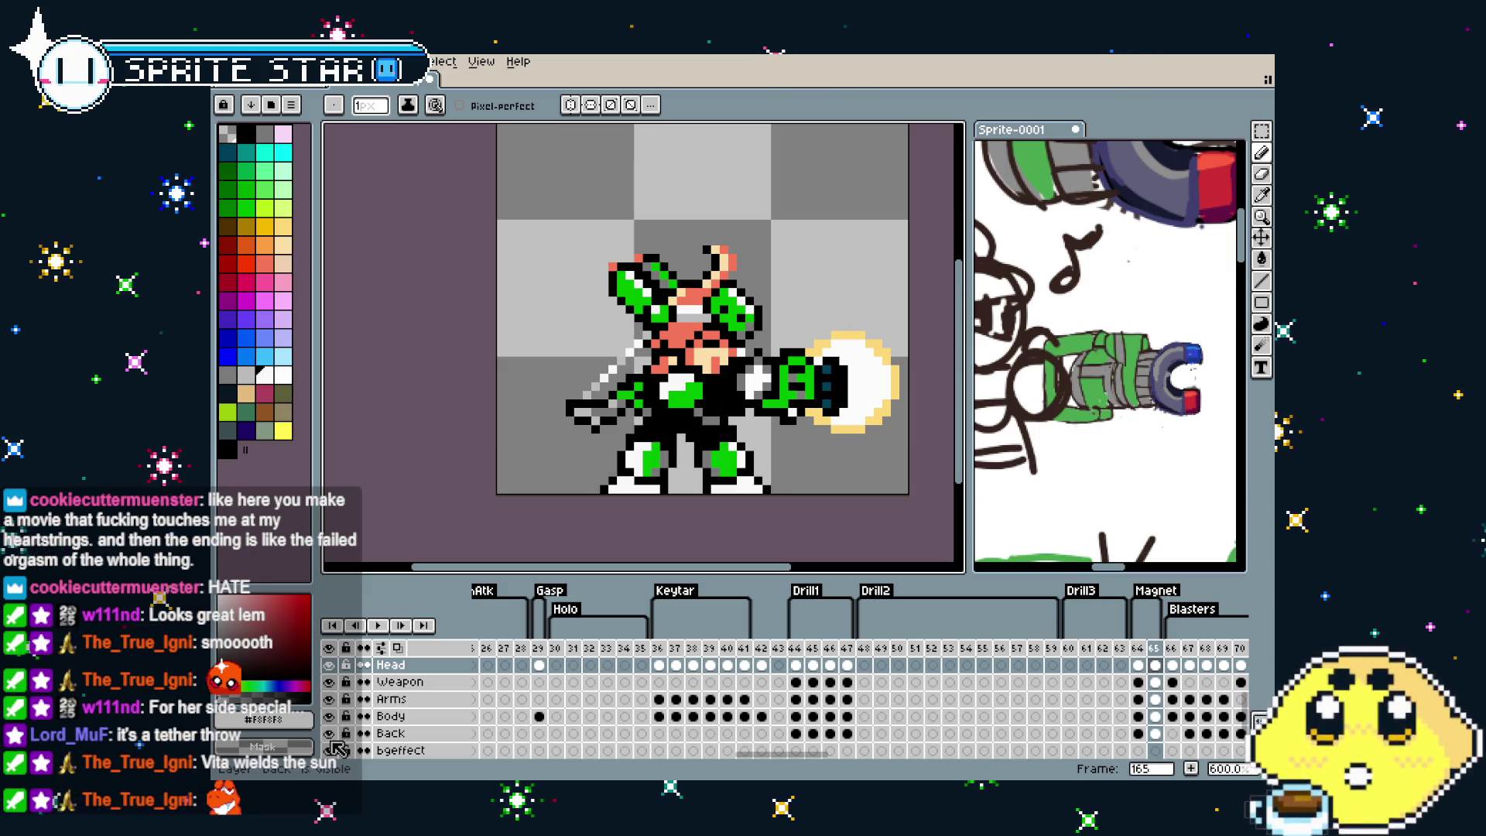
scroll(339, 744, "down", 1)
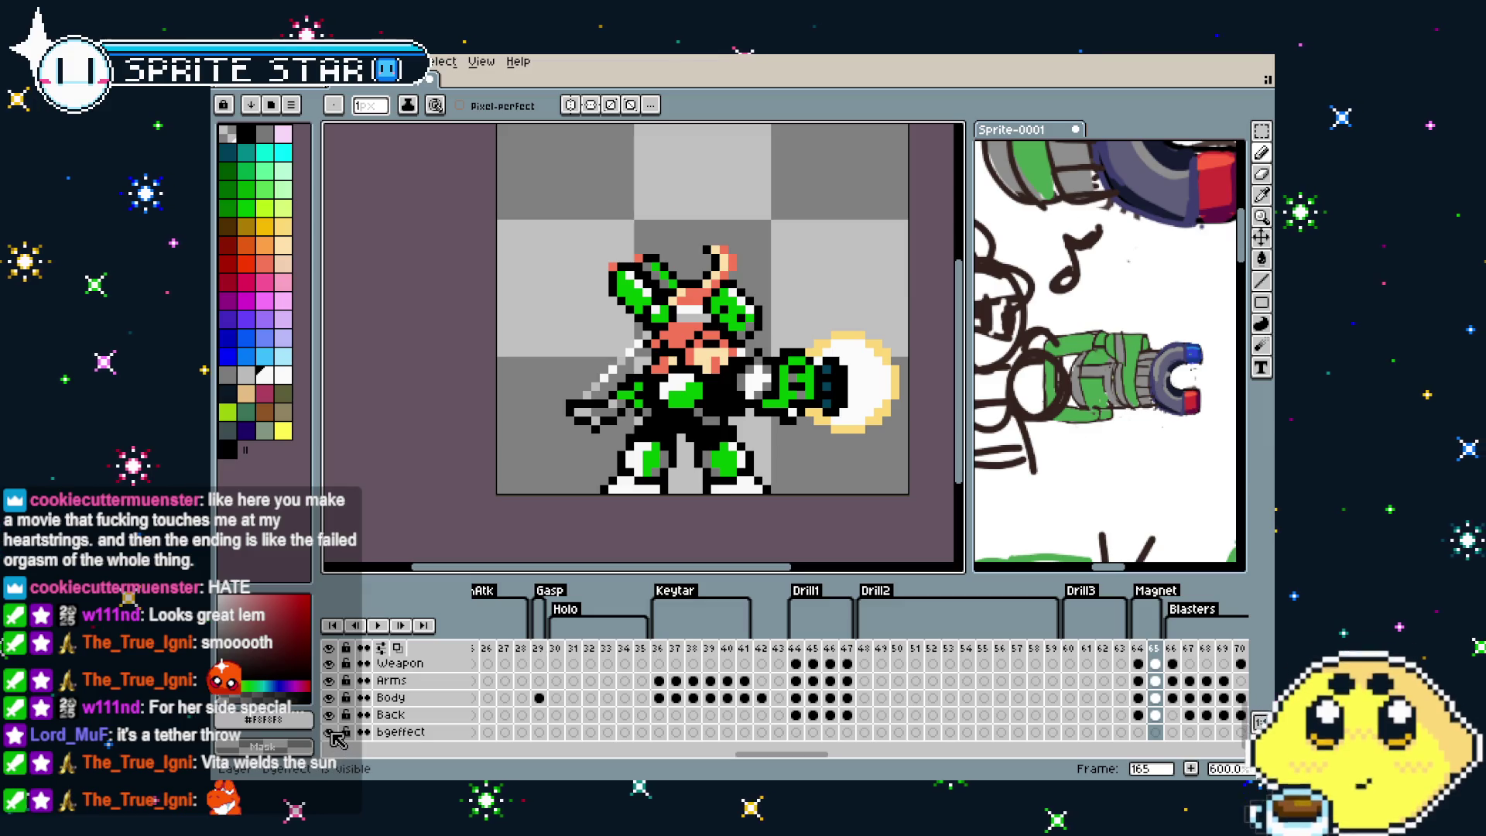
Check the Top layer's pixels by toggling its visibility, then select its blast-frame cel
scroll(338, 739, "up", 2)
scroll(338, 739, "up", 2)
left_click(331, 698)
left_click(331, 700)
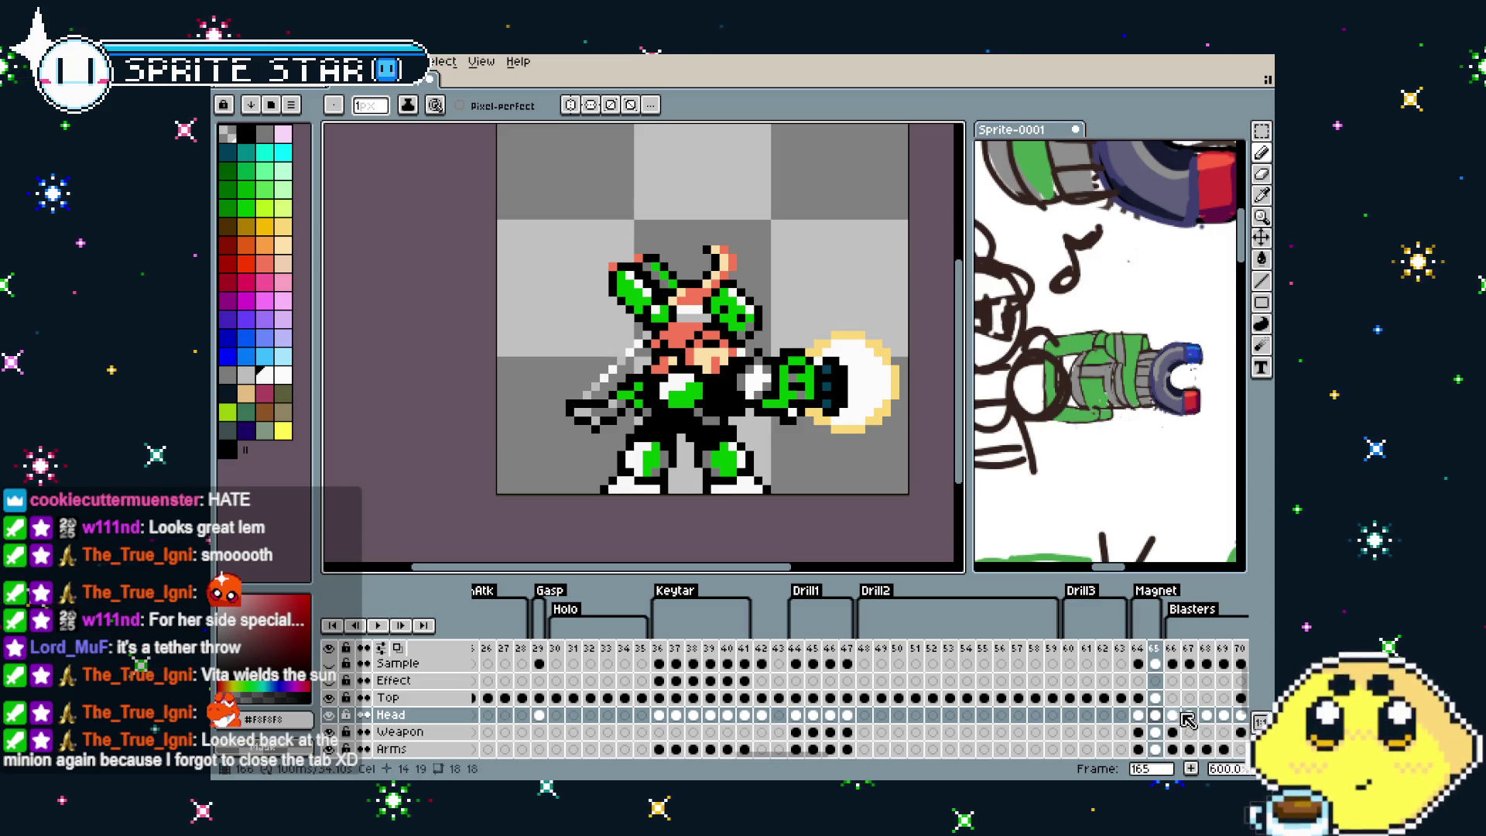
left_click(1156, 699)
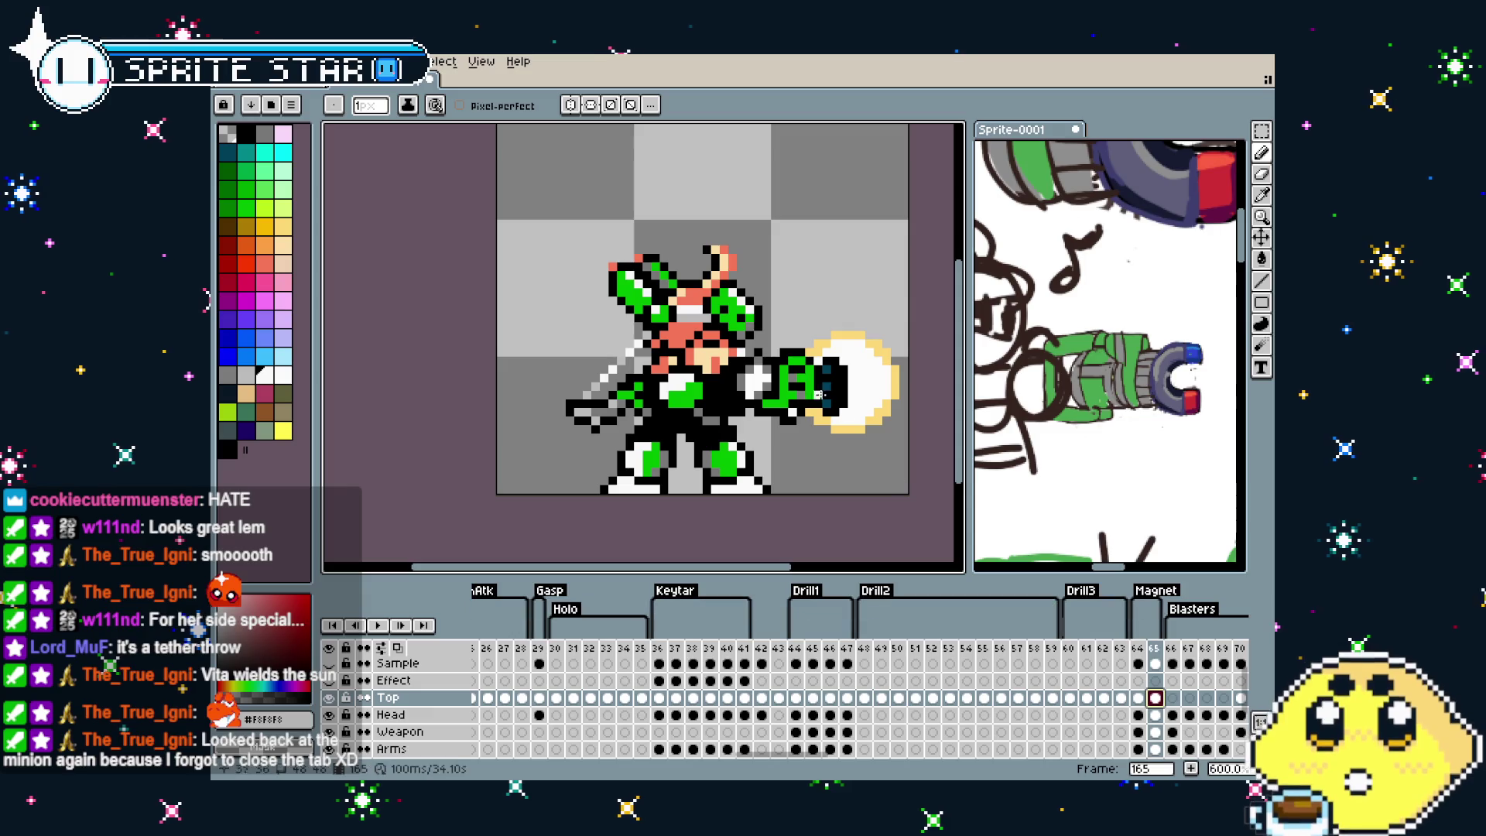
key("m")
left_click_drag(526, 172, 825, 520)
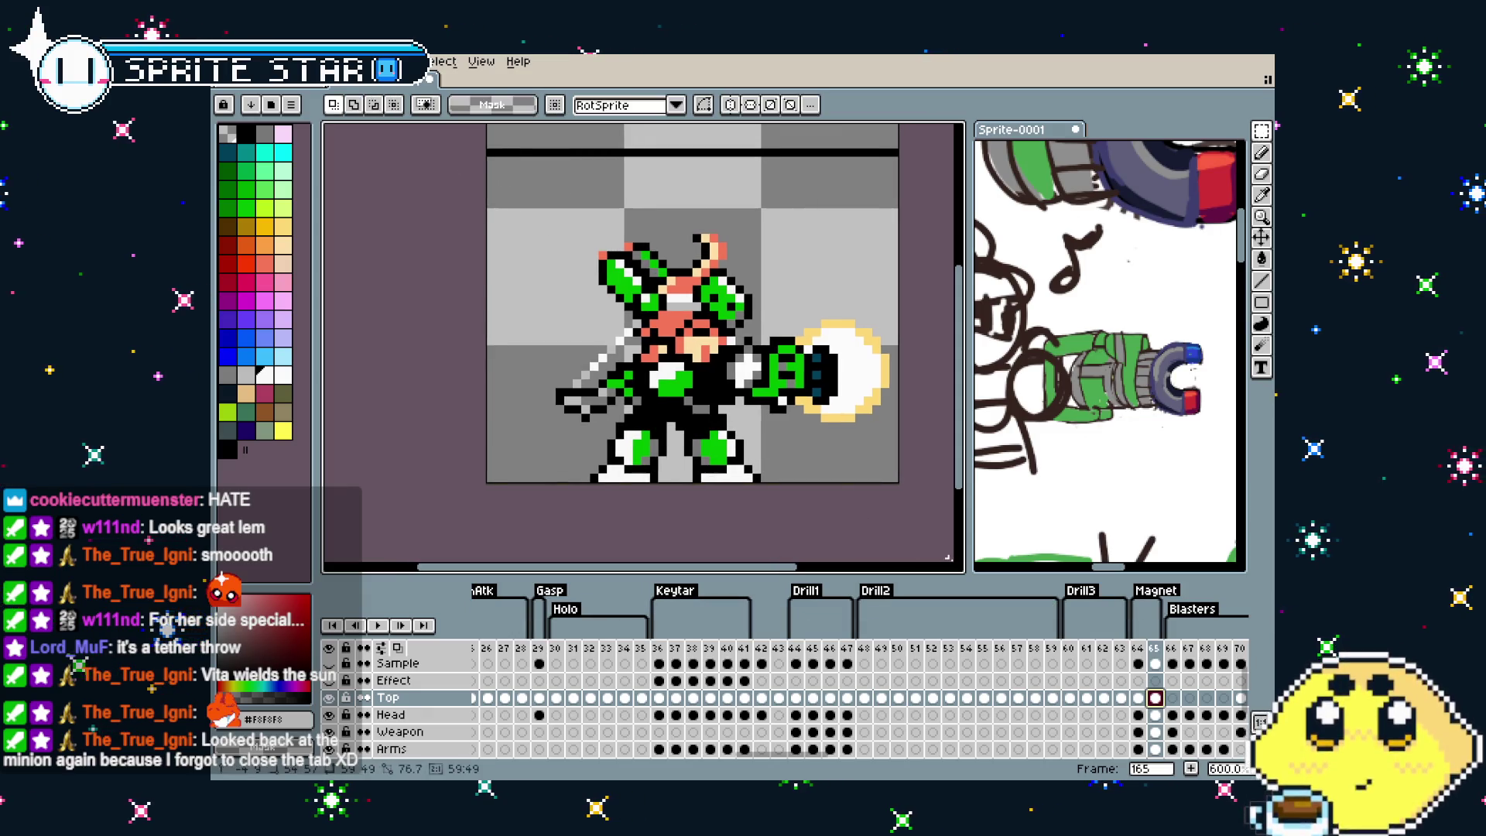
key("Return")
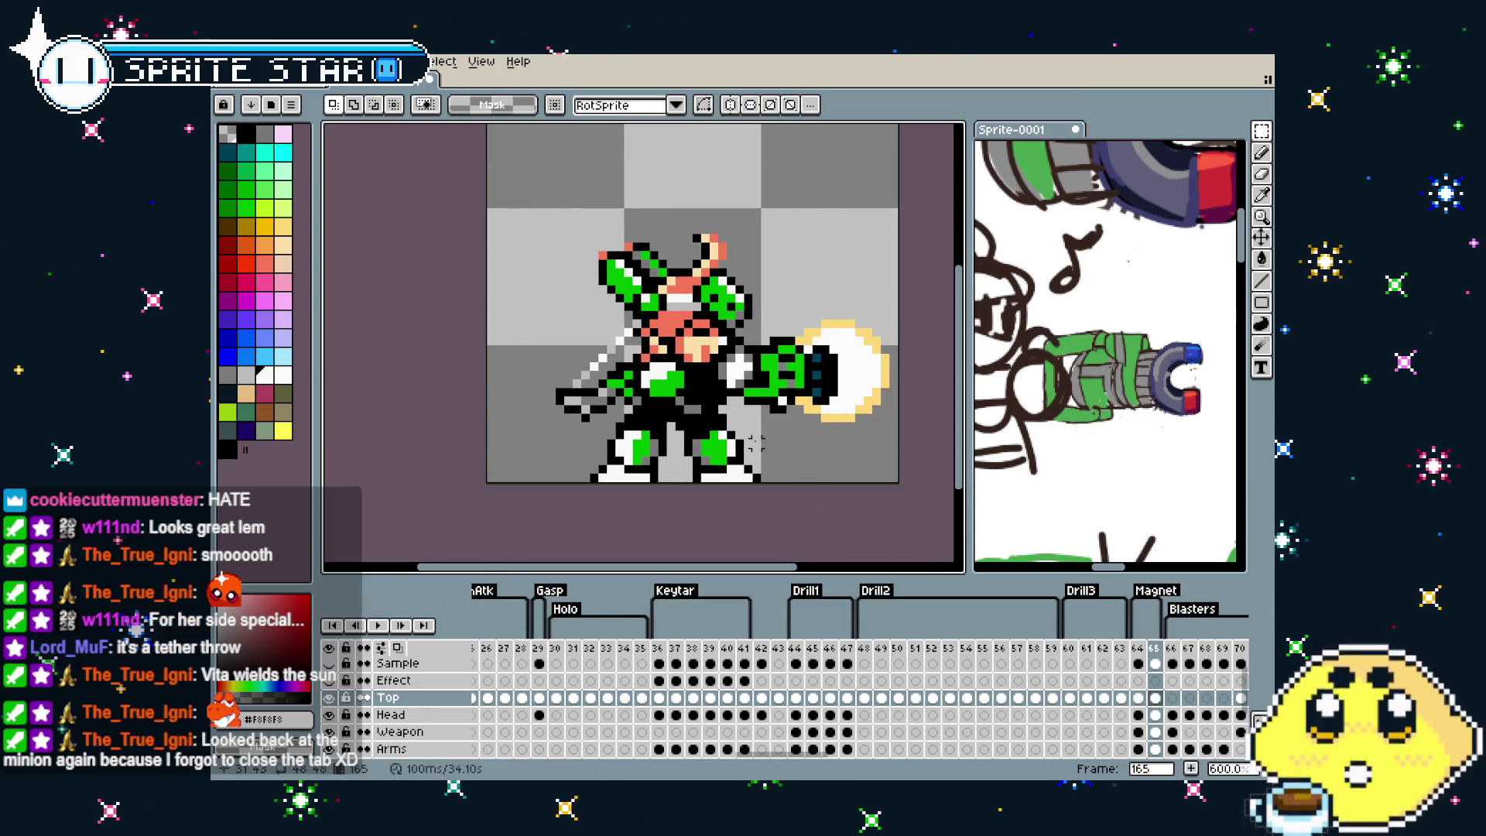
With the Pencil, pick the salmon skin colour and recolour a peach face pixel salmon
scroll(678, 313, "up", 3)
key("b")
left_click(658, 290, "alt")
left_click(675, 293)
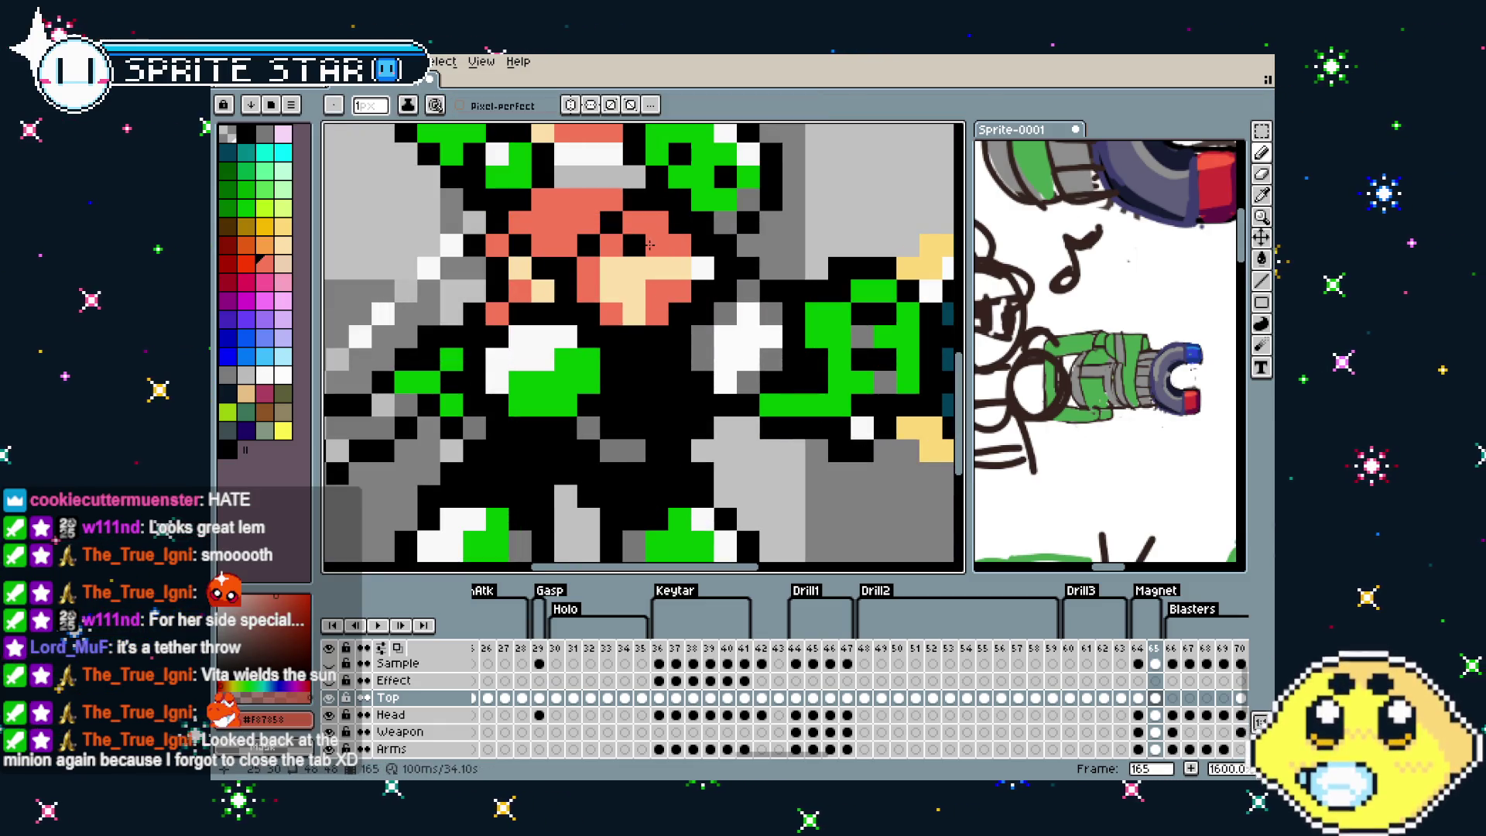
scroll(588, 391, "down", 3)
scroll(589, 391, "down", 3)
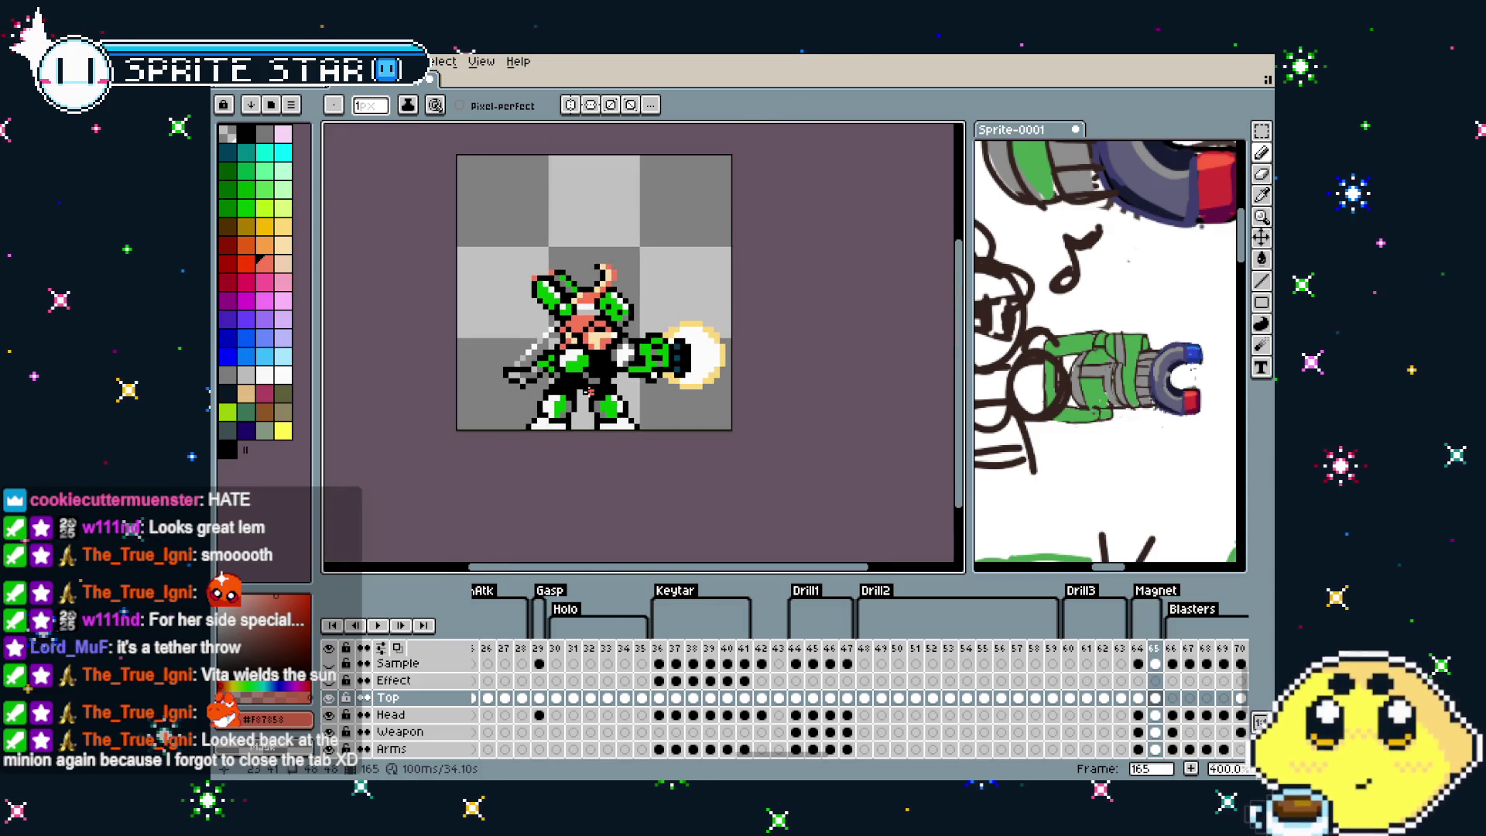
scroll(592, 346, "up", 2)
scroll(619, 344, "up", 3)
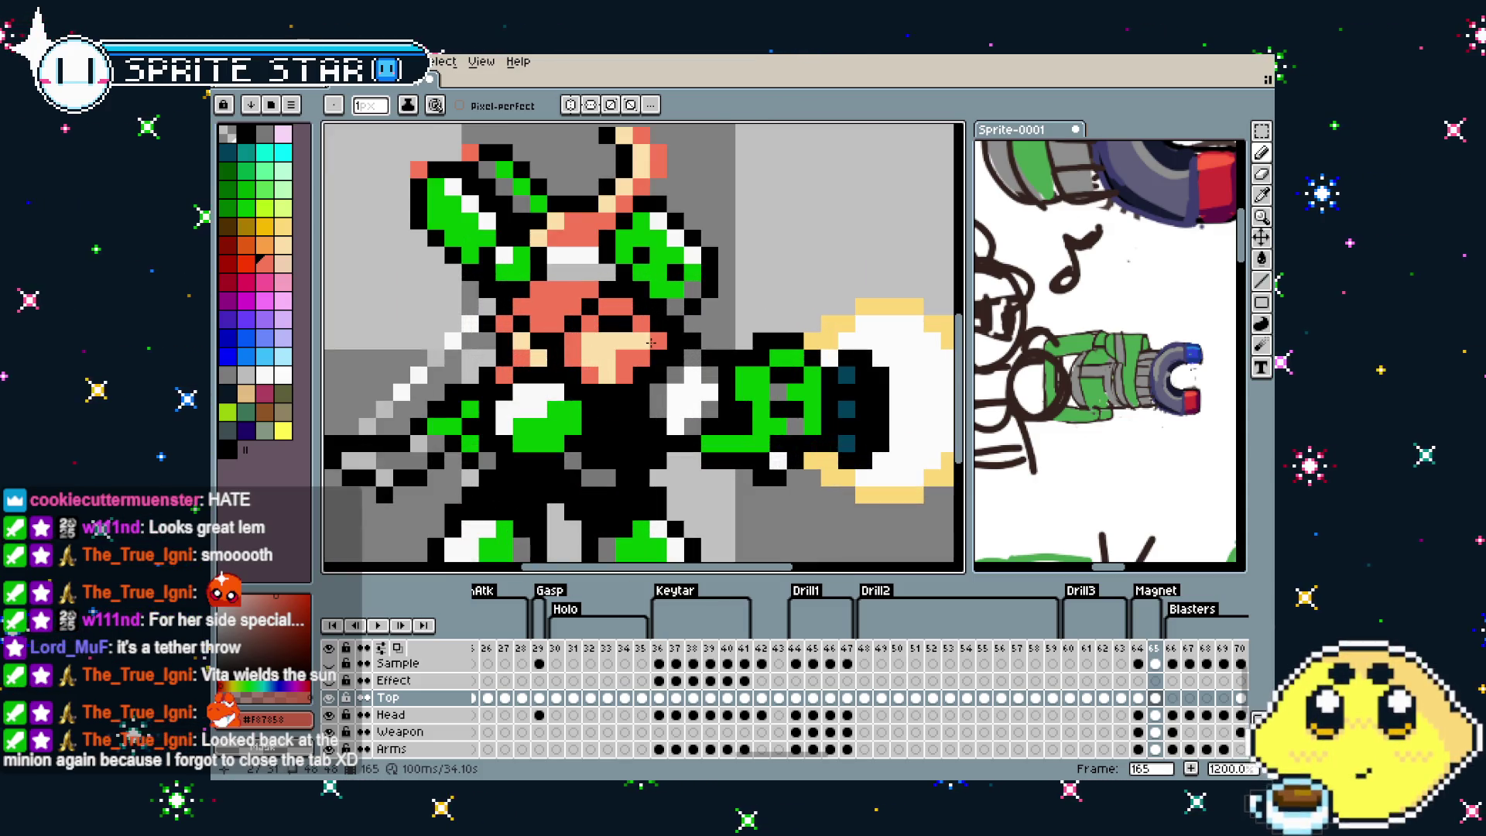
scroll(651, 343, "down", 2)
scroll(599, 443, "down", 2)
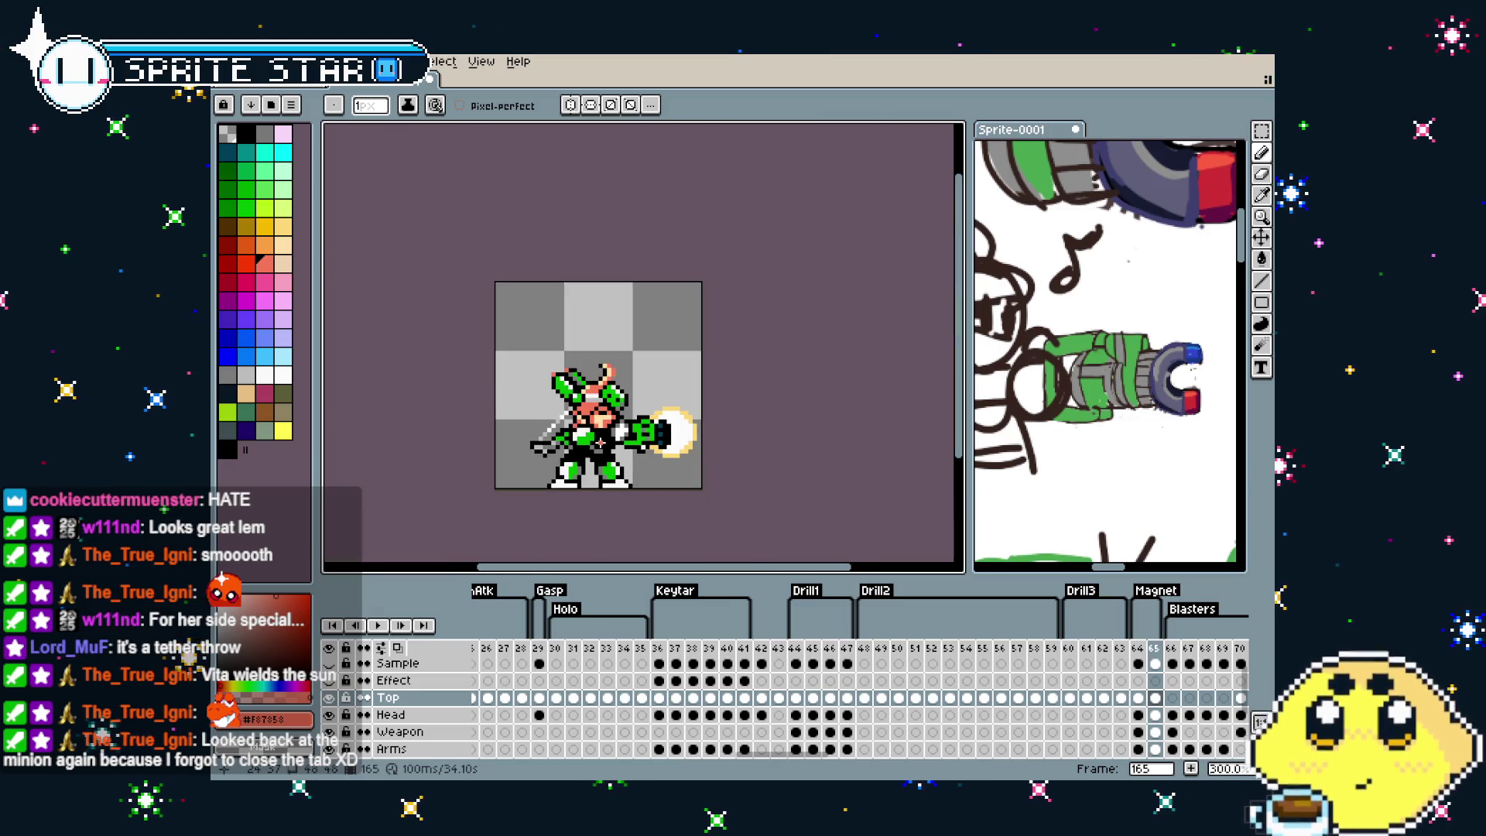
scroll(600, 443, "up", 3)
scroll(600, 443, "up", 2)
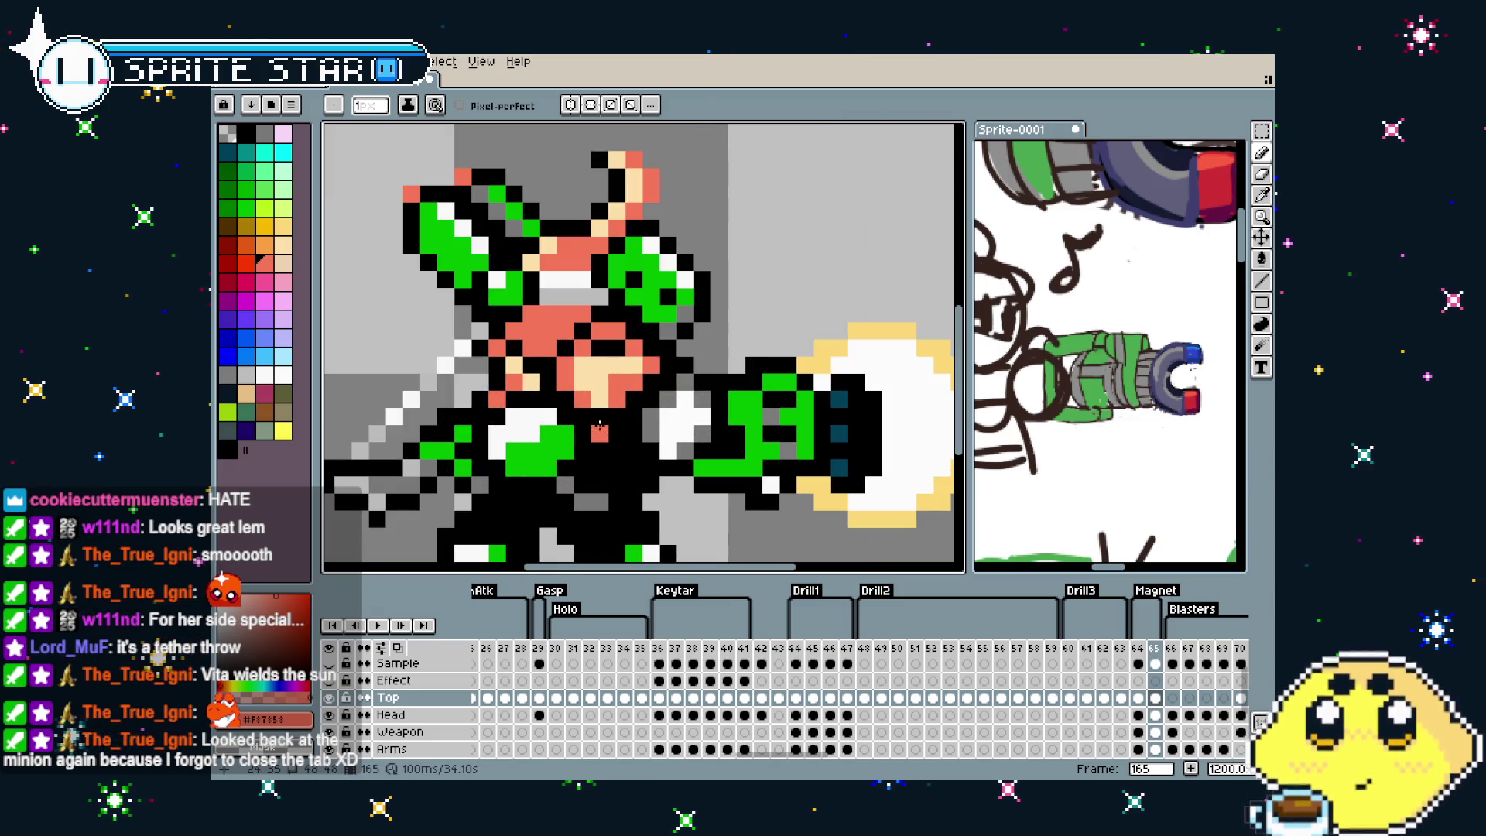
Pick white #fcfcfc from the sprite and turn another peach face pixel white
left_click(620, 346, "alt")
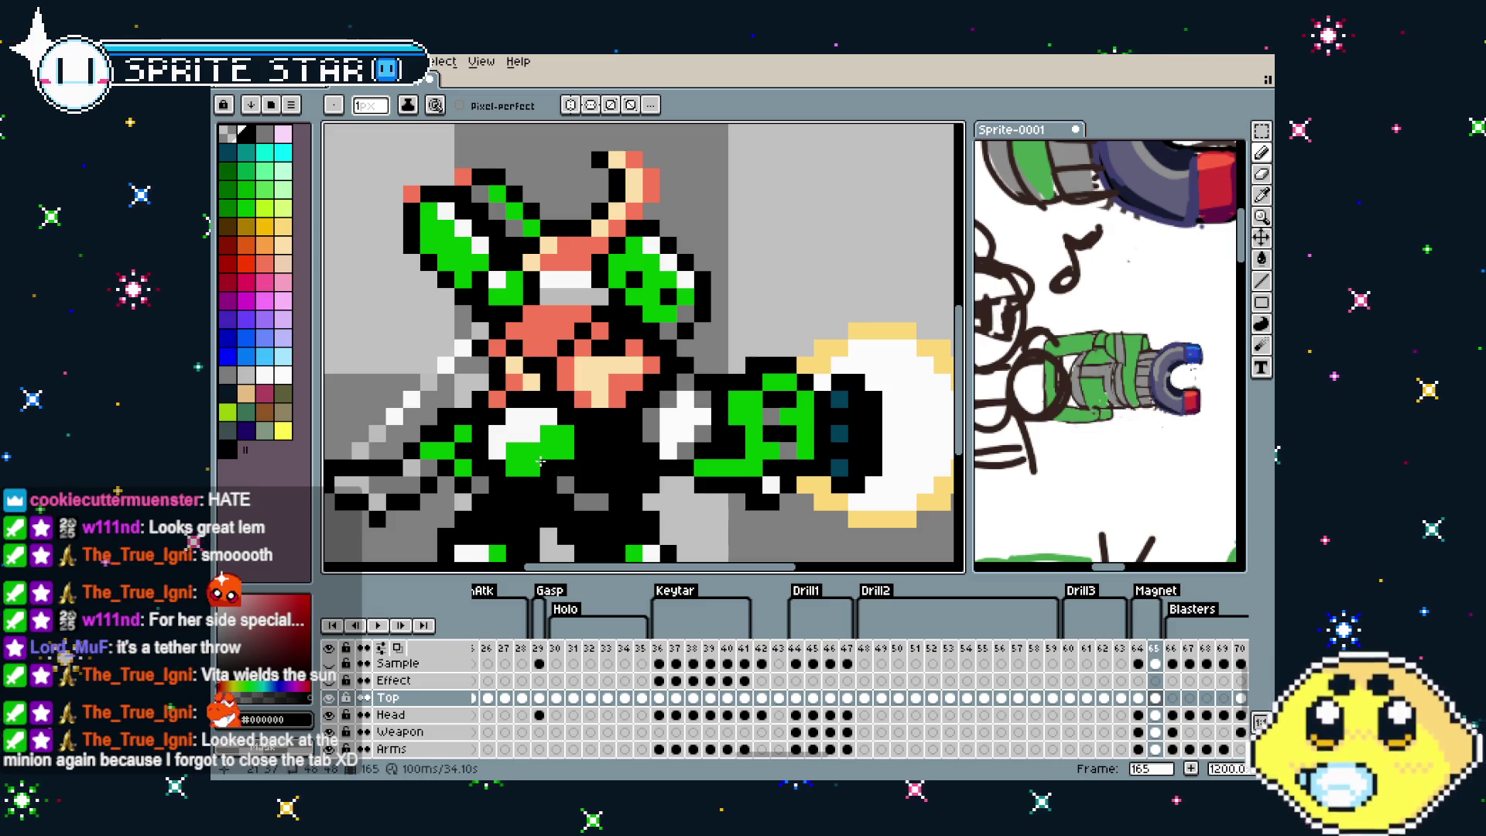
scroll(540, 462, "down", 5)
scroll(710, 448, "up", 2)
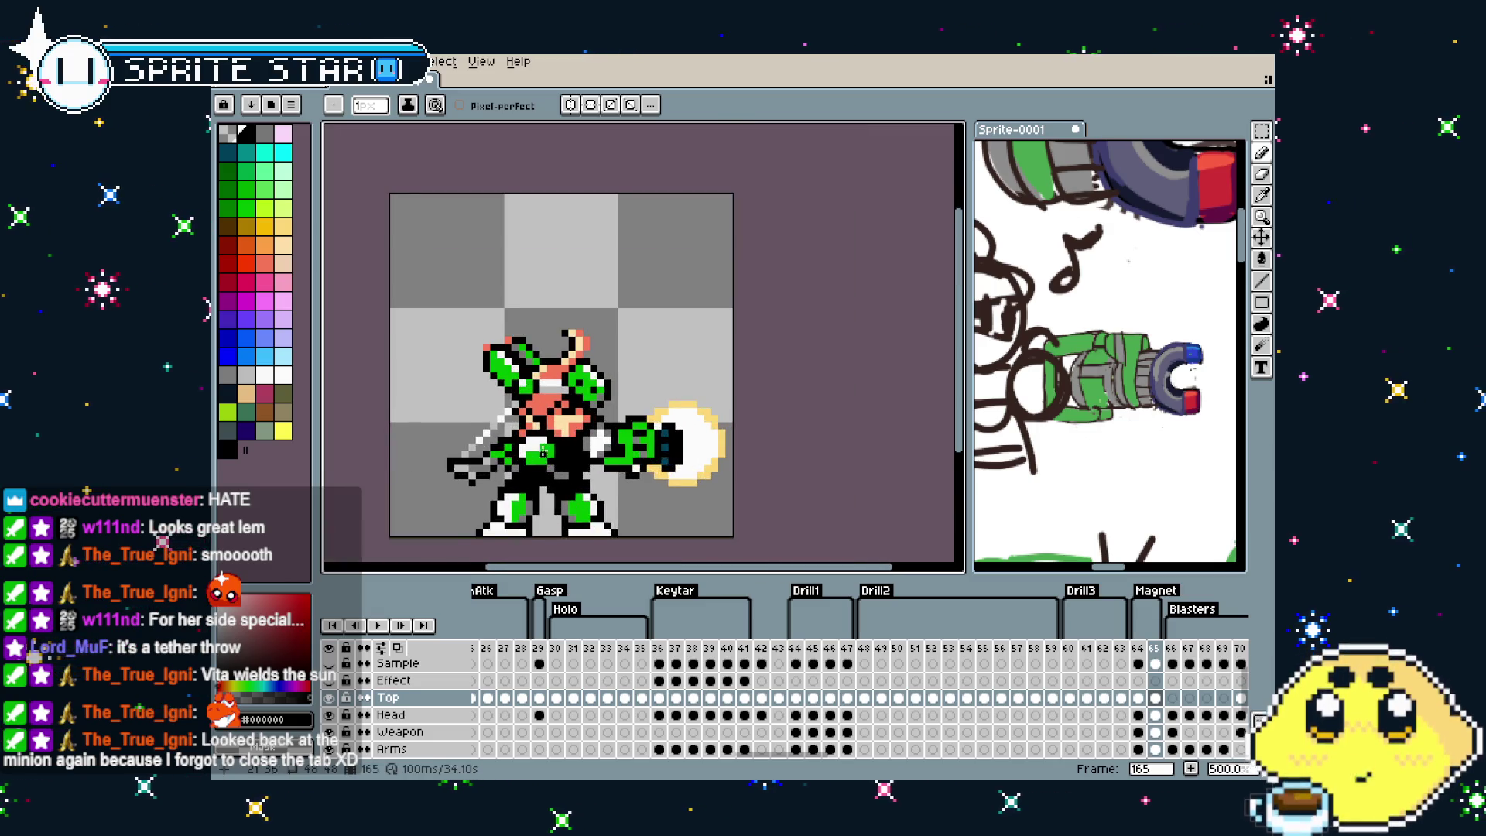
scroll(711, 448, "up", 2)
scroll(711, 449, "up", 1)
left_click(710, 449, "alt")
left_click(595, 380)
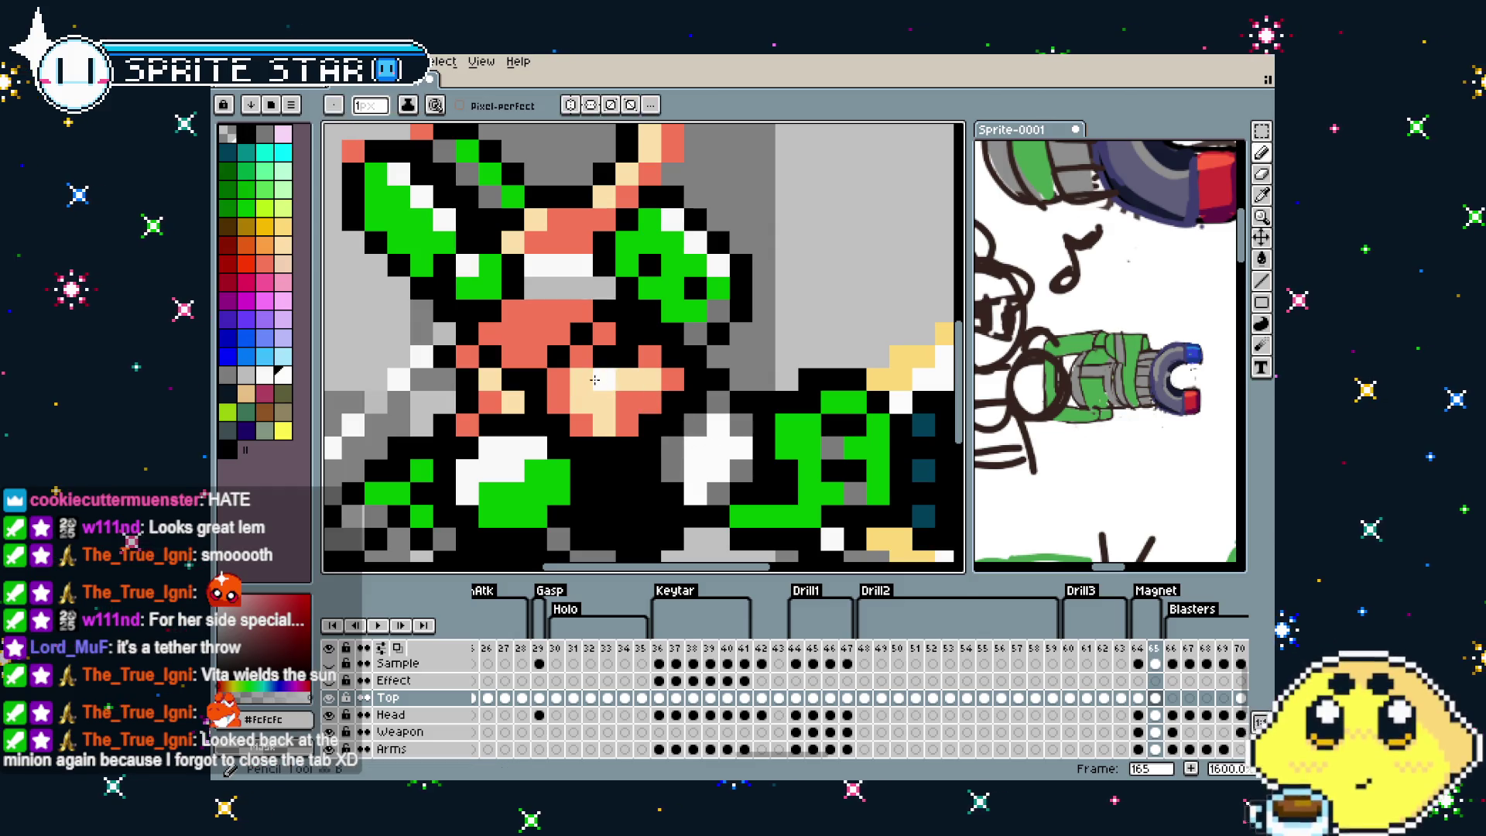
scroll(579, 378, "down", 4)
scroll(546, 480, "down", 1)
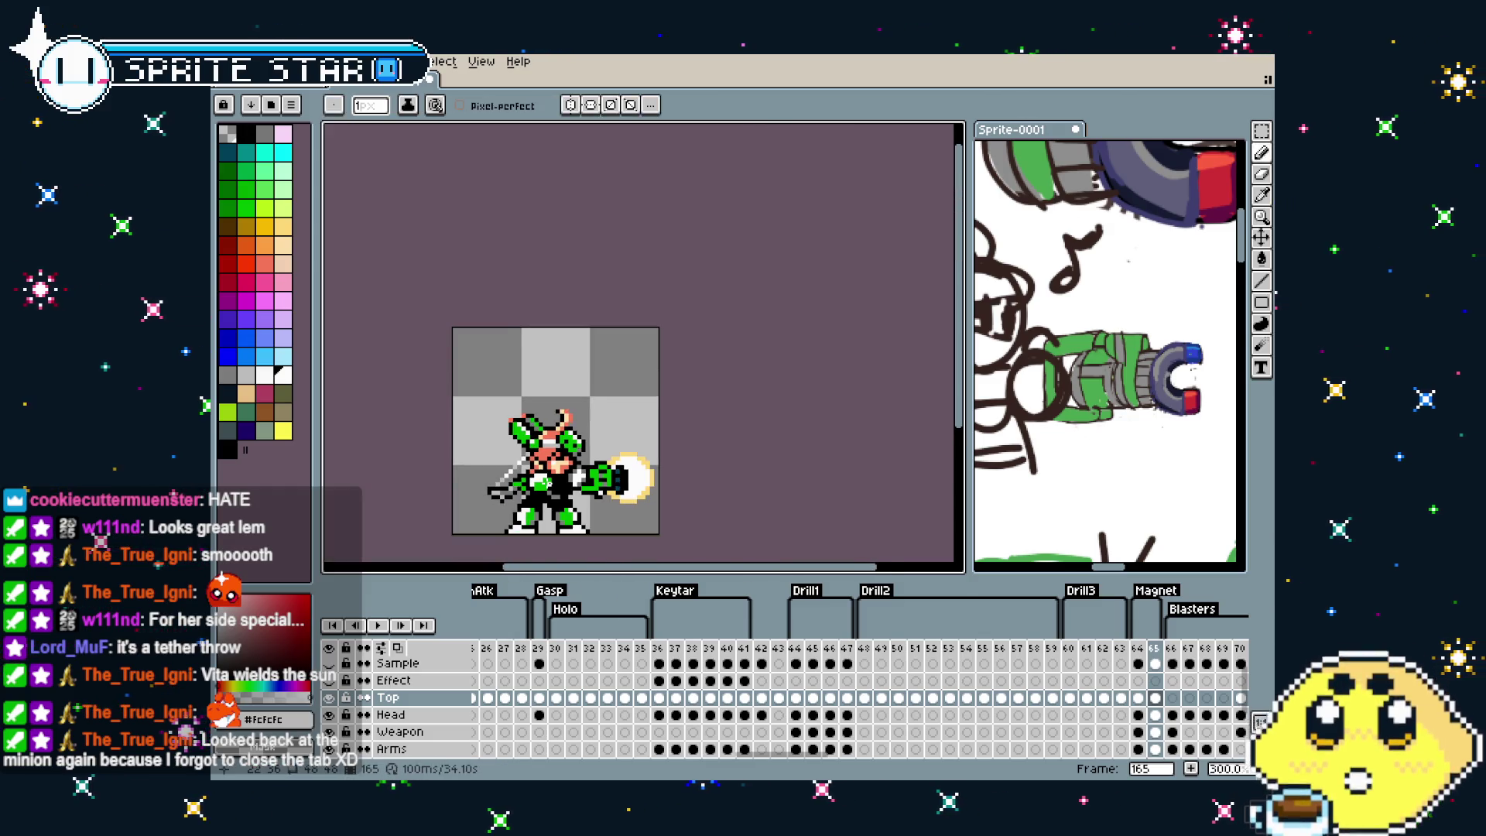
scroll(517, 379, "up", 2)
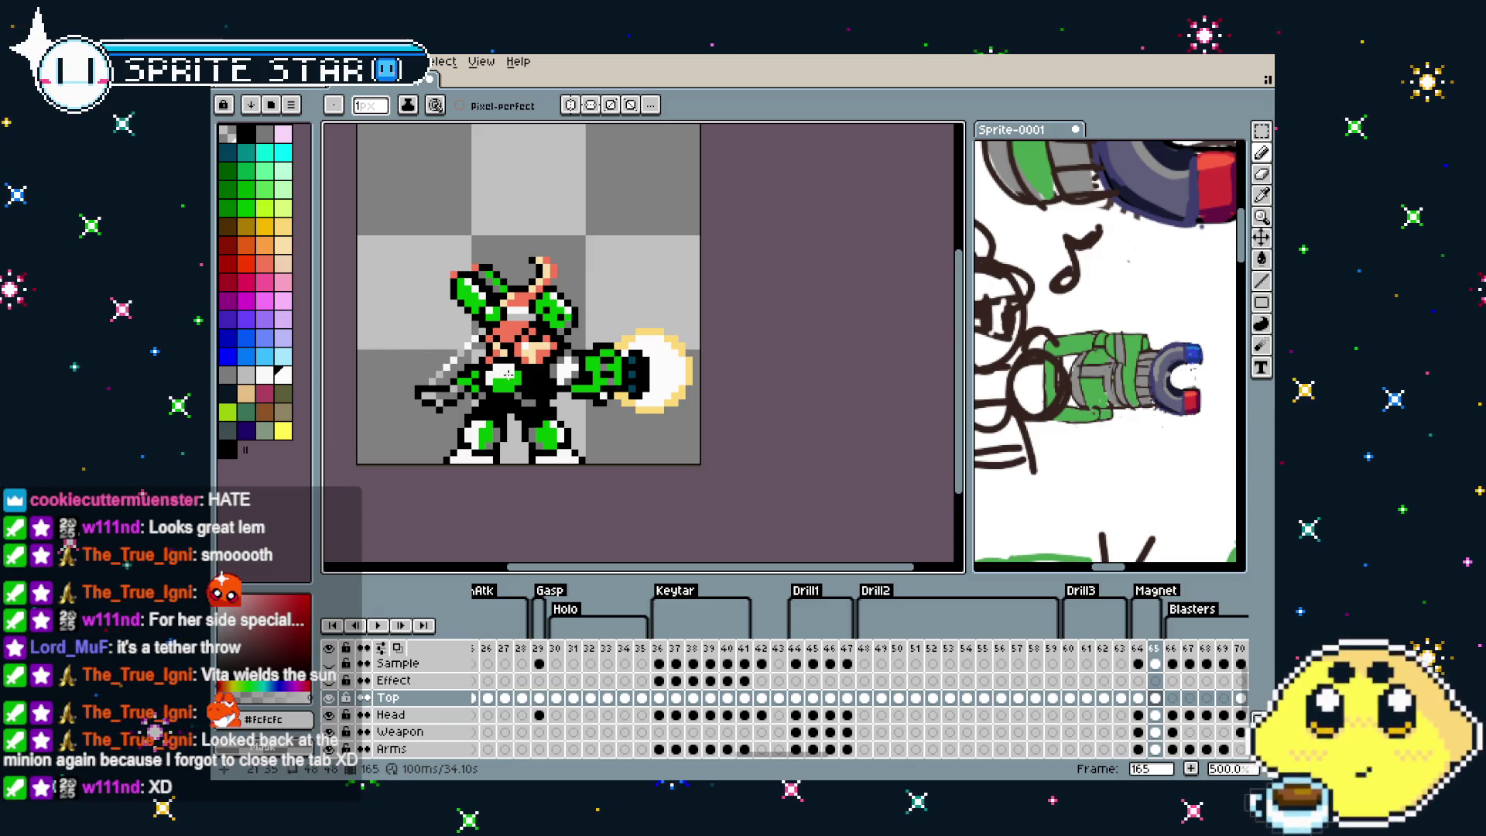
Step back a frame, play the animation, and return to the blast frame
key("comma")
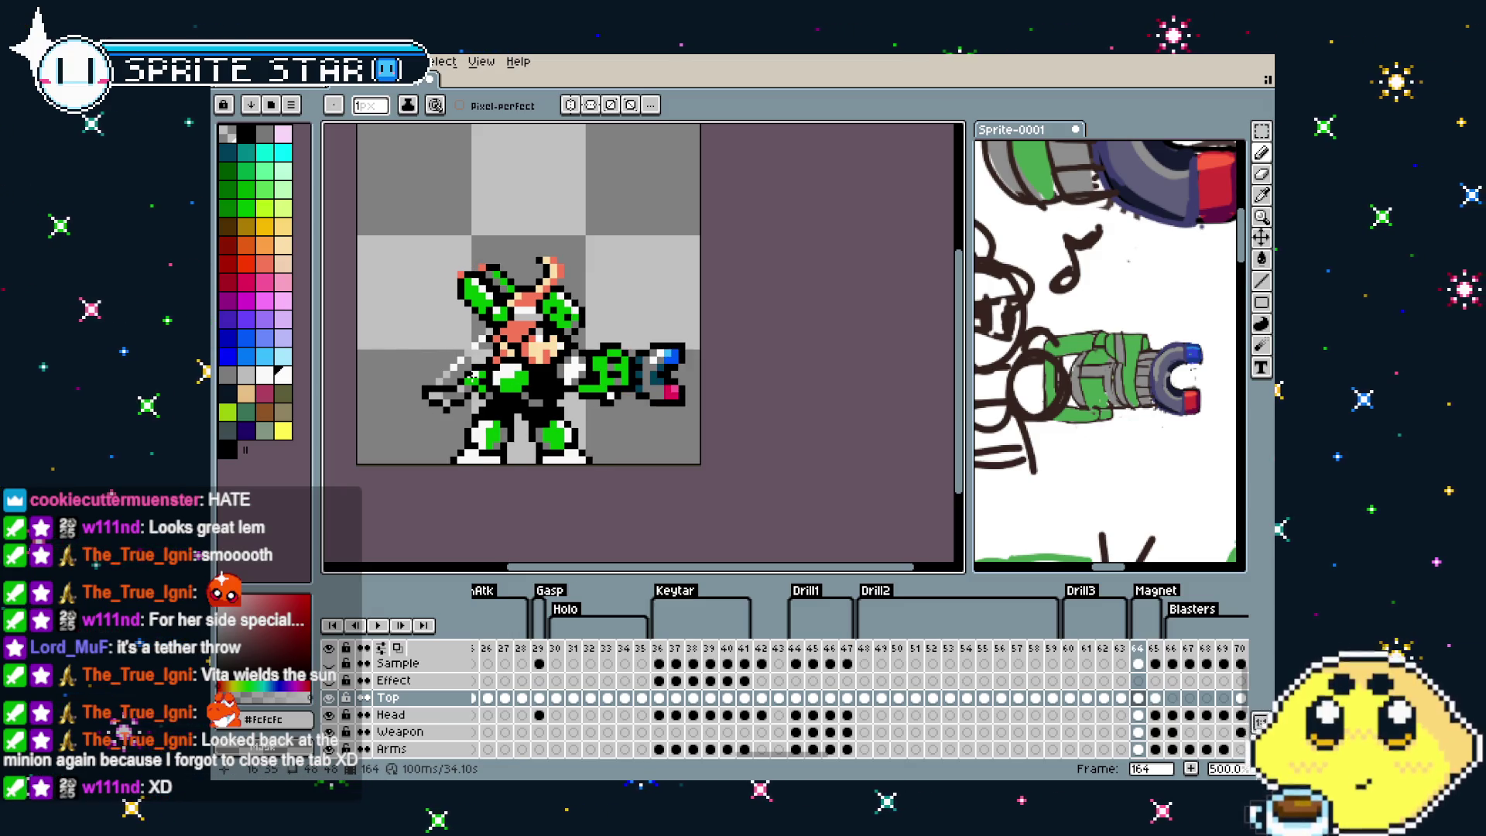
key("Return")
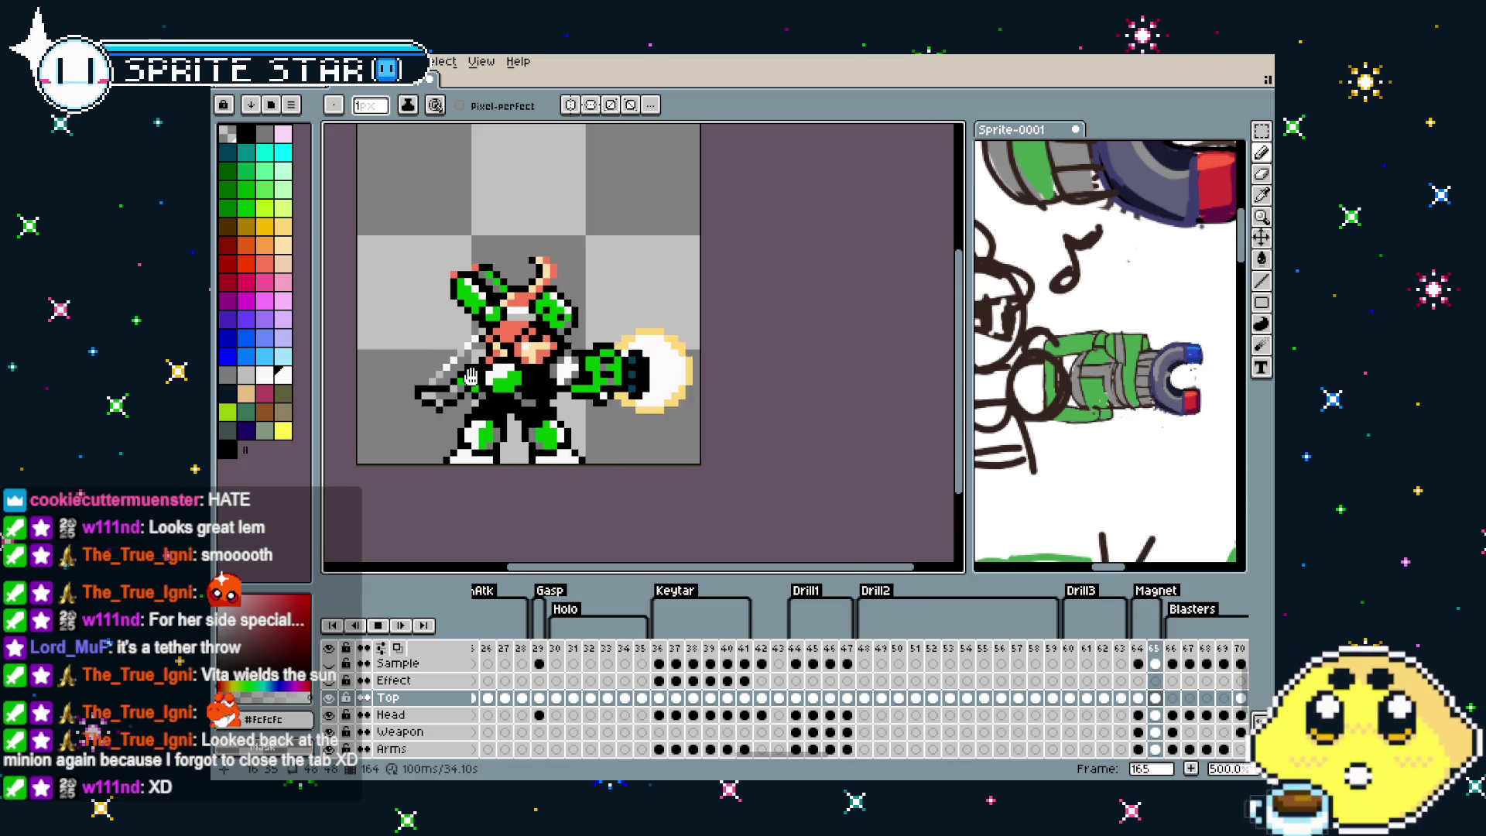
key("period")
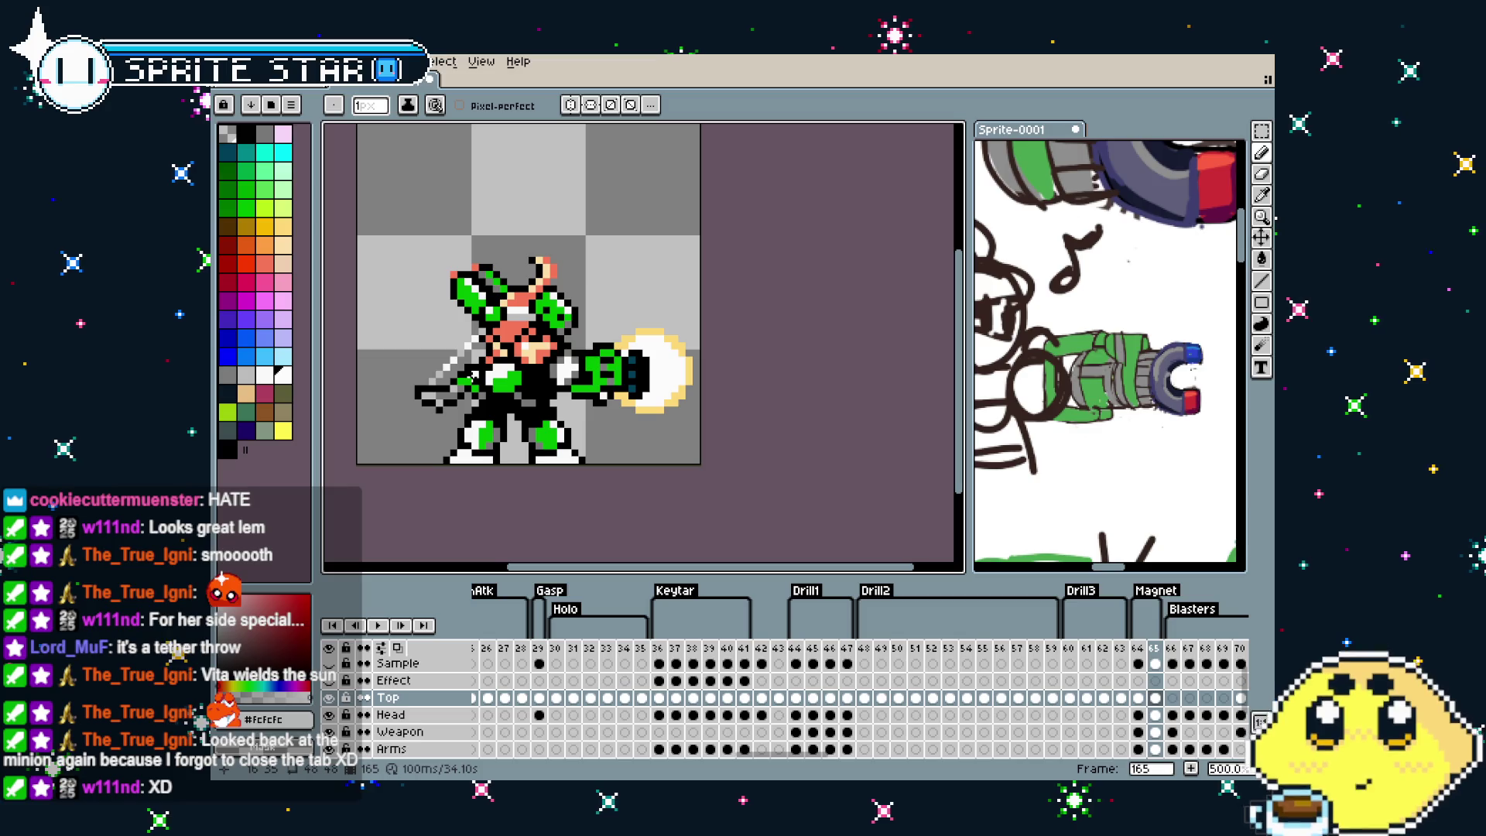
On the Head layer's blast-frame cel, select a 5x5 head-top area, outline it black, then undo
key("m")
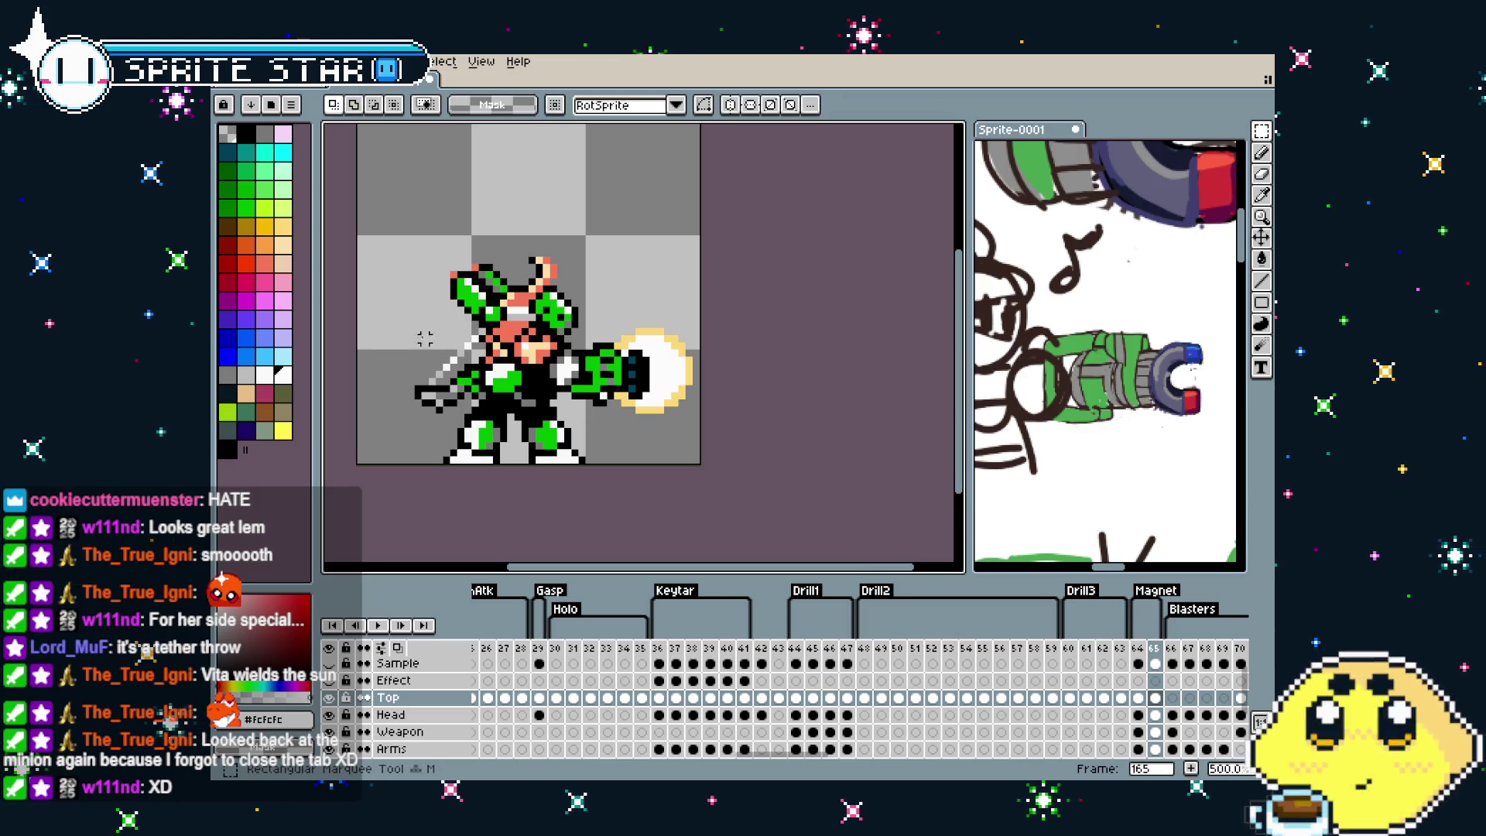
scroll(425, 332, "up", 1)
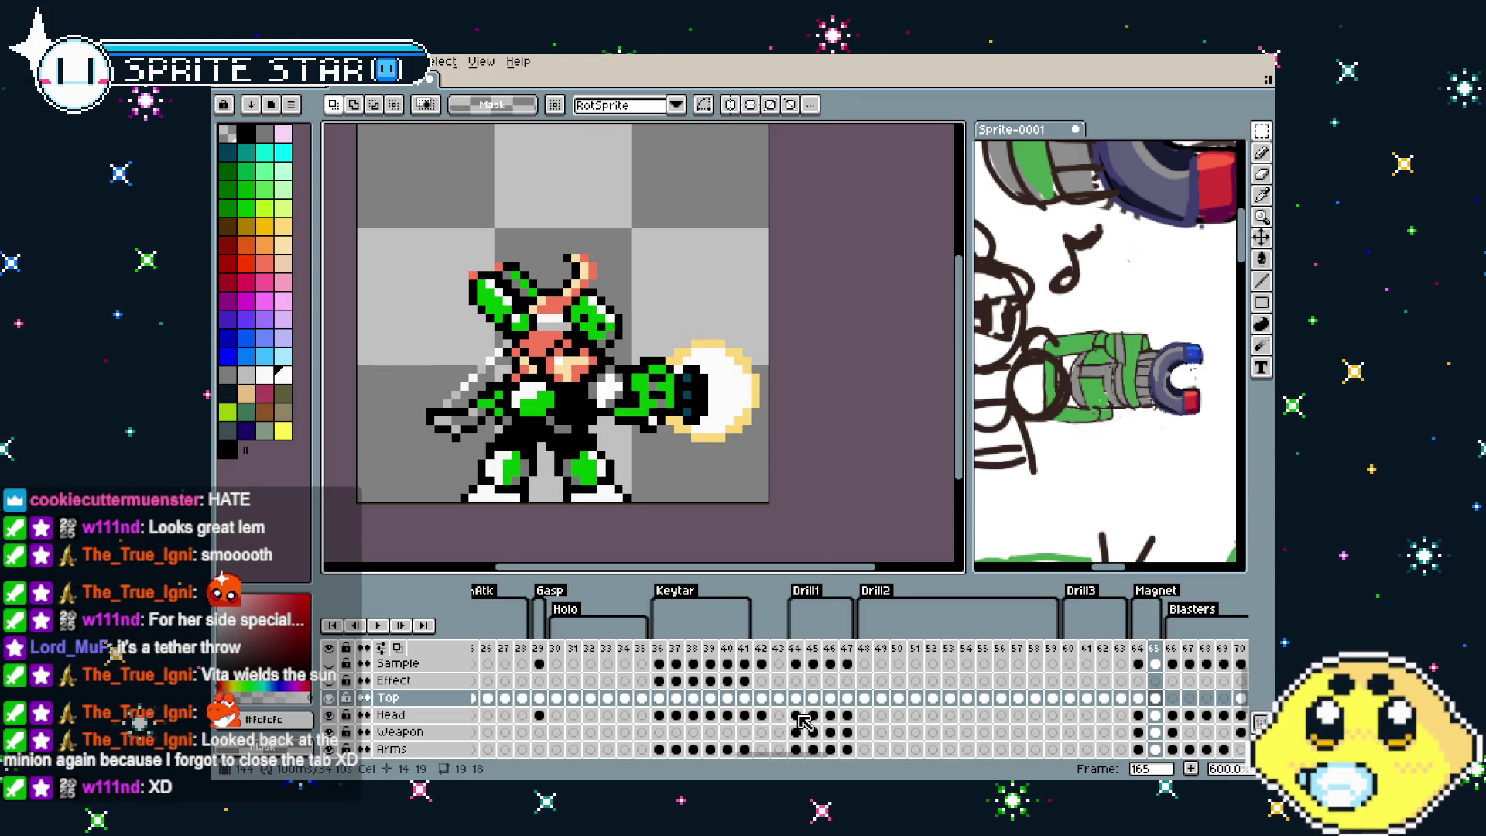
left_click(1154, 715)
left_click_drag(807, 755, 853, 756)
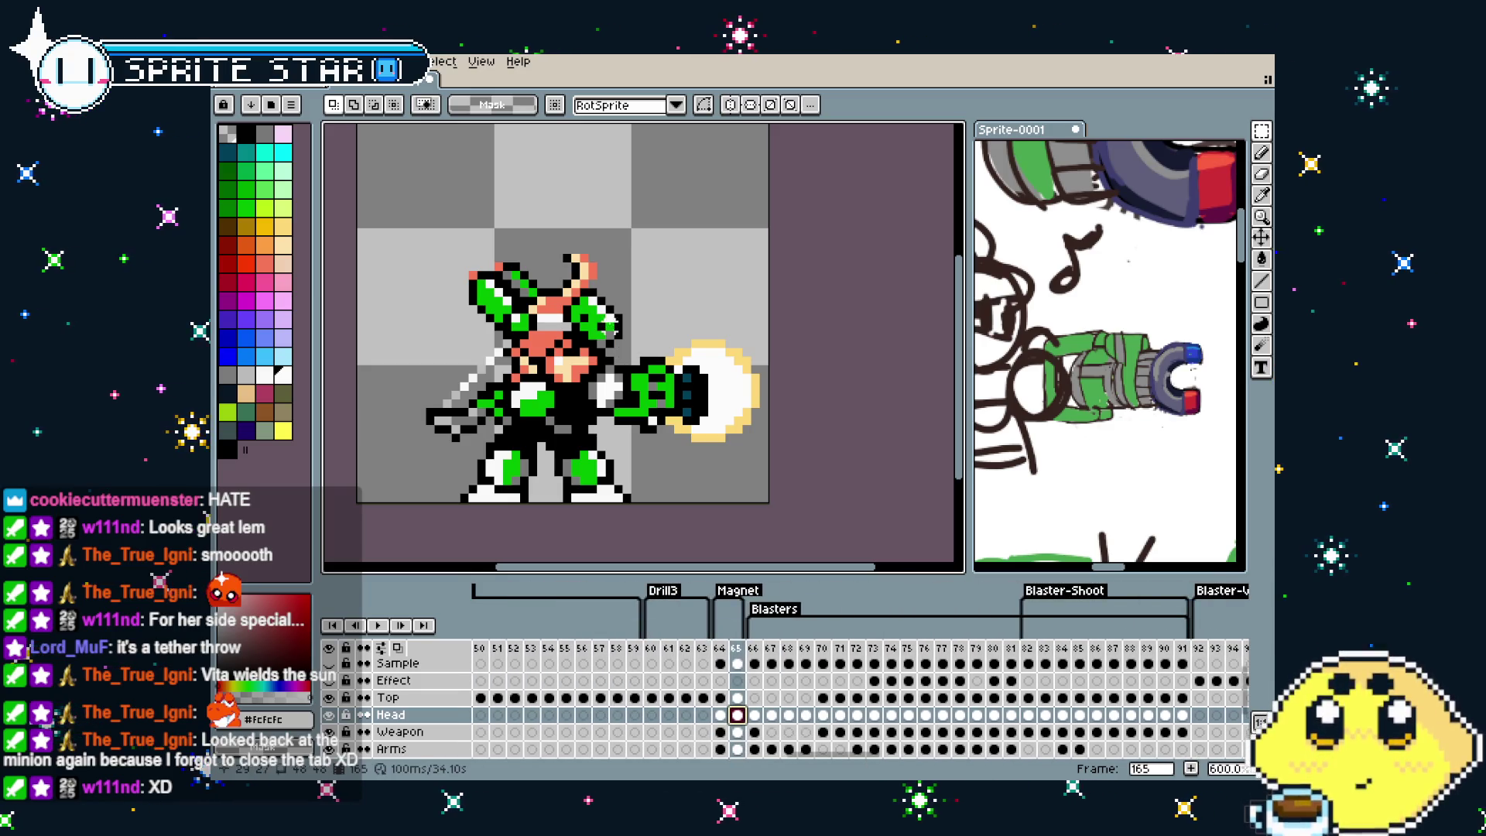
left_click_drag(553, 243, 611, 276)
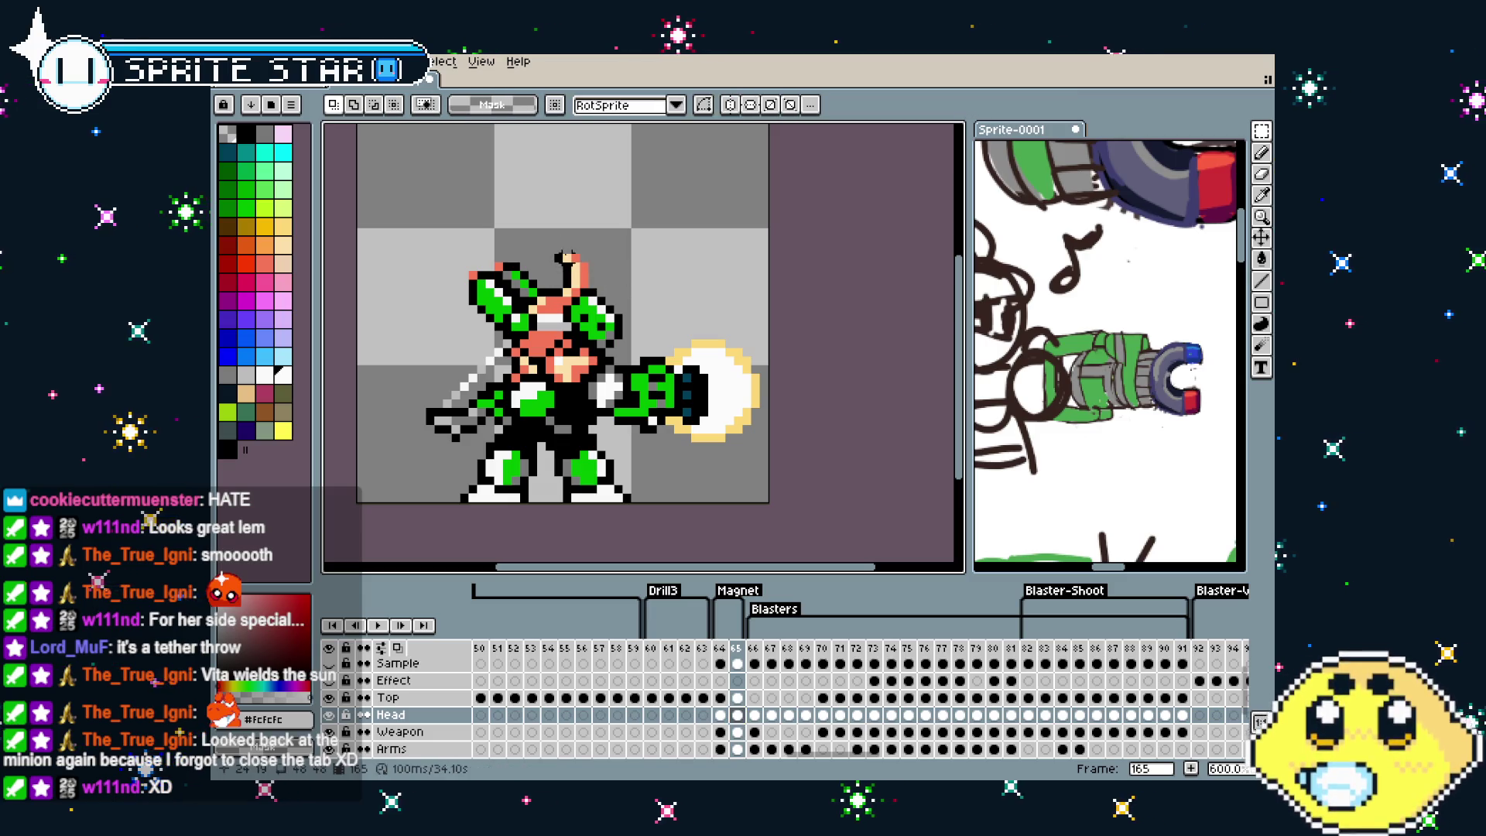
left_click_drag(542, 233, 592, 283)
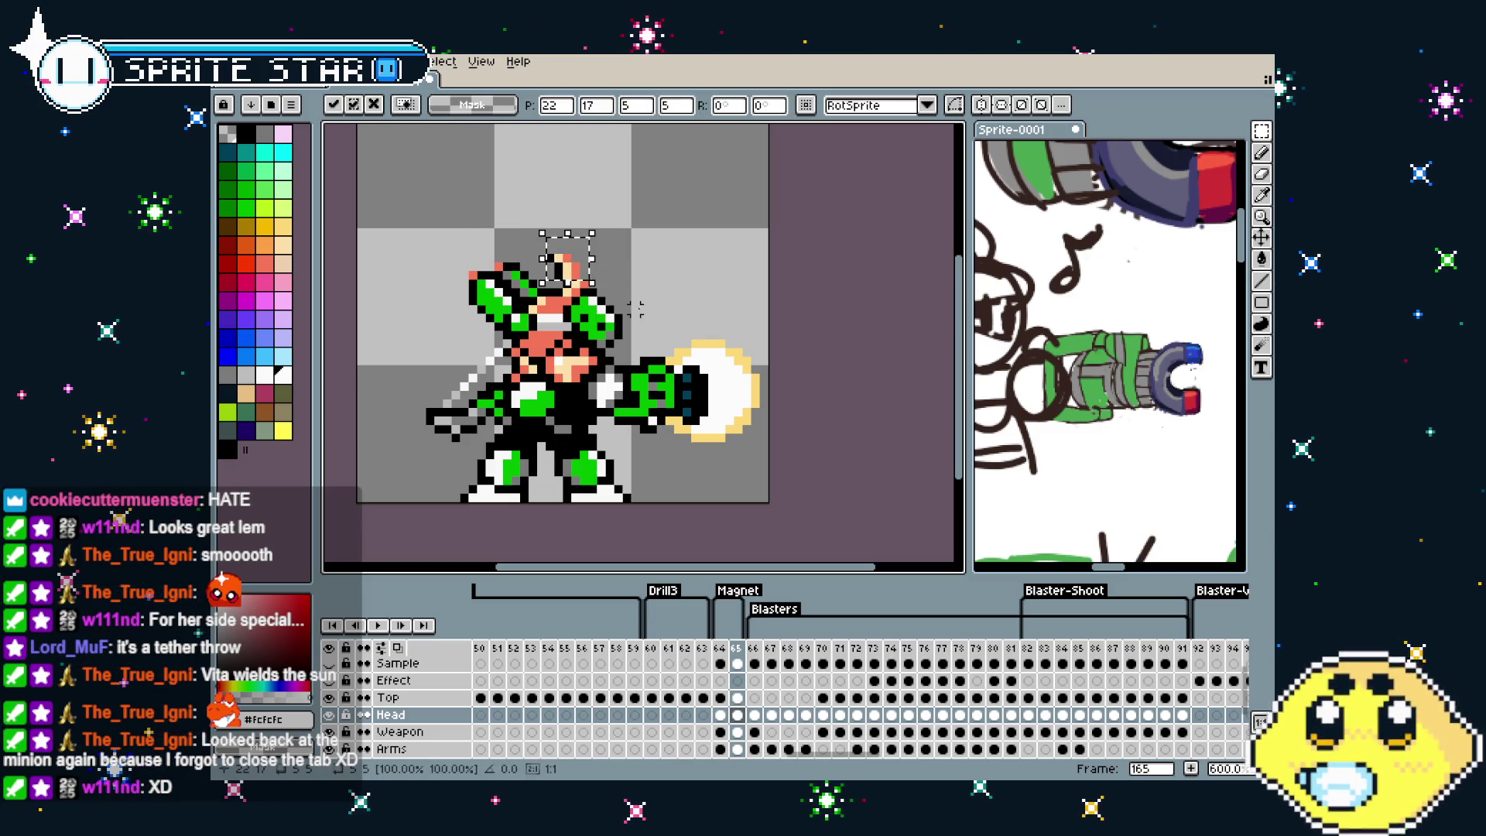
key("Return")
key("ctrl+z")
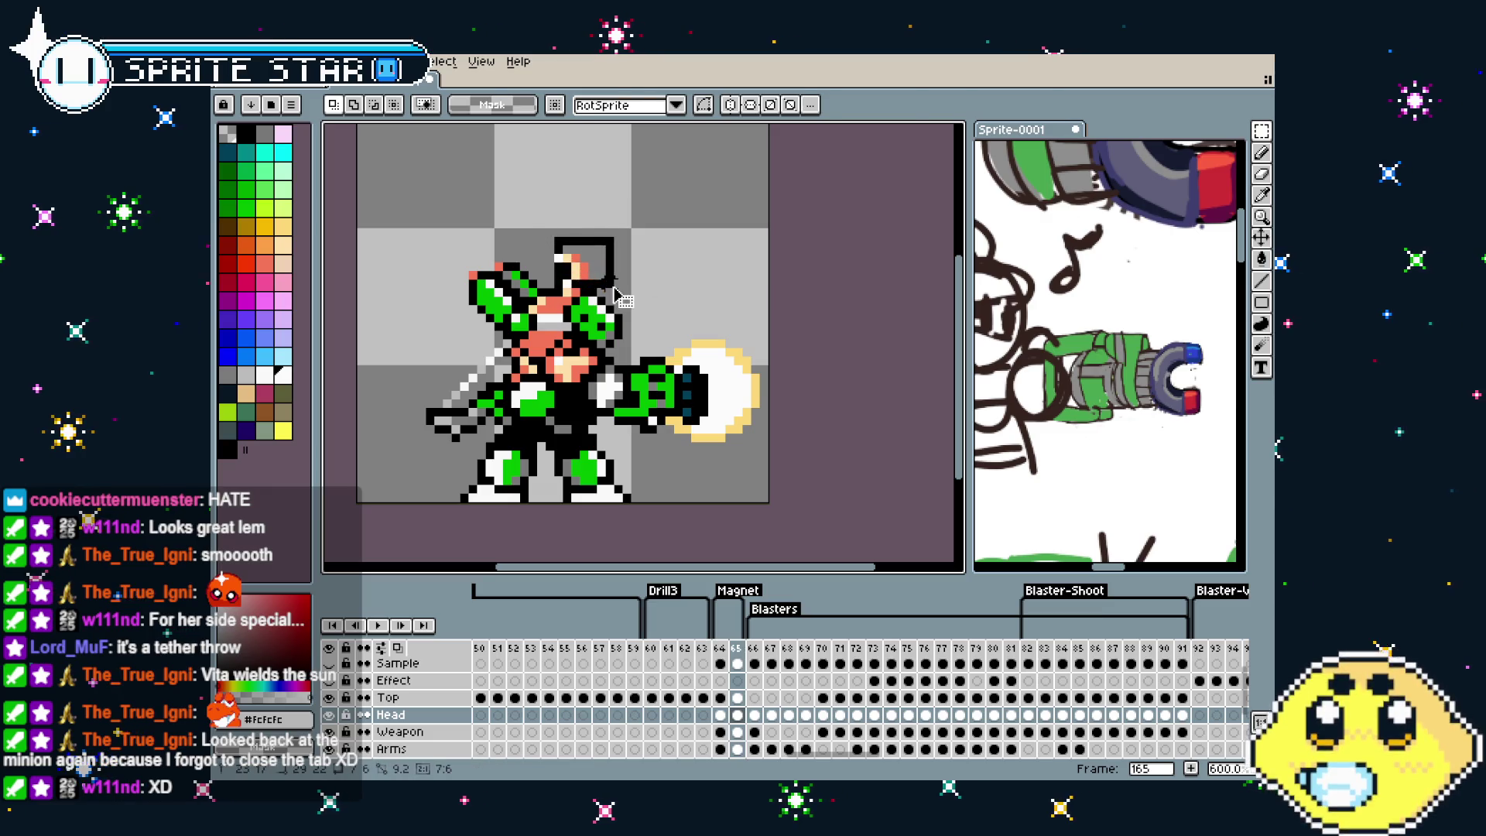
key("ctrl+z")
Deselect the head top, zoom out, and stop playback on frame 165
left_click_drag(541, 237, 596, 271)
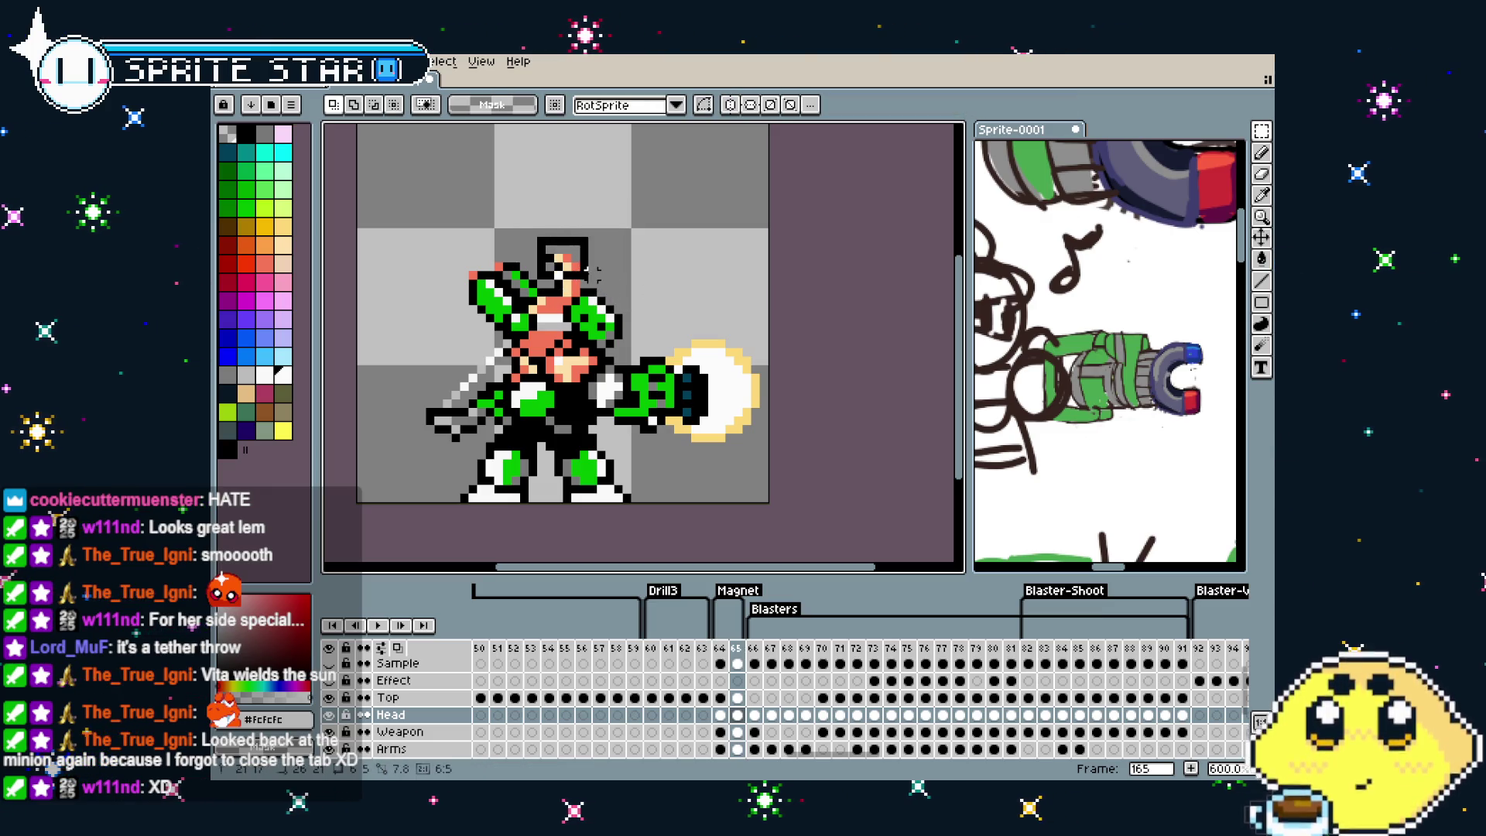
key("ctrl+d")
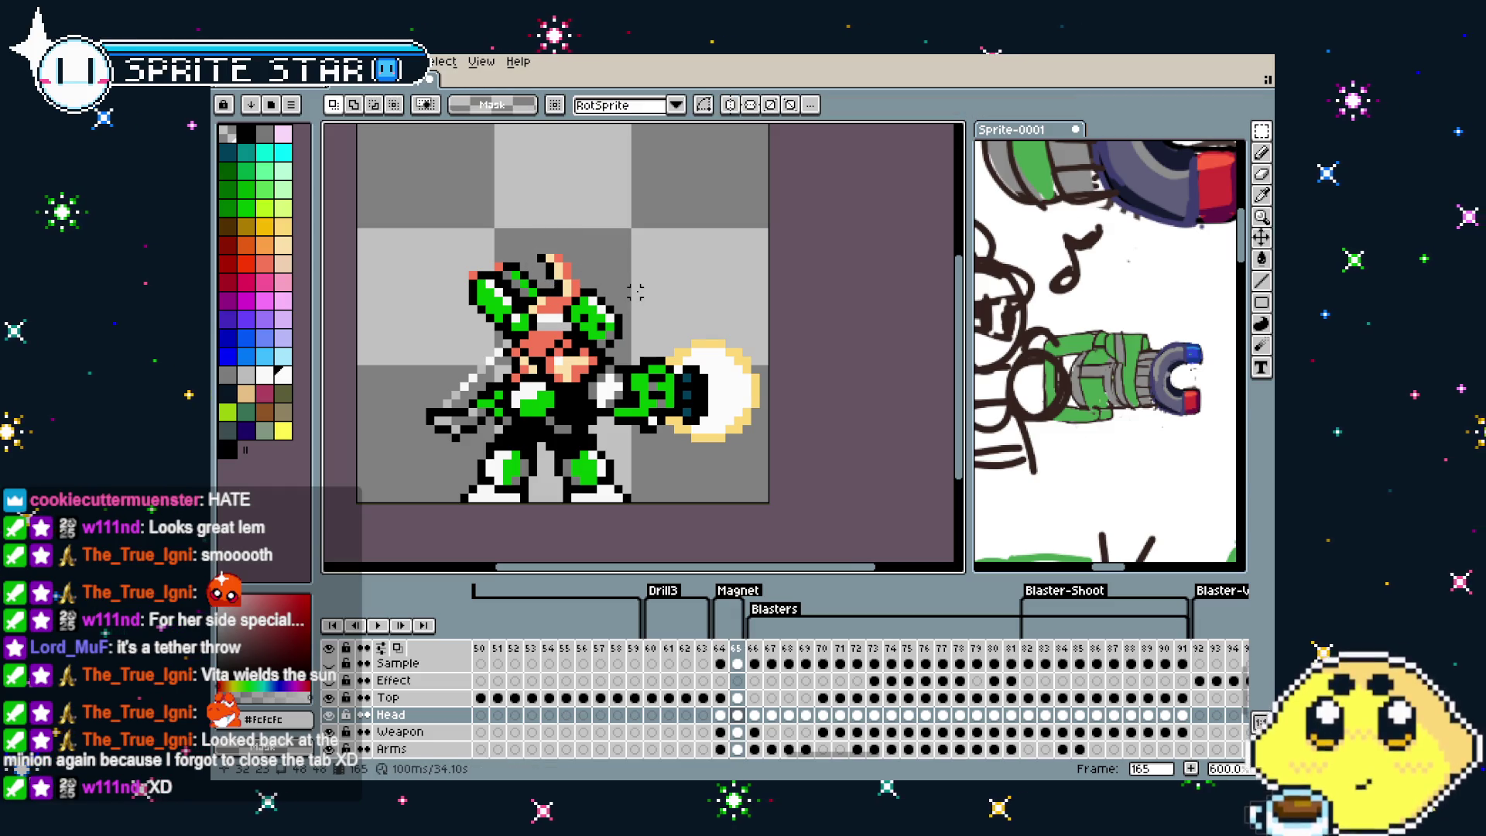
scroll(637, 291, "down", 2)
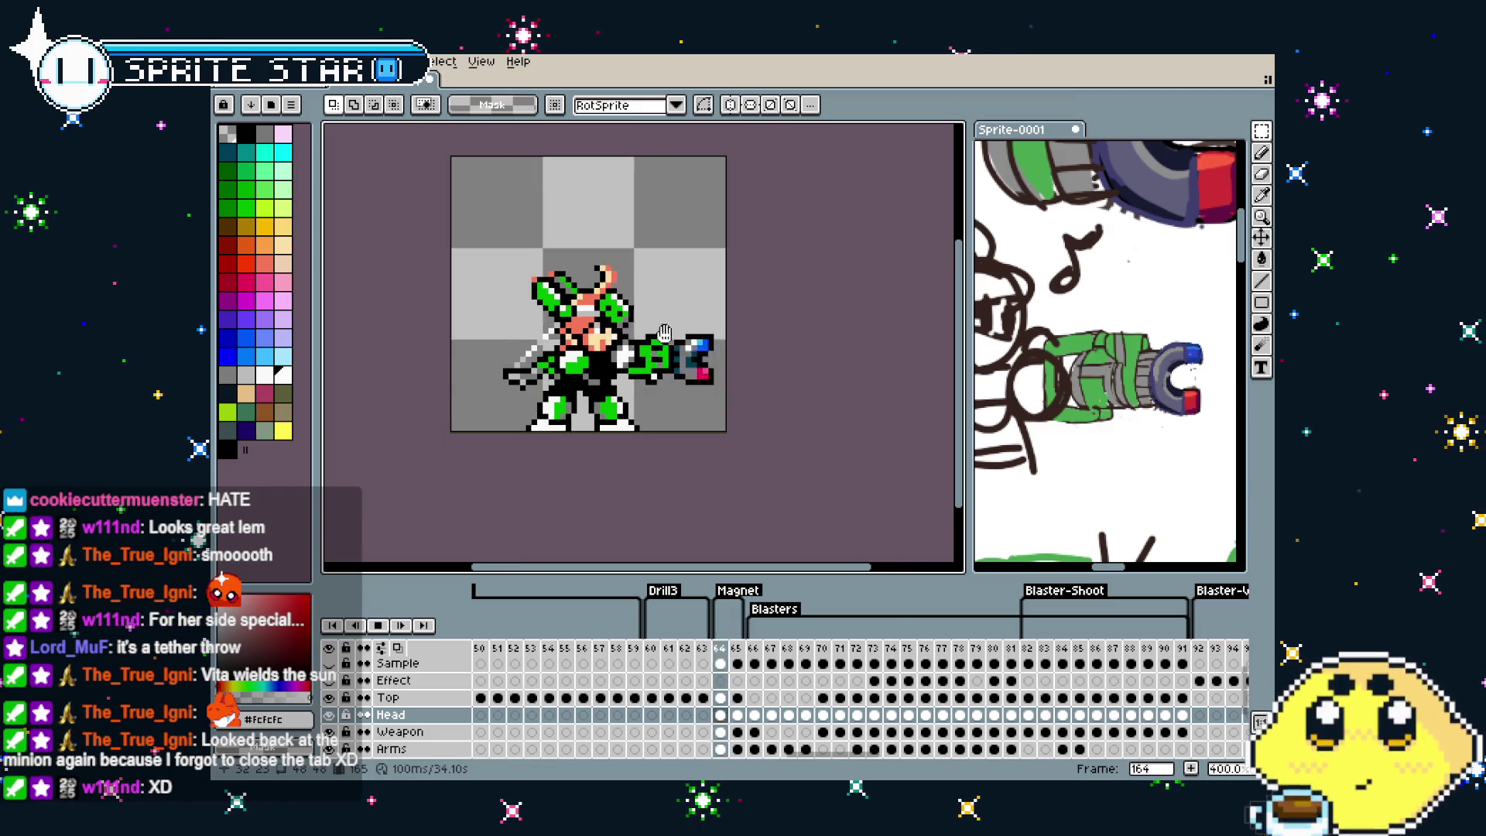
key("Return")
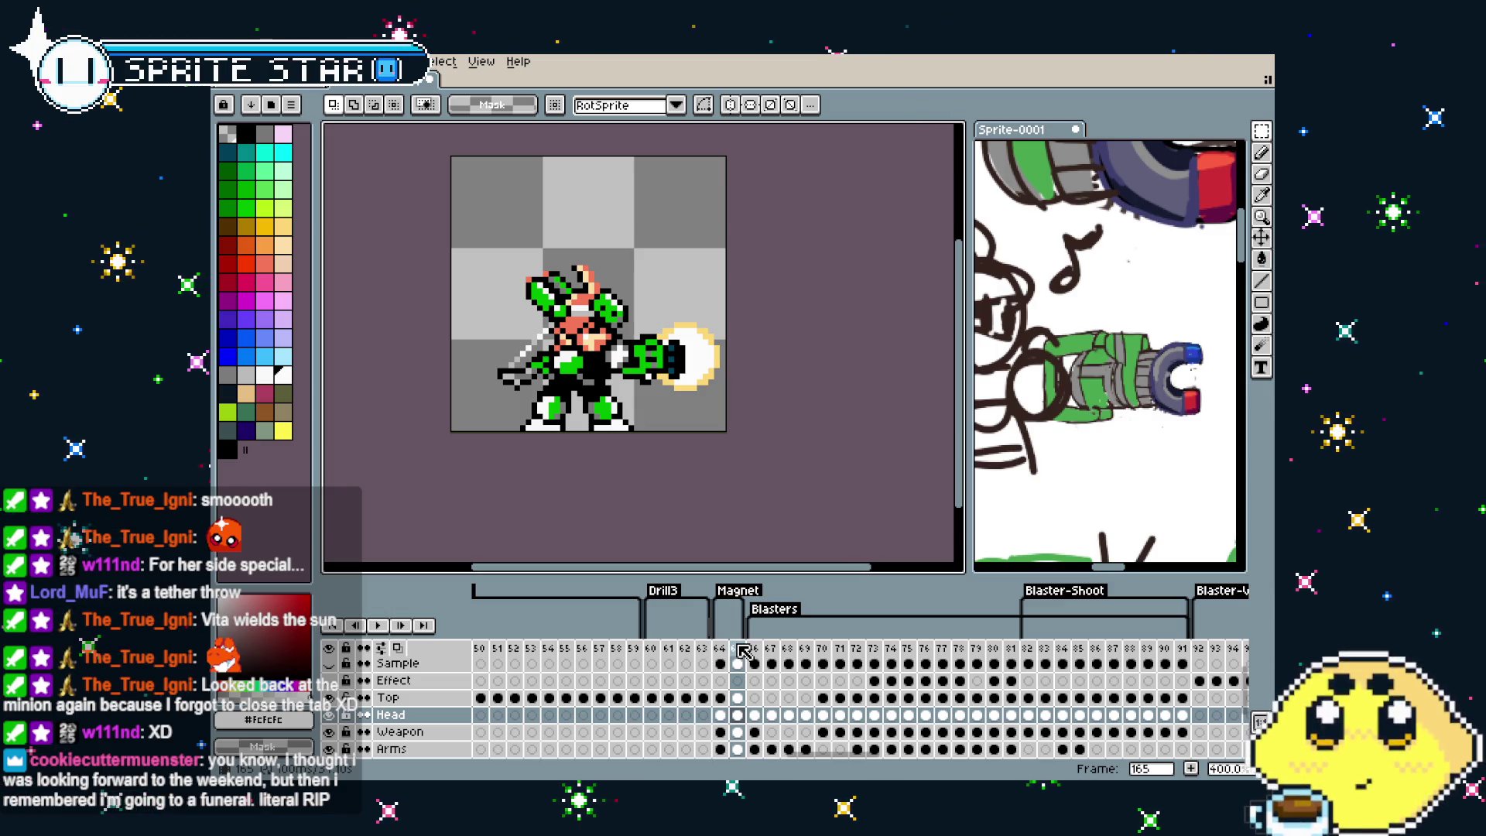
Insert a new frame after the blast frame and go to the new frame 166
right_click(743, 651)
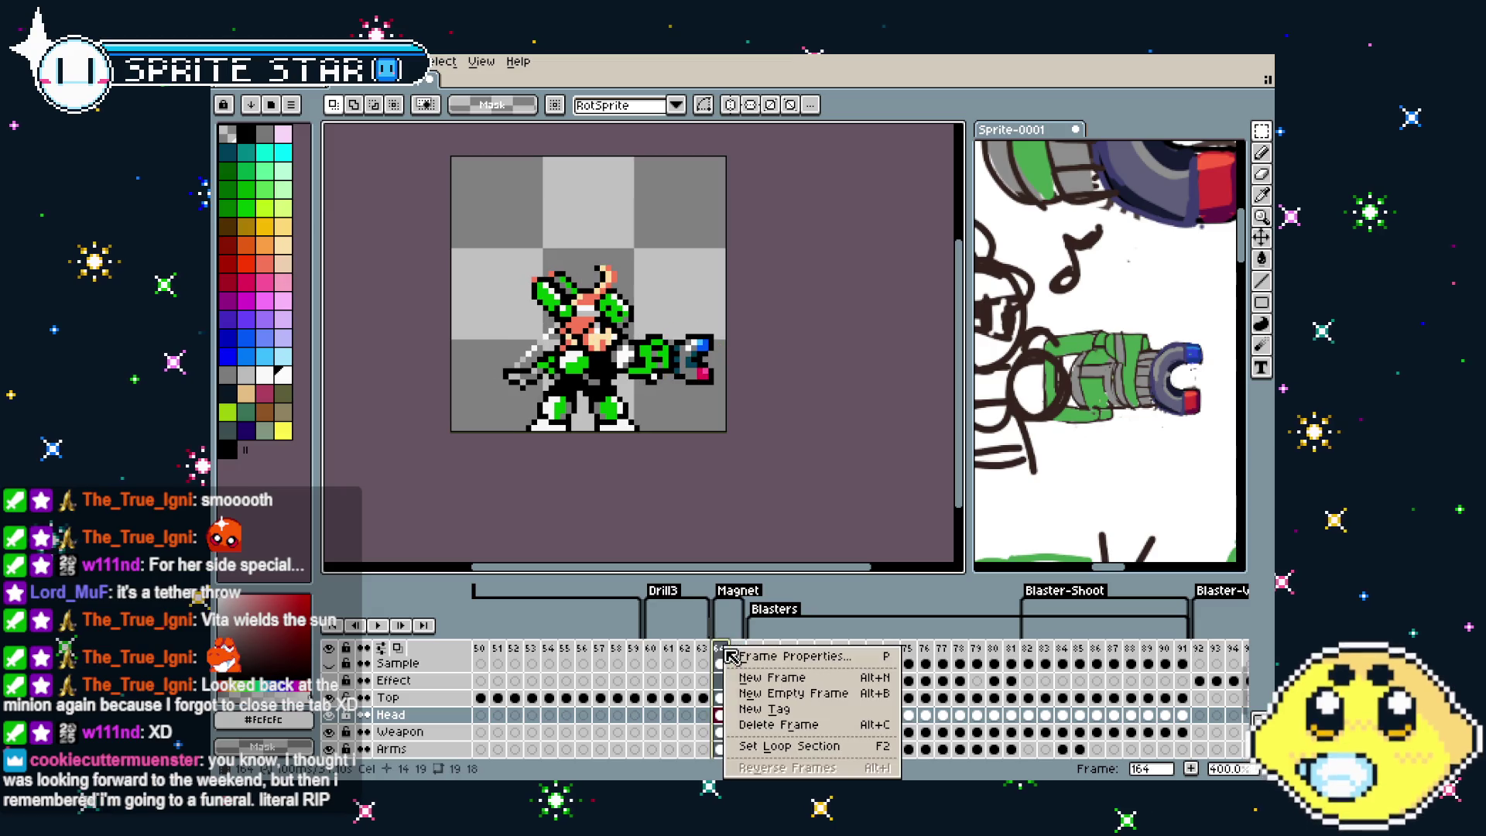
left_click(766, 676)
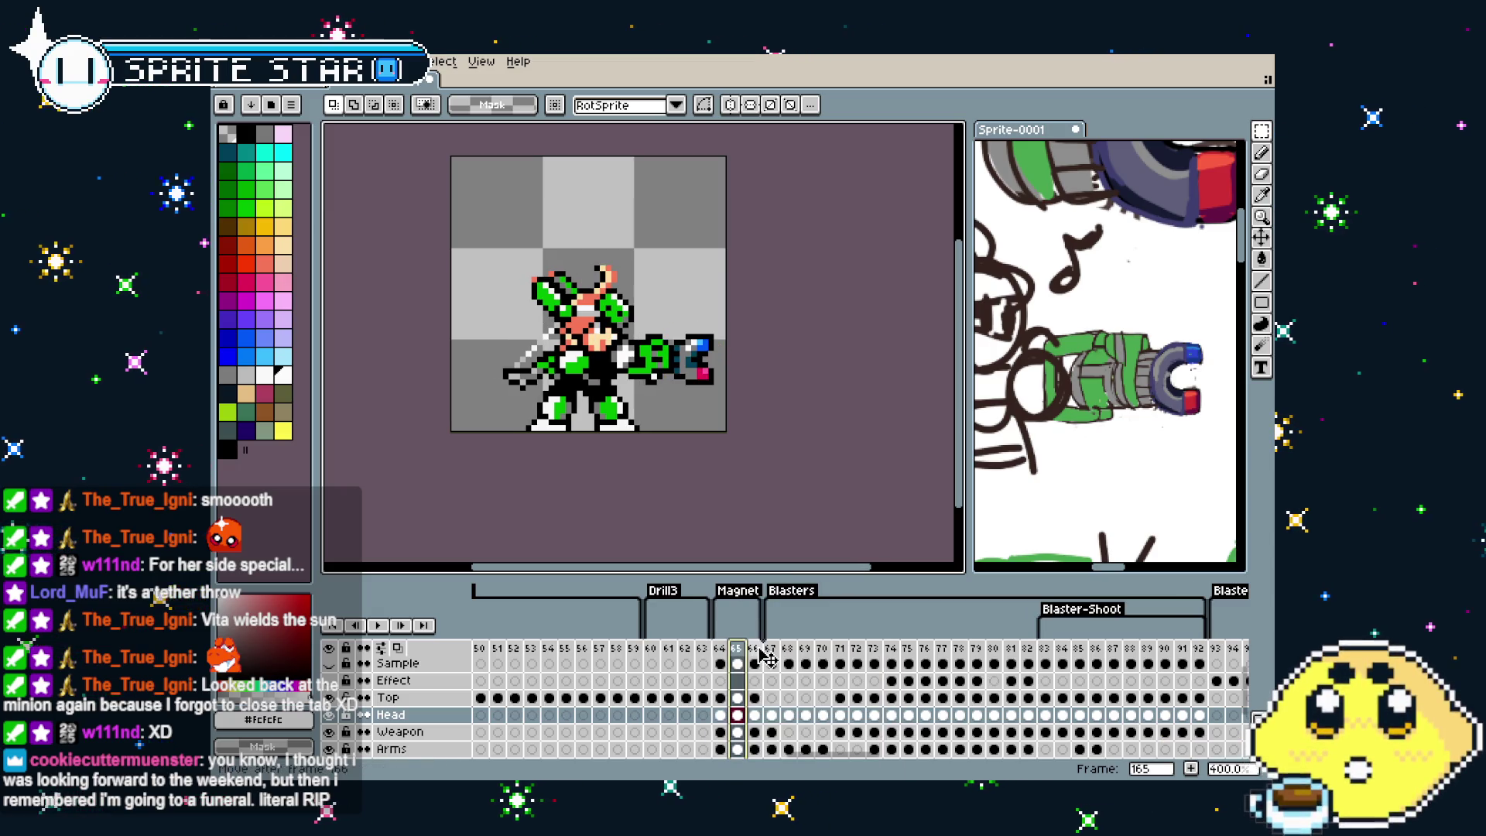
left_click(766, 656)
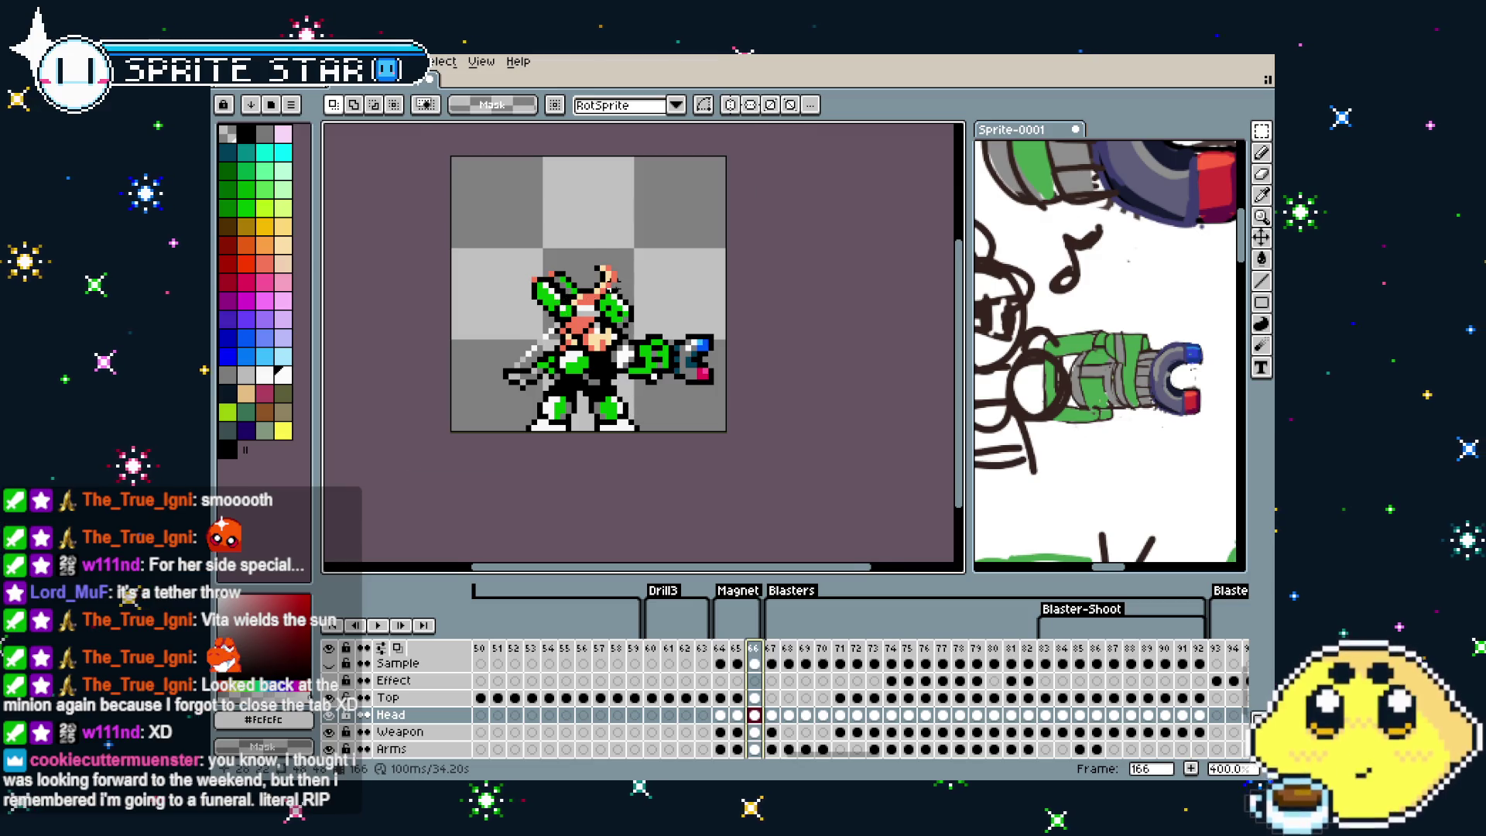
scroll(631, 333, "up", 2)
scroll(631, 333, "up", 1)
scroll(579, 408, "down", 3)
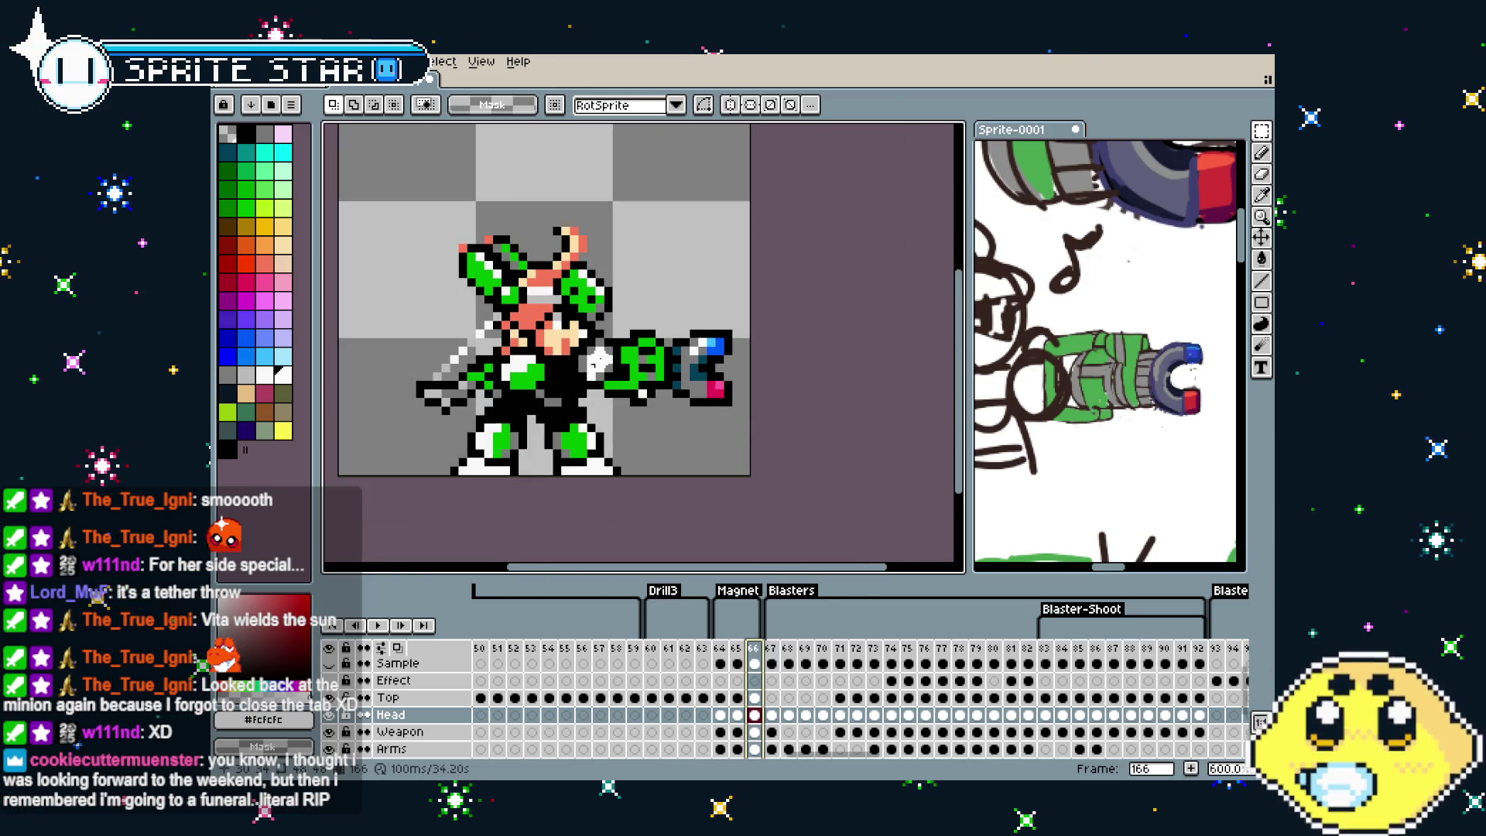
scroll(604, 391, "up", 1)
scroll(666, 360, "up", 1)
scroll(712, 333, "up", 1)
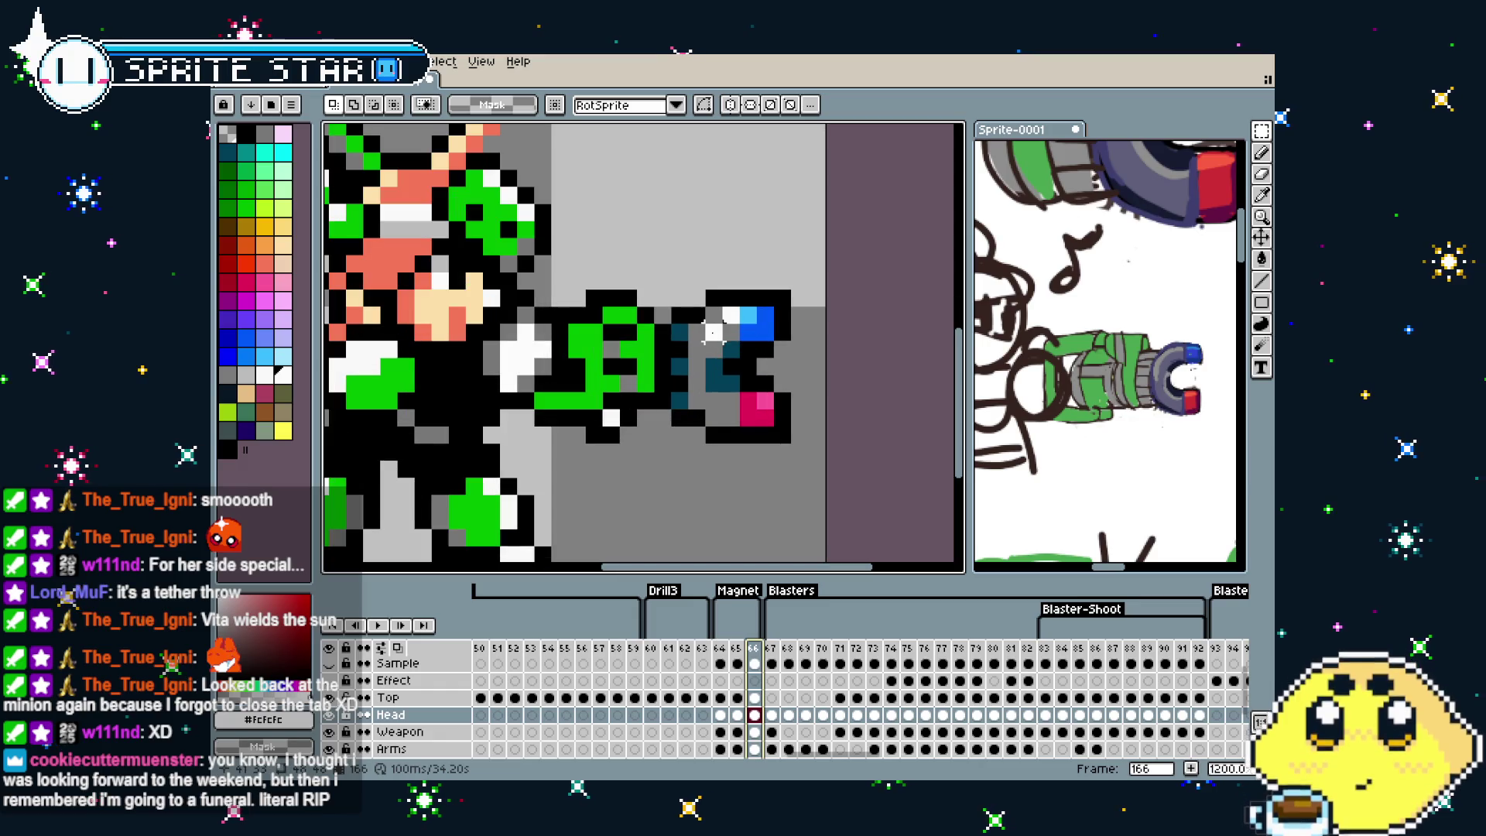
Erase the magnet tip from the cannon on the Weapon layer of frame 166
key("b")
key("x")
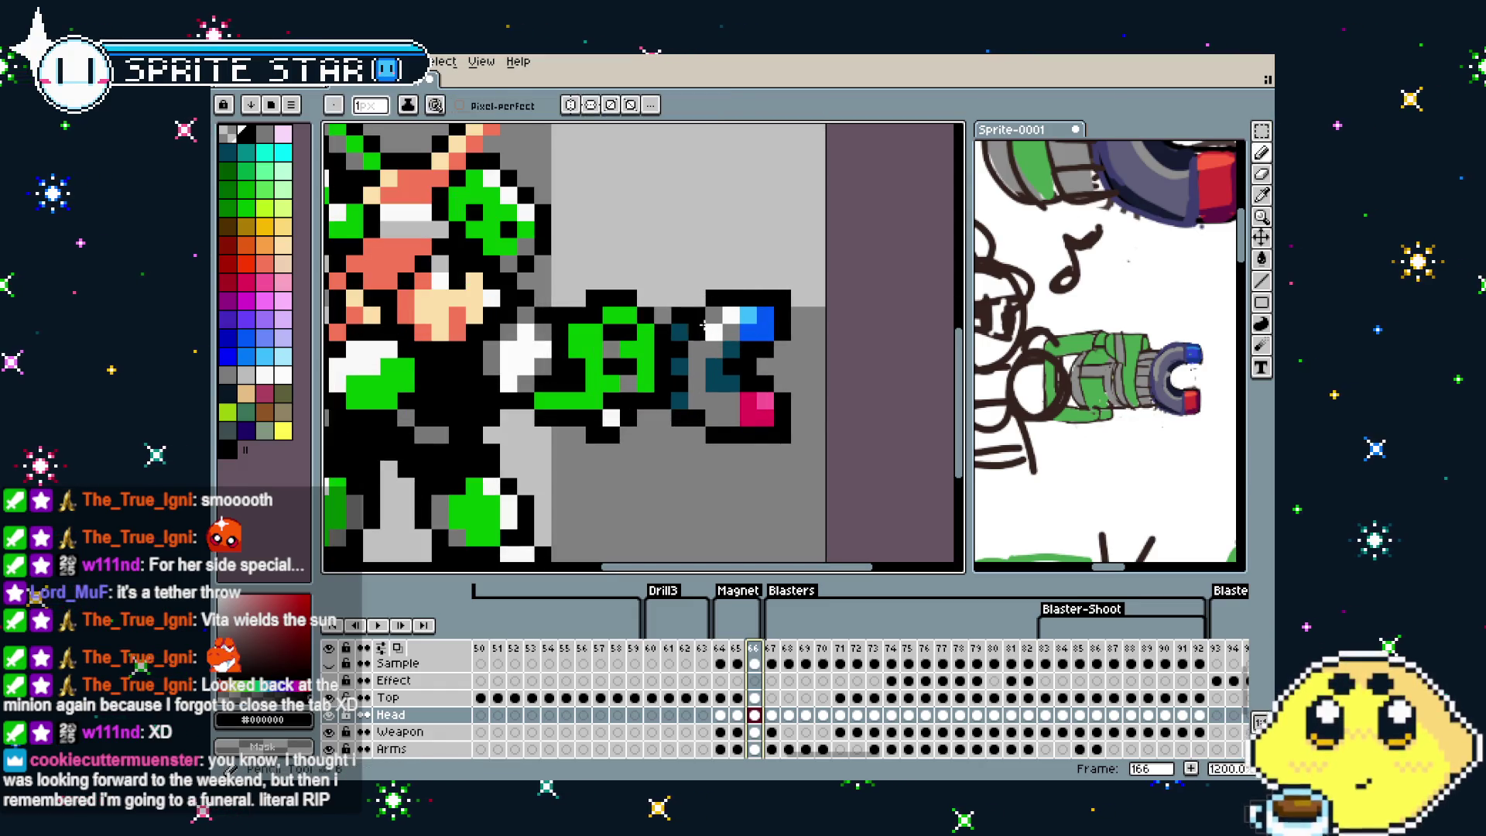
left_click(756, 732)
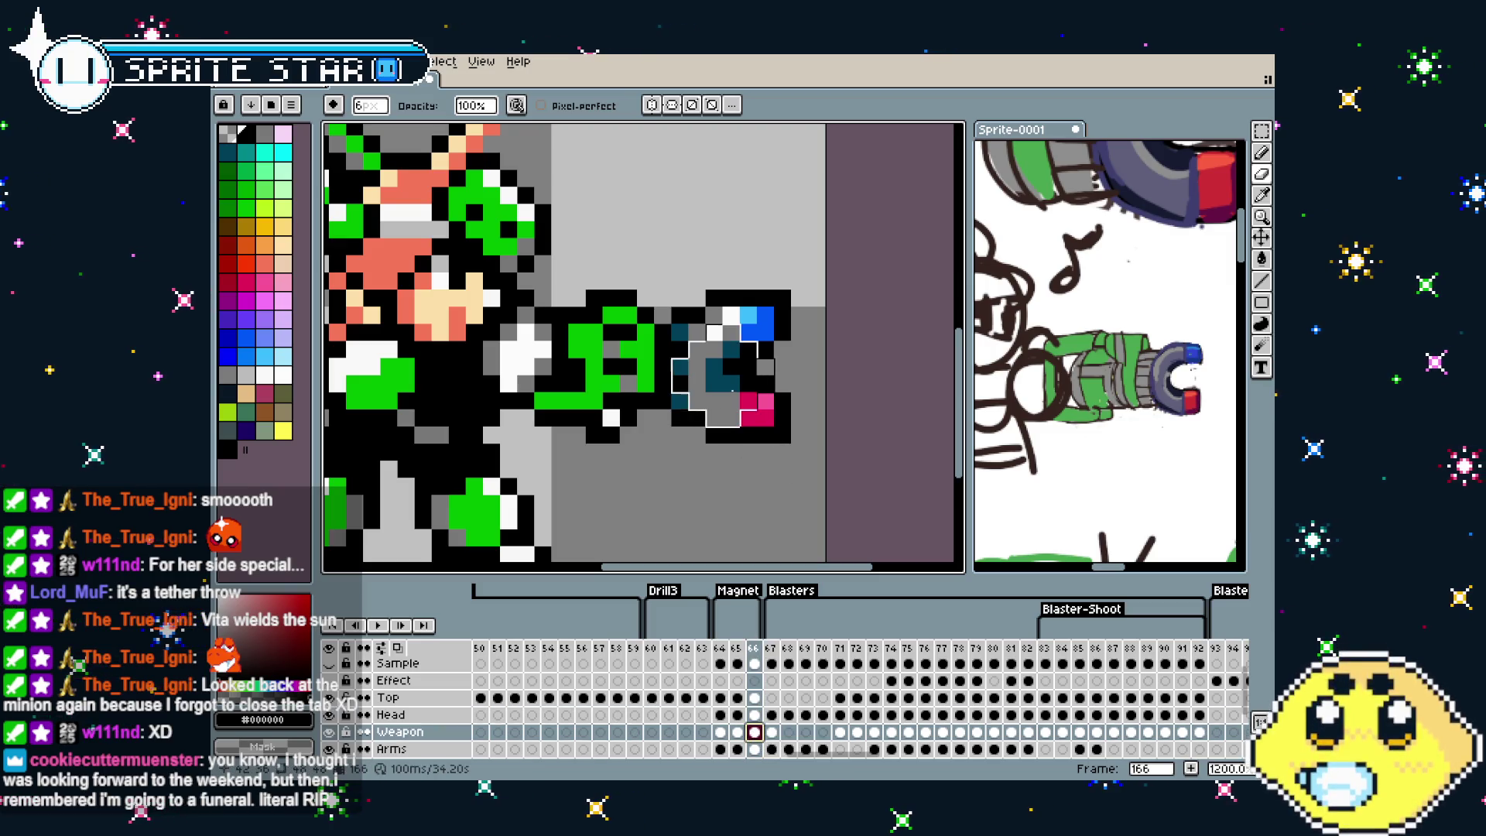
left_click_drag(748, 396, 789, 449)
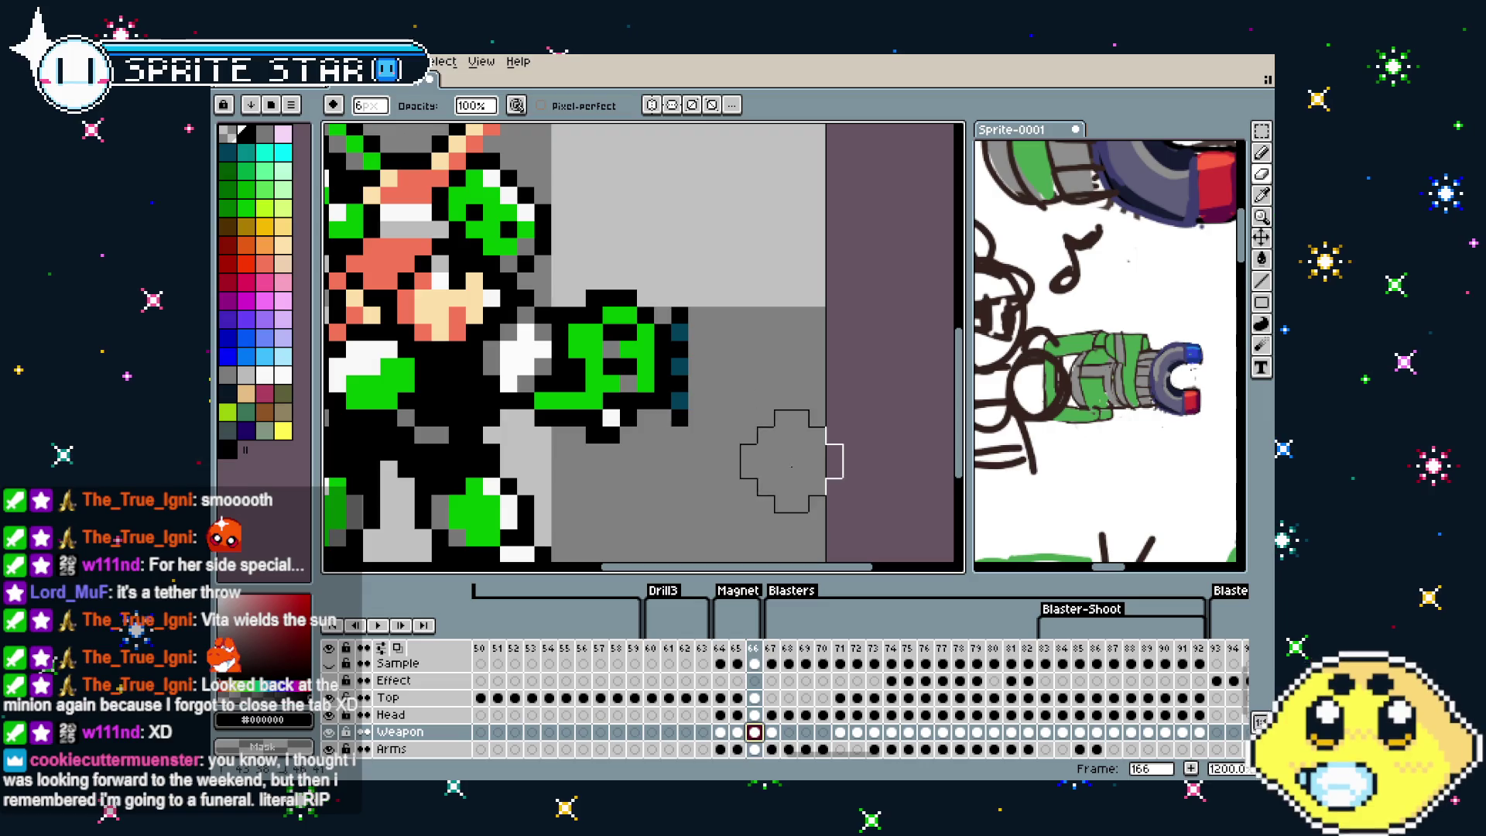
key("b")
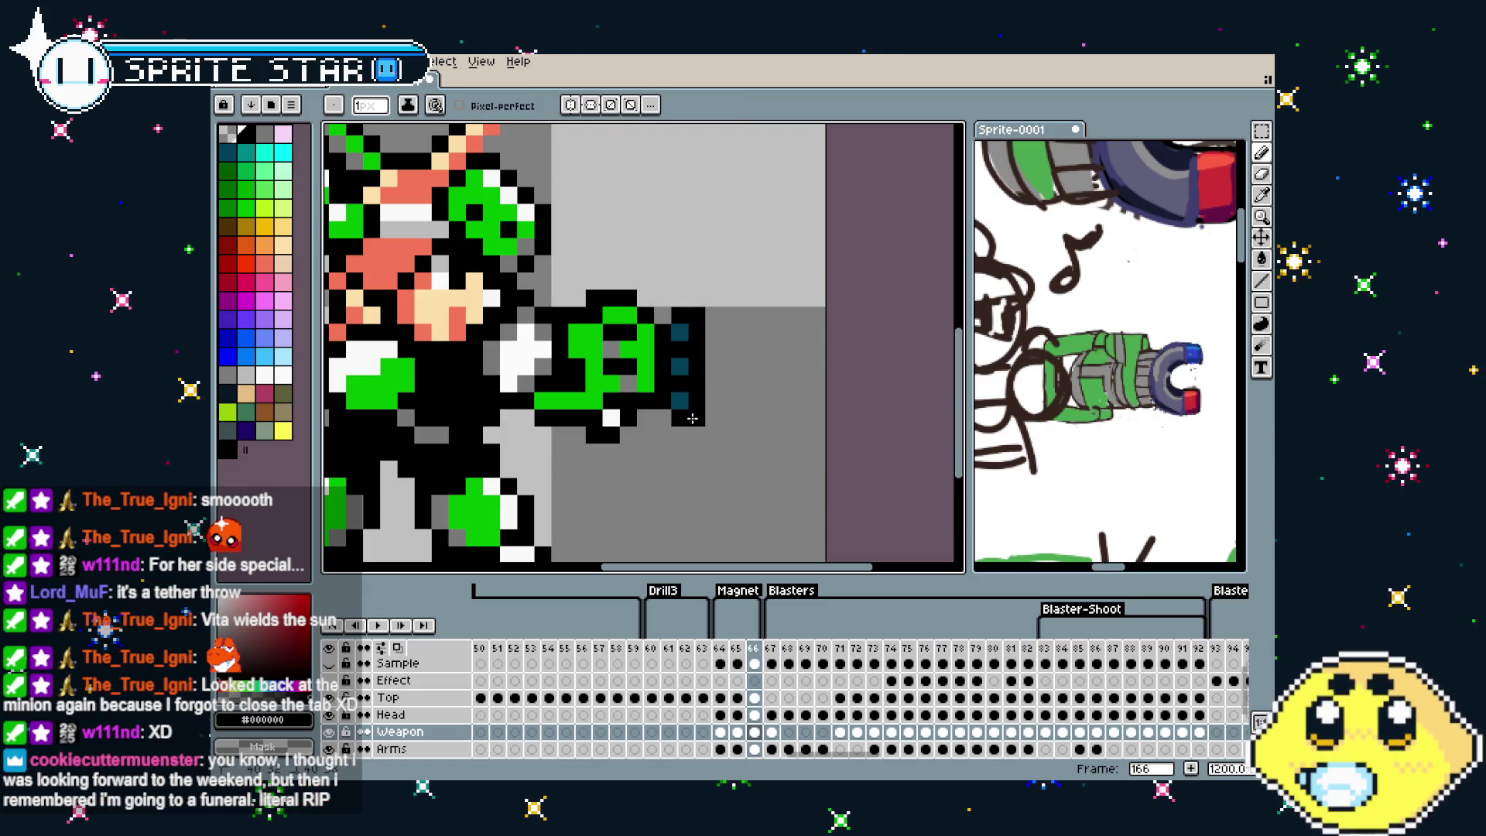
scroll(686, 437, "down", 5)
Flip between the blast frame and frame 166 to compare them
key("Left")
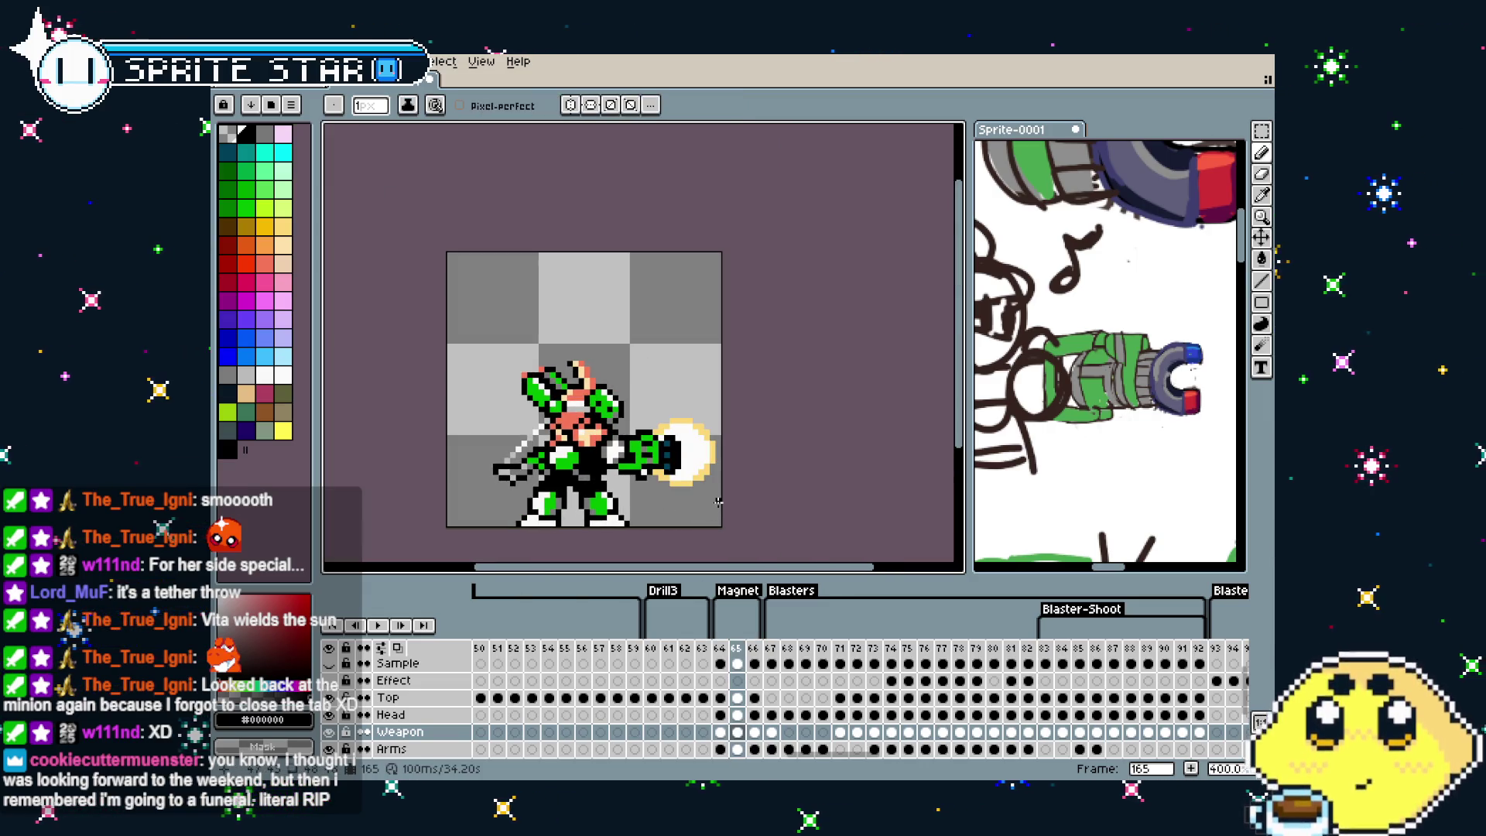
key("Right")
scroll(705, 480, "up", 3)
scroll(689, 456, "up", 3)
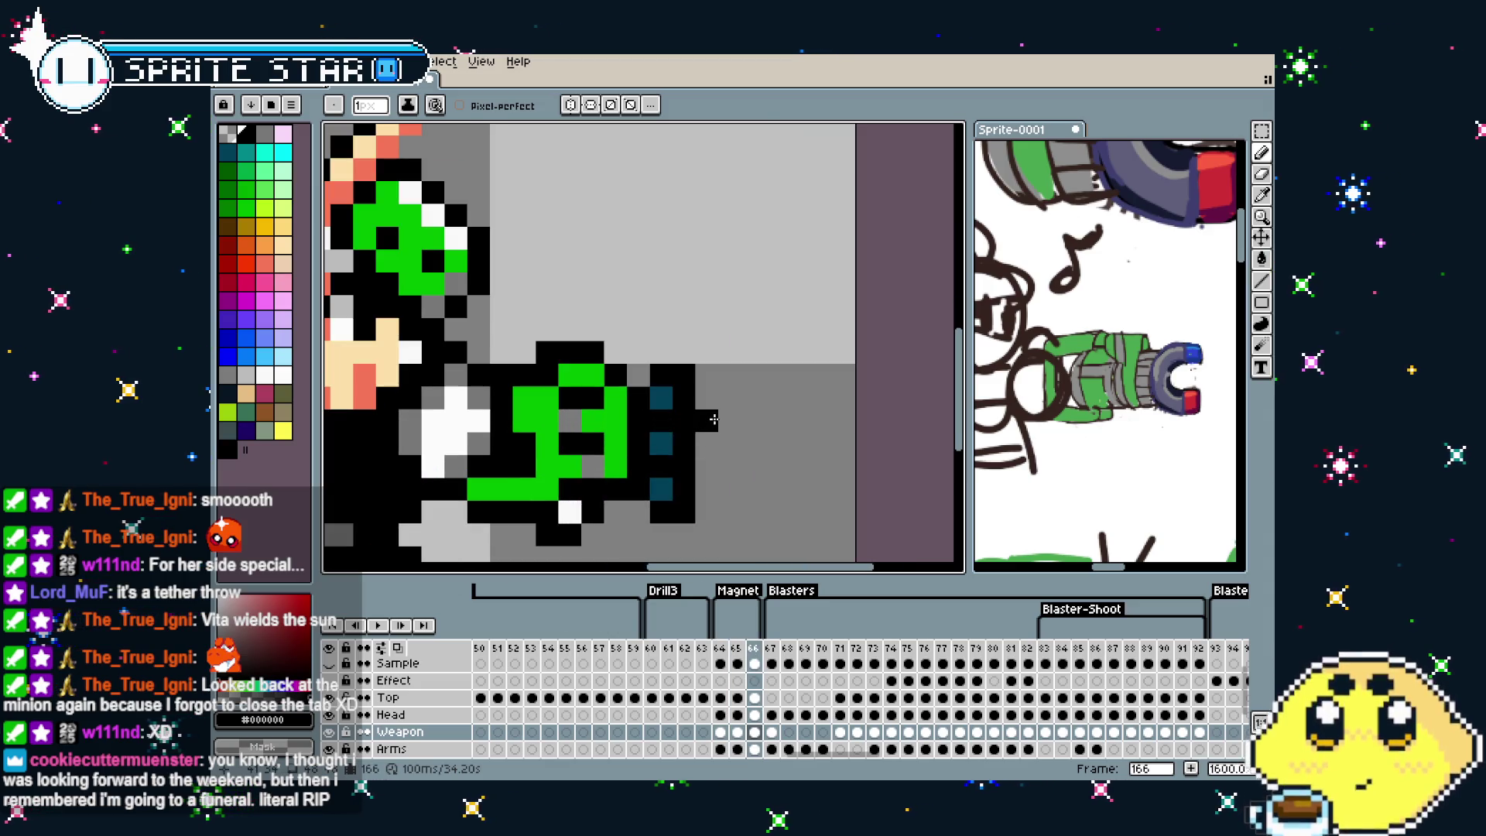
scroll(713, 418, "down", 3)
scroll(719, 442, "down", 2)
key("Left")
key("Right")
key("Left")
key("Right")
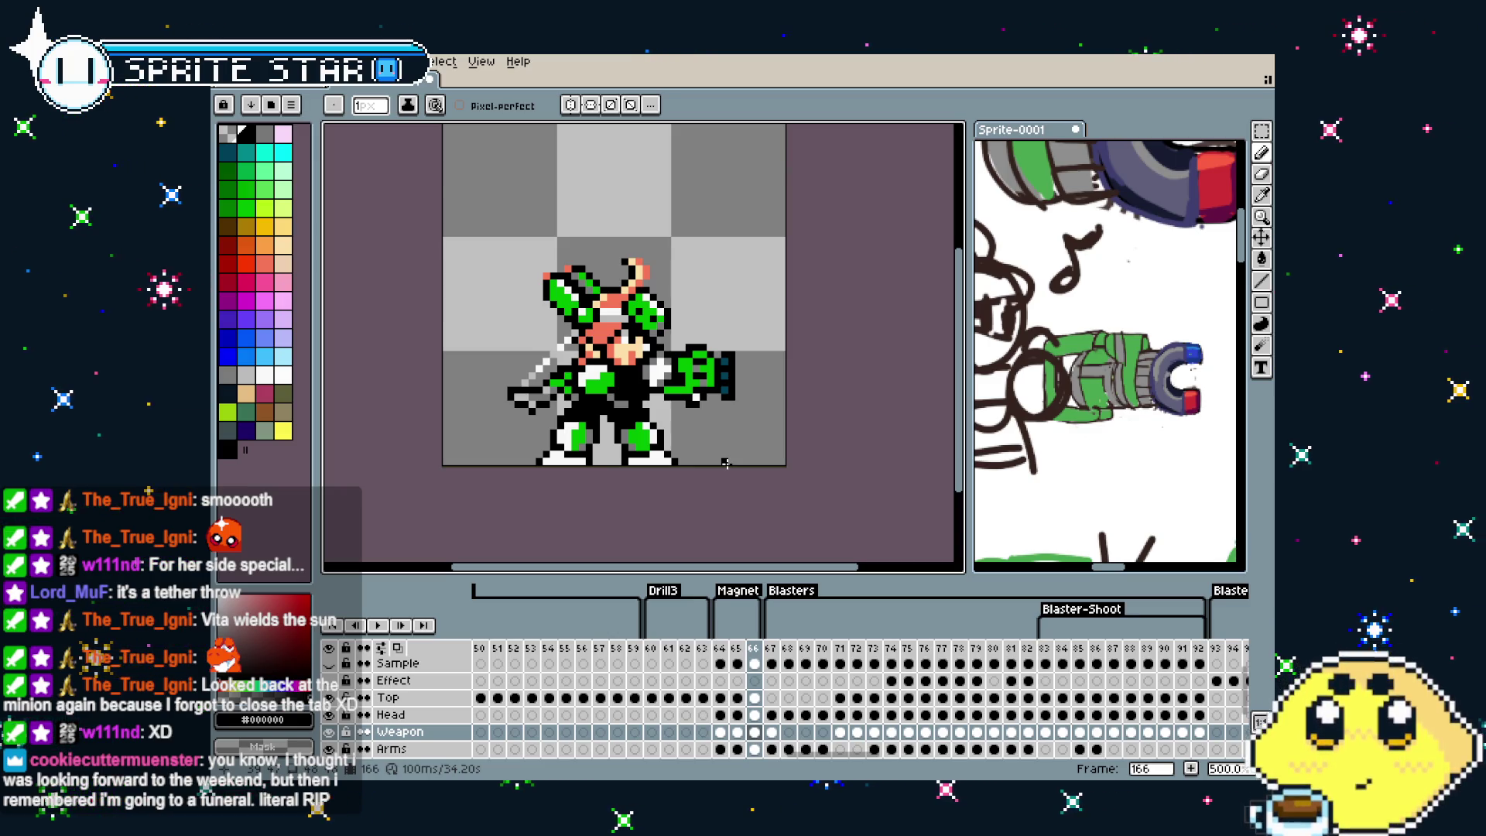
Step through the blast into the follow-up frame twice and re-centre the sprite
scroll(709, 399, "up", 1)
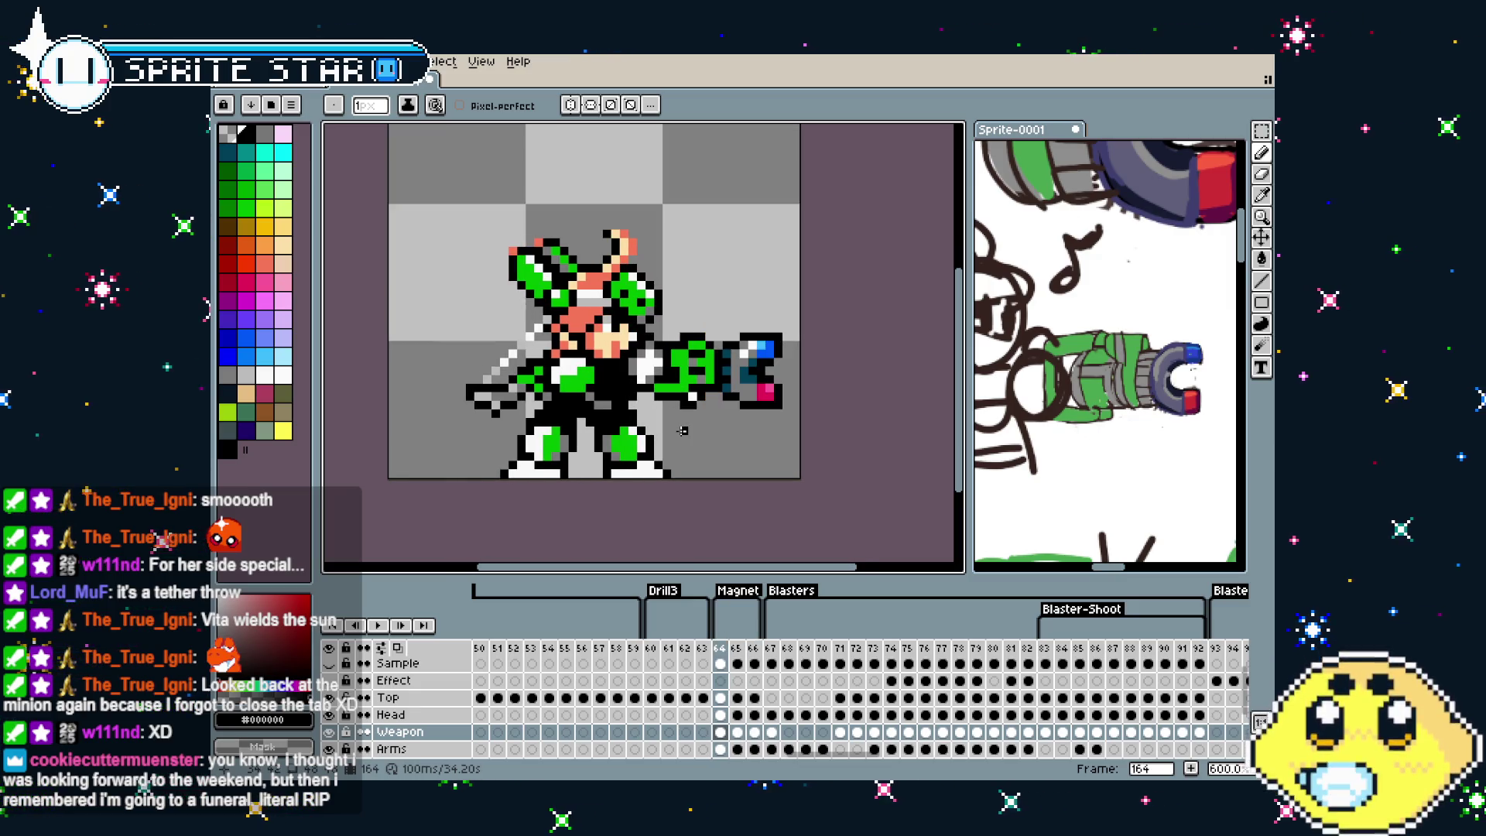
key(".")
key(".")
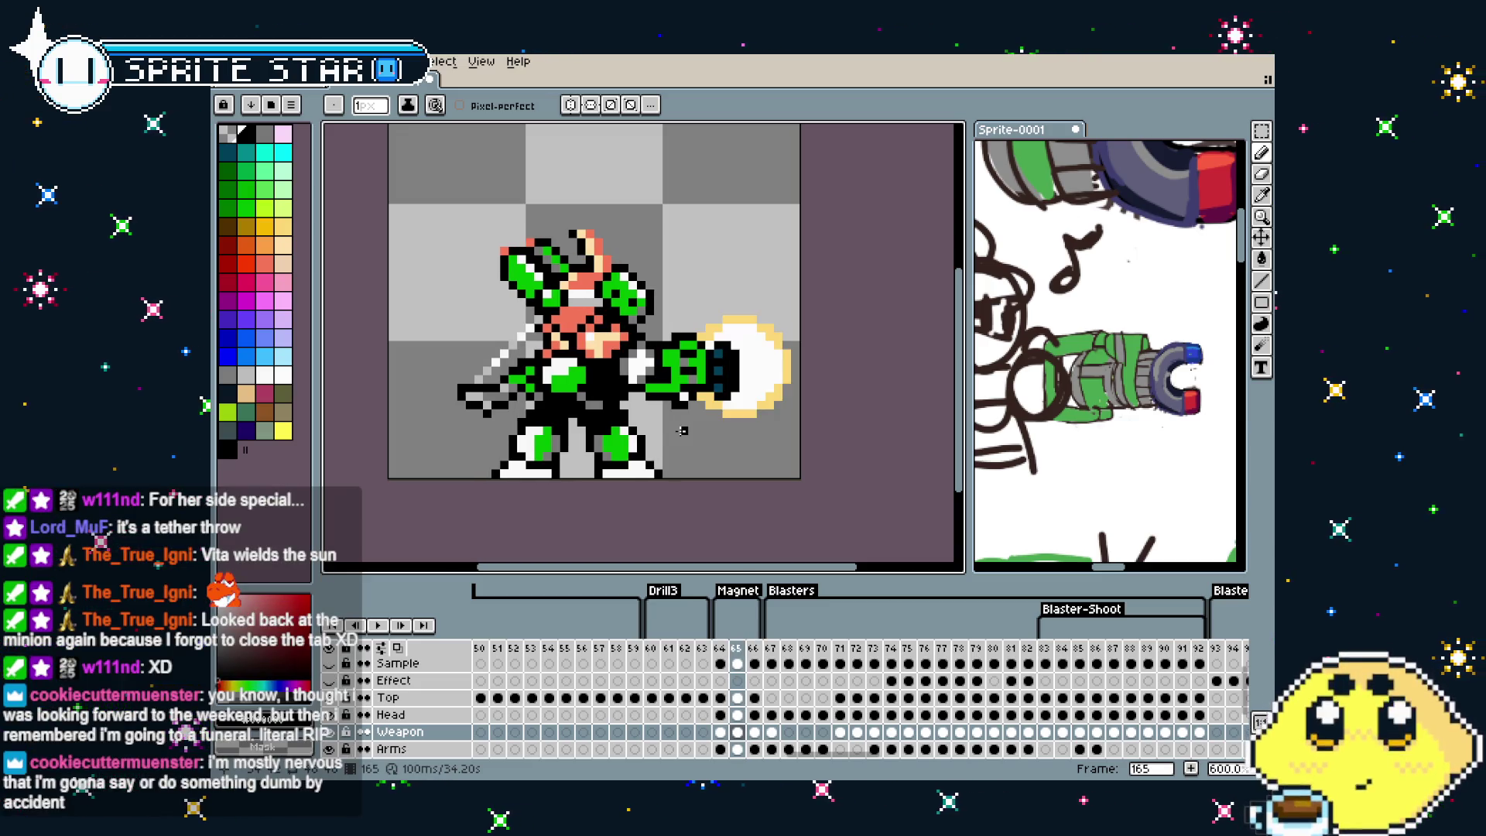
scroll(682, 430, "down", 2)
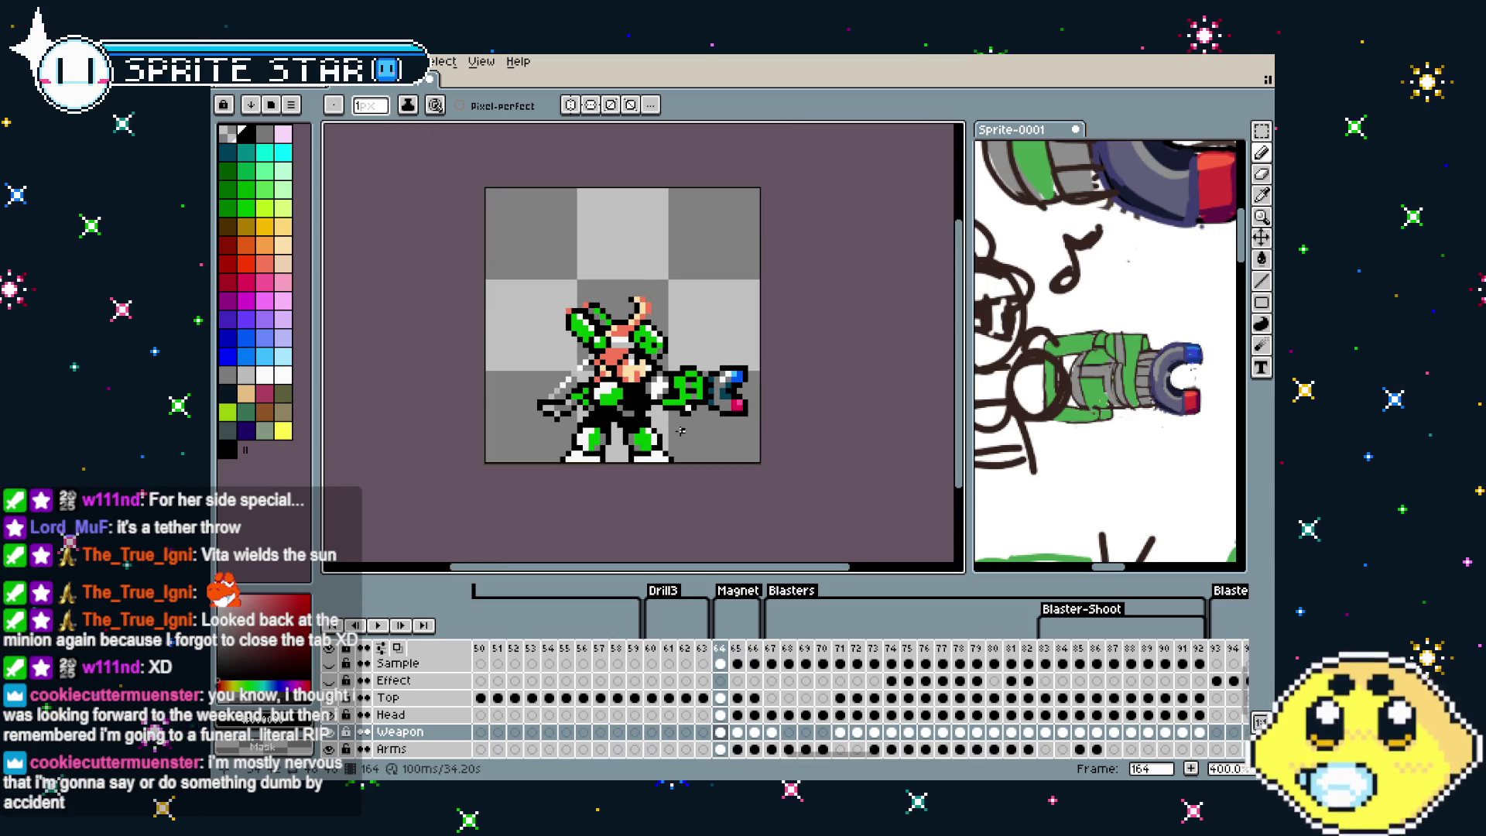
scroll(681, 430, "up", 2)
key(".")
key(".")
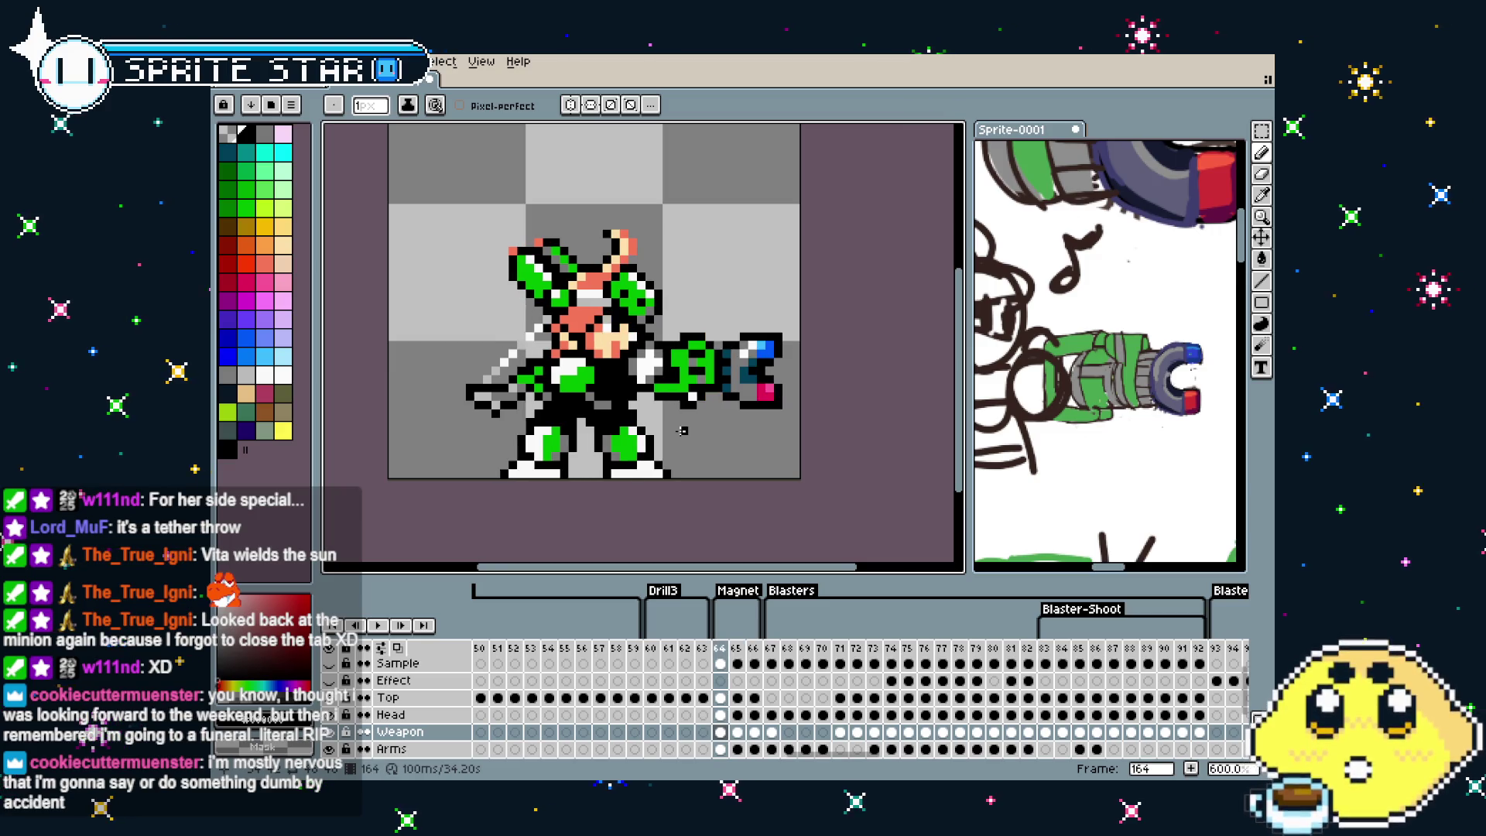
left_click_drag(681, 430, 650, 439)
scroll(646, 397, "down", 1)
Step from the pre-blast frame through to frame 166, then centre the character in view
key(".")
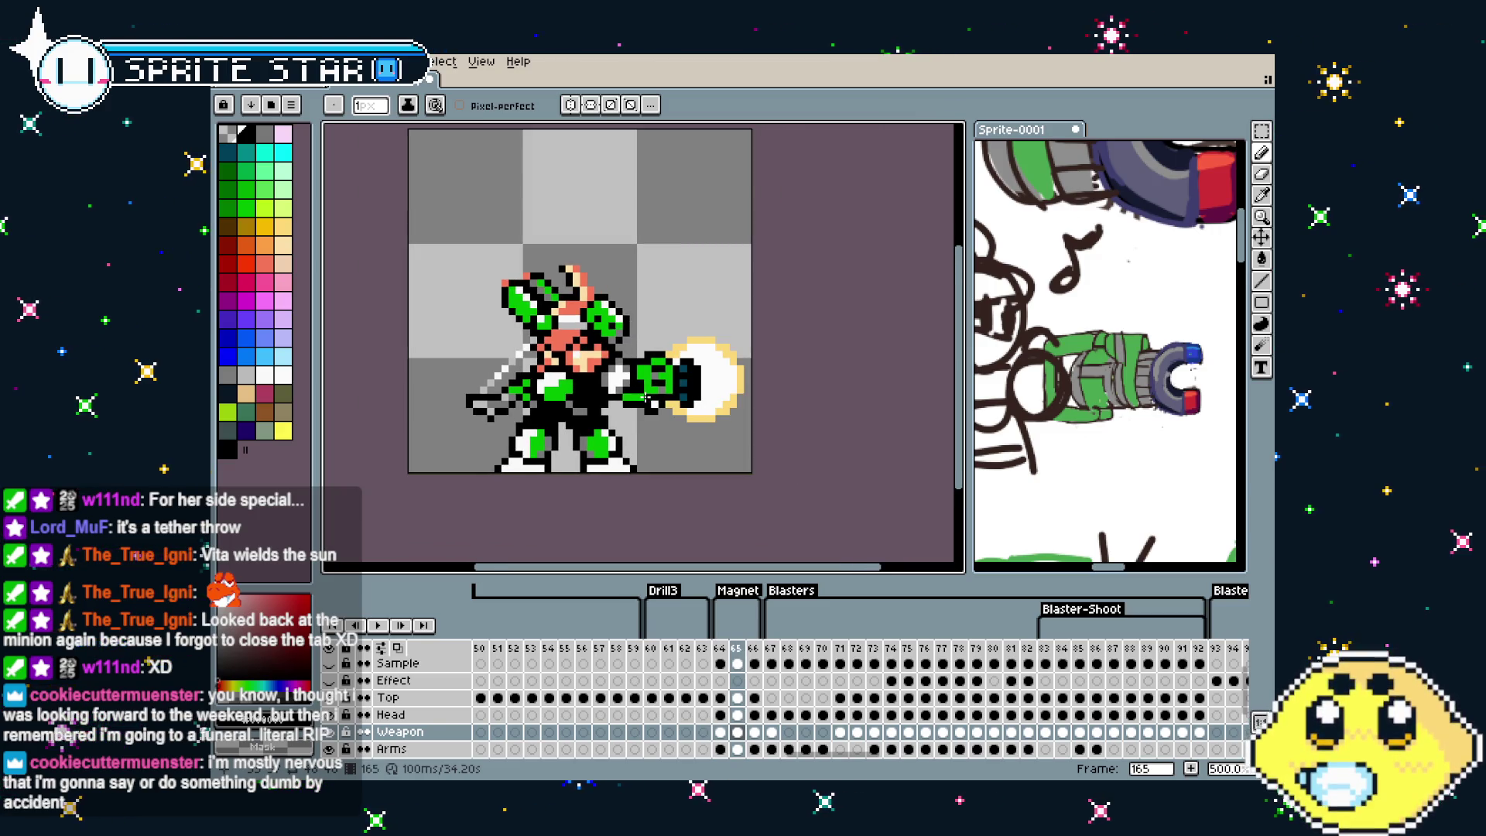
key(".")
key("comma")
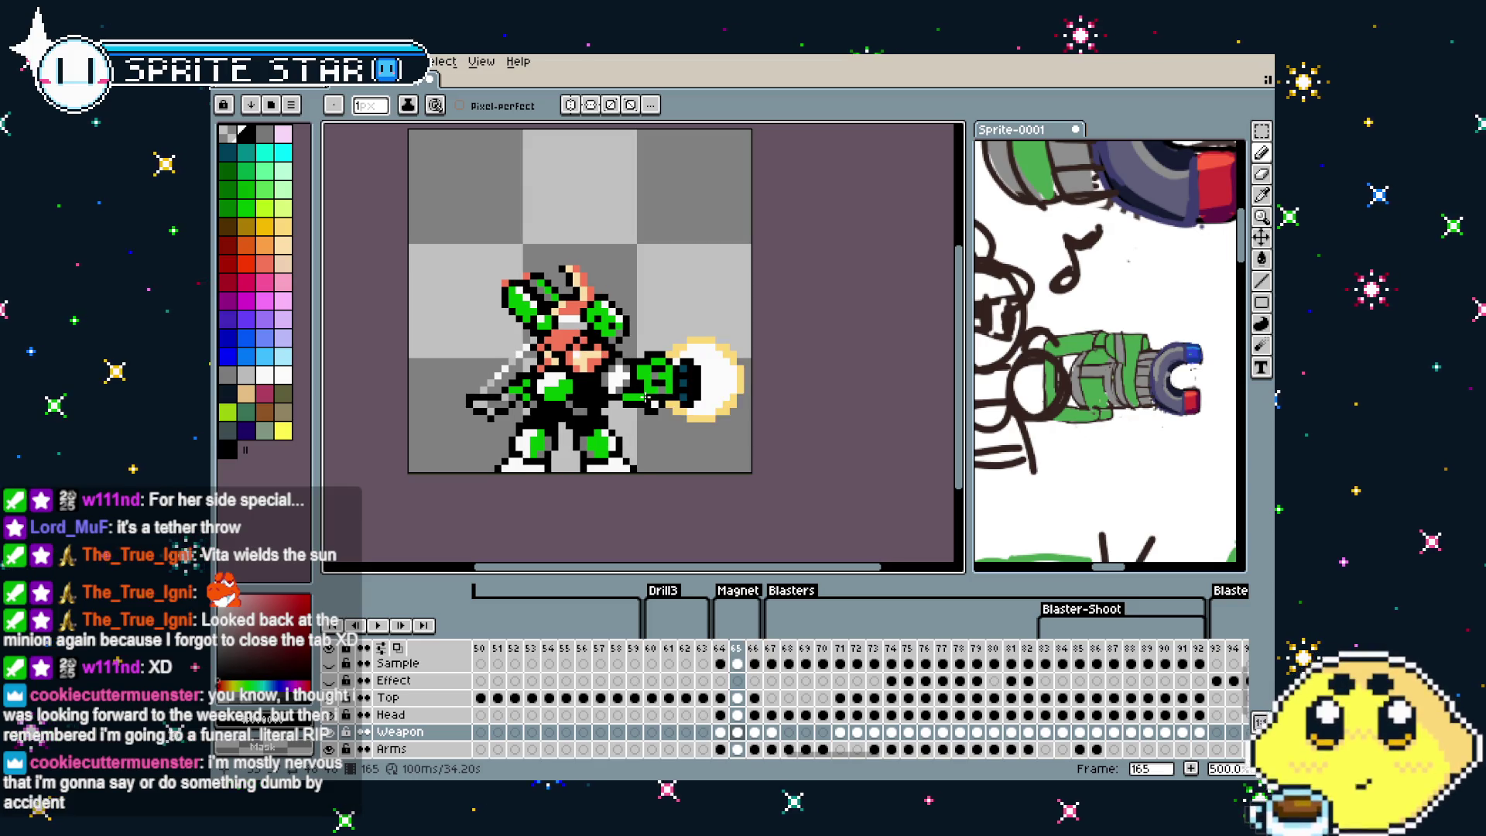
key("comma")
key("period")
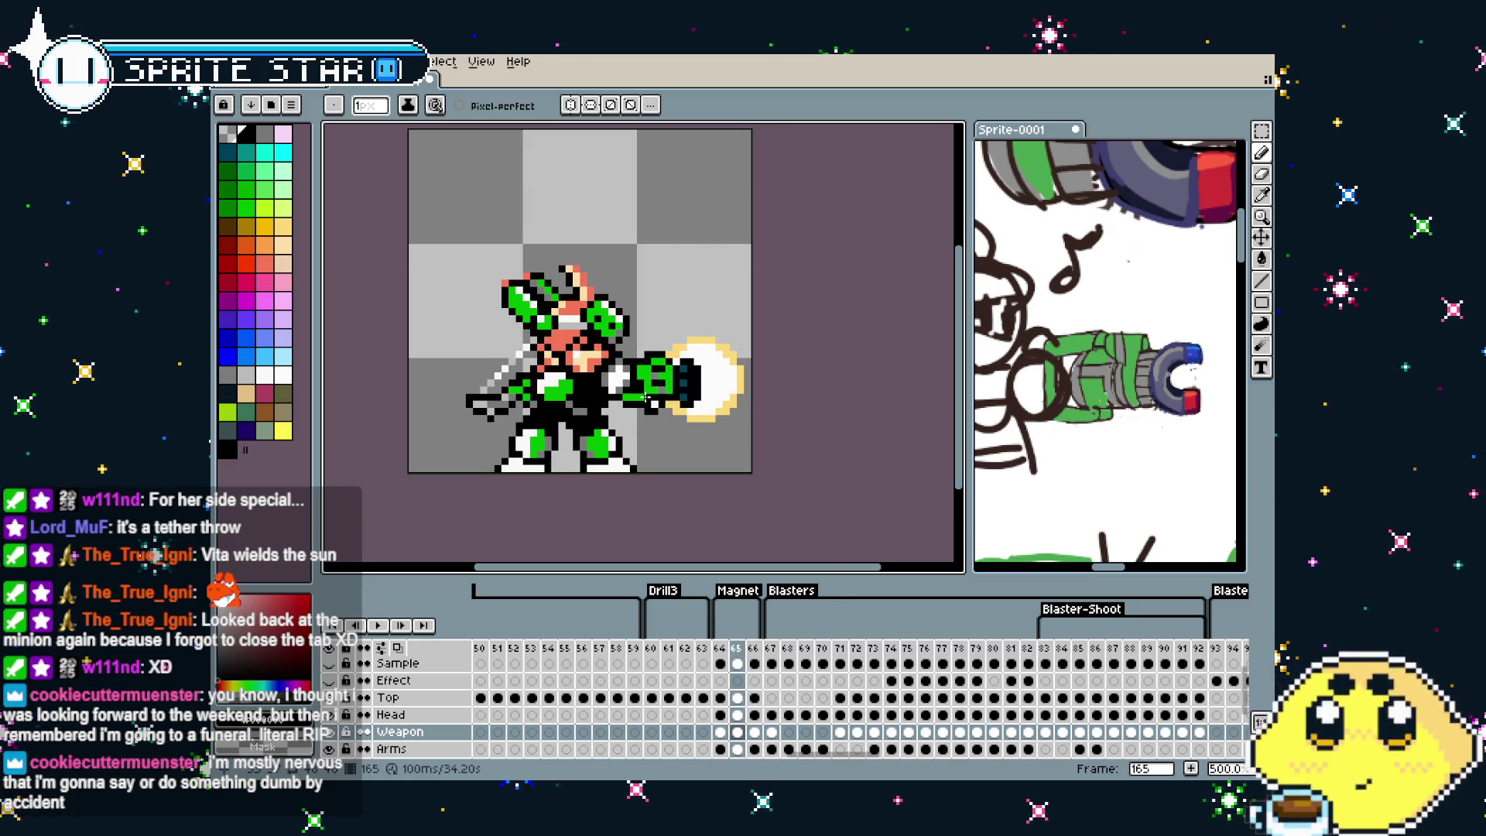
key("period")
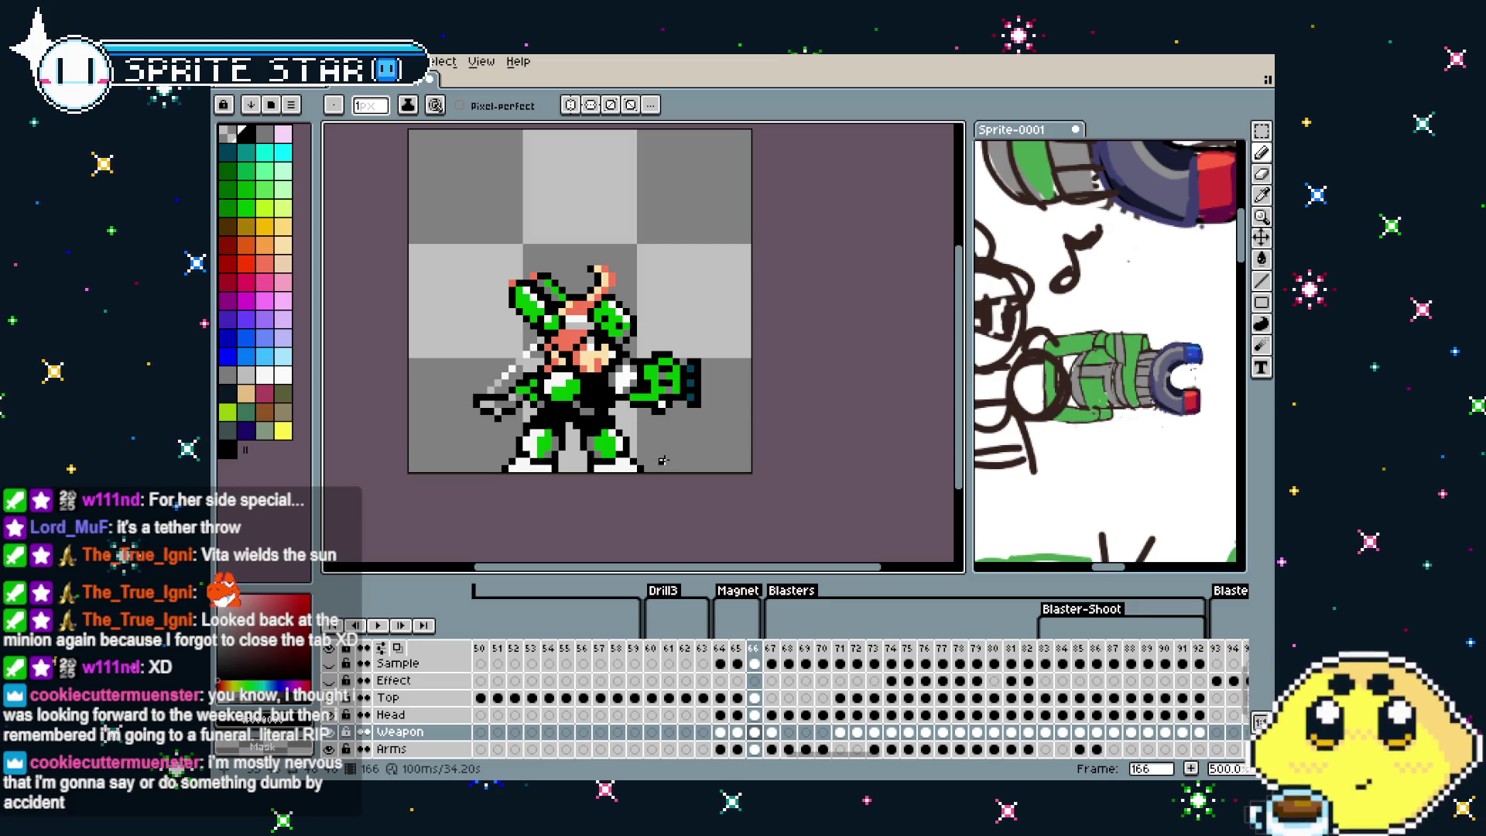
scroll(673, 464, "up", 1)
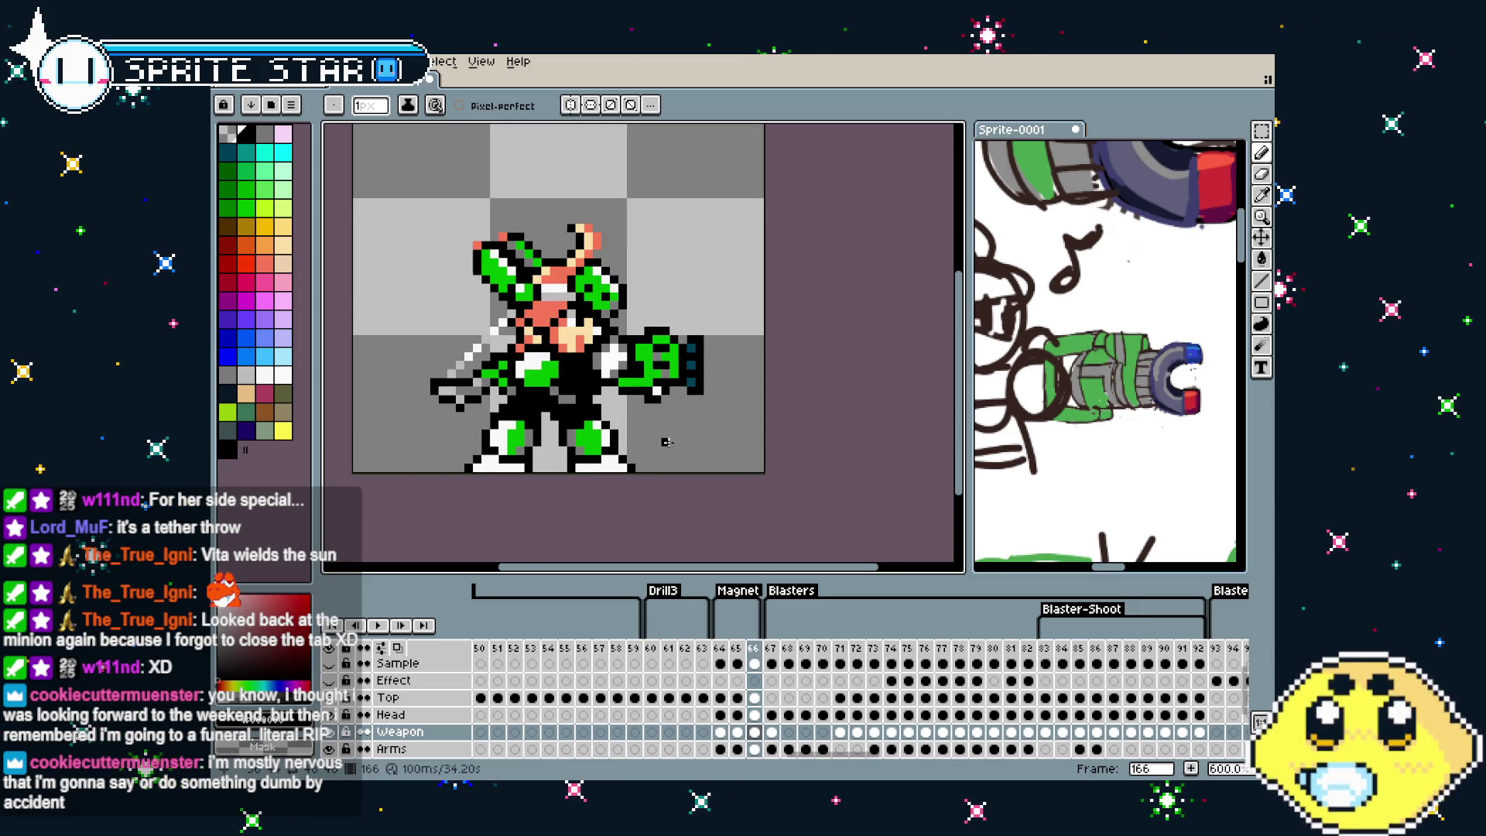
scroll(665, 442, "up", 1)
left_click_drag(667, 442, 688, 471)
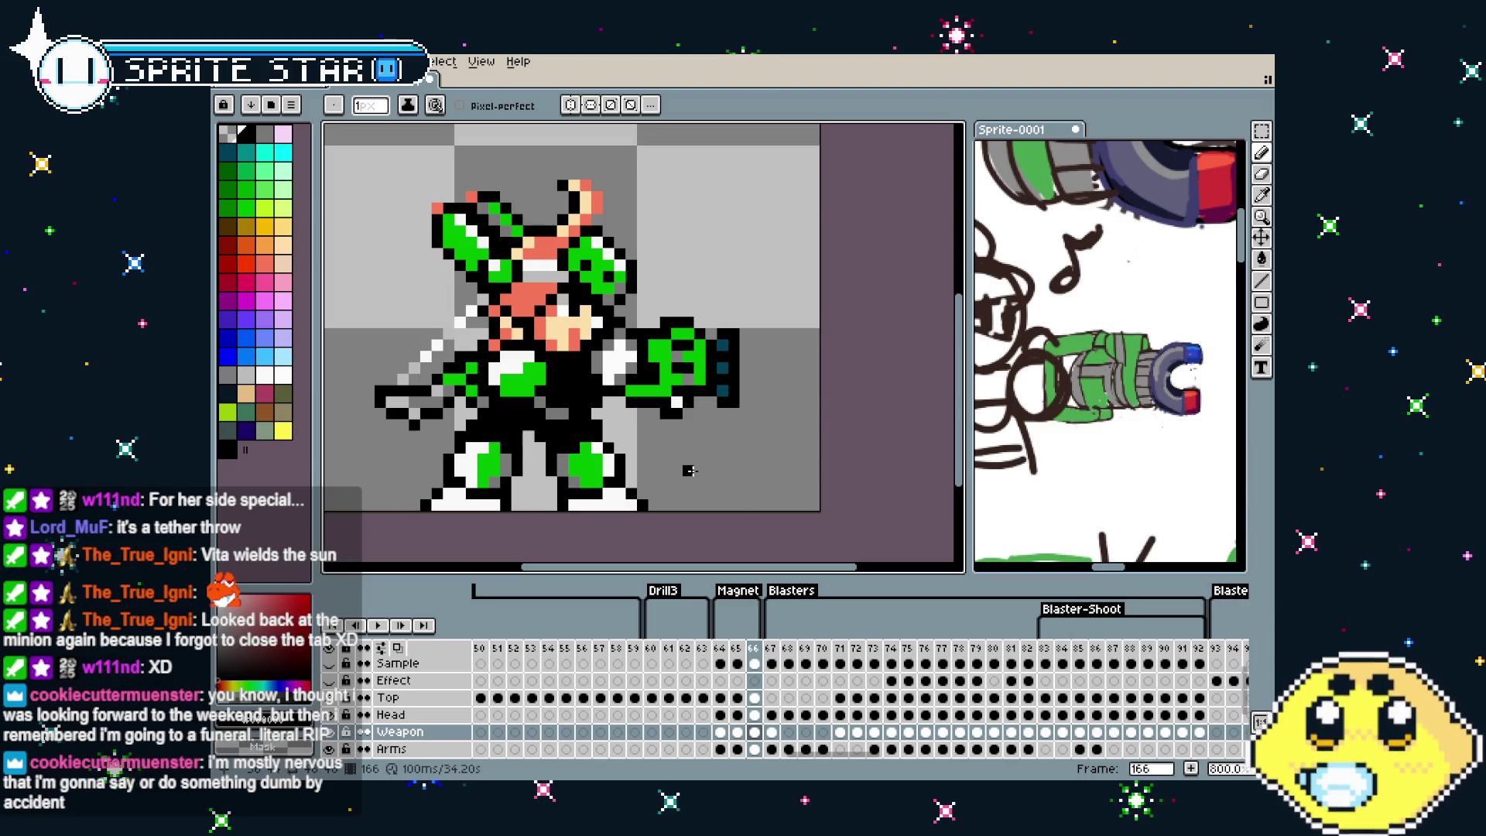
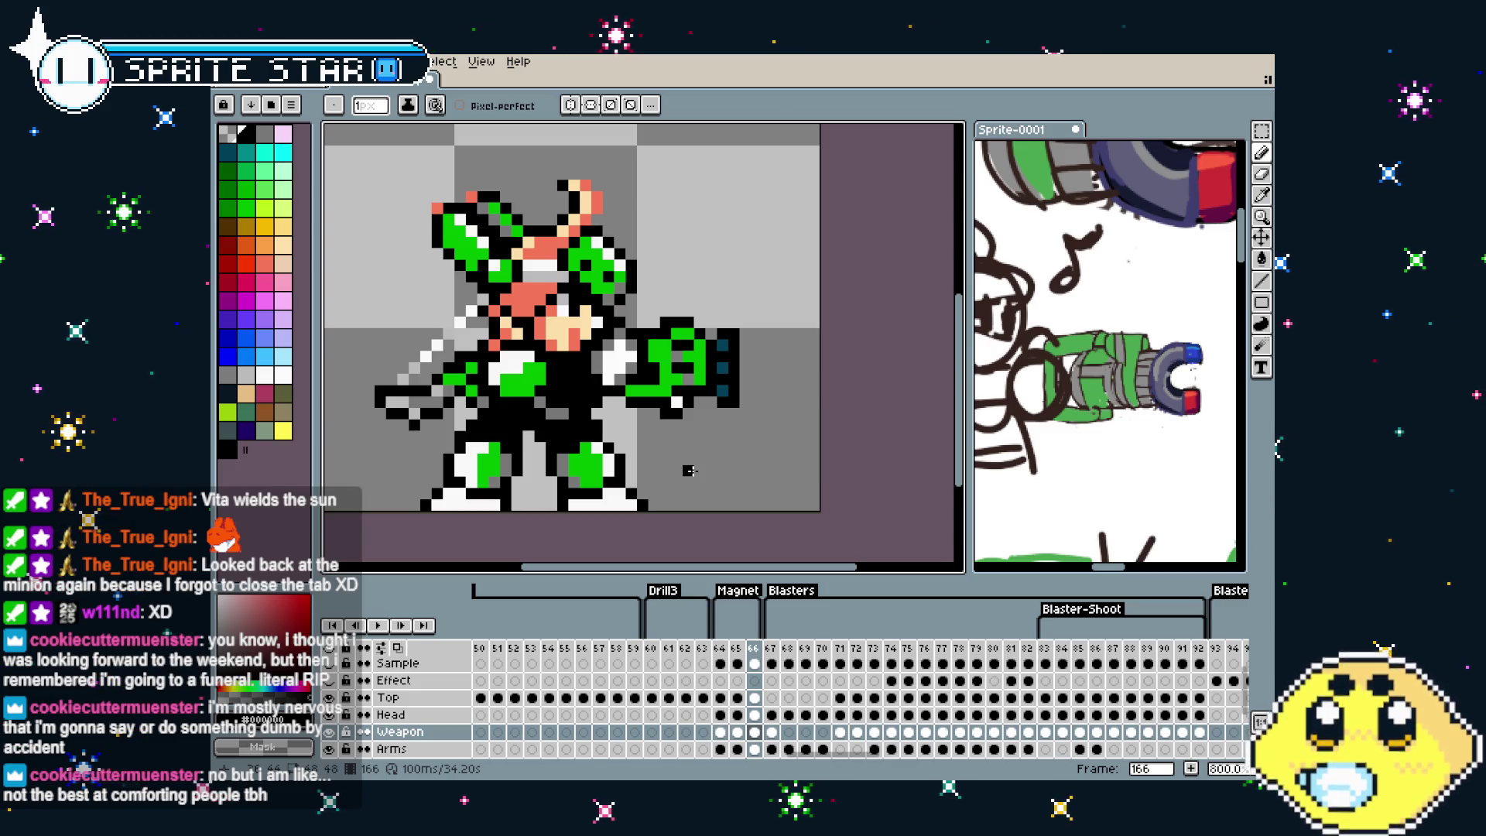
Compare the weapon frames 164, 165 and 166, settling on the blaster glow frame 166
left_click_drag(567, 400, 545, 399)
key("comma")
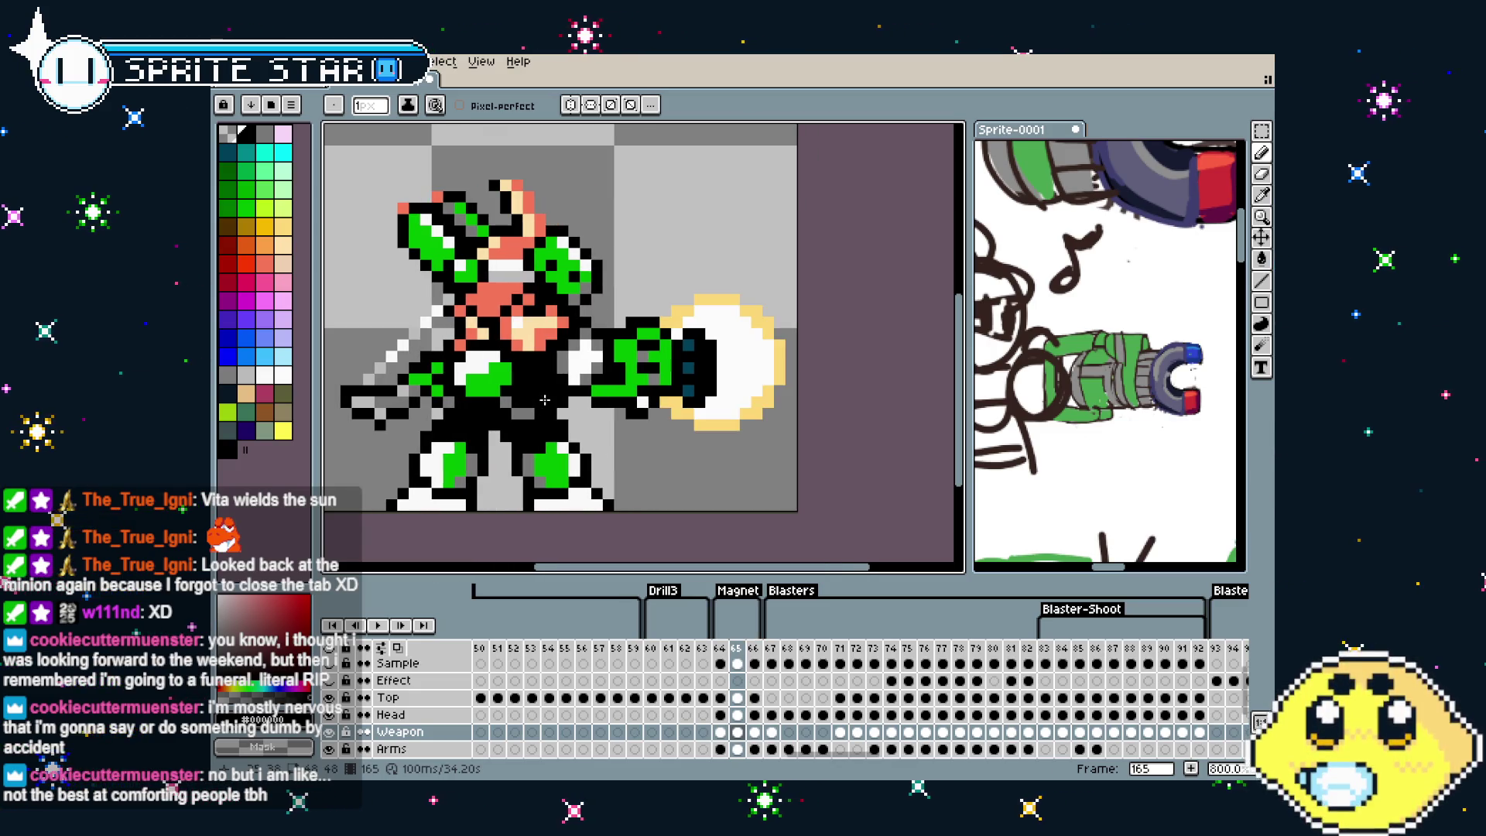
key("comma")
key("period")
key("period")
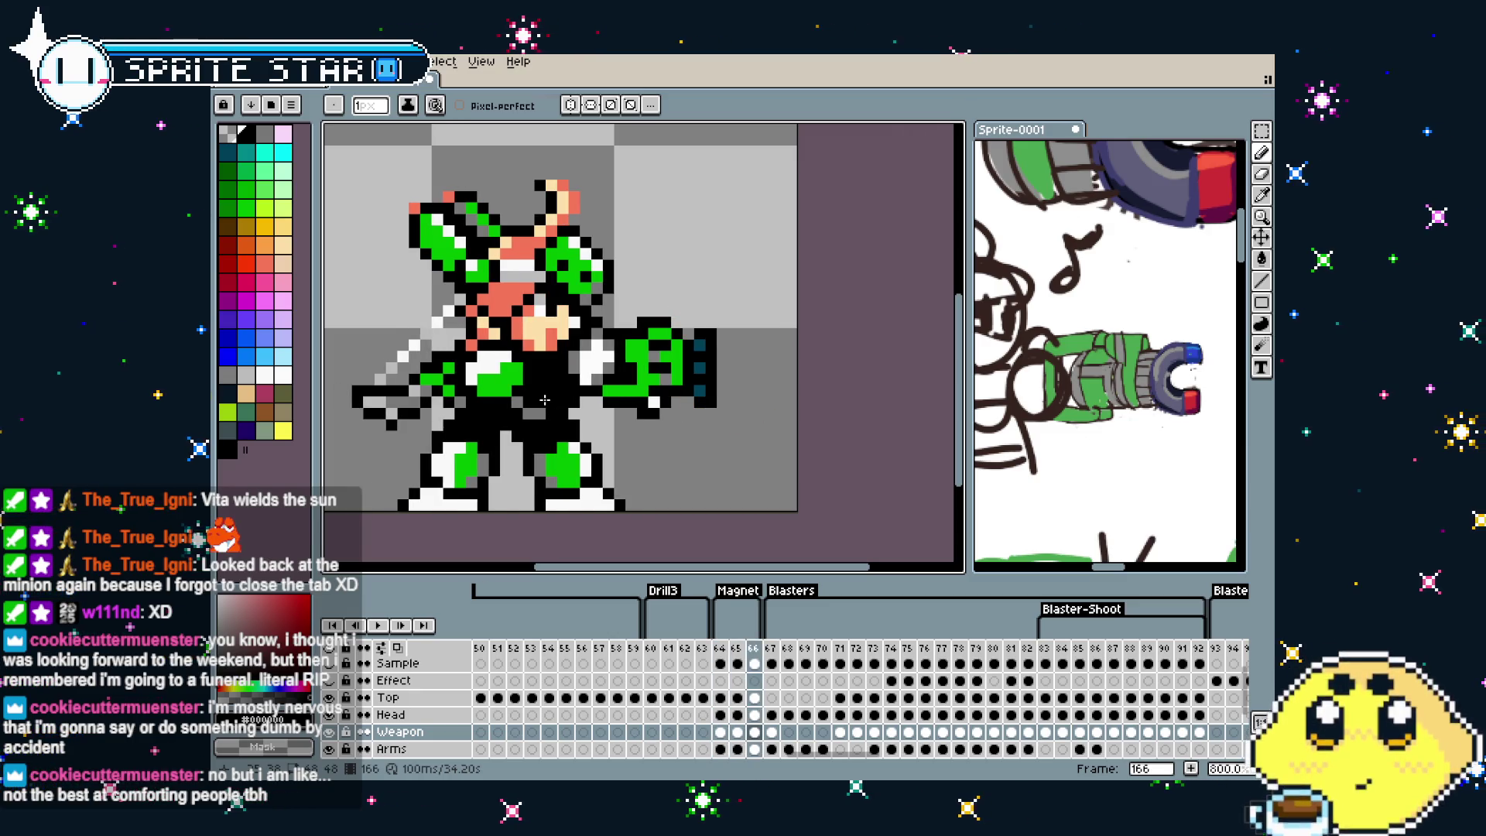
scroll(544, 400, "down", 2)
left_click_drag(566, 393, 601, 397)
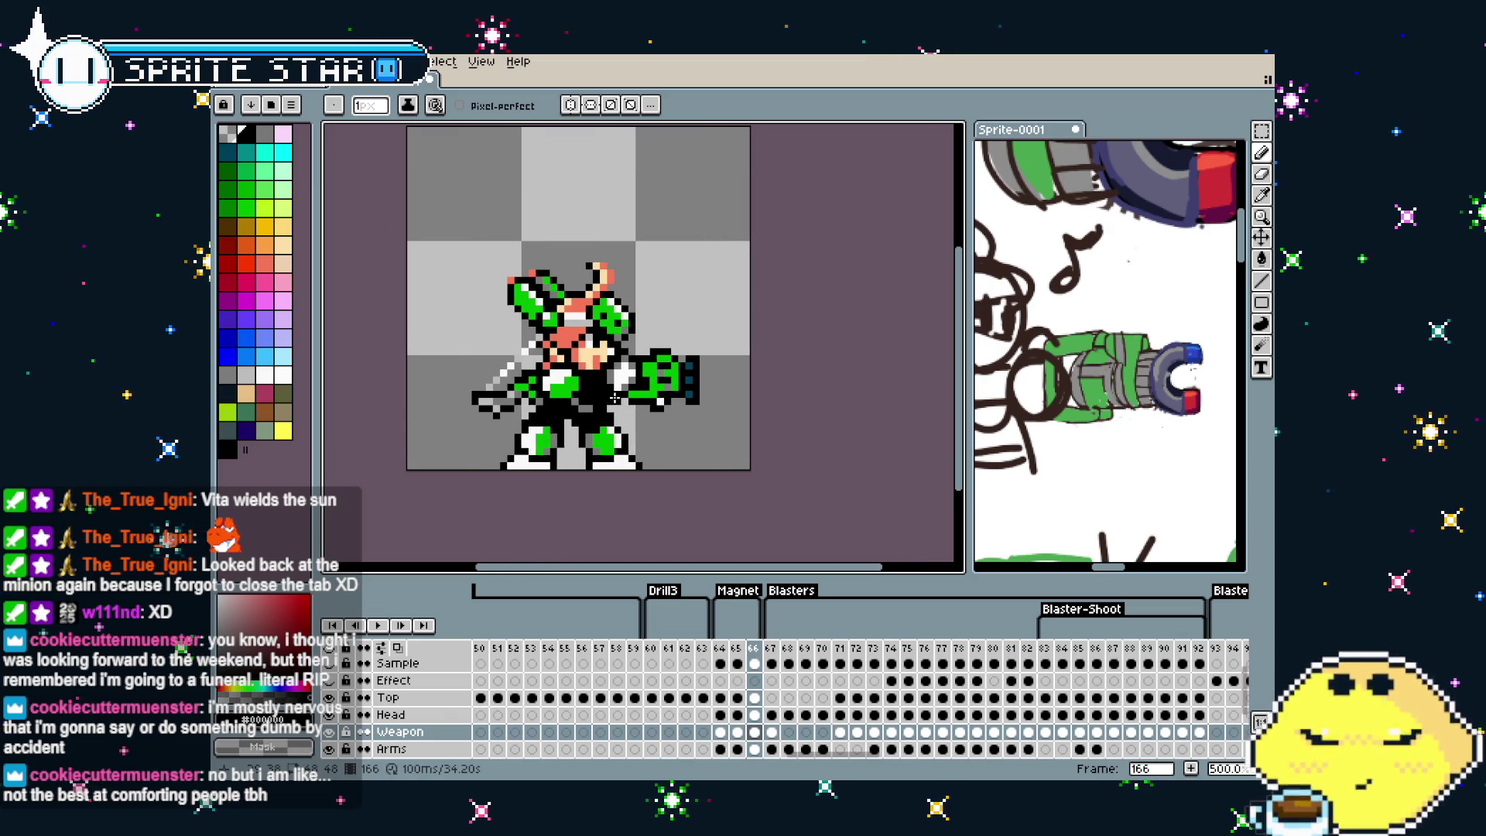
scroll(613, 397, "up", 1)
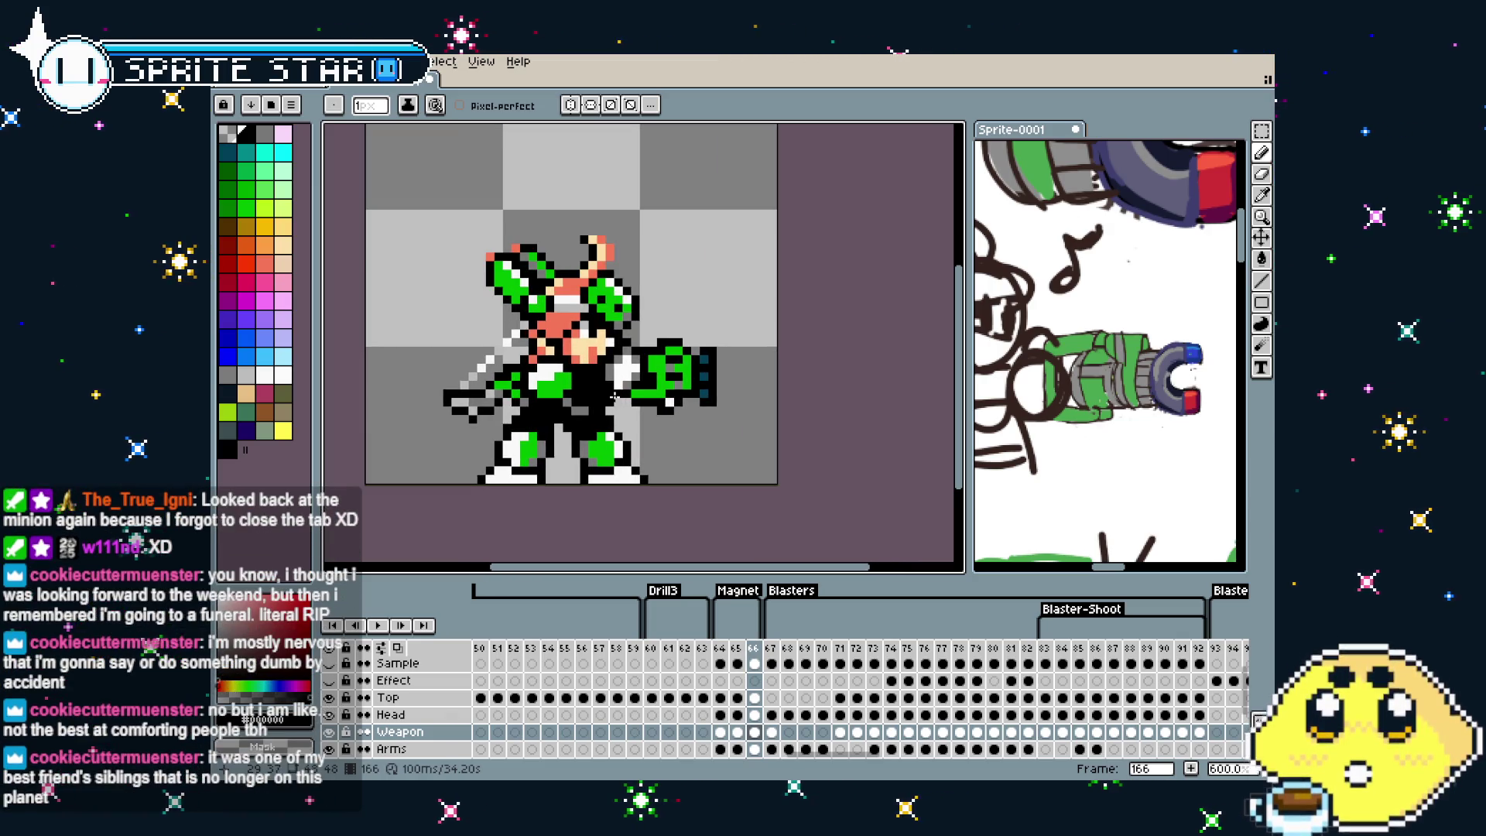
scroll(614, 397, "down", 1)
key("comma")
key("comma")
key("period")
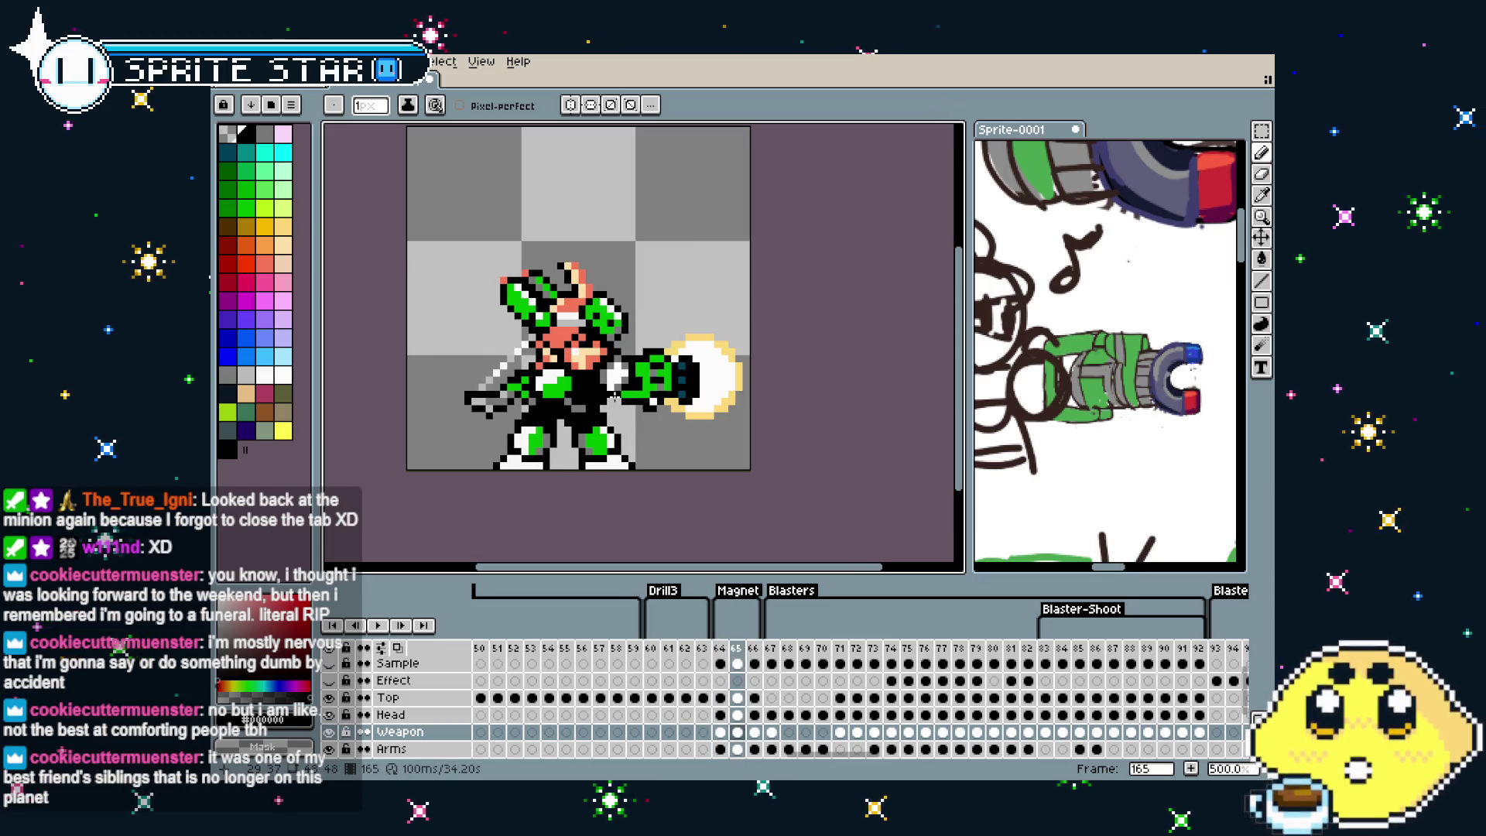
key("period")
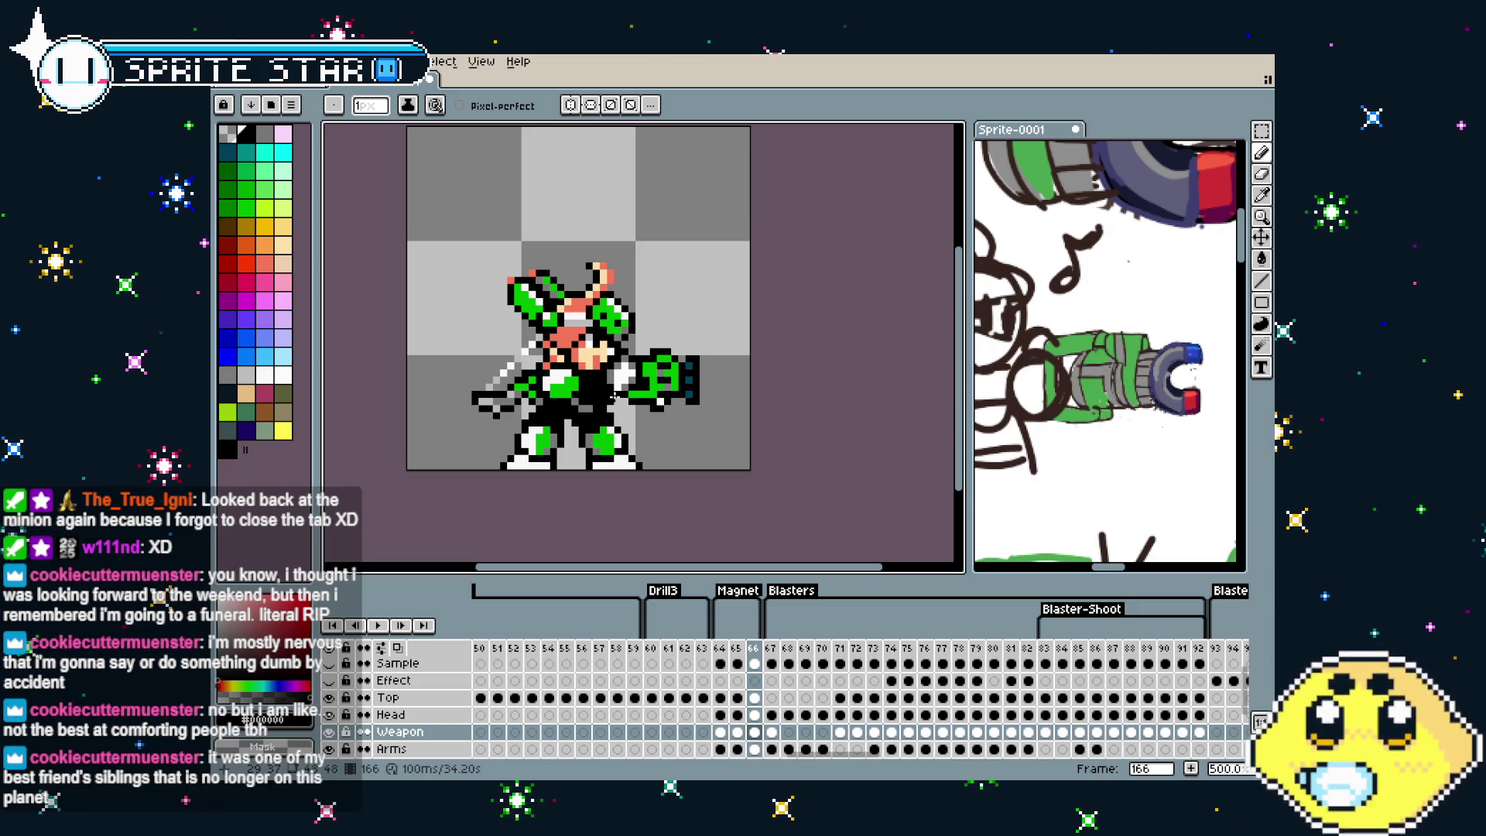
left_click_drag(613, 396, 636, 388)
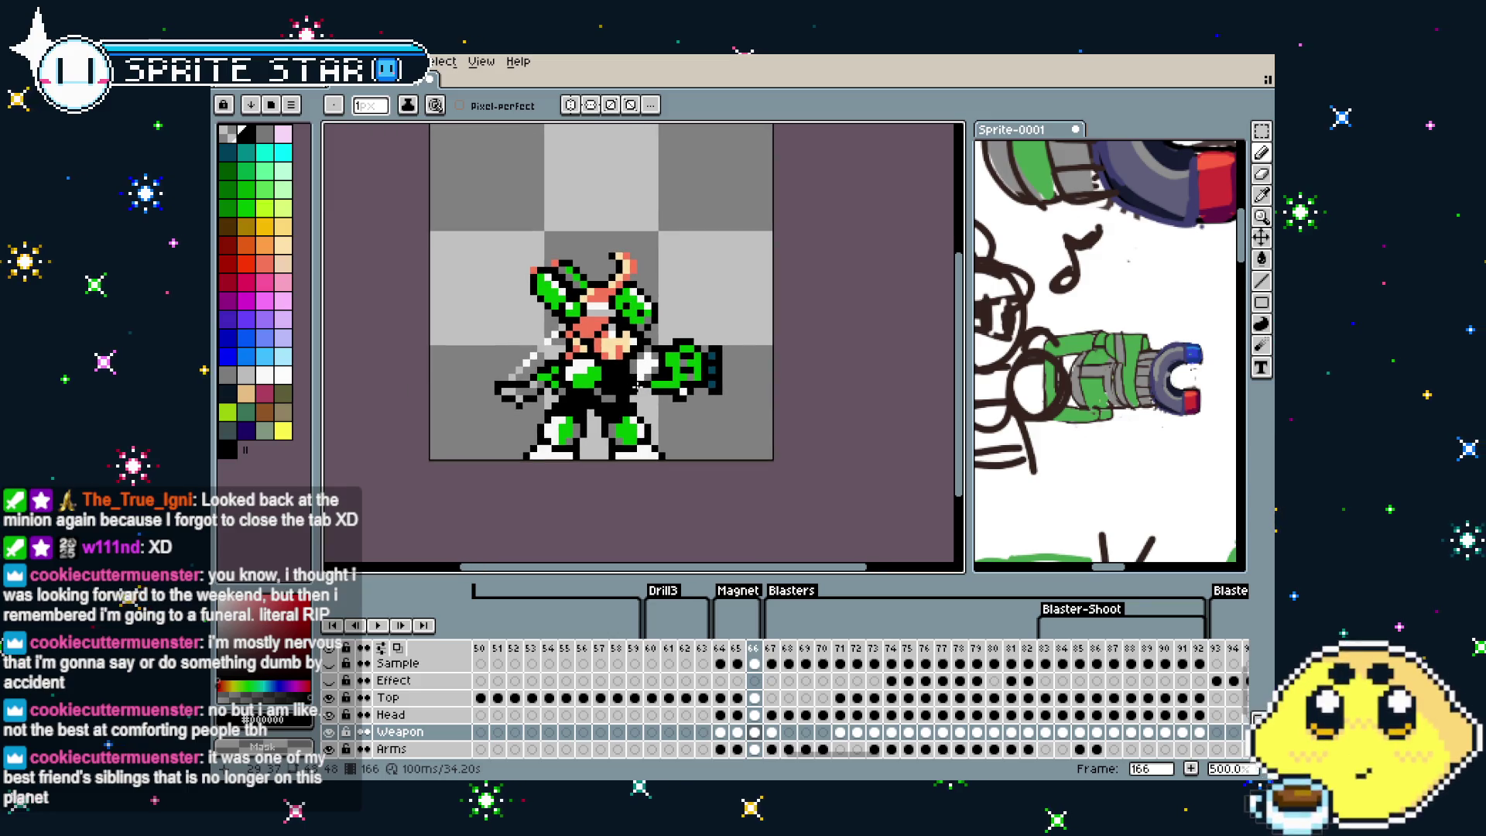
key("Left")
key("Left")
key("Right")
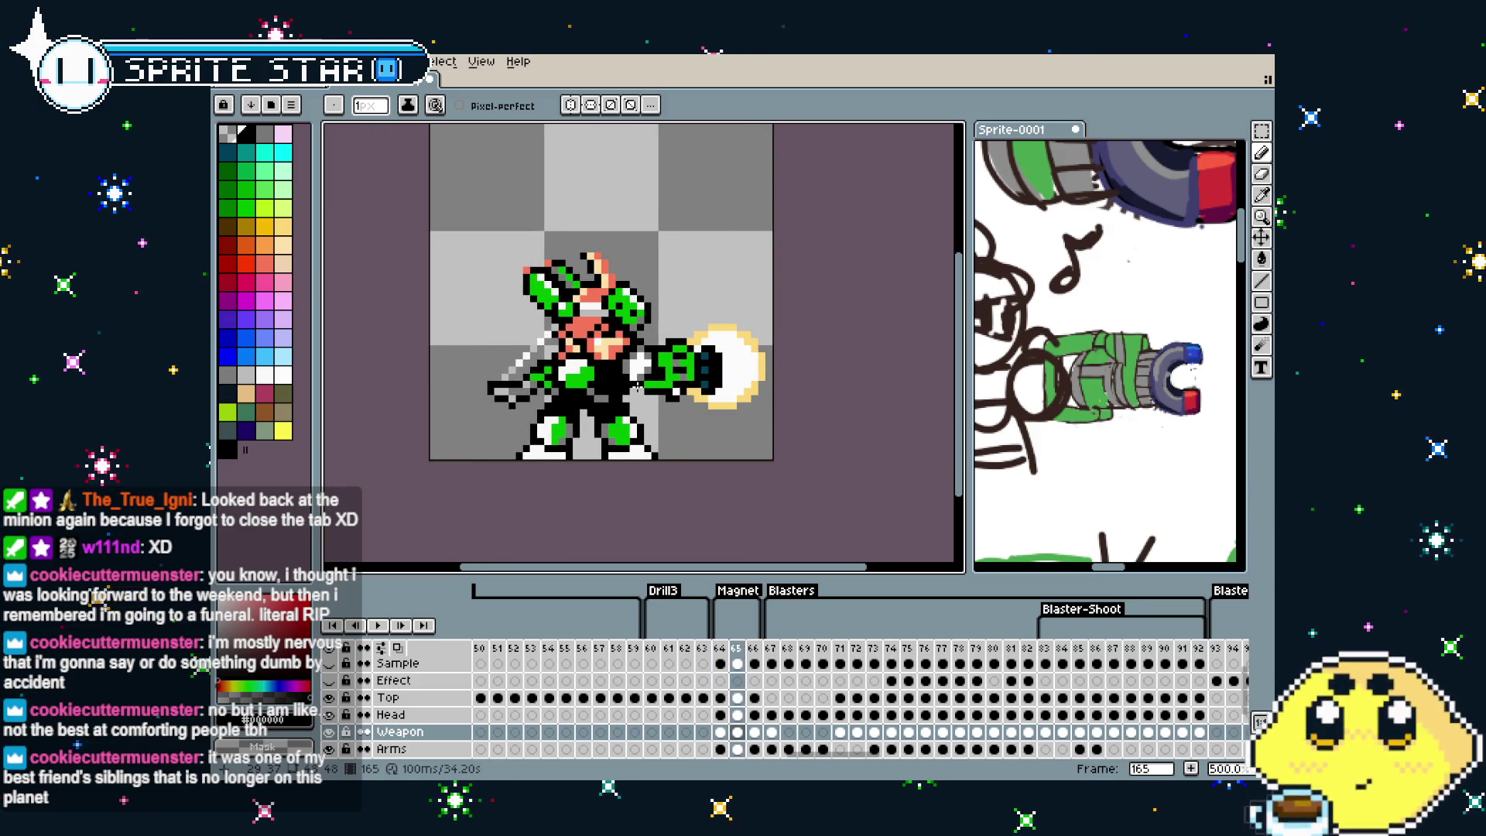
key("Right")
scroll(636, 387, "up", 1)
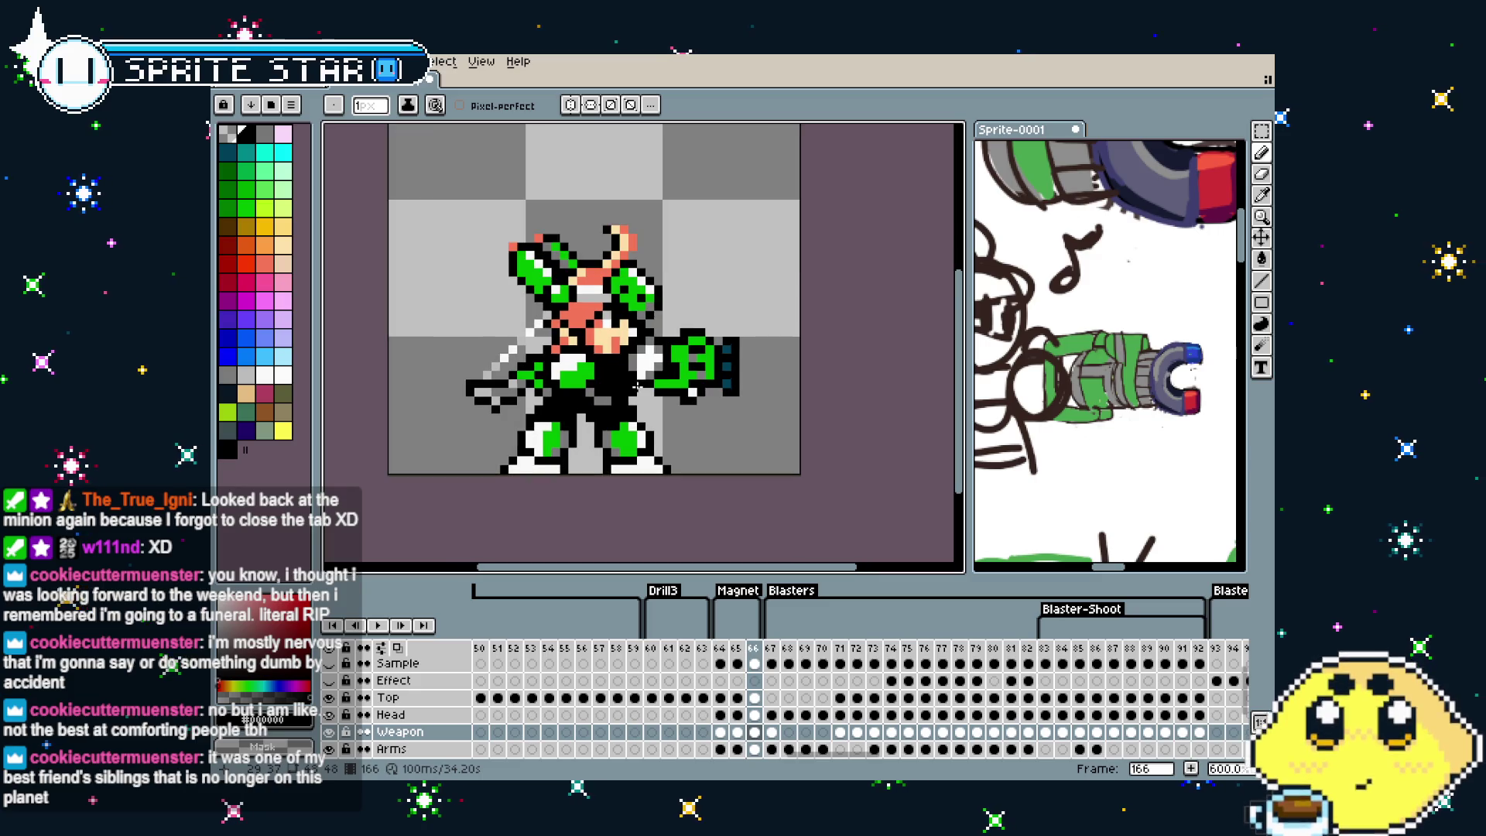
scroll(637, 387, "up", 2)
scroll(636, 387, "down", 1)
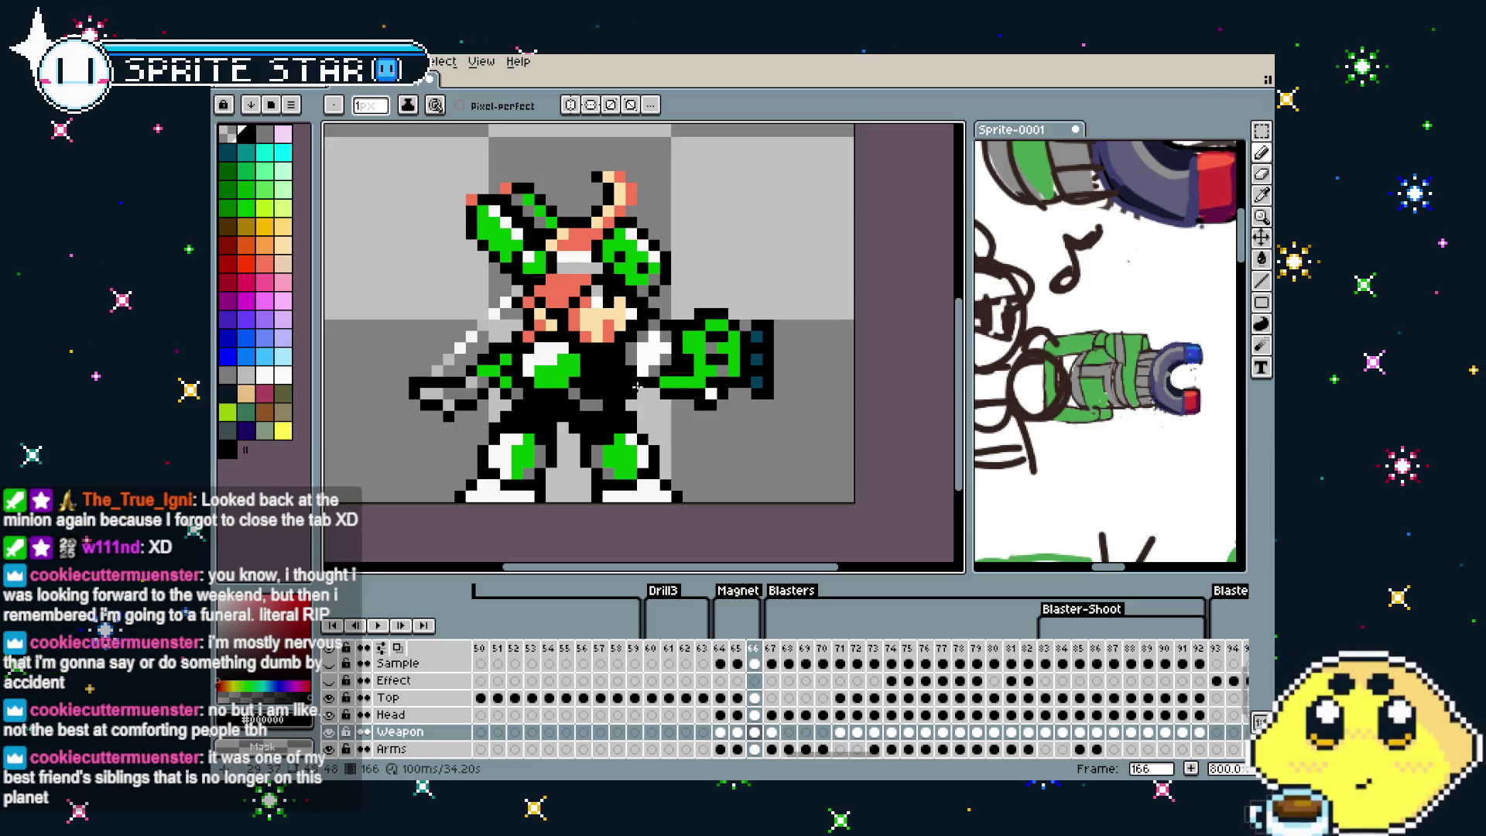
key("Left")
key("Left")
scroll(641, 418, "down", 1)
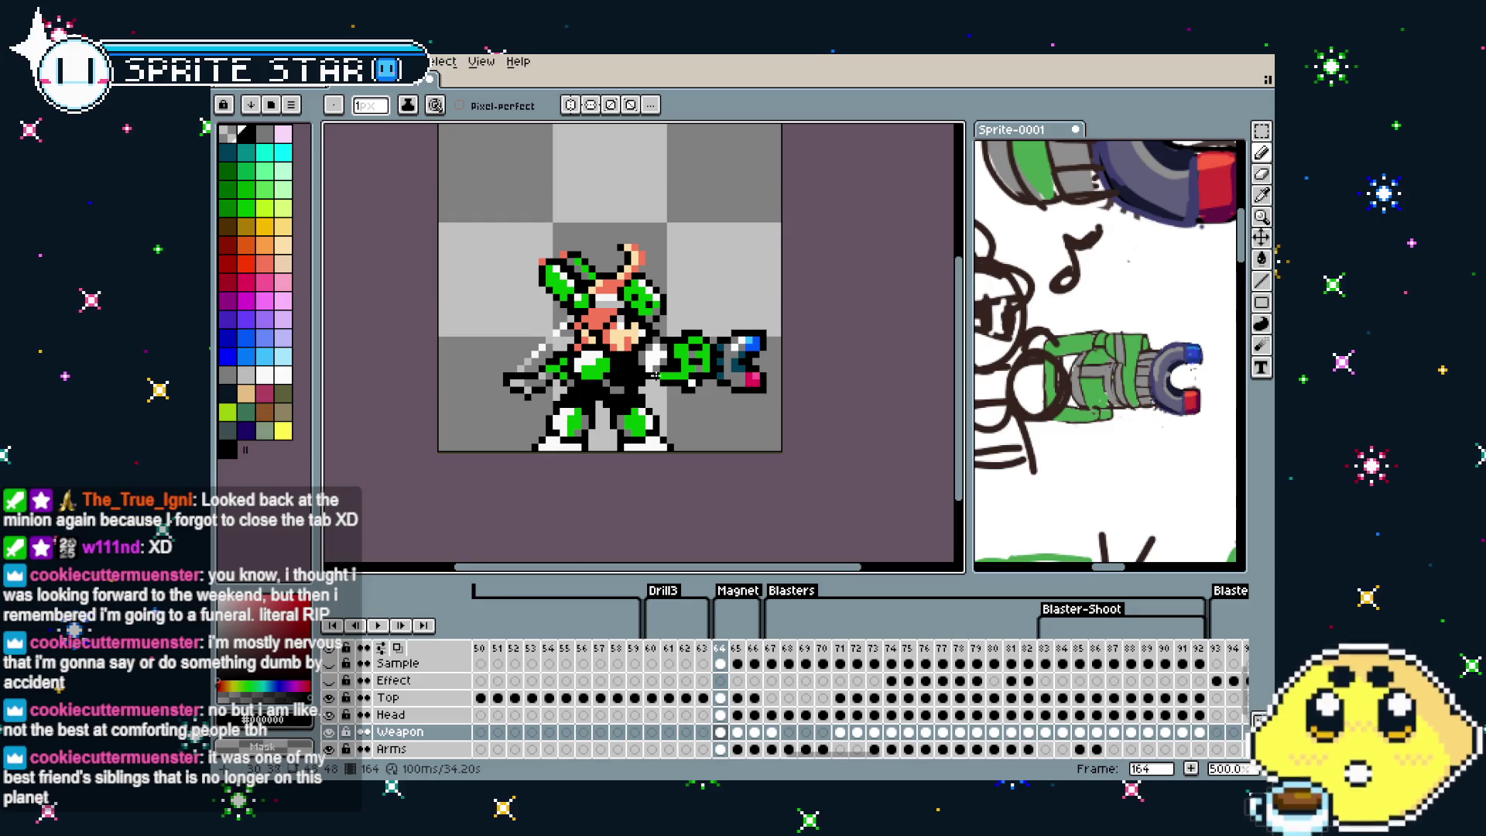
scroll(646, 449, "down", 1)
left_click_drag(645, 449, 634, 473)
key("Right")
key("Right")
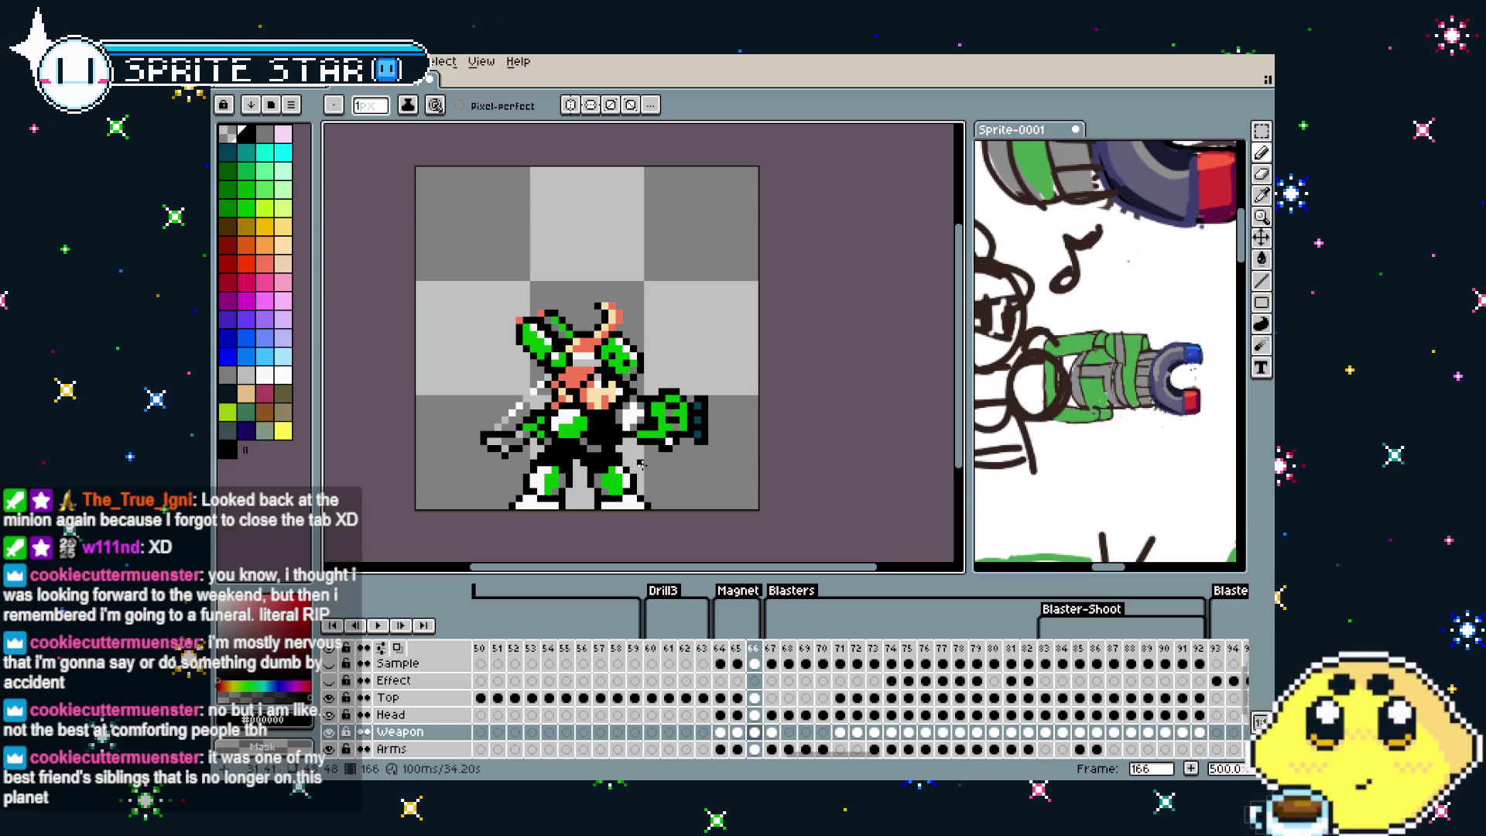
scroll(641, 463, "up", 1)
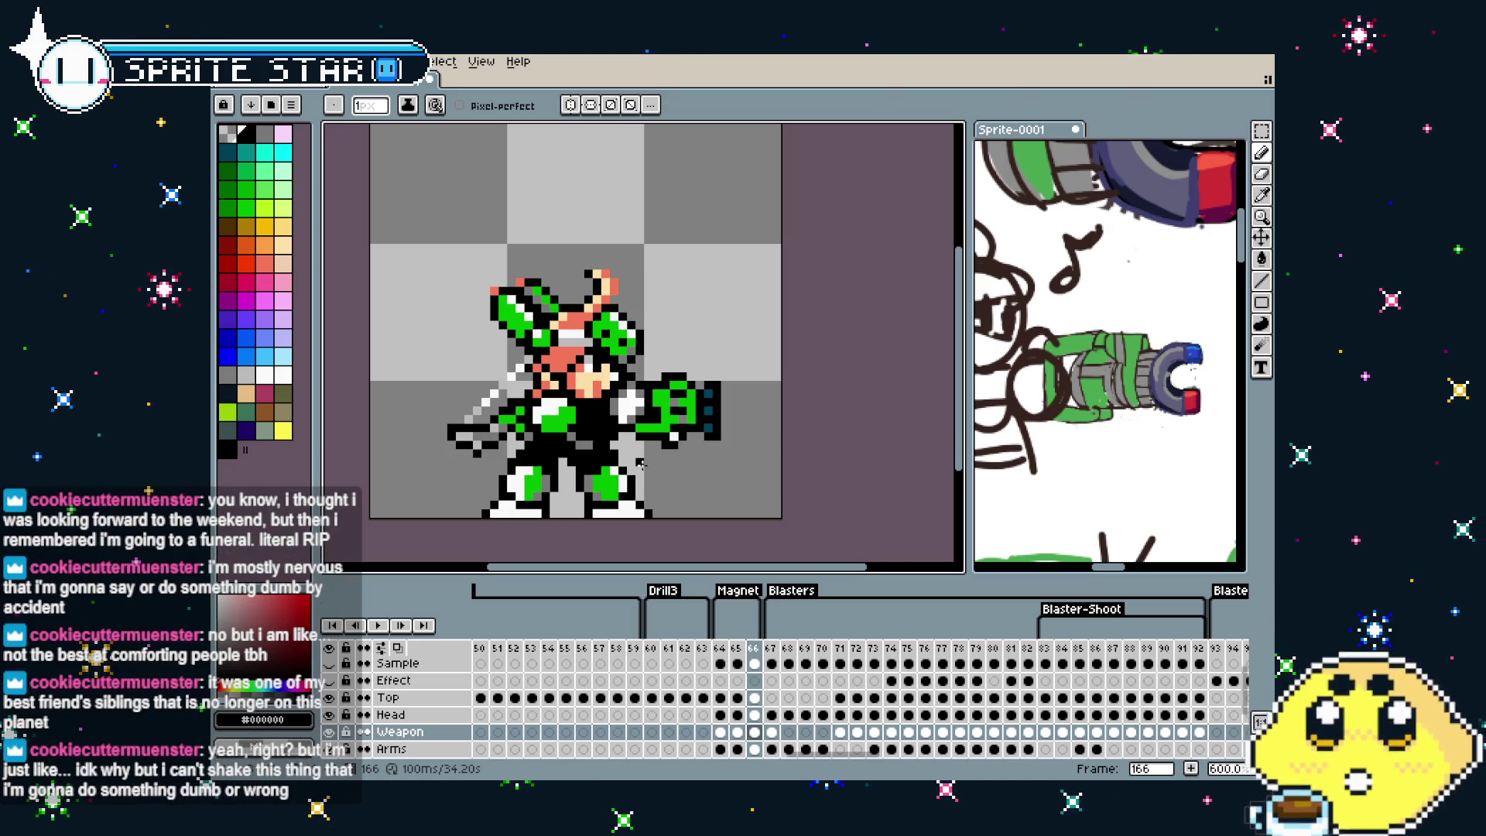
left_click_drag(640, 462, 620, 473)
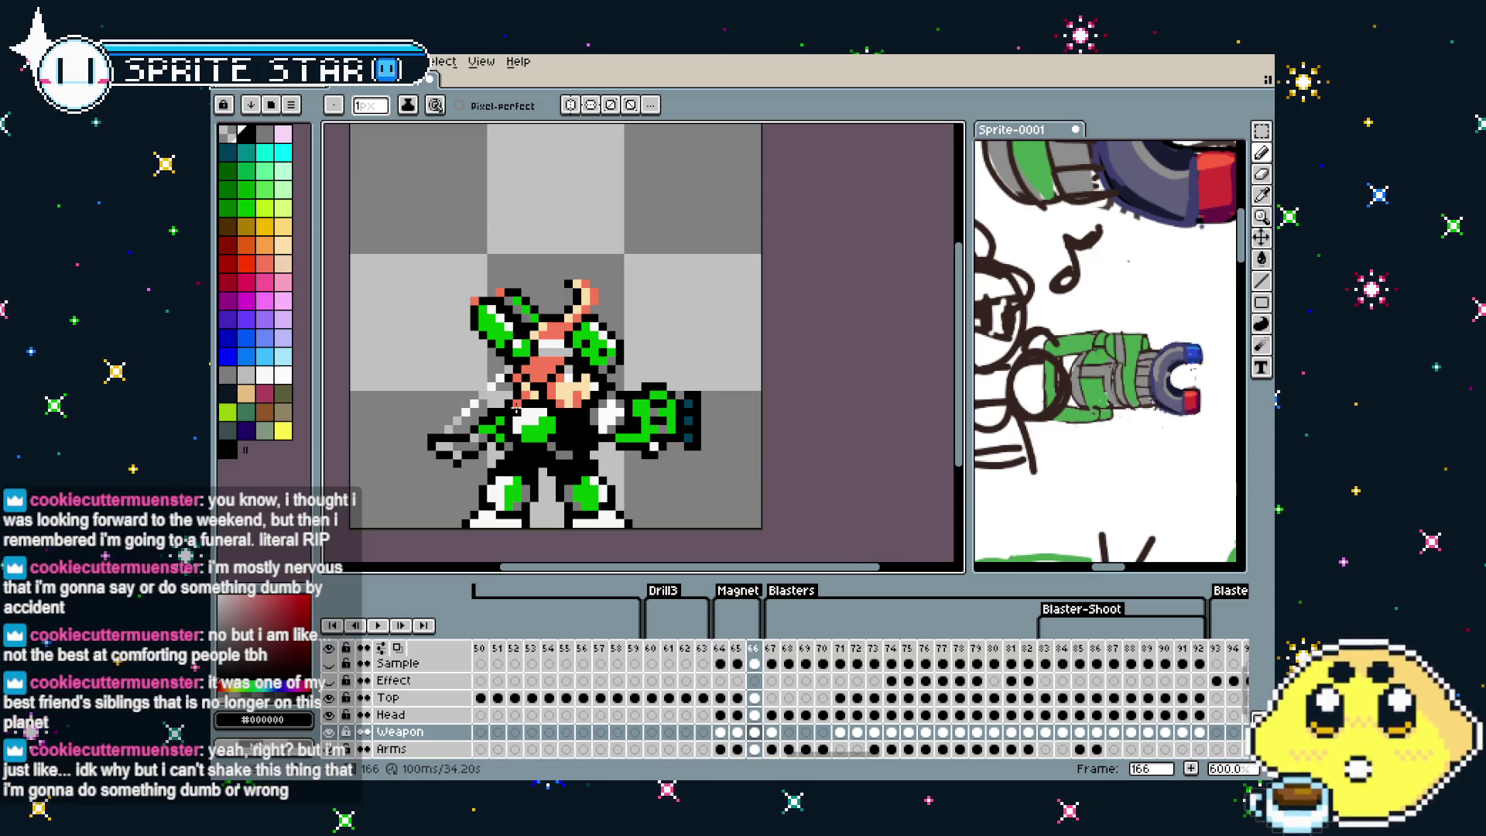
scroll(575, 396, "up", 2)
scroll(575, 397, "down", 1)
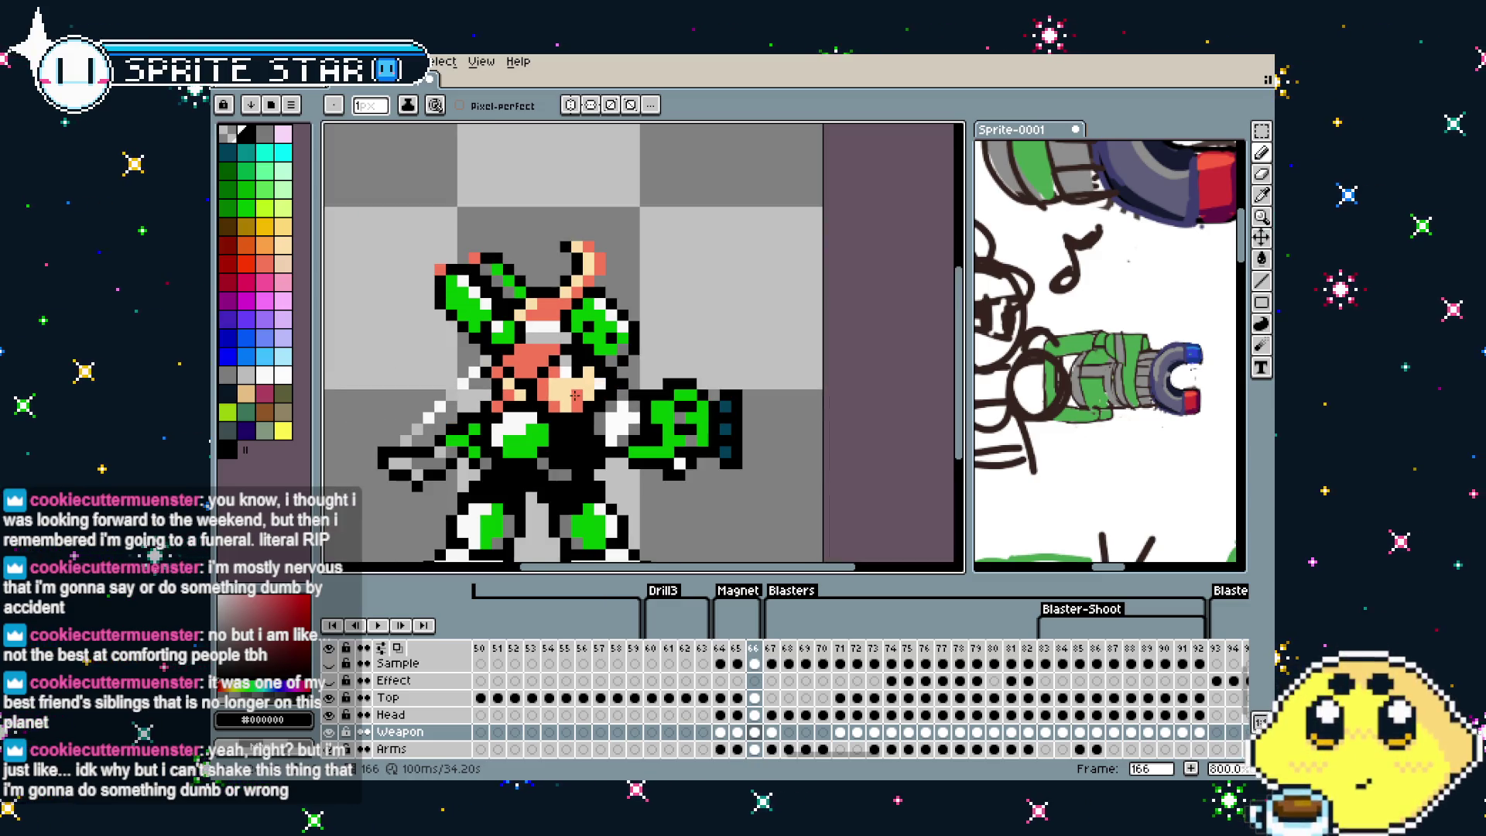
left_click(720, 656)
left_click(737, 656)
left_click(754, 657)
scroll(732, 471, "down", 2)
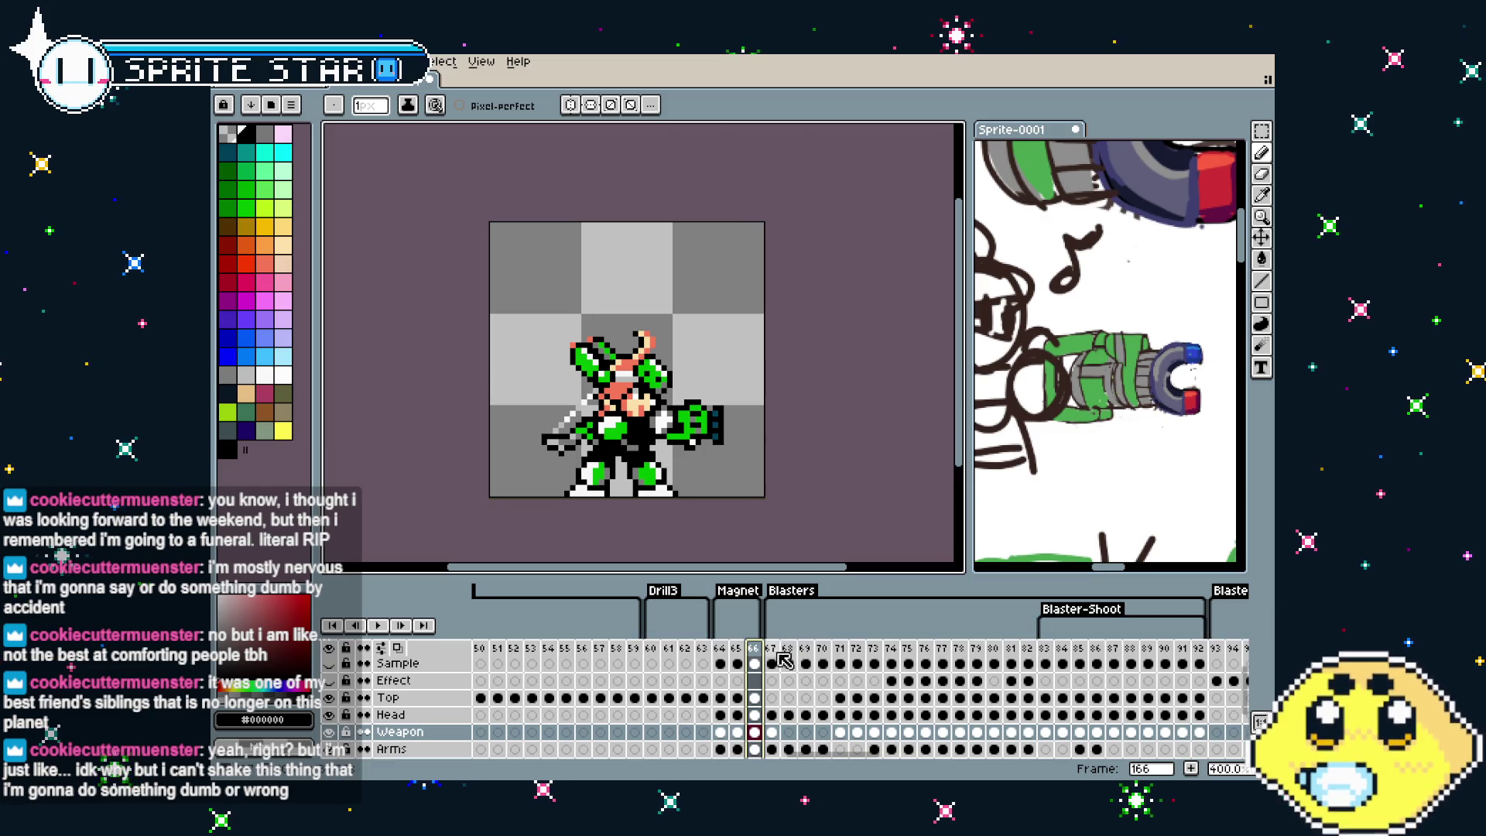
left_click(719, 653)
left_click(736, 653)
left_click(754, 652)
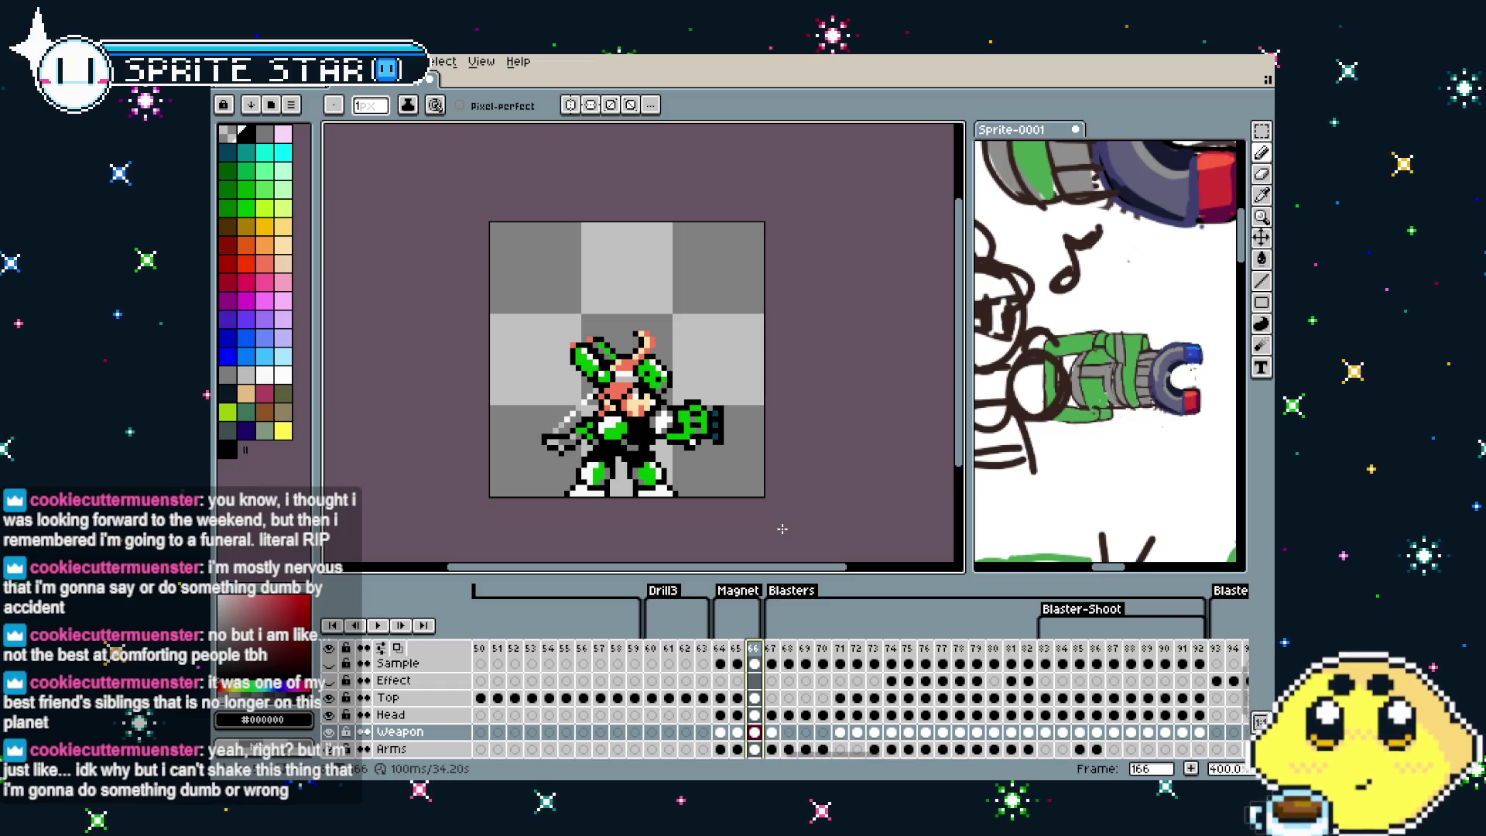
key("Right")
key("Left")
key("Left")
key("Left")
key("Right")
key("Right")
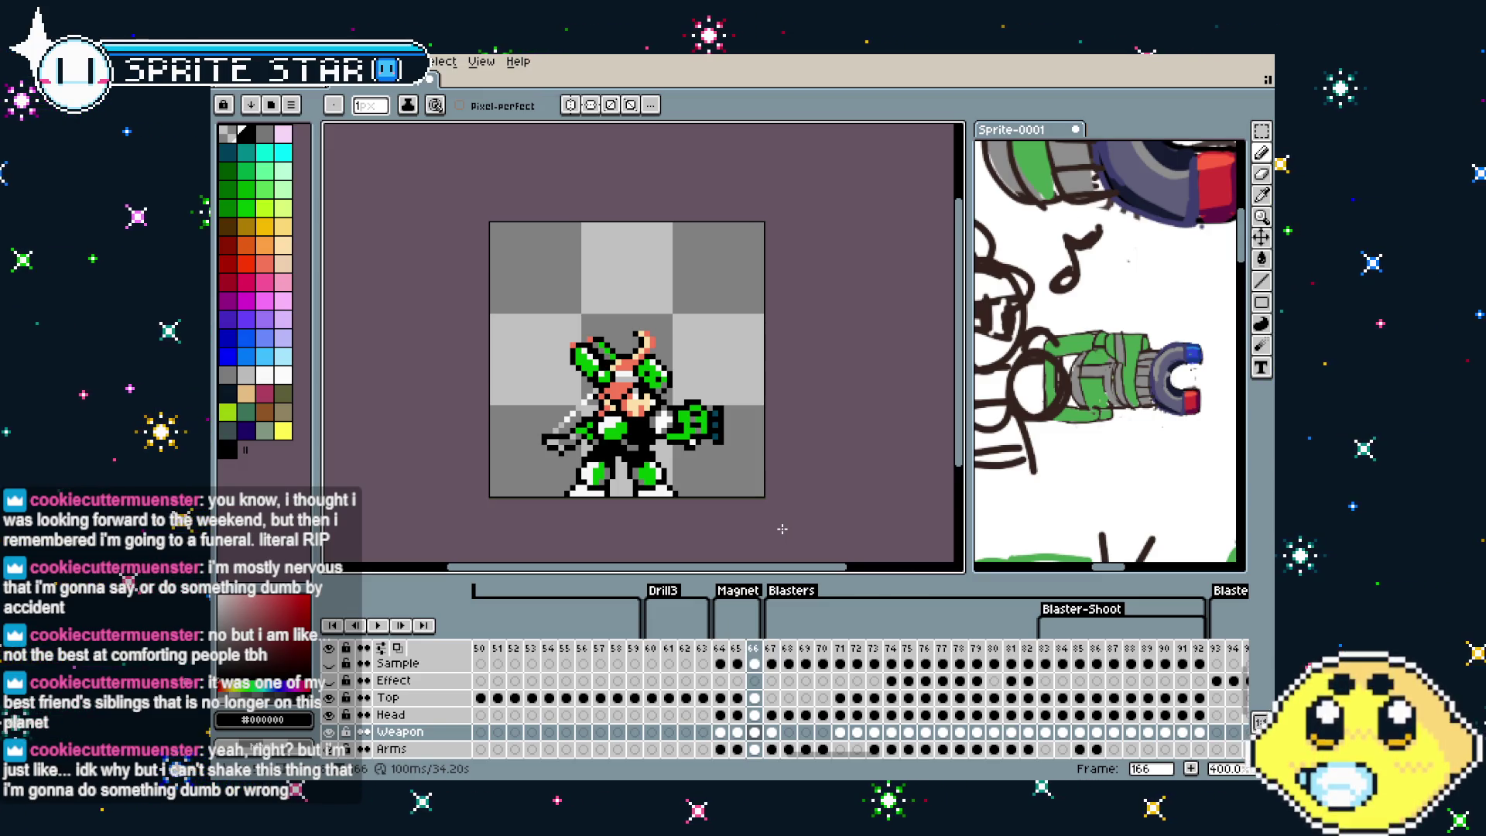
scroll(718, 379, "up", 1)
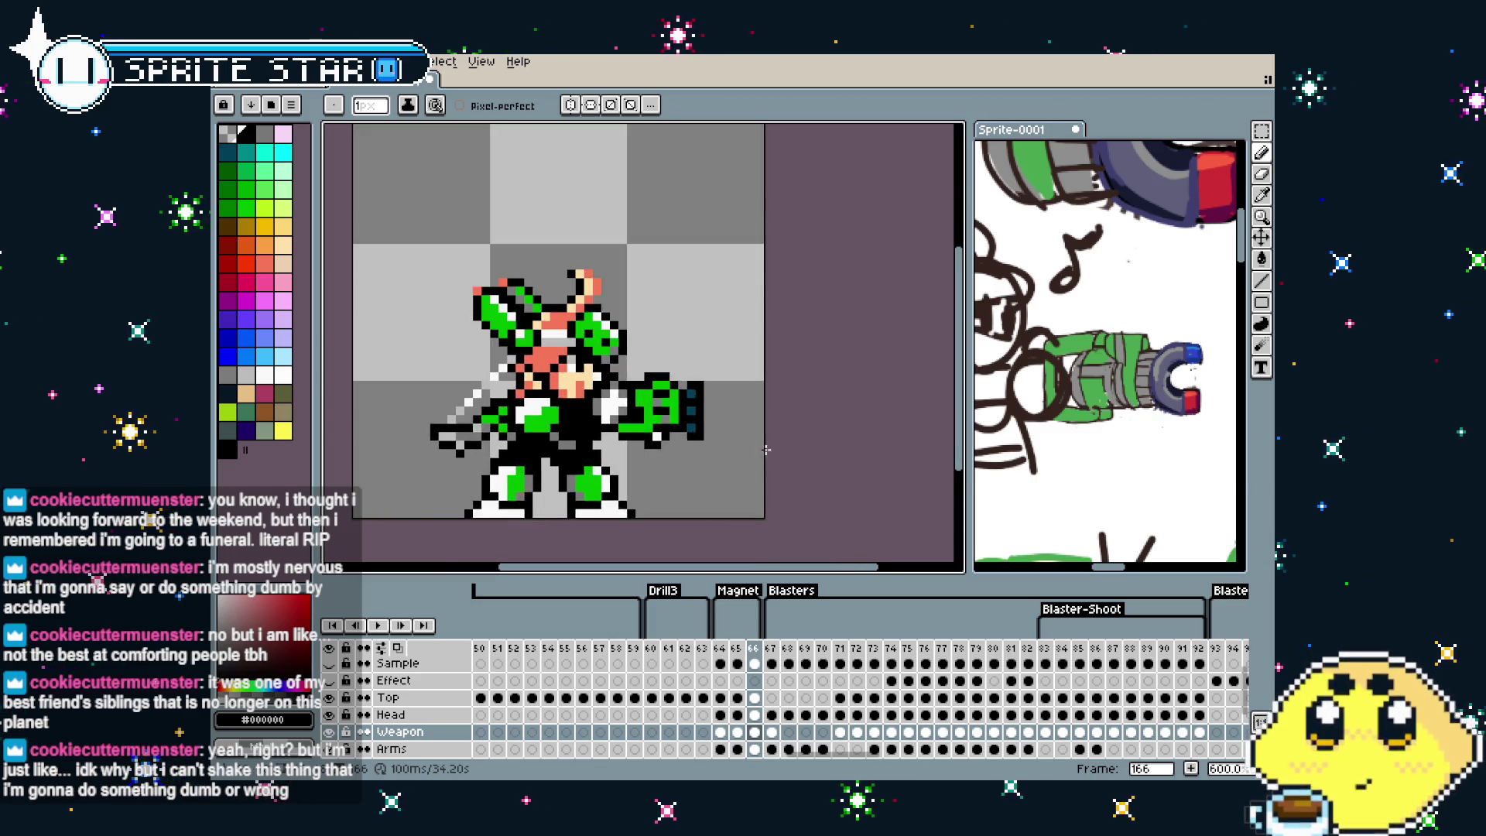
scroll(718, 379, "up", 4)
Shrink the brush to 2 px and place black blocks checkered ahead of the muzzle, undoing misplaced ones
key("minus")
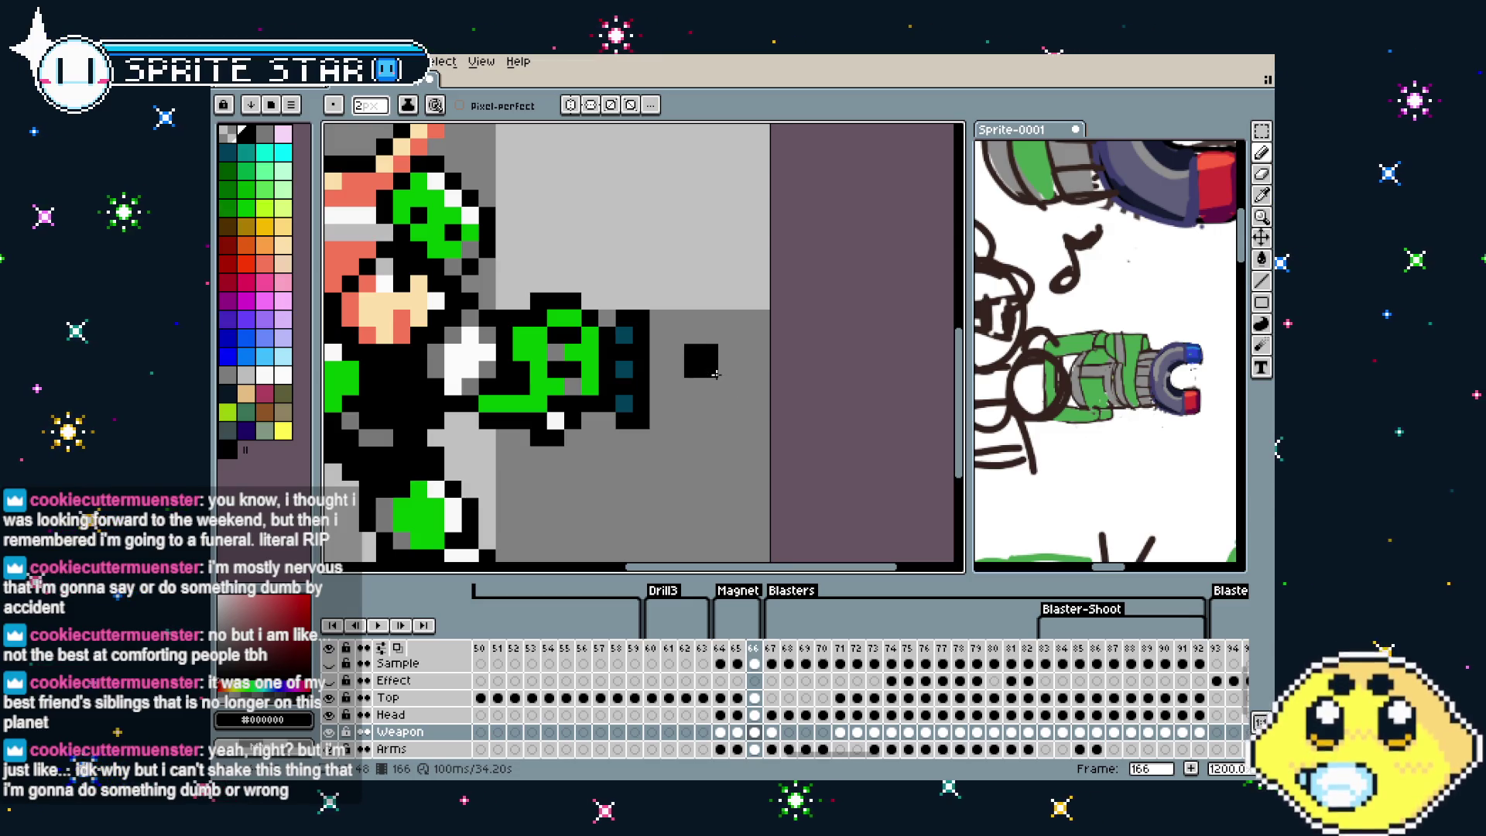
left_click(739, 352)
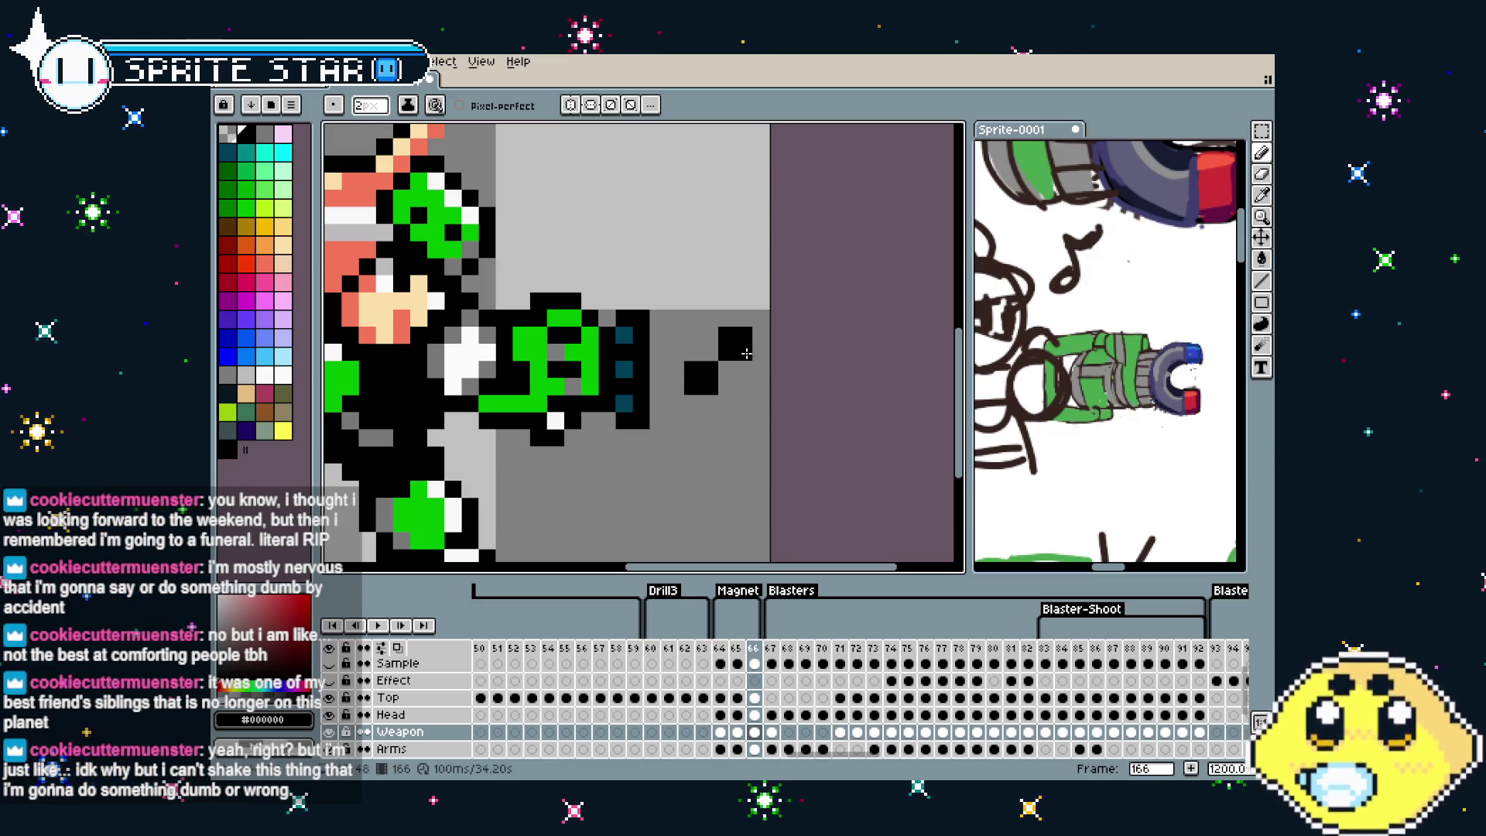
left_click(736, 419)
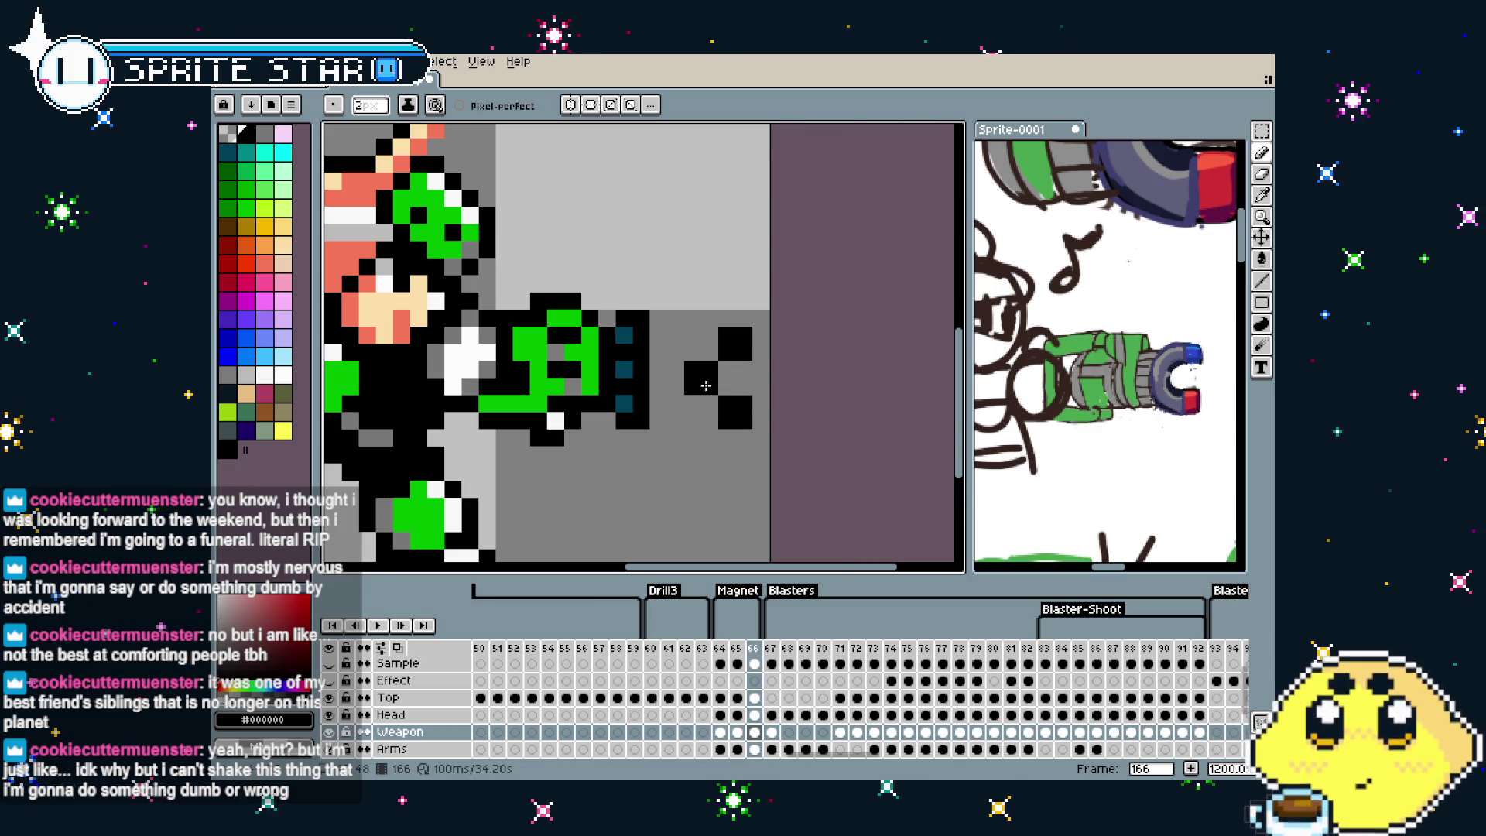
left_click(687, 355)
key("ctrl+z")
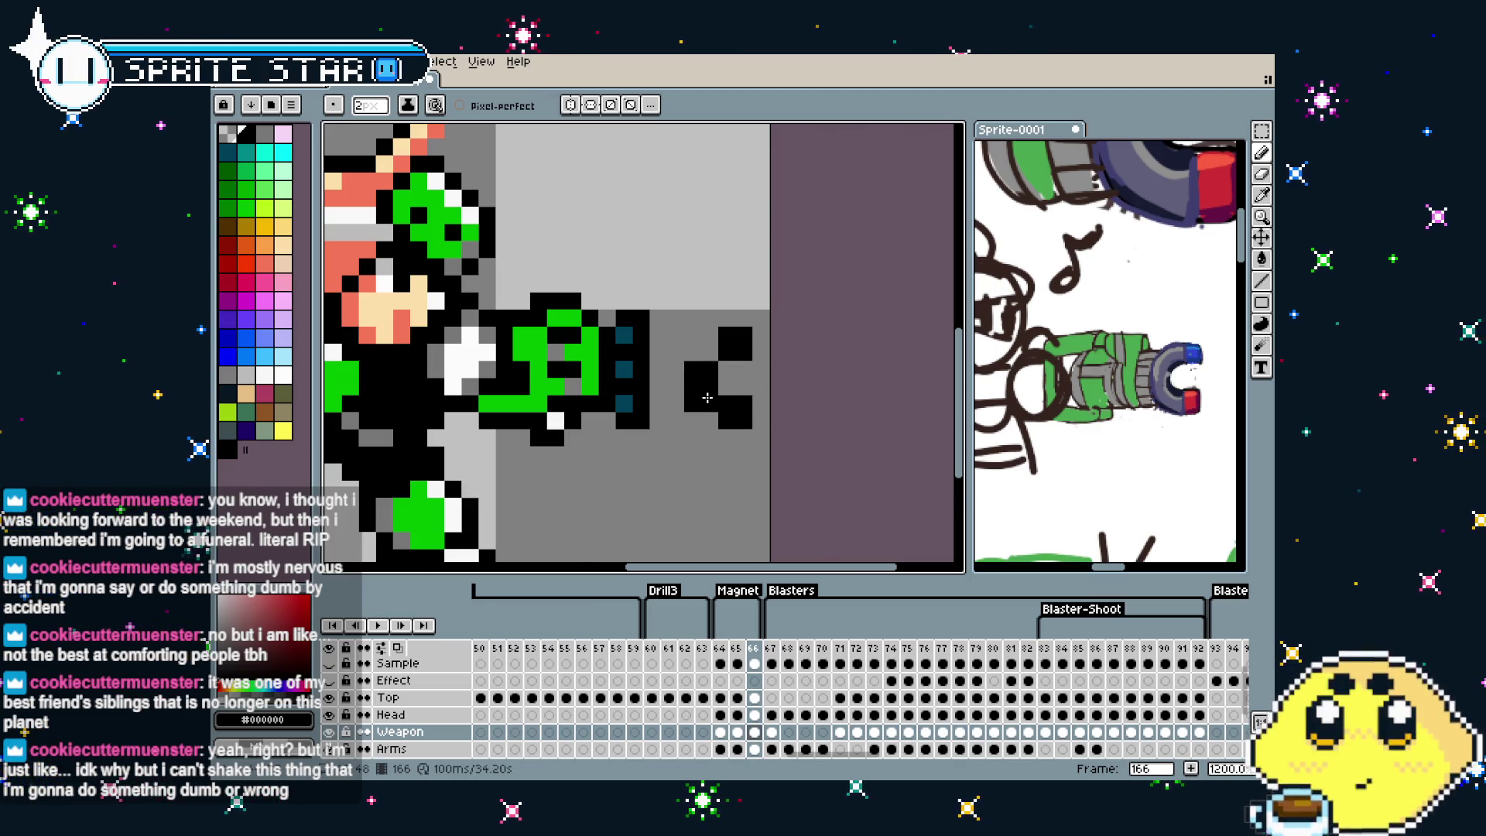
left_click(745, 382)
key("ctrl+z")
left_click(701, 446)
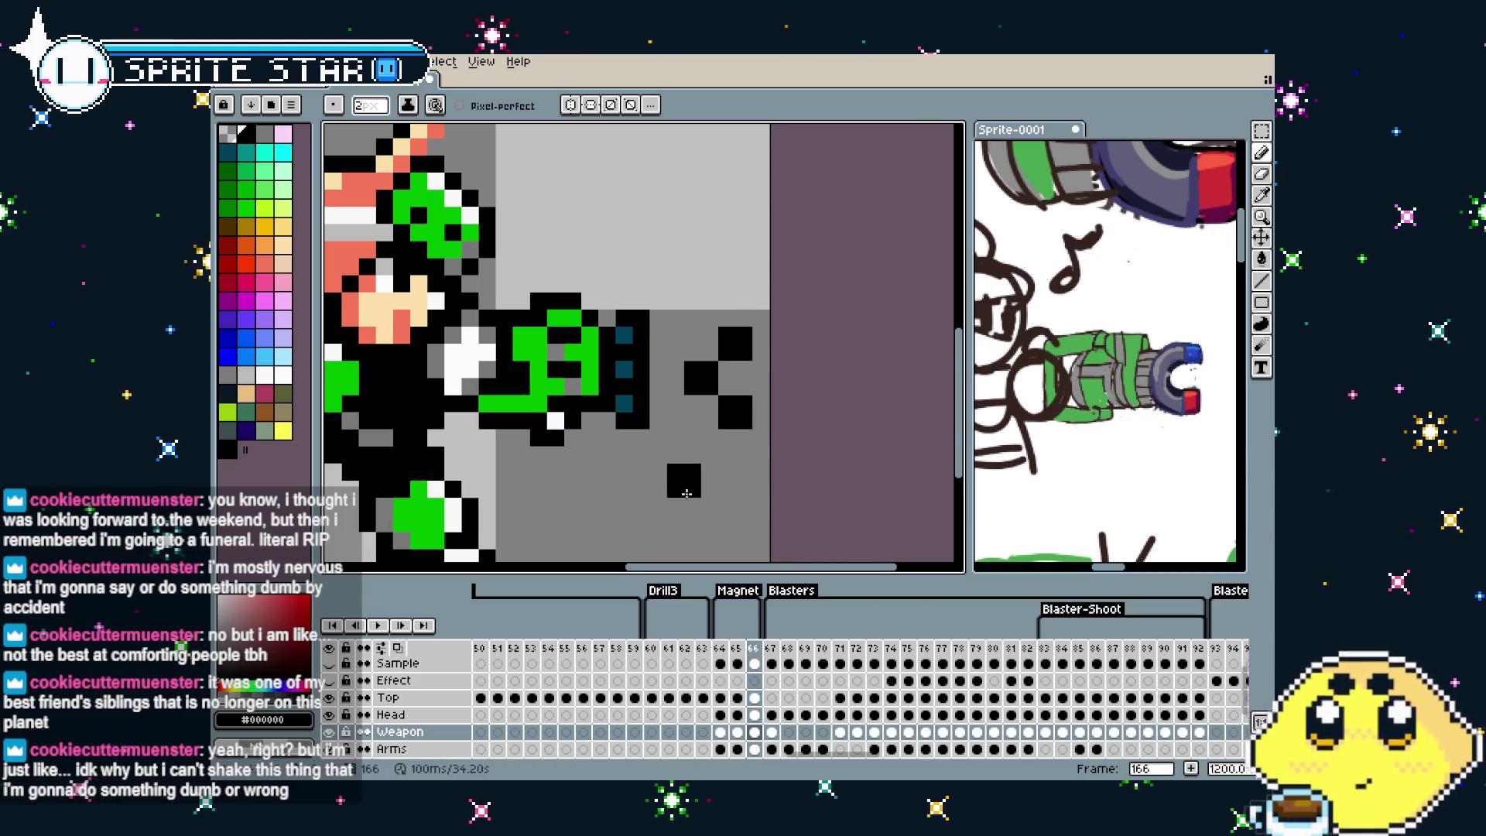
Undo the stray block near the weapon and add a black pixel near the weapon tip
scroll(686, 493, "down", 5)
scroll(685, 493, "up", 4)
key("ctrl+z")
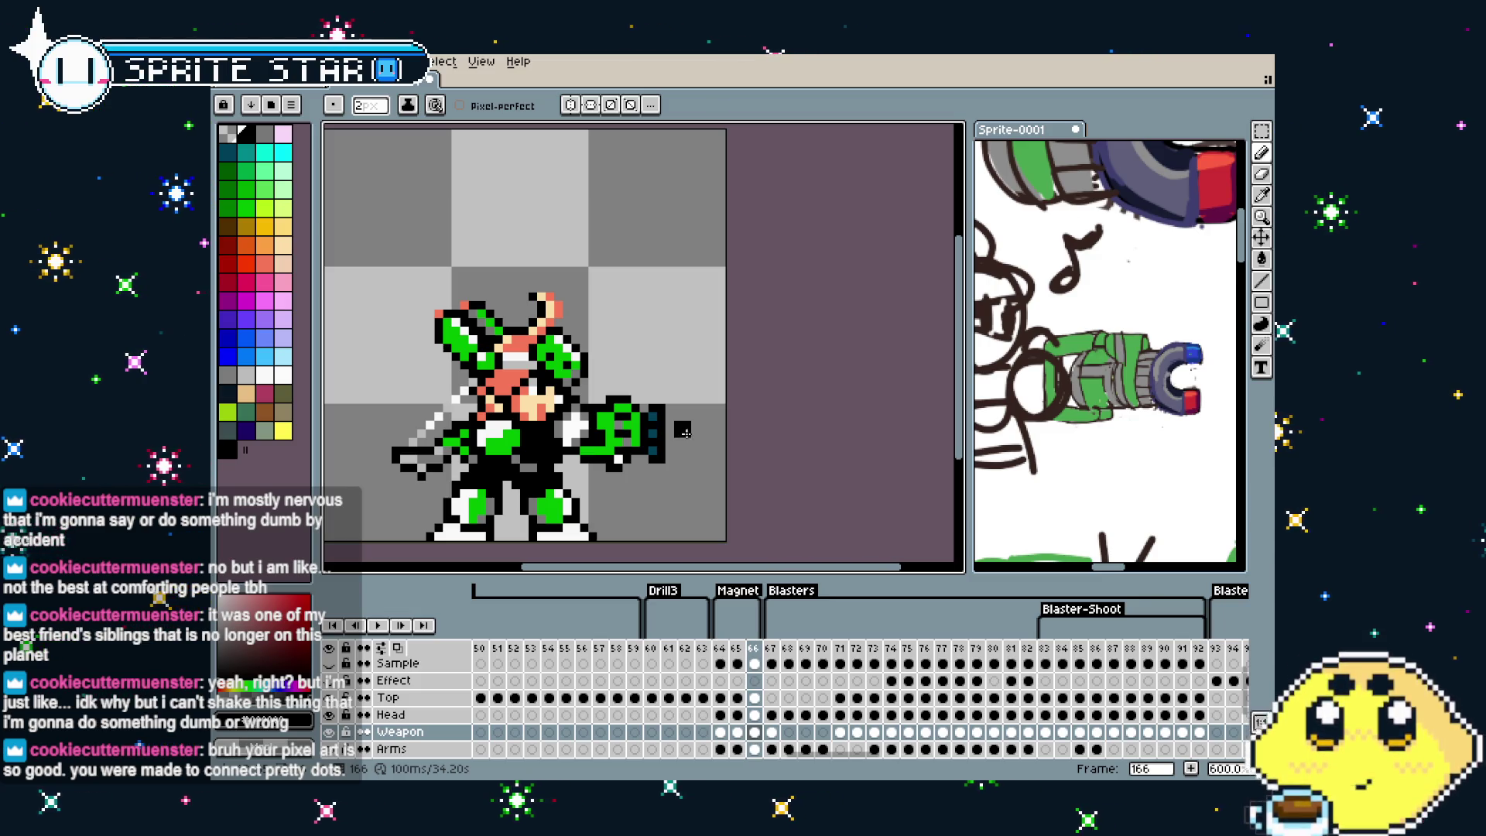
left_click(699, 446)
scroll(691, 490, "down", 2)
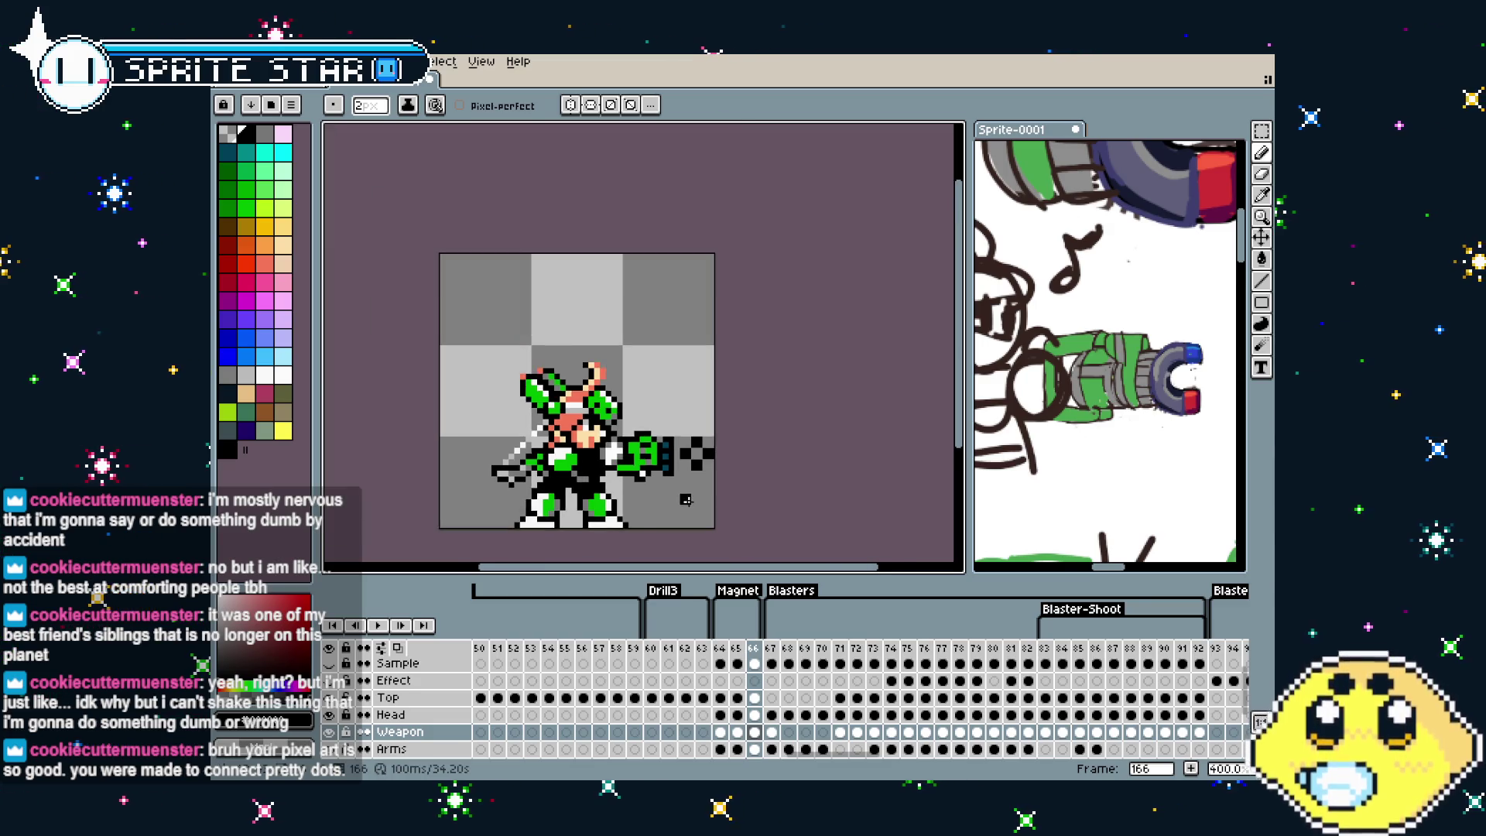
scroll(688, 499, "down", 2)
scroll(688, 502, "up", 5)
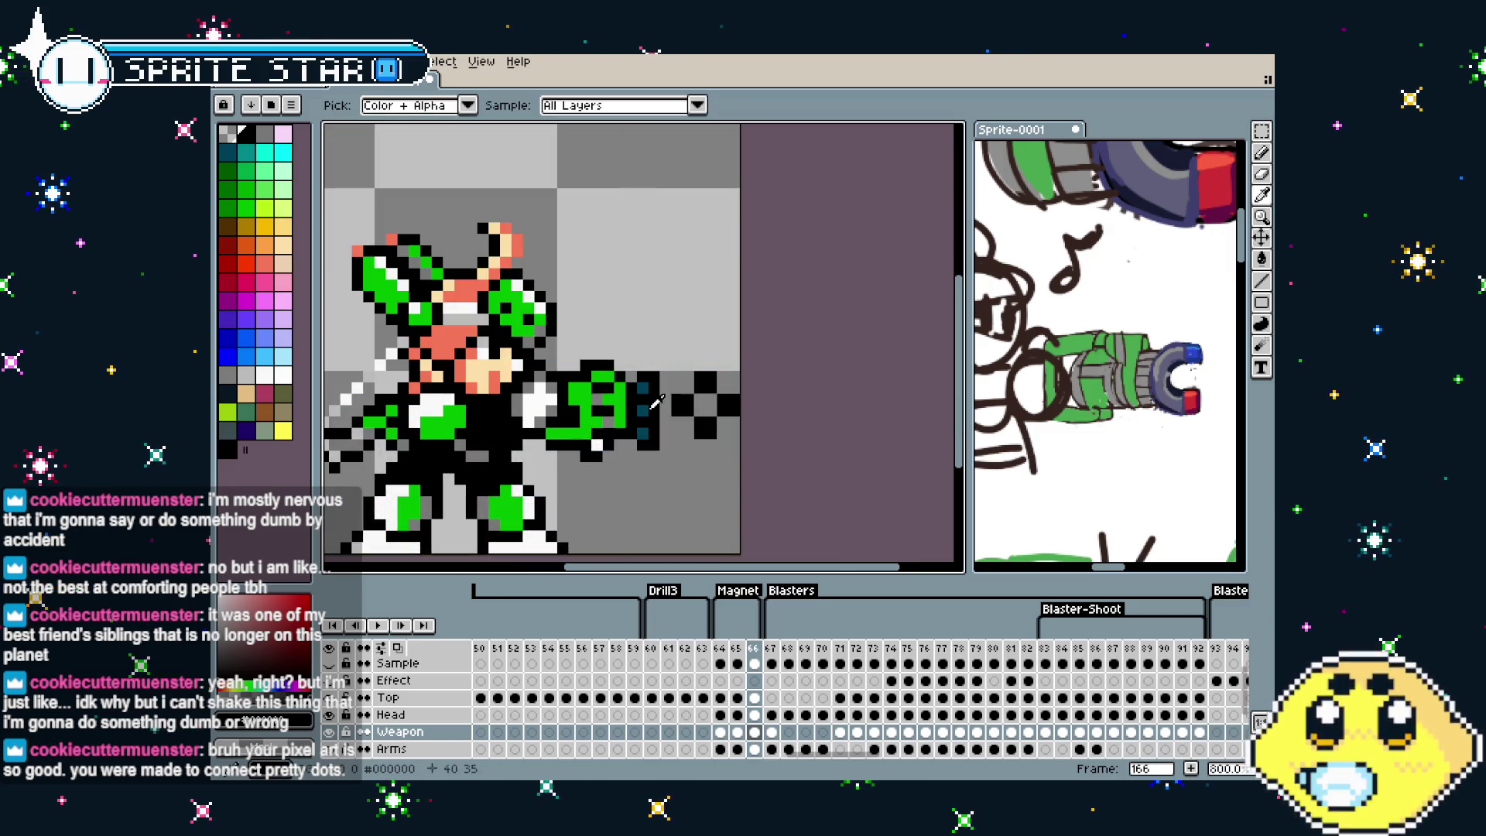
key("minus")
scroll(700, 393, "up", 1)
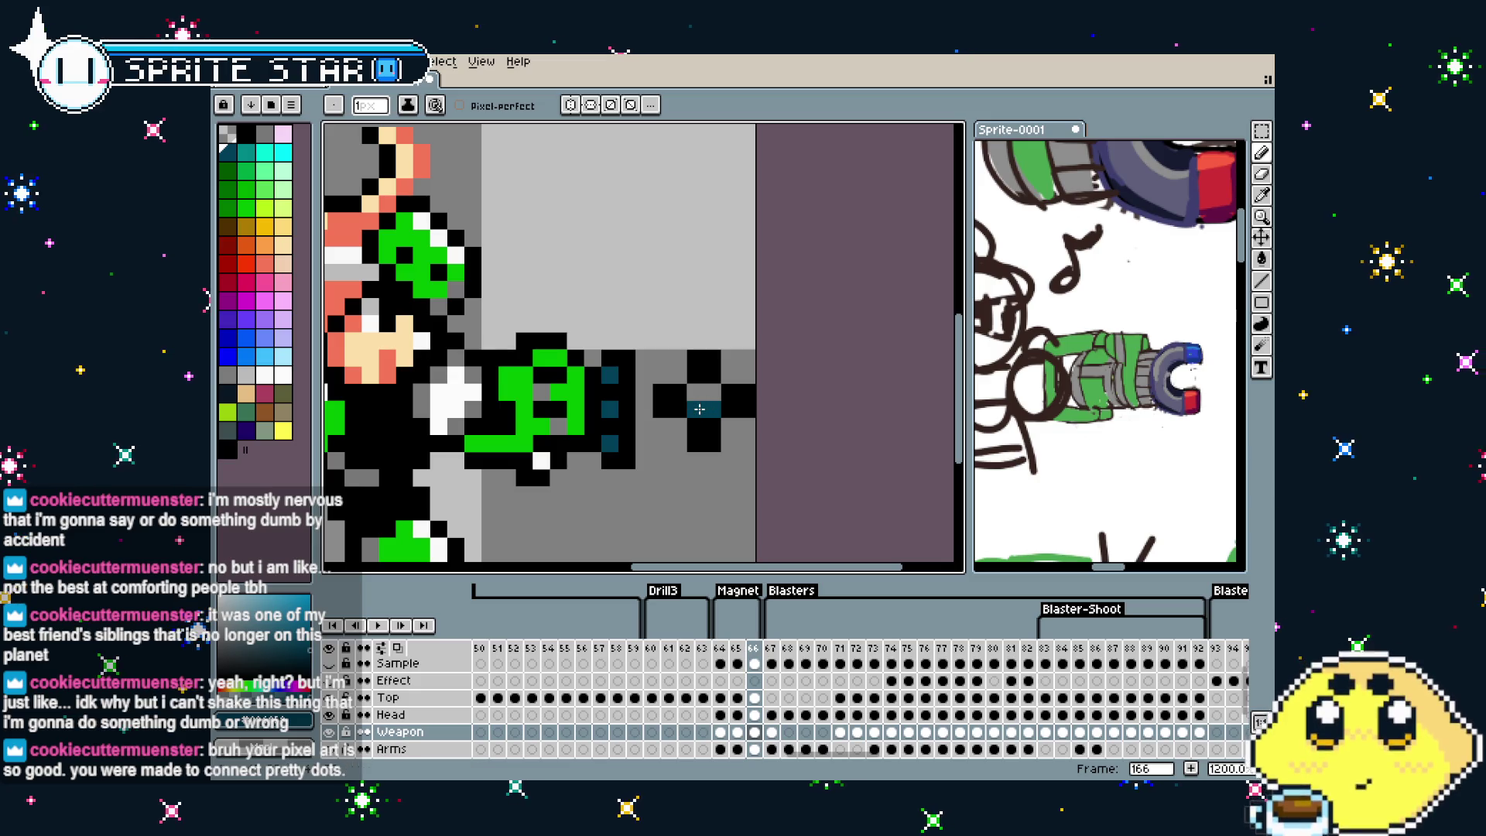
scroll(710, 392, "down", 1)
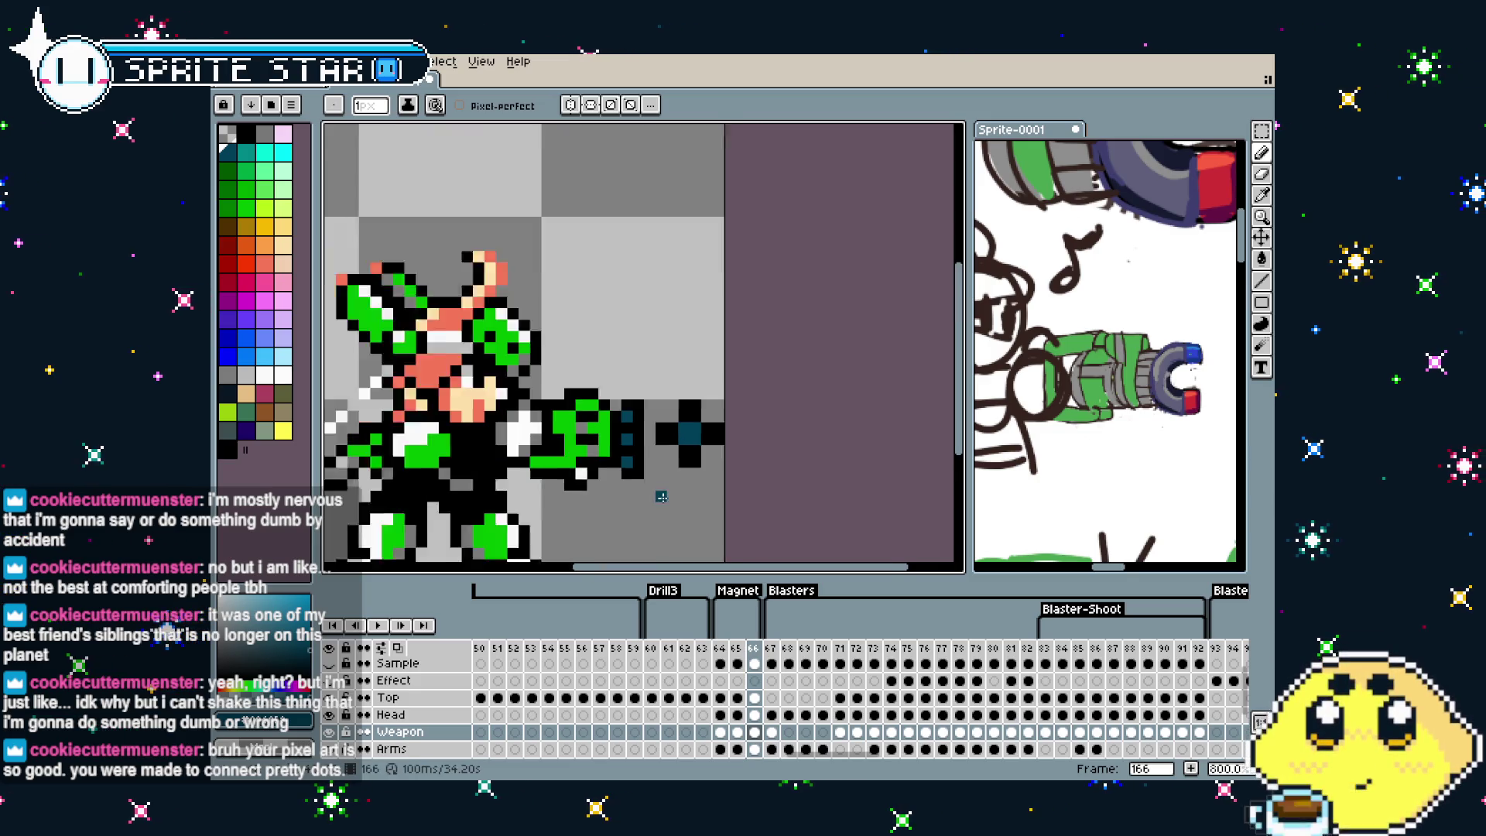
scroll(665, 464, "down", 1)
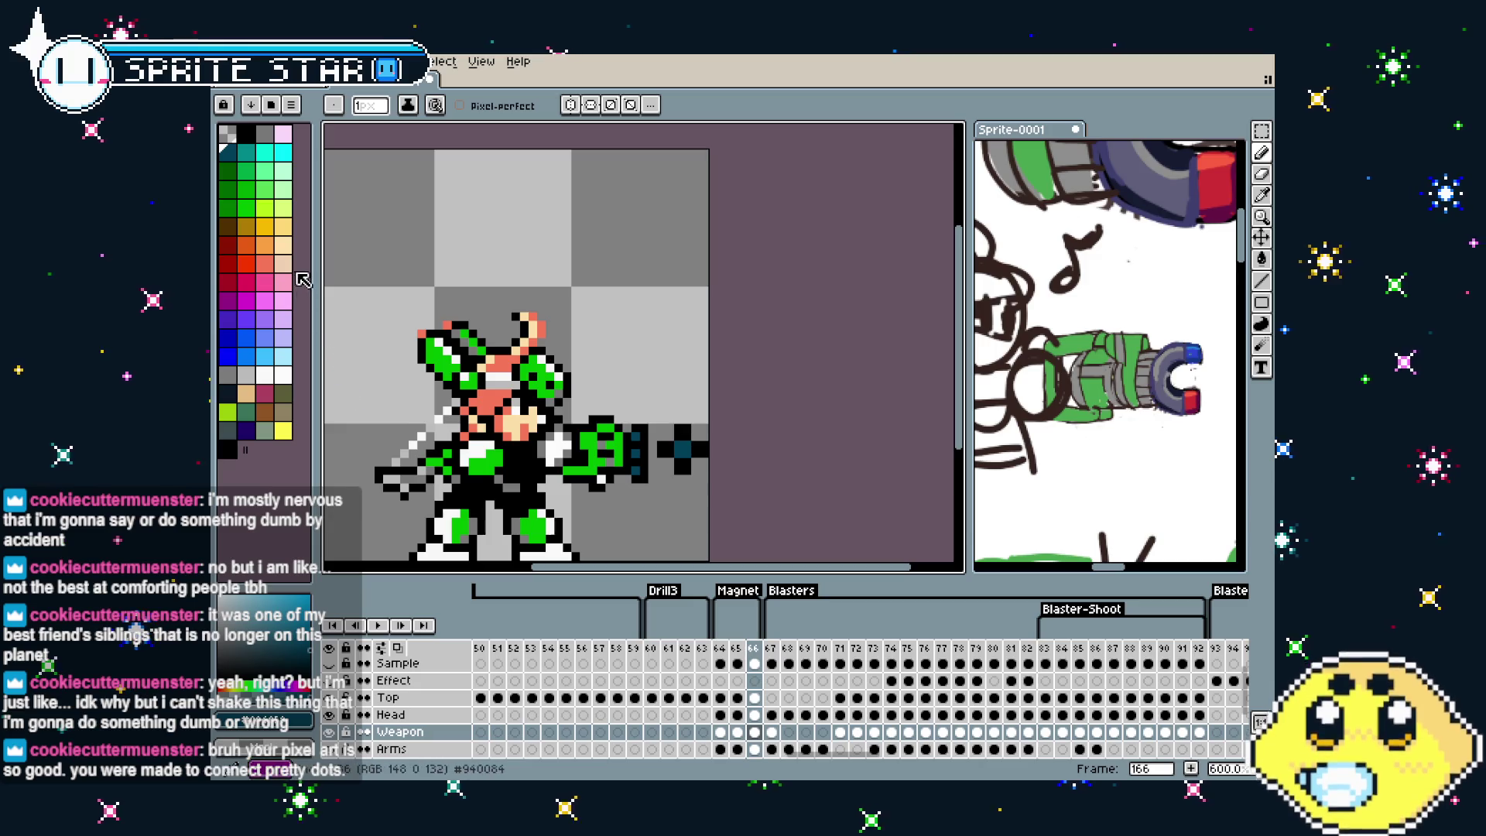
left_click(693, 451, "alt")
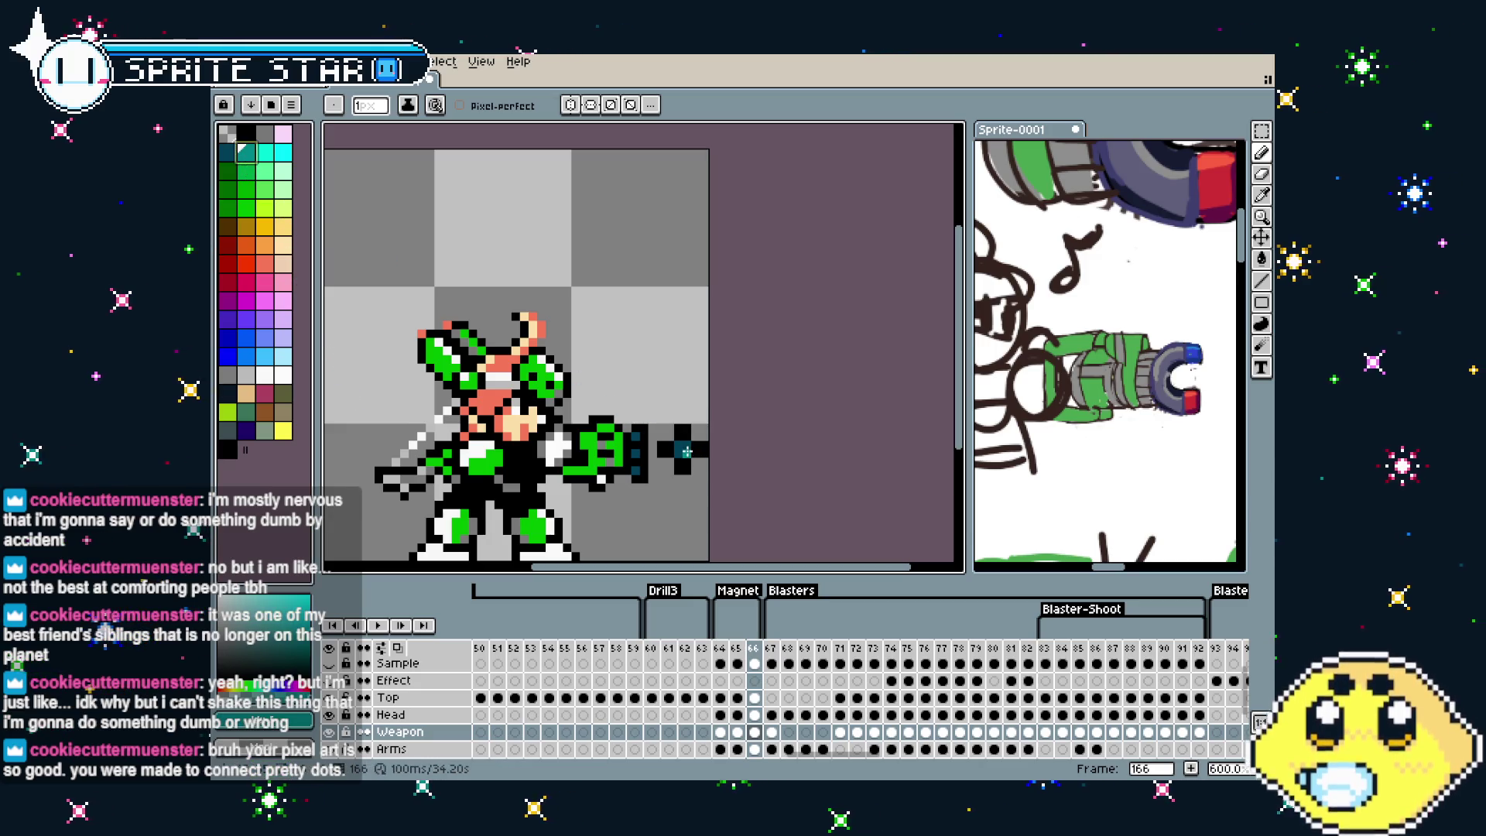
scroll(681, 541, "down", 1)
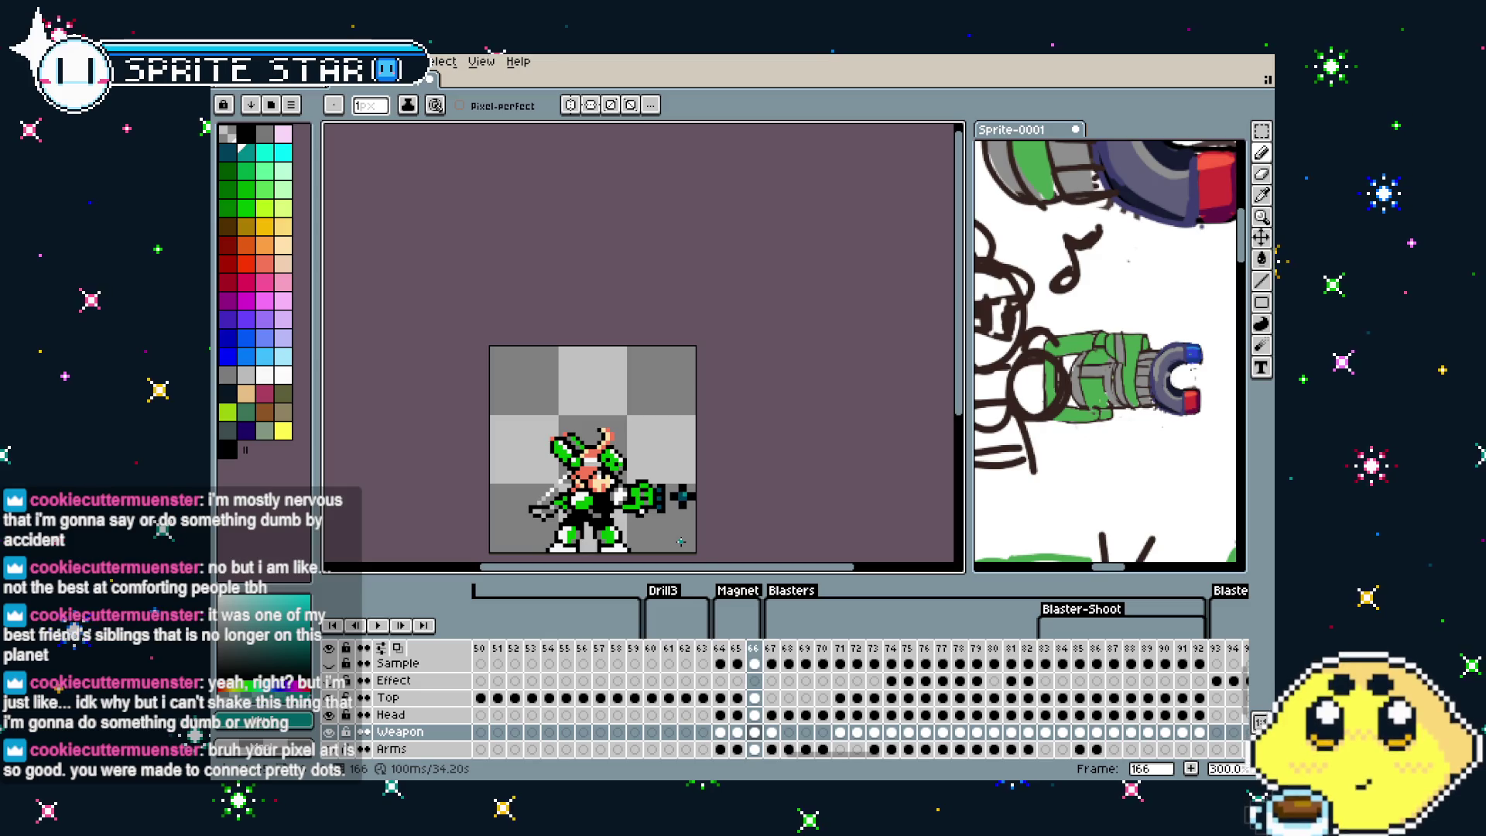
scroll(681, 542, "up", 1)
scroll(699, 472, "up", 1)
scroll(705, 453, "up", 2)
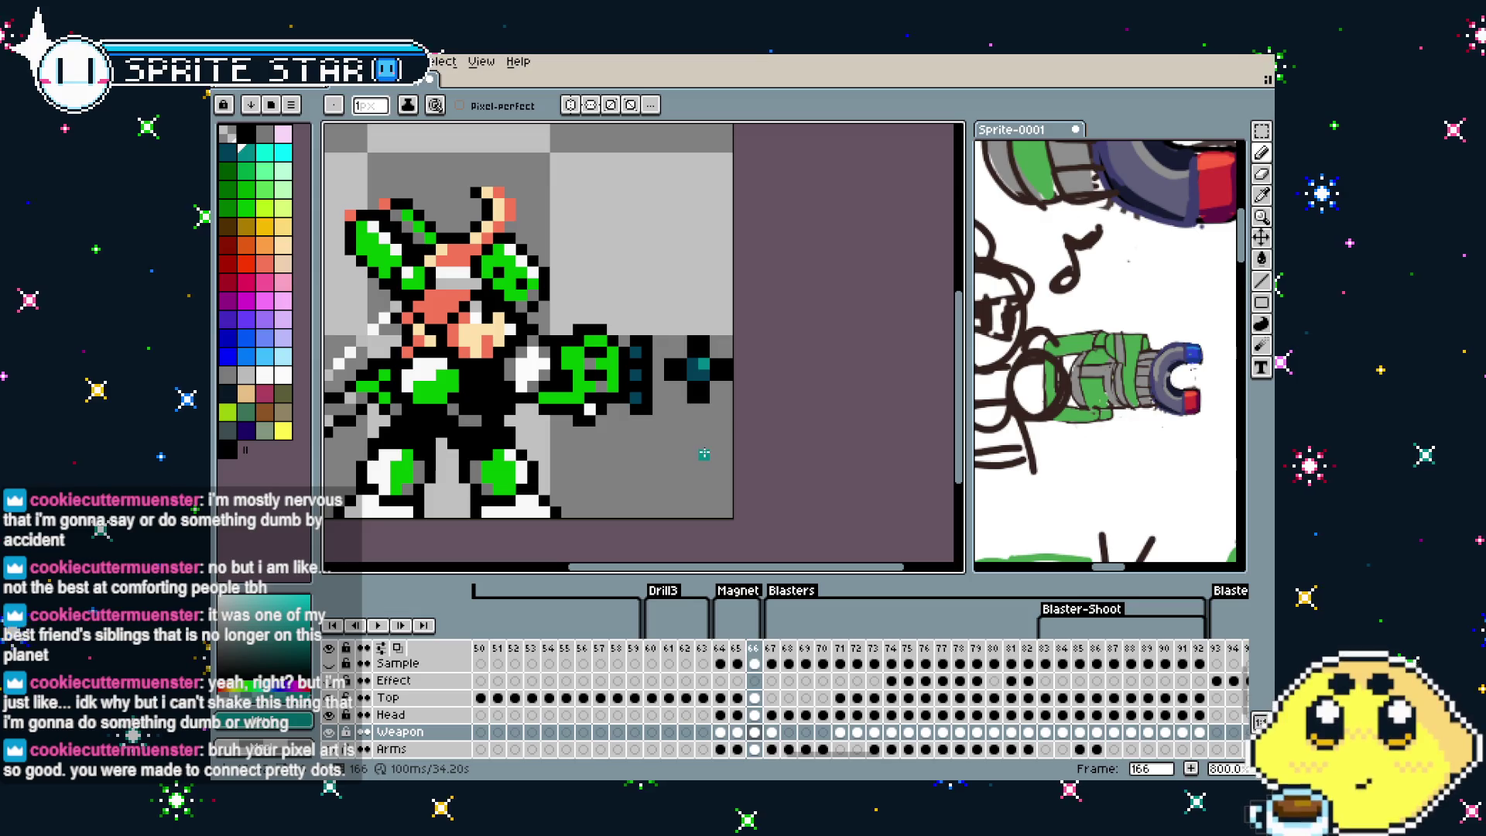
Insert new frame 167 and move the gun arm pixels into position
right_click(764, 657)
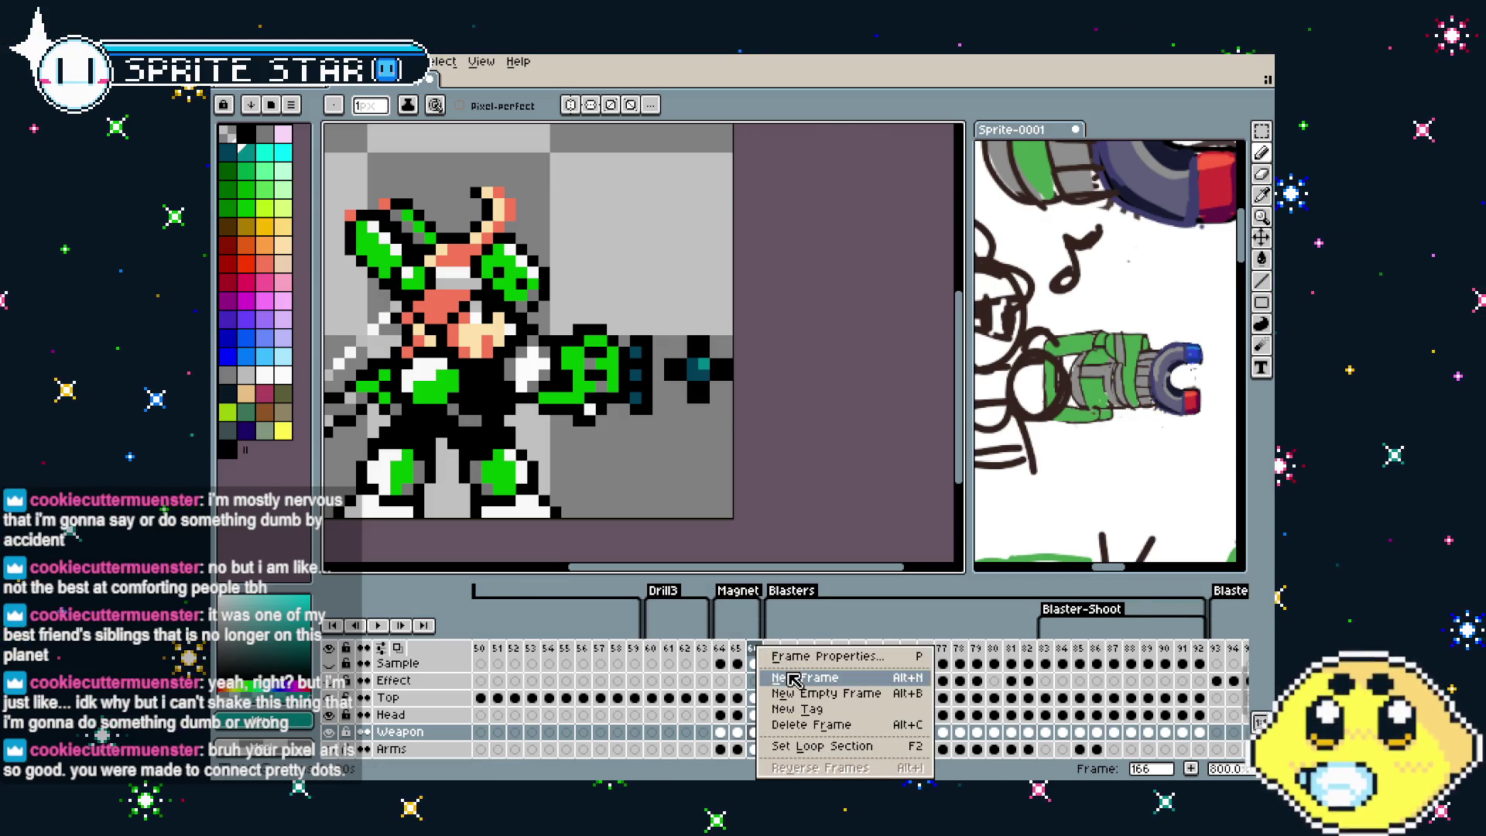
left_click(805, 691)
scroll(703, 434, "up", 1)
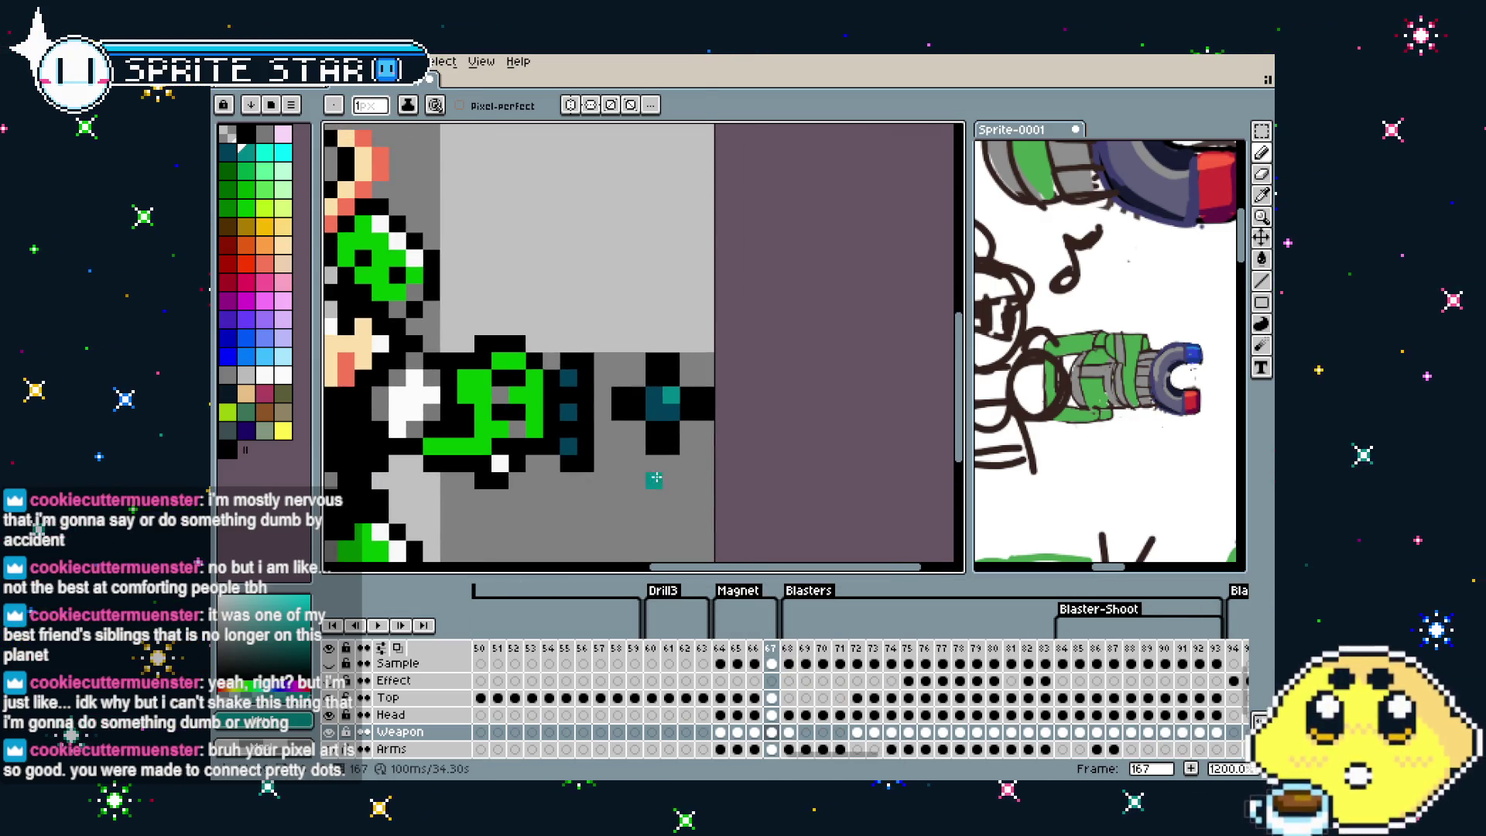
left_click_drag(664, 431, 631, 451)
key("ctrl+d")
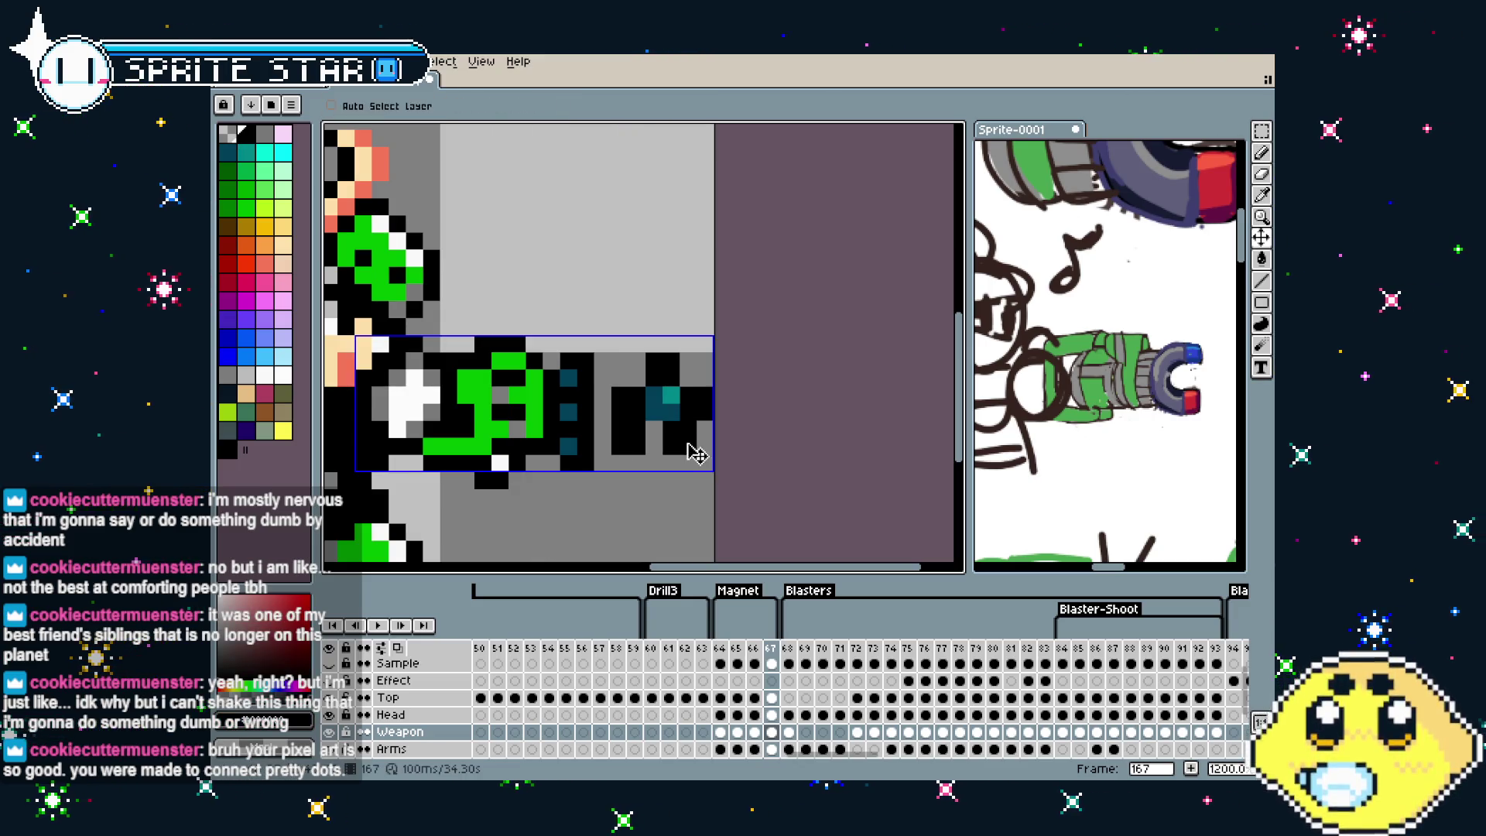
Shift a black block one pixel right, add black pixels on the arm, and pick the gun's teal
left_click_drag(687, 444, 704, 444)
left_click(693, 362)
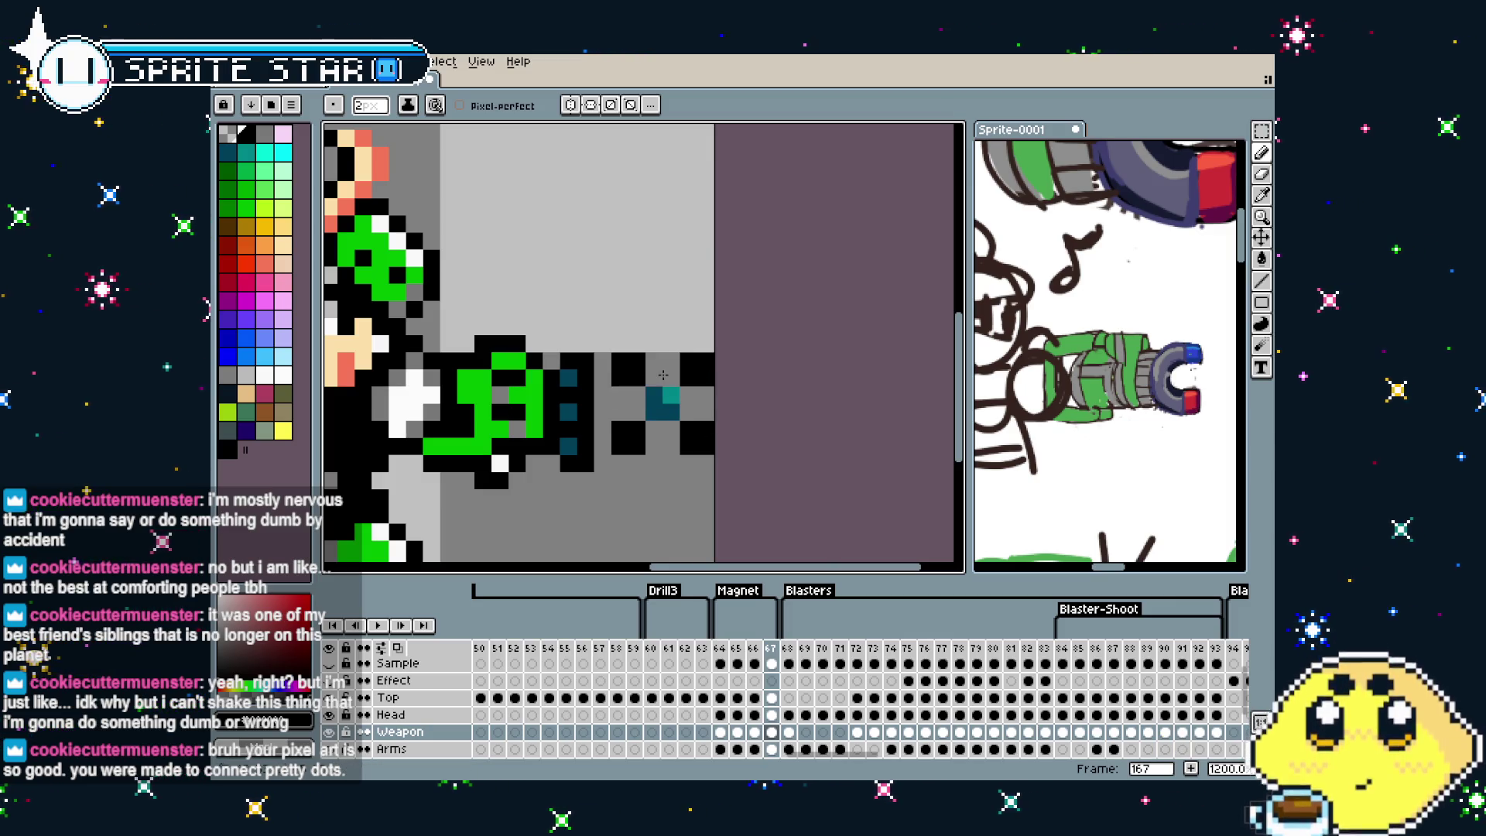
scroll(664, 475, "down", 3)
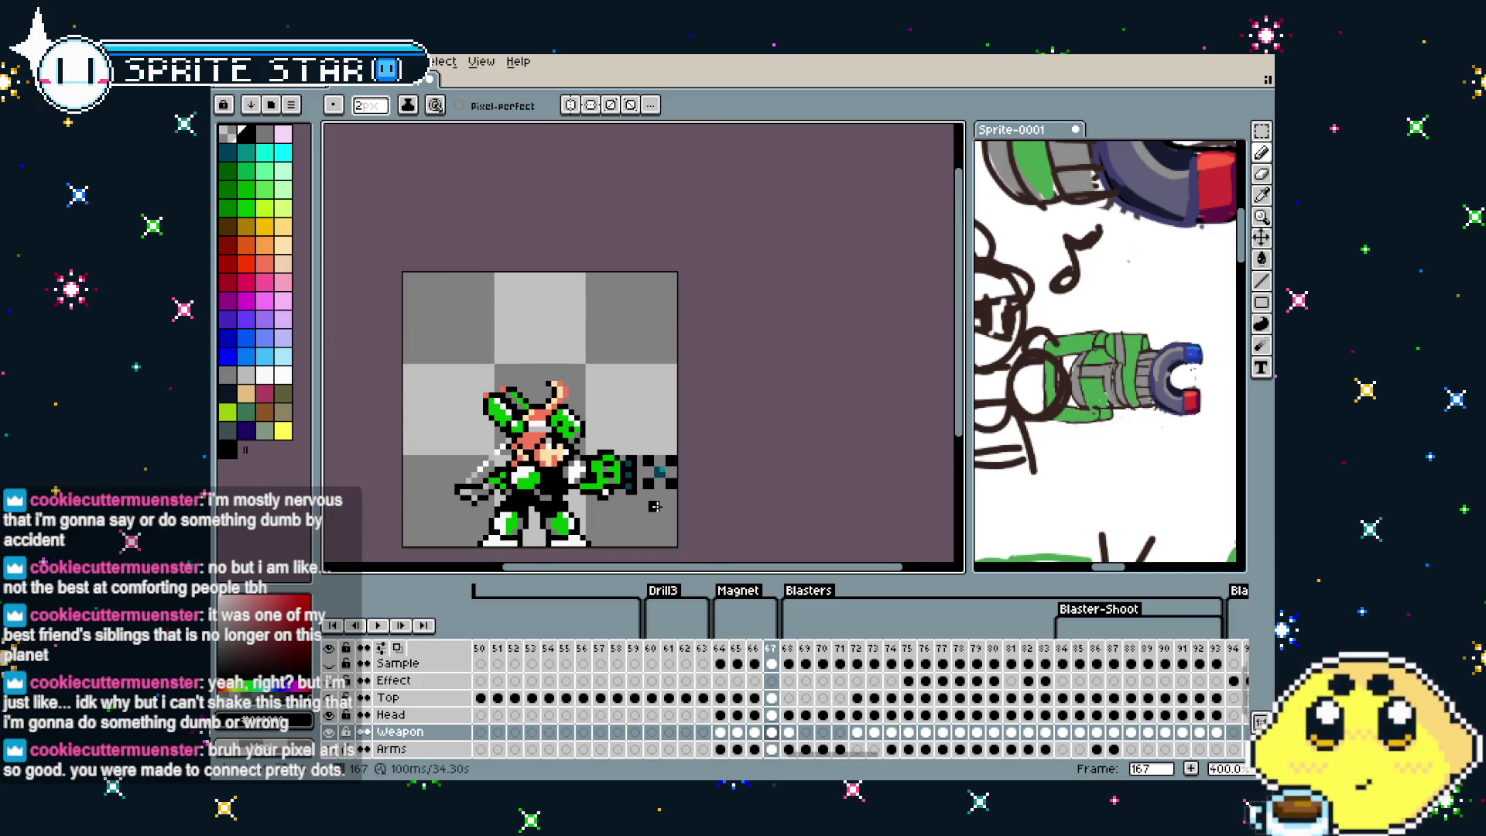
scroll(665, 487, "up", 3)
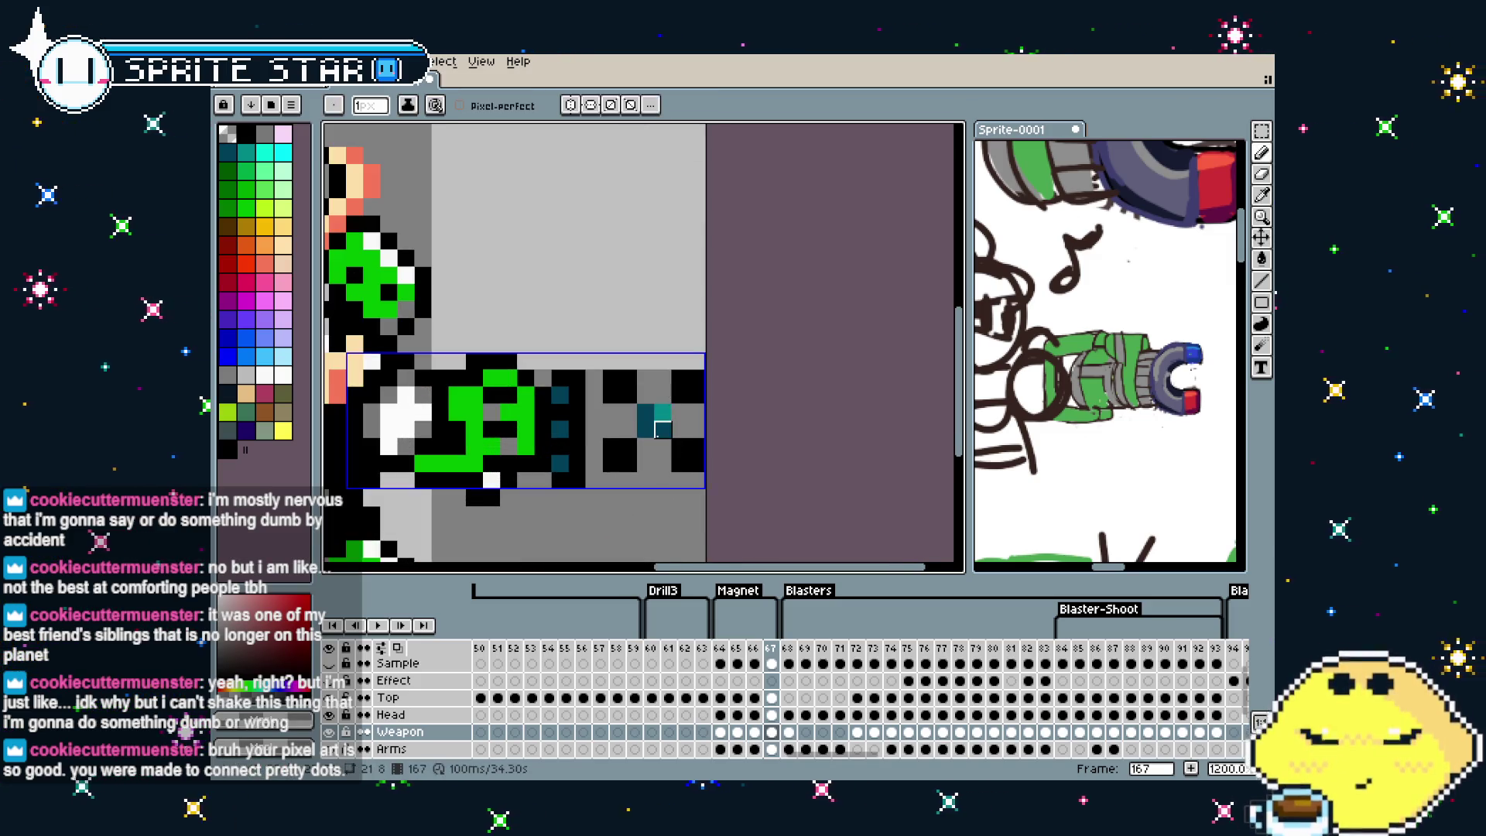
left_click(658, 417, "alt")
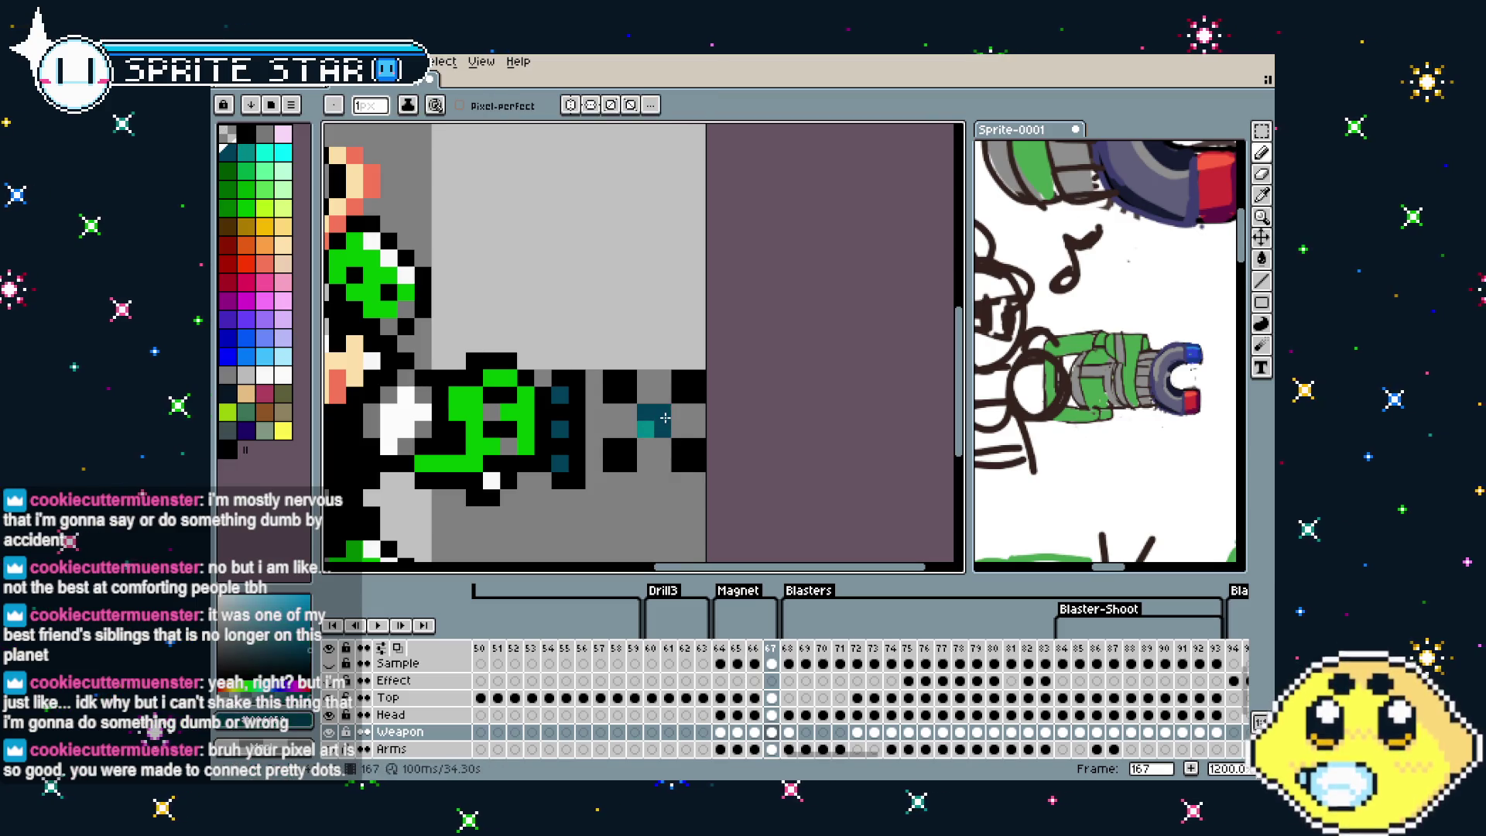
scroll(659, 447, "down", 4)
Compare frame 166 against the new frame 167, ending on frame 167
key("comma")
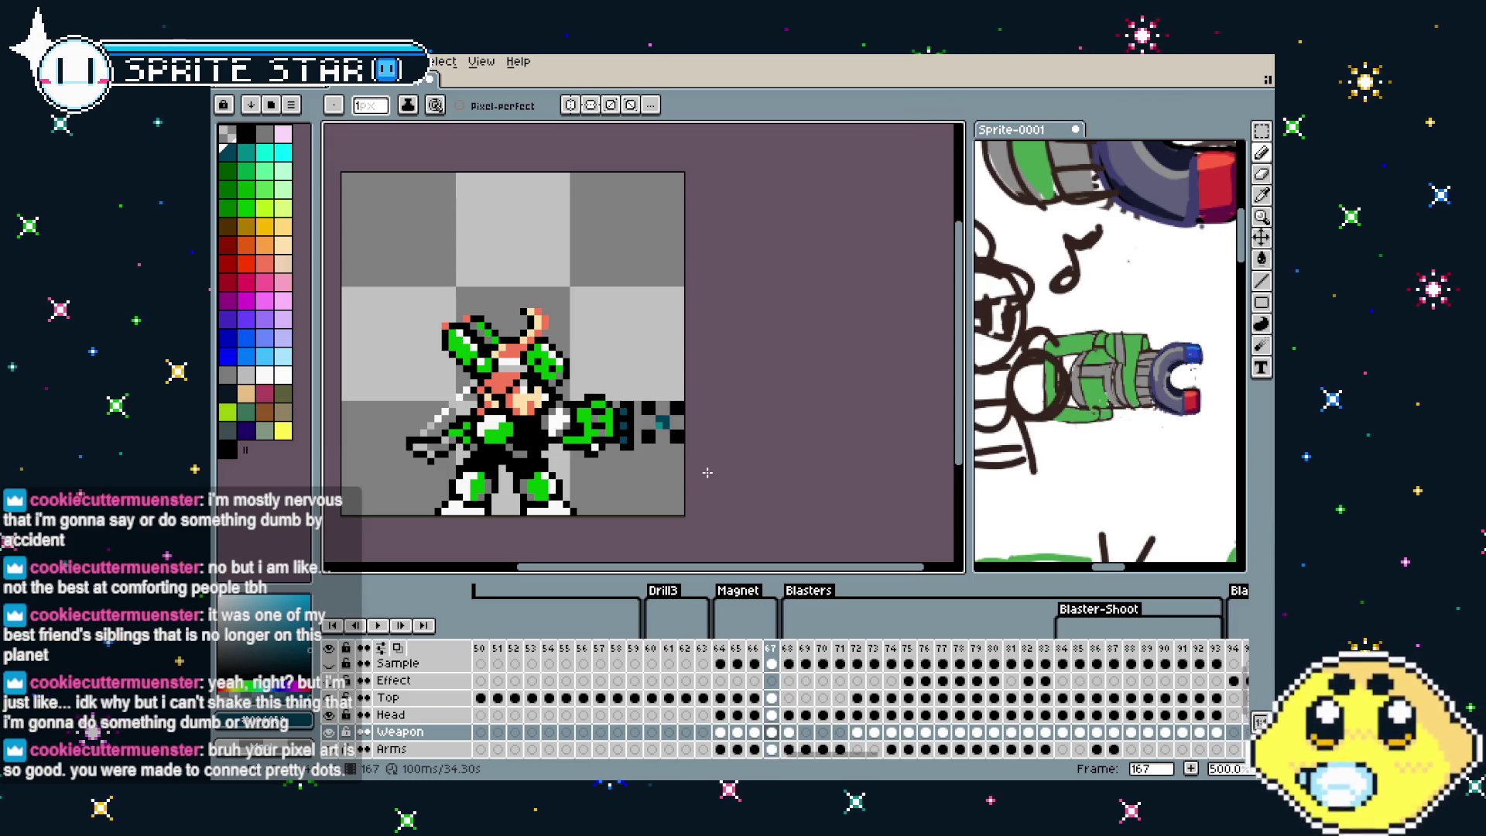
scroll(707, 472, "down", 1)
scroll(704, 480, "down", 1)
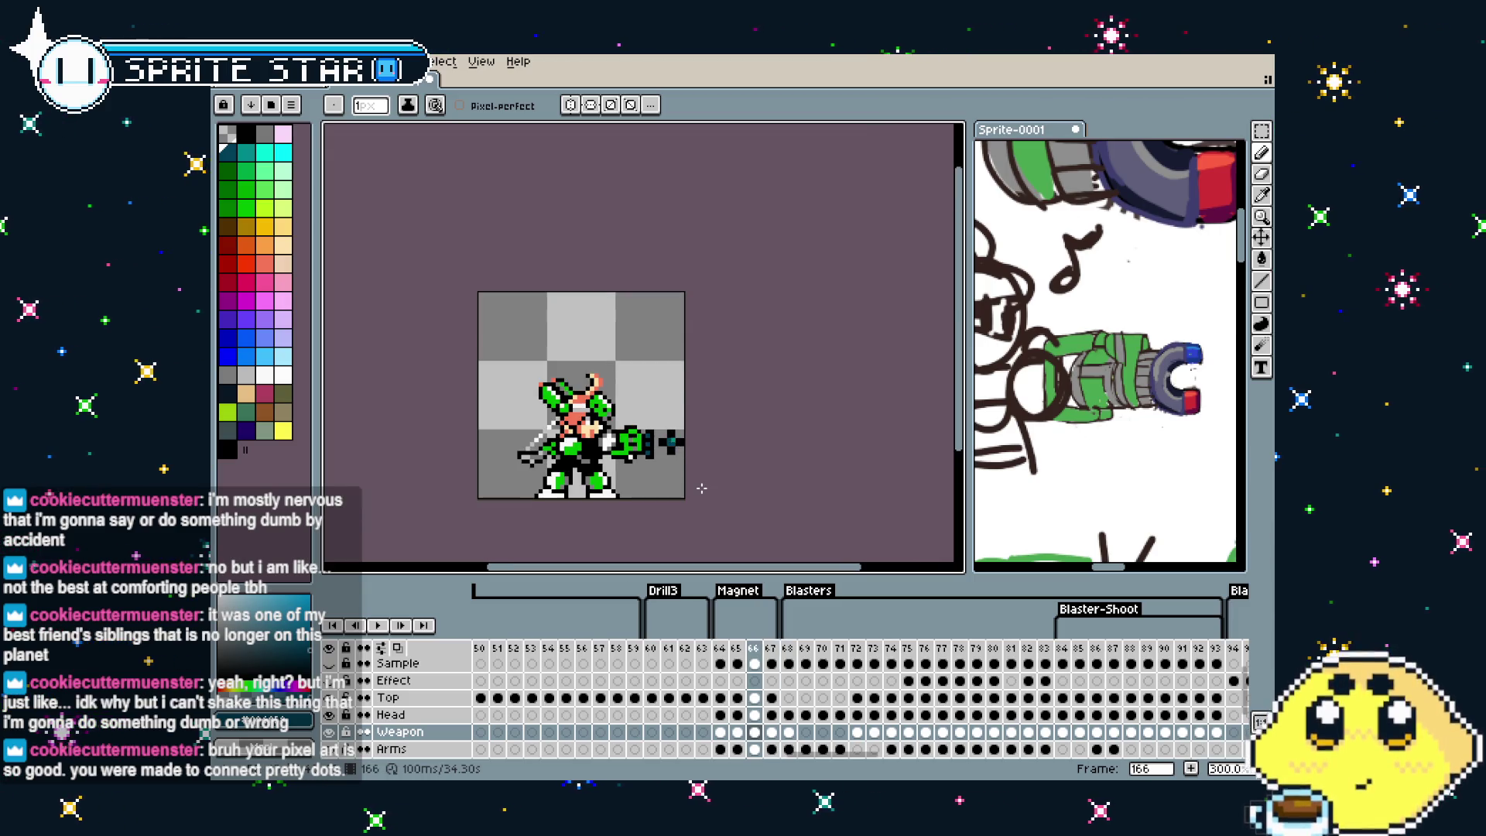
key("period")
scroll(689, 486, "up", 1)
scroll(674, 486, "up", 2)
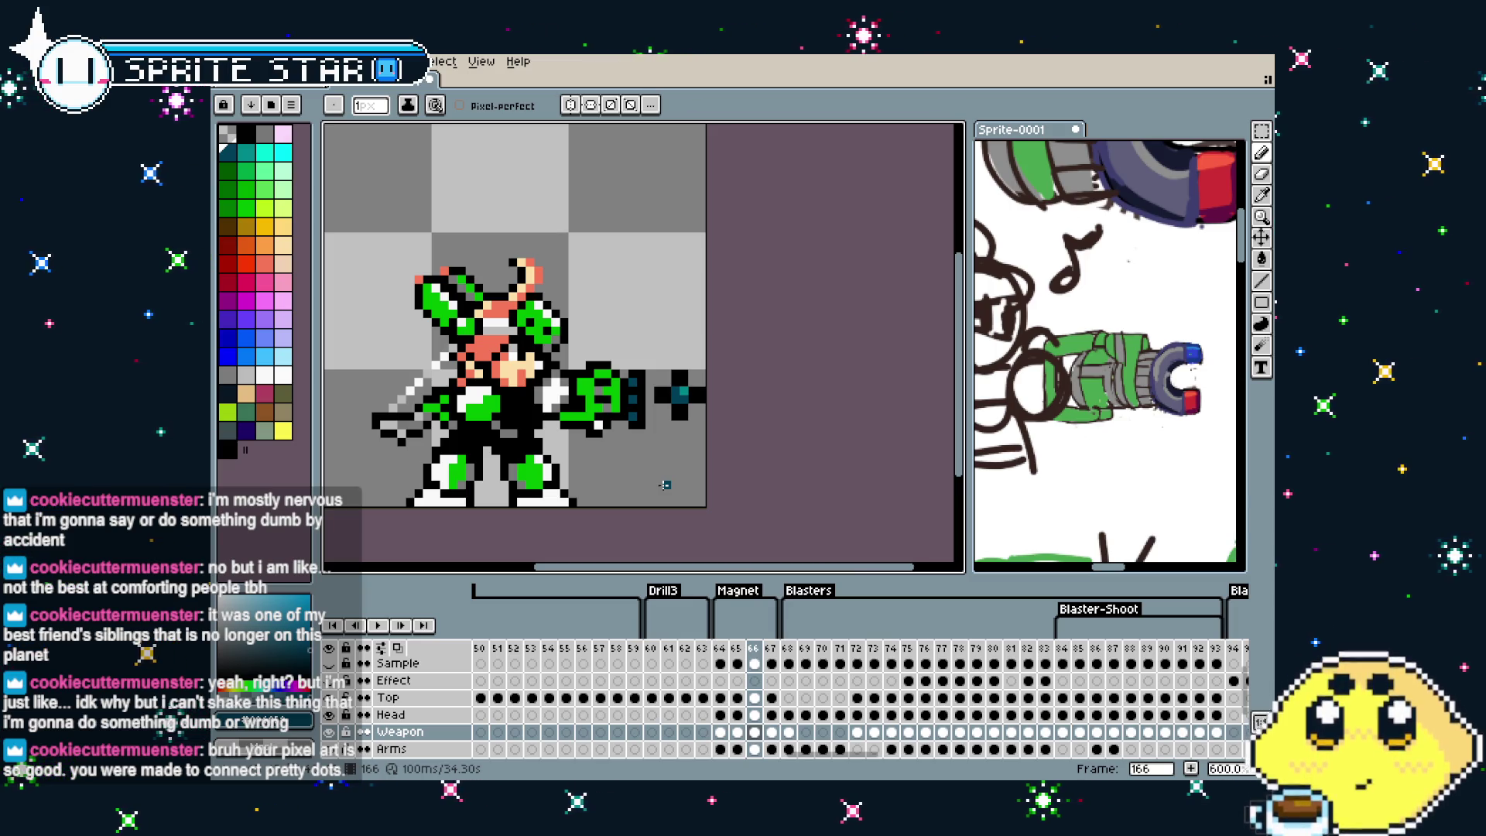
Erase the cross shot beside the gun in frames 166 and 167
key("Right")
key("Left")
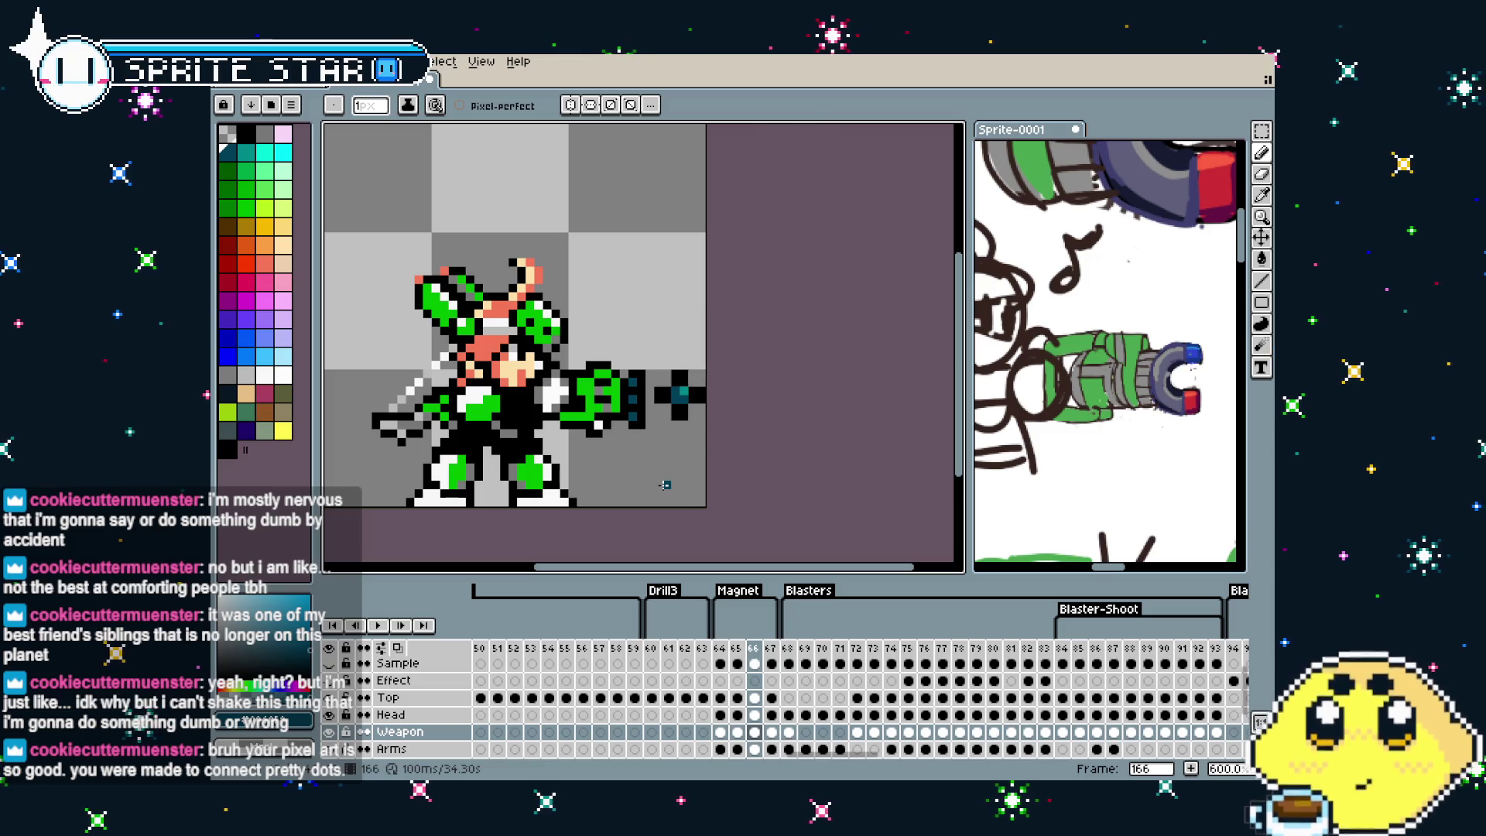
key("e")
left_click(680, 396)
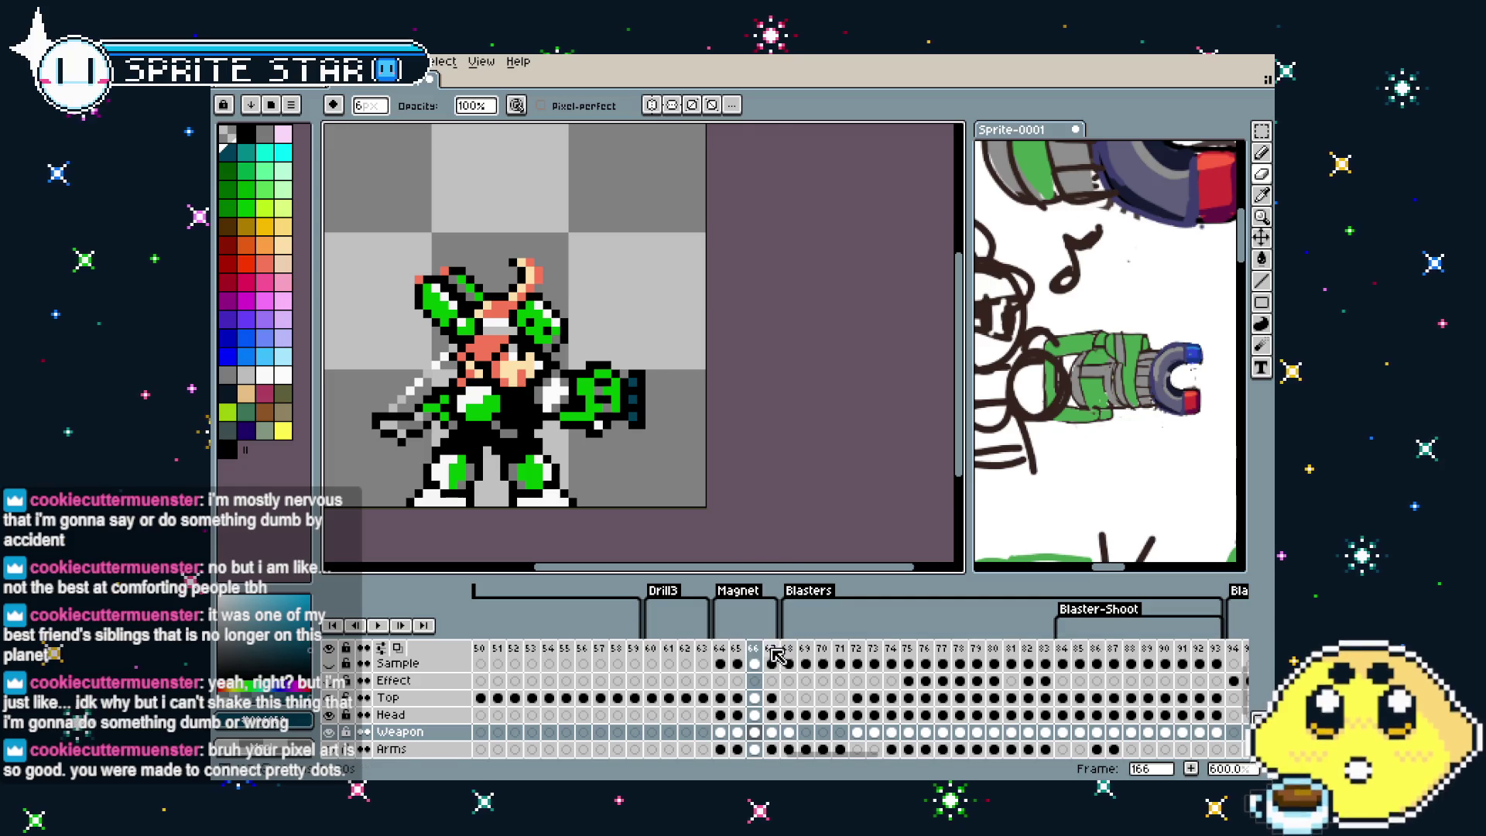
left_click(772, 731)
left_click_drag(714, 422, 680, 399)
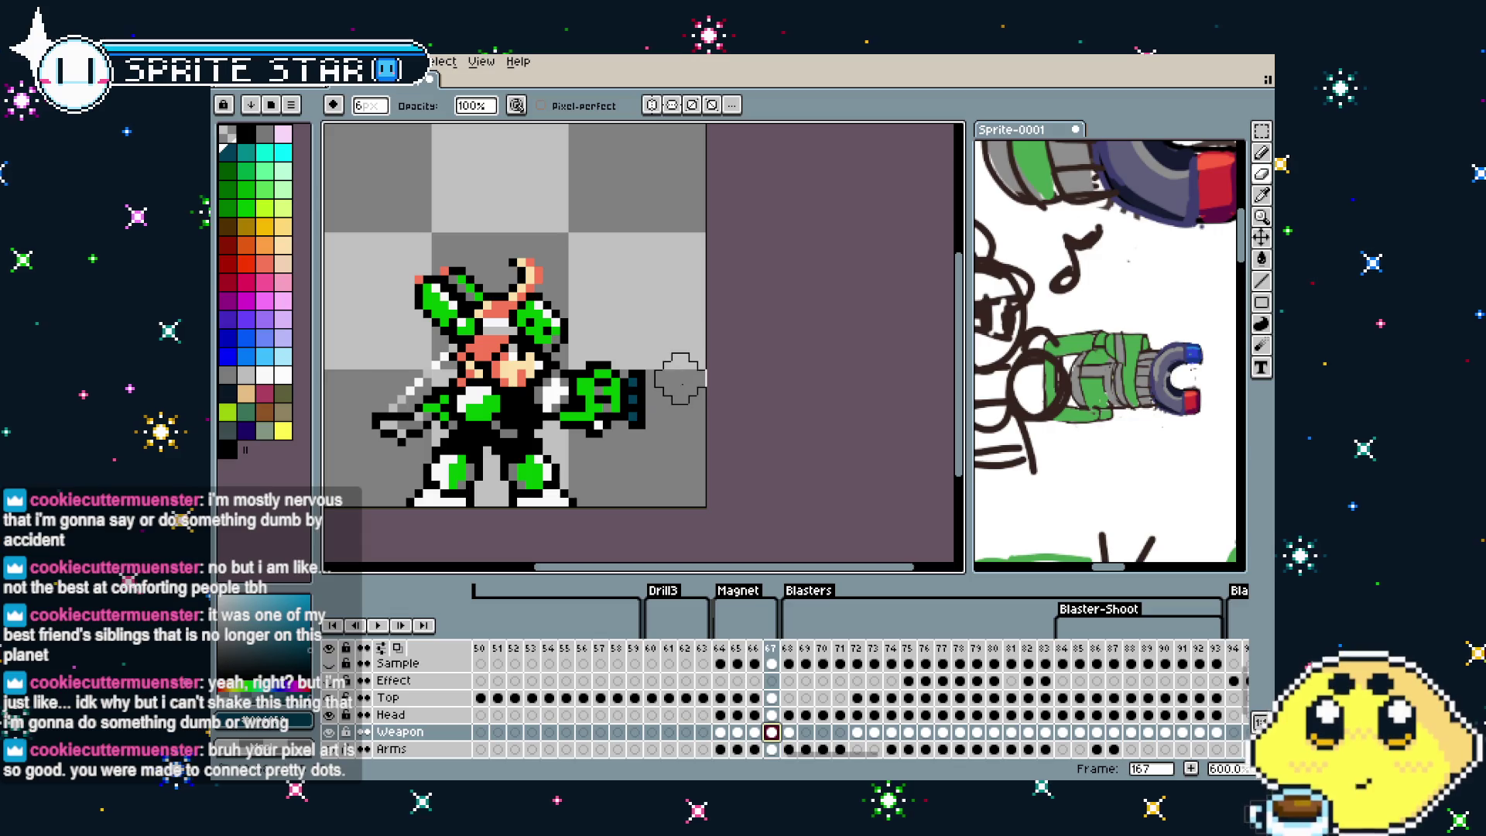
Pick black from the sprite and paint a round black blob at the gun tip in frame 167
key("i")
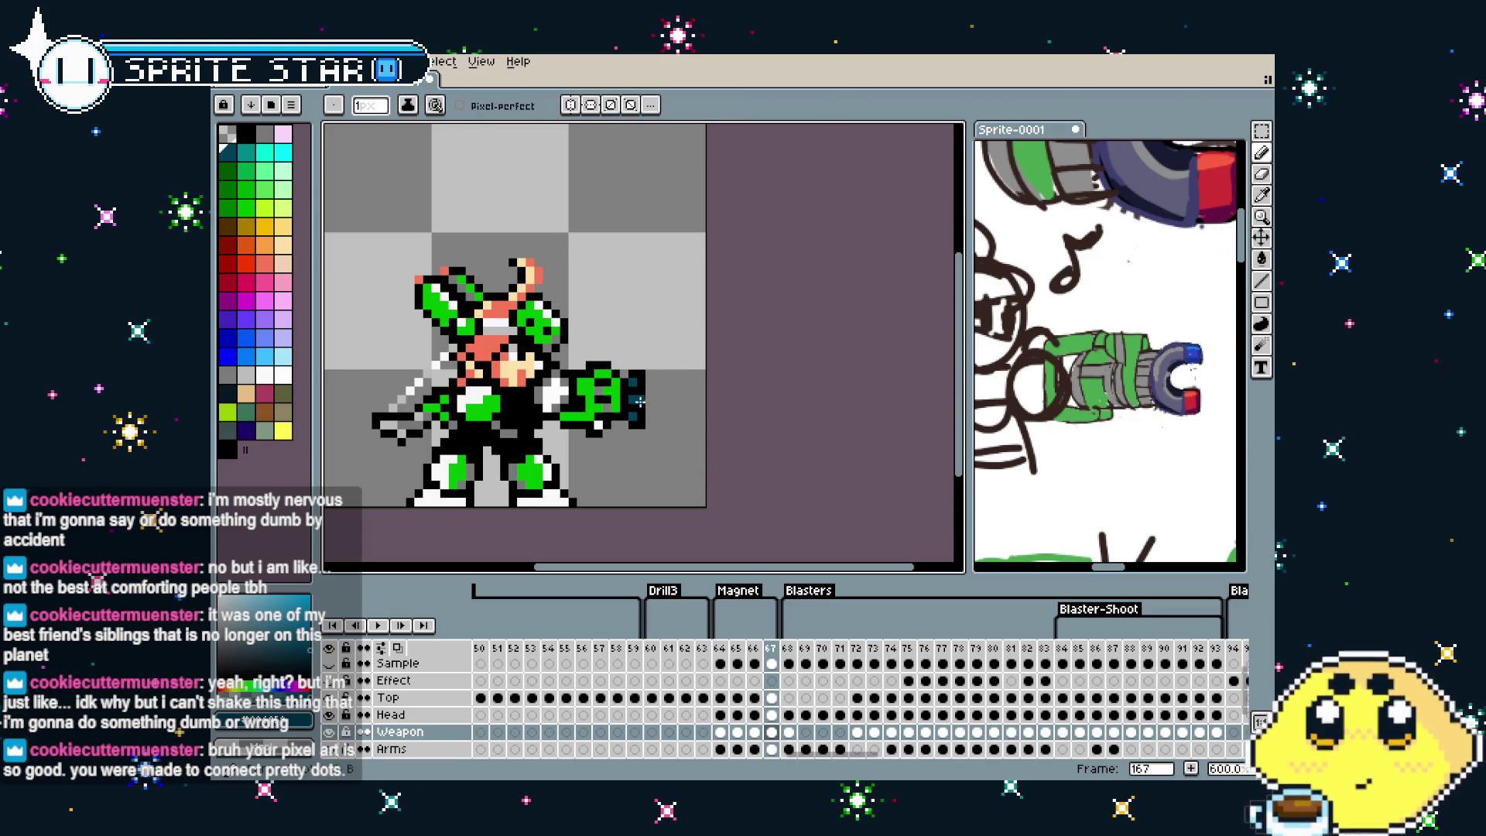
left_click(647, 394)
key("b")
left_click(681, 400)
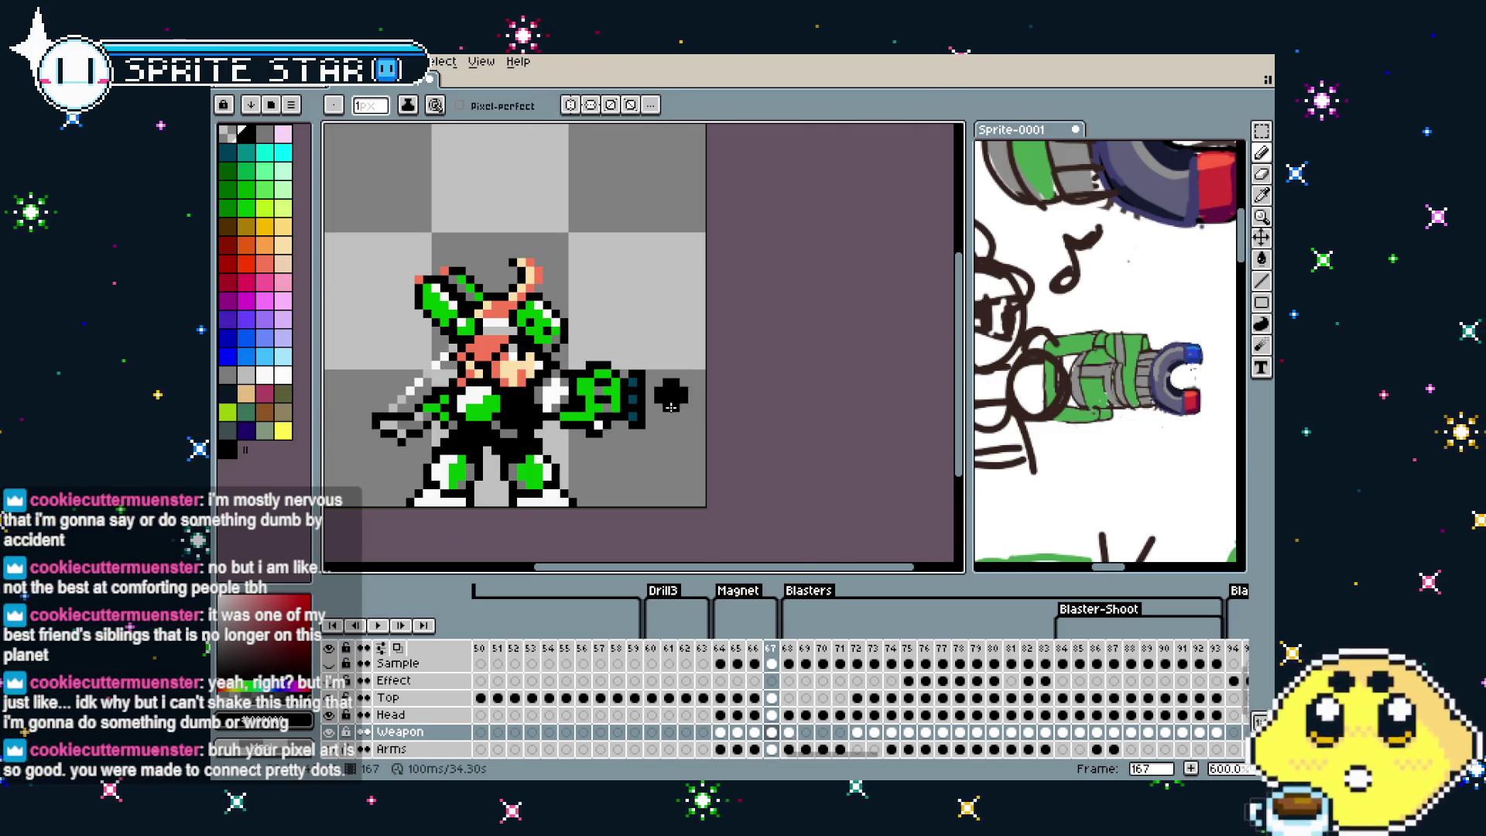
Hollow out the middle of the gun-tip blob and fill its upper-left inner pixel black
scroll(676, 396, "up", 5)
left_click_drag(688, 373, 655, 339)
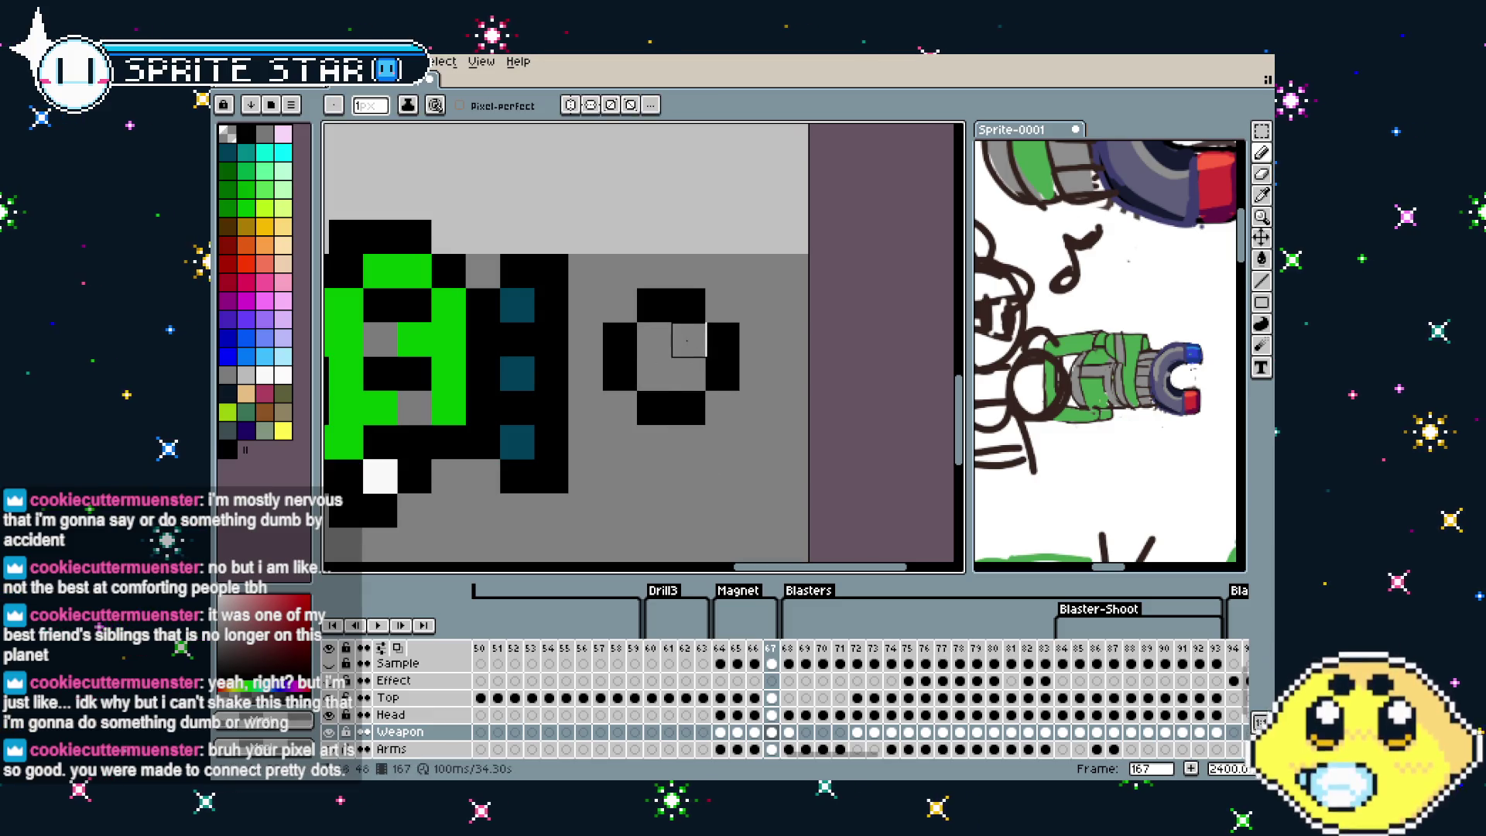
left_click(654, 339)
scroll(654, 408, "down", 5)
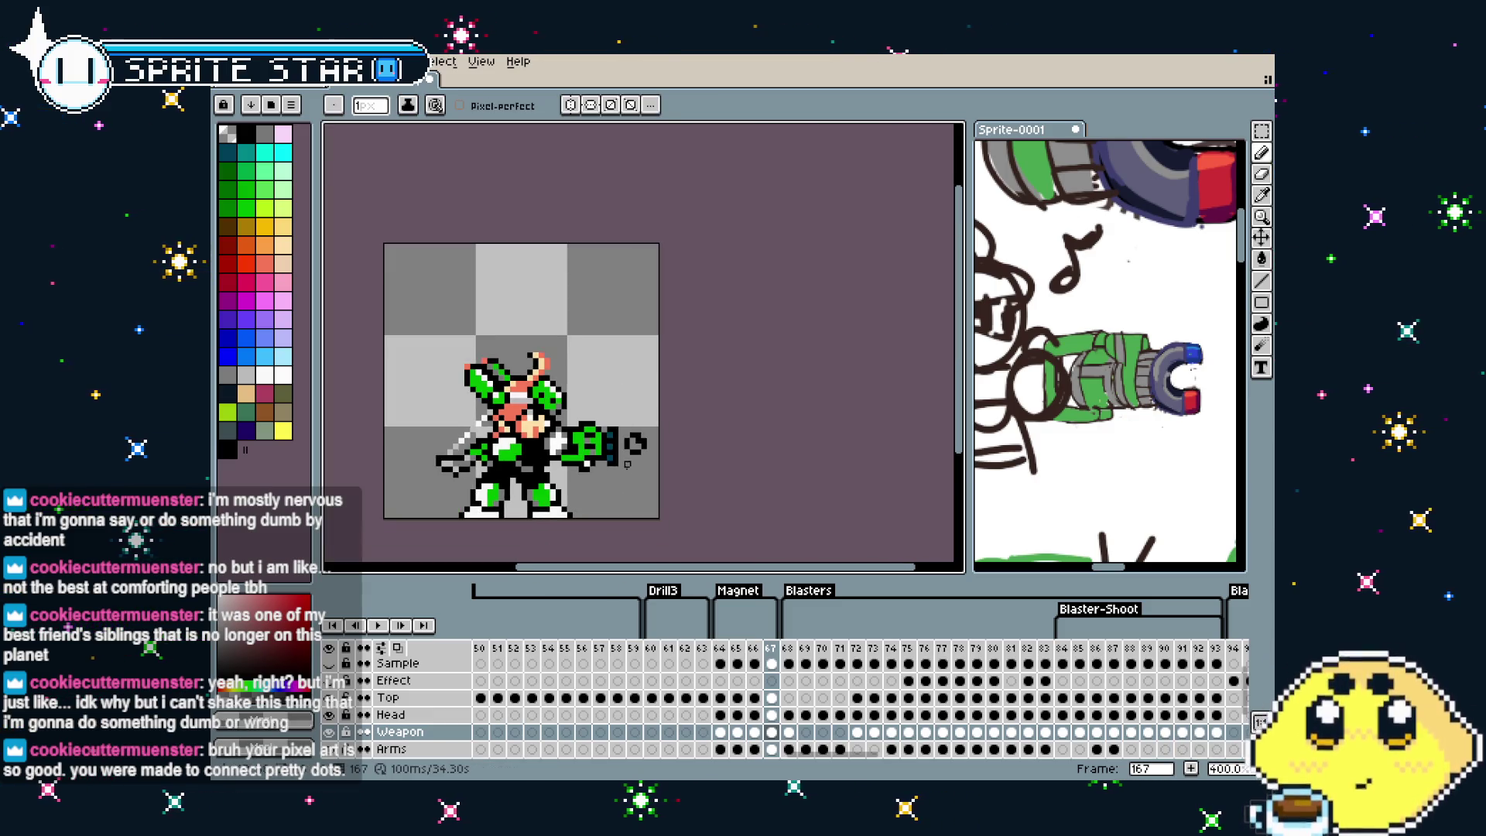
scroll(627, 469, "up", 2)
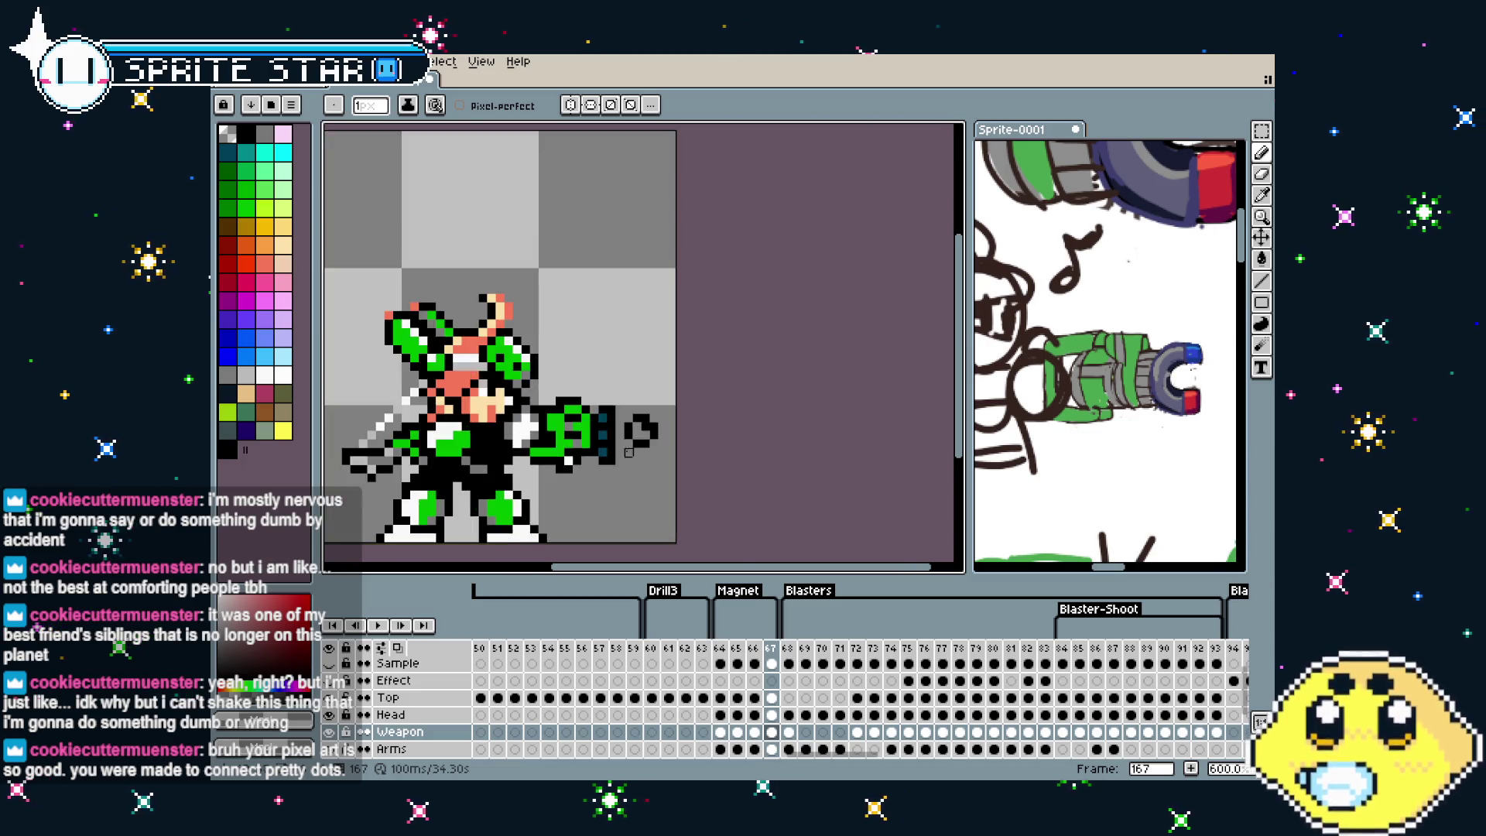
scroll(627, 469, "up", 2)
Pick teal as the drawing colour for the ring and select frame 167 in the timeline
left_click(637, 393, "alt")
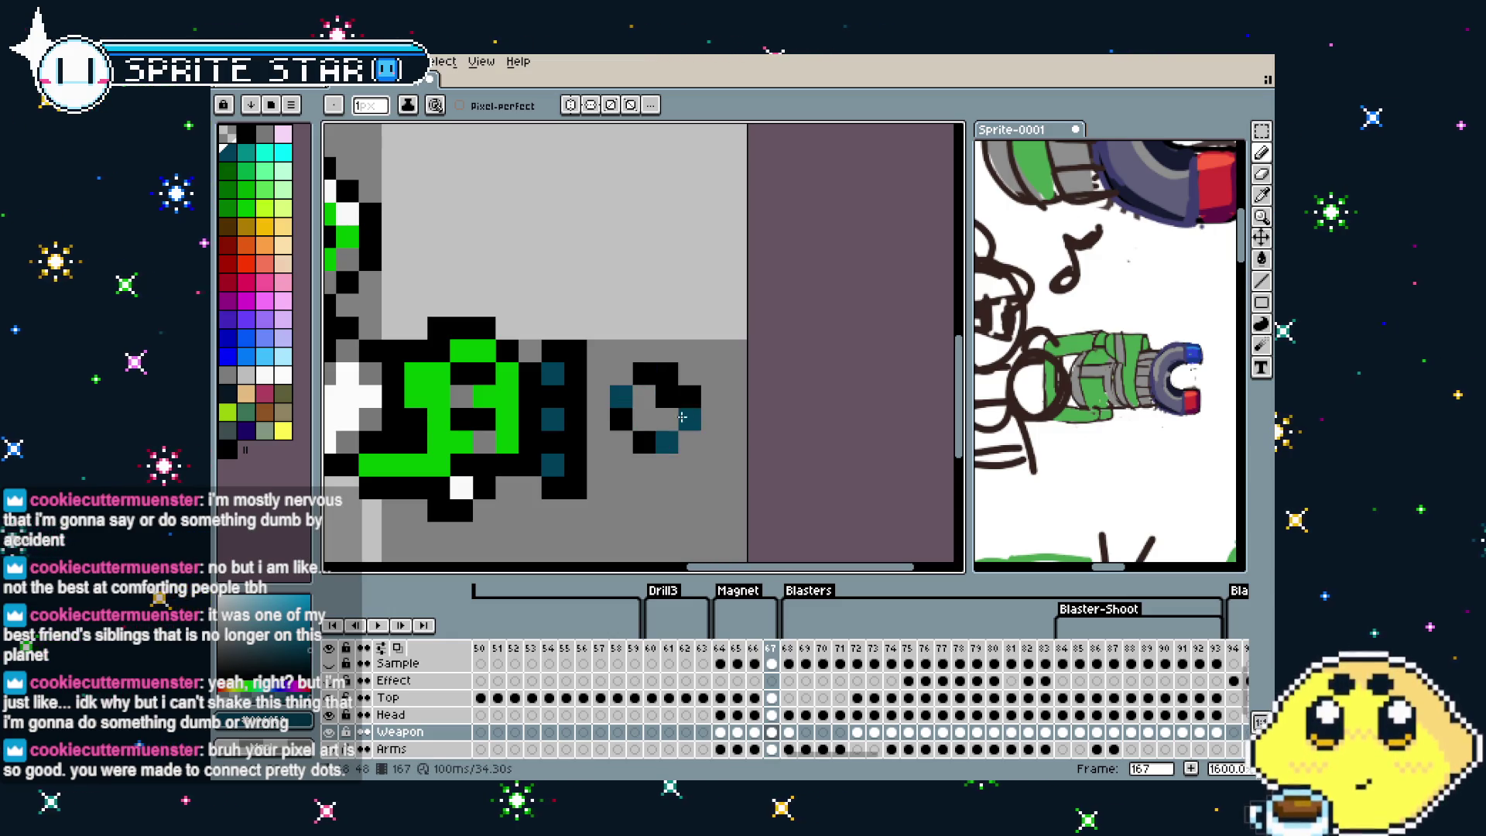
scroll(677, 379, "down", 4)
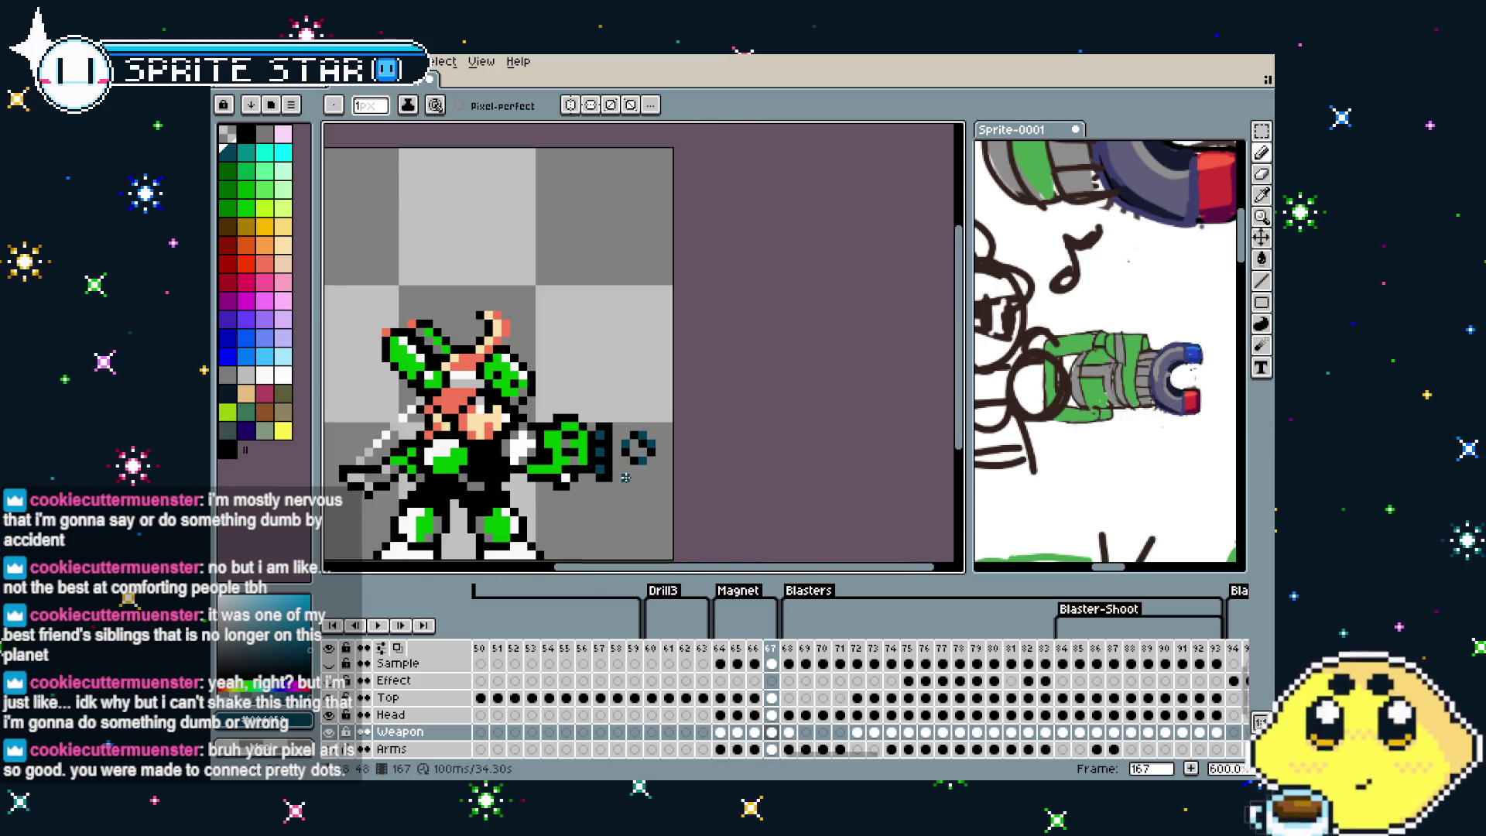
scroll(620, 496, "down", 2)
scroll(620, 495, "up", 3)
scroll(620, 495, "up", 2)
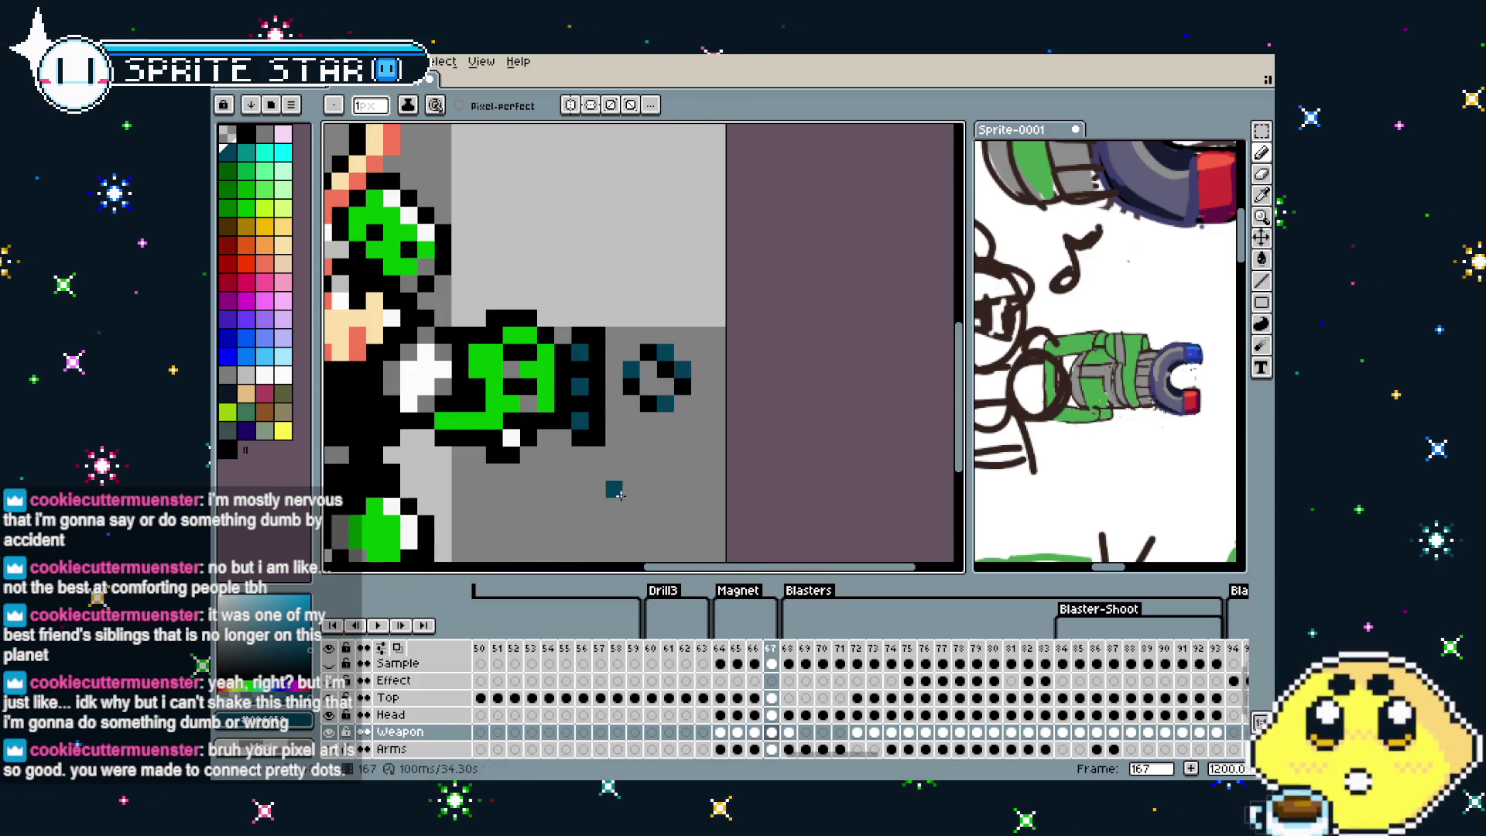
scroll(634, 488, "down", 2)
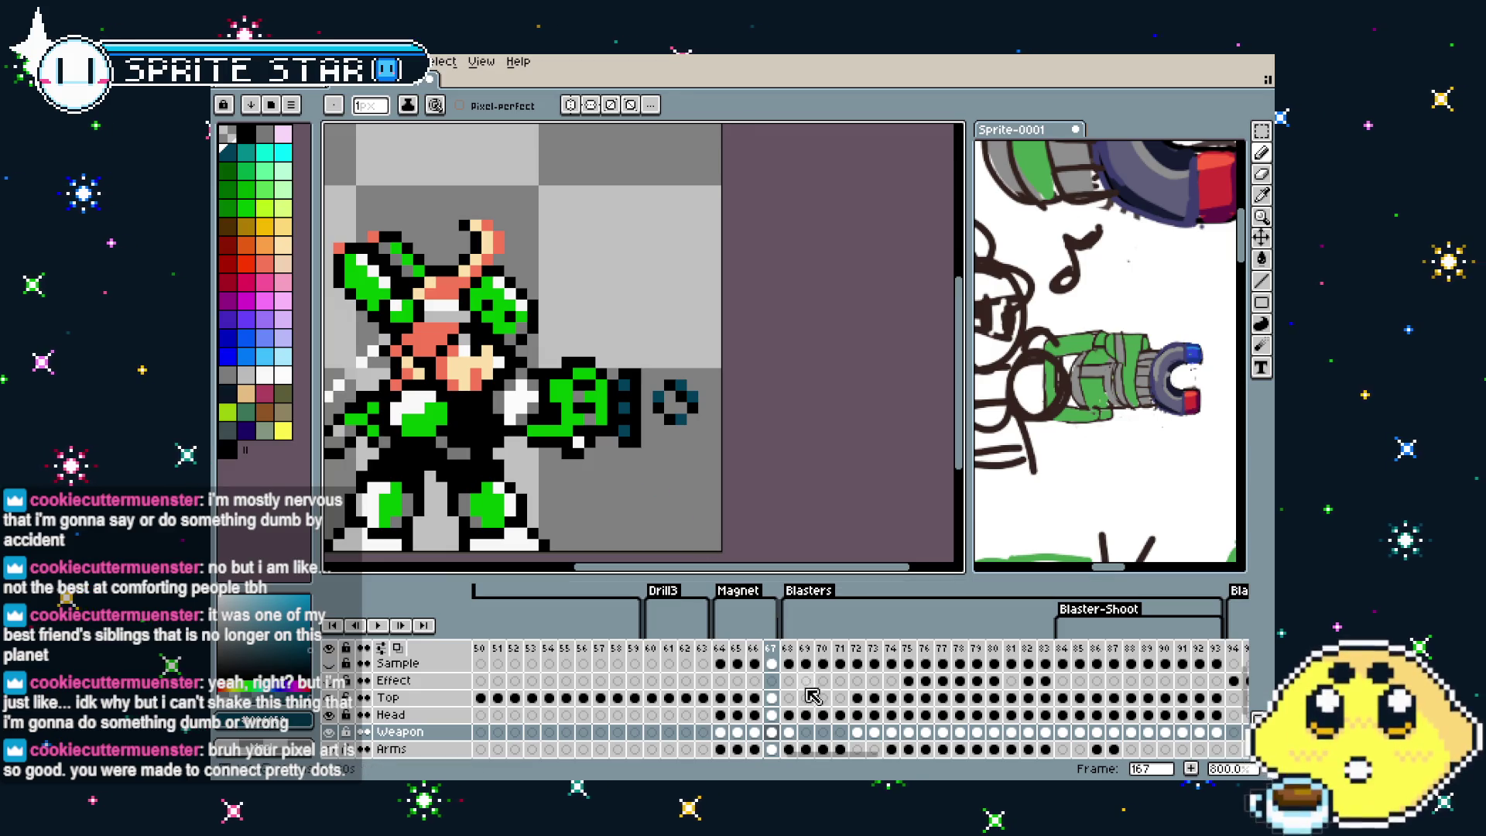
left_click(771, 654)
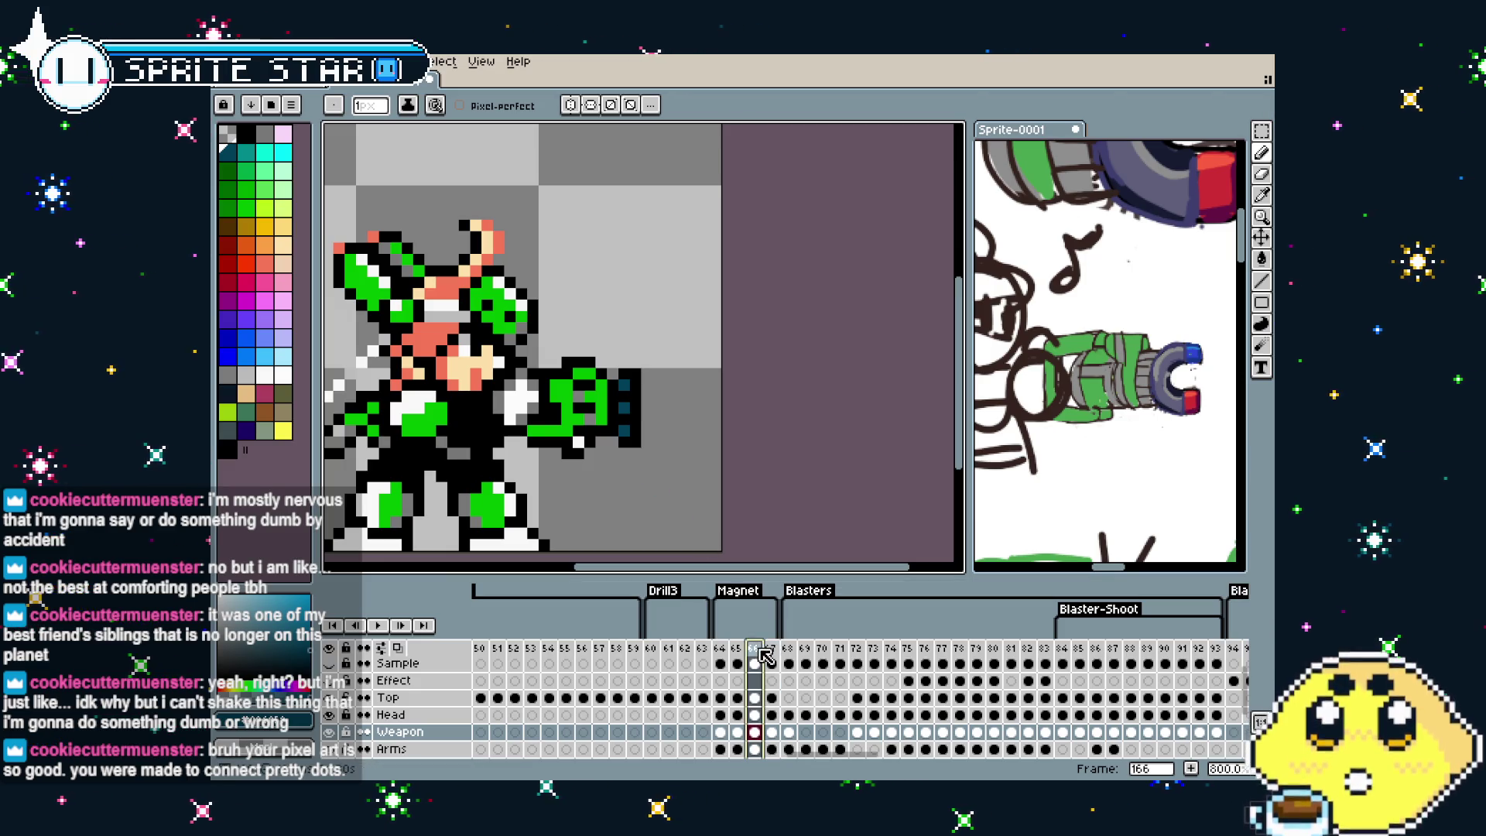
Copy the teal ring from frame 167 into frame 166 at the gun tip
key("m")
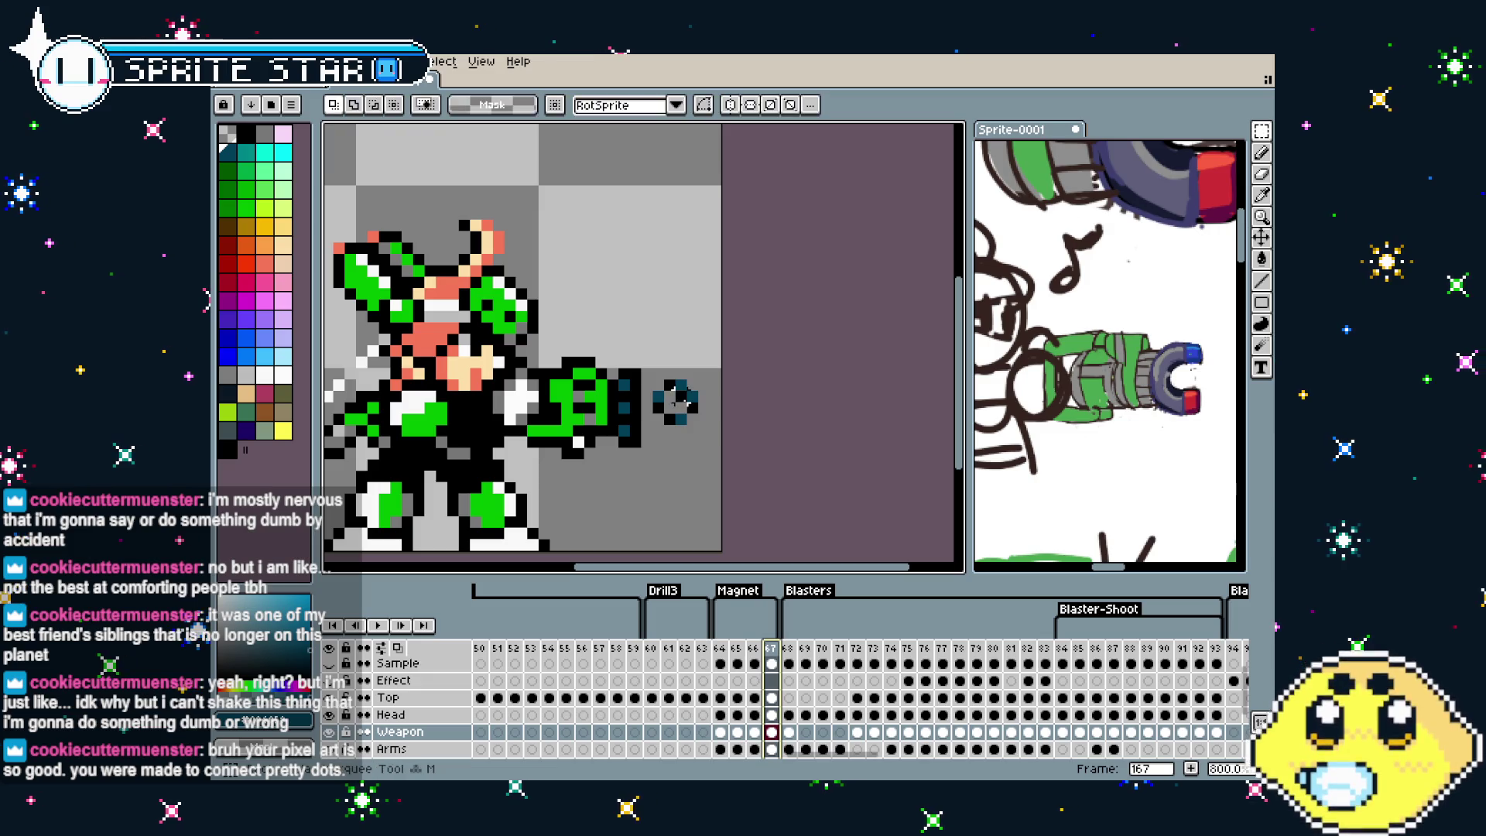
left_click_drag(650, 366, 713, 451)
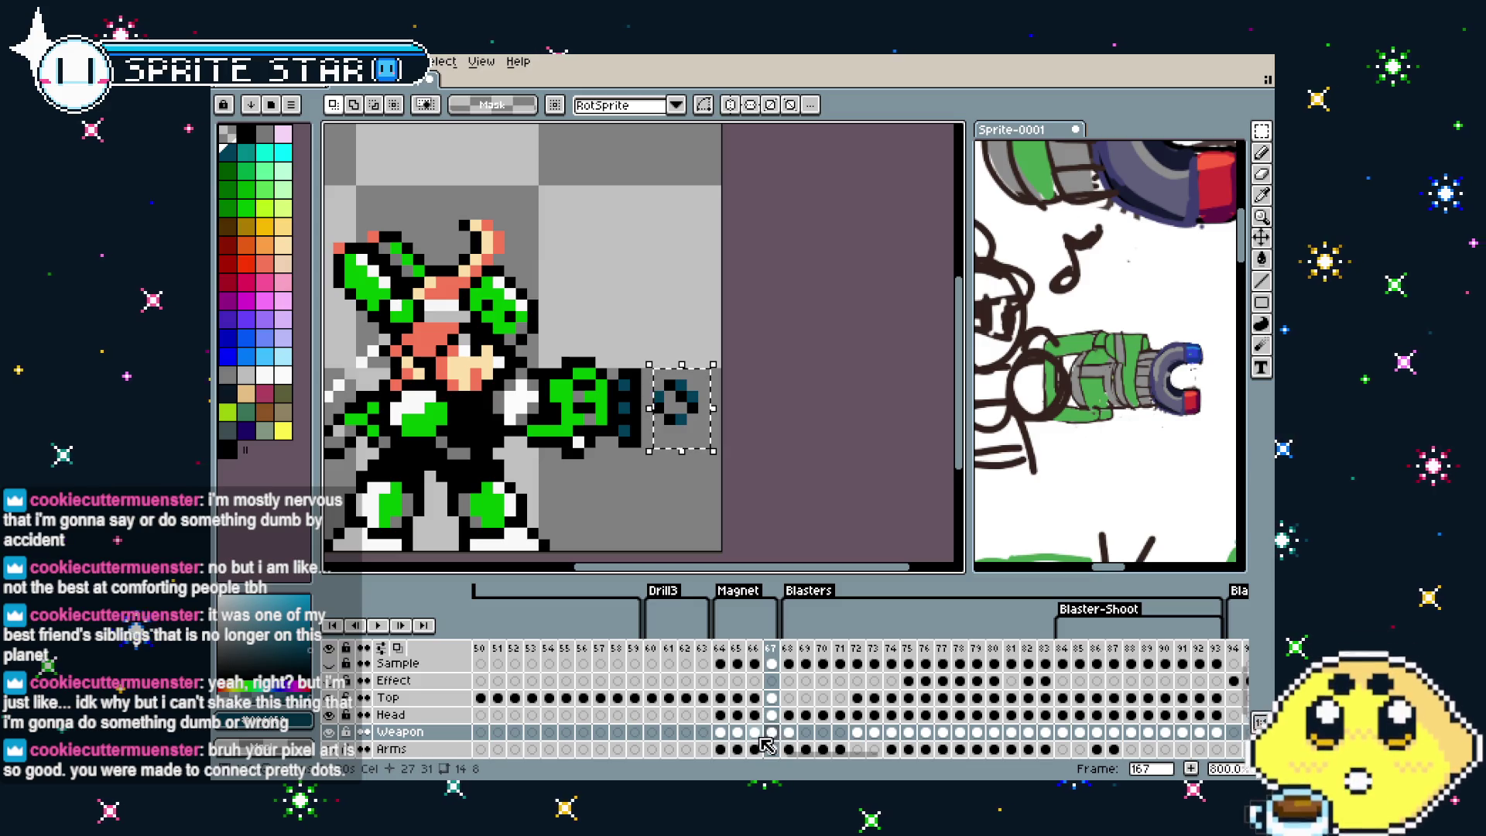
left_click(754, 648)
left_click(681, 458)
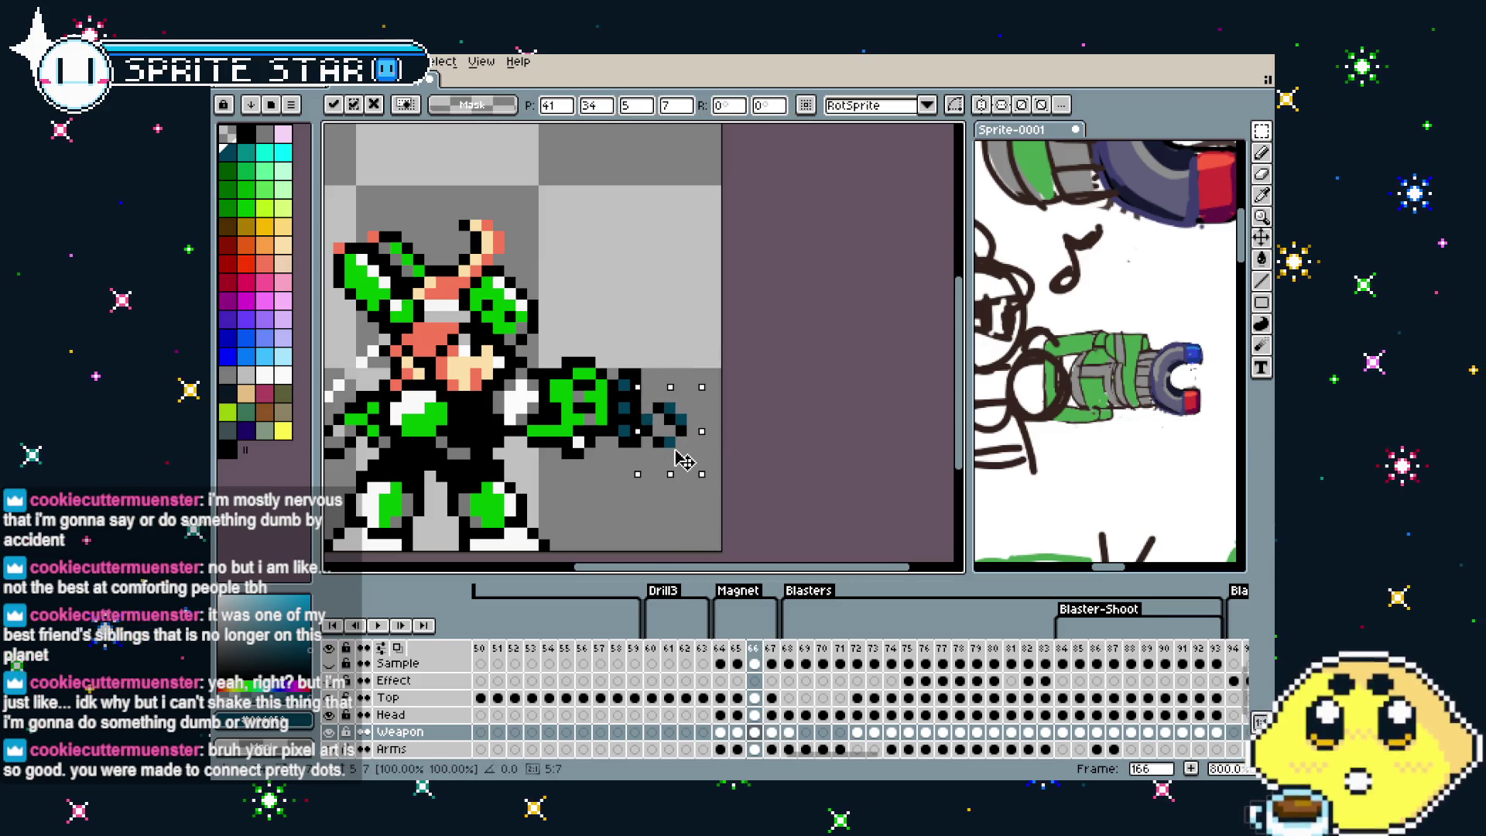
key("Return")
Play the gun frames as a loop from frame 165 and nudge the view
key("Left")
key("Return")
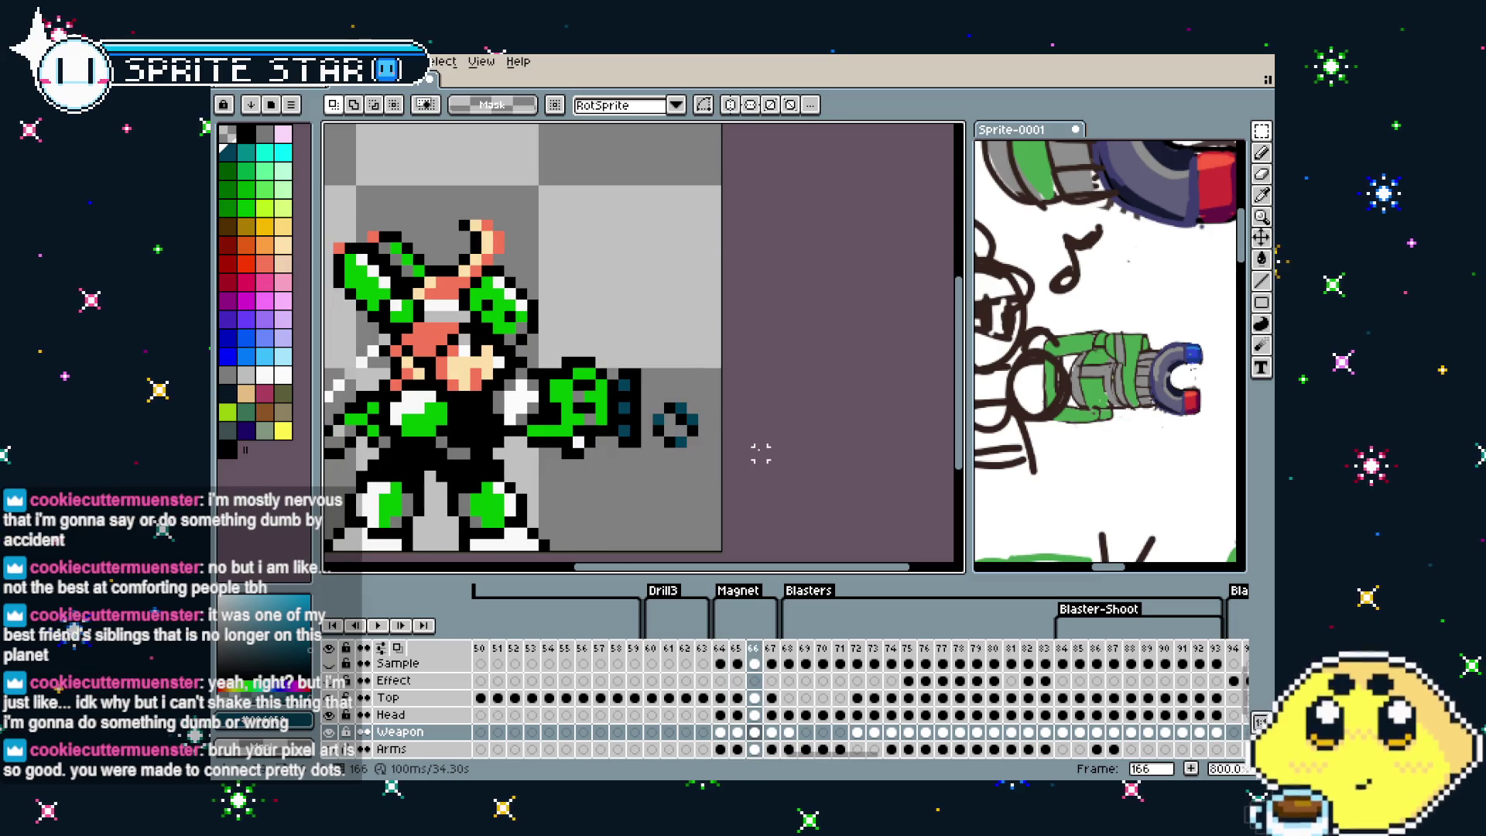
scroll(757, 462, "down", 2)
left_click_drag(758, 462, 754, 454)
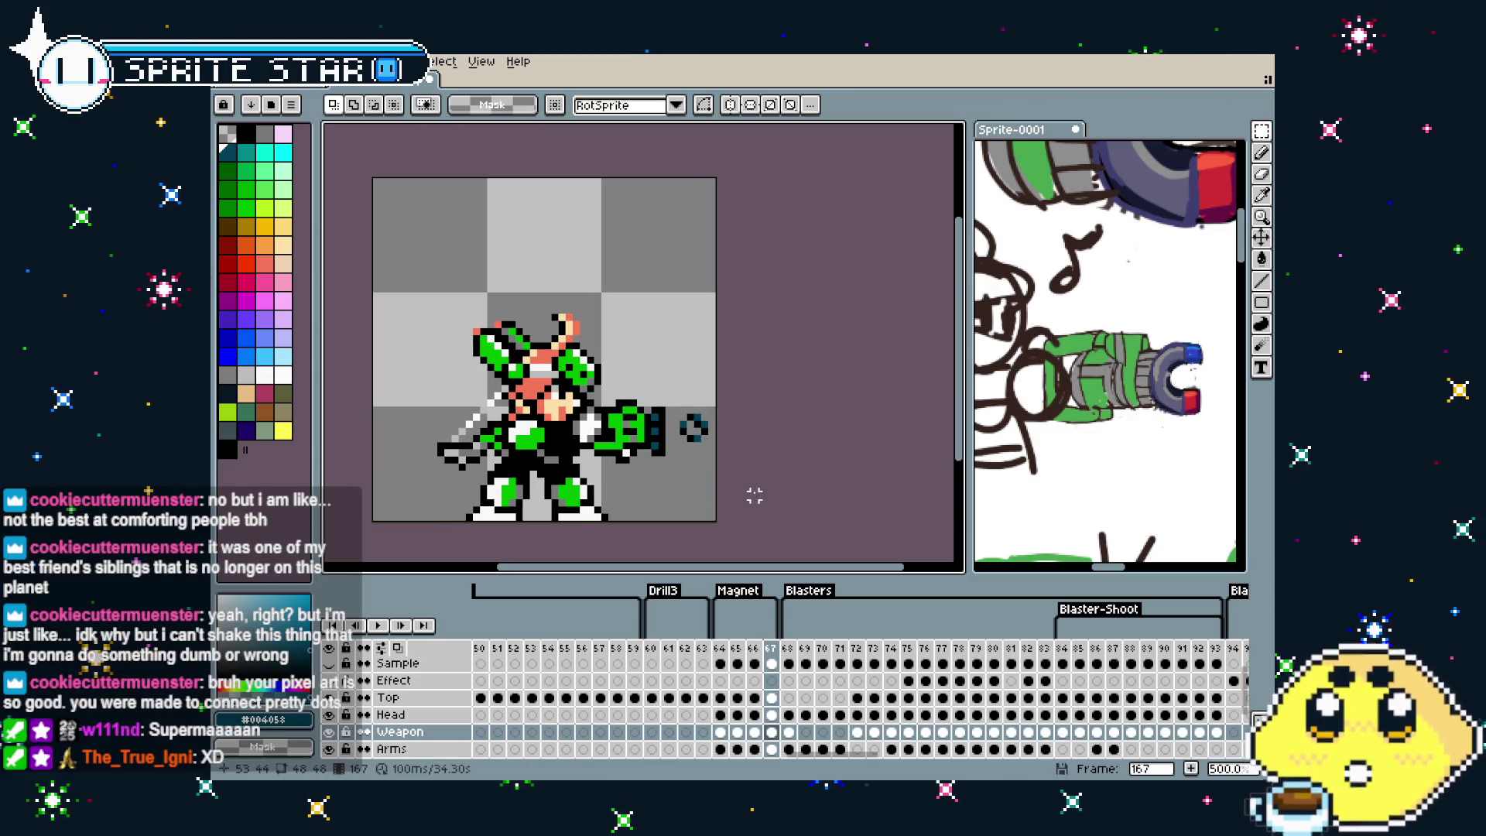
key("Left")
key("Right")
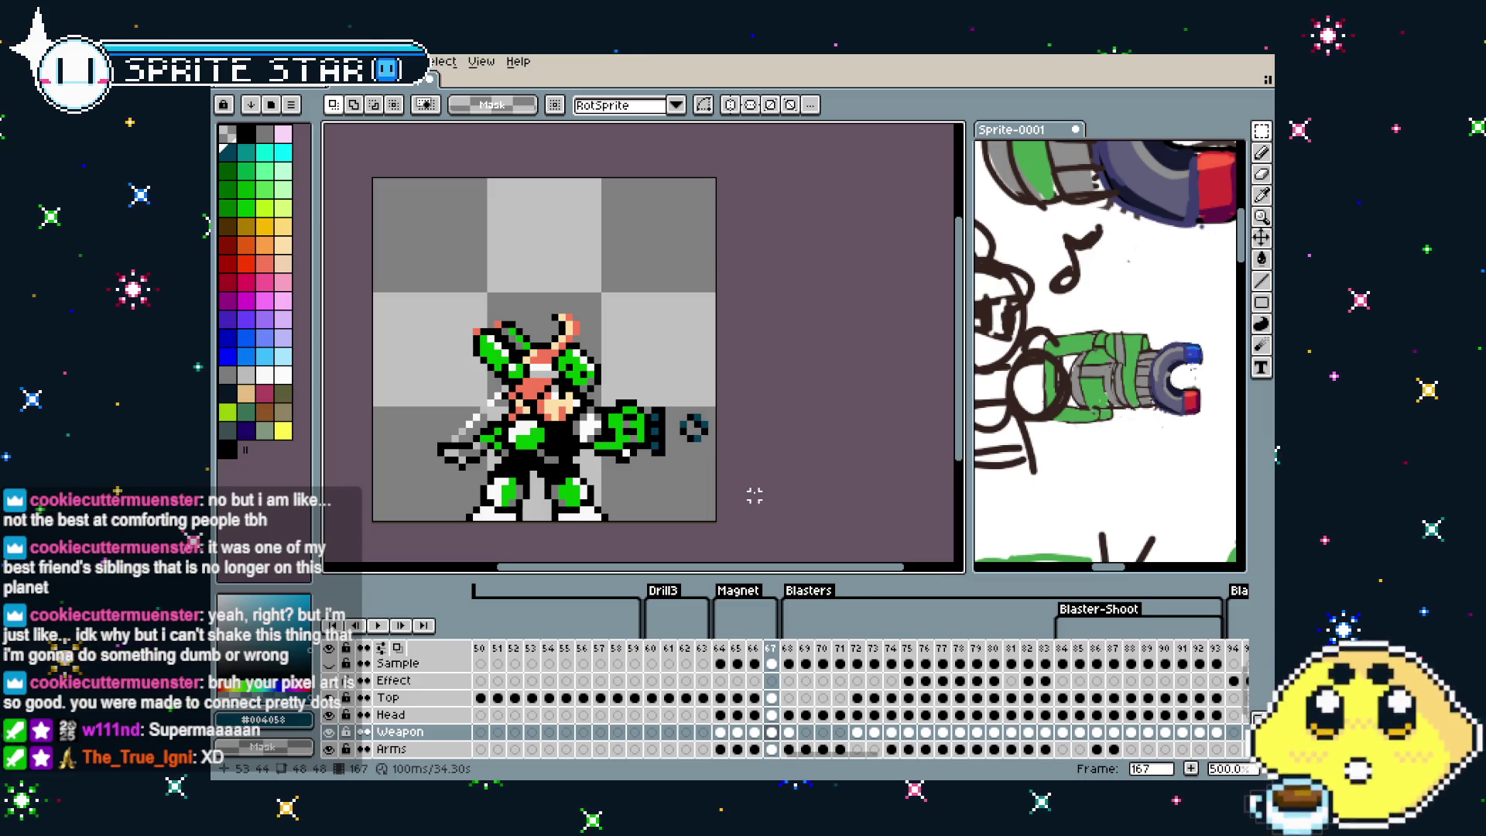
key("Left")
key("Right")
key("Left")
key("Right")
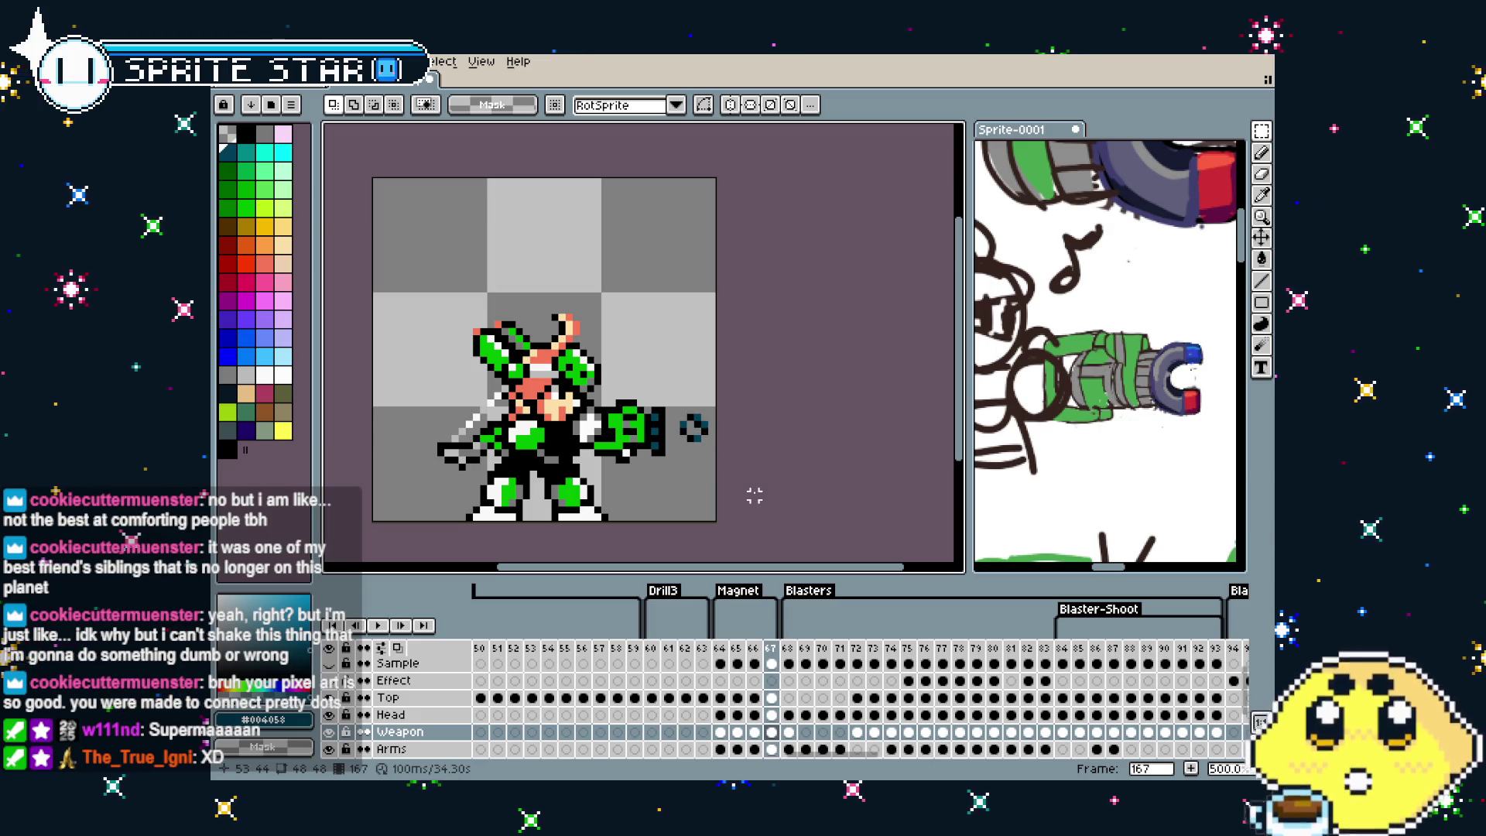
key("Left")
key("Right")
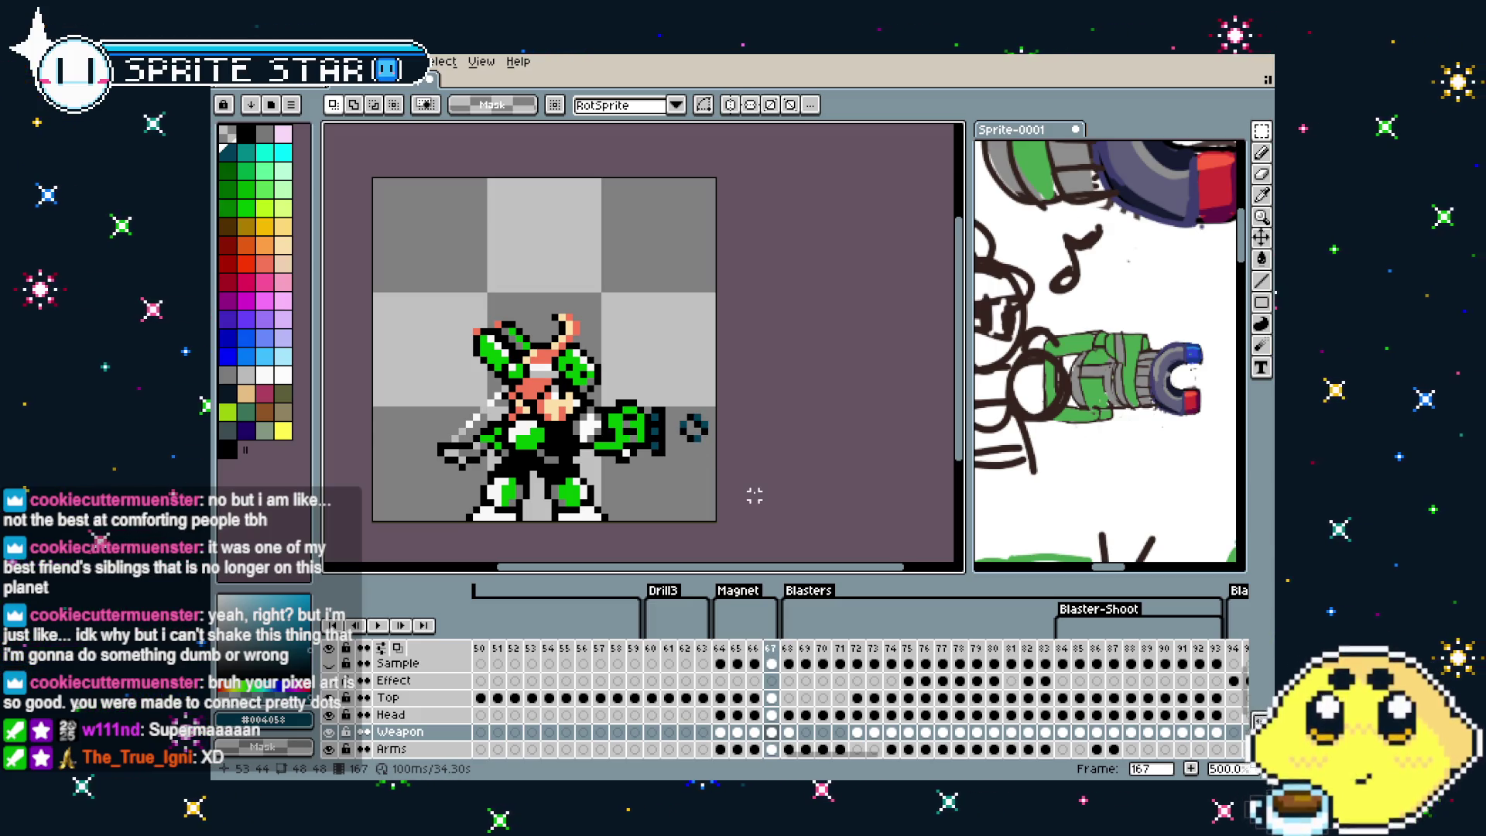
key("Left")
key("Right")
key("Left")
key("Right")
key("Left")
key("Left")
key("Left")
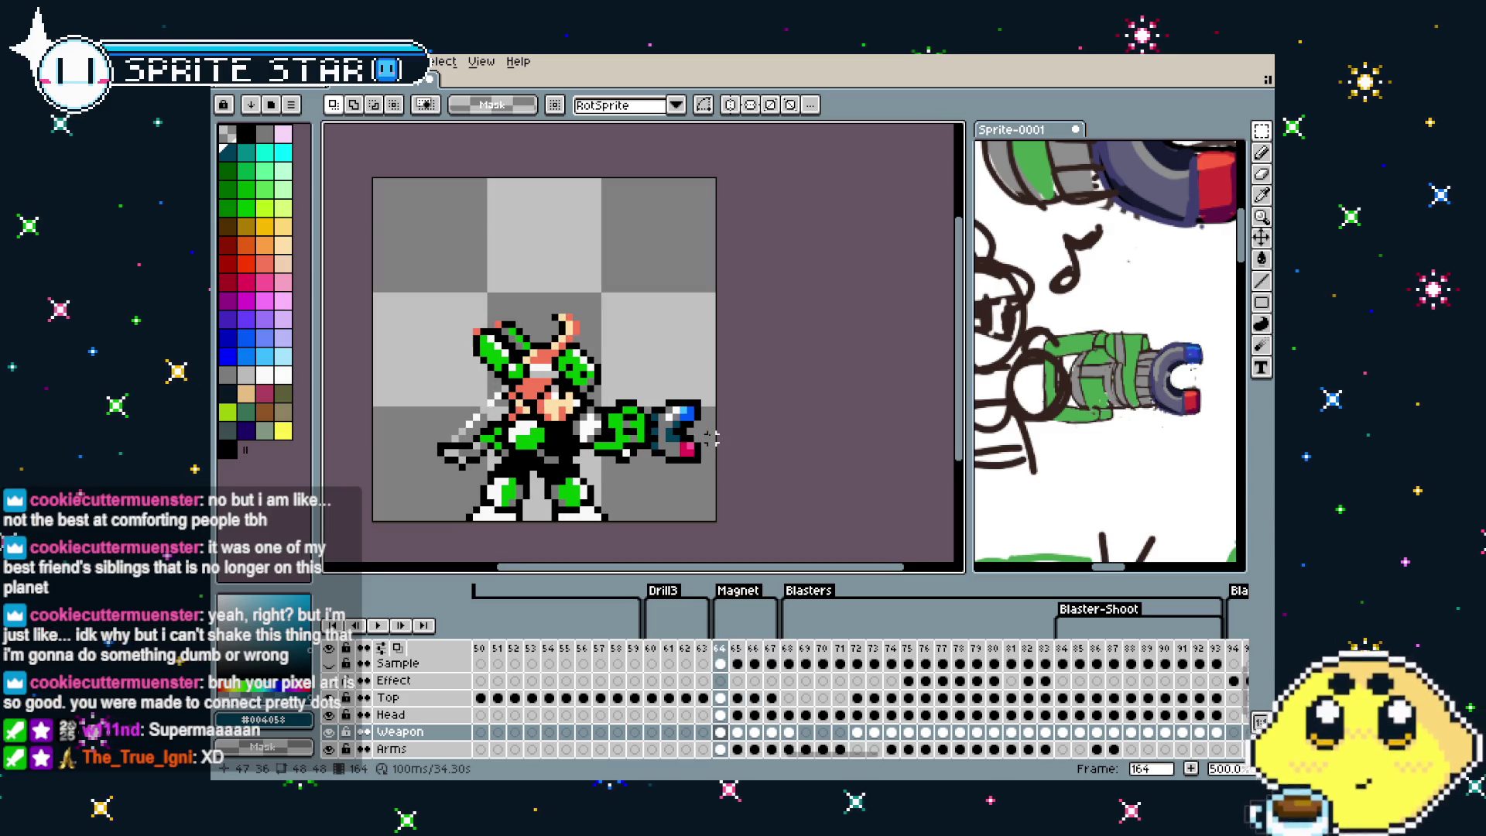
key("Right")
key("Right")
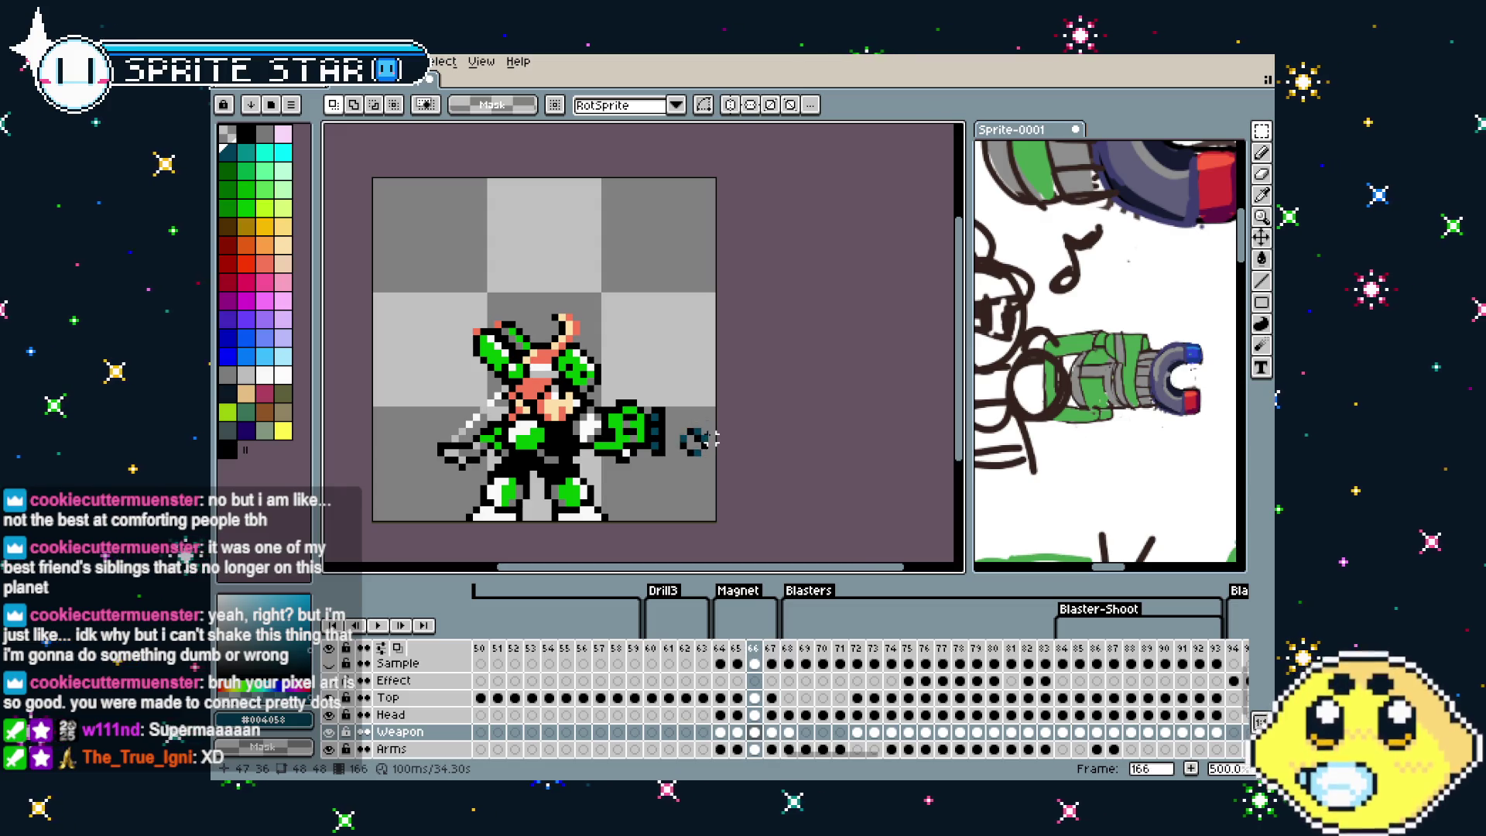
key("Left")
key("Left")
key("Return")
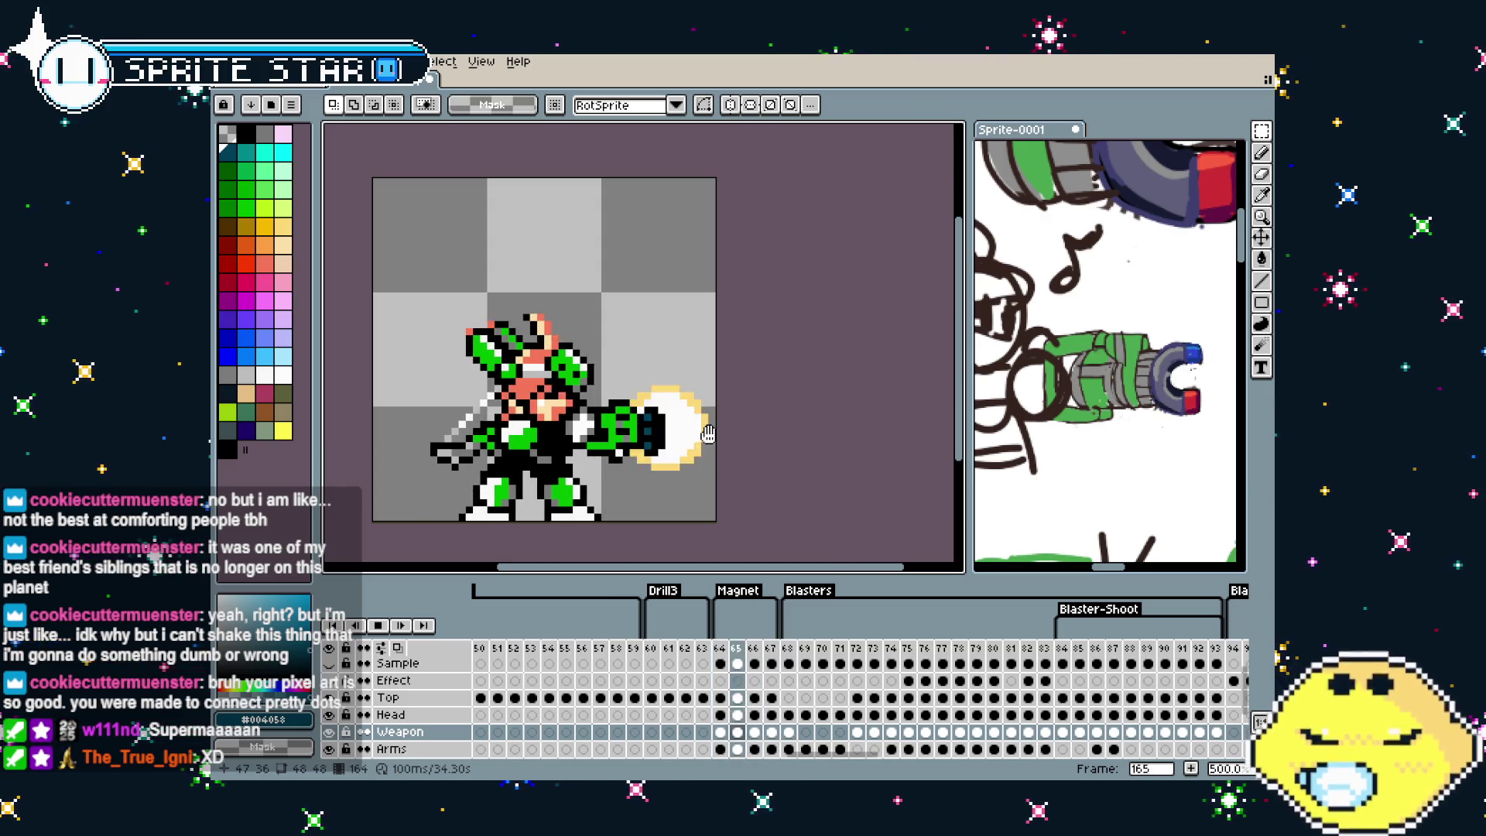
scroll(743, 411, "down", 1)
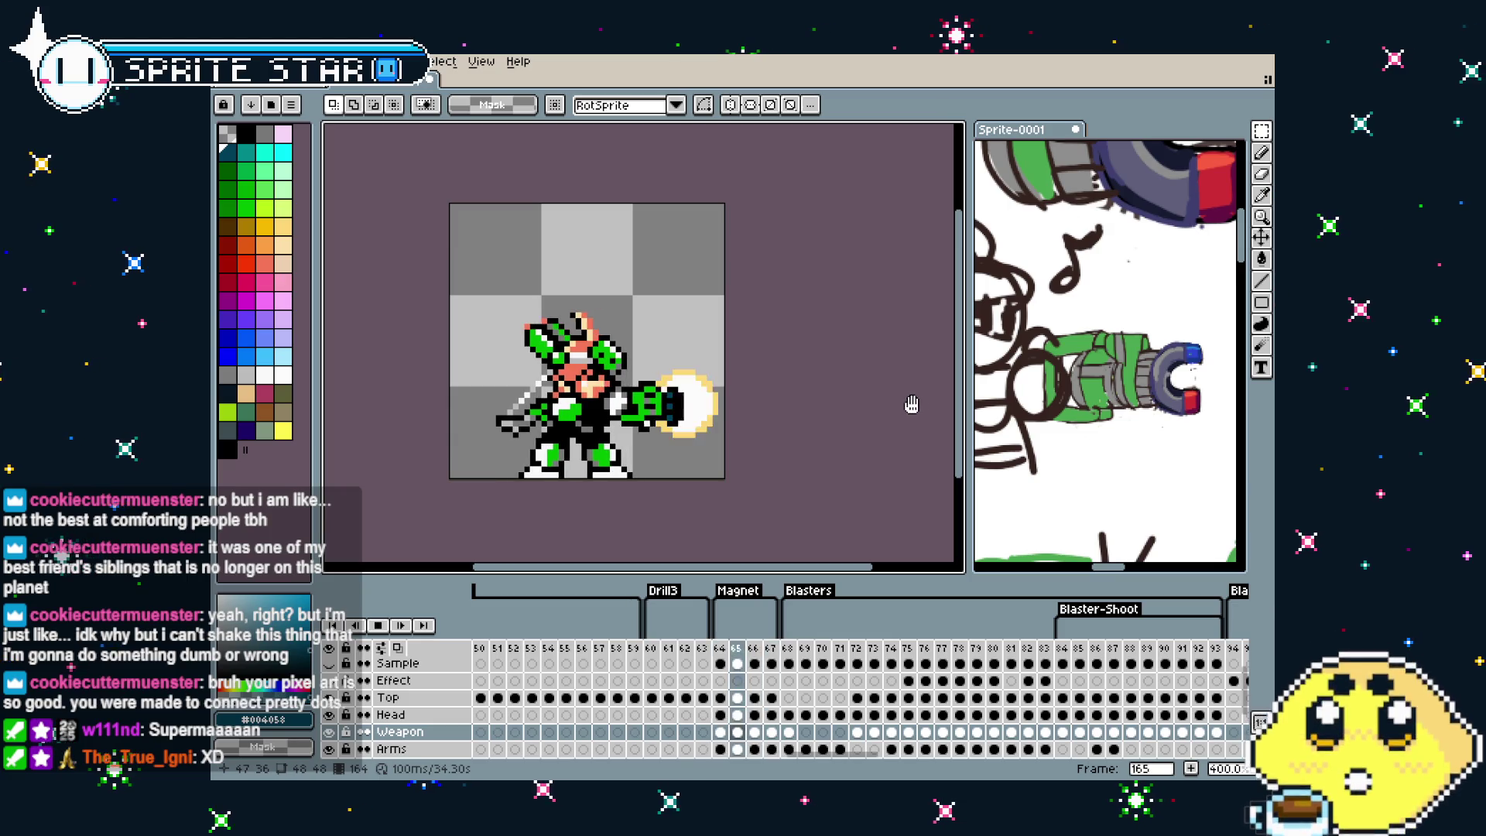
scroll(718, 403, "up", 1)
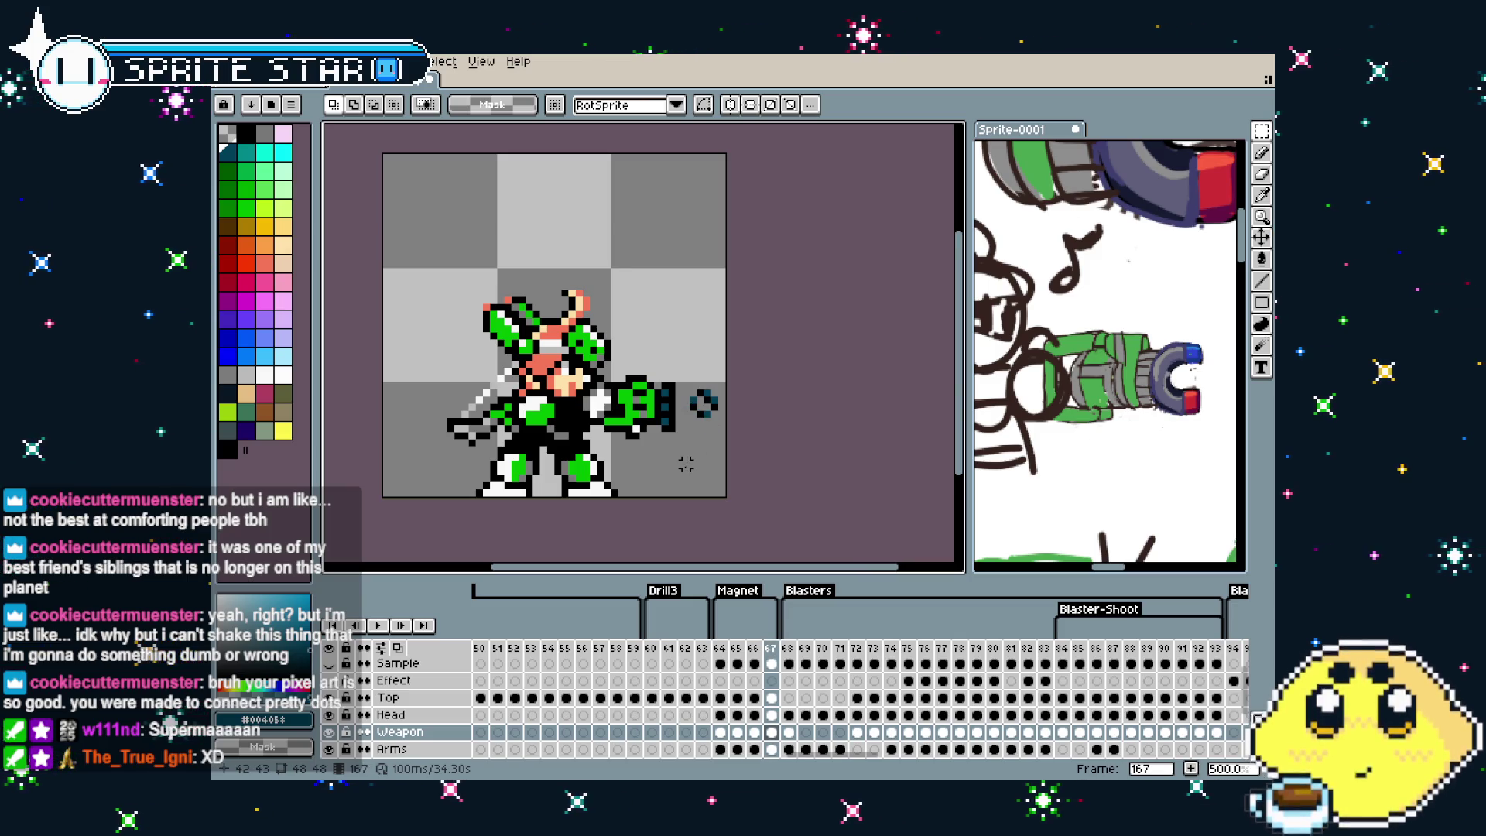
scroll(712, 426, "right", 1)
key("Right")
key("Left")
key("Left")
key("Left")
key("Right")
key("Right")
key("Right")
scroll(652, 442, "down", 2)
key("Left")
key("Right")
key("Left")
key("Left")
key("Left")
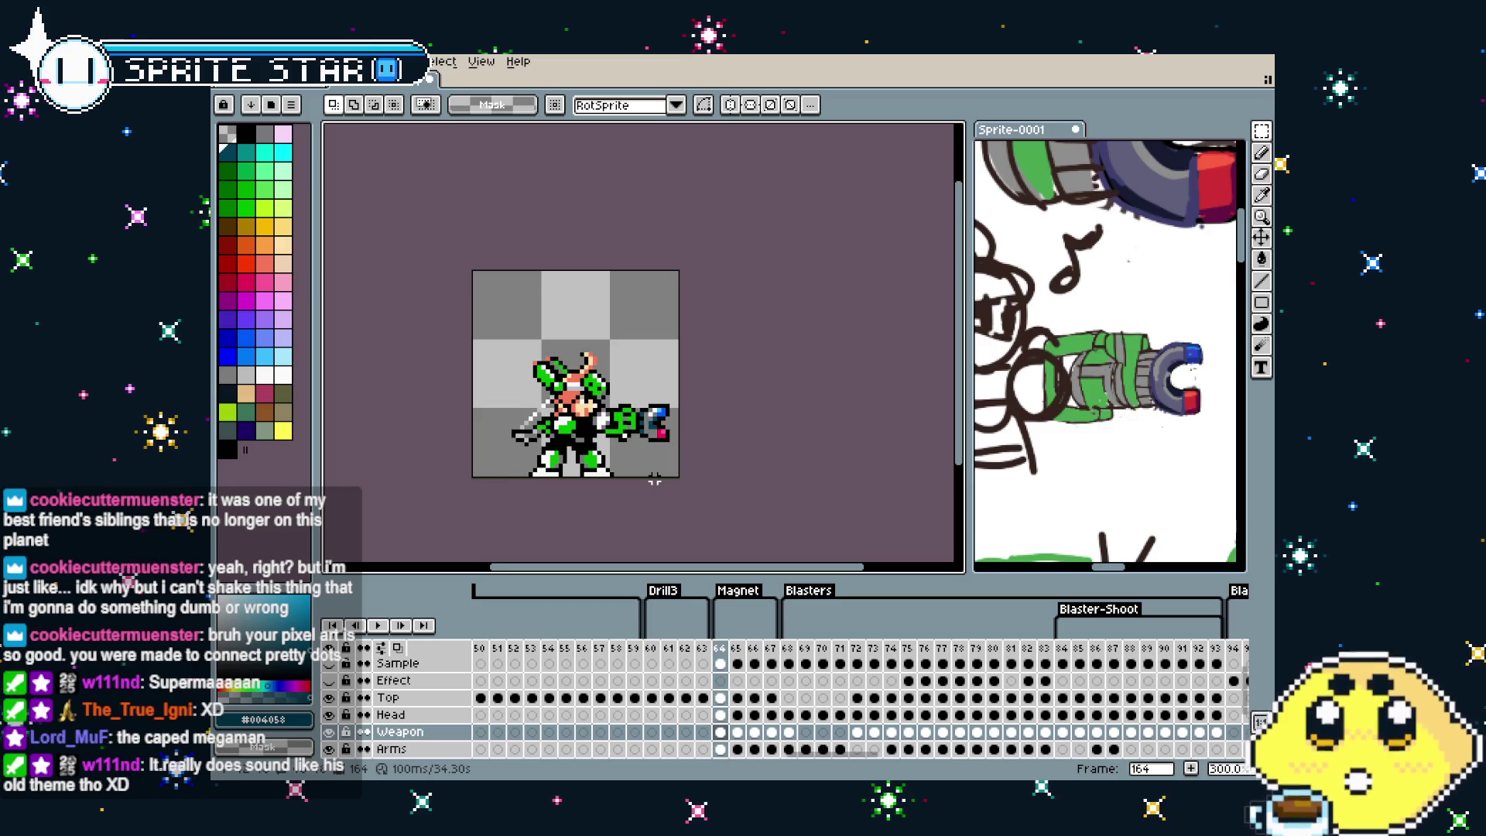
Step between the gun charge frame and the charged blaster shot frame to compare them
scroll(1040, 424, "down", 3)
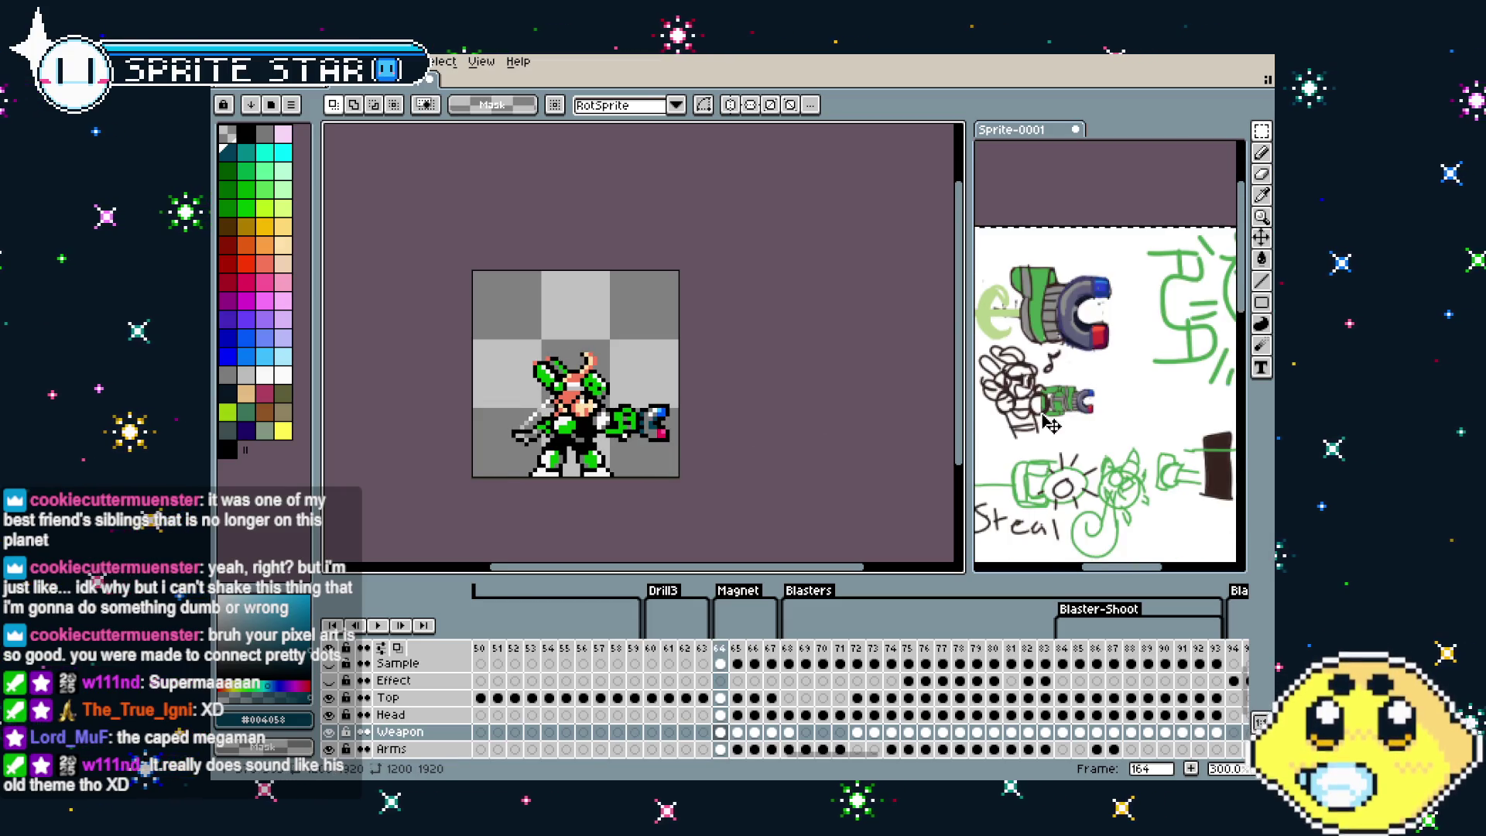
key("Right")
key("Right")
key("Left")
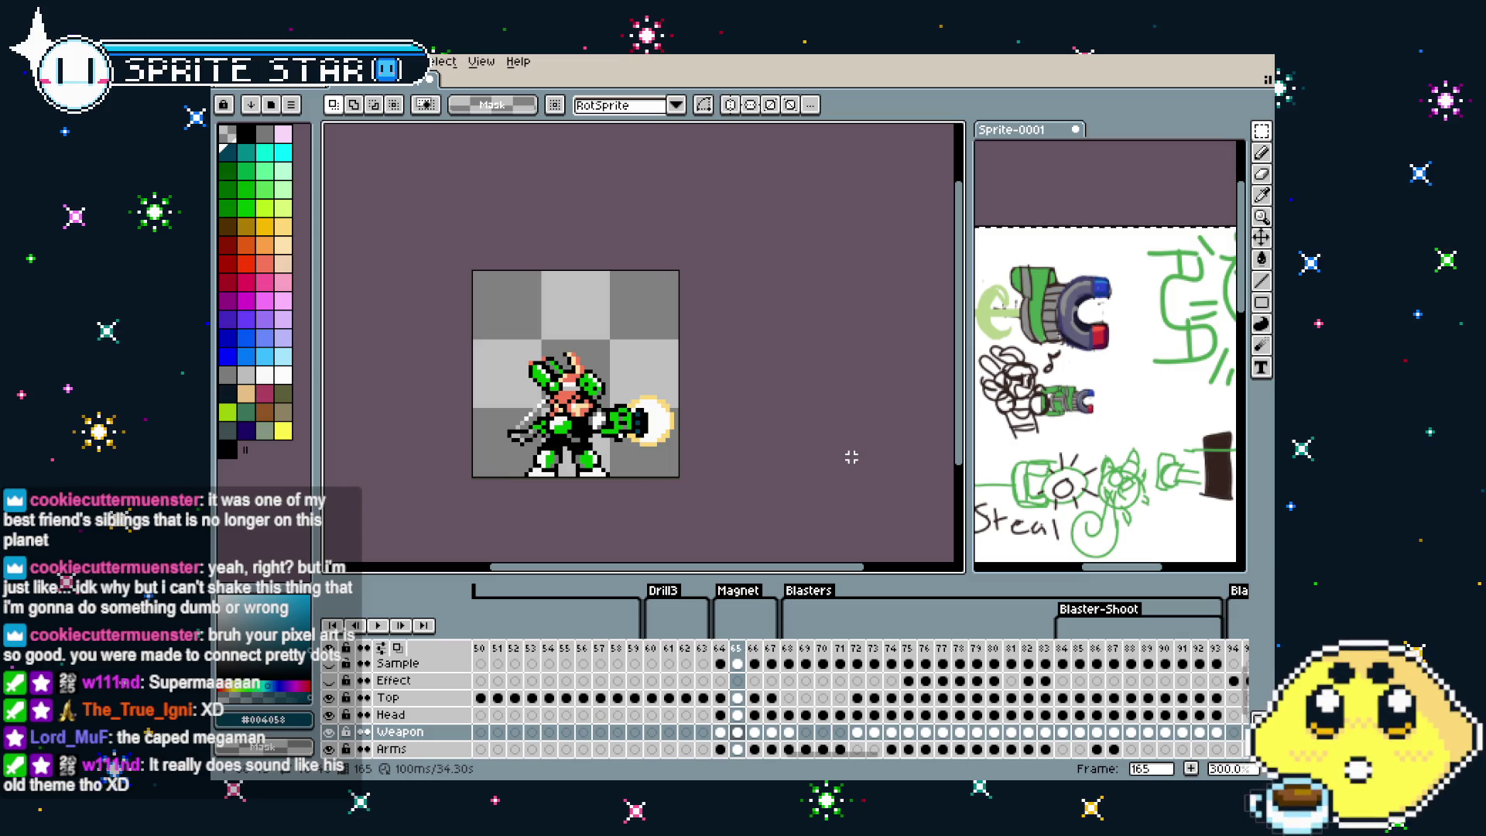
key("Left")
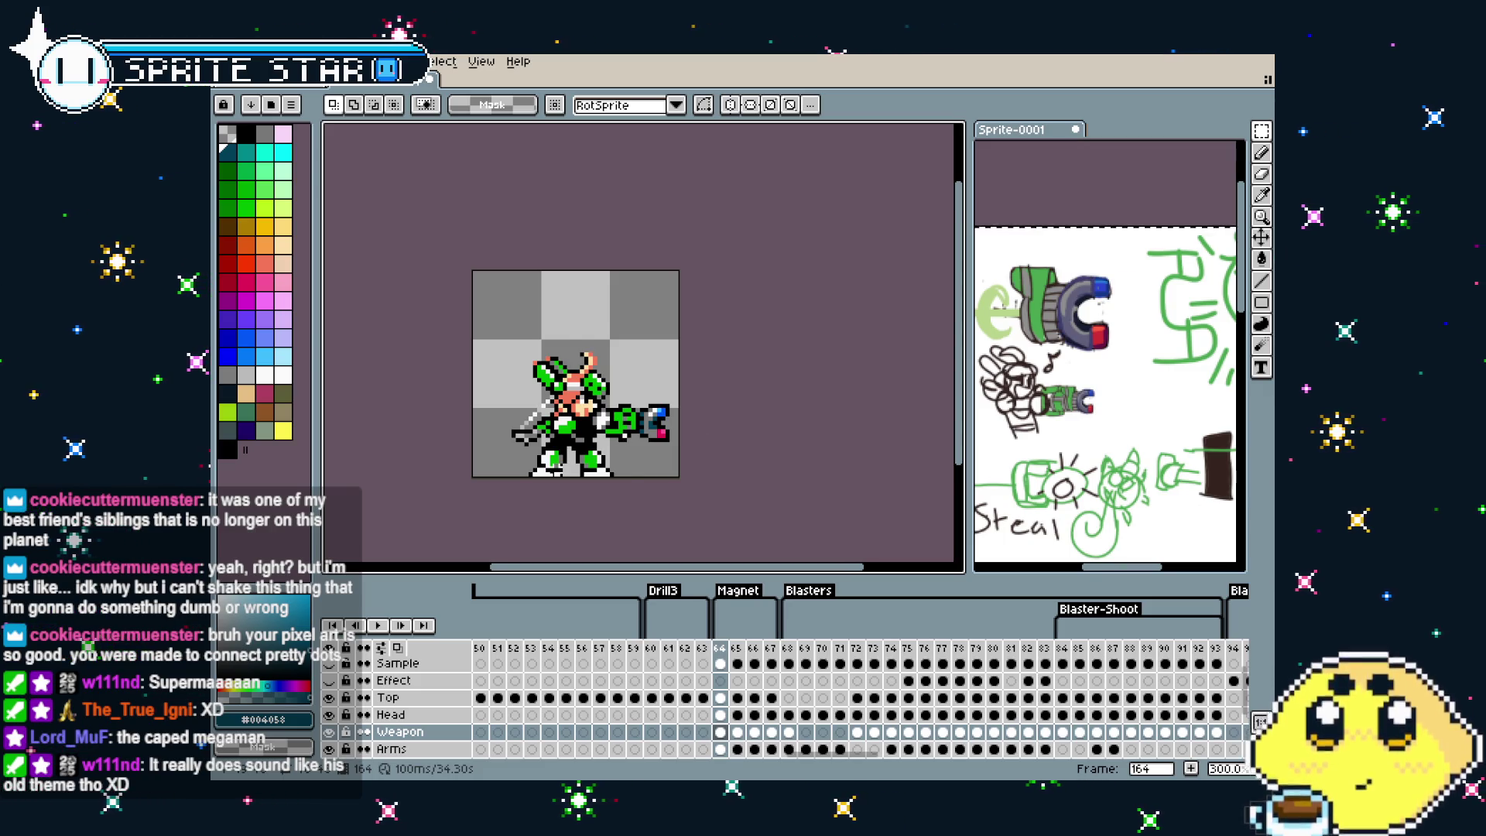
scroll(571, 468, "up", 1)
key("Right")
key("Right")
key("Right")
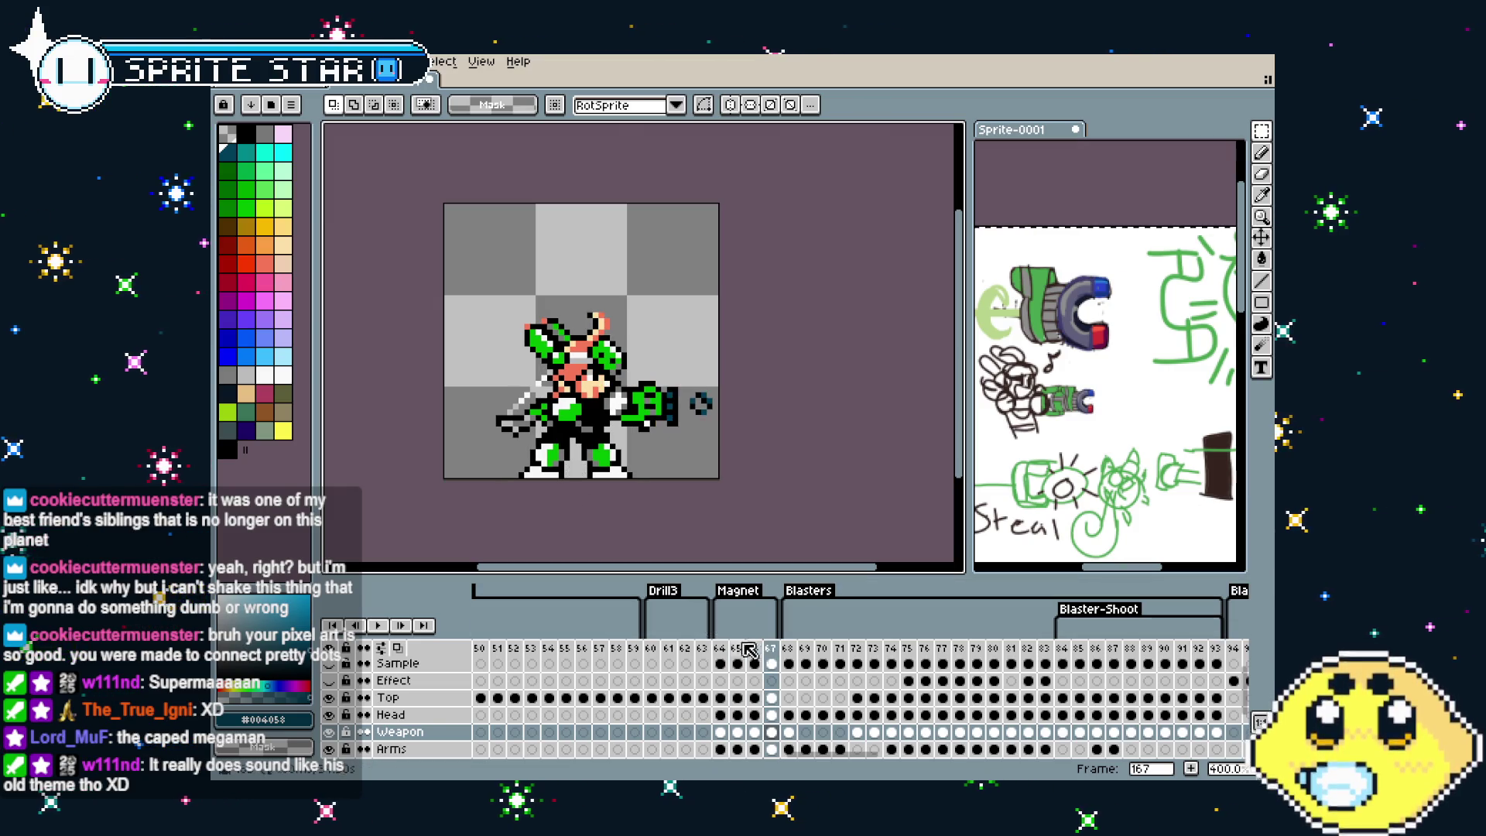
scroll(674, 479, "up", 1)
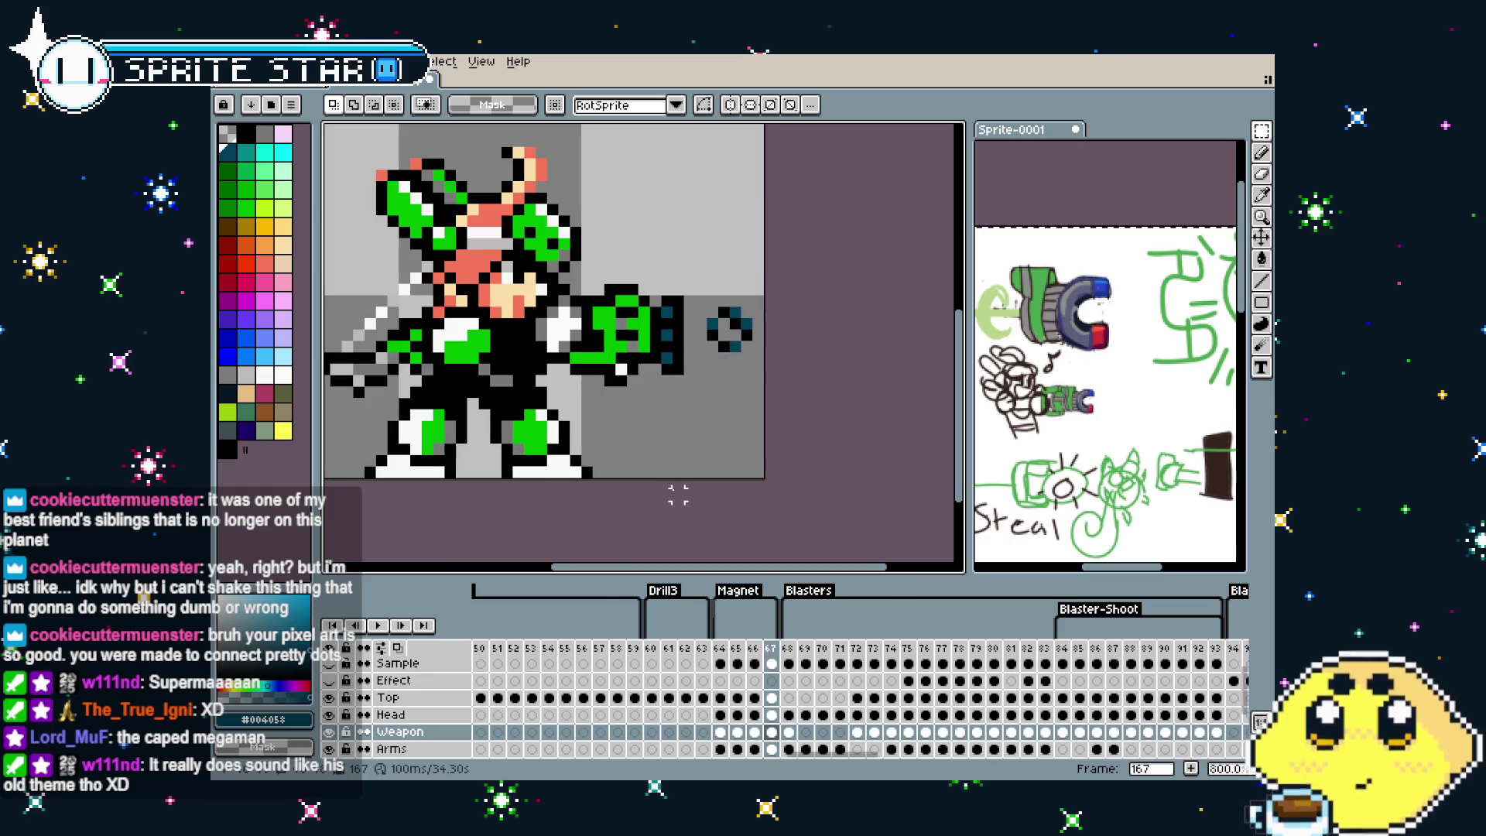
Jump to frame 164 and pan around the Sprite-0001 reference sketch sheet
left_click(720, 652)
mouse_move(1080, 492)
left_mouse_down()
mouse_move(1198, 329)
mouse_move(1083, 401)
left_mouse_up()
scroll(1083, 402, "down", 1)
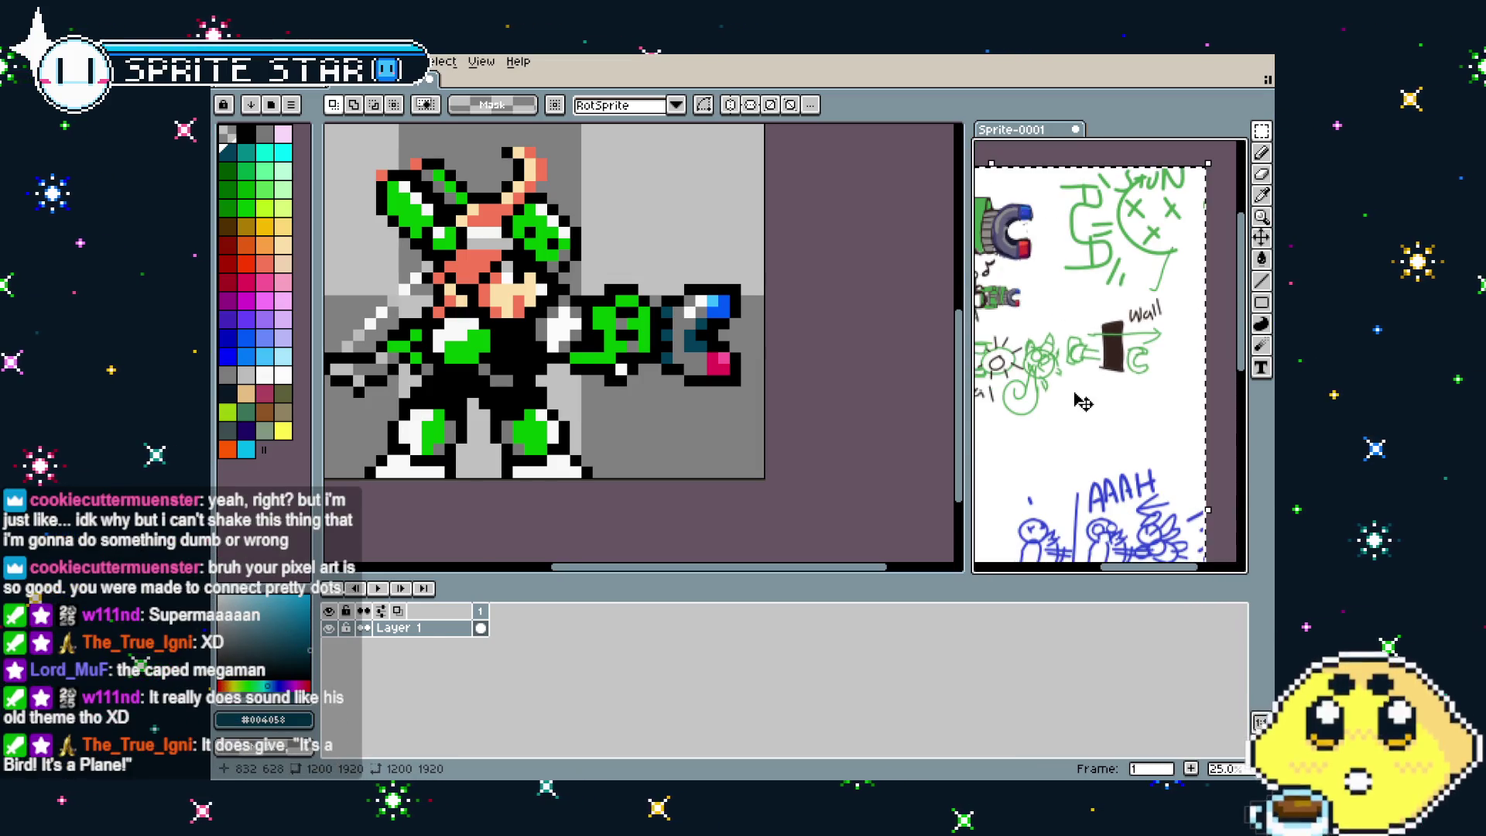
scroll(1138, 376, "up", 3)
scroll(1151, 371, "down", 1)
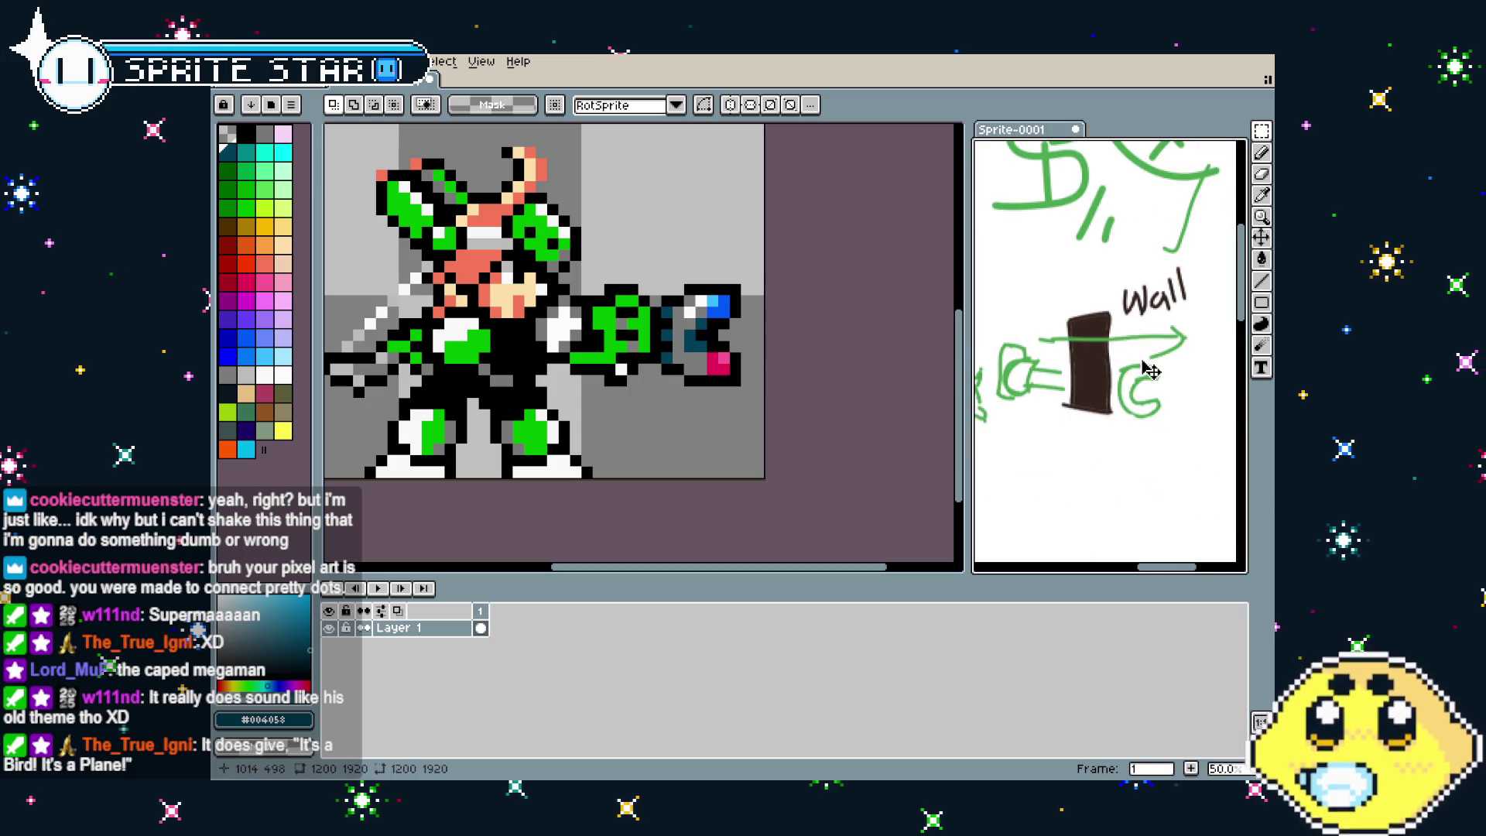
mouse_move(1113, 436)
left_mouse_down()
mouse_move(1147, 411)
mouse_move(1113, 430)
left_mouse_up()
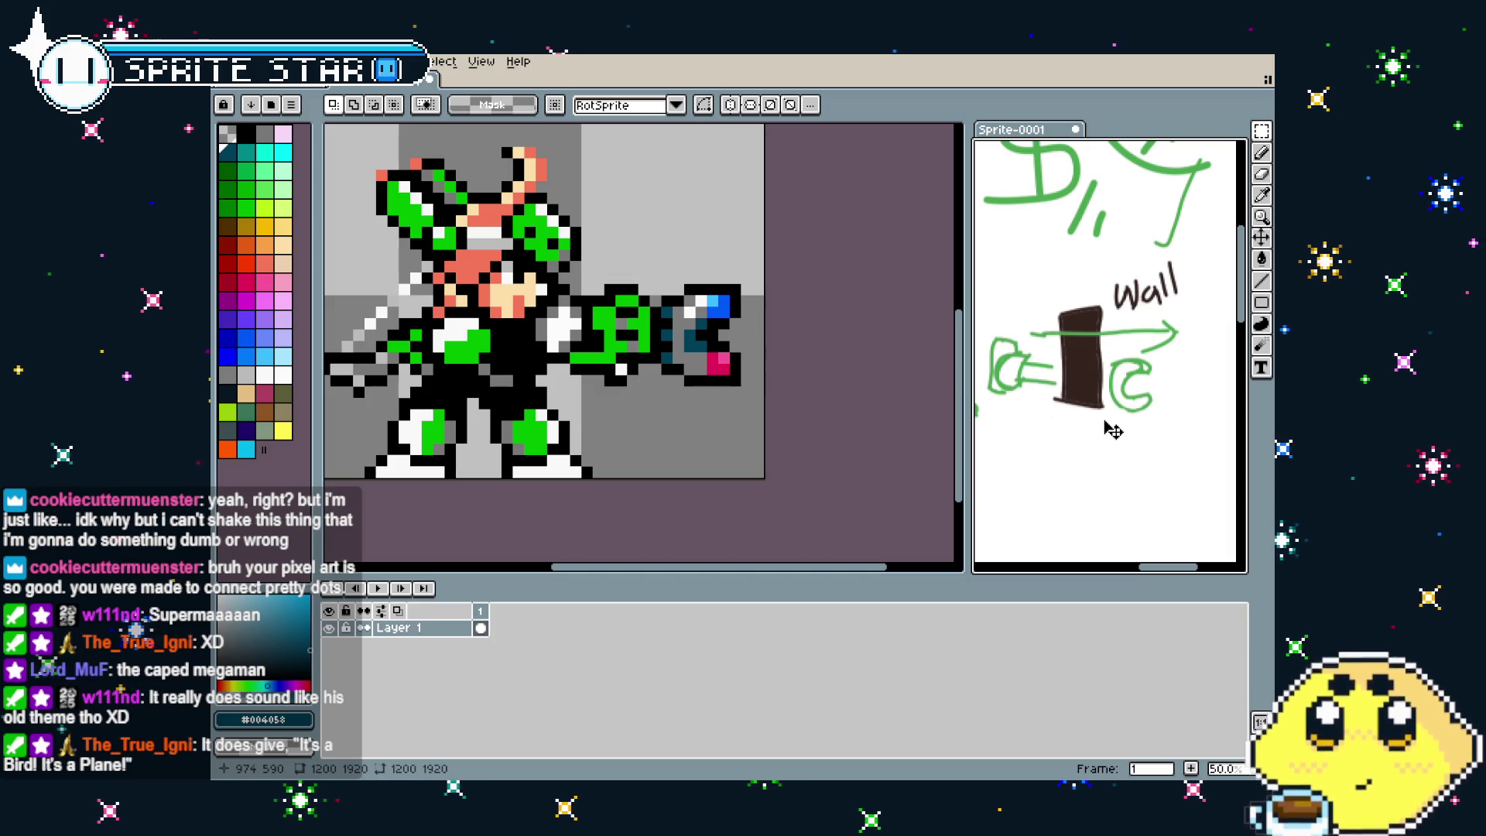
scroll(1113, 430, "down", 1)
left_click_drag(1112, 432, 1138, 422)
scroll(1168, 391, "up", 1)
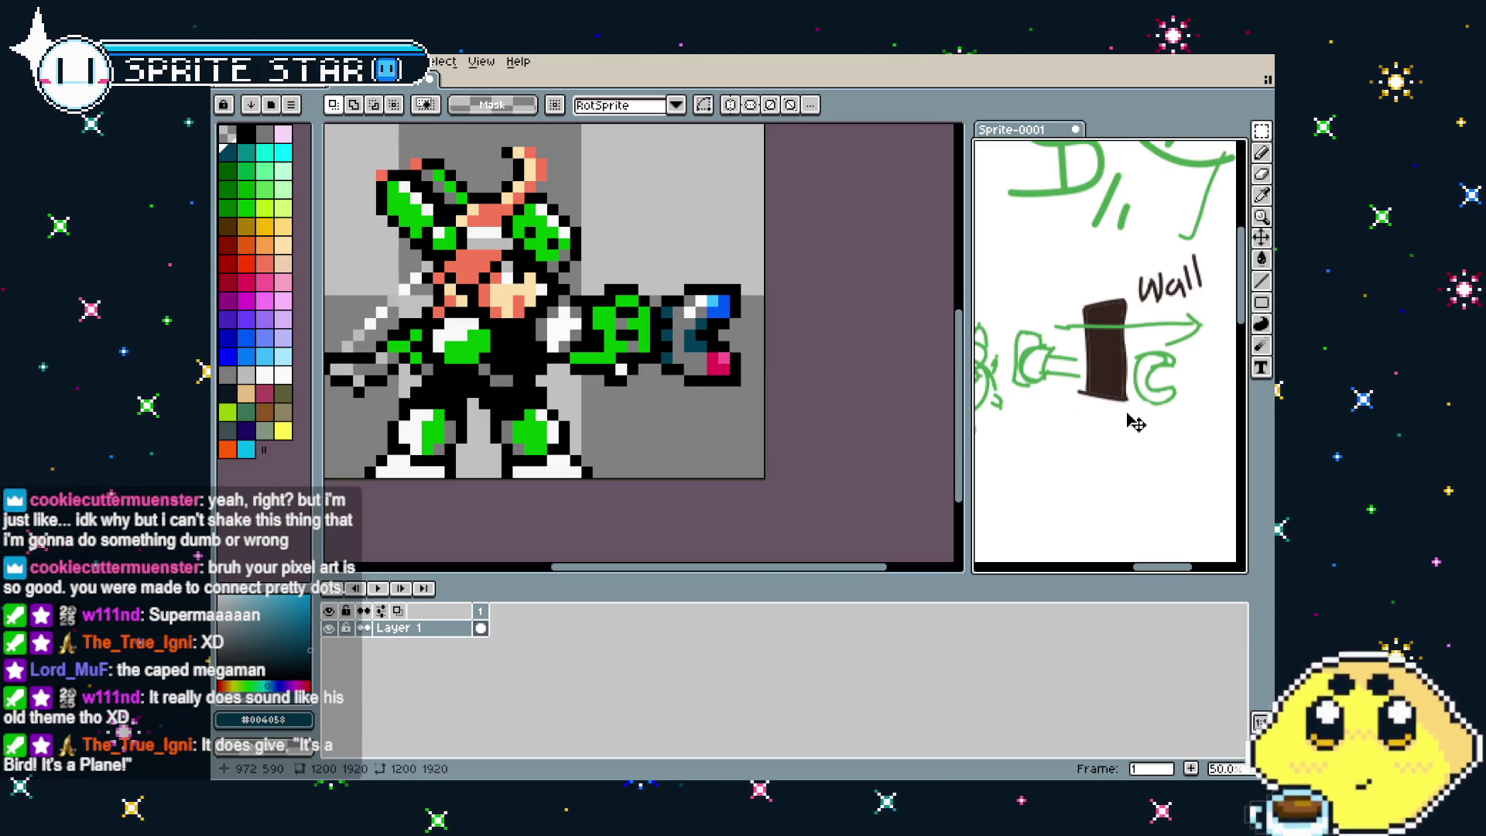
scroll(1135, 422, "down", 1)
mouse_move(1136, 422)
left_mouse_down()
mouse_move(1156, 402)
mouse_move(1099, 418)
left_mouse_up()
scroll(1099, 418, "up", 1)
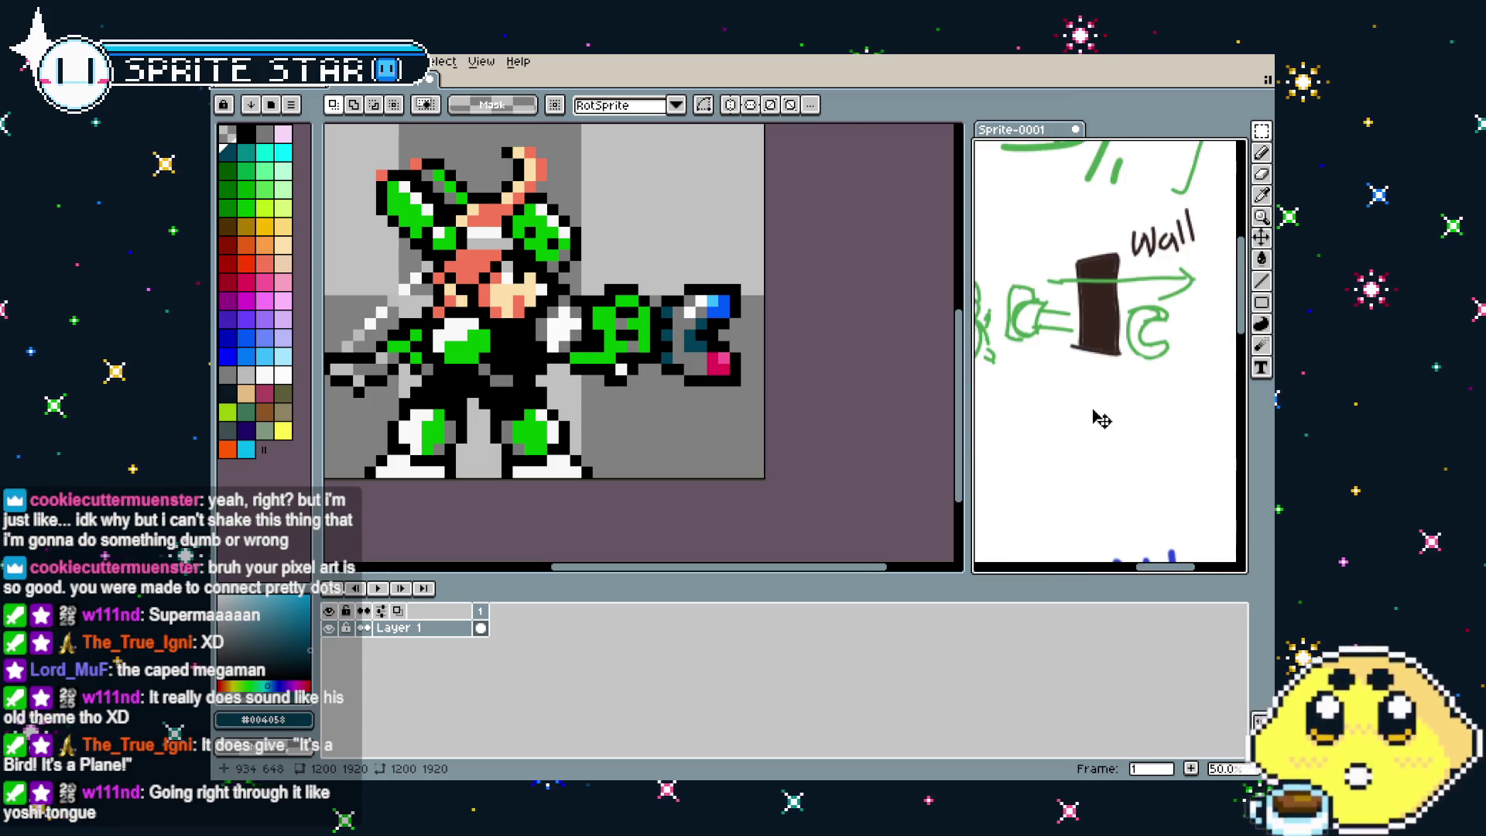
scroll(1101, 419, "down", 1)
scroll(1102, 419, "down", 1)
scroll(789, 438, "down", 1)
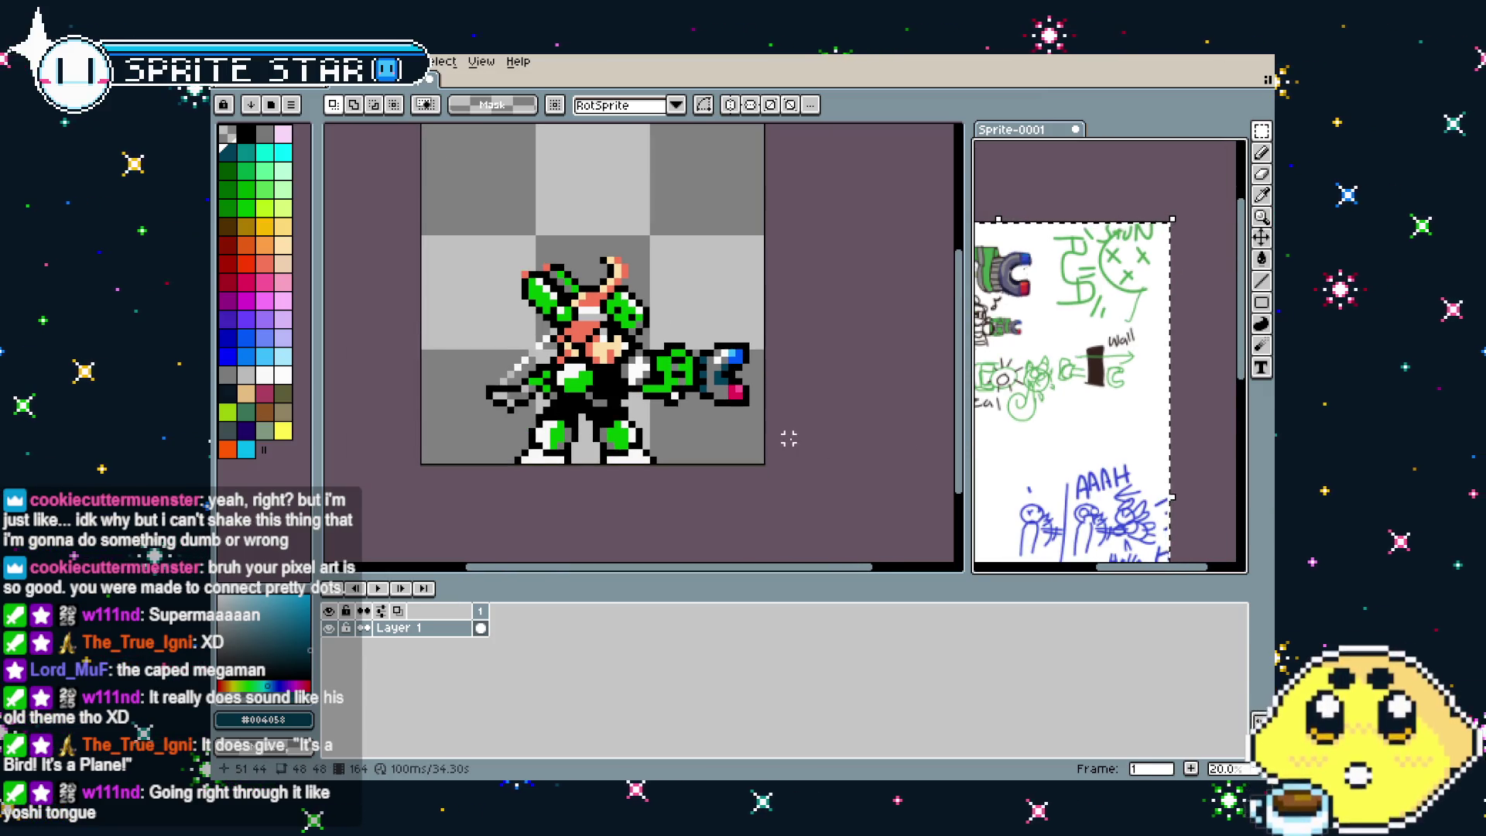
Zoom in on the magnet gun sketches in Sprite-0001, then return to the character sprite editor
scroll(1122, 441, "up", 1)
scroll(1099, 443, "down", 1)
scroll(1087, 454, "up", 1)
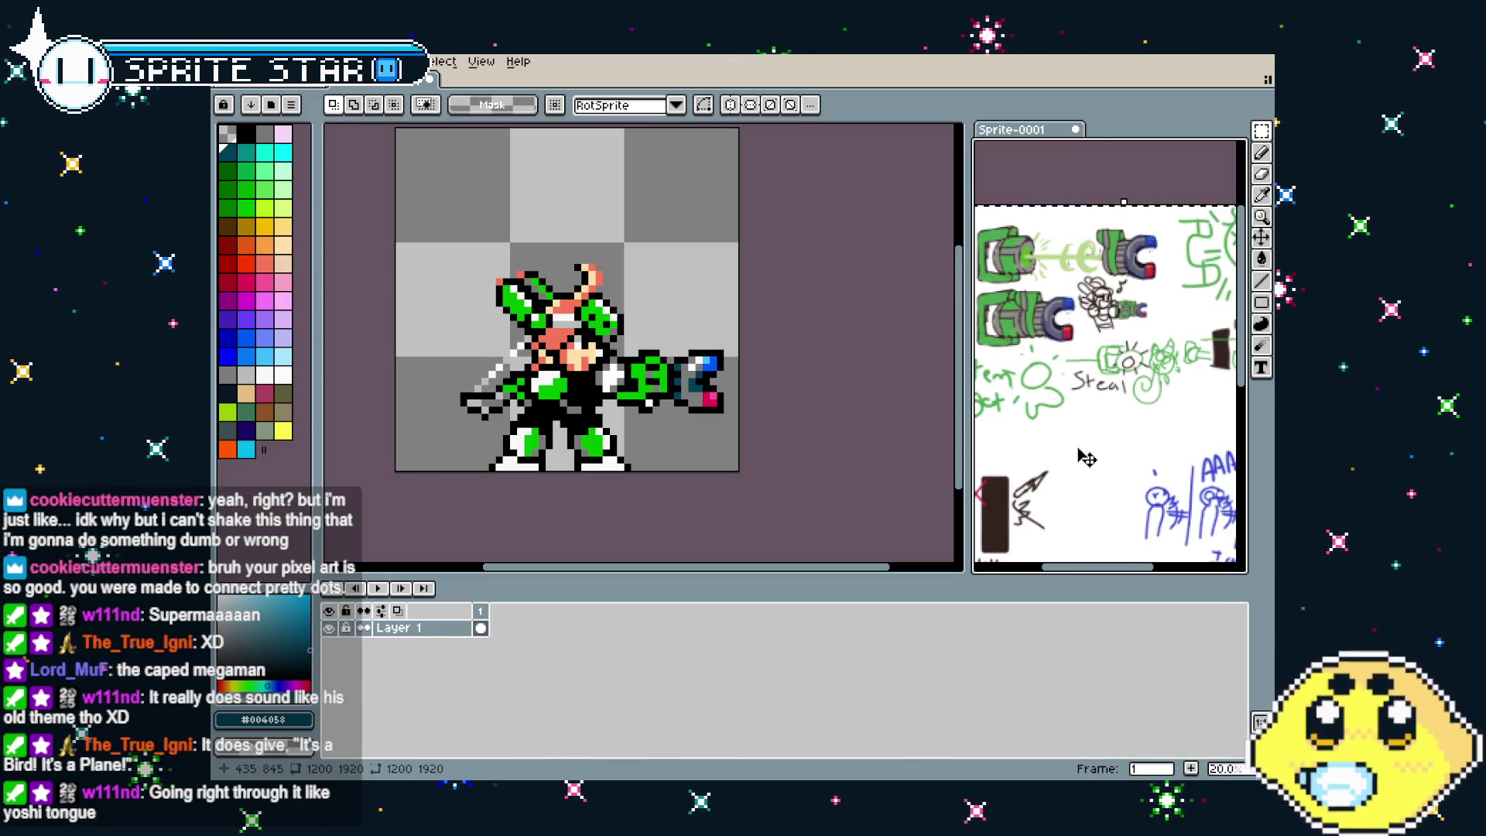
scroll(1086, 457, "up", 1)
scroll(1069, 372, "up", 1)
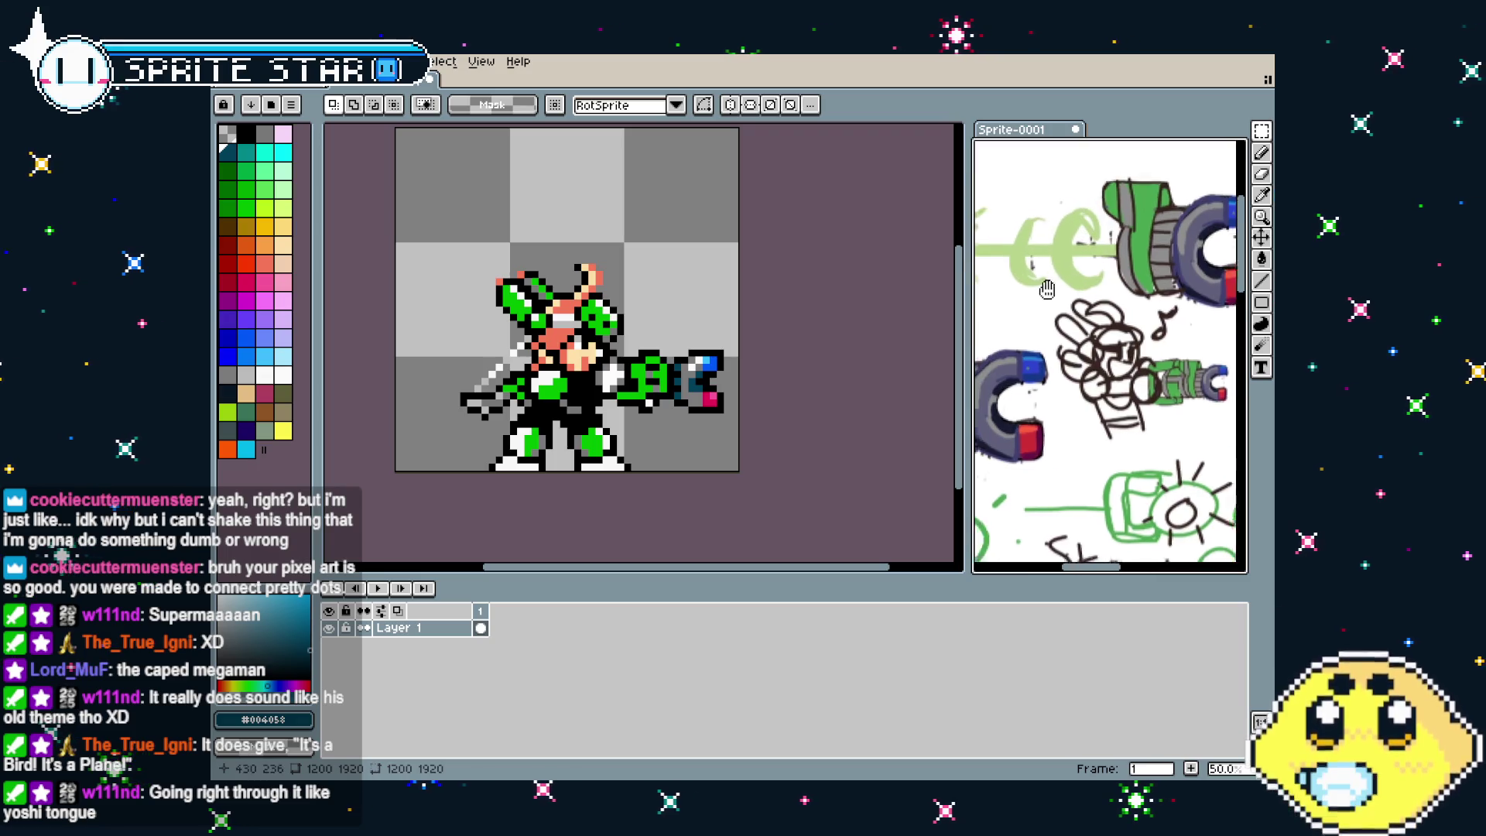
scroll(1092, 378, "down", 1)
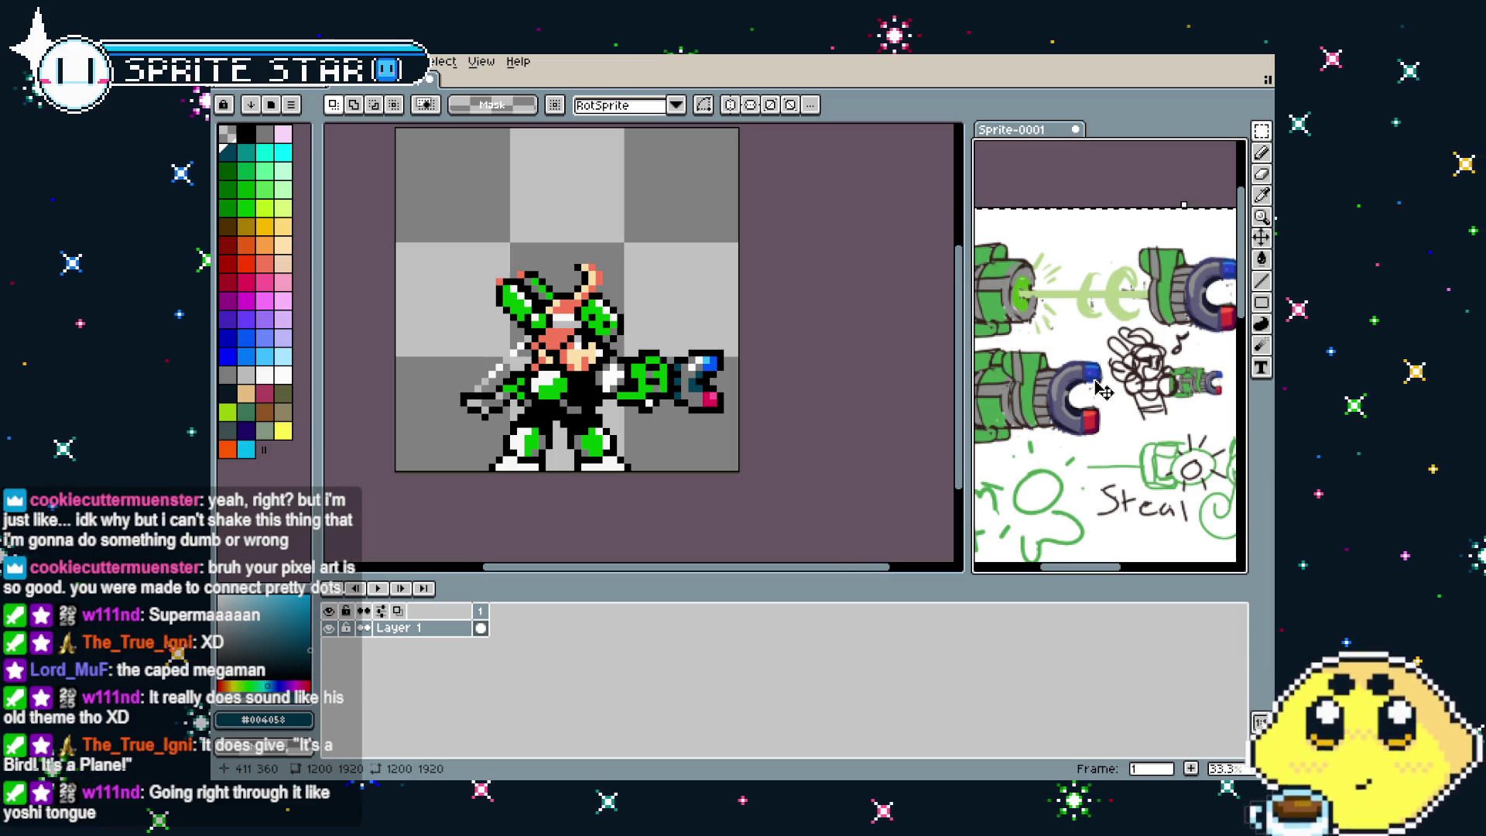
left_click(1103, 391)
left_click_drag(1103, 391, 1105, 391)
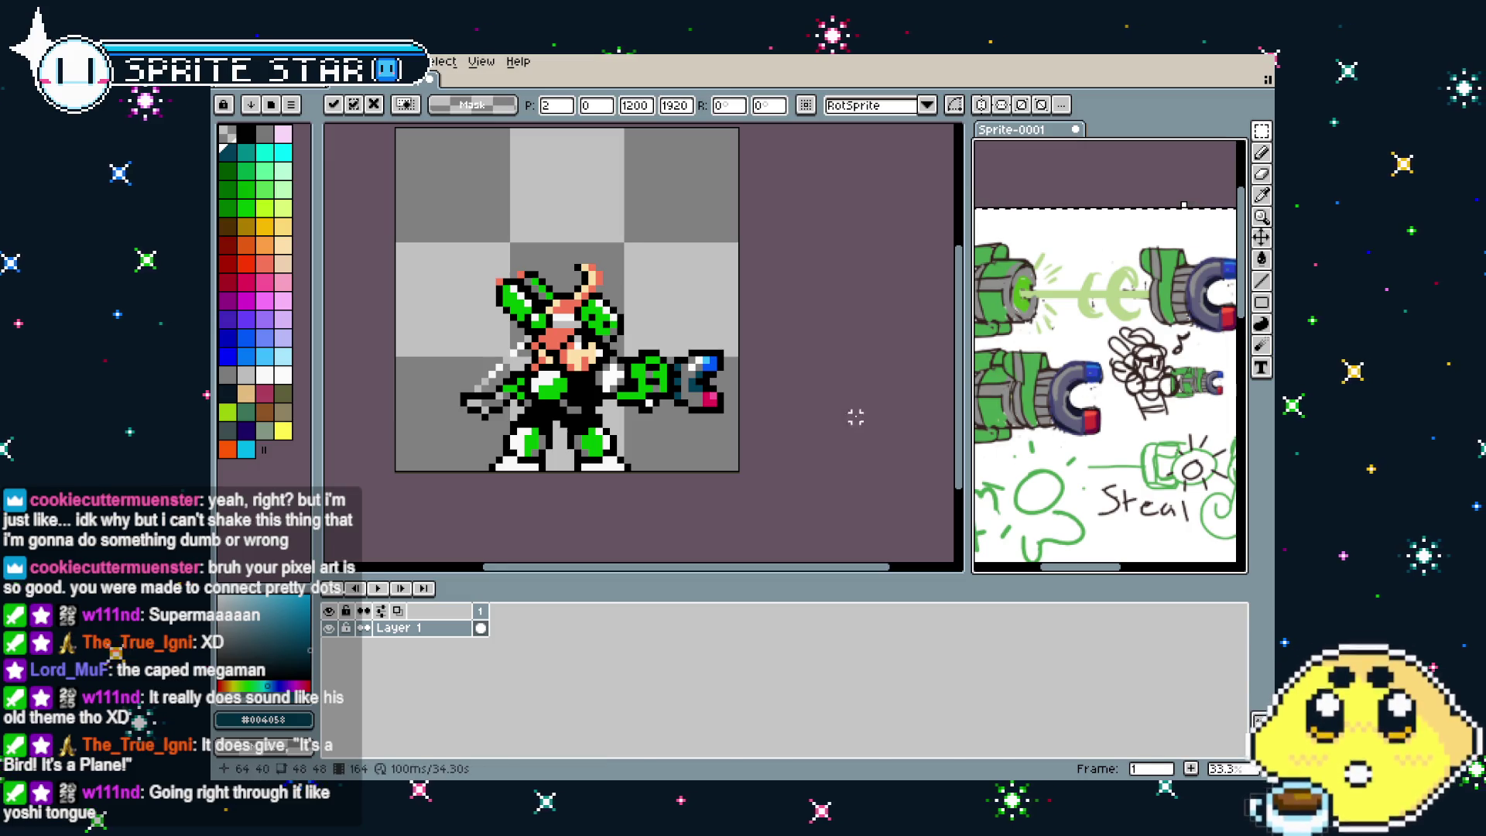
left_click_drag(855, 417, 830, 420)
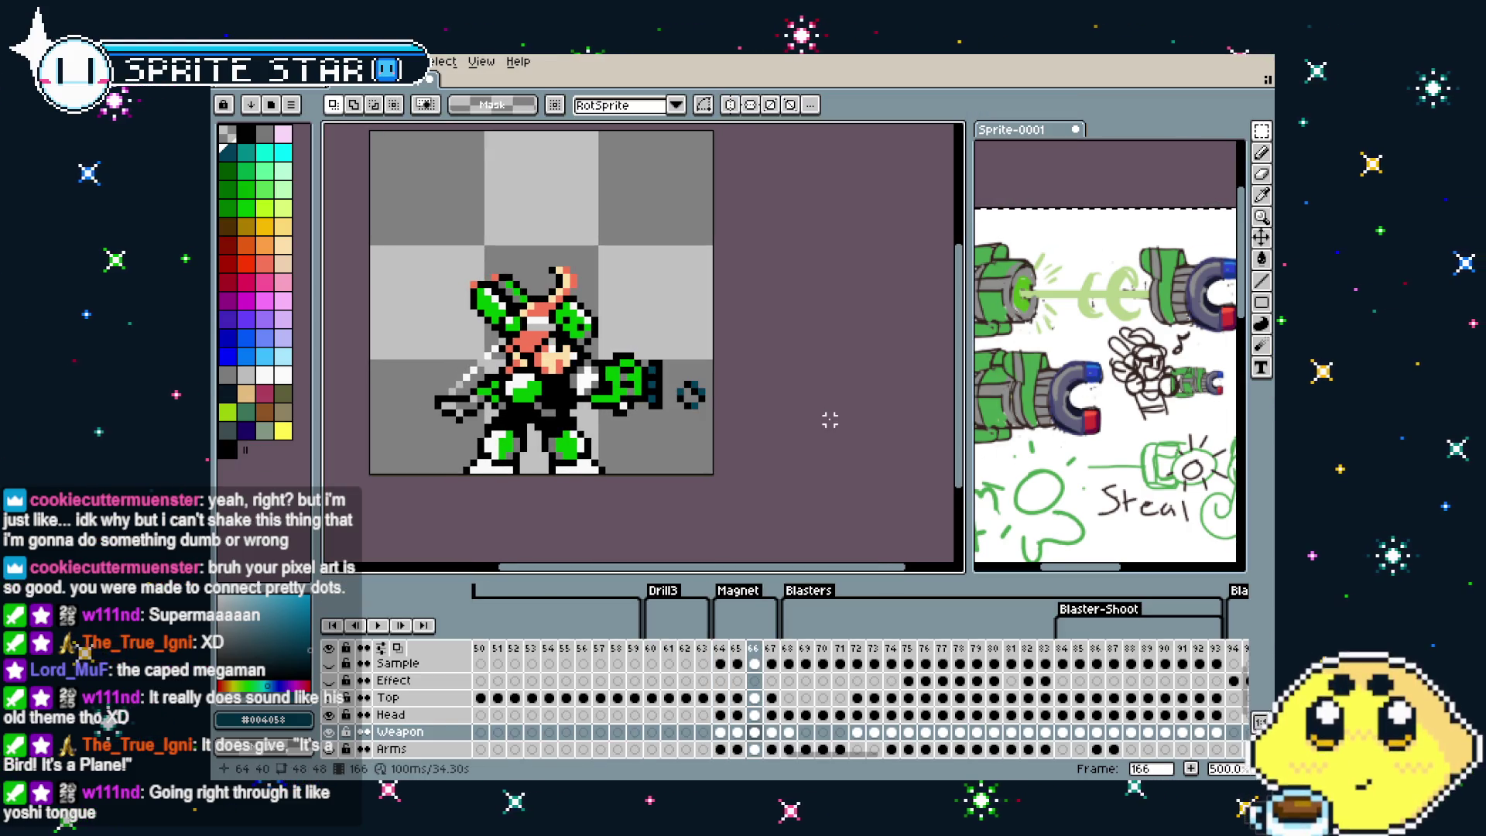
Erase the dark teal ring beside the gun on frame 167
key("Right")
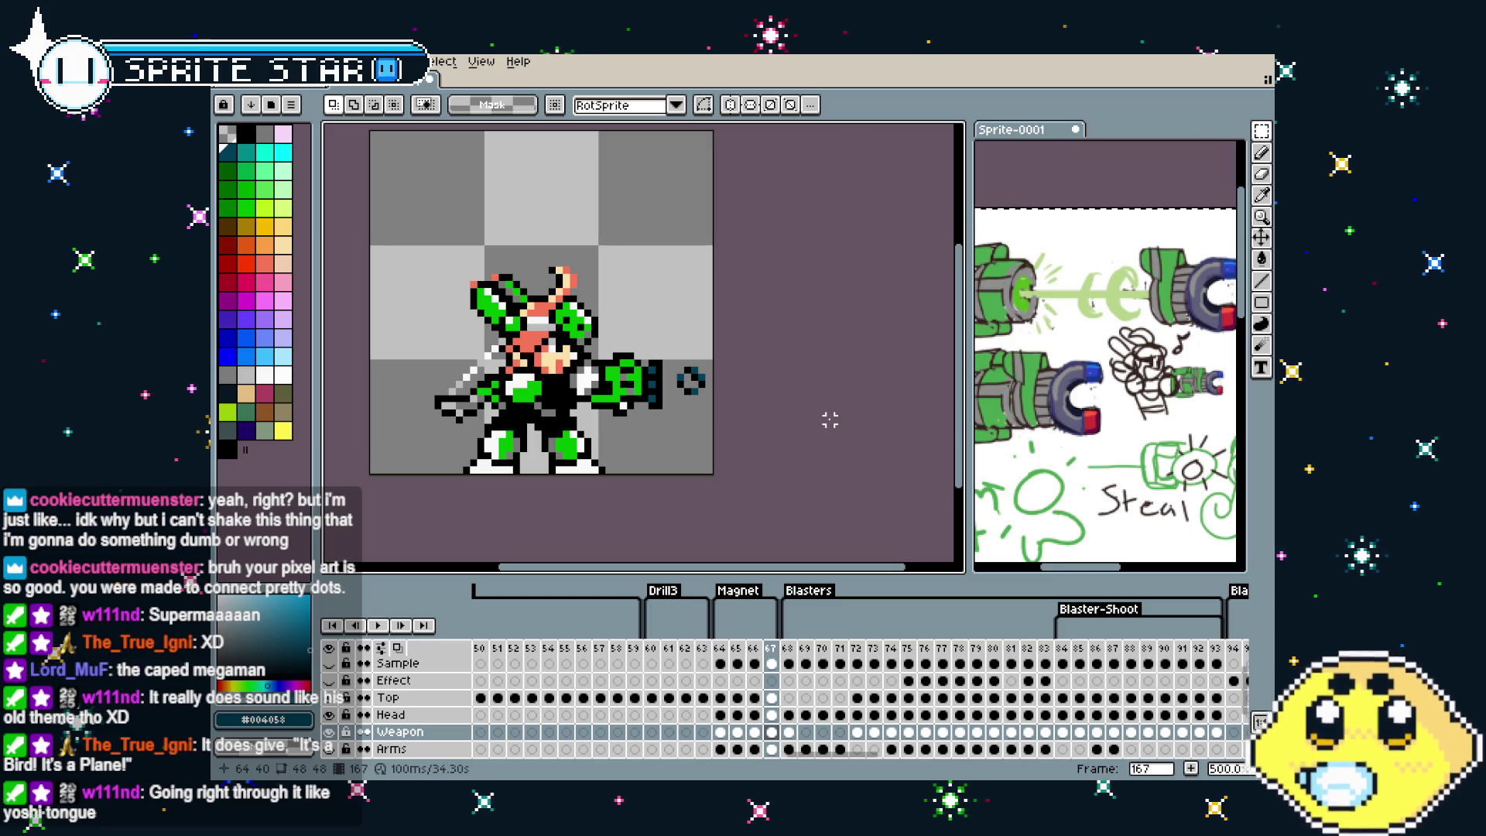
key("Left")
scroll(709, 447, "up", 2)
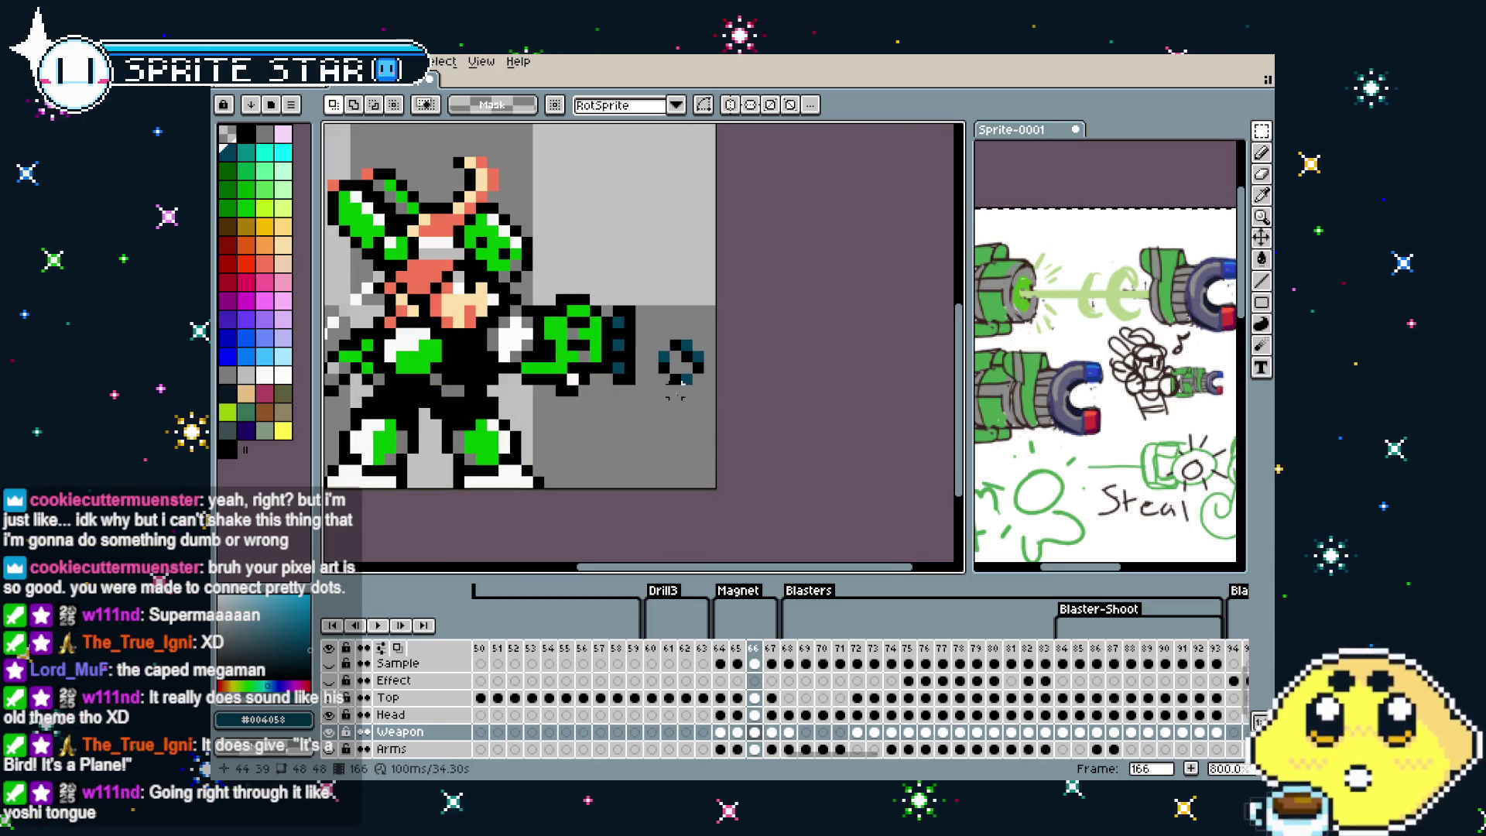
key("b")
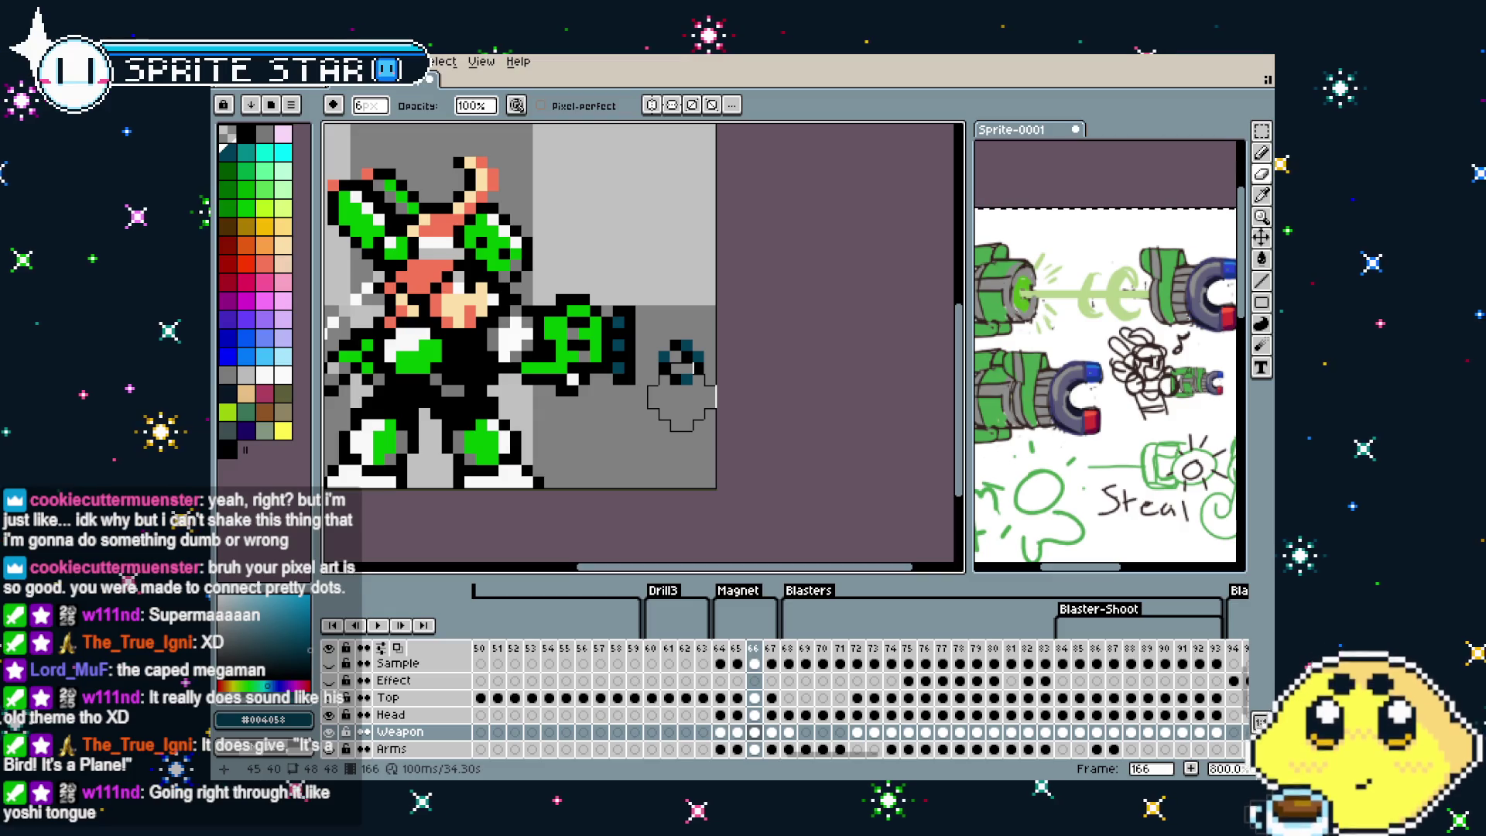
key("Right")
left_click_drag(682, 344, 679, 332)
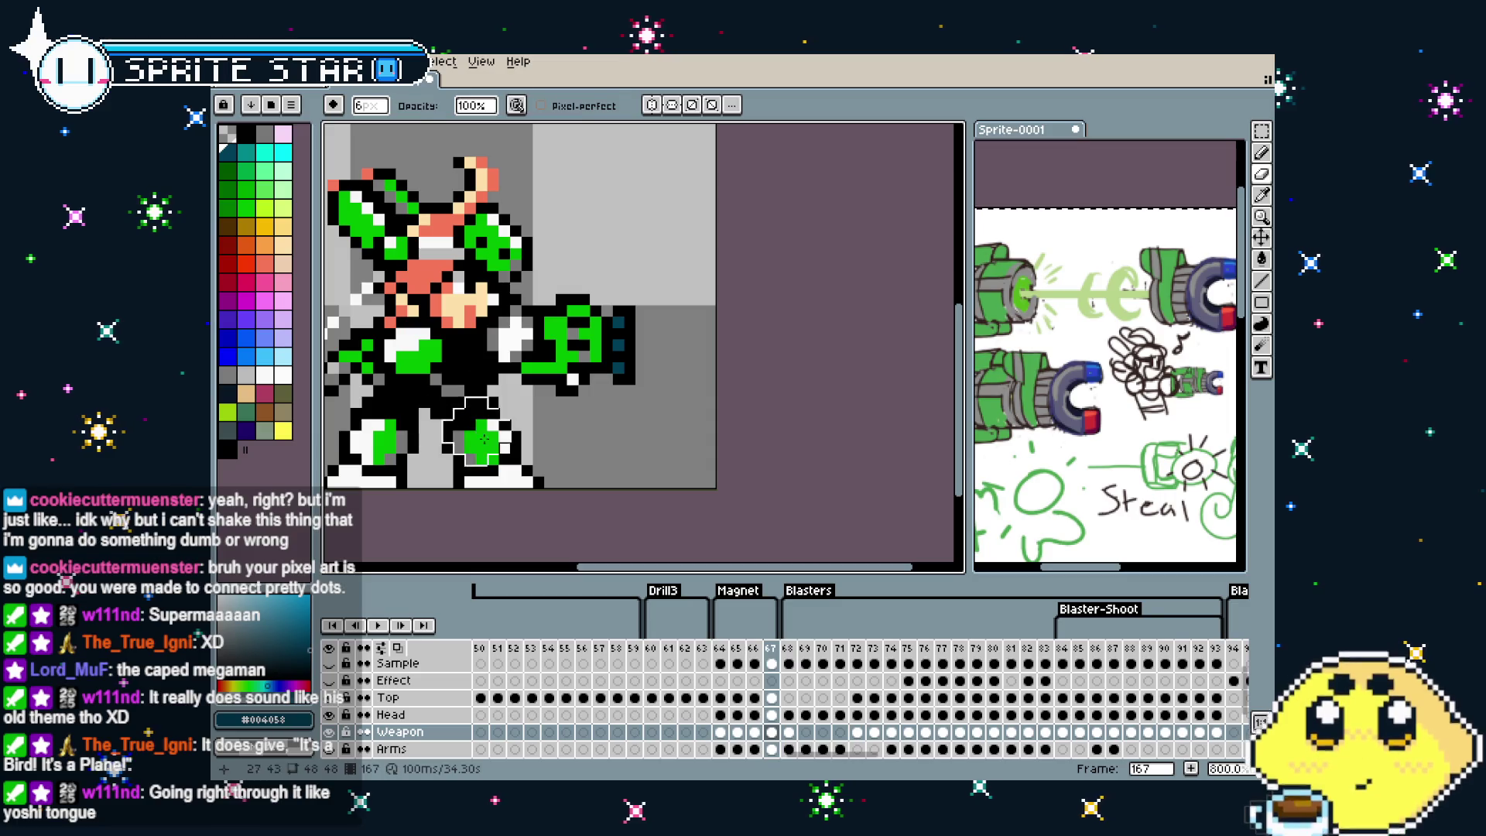
Pick lime green for the 1px pencil and go back to gun blast frame 165
key("b")
left_click(228, 412)
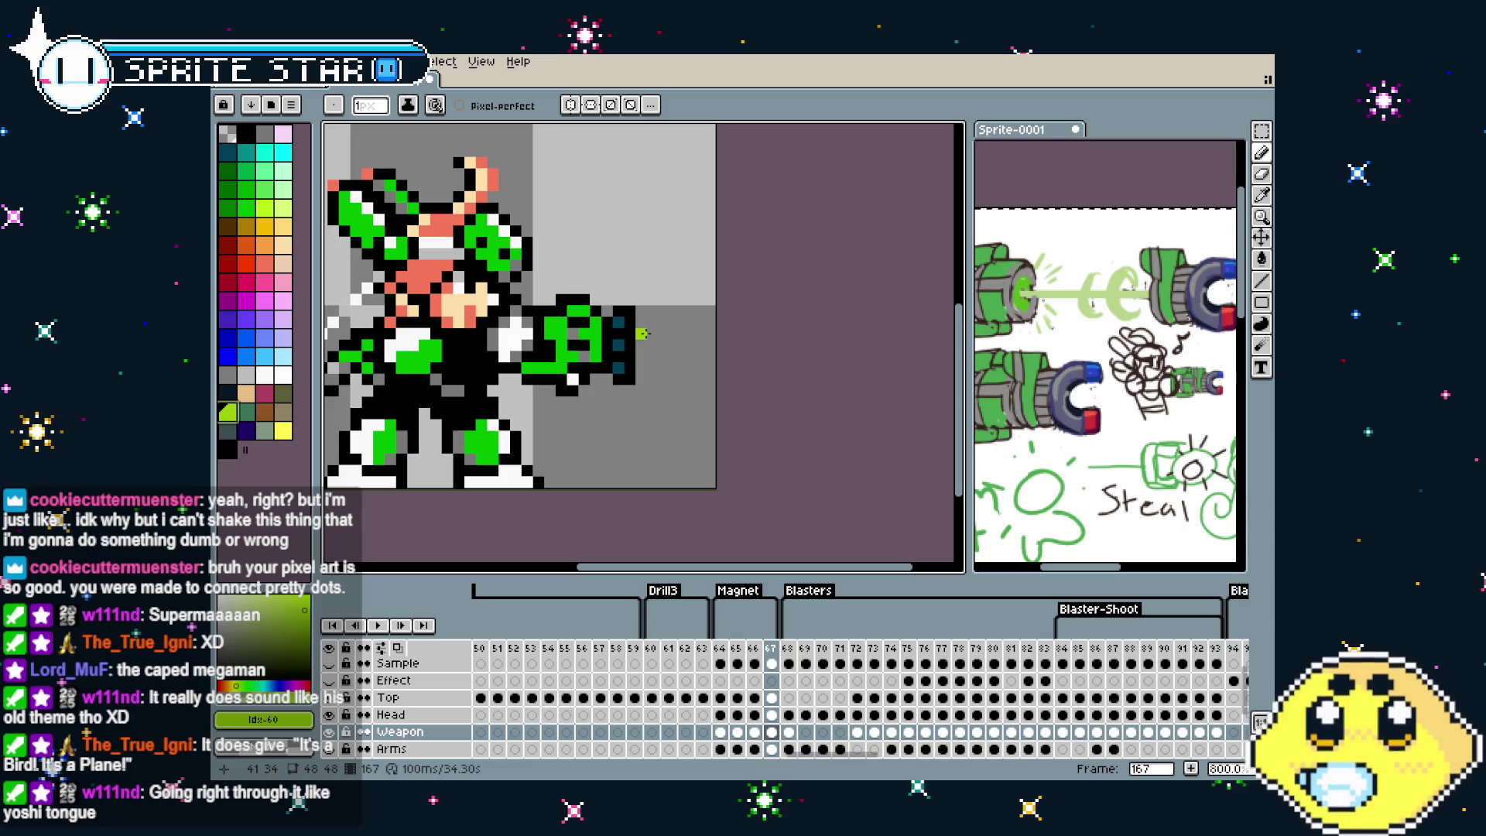
key("comma")
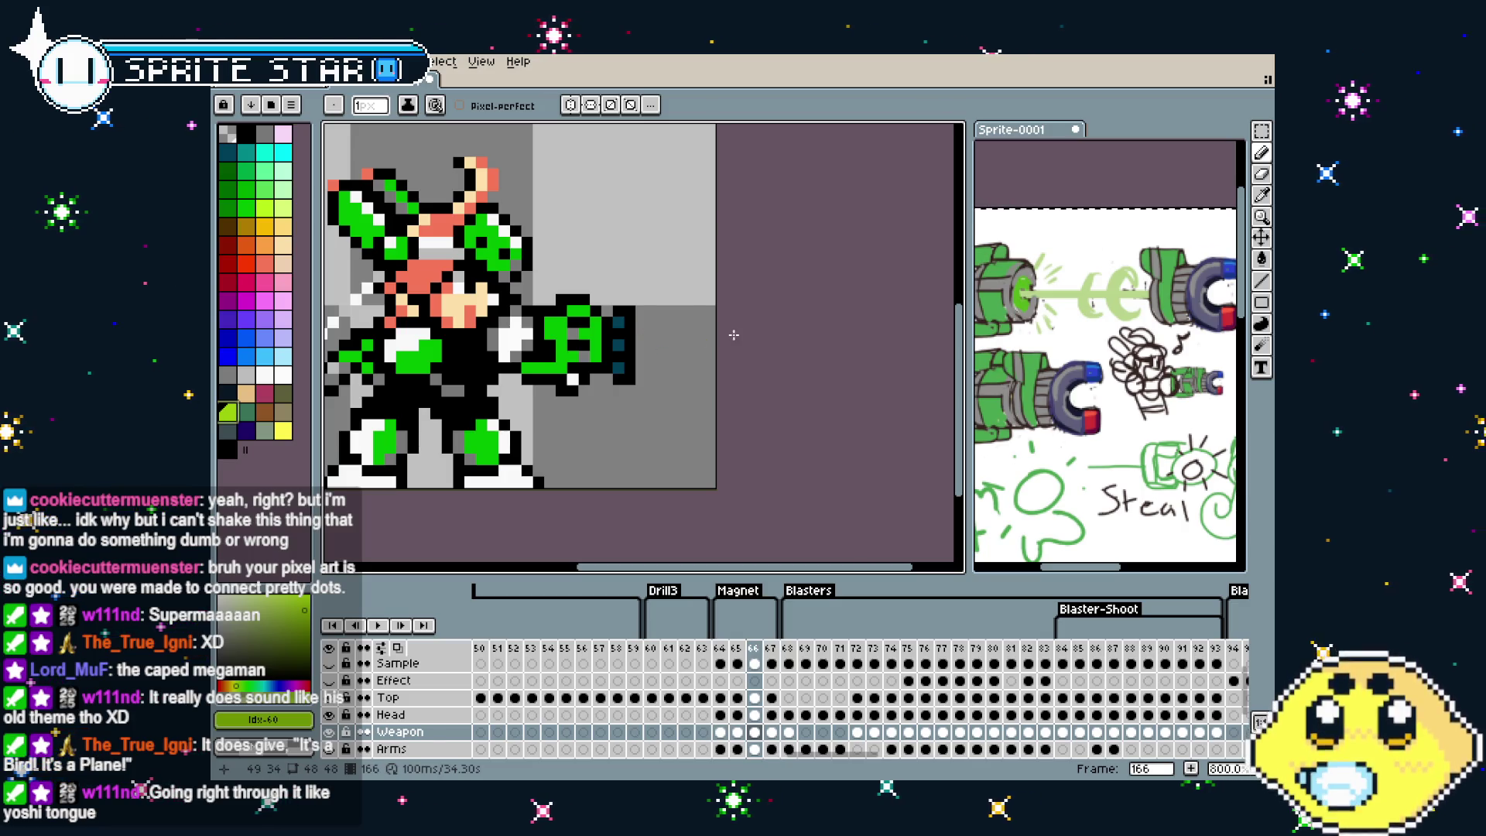
key("comma")
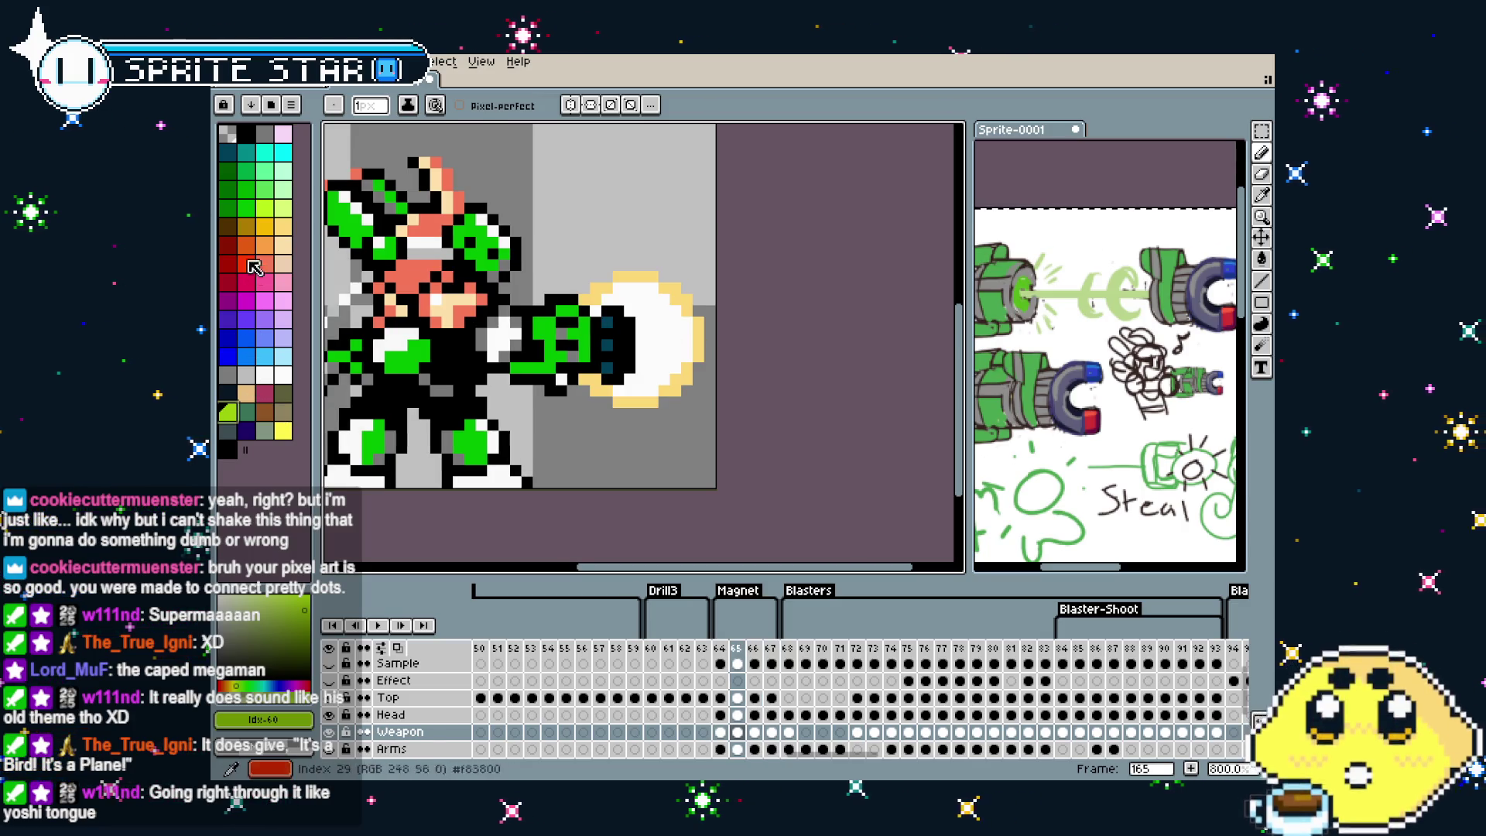
Try a lime-green background fill, undo it, and recolour the glow's right outline lime green
left_click(273, 211)
key("g")
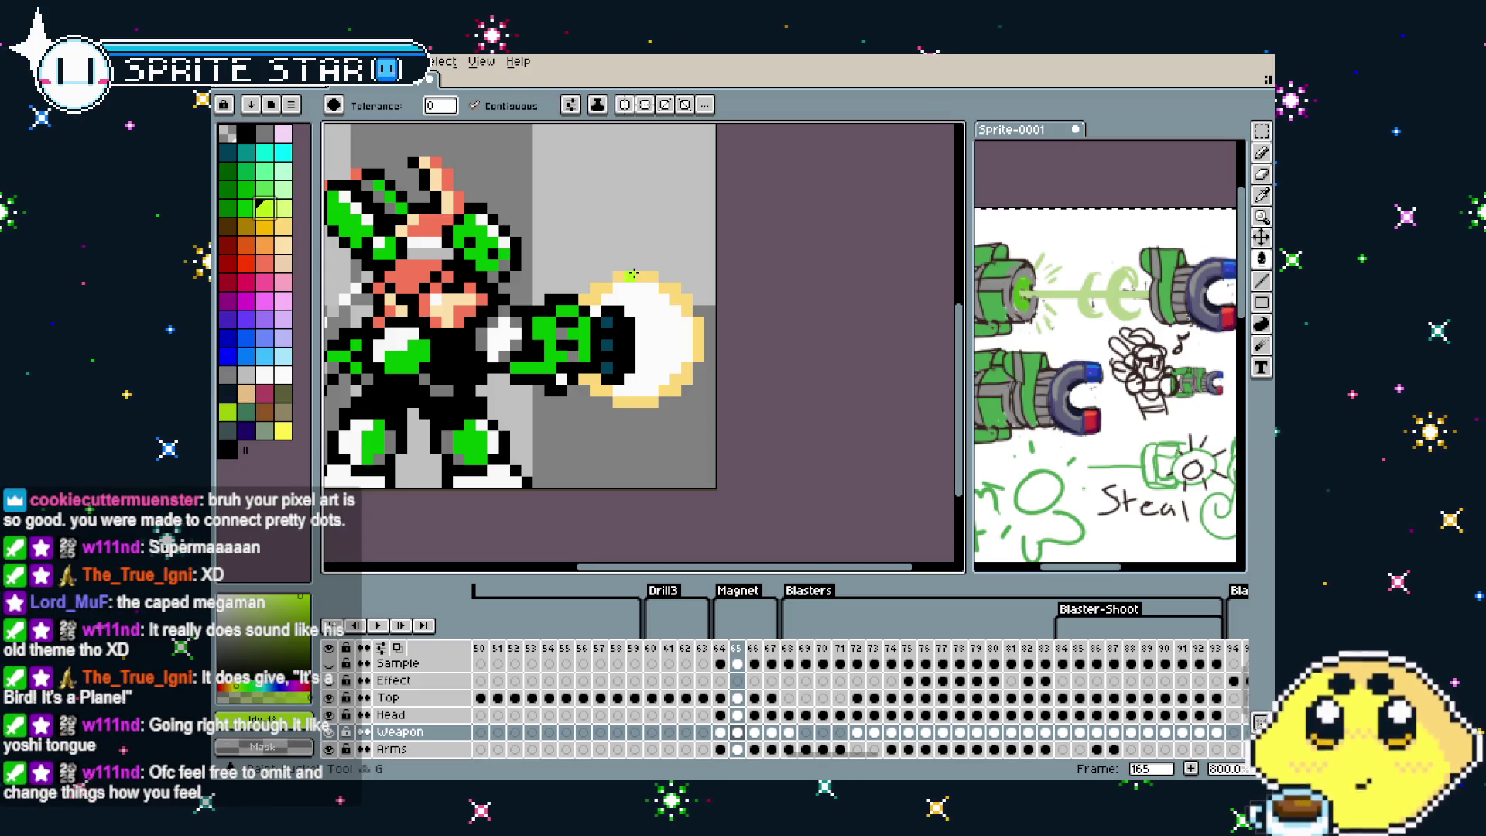
left_click(659, 279)
key("ctrl+z")
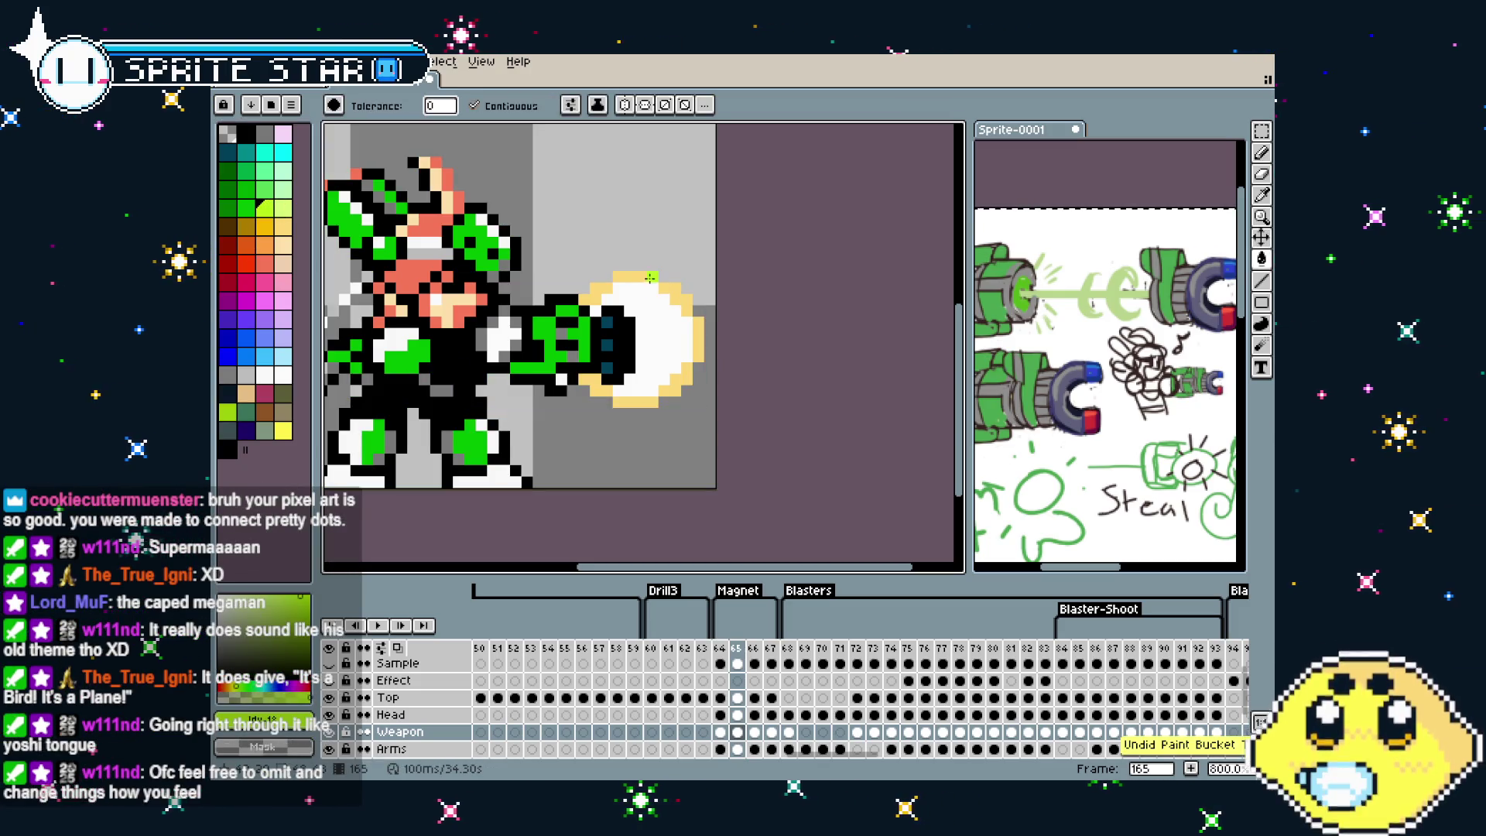
left_click_drag(686, 304, 656, 395)
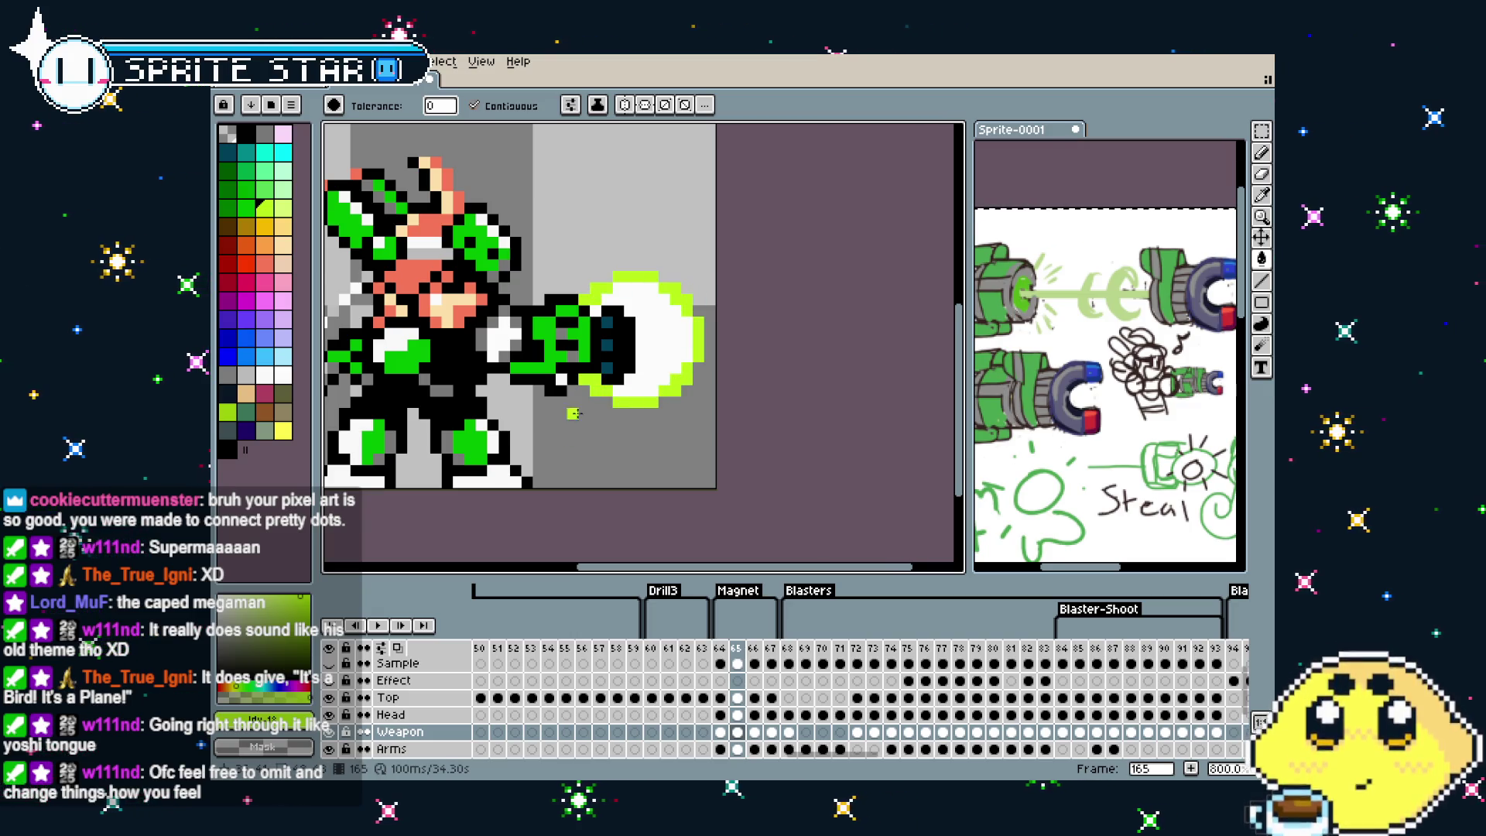
Test a light yellow-green background fill, undo it, and advance to frame 166
scroll(602, 391, "down", 2)
scroll(604, 452, "down", 1)
scroll(604, 452, "up", 1)
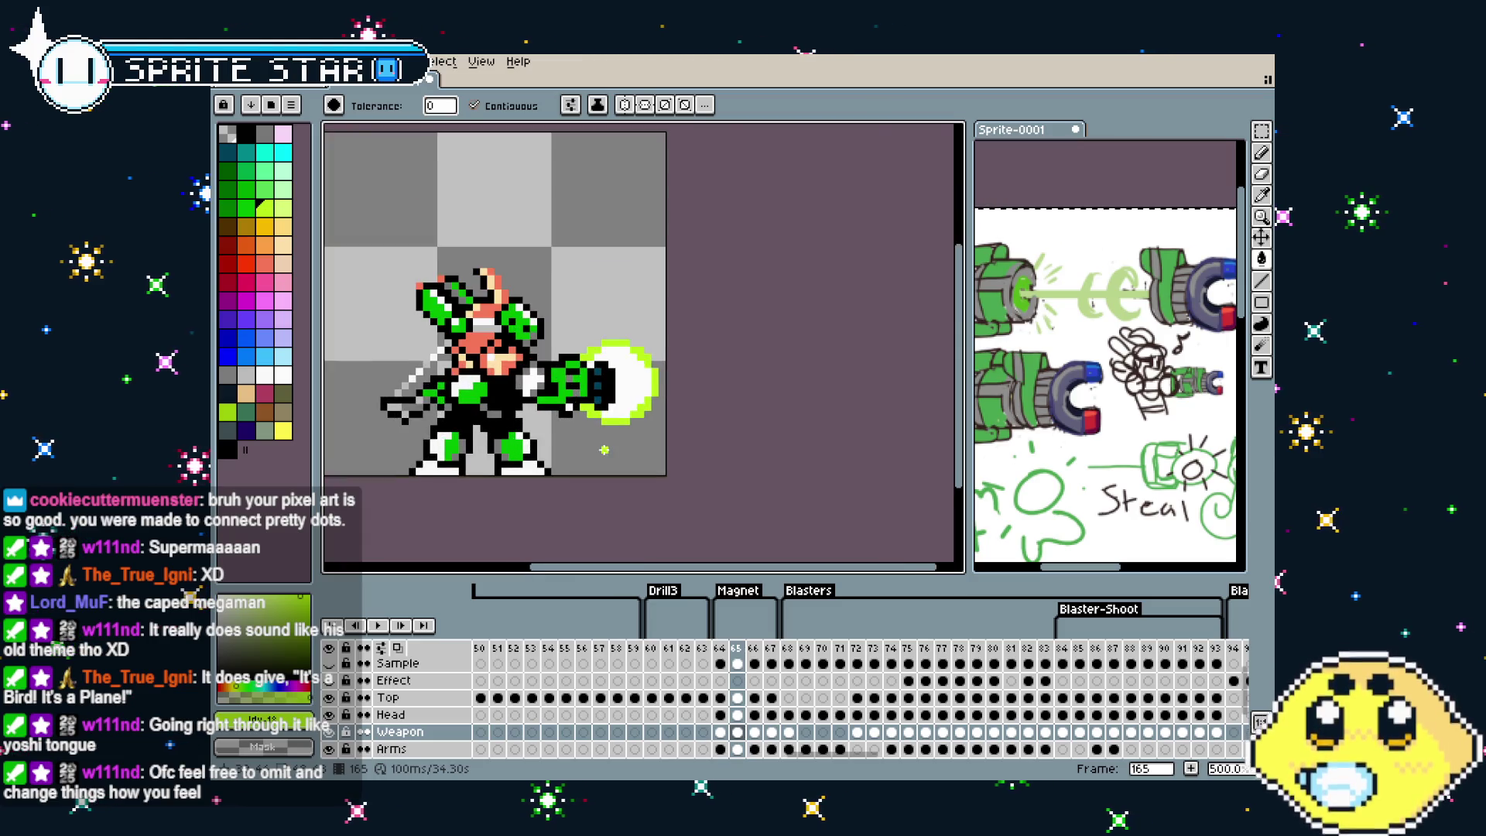
scroll(604, 441, "up", 1)
scroll(604, 429, "up", 1)
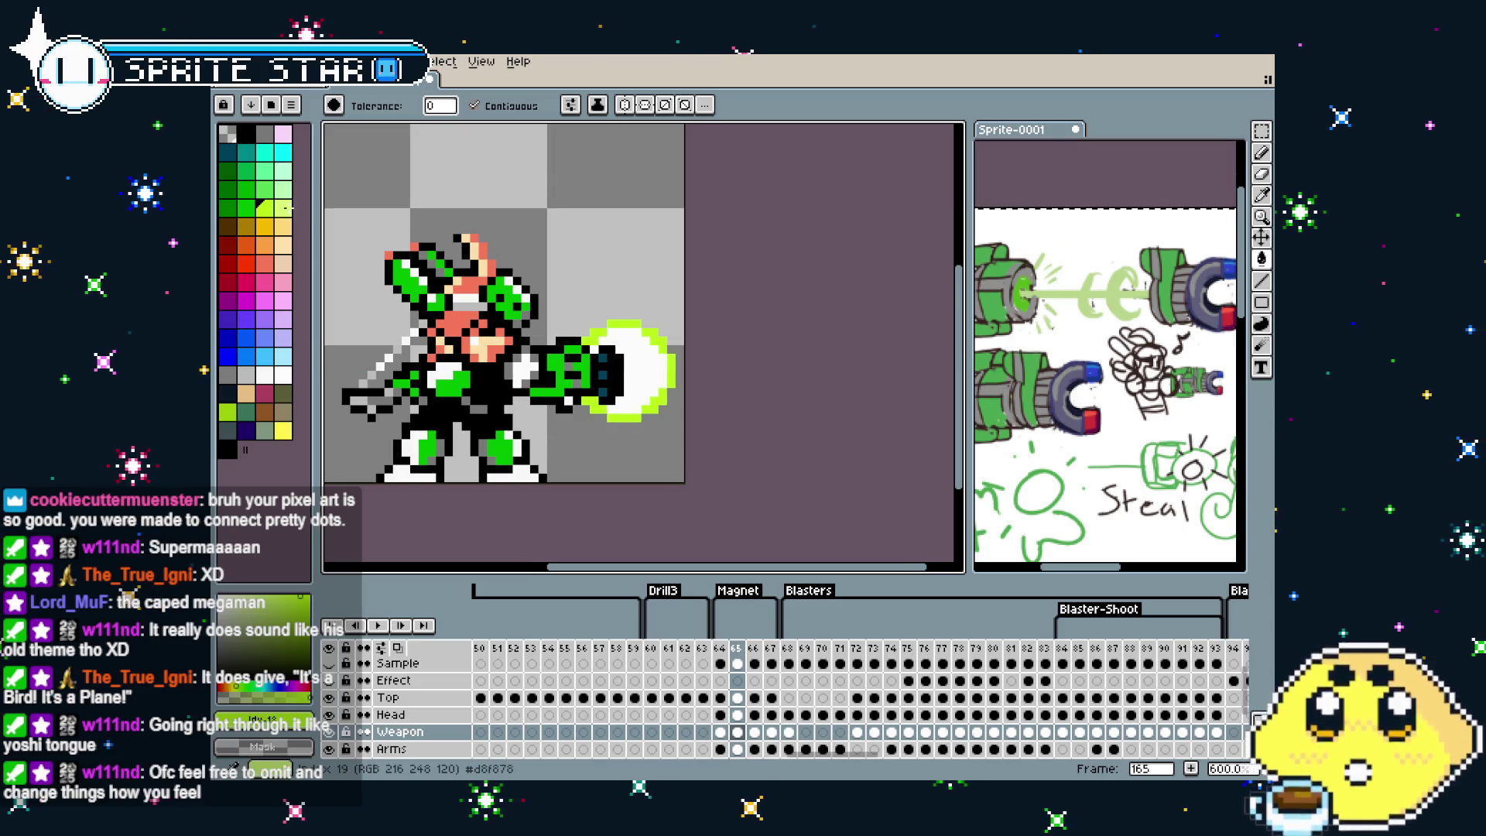
left_click(284, 207)
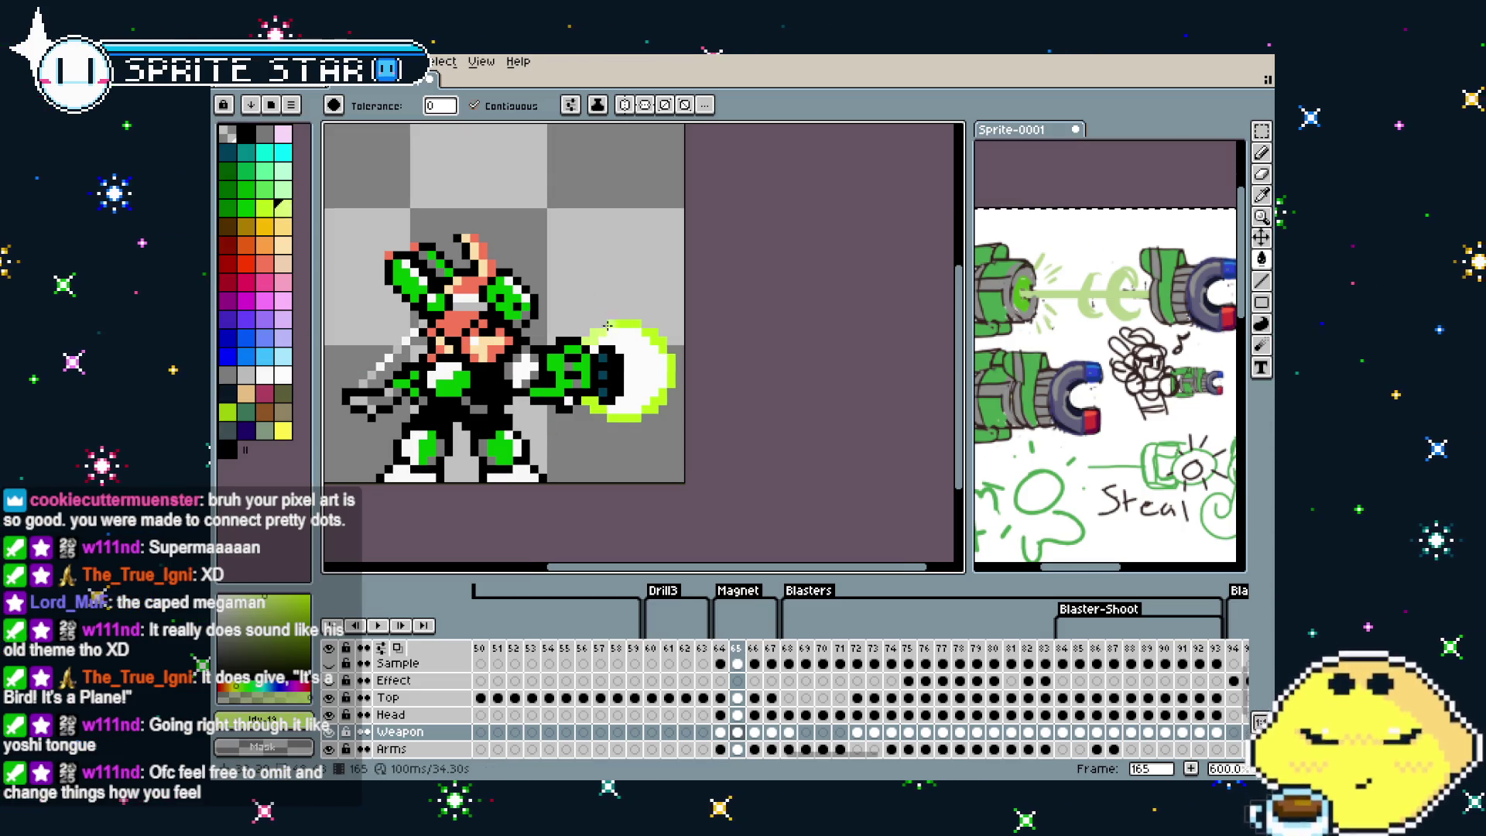
left_click(675, 367)
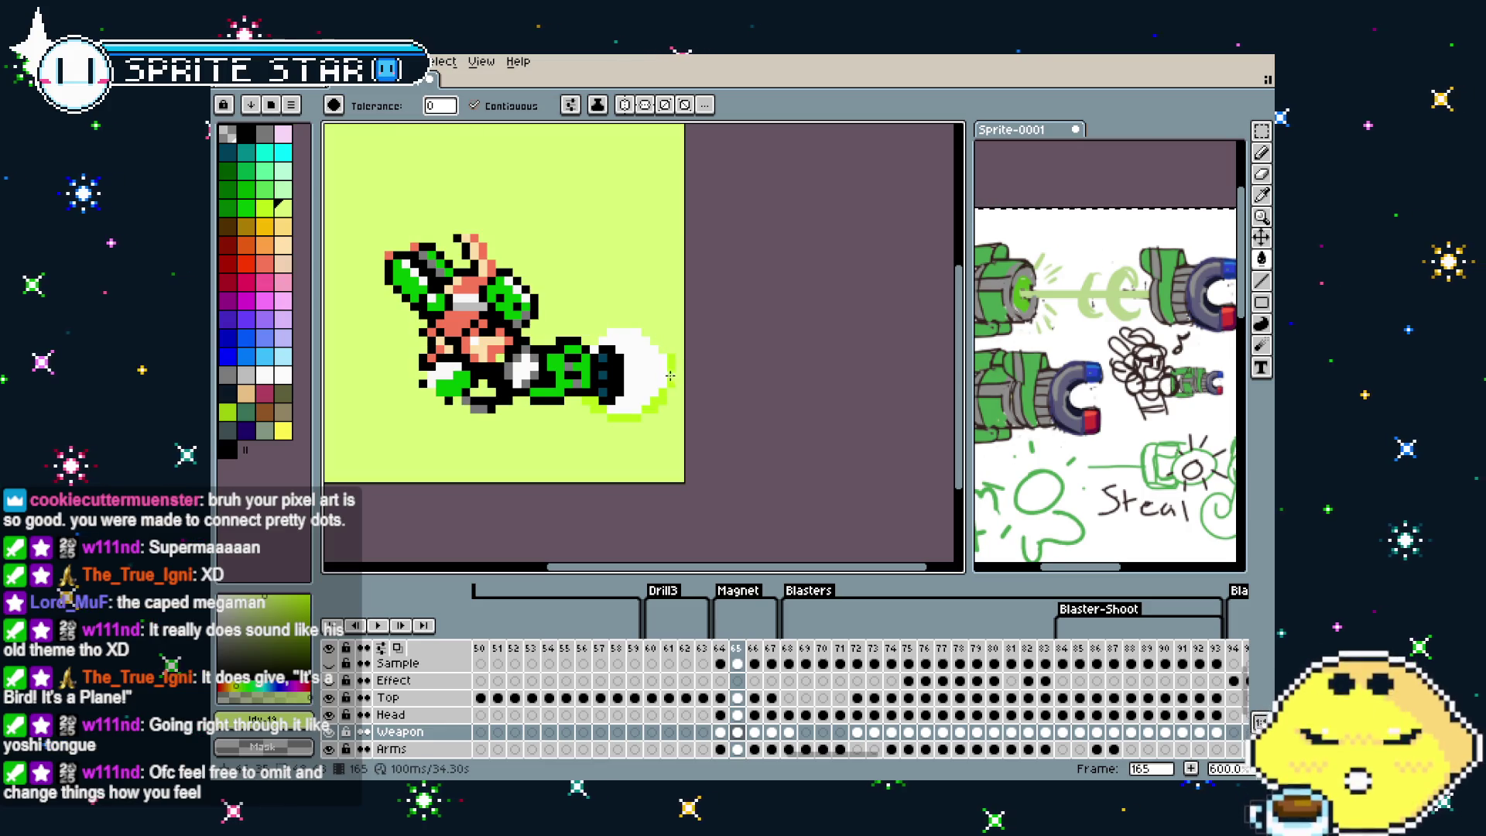
key("ctrl+z")
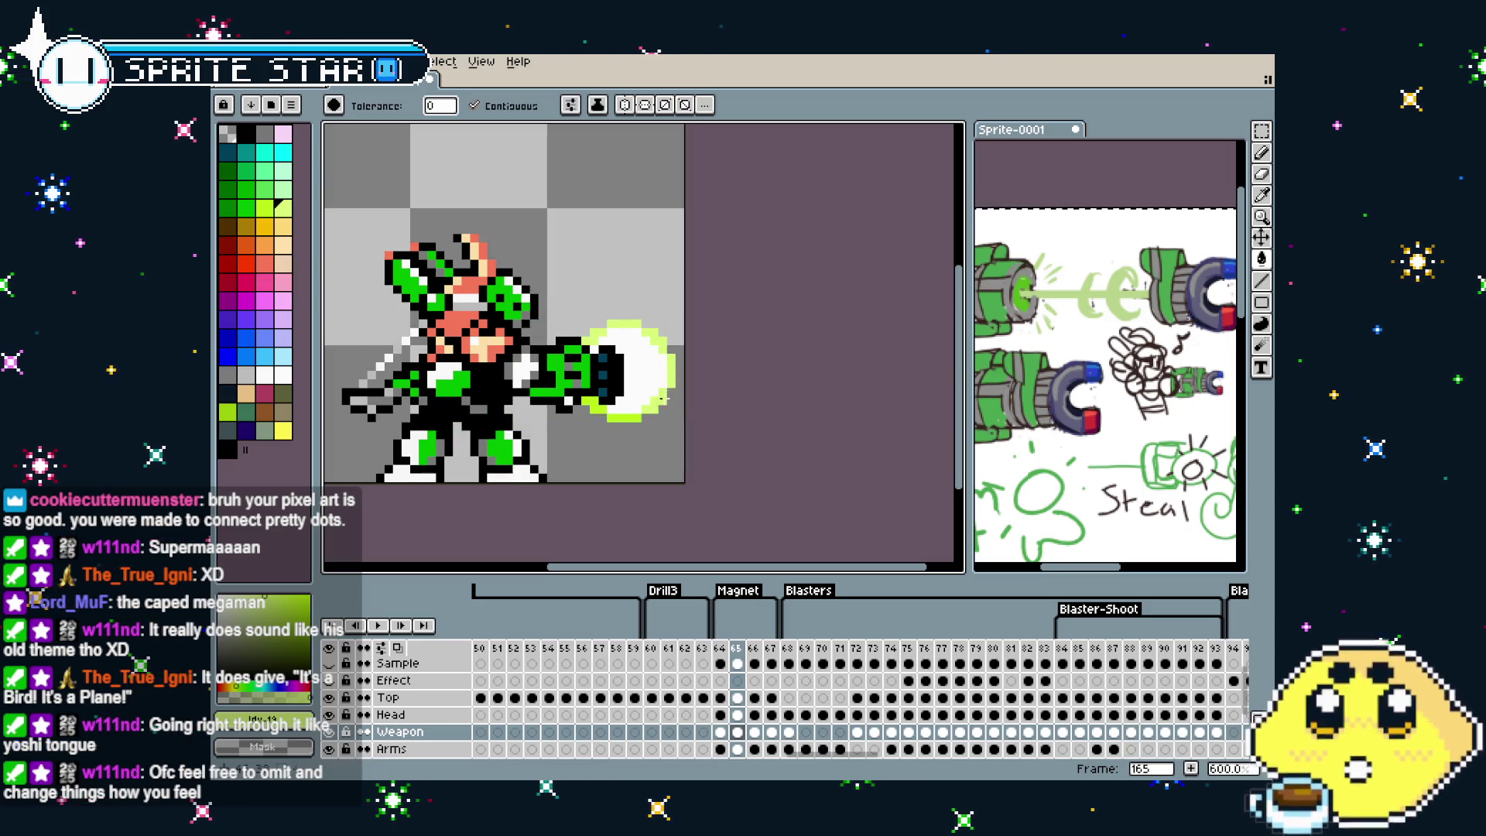
scroll(611, 433, "down", 2)
scroll(609, 458, "up", 1)
key("Right")
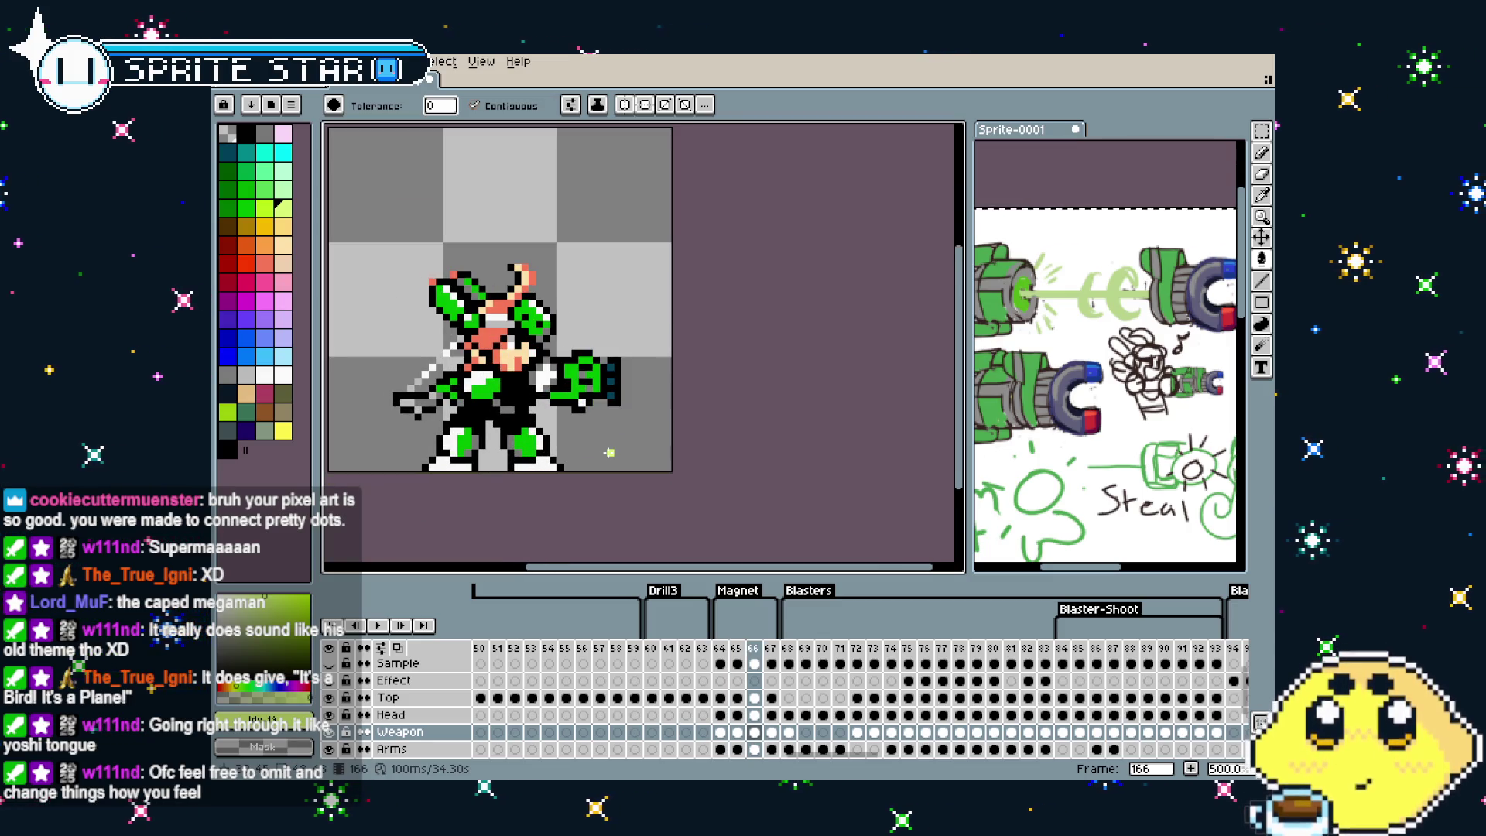
Flip between the neighbouring frames to check frame 165 with the energy ball
key("Right")
key("Left")
key("Left")
key("Left")
key("Right")
key("Right")
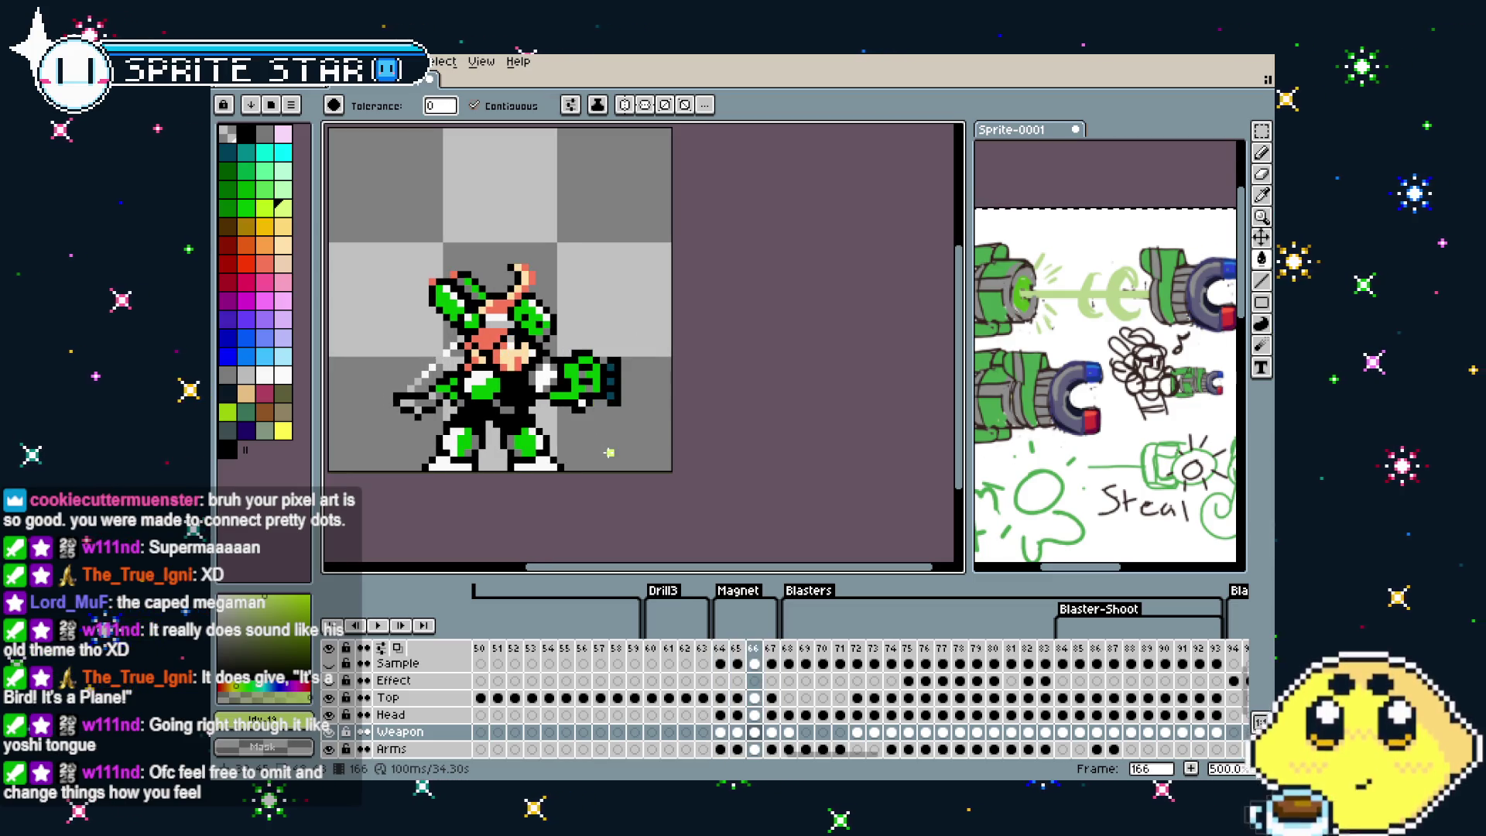
scroll(601, 322, "right", 2)
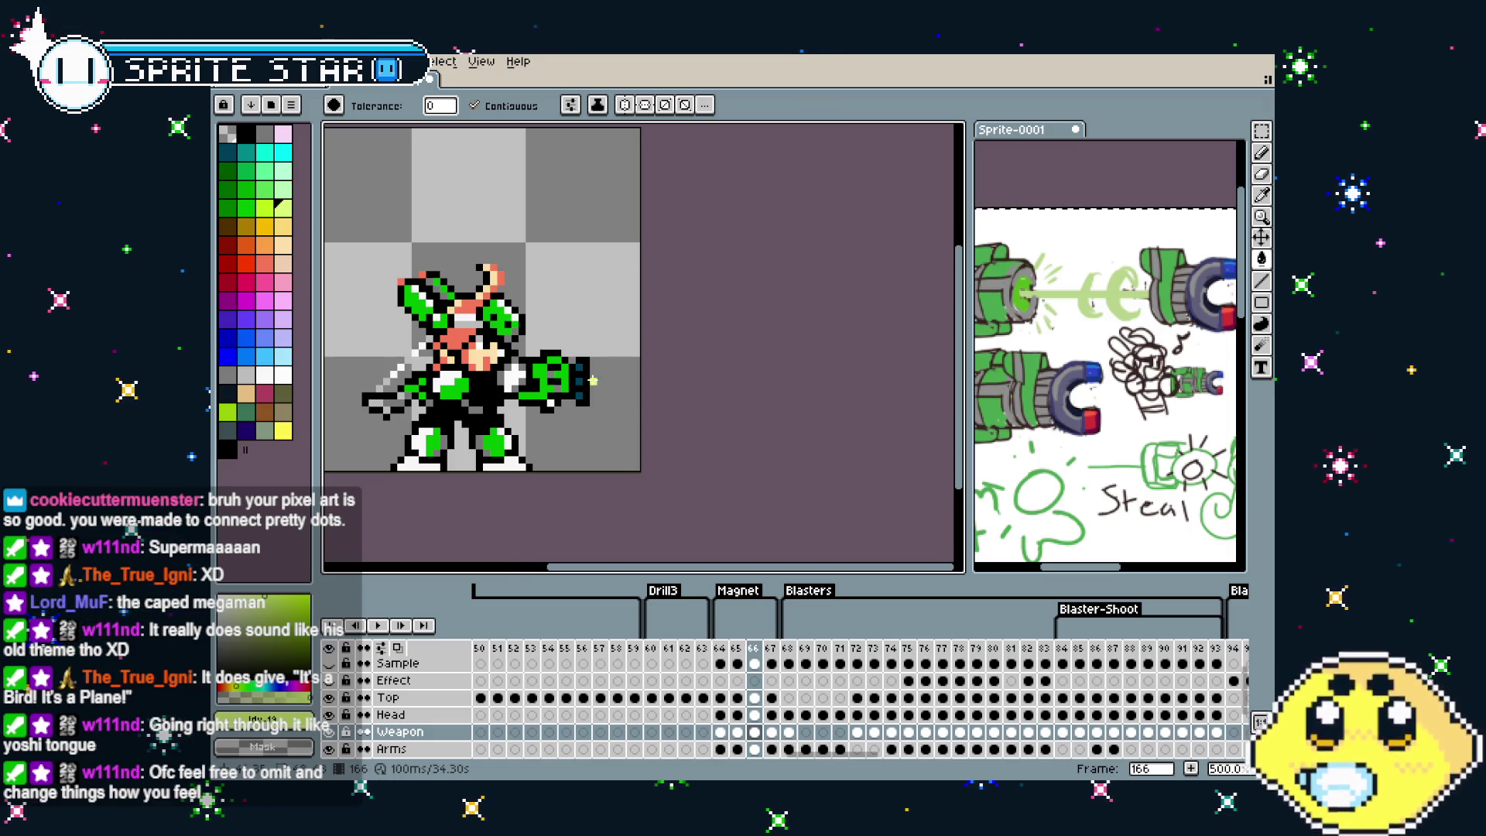
scroll(593, 380, "down", 3)
scroll(611, 372, "up", 3)
scroll(628, 364, "down", 1)
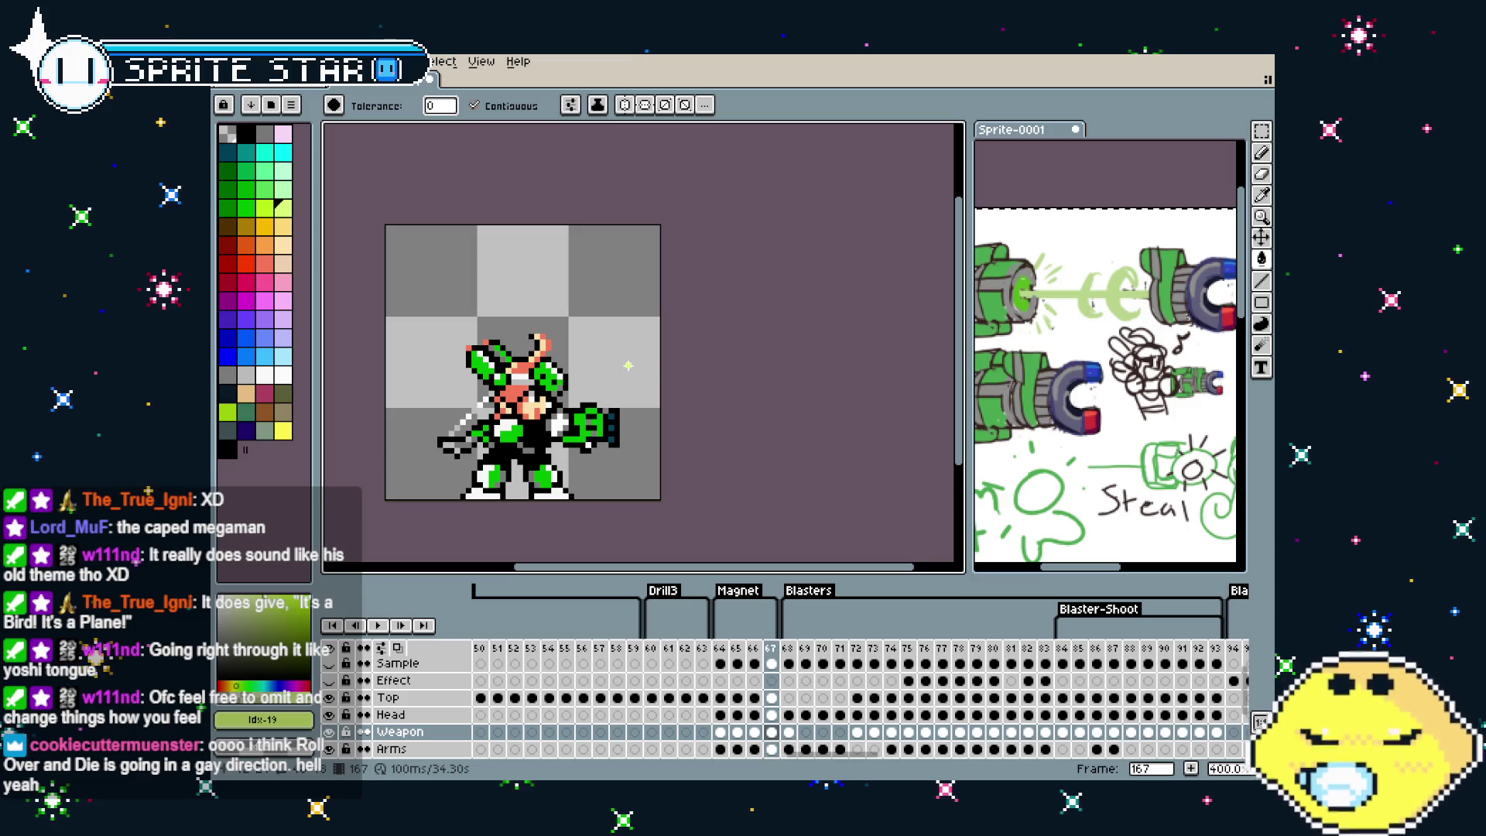
Step repeatedly through frames 164 to 167, comparing the glow and firing poses
key("Left")
key("Left")
key("Right")
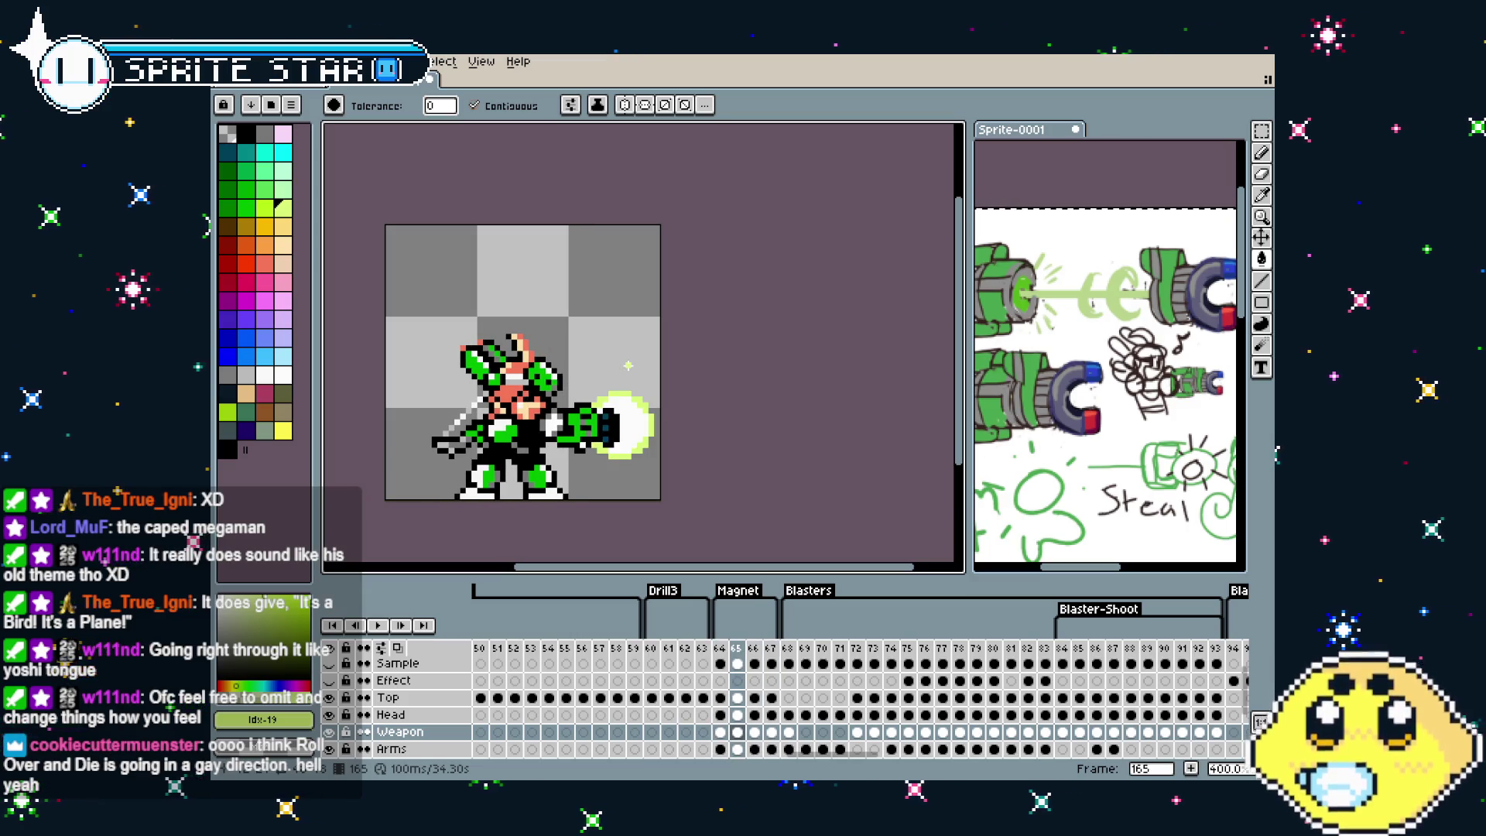
key("Right")
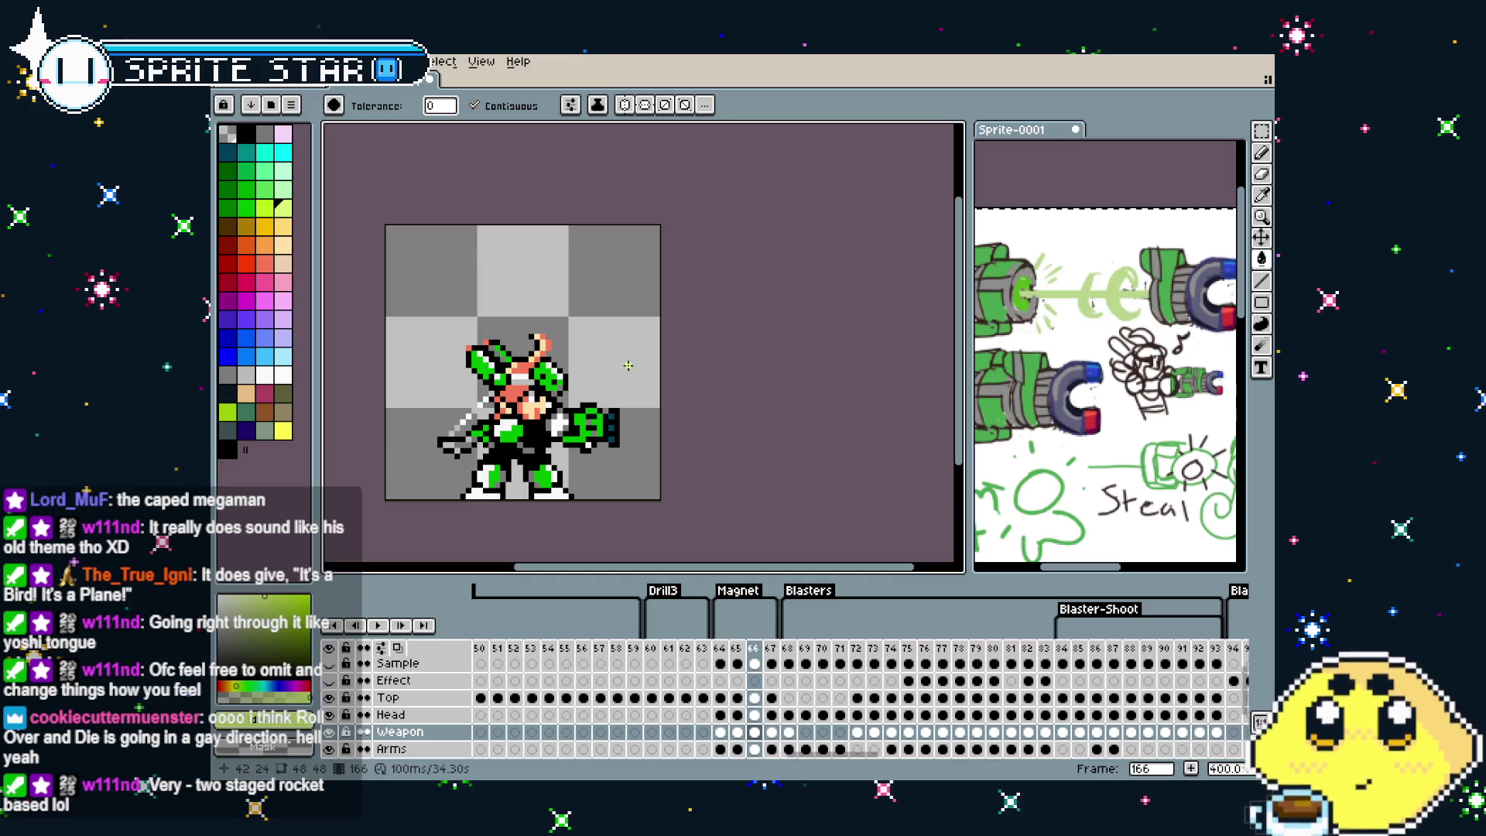
key("Left")
key("Left")
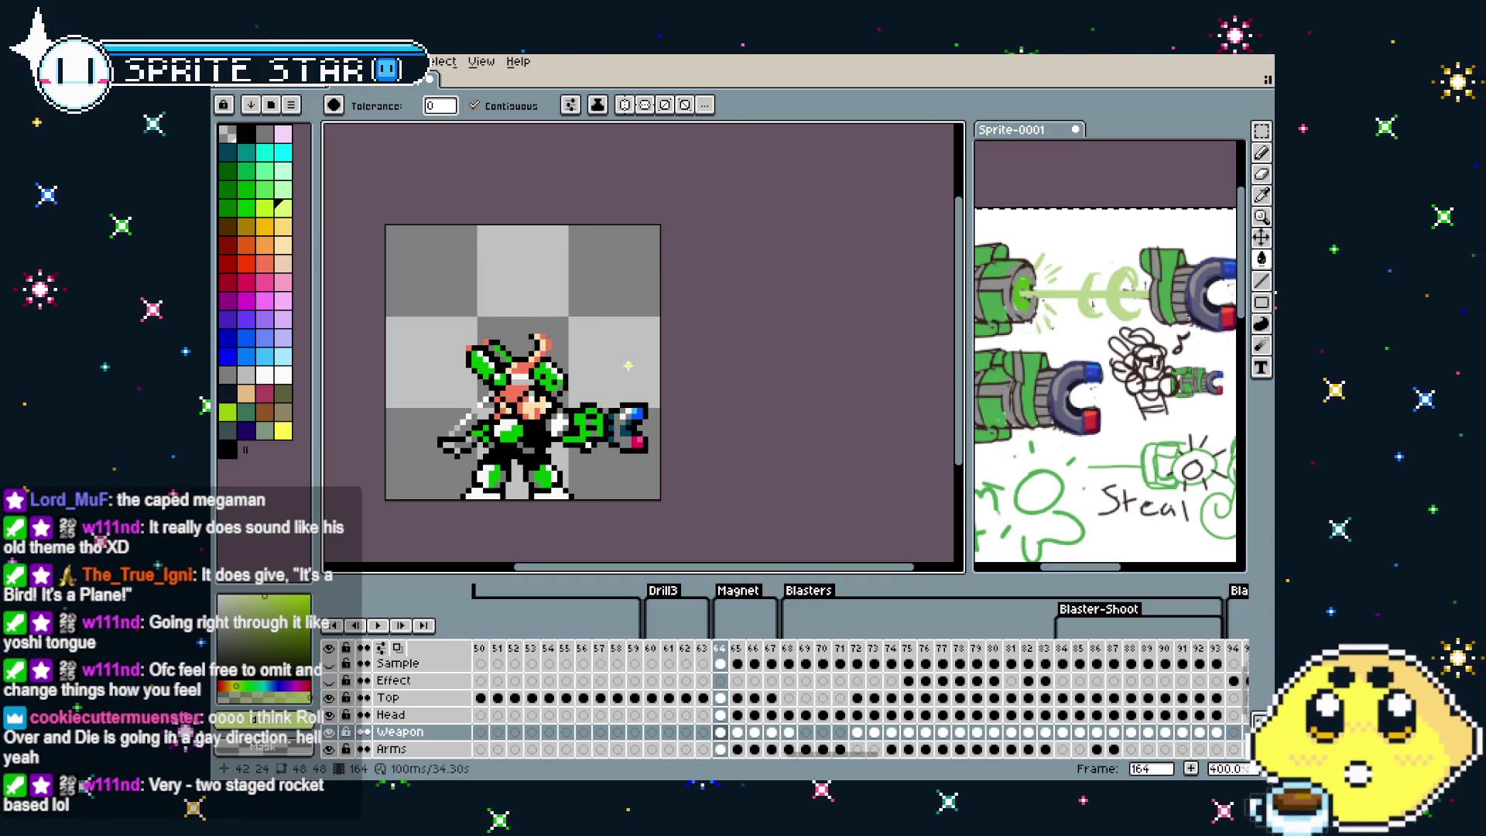
key("Right")
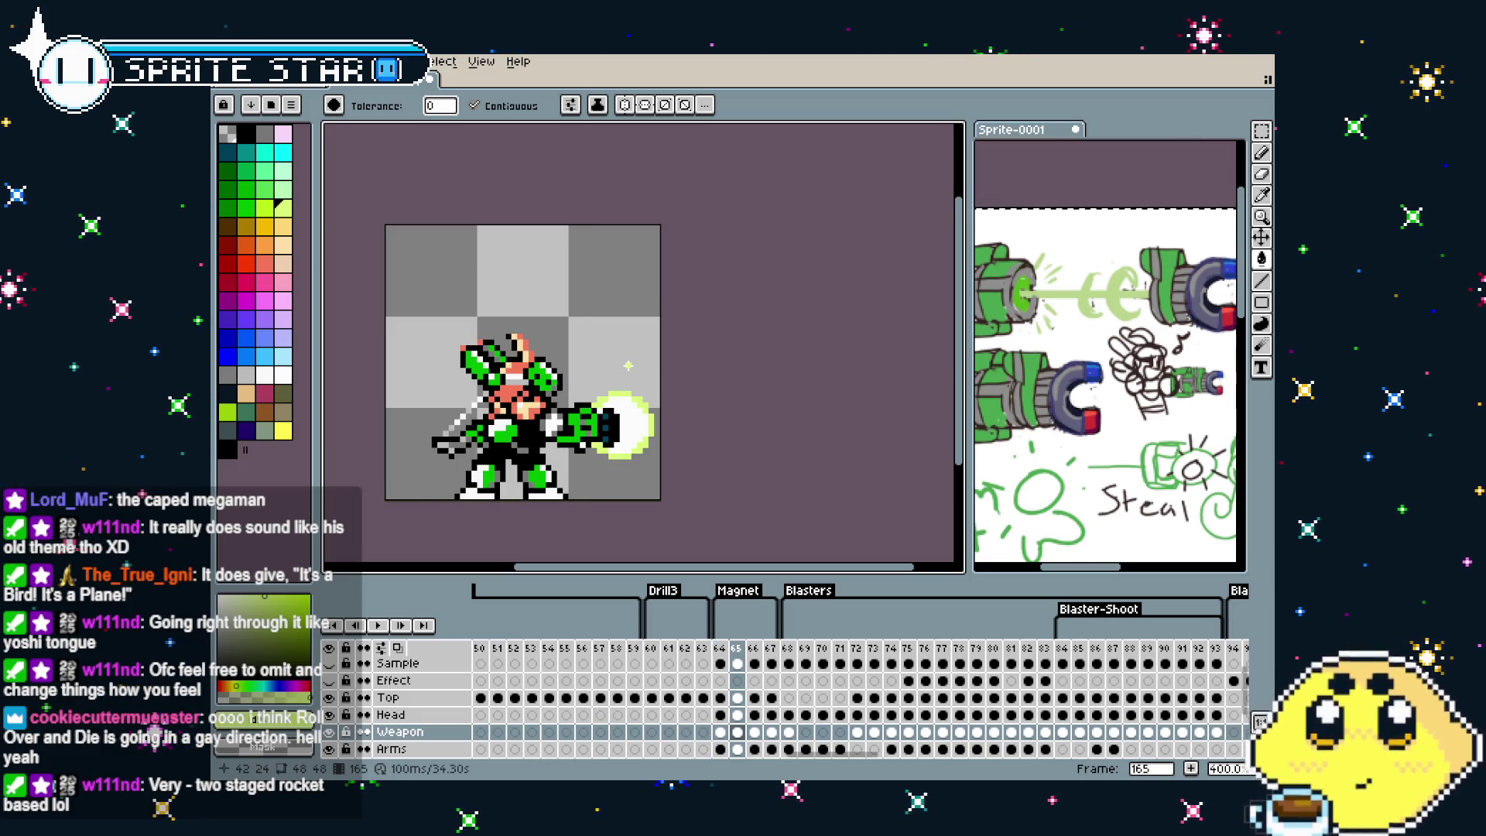
key("Right")
key("Right")
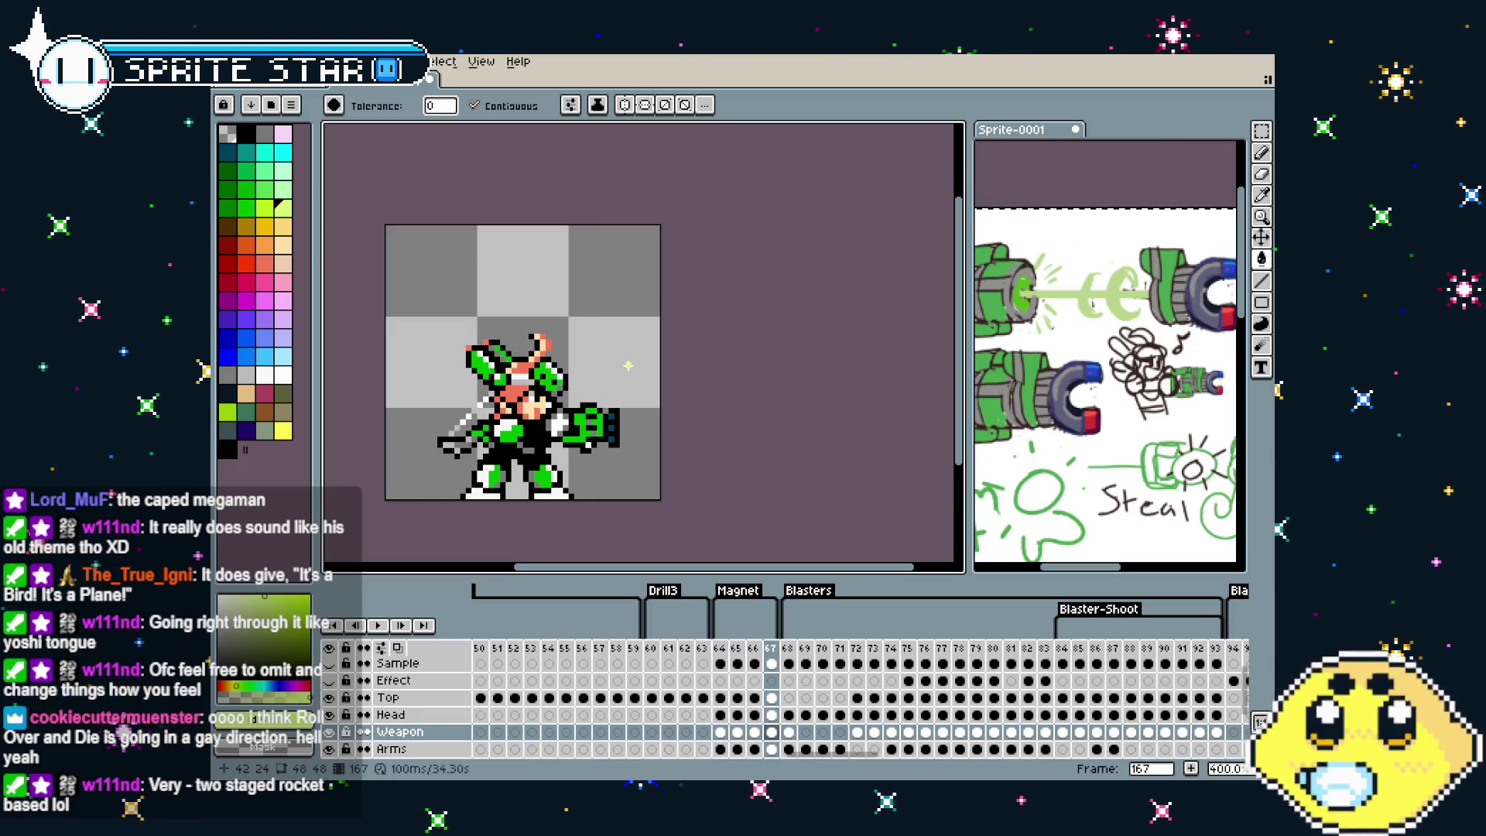
key("Left")
key("Right")
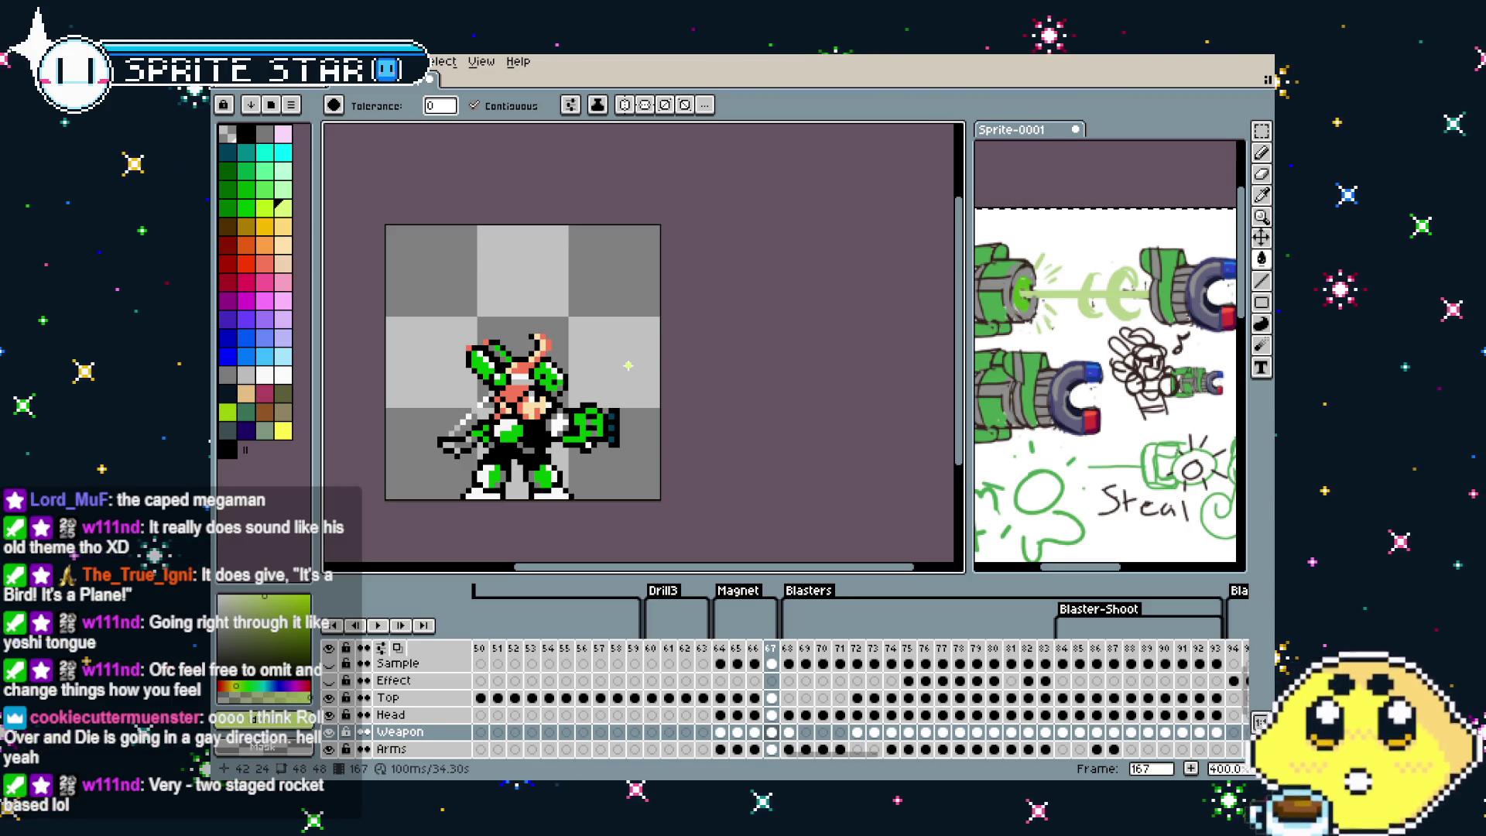
key("Left")
key("Left")
key("Left")
Widen the palette, preview the firing animation and check the Sprite-0001 reference sketch
left_click_drag(628, 364, 564, 368)
left_click_drag(316, 348, 403, 348)
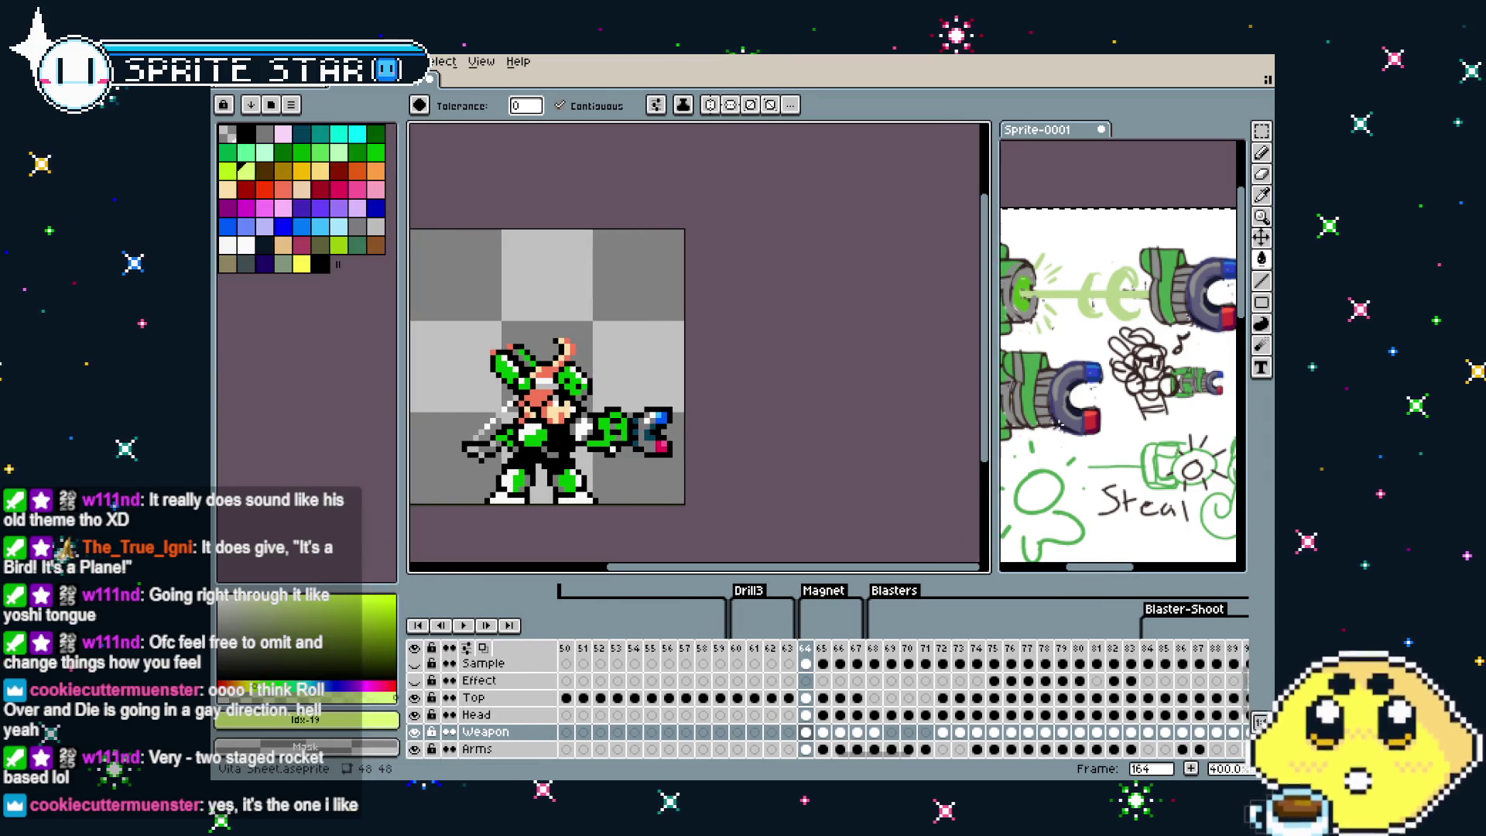
left_click_drag(1084, 372, 1130, 337)
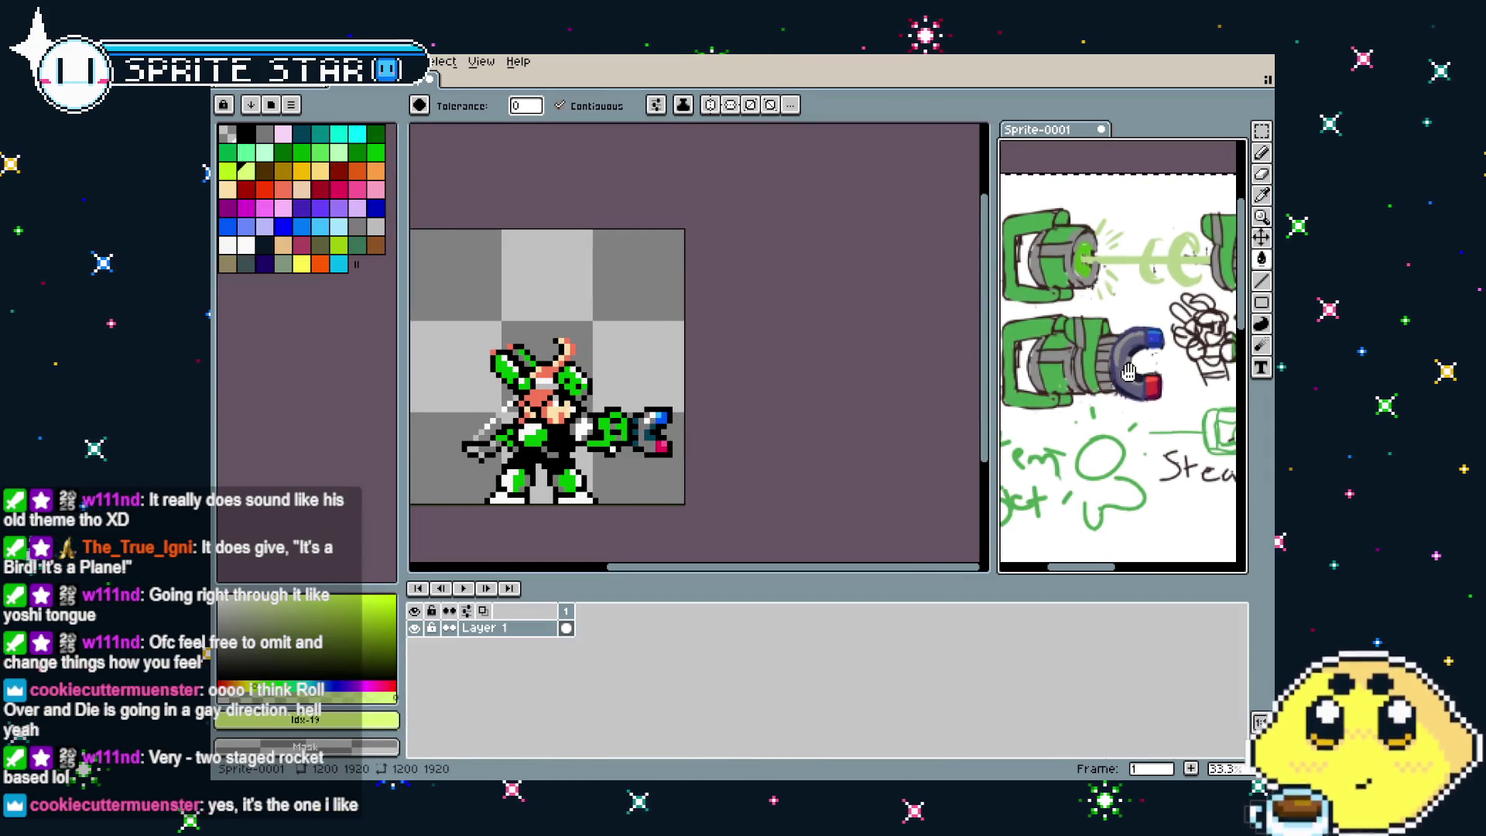
scroll(709, 422, "up", 2)
key("Return")
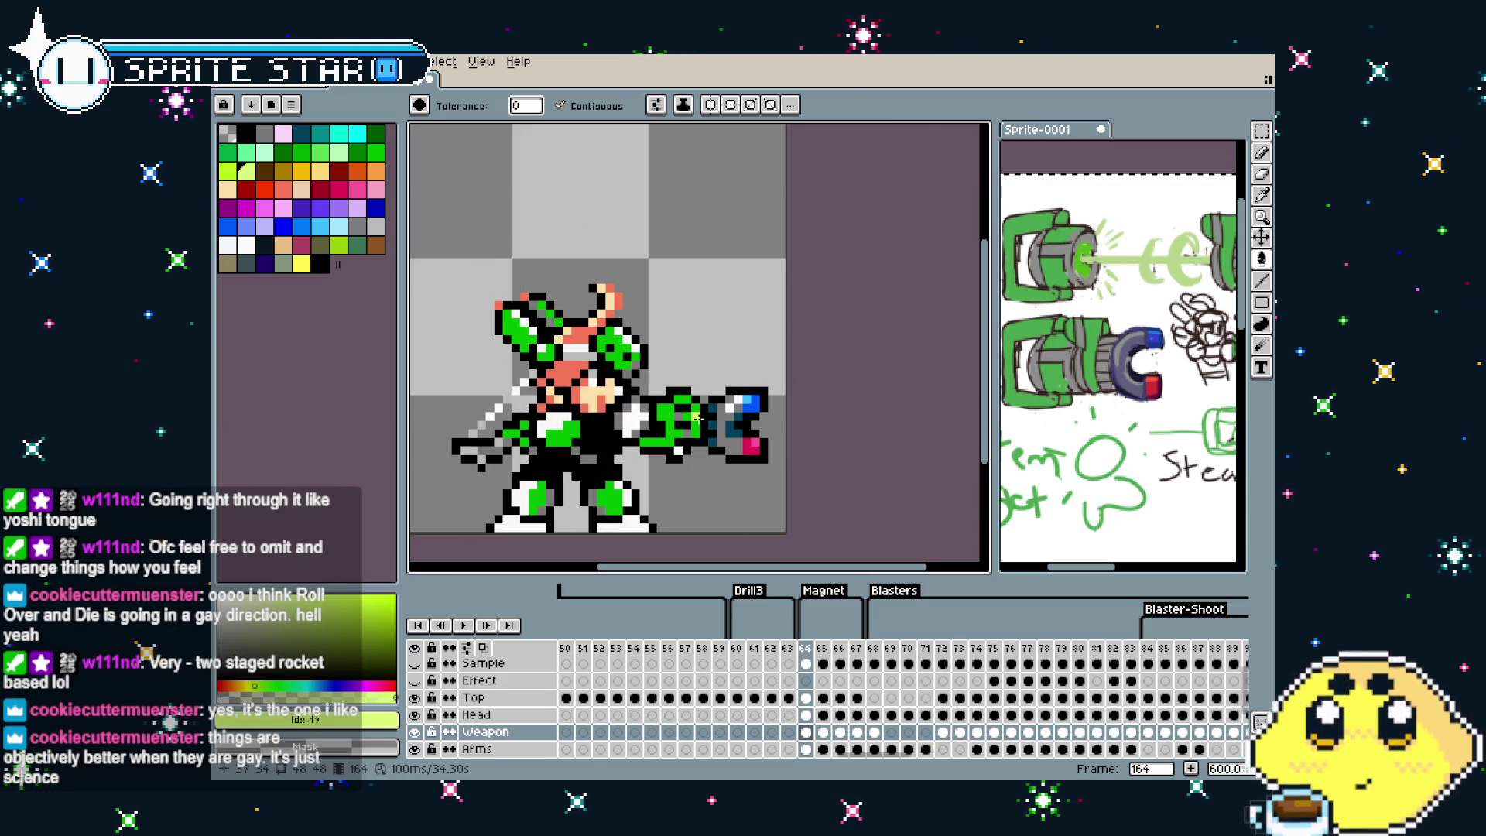
left_click_drag(698, 412, 676, 410)
key("b")
scroll(676, 410, "up", 3)
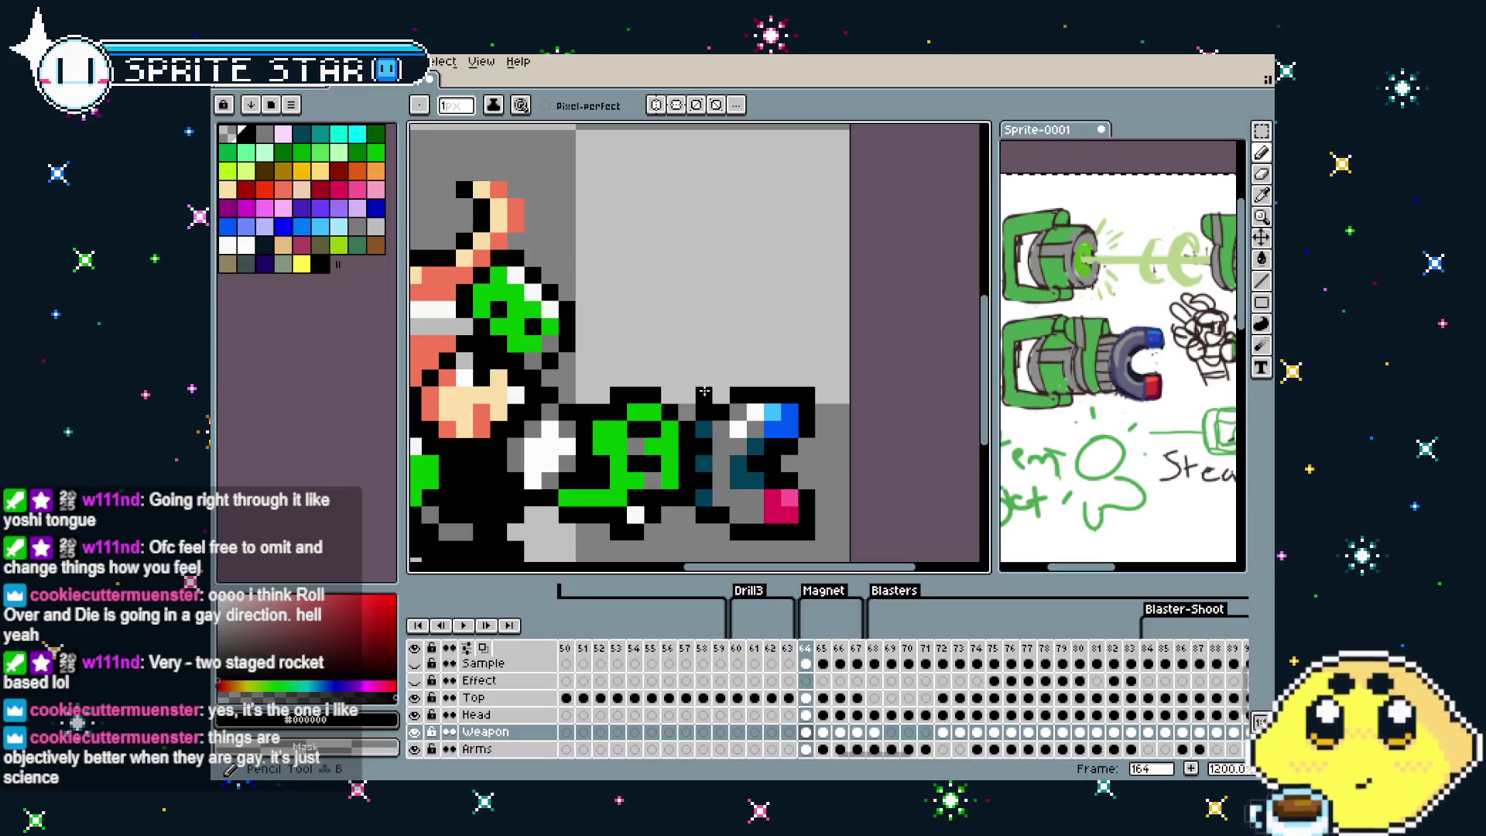
left_click(1090, 430)
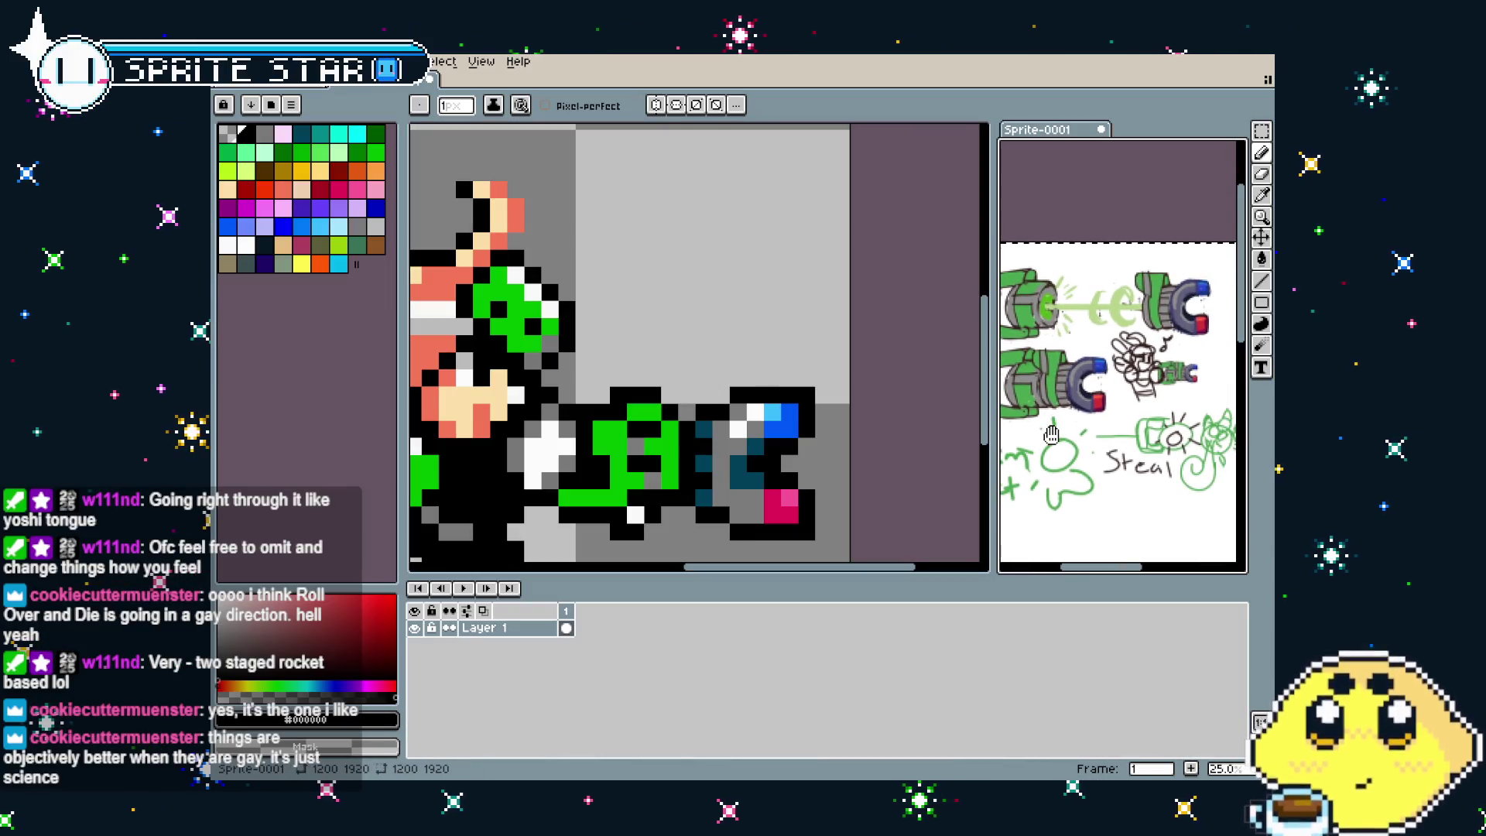
scroll(690, 385, "up", 1)
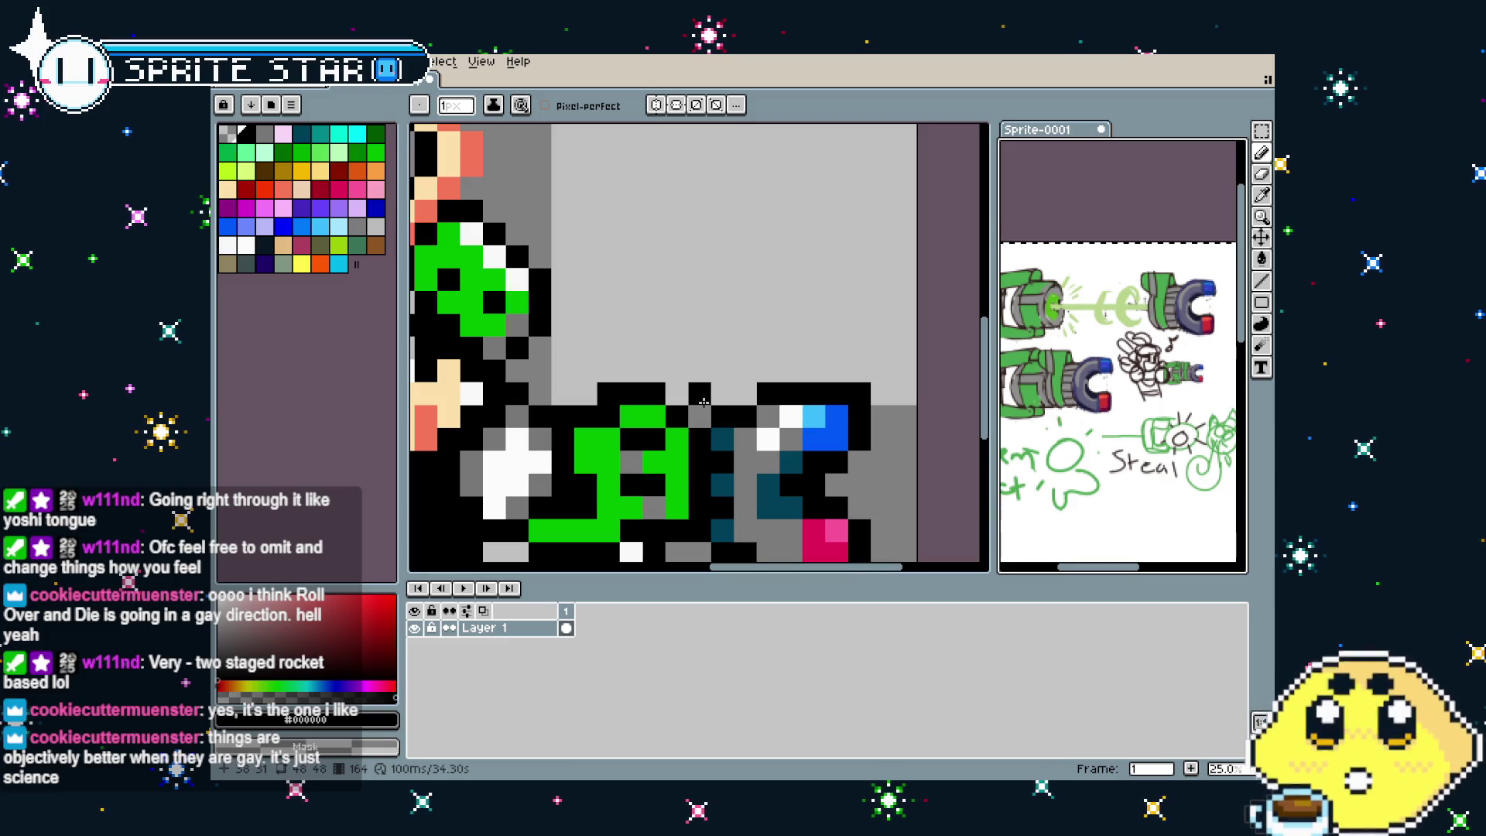
left_click(680, 375)
Add black outline pixels above the gun and paint armour-green pixels along its top
left_click_drag(696, 371, 722, 394)
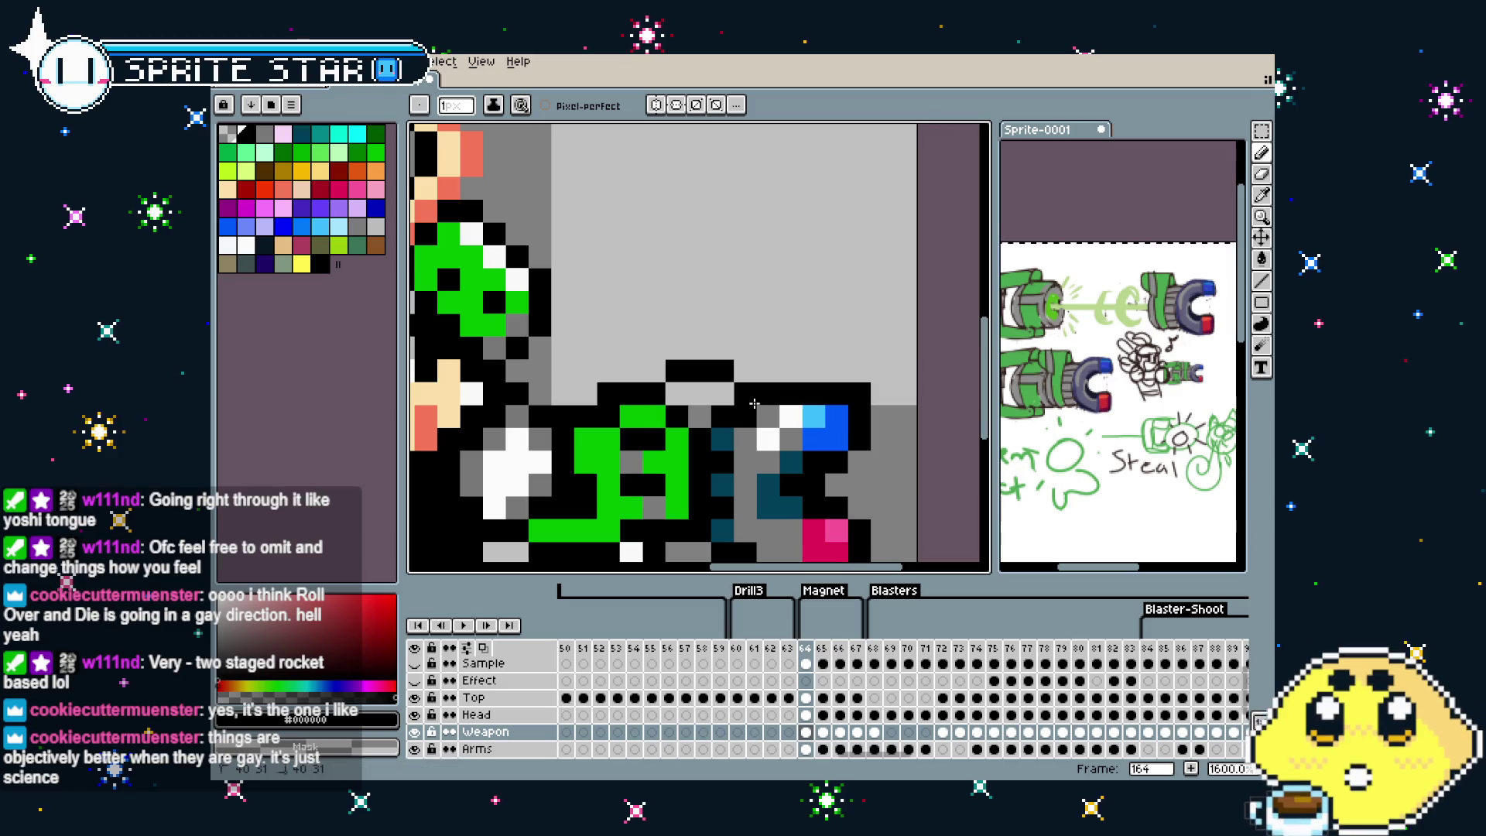
scroll(695, 457, "down", 4)
scroll(685, 452, "up", 4)
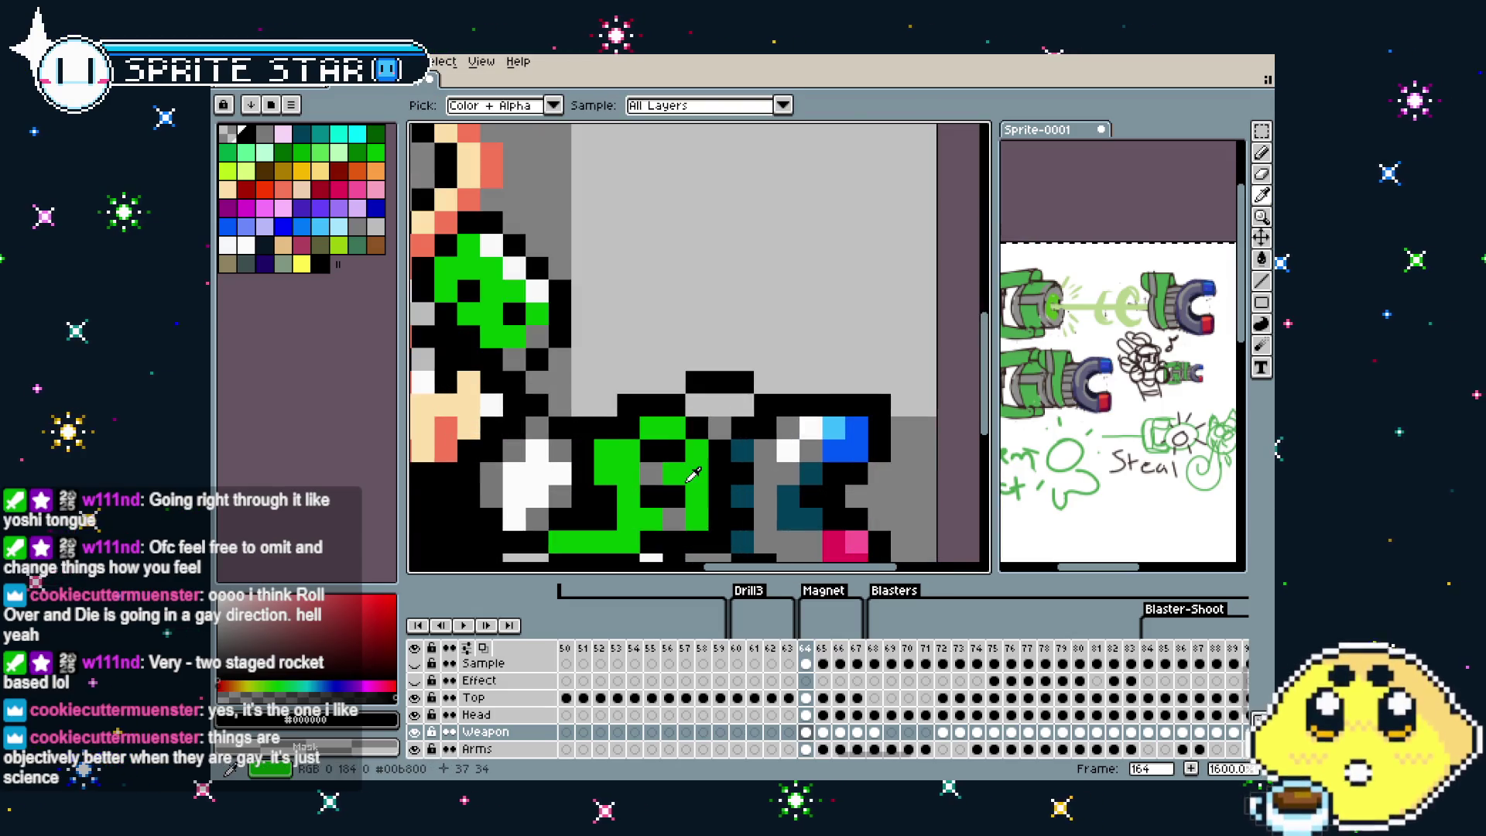
left_click(697, 453, "alt")
left_click_drag(704, 399, 743, 404)
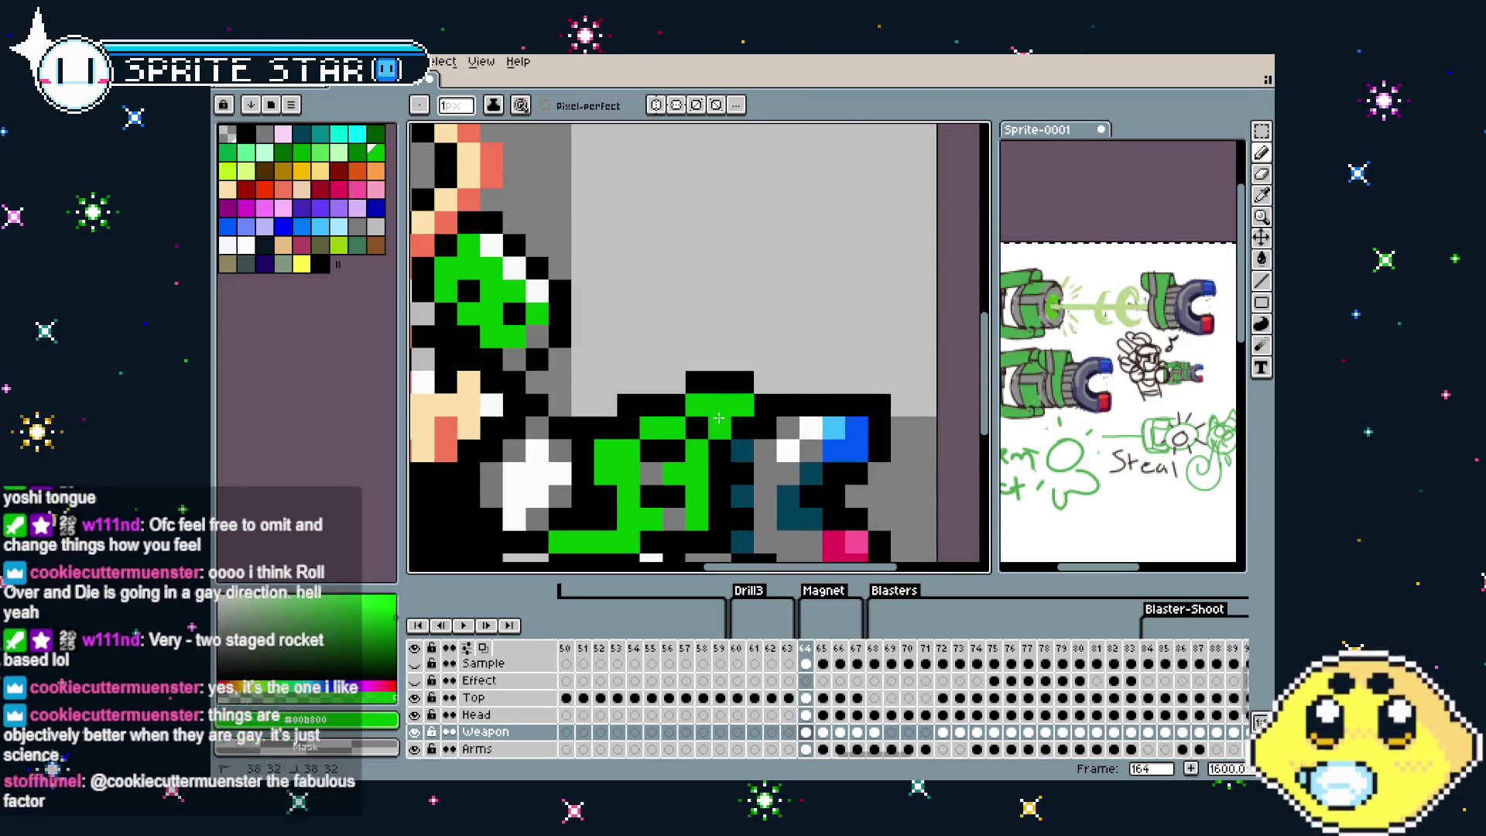
key("alt")
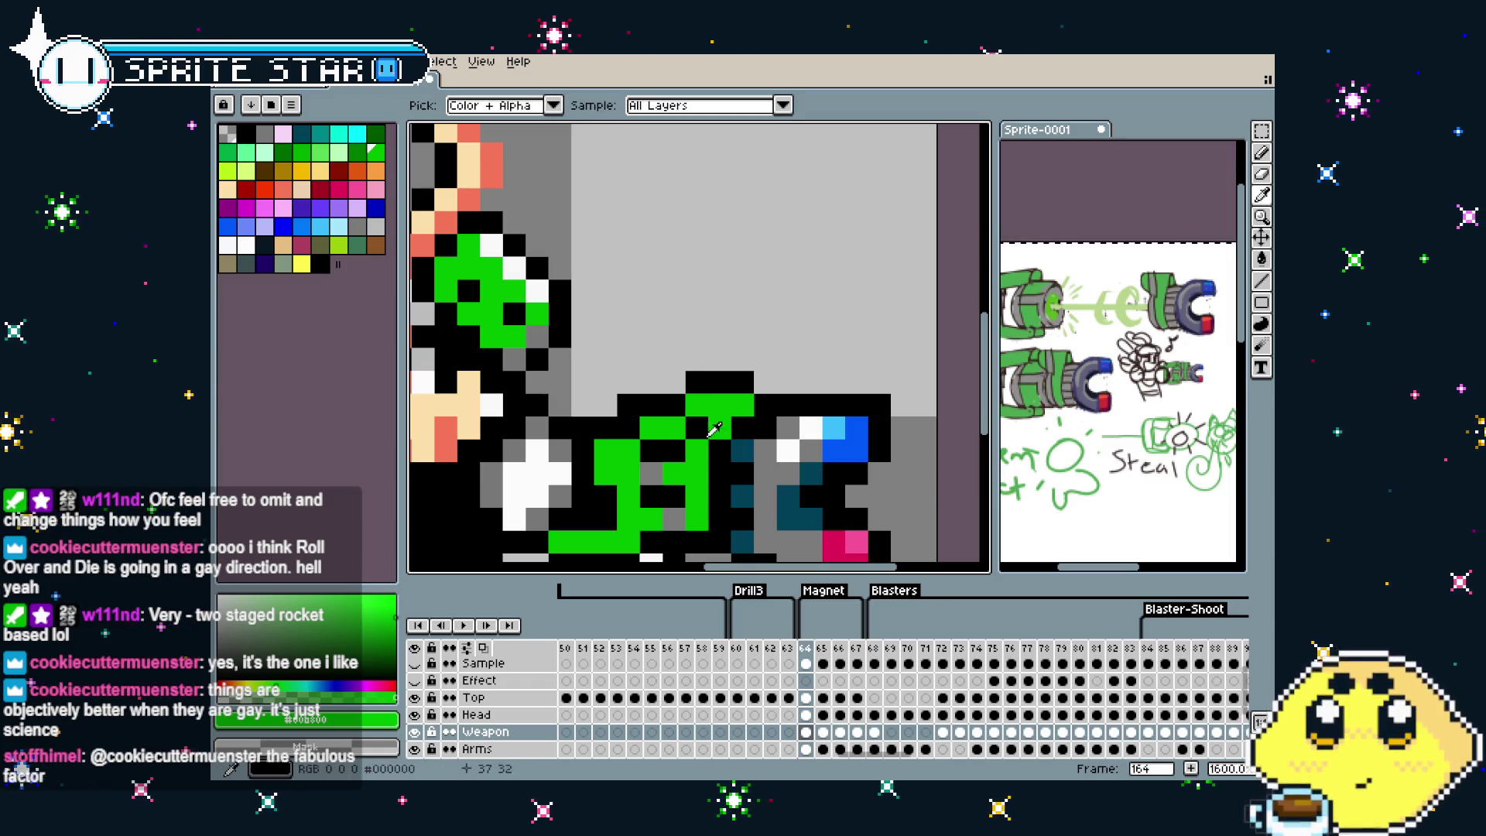
left_click(803, 440)
left_click(714, 415)
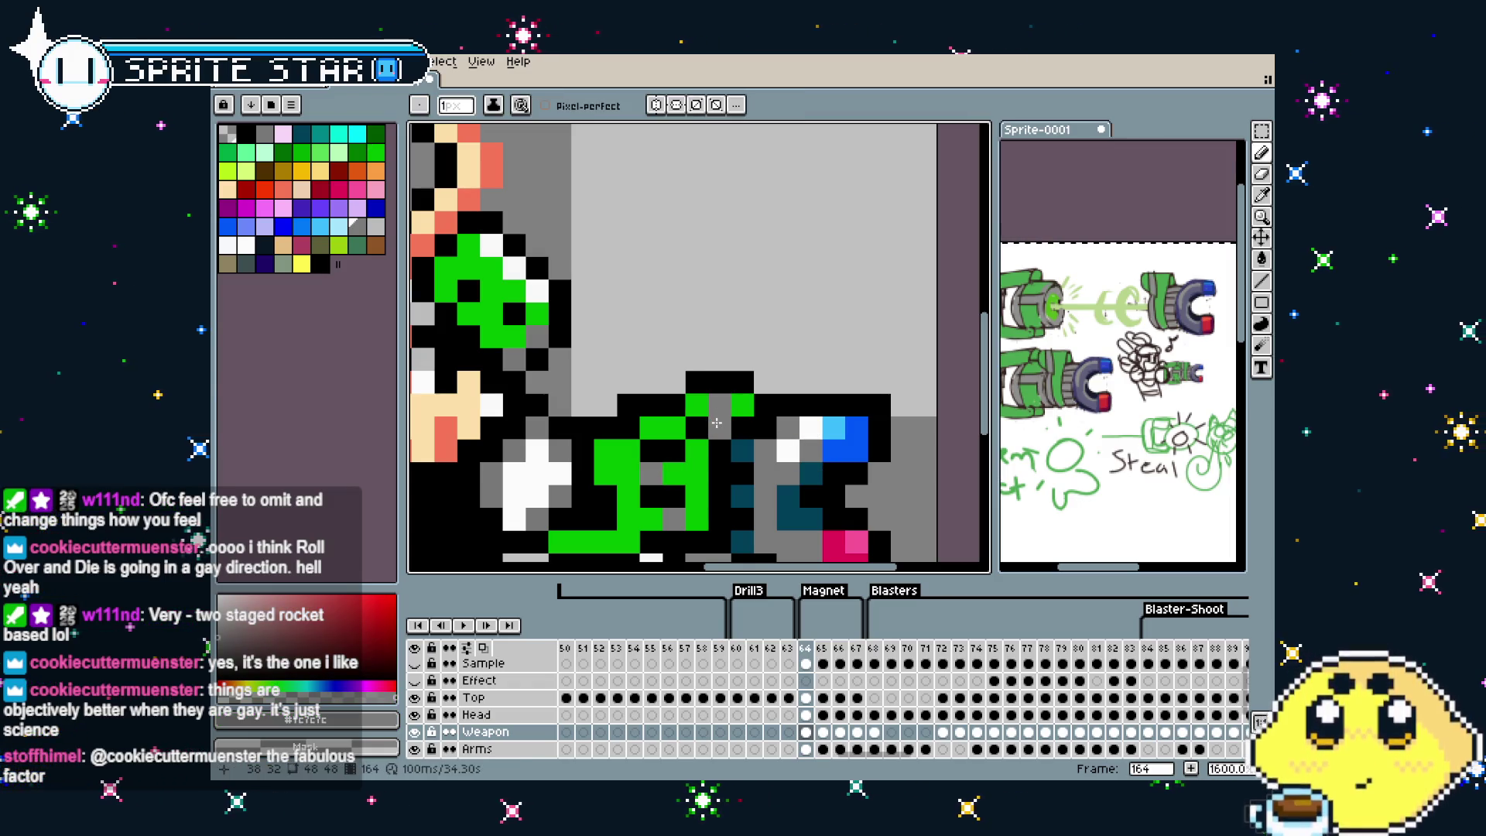
scroll(739, 315, "down", 5)
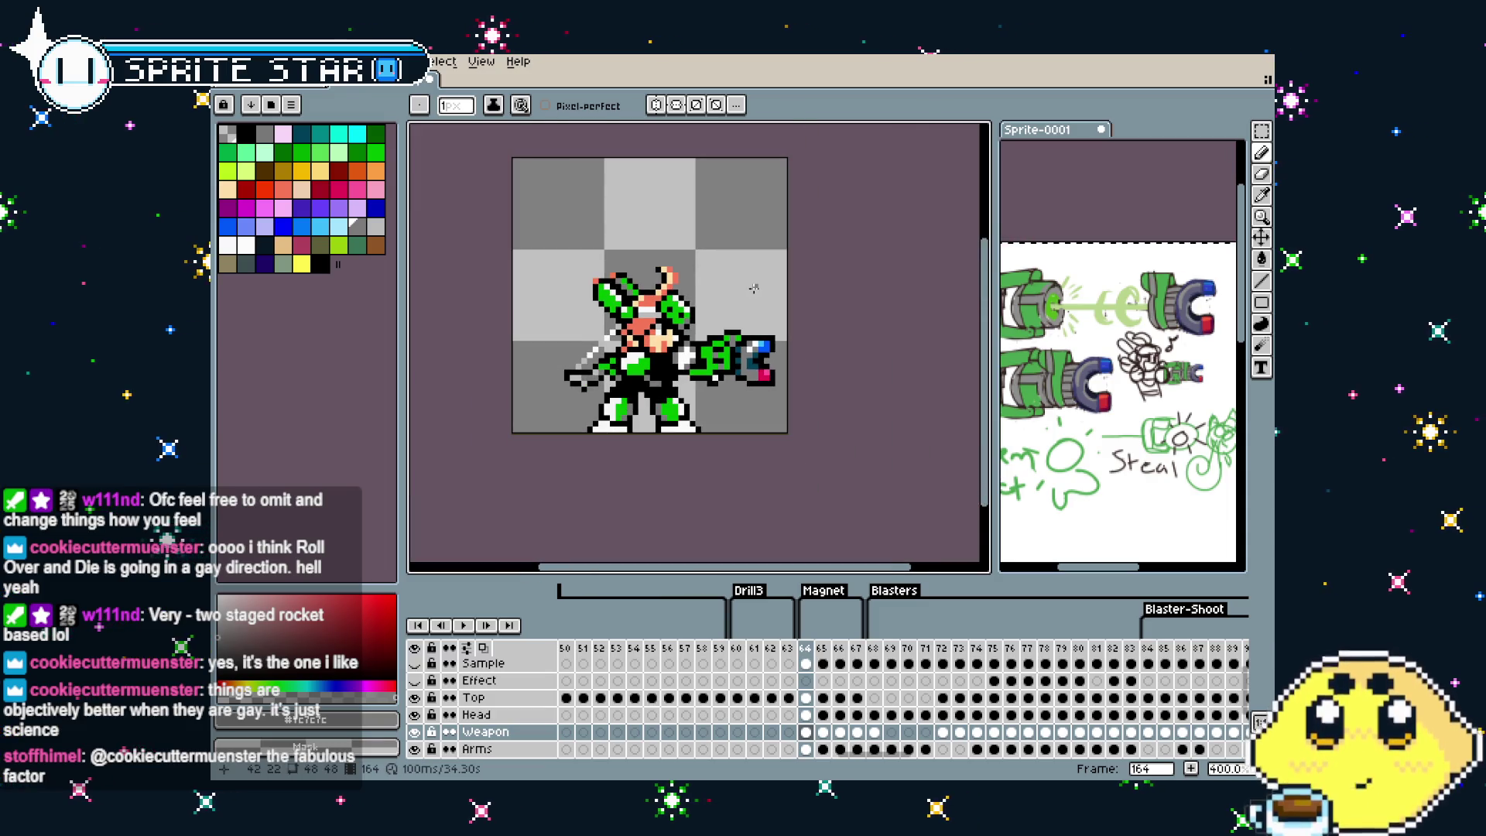
scroll(738, 315, "up", 2)
Extend the black outline along the gun's top and erase a stray black pixel
key("Right")
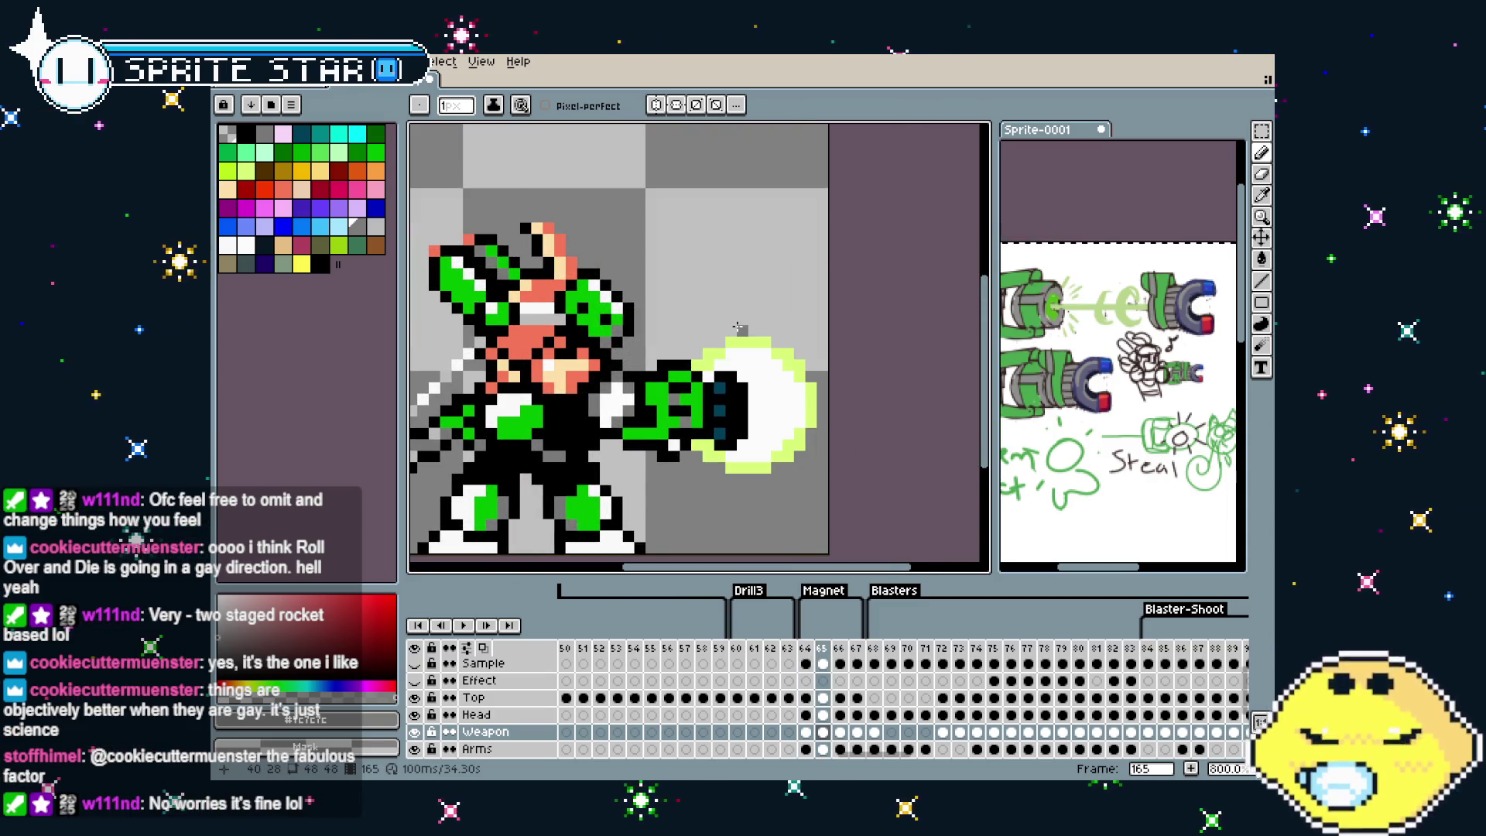
key("Left")
scroll(739, 480, "up", 3)
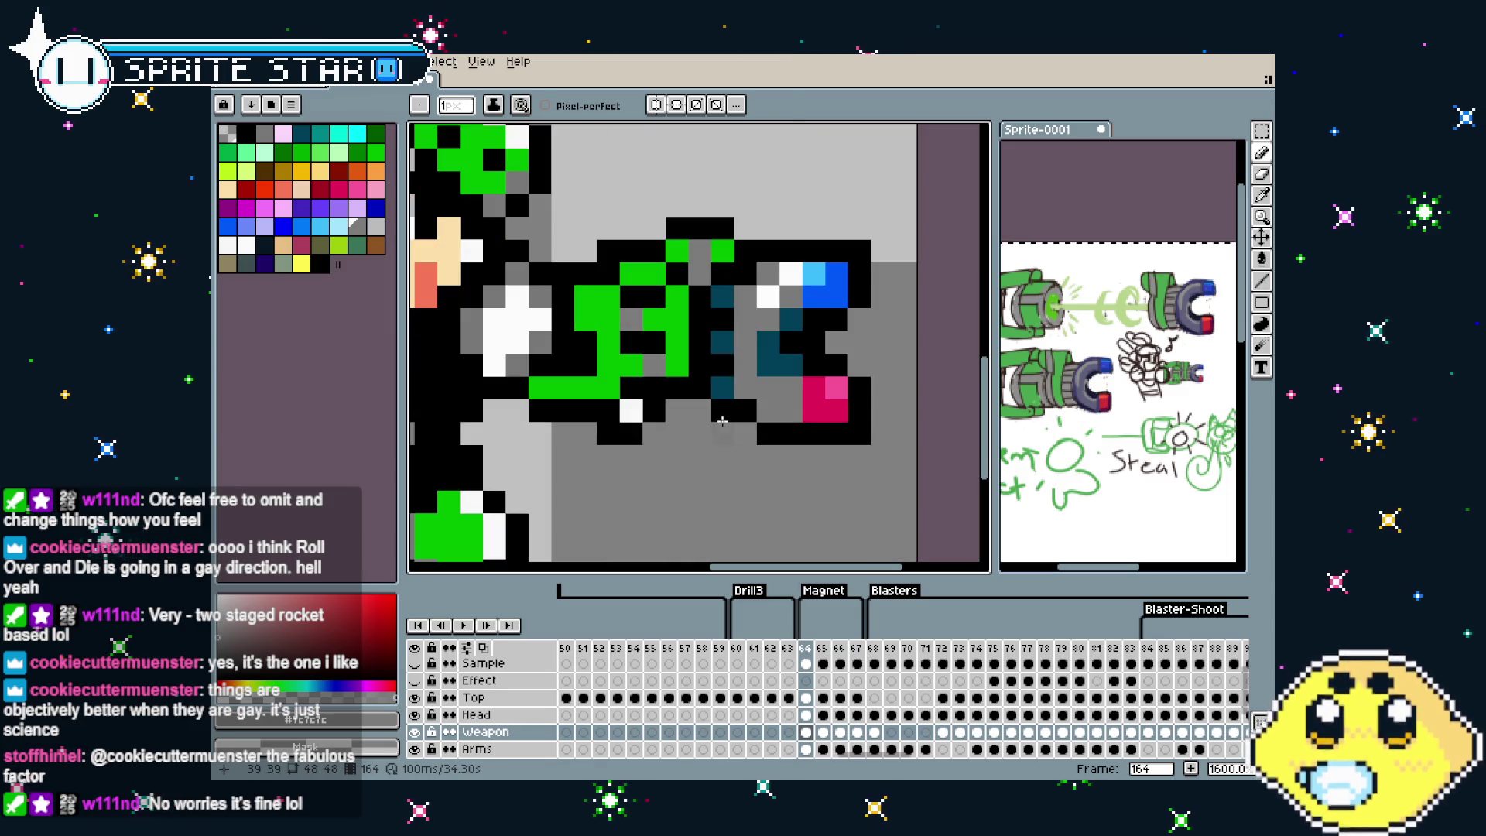
left_click(722, 433)
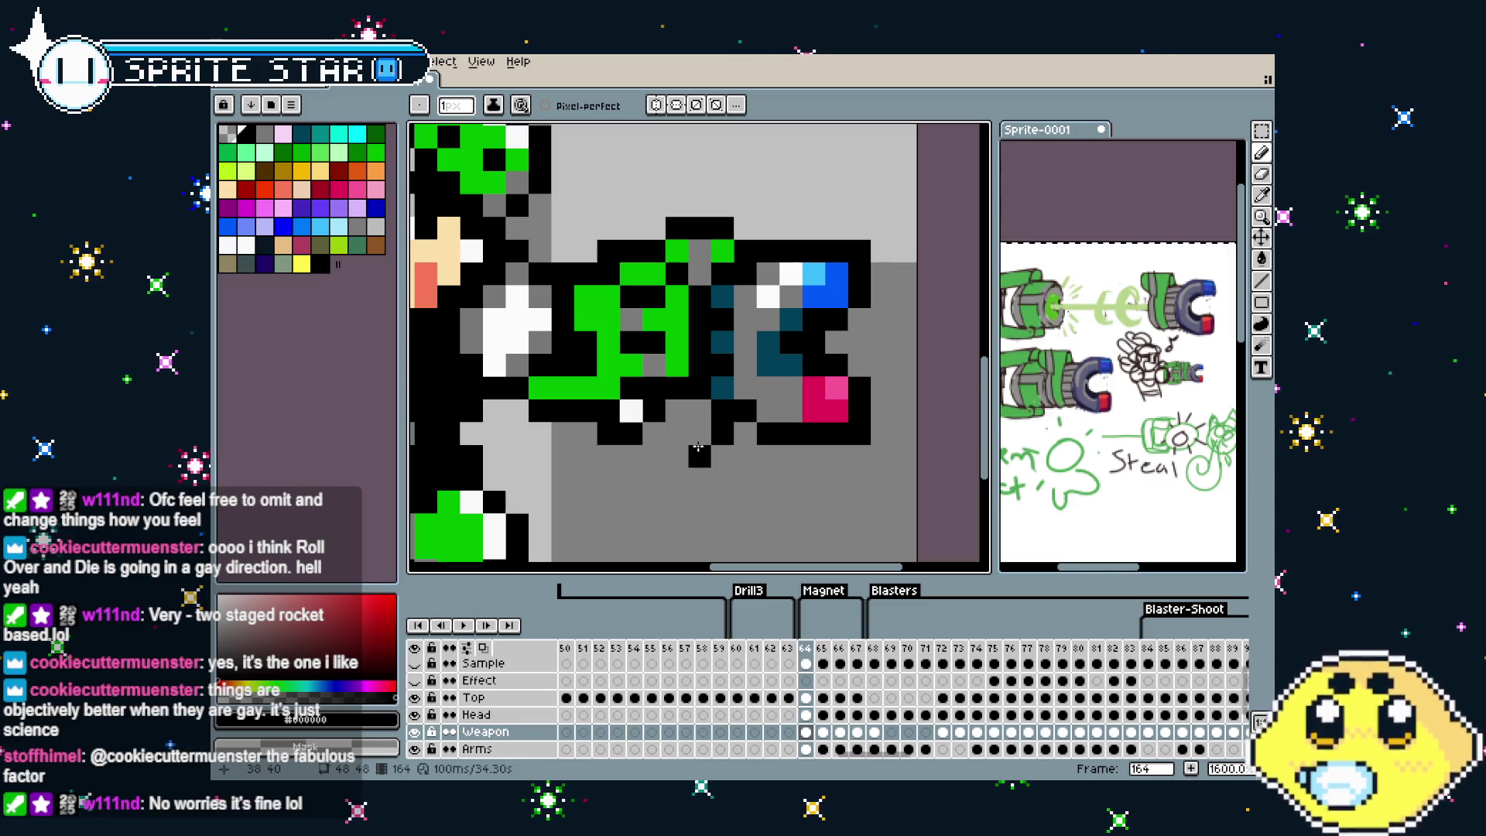
key("ctrl+z")
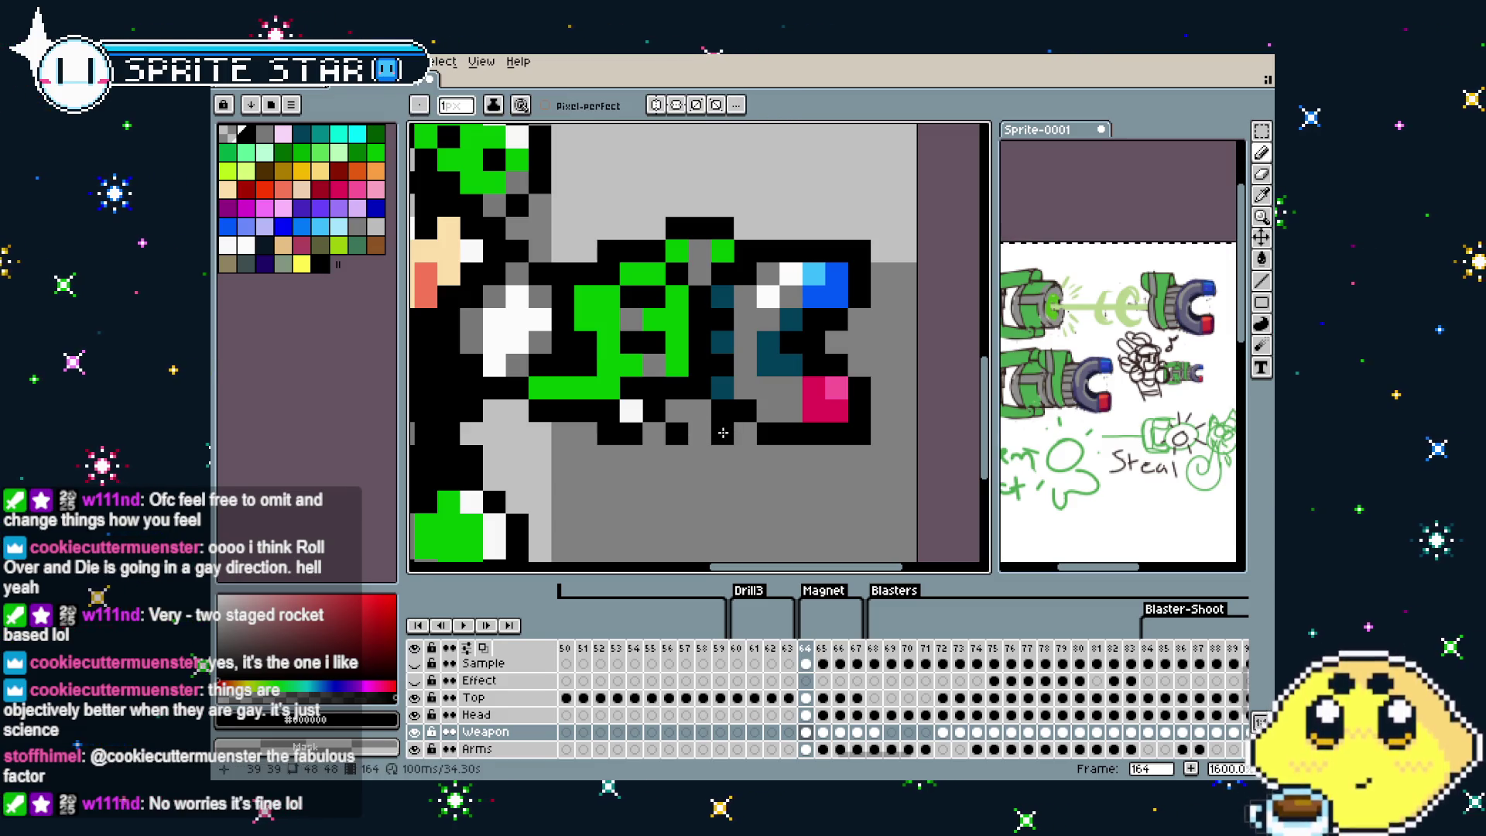
key("ctrl+z")
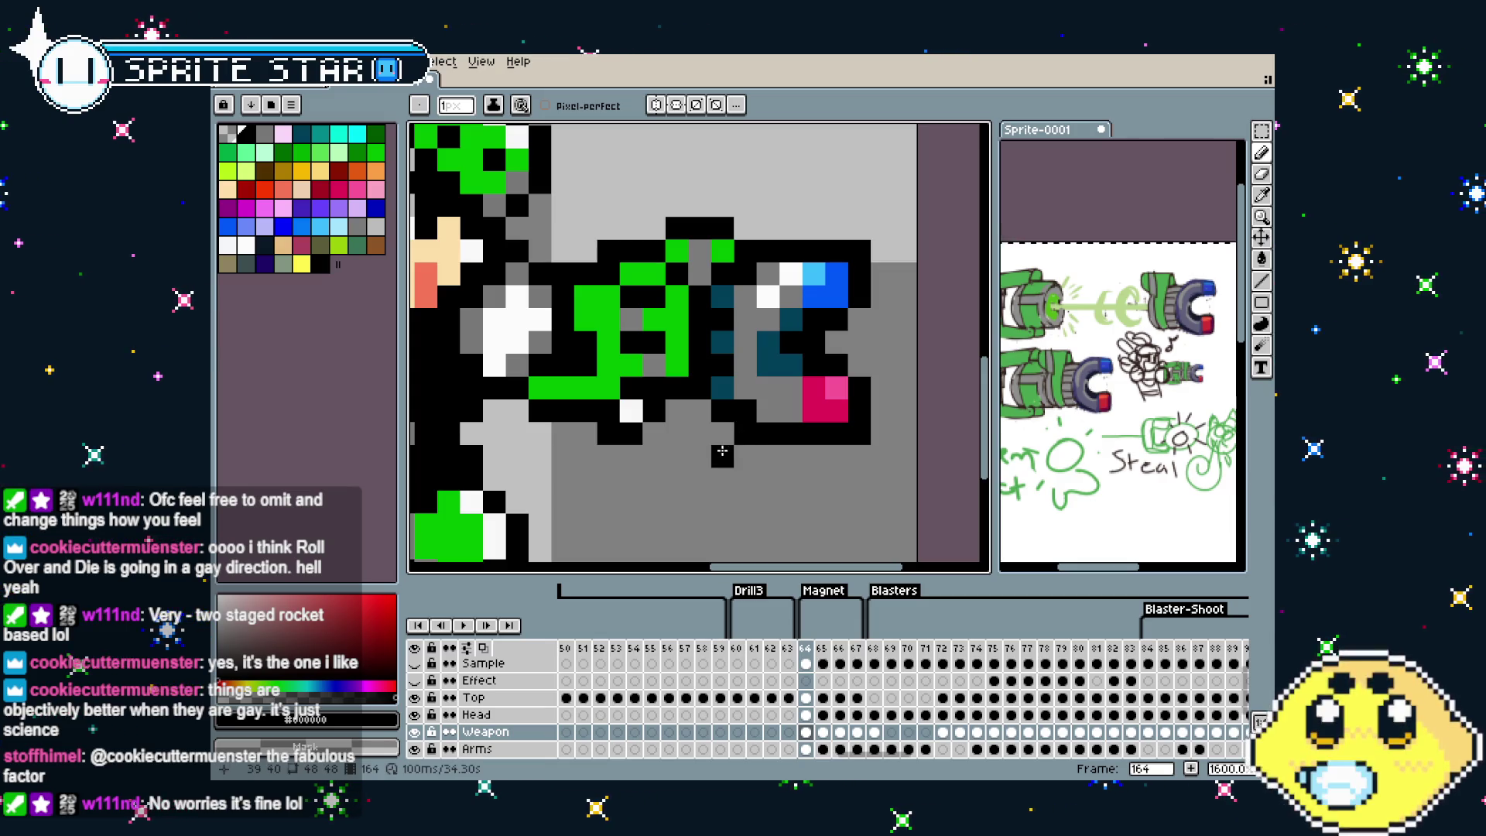
left_click_drag(722, 451, 700, 456)
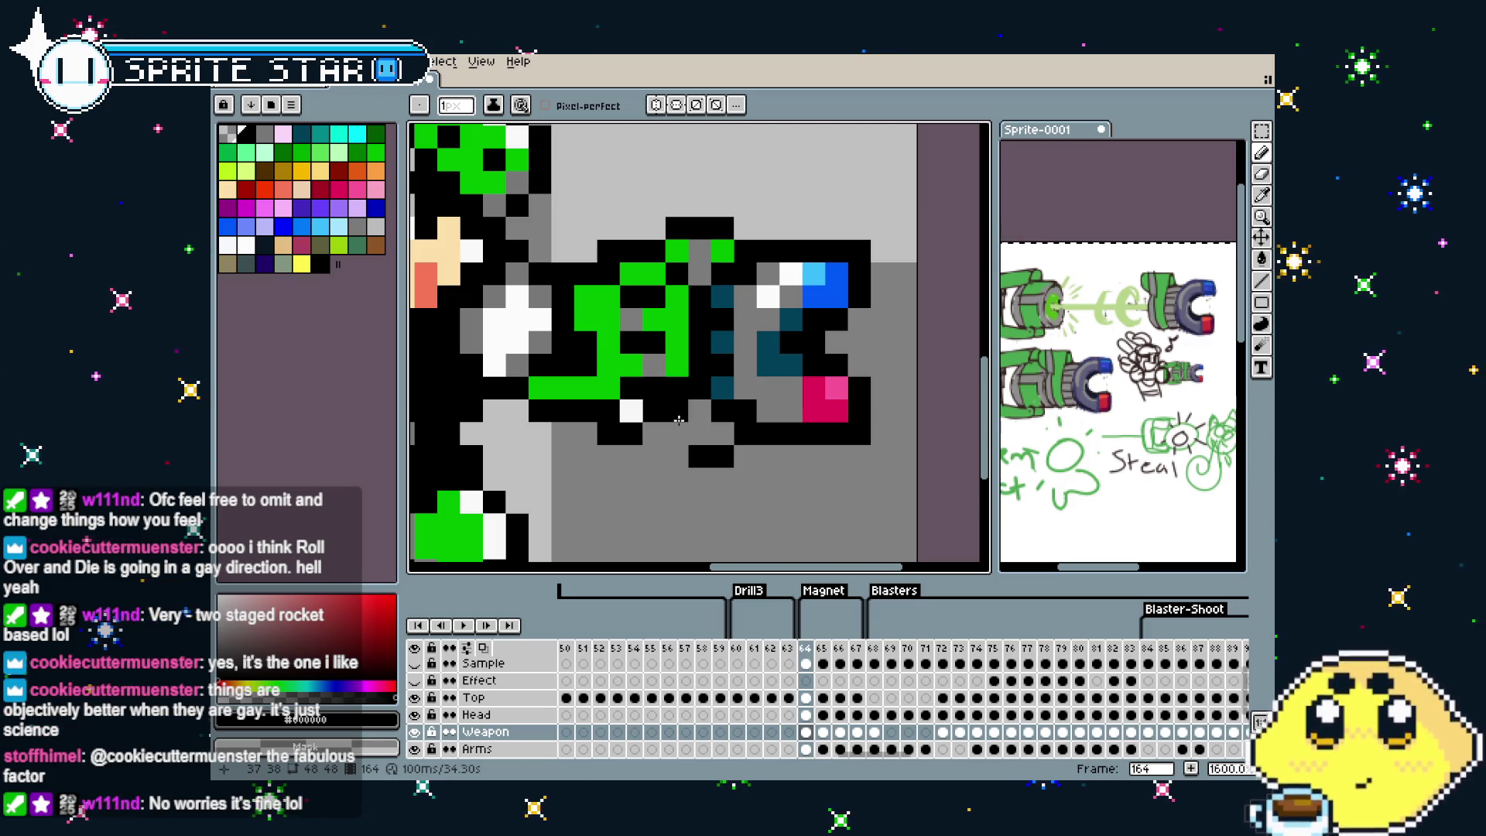
left_click_drag(657, 437, 673, 452)
right_click(676, 440)
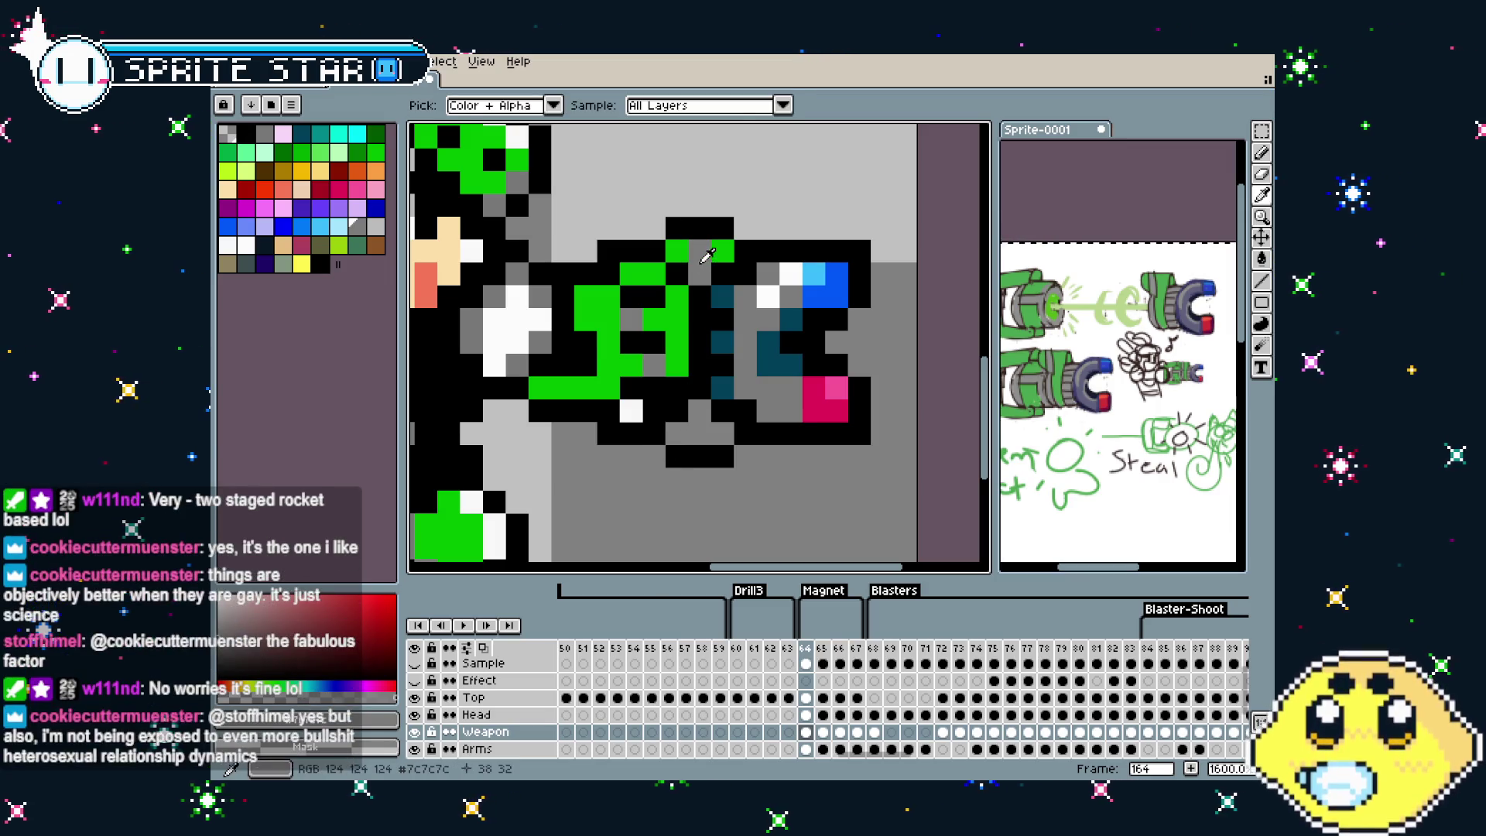
Paint bright armour-green highlight pixels on top of the gun
left_click(676, 367, "alt")
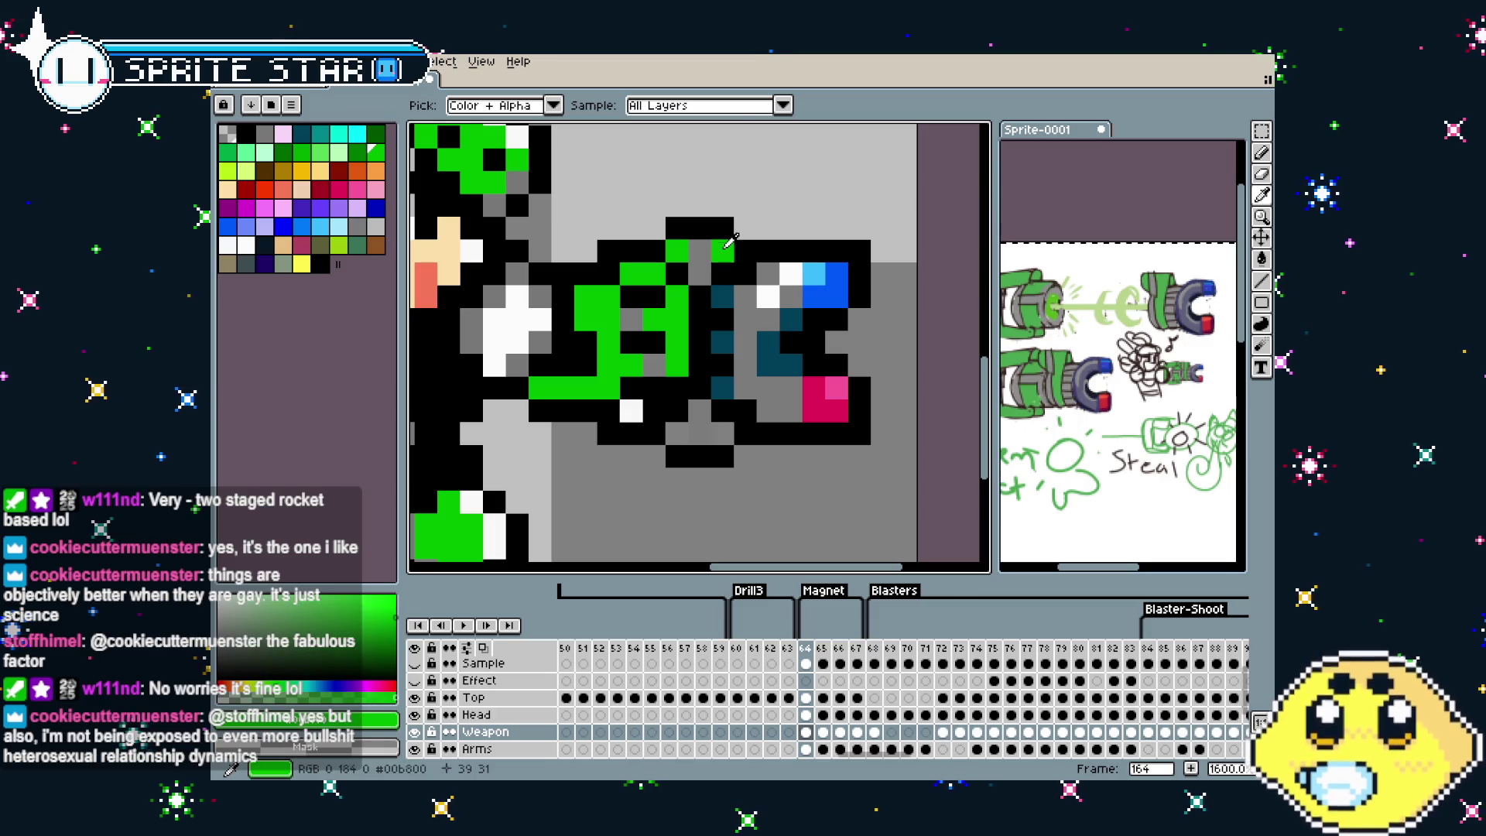
left_click(721, 434)
left_click(677, 434)
scroll(673, 431, "down", 2)
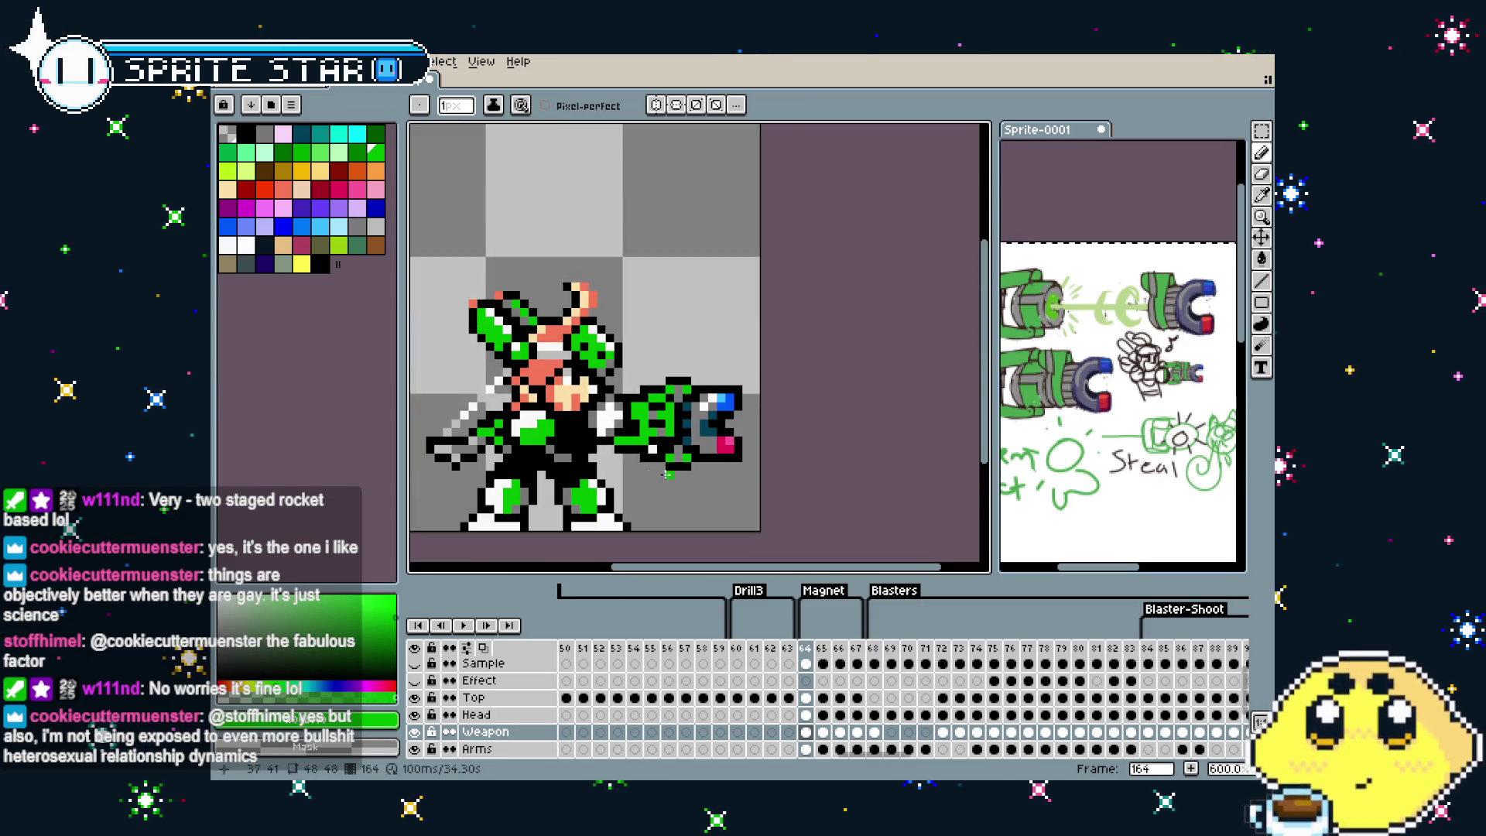
scroll(620, 474, "down", 3)
scroll(613, 486, "up", 1)
scroll(652, 491, "up", 3)
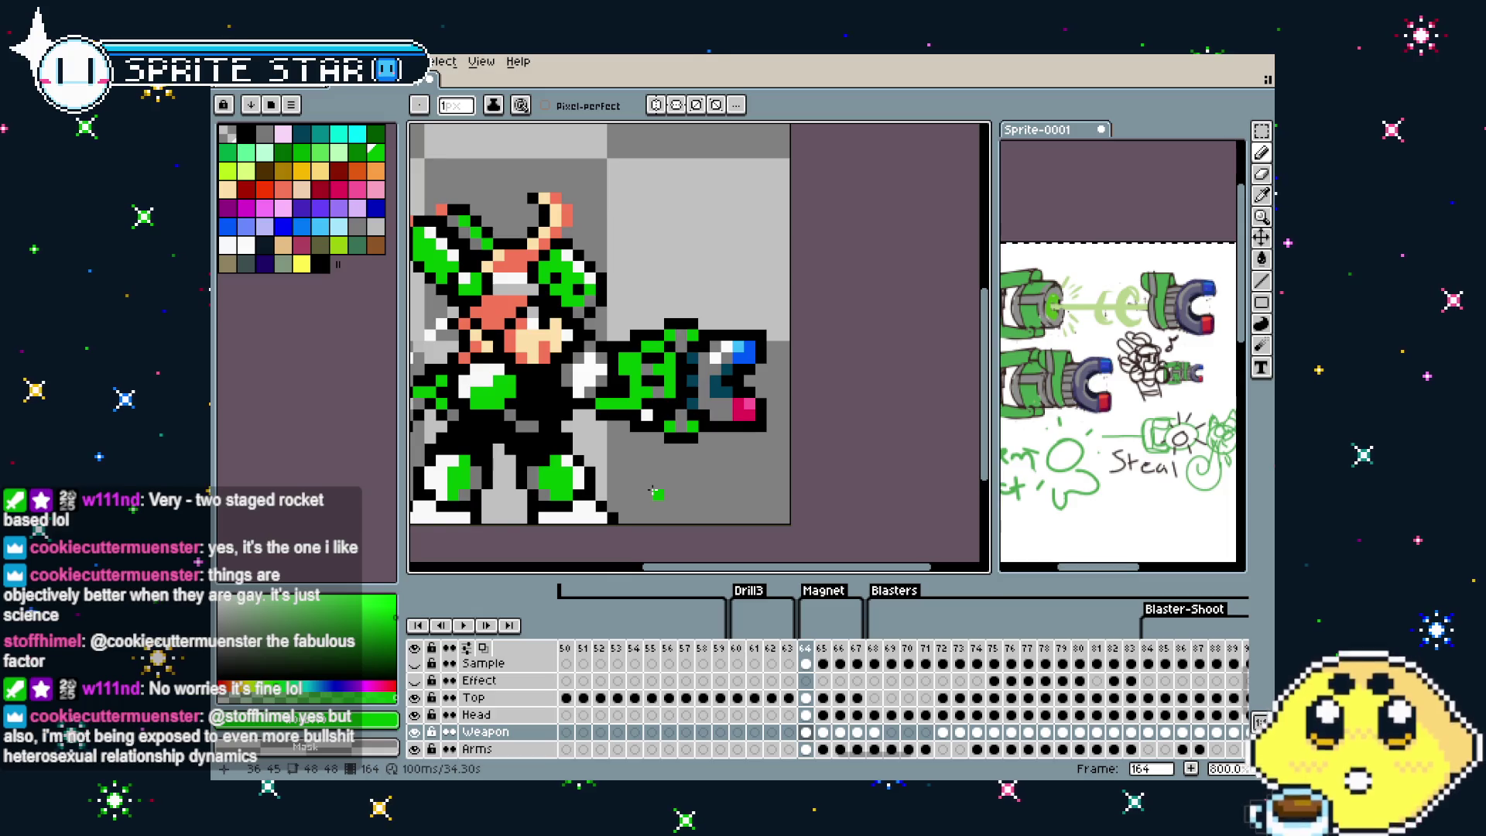
Compare the firing frame with the previous one, advance to frame 166, and narrow the palette
key("Right")
key("Left")
key("Right")
key("Left")
key("Right")
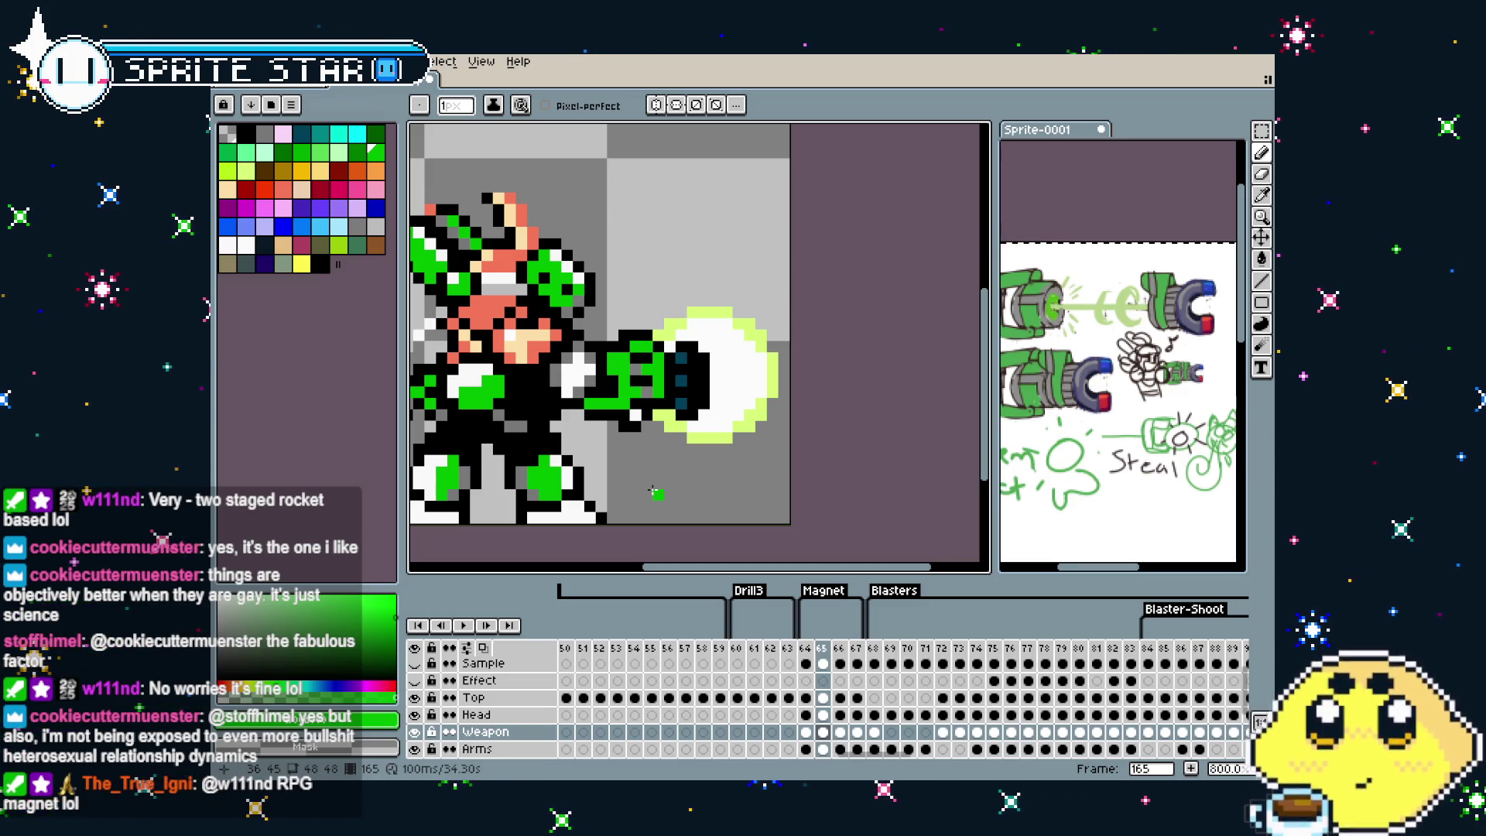
key("Right")
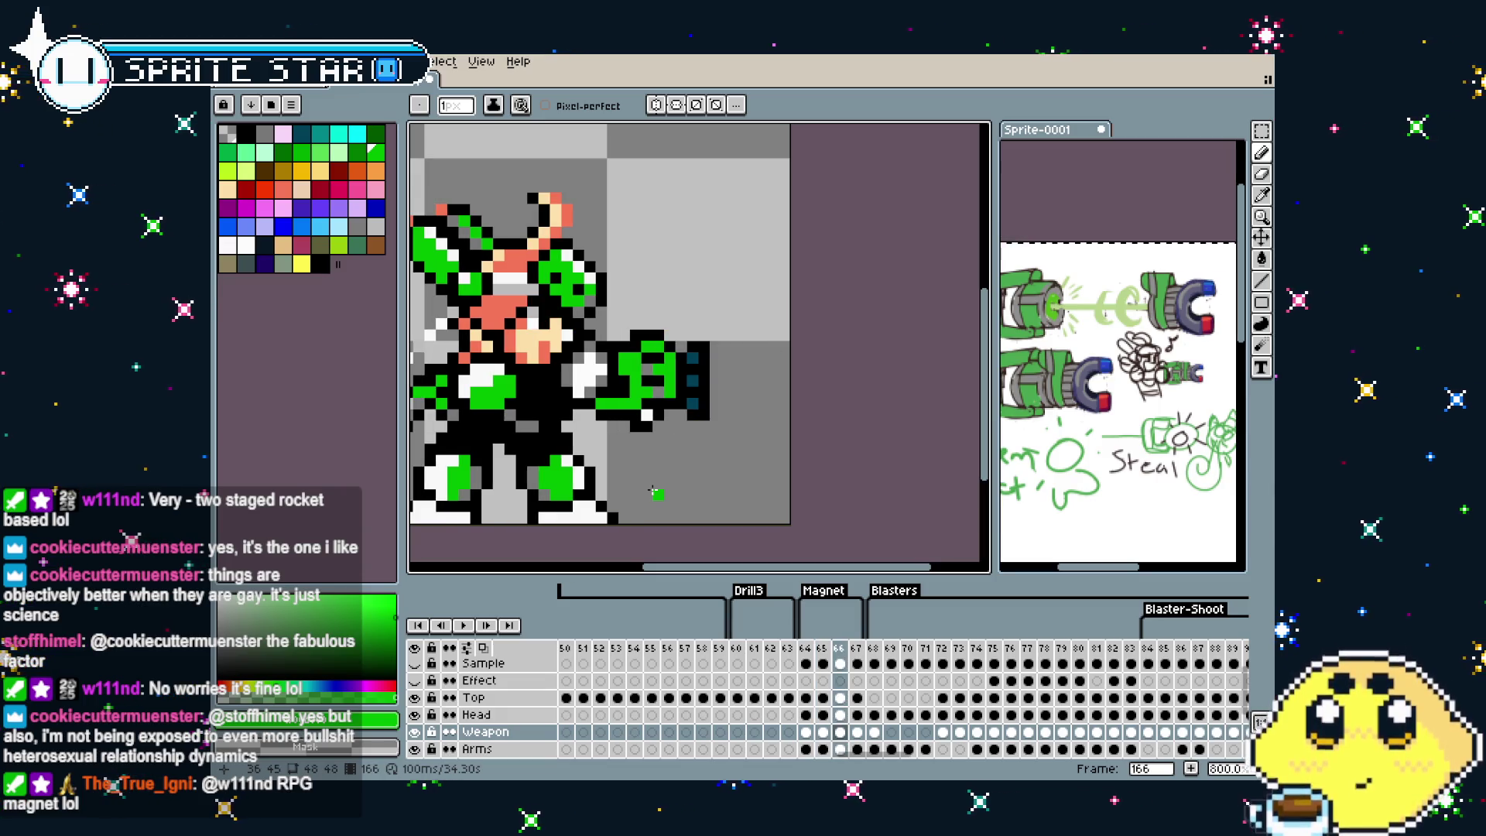
scroll(654, 464, "up", 2)
scroll(664, 394, "up", 1)
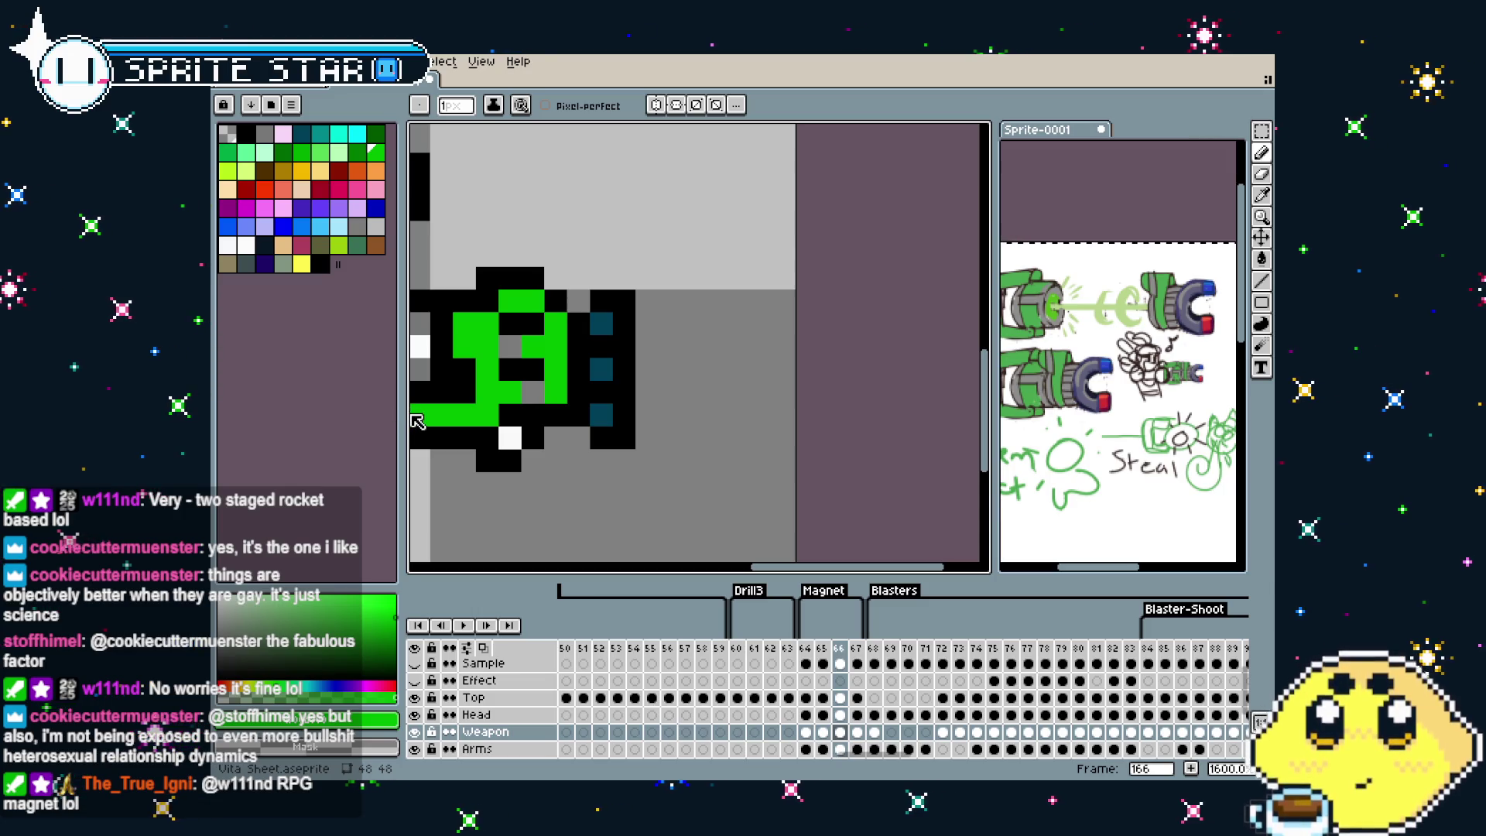
mouse_move(404, 412)
left_mouse_down()
mouse_move(289, 416)
mouse_move(310, 416)
left_mouse_up()
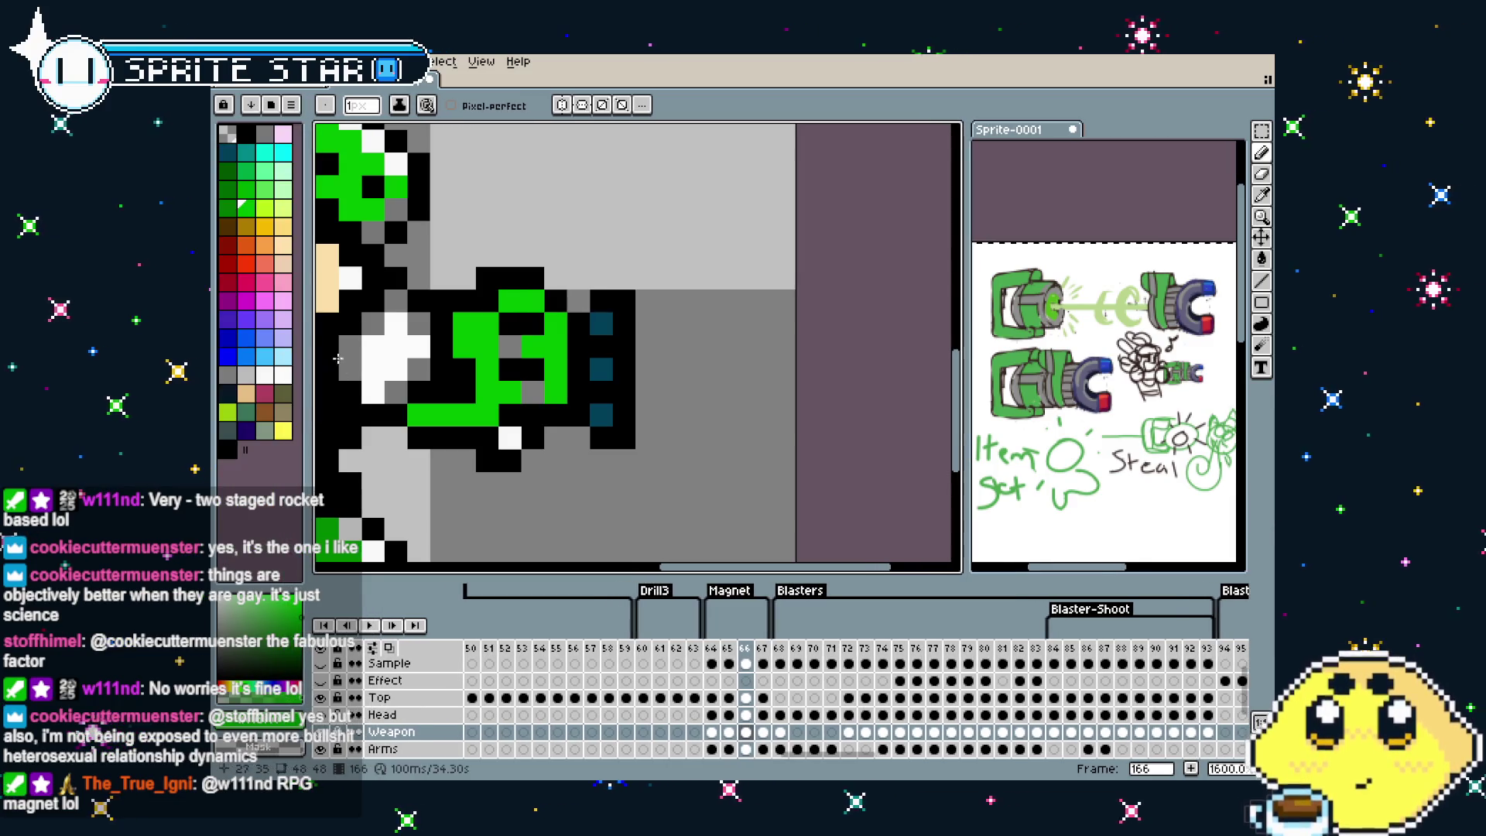
On frame 166, draw a yellow-green ellipse at the muzzle, fill it white and add a grey streak
left_click(265, 207)
left_click(482, 232)
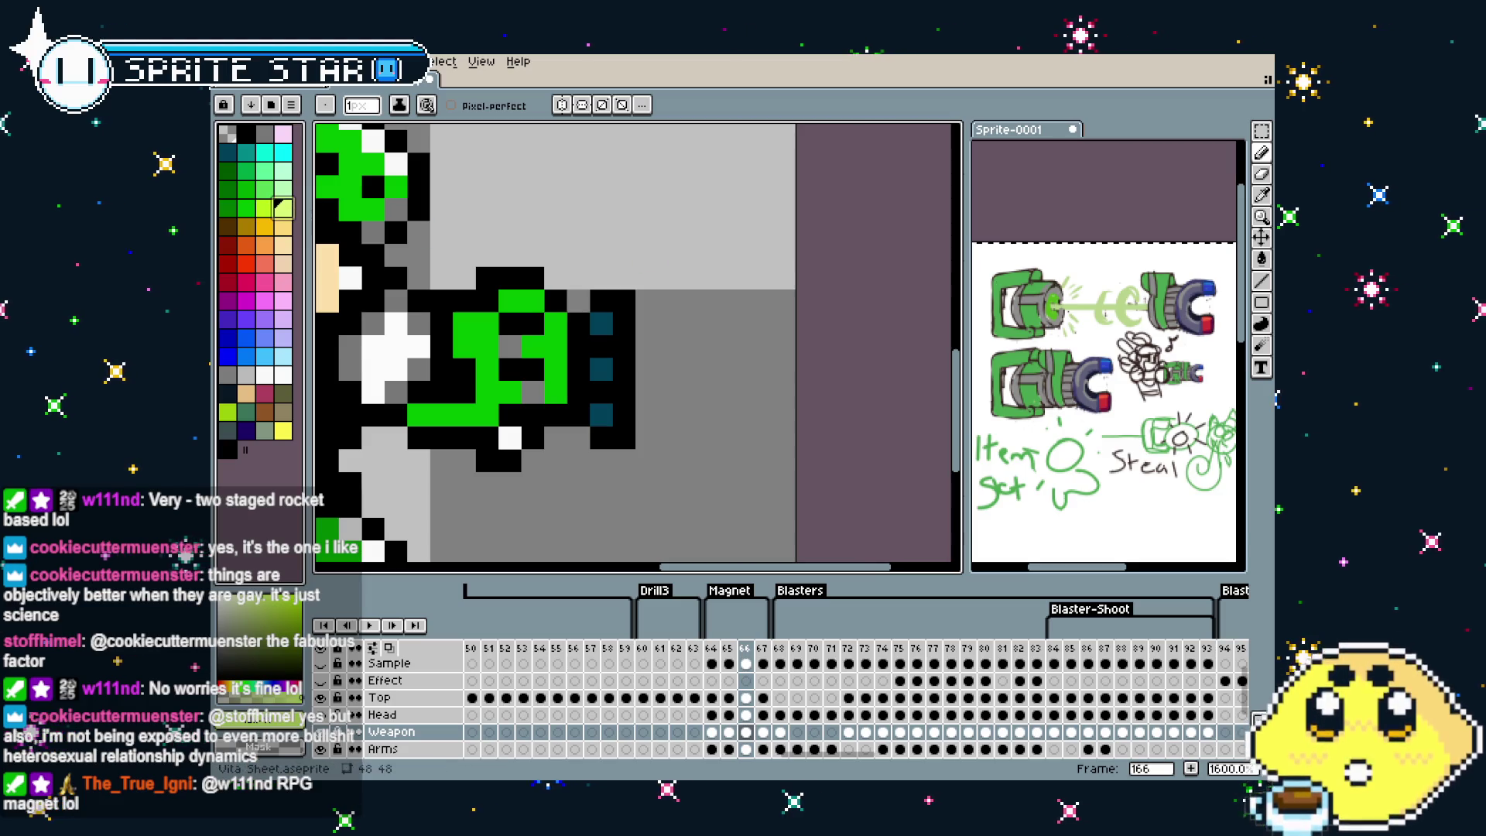
left_click(1261, 303)
left_click(1218, 302)
mouse_move(685, 271)
left_mouse_down()
mouse_move(760, 431)
mouse_move(736, 464)
mouse_move(789, 468)
left_mouse_up()
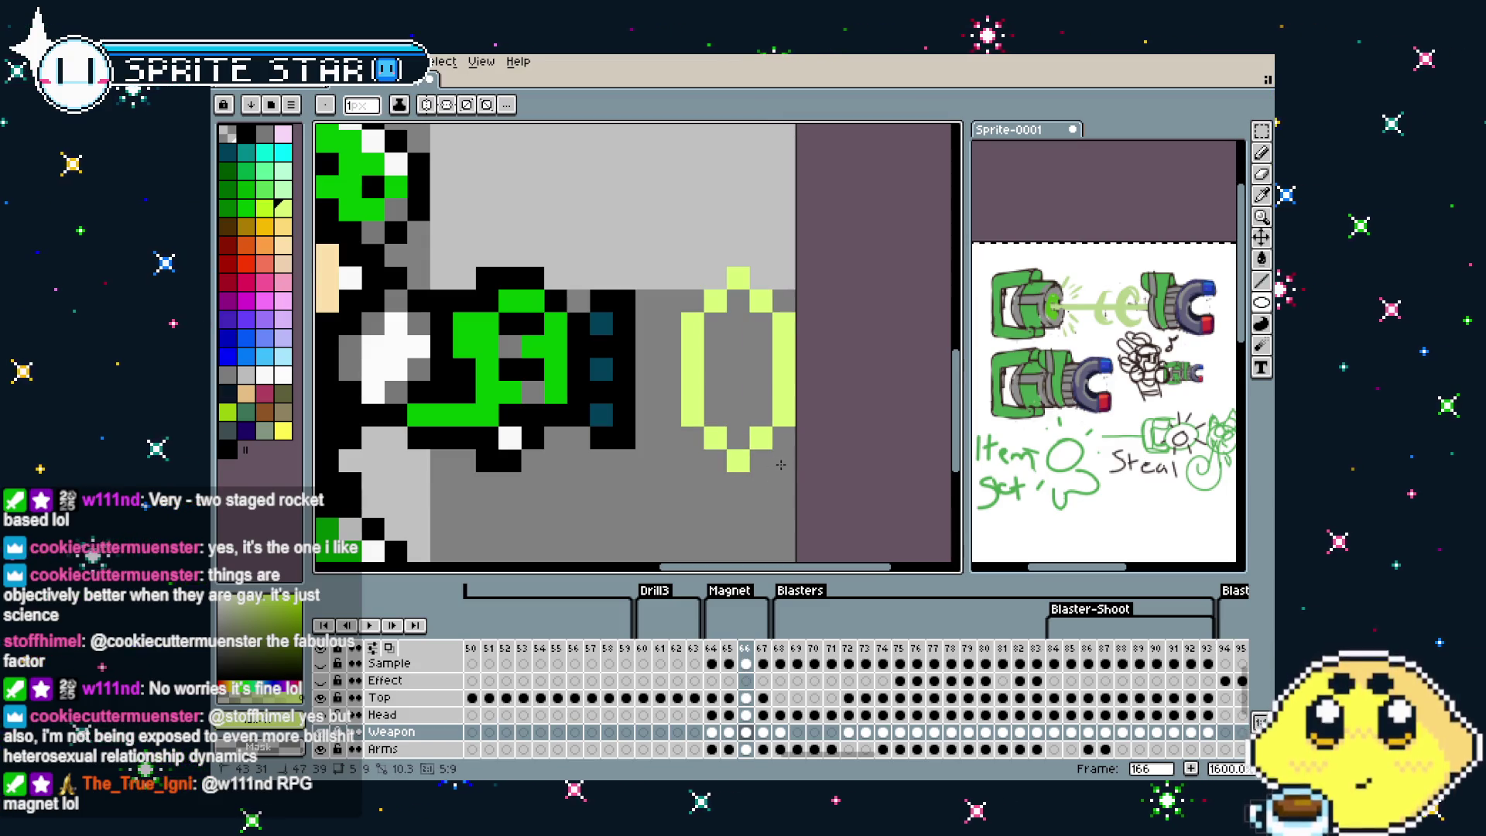
left_click(284, 375)
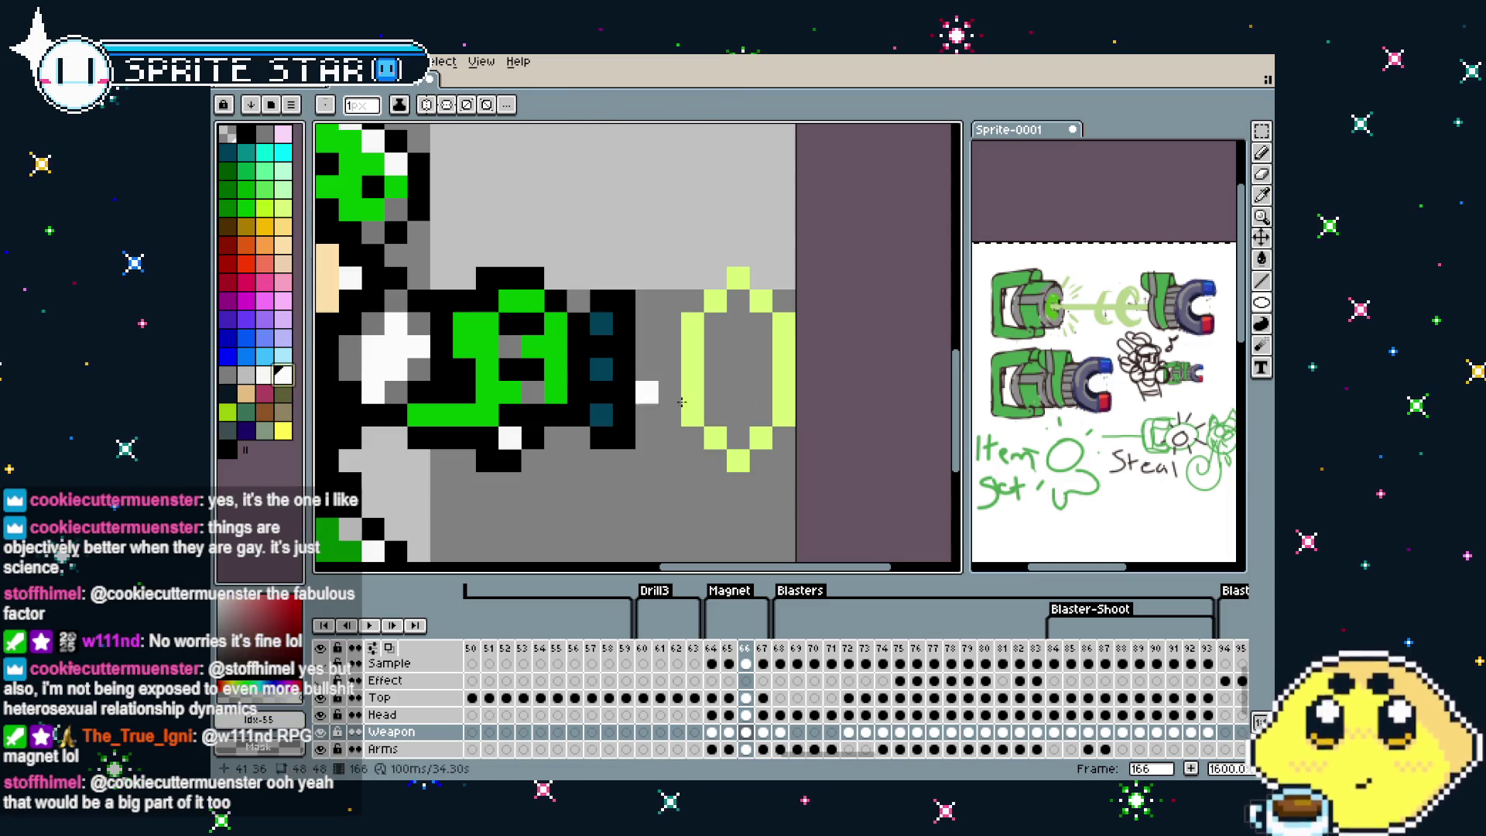
key("g")
left_click(736, 397)
key("b")
left_click_drag(738, 317, 738, 370)
Compare the glow on frames 166 and 167, settling on frame 167
scroll(738, 416, "down", 4)
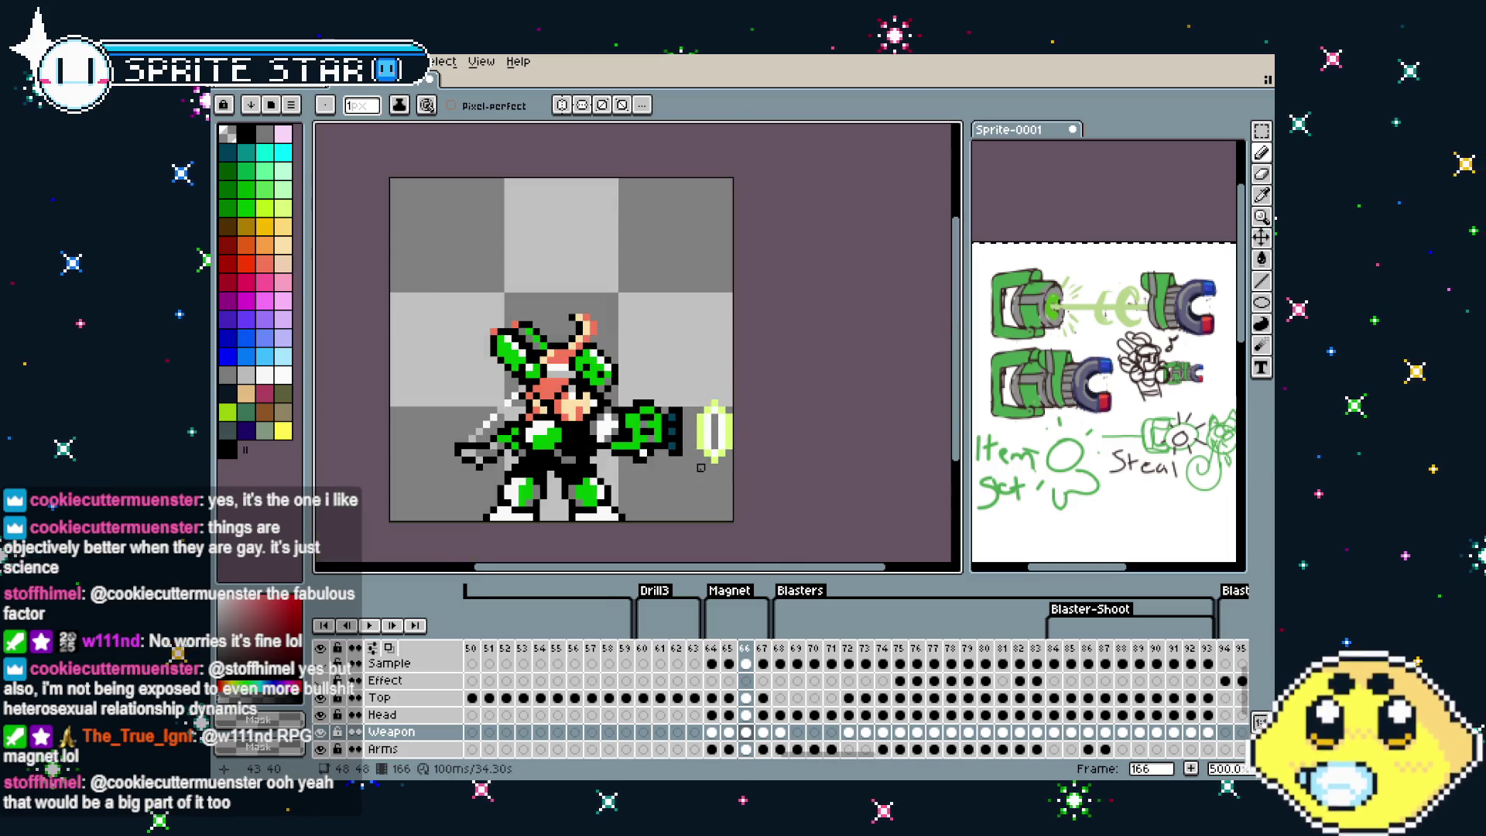
scroll(701, 477, "down", 2)
scroll(699, 474, "up", 2)
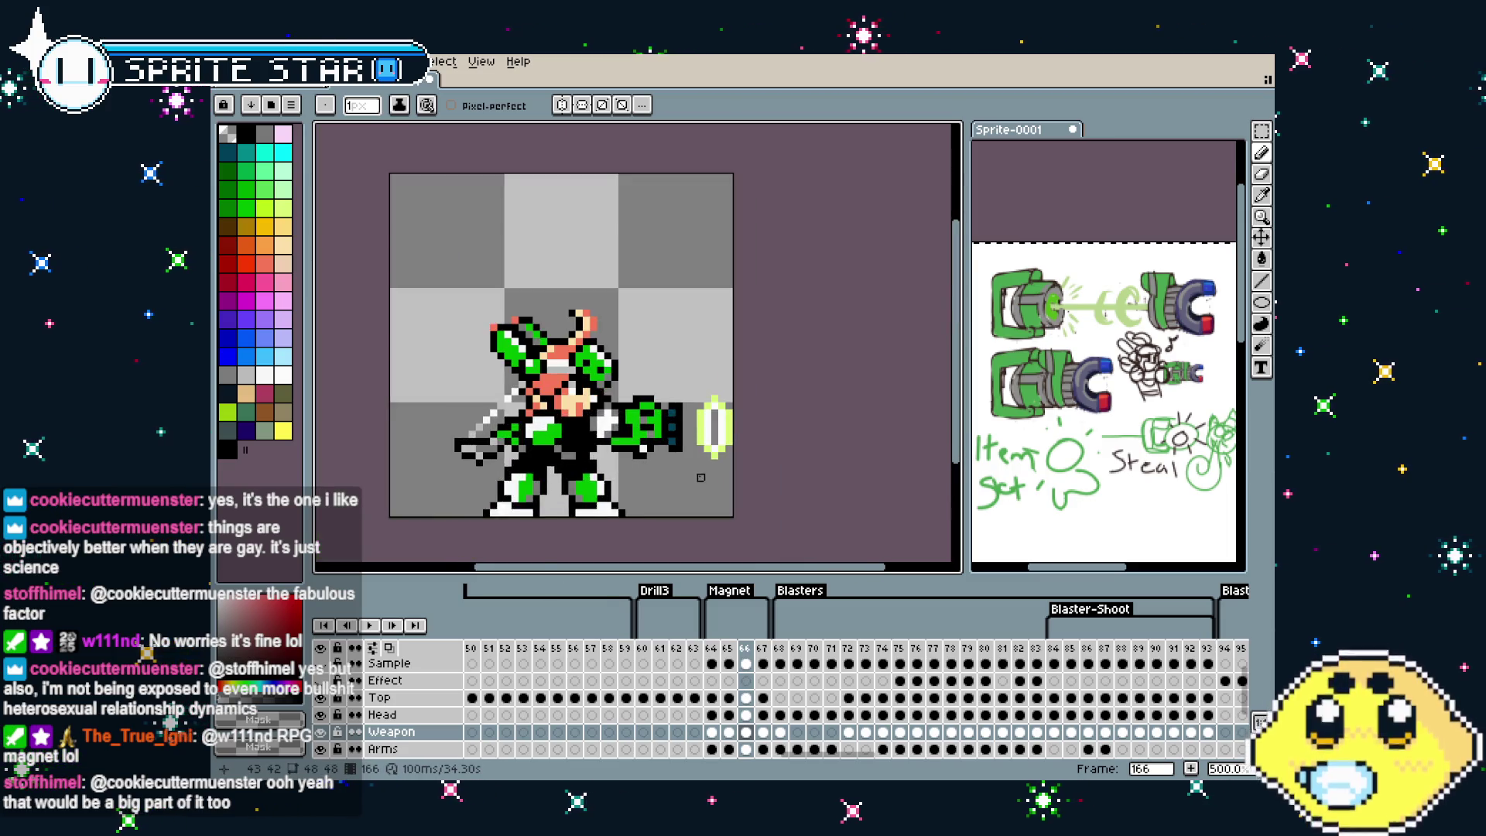
scroll(696, 474, "up", 2)
scroll(697, 474, "up", 1)
scroll(584, 486, "up", 1)
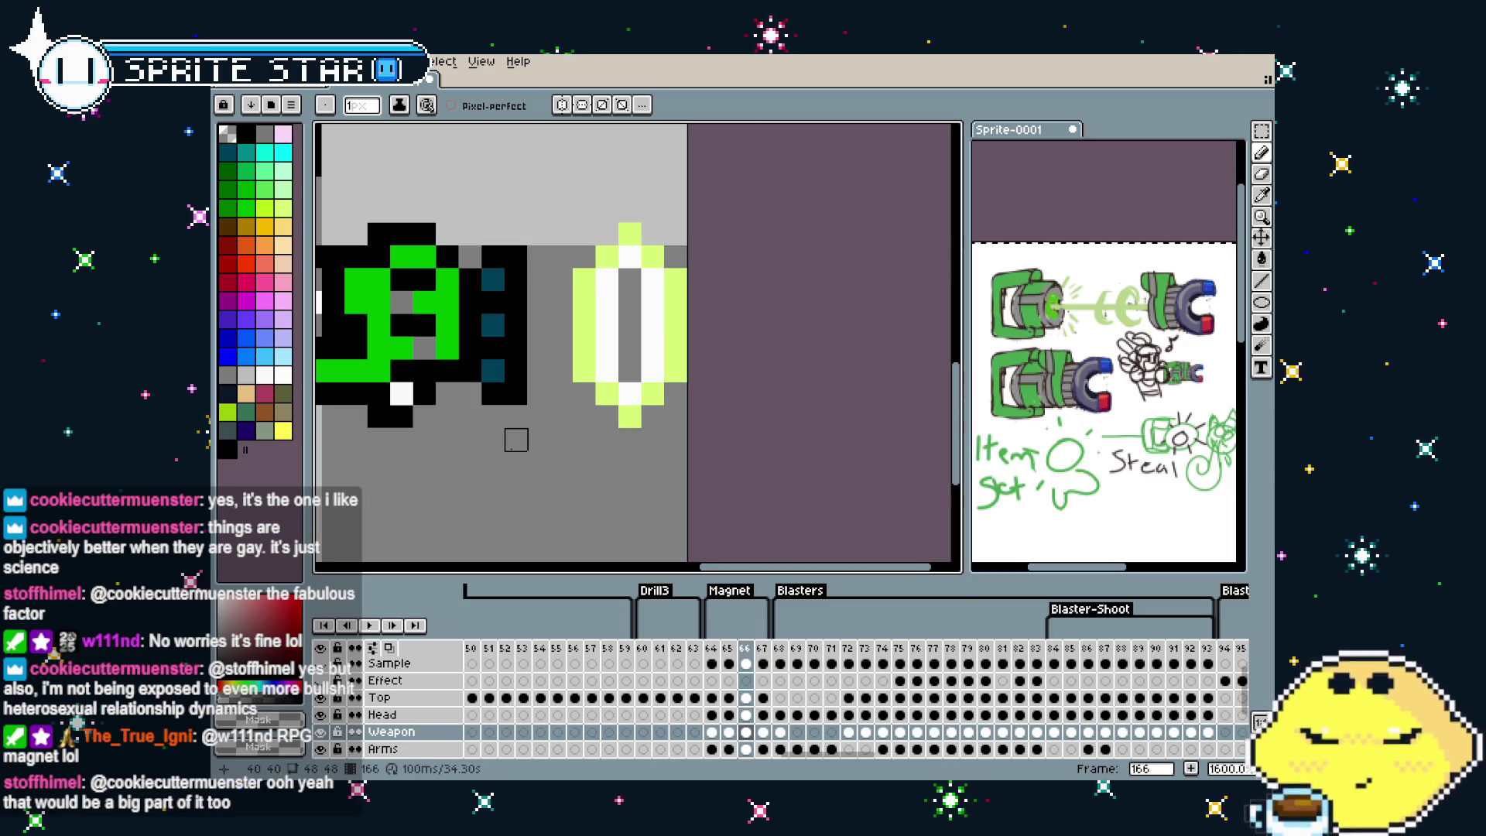
scroll(496, 457, "up", 1)
scroll(473, 457, "down", 1)
key("Right")
key("Left")
key("Right")
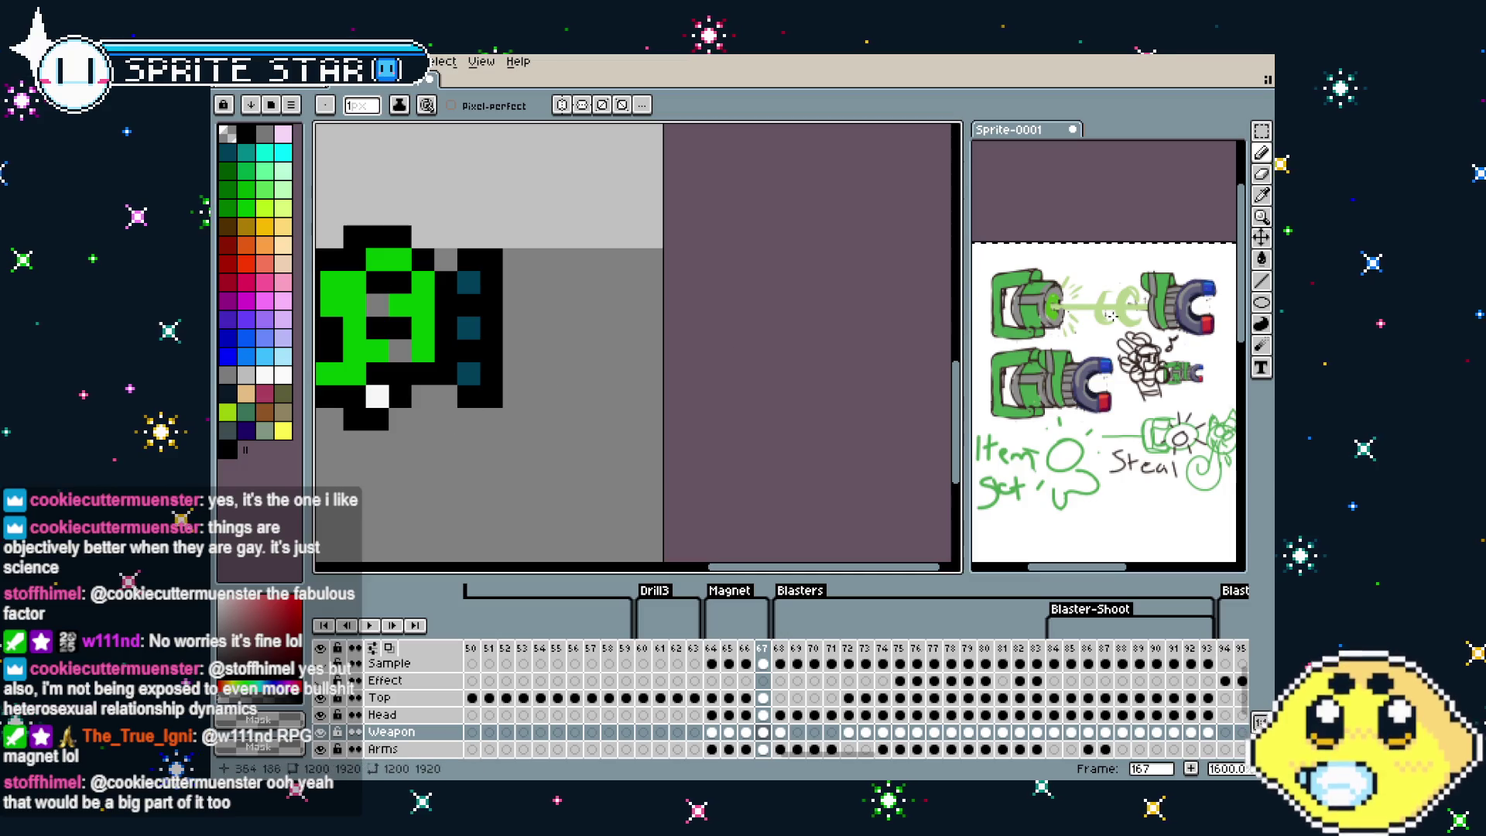
Draw a taller light-green ellipse ahead of the muzzle on frame 167 and tidy its bottom pixels
left_click(1262, 303)
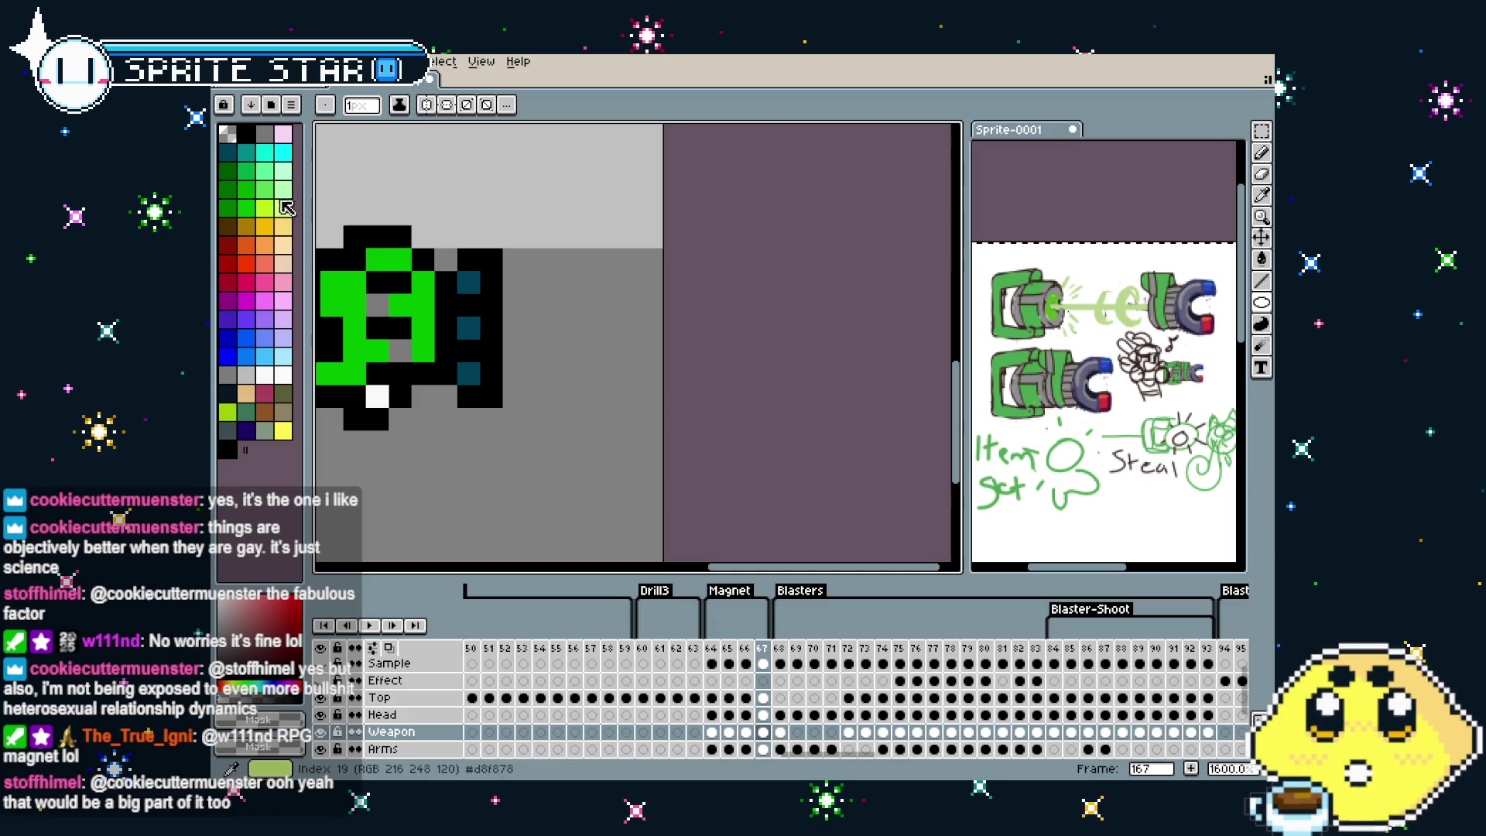
key("Left")
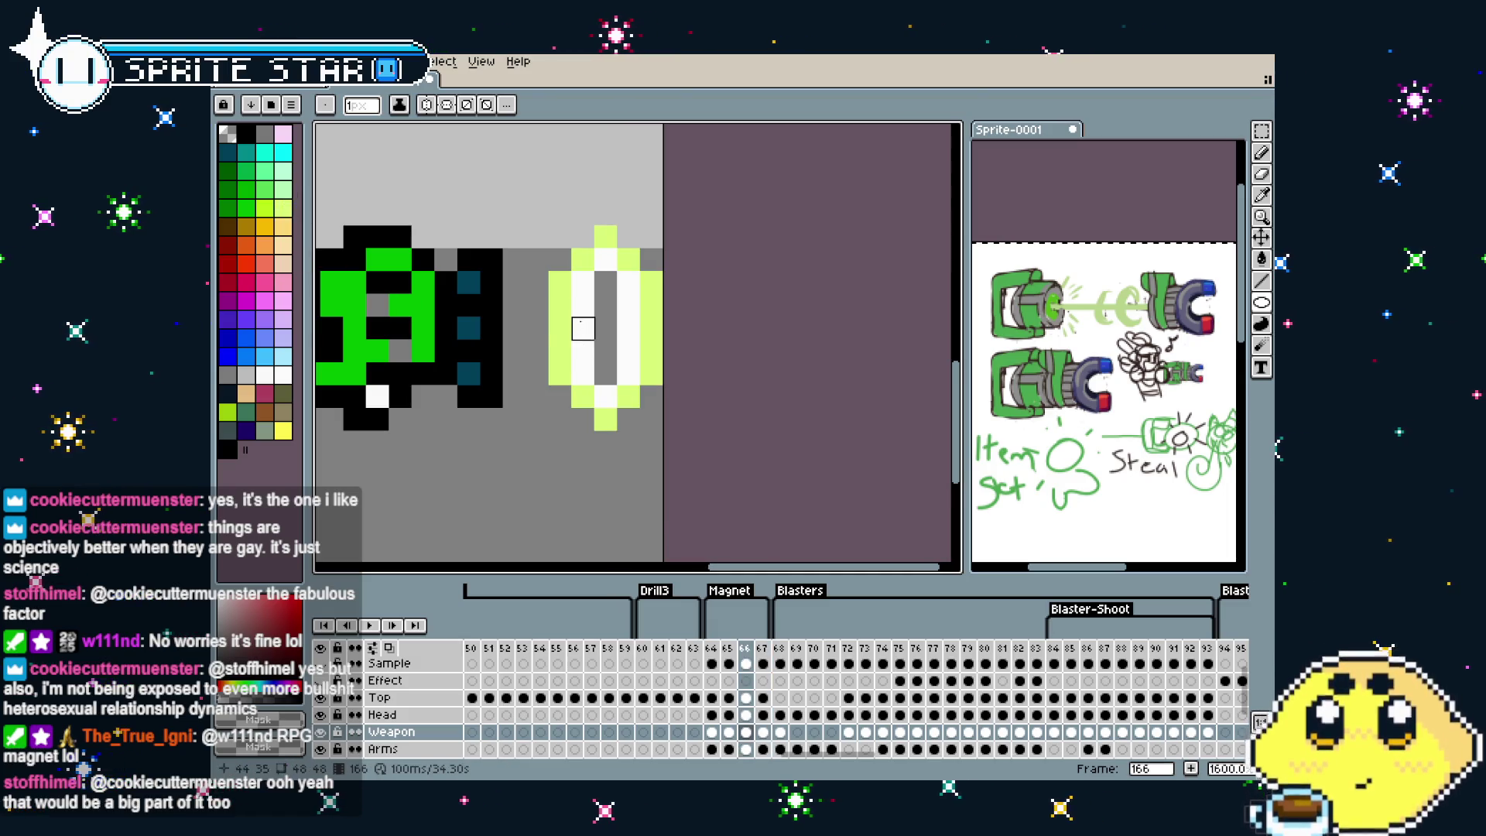
key("Right")
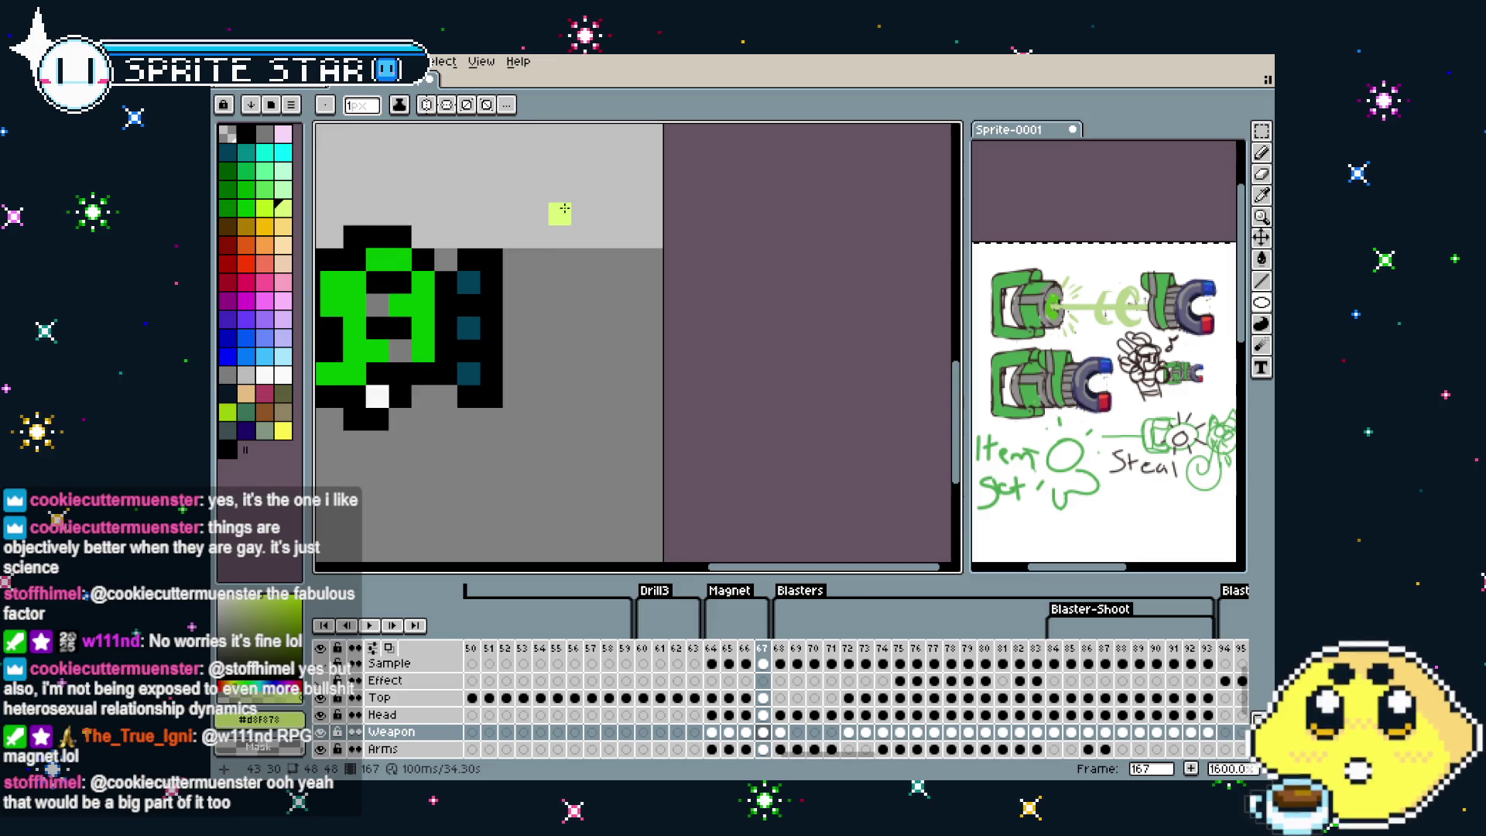
scroll(571, 201, "down", 1)
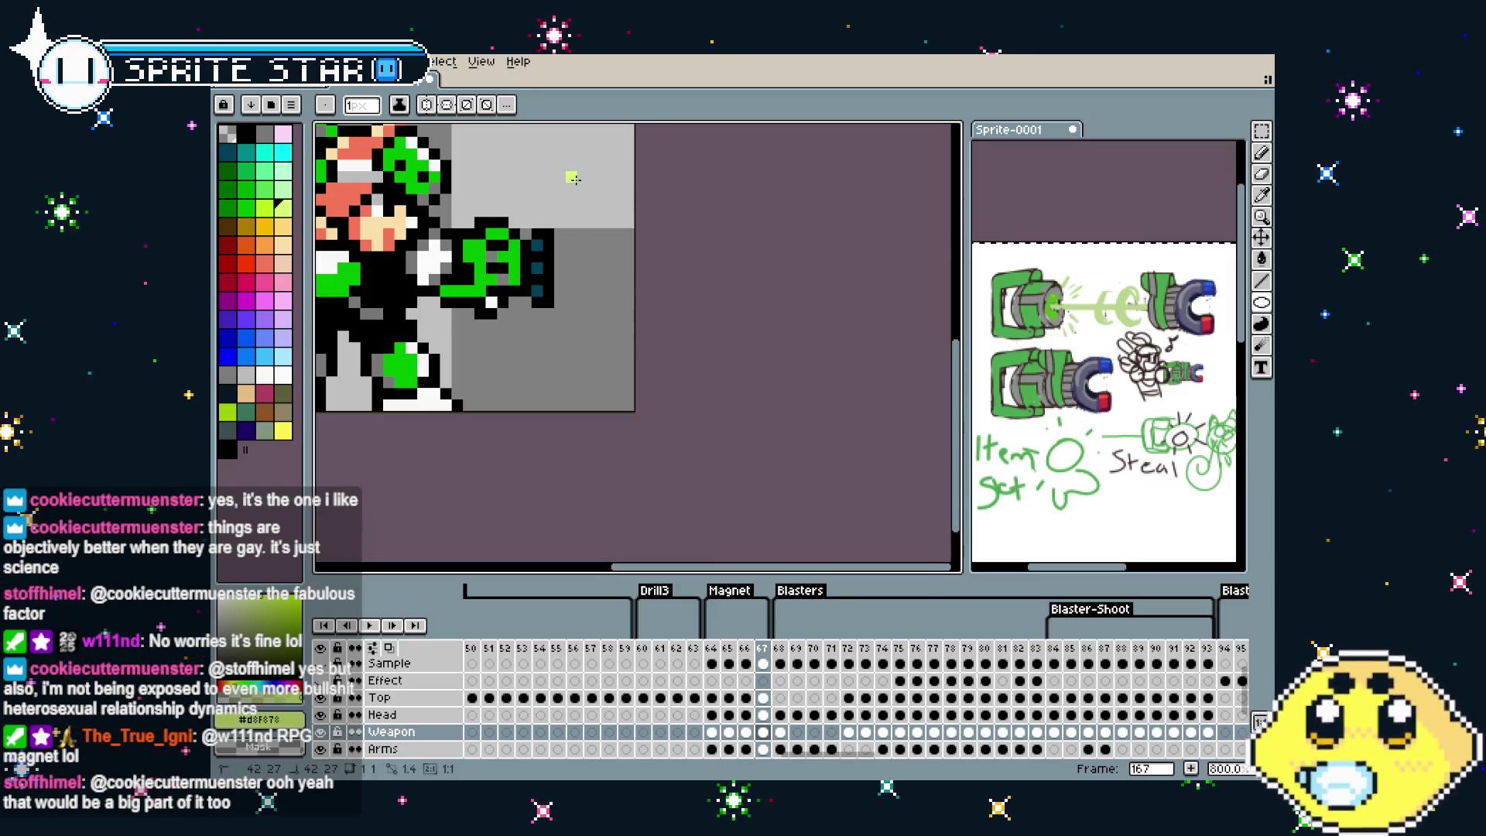
left_click_drag(572, 178, 631, 342)
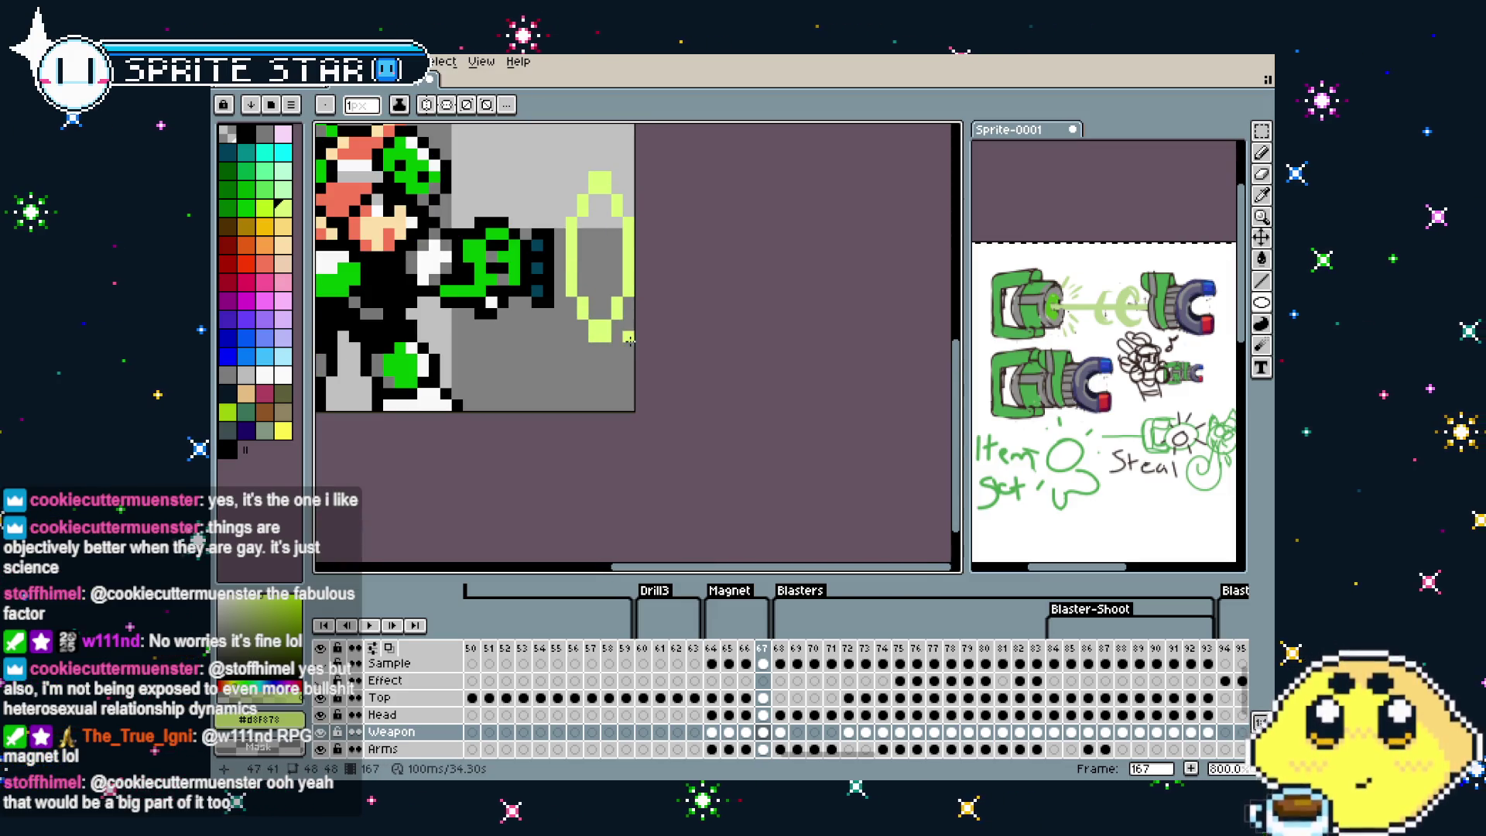
scroll(631, 341, "up", 1)
left_click(644, 410)
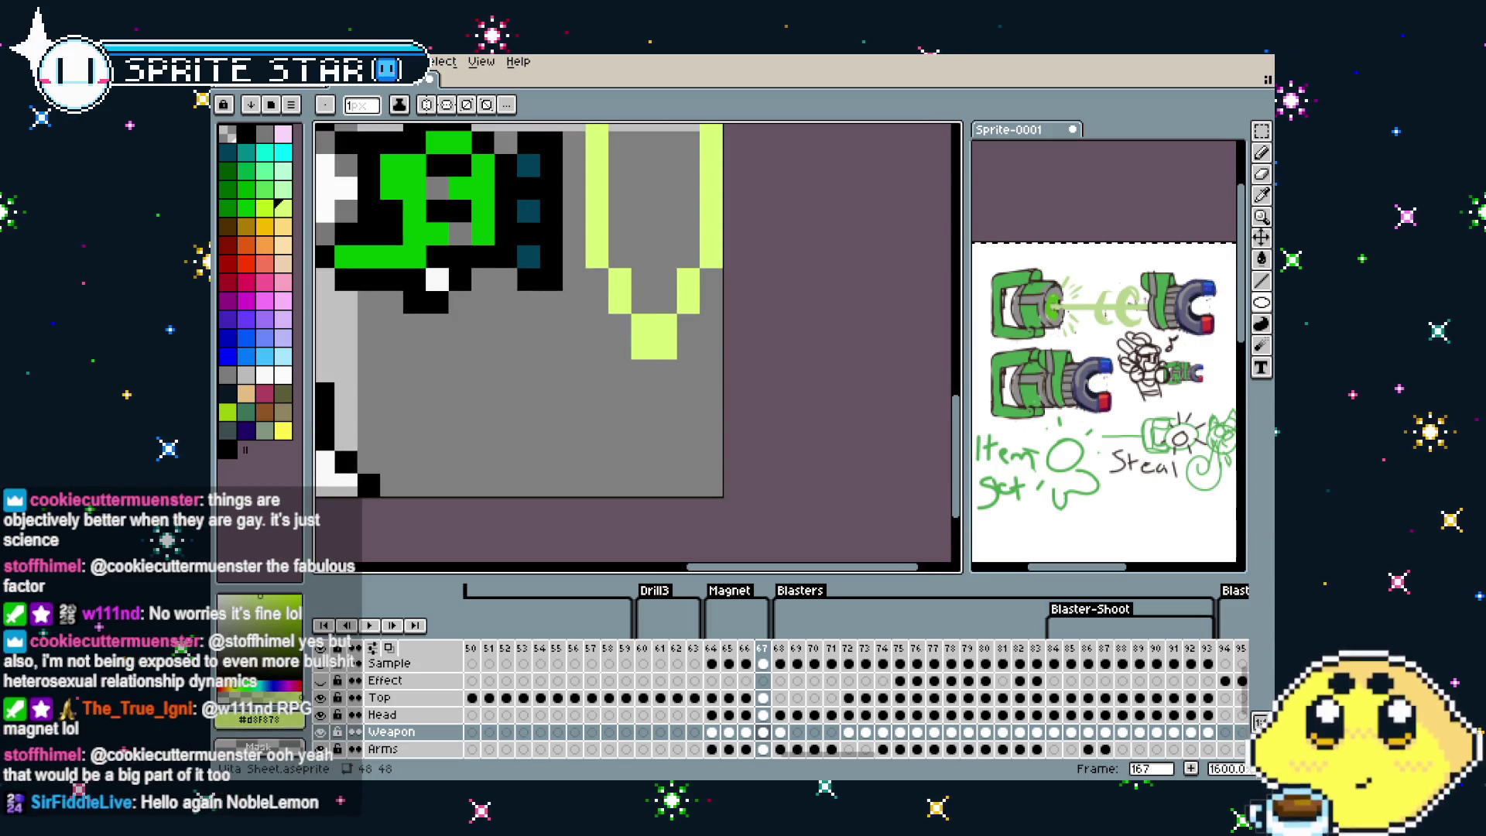
left_click_drag(714, 387, 668, 398)
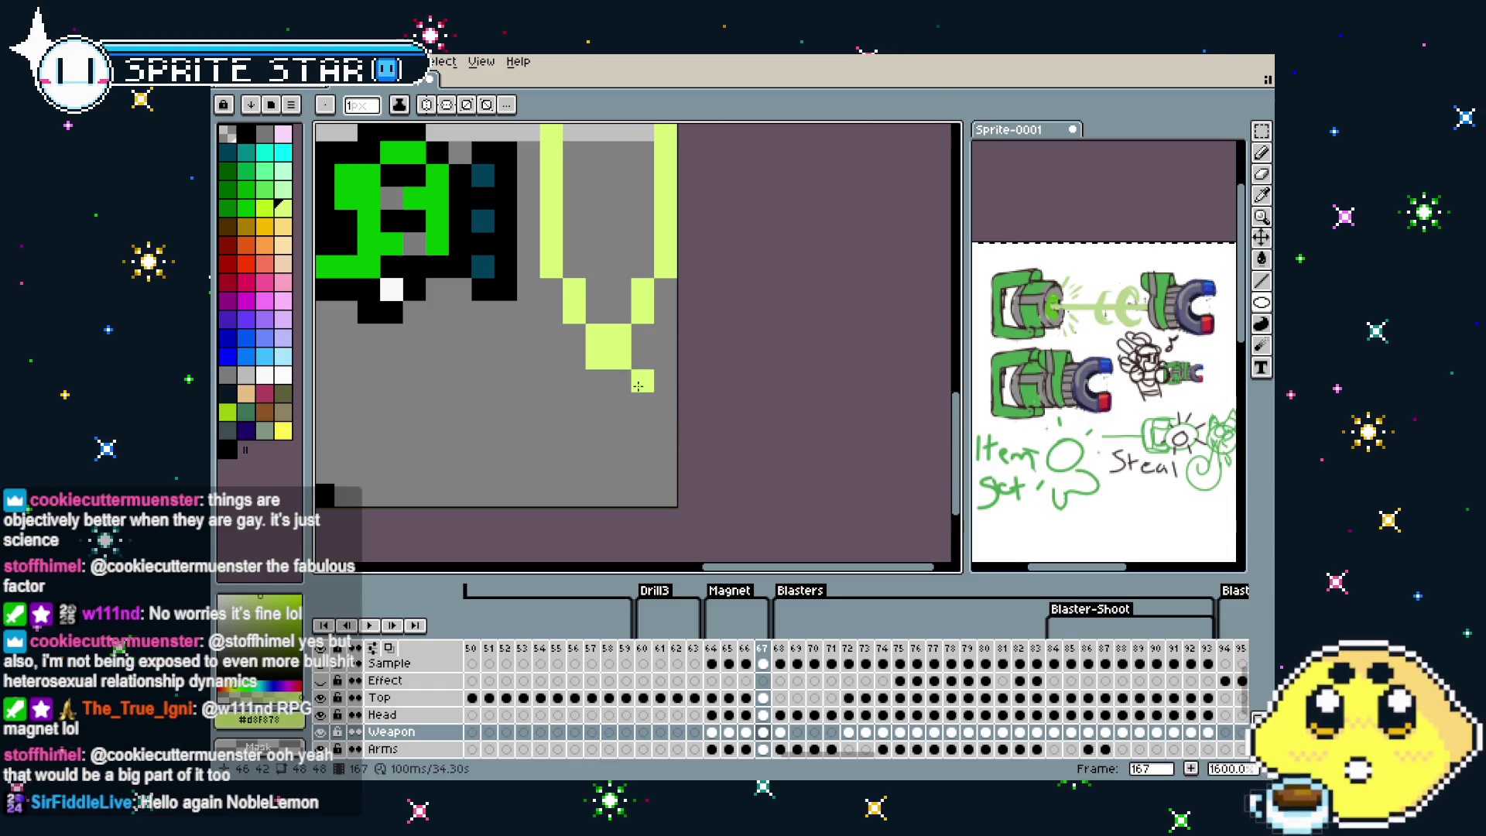
key("b")
left_click_drag(620, 358, 597, 359)
Fill the frame 167 oval's interior with white
scroll(597, 359, "down", 1)
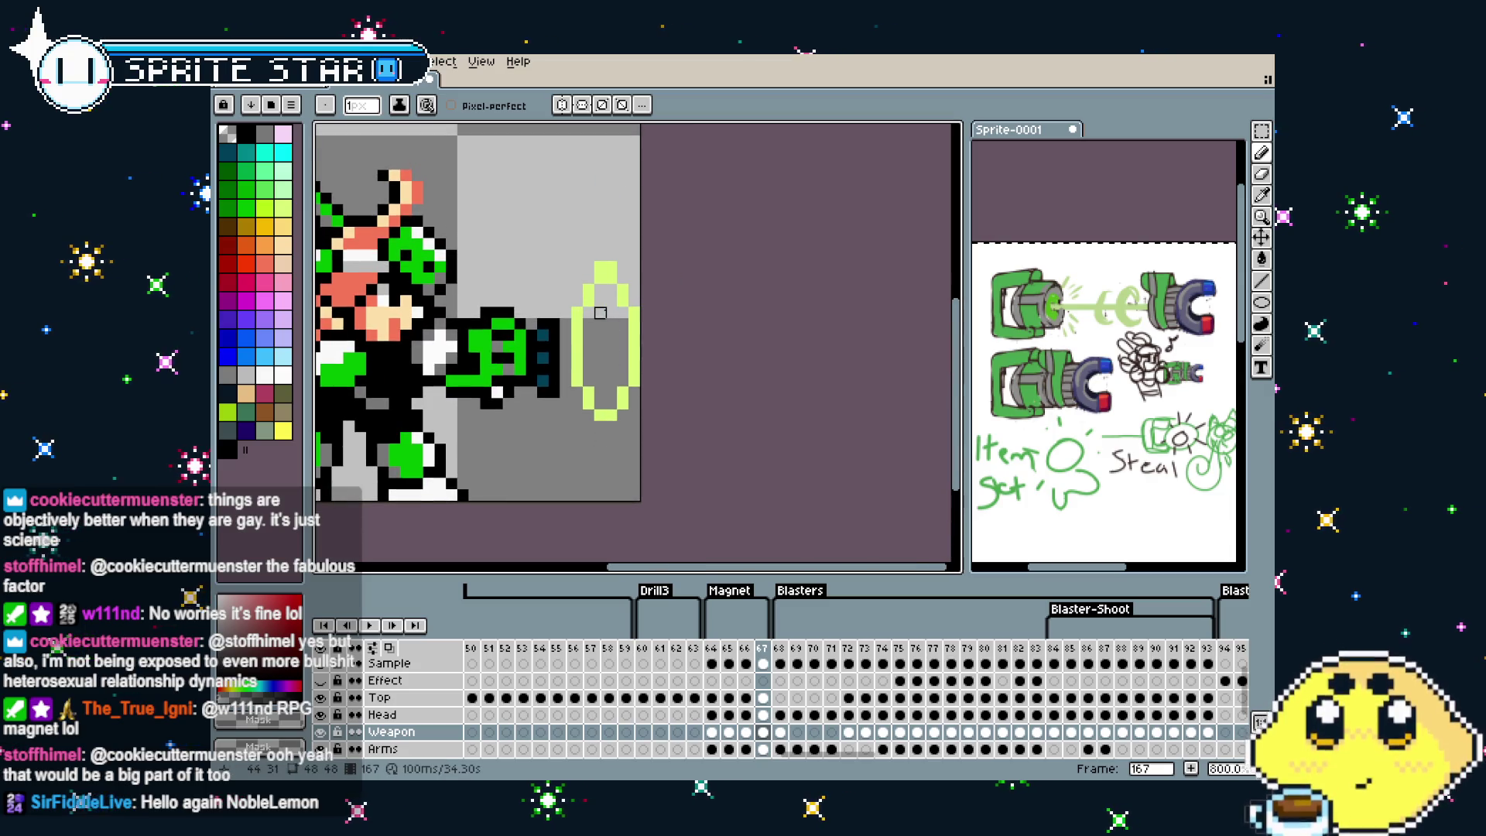
scroll(534, 402, "up", 1)
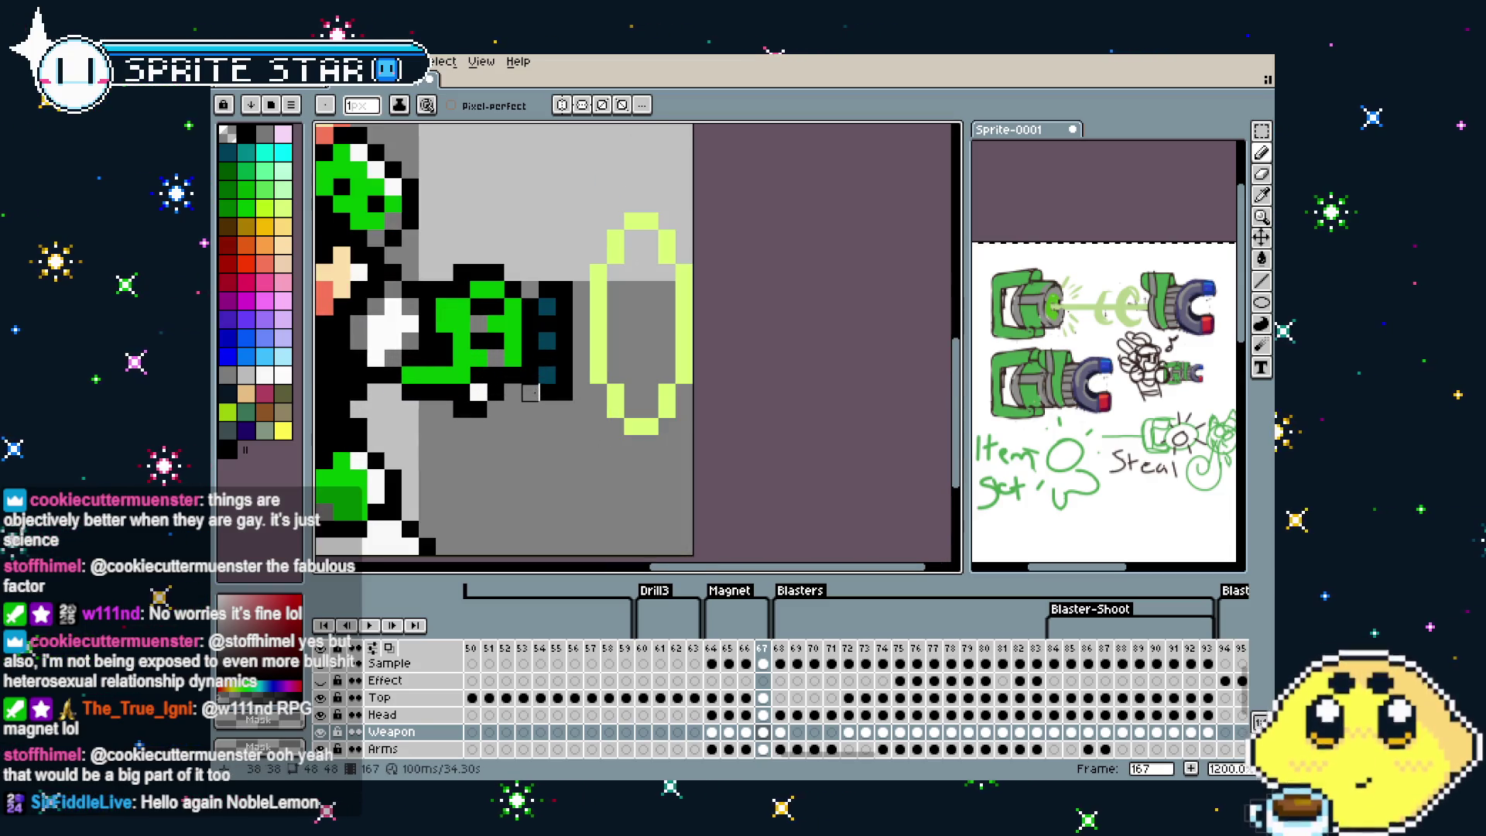
left_click(283, 376)
key("g")
left_click(633, 290)
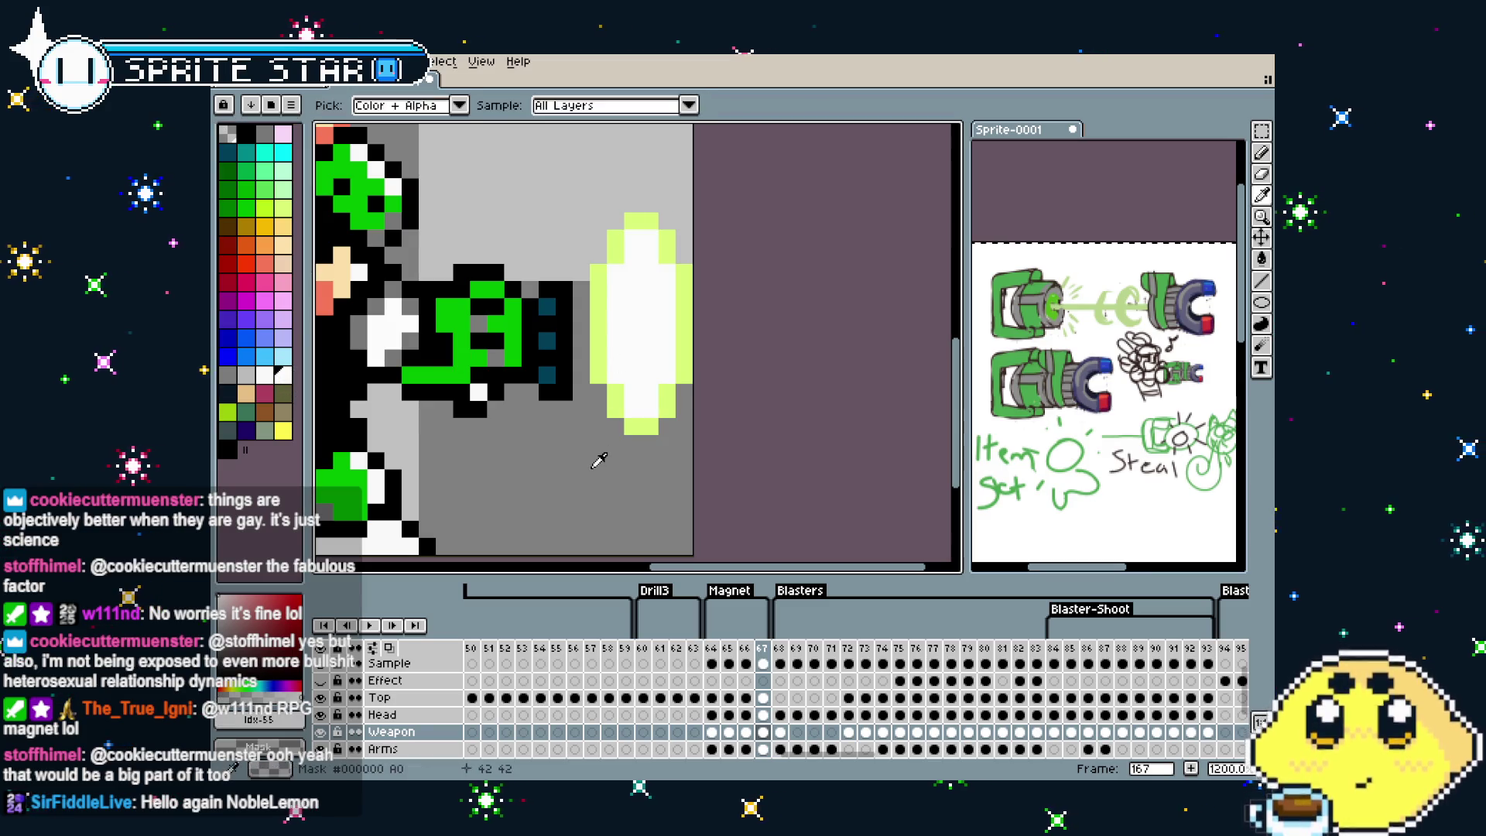
Compare the muzzle glow across frames and transform the glow oval on frame 166
key("b")
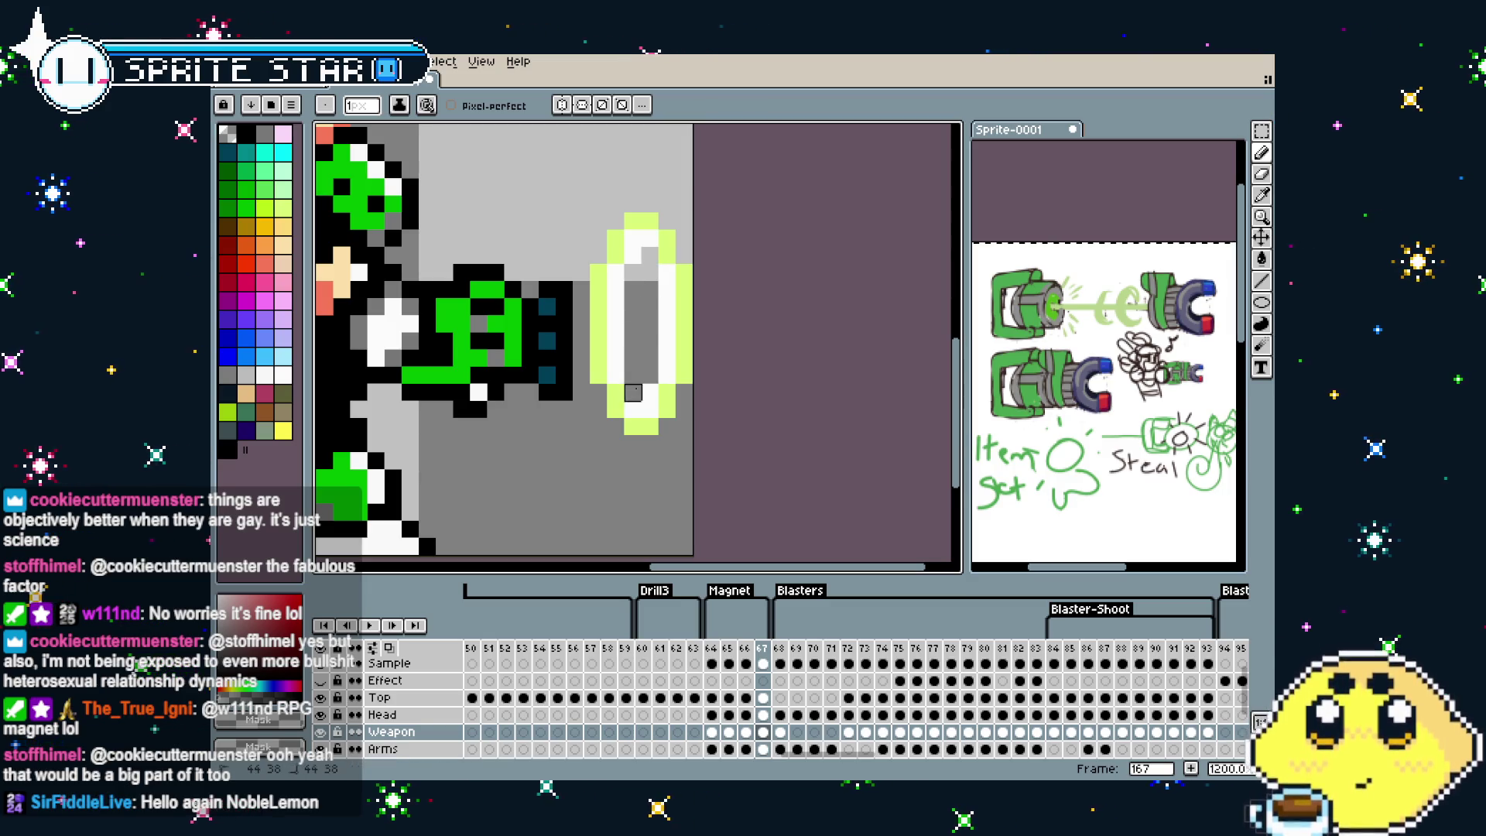
scroll(633, 393, "down", 4)
scroll(582, 479, "down", 1)
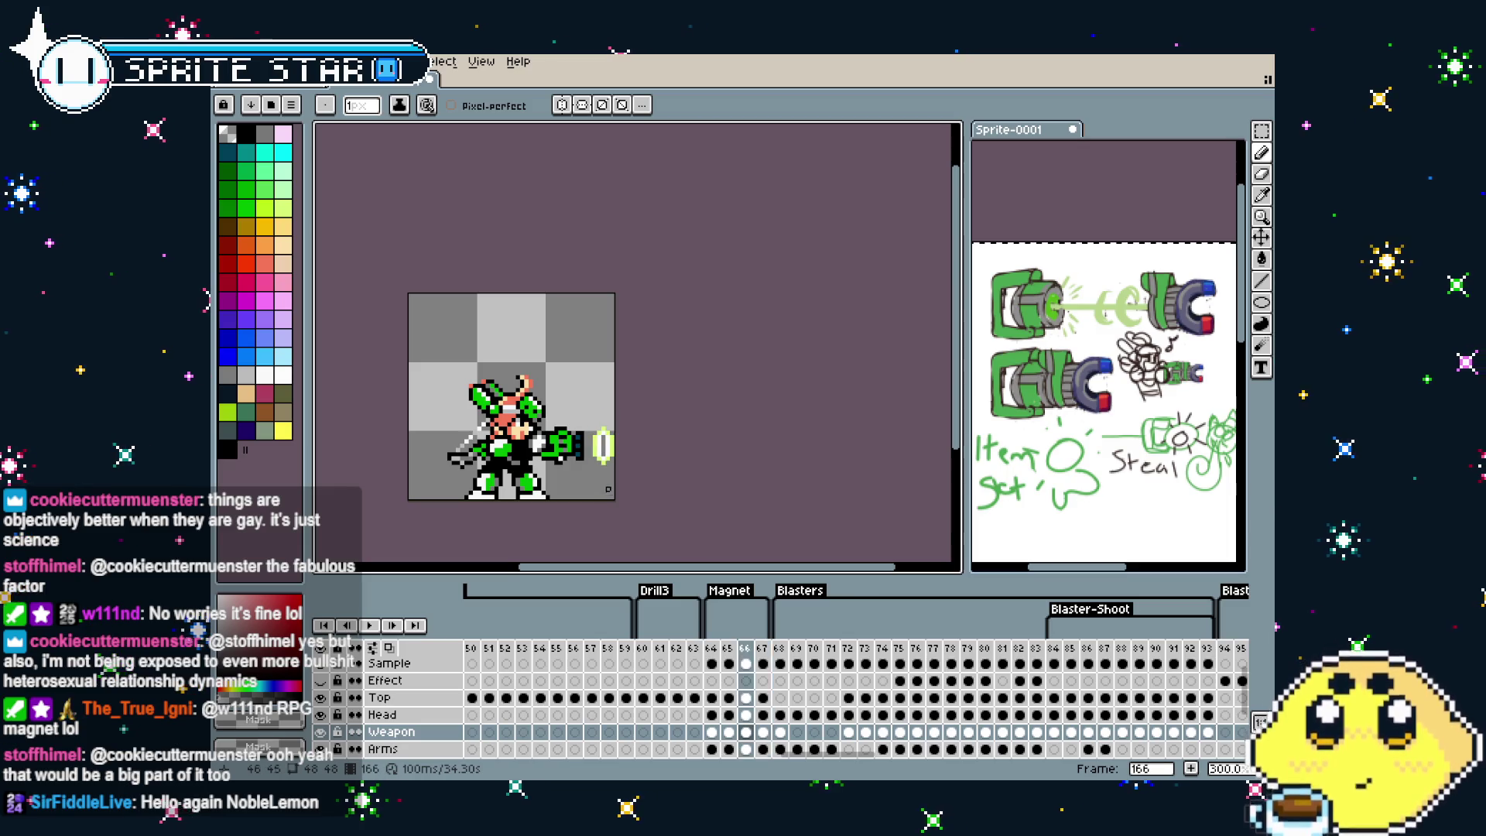
key("Left")
key("Right")
key("Left")
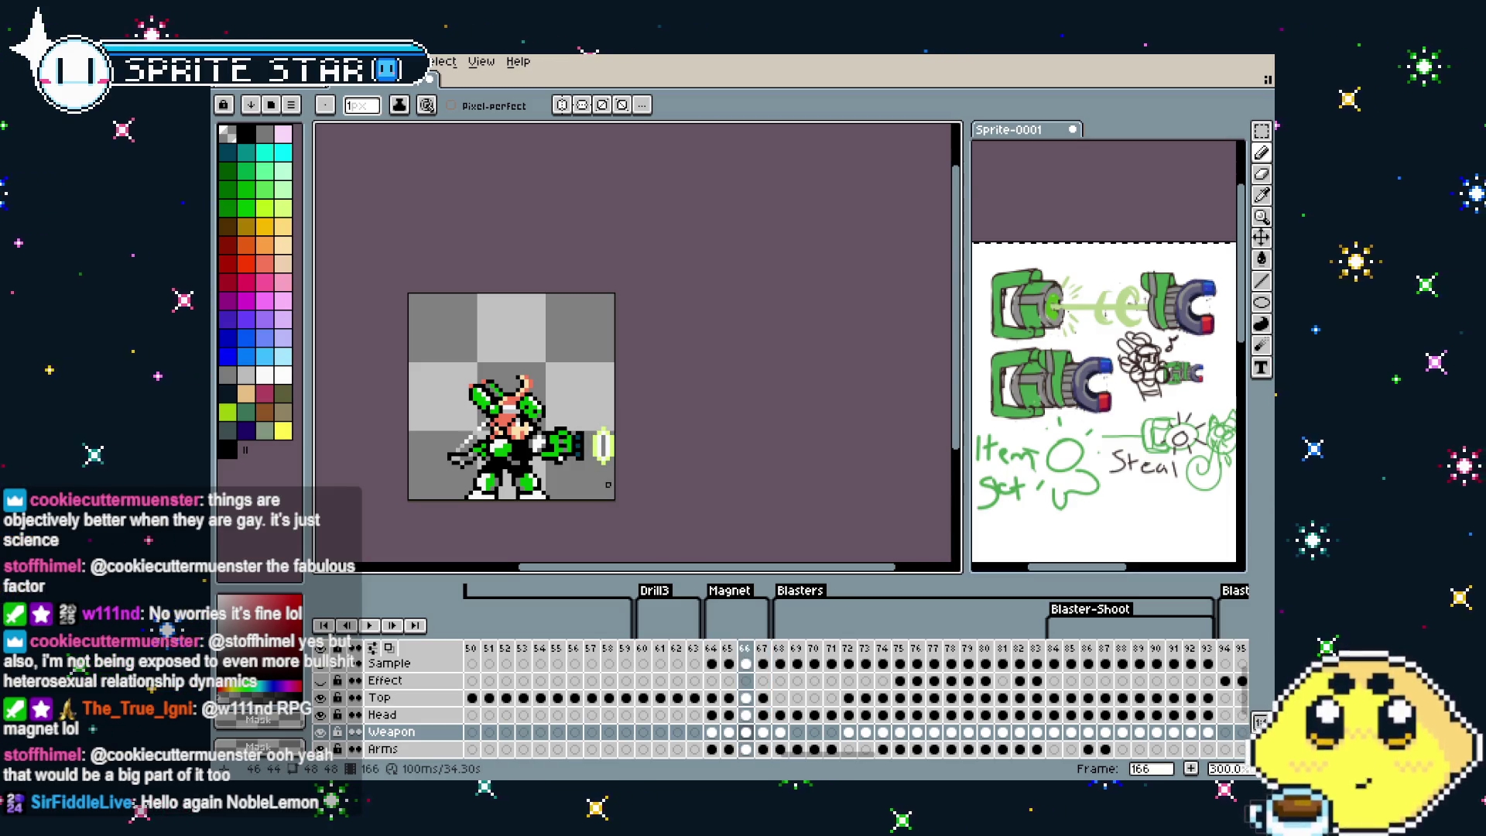
scroll(612, 485, "up", 1)
scroll(609, 481, "up", 1)
key("w")
scroll(609, 481, "up", 2)
left_click(635, 453)
key("Right")
key("Left")
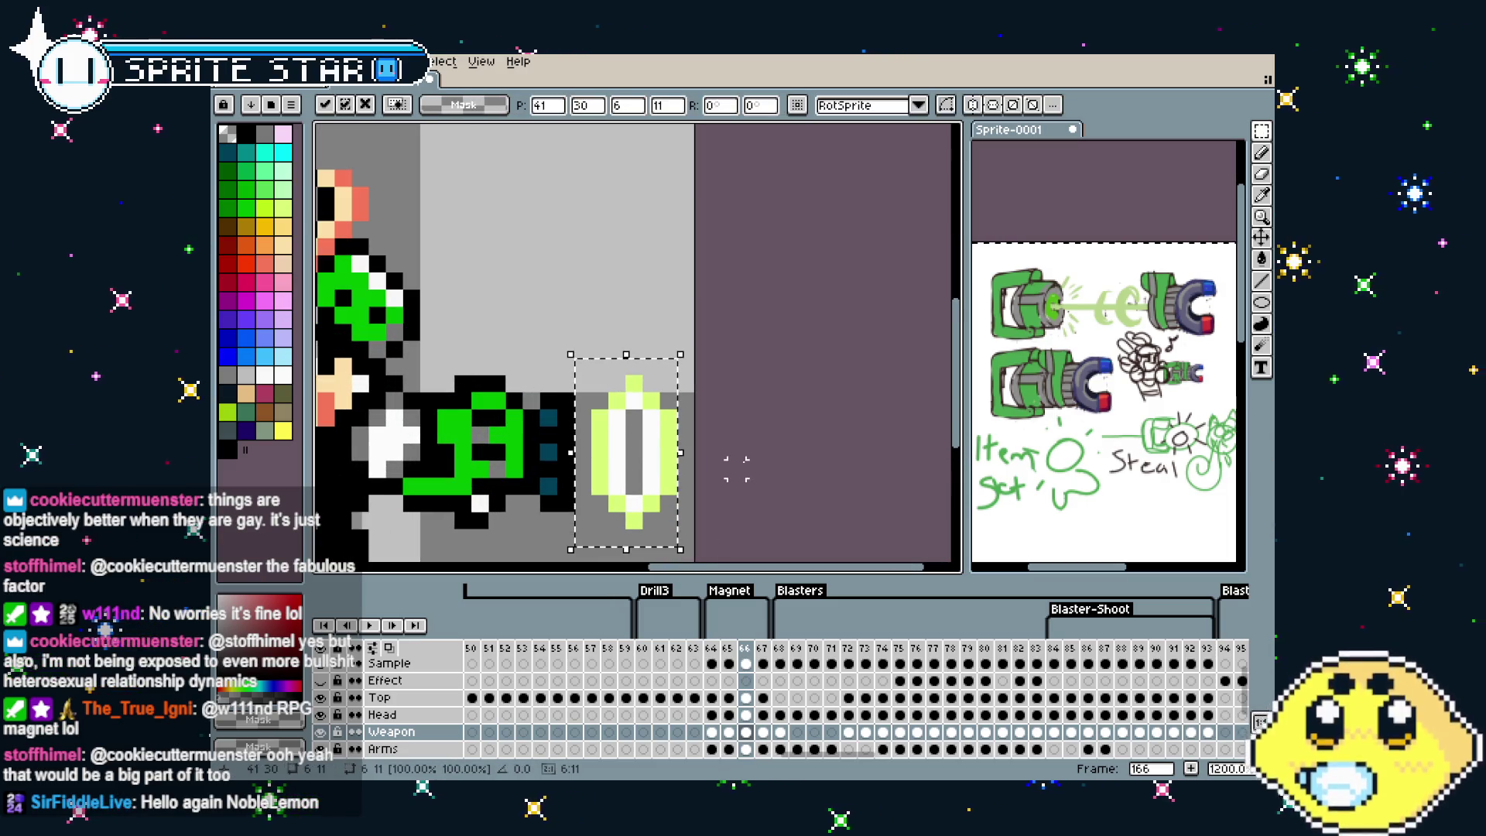
key("Right")
key("Left")
Select the green energy ring on frame 166 and nudge it one pixel right and up
left_click_drag(736, 469, 716, 392)
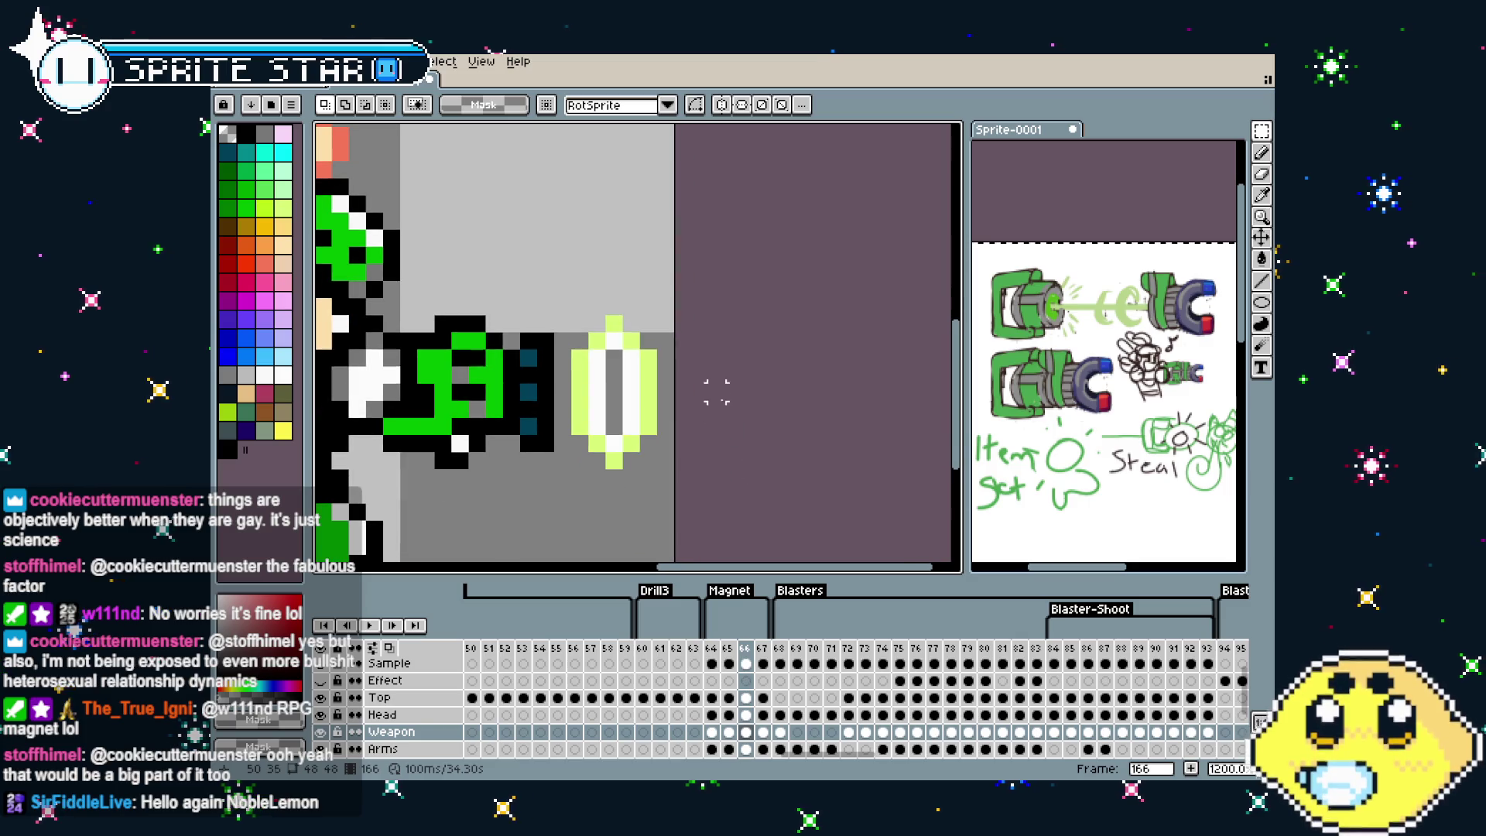
key("b")
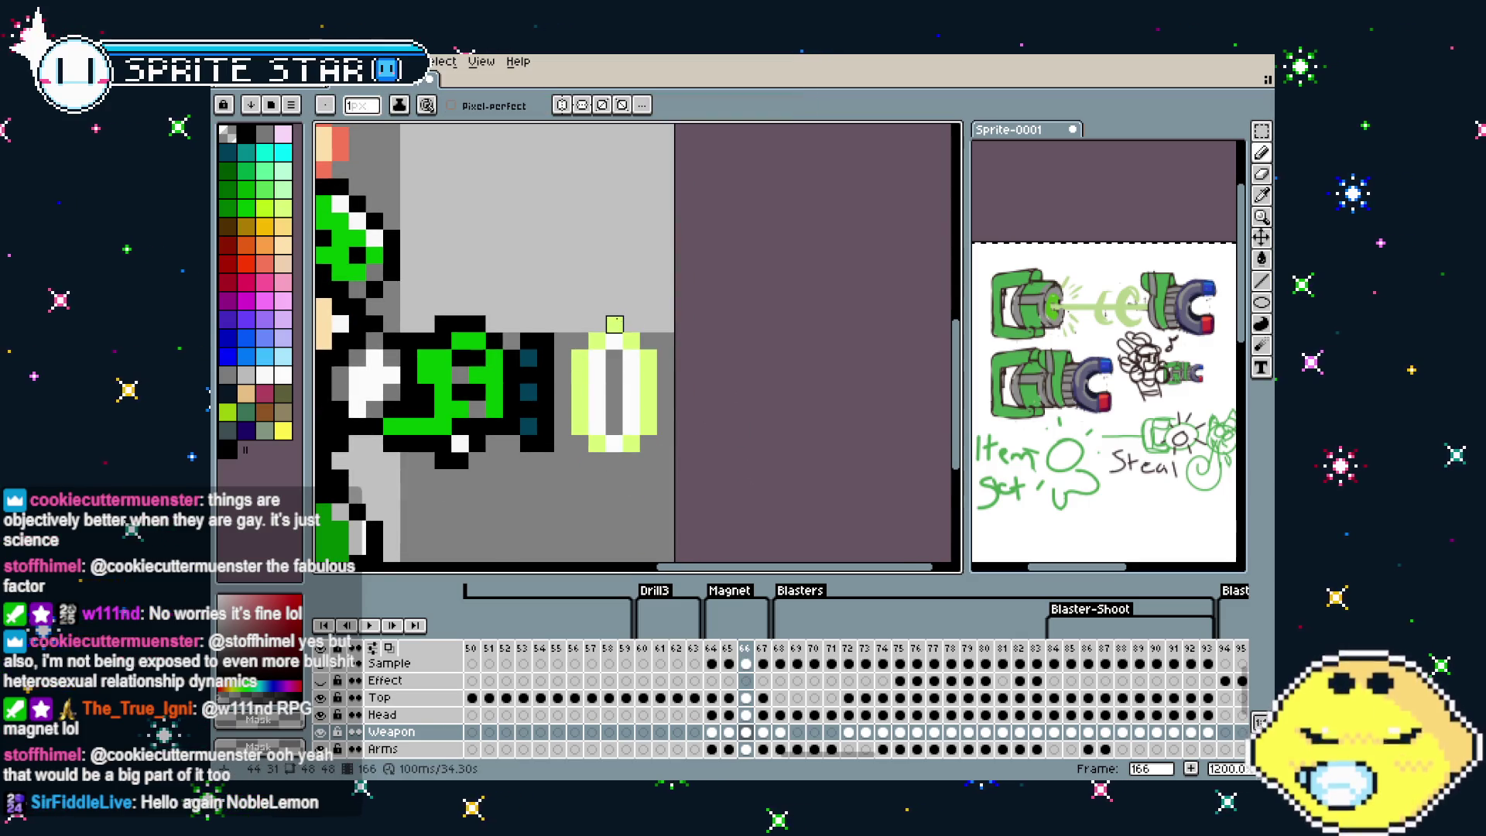
scroll(597, 444, "down", 3)
scroll(603, 457, "down", 1)
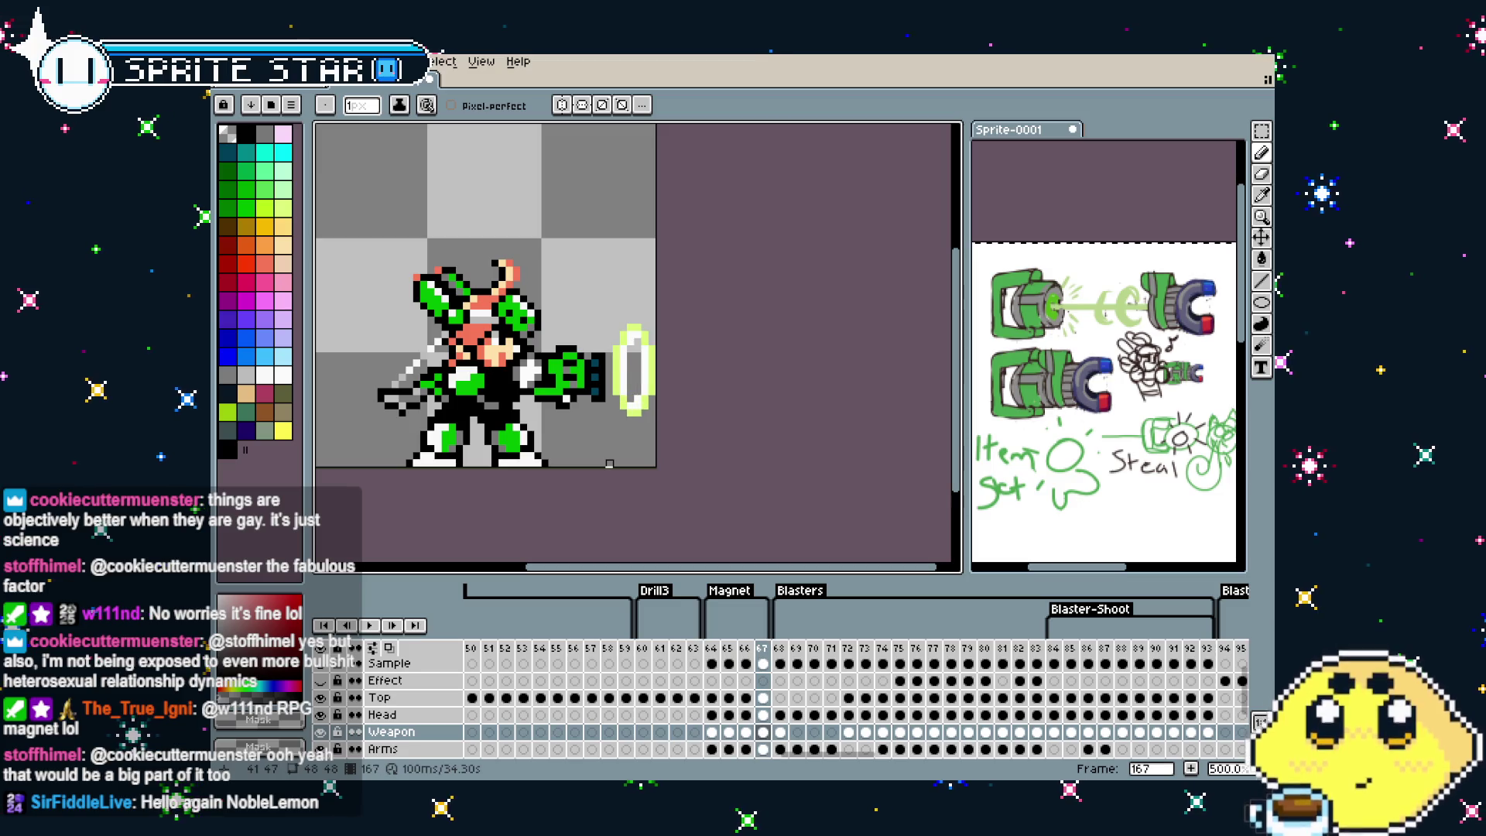
left_click_drag(617, 456, 588, 454)
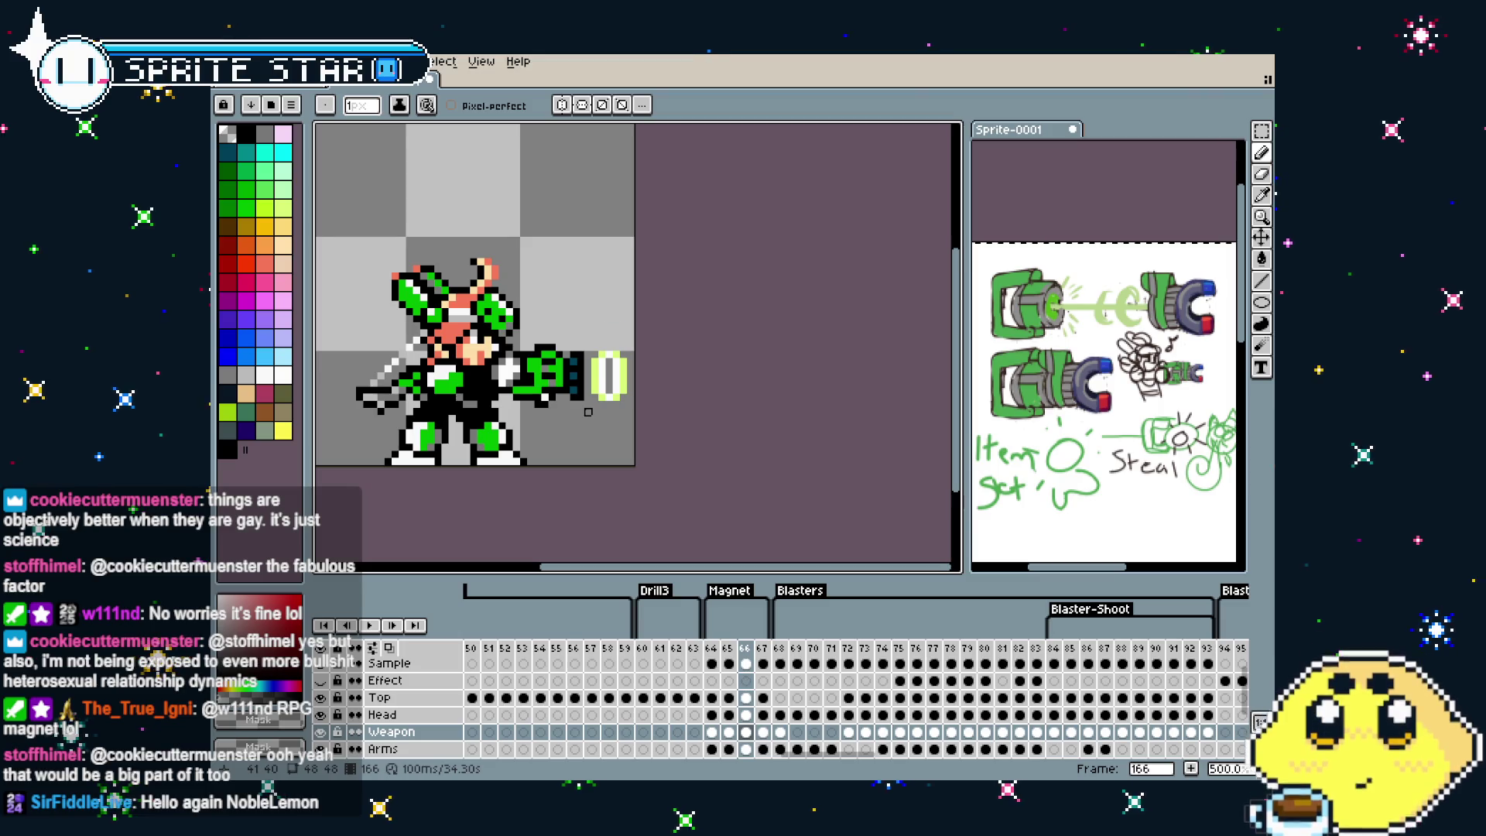
scroll(588, 412, "up", 4)
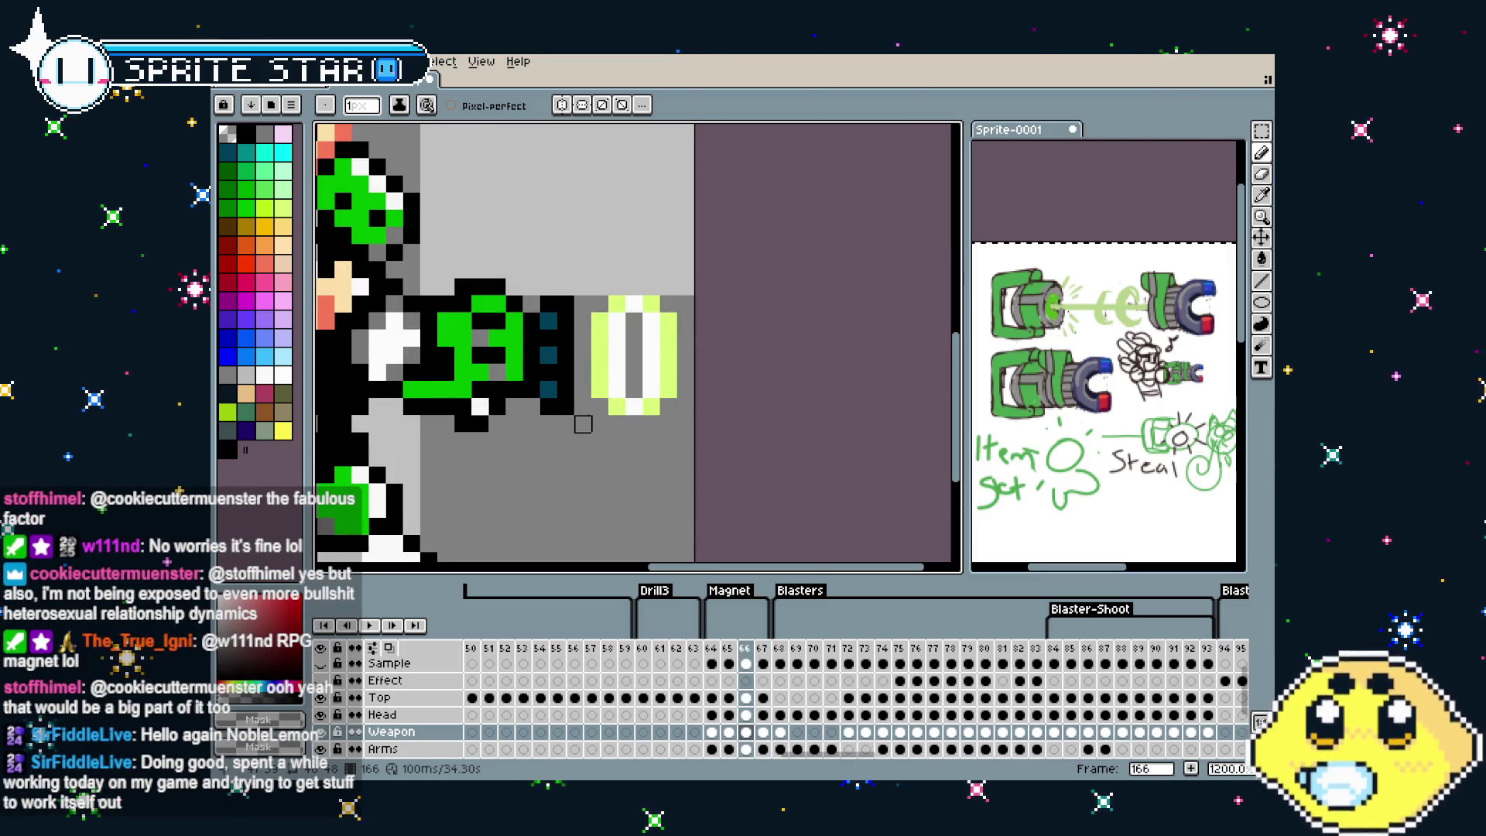
scroll(583, 424, "down", 2)
key("period")
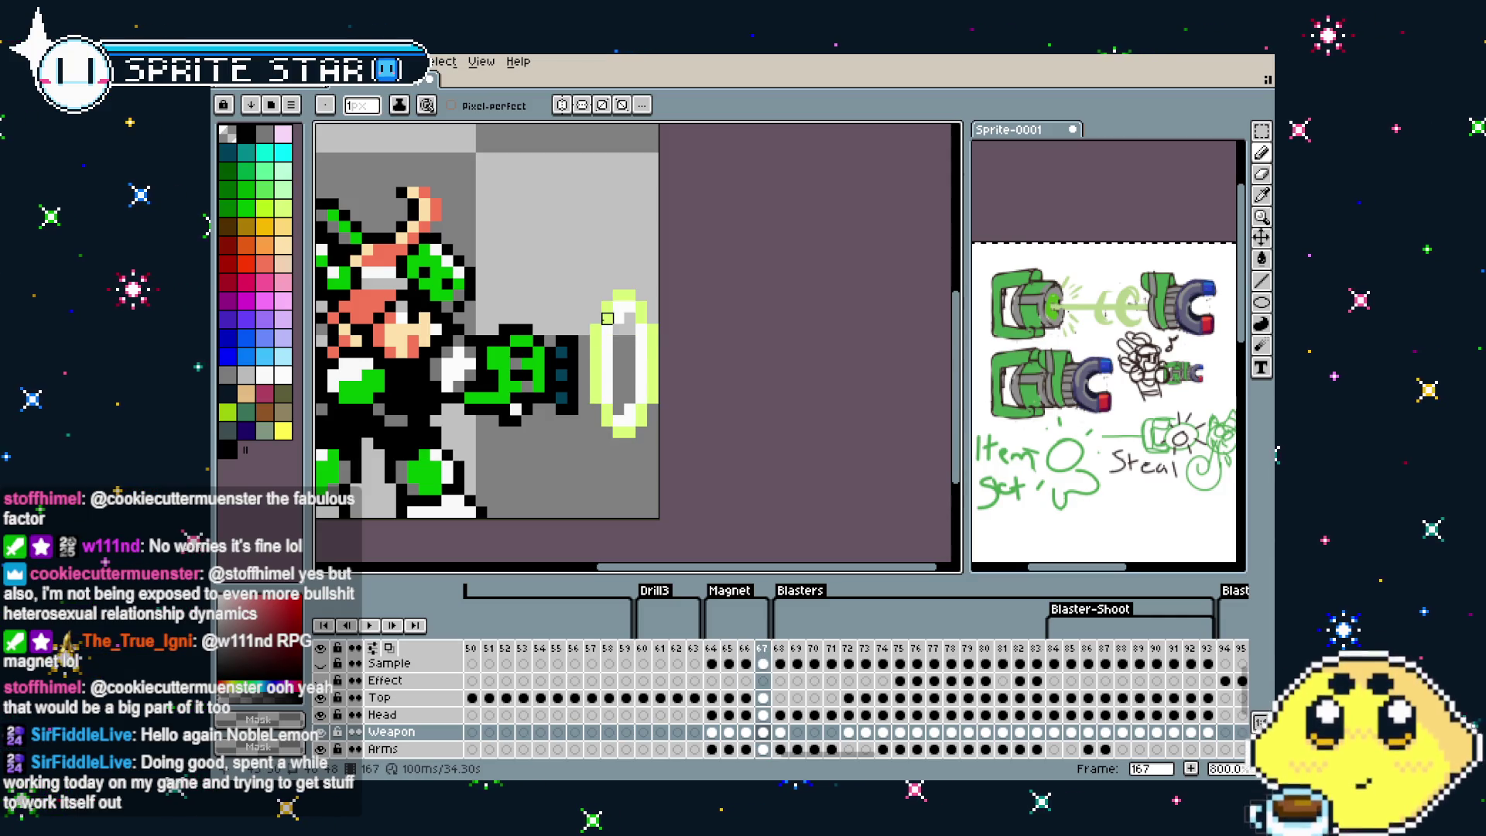
key("comma")
key("m")
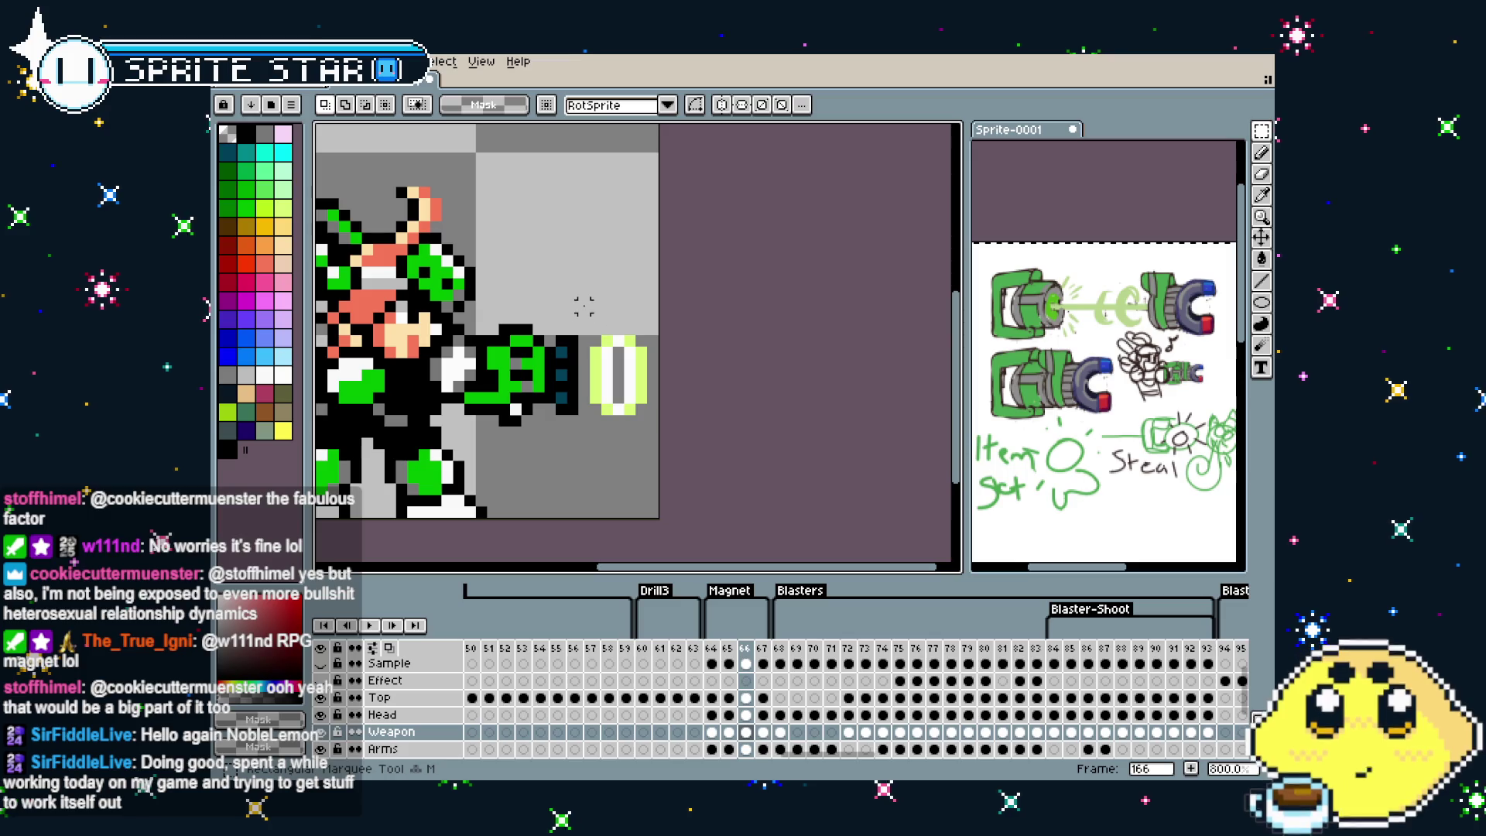
left_click_drag(584, 306, 658, 460)
key("Right")
key("Up")
Compare the ring frames, then copy the magnet gun head from frame 164
key("comma")
key("period")
key("period")
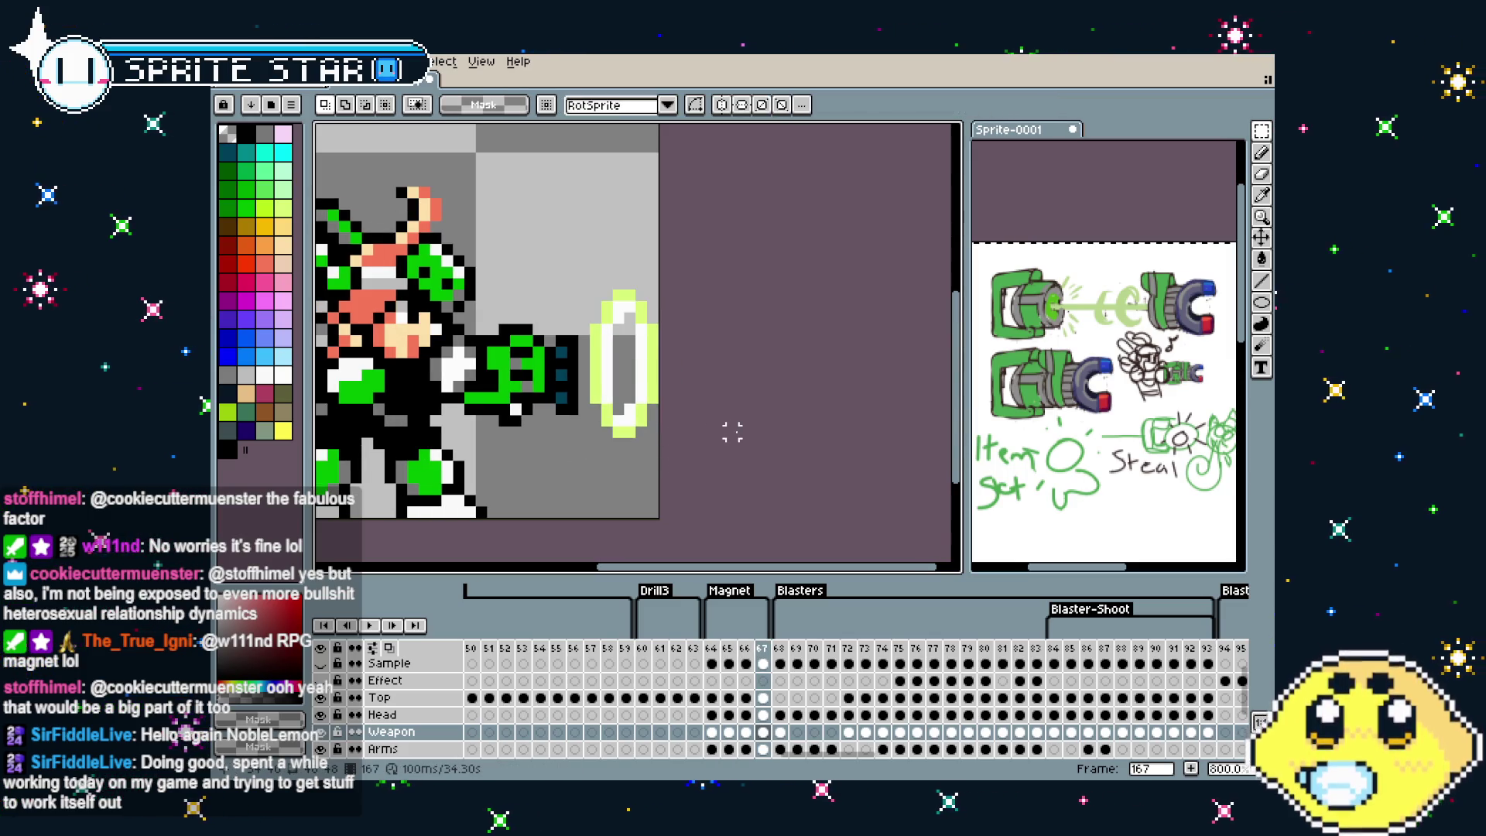
key("comma")
key("comma")
scroll(727, 425, "down", 1)
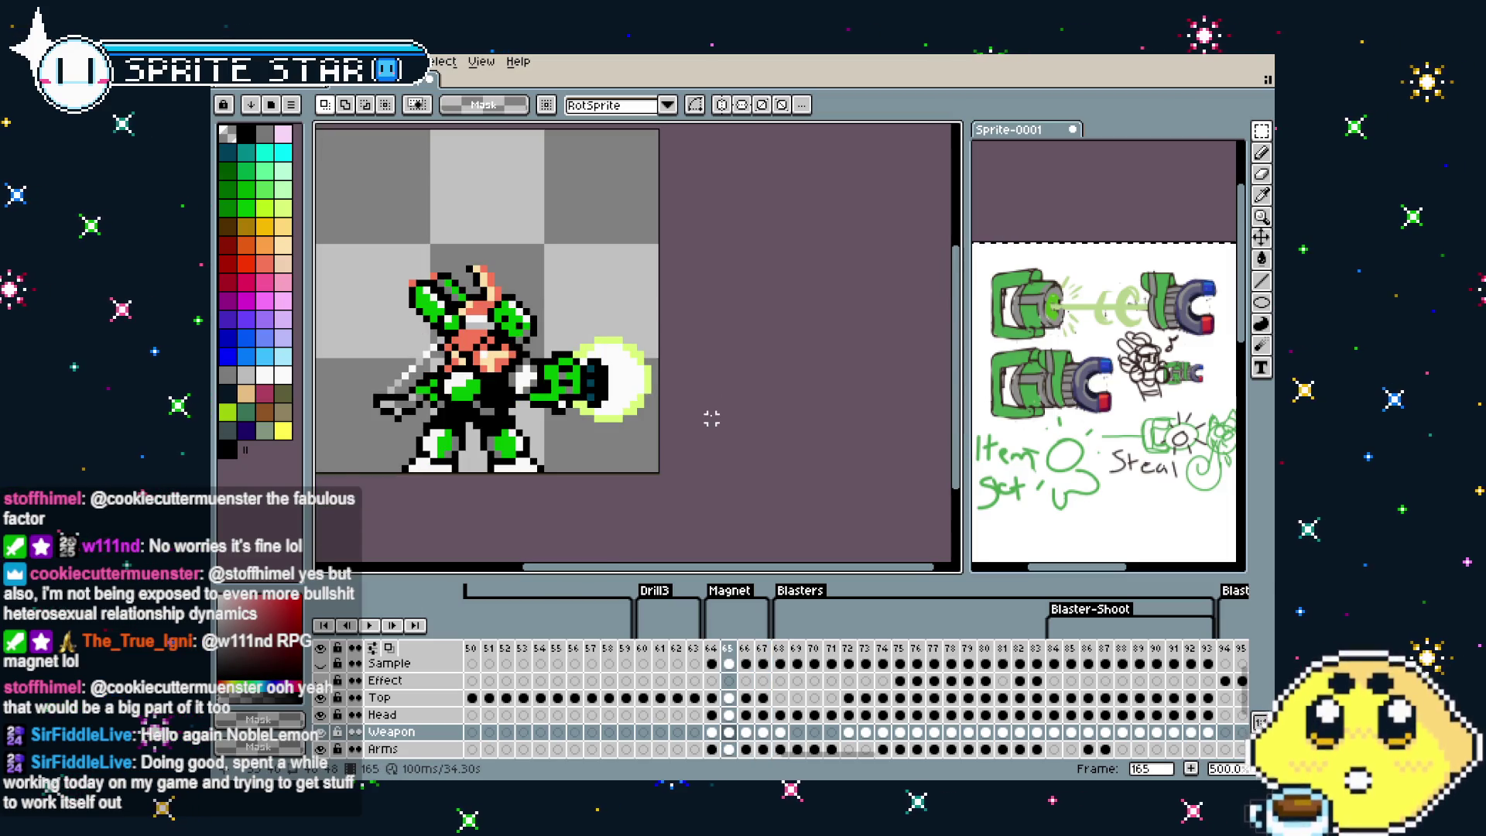
left_click_drag(654, 419, 690, 419)
scroll(725, 411, "up", 1)
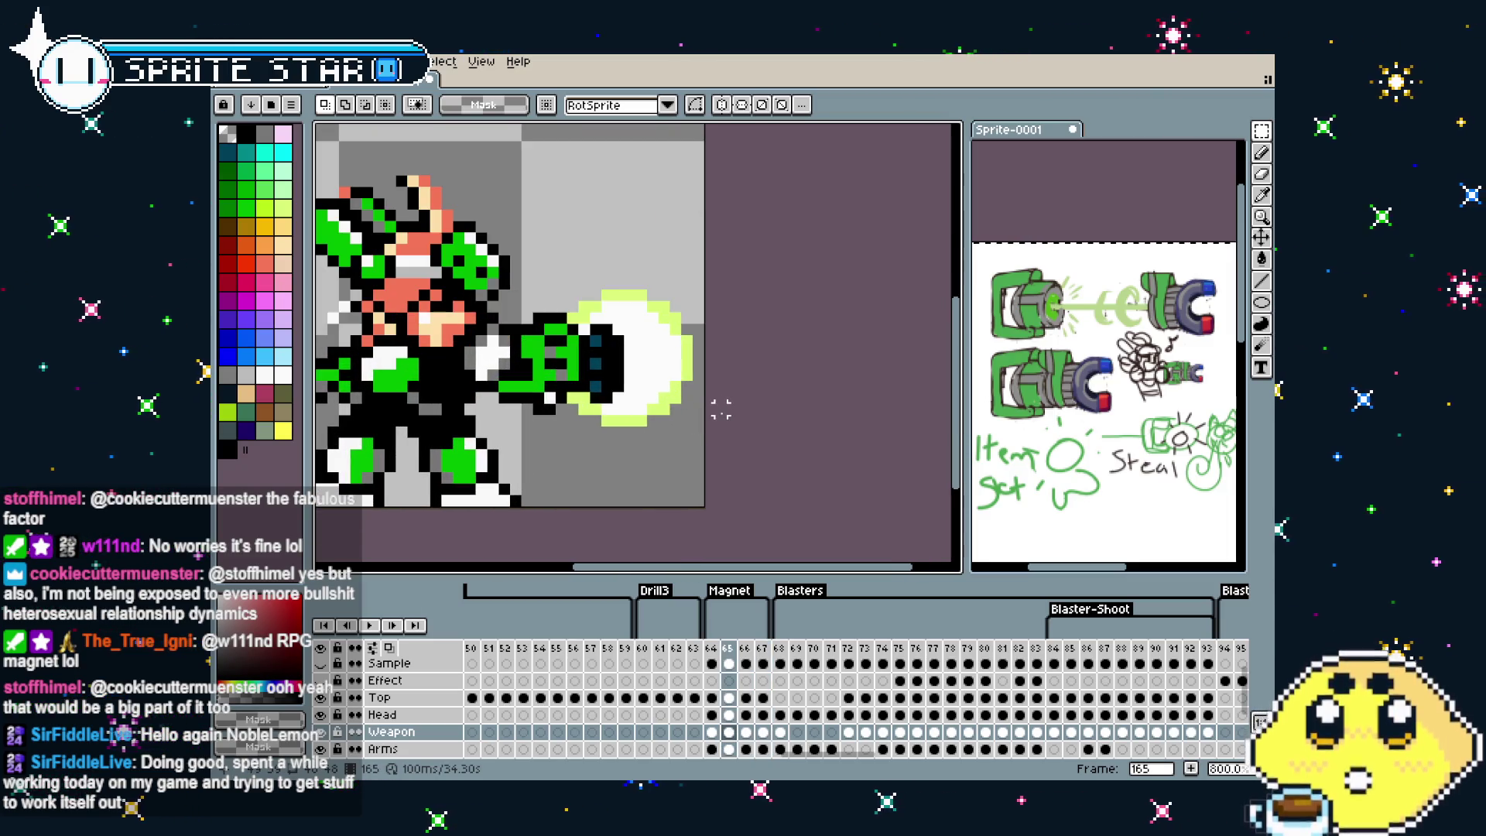
key("period")
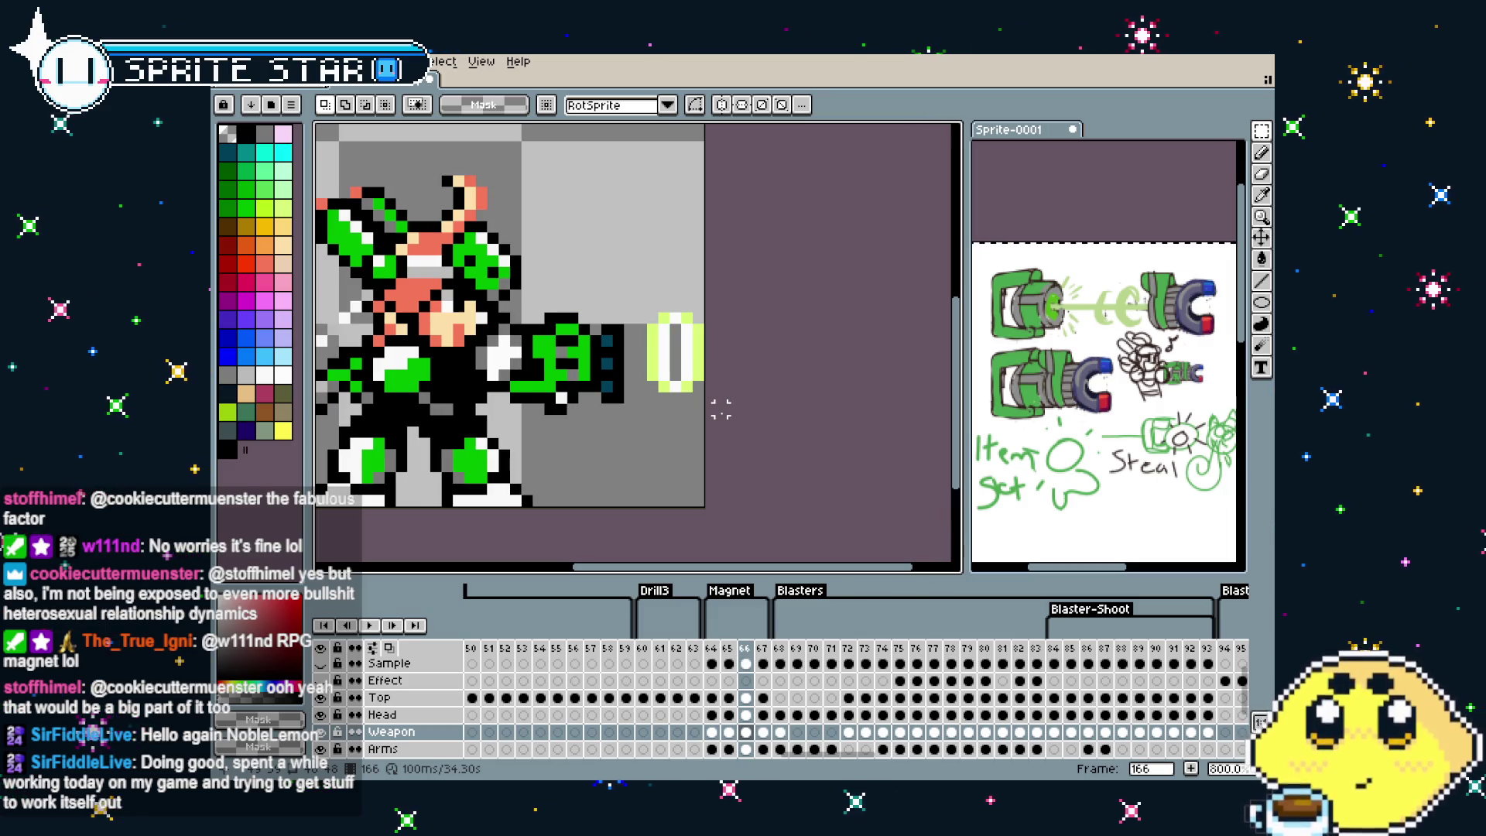
key("period")
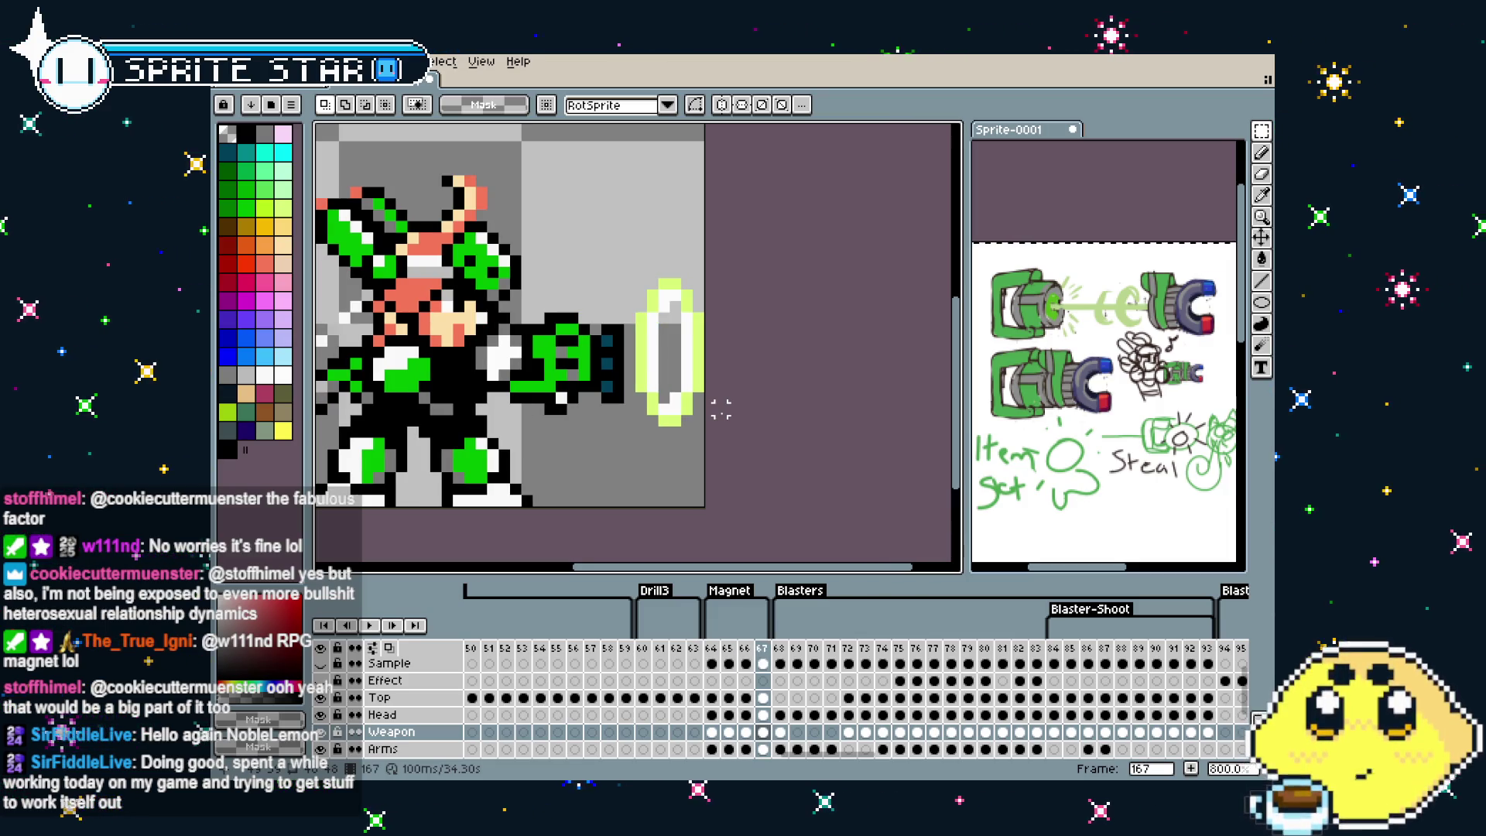
key("comma")
key("period")
key("comma")
key("comma")
key("comma")
scroll(720, 411, "up", 2)
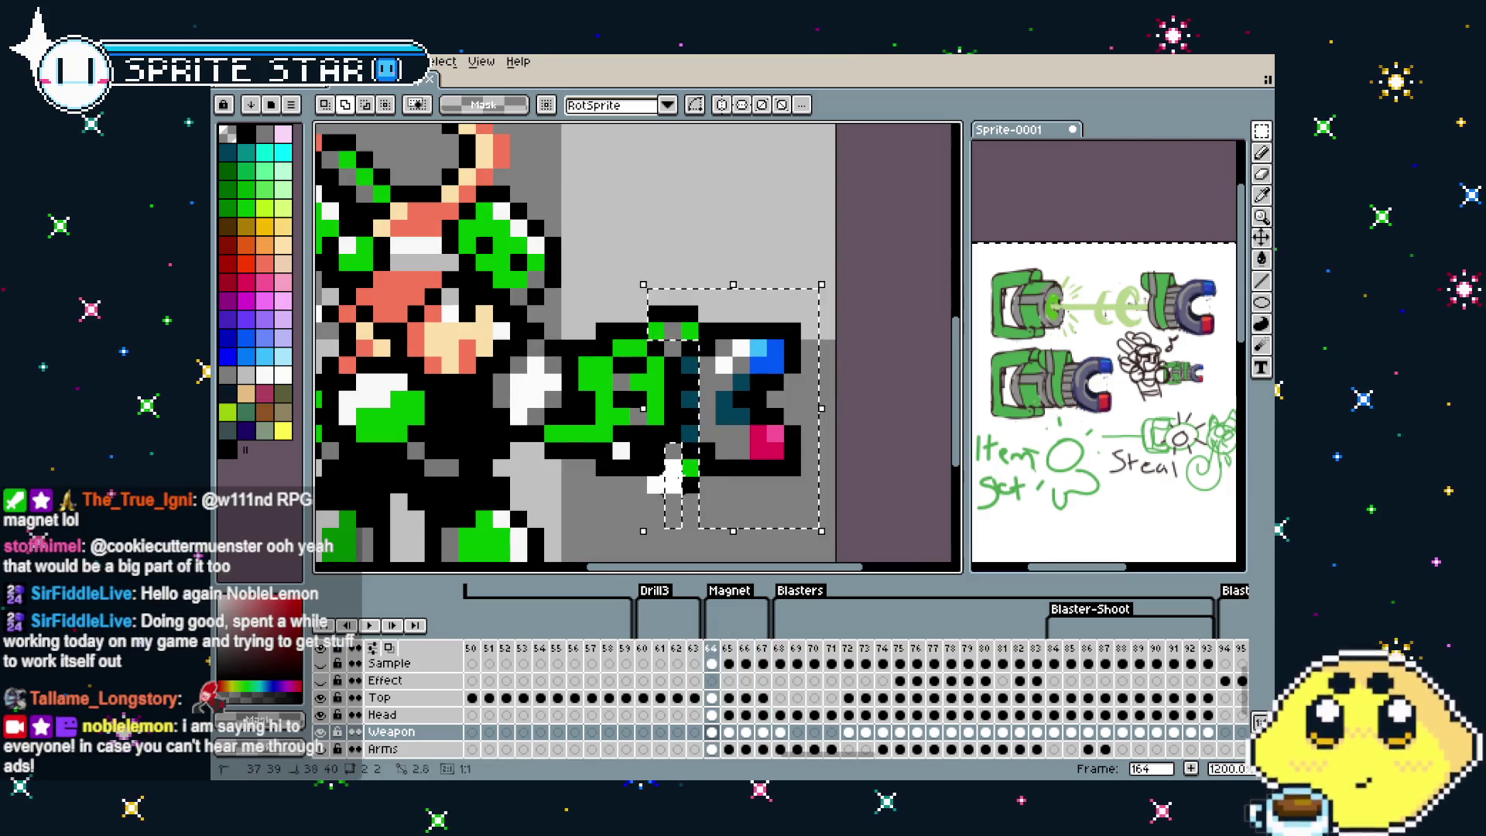
scroll(741, 521, "down", 2)
scroll(753, 507, "down", 2)
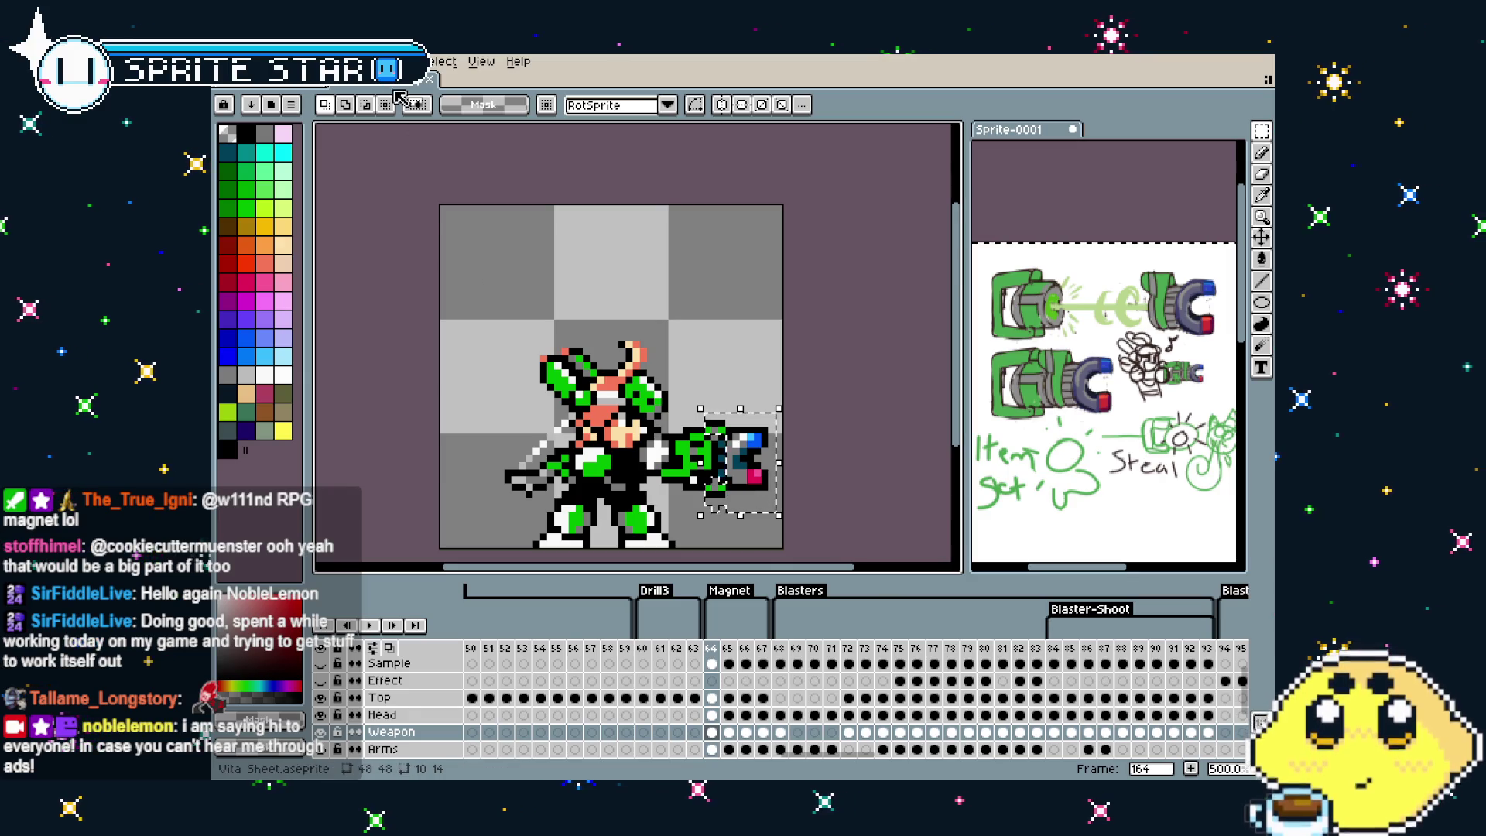
Create a new 16x16 sprite from the File menu
left_click(225, 61)
left_click(241, 87)
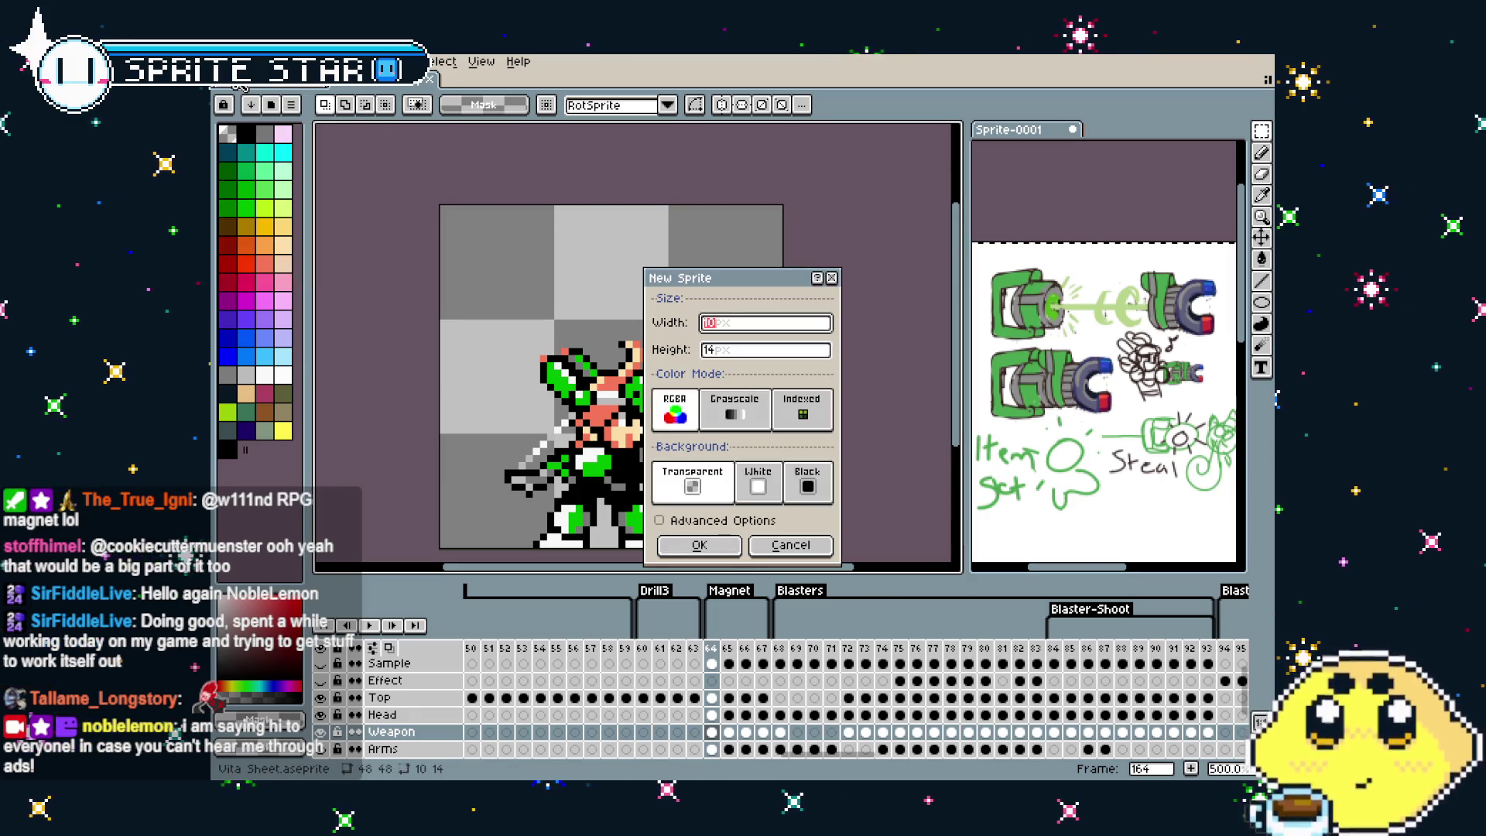
key("Return")
scroll(397, 207, "up", 3)
scroll(649, 370, "up", 2)
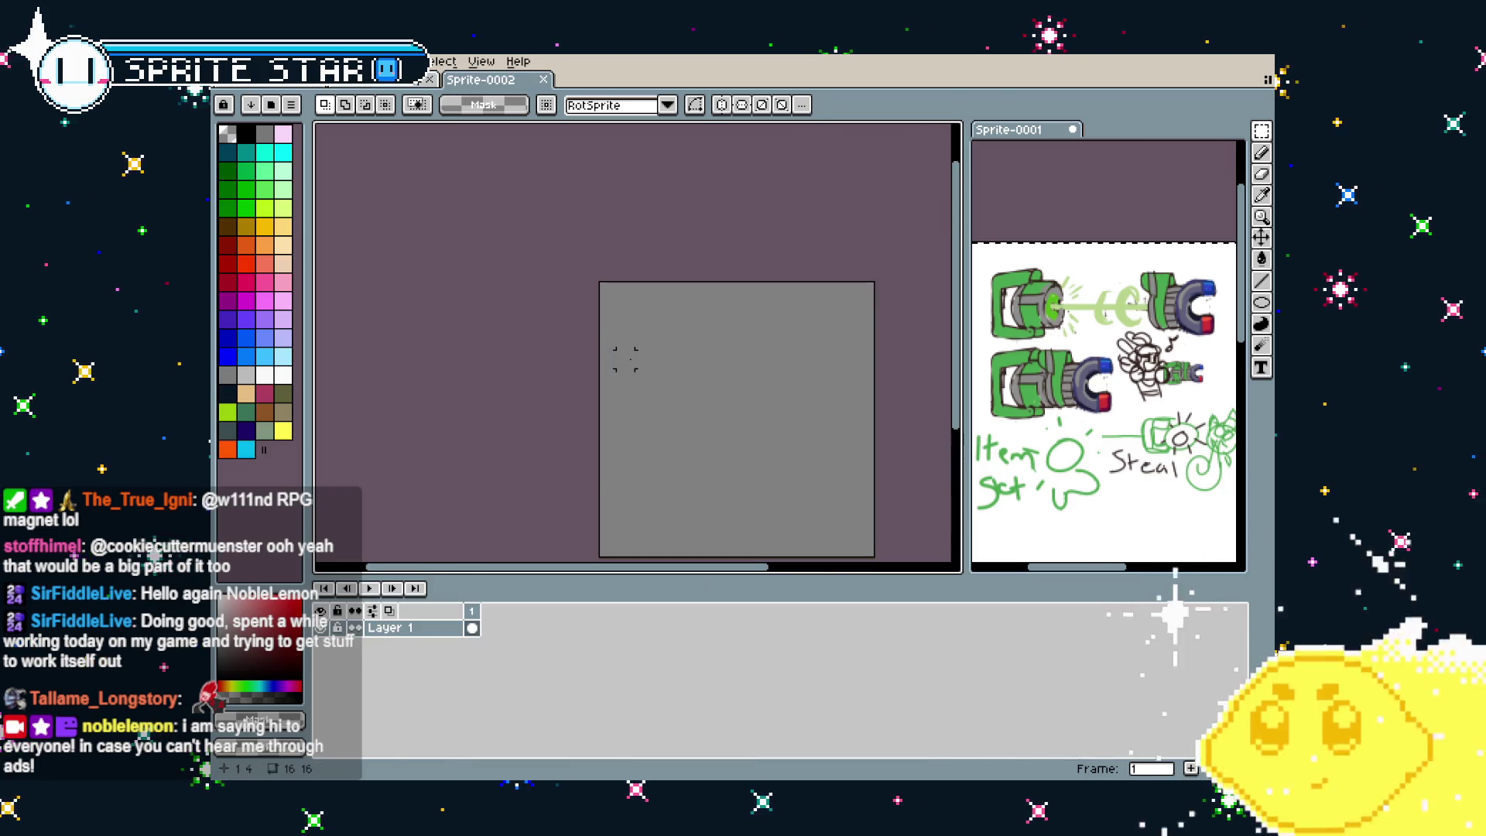
Paste the copied magnet gun head and place it on the new canvas
key("ctrl+v")
left_click_drag(638, 395, 697, 433)
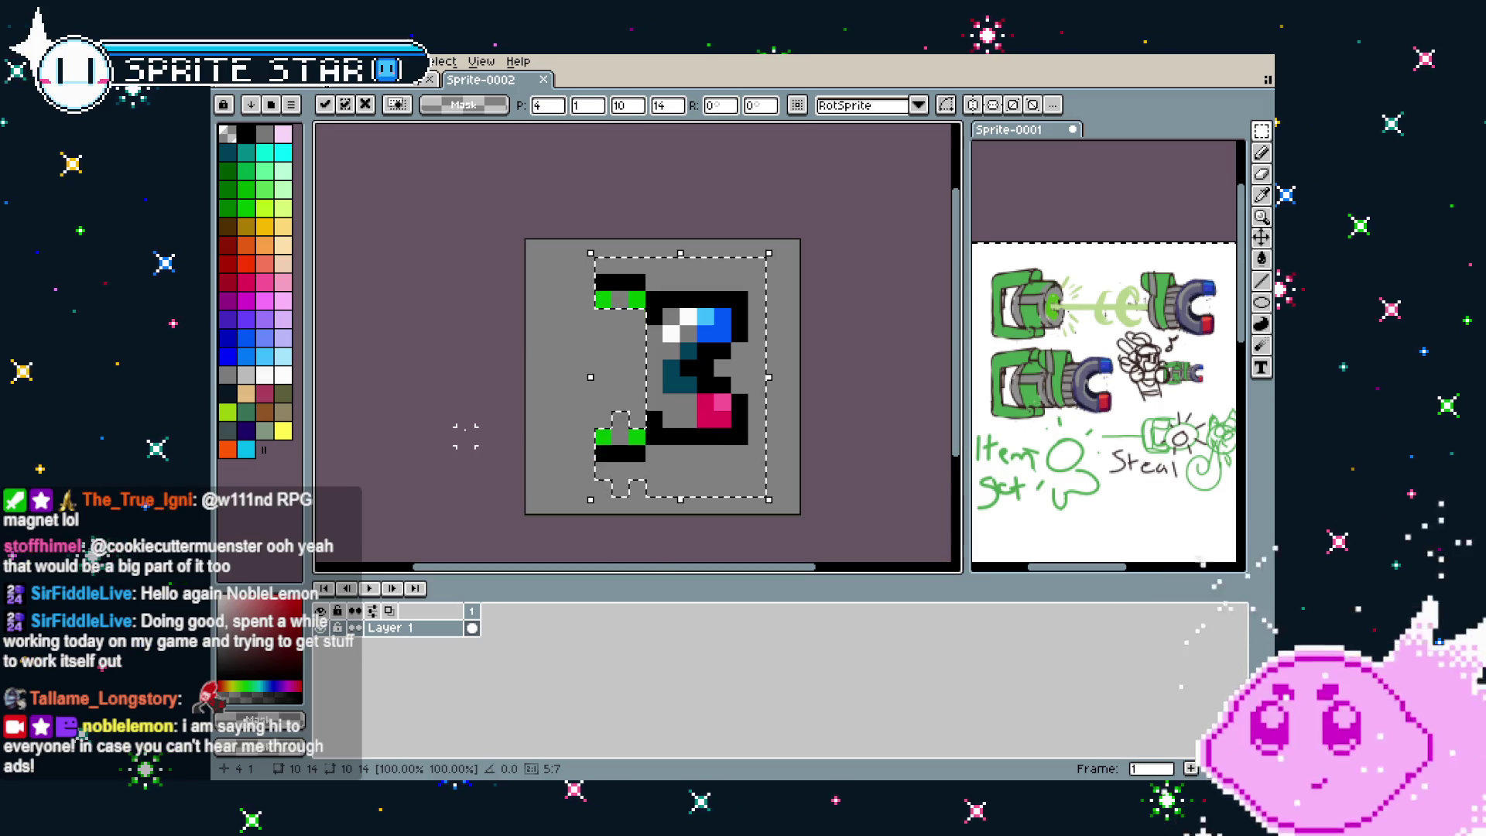
left_click(551, 436)
scroll(551, 435, "up", 1)
Draw black outline pixels around the lower and upper prongs with the Pencil
scroll(581, 424, "up", 2)
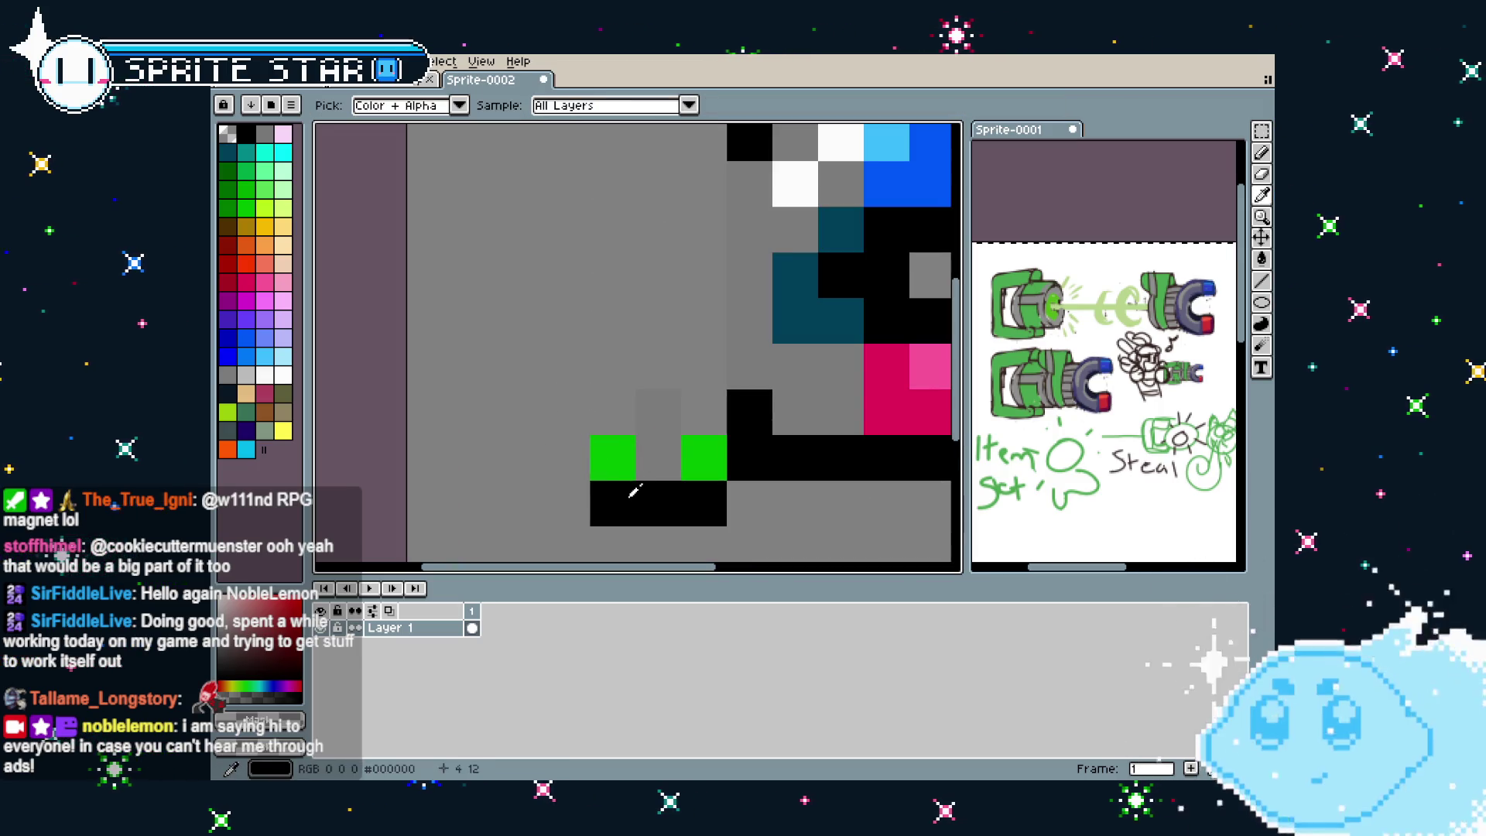
key("b")
left_click_drag(613, 413, 716, 373)
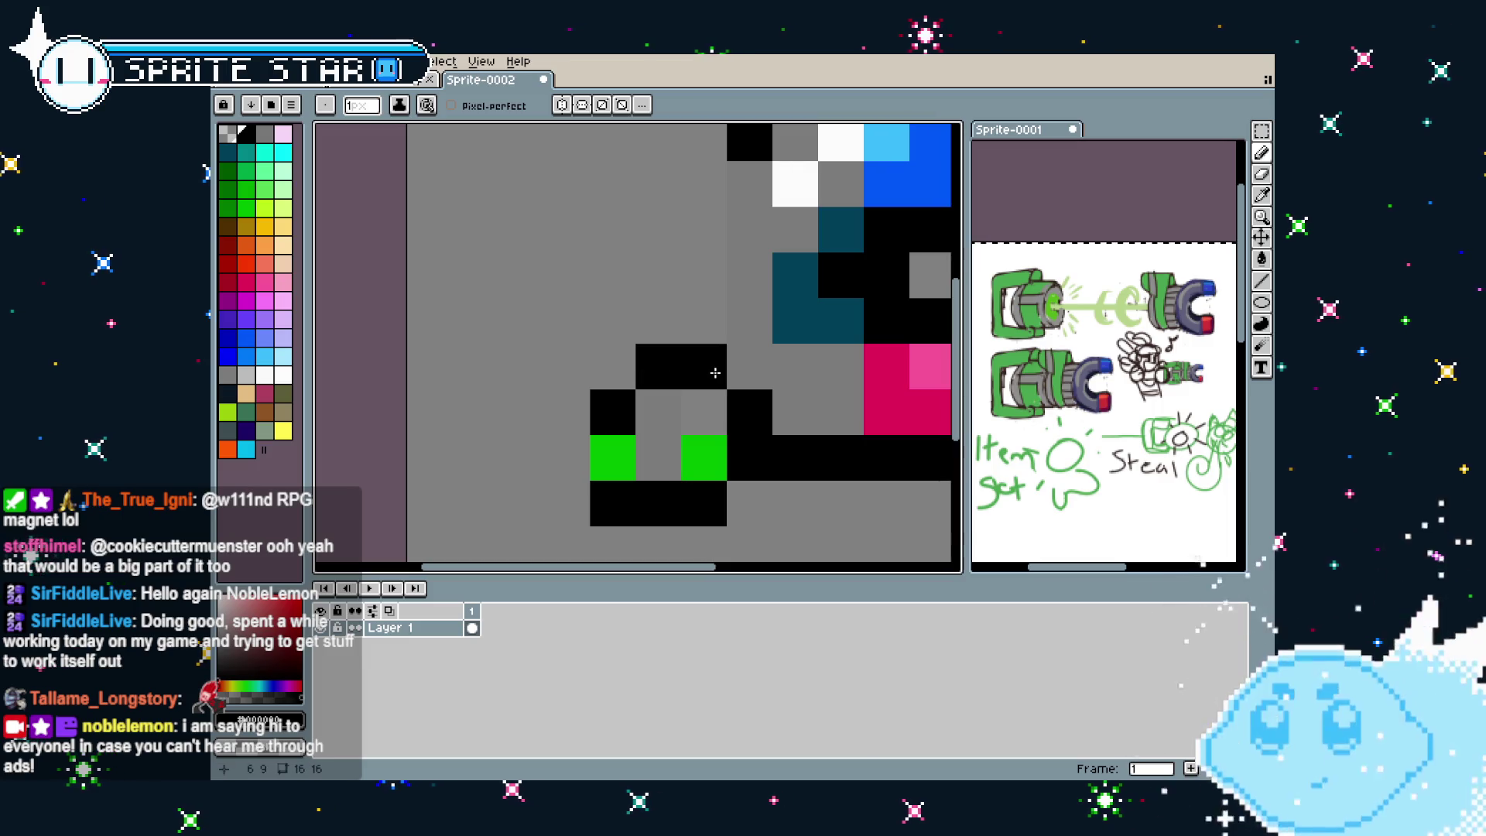
scroll(716, 373, "down", 3)
scroll(644, 328, "up", 1)
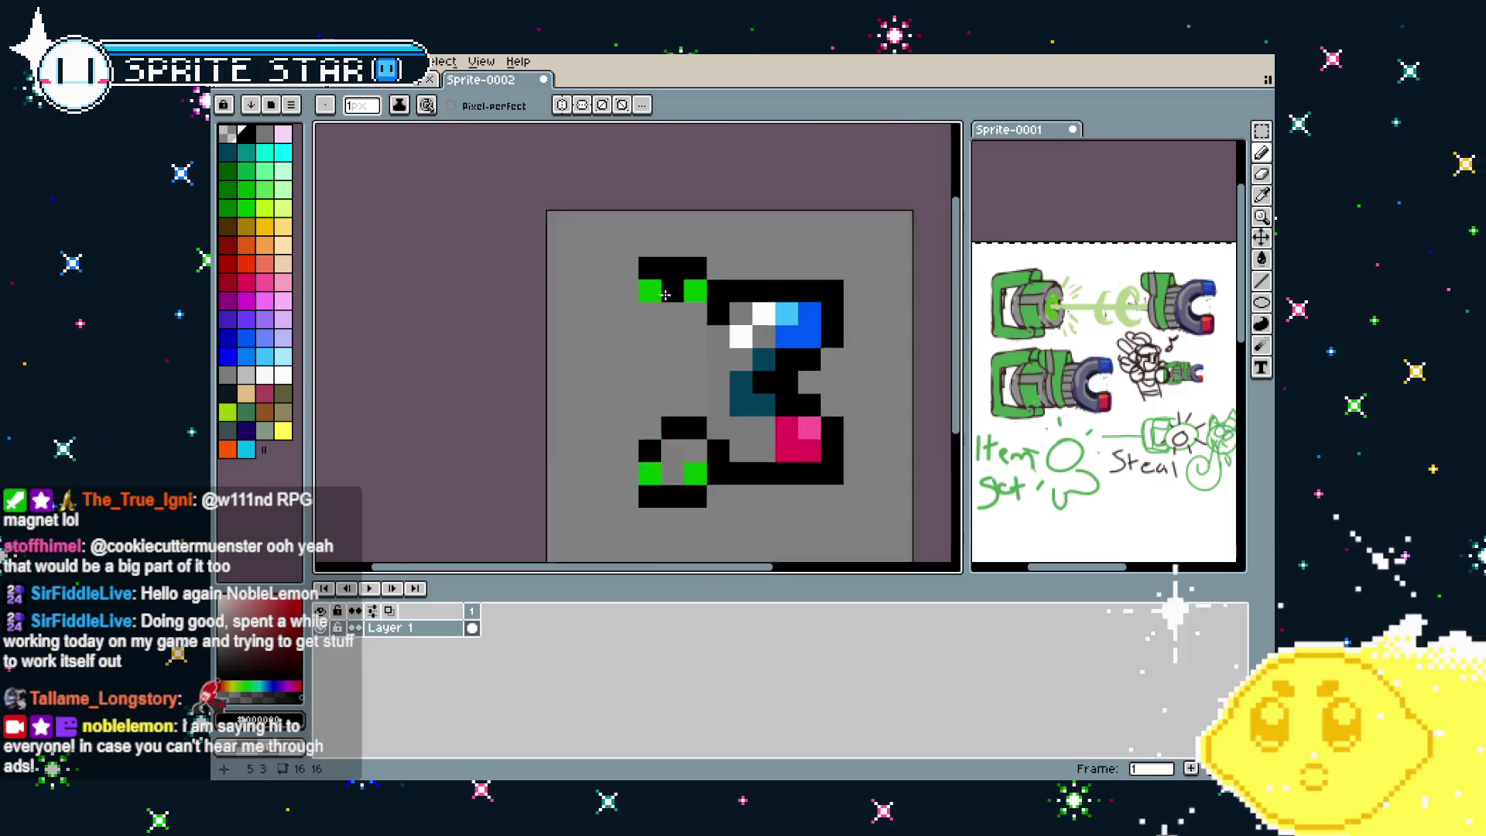
scroll(644, 327, "up", 2)
left_click(644, 328)
scroll(644, 328, "up", 2)
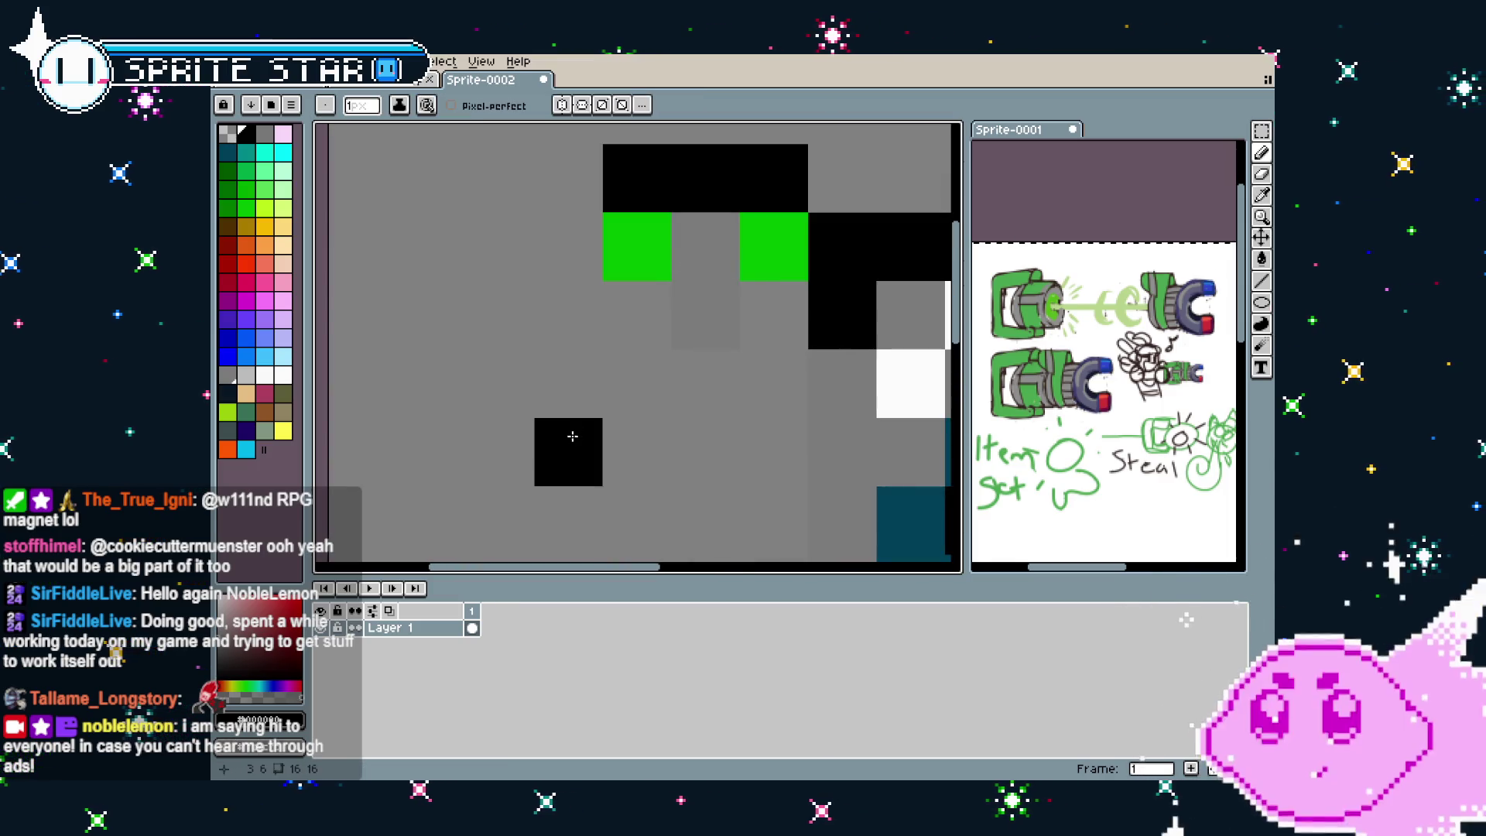
left_click(637, 315)
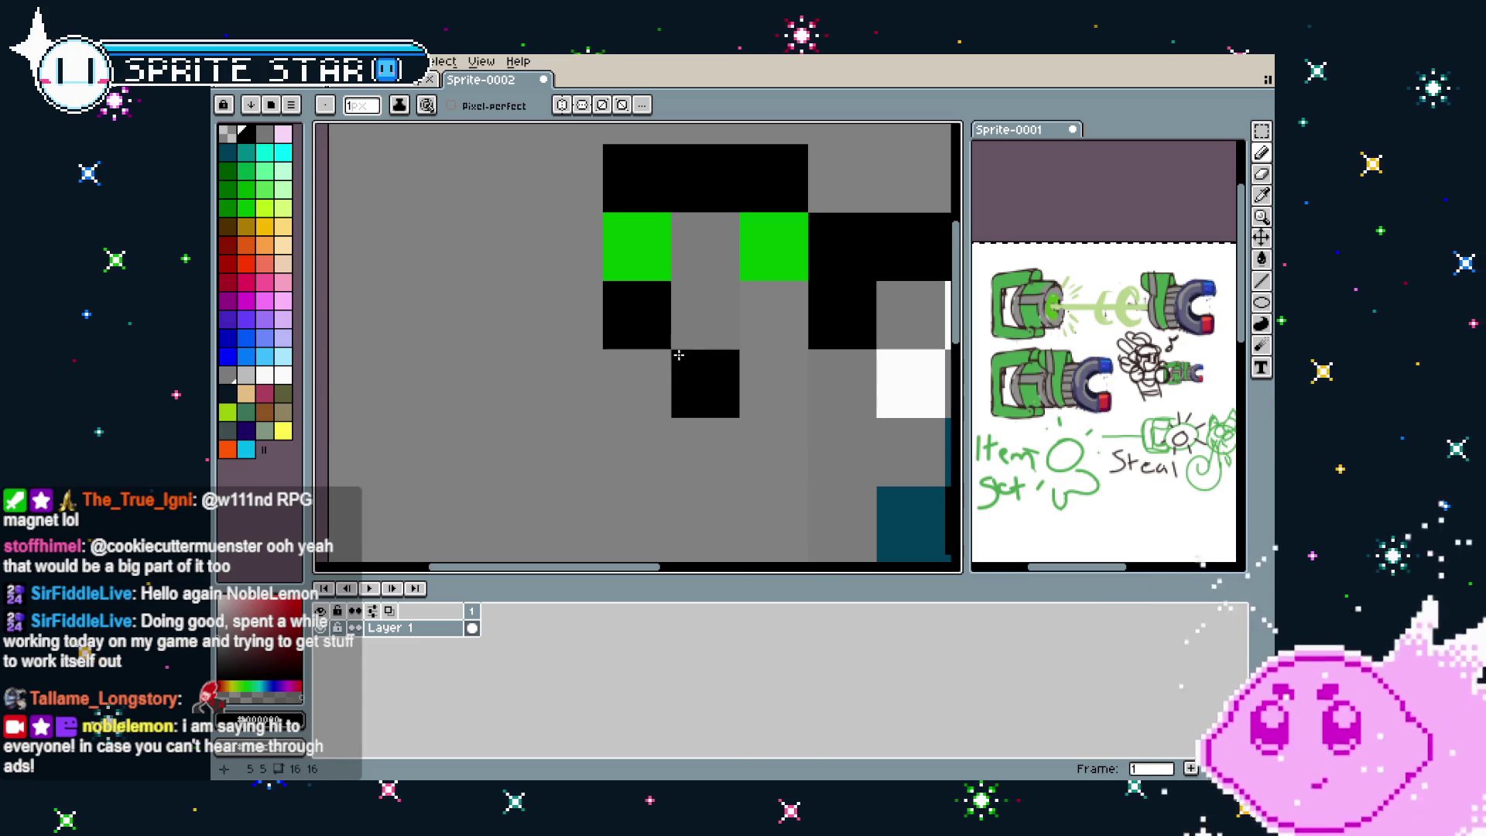
key("ctrl+z")
left_click(774, 315)
left_click(700, 381)
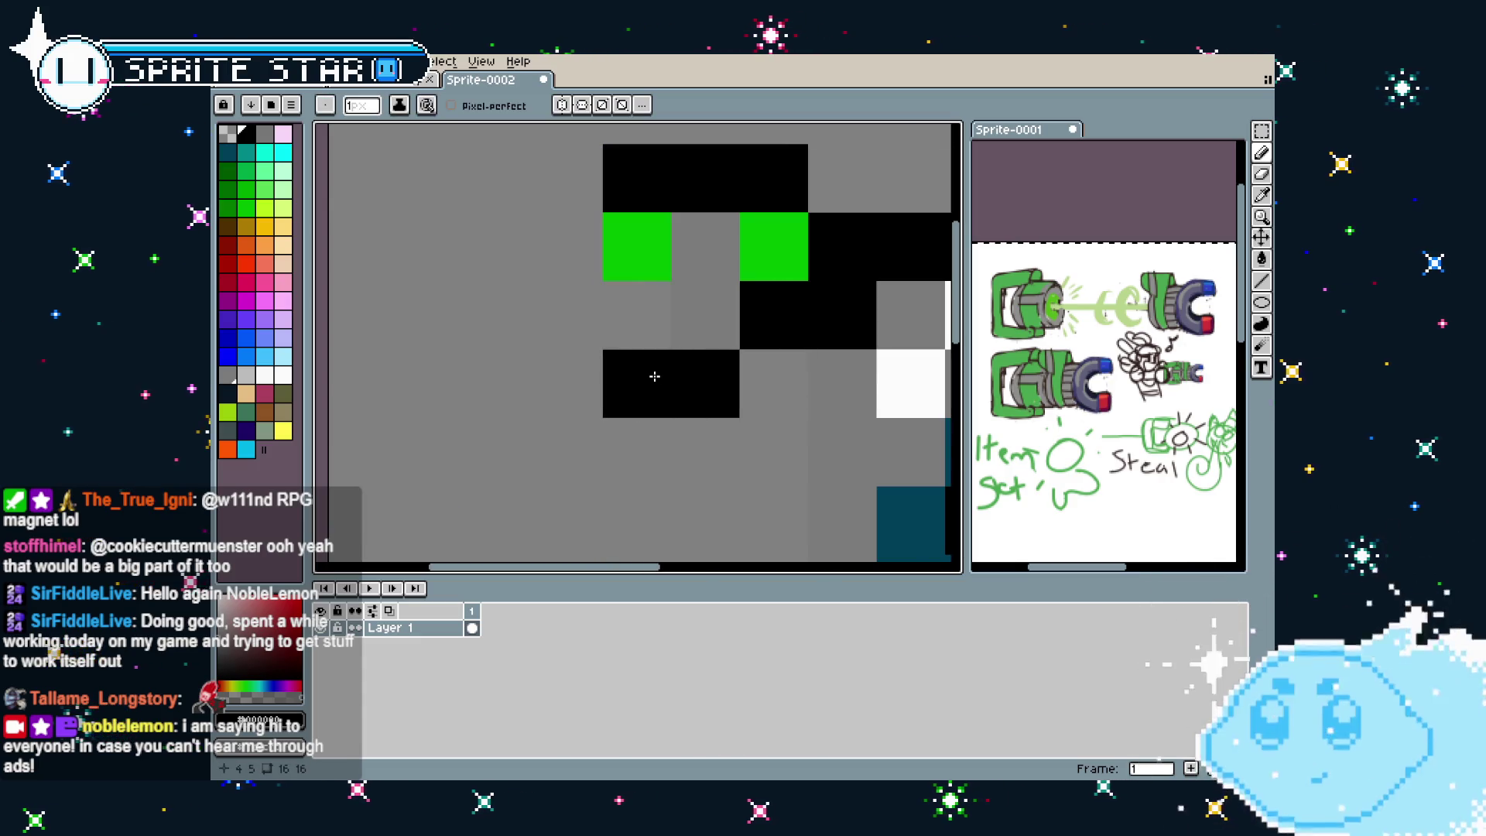
Add green pixels to the prongs and fix a stray black pixel on the lower prong
left_click(653, 242, "alt")
left_click(637, 315)
scroll(656, 445, "down", 1)
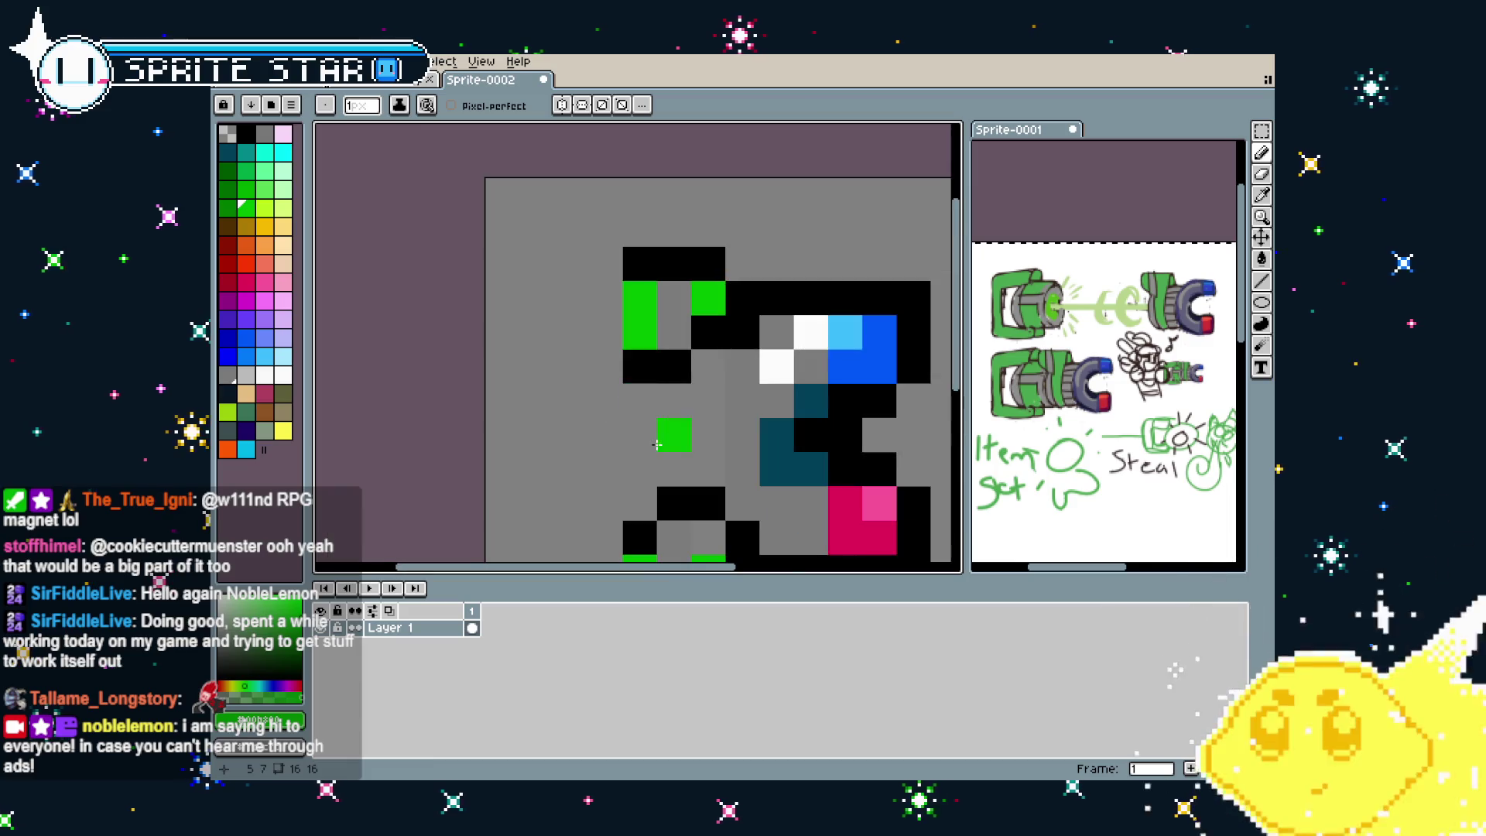
left_click_drag(656, 445, 645, 330)
left_click(699, 408, "alt")
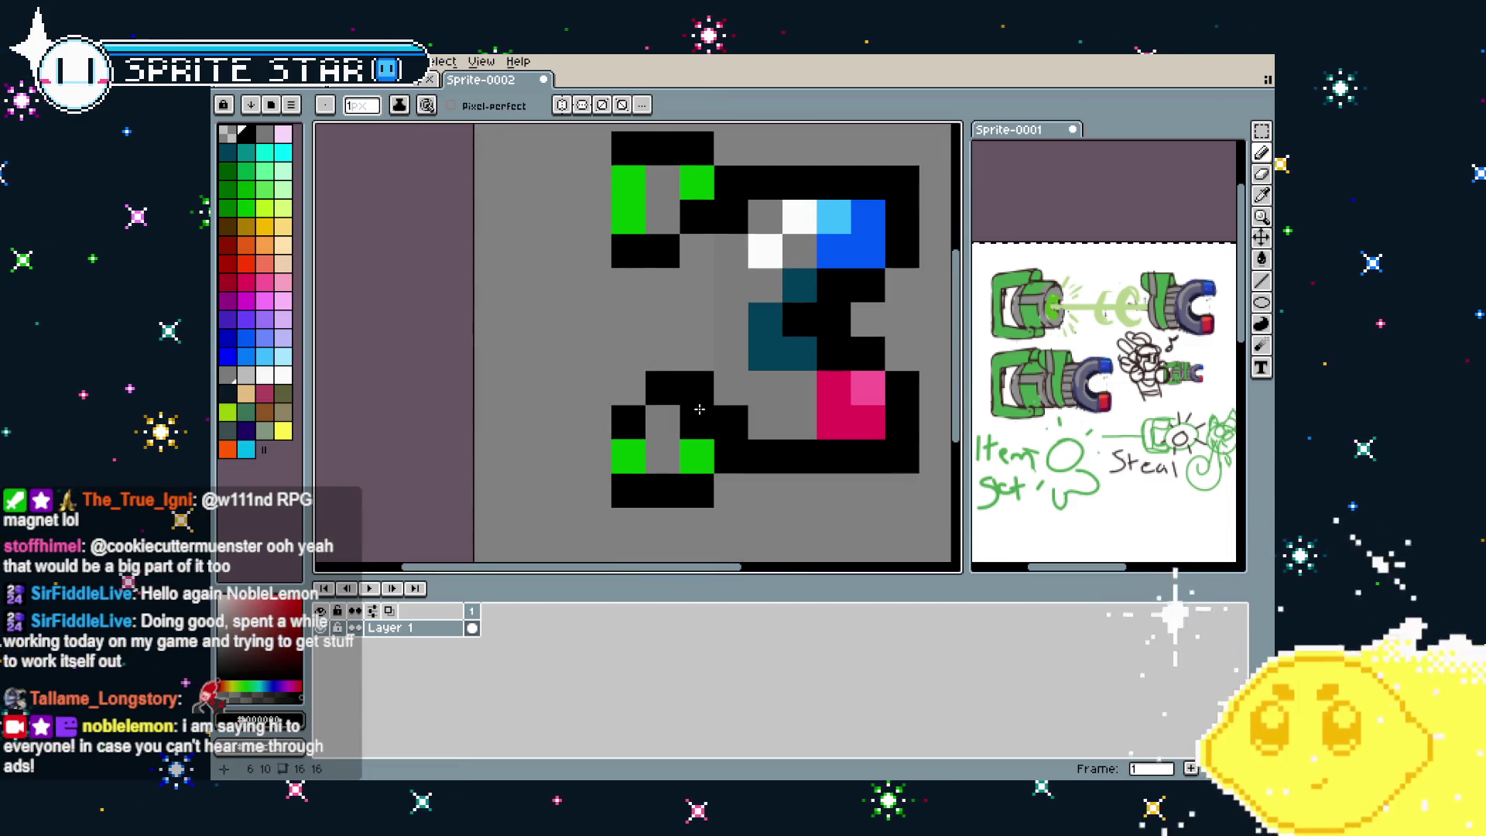
right_click(697, 388)
left_click(631, 389)
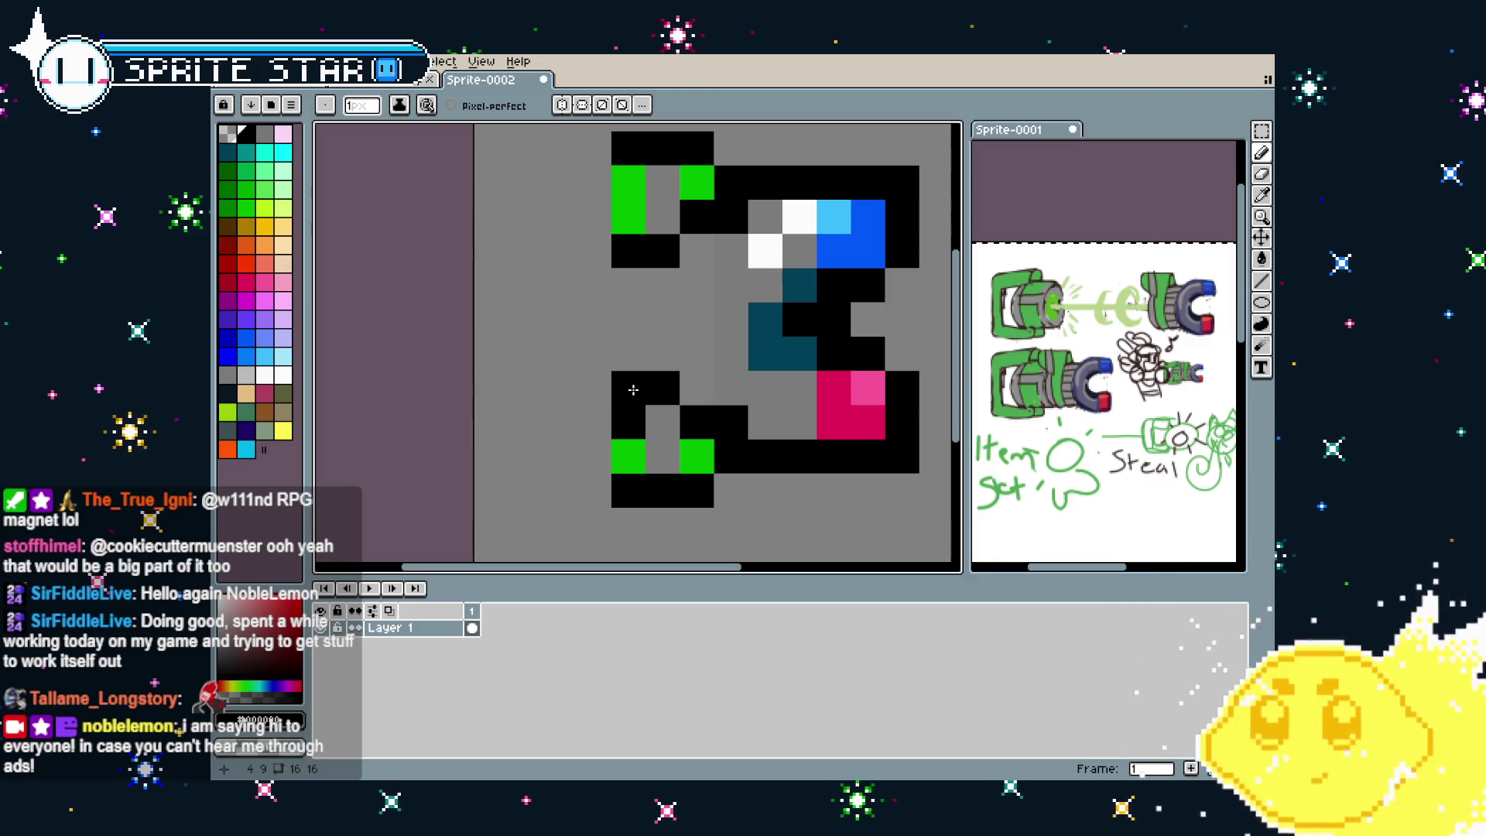
left_click(629, 456, "alt")
left_click(629, 422)
scroll(580, 453, "down", 2)
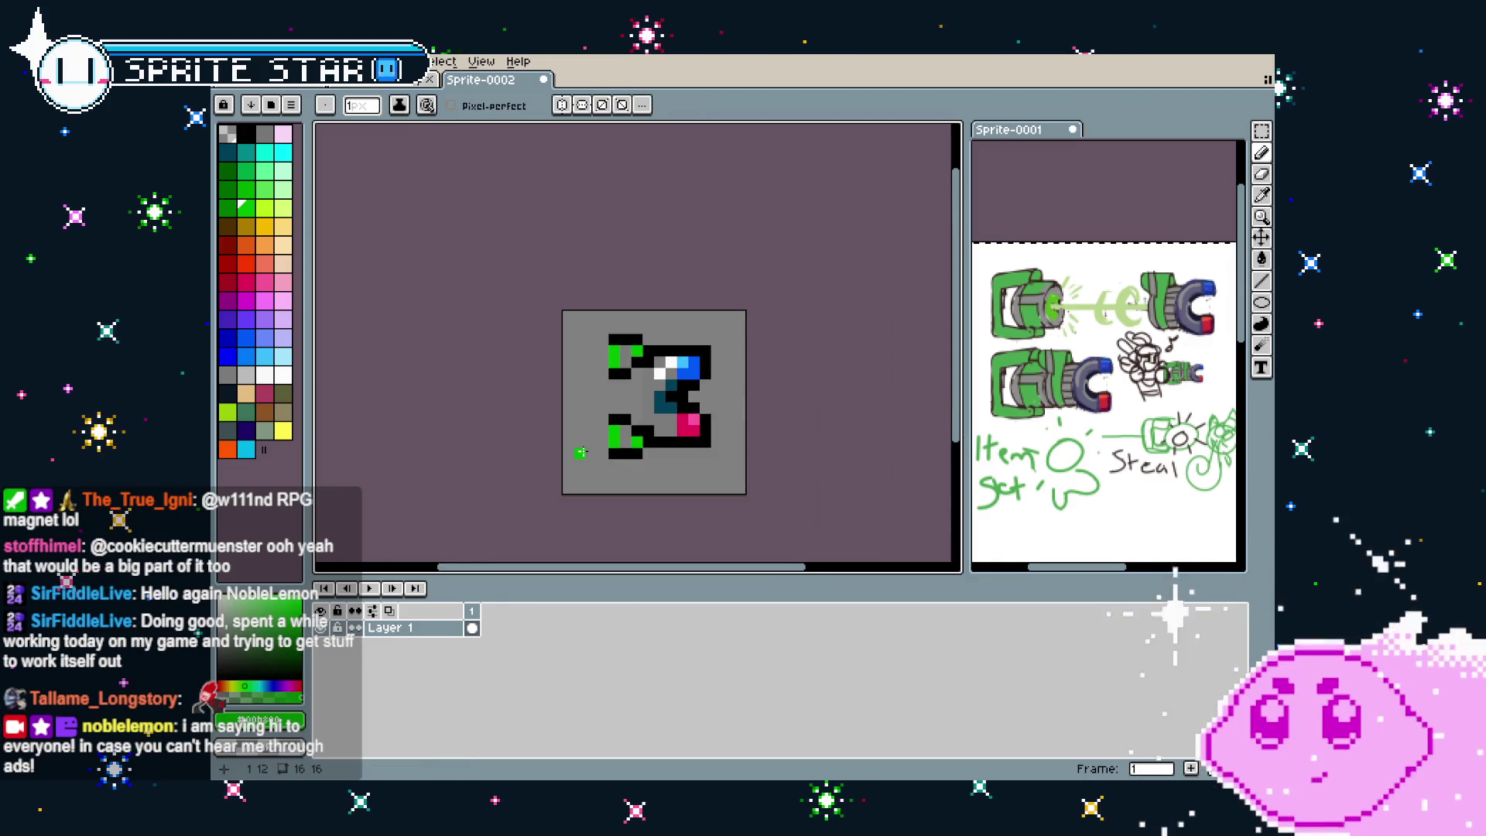
scroll(588, 426, "up", 2)
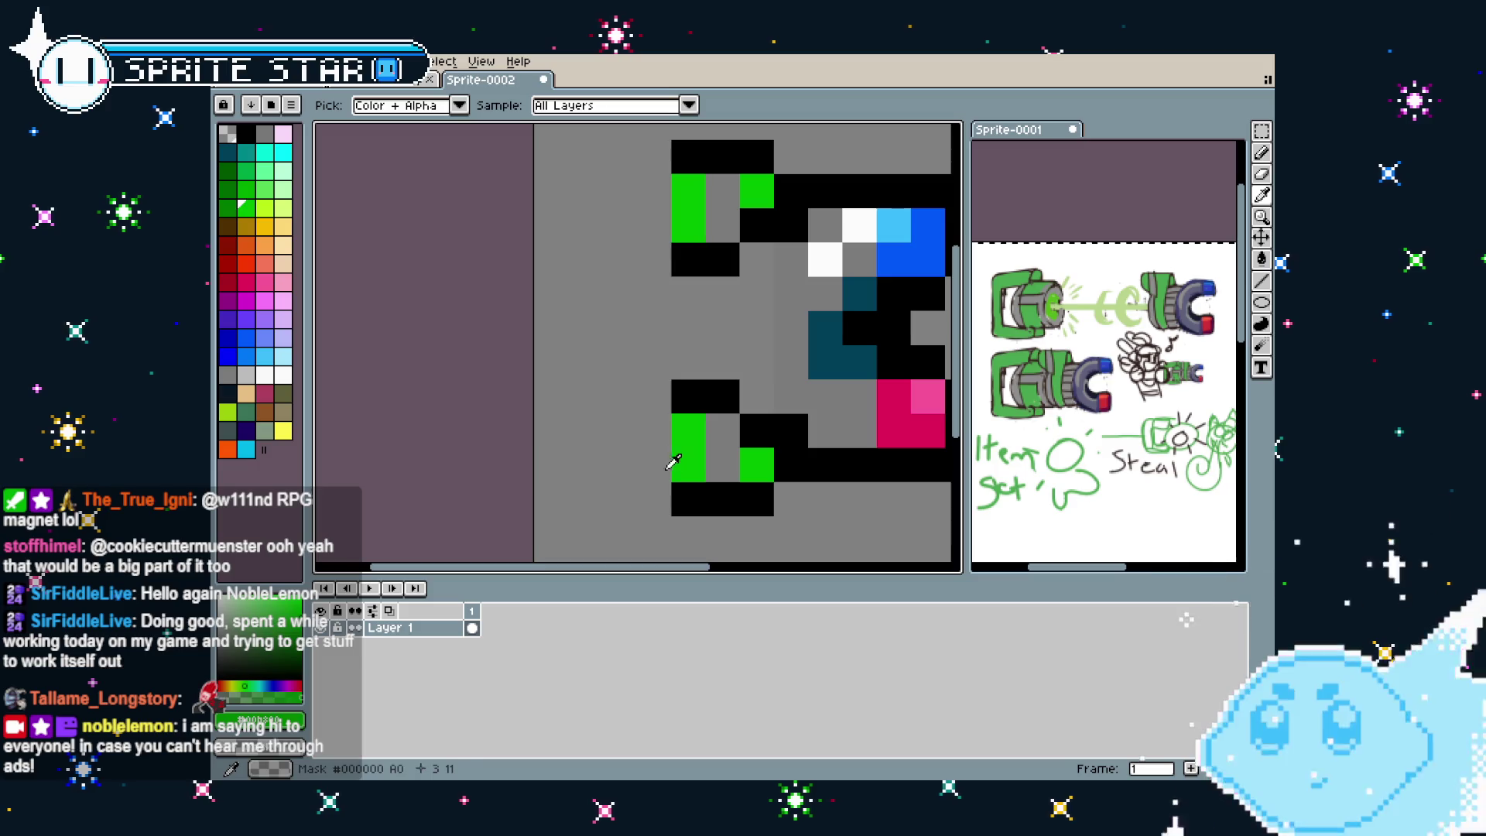
Extend the black columns on the lower-left and upper-left of the magnet
left_click(655, 430)
left_click_drag(654, 396, 654, 260)
key("ctrl+z")
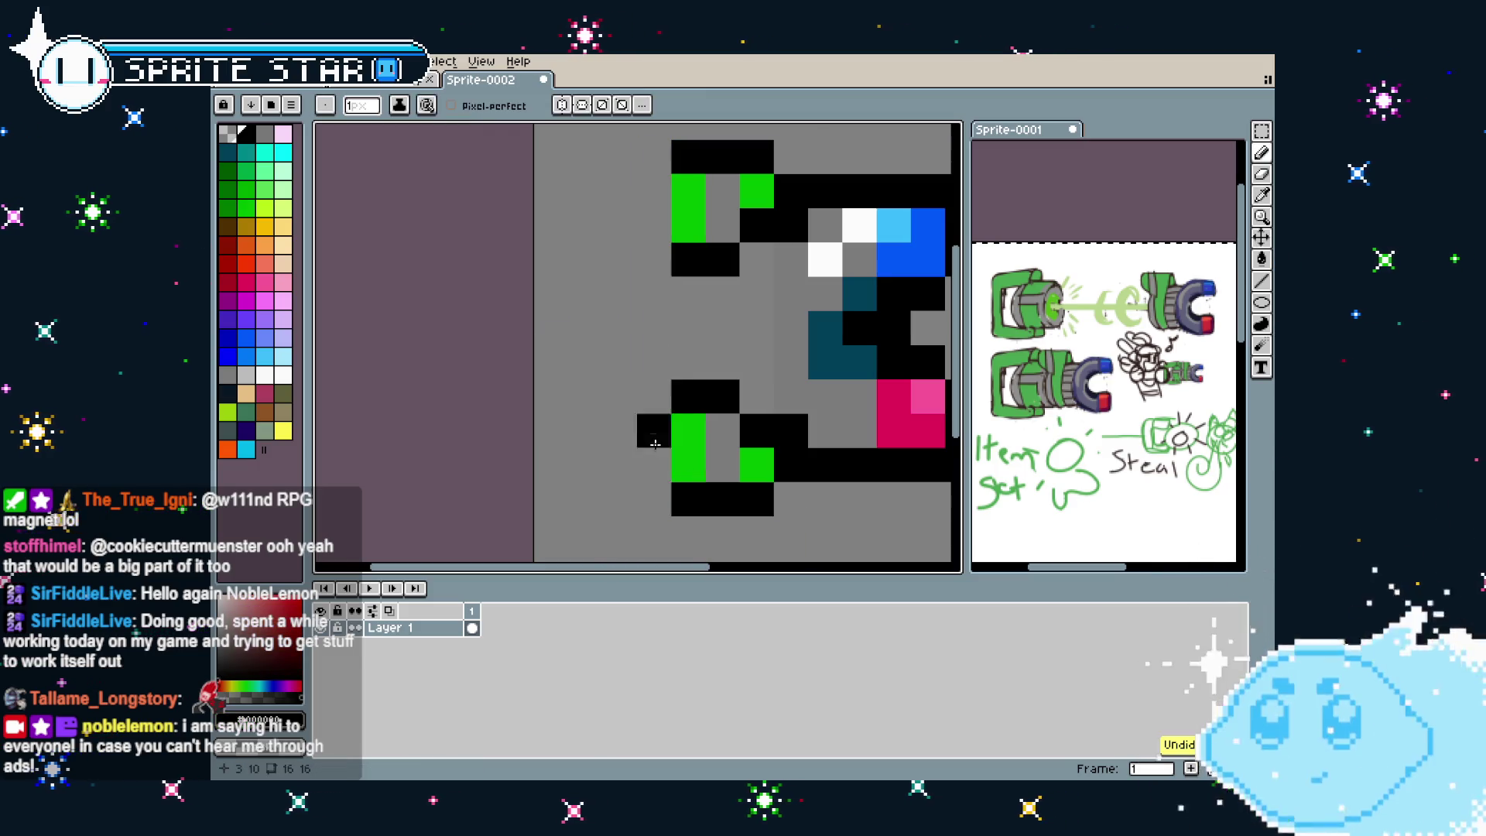
left_click_drag(655, 499, 655, 431)
left_click_drag(658, 160, 658, 233)
scroll(623, 407, "down", 1)
left_click_drag(668, 421, 612, 421)
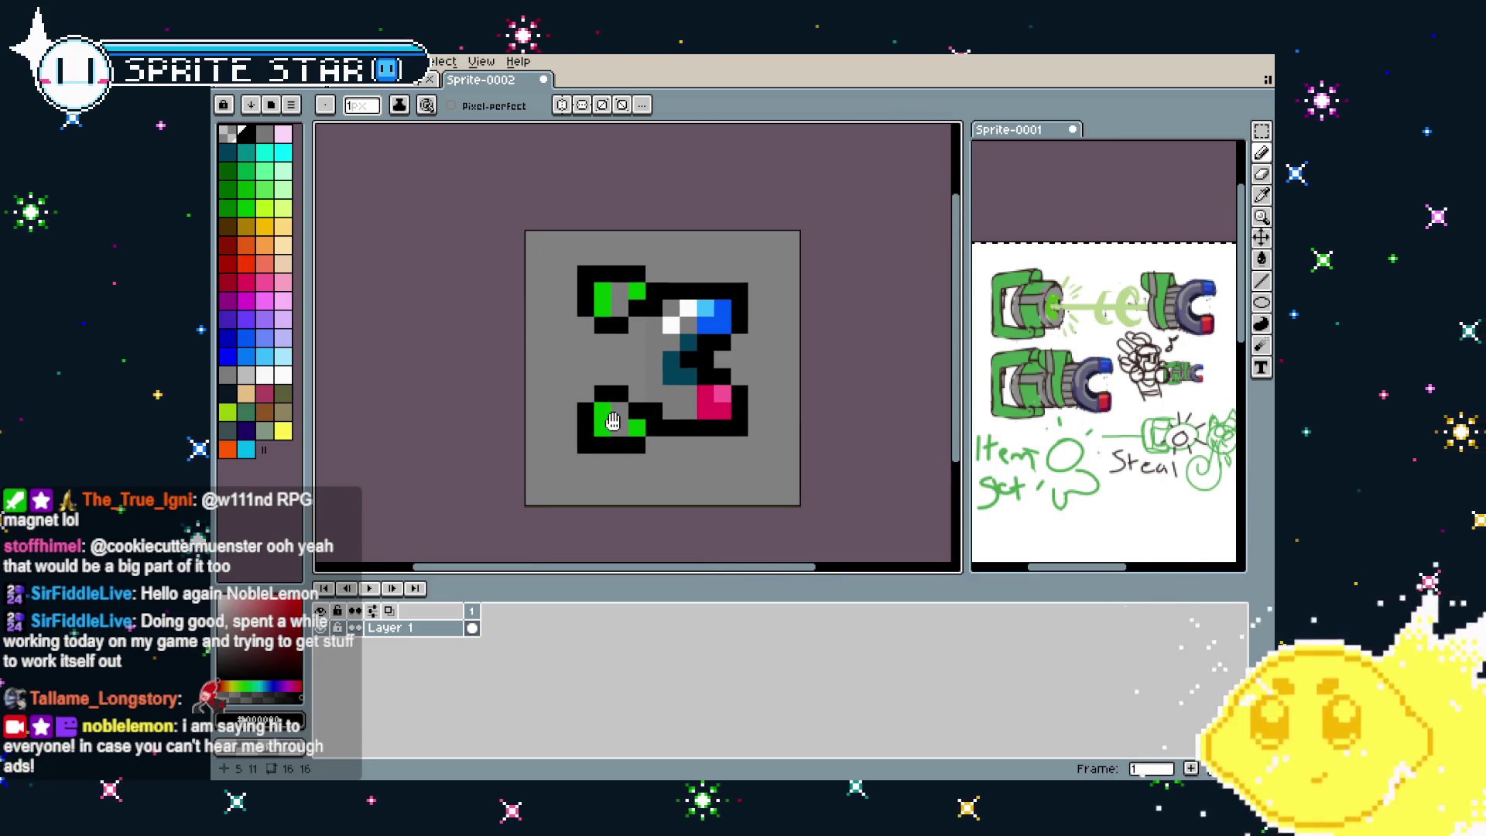
scroll(613, 421, "up", 1)
Fill in the black column joining the prongs and turn a stray pixel grey
mouse_move(605, 310)
left_mouse_down()
mouse_move(528, 310)
mouse_move(528, 387)
left_mouse_up()
left_click(528, 310)
left_click(546, 286, "alt")
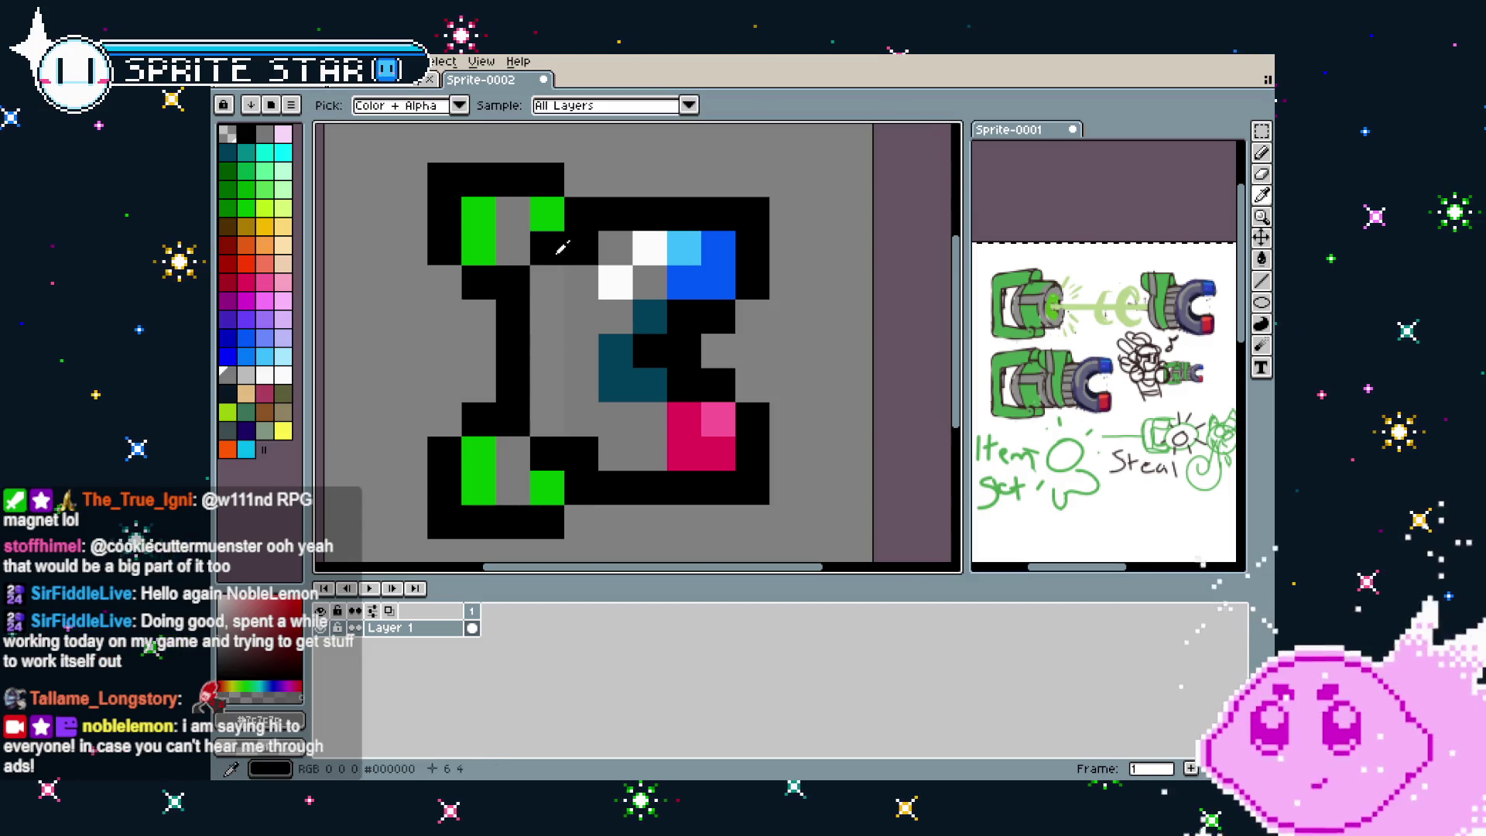
left_click(546, 282)
left_click(546, 420)
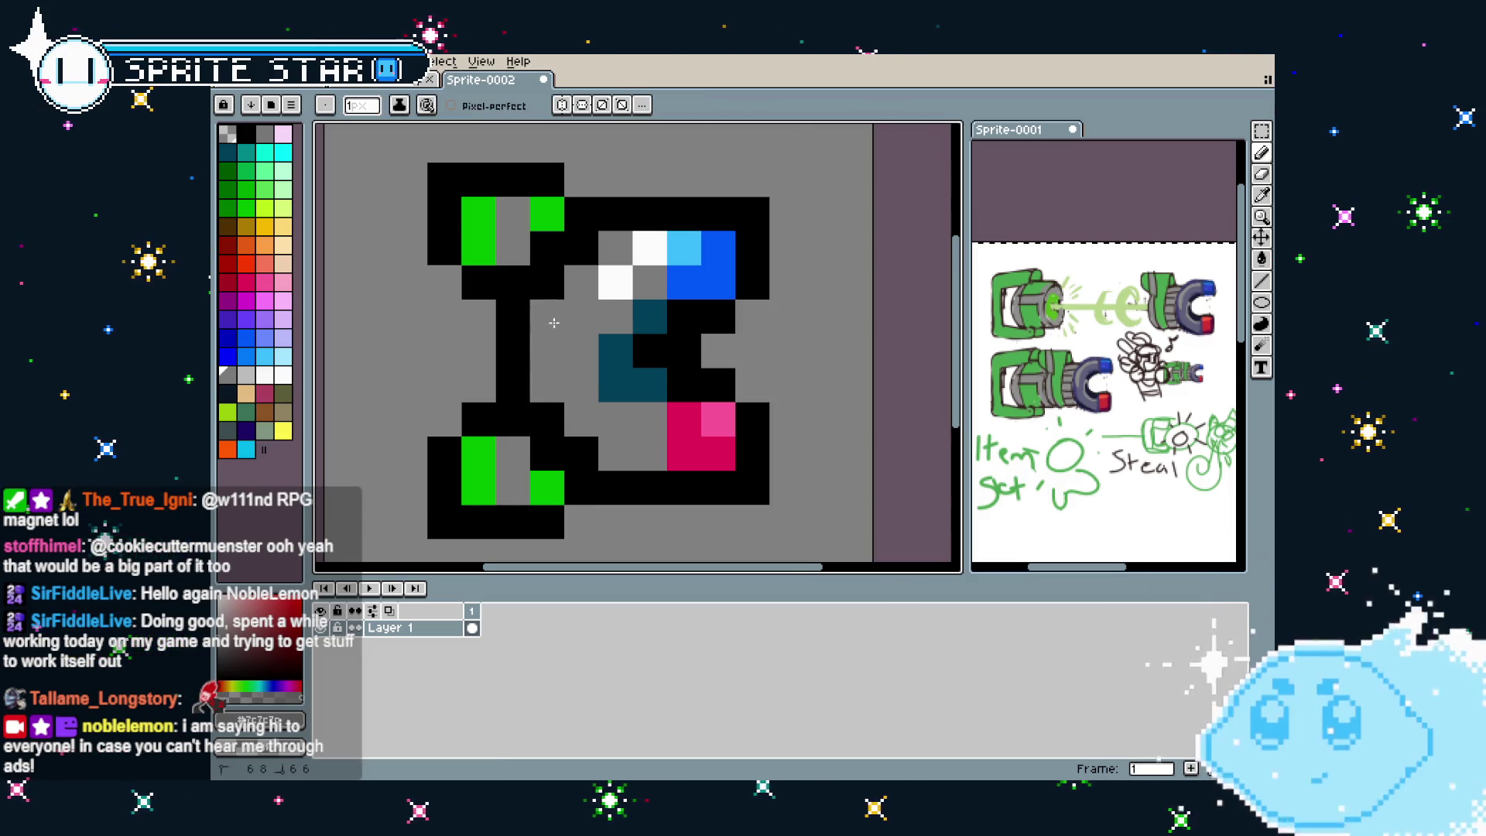
left_click(547, 454)
scroll(546, 454, "down", 3)
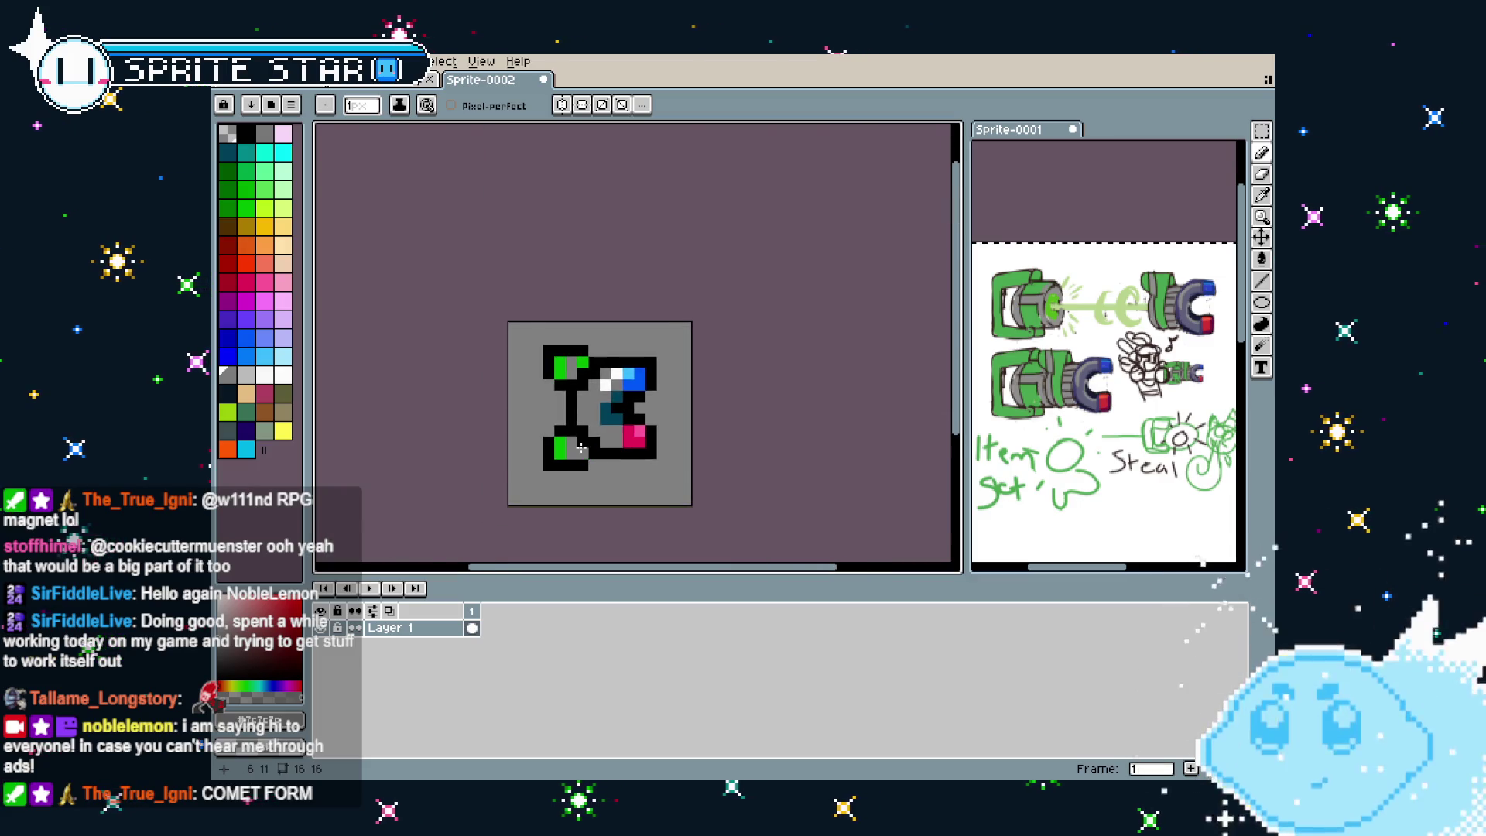
scroll(580, 447, "up", 2)
scroll(646, 434, "down", 1)
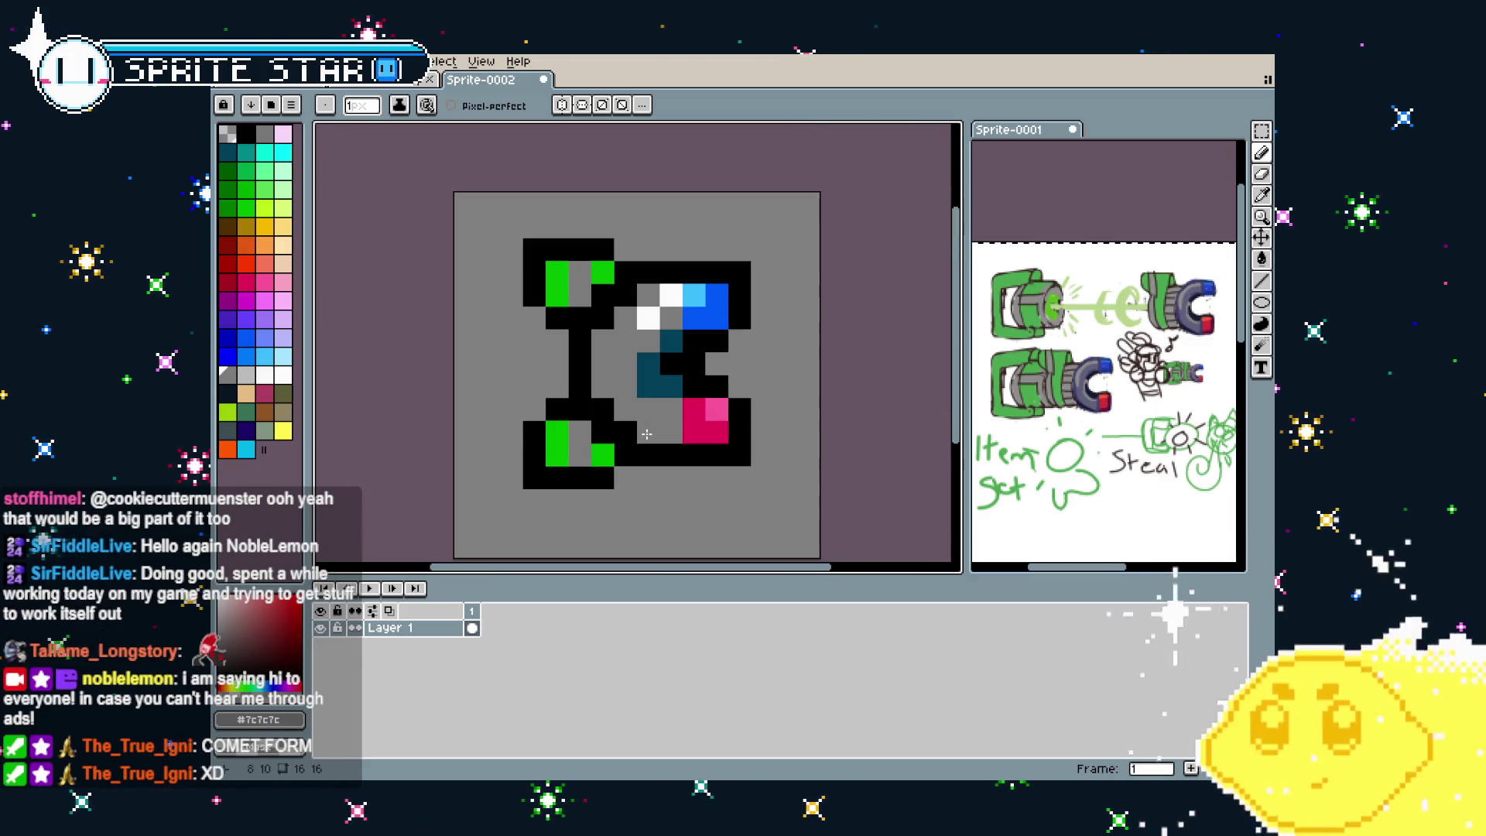
left_click_drag(646, 435, 620, 432)
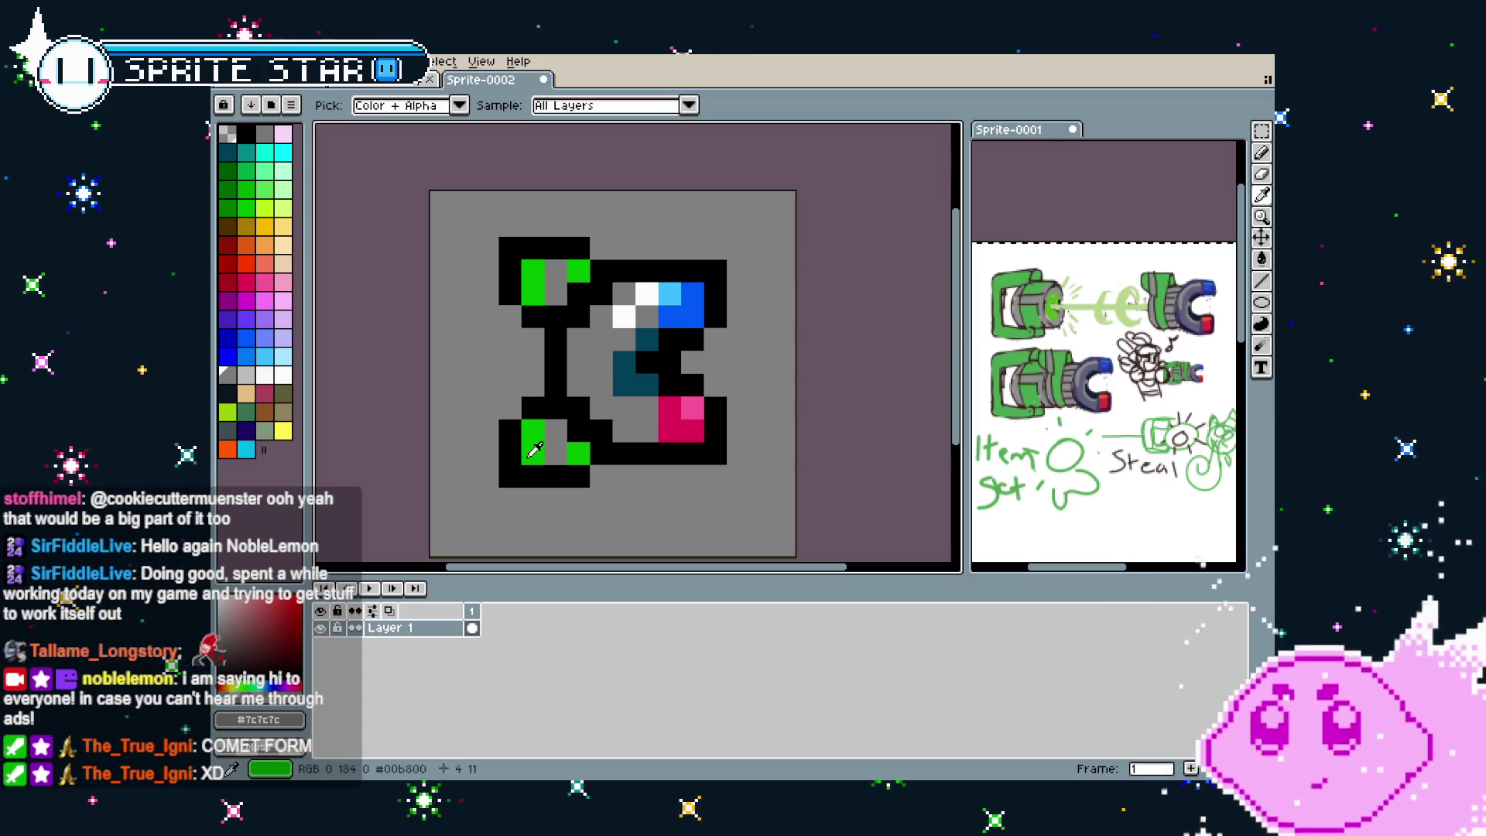
Repaint the grey pixels in the magnet's end pieces bright green
left_click(533, 452, "alt")
left_click(579, 452)
left_click(515, 448)
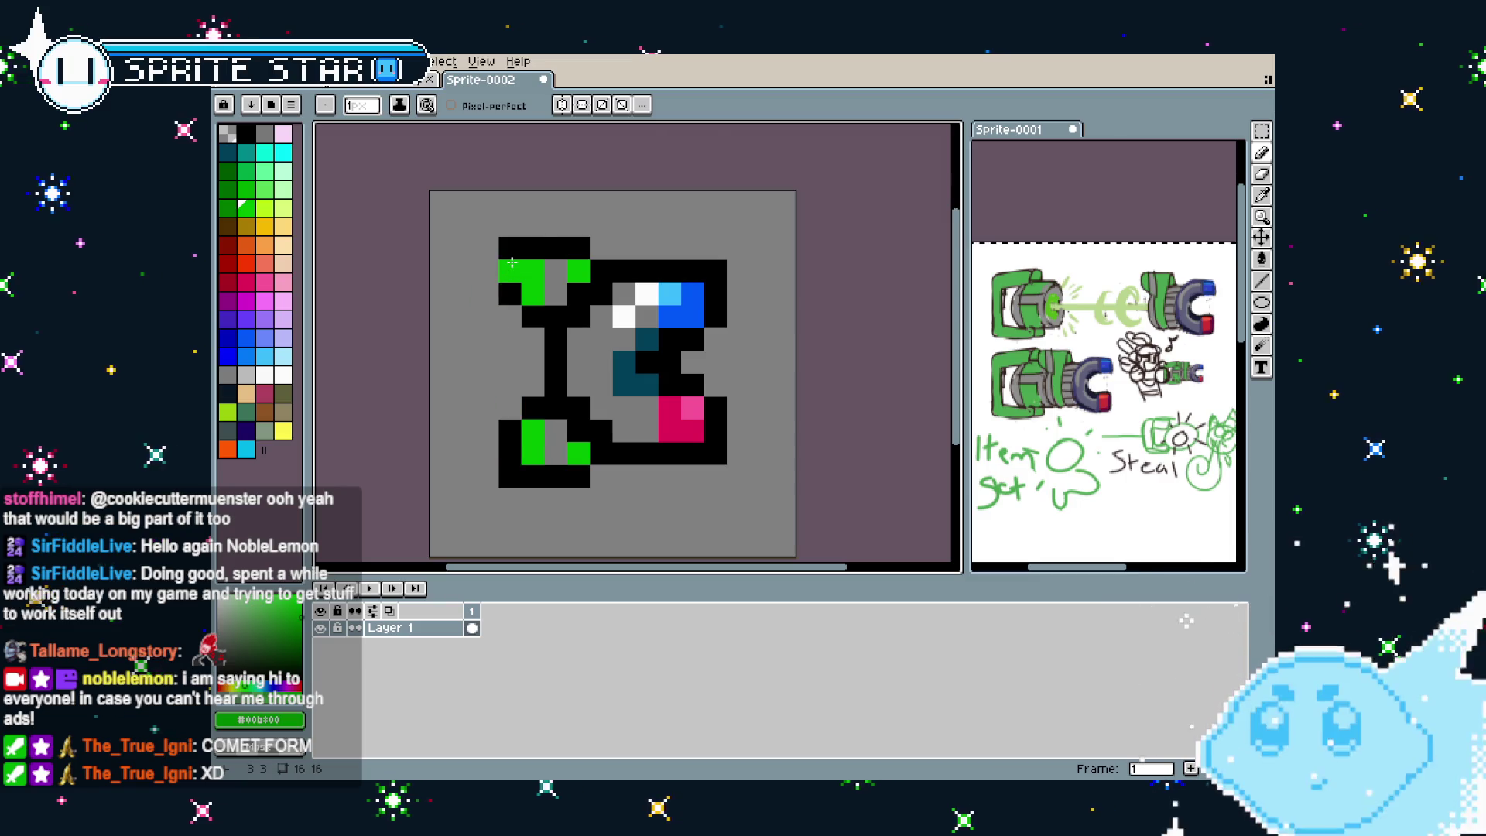
left_click(511, 432)
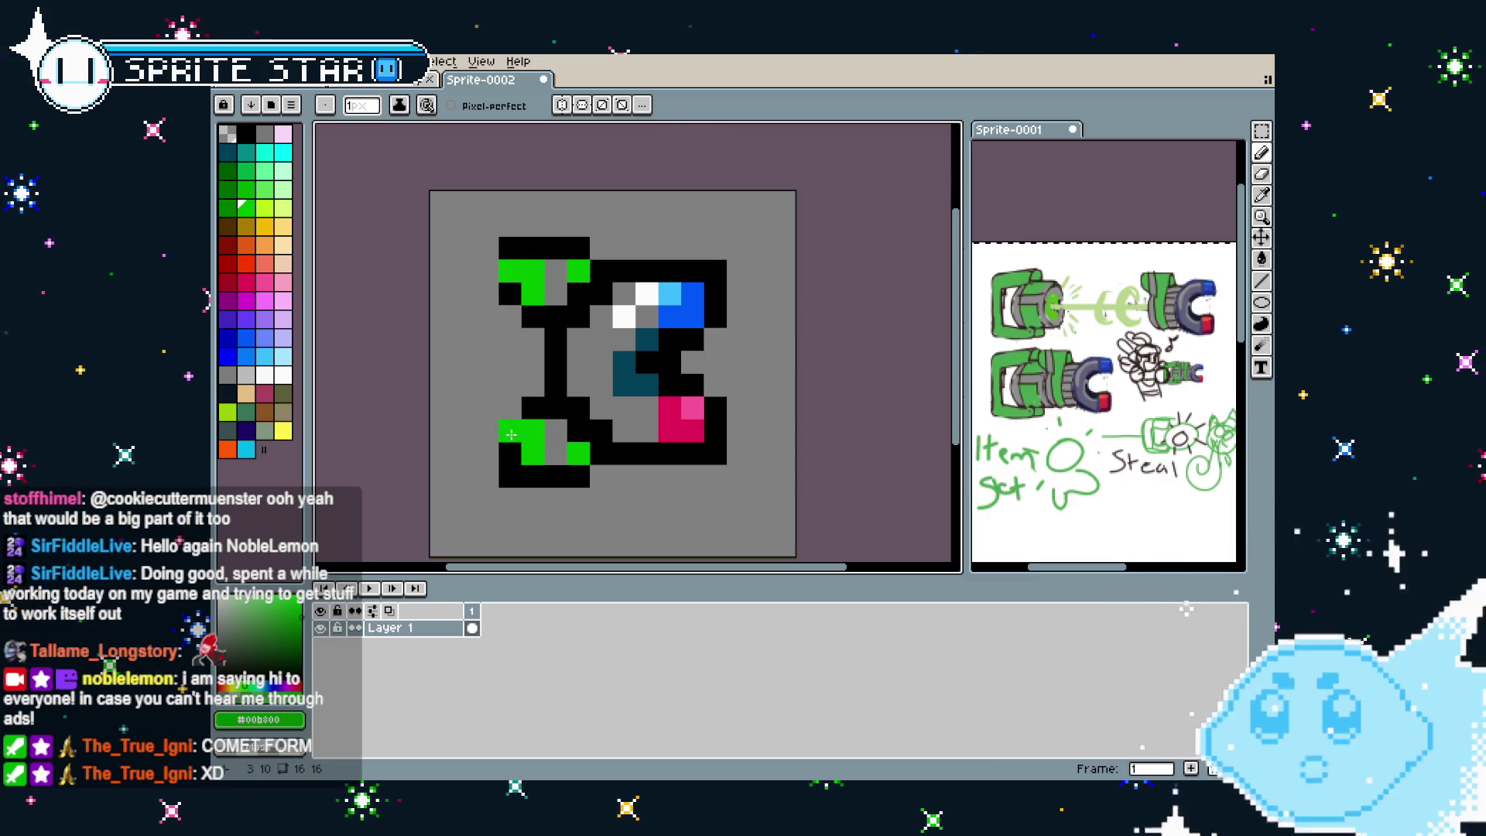
key("ctrl+z")
left_click(511, 446)
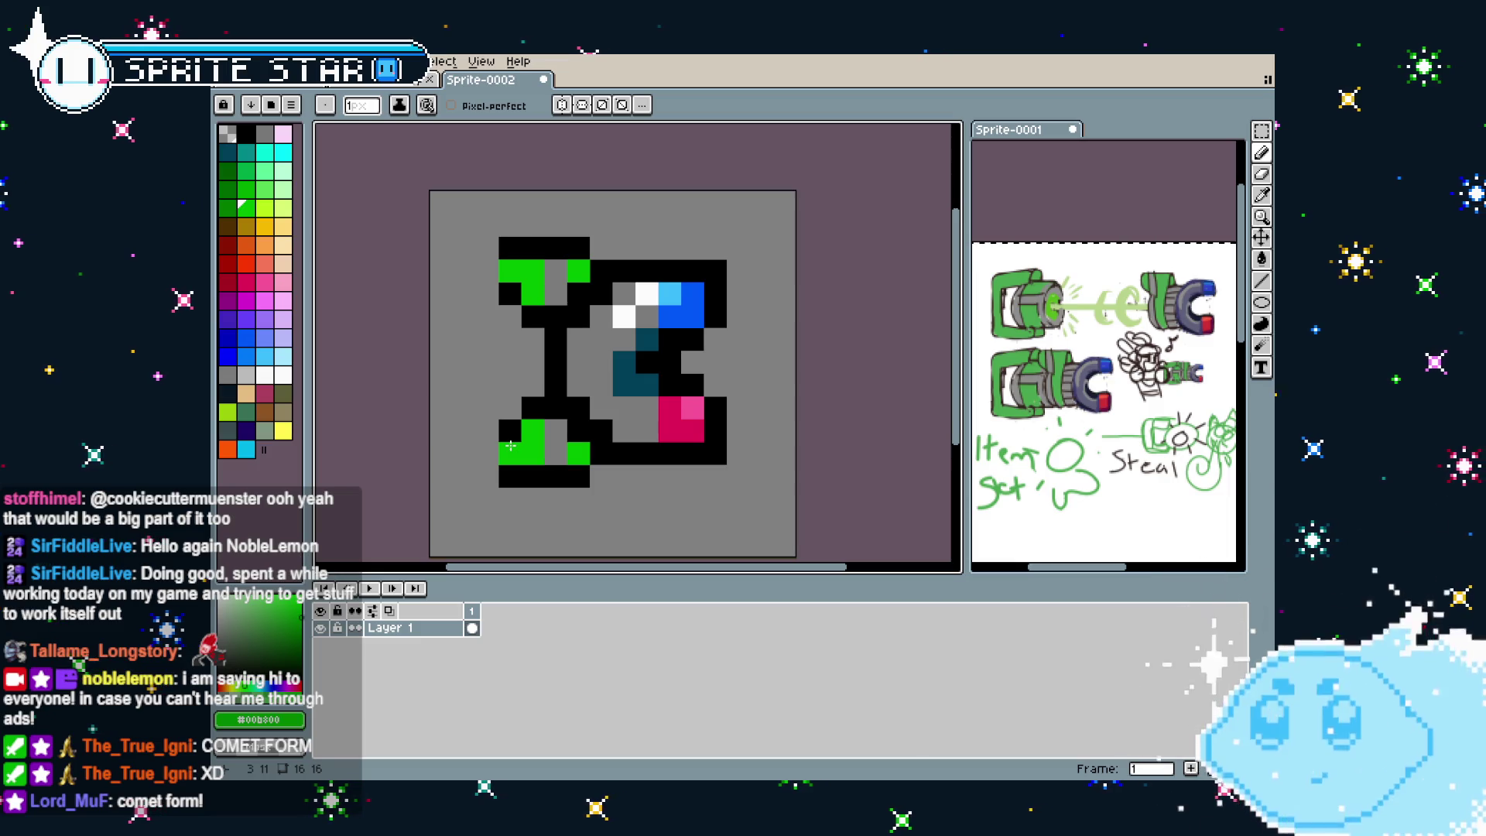
scroll(511, 446, "down", 3)
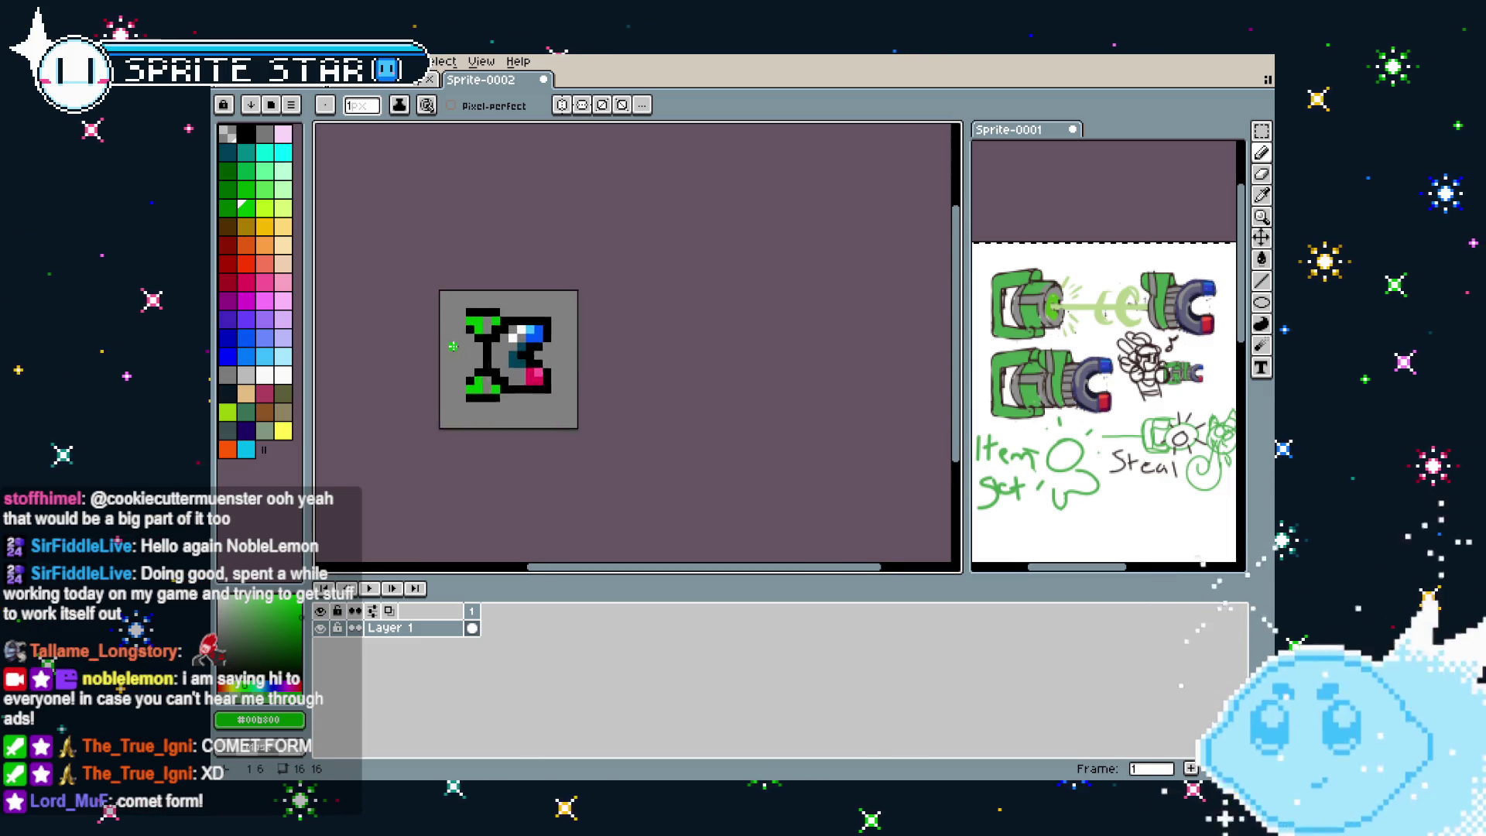
scroll(452, 346, "up", 2)
scroll(453, 346, "up", 1)
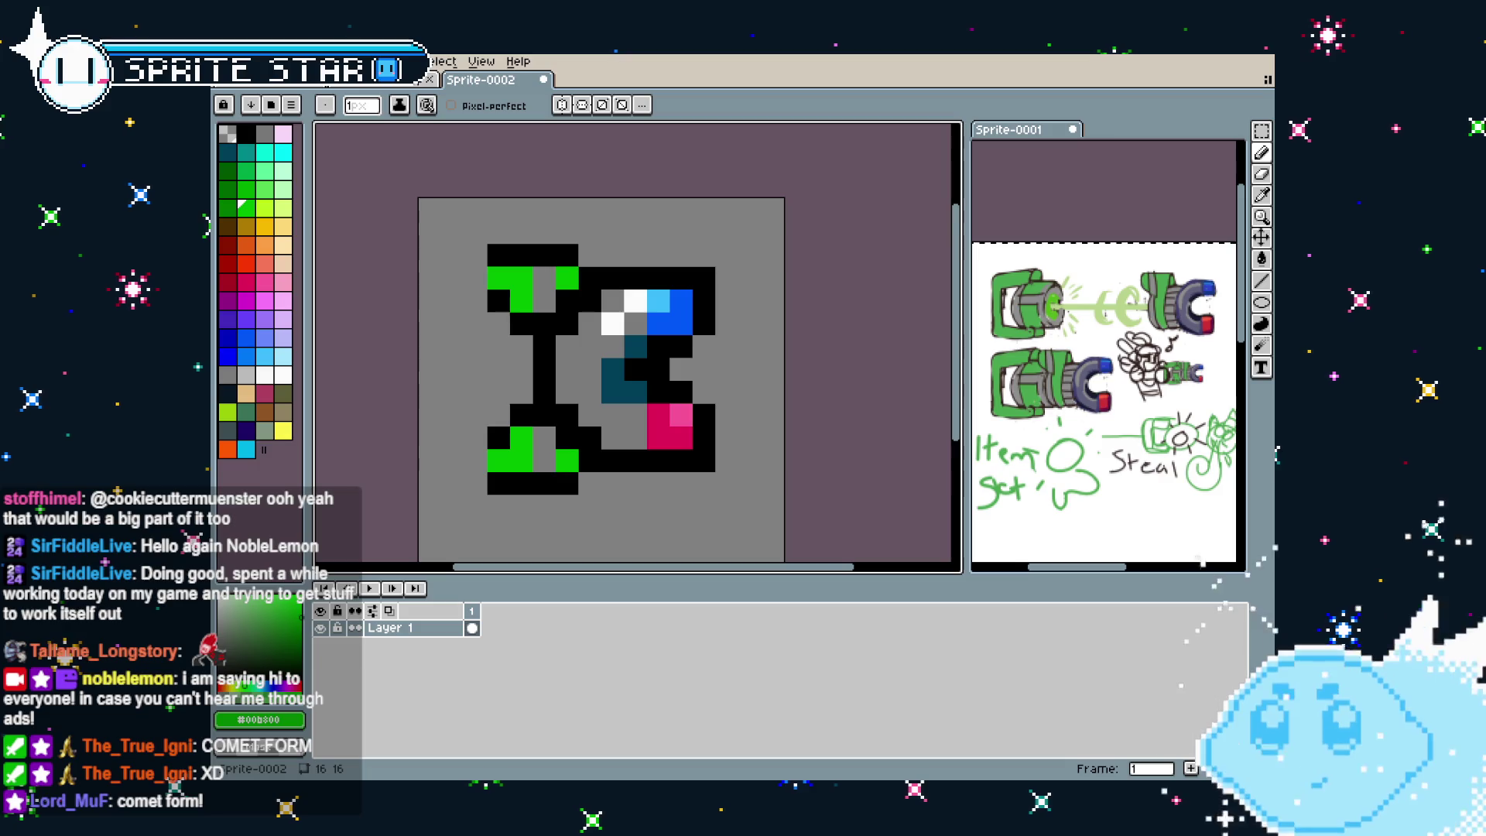
Eyedrop black from the outline and switch to the Line tool
key("i")
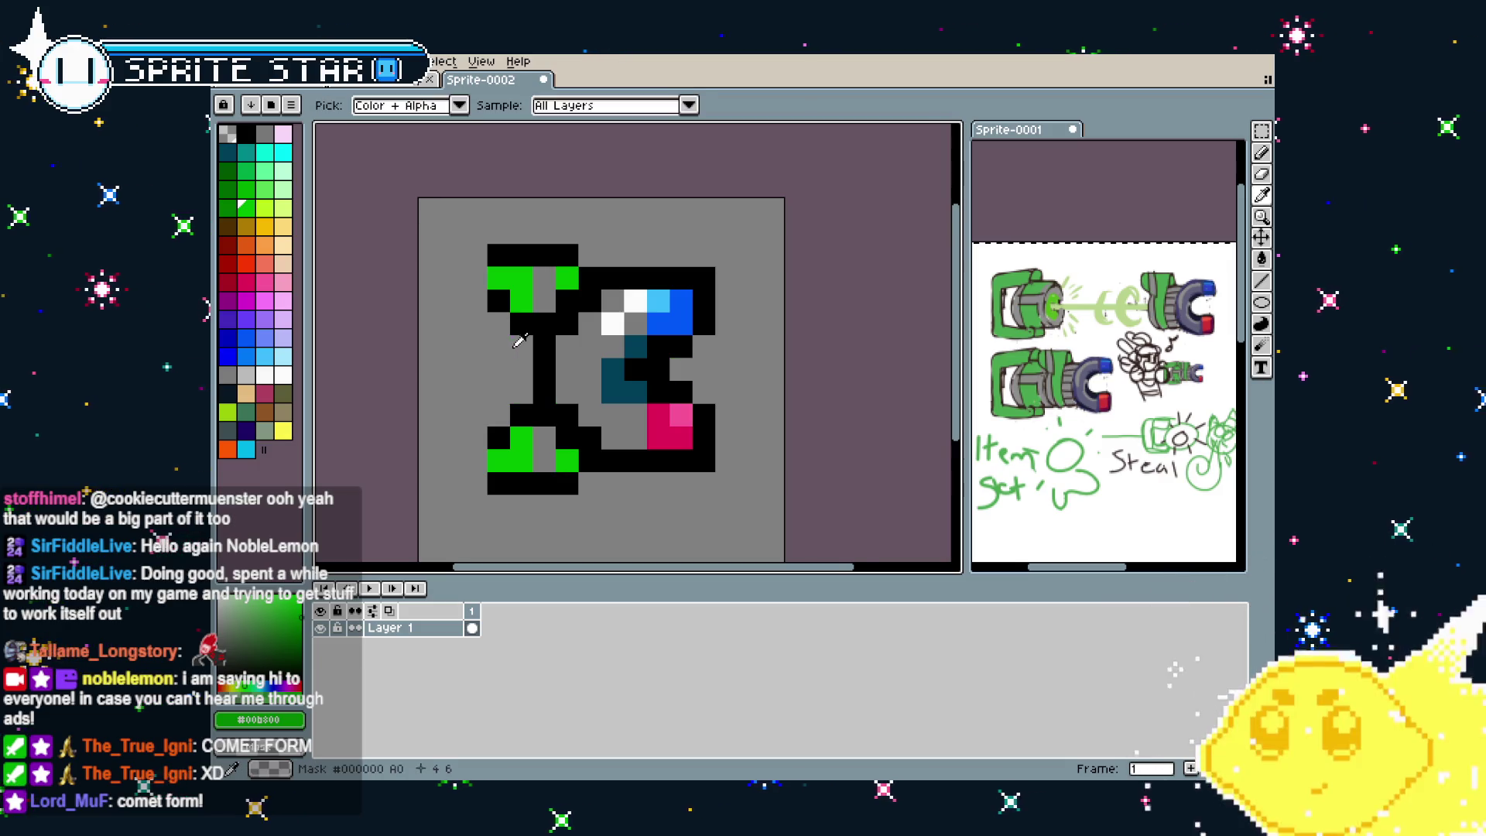
left_click(540, 329)
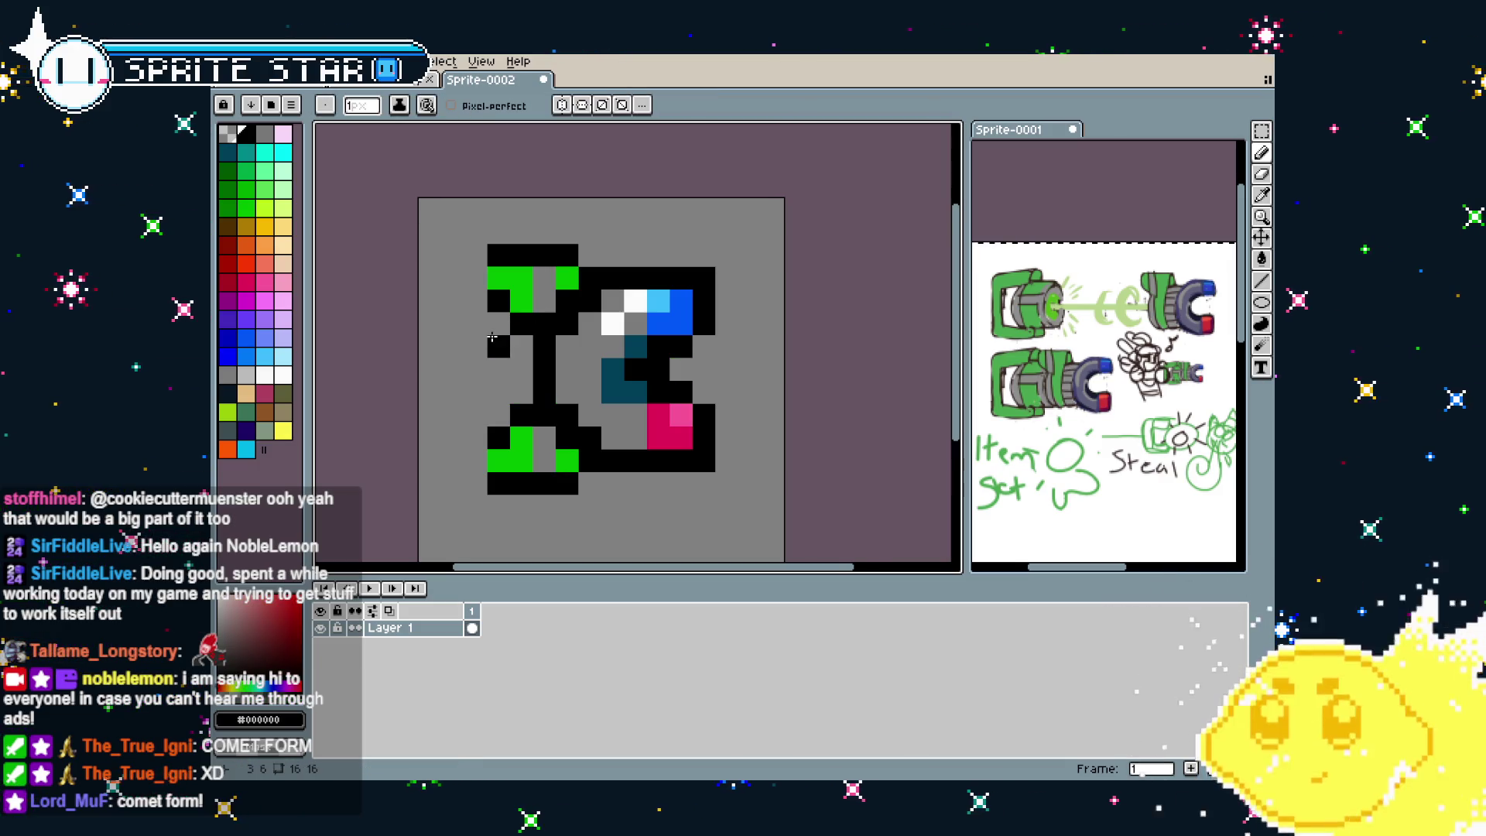
key("l")
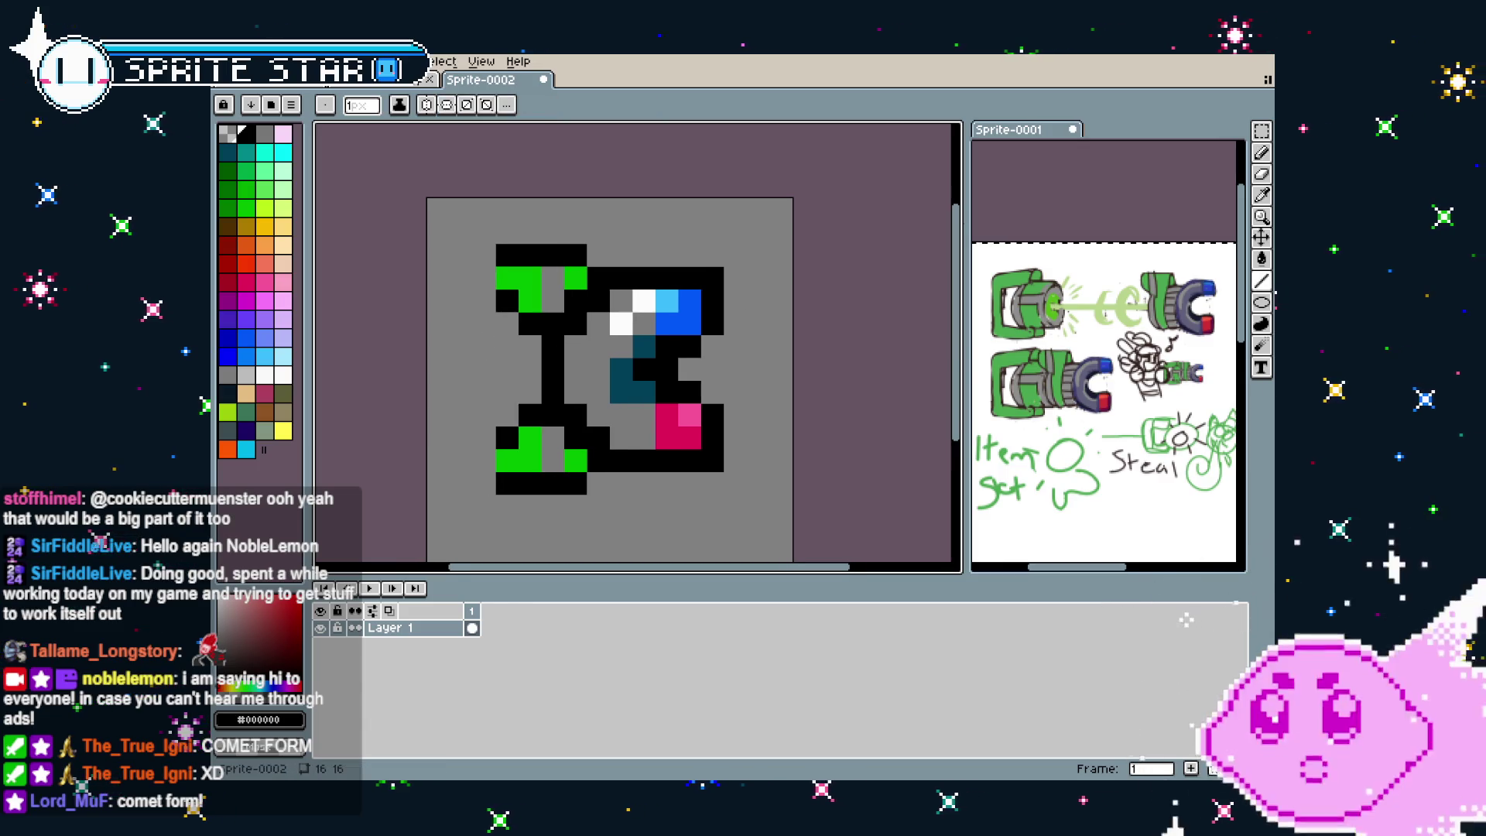
scroll(514, 381, "left", 2)
scroll(501, 358, "left", 1)
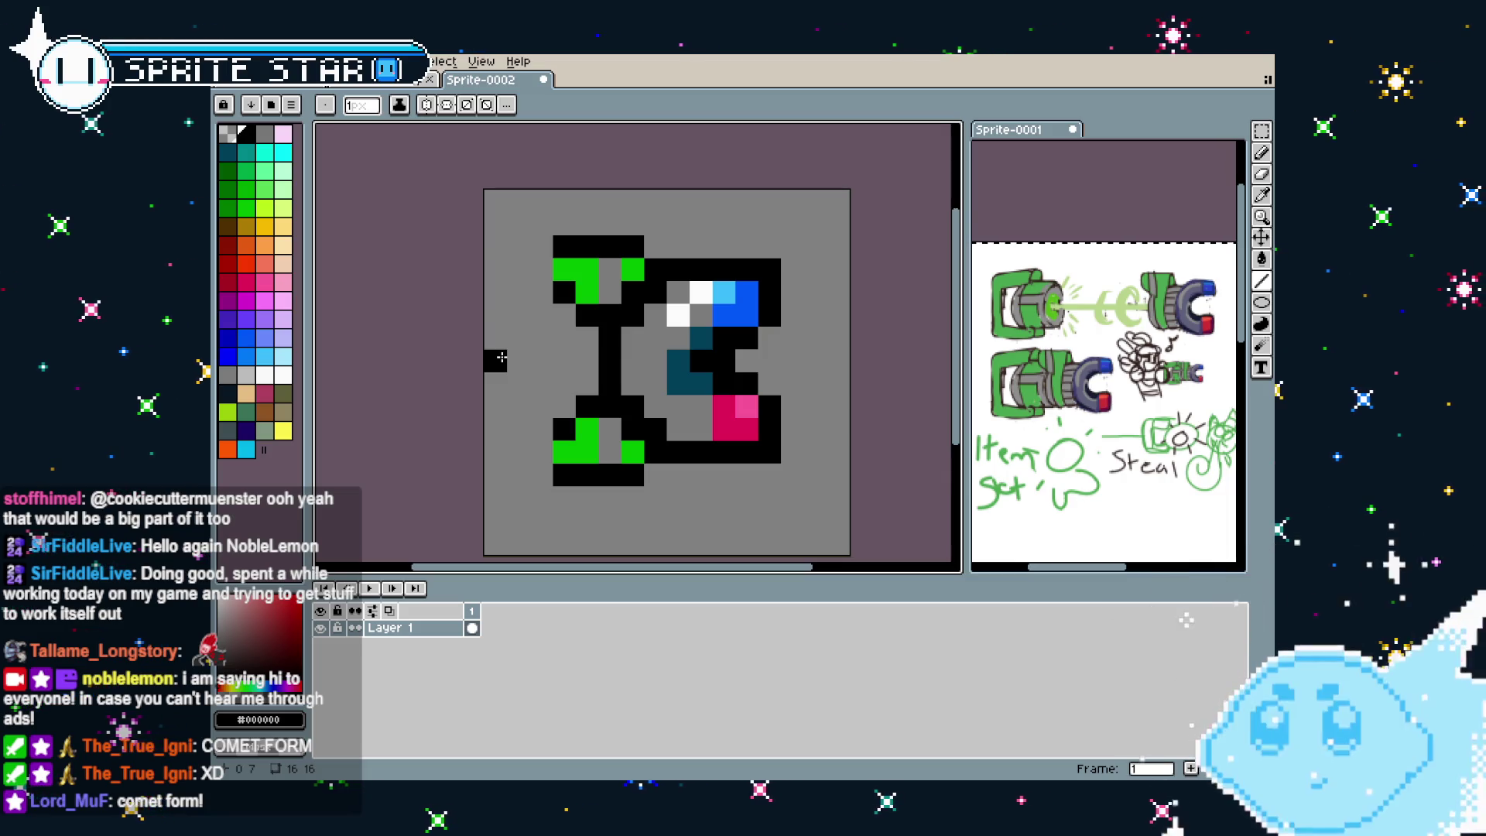
Select the grey background and draw a yellow-green filled ellipse left of the gun
key("w")
left_click(520, 342)
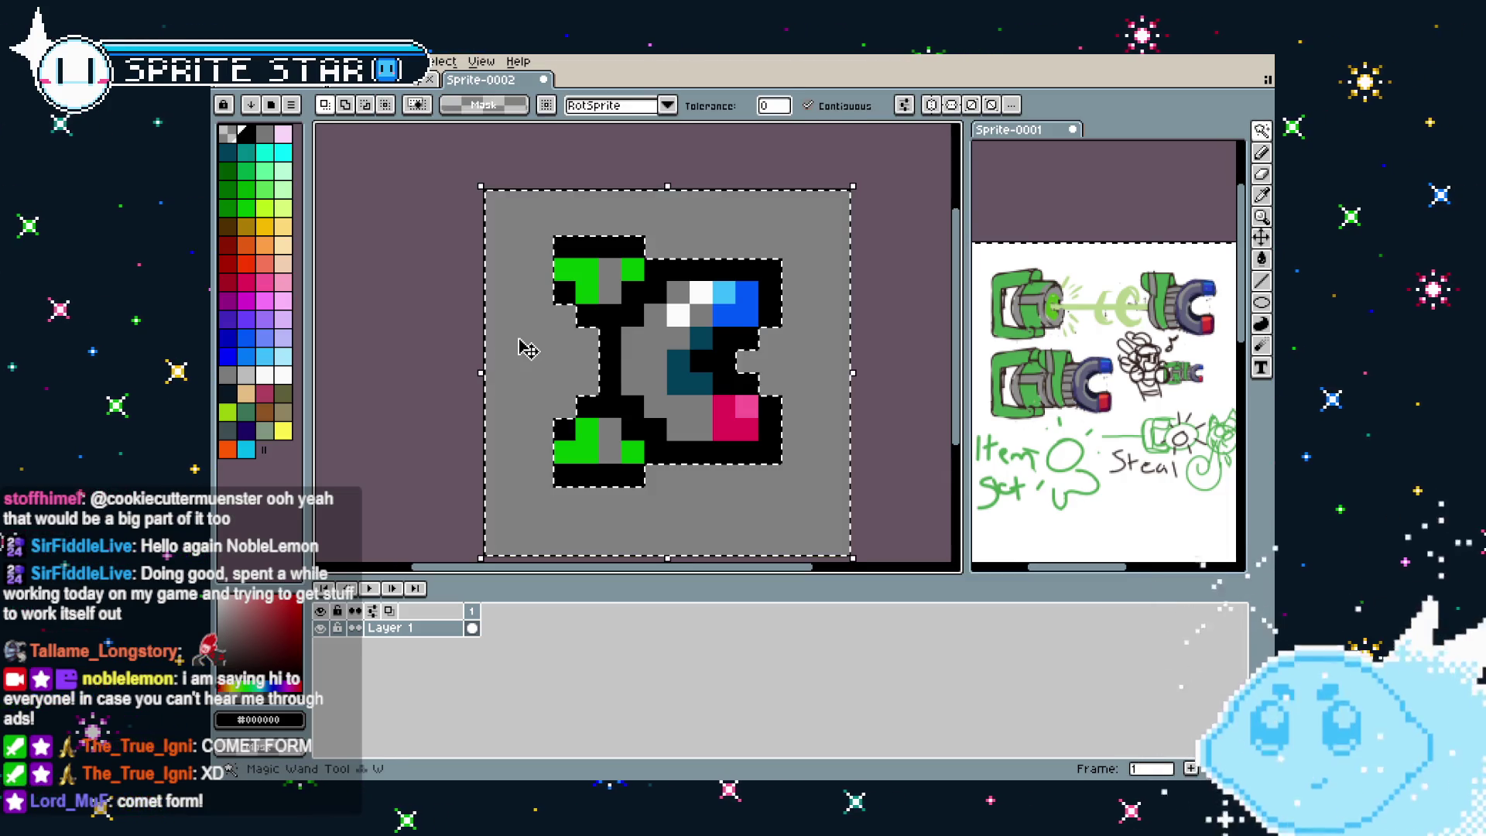
scroll(522, 344, "down", 2)
scroll(528, 350, "up", 1)
scroll(542, 348, "up", 1)
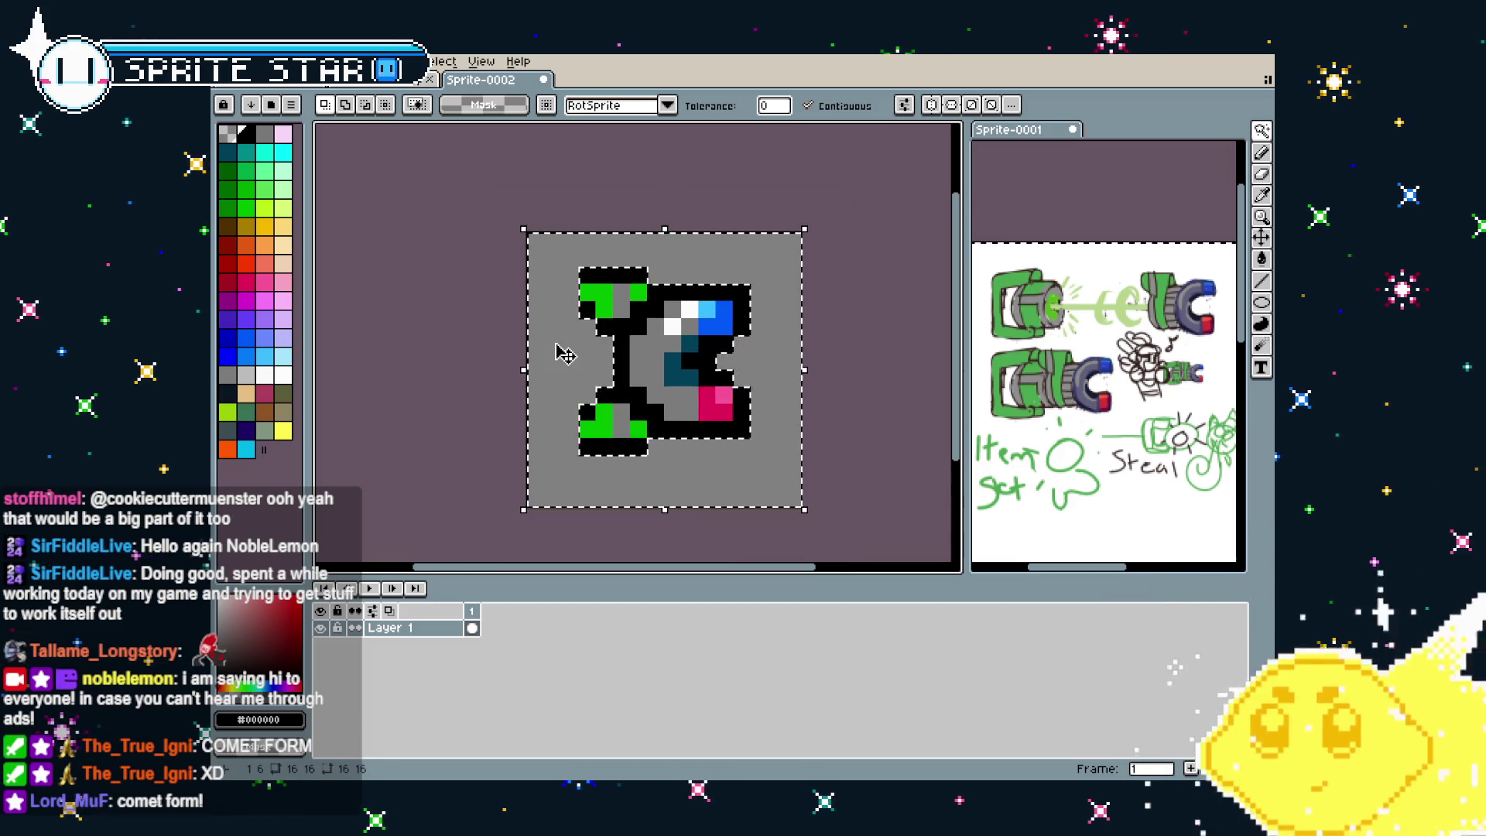
scroll(557, 344, "up", 1)
scroll(565, 355, "down", 1)
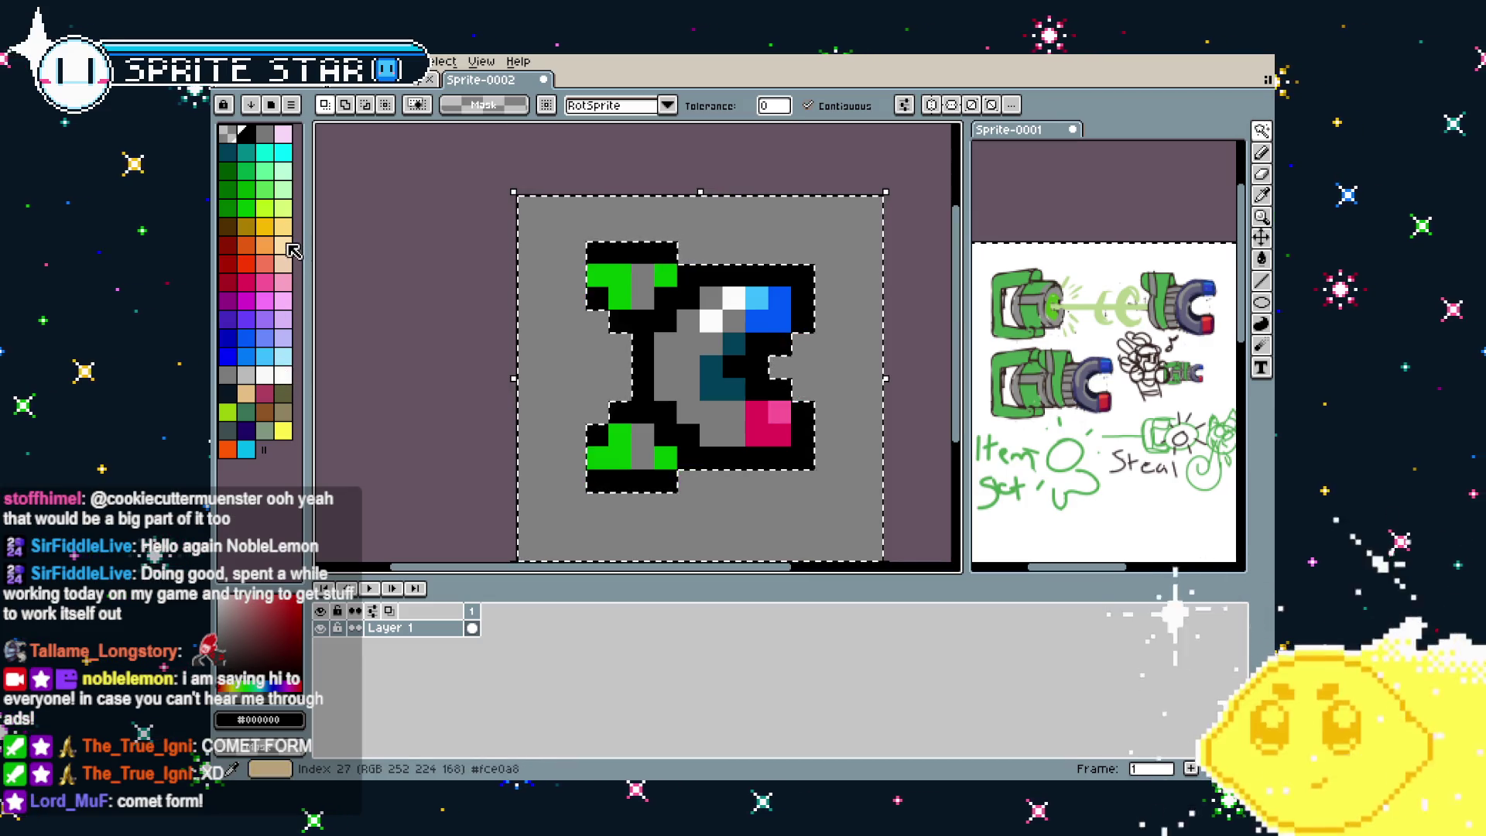
left_click(283, 208)
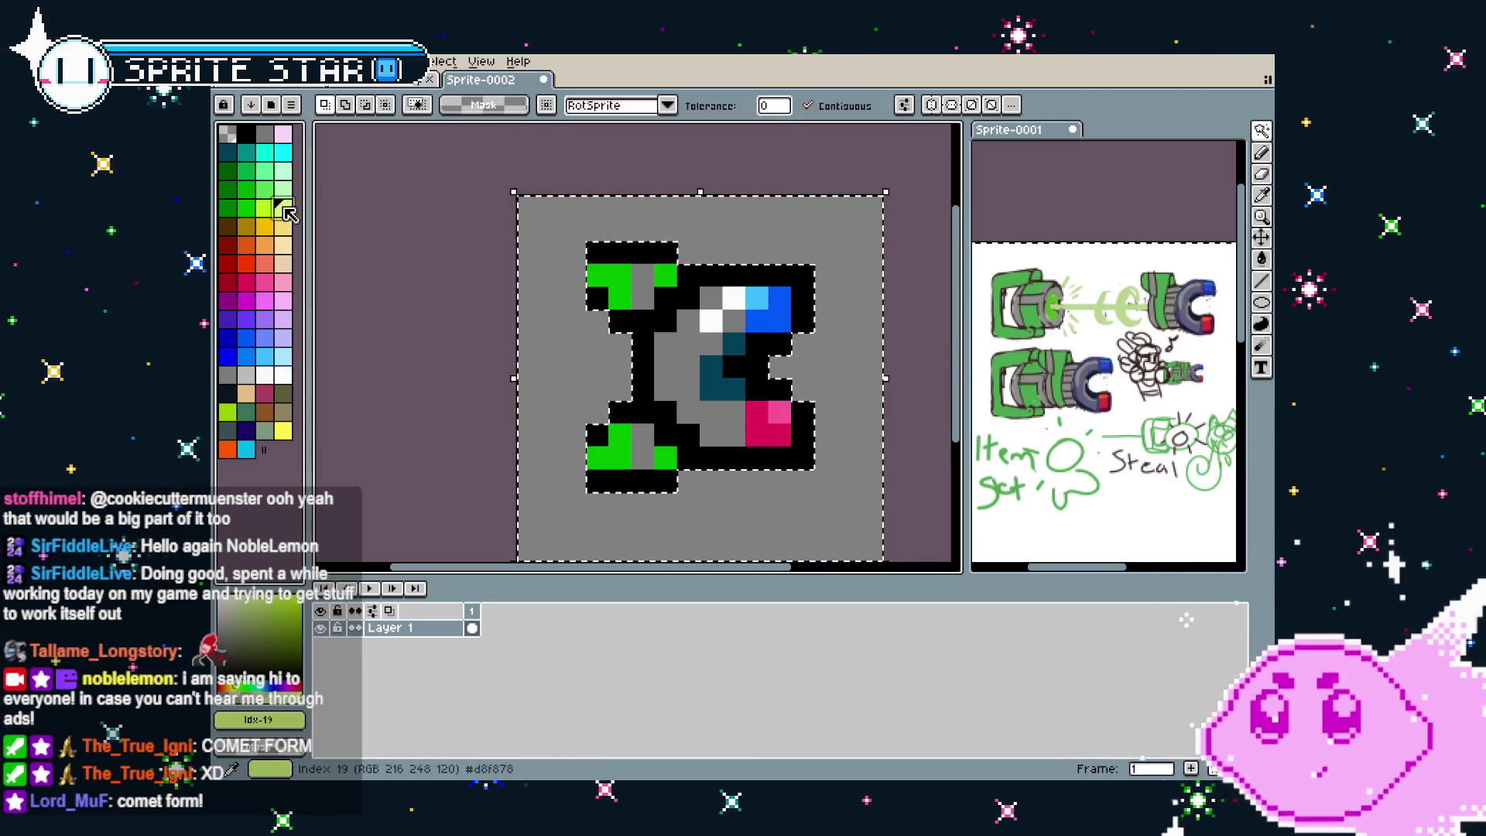
left_click(1259, 298)
left_click(712, 300)
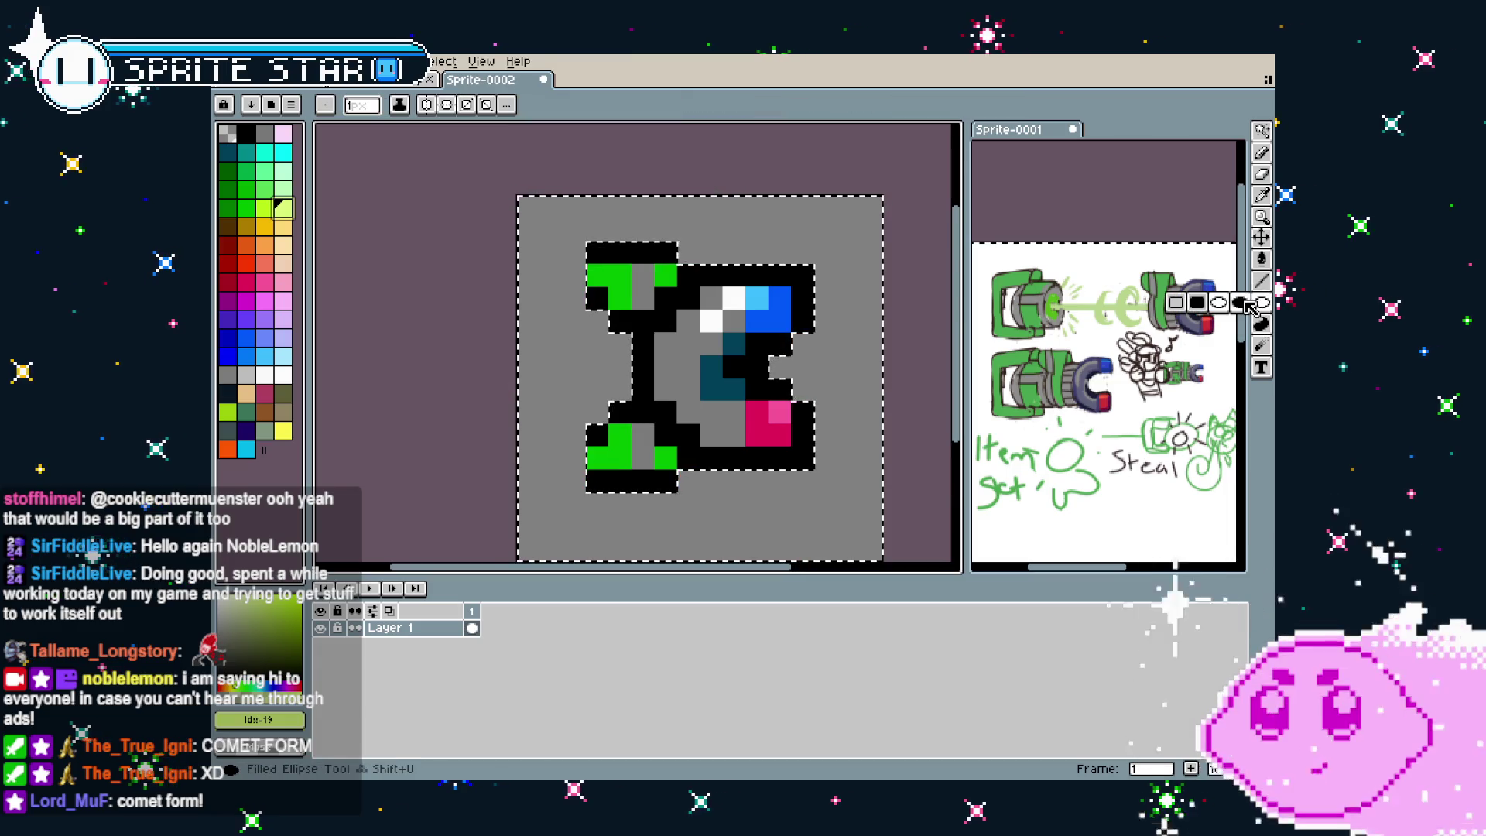
mouse_move(575, 275)
left_mouse_down()
mouse_move(574, 321)
mouse_move(649, 453)
left_mouse_up()
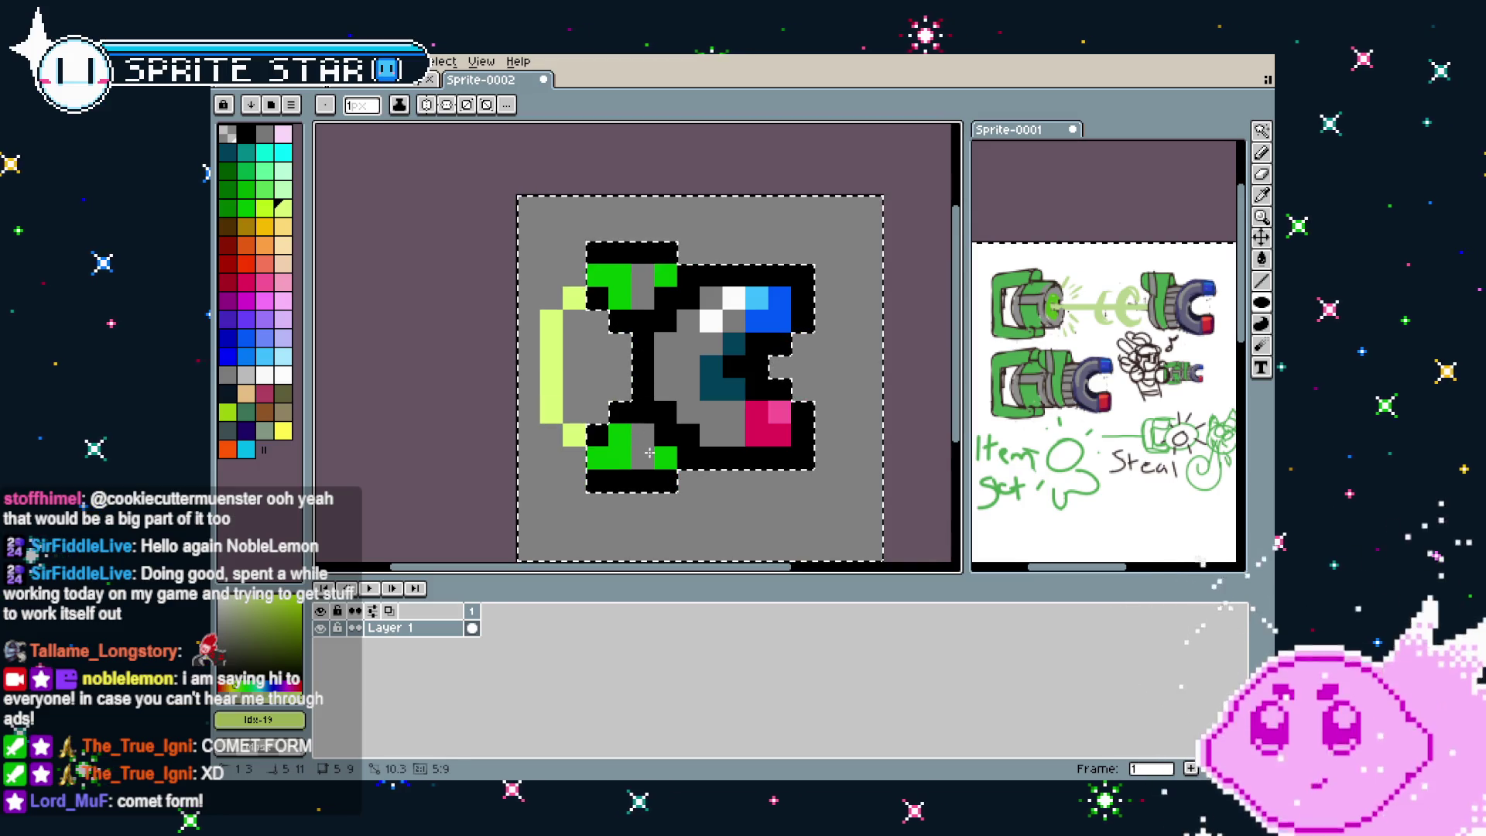
left_click(711, 319, "alt")
Draw a white ellipse core inside the glow and whiten its leftmost pixels
left_click(671, 329)
left_click_drag(565, 313, 631, 422)
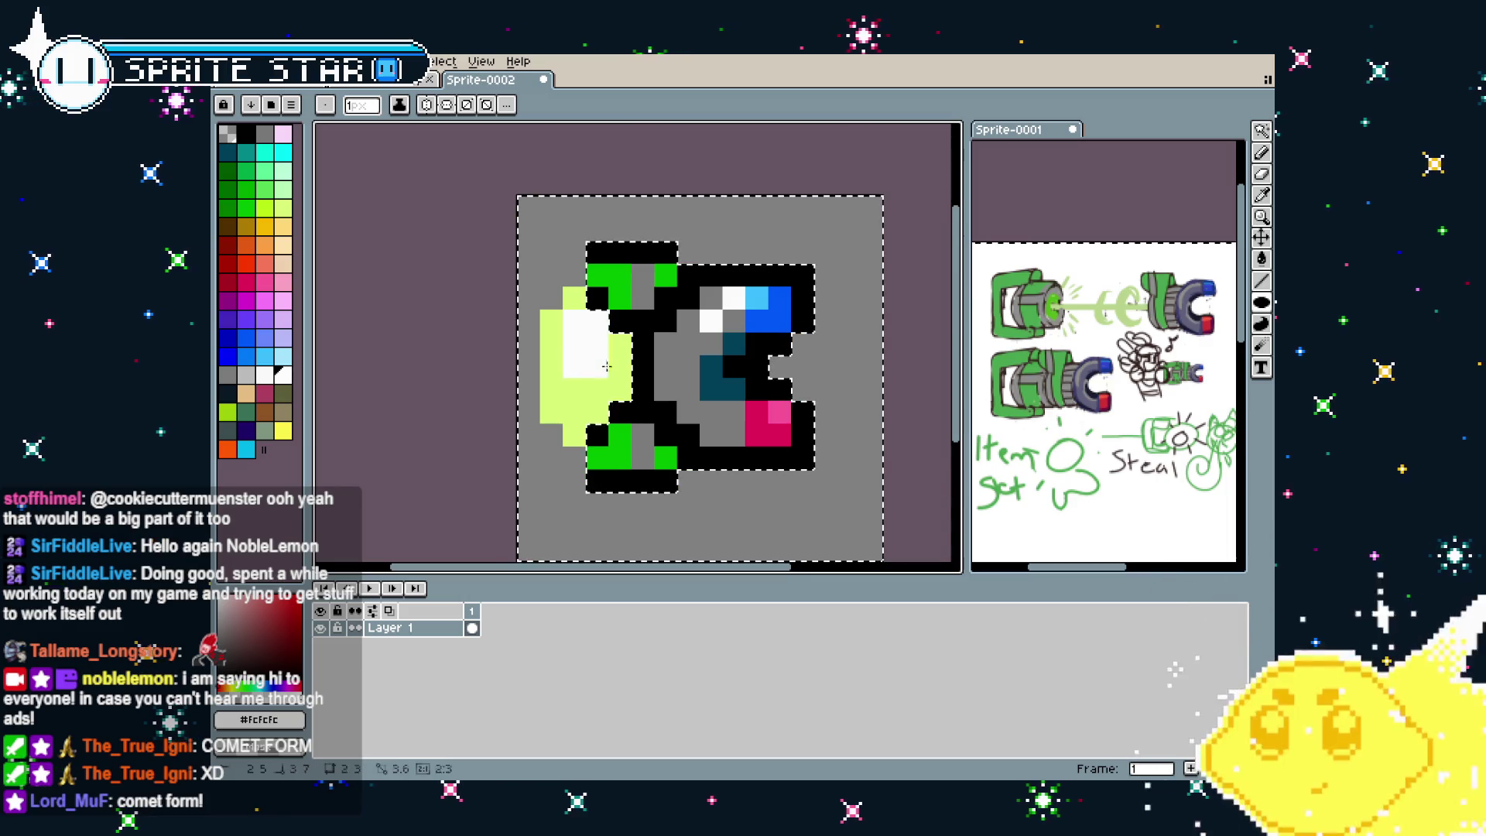
scroll(639, 423, "down", 3)
scroll(619, 387, "up", 2)
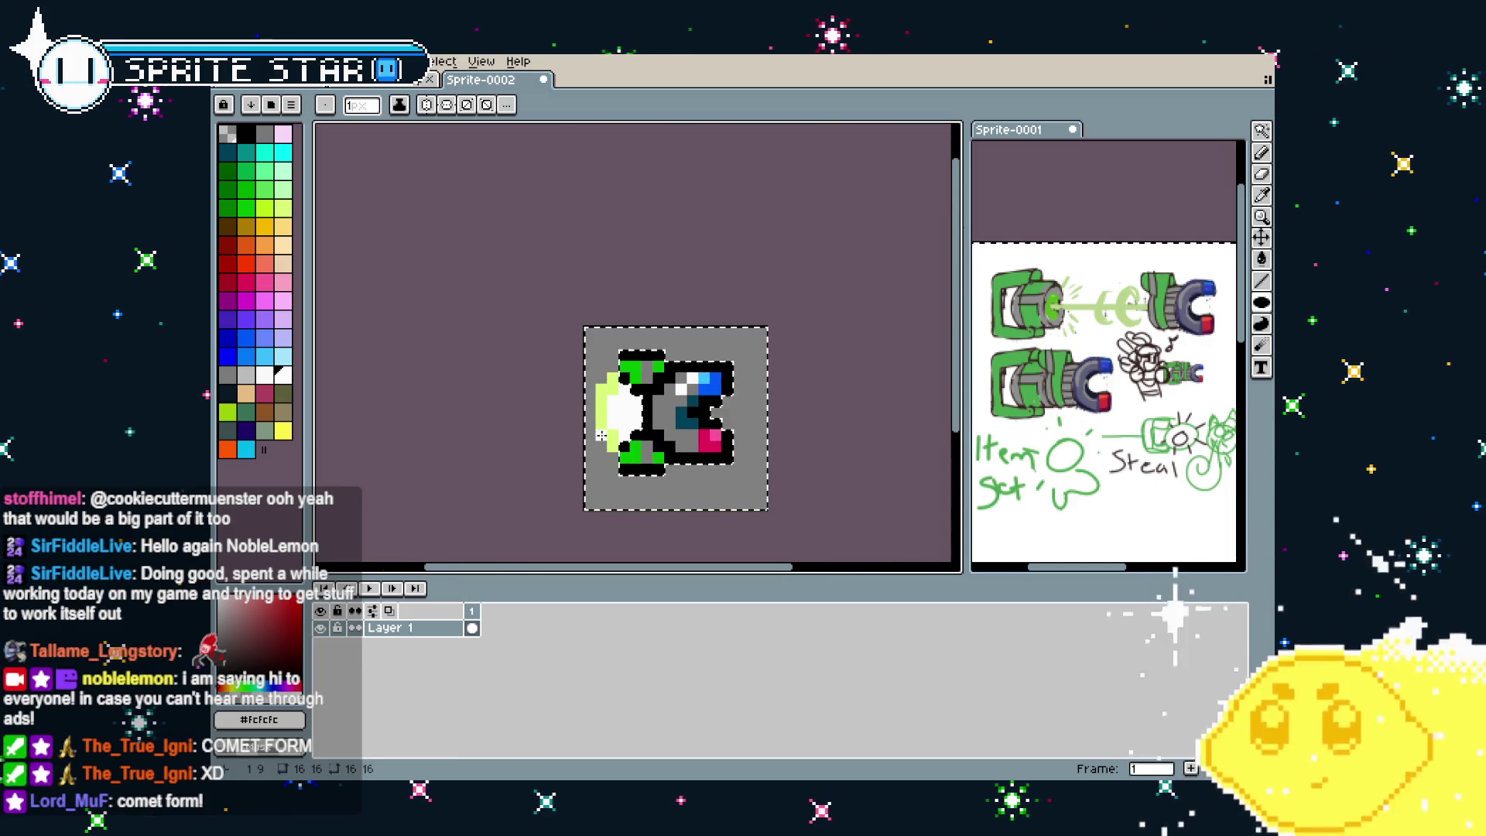
key("b")
left_click_drag(602, 418, 603, 398)
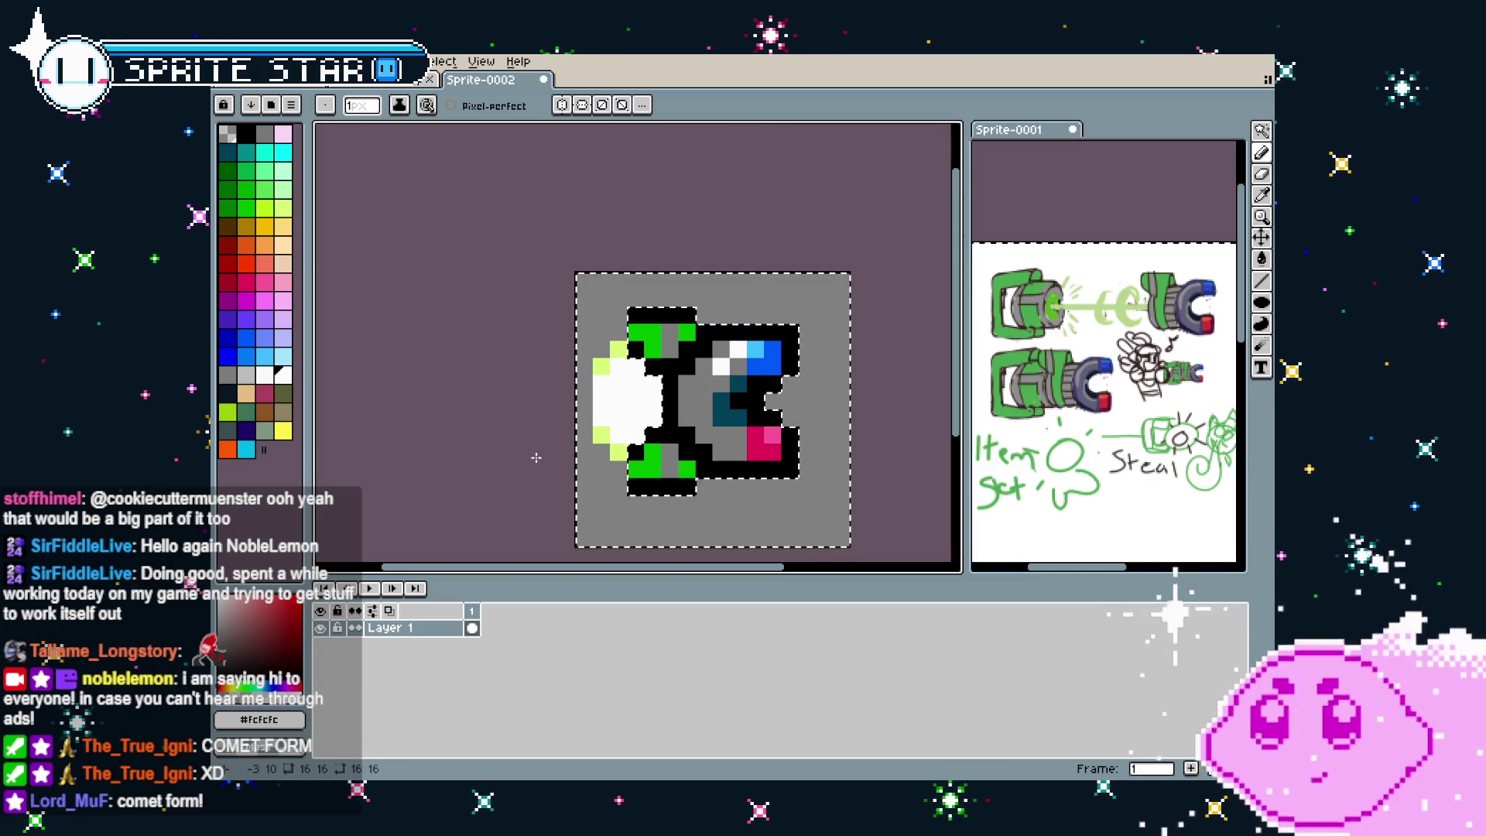
scroll(534, 458, "down", 3)
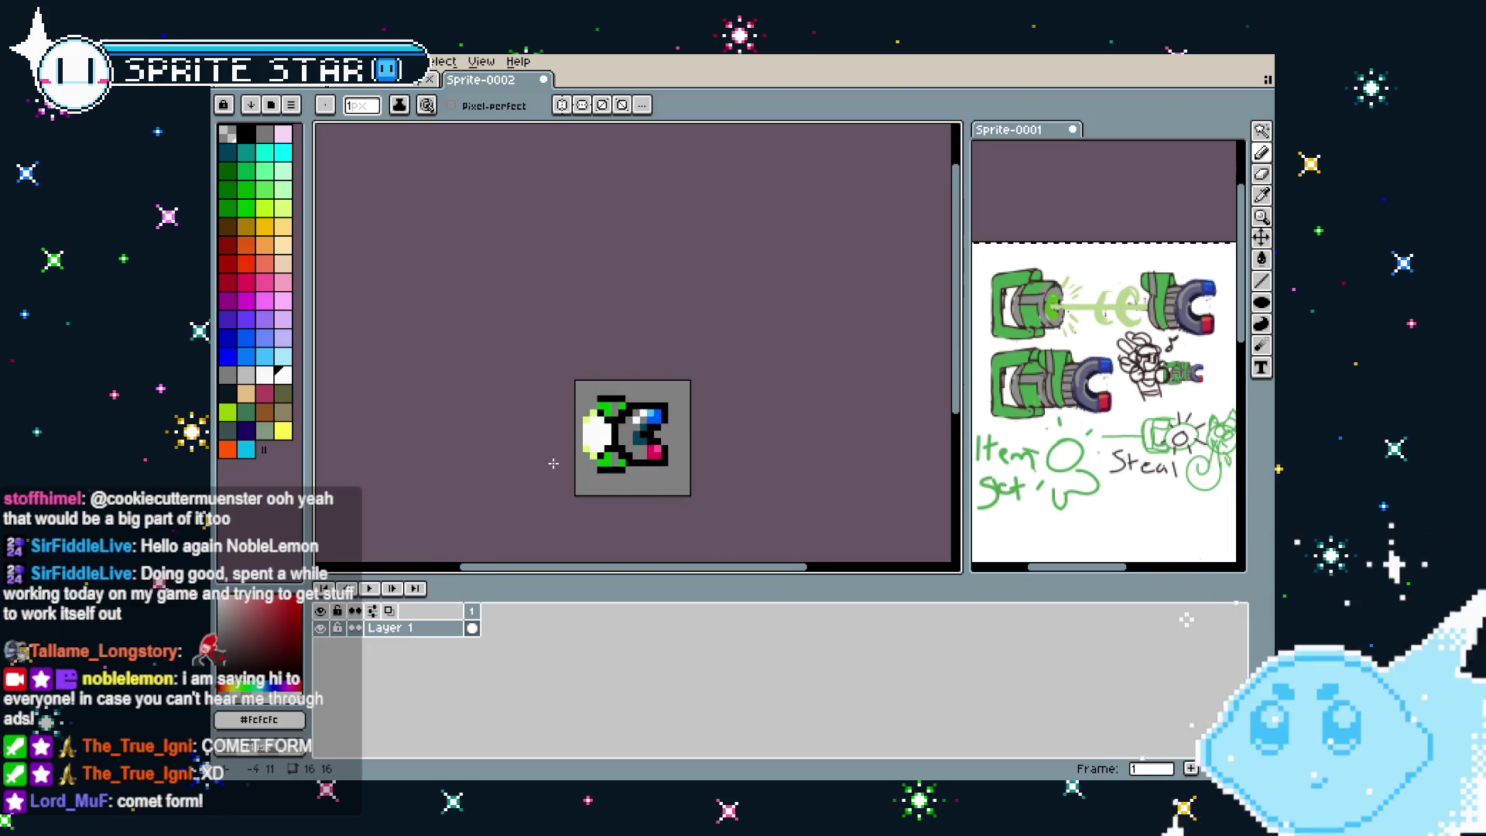
scroll(534, 458, "up", 3)
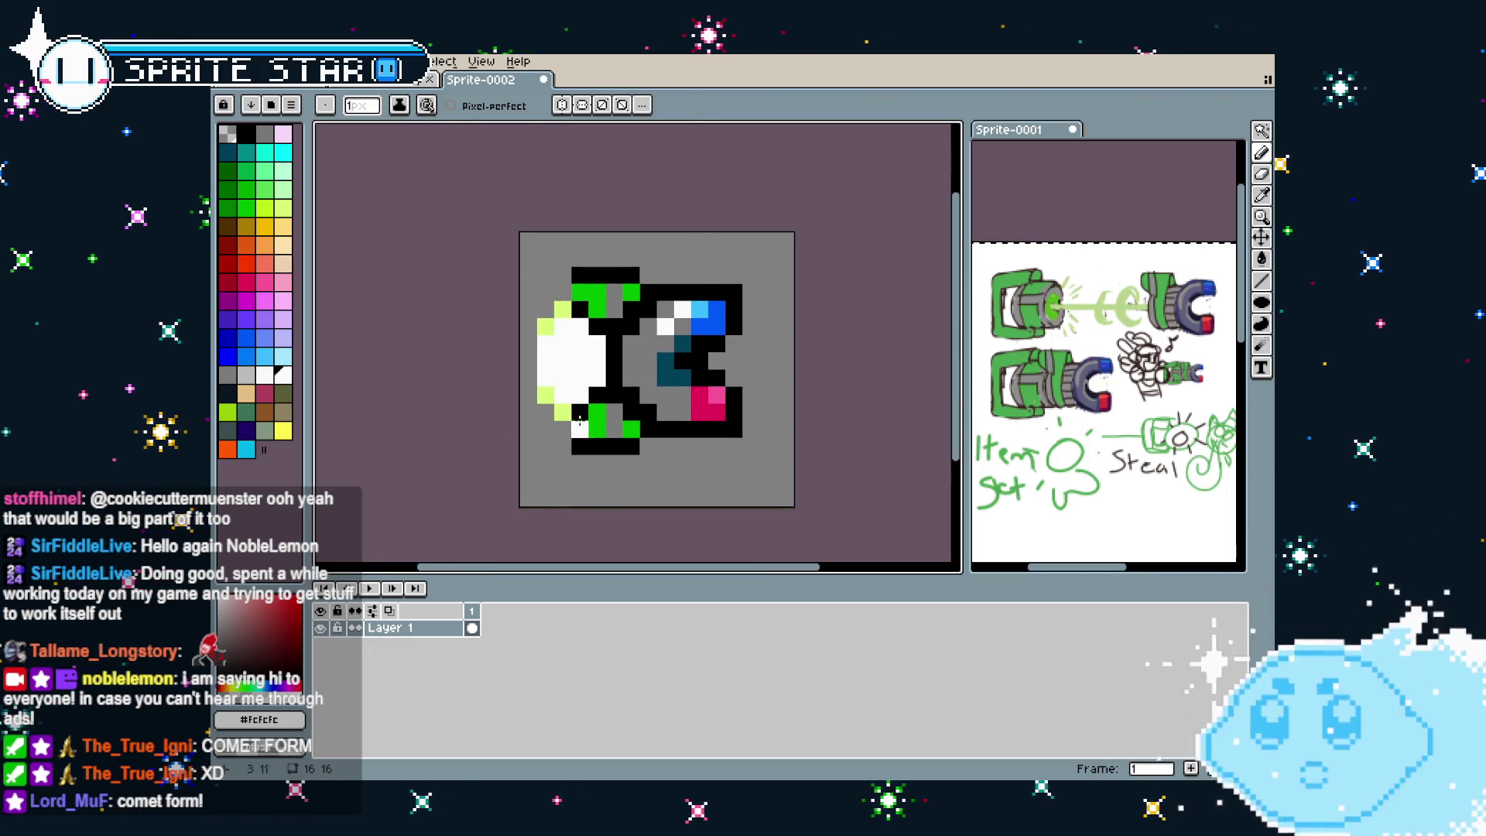
Extend the black top and bottom outline rows leftward toward the glow
left_click(580, 414, "alt")
left_click(564, 432)
left_click(563, 447)
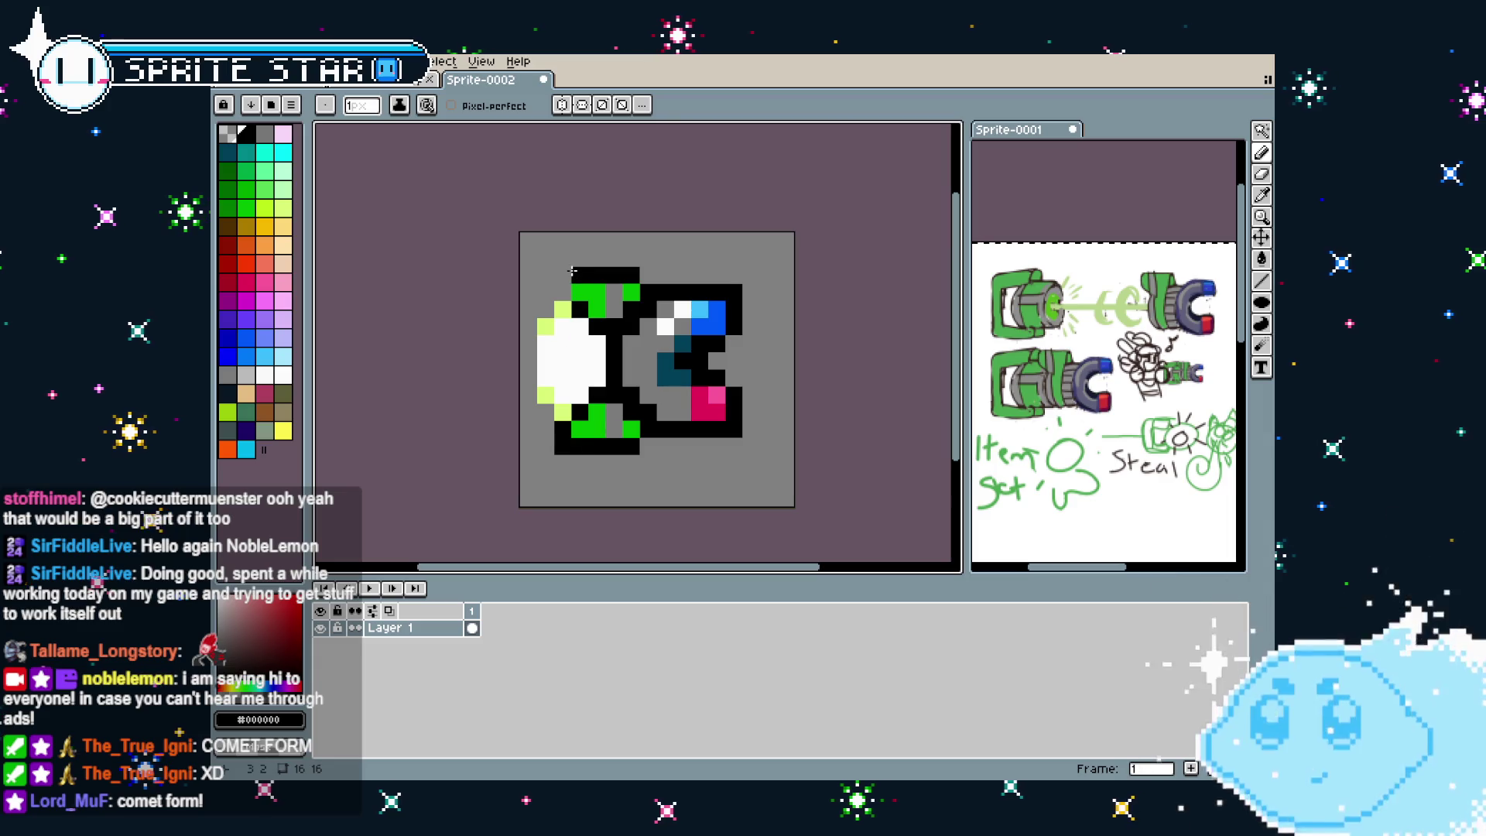
left_click(563, 276)
scroll(535, 401, "down", 3)
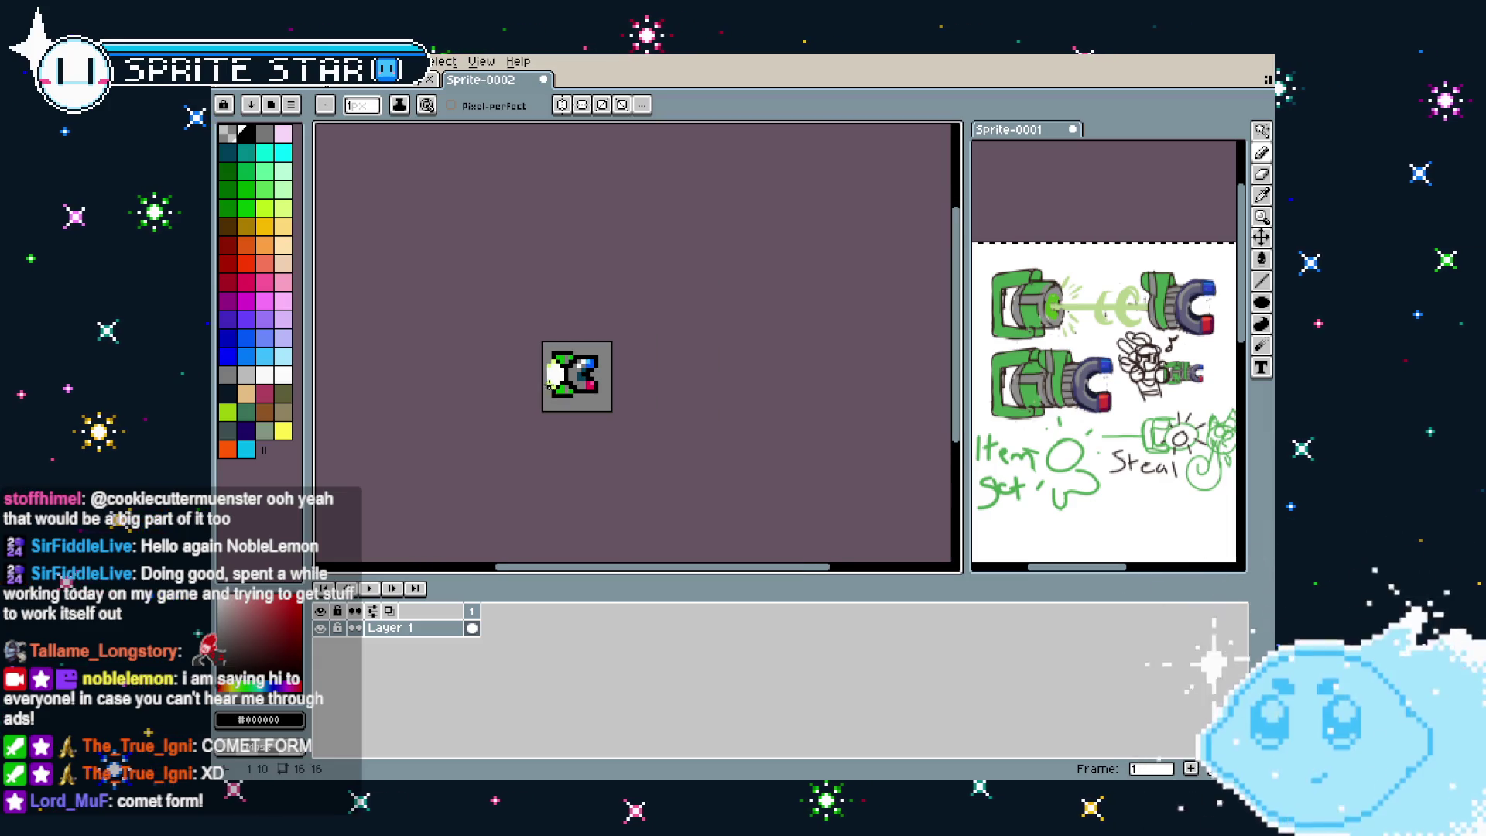
Duplicate frame 1 to add a second animation frame
scroll(535, 403, "up", 1)
scroll(535, 403, "up", 1)
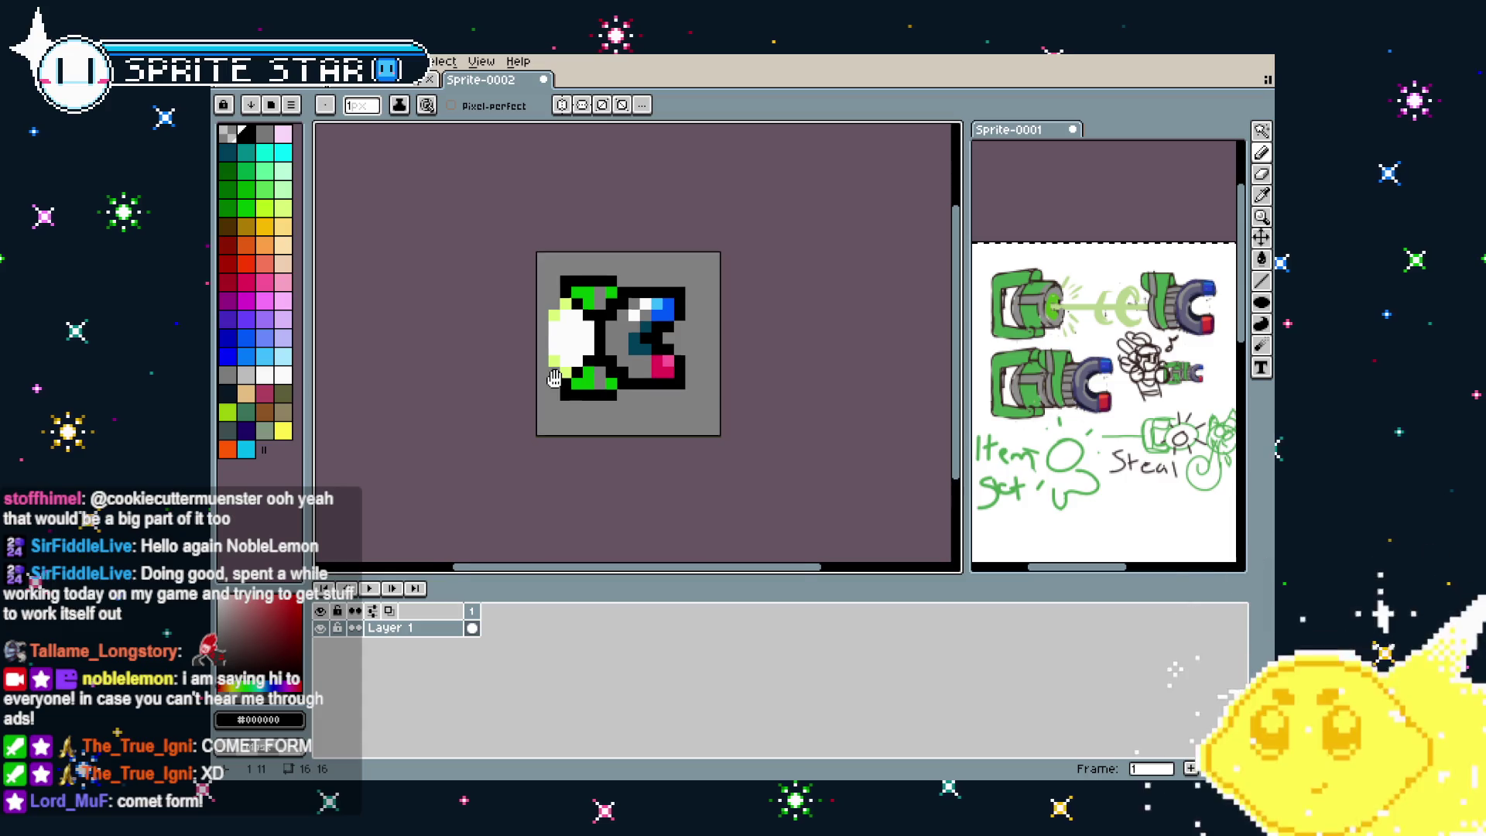
scroll(554, 410, "up", 1)
scroll(572, 416, "up", 1)
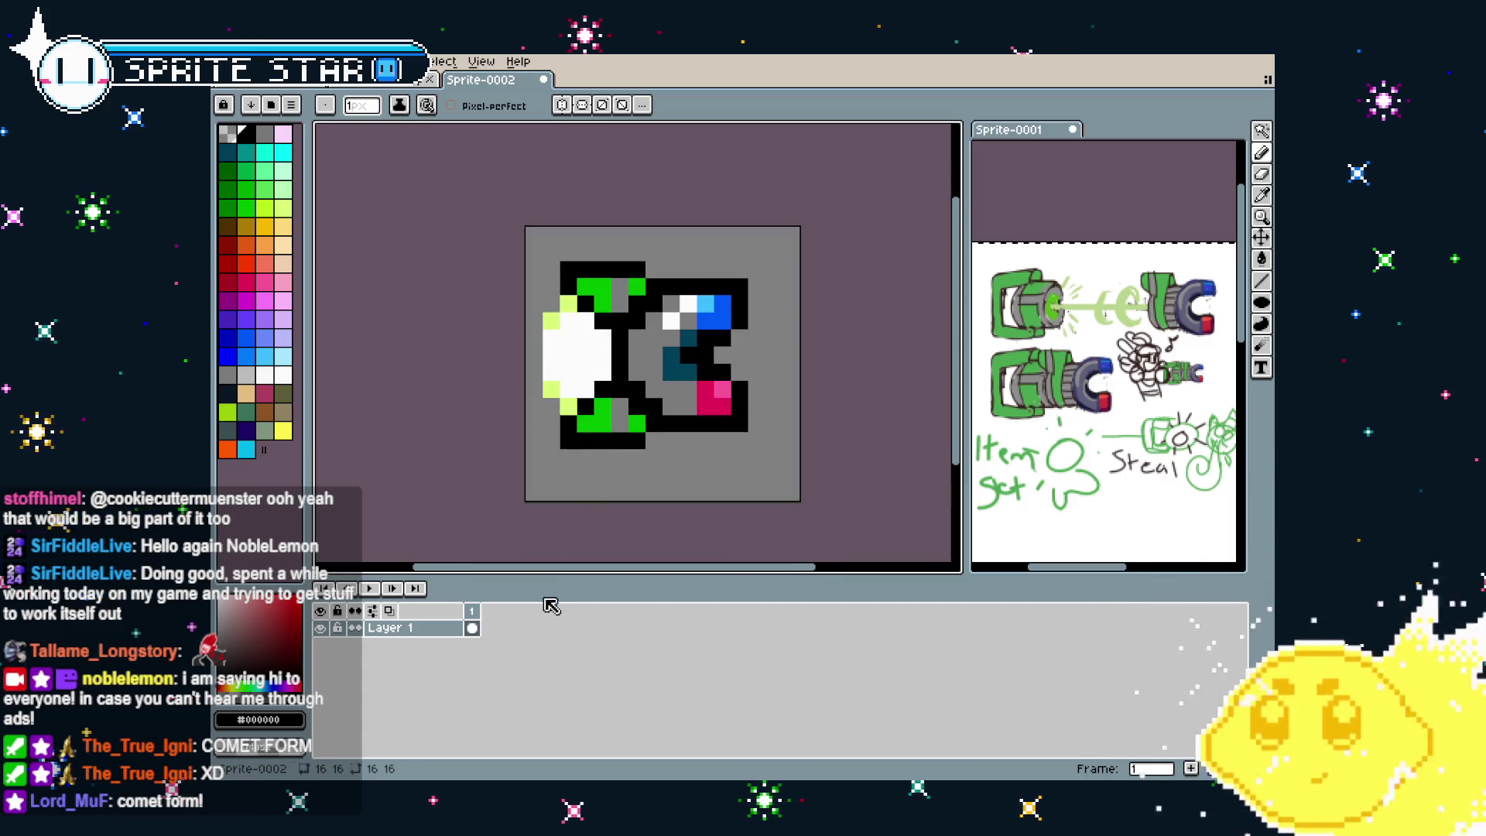
right_click(474, 616)
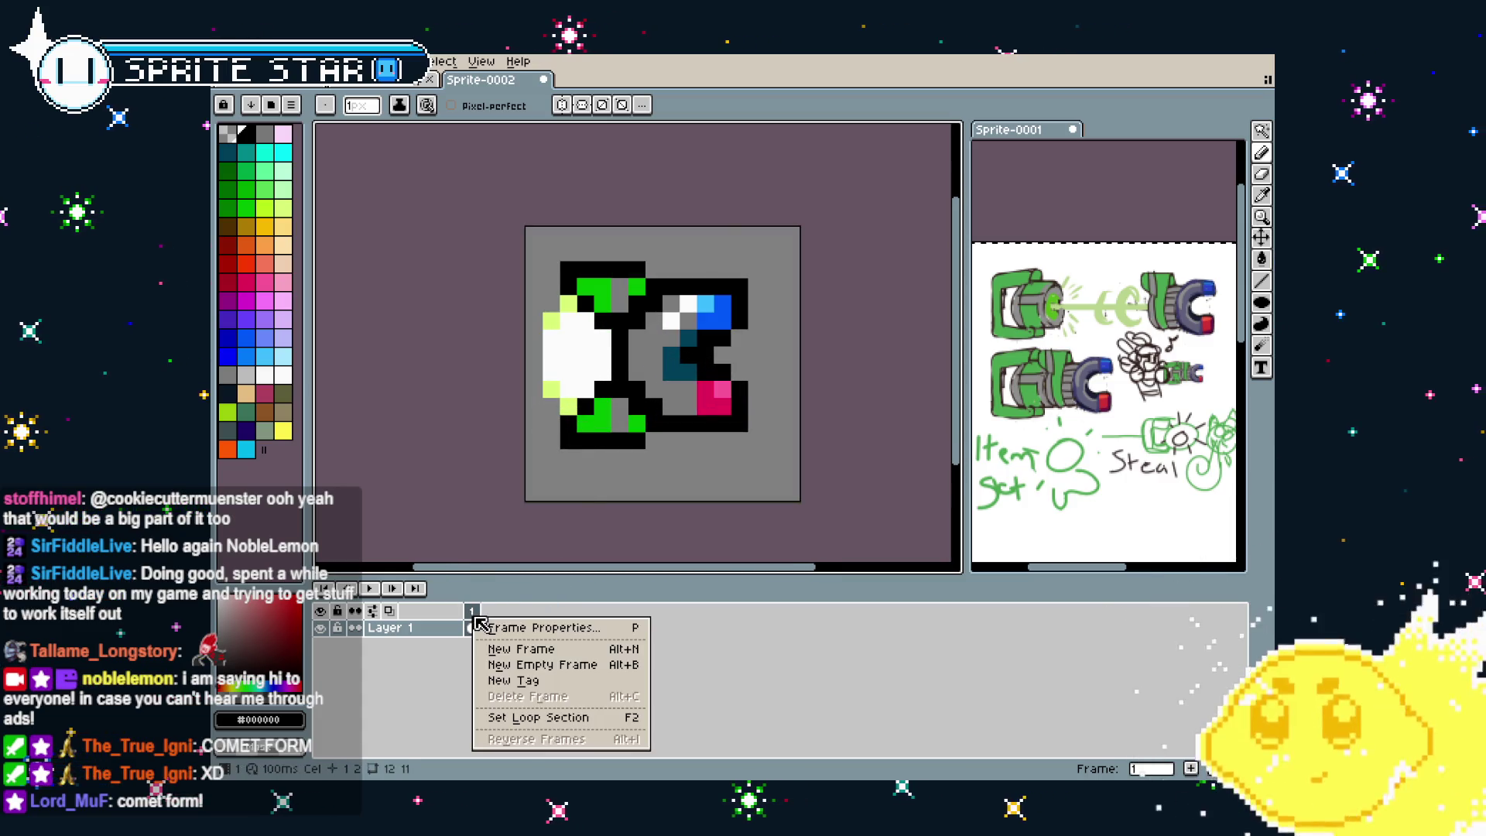
left_click(555, 650)
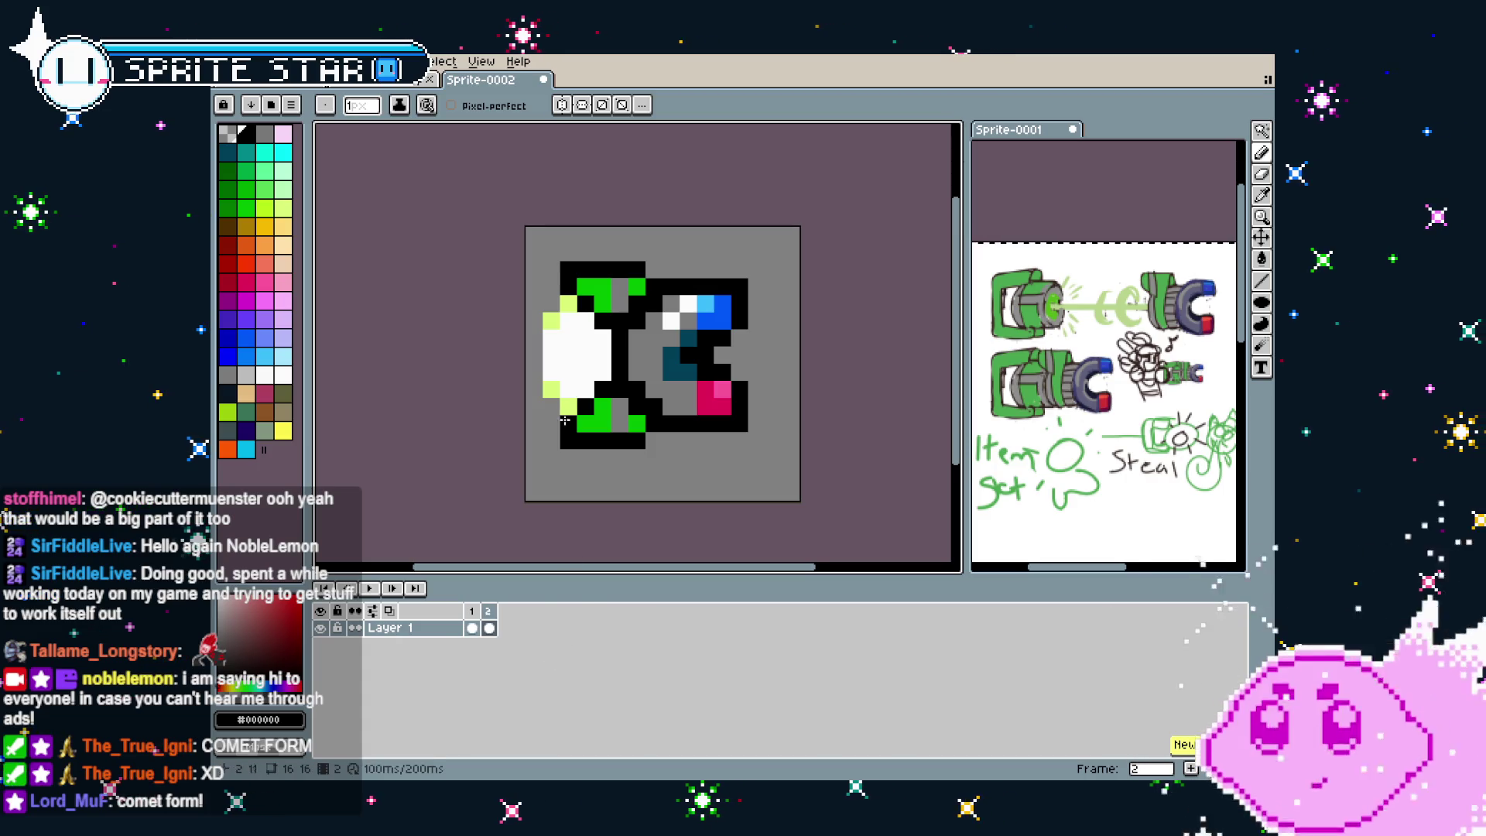
Erase the glow from the second frame and magic-wand select the grey background
key("e")
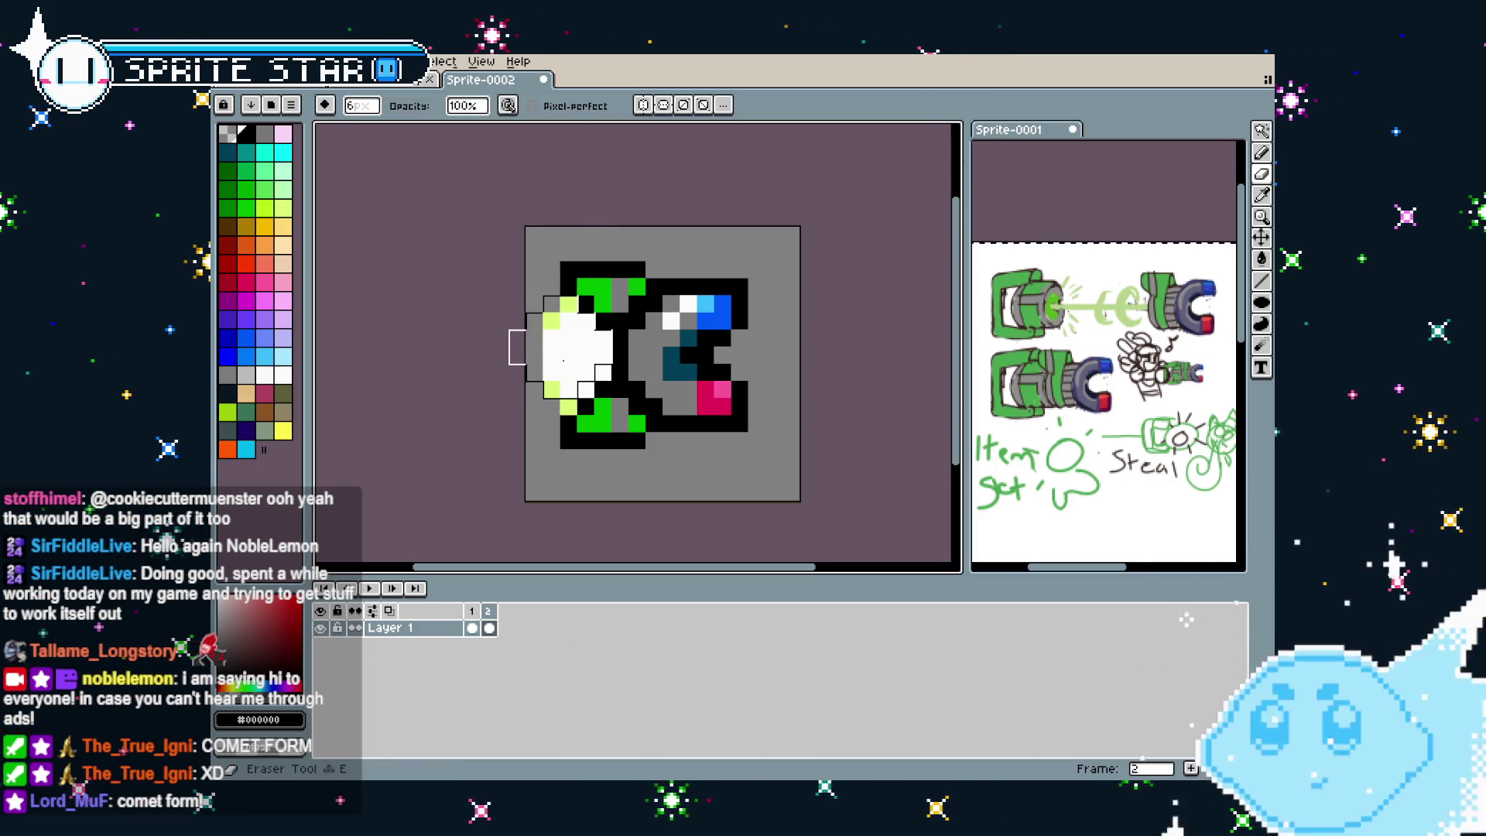
mouse_move(588, 340)
left_mouse_down()
mouse_move(526, 364)
mouse_move(592, 379)
left_mouse_up()
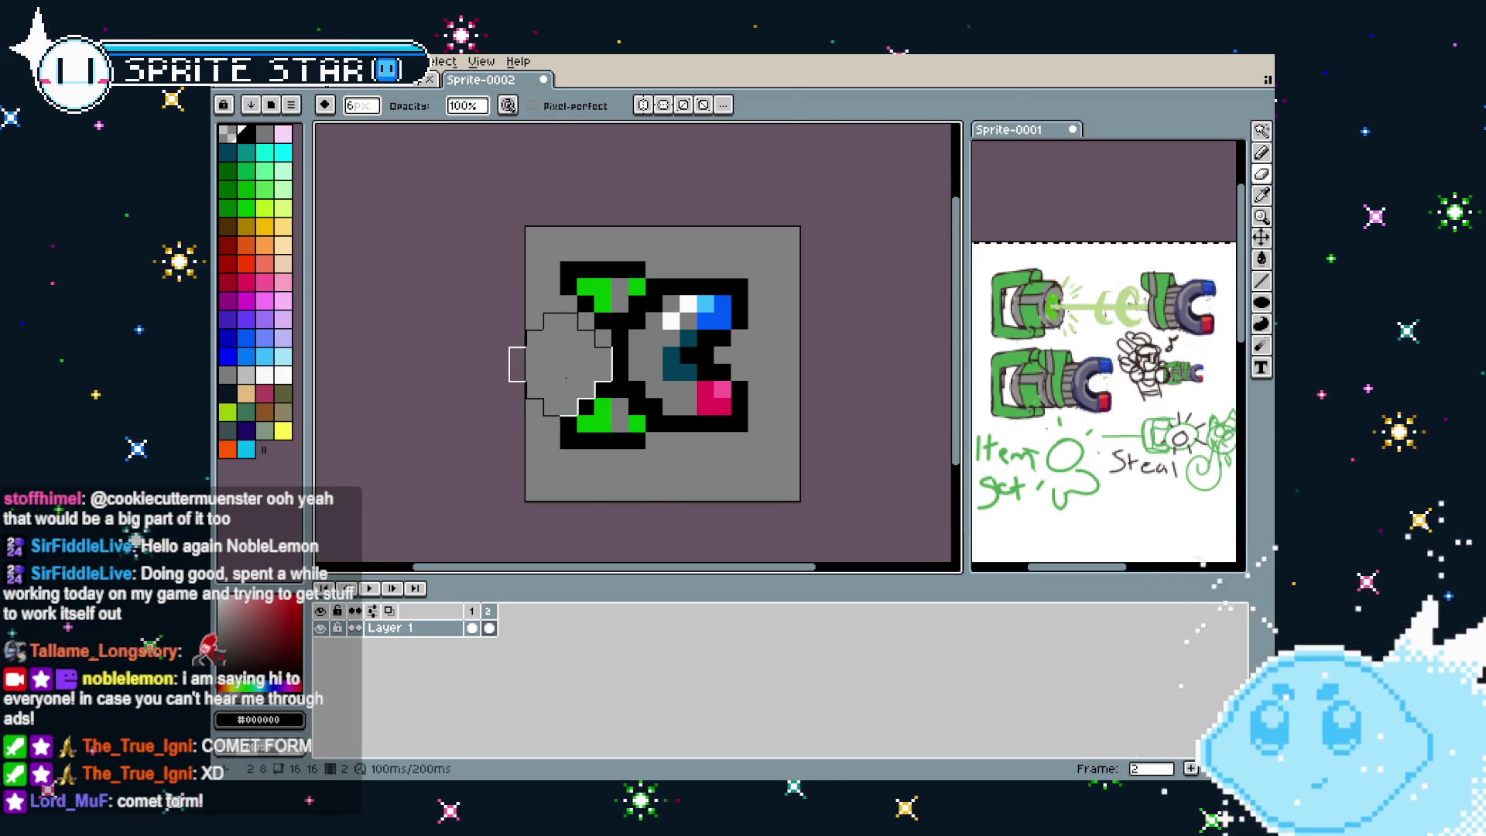
key("w")
left_click(542, 480)
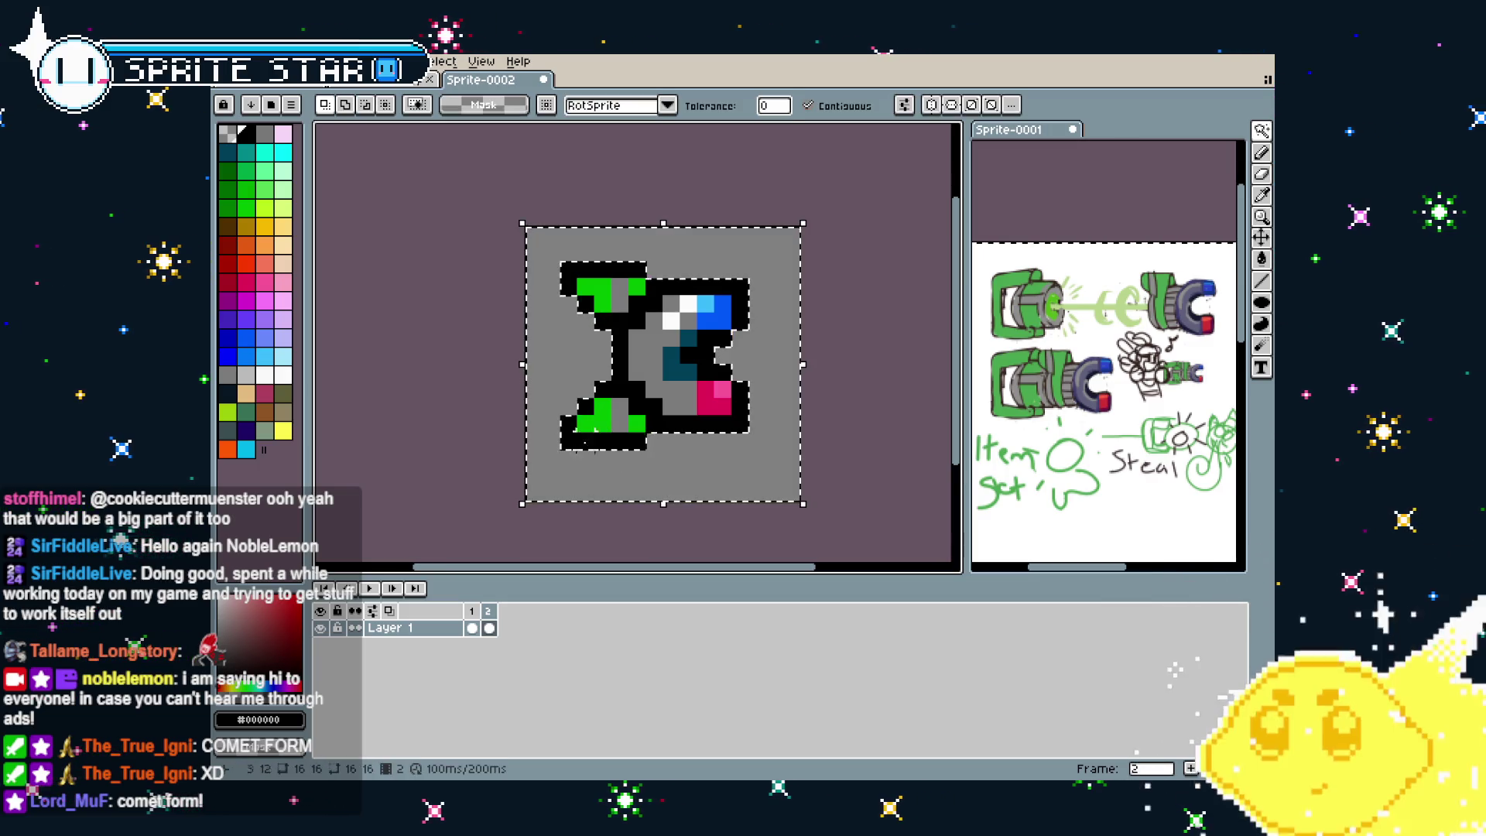
Try a light yellow-green glow on the left side, then undo it
left_click(283, 207)
key("b")
mouse_move(619, 380)
left_mouse_down()
mouse_move(588, 364)
mouse_move(606, 367)
left_mouse_up()
key("ctrl+z")
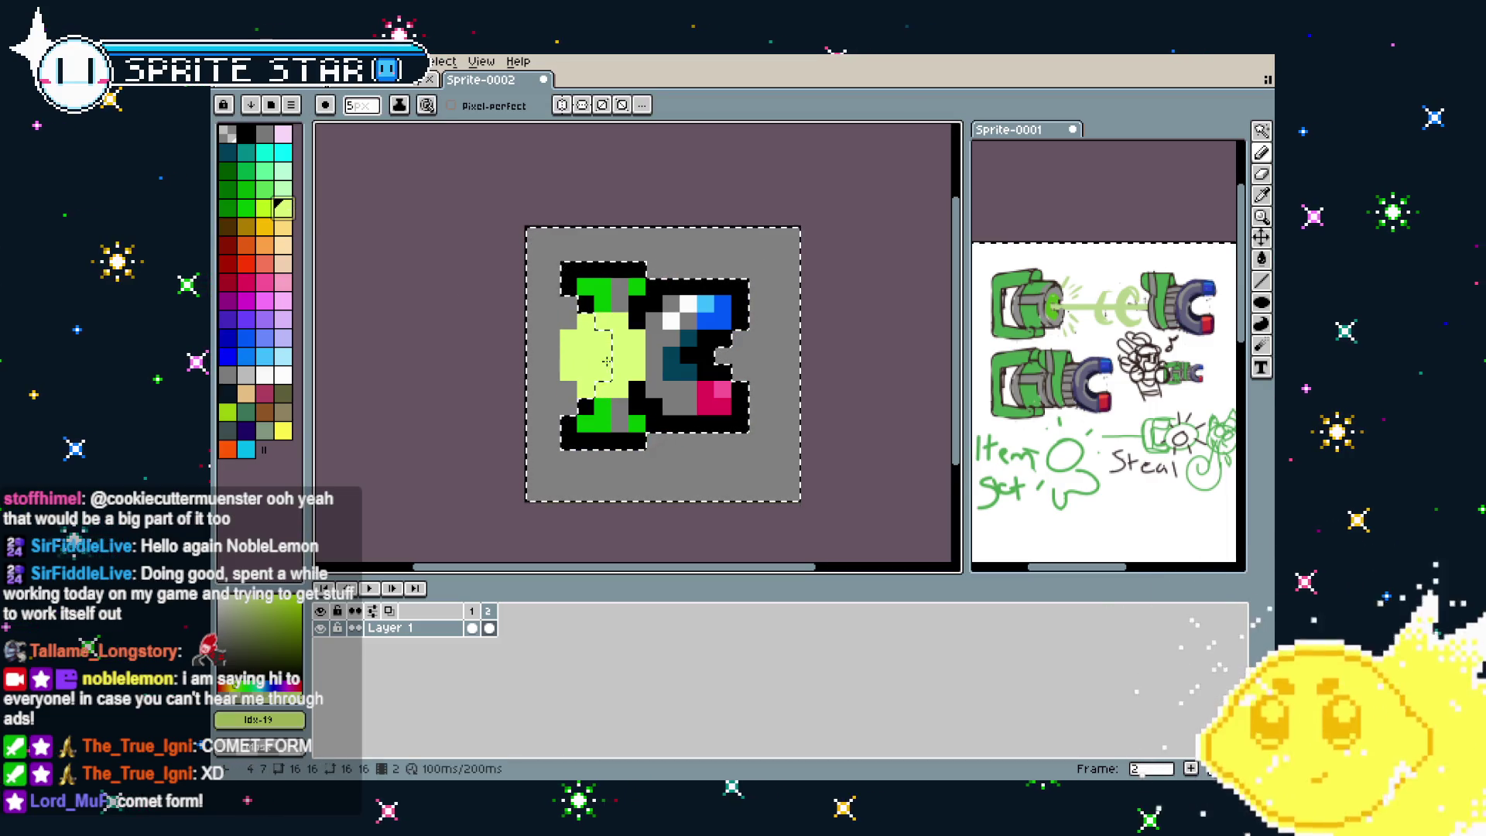
key("ctrl+z")
key("ctrl+z")
key("ctrl+z")
key("i")
Sample the sprite's white and paint it over the gun's left end
left_click(675, 313)
key("b")
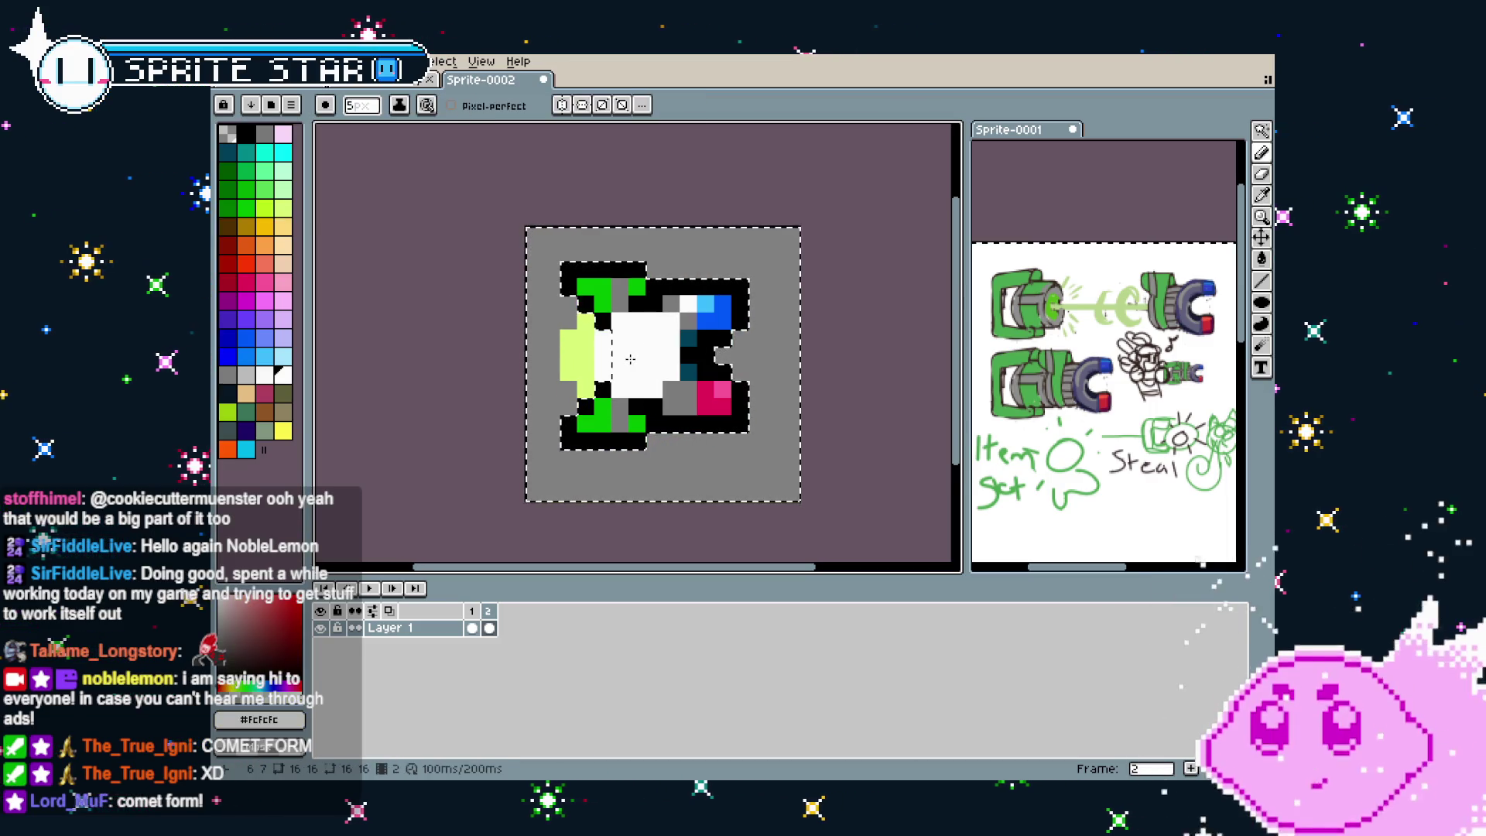
left_click_drag(619, 340, 588, 356)
left_click_drag(565, 472, 588, 499)
Play the two-frame animation to preview the white left end
scroll(587, 499, "down", 3)
key("Return")
scroll(791, 477, "up", 1)
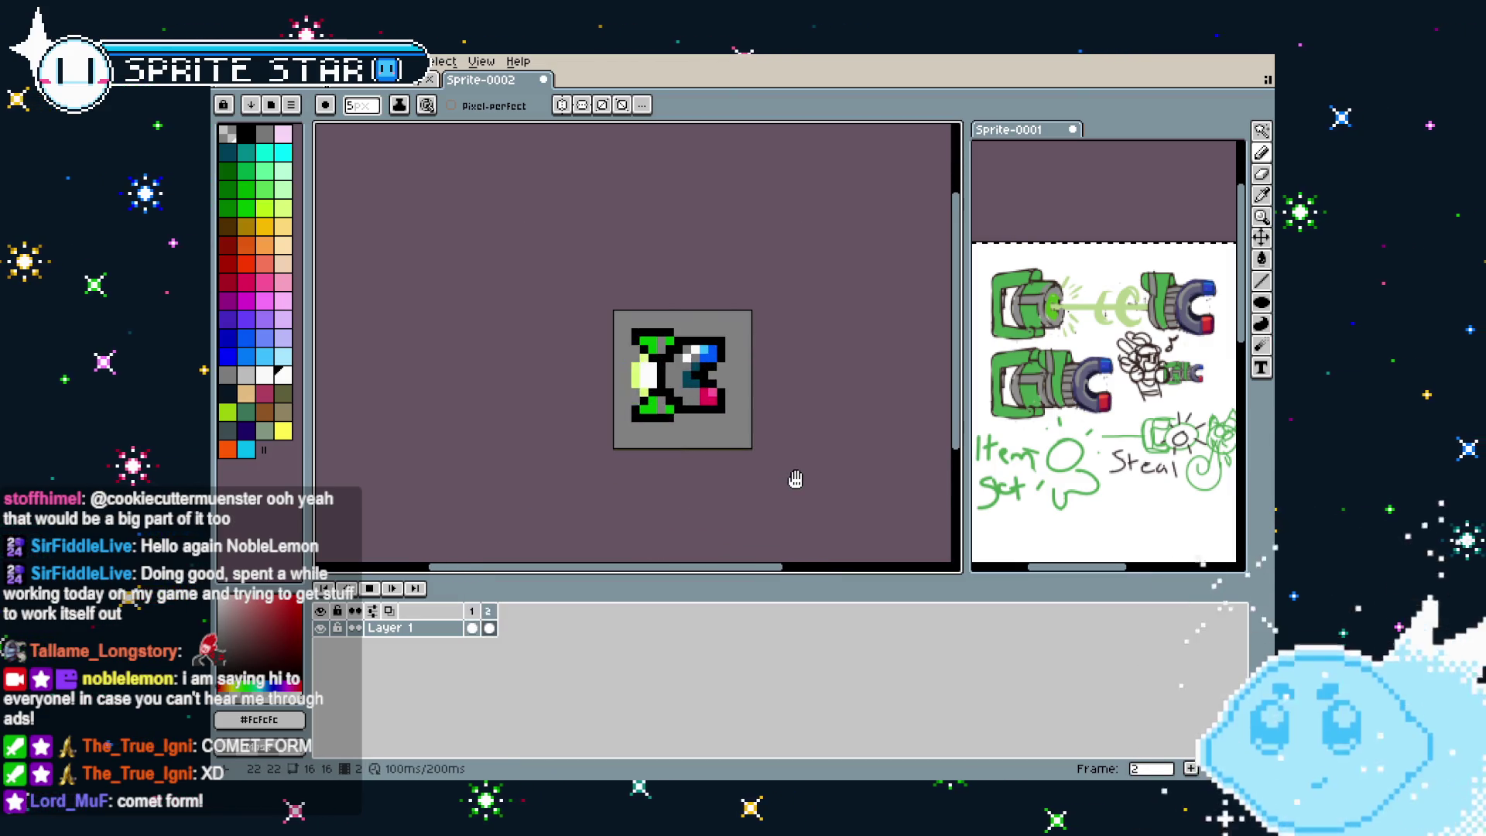
scroll(752, 490, "up", 1)
left_click_drag(763, 492, 708, 492)
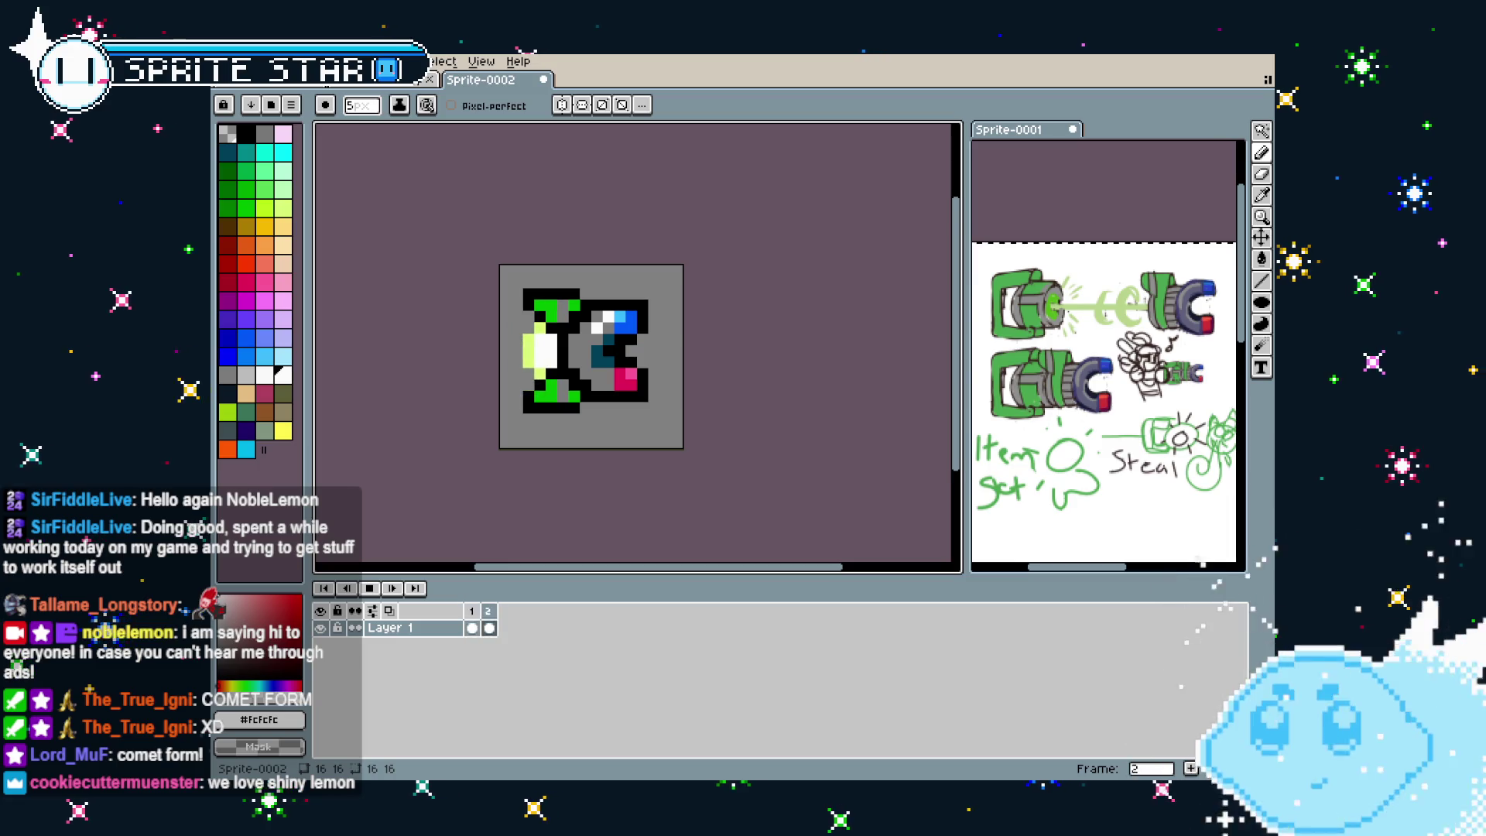
Pick the yellow-green swatch (Idx-60) and stamp a 5px blob on the gun's left end
mouse_move(546, 500)
left_mouse_down()
mouse_move(607, 498)
mouse_move(581, 507)
left_mouse_up()
scroll(607, 498, "up", 1)
scroll(610, 500, "down", 1)
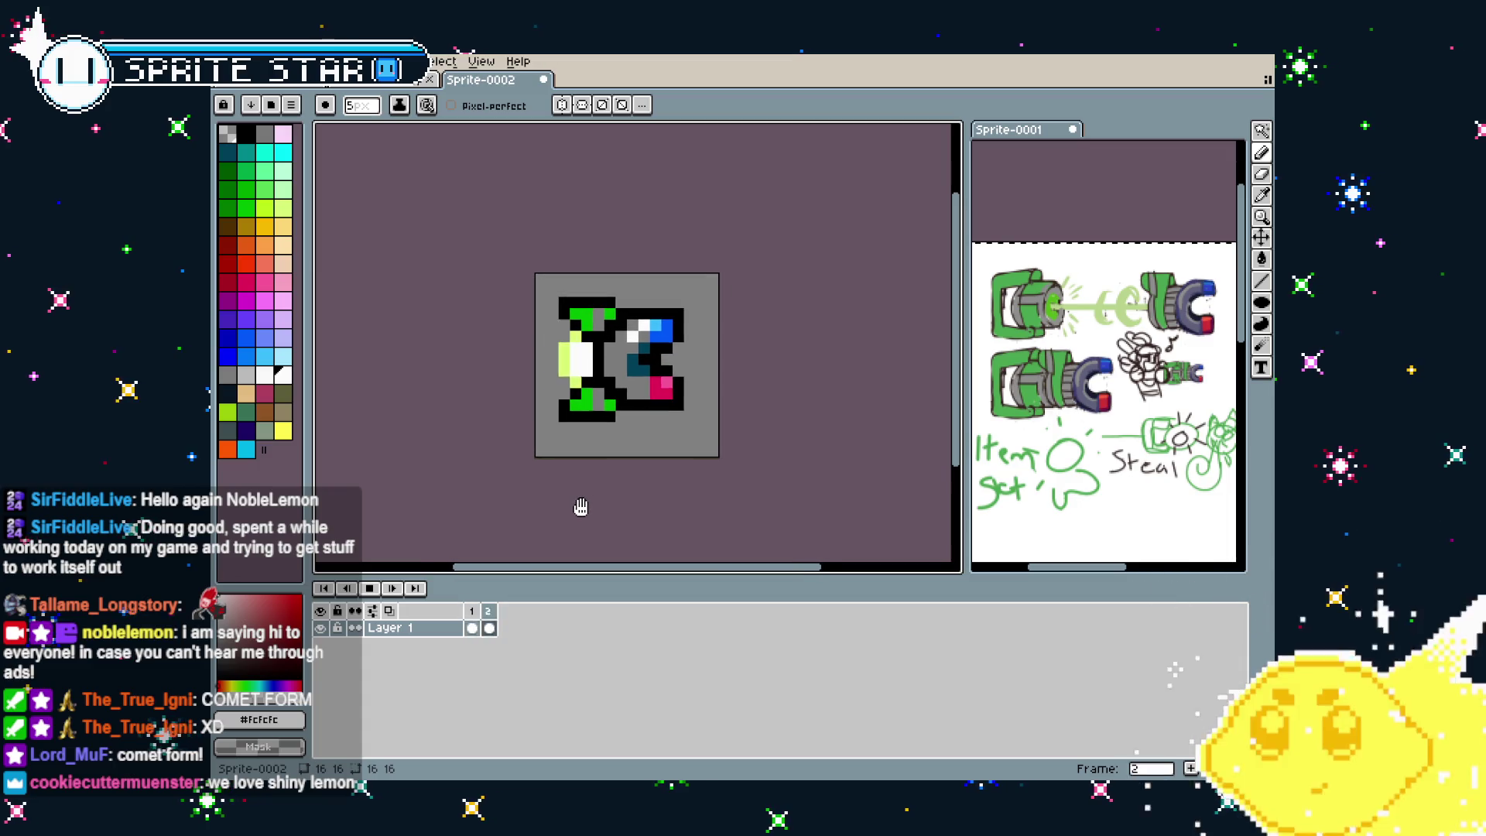
scroll(564, 387, "up", 1)
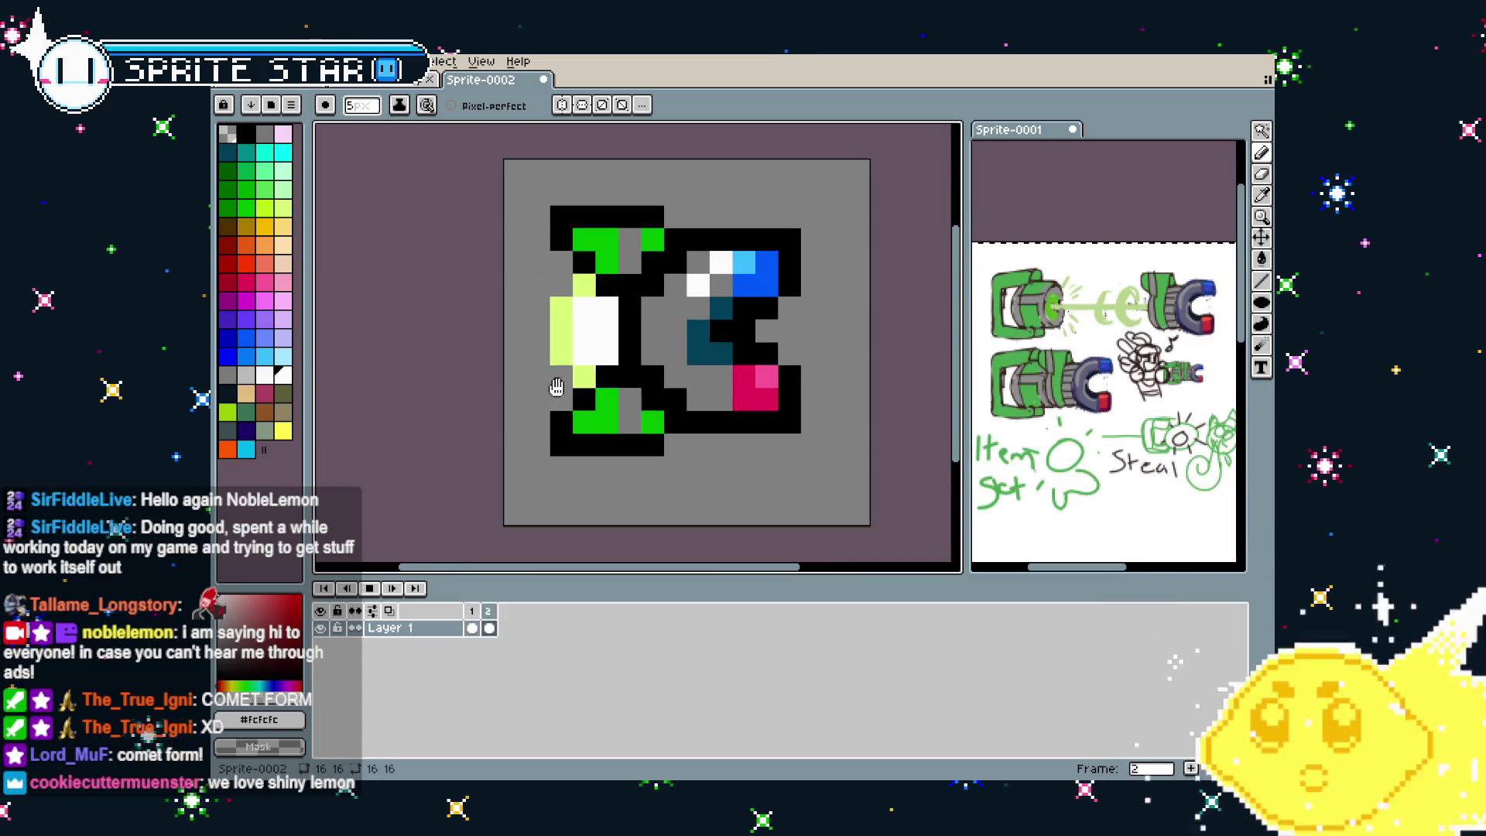
left_click(232, 418)
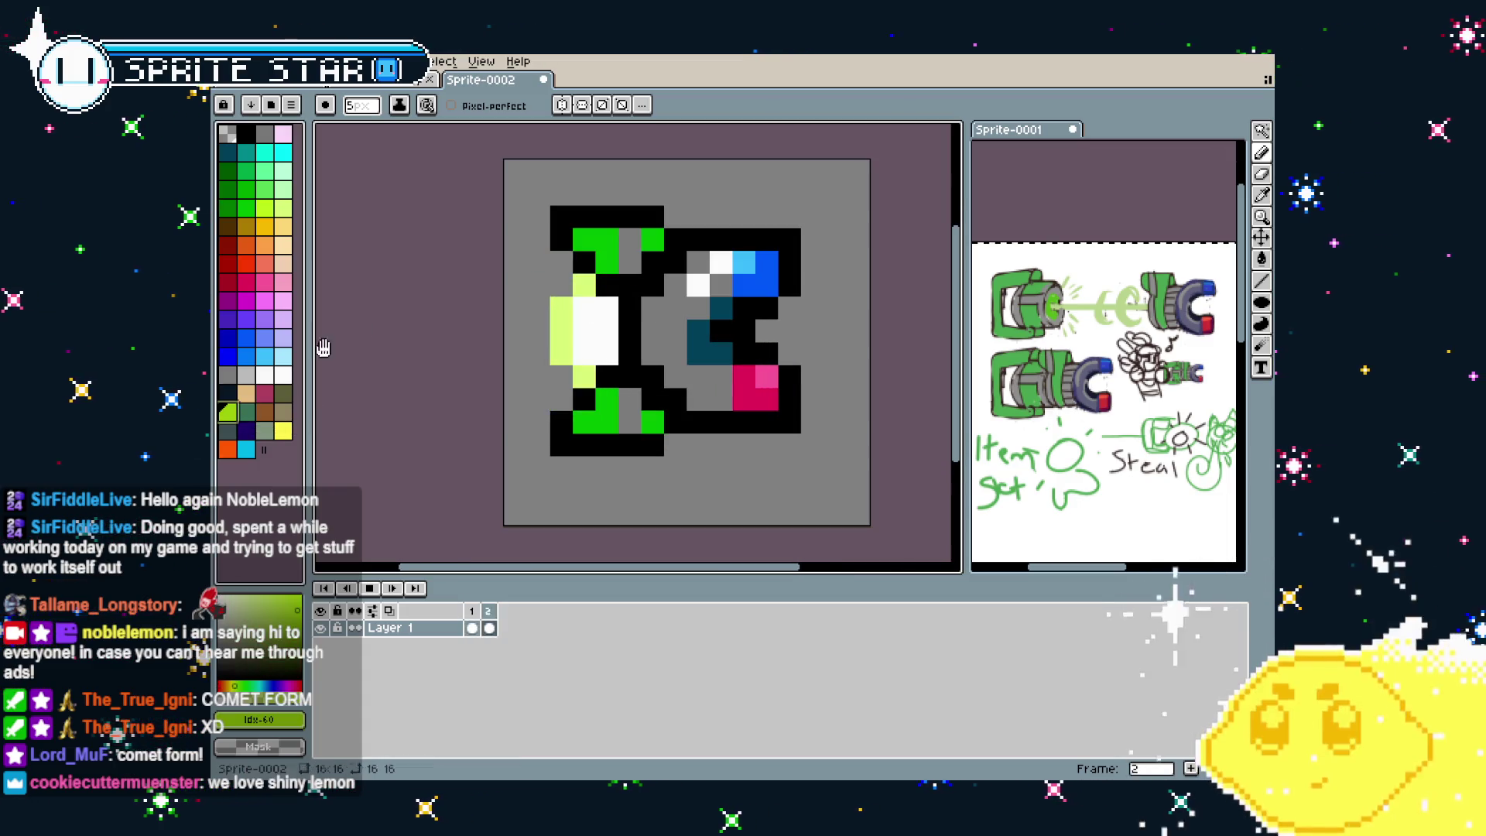
left_click(542, 369)
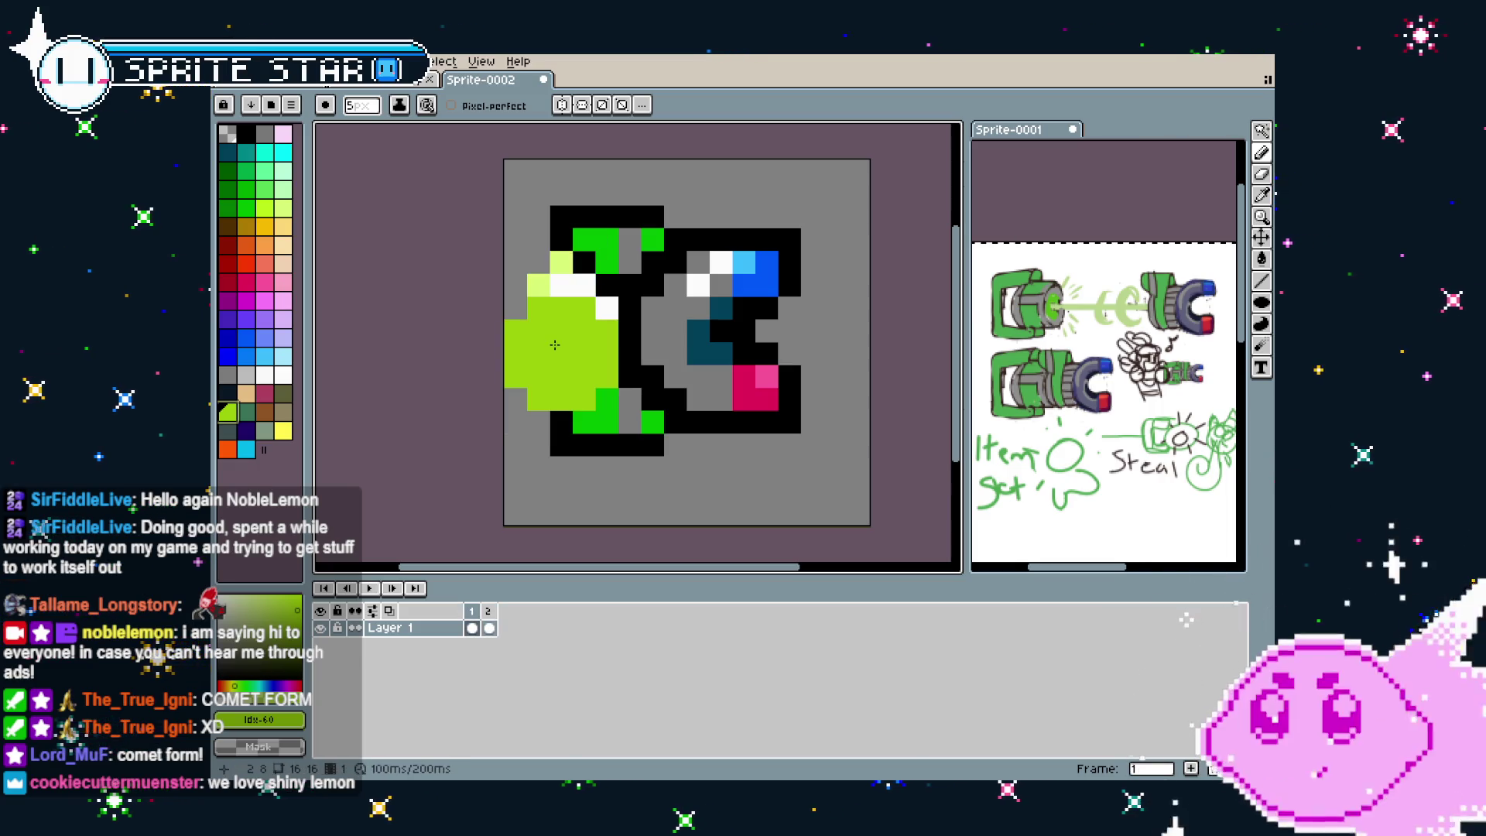
Undo the blob and add single 1px yellow-green pixels to the gun's left end
key("ctrl+z")
key("minus")
key("minus")
key("minus")
left_click(555, 346)
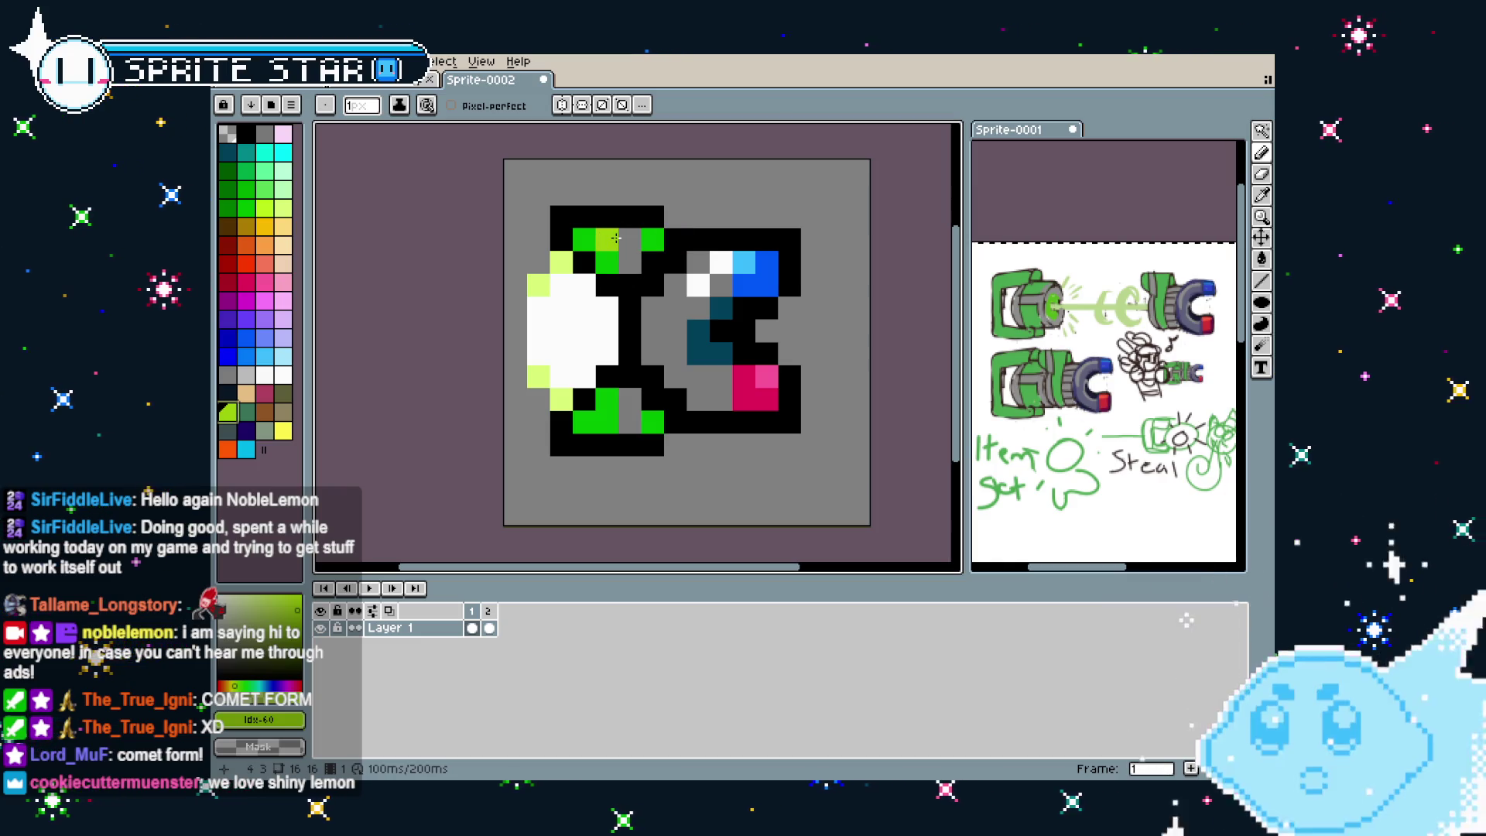
scroll(610, 380, "down", 3)
scroll(608, 418, "down", 1)
scroll(604, 457, "up", 1)
scroll(600, 466, "up", 2)
scroll(604, 446, "down", 1)
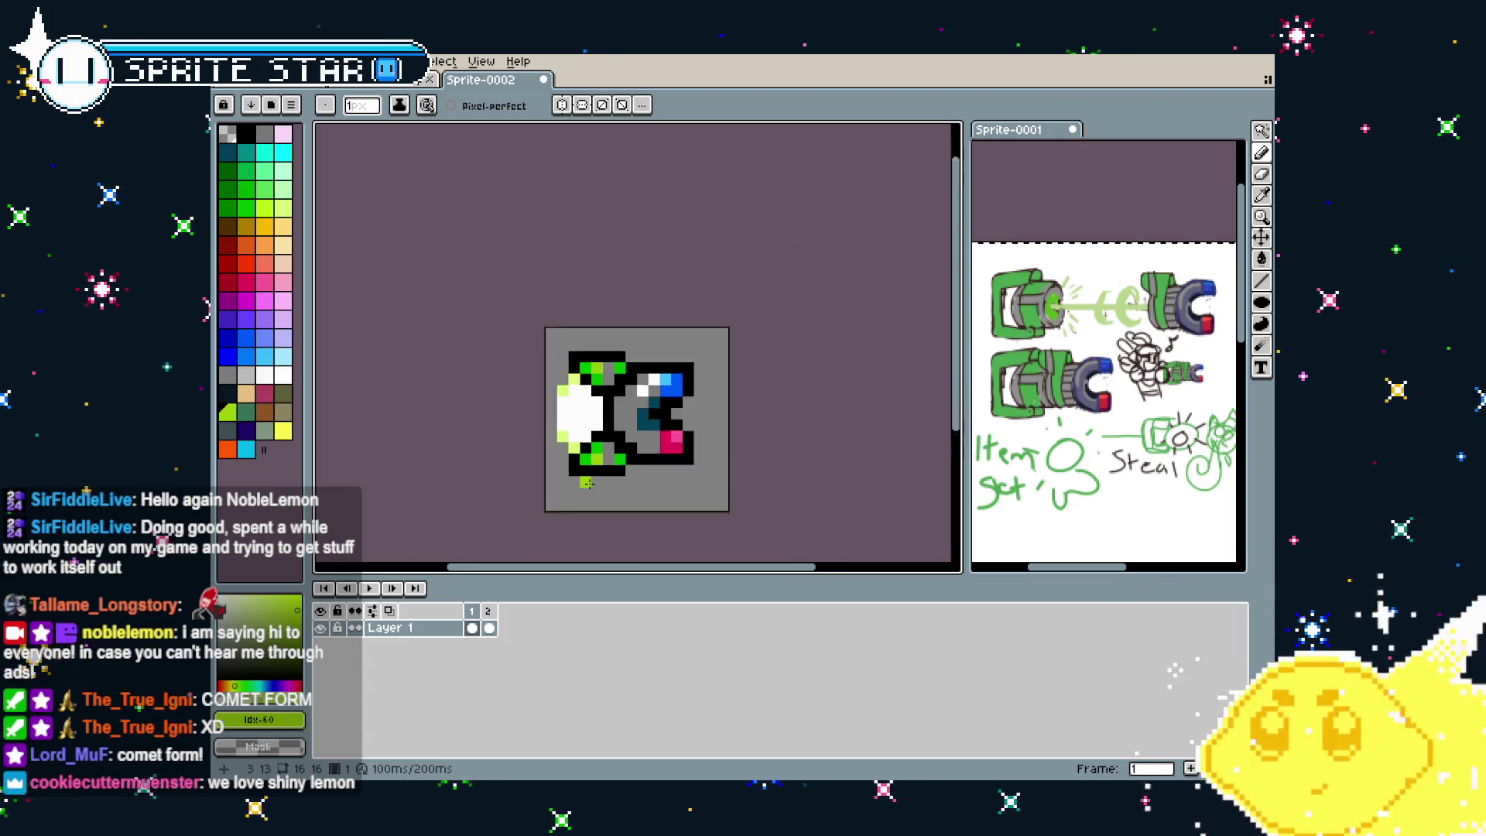
scroll(596, 464, "down", 1)
scroll(589, 484, "up", 2)
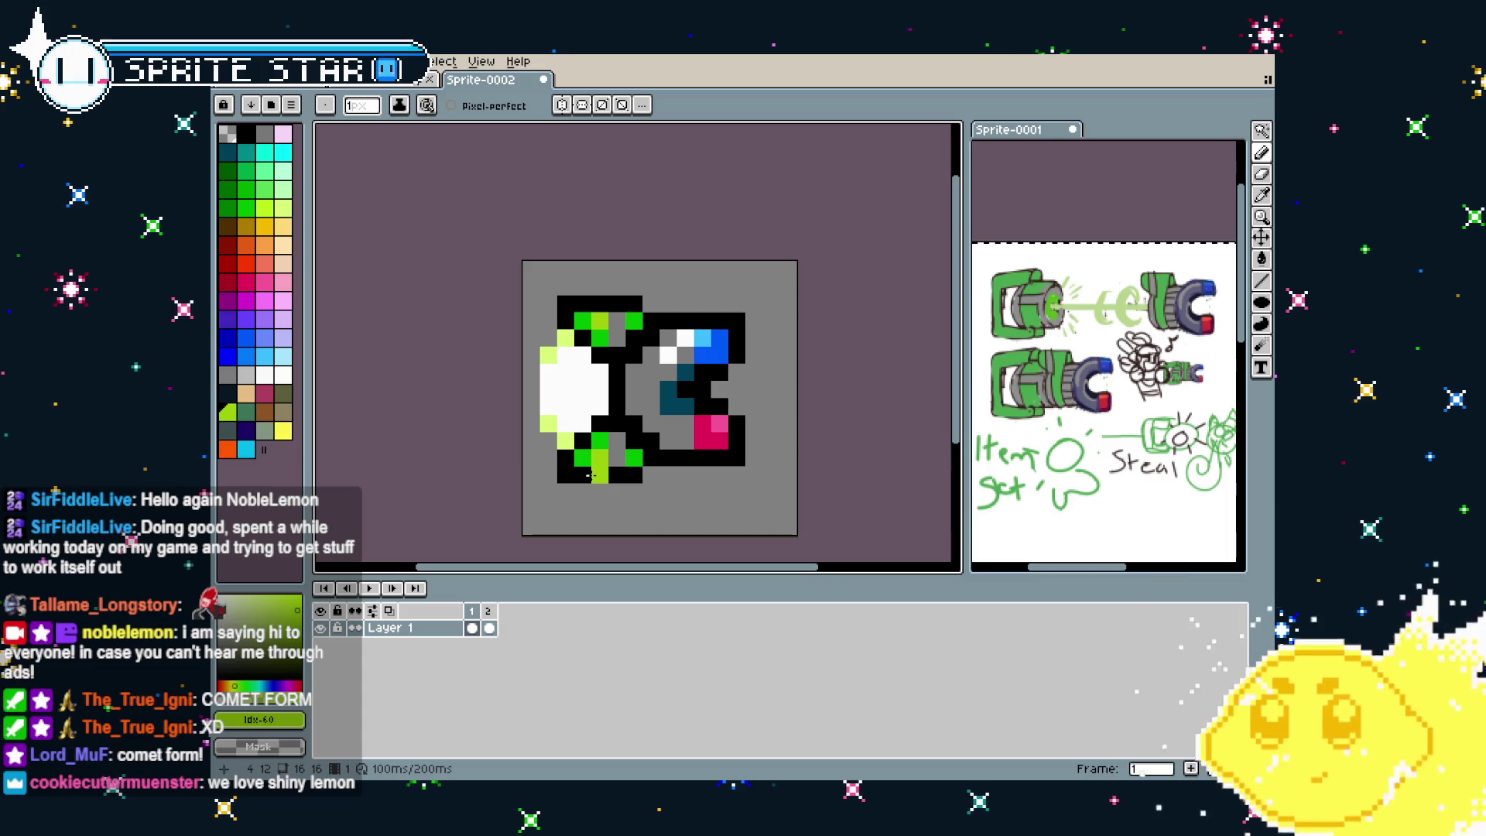
scroll(590, 475, "down", 2)
mouse_move(584, 511)
left_mouse_down()
mouse_move(655, 462)
mouse_move(562, 448)
left_mouse_up()
scroll(654, 445, "up", 1)
scroll(563, 448, "down", 1)
scroll(563, 447, "down", 1)
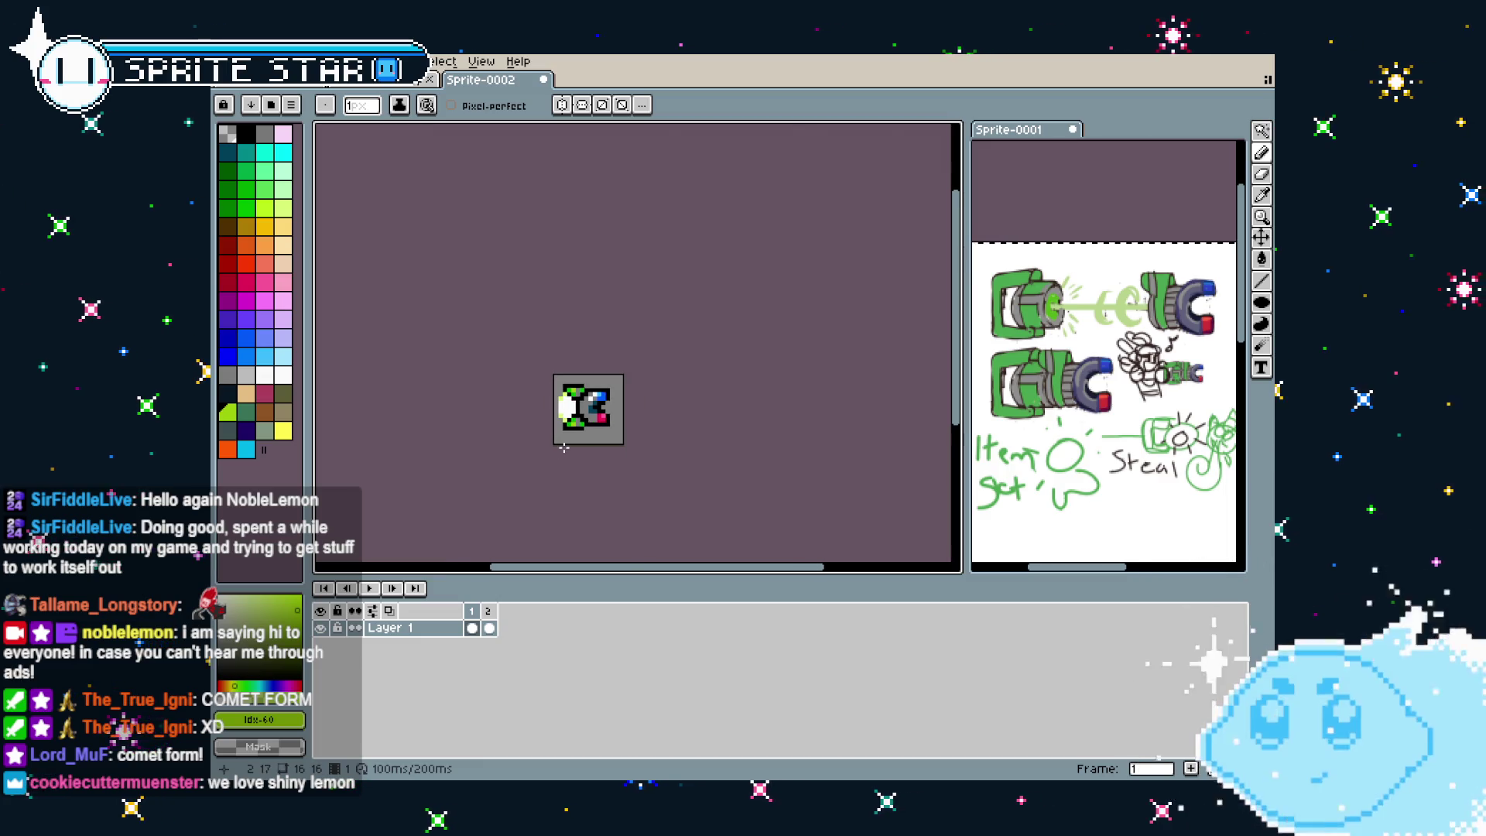
scroll(563, 447, "up", 1)
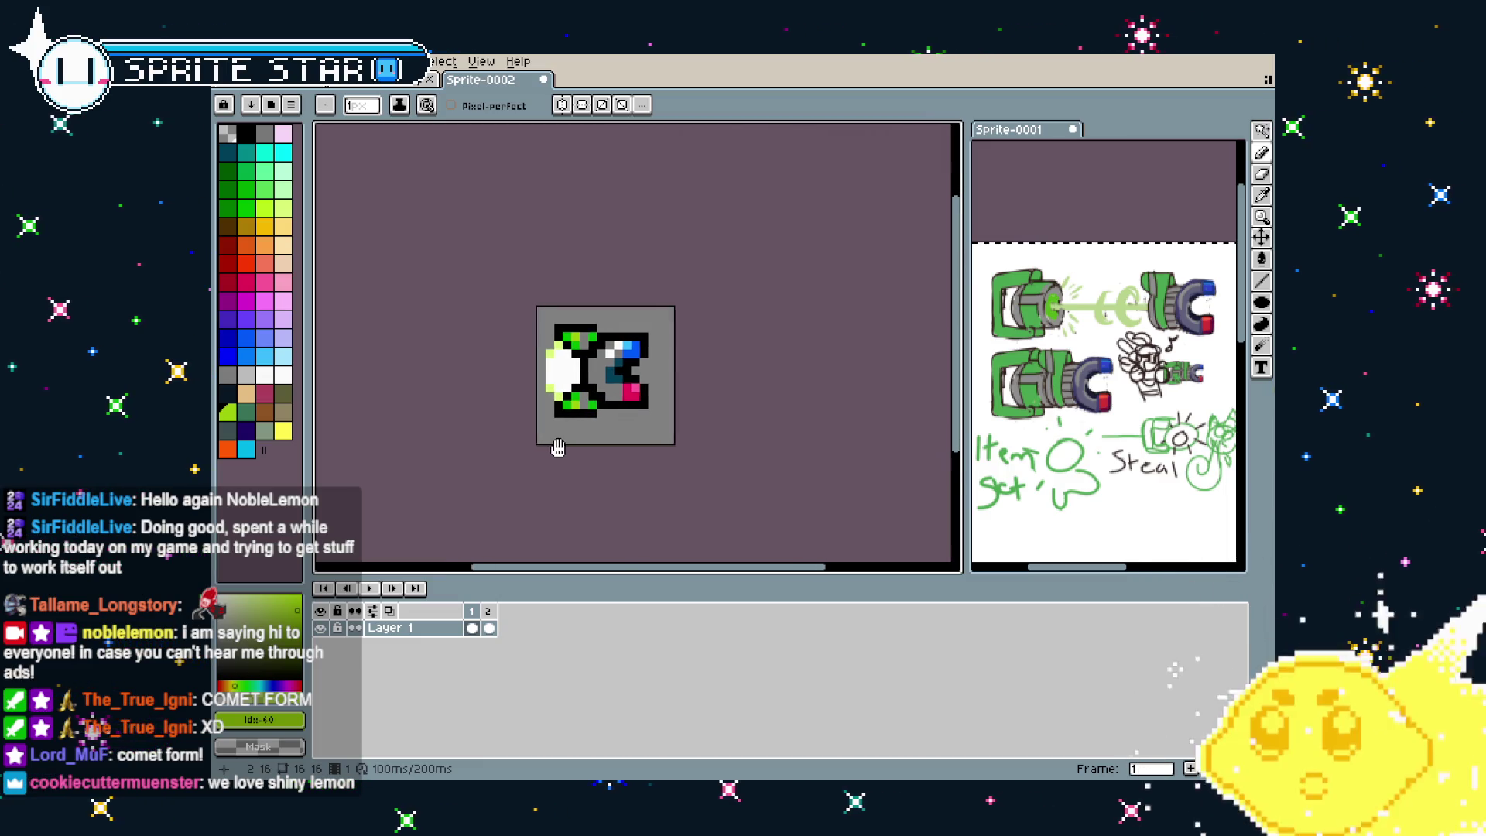
left_click_drag(563, 447, 534, 451)
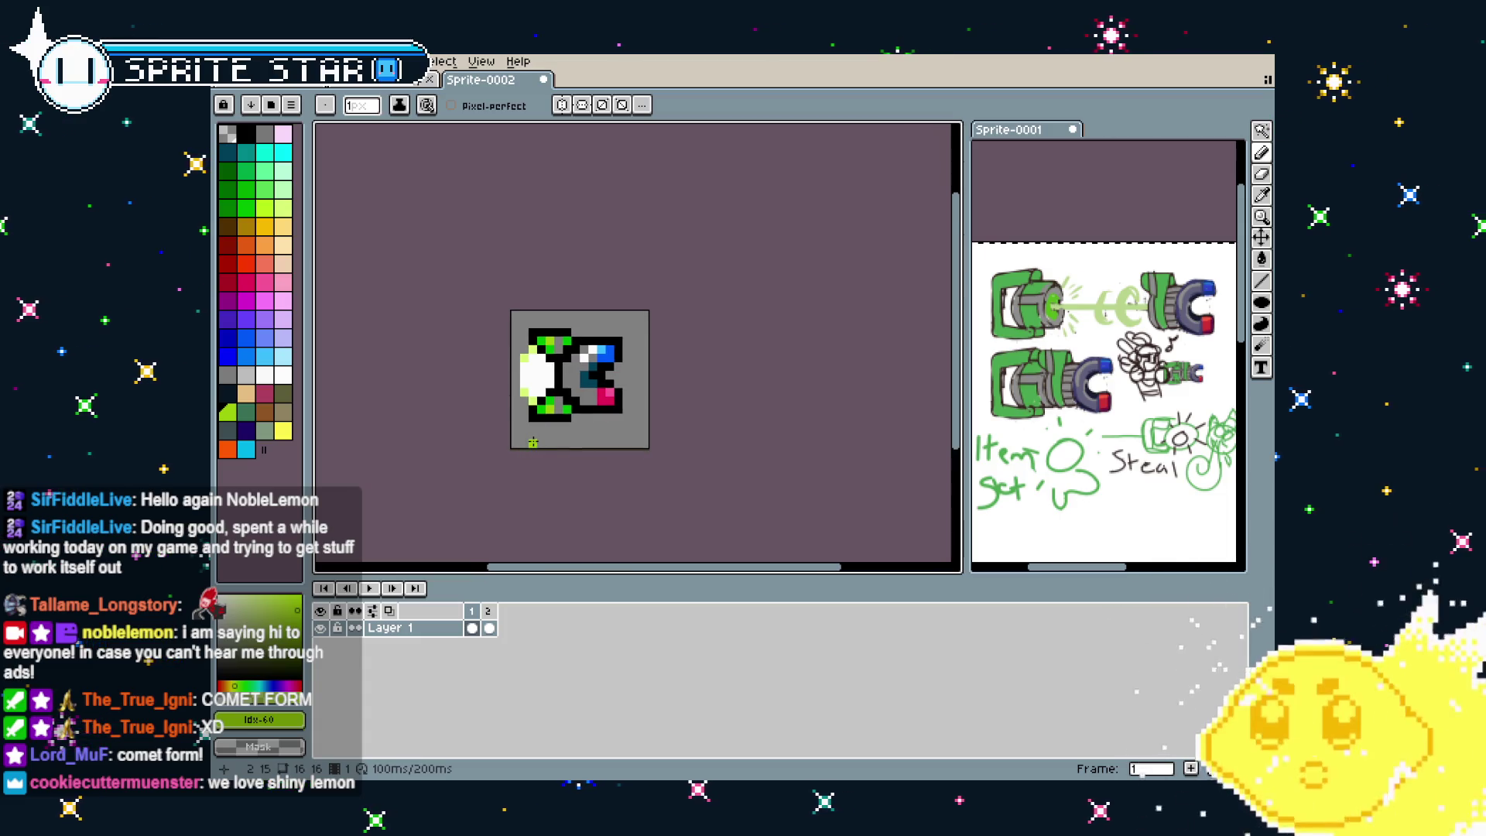
Start and stop playback a few times to check both frames' glow
key("Return")
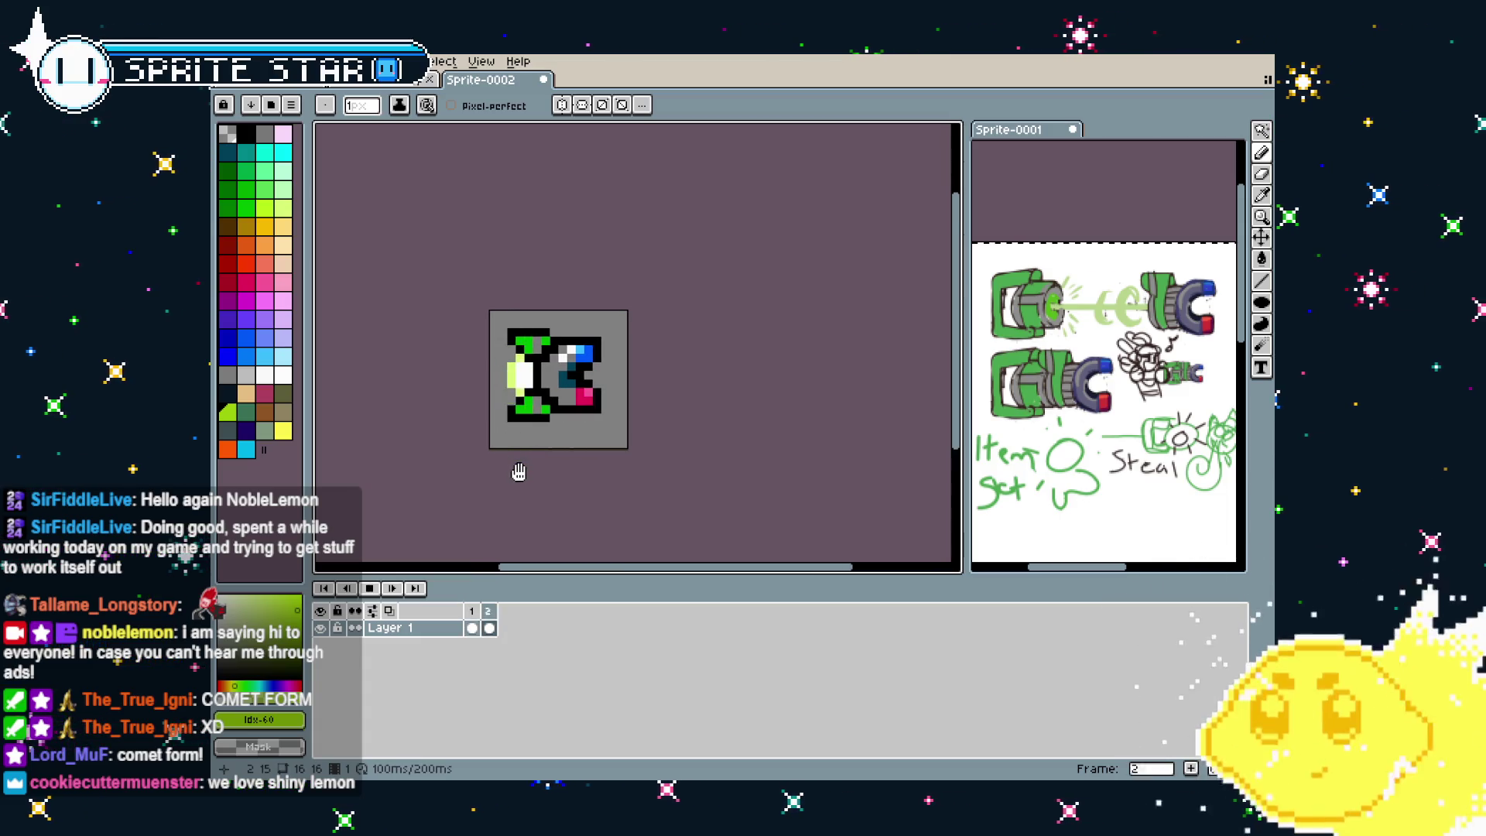
scroll(525, 406, "up", 1)
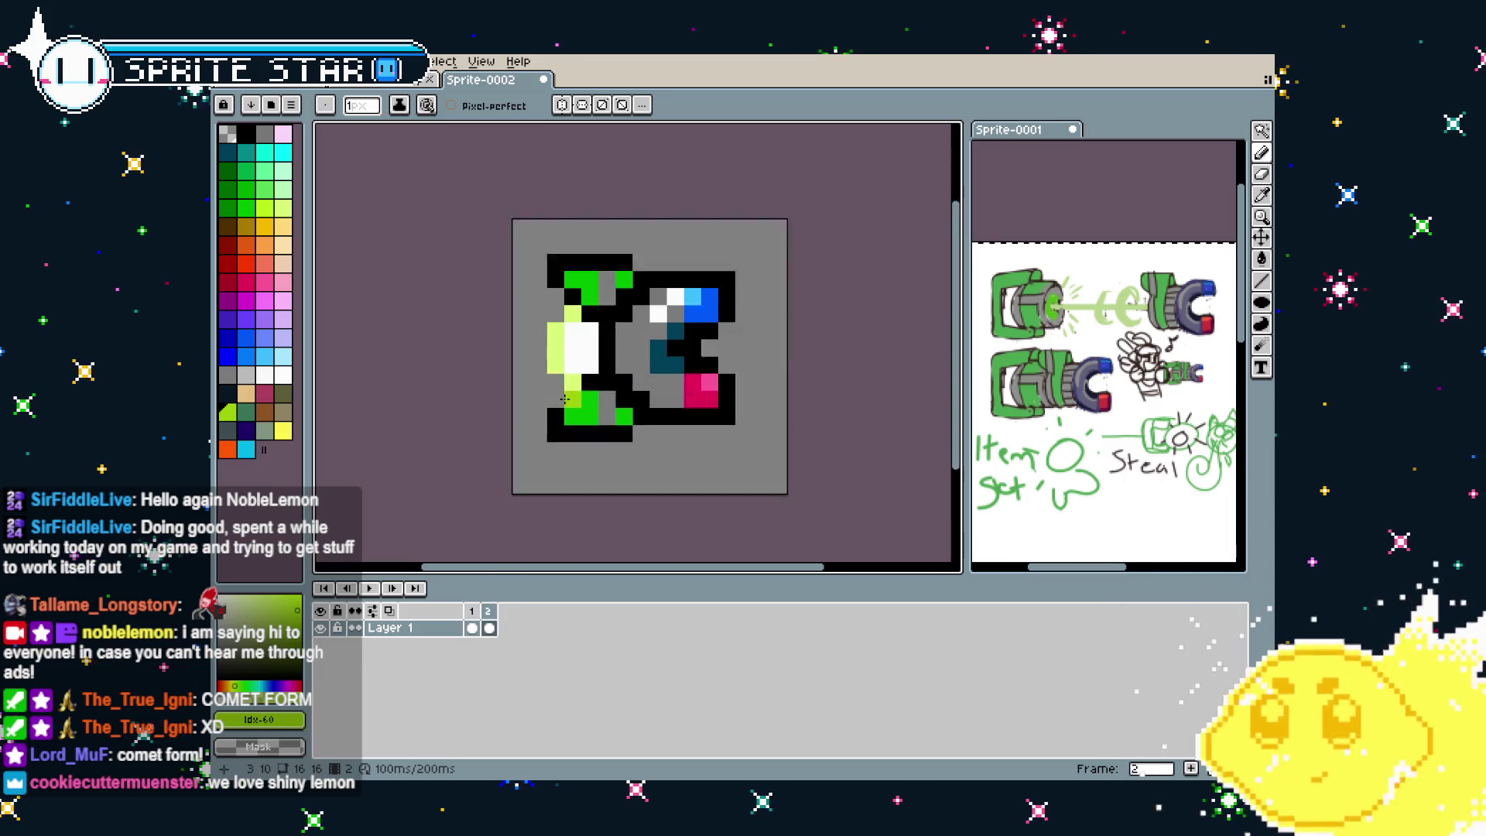
scroll(561, 404, "up", 1)
key("Return")
scroll(441, 487, "down", 2)
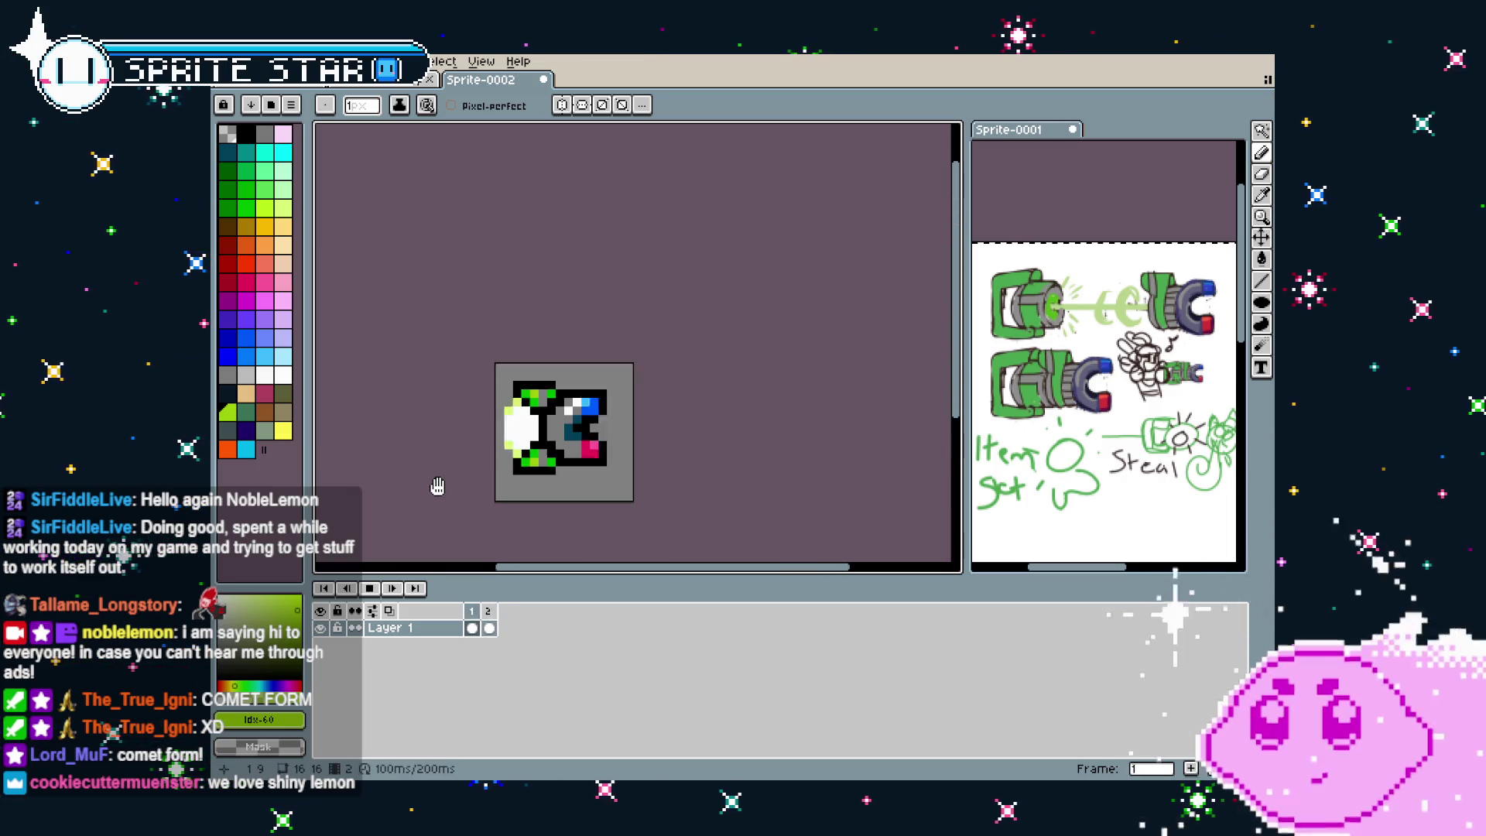
key("Return")
mouse_move(442, 487)
left_mouse_down()
mouse_move(750, 418)
mouse_move(726, 397)
mouse_move(432, 423)
mouse_move(750, 425)
mouse_move(476, 429)
left_mouse_up()
key("Return")
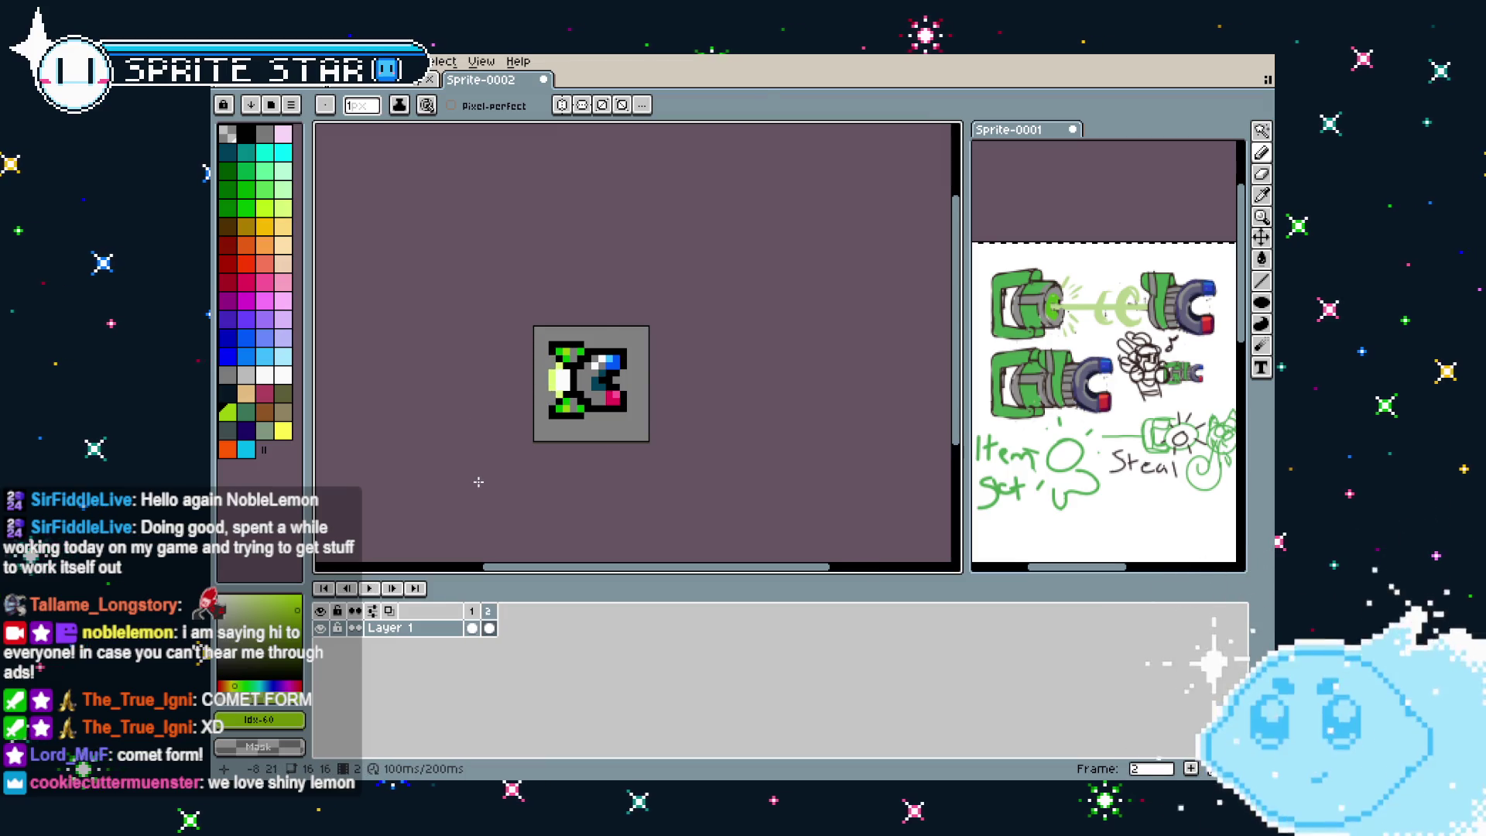
Save the sprite as magnet-grappler in aseprite work > Lone & Vita > Weapons
key("ctrl+s")
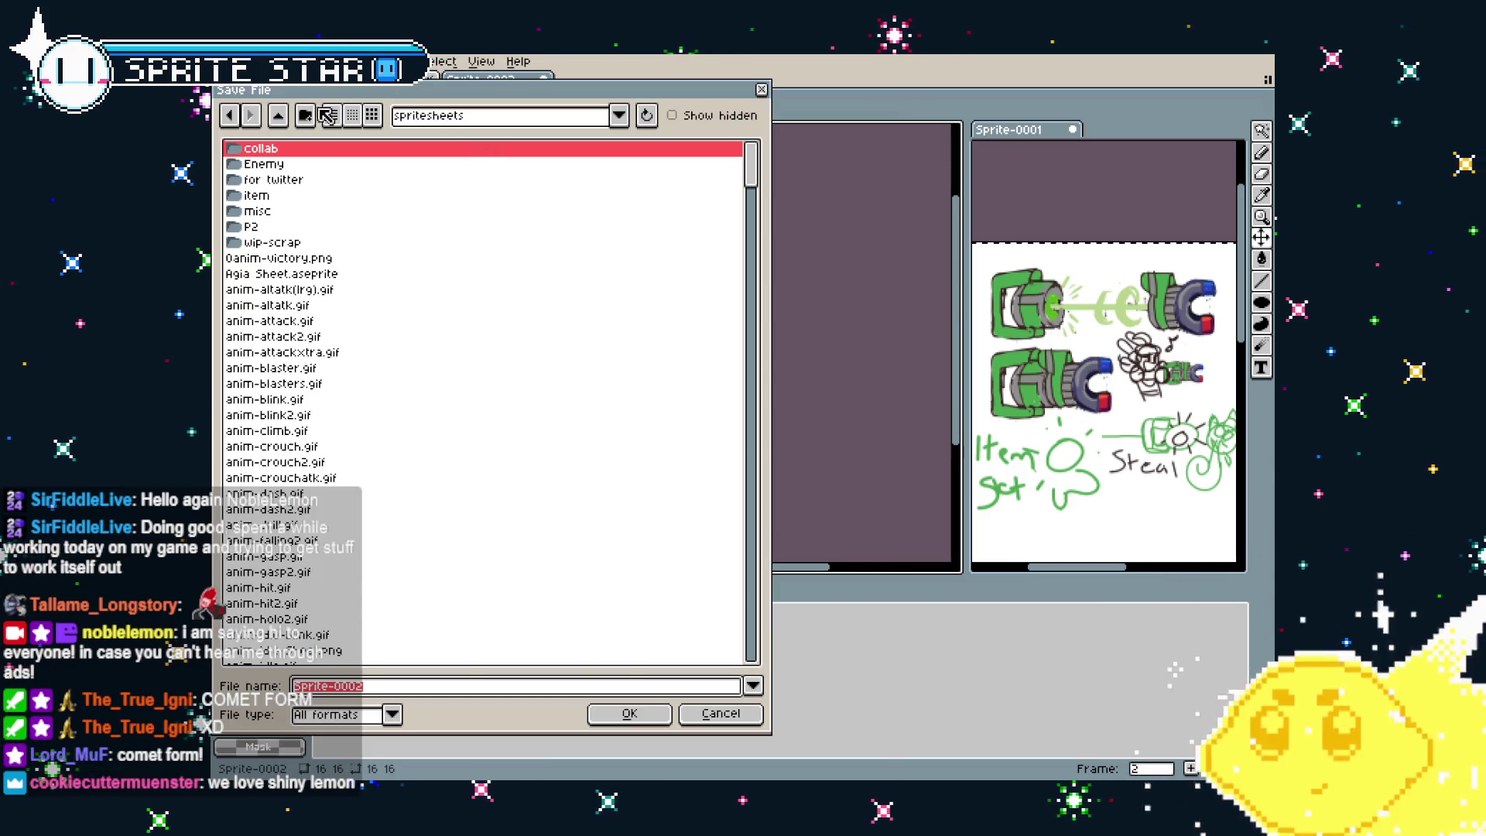
left_click(278, 115)
scroll(288, 345, "up", 2)
scroll(292, 371, "up", 2)
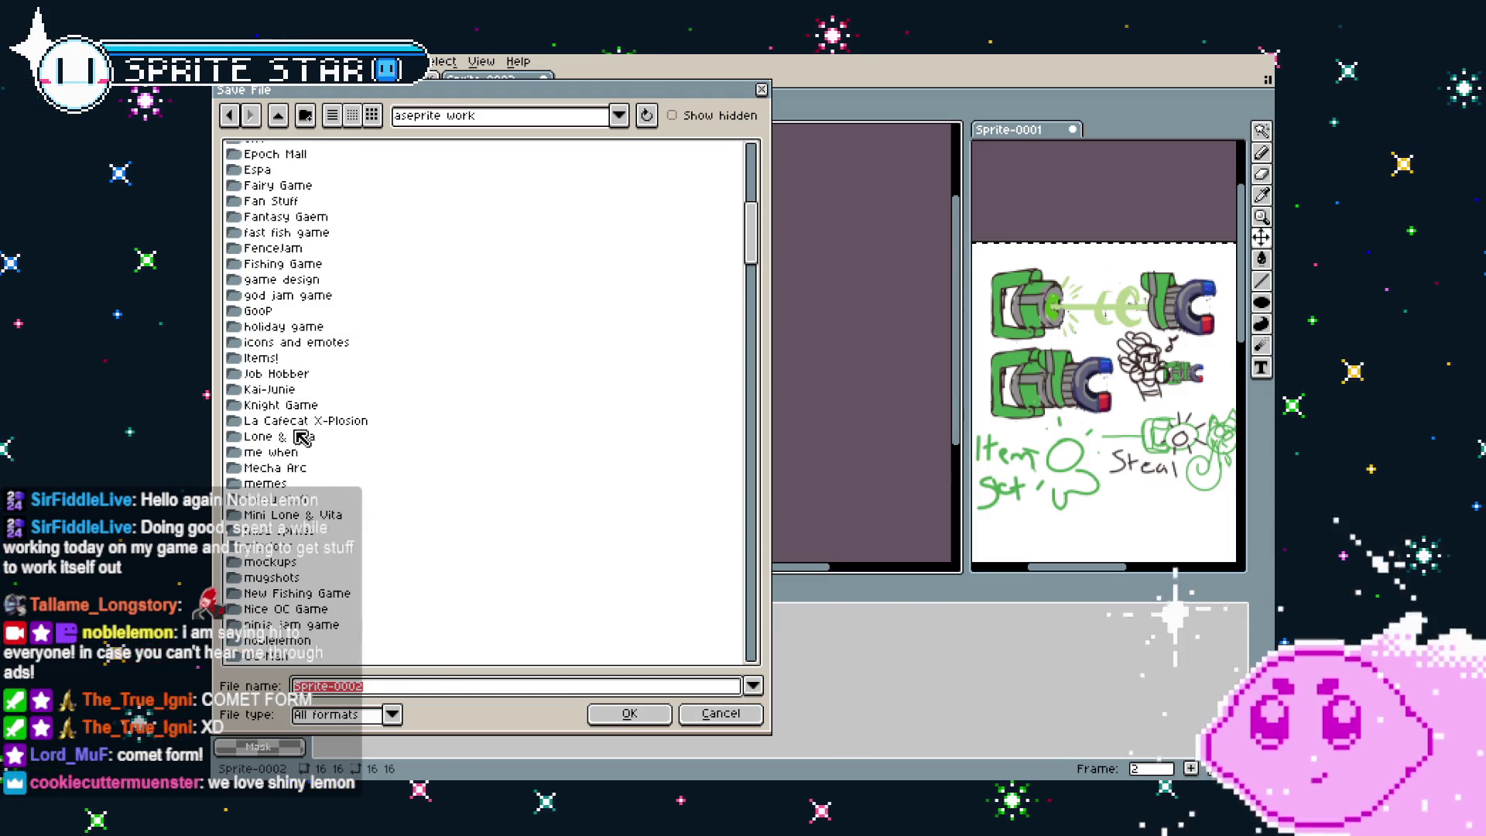
double_click(300, 437)
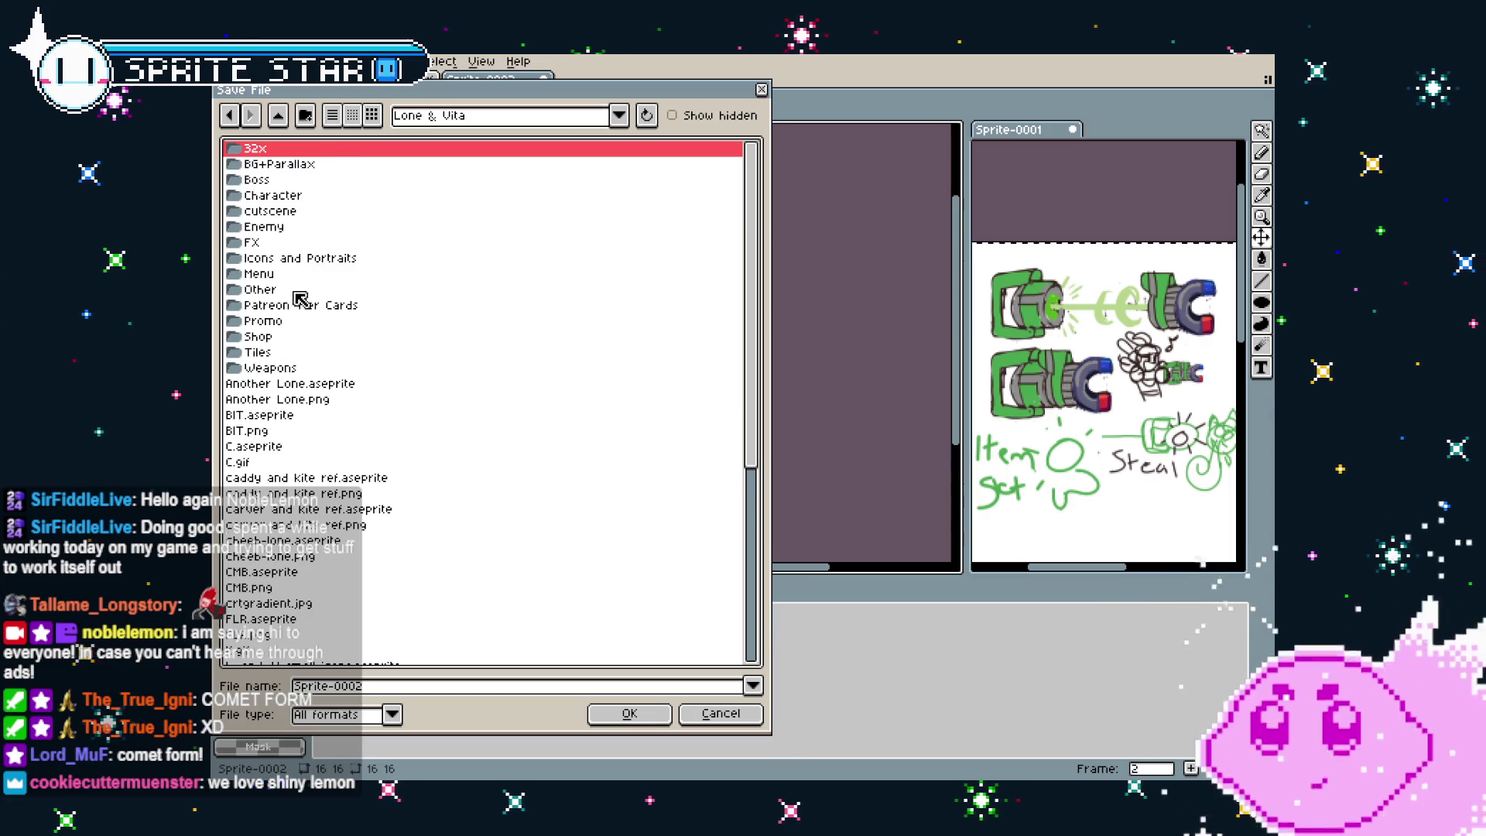
double_click(295, 370)
left_click(408, 691)
key("ctrl+a")
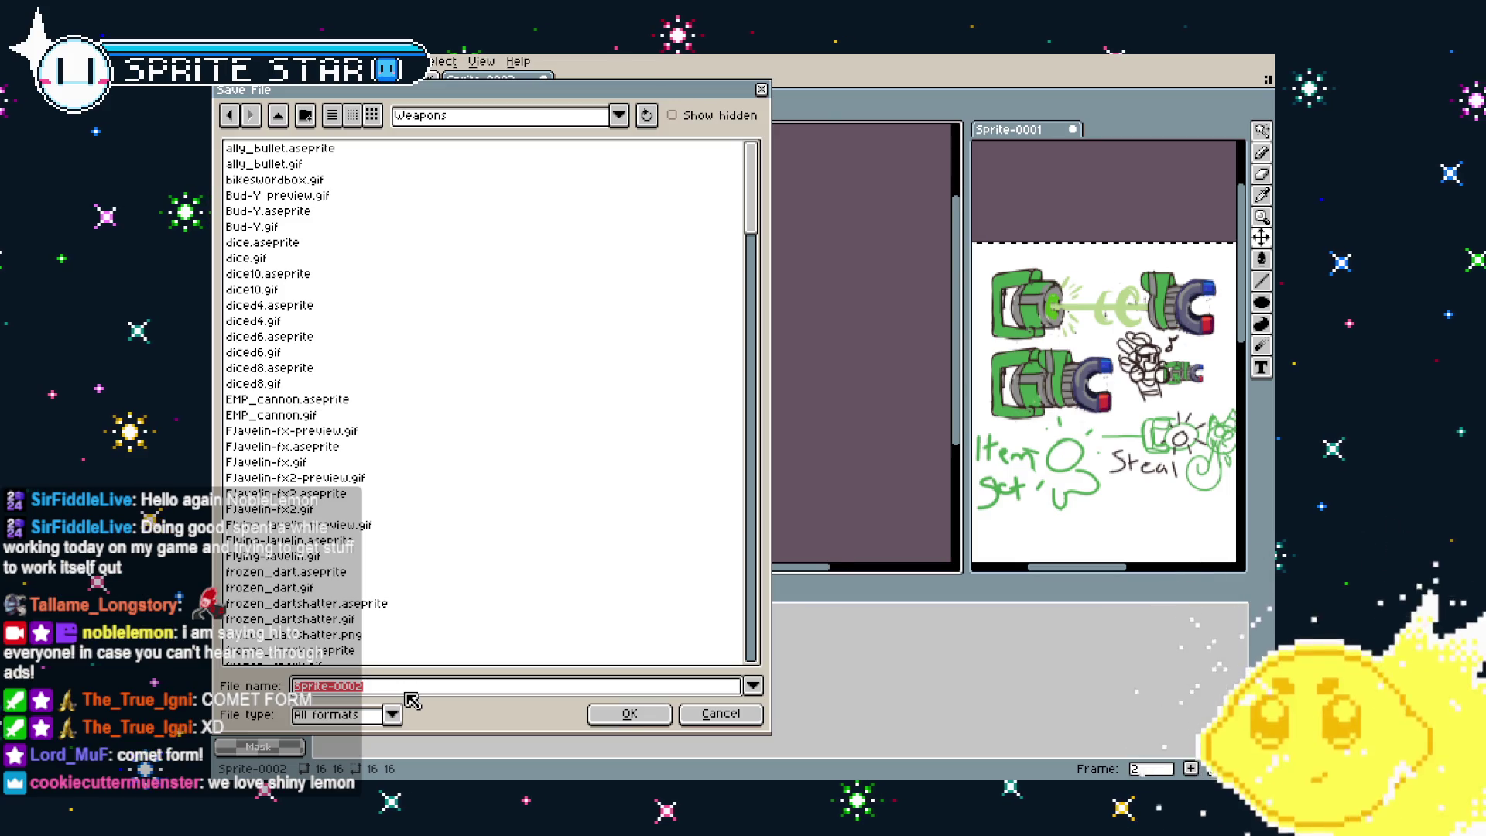
type("mag")
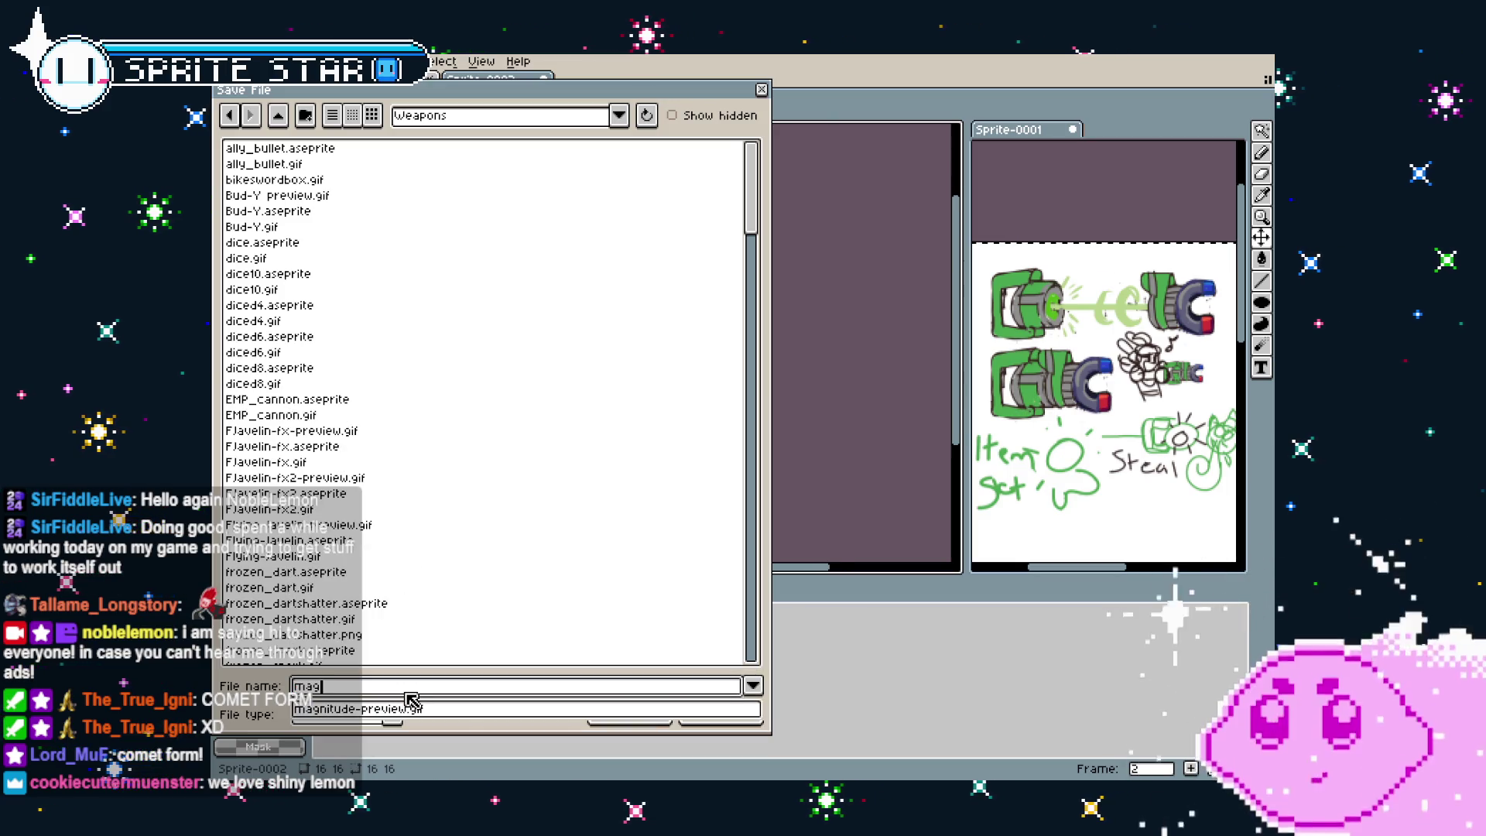
type("net-gra")
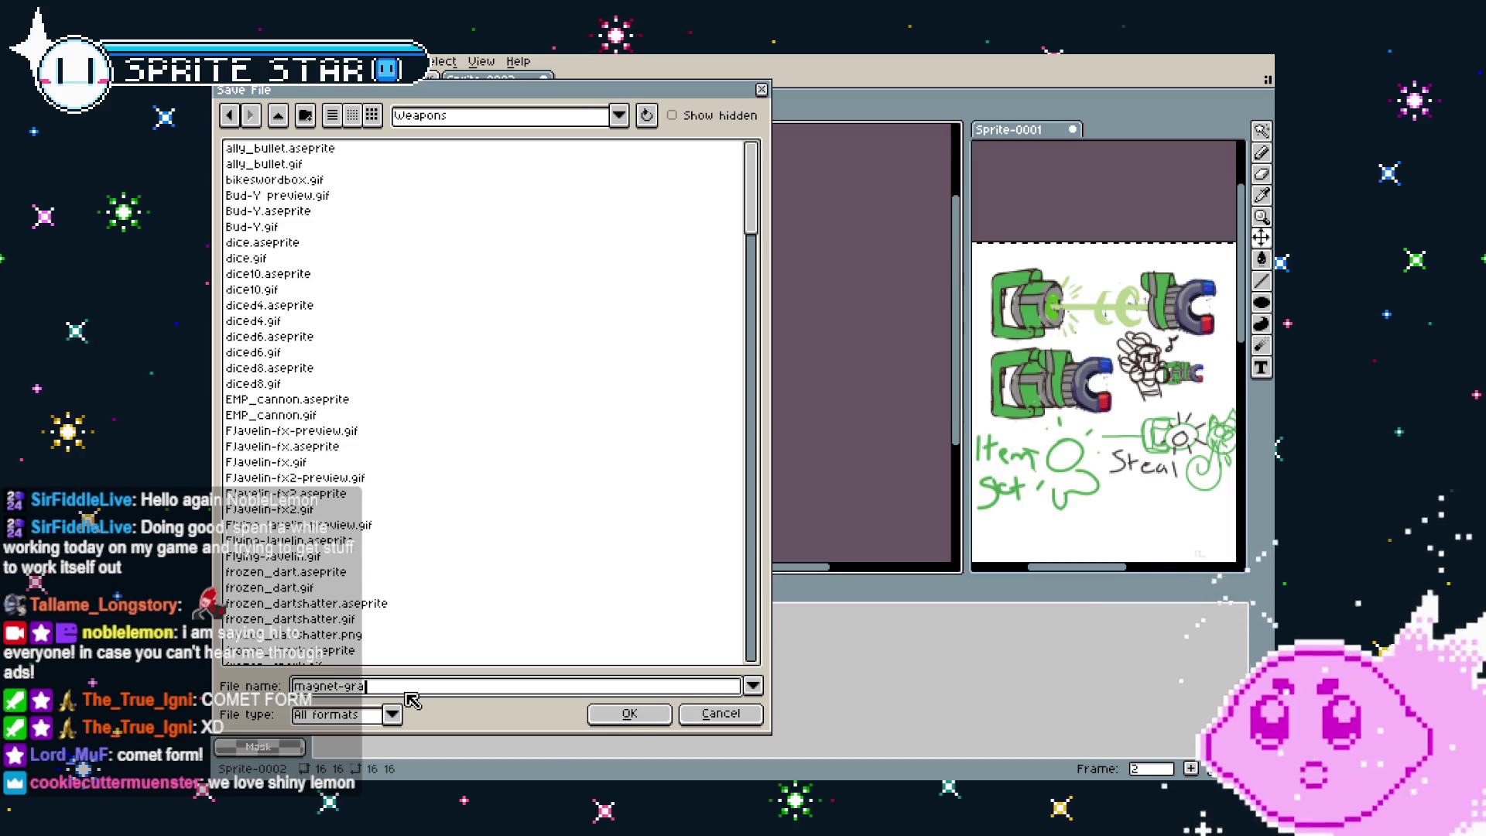
type("ppler")
key("Return")
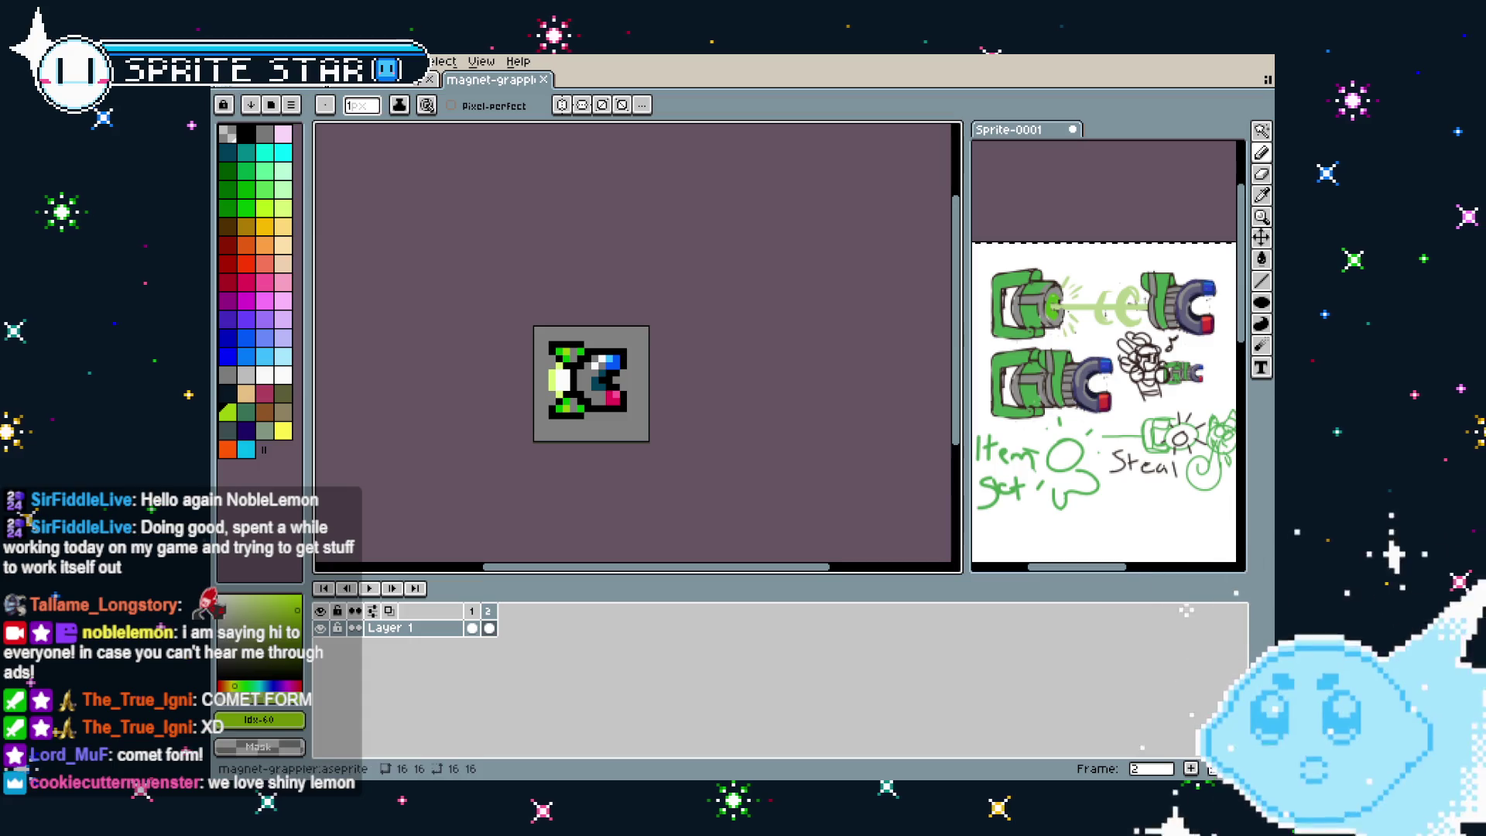
Export all frames as magnet-grappler.gif via File > Export As, accepting the GIF options
left_click(230, 62)
mouse_move(248, 203)
left_click(424, 203)
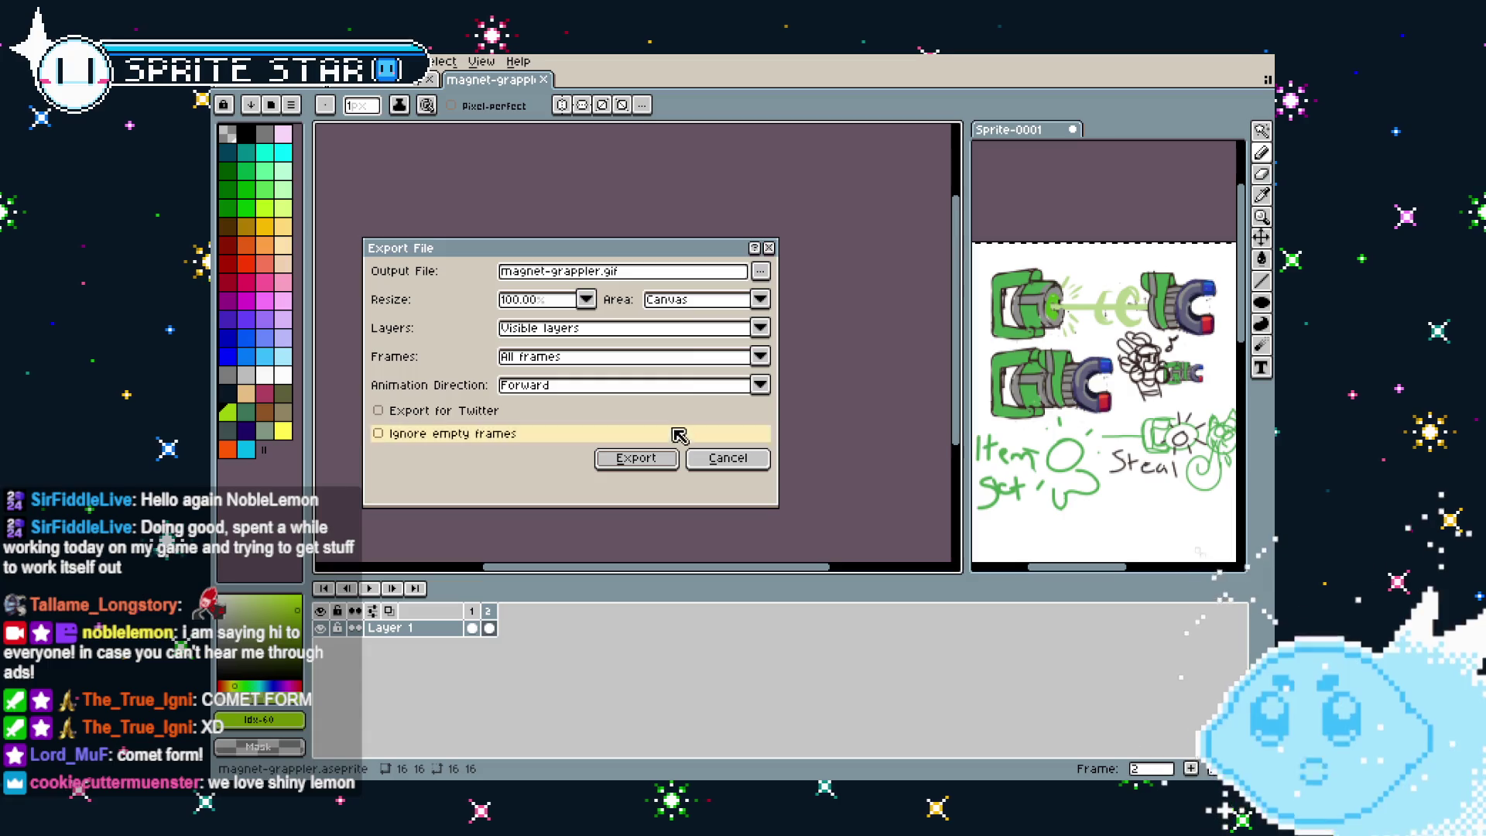
left_click(646, 457)
left_click(800, 472)
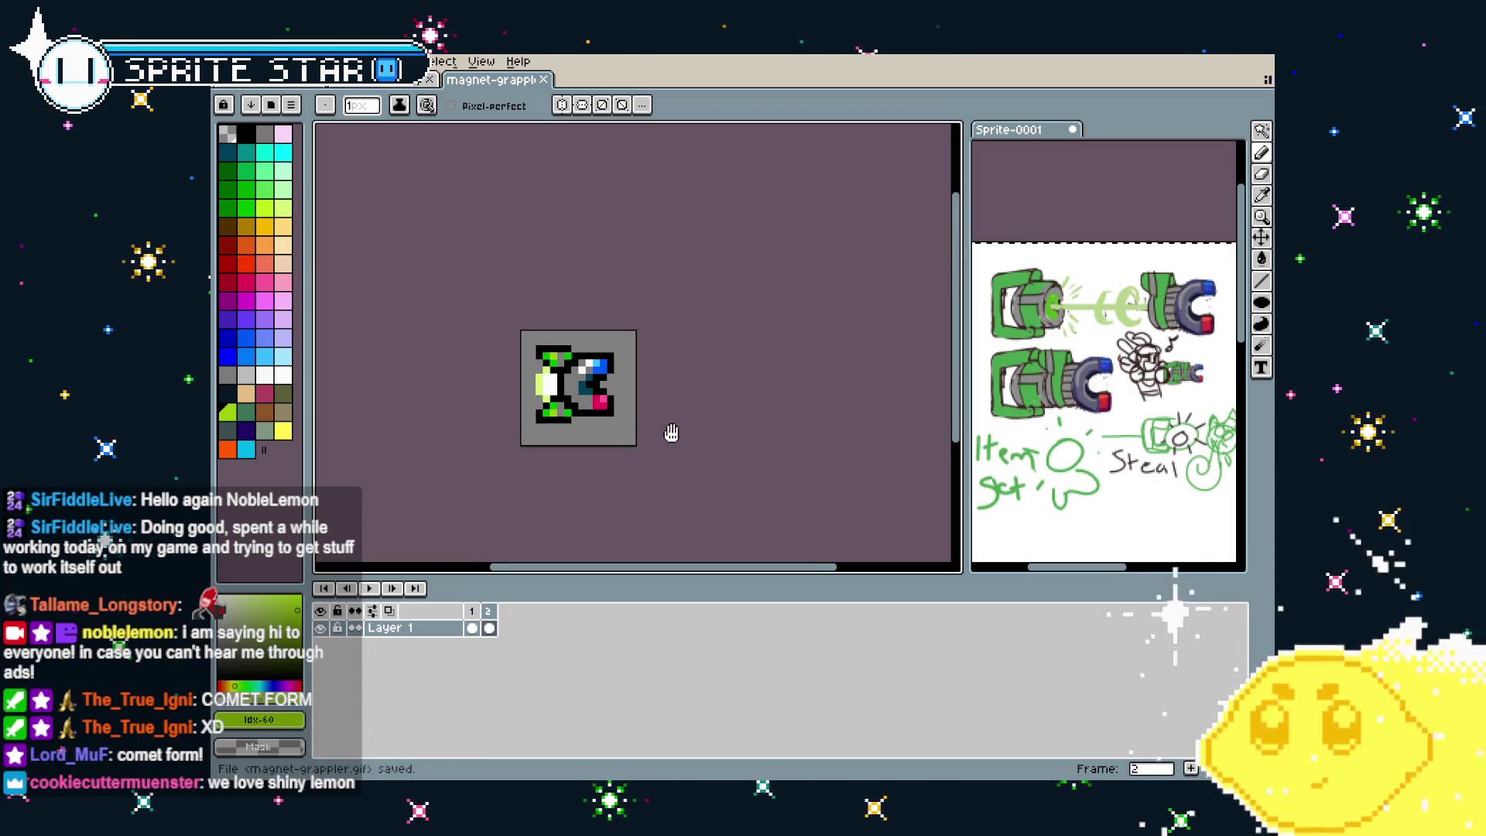
left_click_drag(664, 432, 691, 443)
scroll(579, 360, "up", 2)
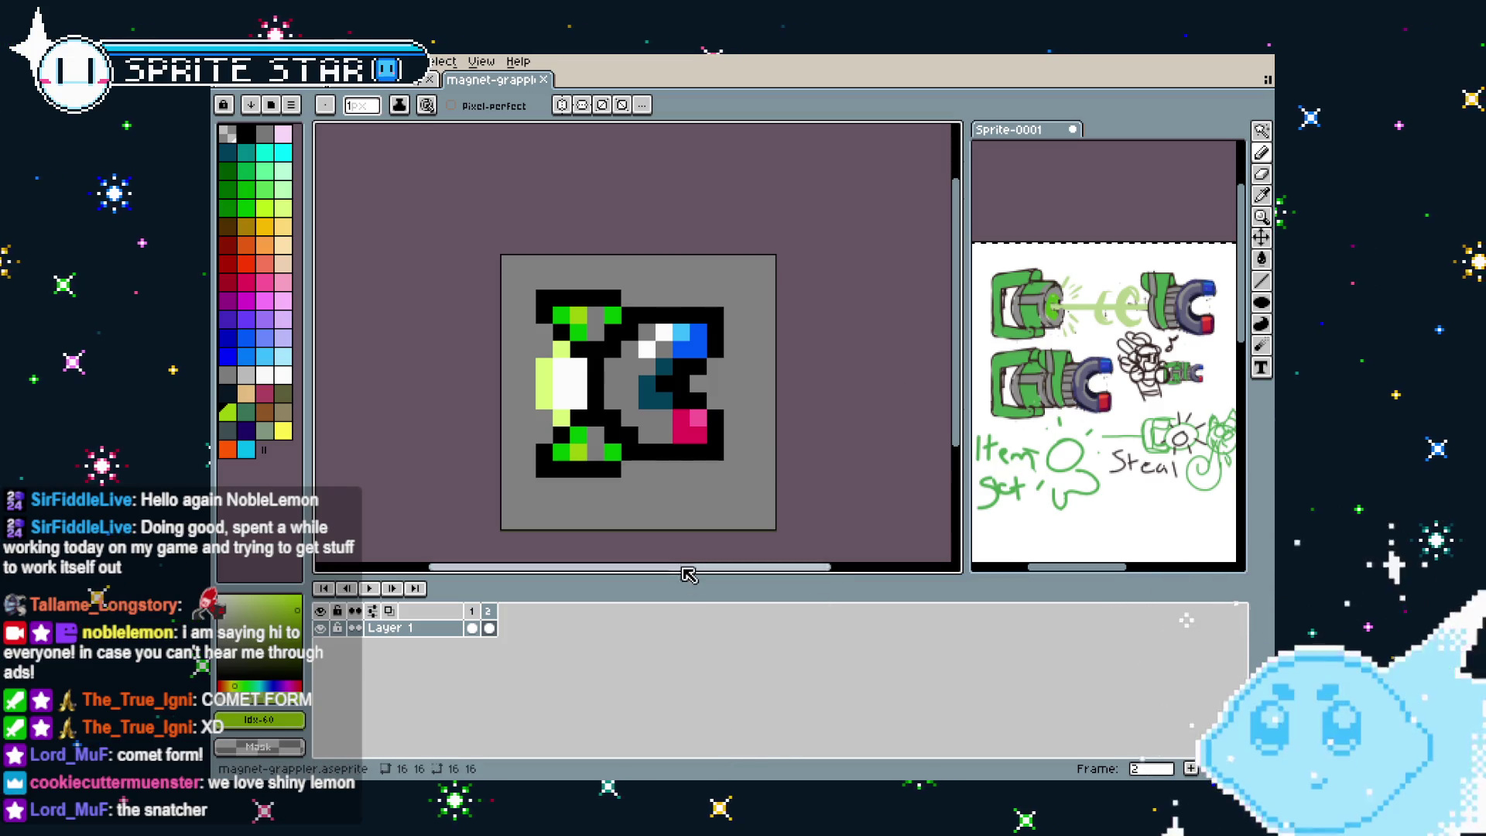
left_click_drag(602, 456, 573, 458)
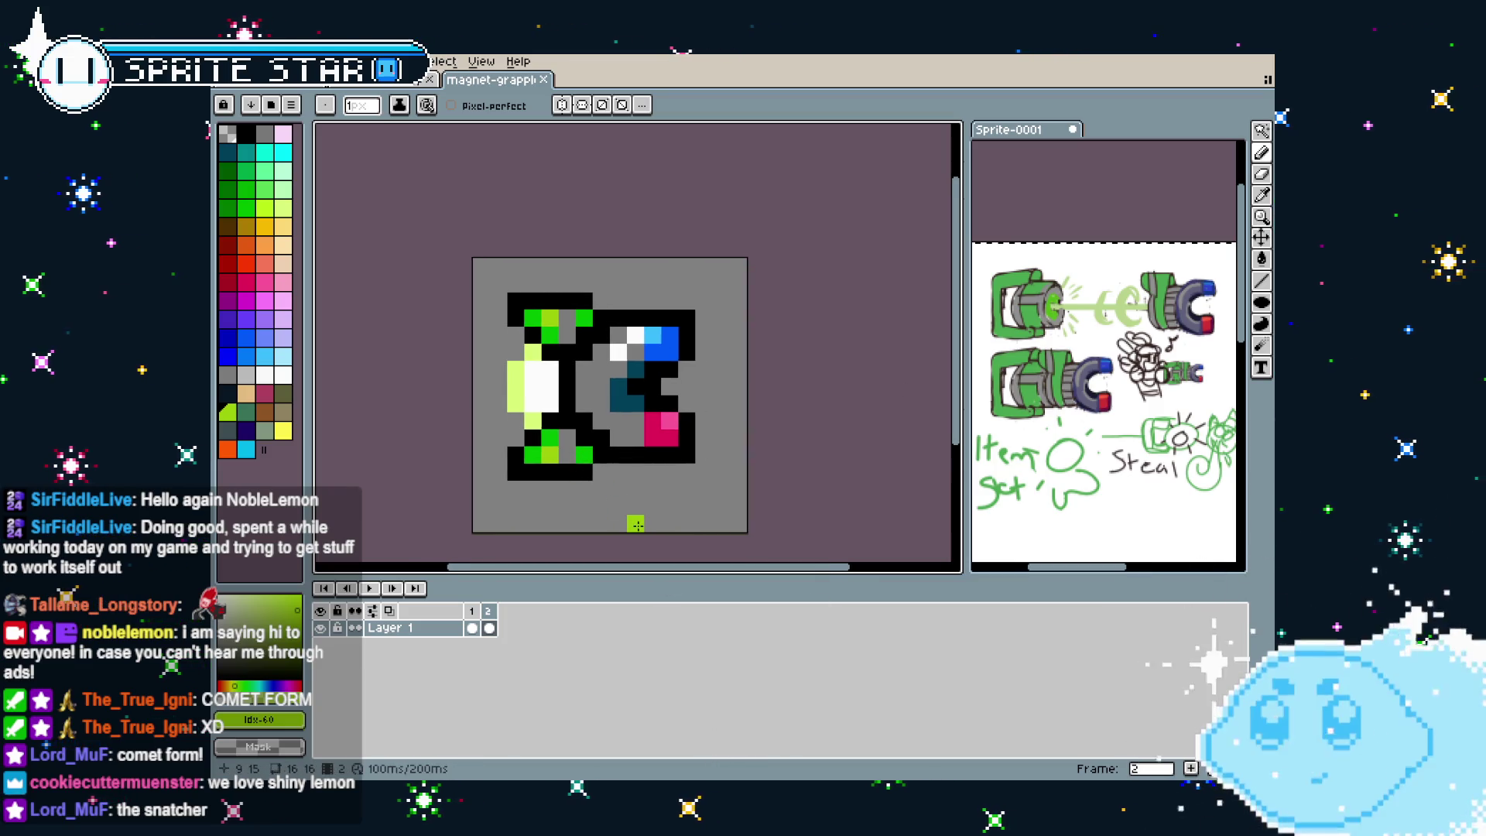
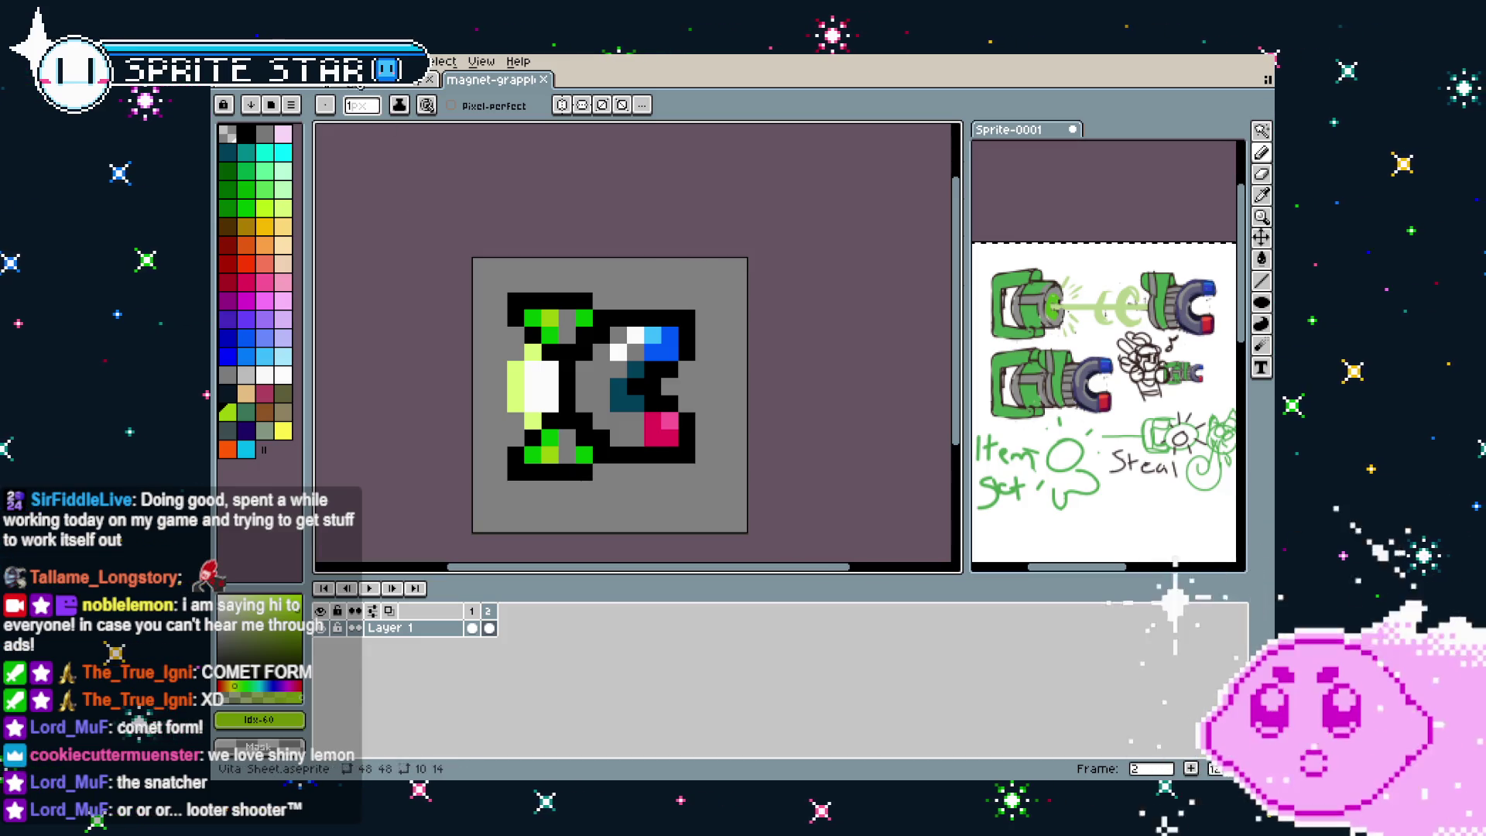
Switch to the character sheet, clear the selection and play the Magnet animation loop
left_click(387, 80)
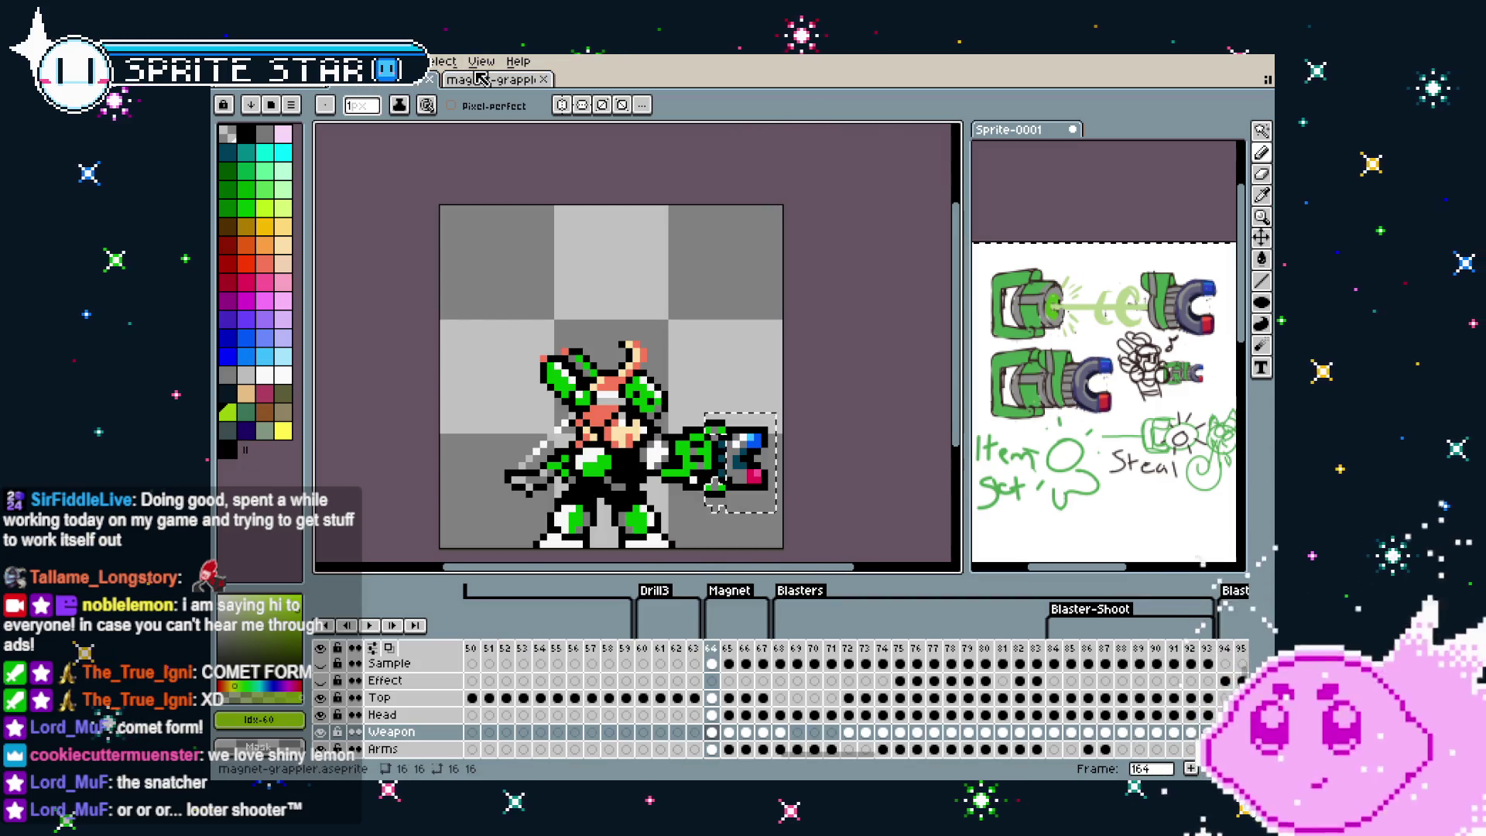
left_click(437, 286)
key("Return")
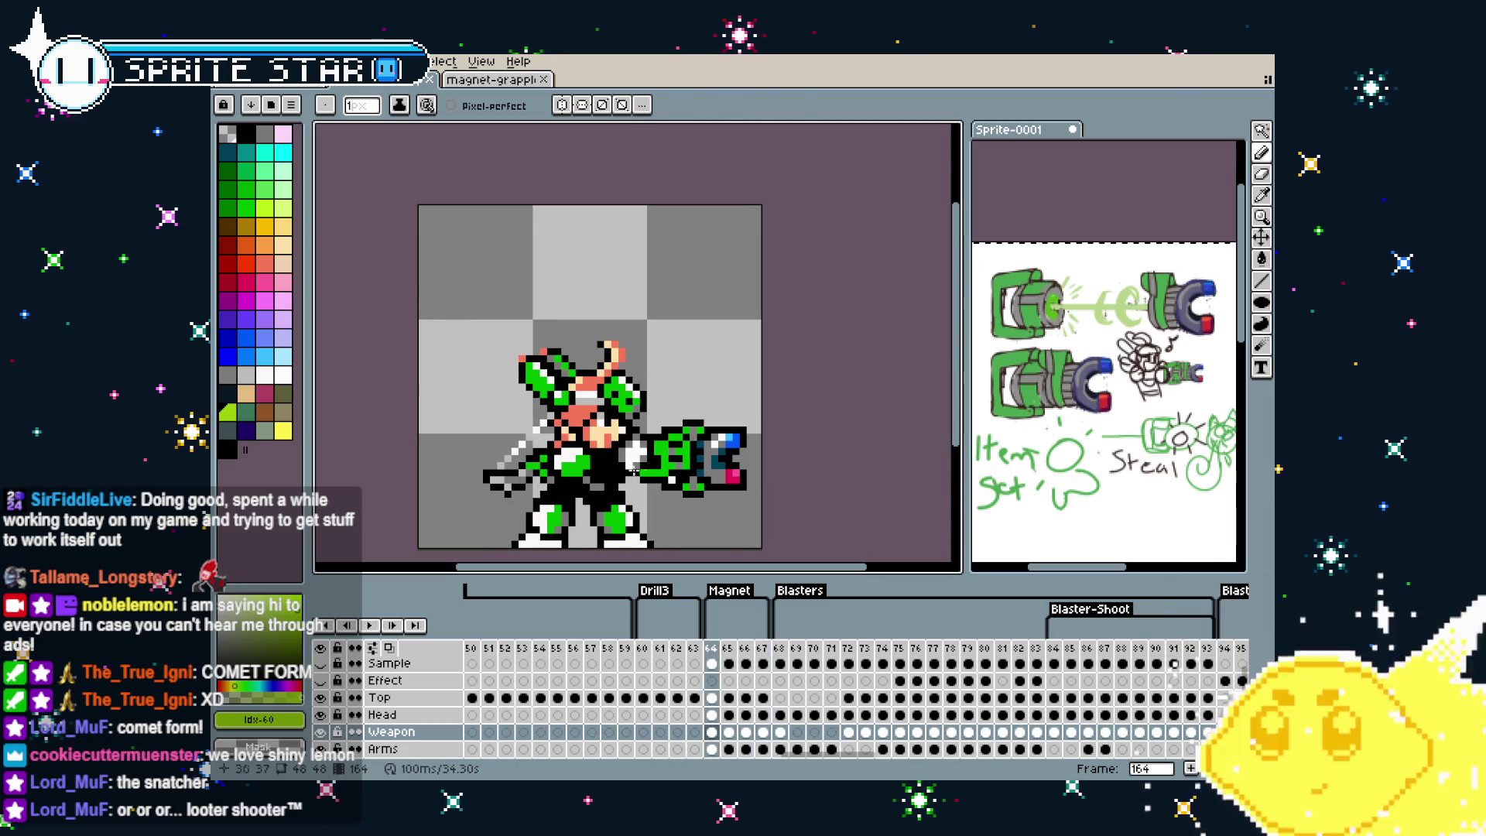
Marquee-select the green magnet ring in front of the magnet and start a new sprite
scroll(770, 509, "up", 3)
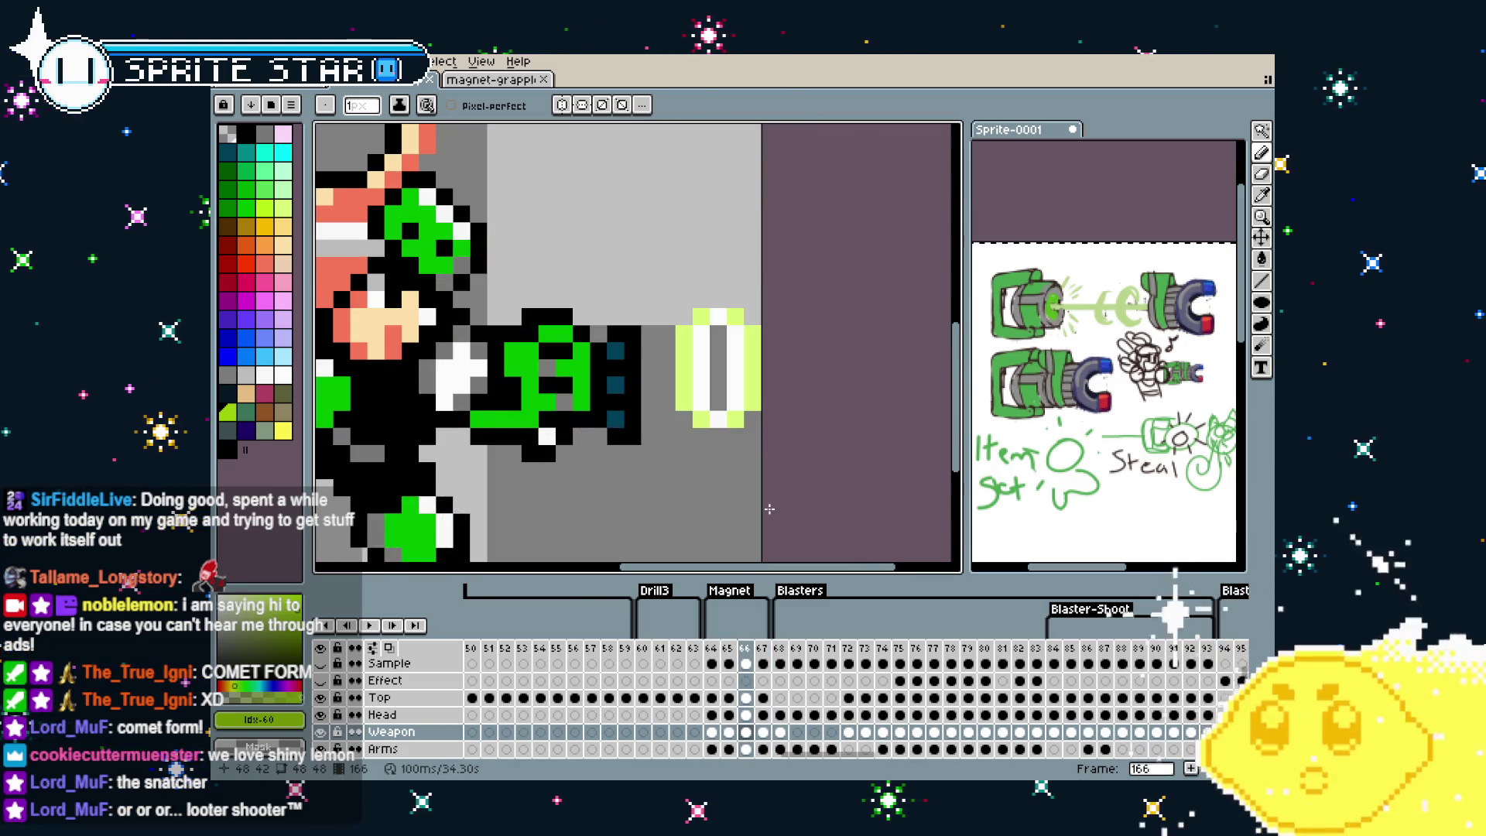
key("m")
left_click_drag(672, 288, 764, 465)
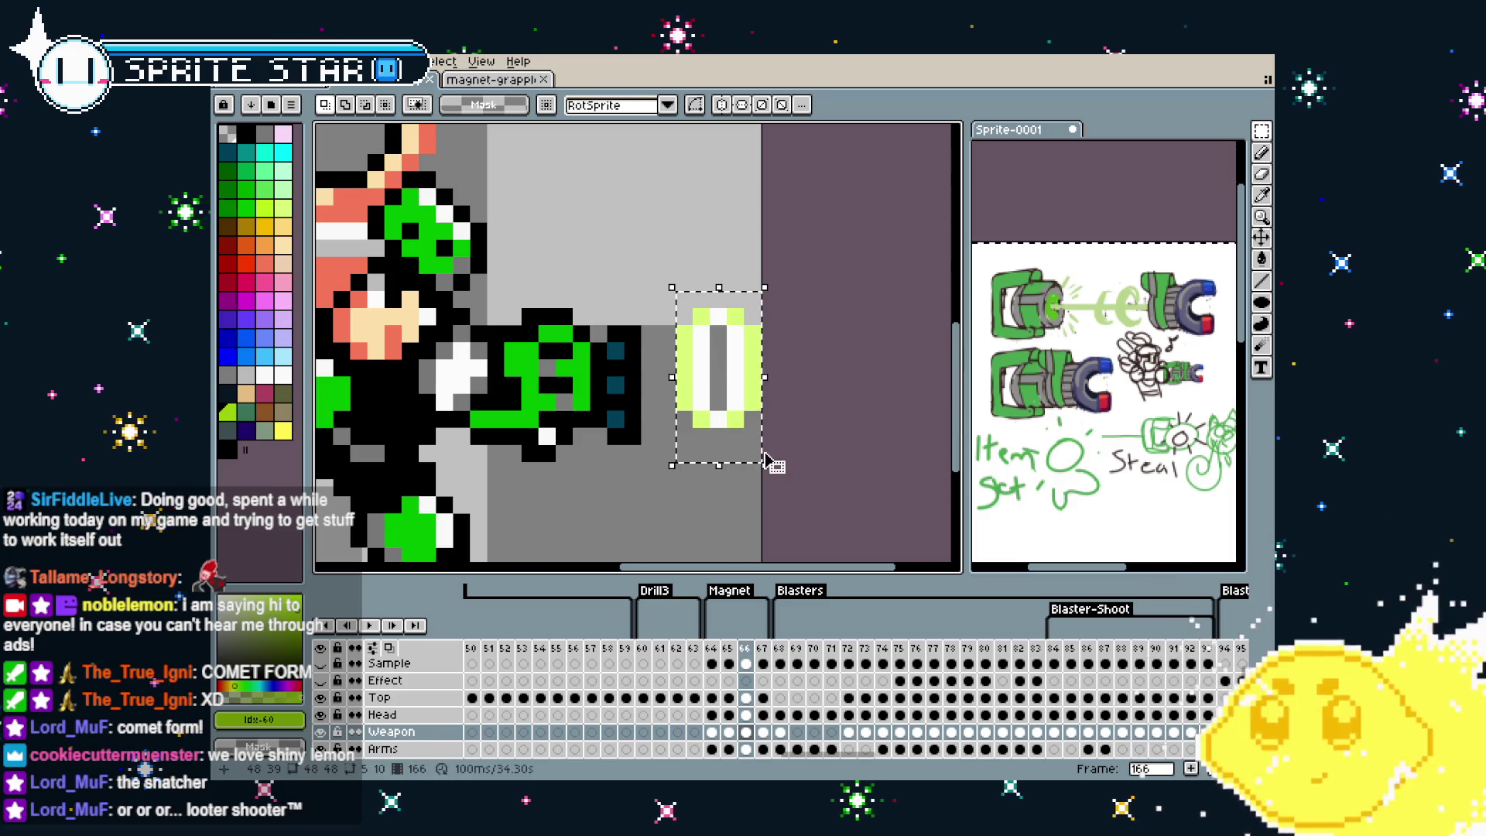
left_click(226, 61)
left_click(251, 91)
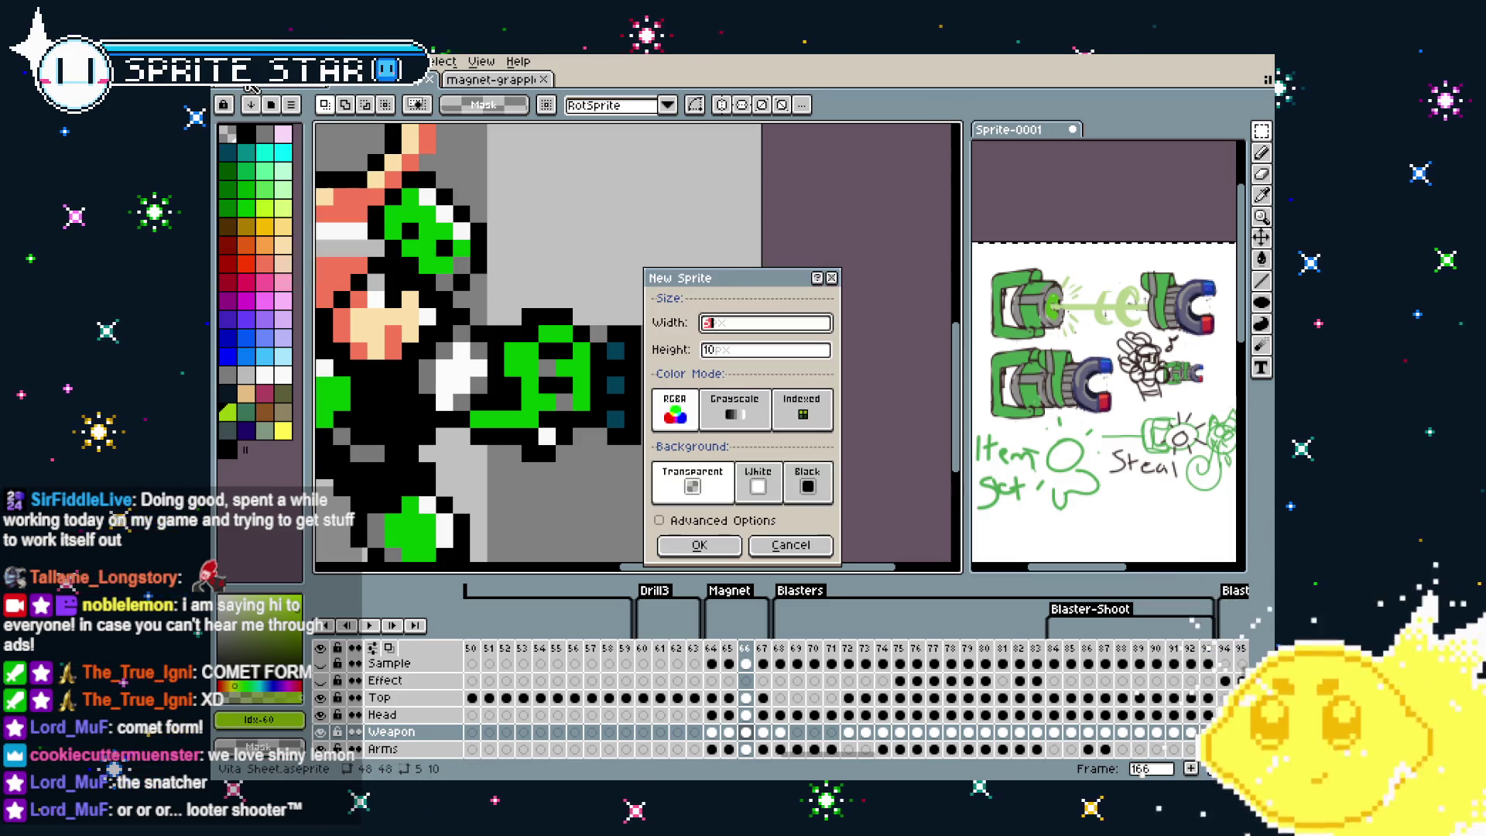
Create a 16×16 sprite and paste the small ring centred in frame 1
type("16")
key("Tab")
type("16")
key("Return")
key("ctrl+v")
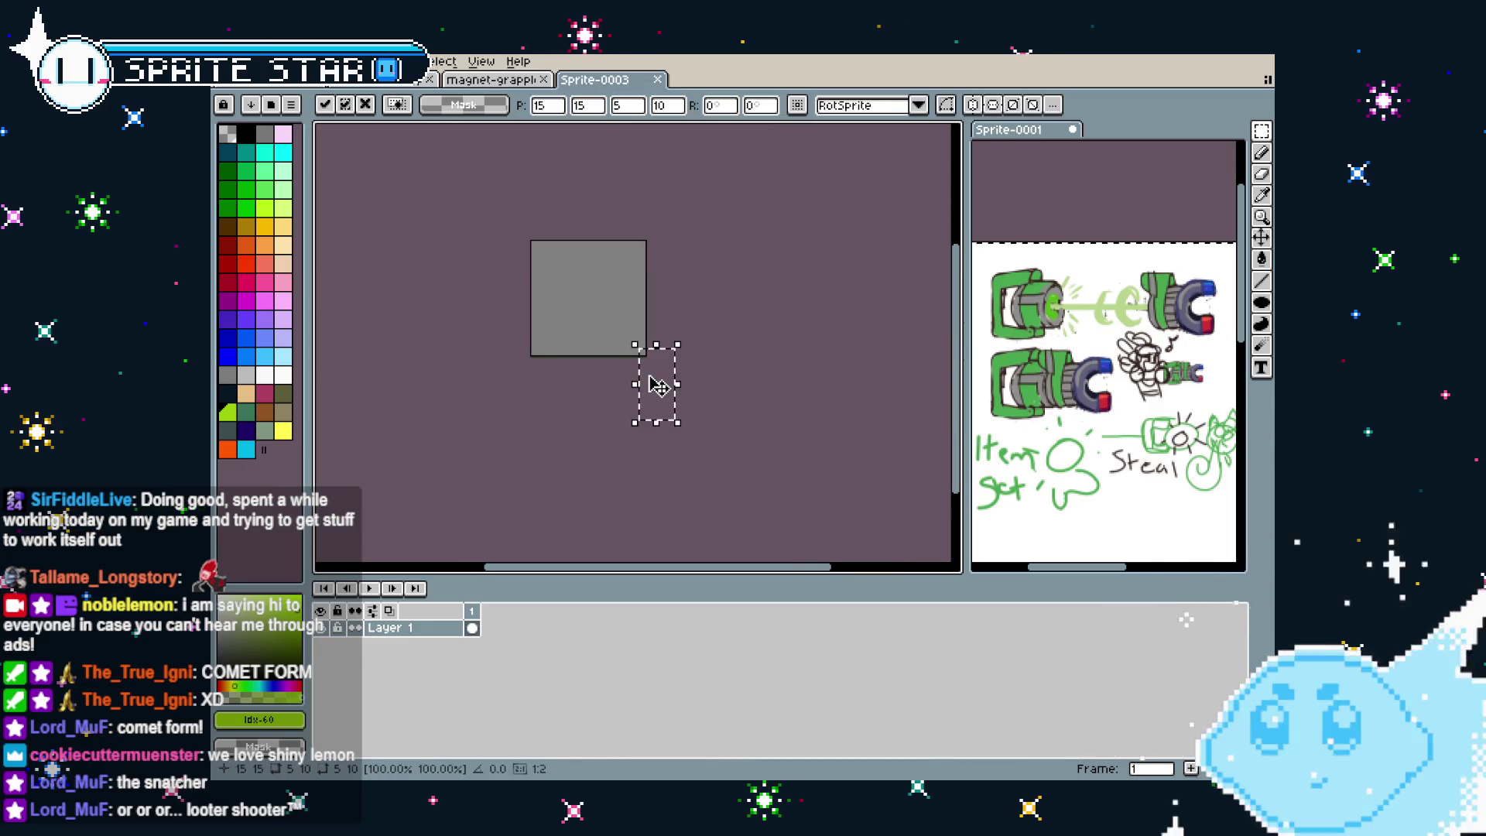
left_click_drag(657, 385, 600, 313)
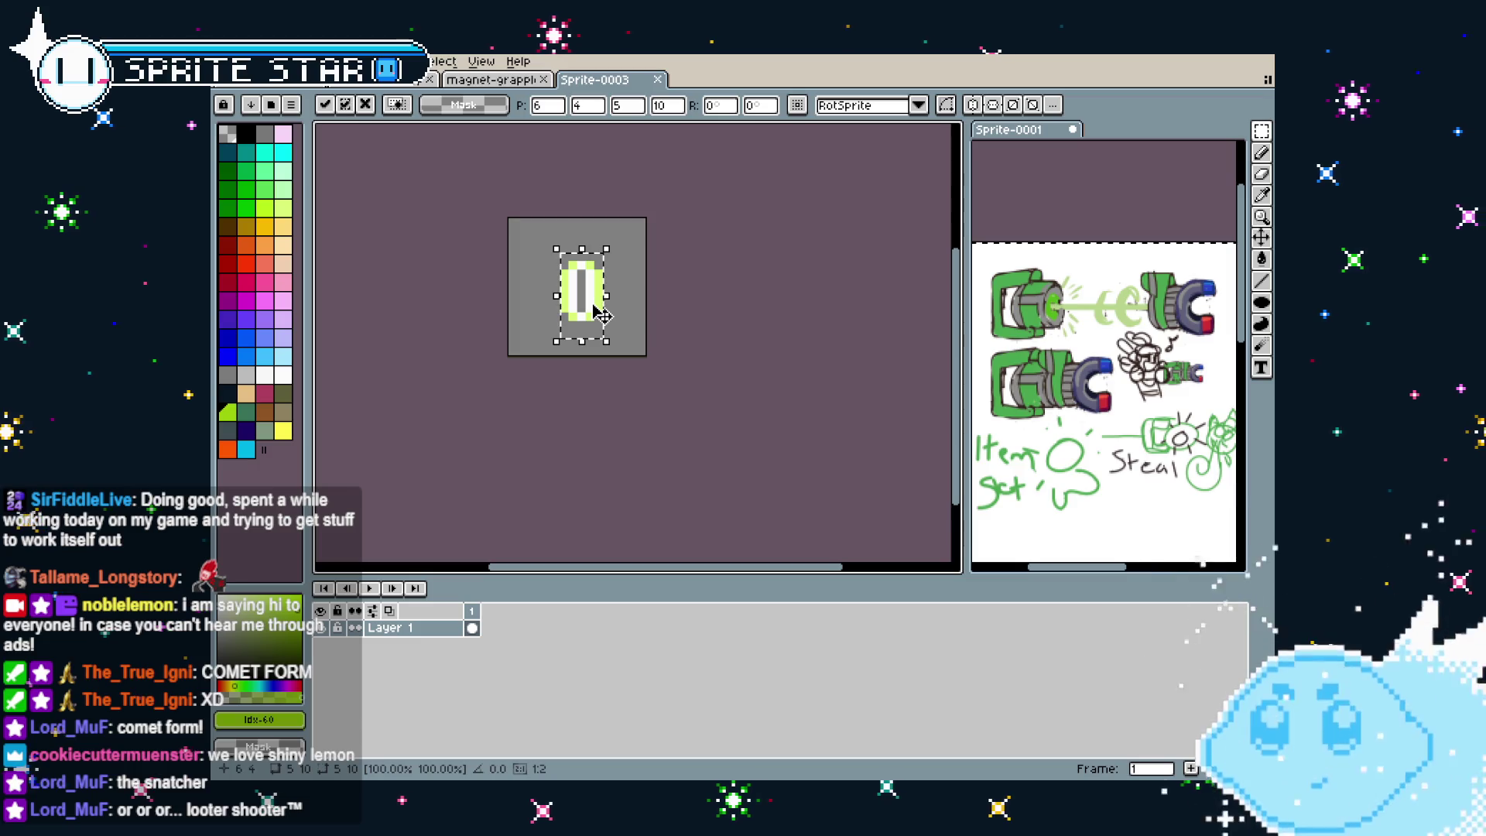
left_click(457, 372)
Add a second frame, then copy the larger ring from the character sheet's next frame
right_click(472, 611)
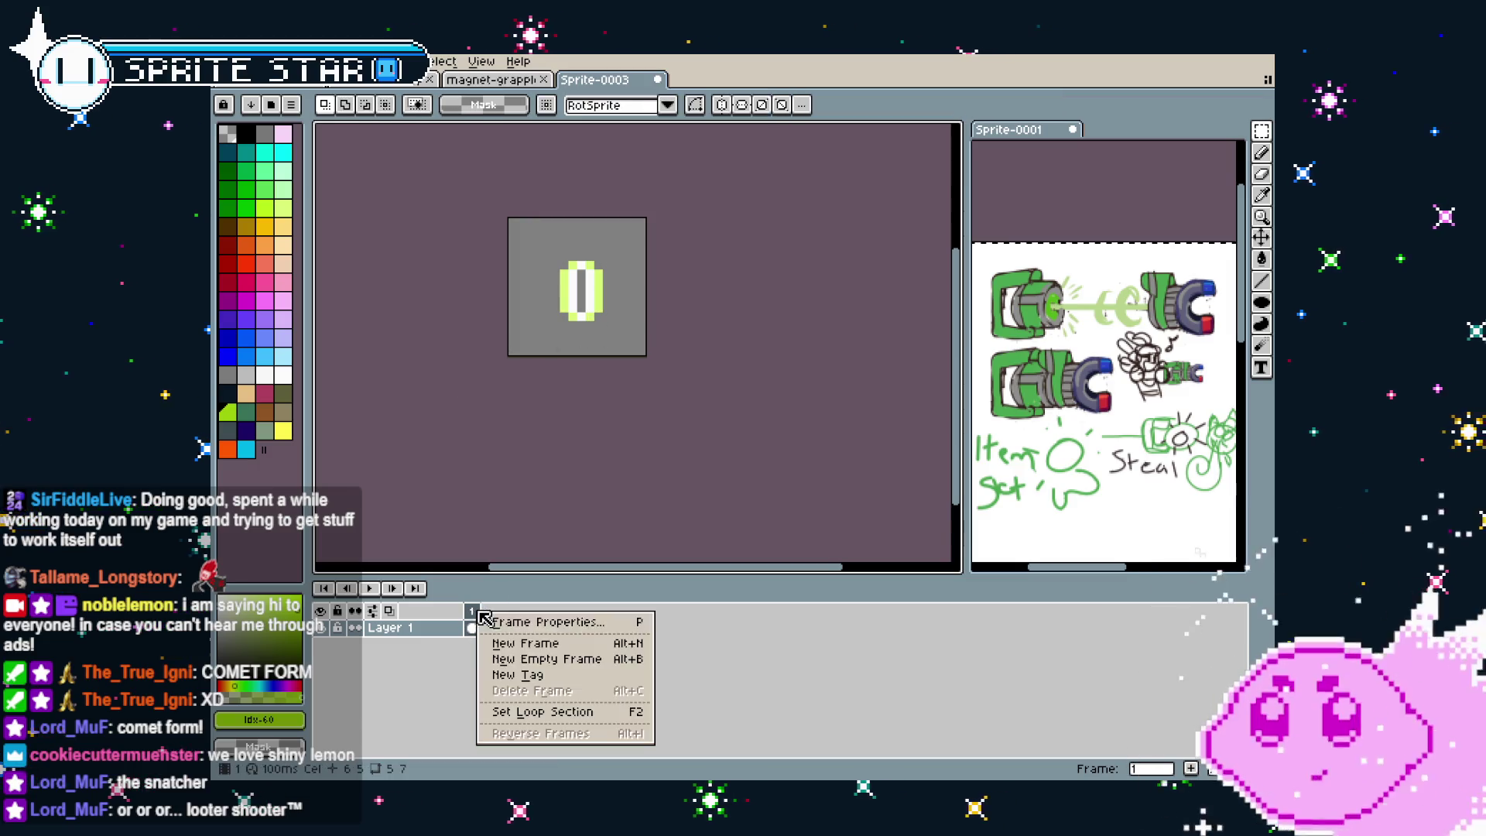
left_click(529, 660)
left_click(397, 82)
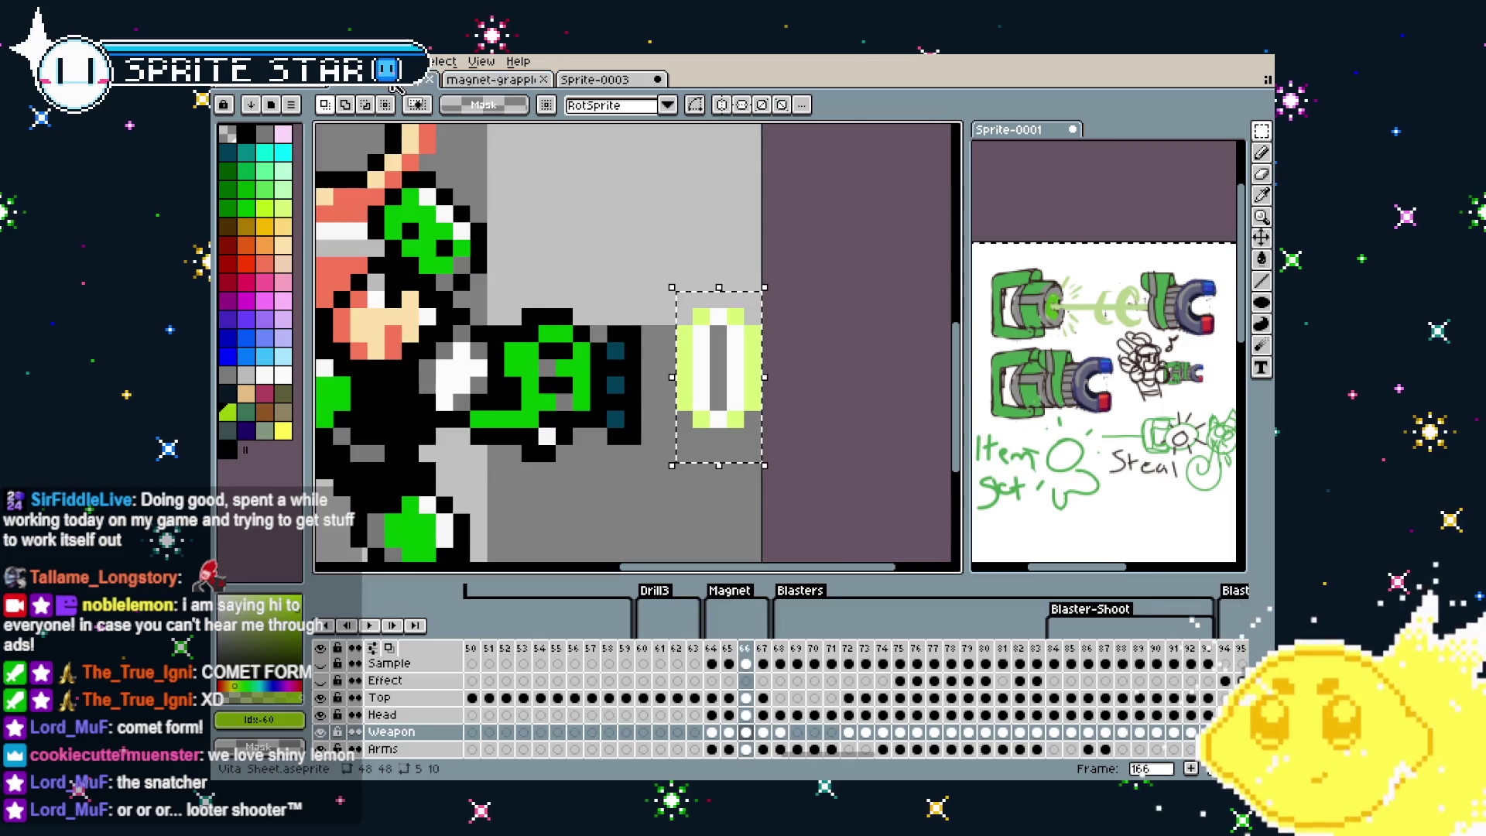
key("ctrl+d")
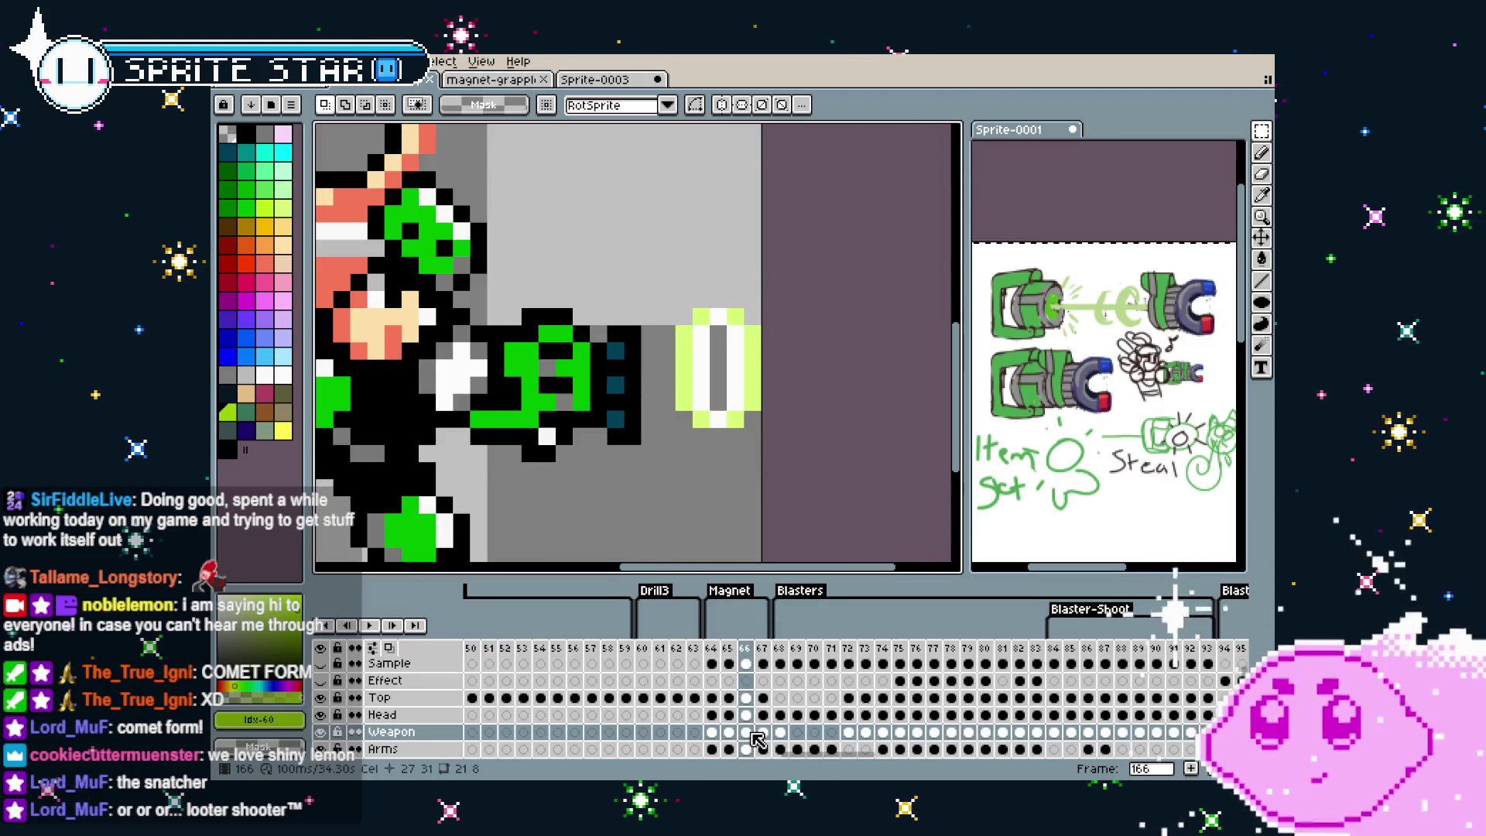
left_click(760, 732)
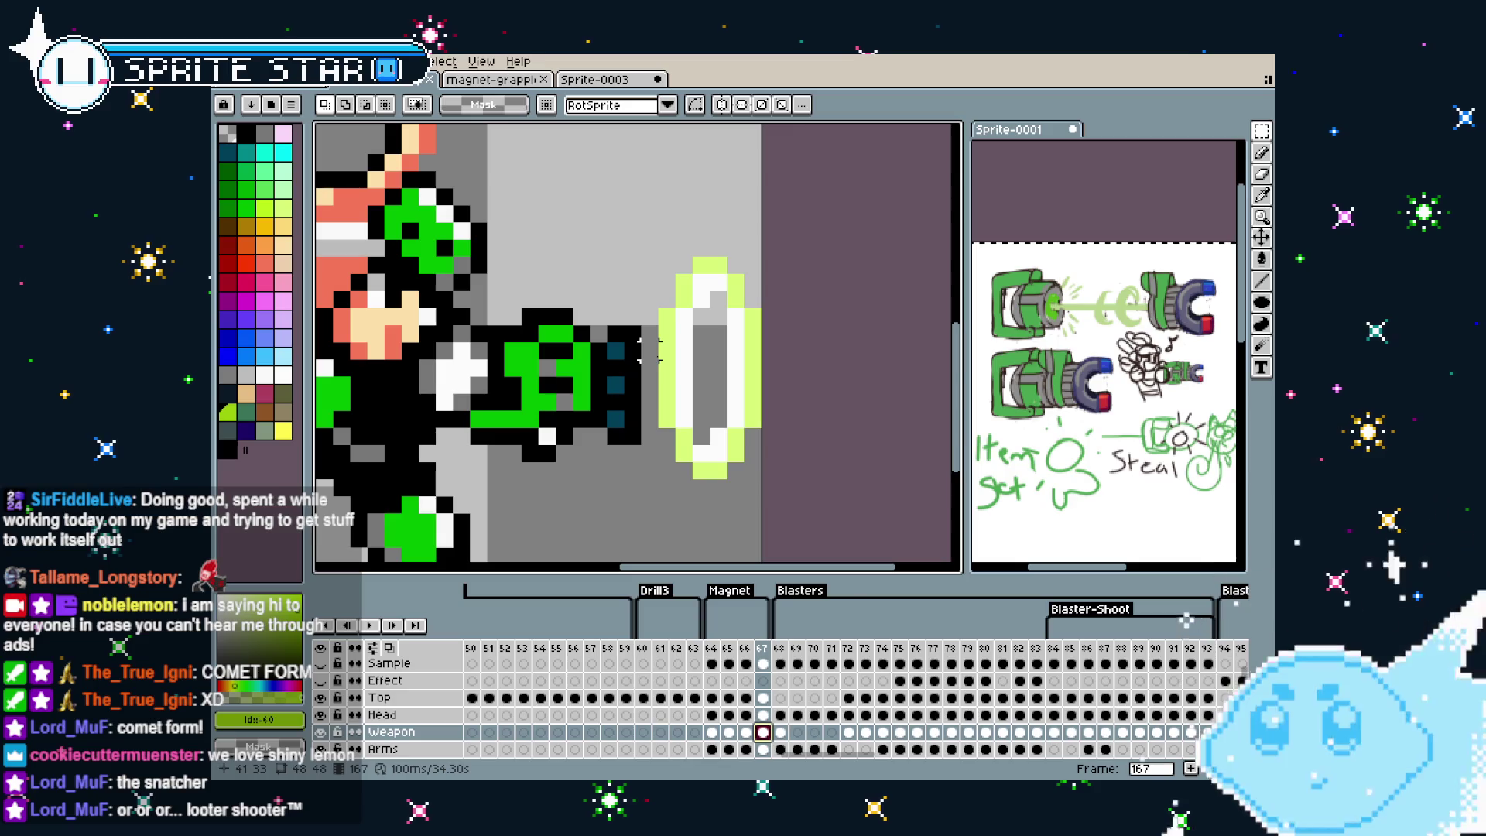
left_click_drag(656, 203, 764, 534)
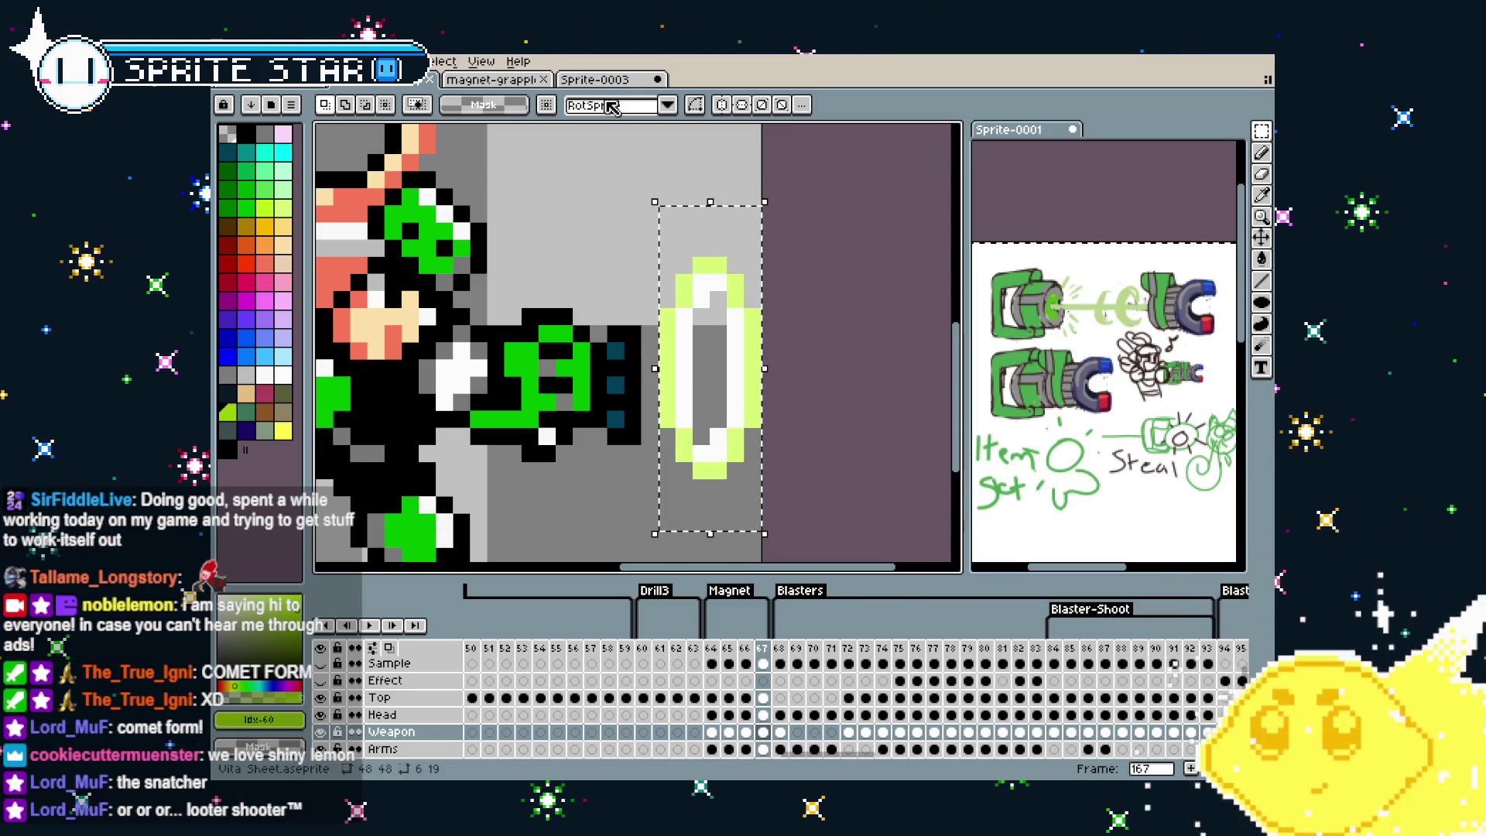
key("ctrl+c")
Paste the larger ring centred into frame 2 and compare it with frame 1
left_click(594, 80)
key("ctrl+v")
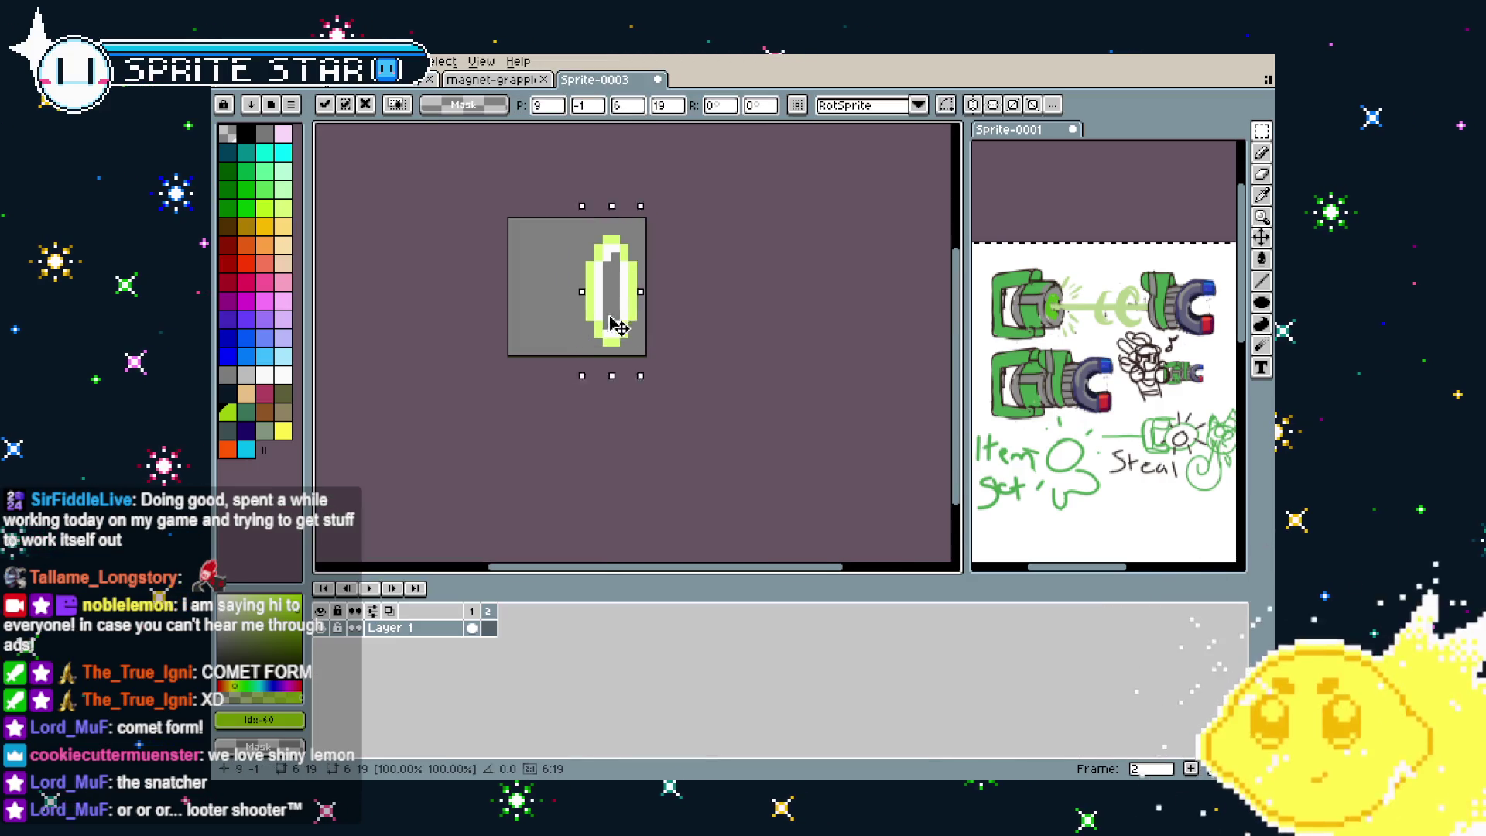
left_click_drag(617, 325, 582, 325)
left_click(722, 338)
key("Left")
key("Right")
Compare the ring sprite against the magnet grappler's first and second frames
scroll(724, 343, "down", 1)
scroll(724, 343, "down", 3)
scroll(724, 342, "down", 2)
scroll(603, 339, "up", 4)
scroll(625, 338, "up", 1)
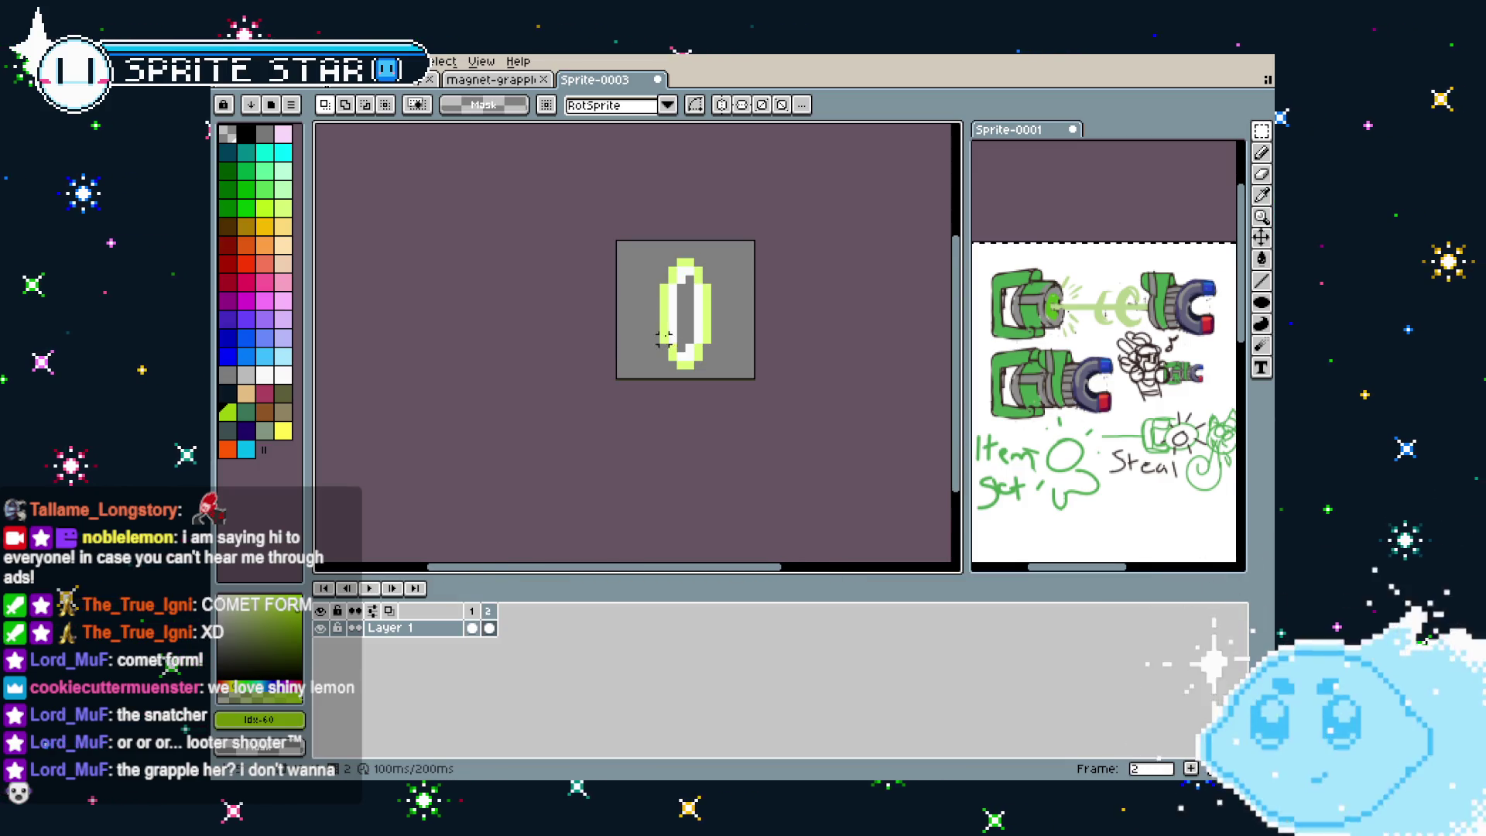
scroll(663, 338, "right", 1)
scroll(607, 345, "right", 1)
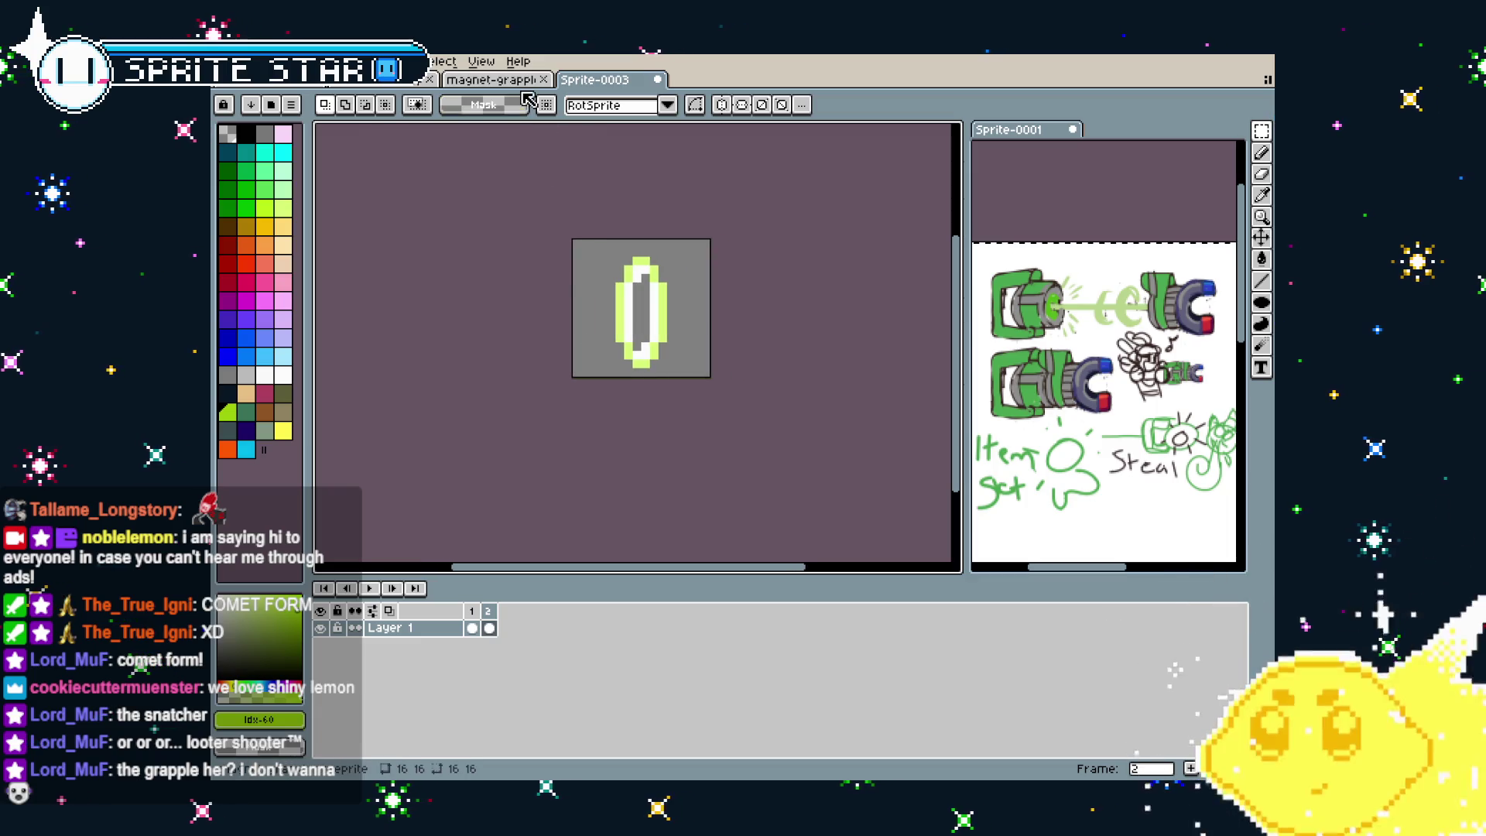
left_click(474, 83)
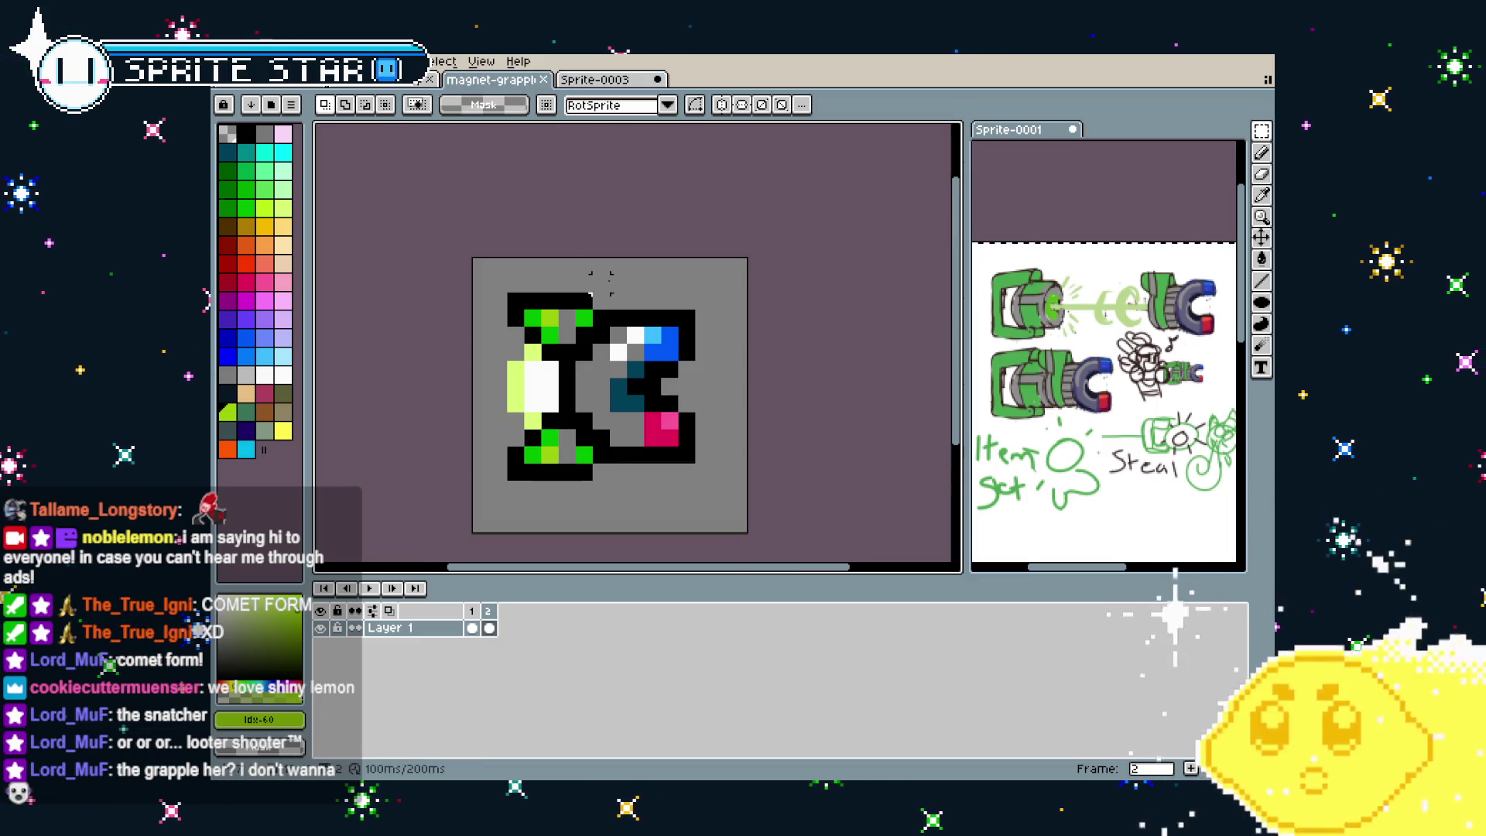
scroll(597, 275, "down", 2)
left_click(611, 80)
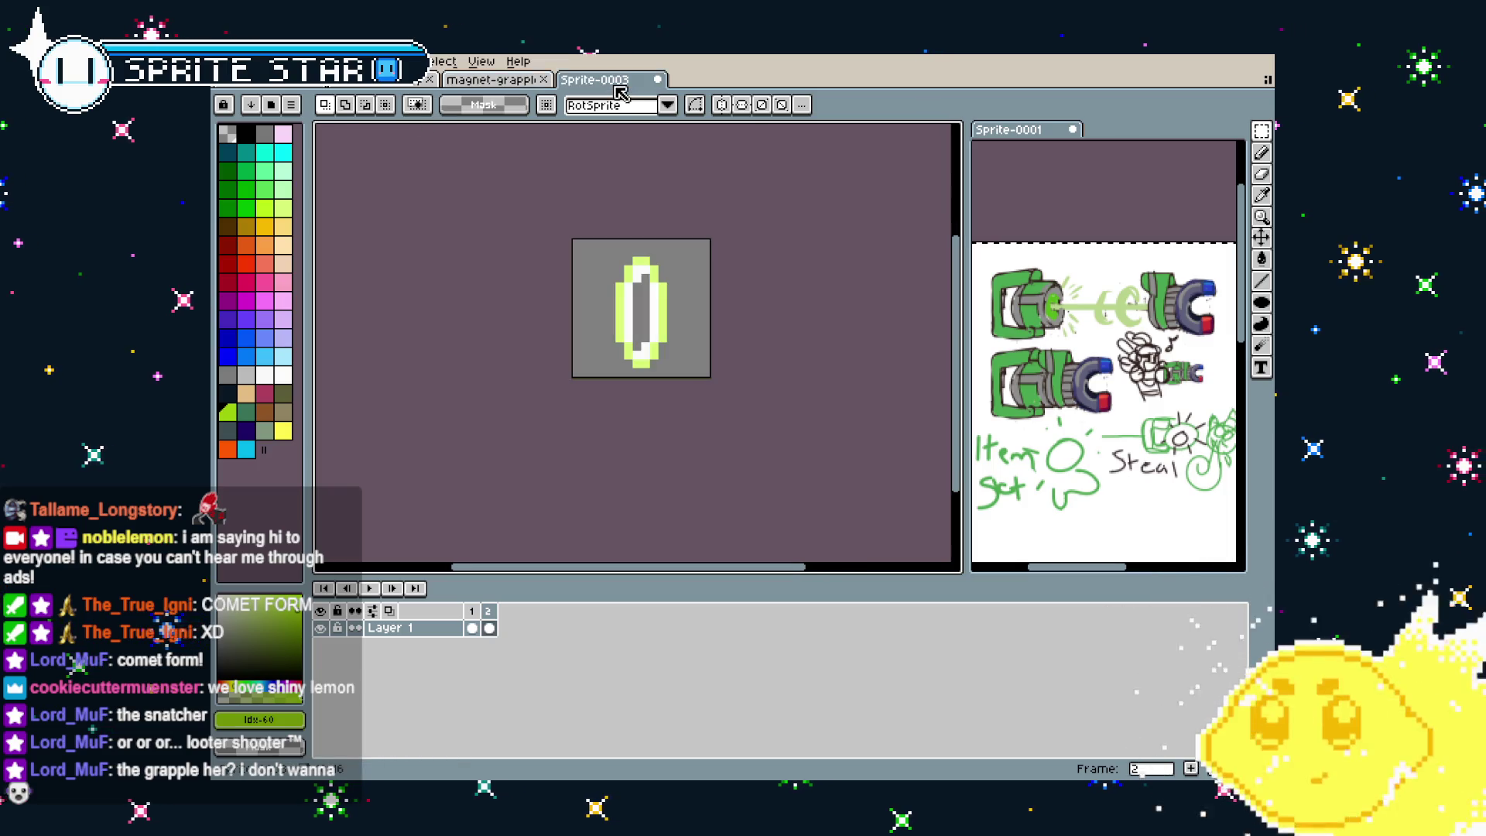
left_click(500, 82)
left_click_drag(538, 333, 490, 340)
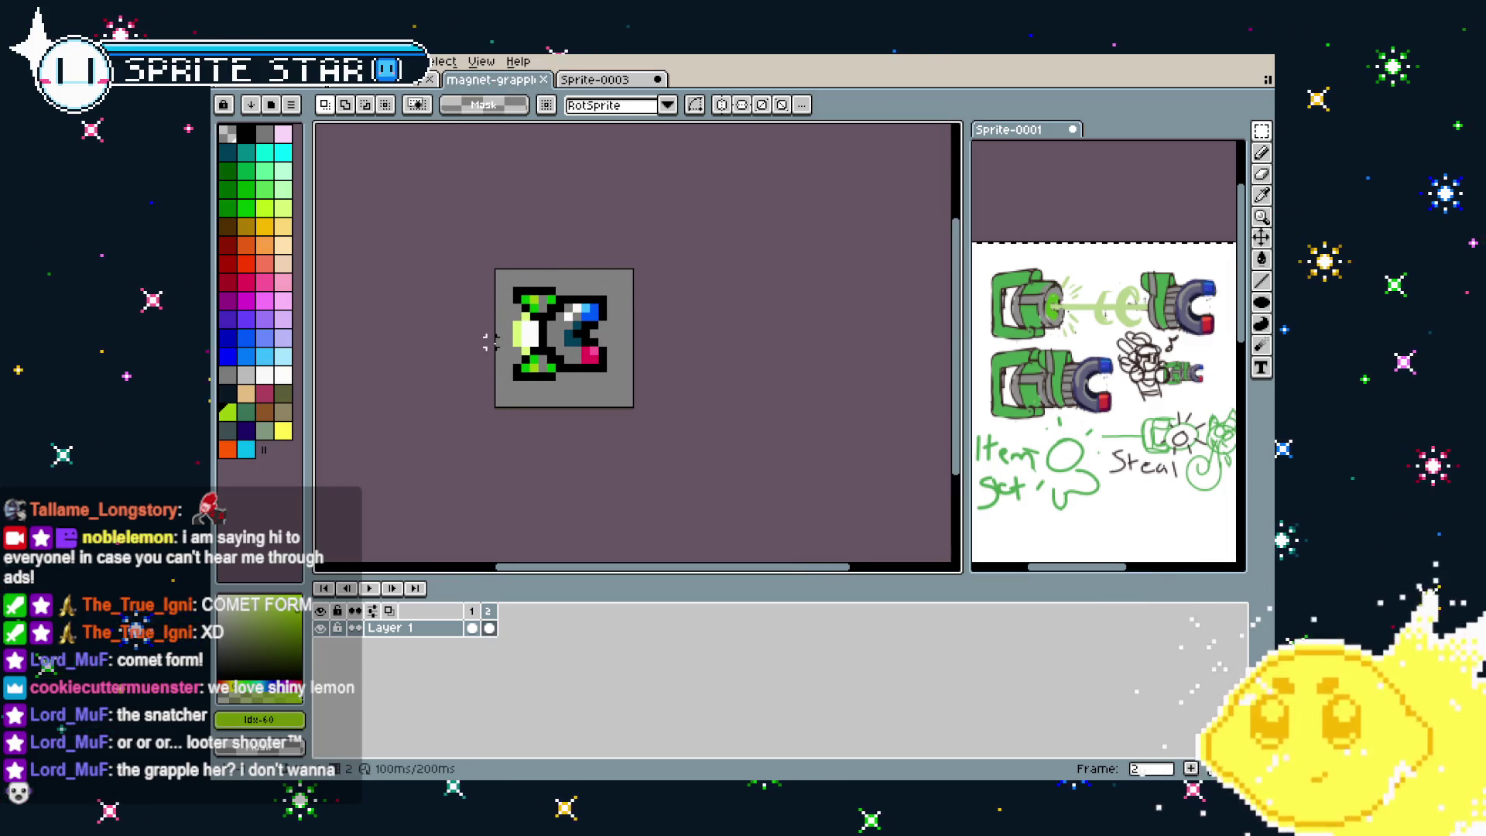
key("Right")
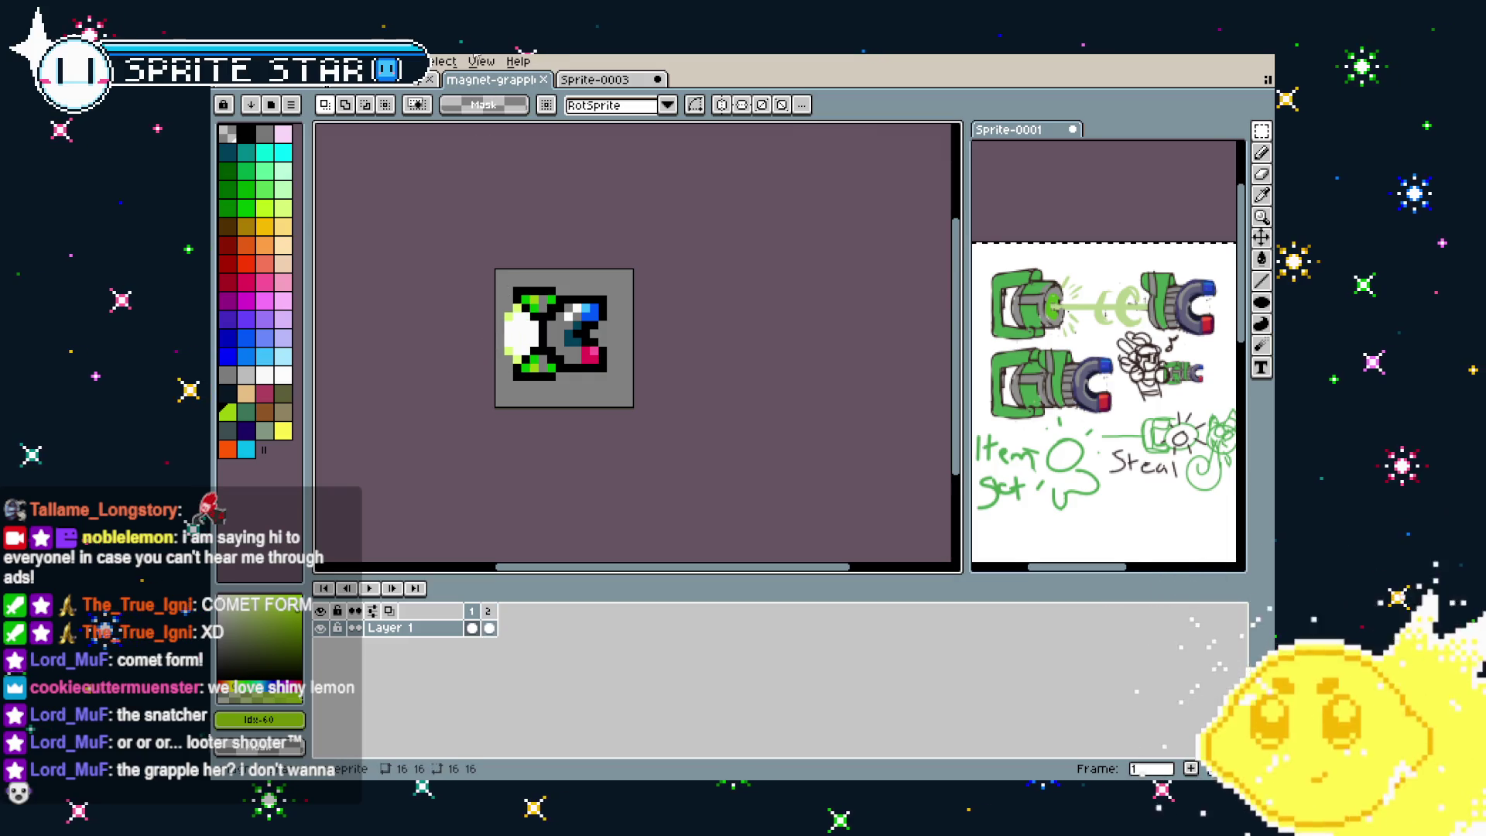
left_click(594, 78)
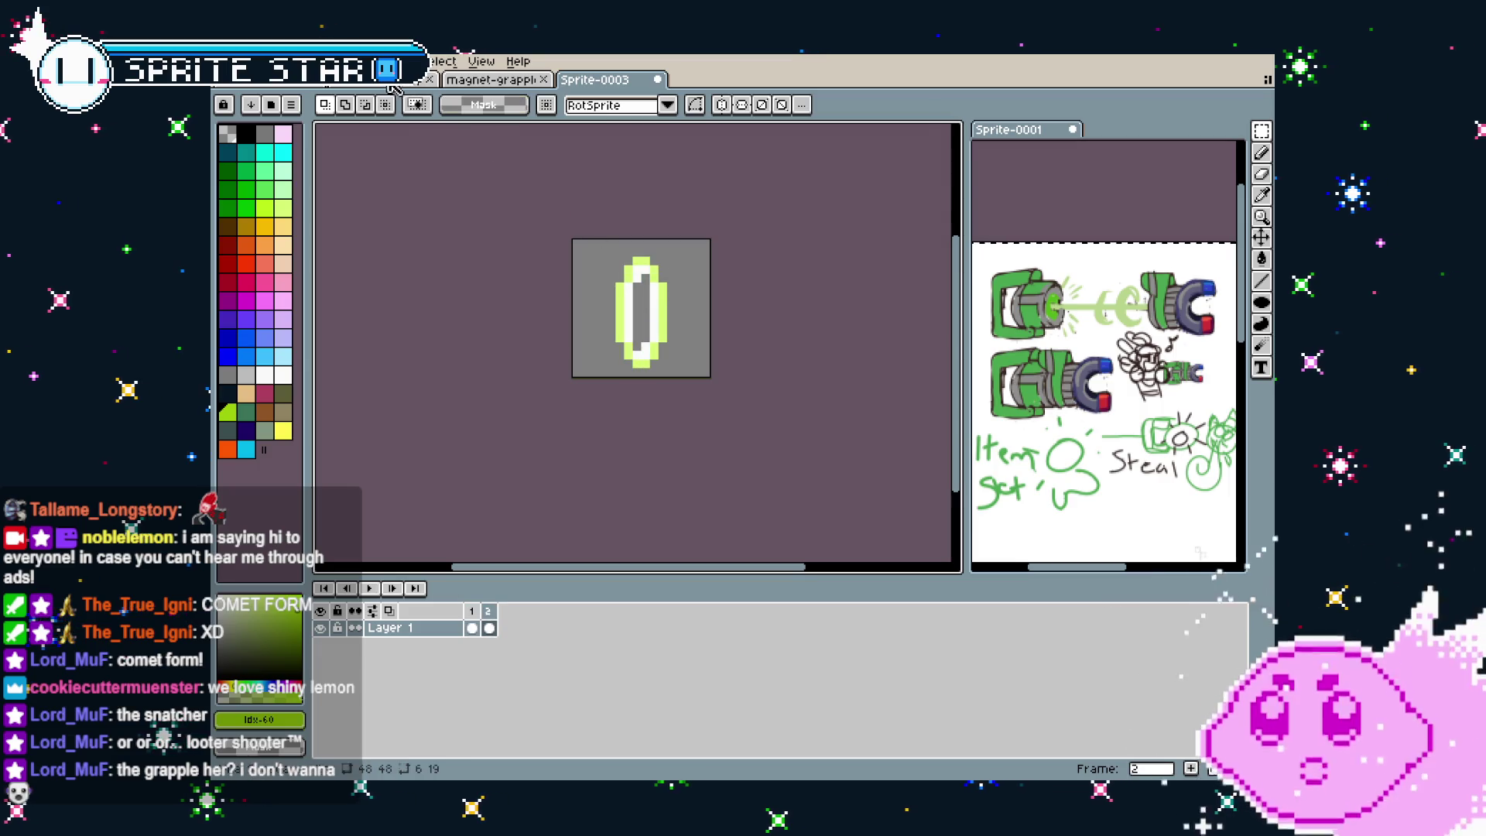
Play the character sheet's animation, then return to the ring sprite
key("ctrl+Tab")
scroll(547, 264, "down", 2)
key("Return")
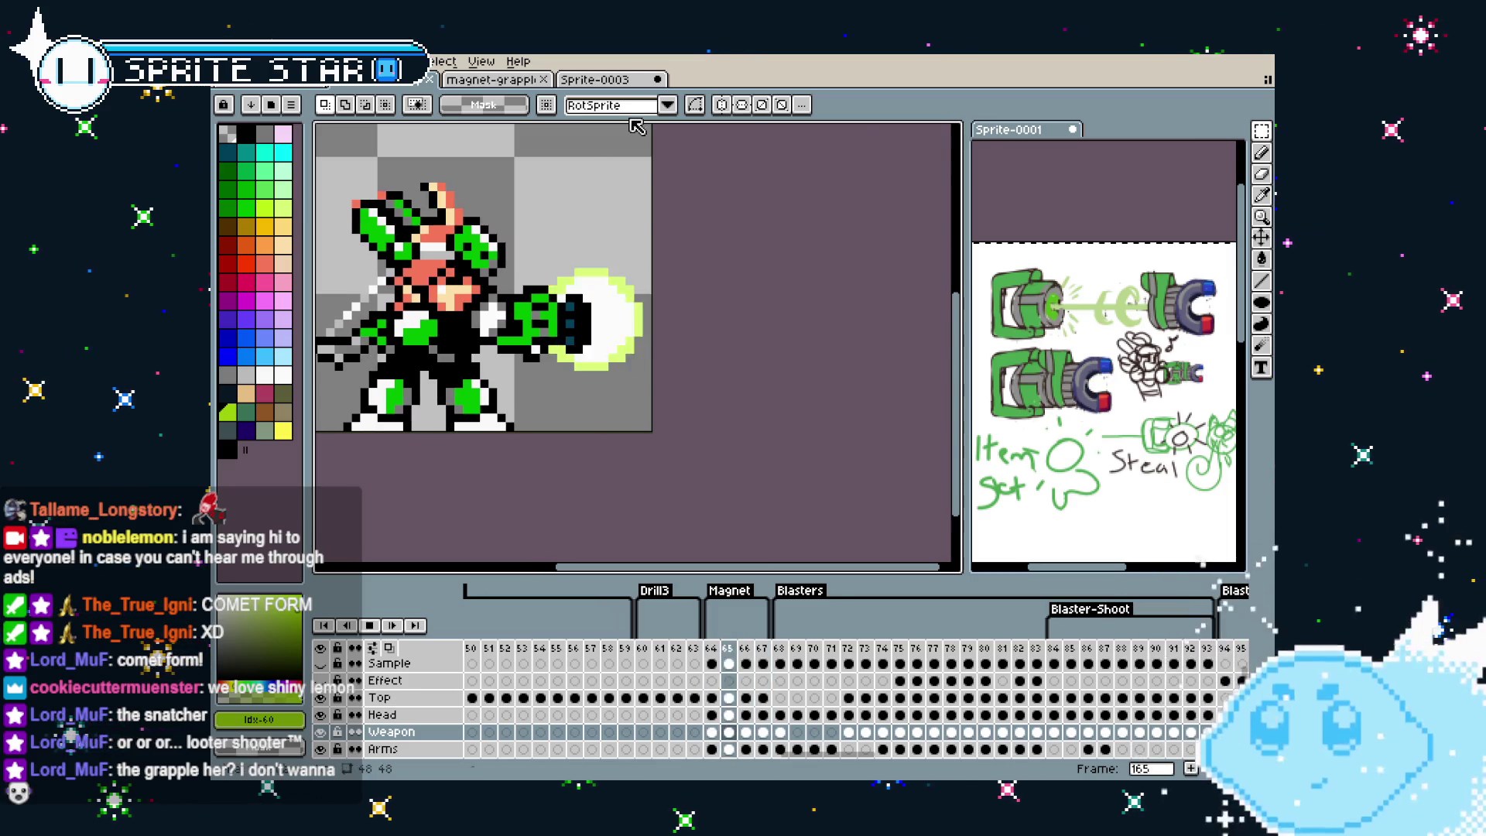
key("ctrl+Tab")
scroll(579, 275, "down", 1)
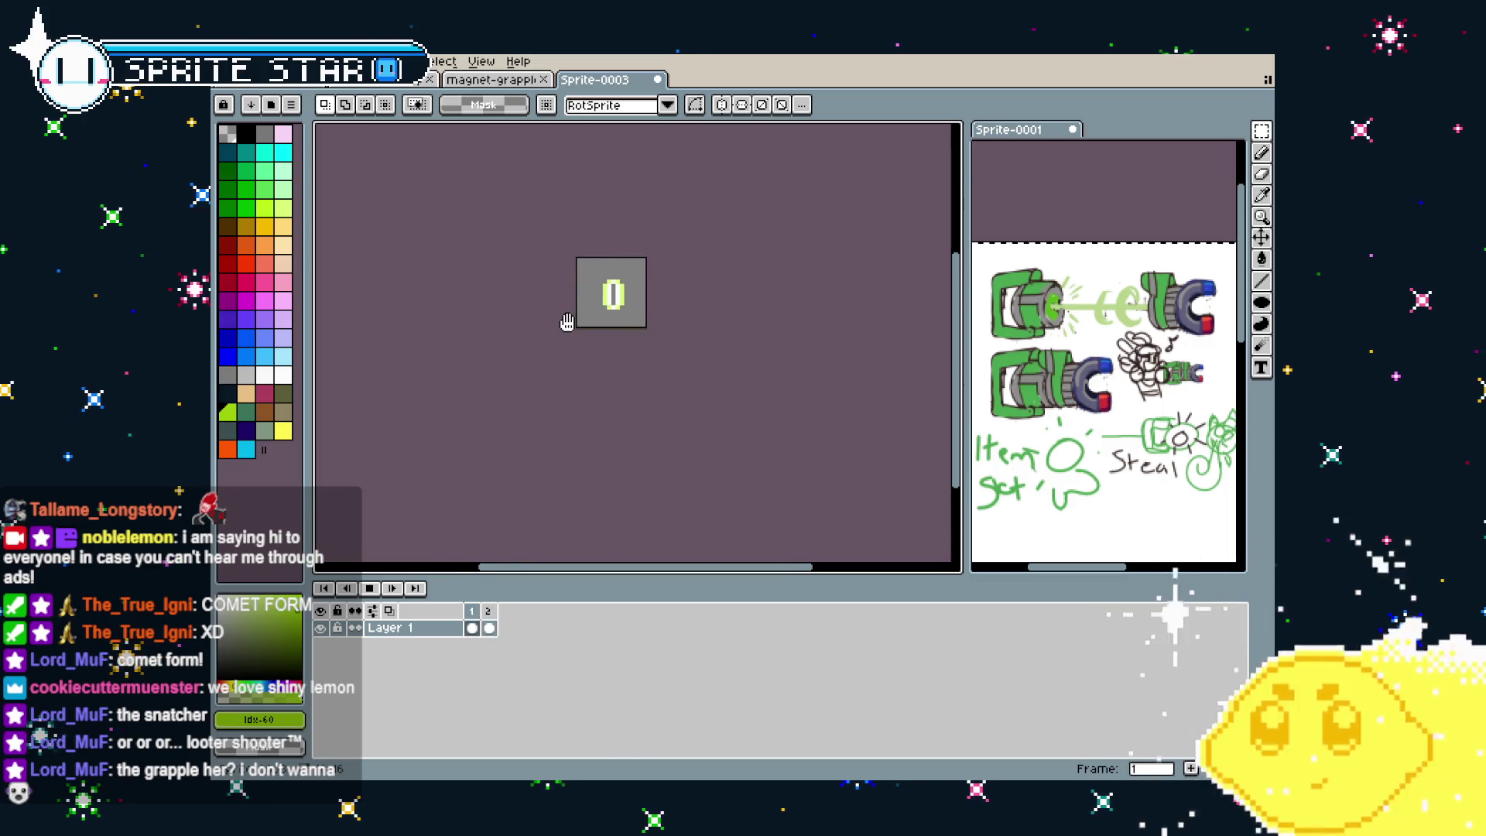
scroll(554, 272, "up", 2)
scroll(551, 277, "up", 2)
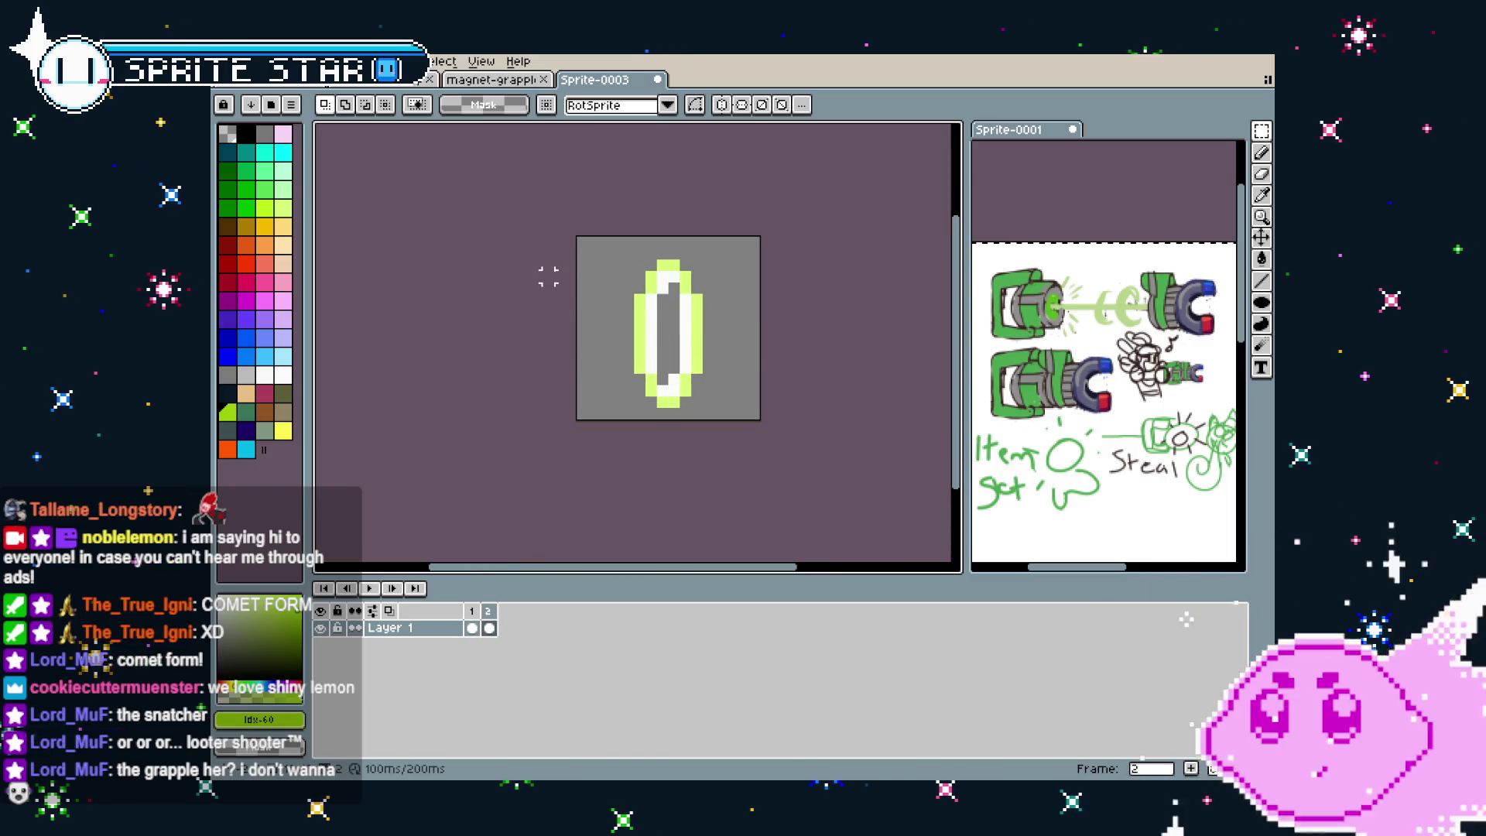
Save the ring sprite as magnet-fx.aseprite
key("ctrl+s")
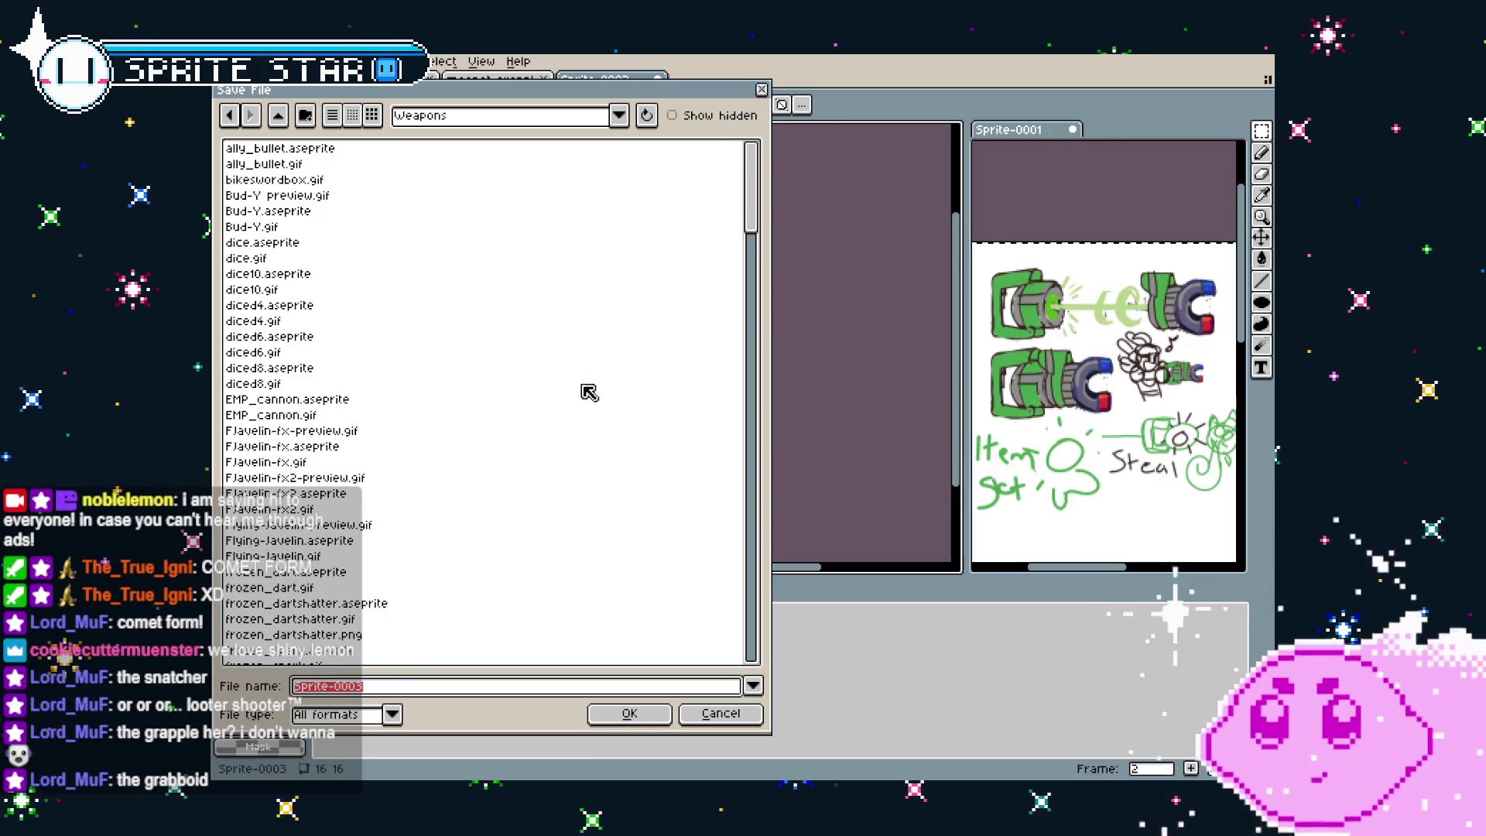
type("magnet")
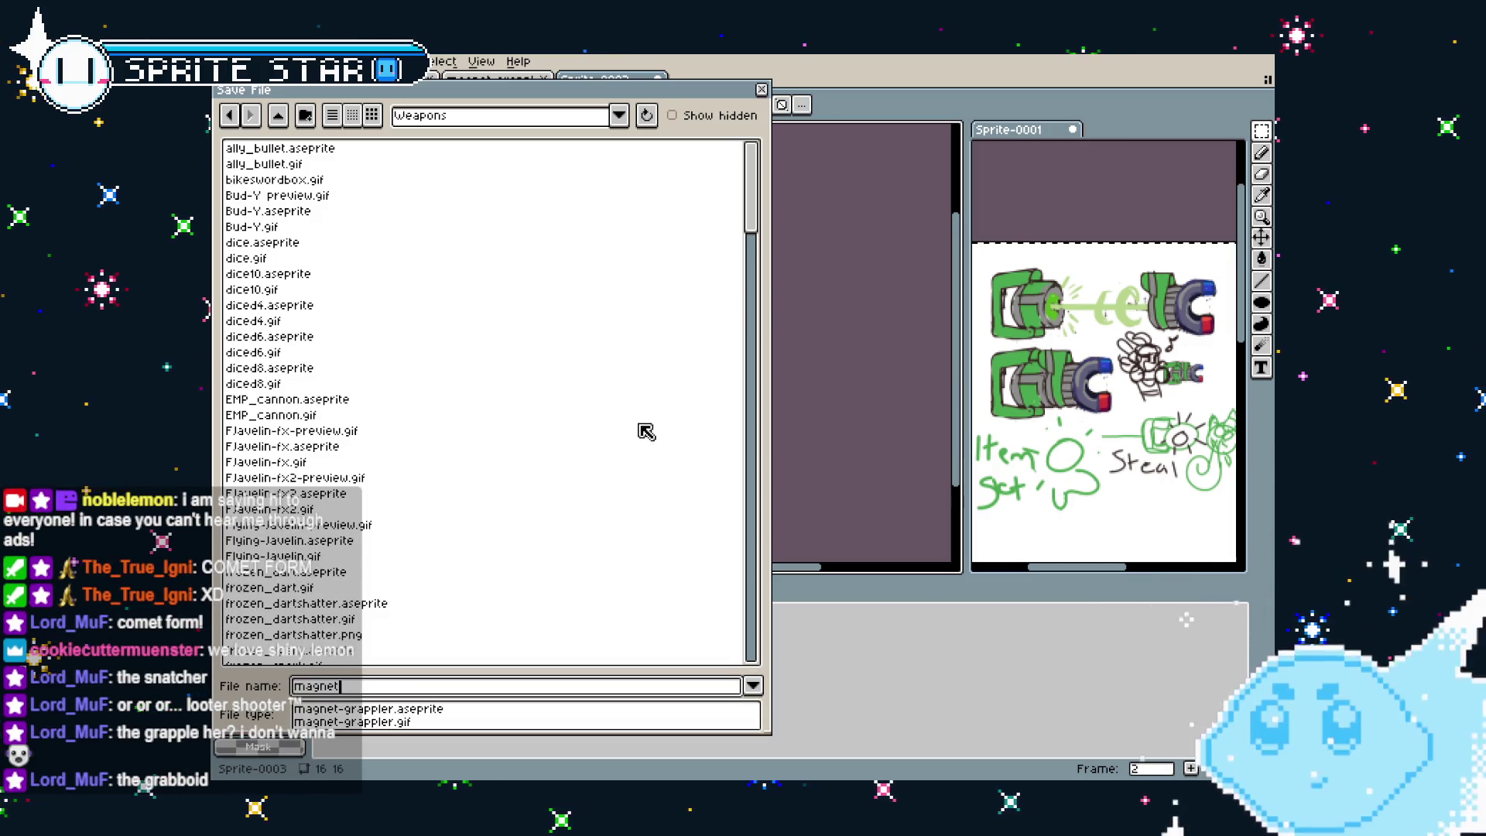
type("-fx")
key("Return")
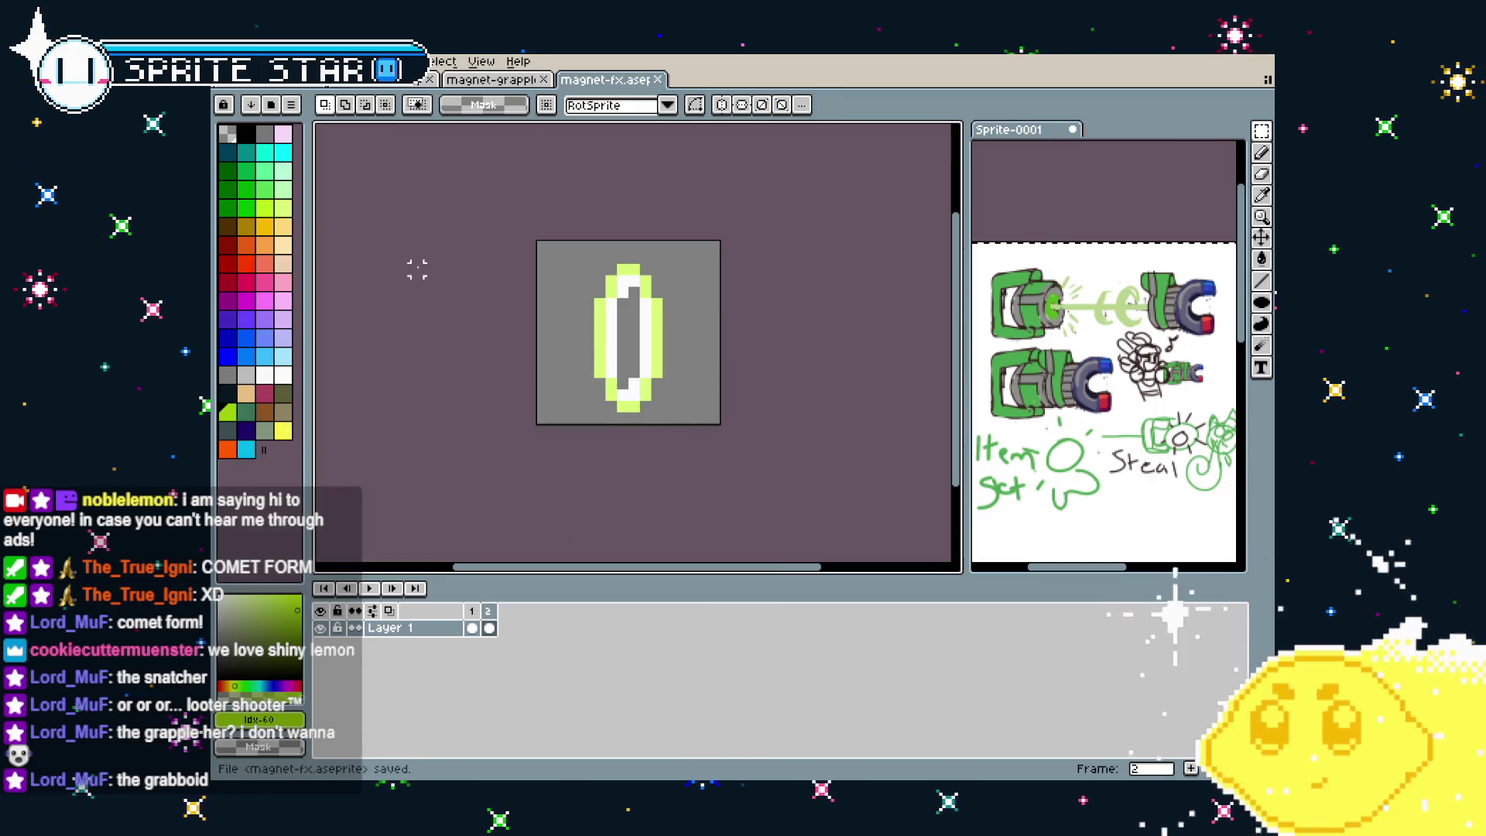
key("alt+f")
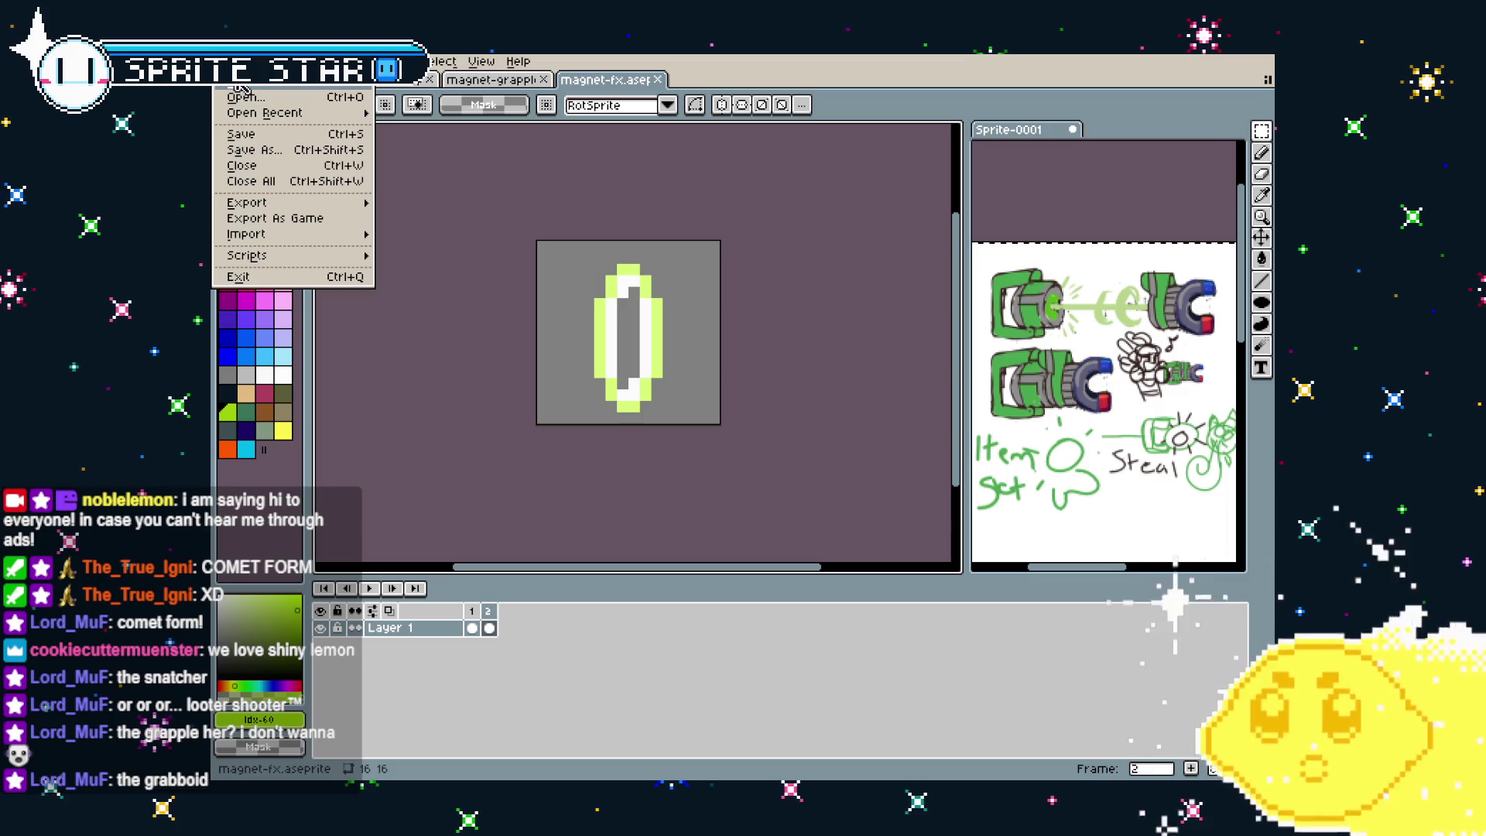
key("Escape")
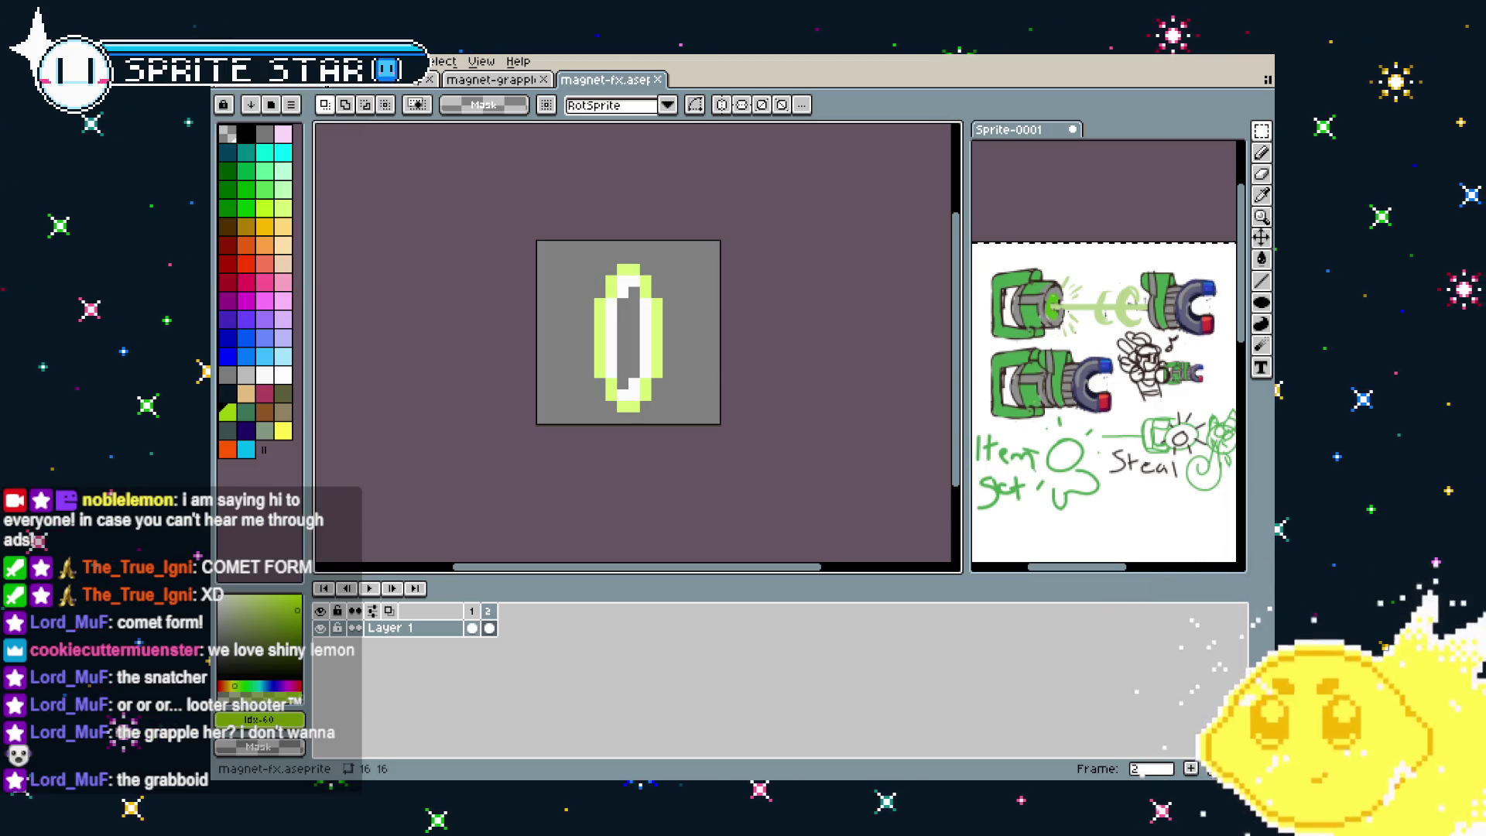
Copy frame 1's ring and paste it into frame 2, shifted right
left_click(474, 611)
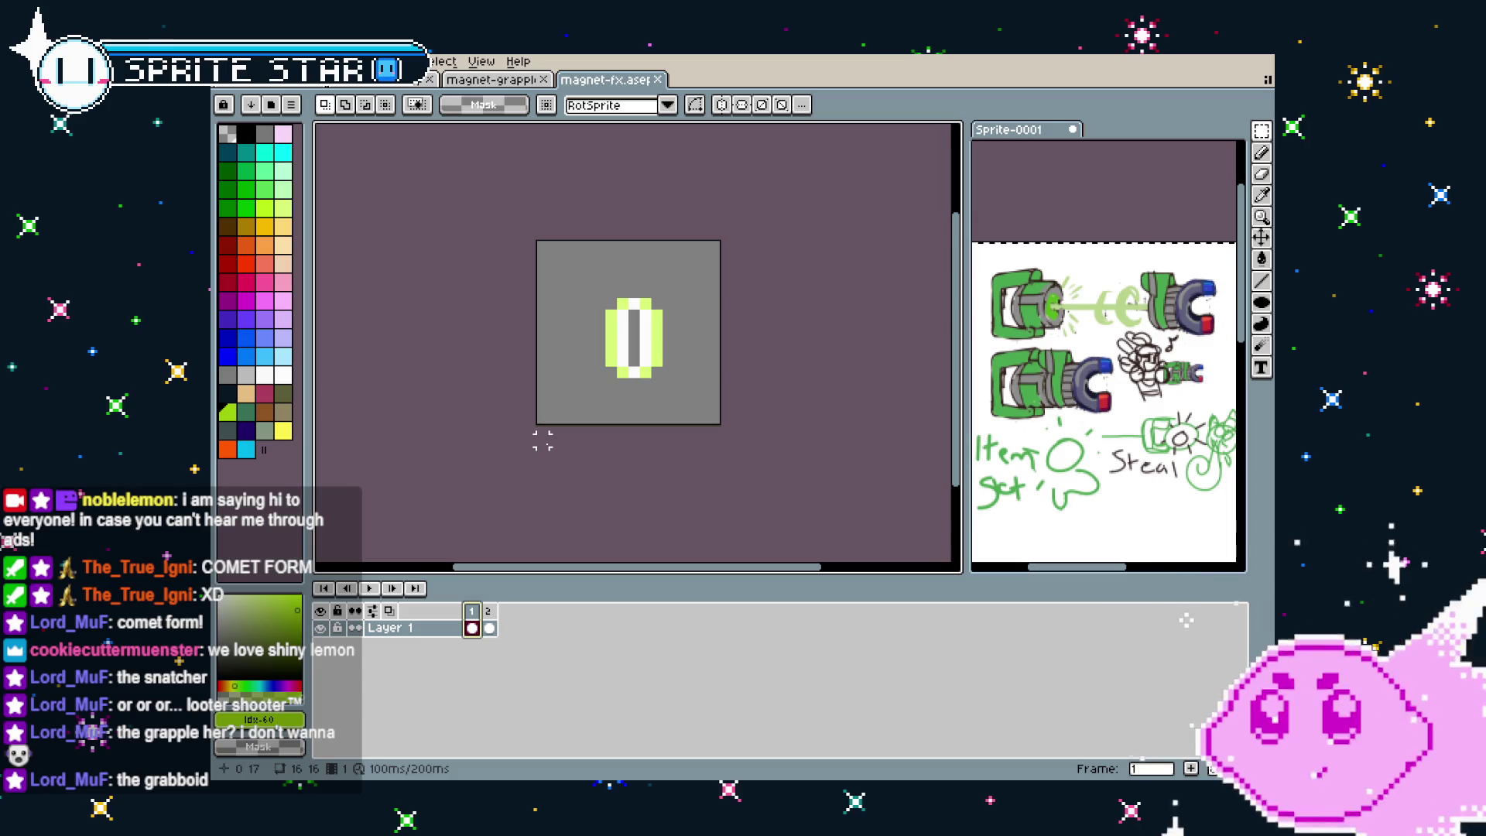
key("ctrl+a")
left_click(489, 611)
key("ctrl+v")
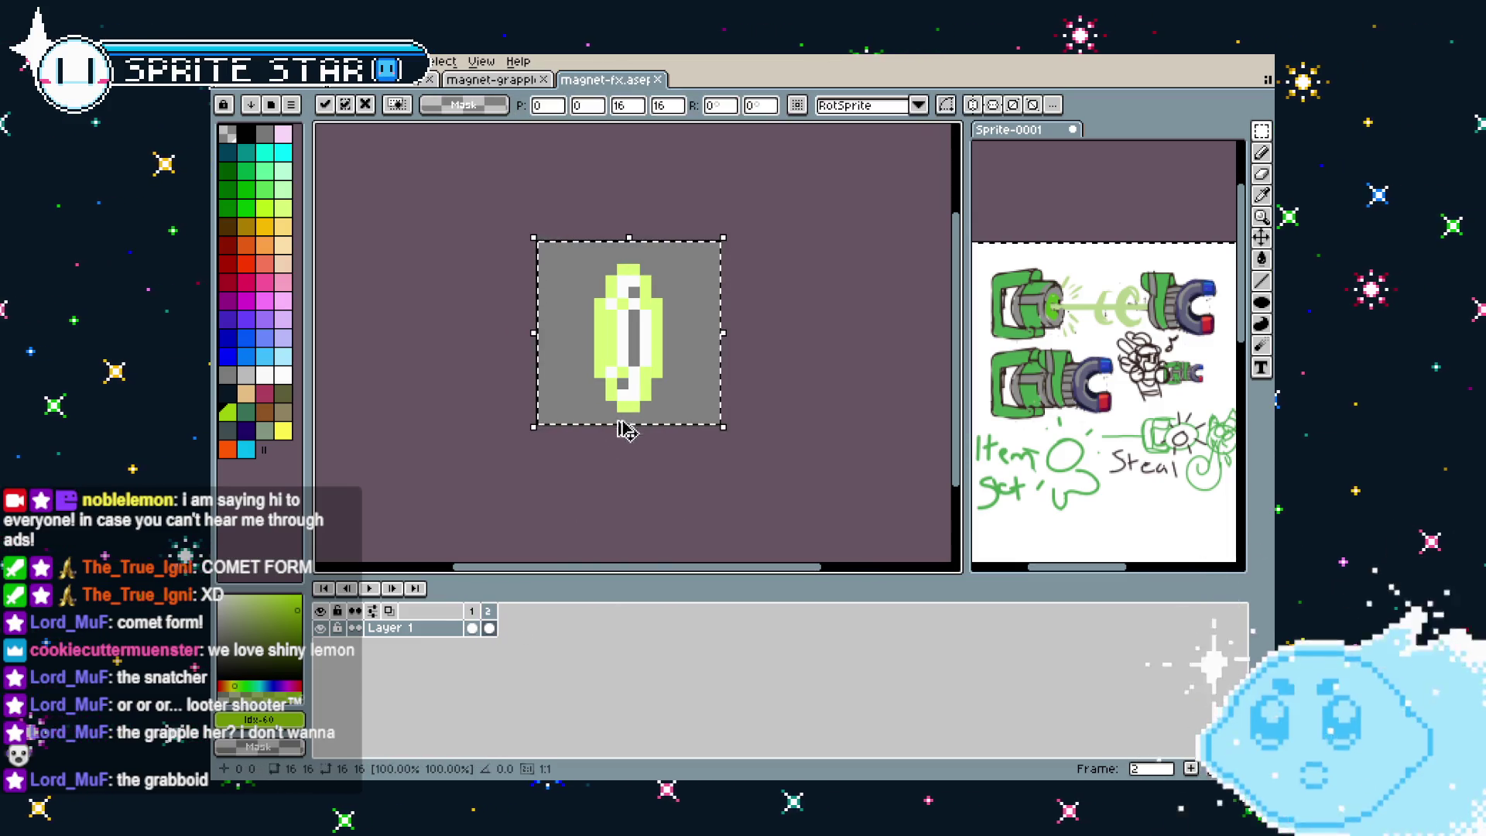
mouse_move(630, 372)
left_mouse_down()
mouse_move(699, 373)
mouse_move(563, 373)
left_mouse_up()
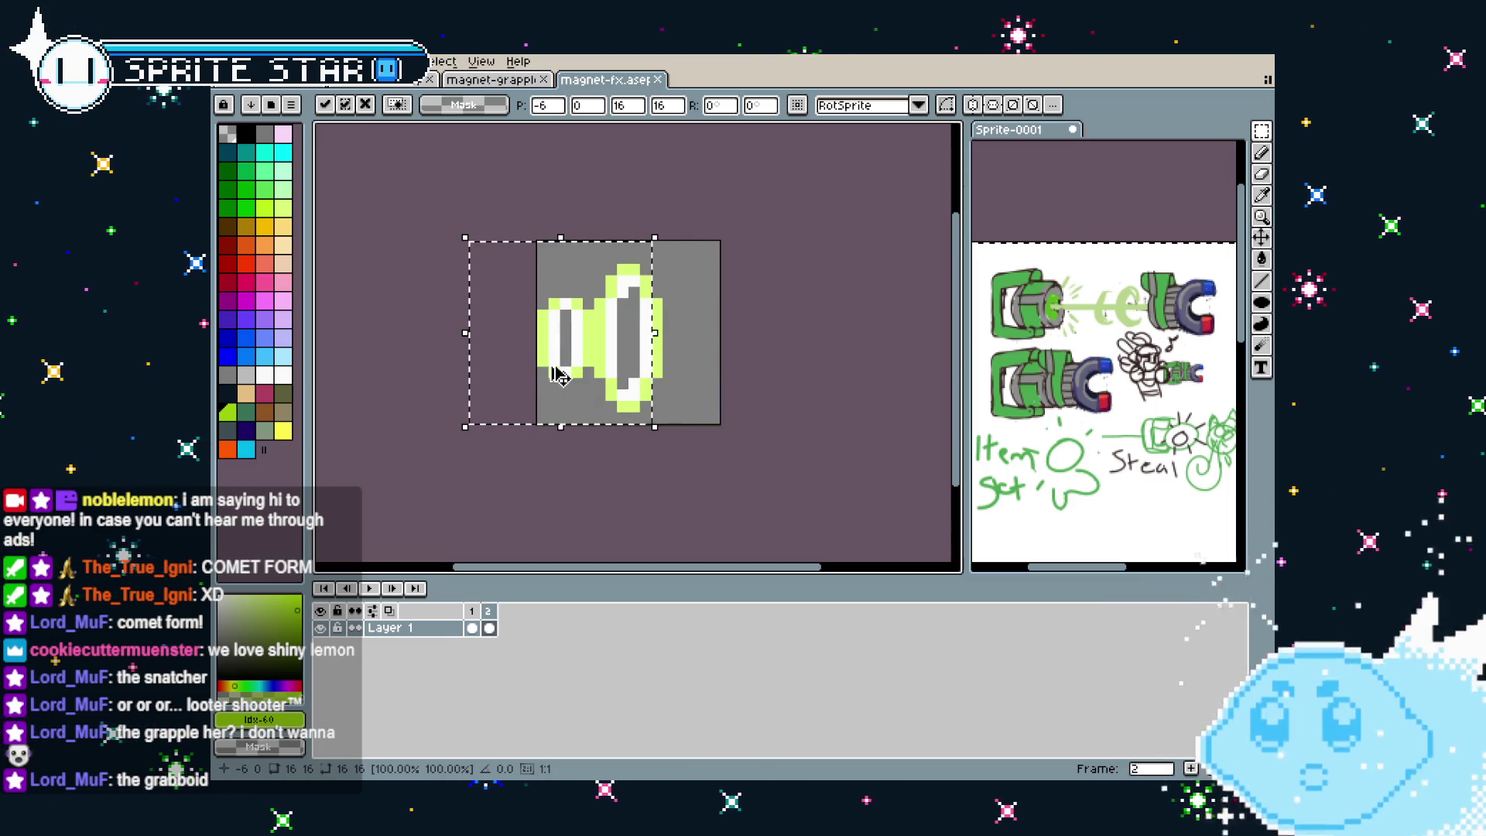
Cancel the stray pasted copy and deselect, then go back to frame 1
key("Escape")
key("ctrl+d")
scroll(621, 485, "down", 1)
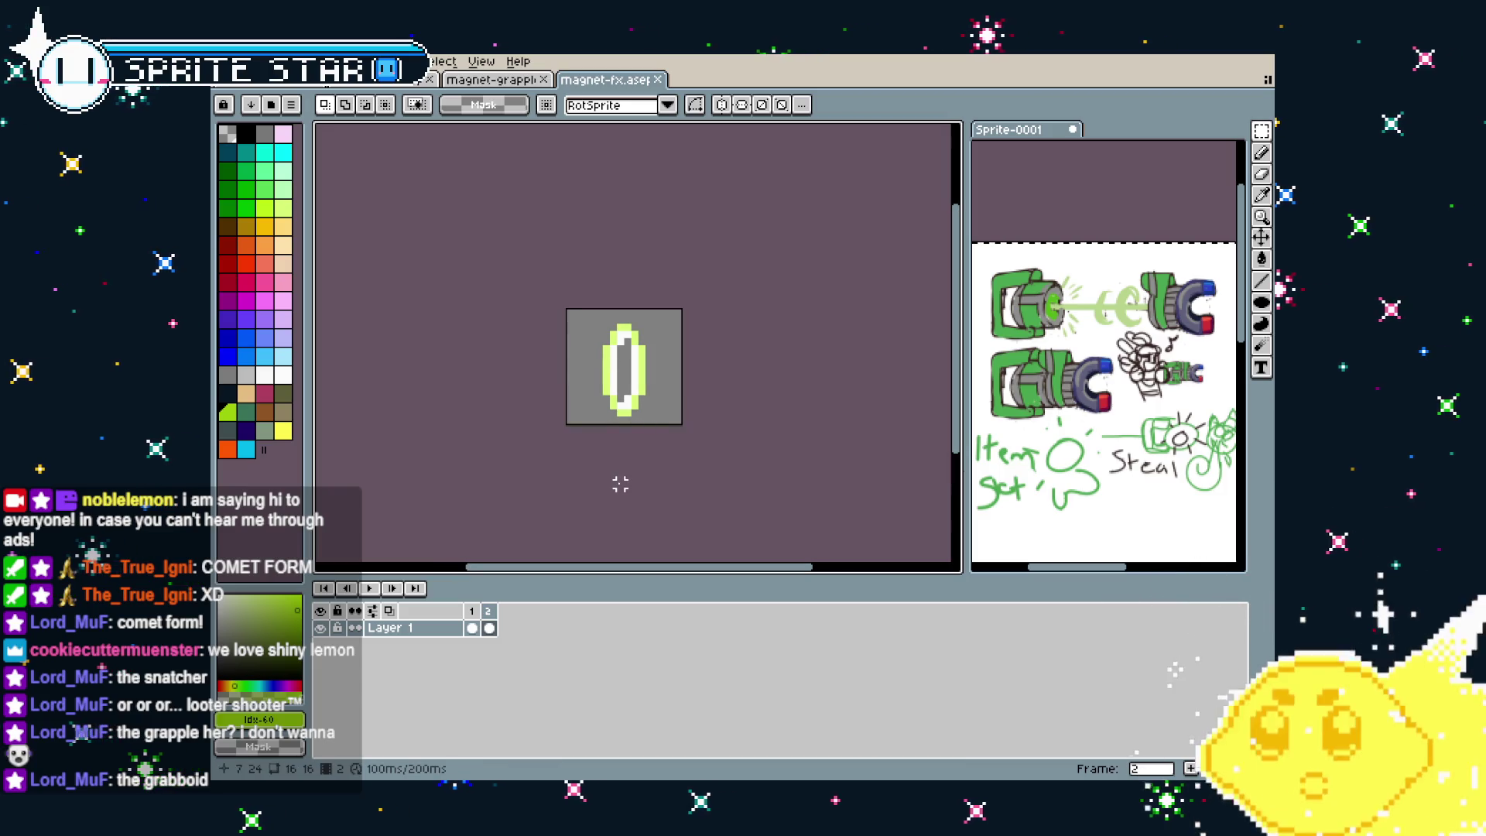
left_click_drag(620, 484, 678, 484)
scroll(827, 383, "up", 1)
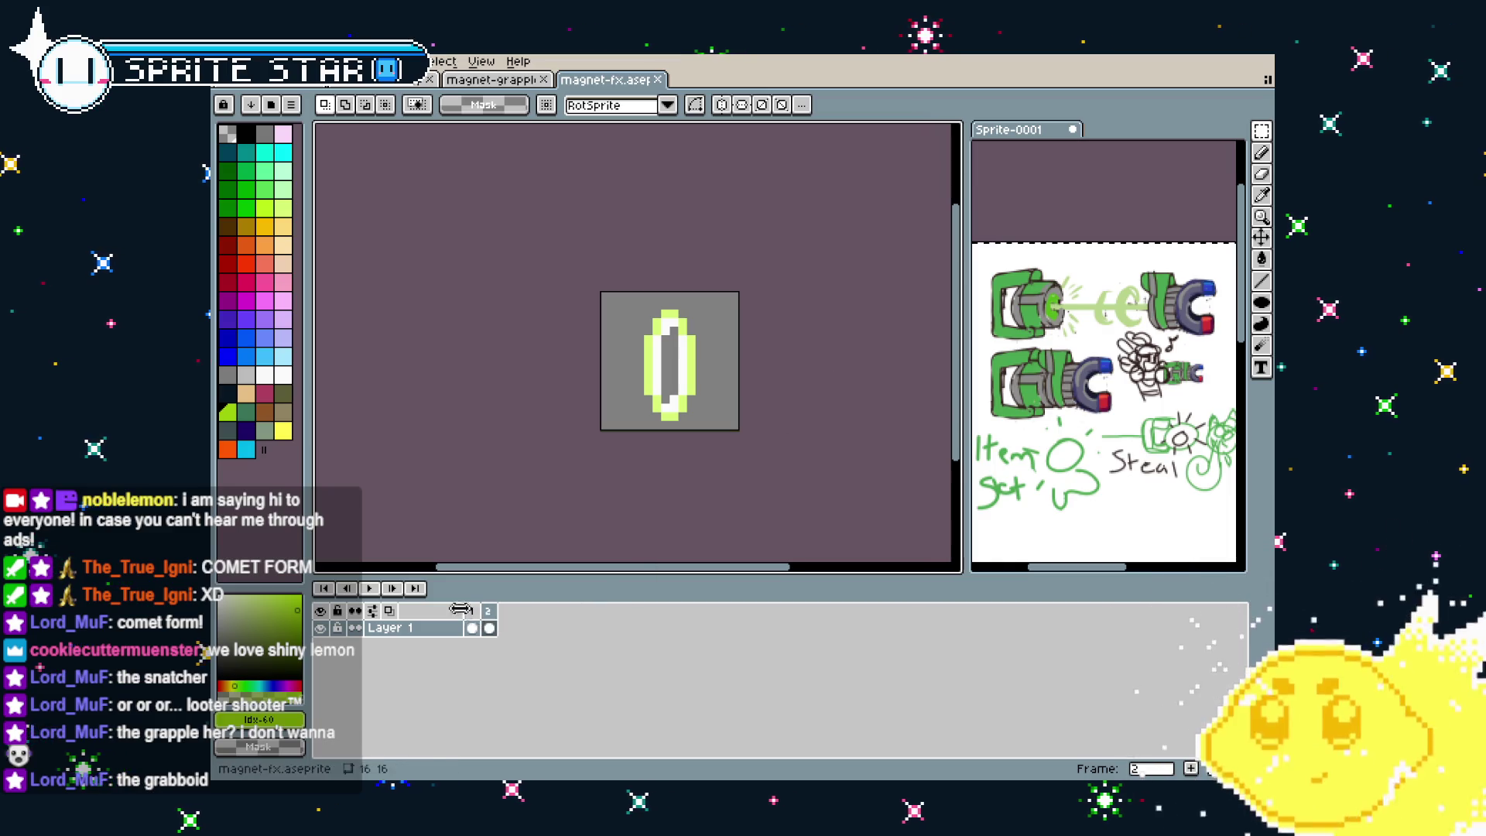
key("Left")
Widen the canvas to 24×16 pixels
key("ctrl+alt+c")
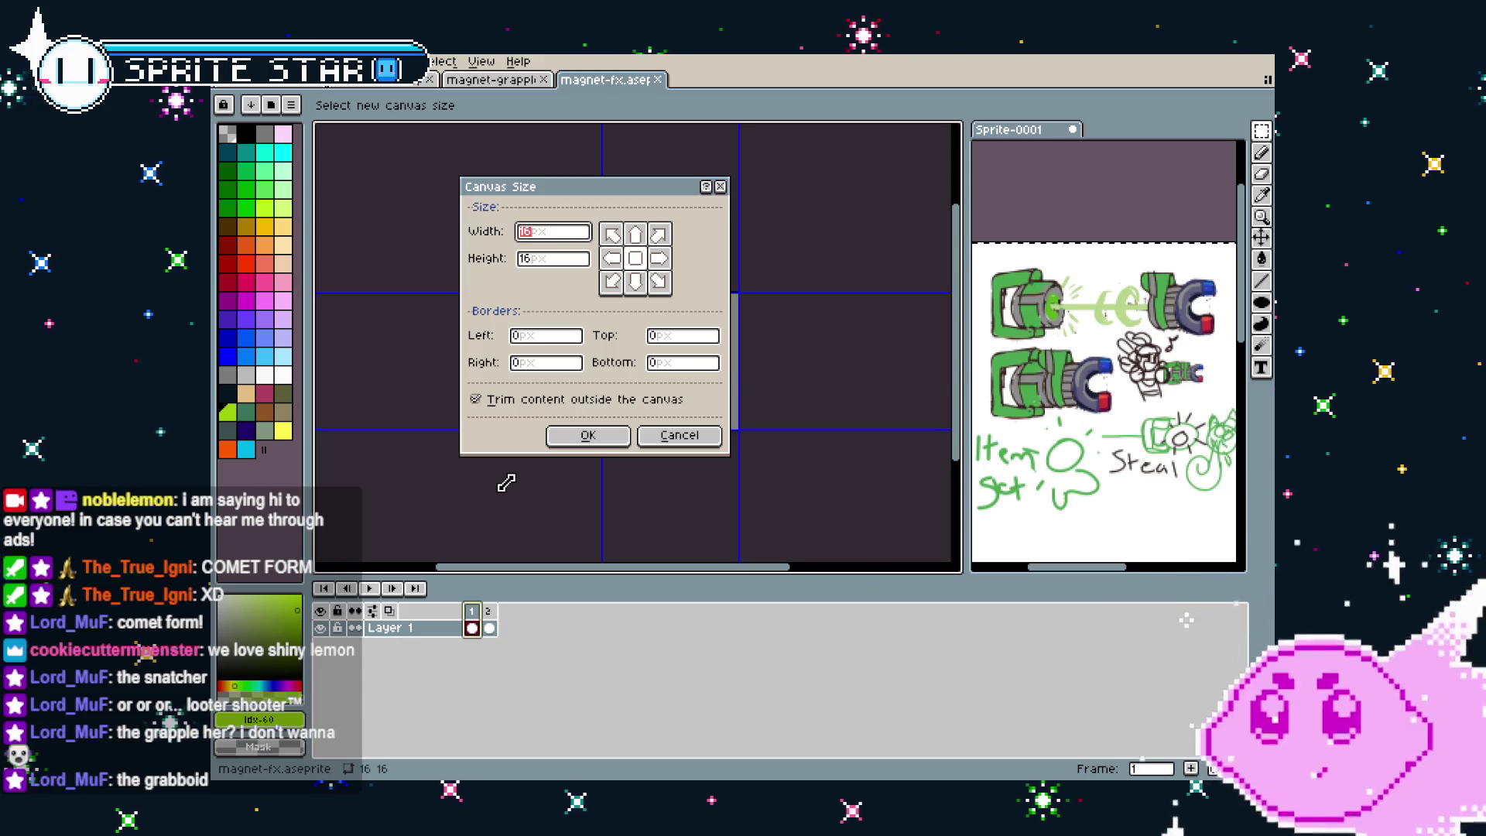
type("24")
key("Return")
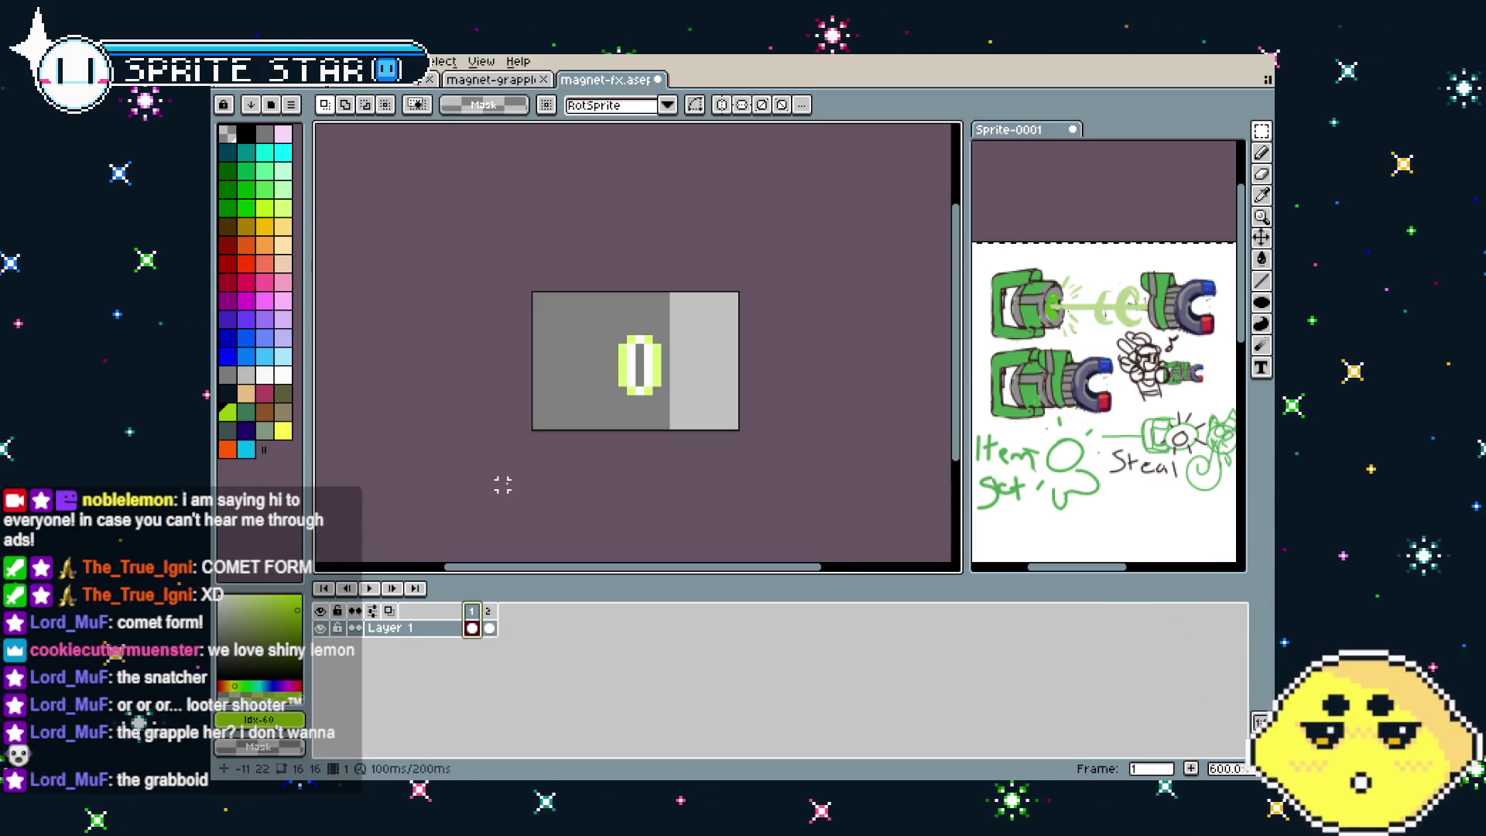
scroll(630, 469, "up", 1)
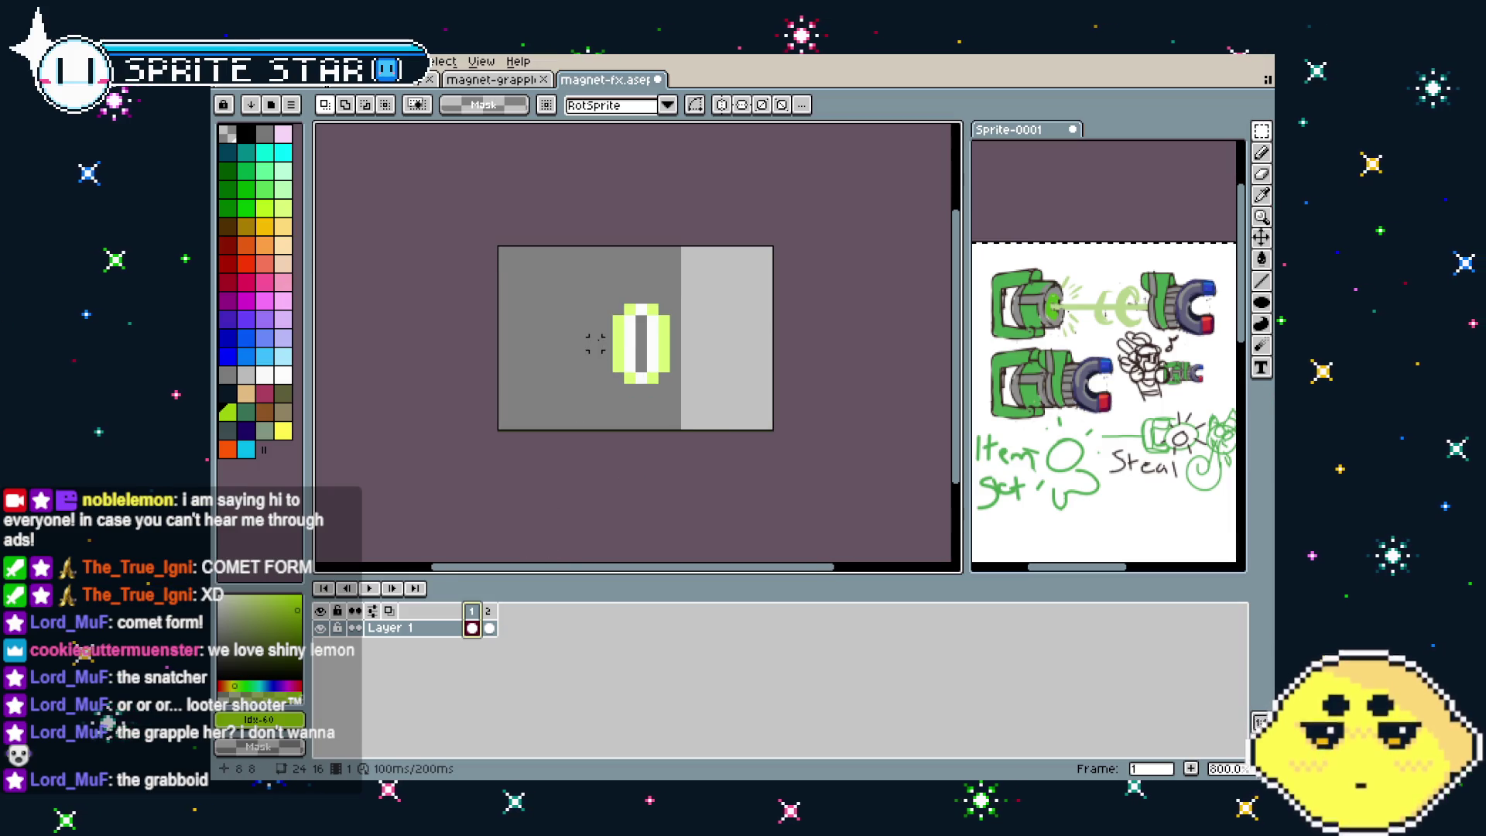
key("Return")
key("Return")
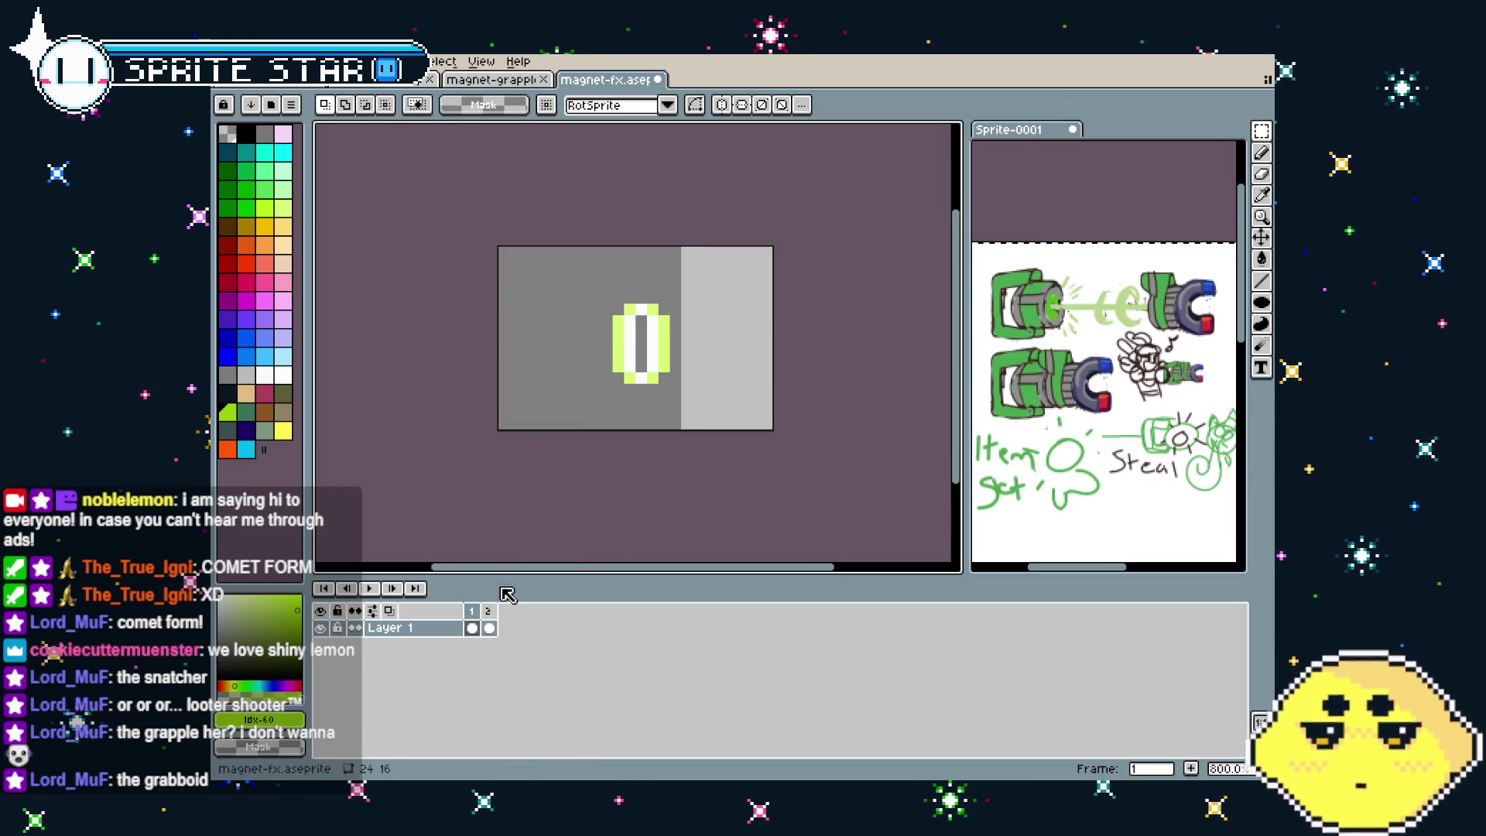
Paste the small ring into frame 2 beside the tall ring
left_click(488, 611)
key("ctrl+v")
mouse_move(602, 366)
left_mouse_down()
mouse_move(556, 367)
mouse_move(727, 361)
left_mouse_up()
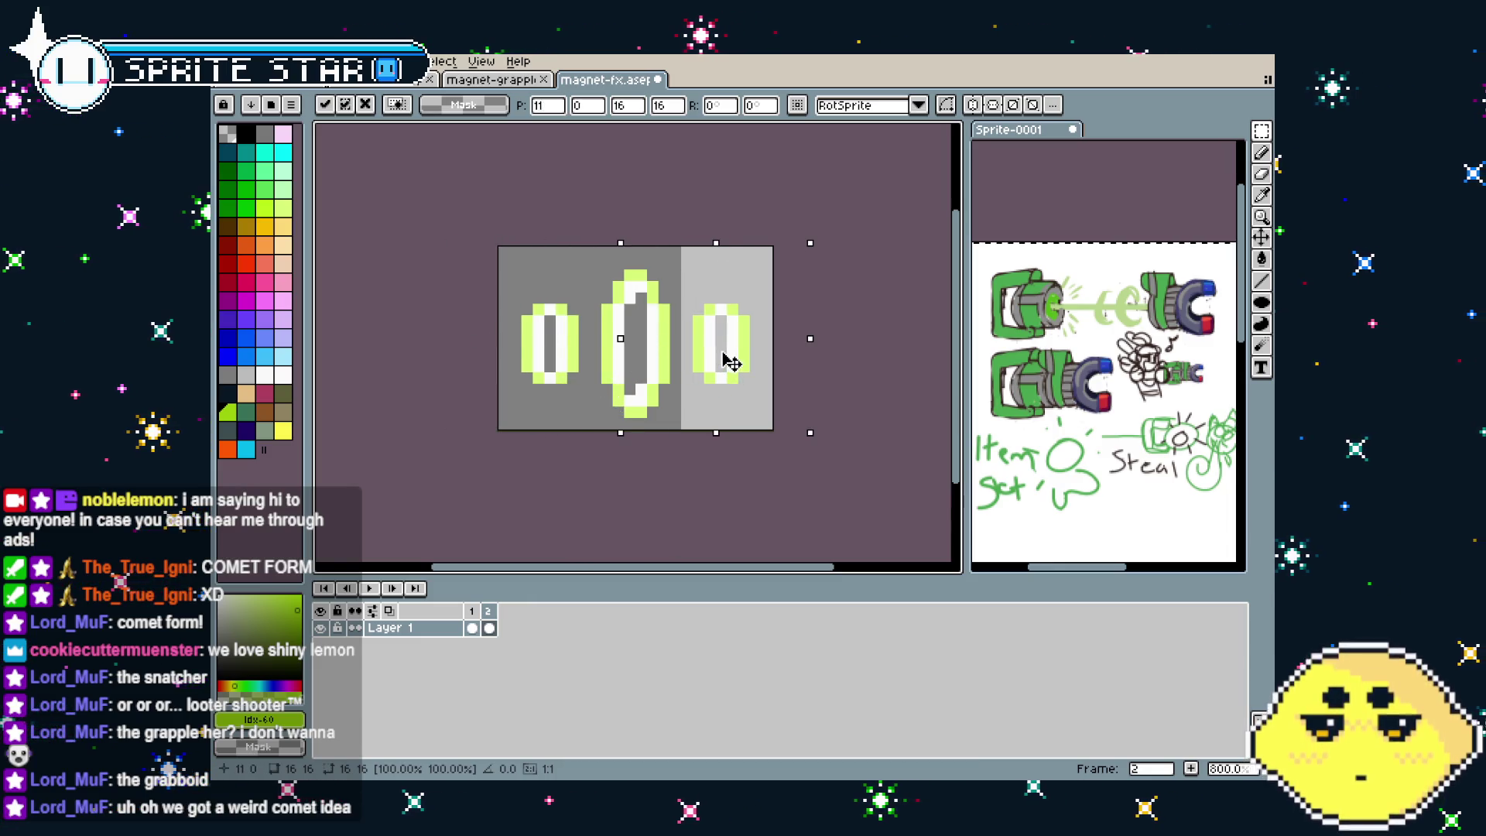
left_click(595, 504)
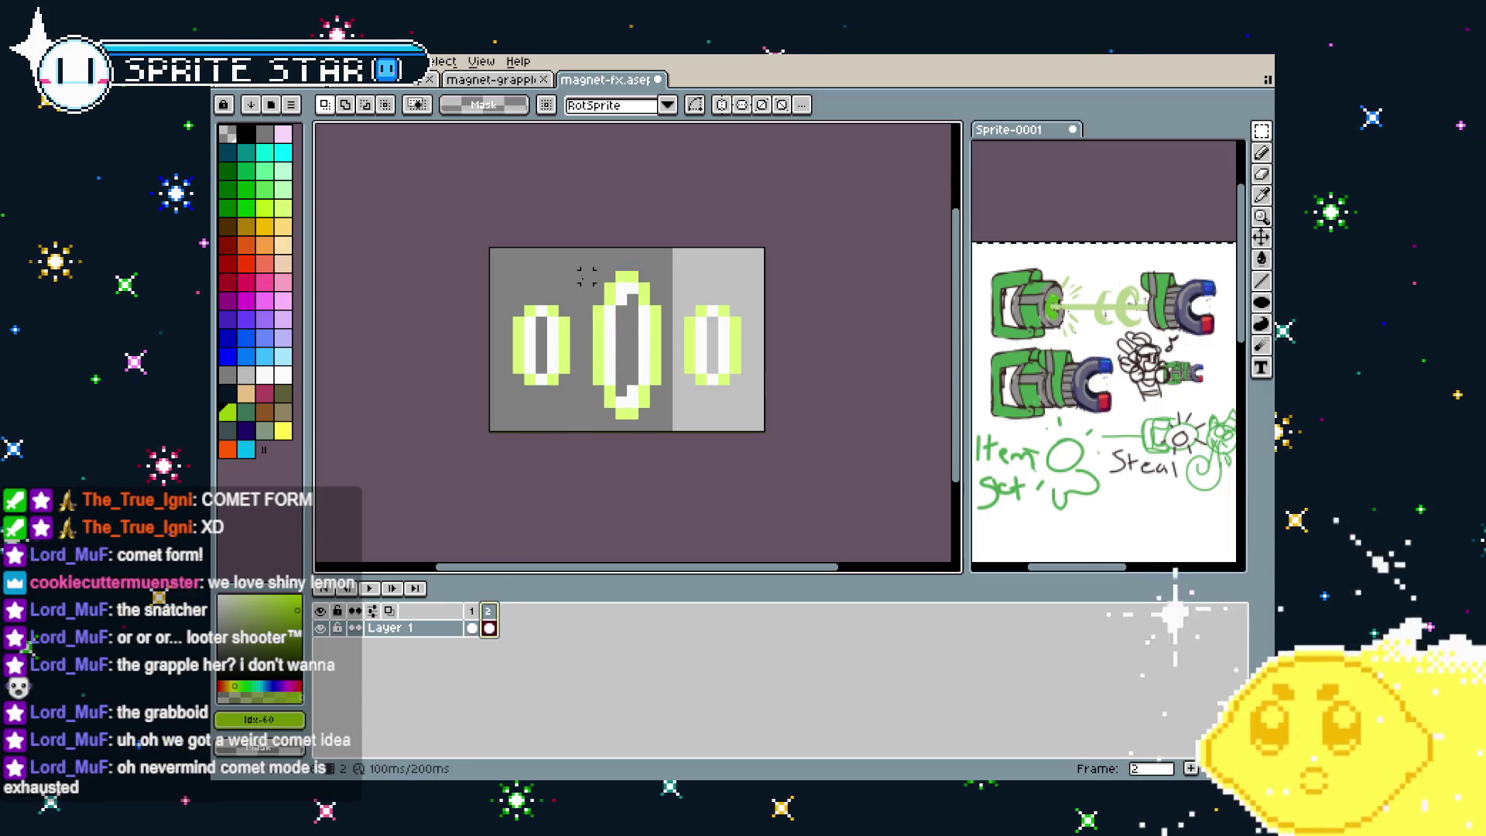
Copy the tall middle ring into frame 1's left side and play the animation
left_click_drag(579, 257, 664, 434)
key("ctrl+c")
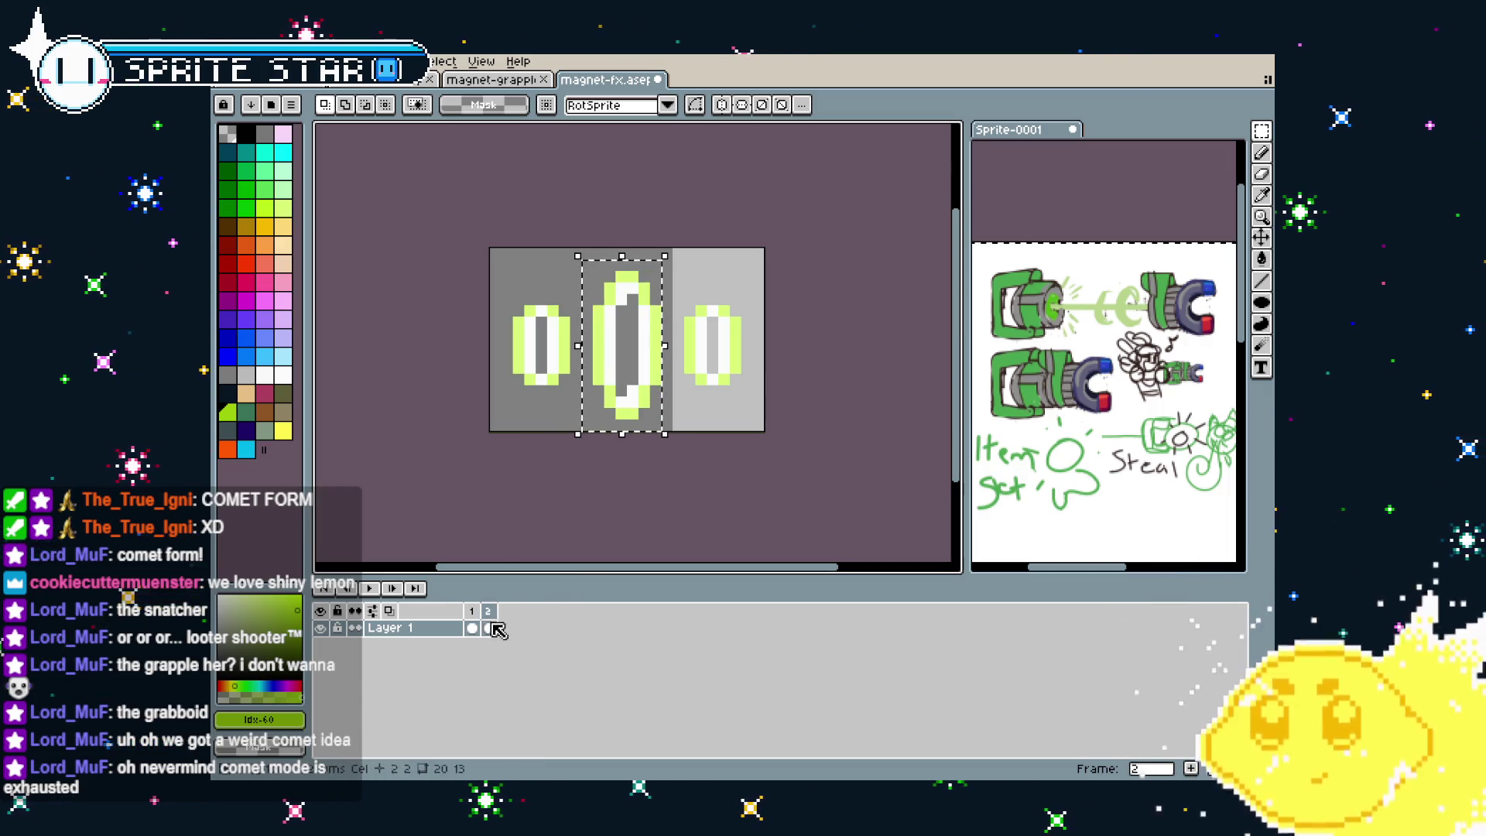
key("Left")
key("ctrl+v")
mouse_move(625, 389)
left_mouse_down()
mouse_move(561, 397)
mouse_move(699, 399)
left_mouse_up()
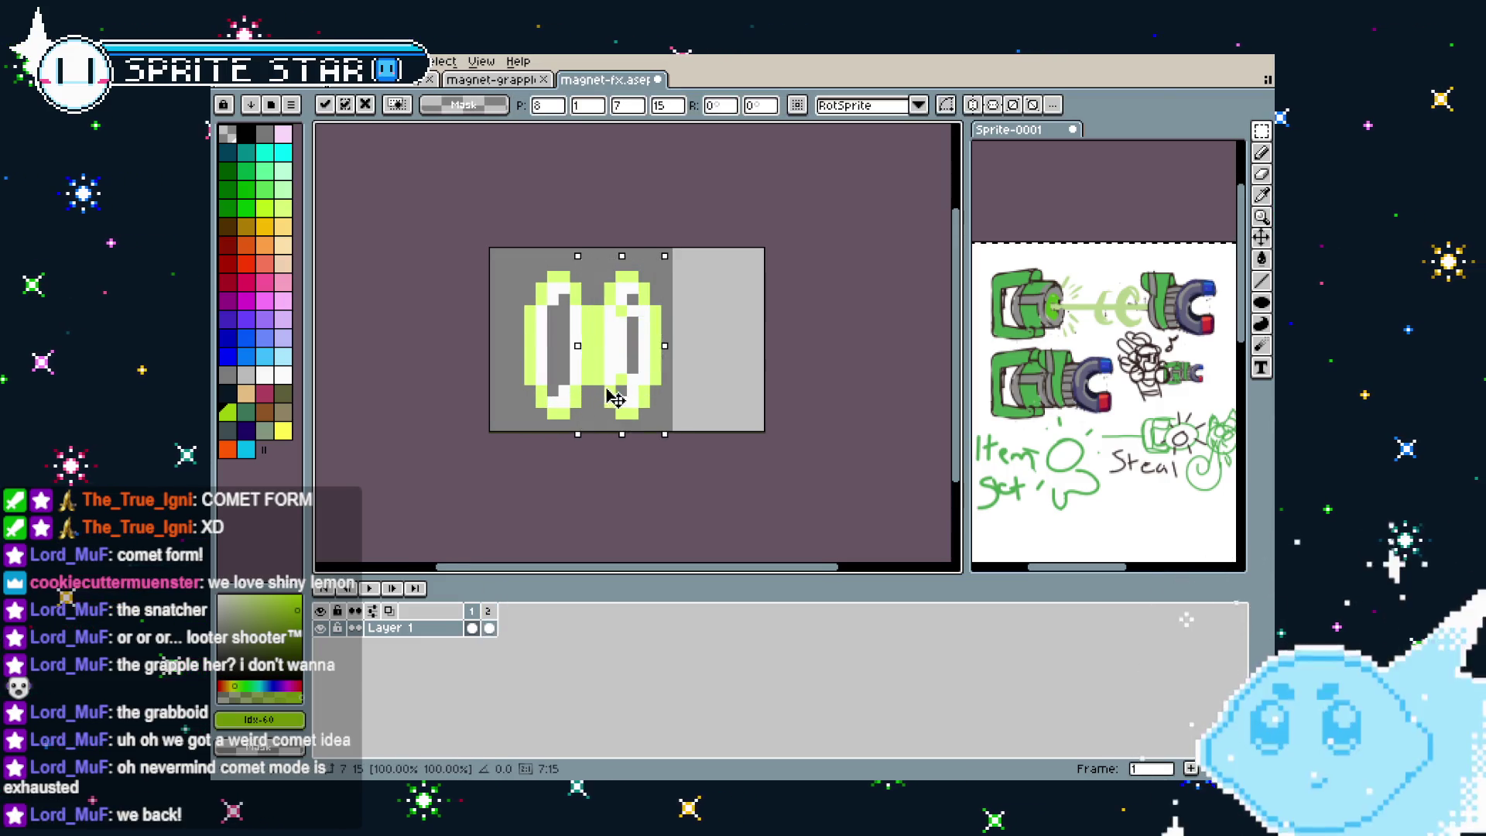
key("Return")
key("Return")
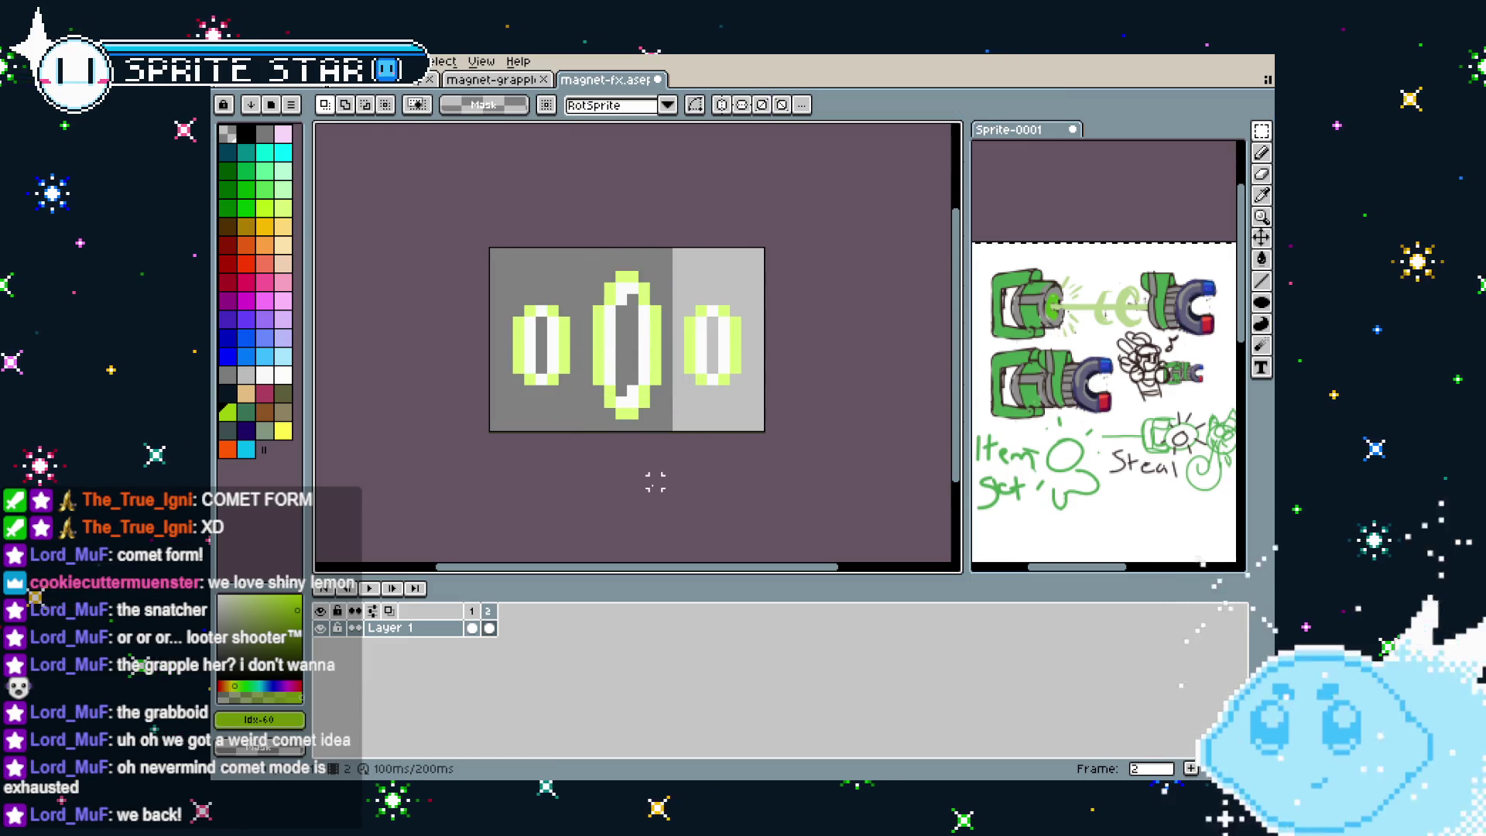
Zoom and pan around the playing three-ring animation to review it
scroll(655, 482, "down", 2)
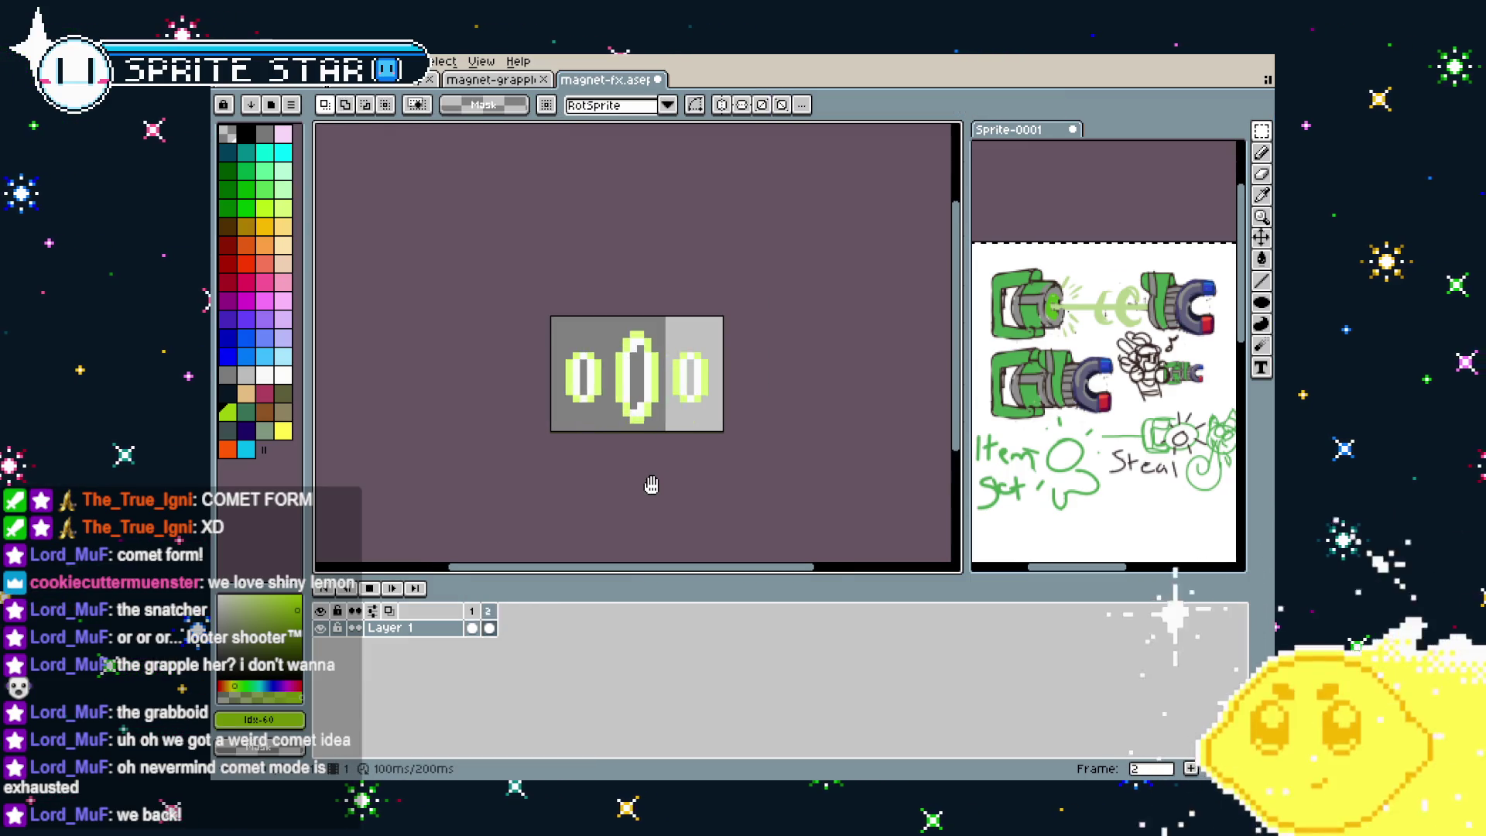
scroll(654, 486, "down", 2)
scroll(604, 458, "up", 1)
scroll(580, 448, "up", 1)
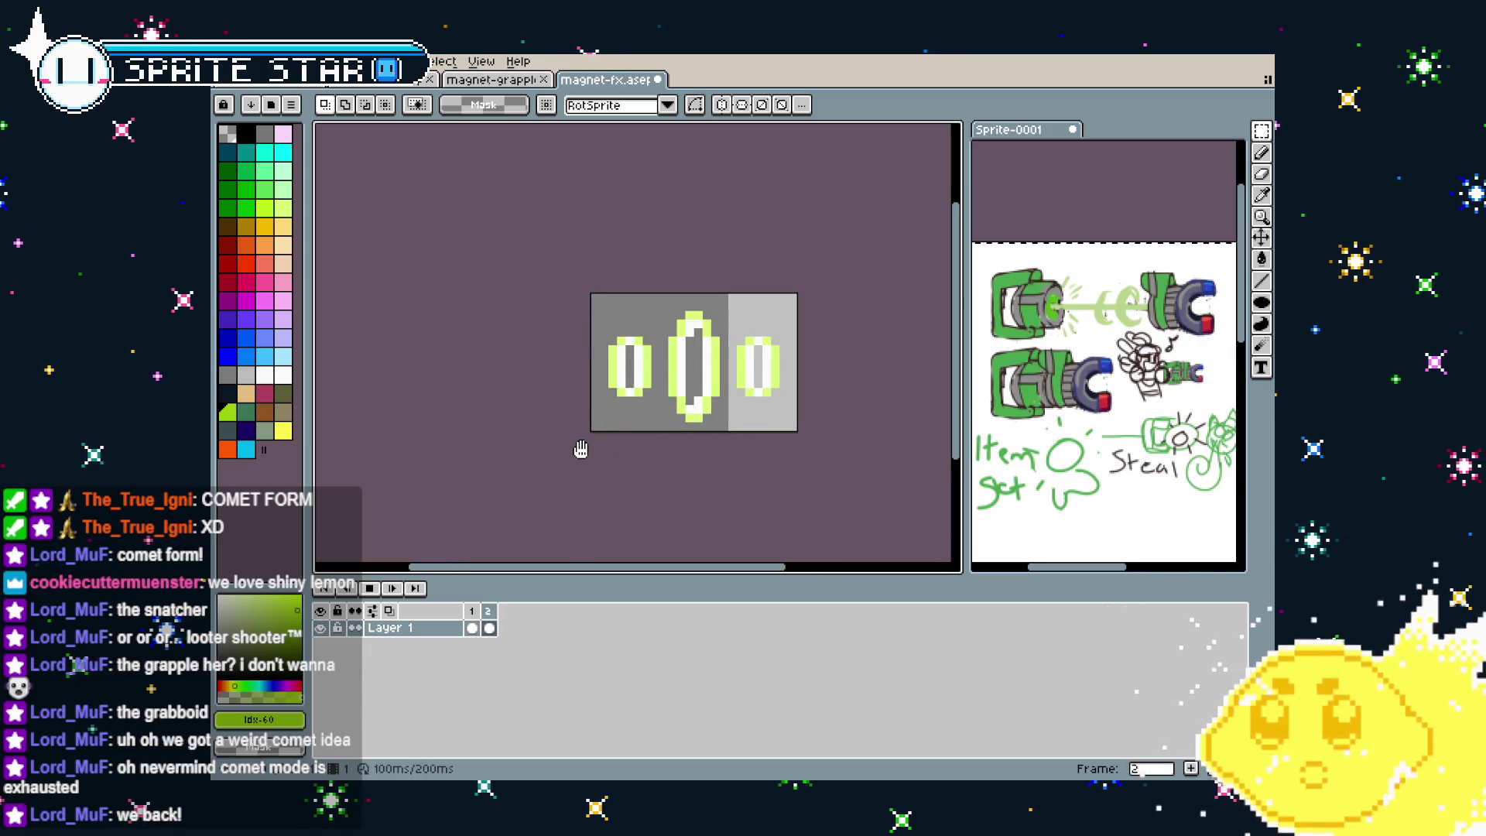
scroll(534, 455, "up", 2)
scroll(497, 460, "down", 1)
scroll(488, 461, "down", 1)
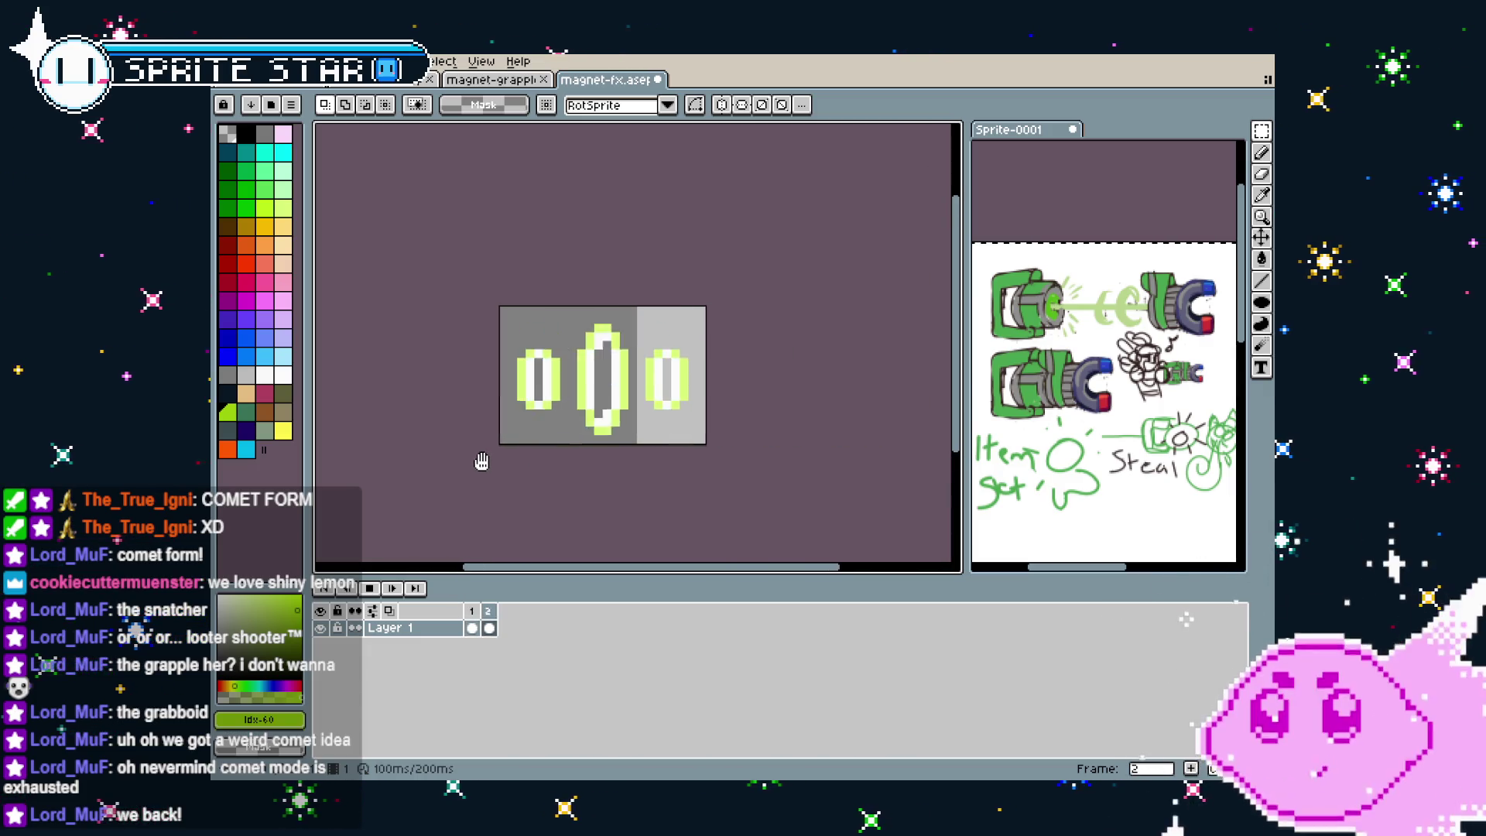
scroll(473, 461, "up", 2)
left_click_drag(469, 462, 428, 494)
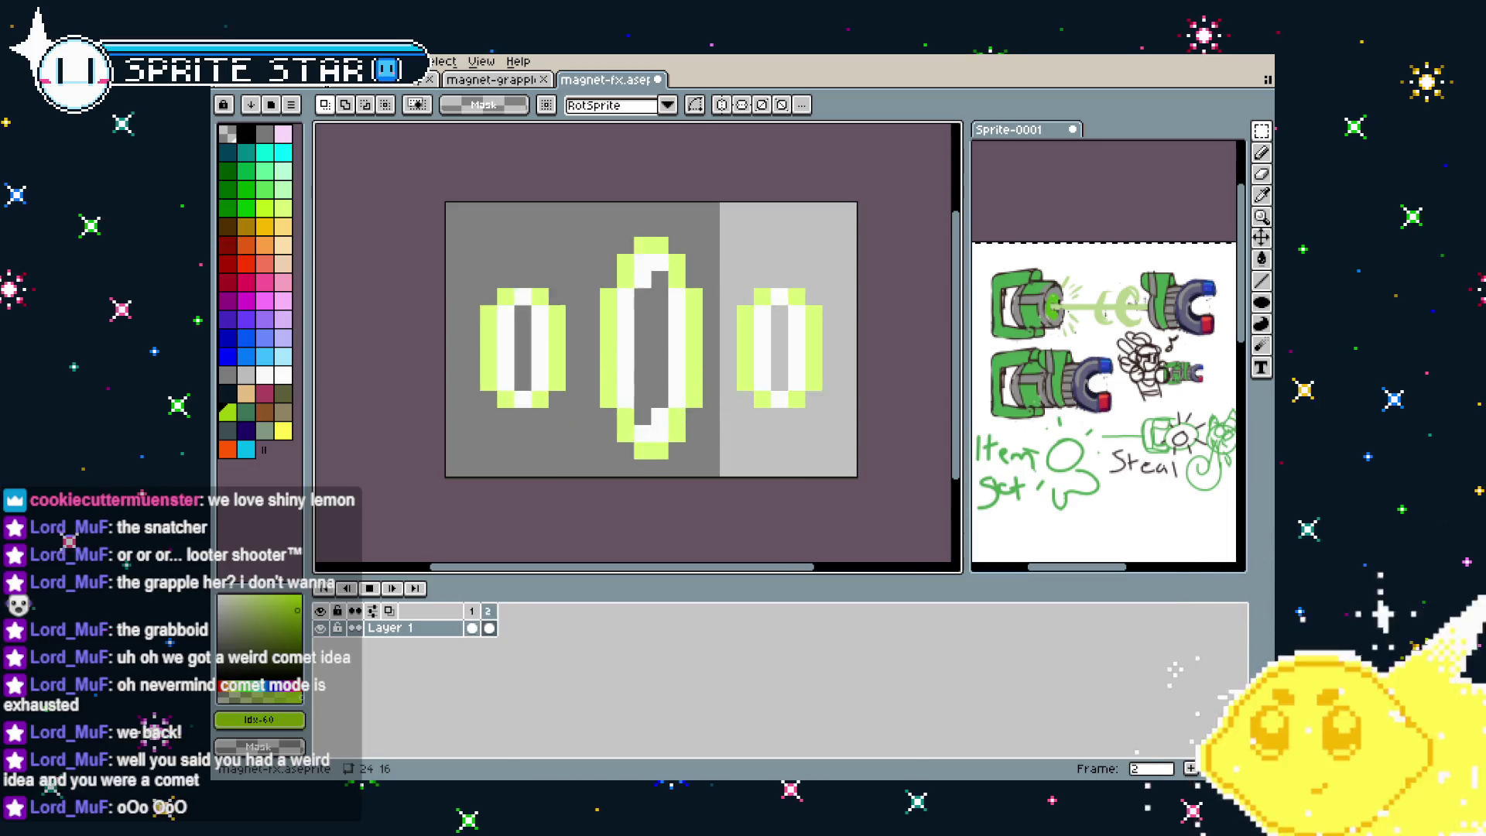
mouse_move(653, 510)
left_mouse_down()
mouse_move(624, 509)
mouse_move(651, 531)
mouse_move(608, 536)
mouse_move(673, 529)
left_mouse_up()
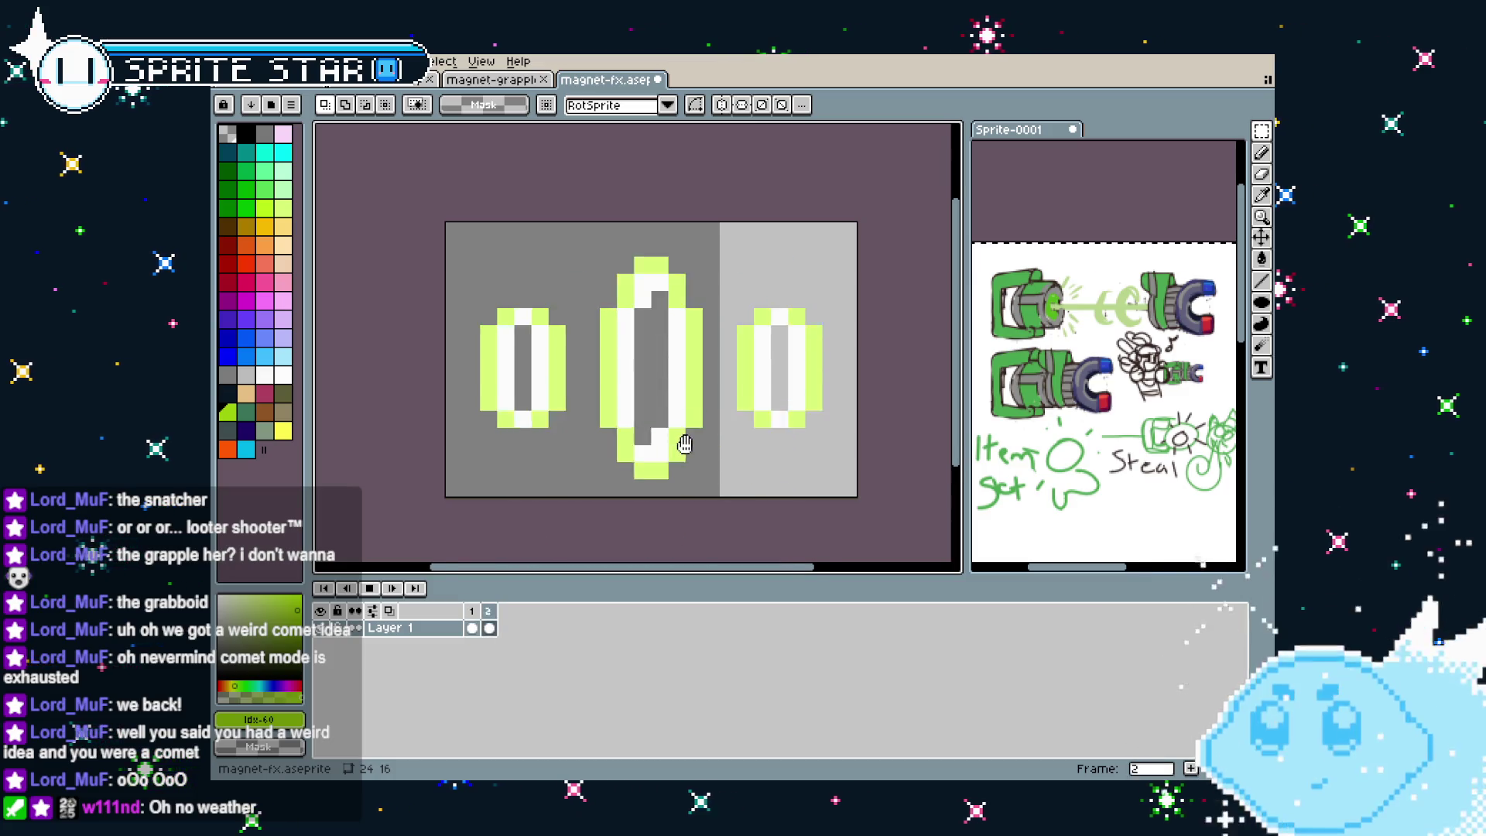
scroll(685, 444, "down", 1)
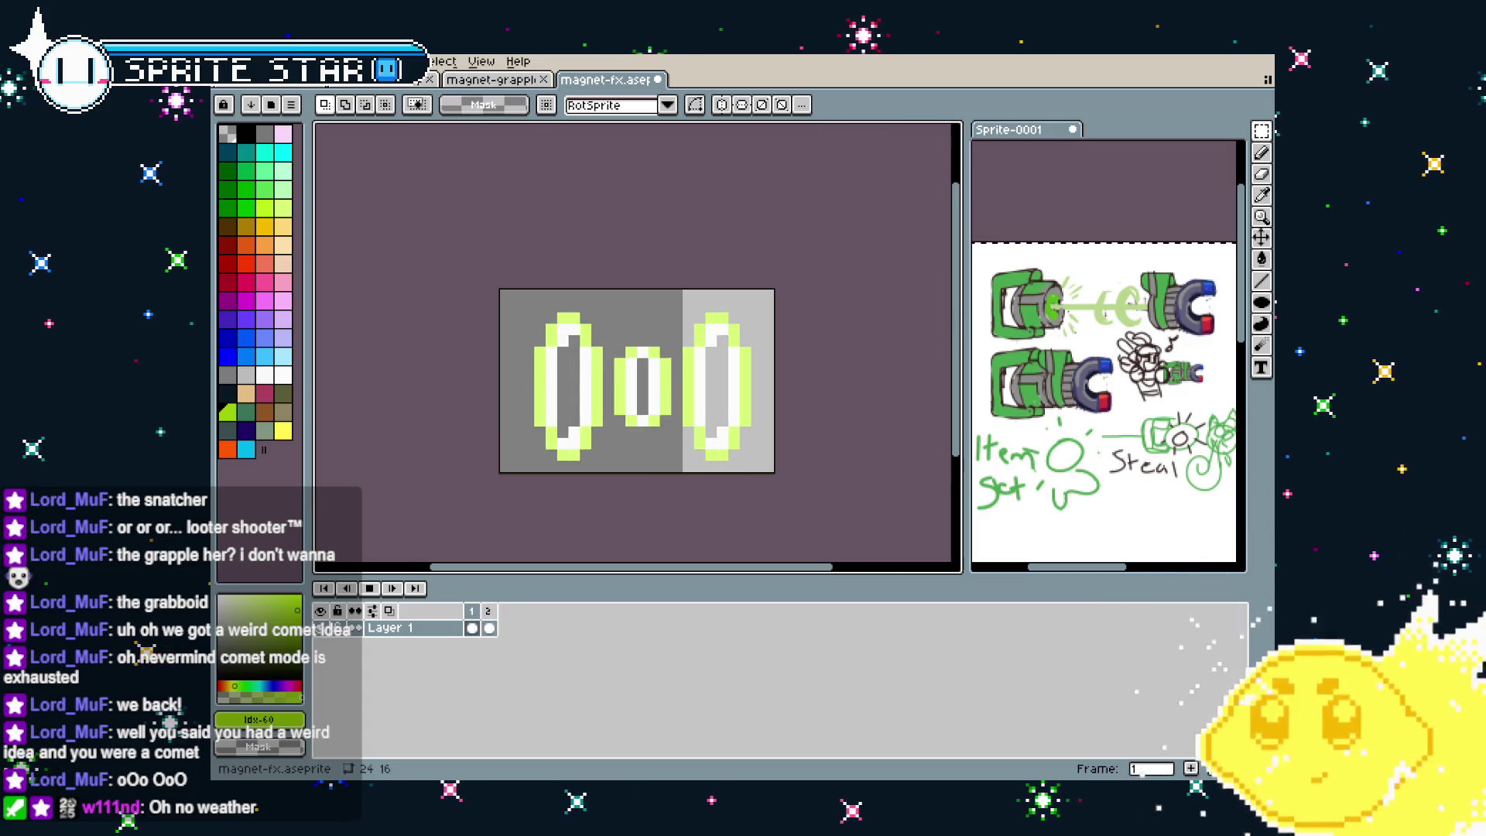
Save the 24×16 three-ring animation to magnet-fx.aseprite
left_click_drag(632, 498, 659, 499)
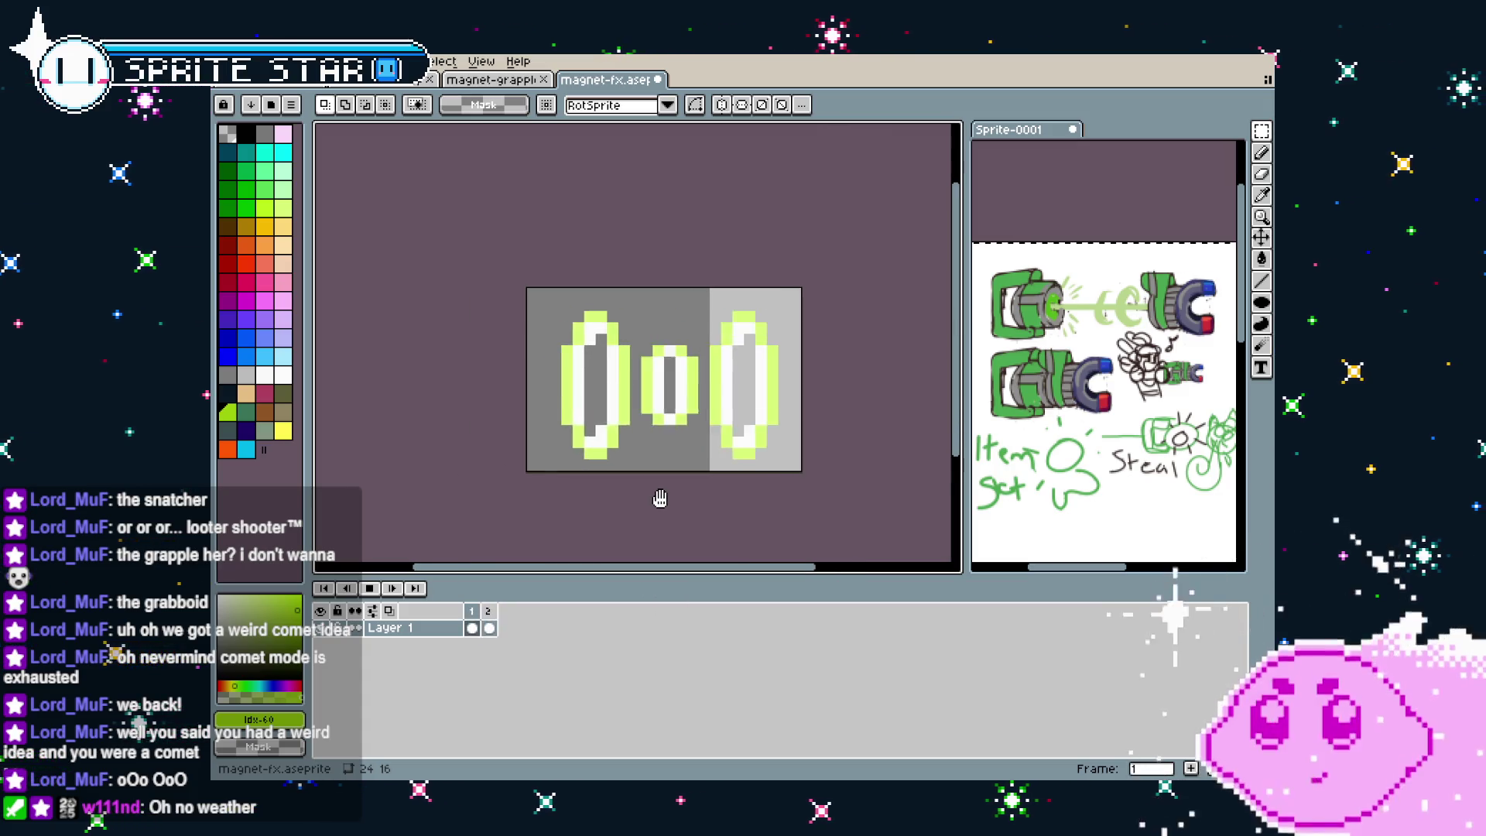
left_click_drag(601, 195, 558, 190)
key("ctrl+s")
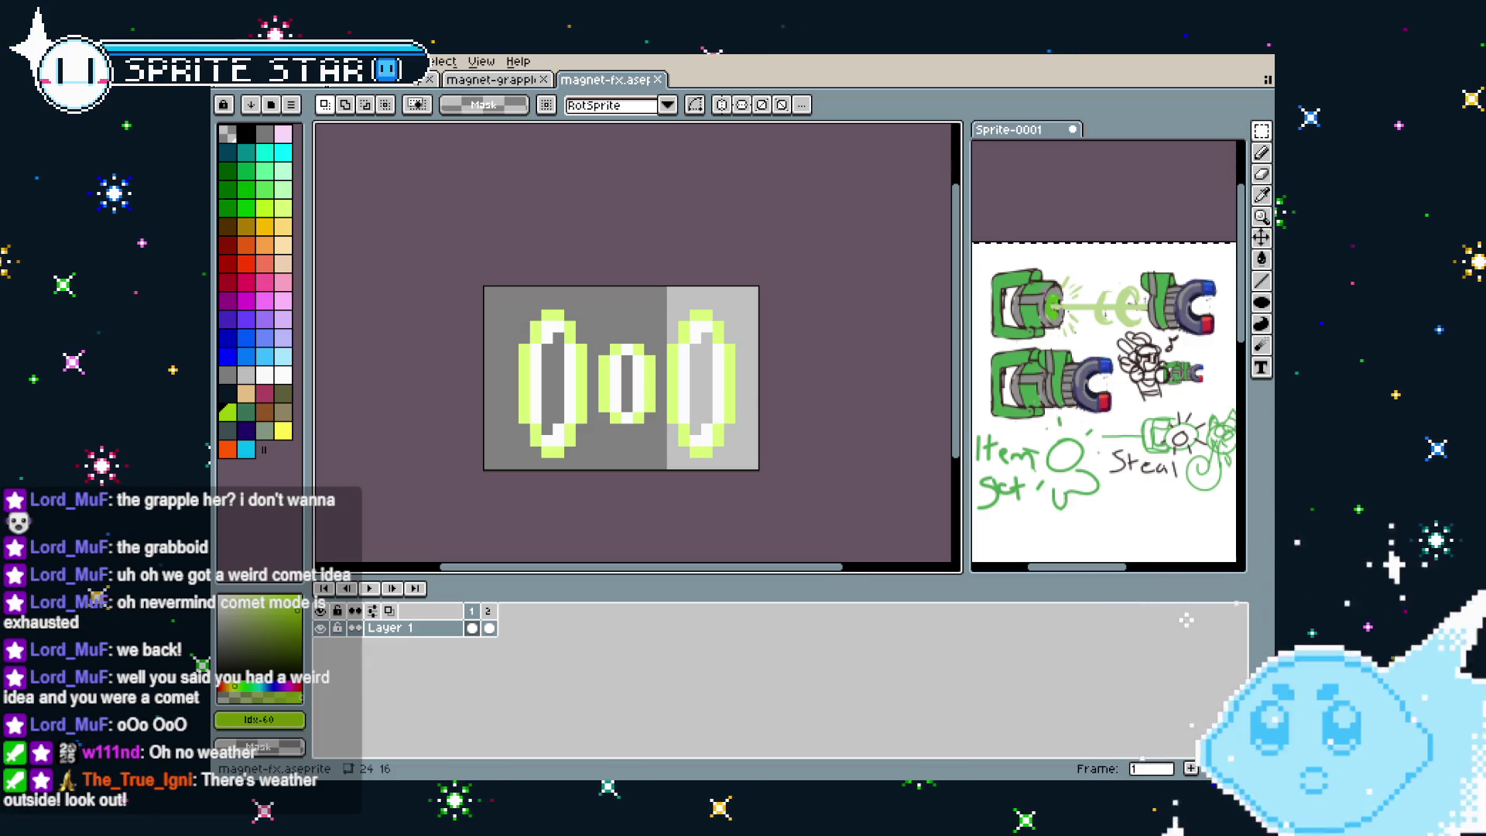
Play the ring animation once more to check it, then stop playback
key("Return")
left_click_drag(726, 518, 751, 517)
key("Return")
Export the animation as magnet-fx.gif with default GIF options and return to the magnet-grapple sheet
left_click(228, 61)
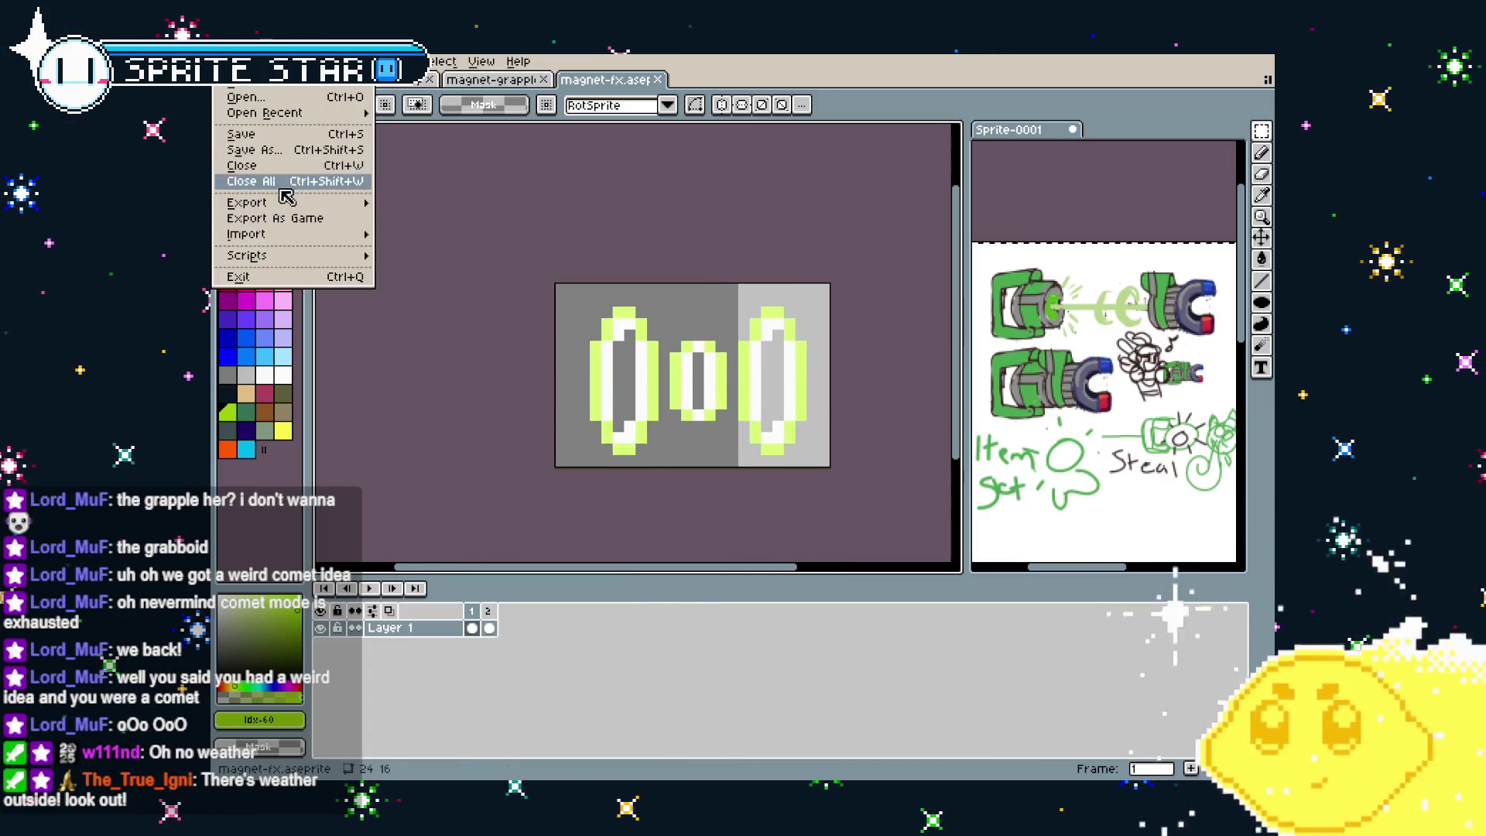
mouse_move(246, 202)
left_click(449, 203)
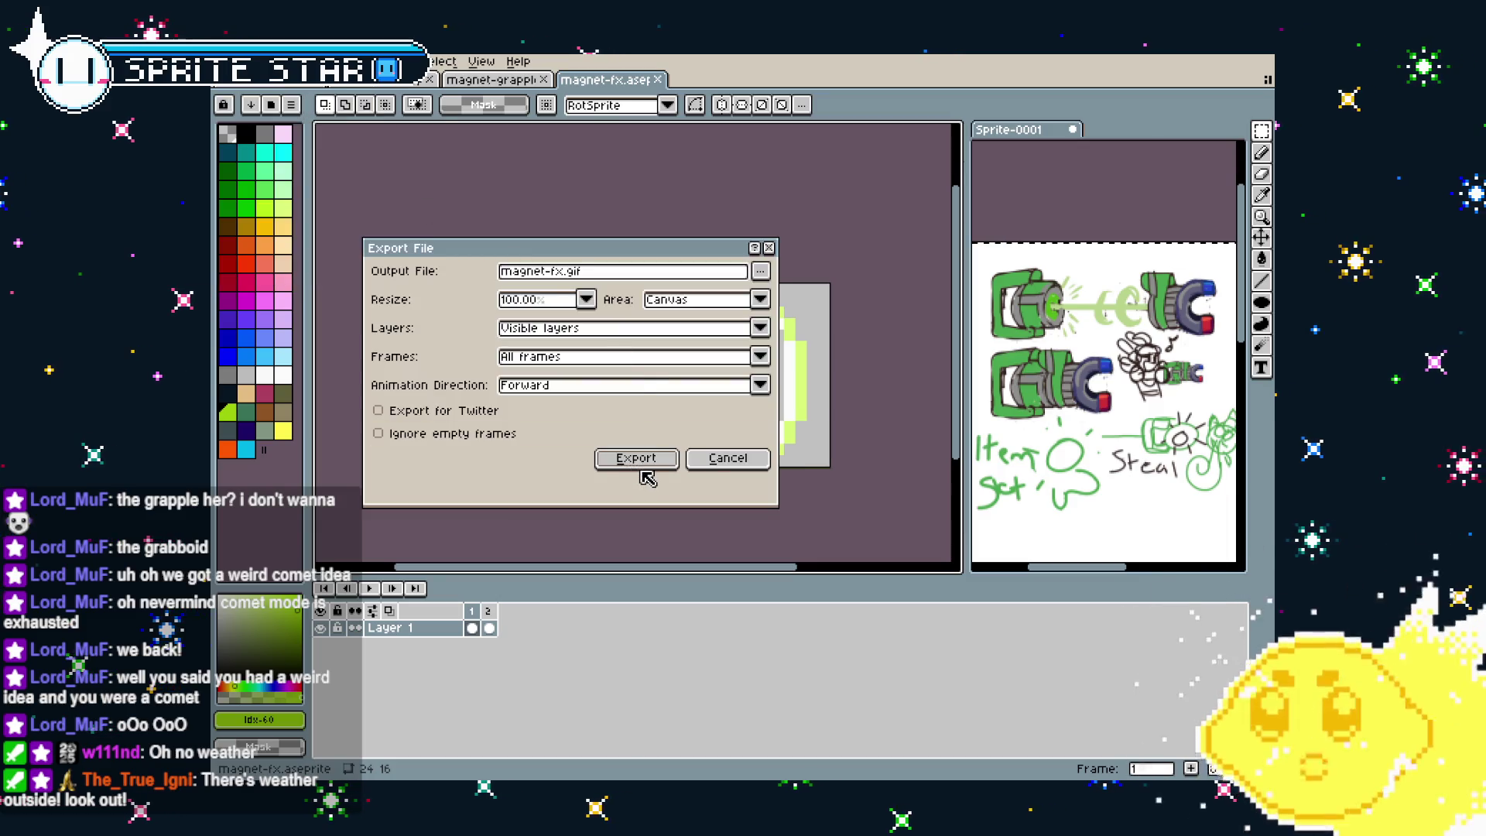
left_click(639, 465)
left_click(700, 475)
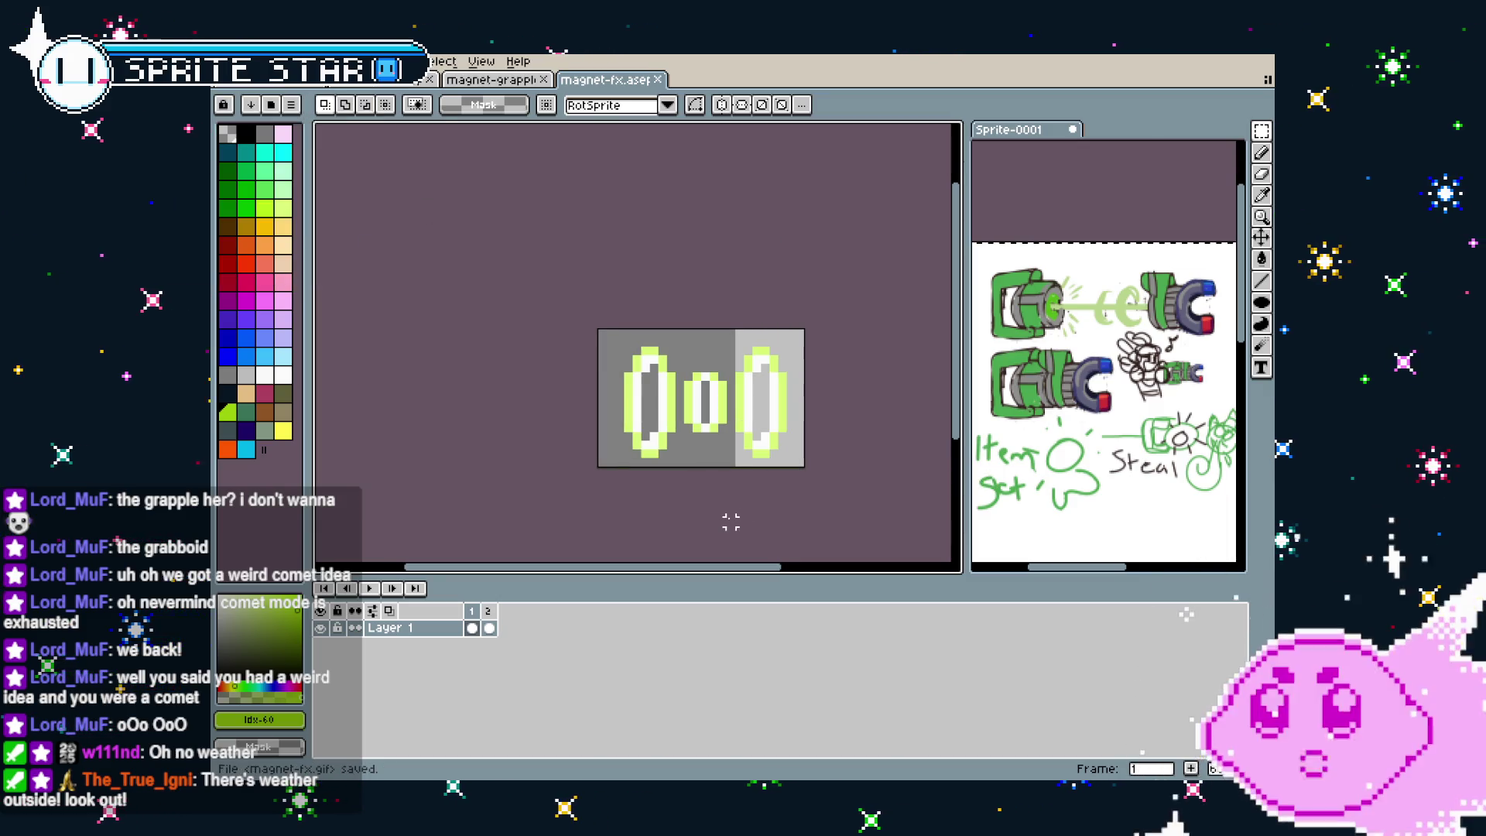
left_click(492, 80)
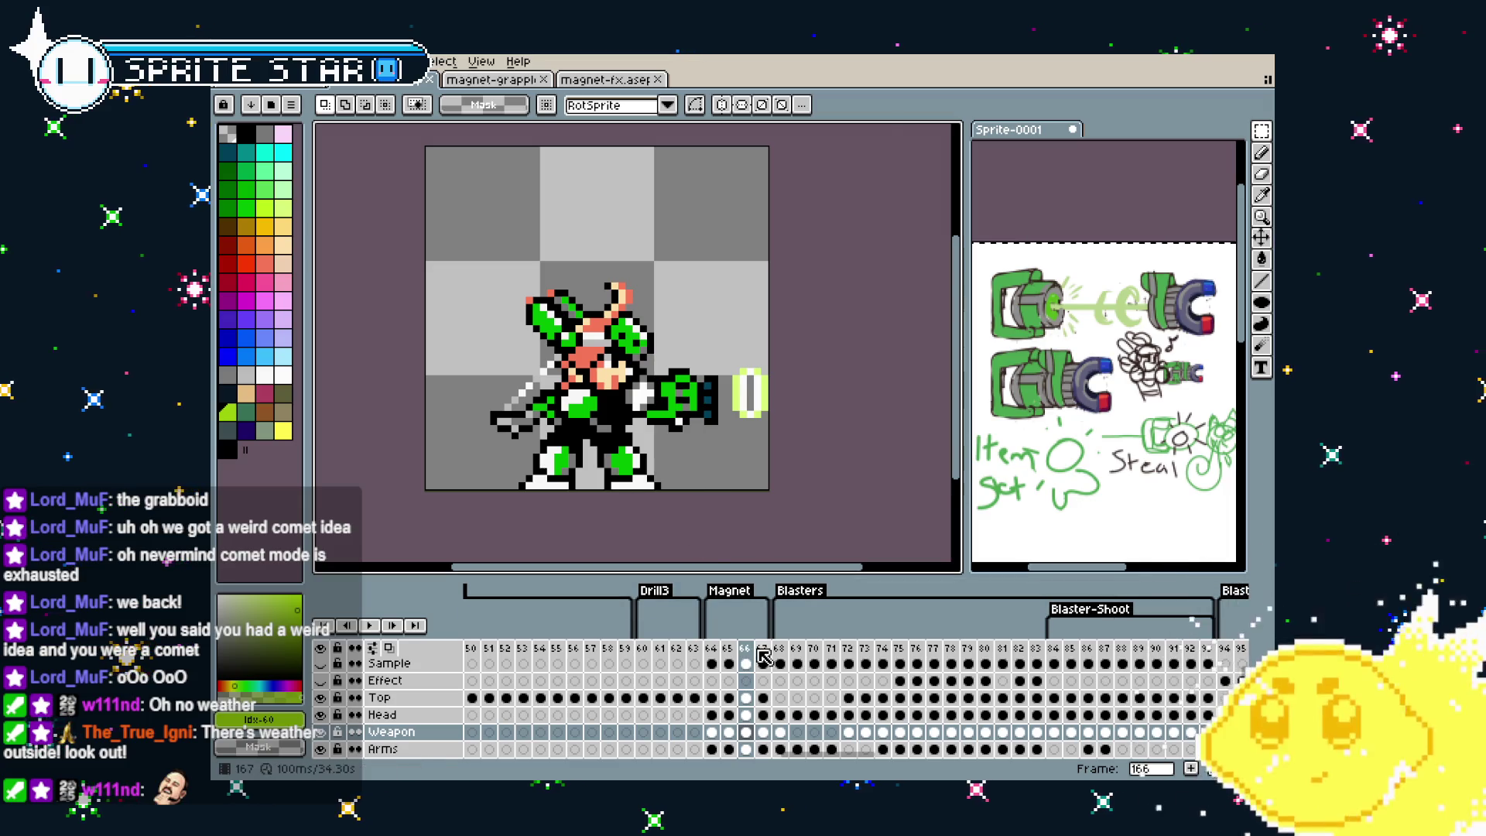
Create a mag-loop tag spanning frames 166–167
left_click_drag(750, 652, 764, 654)
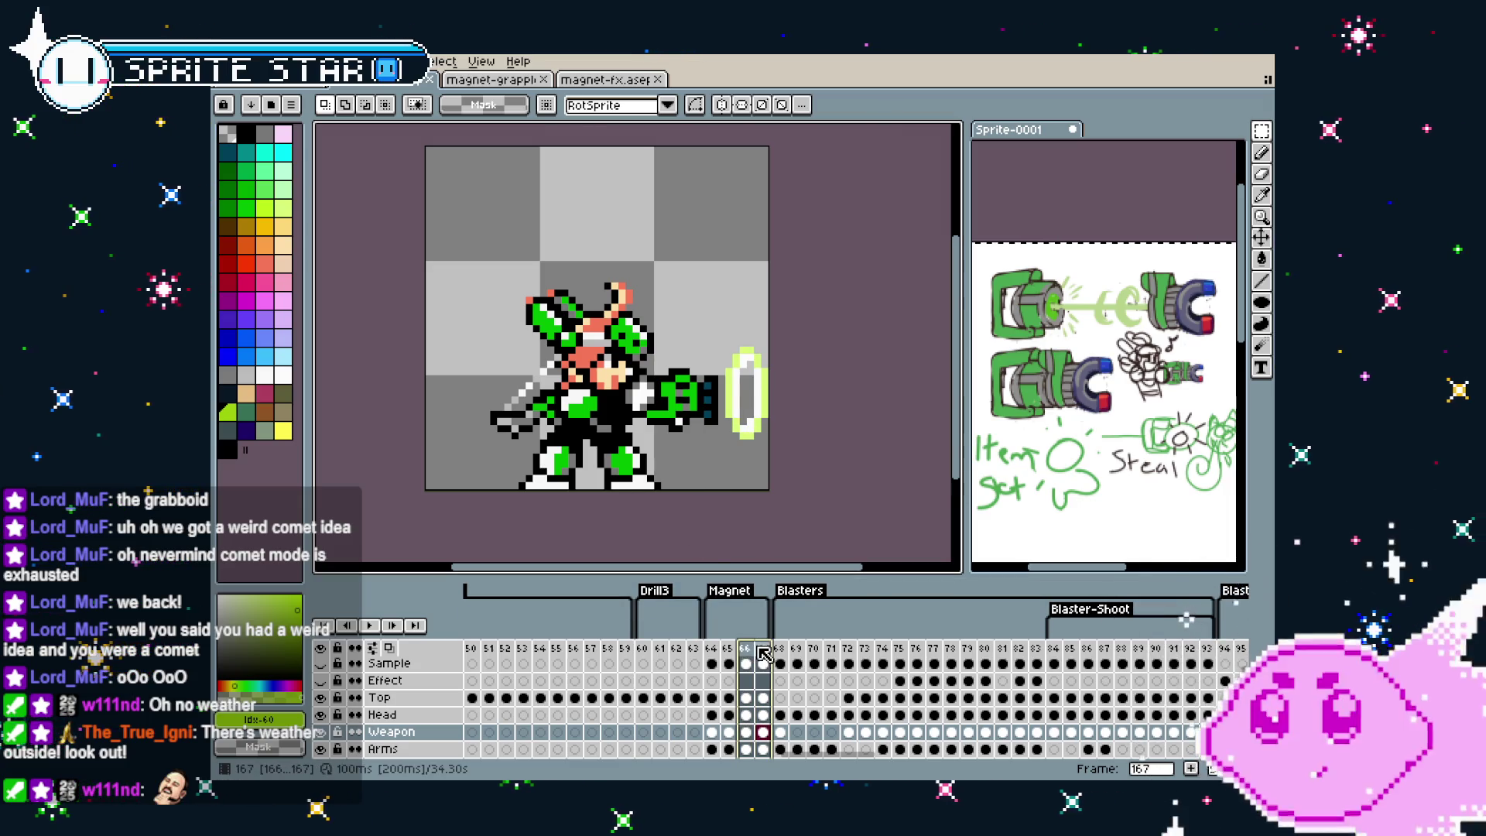
right_click(761, 655)
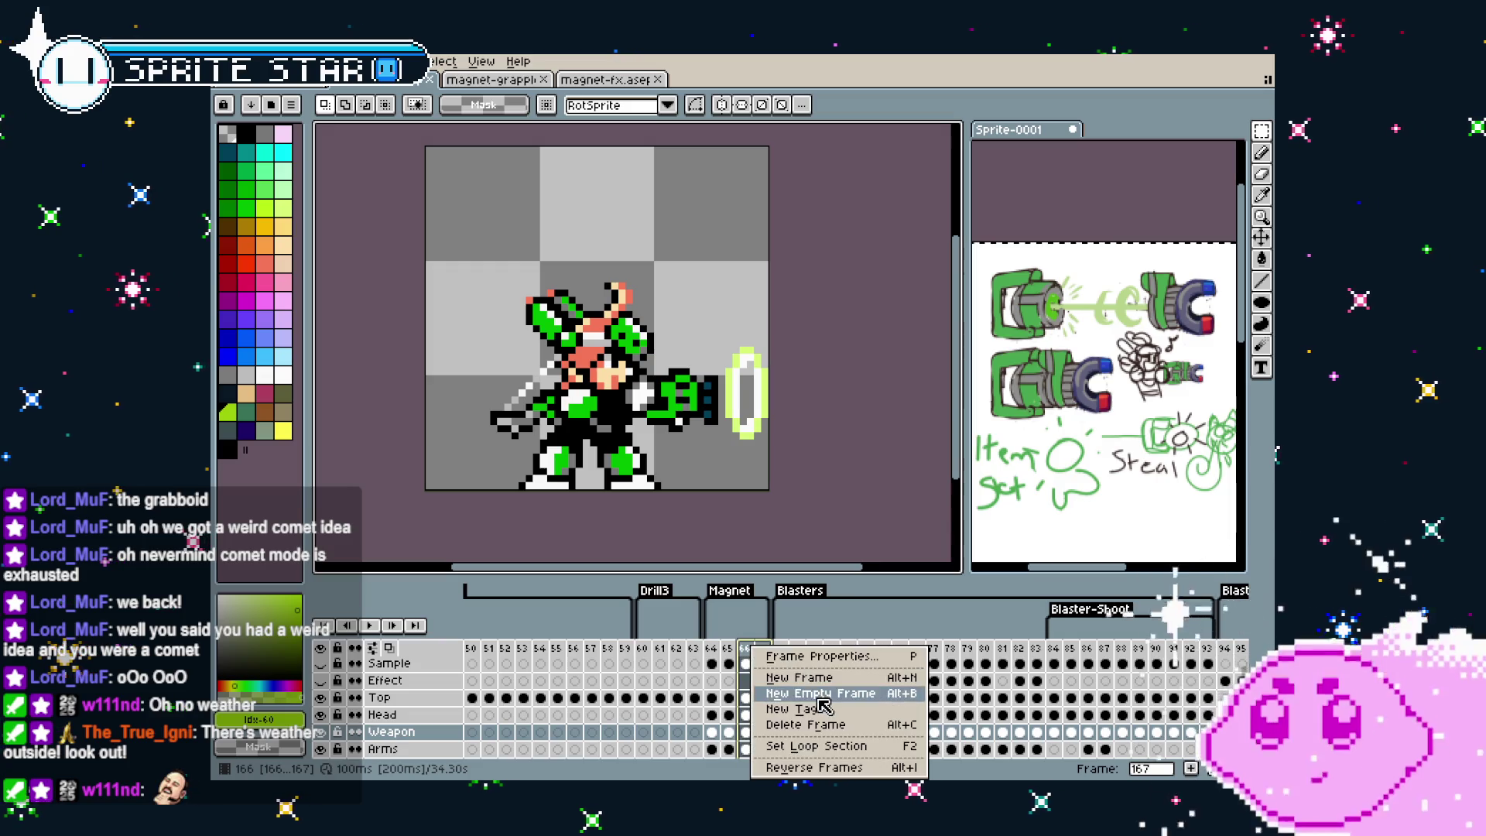
left_click(829, 713)
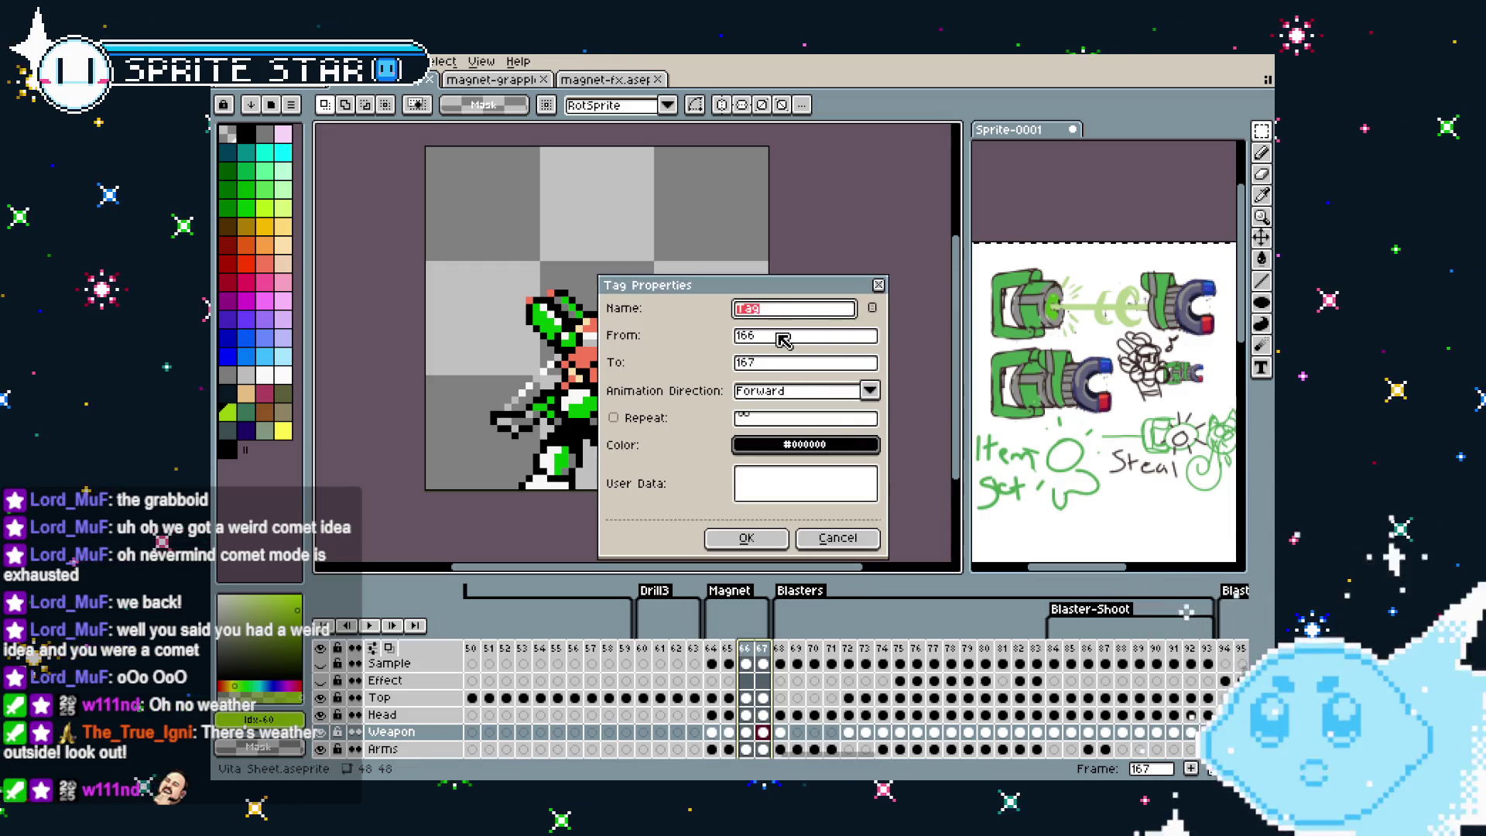
type("p")
key("Return")
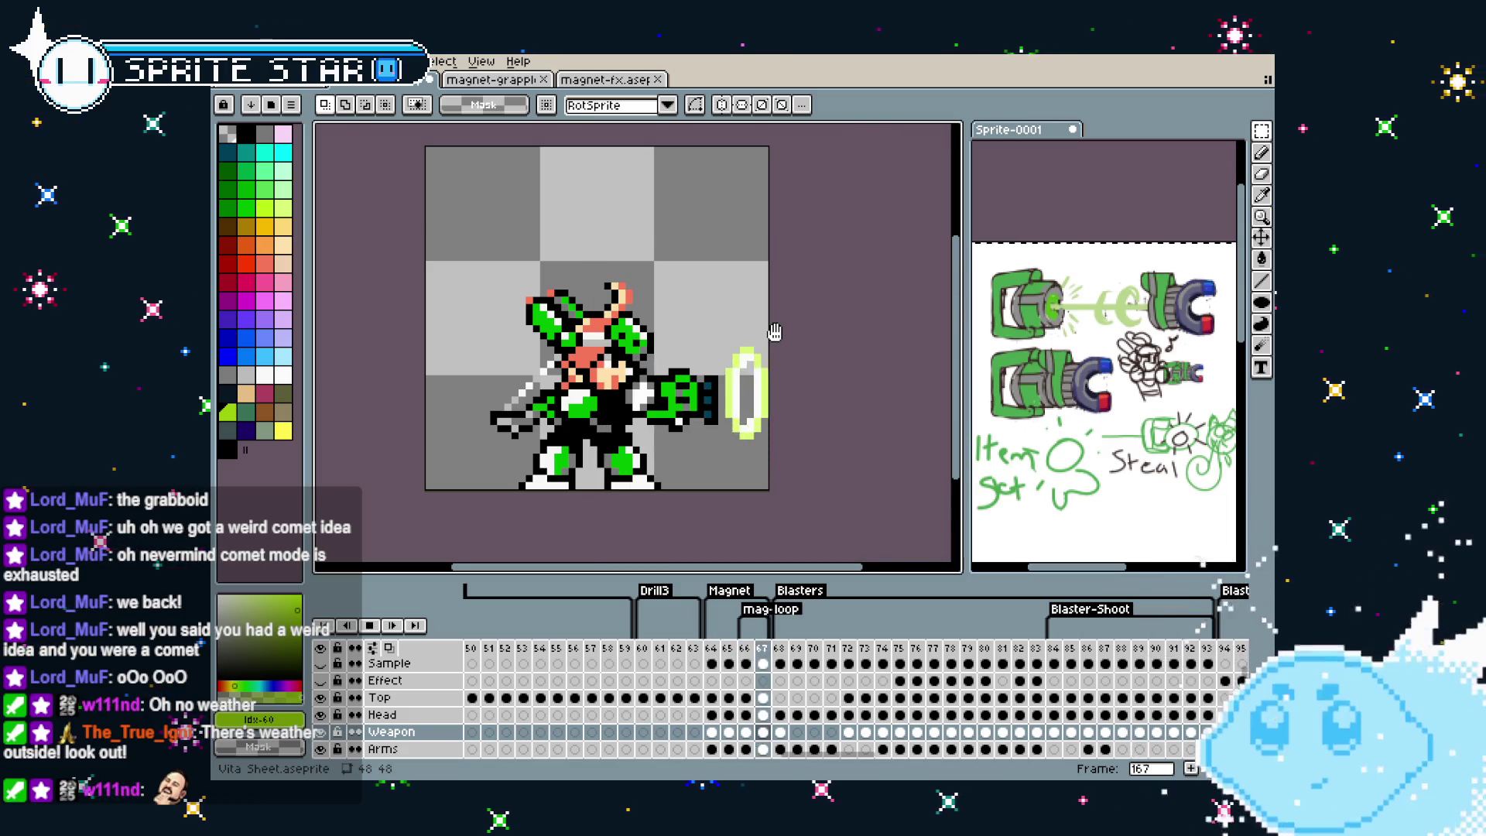
Pan around the character to review the tagged magnet frames
left_click_drag(775, 331, 743, 334)
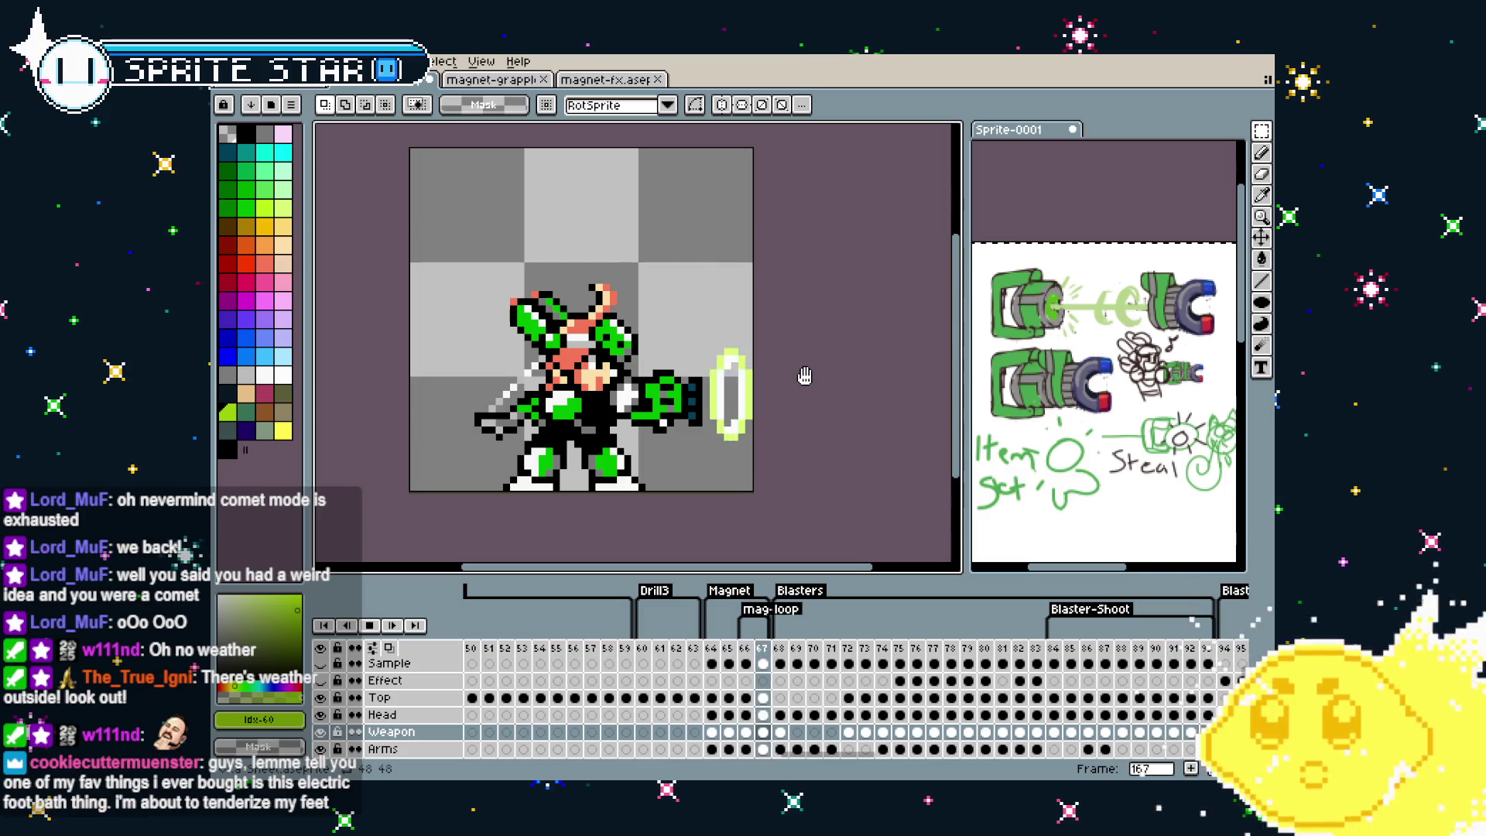
left_click_drag(805, 376, 789, 378)
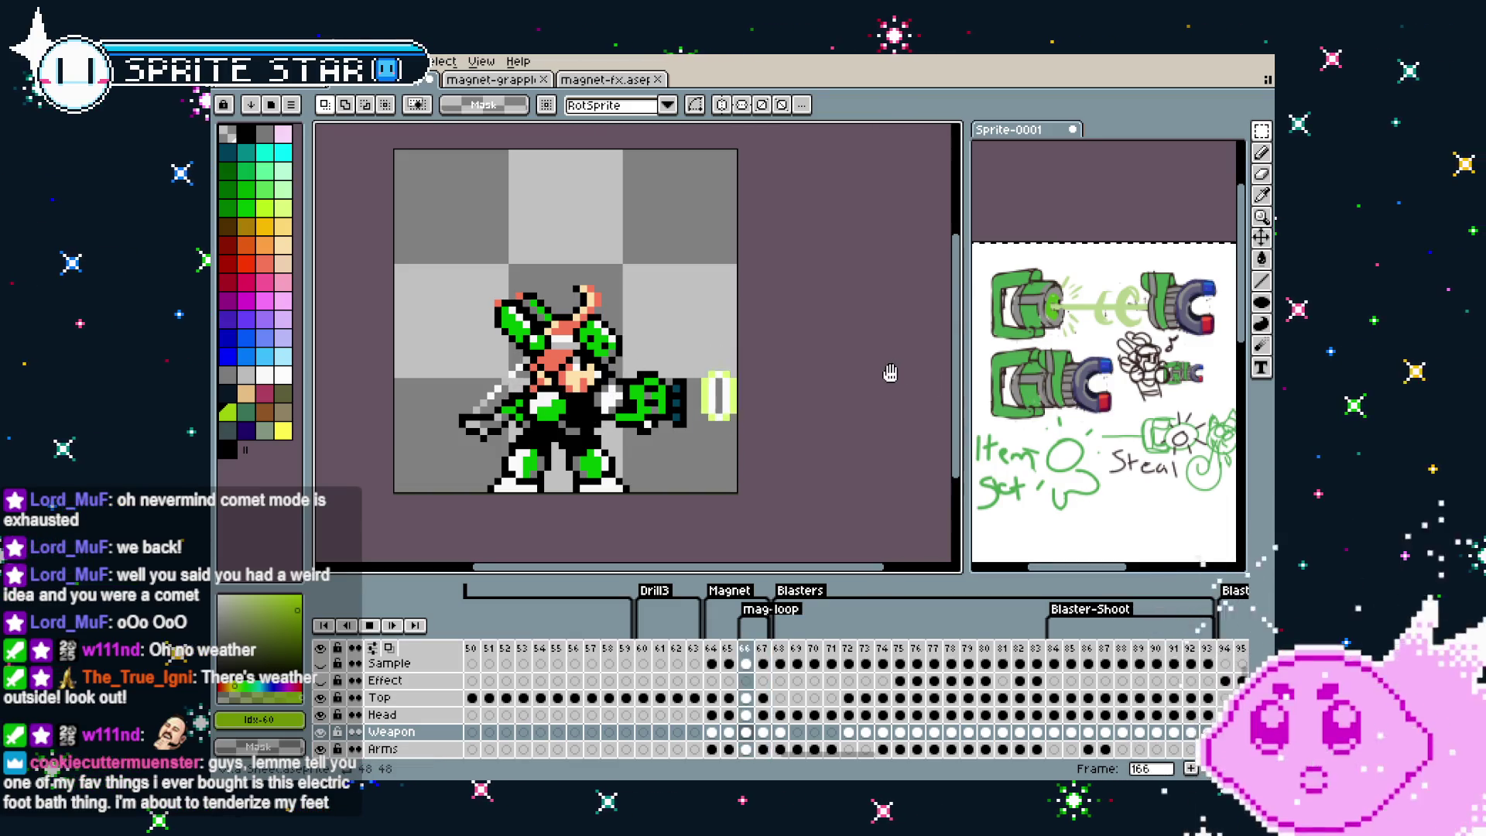
left_click_drag(445, 400, 405, 399)
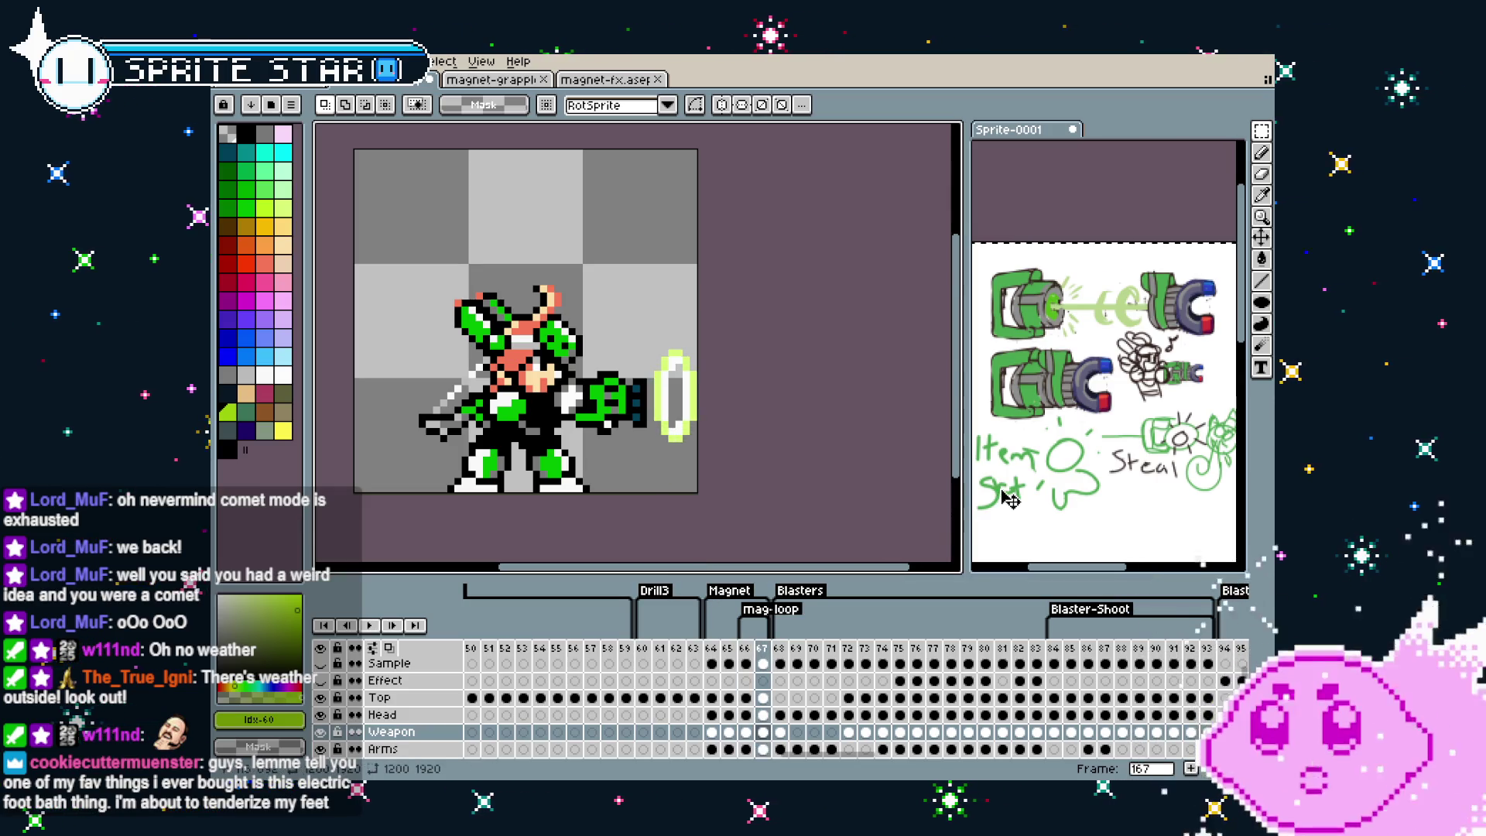
Zoom and pan around the Sprite-0001 sketch to inspect the magnet sketches and cat doodle
scroll(1089, 349, "up", 1)
mouse_move(1089, 387)
left_mouse_down()
mouse_move(1089, 295)
mouse_move(1036, 385)
mouse_move(1041, 271)
left_mouse_up()
scroll(1089, 295, "down", 1)
scroll(1161, 399, "up", 2)
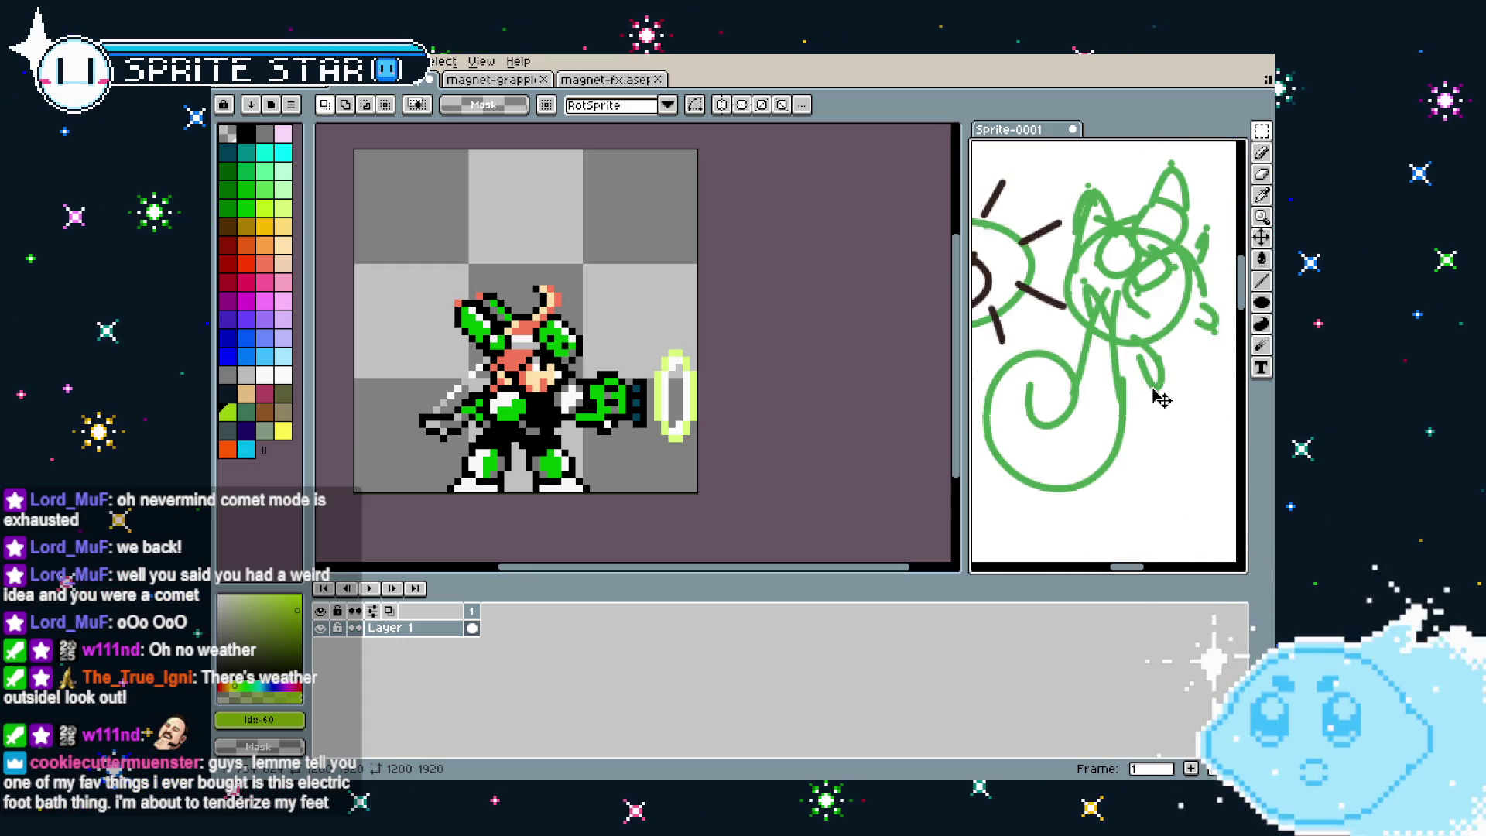
left_click_drag(1161, 398, 1140, 418)
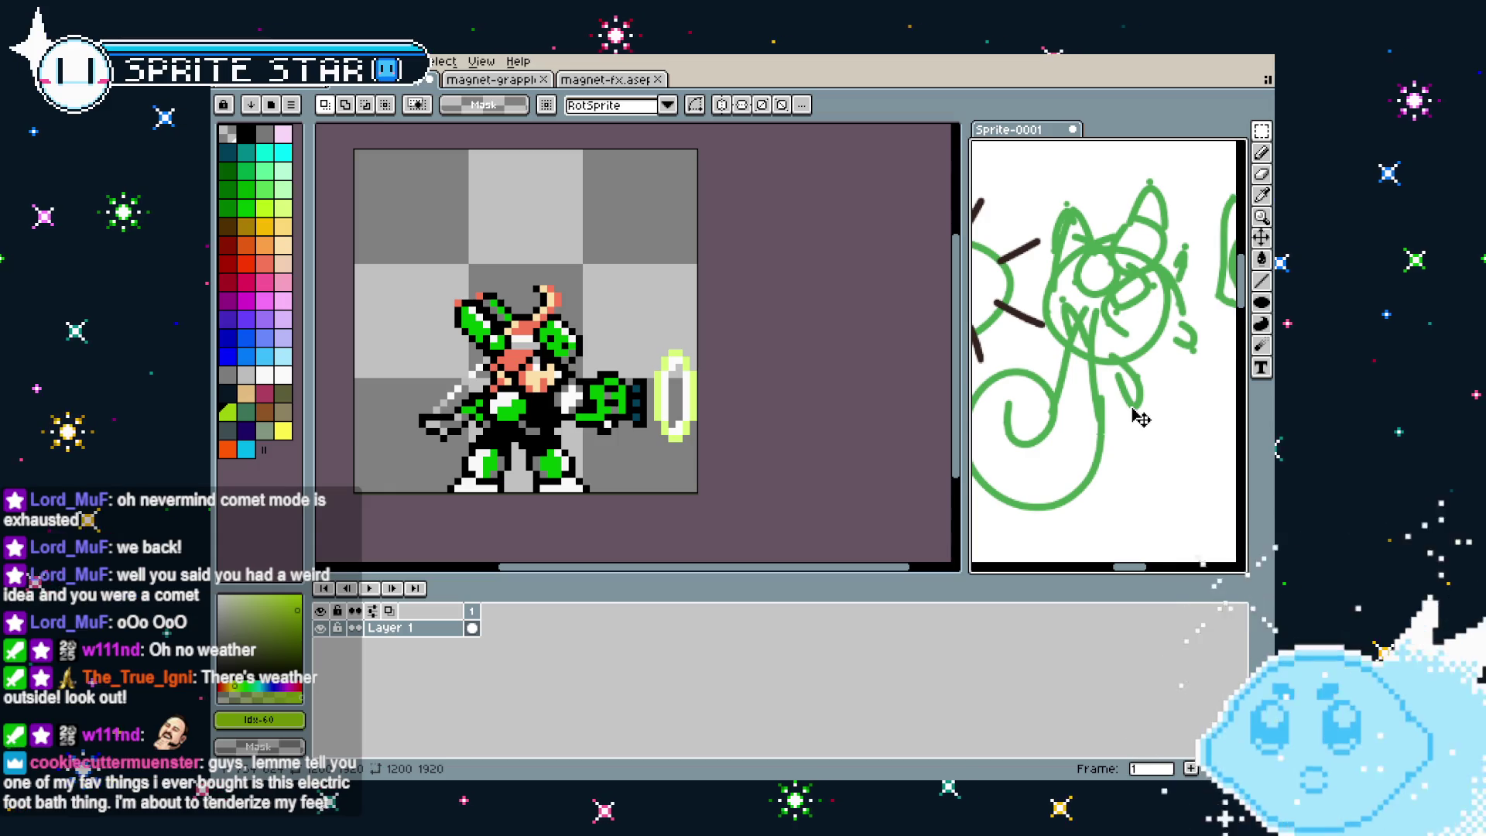
scroll(1140, 418, "down", 2)
left_click_drag(1114, 418, 1081, 421)
scroll(1084, 418, "down", 1)
scroll(1099, 411, "down", 1)
scroll(1112, 402, "down", 1)
scroll(1112, 403, "down", 1)
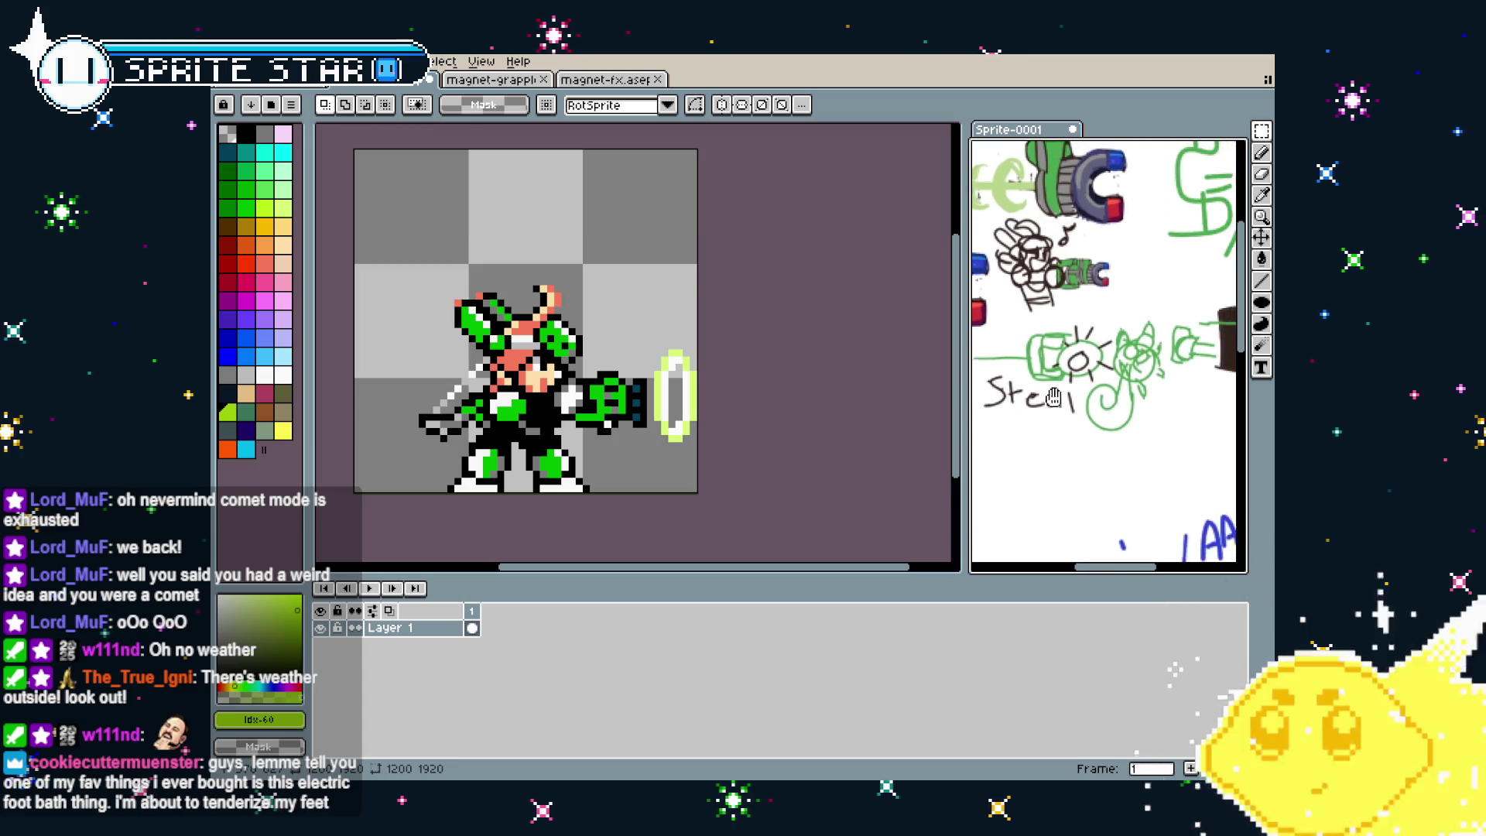
scroll(1103, 401, "up", 1)
scroll(1089, 401, "up", 2)
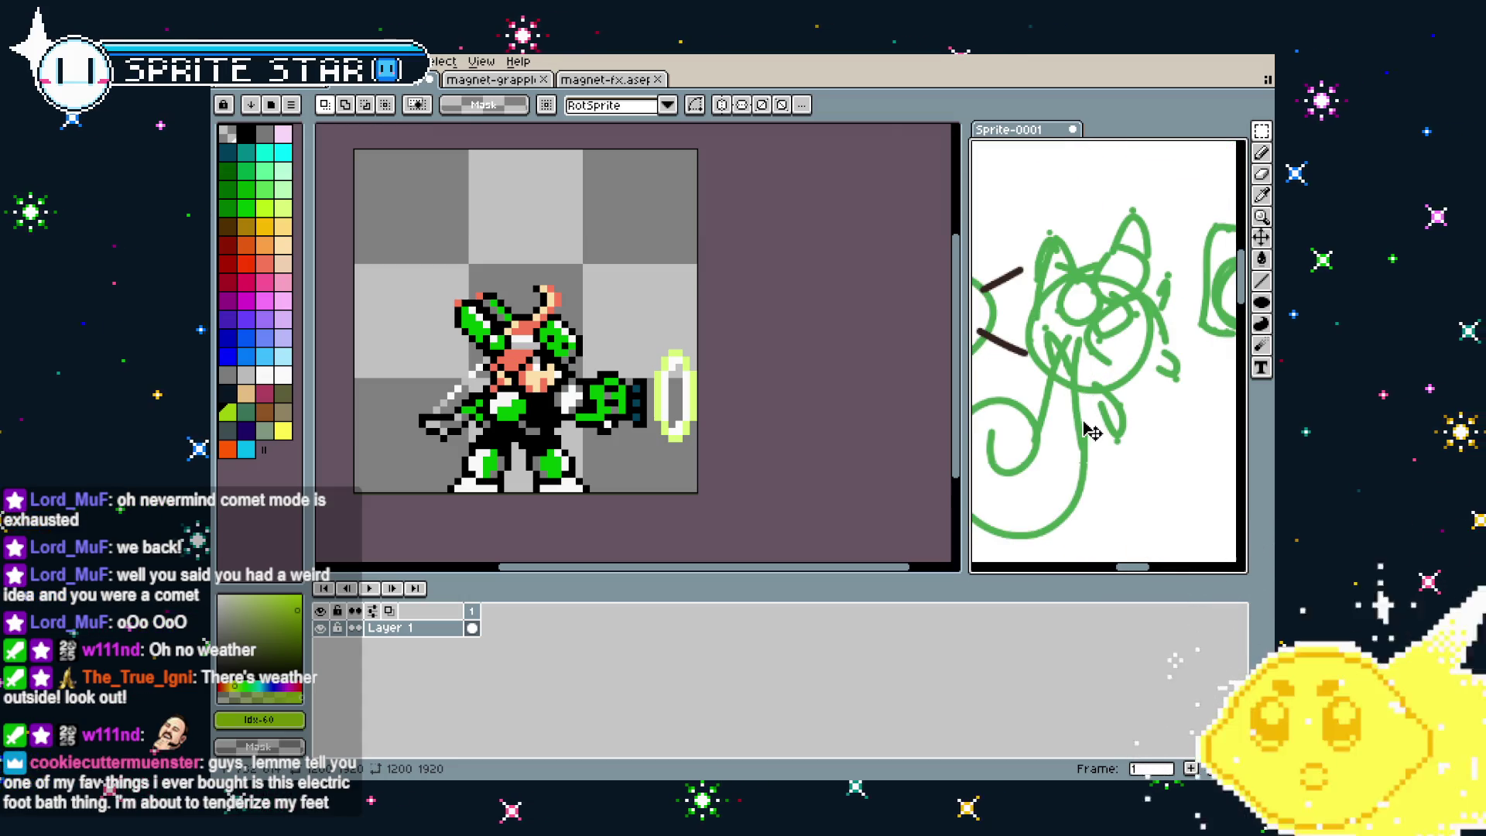
scroll(1092, 430, "down", 1)
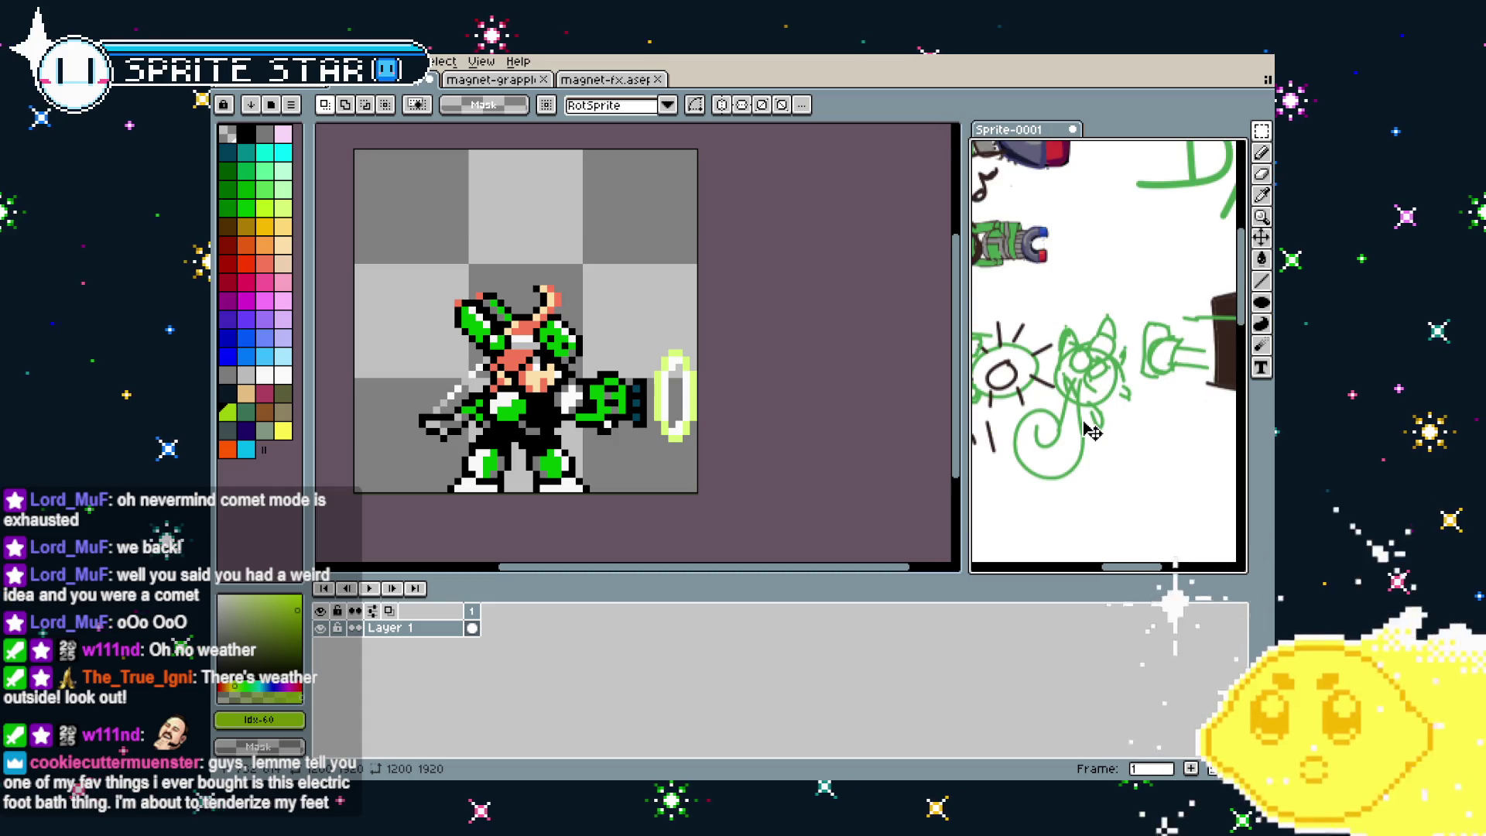
scroll(1084, 427, "down", 1)
Pan the sketch across the magnet drawings and the Wall note, zooming in and out
left_click_drag(1075, 425, 1040, 419)
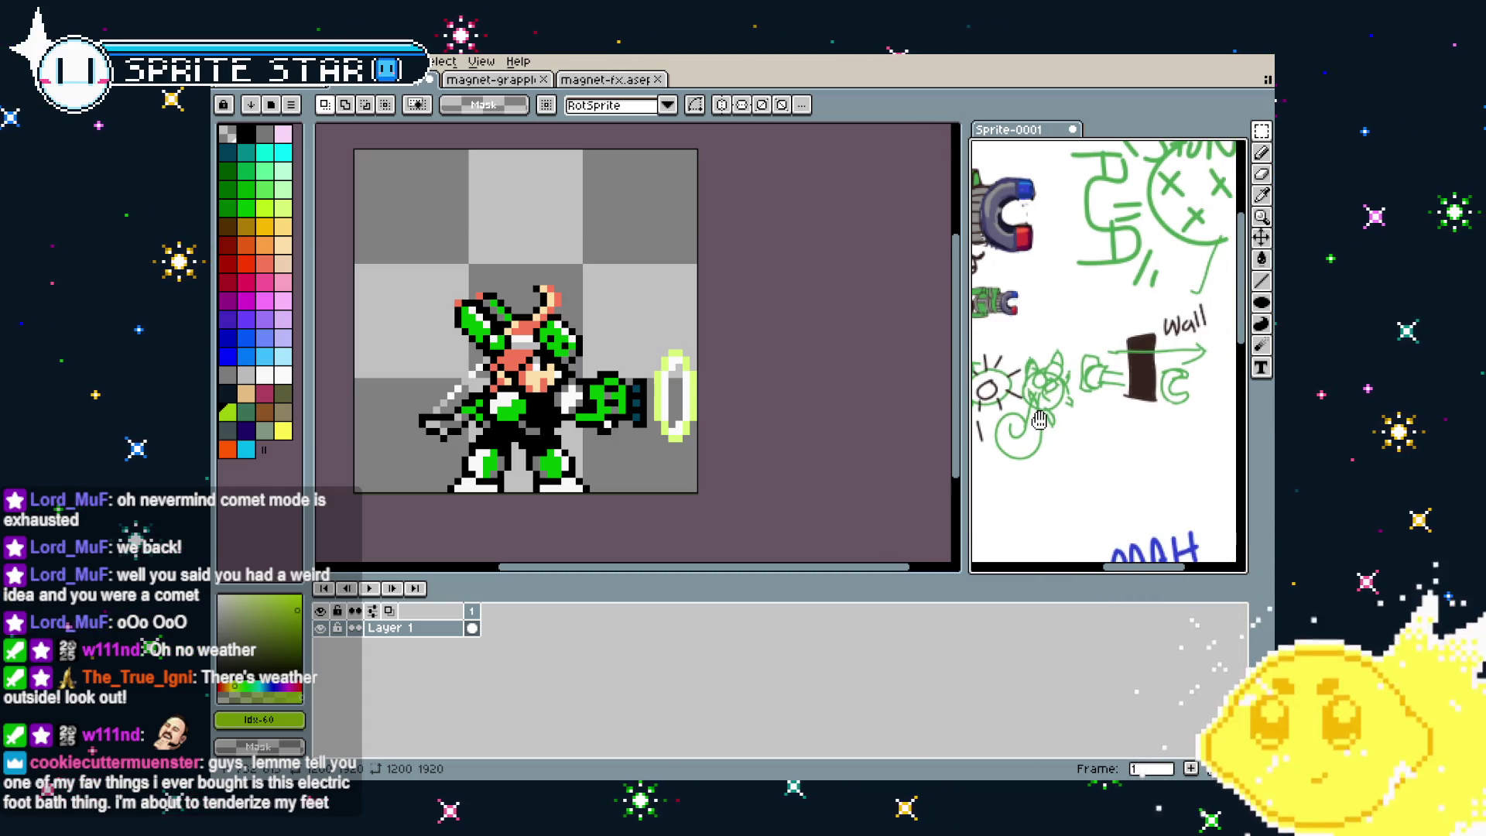
scroll(1041, 417, "up", 1)
scroll(1045, 417, "down", 1)
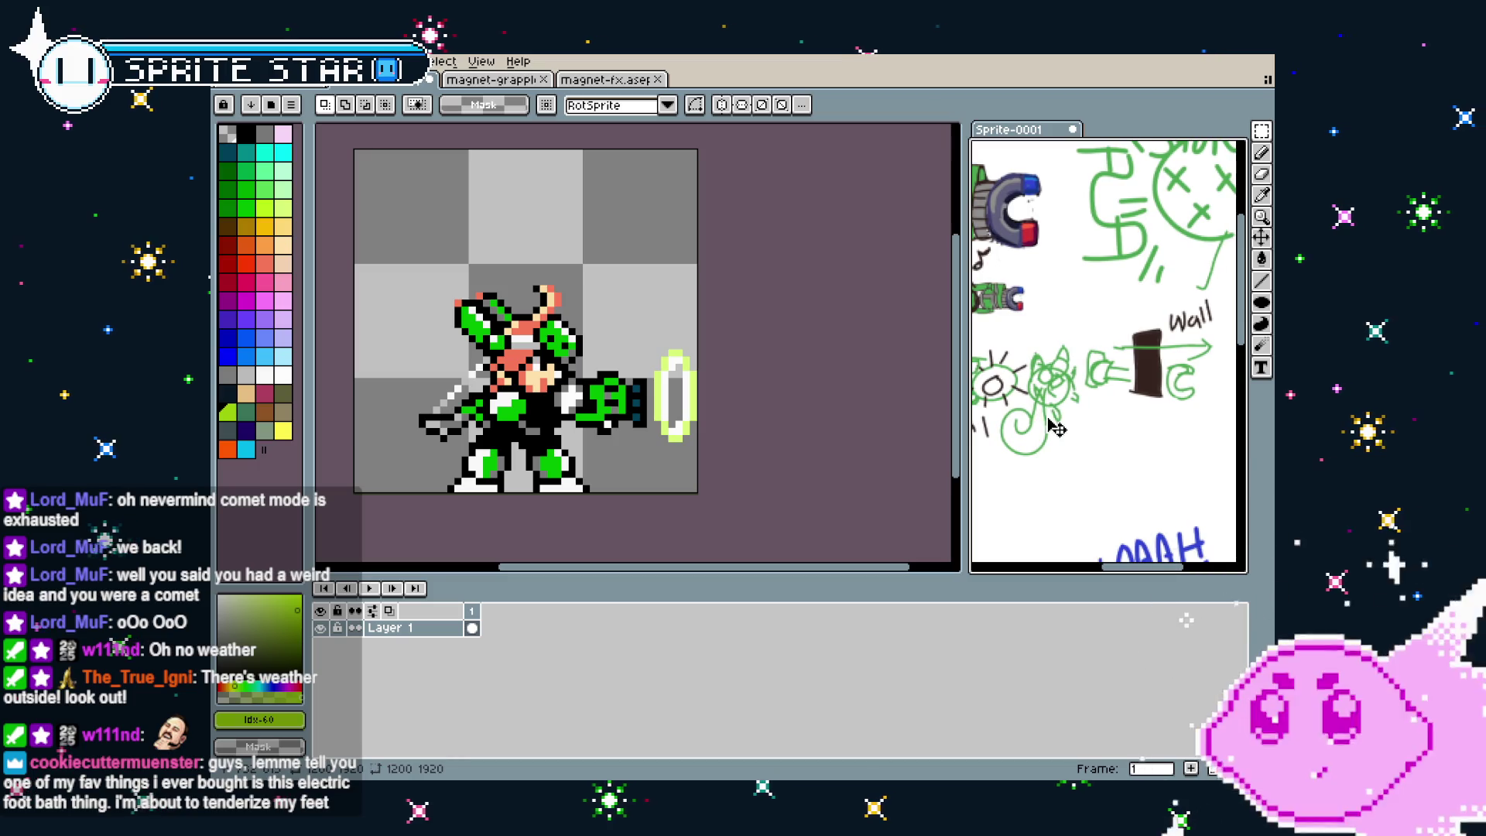
scroll(1159, 391, "up", 1)
left_click_drag(1159, 391, 970, 391)
scroll(969, 391, "down", 1)
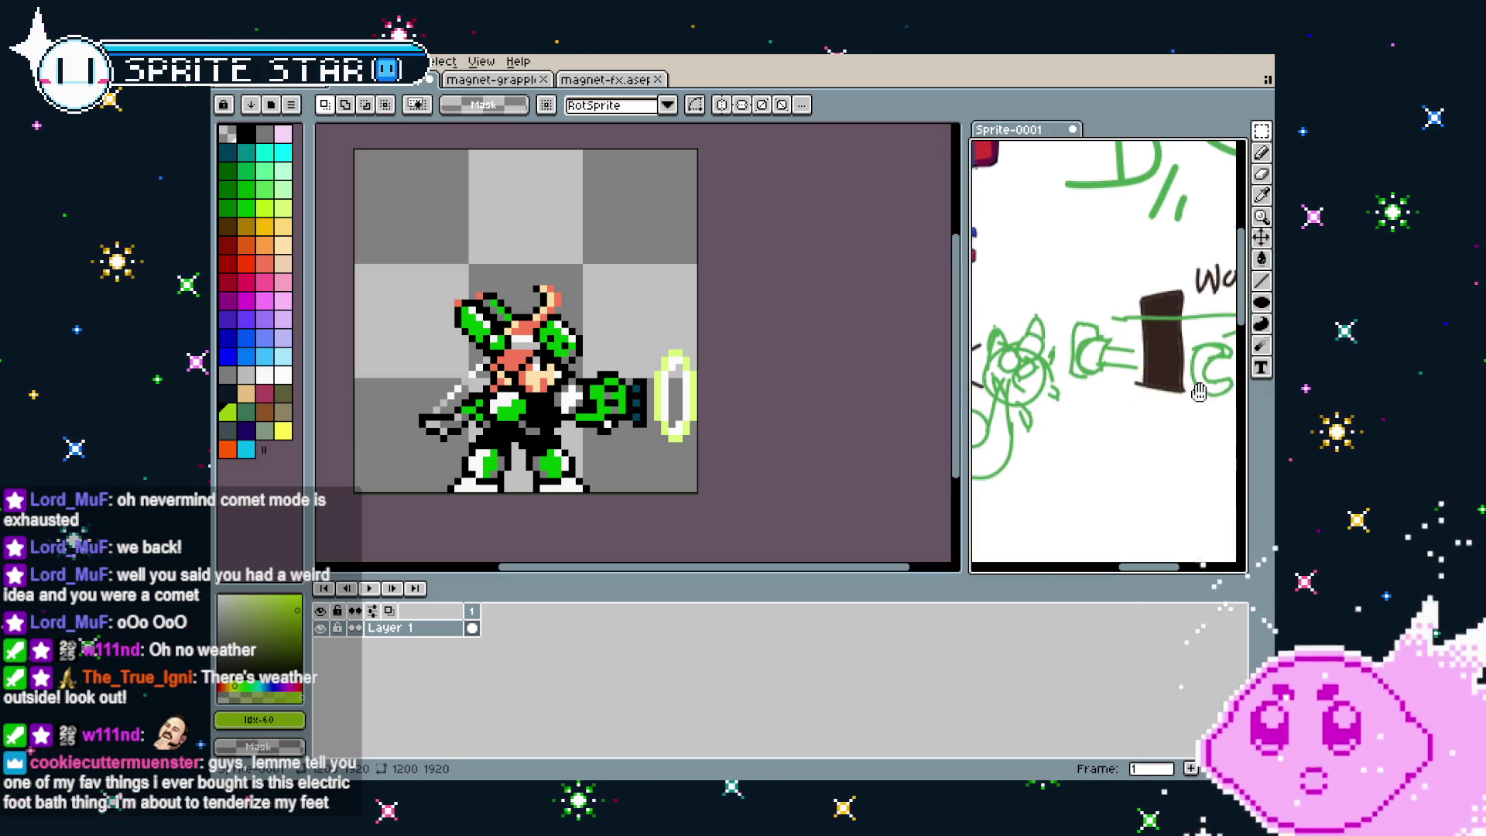
scroll(1045, 433, "down", 1)
left_click_drag(1047, 418, 1047, 449)
scroll(1047, 442, "up", 1)
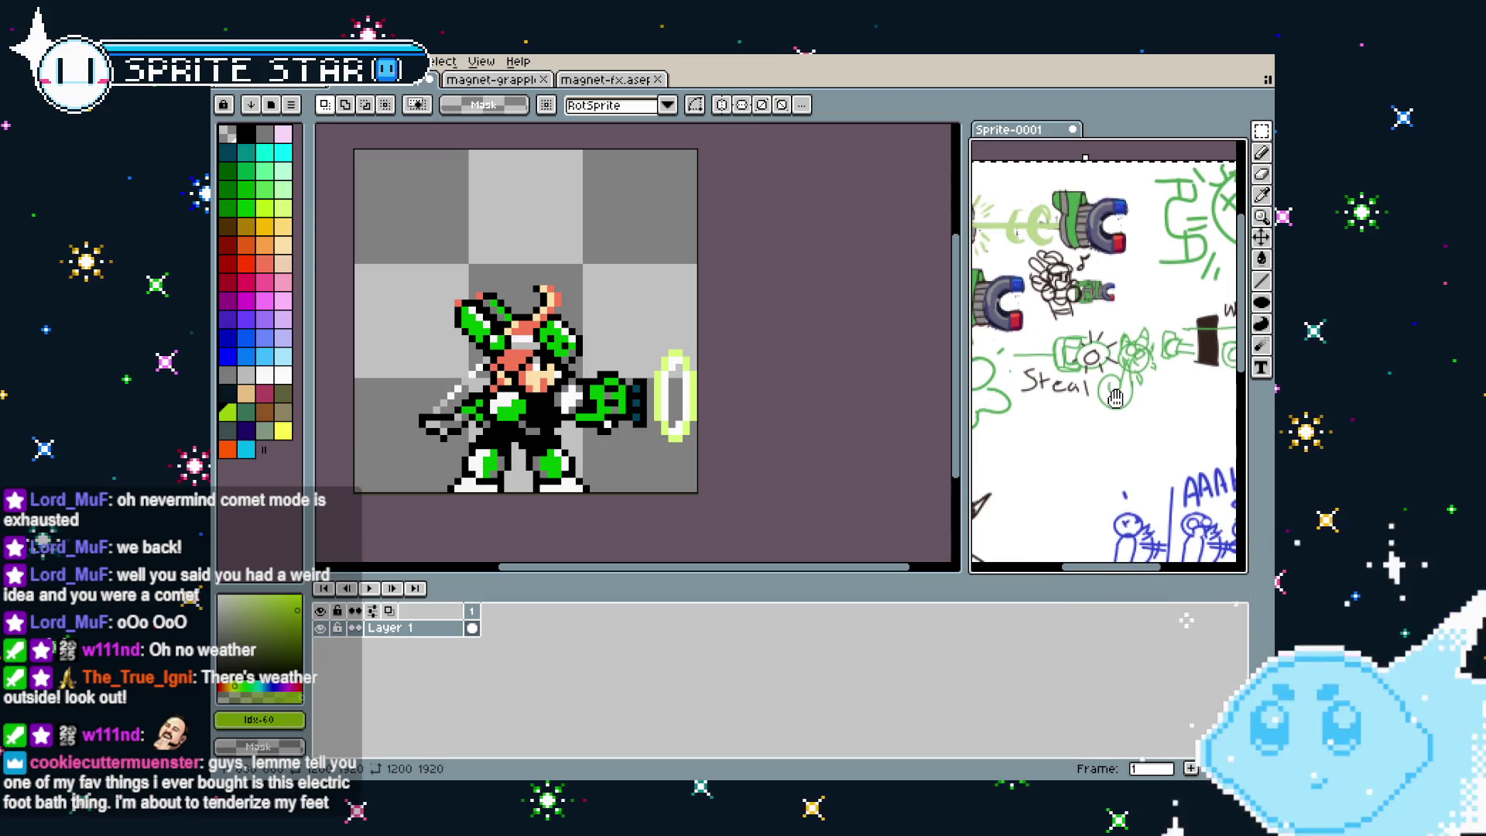
scroll(1145, 325, "up", 1)
scroll(1169, 293, "up", 2)
scroll(1165, 302, "down", 1)
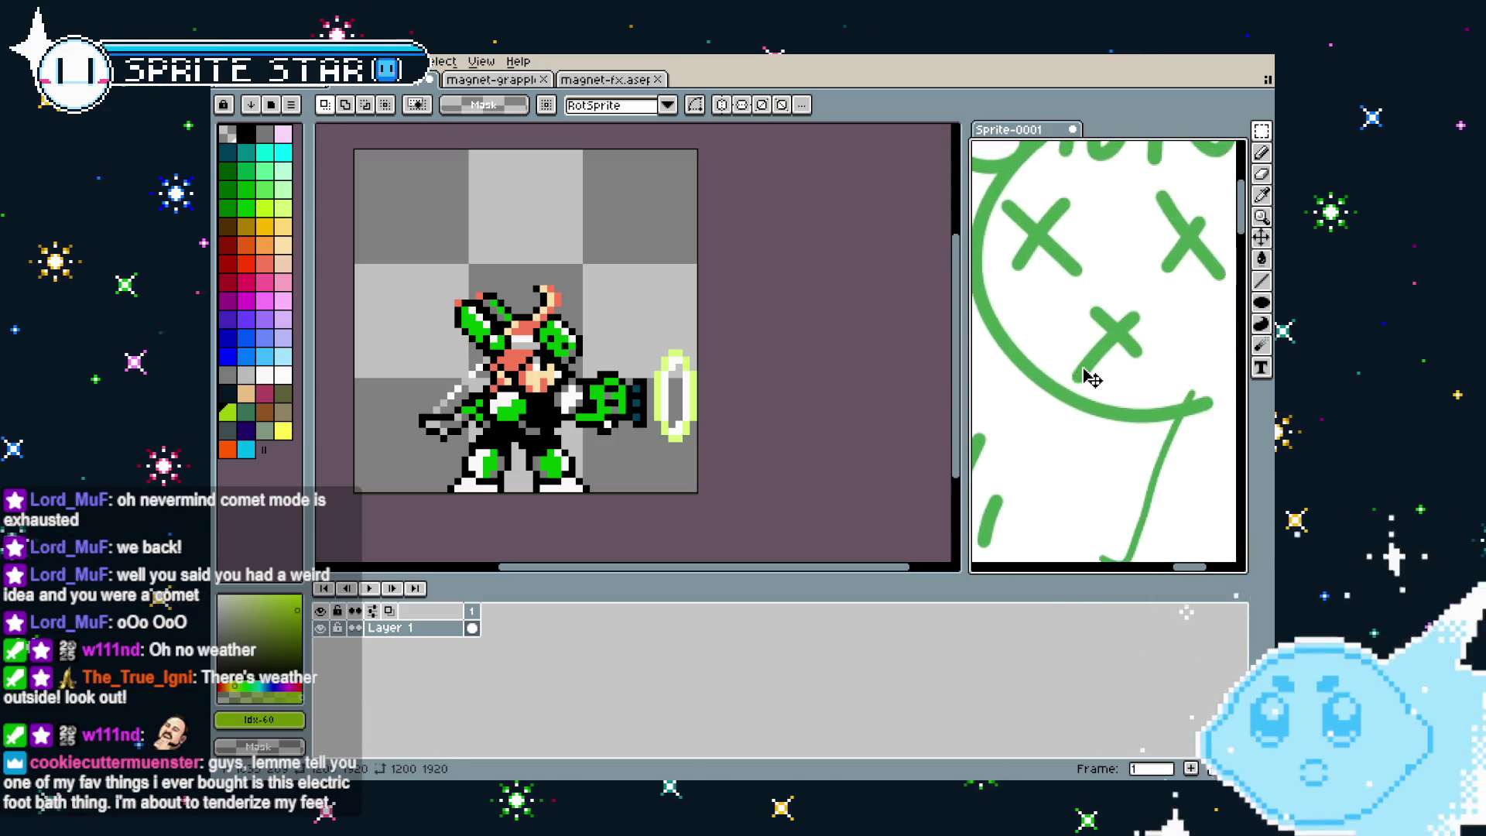
scroll(1145, 364, "down", 1)
scroll(1134, 383, "down", 1)
scroll(1131, 389, "down", 1)
scroll(1131, 389, "up", 1)
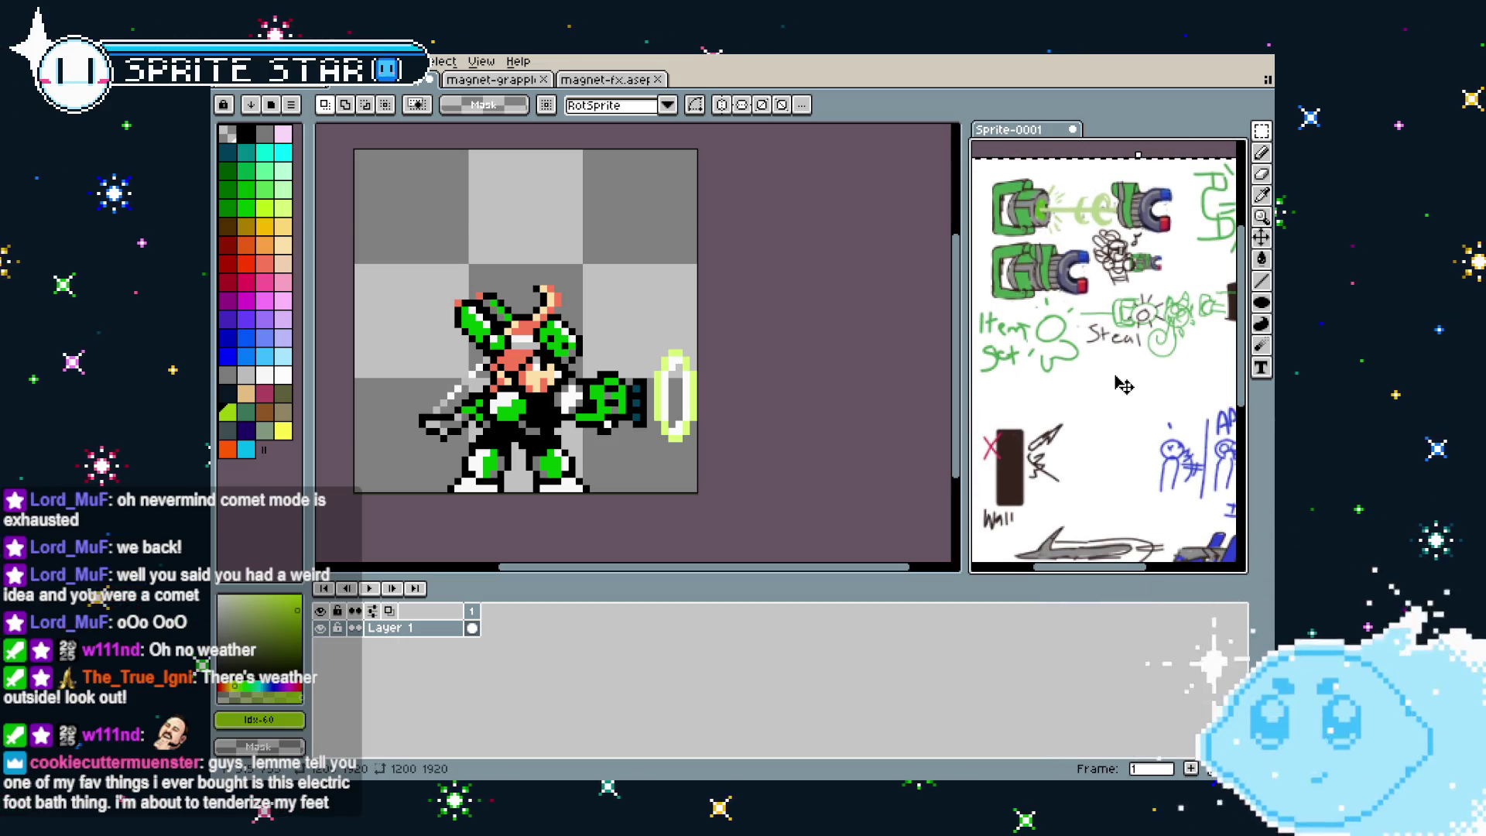
left_click_drag(1123, 384, 1074, 392)
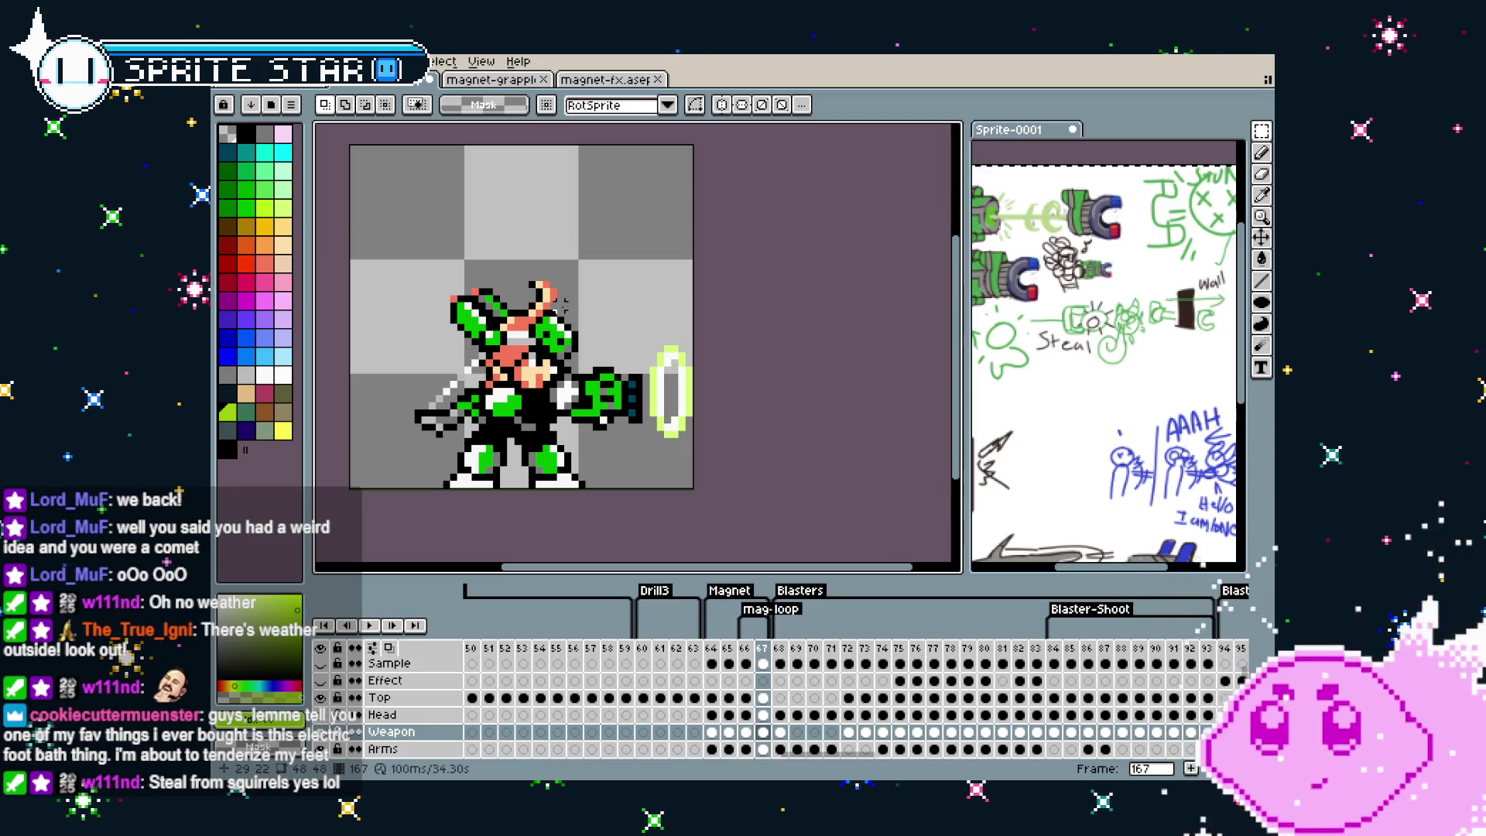
scroll(564, 304, "up", 1)
scroll(564, 305, "up", 1)
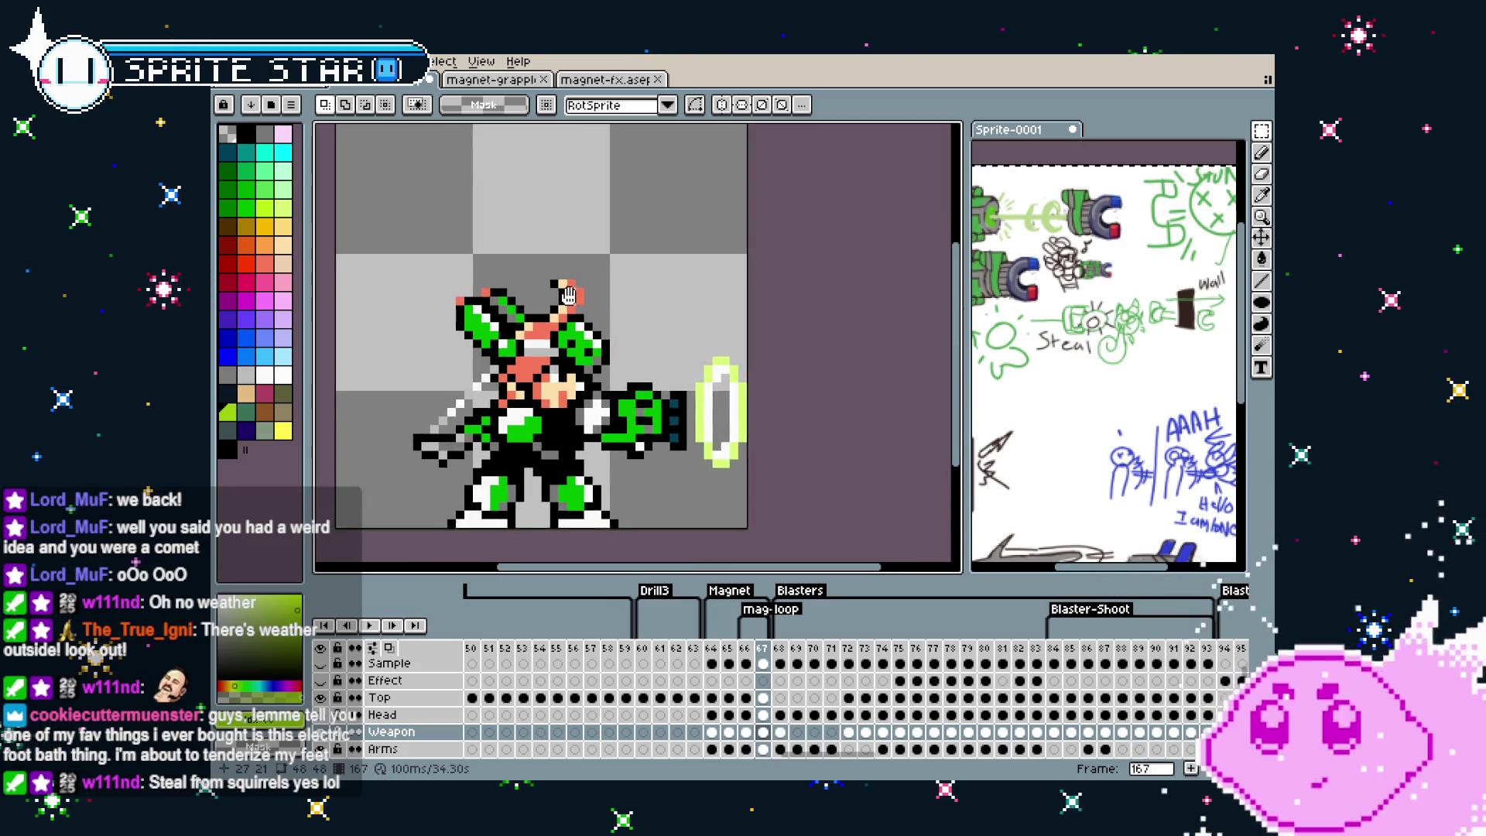
key("ctrl+s")
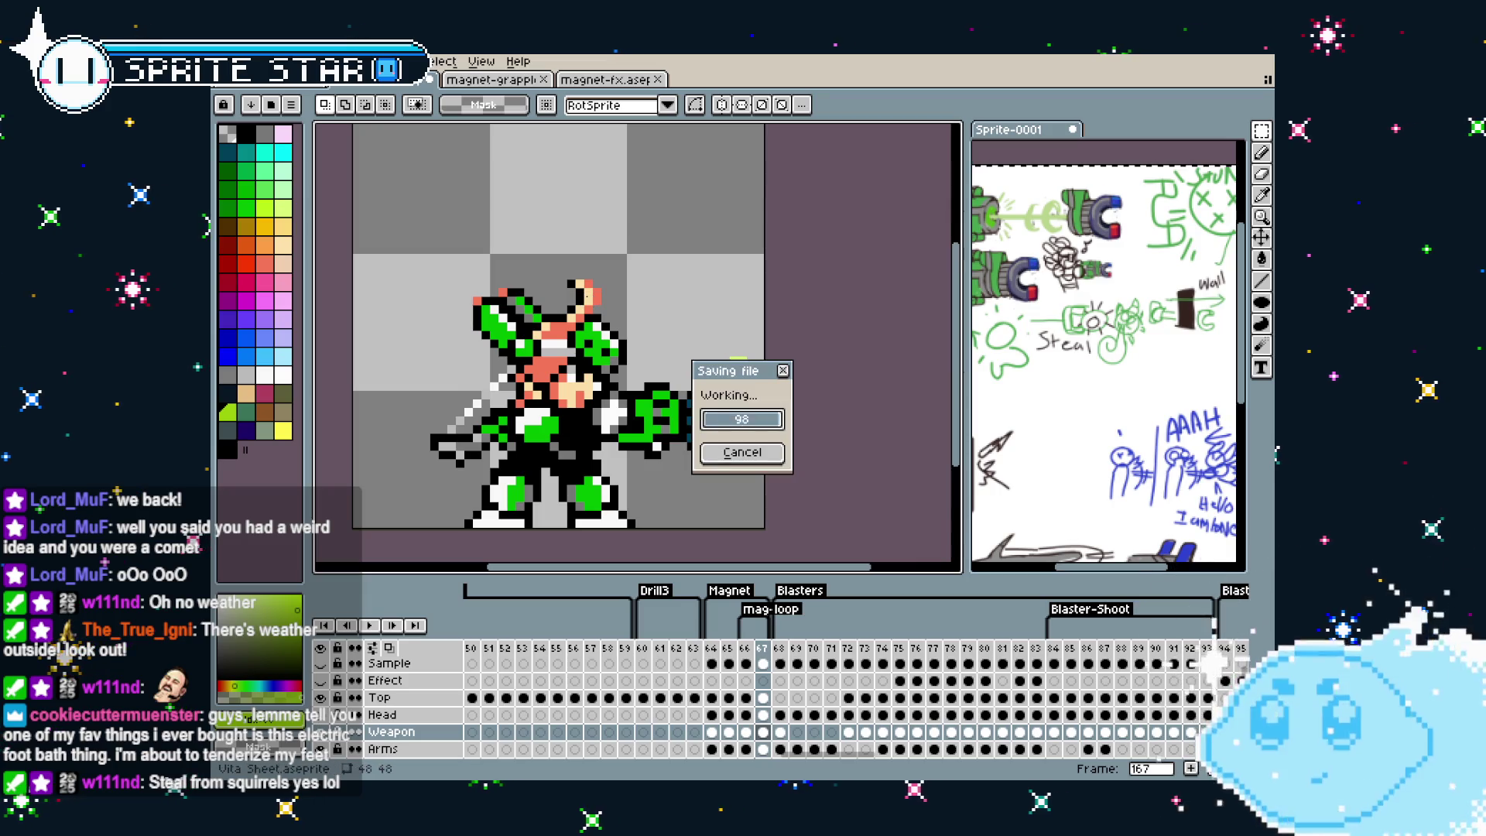
scroll(622, 356, "down", 1)
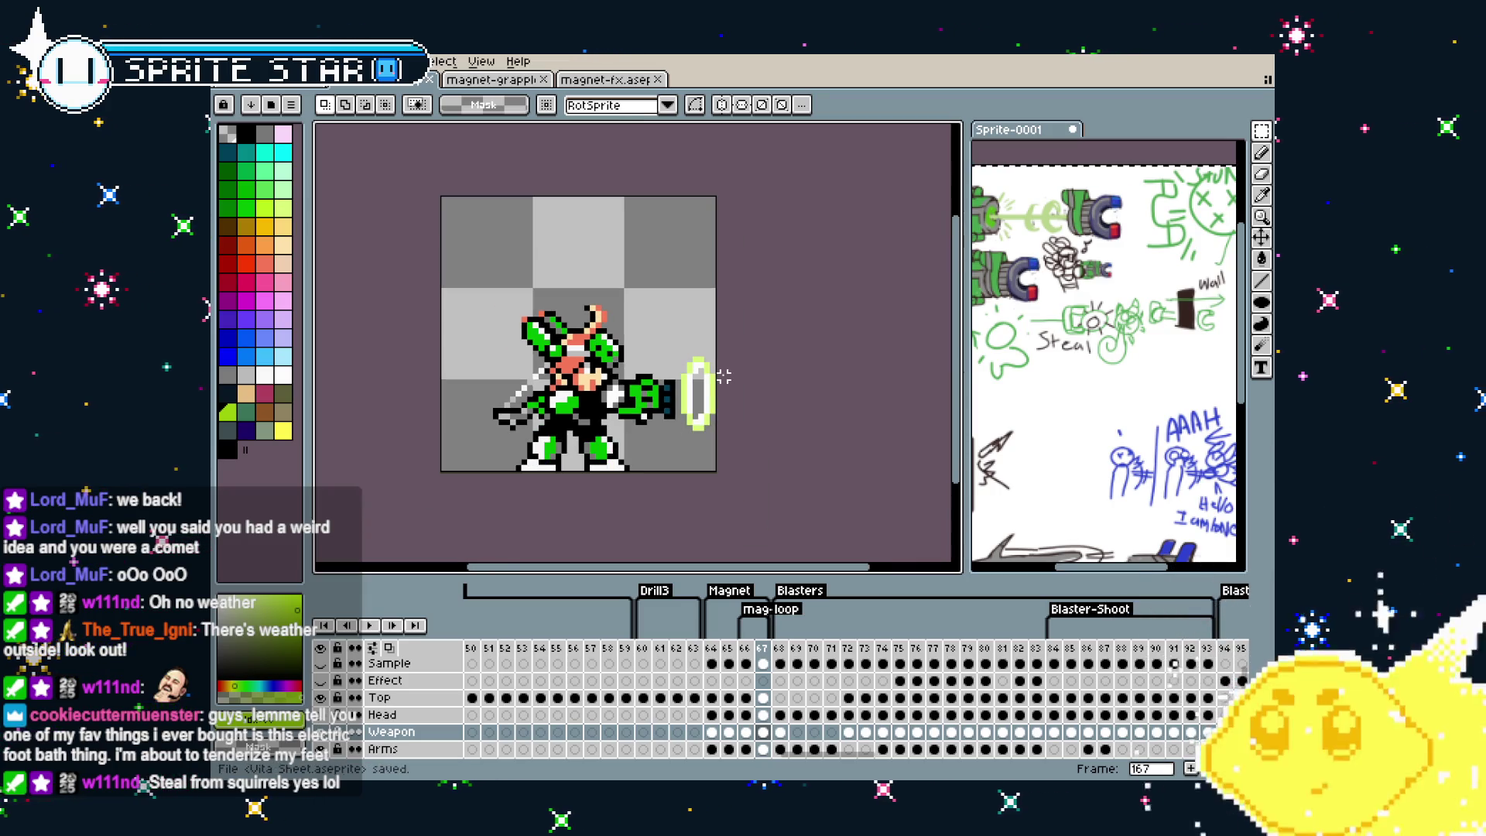
mouse_move(1061, 379)
left_mouse_down()
mouse_move(1082, 273)
mouse_move(936, 201)
left_mouse_up()
scroll(1175, 339, "up", 3)
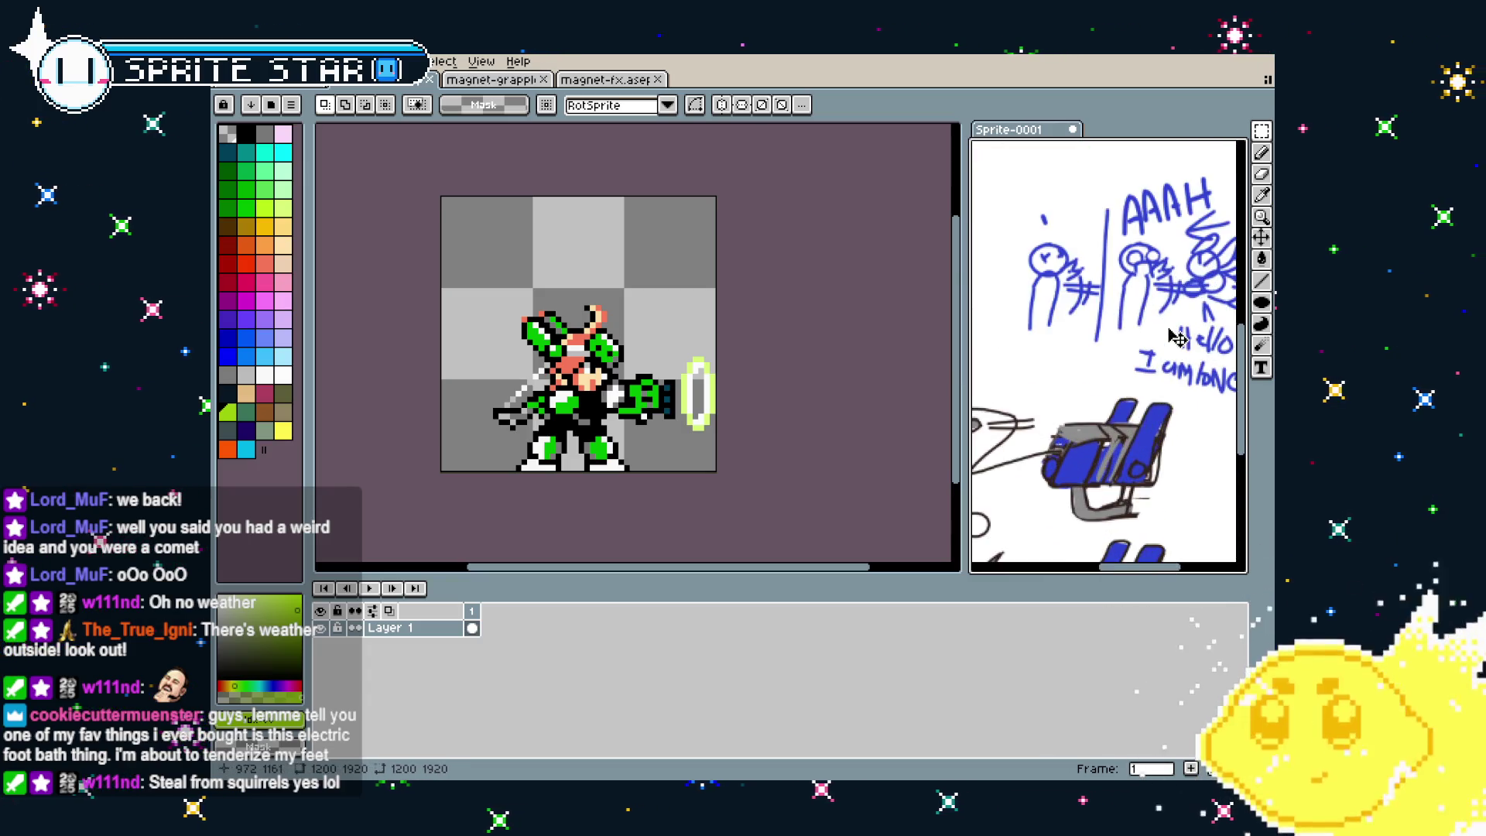
scroll(1175, 338, "down", 2)
left_click_drag(1175, 338, 1052, 378)
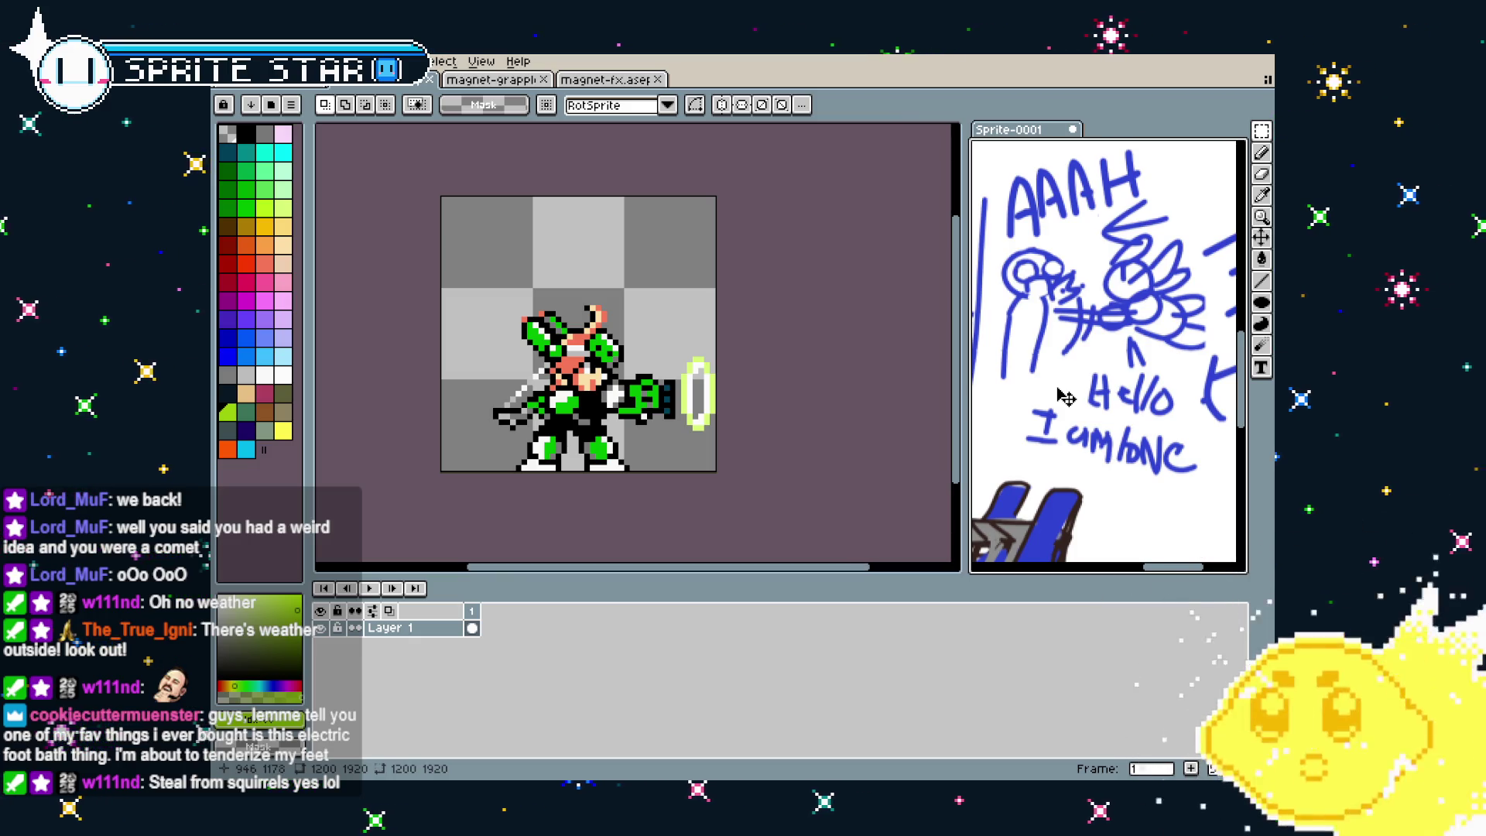
left_click_drag(1066, 397, 1035, 439)
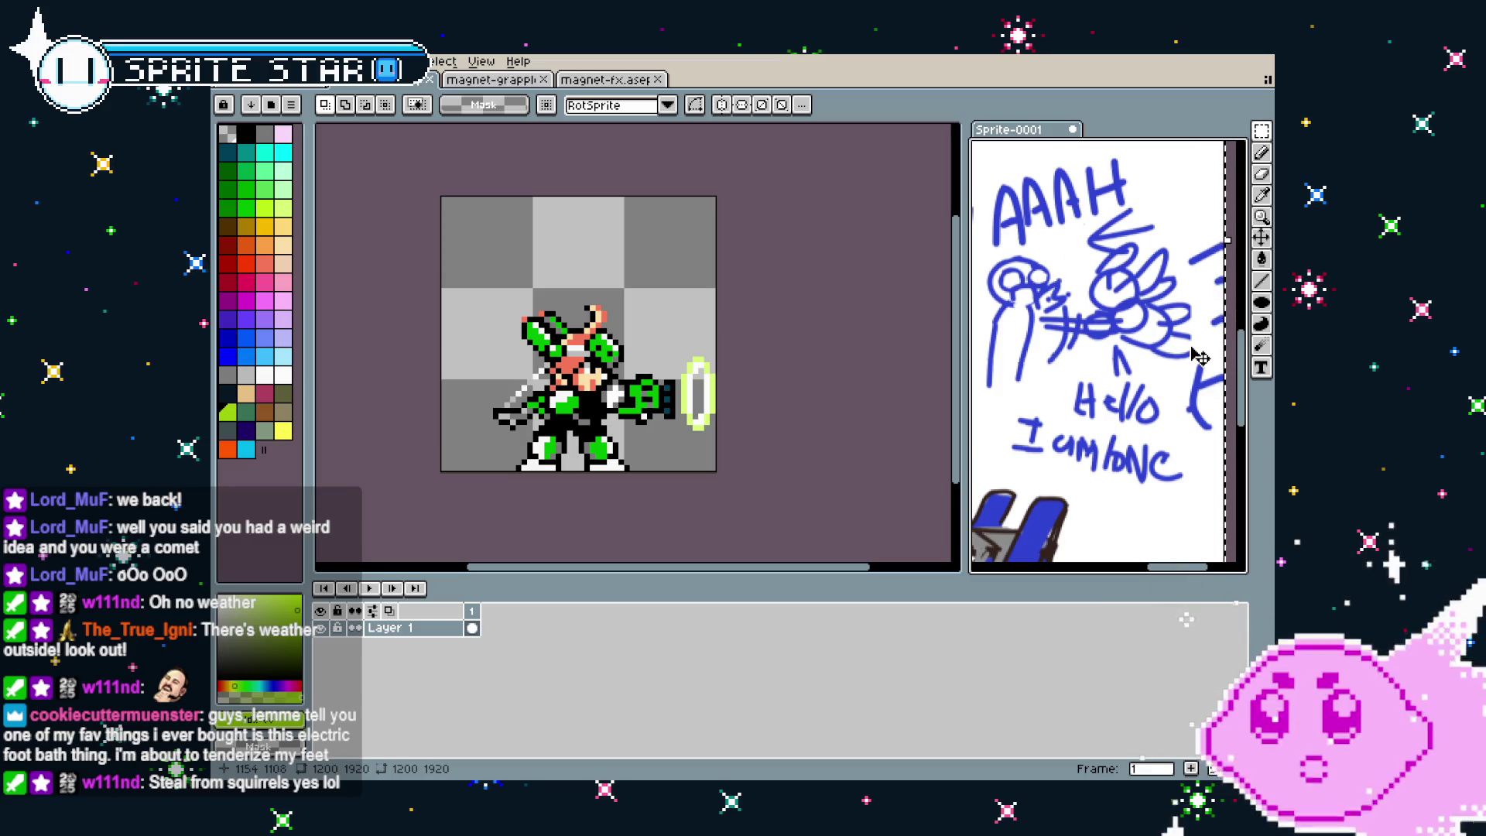
scroll(1079, 372, "down", 2)
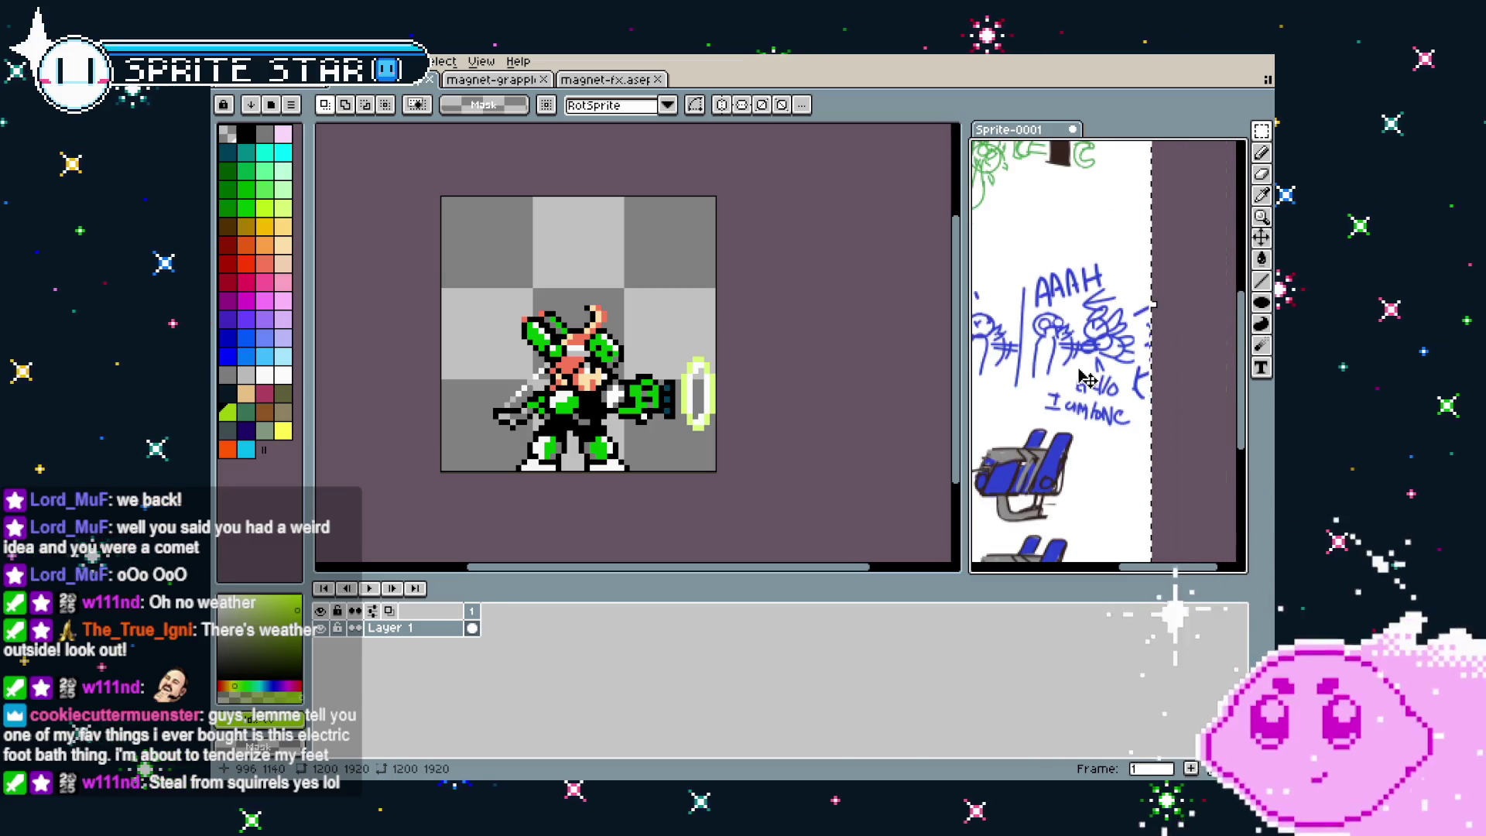
left_click_drag(1059, 451, 1132, 334)
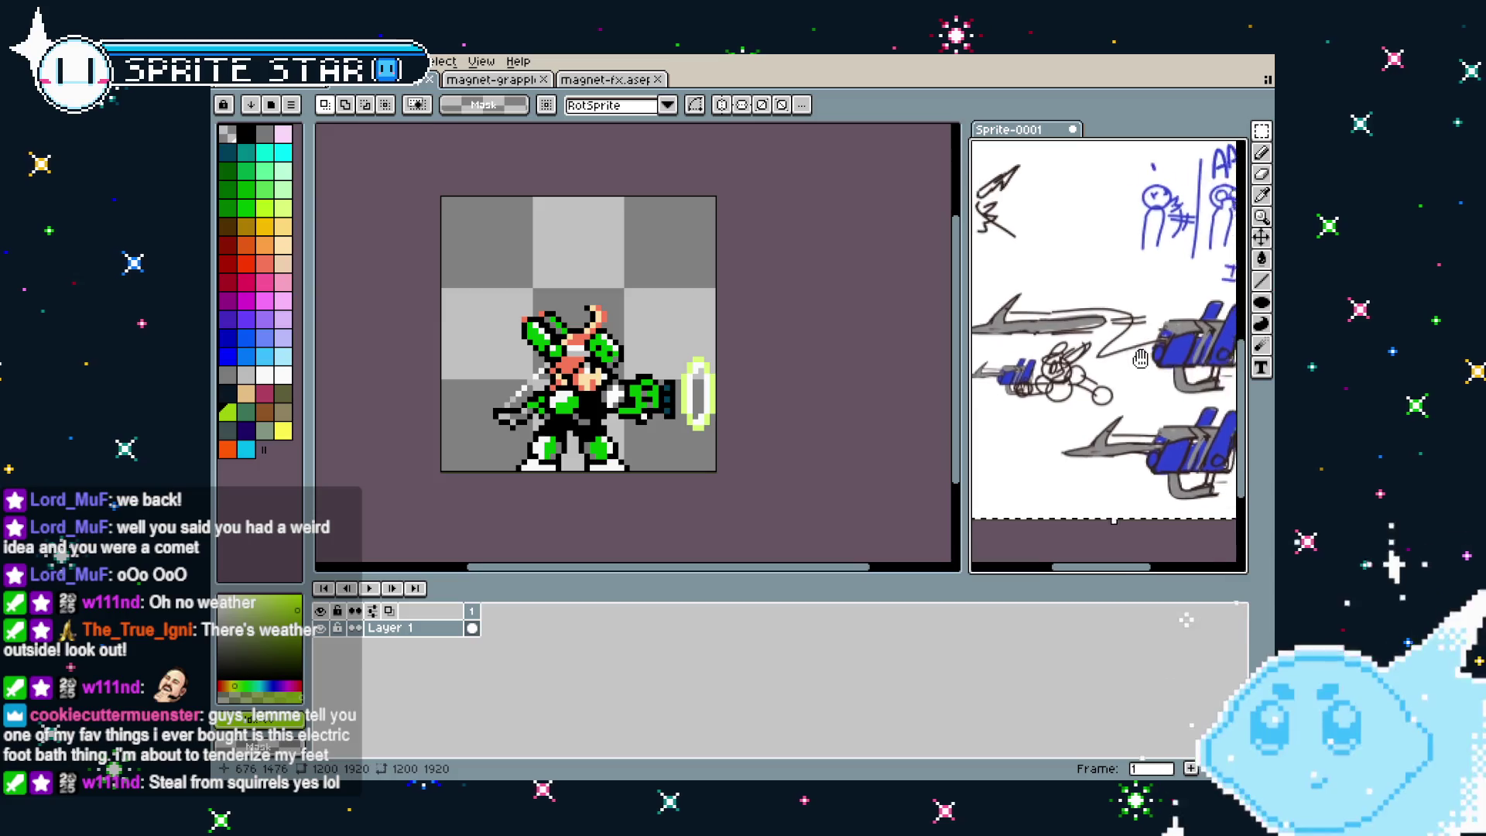
scroll(1132, 348, "up", 3)
scroll(1133, 371, "up", 3)
scroll(1133, 395, "up", 3)
scroll(1132, 418, "up", 3)
scroll(1132, 421, "down", 3)
scroll(1104, 374, "down", 3)
scroll(1077, 329, "down", 3)
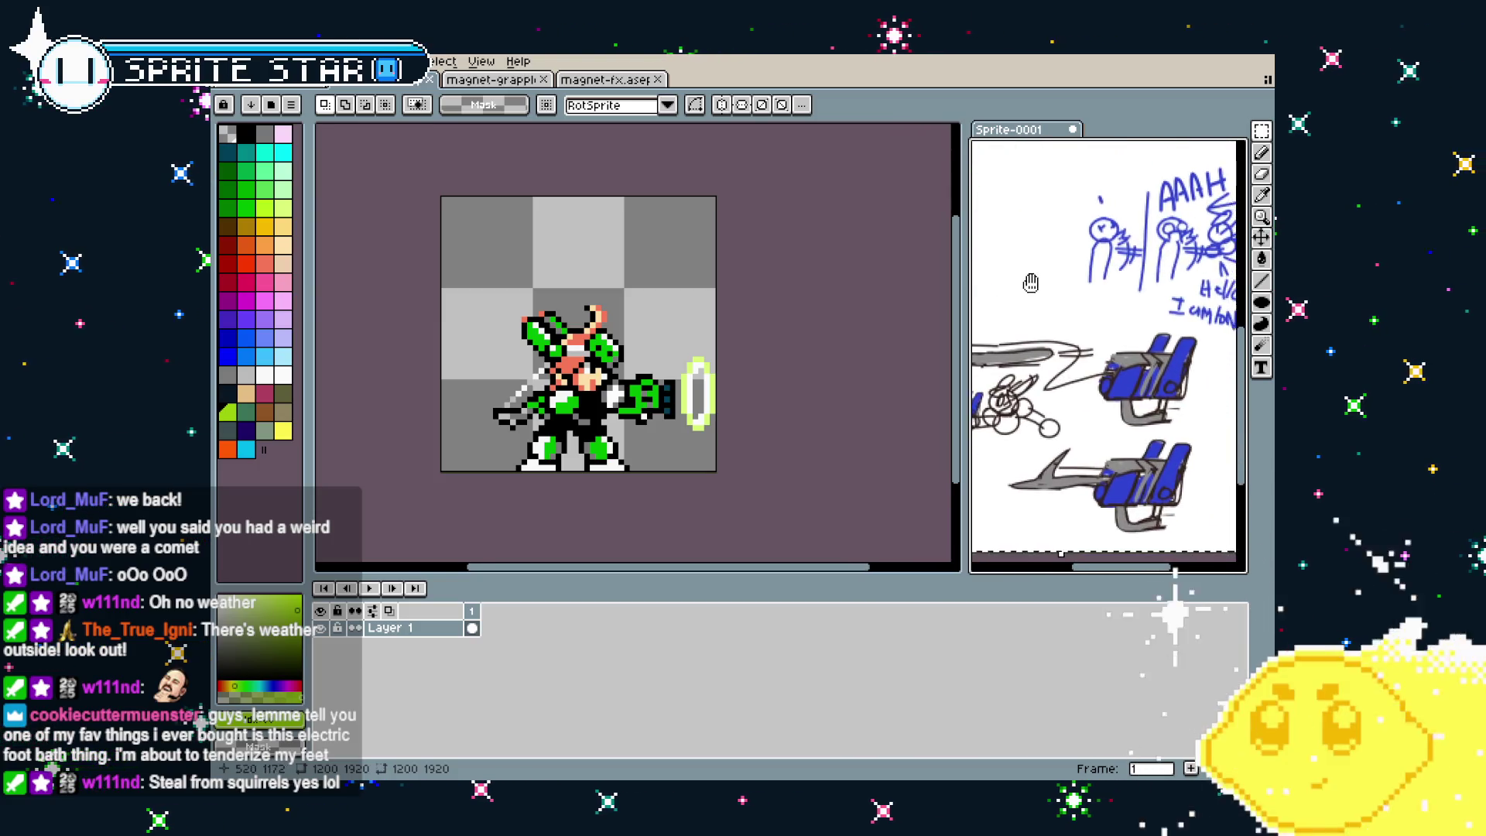
scroll(1050, 281, "down", 3)
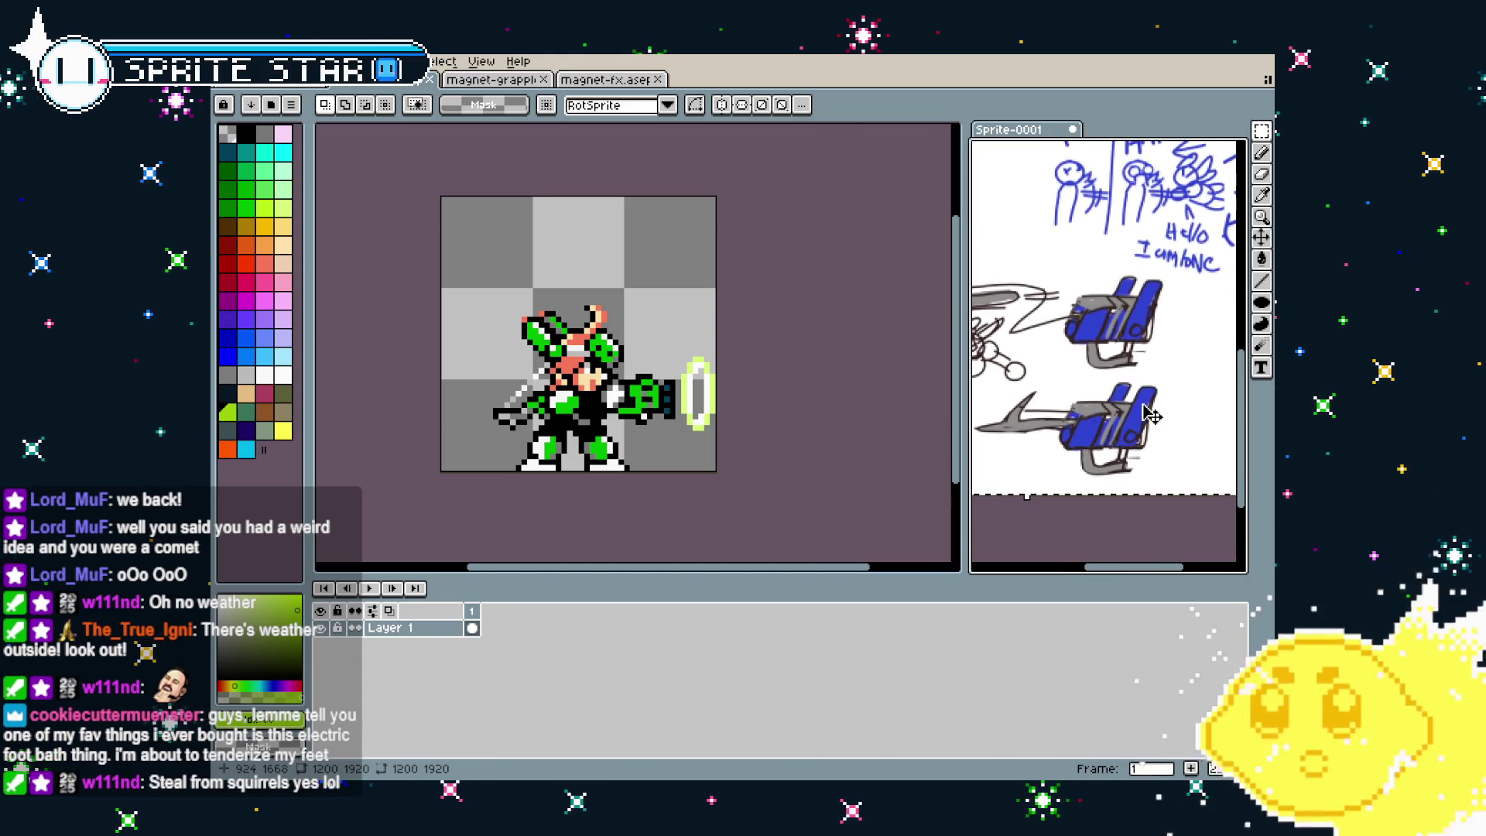
scroll(1152, 495, "up", 2)
left_click_drag(1151, 496, 1117, 484)
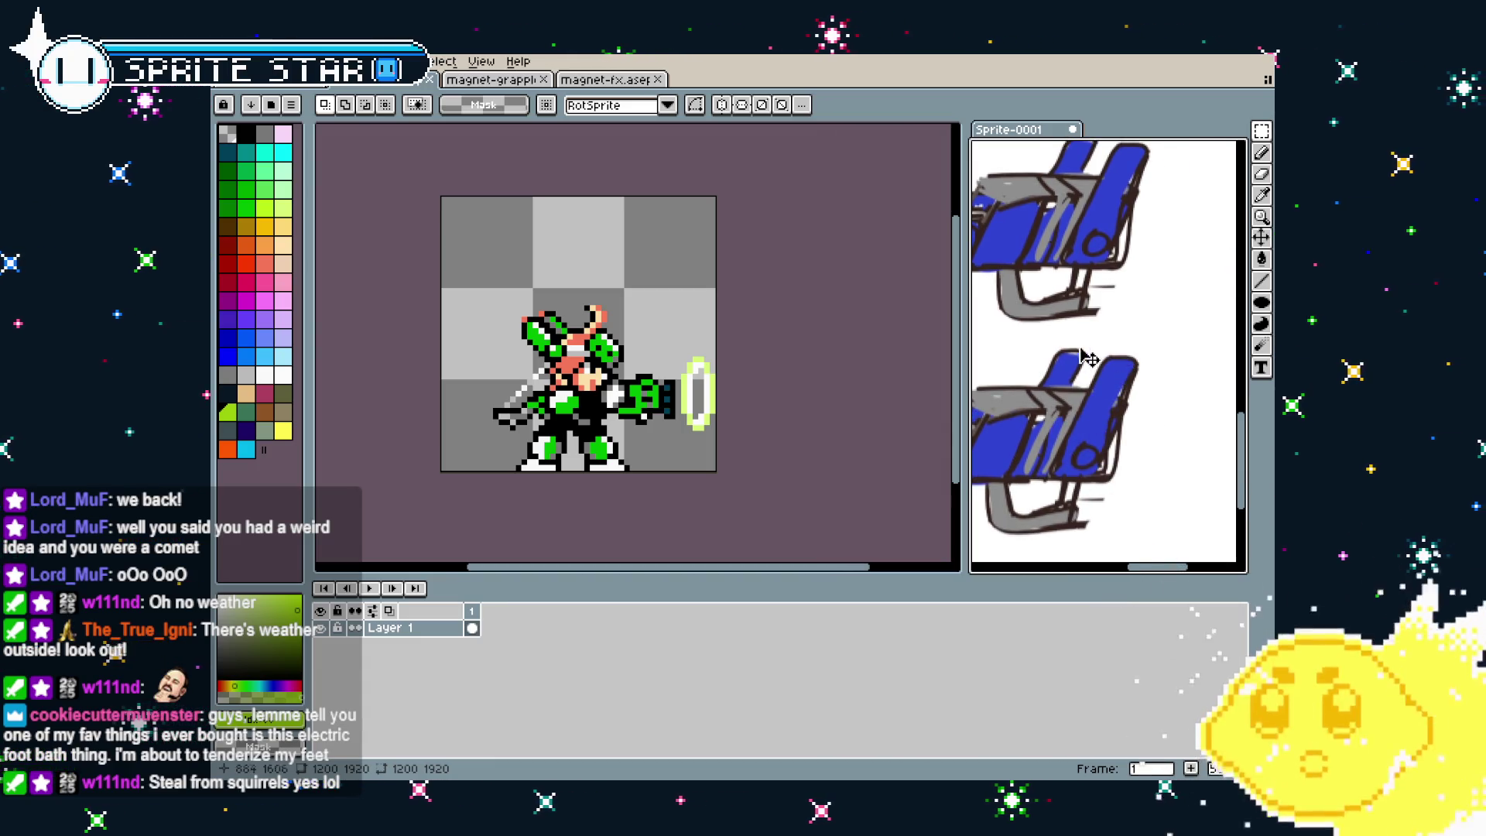
scroll(1033, 430, "down", 2)
mouse_move(1022, 433)
left_mouse_down()
mouse_move(1118, 462)
mouse_move(1201, 463)
left_mouse_up()
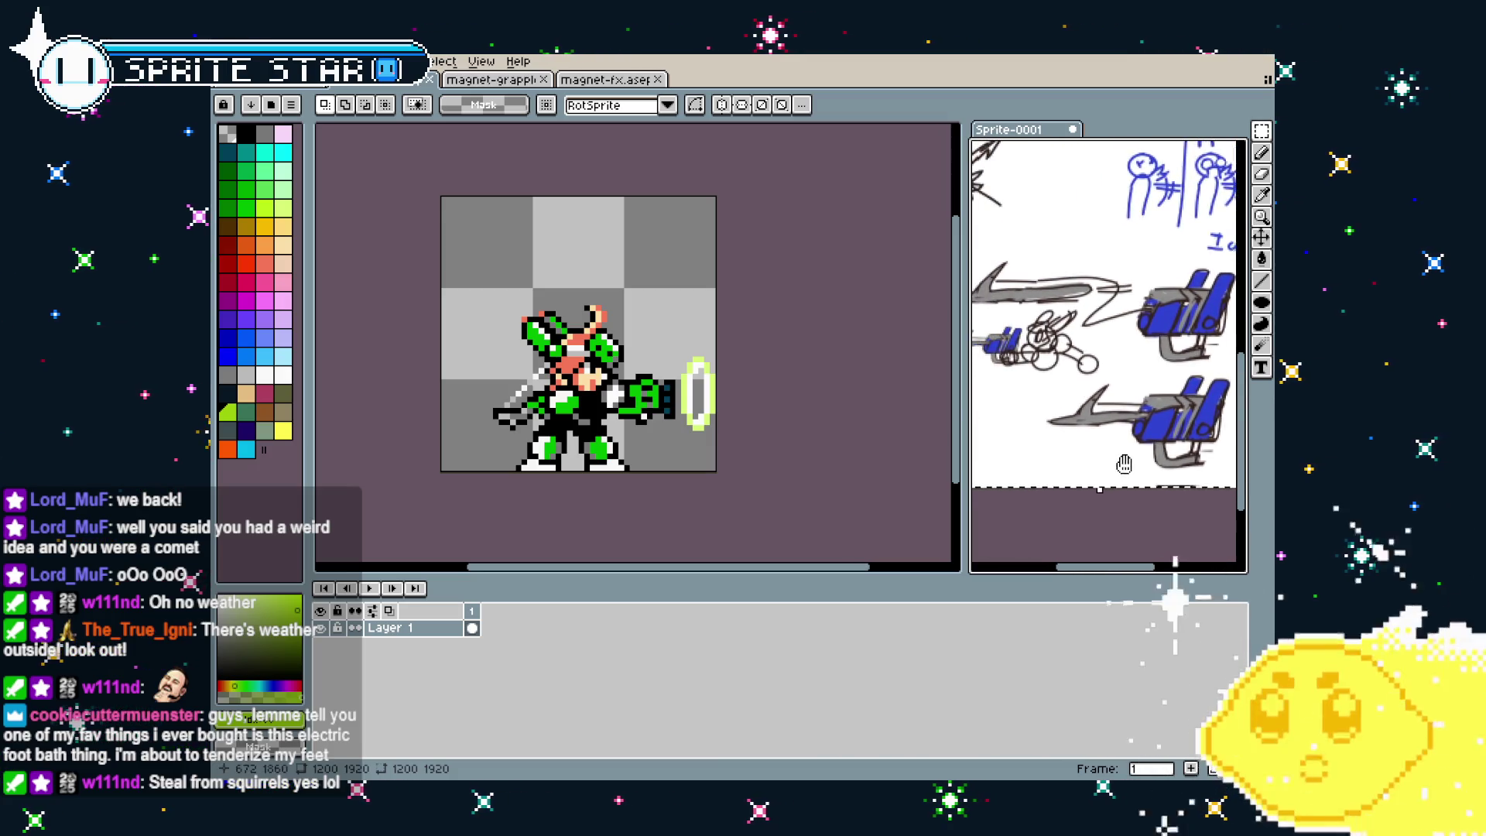
scroll(1130, 465, "up", 2)
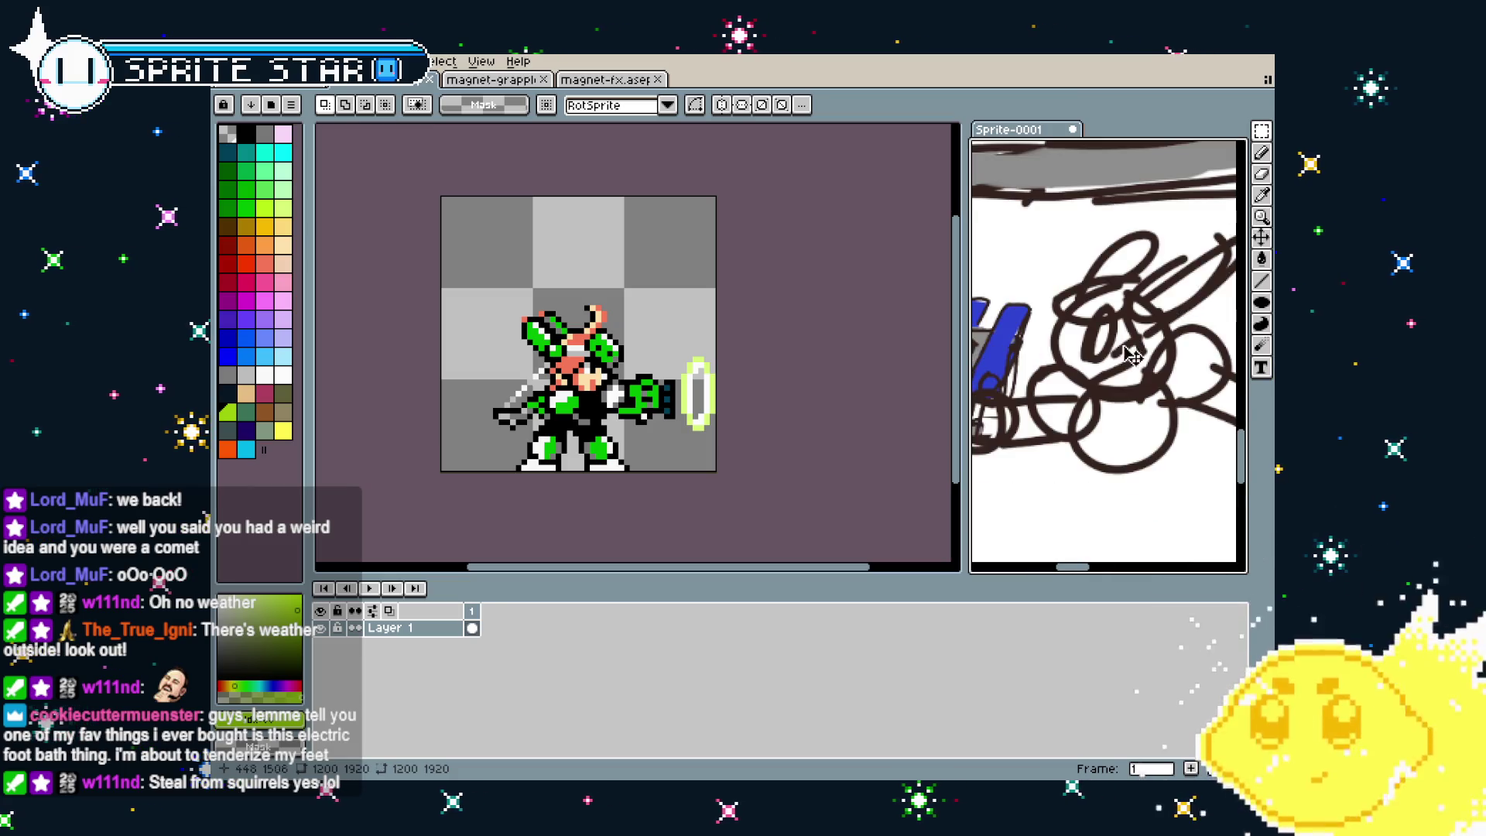
scroll(1130, 465, "down", 1)
scroll(1131, 464, "up", 1)
left_click_drag(1131, 464, 1091, 400)
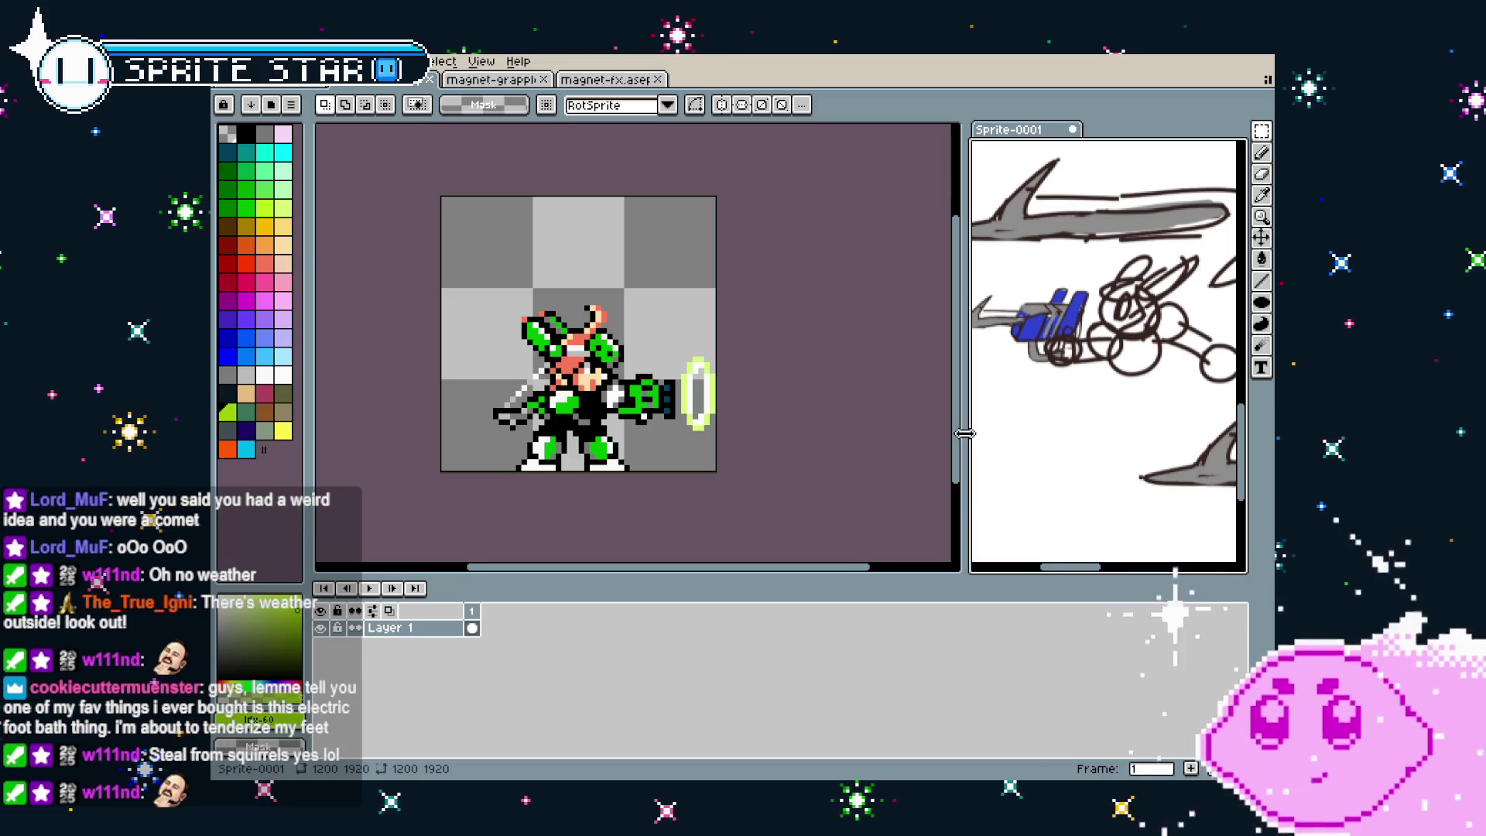
left_click_drag(964, 433, 908, 434)
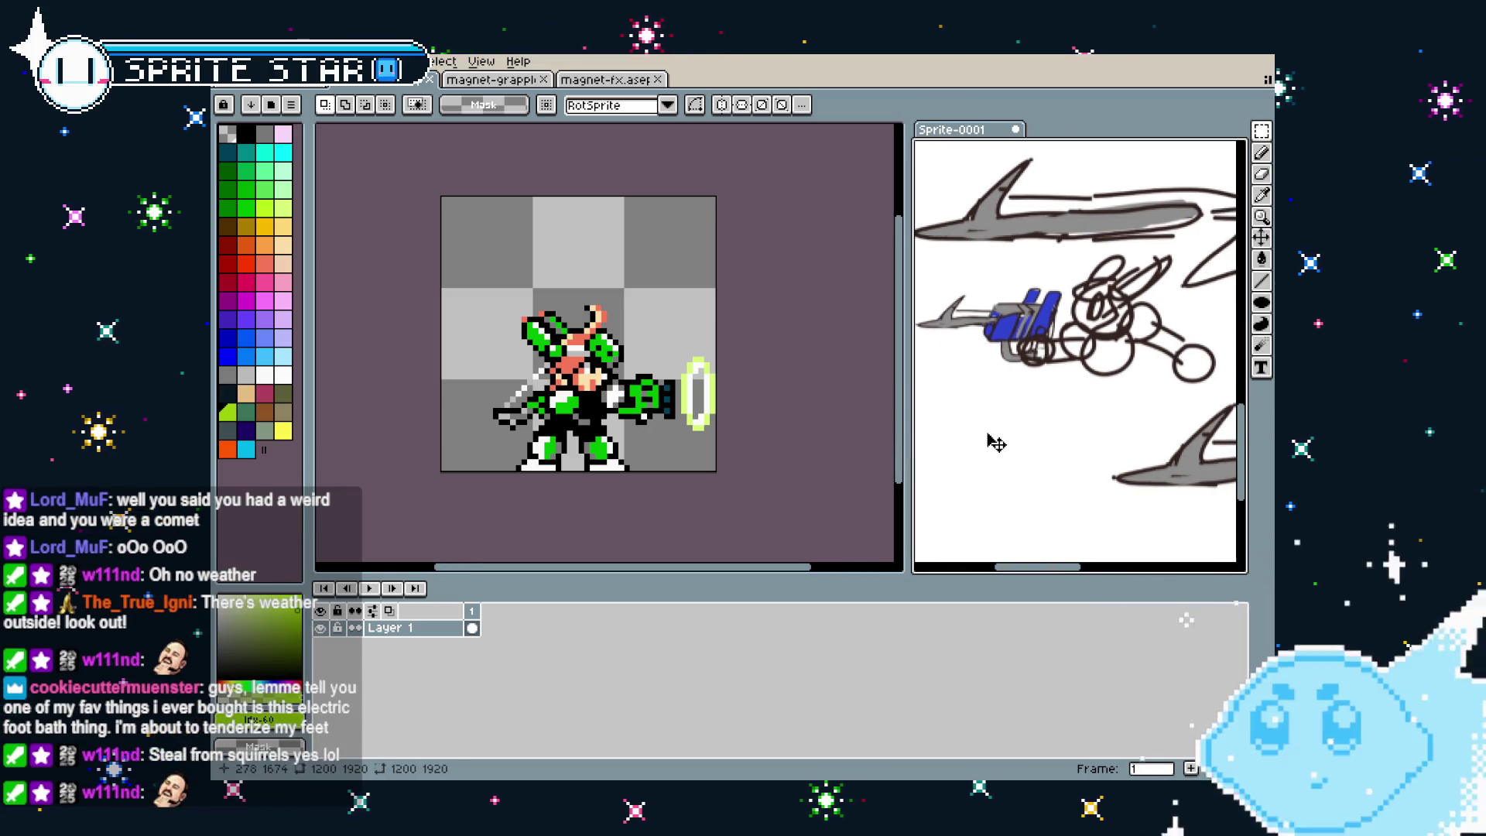
scroll(997, 443, "down", 1)
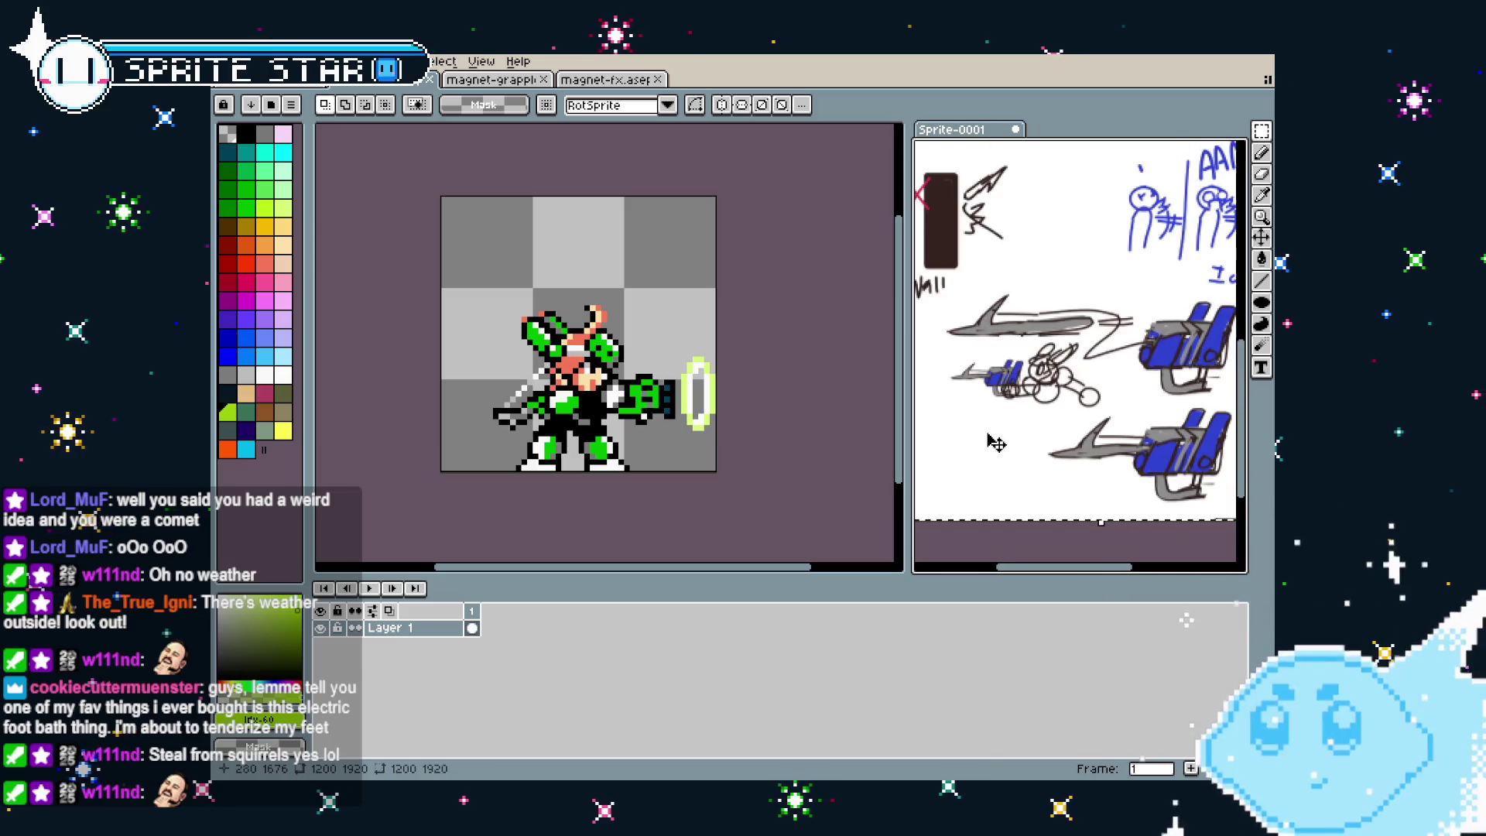
scroll(996, 442, "down", 1)
scroll(1006, 426, "up", 1)
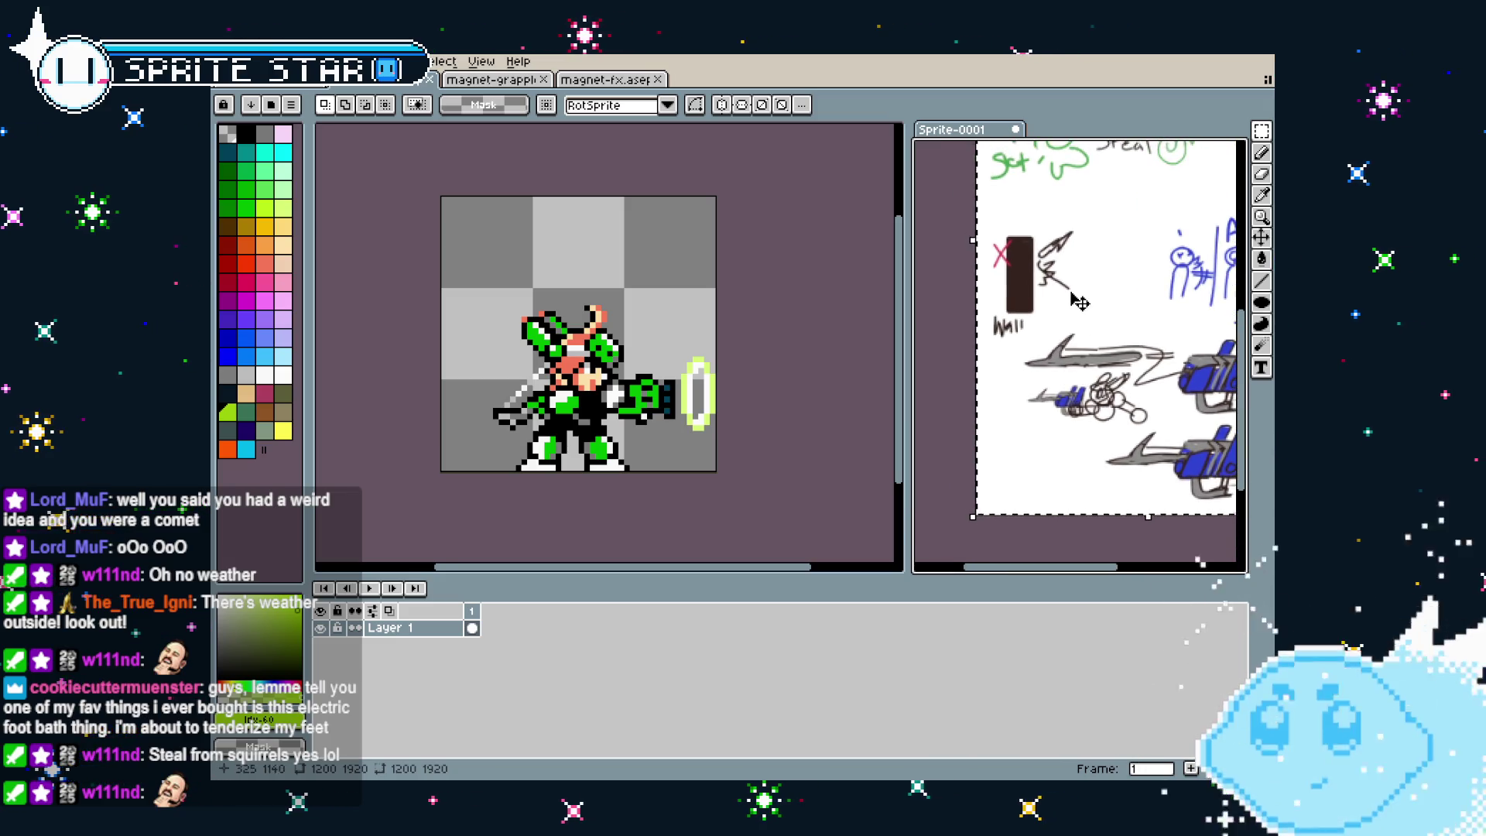
scroll(1084, 321, "up", 1)
scroll(1084, 321, "up", 1)
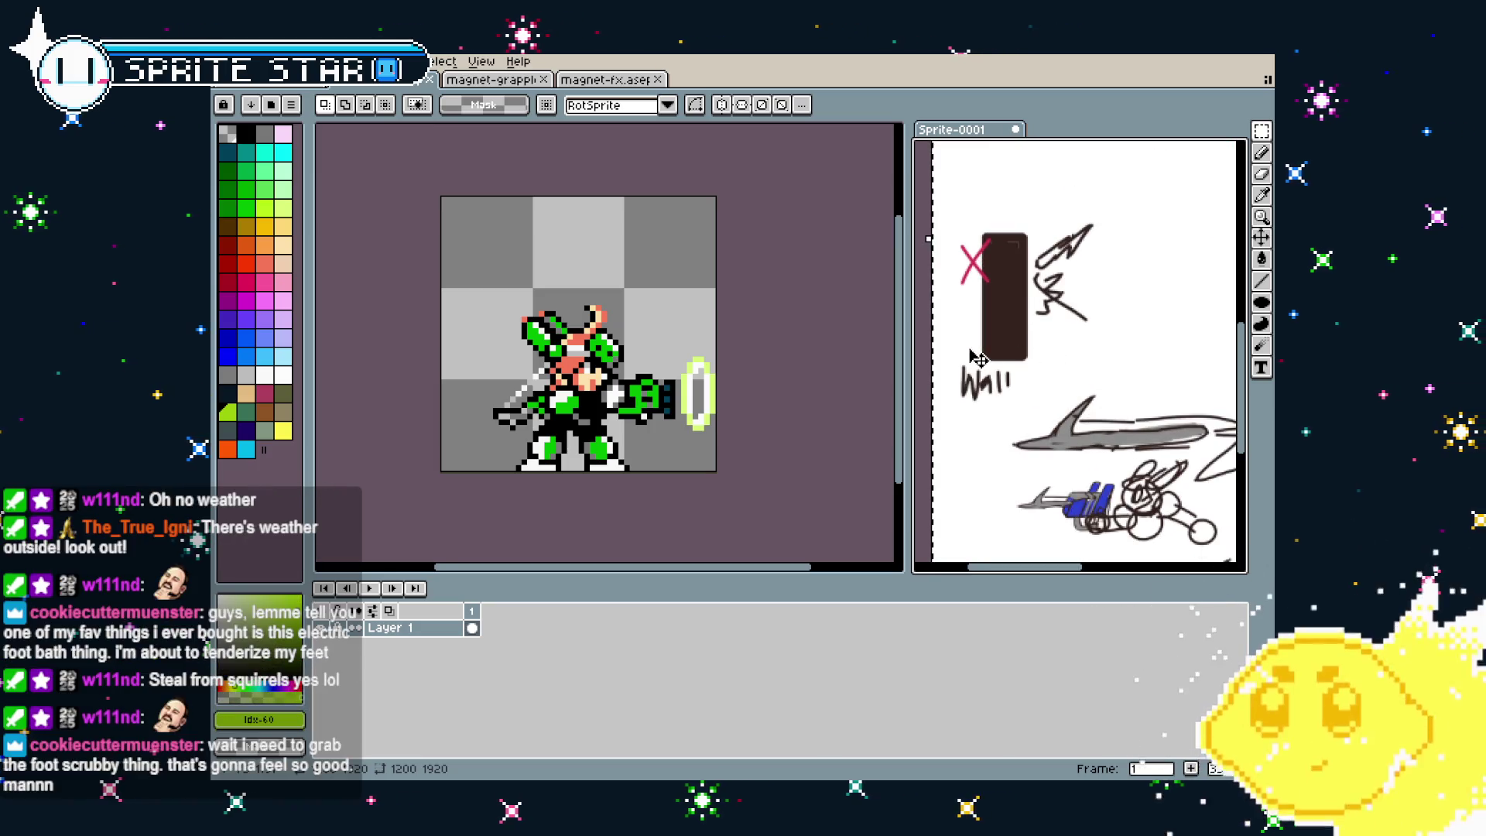
scroll(976, 358, "down", 1)
left_click_drag(1054, 449, 929, 422)
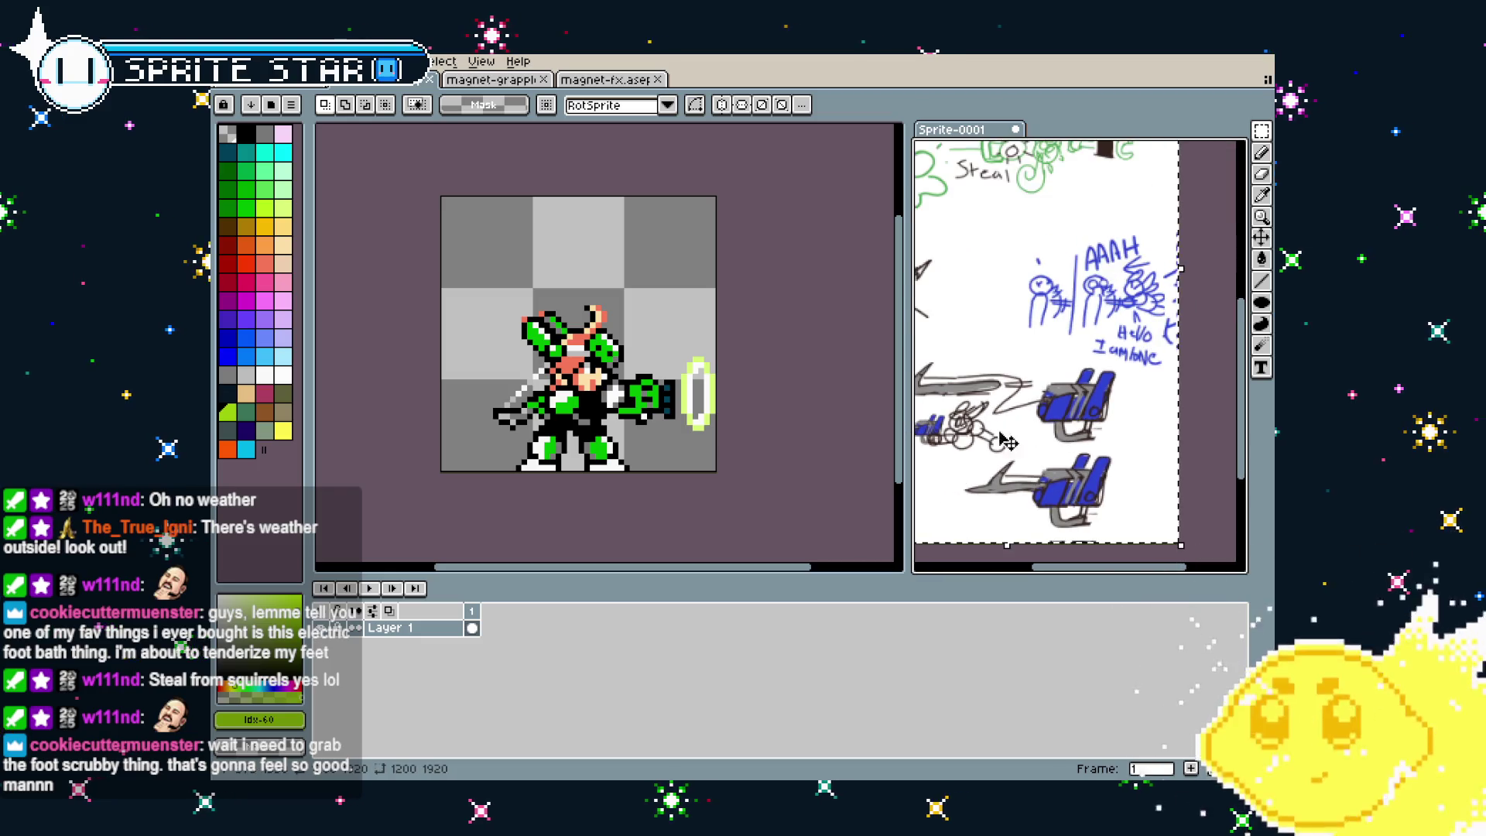
scroll(1006, 410, "down", 1)
mouse_move(1053, 400)
left_mouse_down()
mouse_move(1015, 455)
mouse_move(1072, 374)
left_mouse_up()
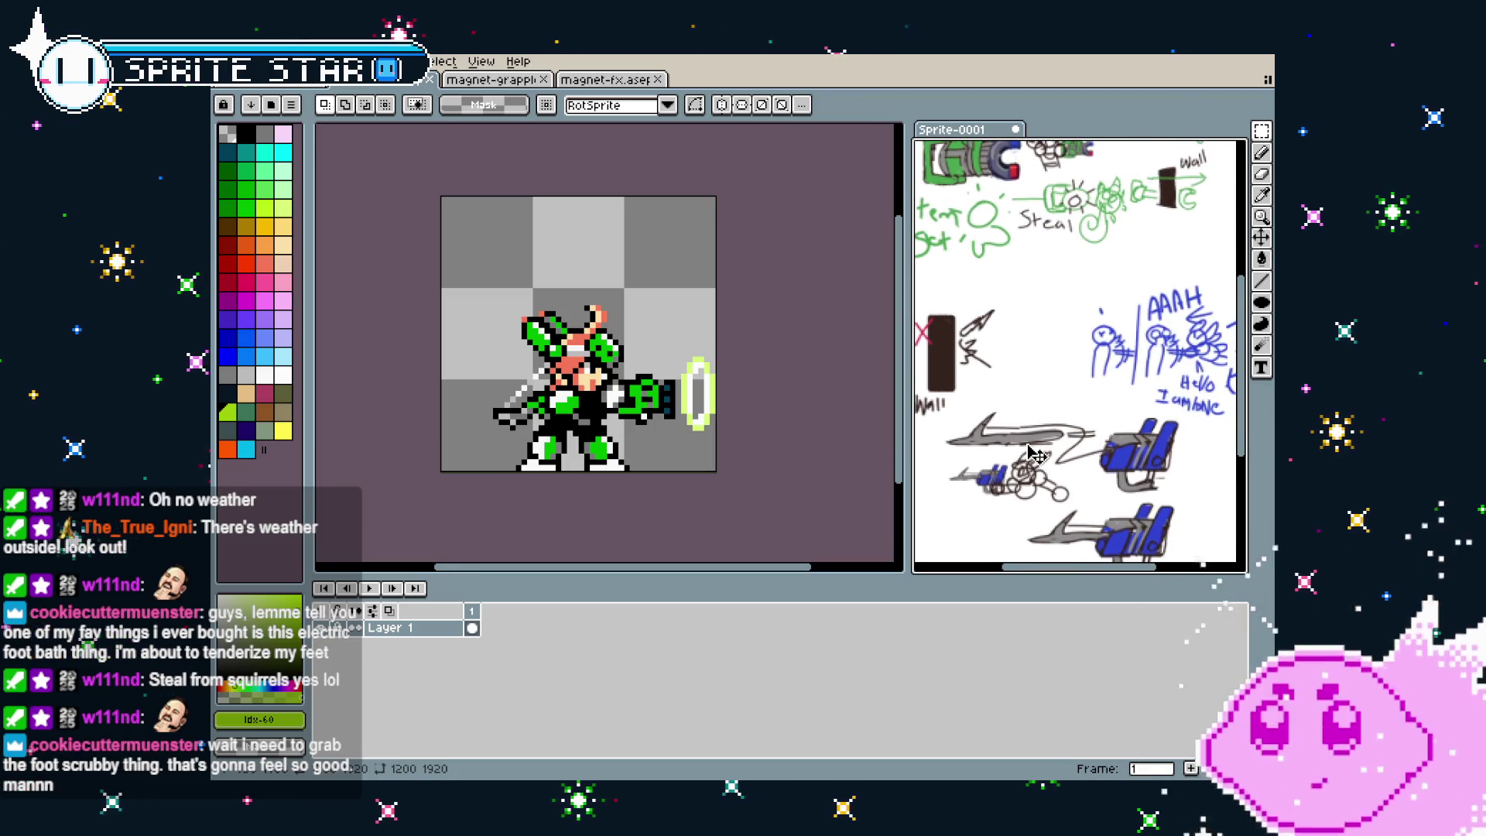
left_click_drag(1024, 442, 1034, 381)
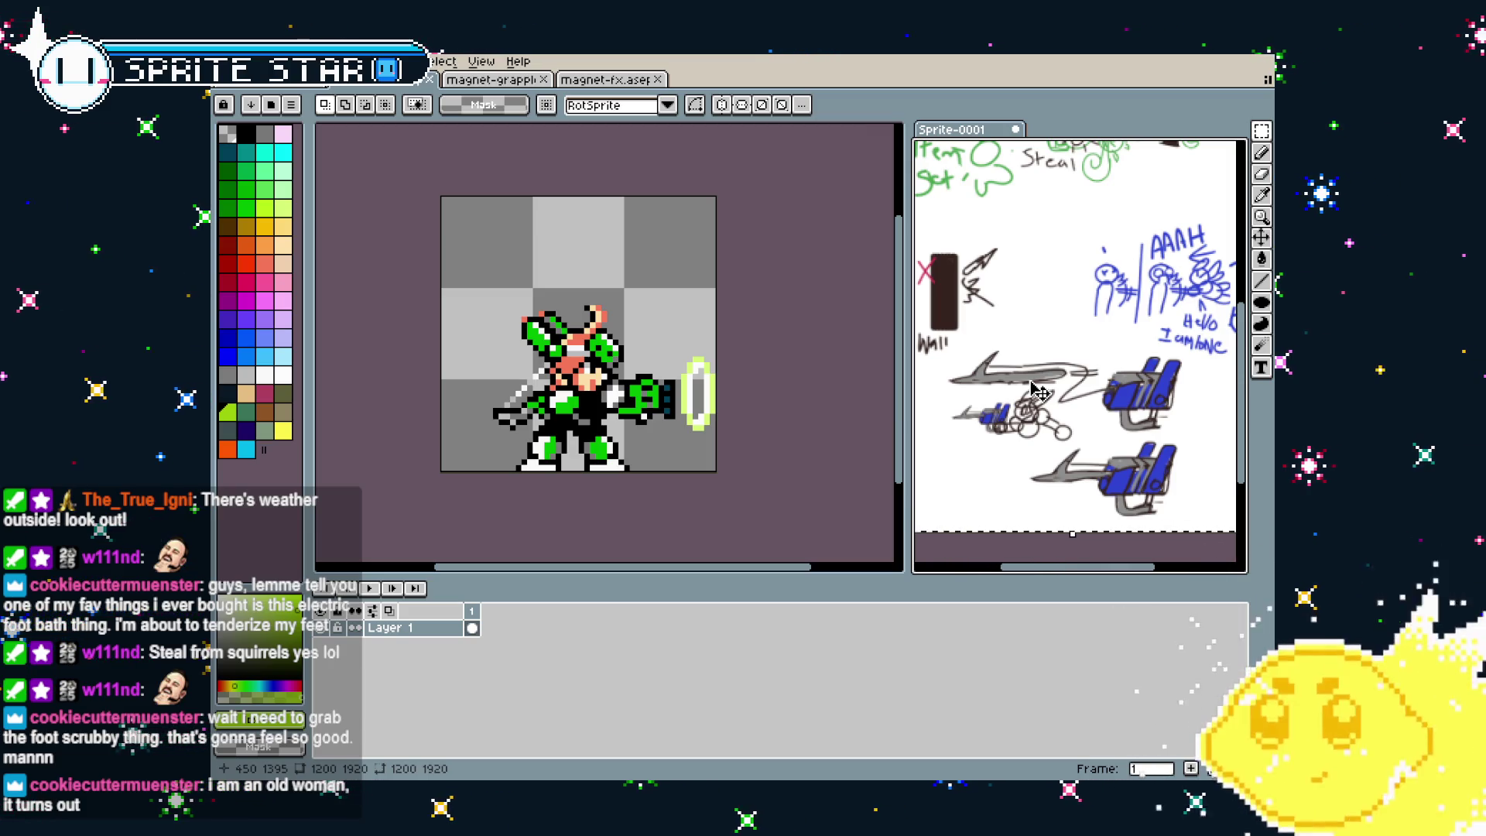
scroll(1037, 390, "up", 2)
left_click_drag(1037, 391, 946, 371)
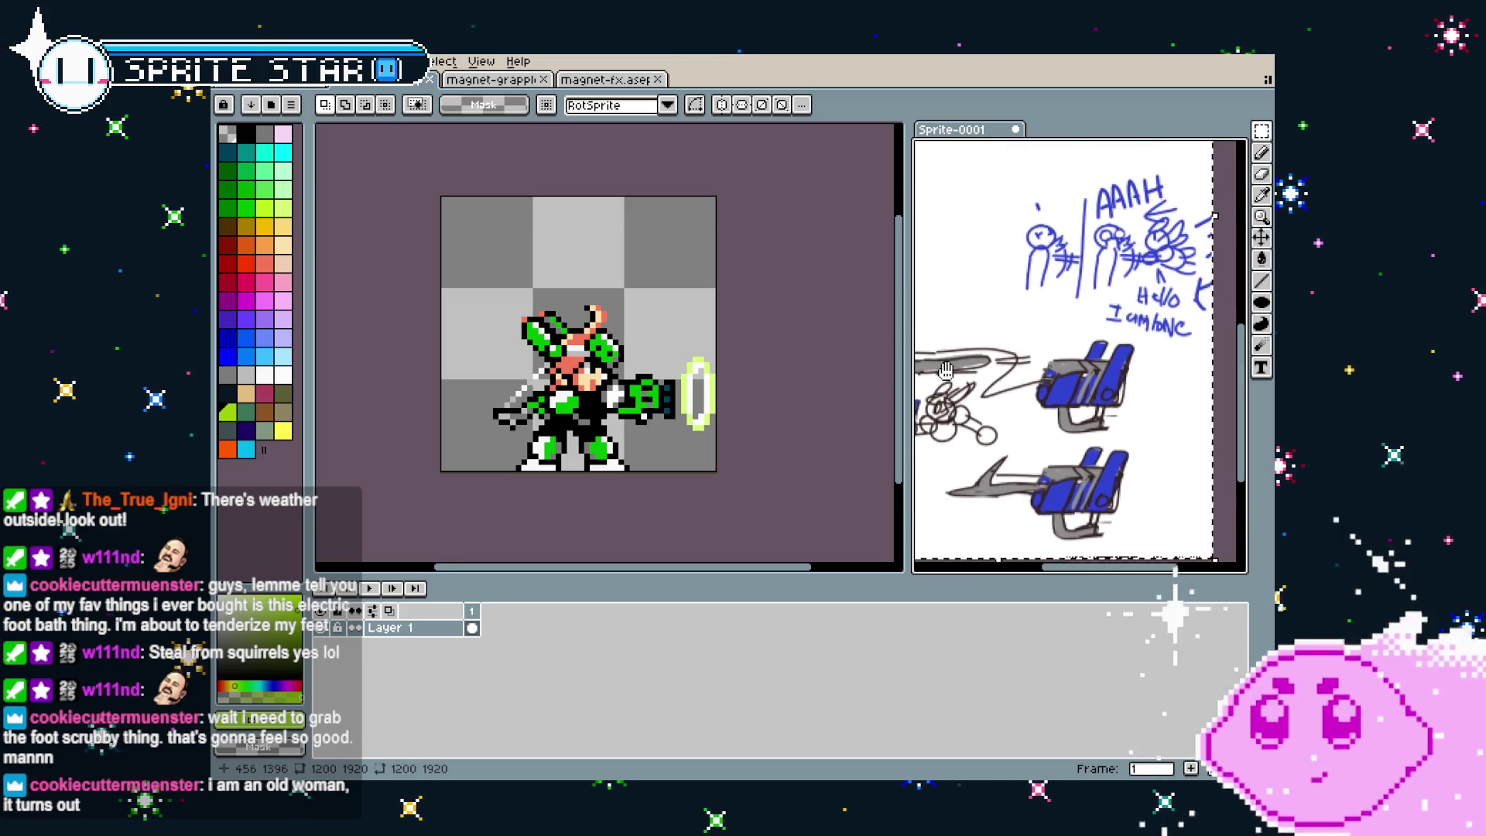
scroll(1078, 369, "up", 1)
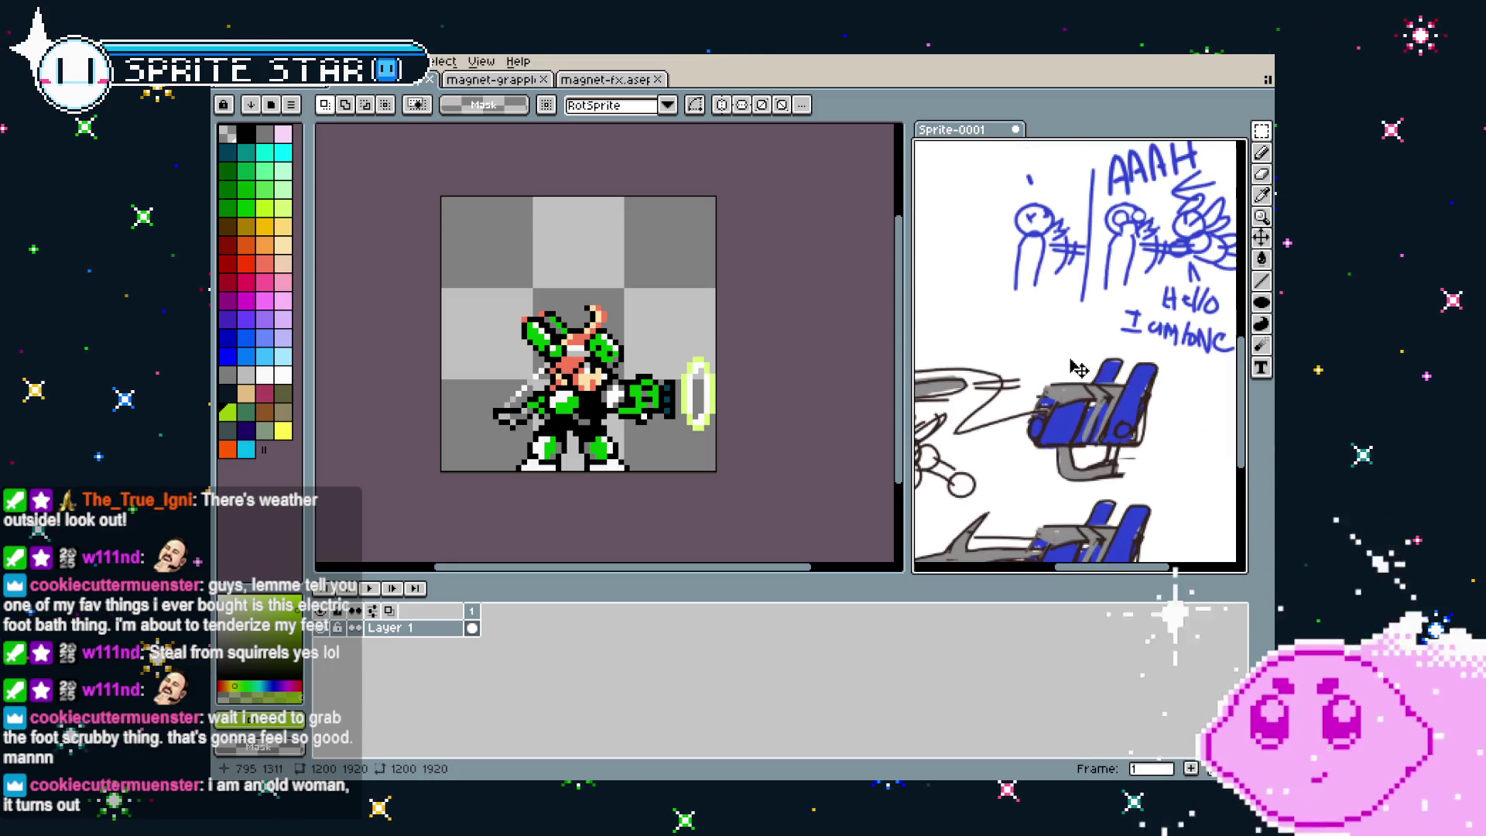
scroll(1078, 368, "down", 1)
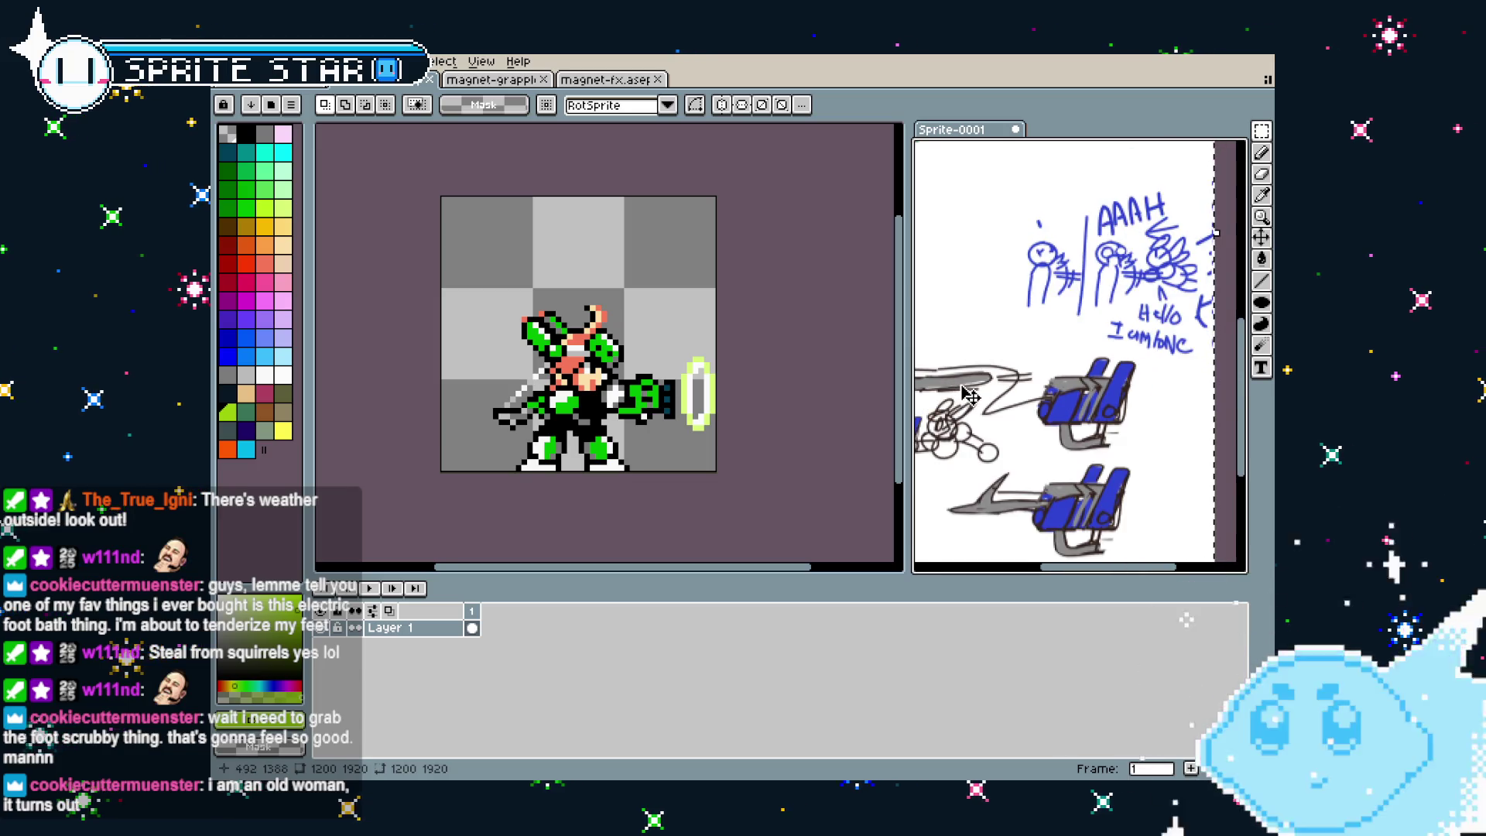
left_click_drag(969, 397, 992, 397)
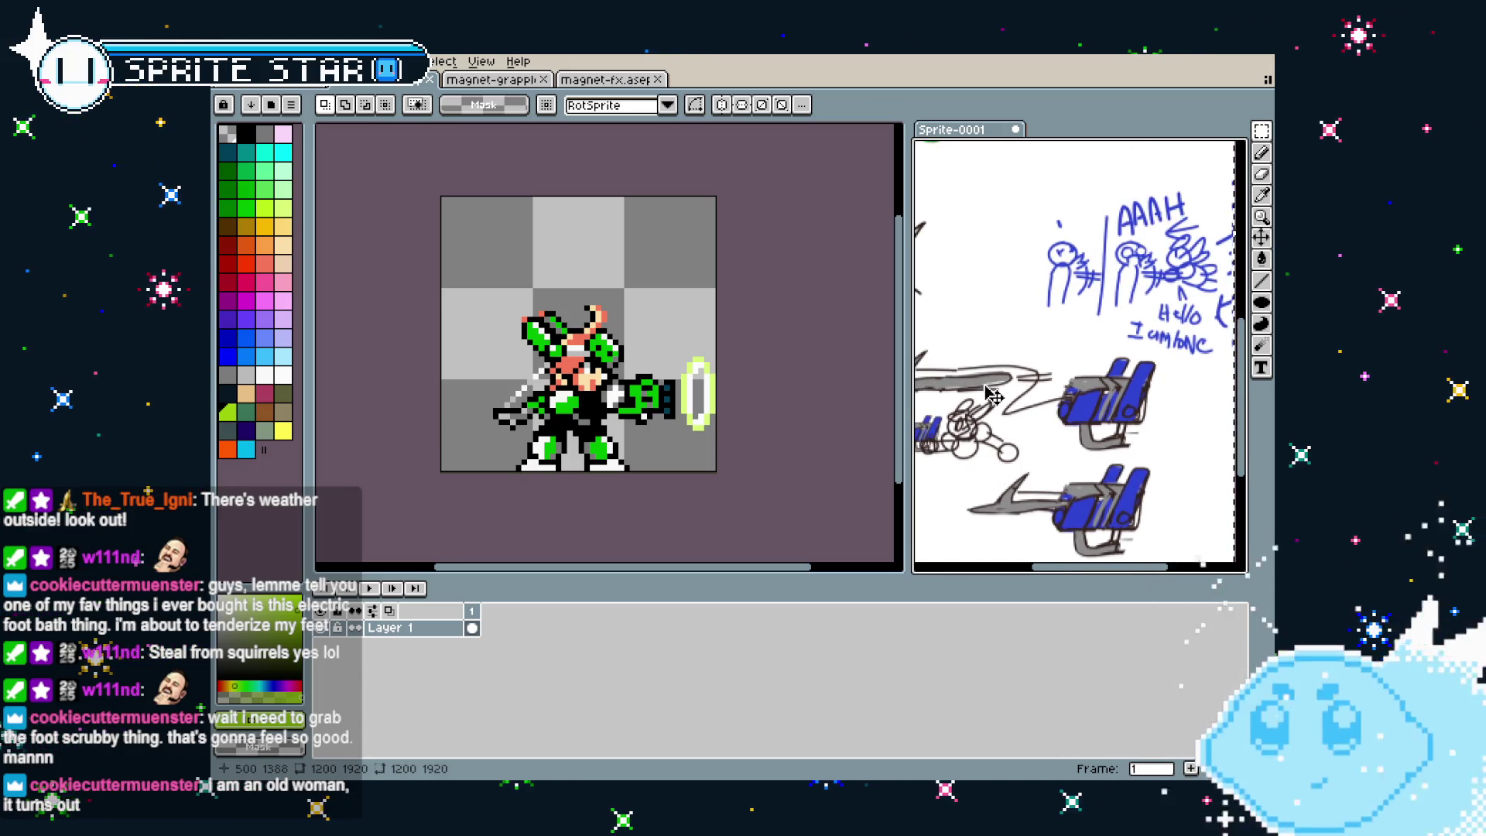
scroll(993, 396, "up", 1)
scroll(1068, 335, "up", 1)
scroll(962, 404, "up", 1)
left_click_drag(960, 403, 1026, 435)
left_click_drag(1026, 434, 1075, 416)
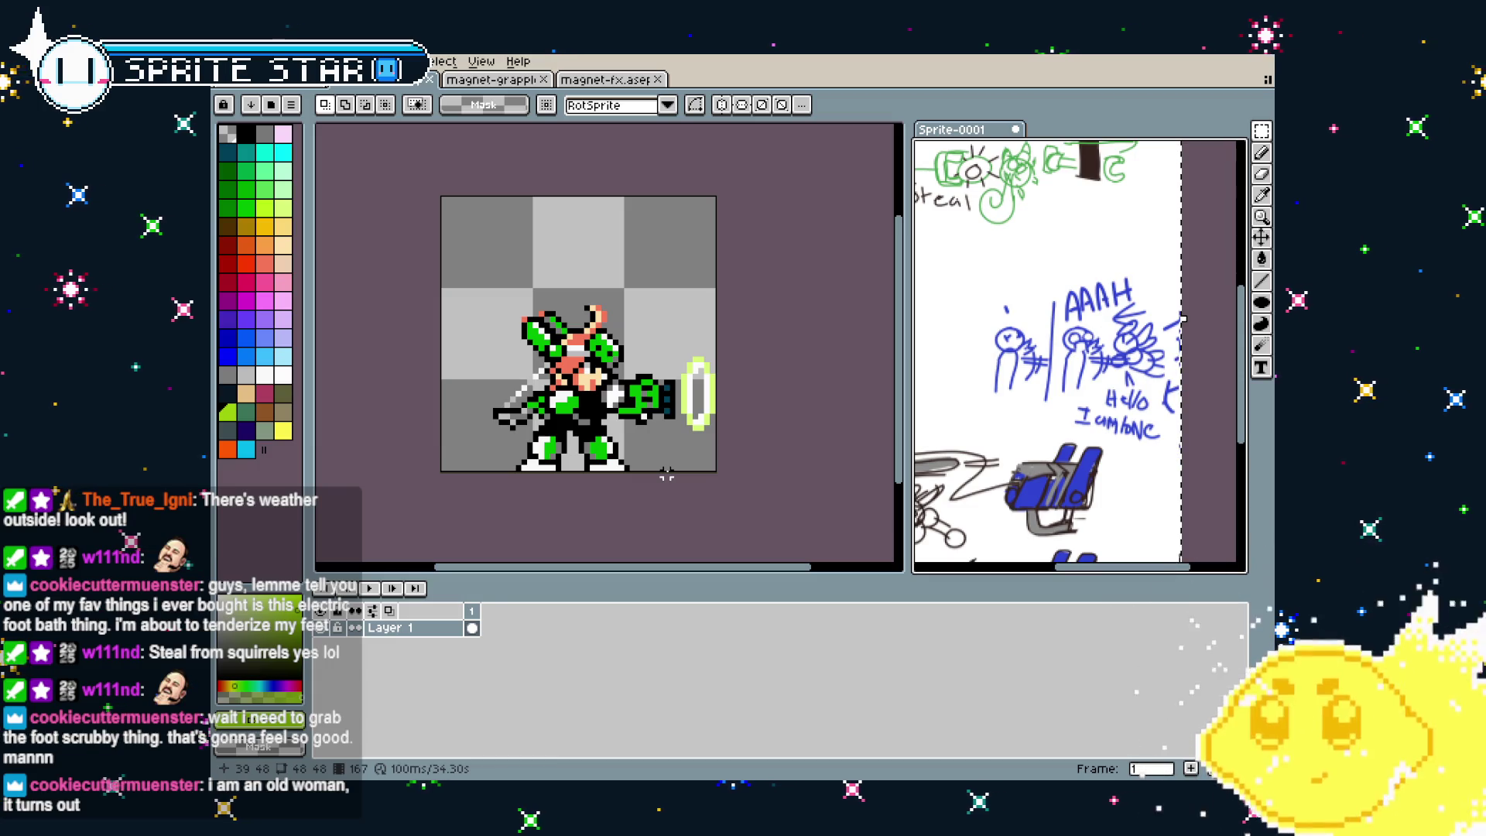
left_click_drag(667, 474, 736, 446)
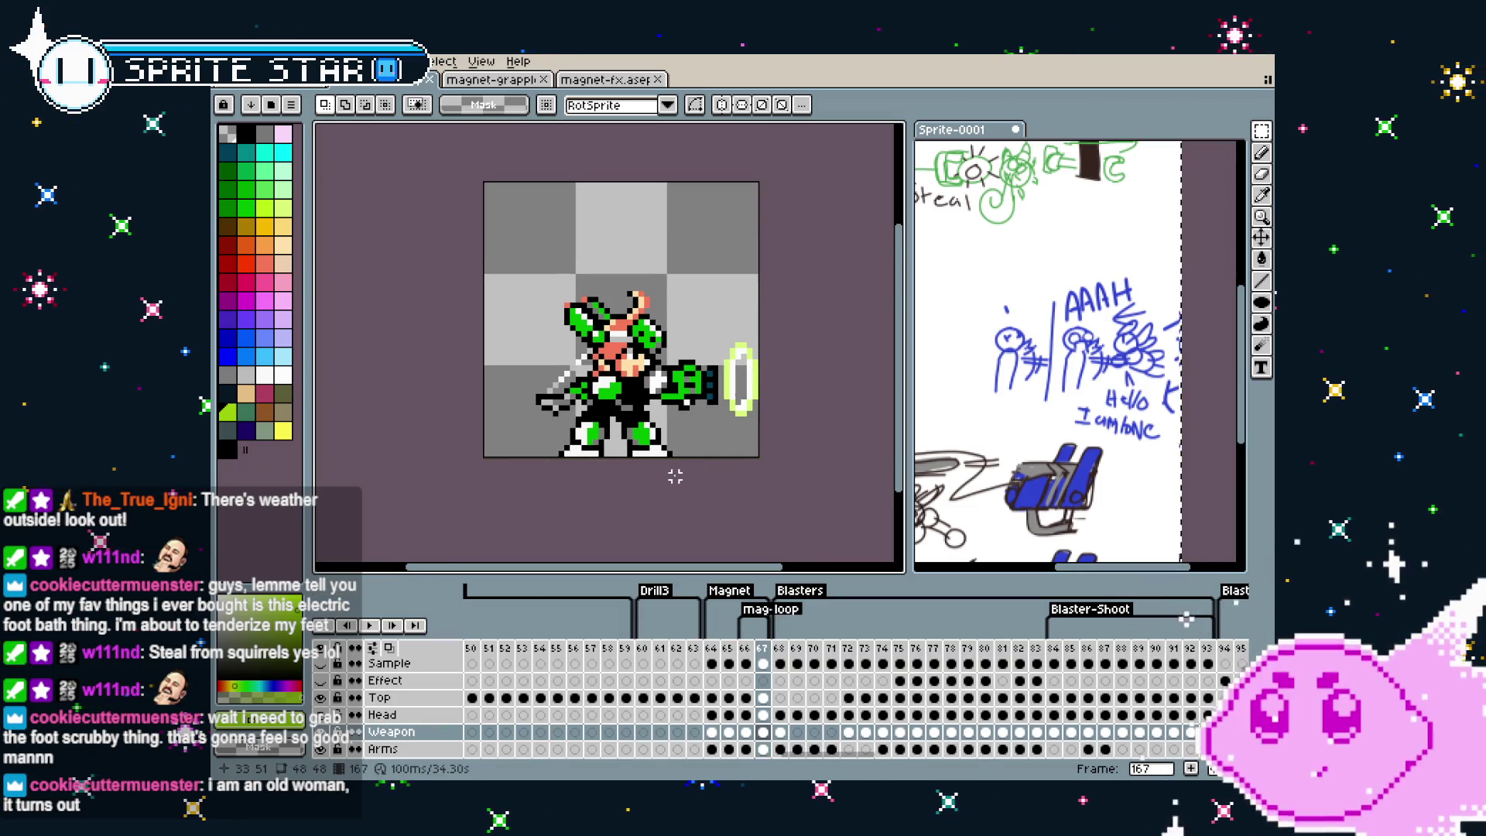
Zoom and pan the reference sketch up to its top edge
left_click_drag(973, 454, 1079, 419)
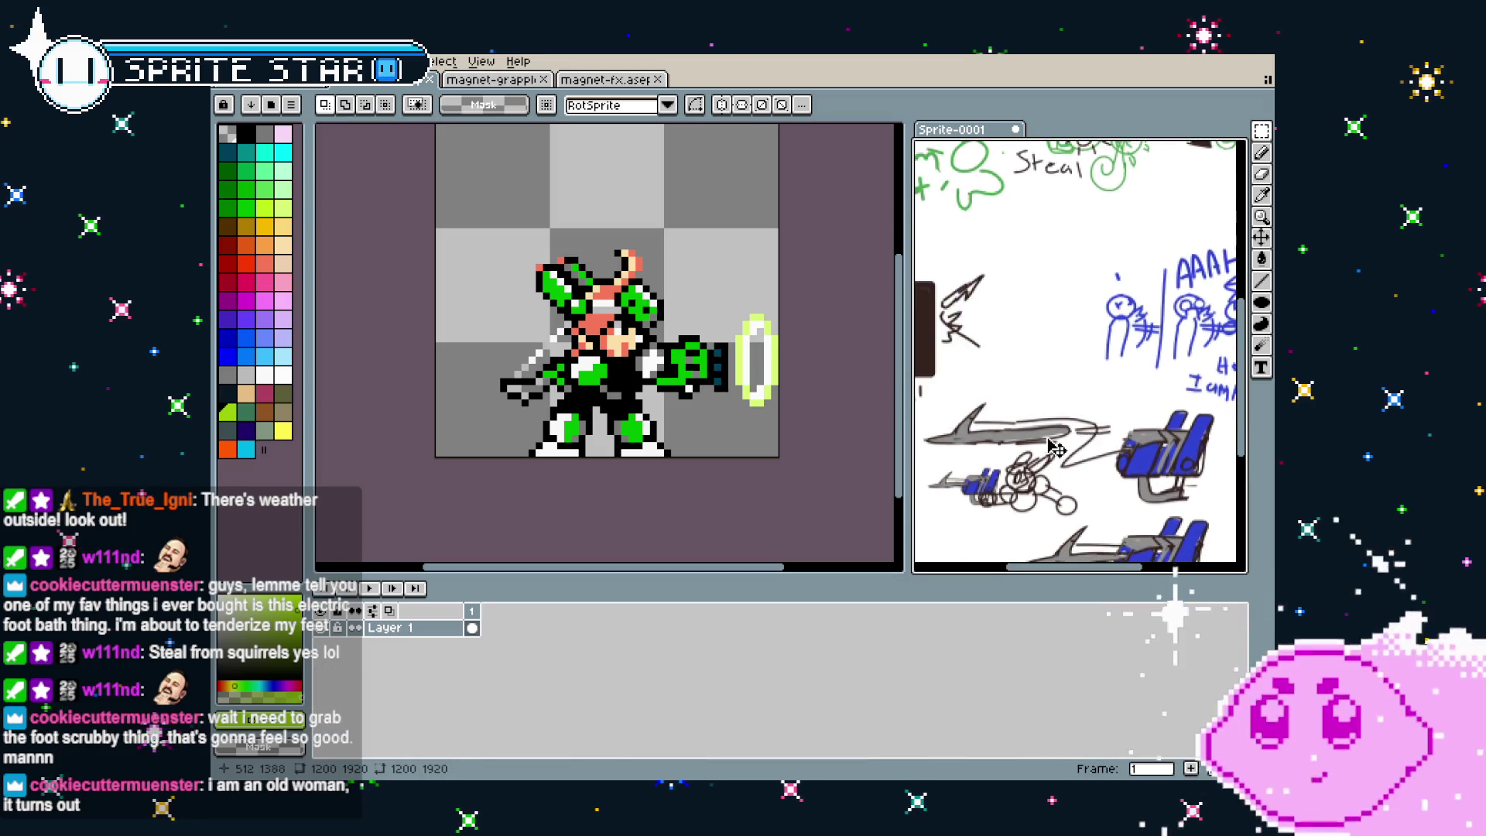
scroll(1056, 447, "down", 1)
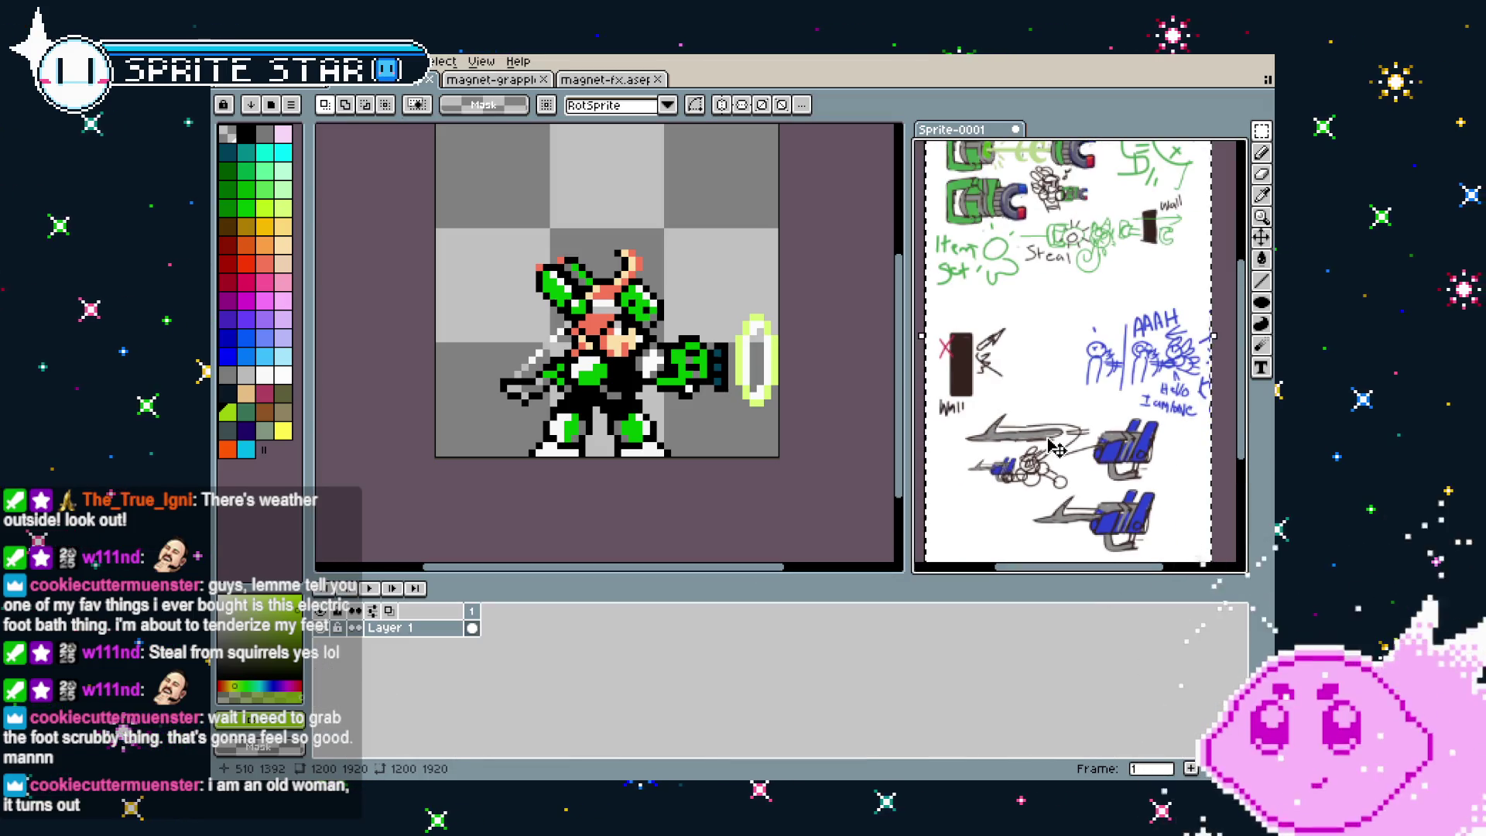
left_click_drag(1057, 448, 998, 518)
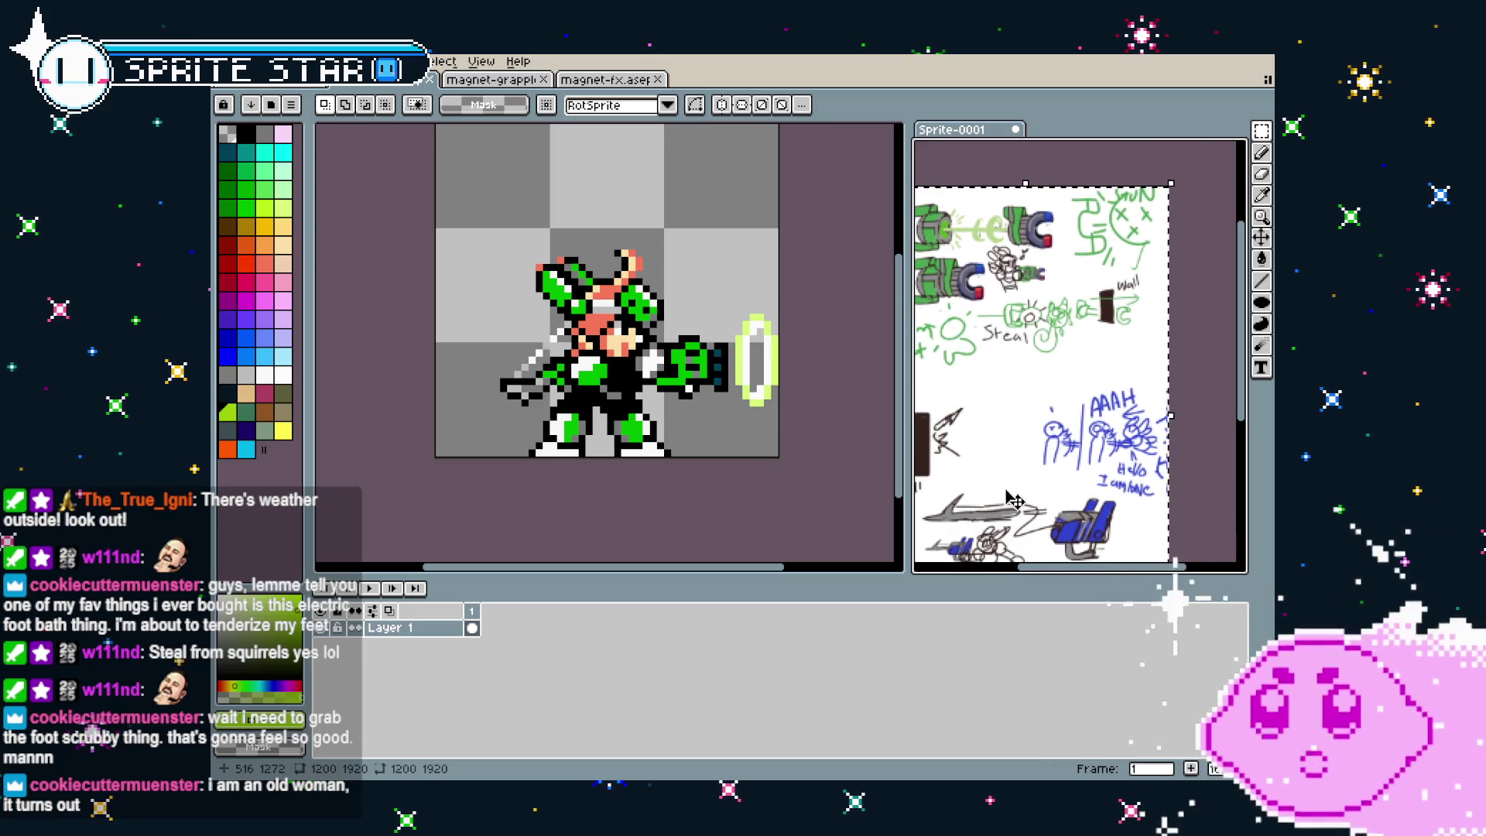
scroll(1015, 500, "up", 1)
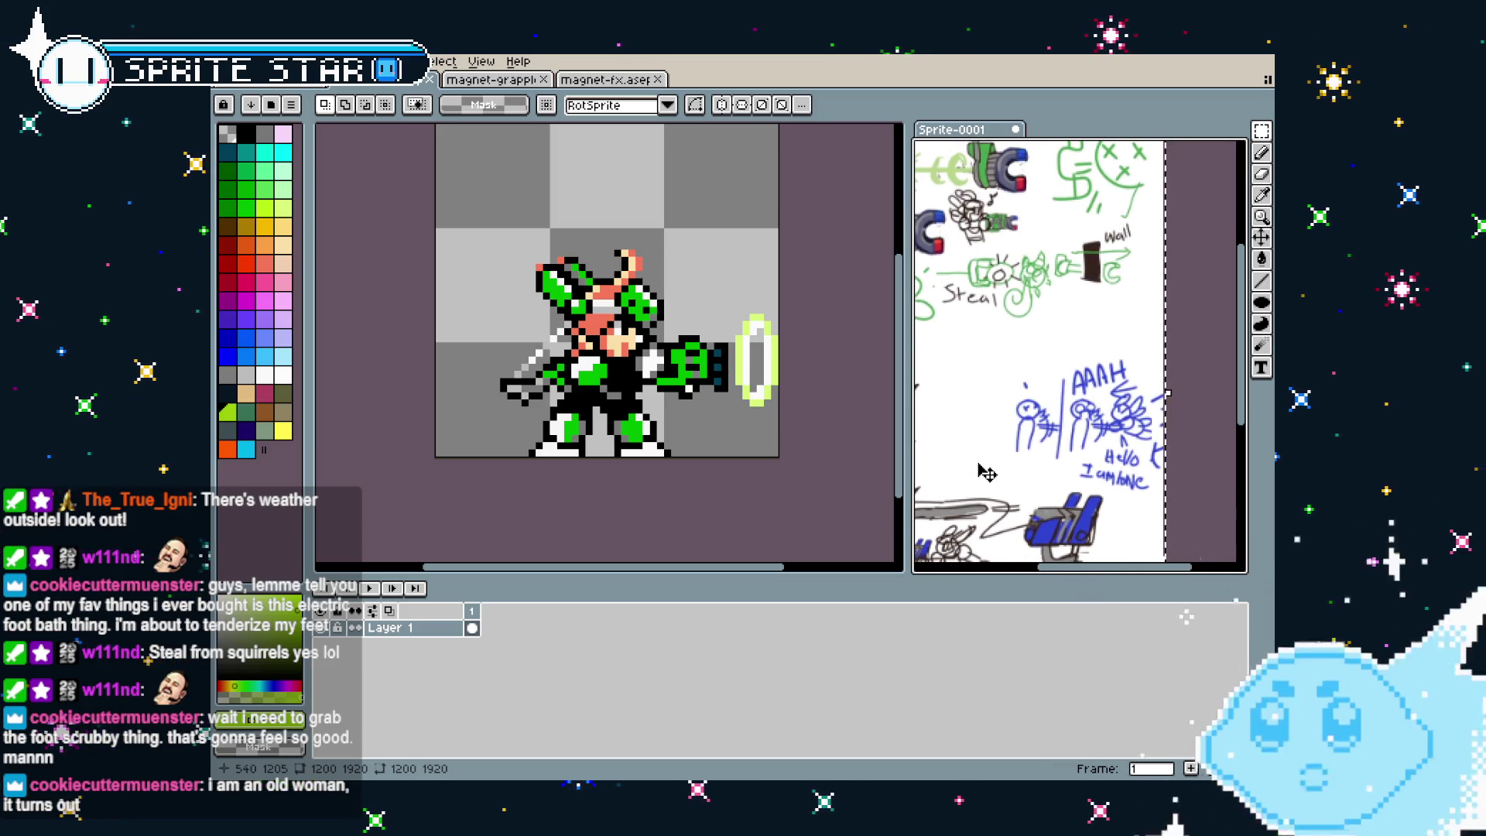
scroll(987, 472, "down", 1)
scroll(1054, 478, "up", 2)
scroll(1052, 478, "up", 1)
mouse_move(1052, 477)
left_mouse_down()
mouse_move(1119, 403)
mouse_move(1076, 418)
left_mouse_up()
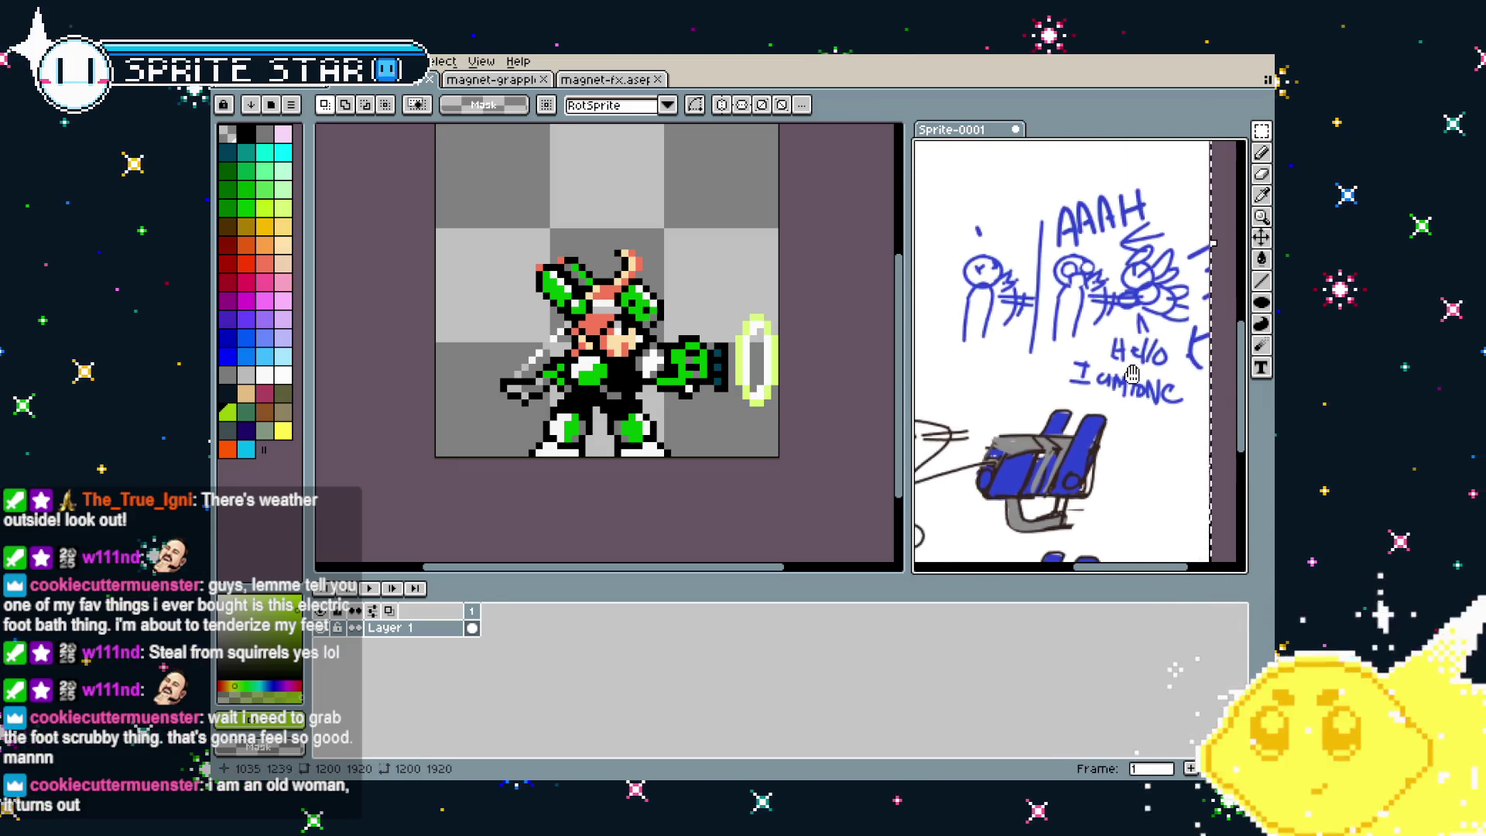
scroll(1044, 480, "down", 1)
scroll(1038, 503, "down", 1)
scroll(1038, 503, "up", 1)
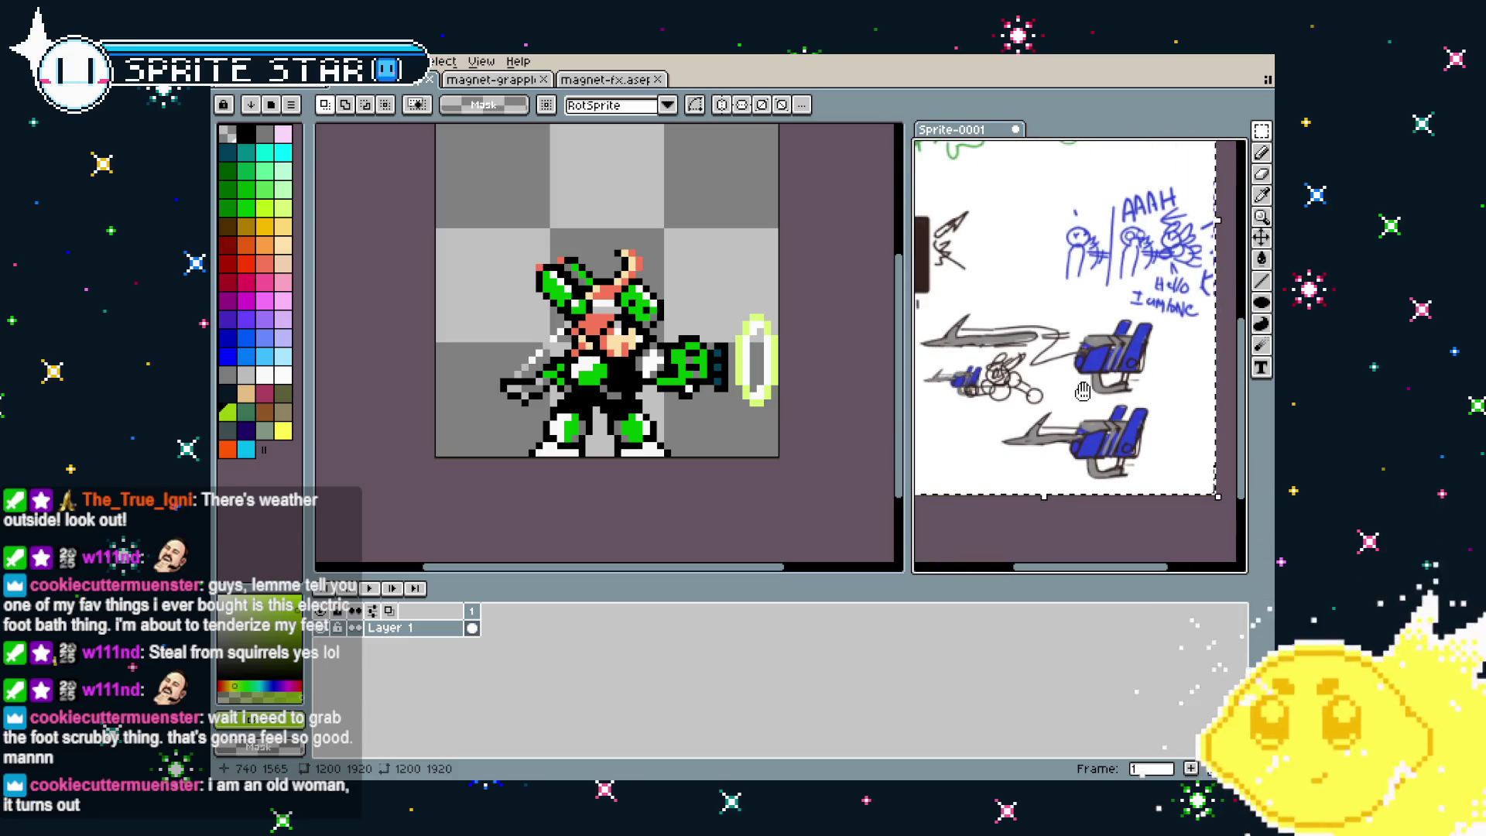
Return to the green character sprite sheet, adjust its view, then switch to the other open sheet
left_click(513, 137)
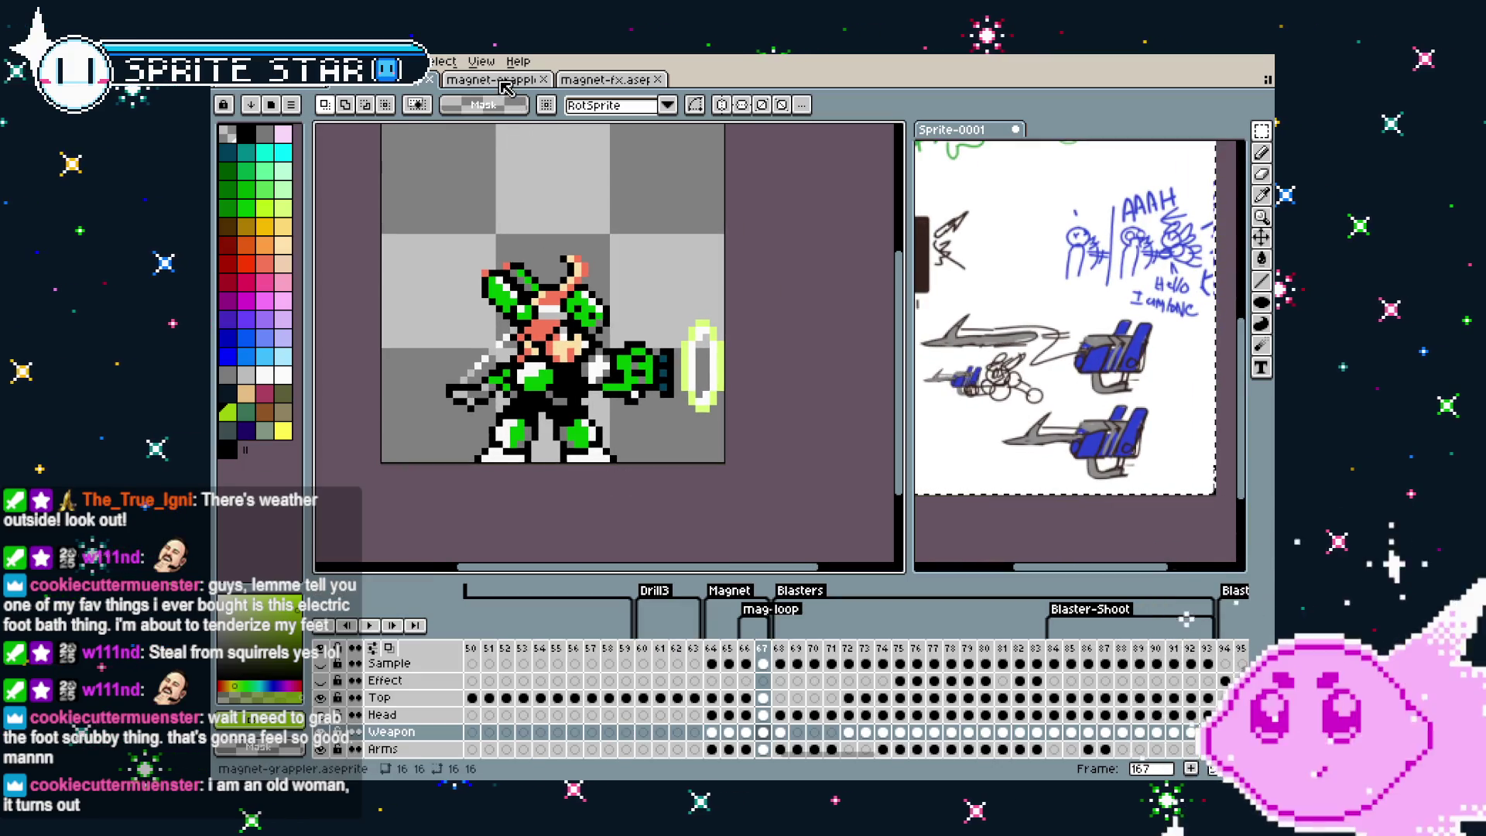
left_click(231, 61)
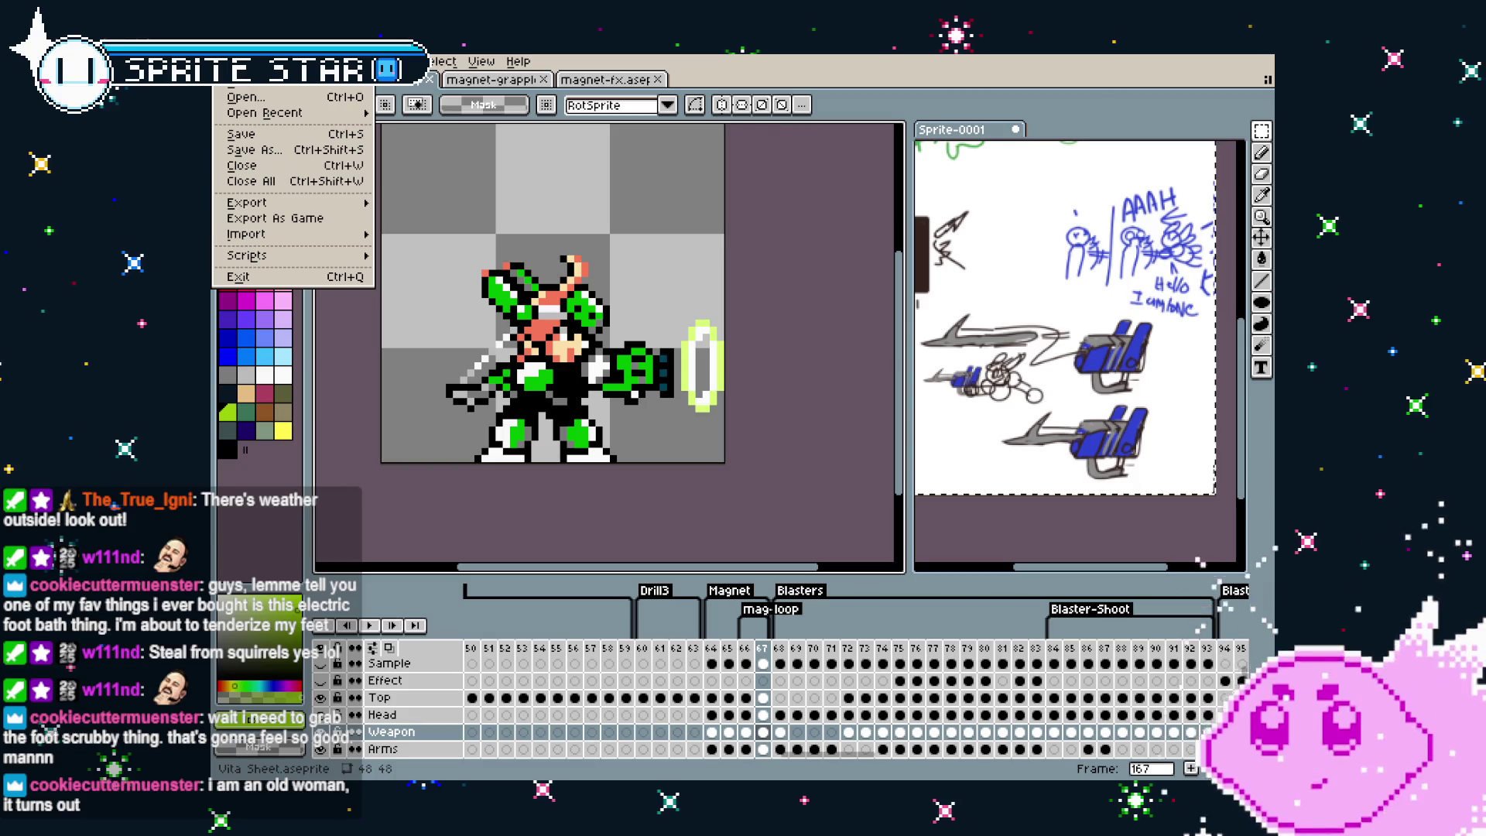
key("Escape")
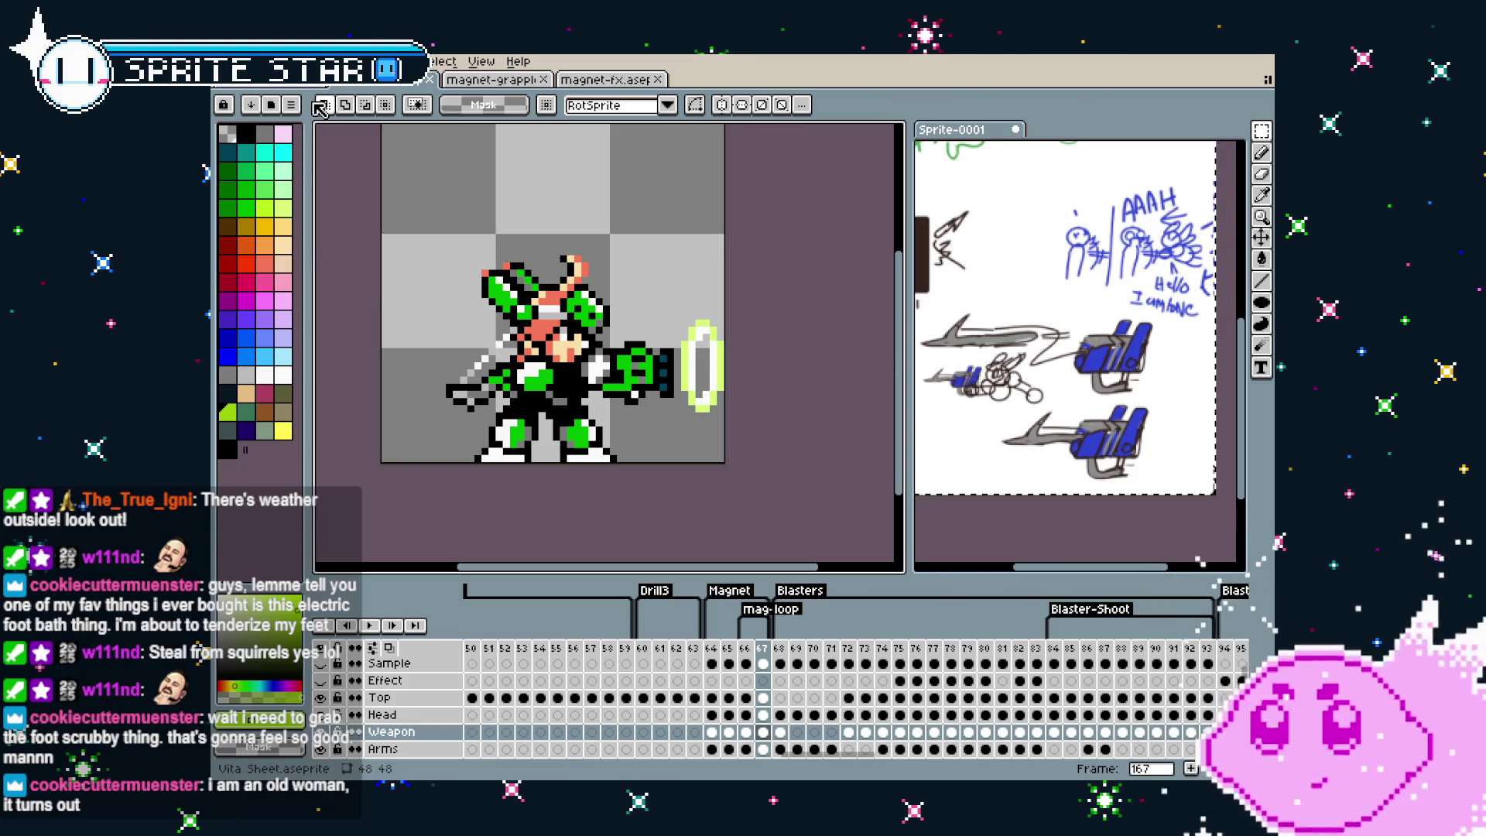
scroll(531, 296, "up", 1)
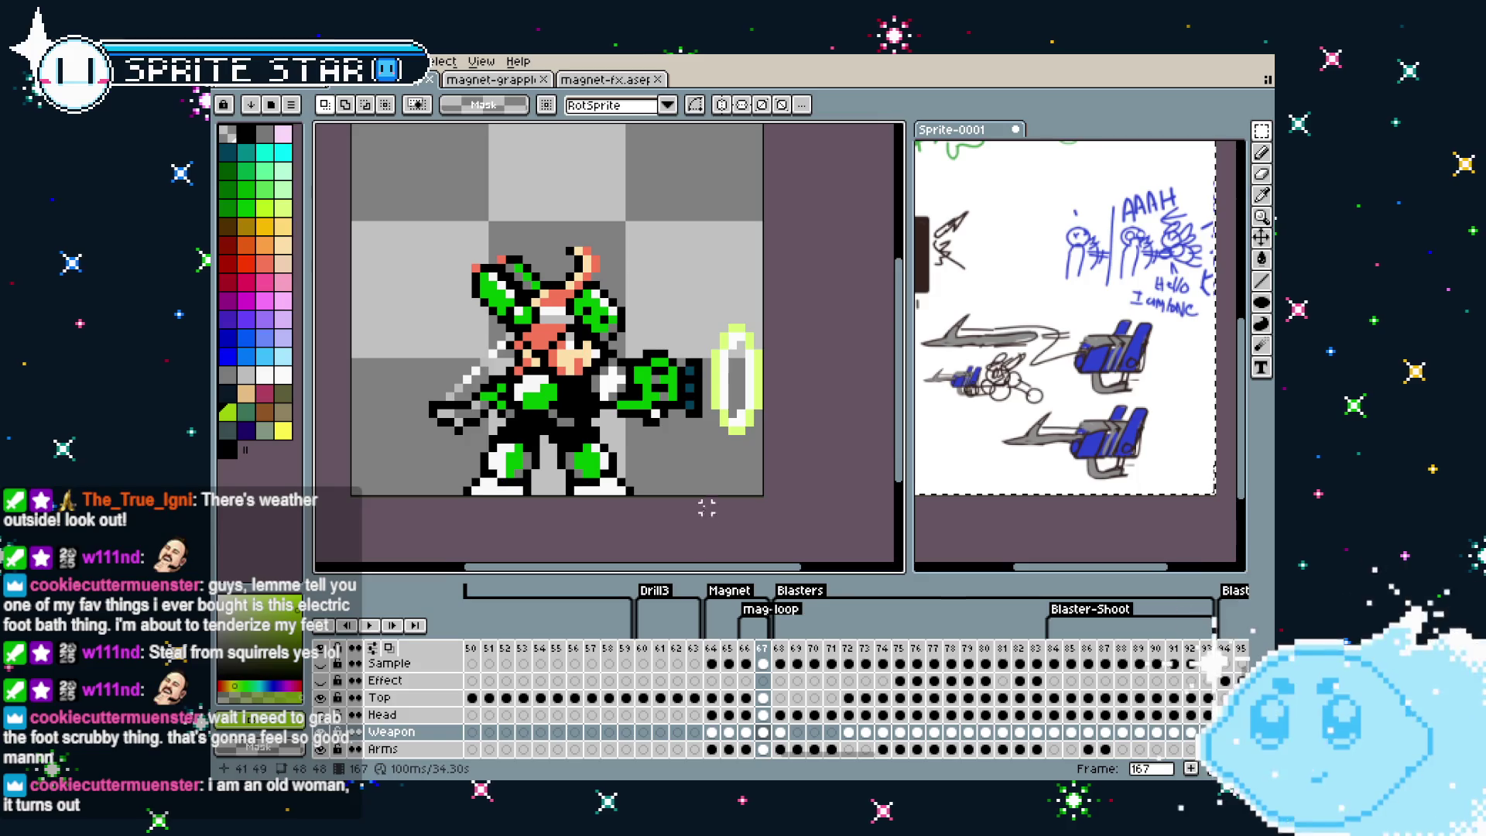
left_click_drag(707, 507, 721, 506)
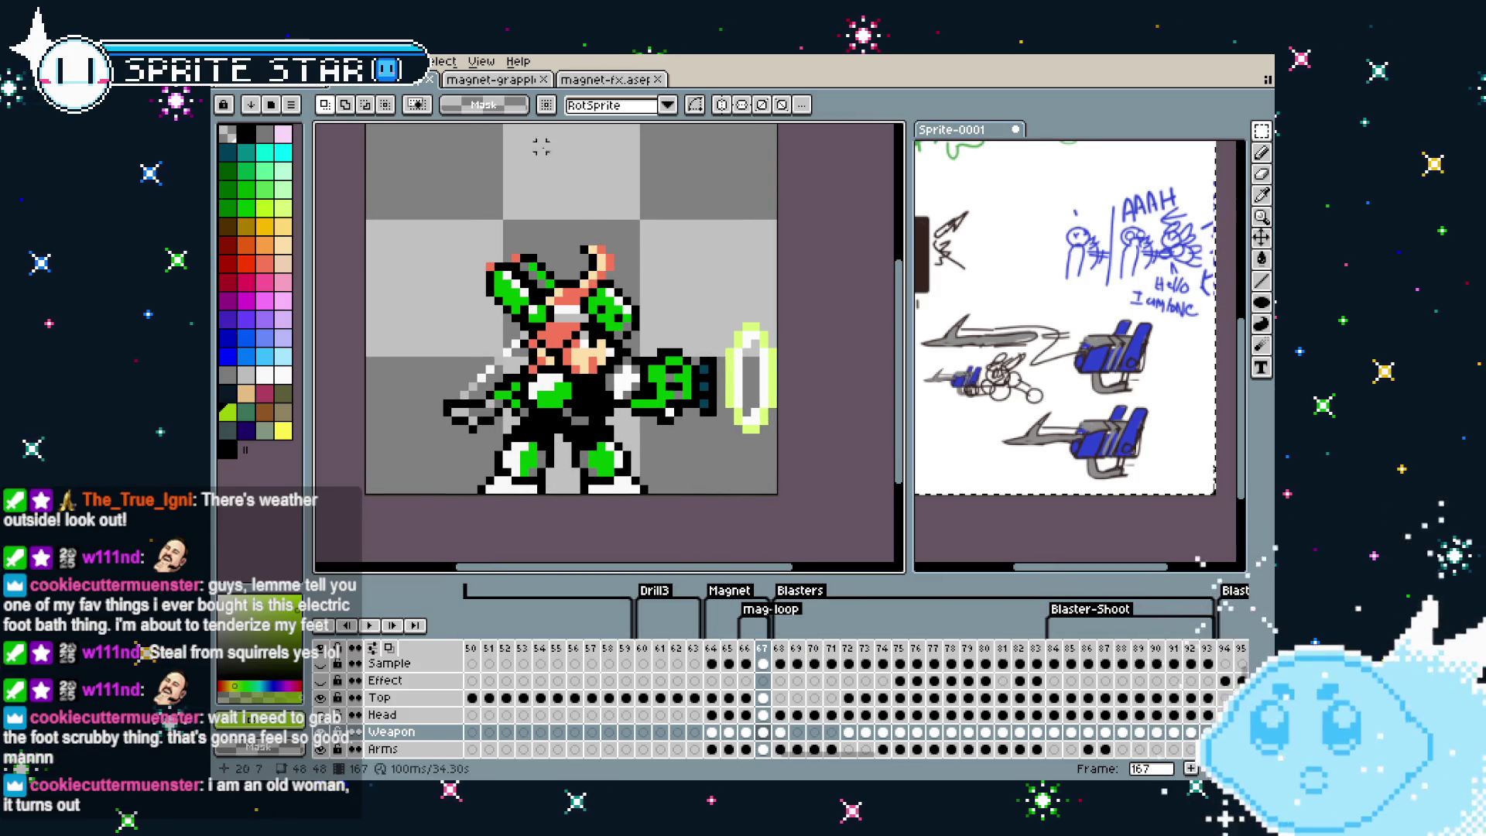
key("ctrl+Tab")
Shift the blue character's canvas and scroll the timeline over to the grapple tag
left_click_drag(559, 410, 520, 410)
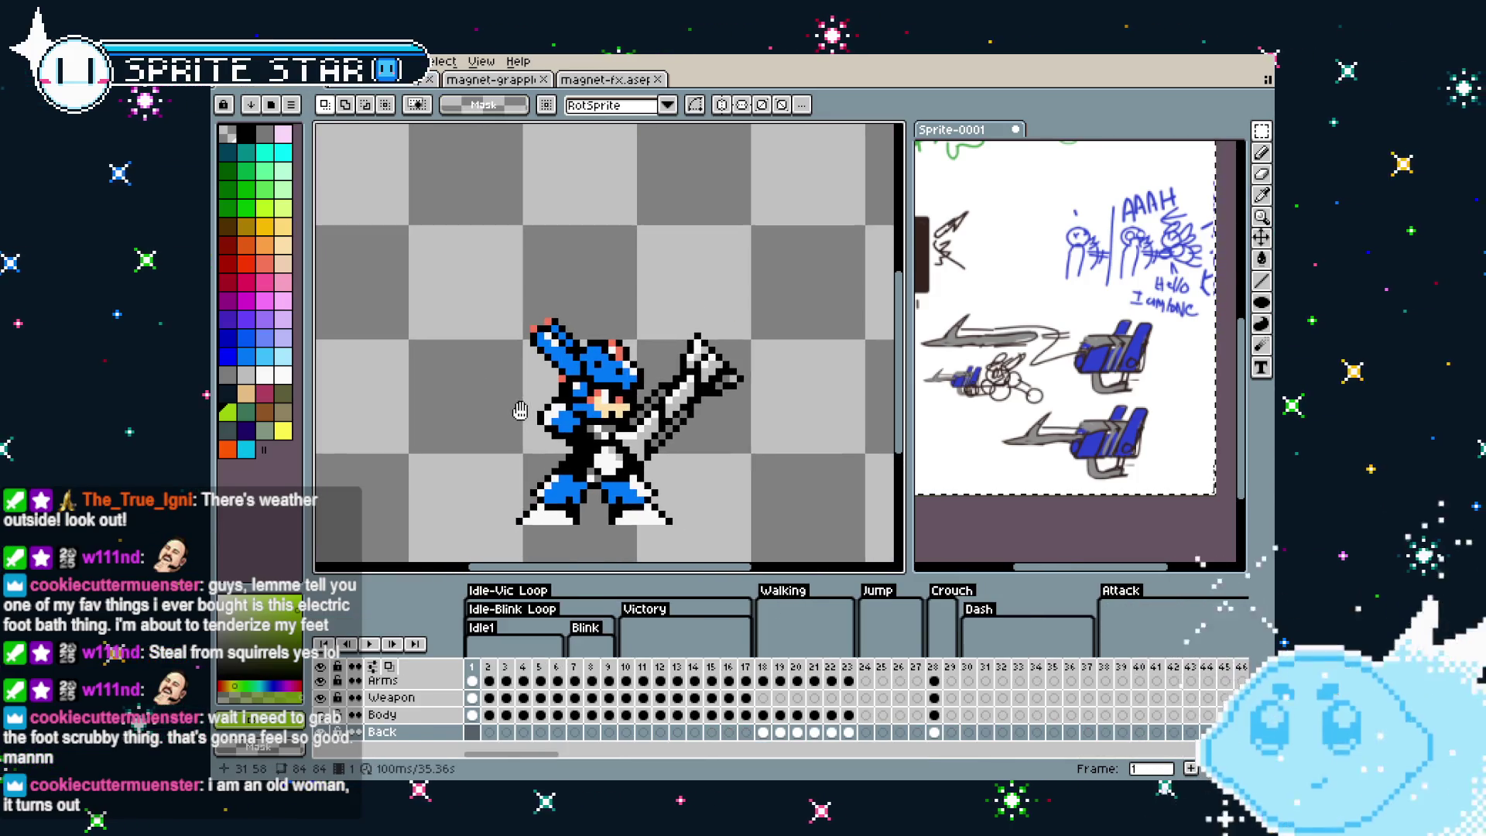
scroll(698, 633, "up", 1)
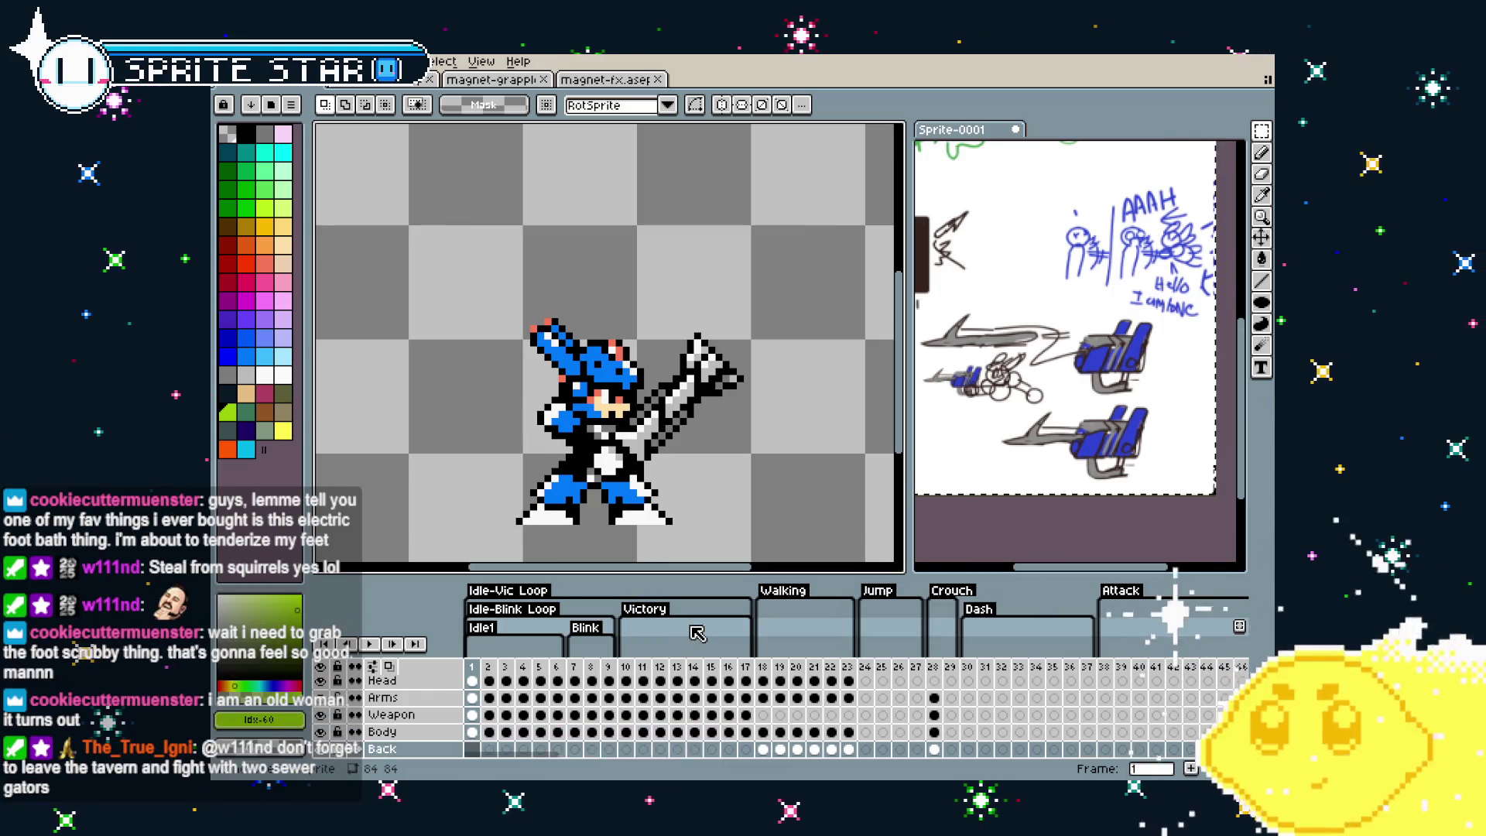
scroll(698, 633, "up", 1)
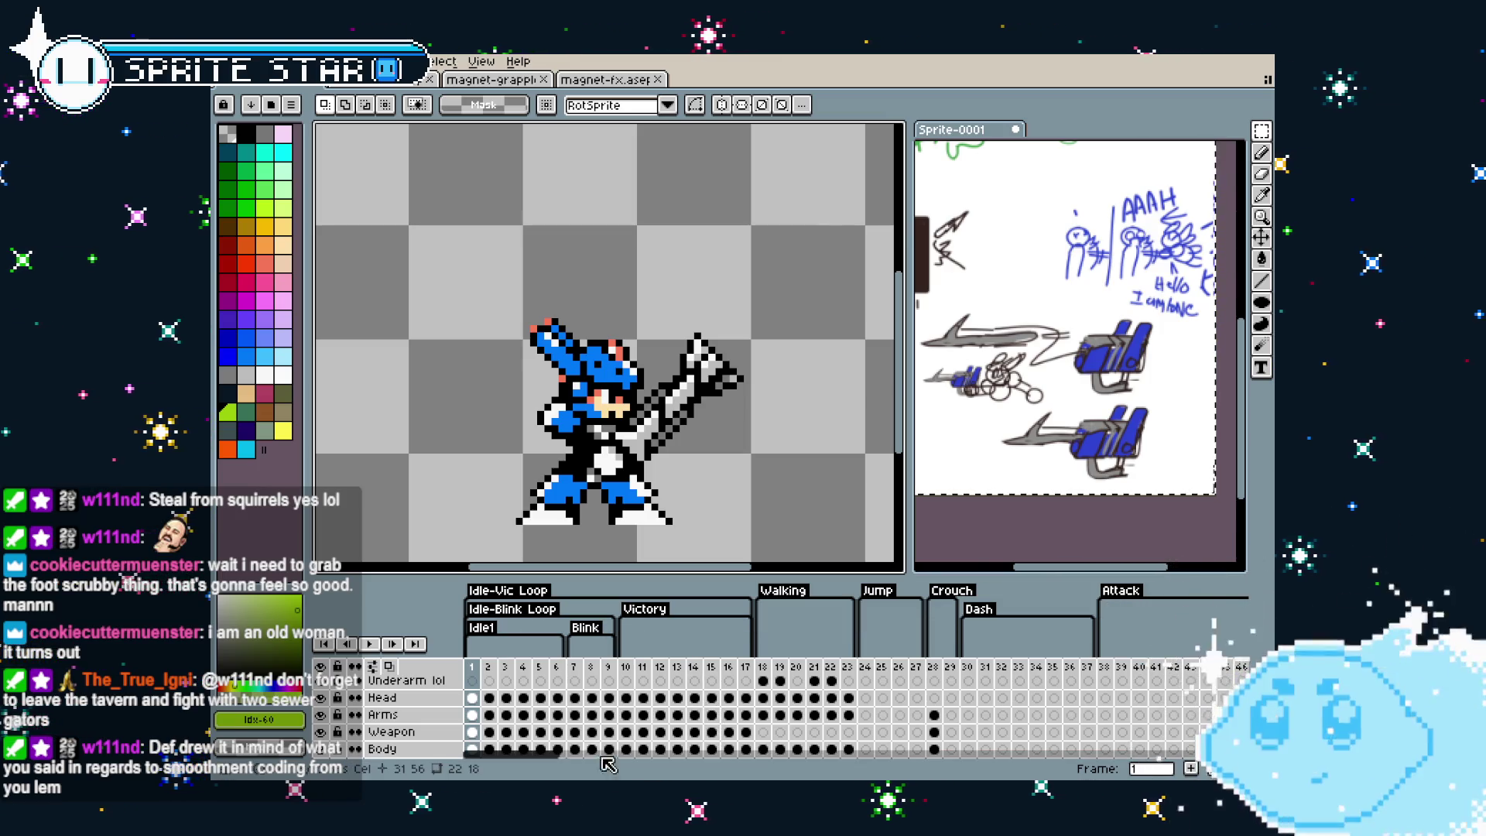
scroll(540, 764, "right", 3)
left_click_drag(539, 764, 597, 764)
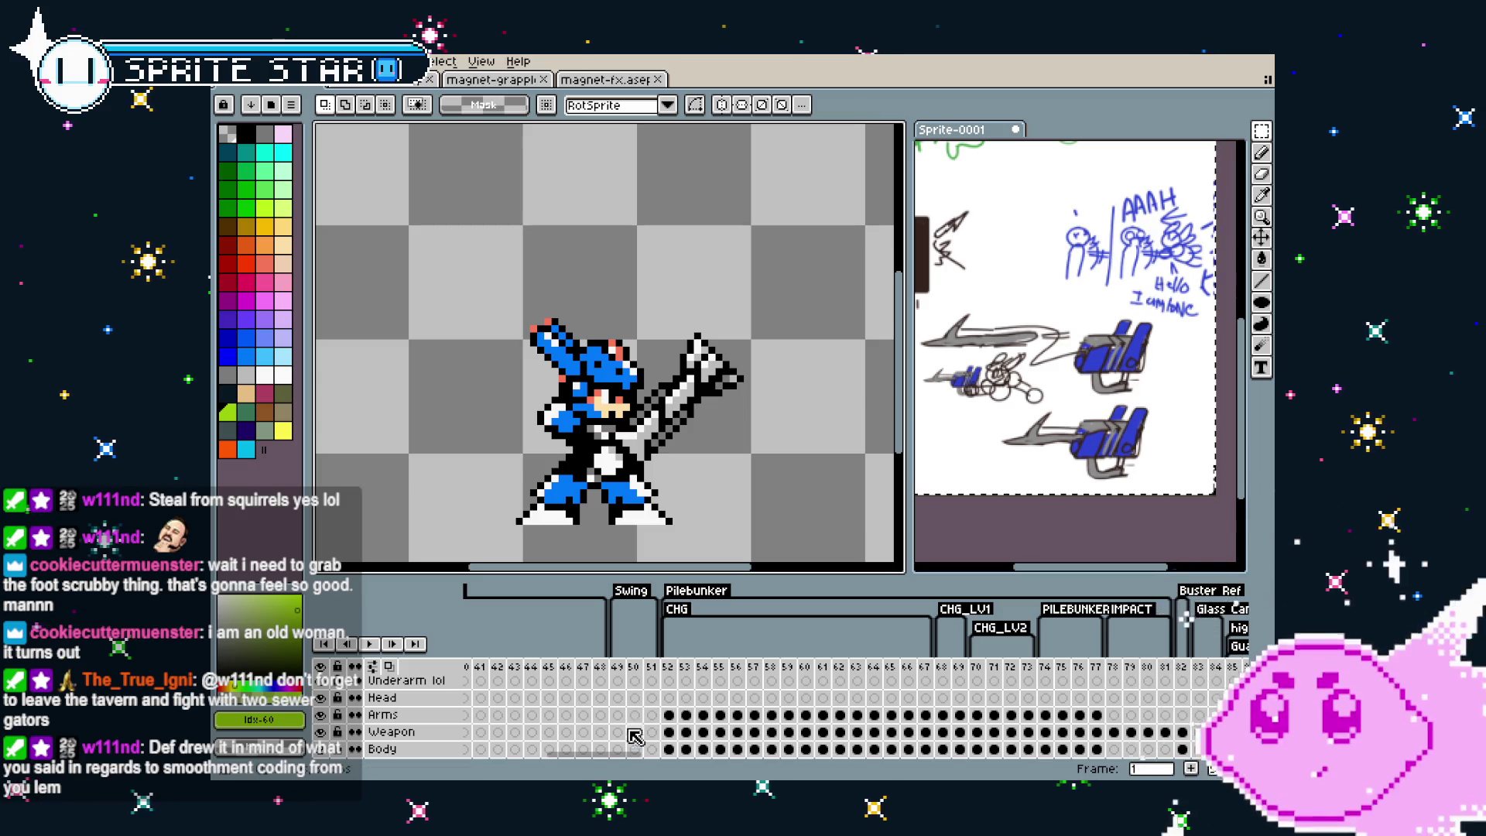
left_click_drag(615, 754, 765, 758)
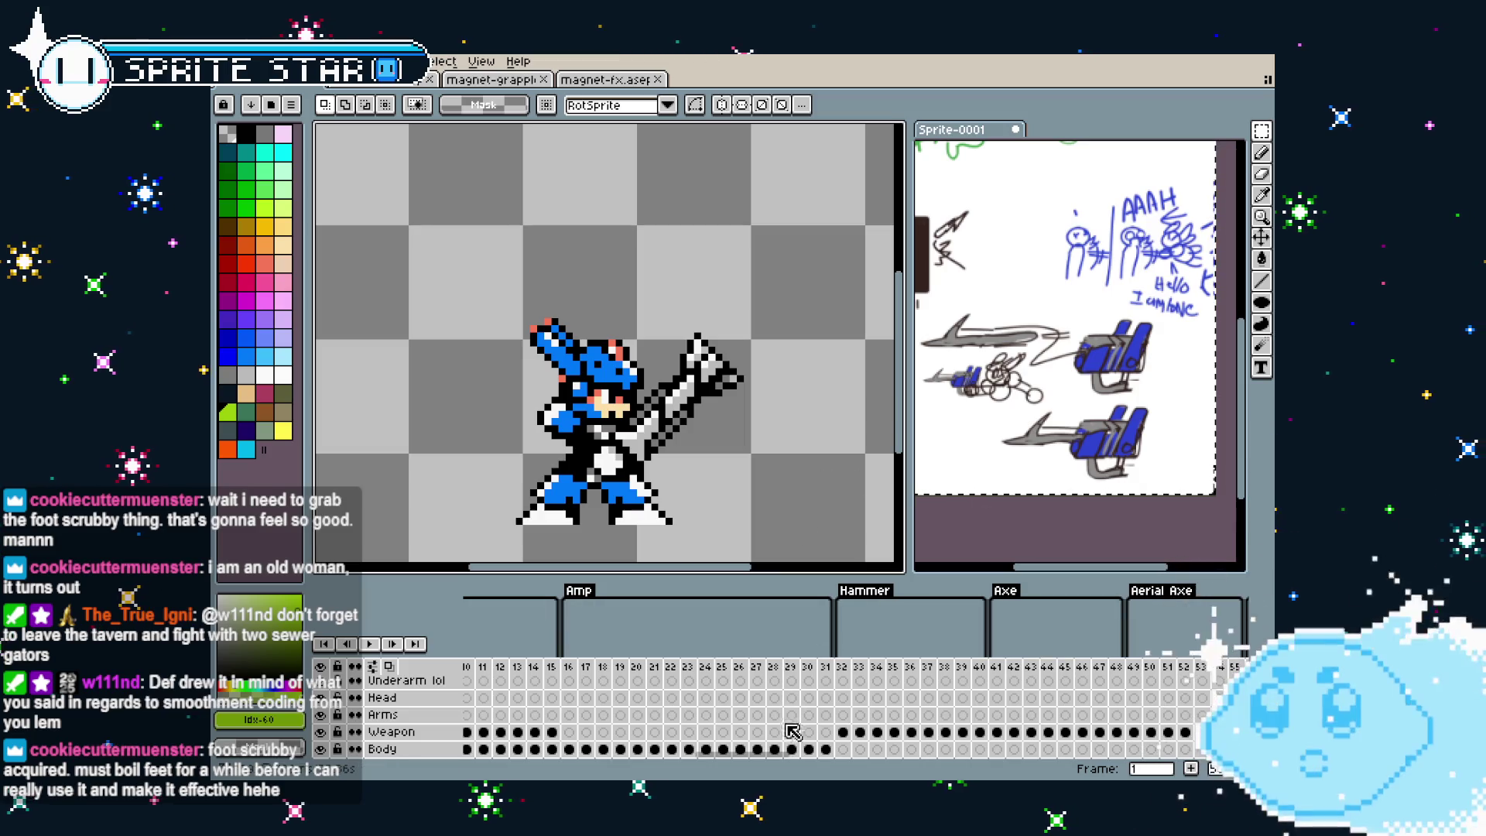
left_click_drag(662, 757, 1161, 720)
Jump to frame 316 and play, then stop, the grapple animation
left_click(790, 672)
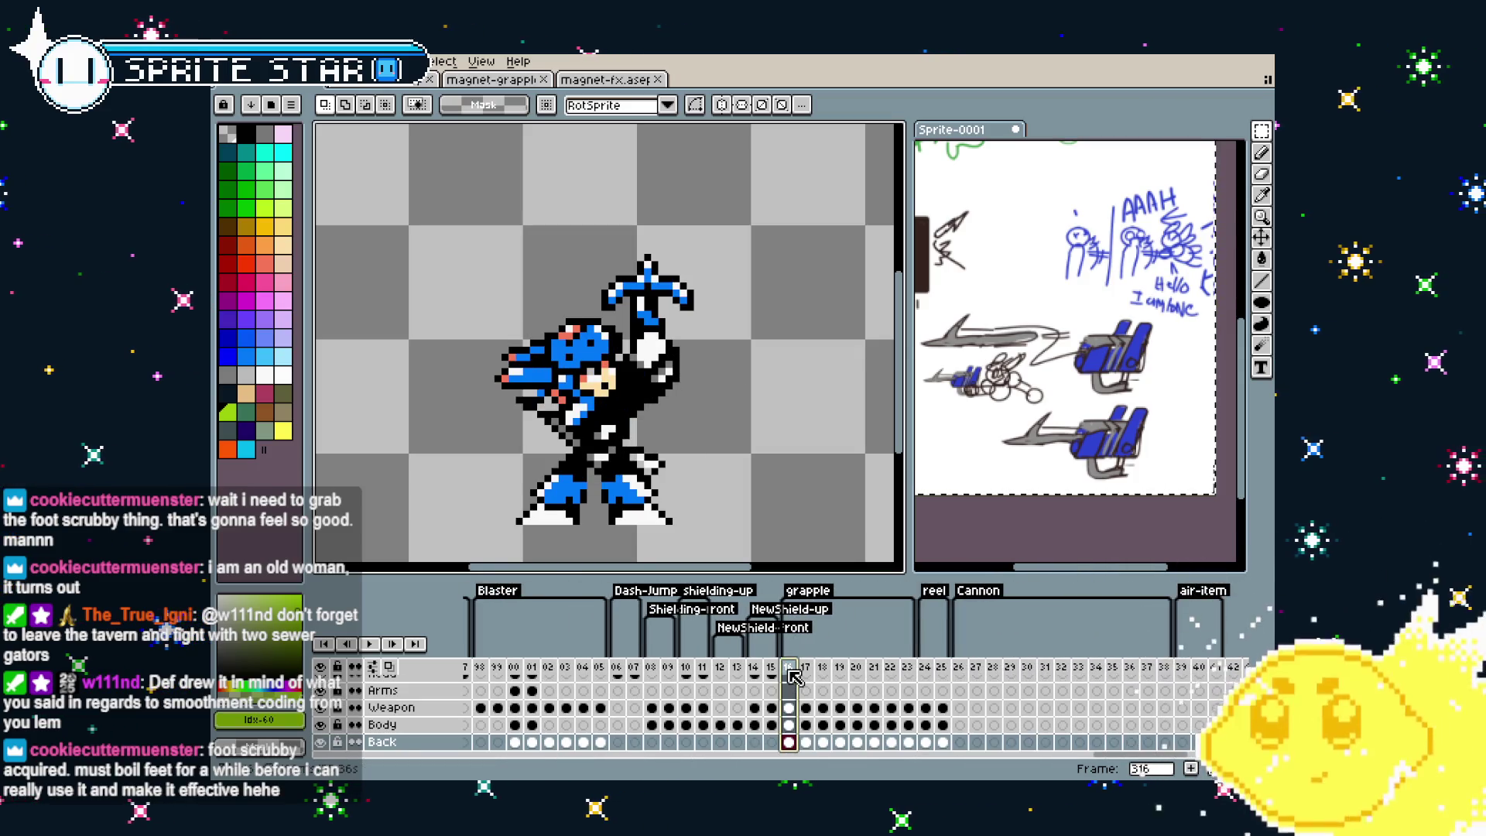
key("Return")
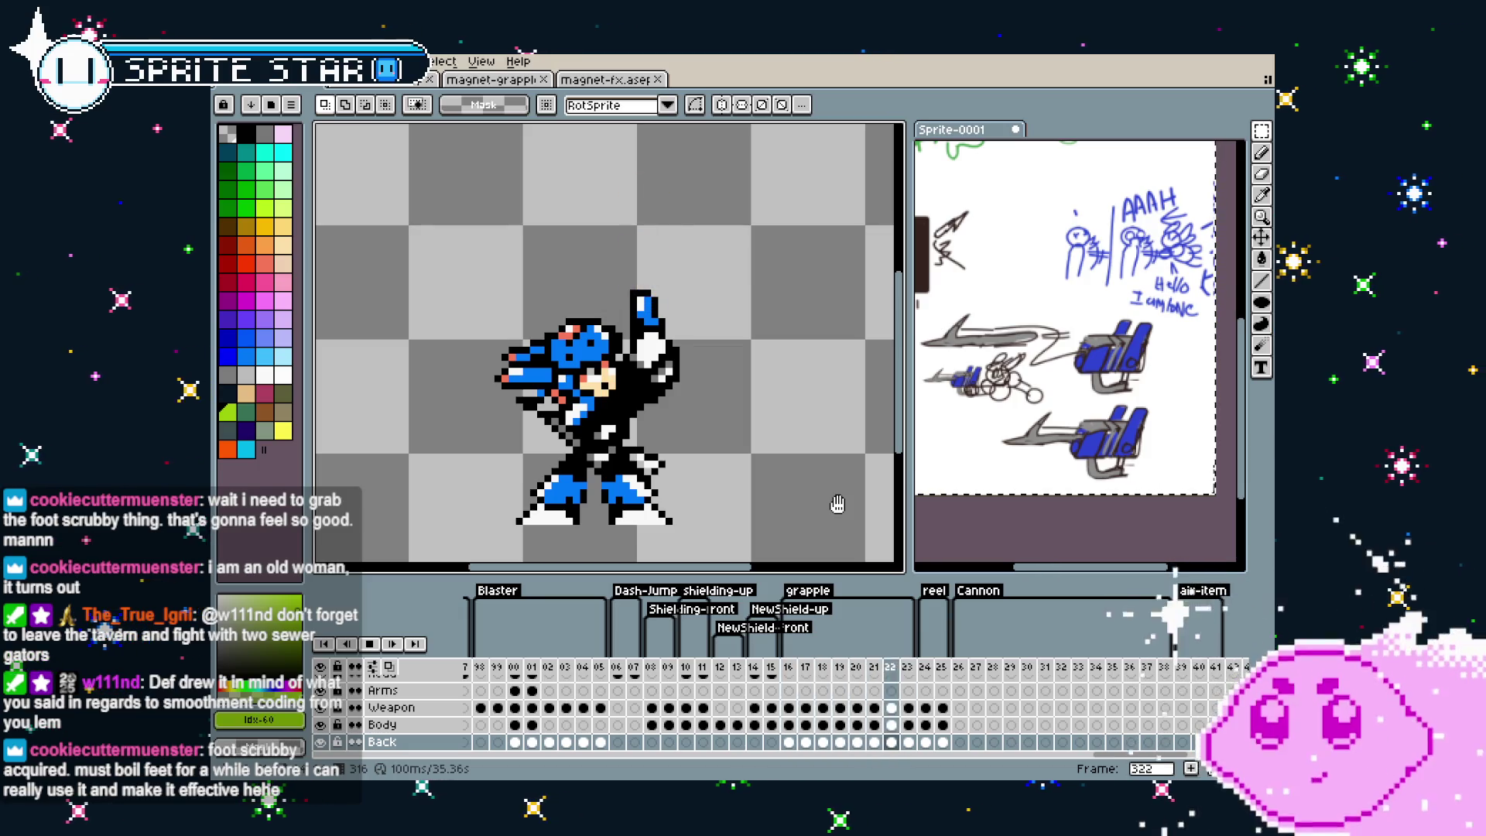
key("Return")
key("Return")
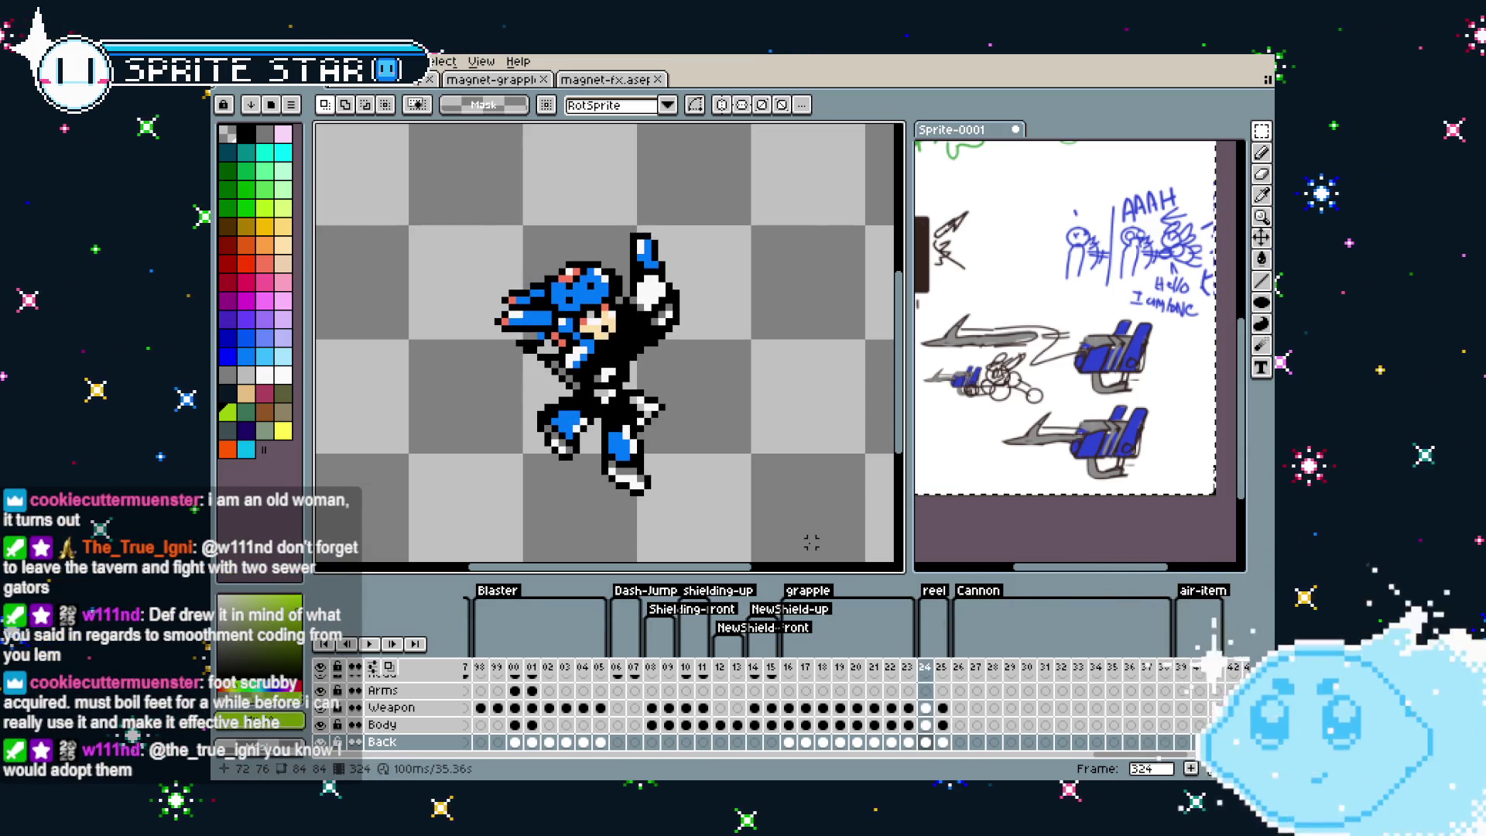
scroll(811, 543, "down", 2)
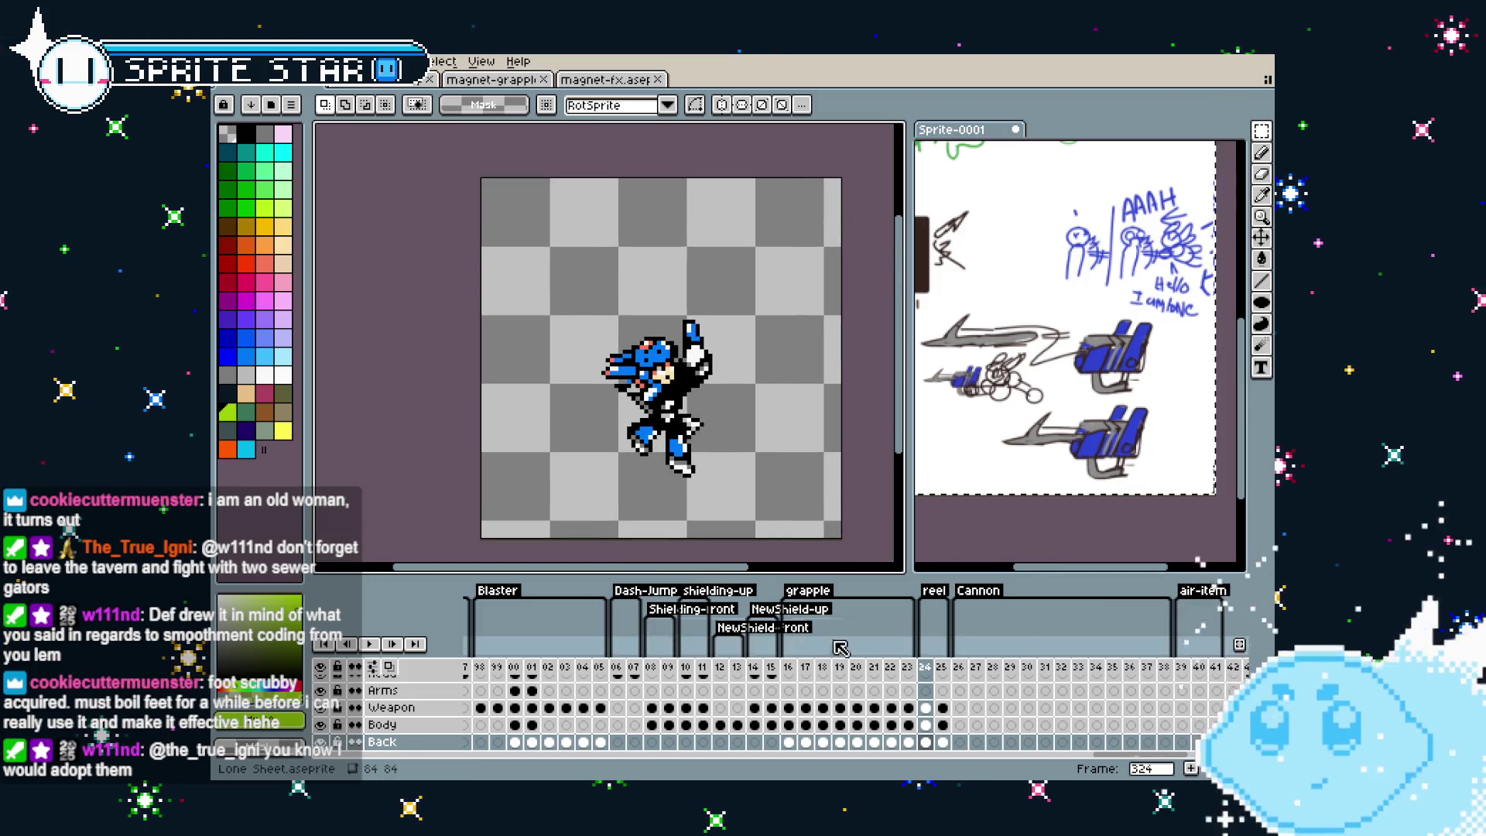